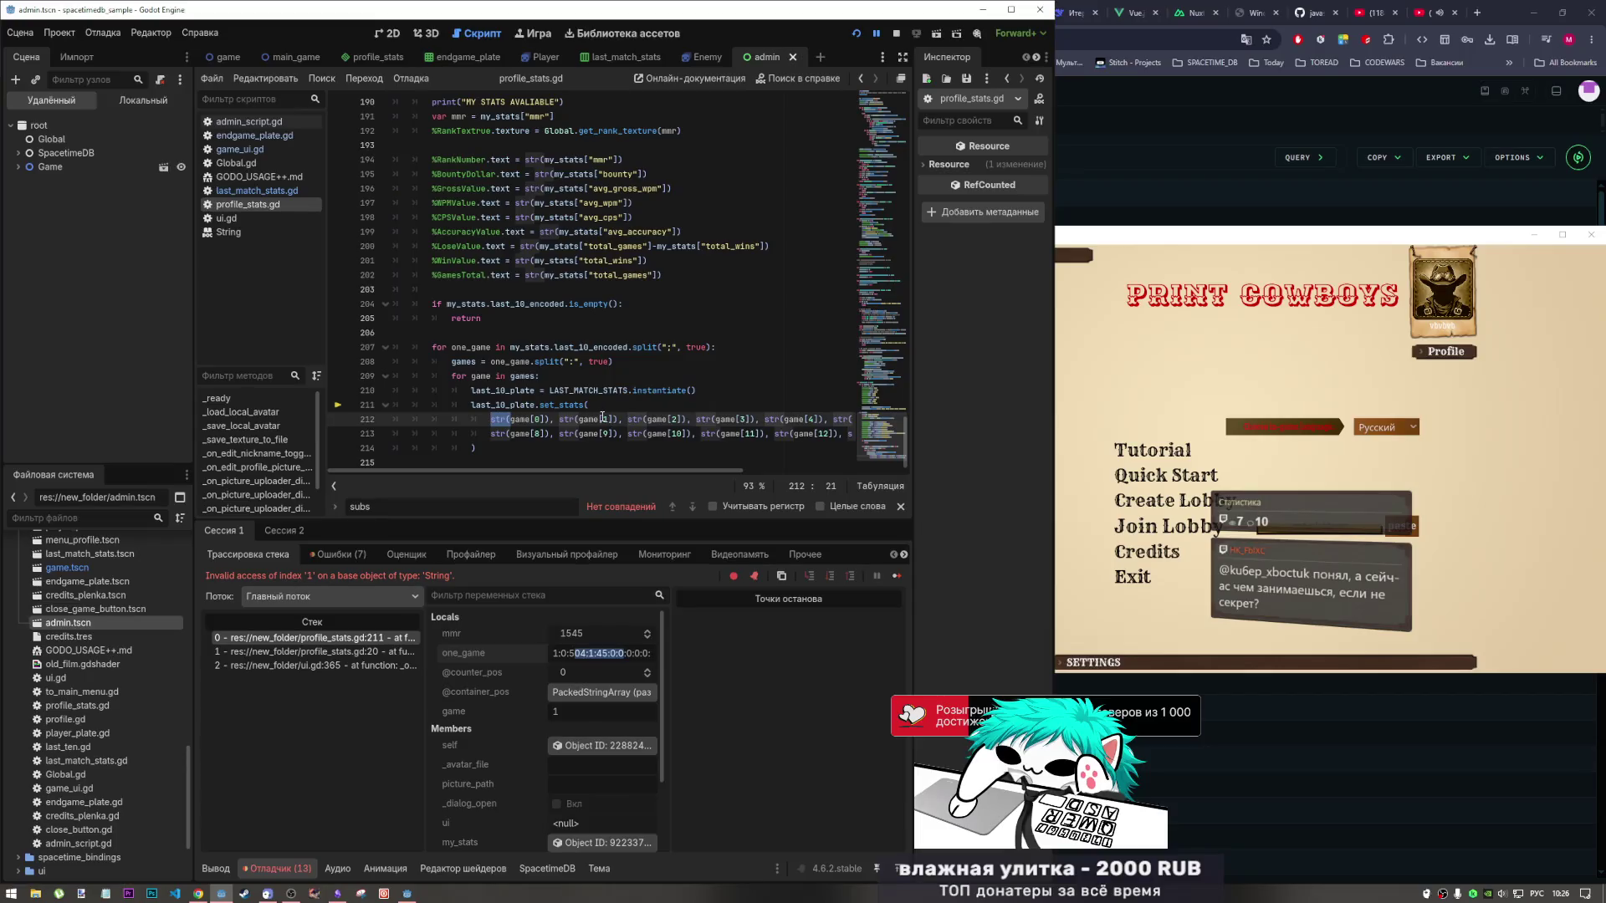
Widen the call stack and step through the _ready and ui.gd frames, returning to init_stats at line 211.
mouse_move(597, 419)
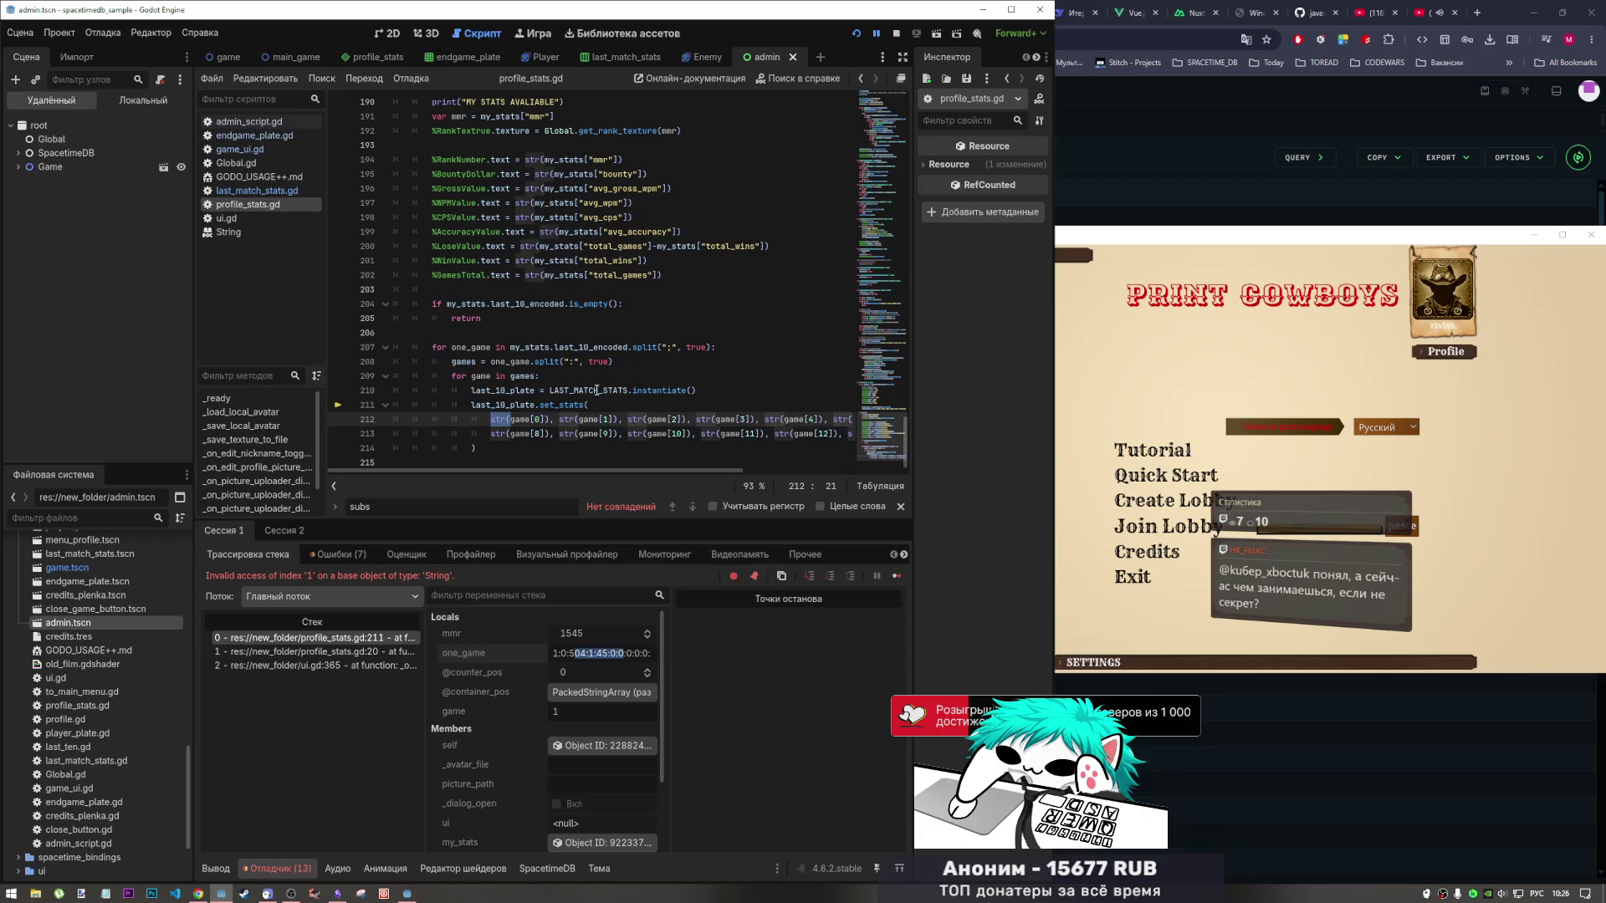
mouse_move(596, 390)
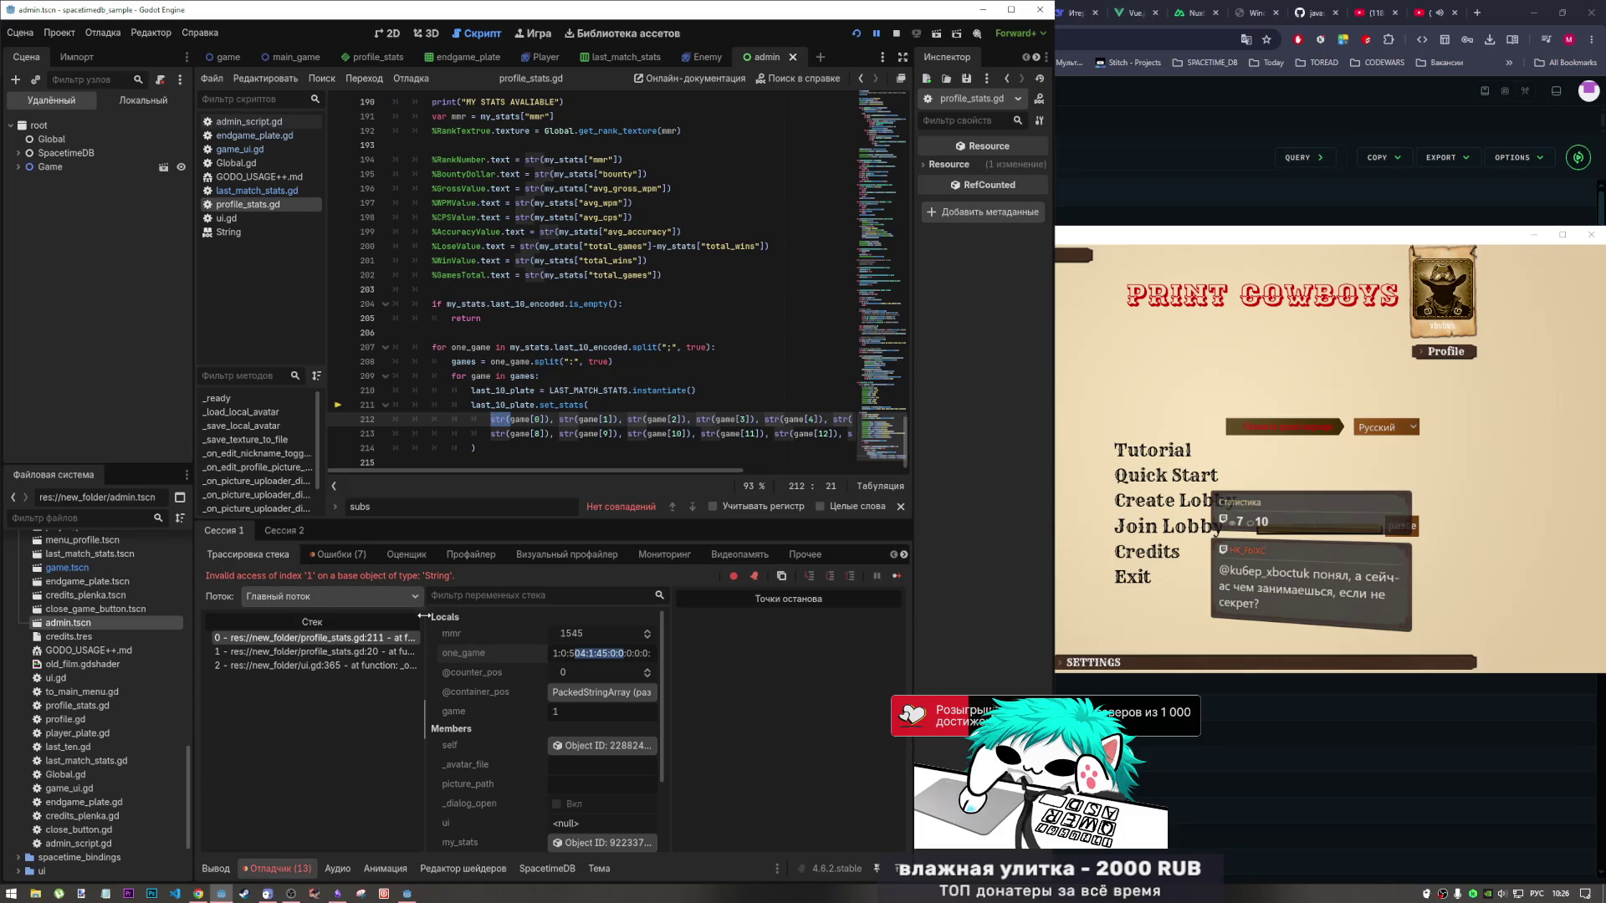
left_click_drag(425, 623, 503, 621)
left_click(435, 652)
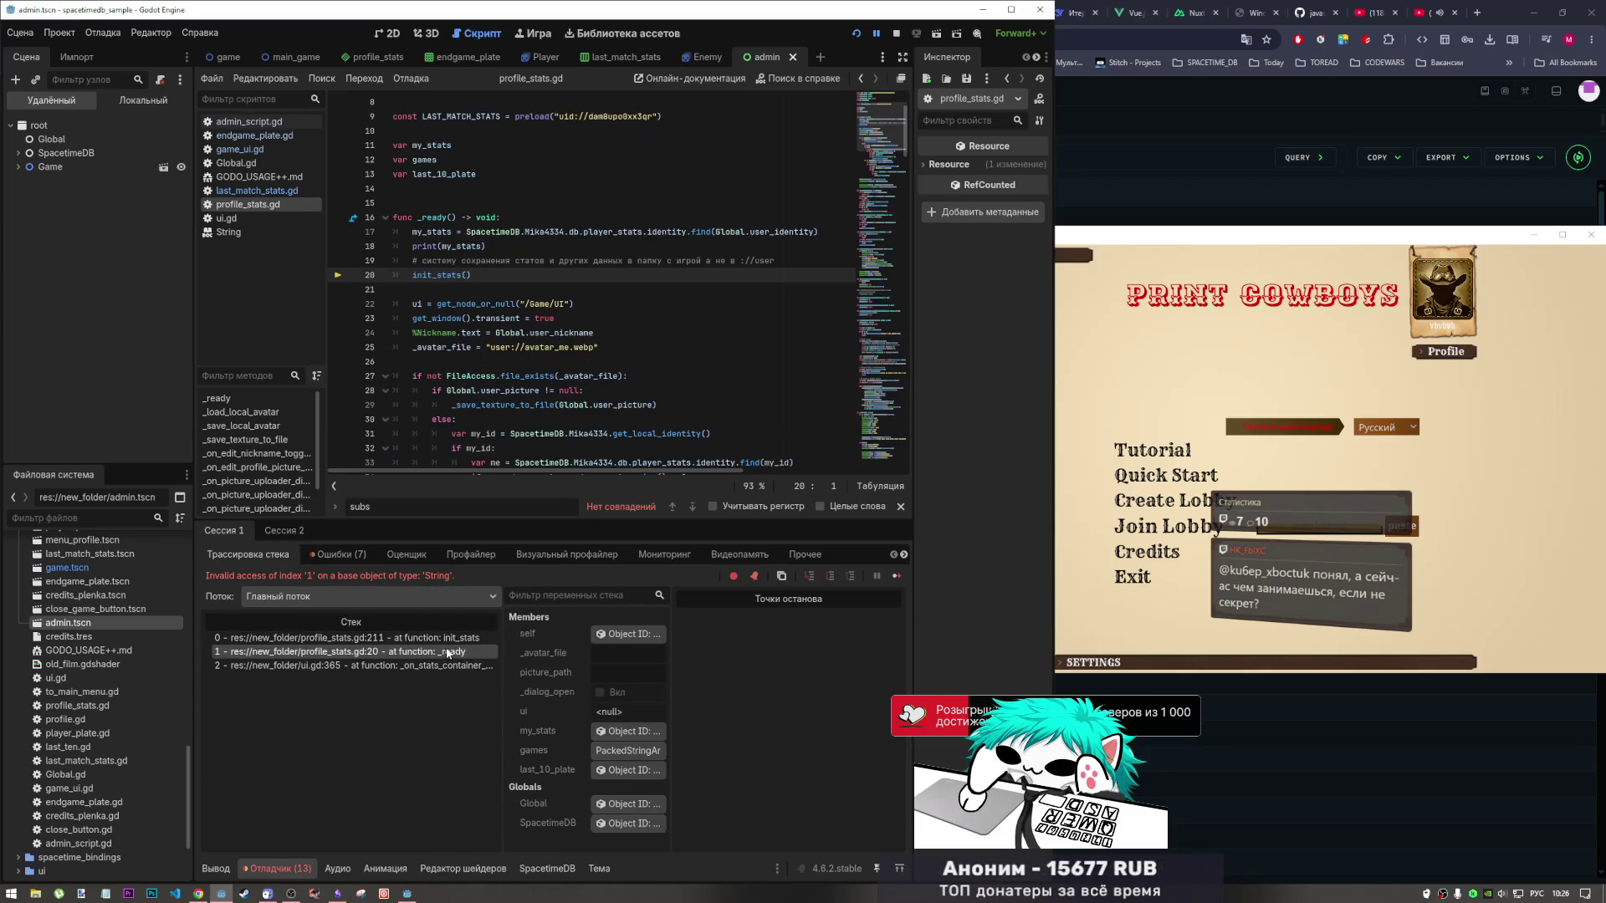
left_click(449, 666)
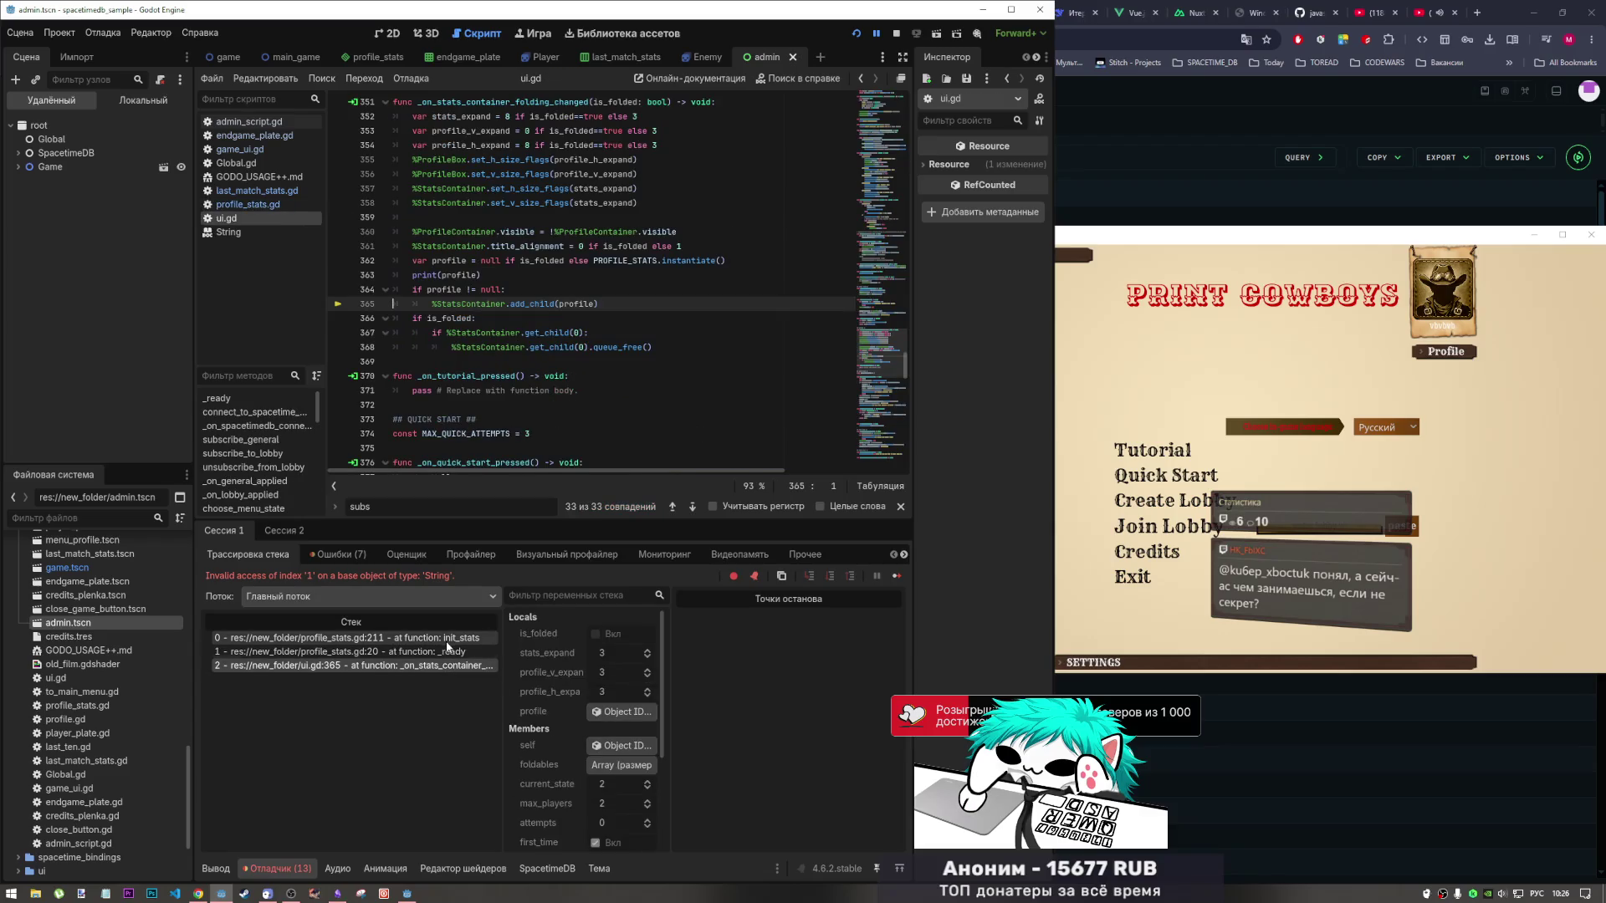
left_click(489, 639)
left_click(479, 653)
left_click(462, 666)
left_click(463, 637)
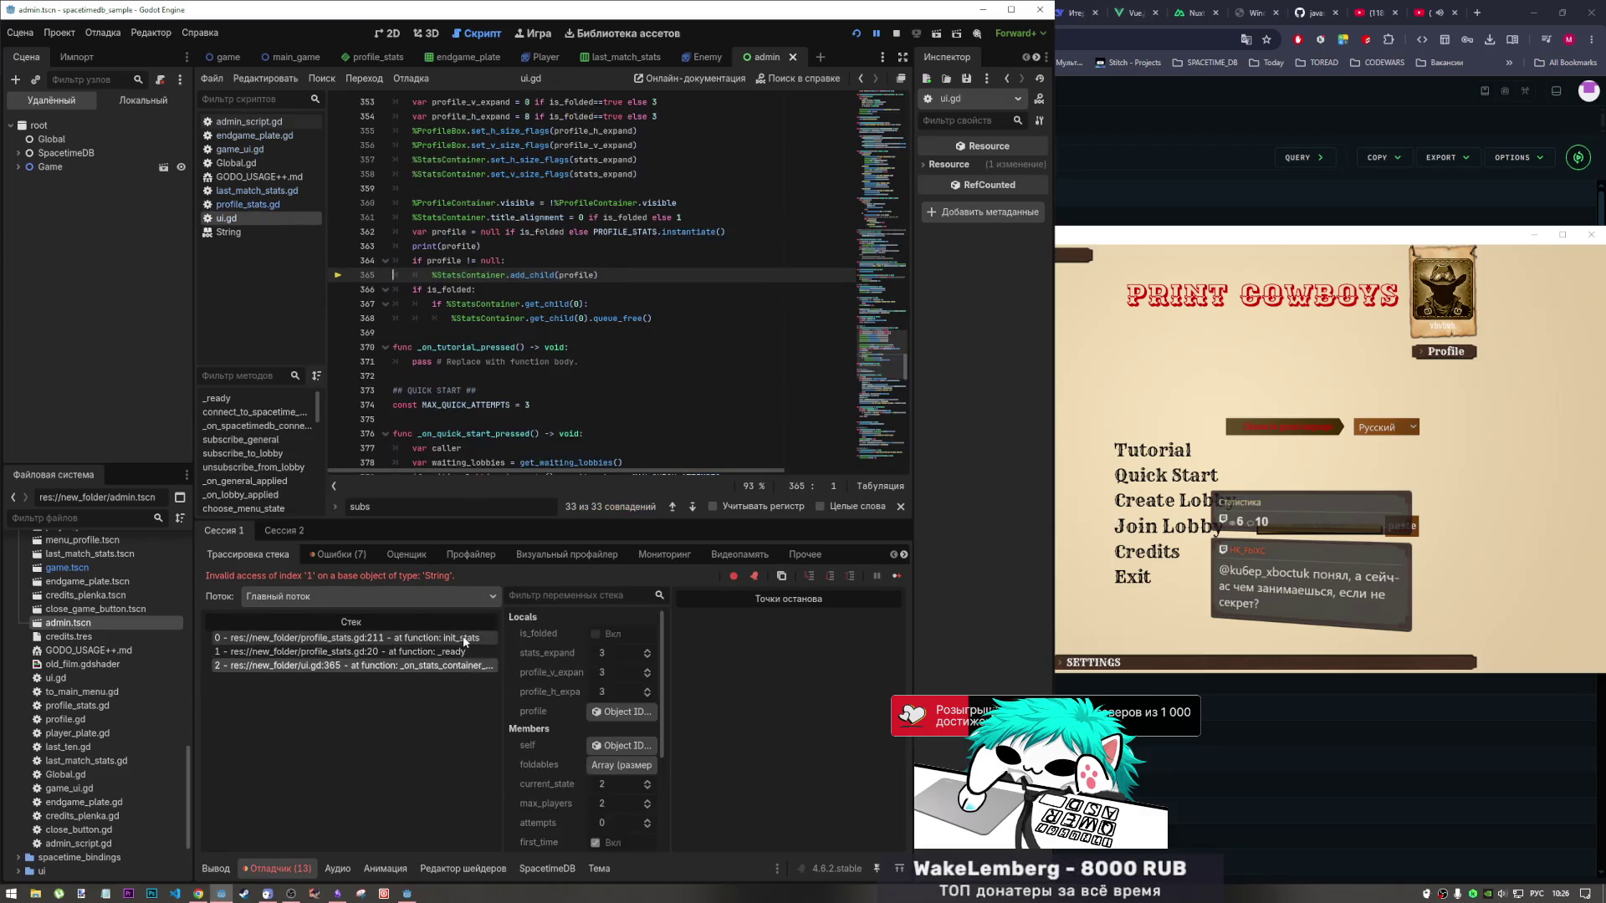
left_click_drag(503, 719, 400, 719)
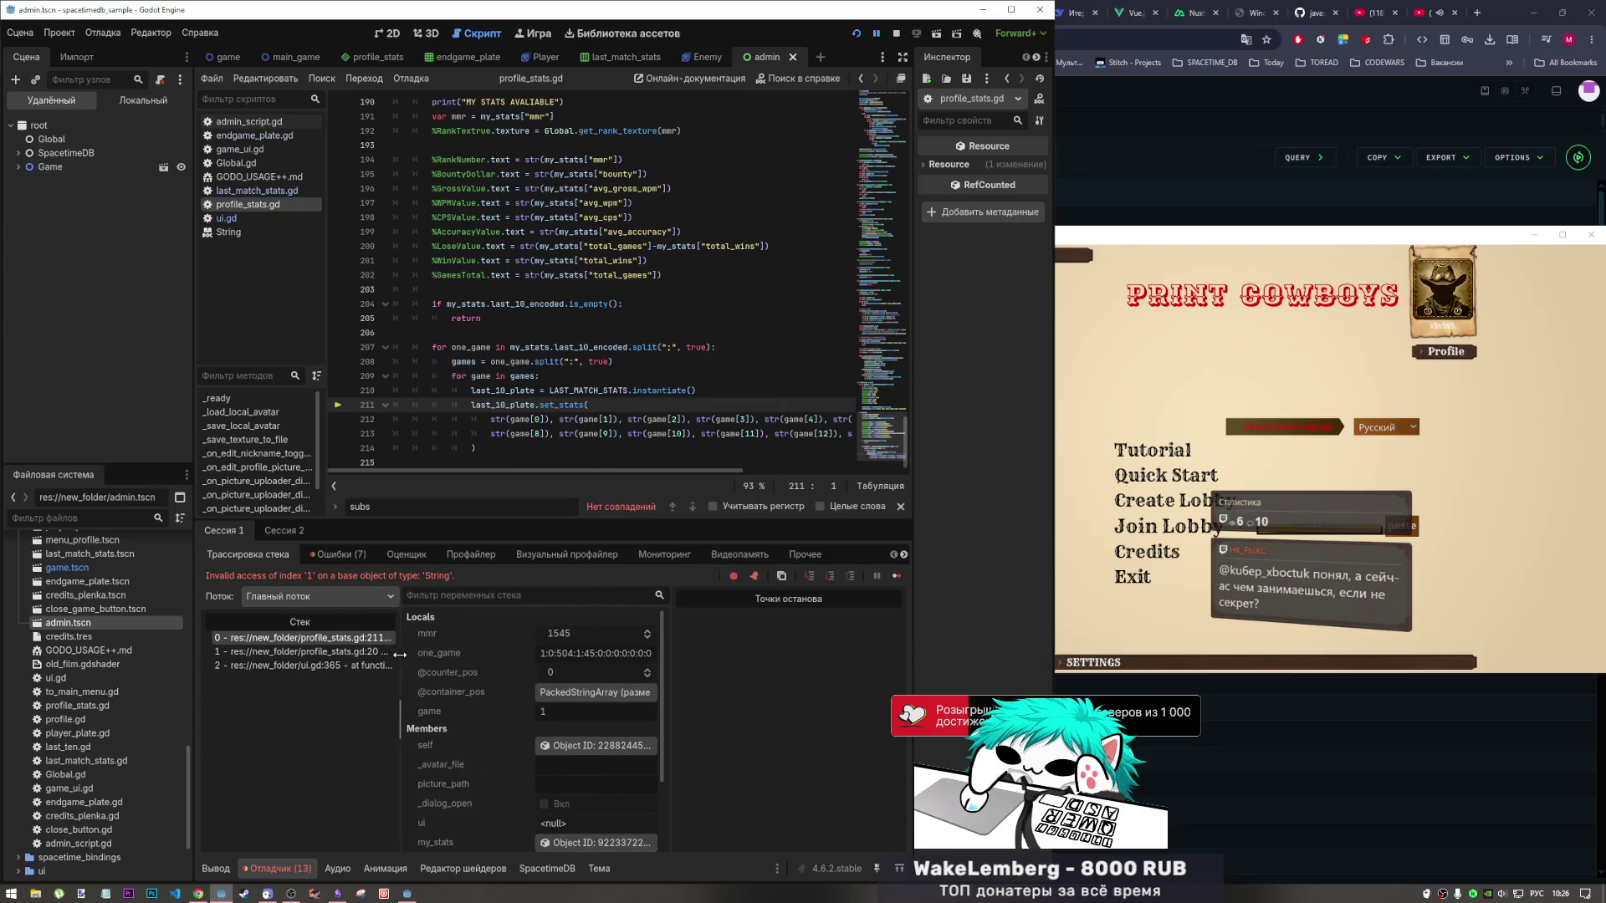
left_click(569, 692)
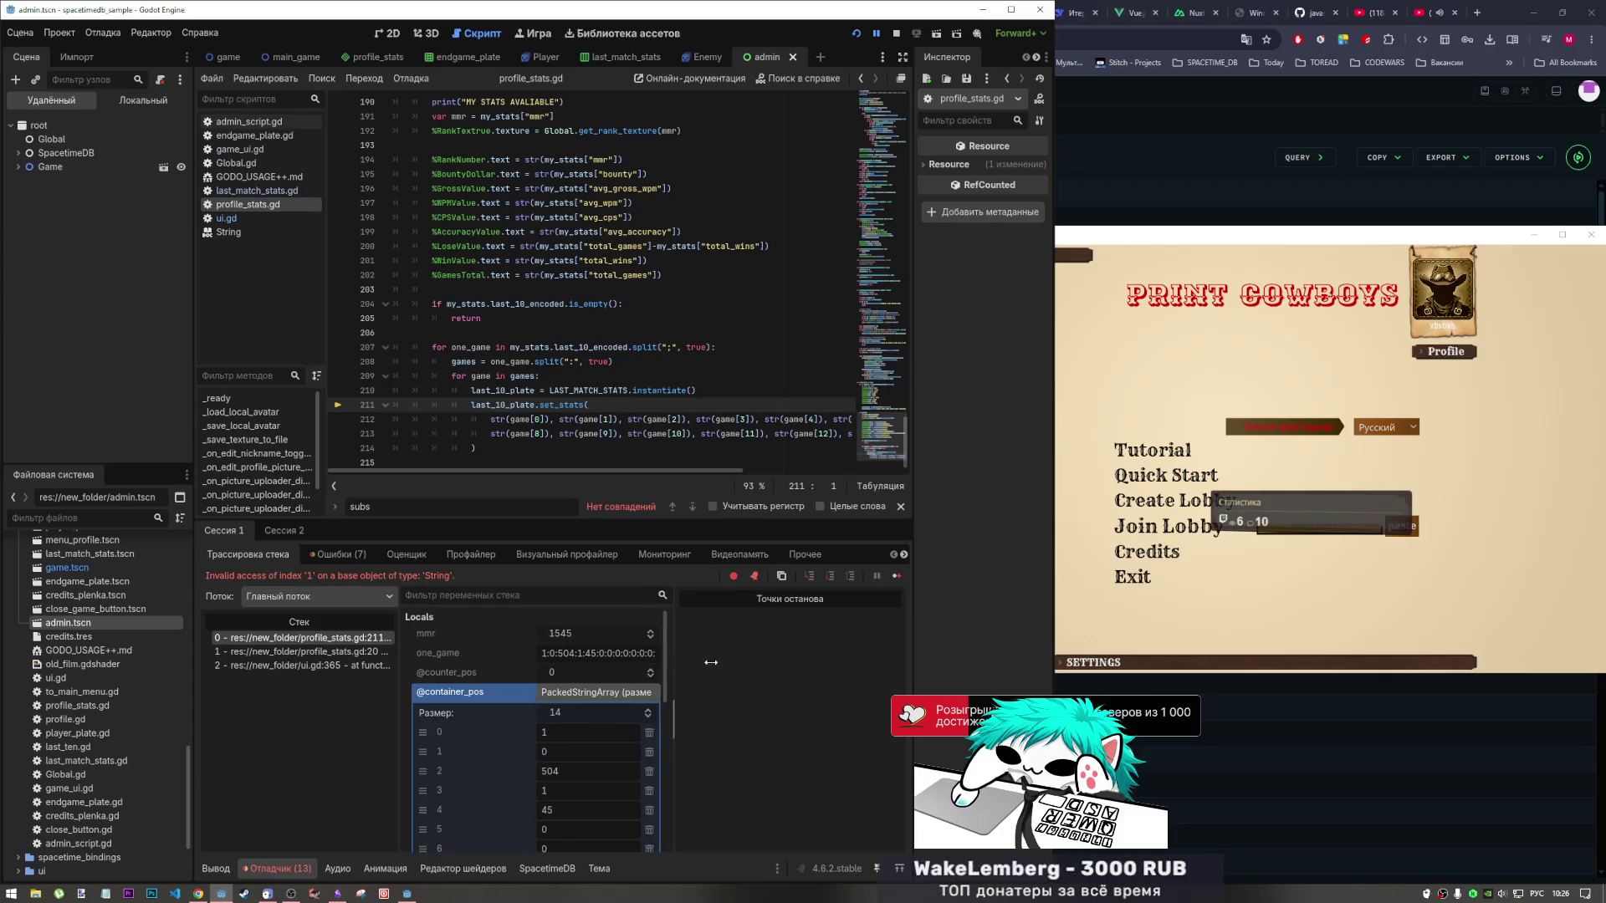
left_click_drag(669, 662, 712, 661)
scroll(638, 743, "down", 3)
scroll(638, 744, "up", 2)
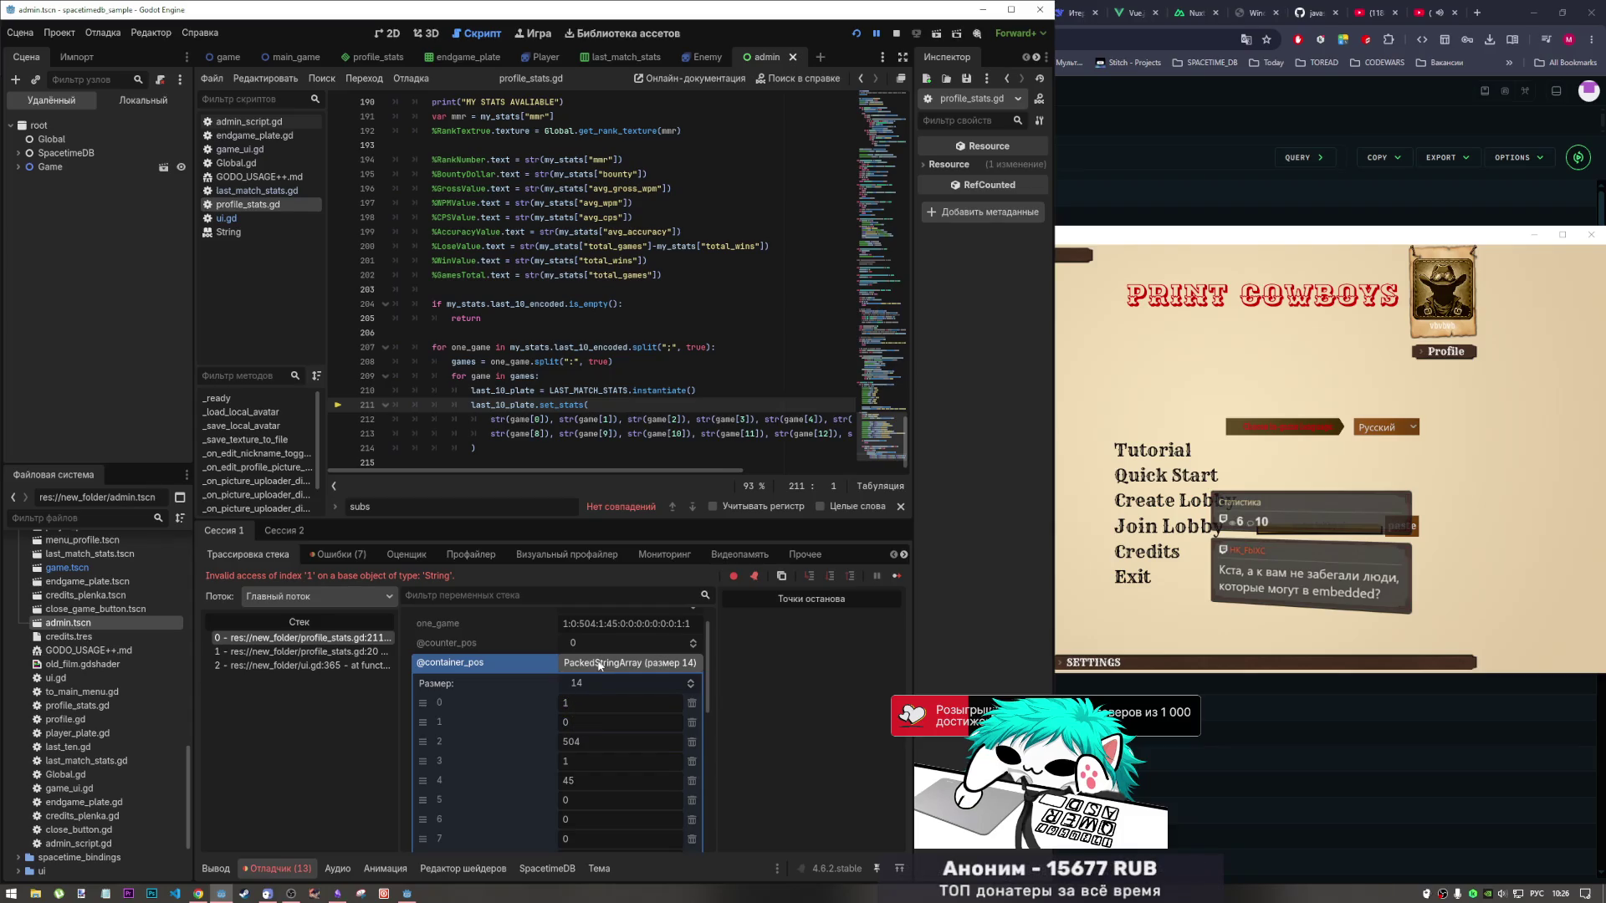
Select the game[1] argument and then the first str call on line 212.
left_click_drag(617, 418, 602, 419)
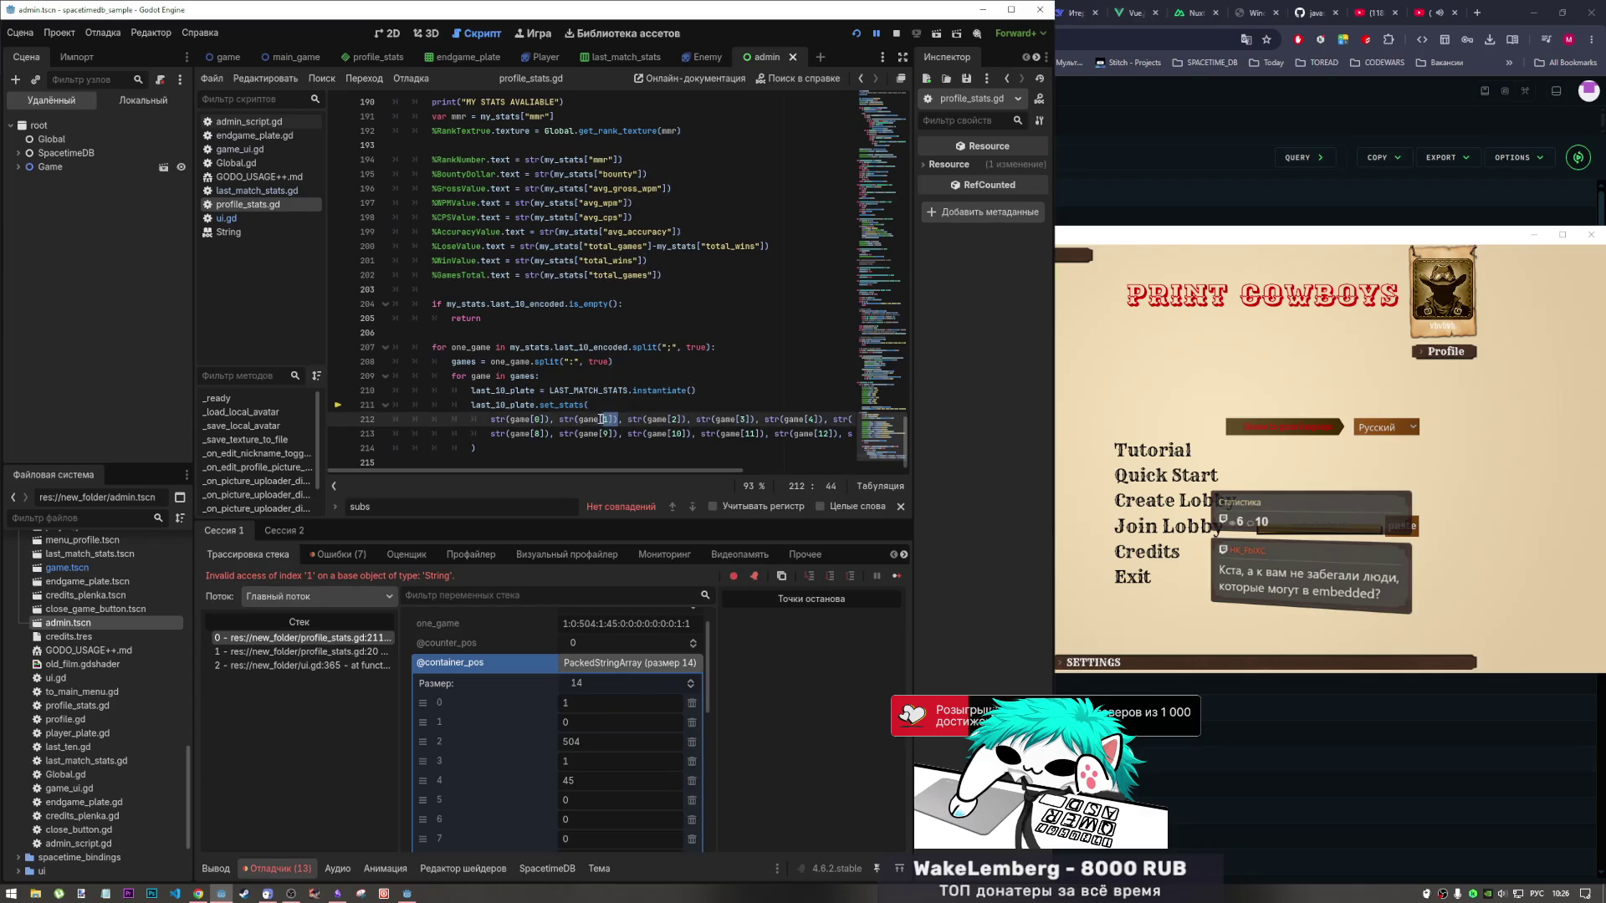
left_click(579, 418)
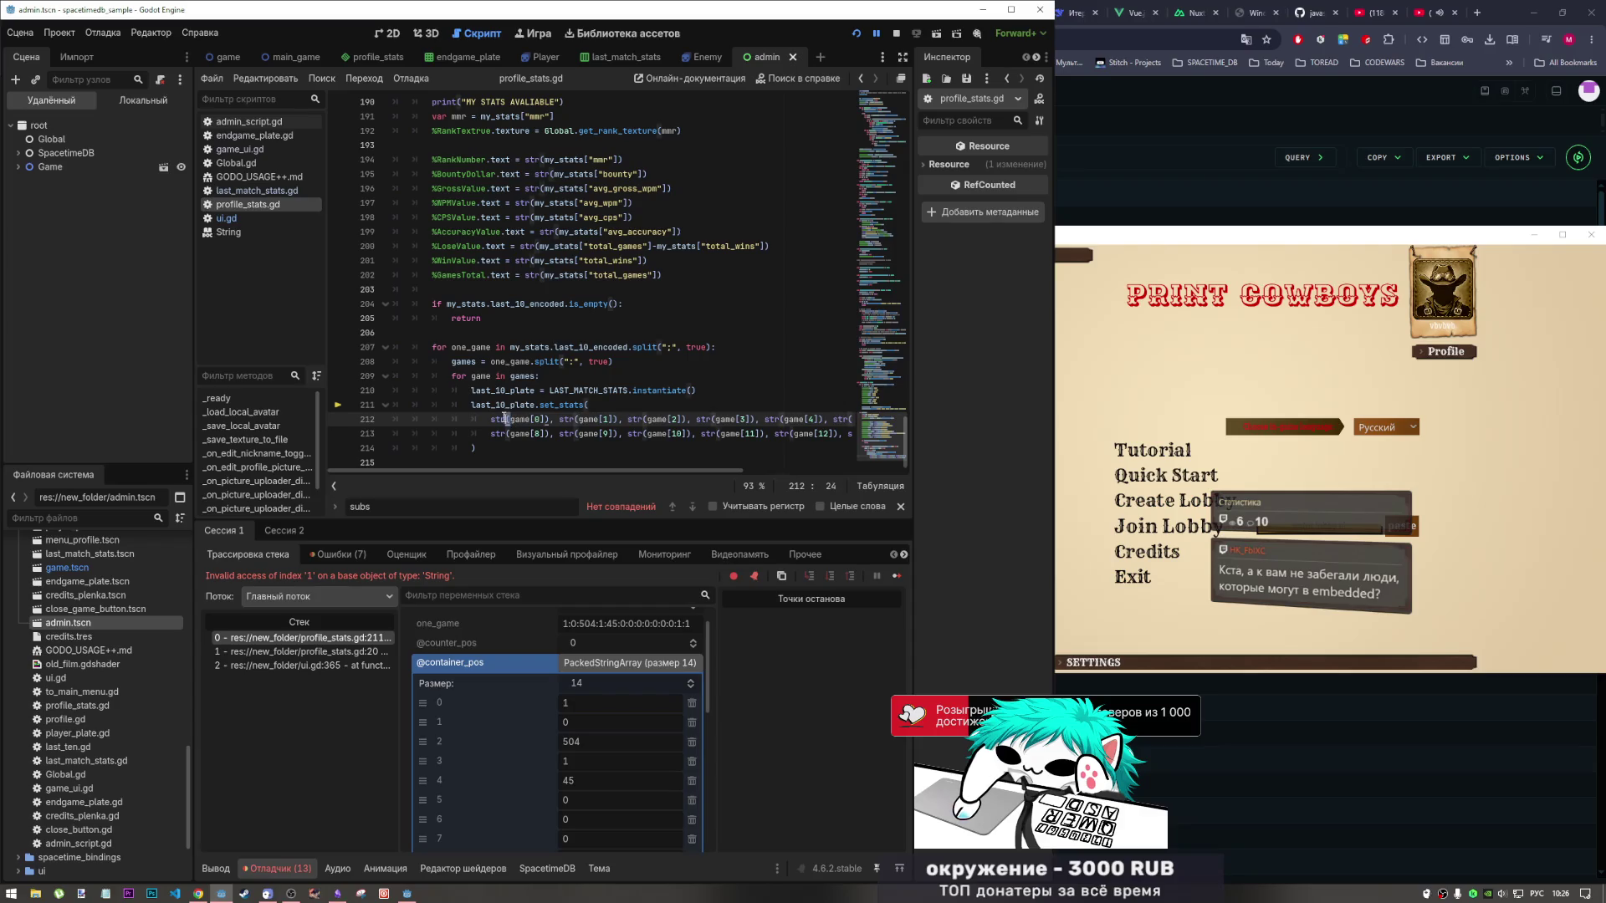
left_click_drag(507, 419, 492, 418)
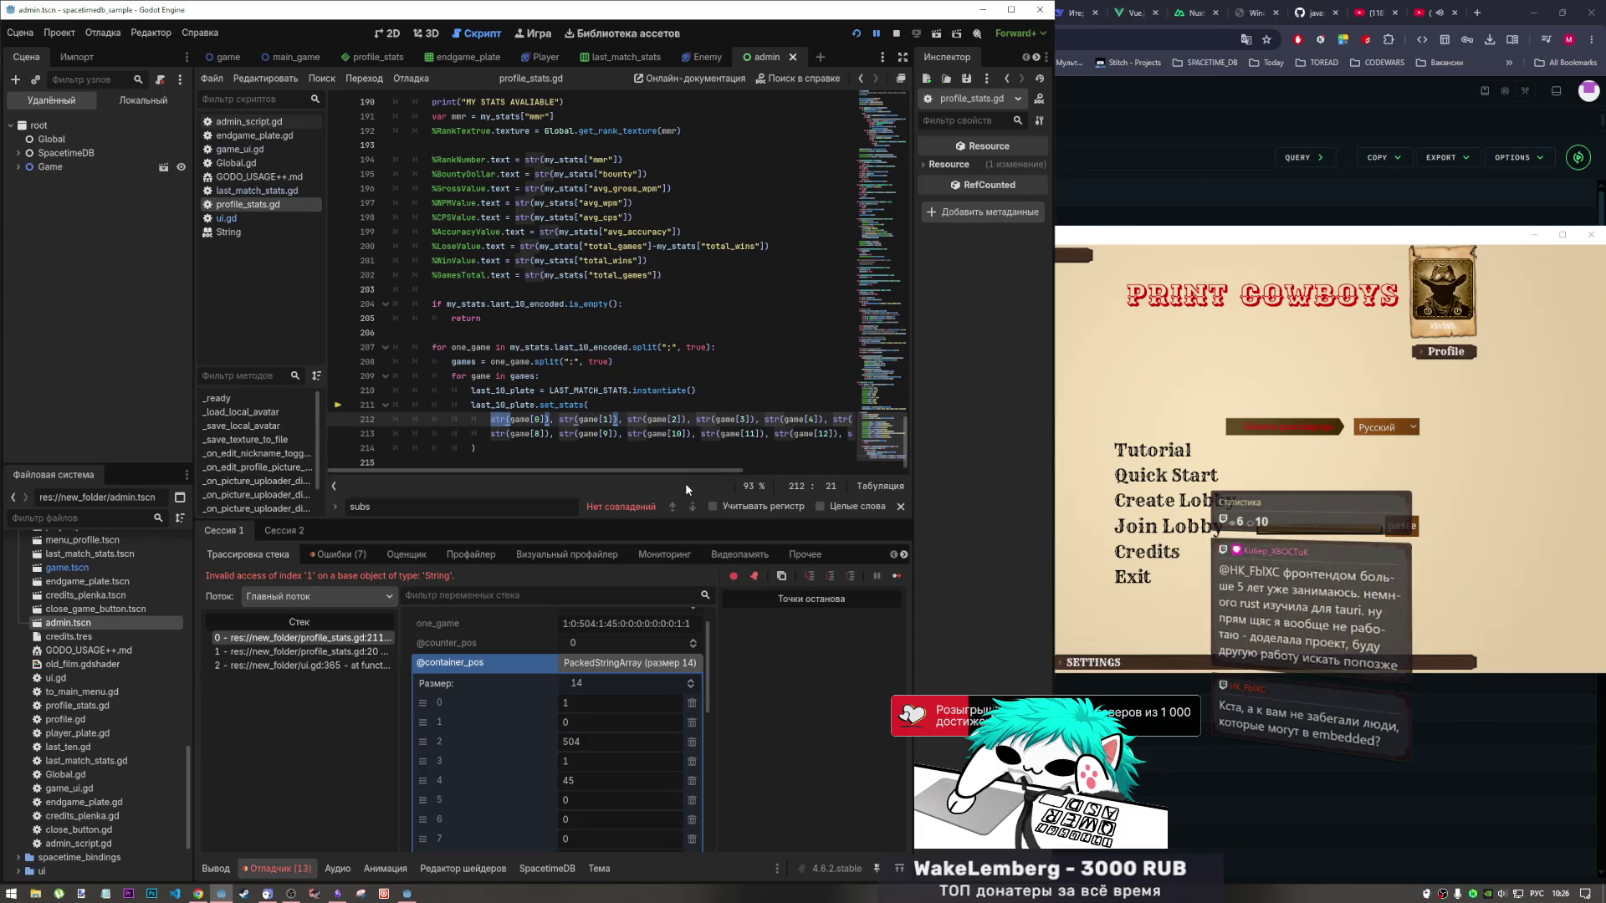
Delete every str( wrapper on lines 212–213 using a Ctrl+D multi-selection.
left_click(547, 419)
type(")")
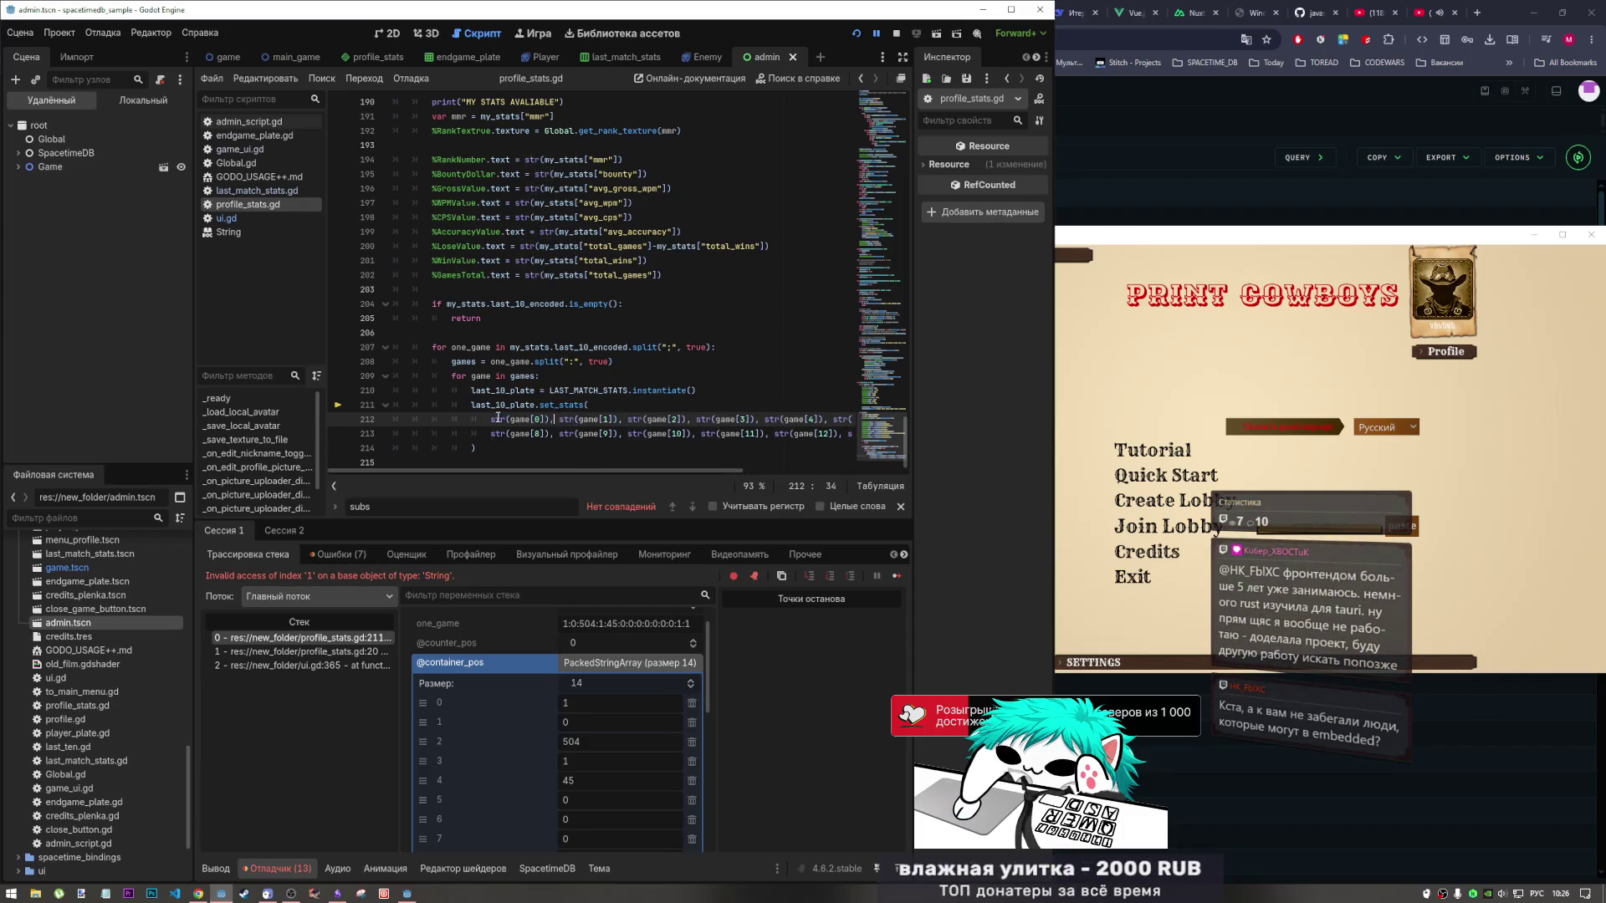
double_click(494, 422)
key("ctrl+d")
key("ctrl+d")
key("ctrl+d")
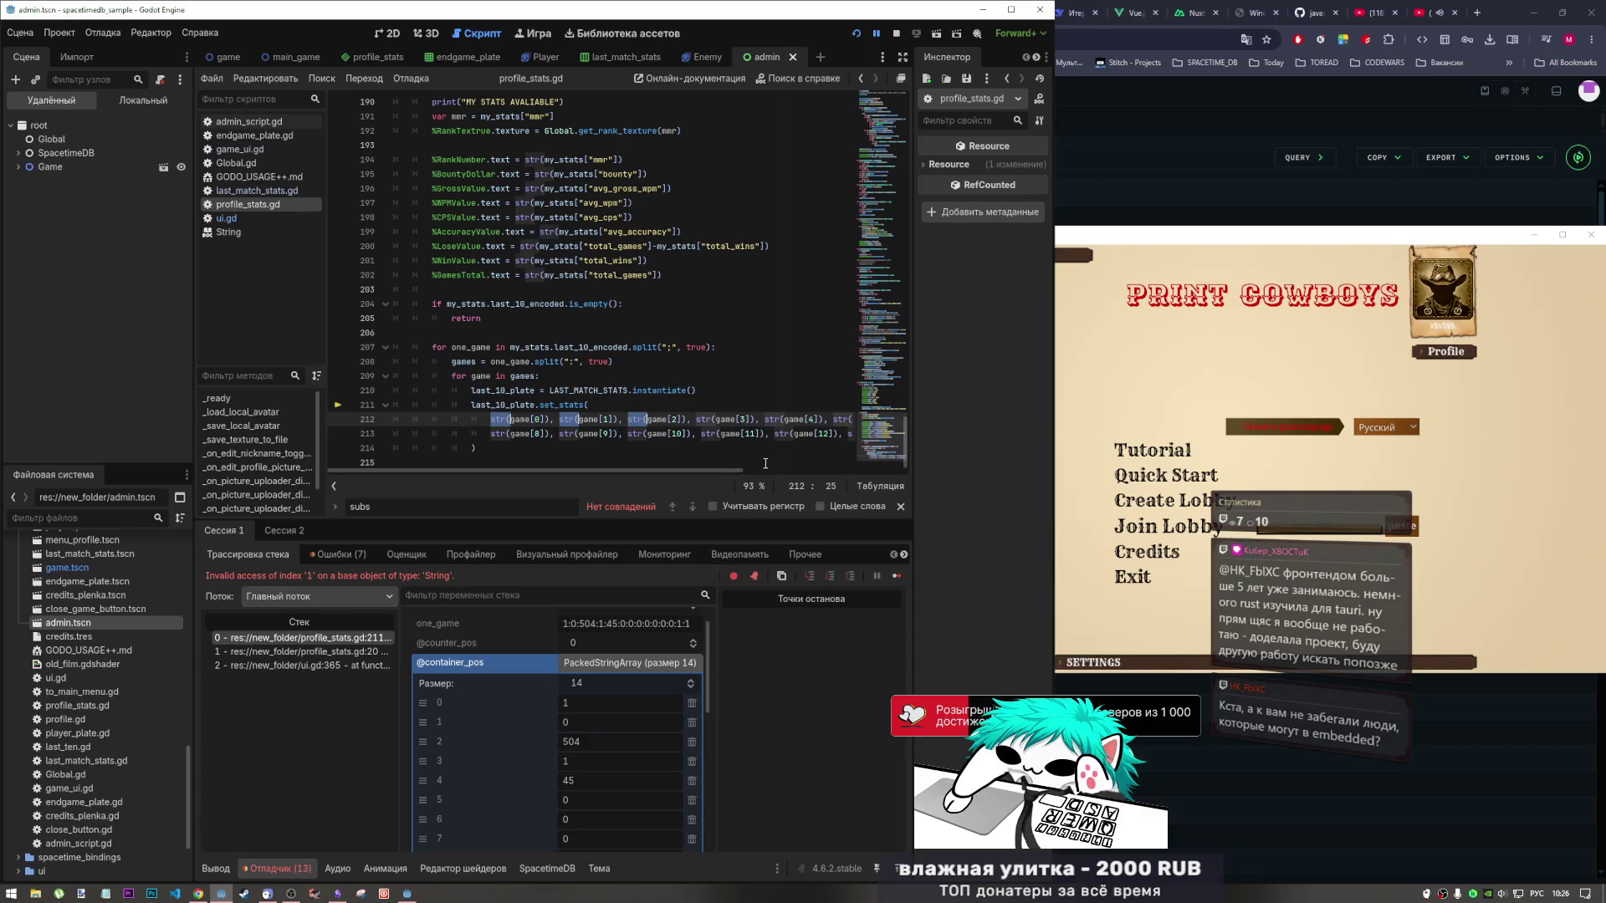
key("ctrl+d")
key("ctrl+d")
key("ctrl+d")
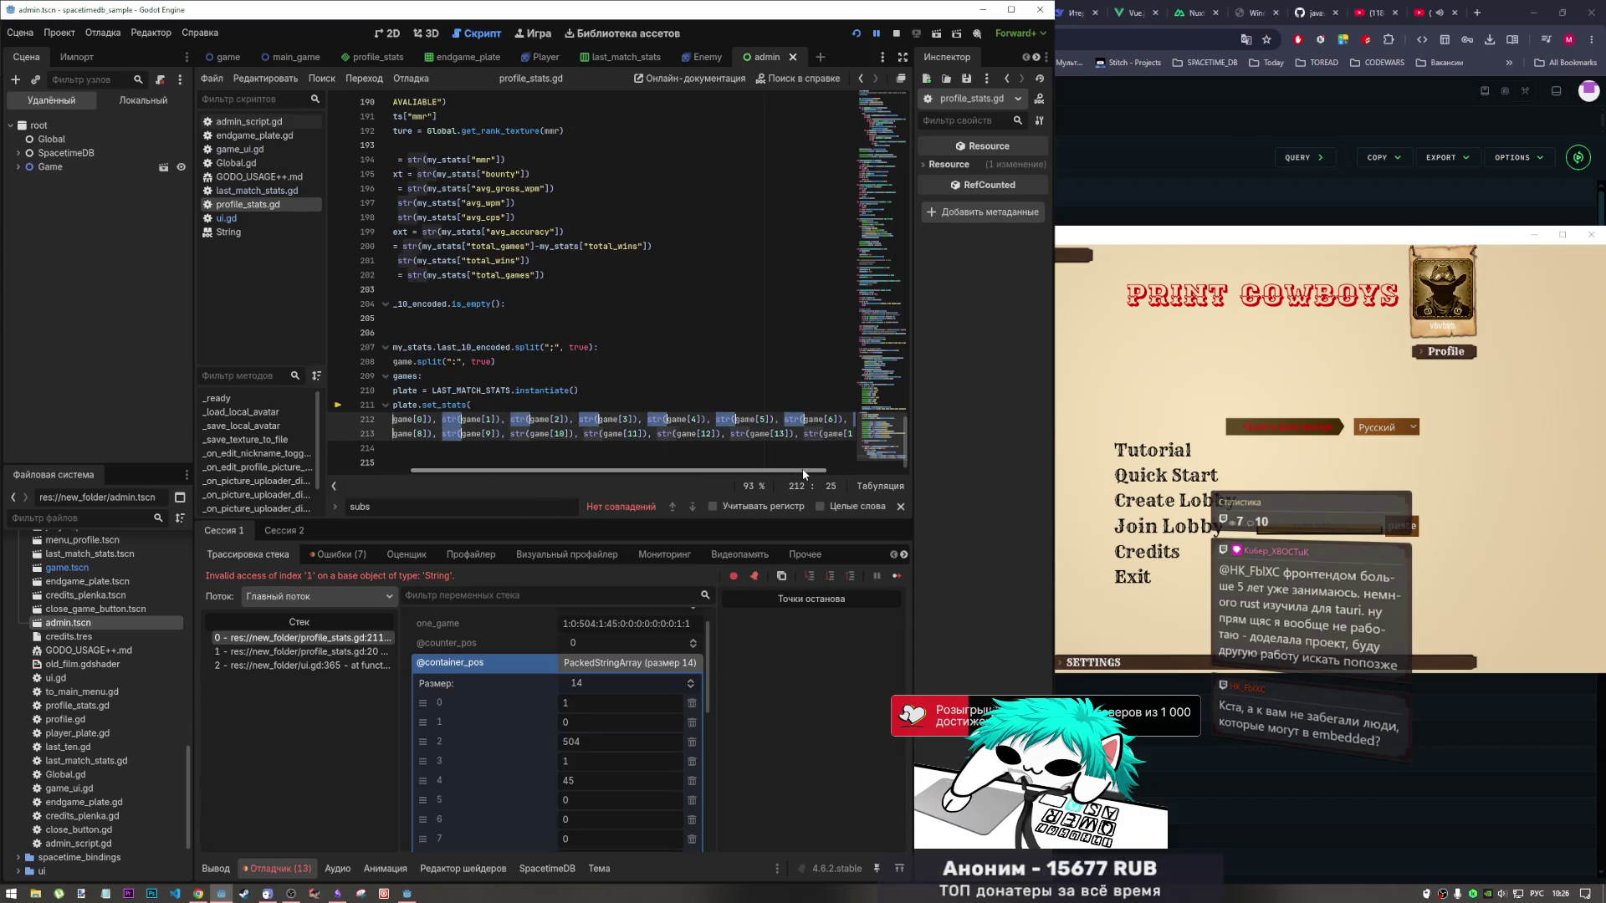
key("ctrl+d")
key("ctrl+d")
key("ctrl+d")
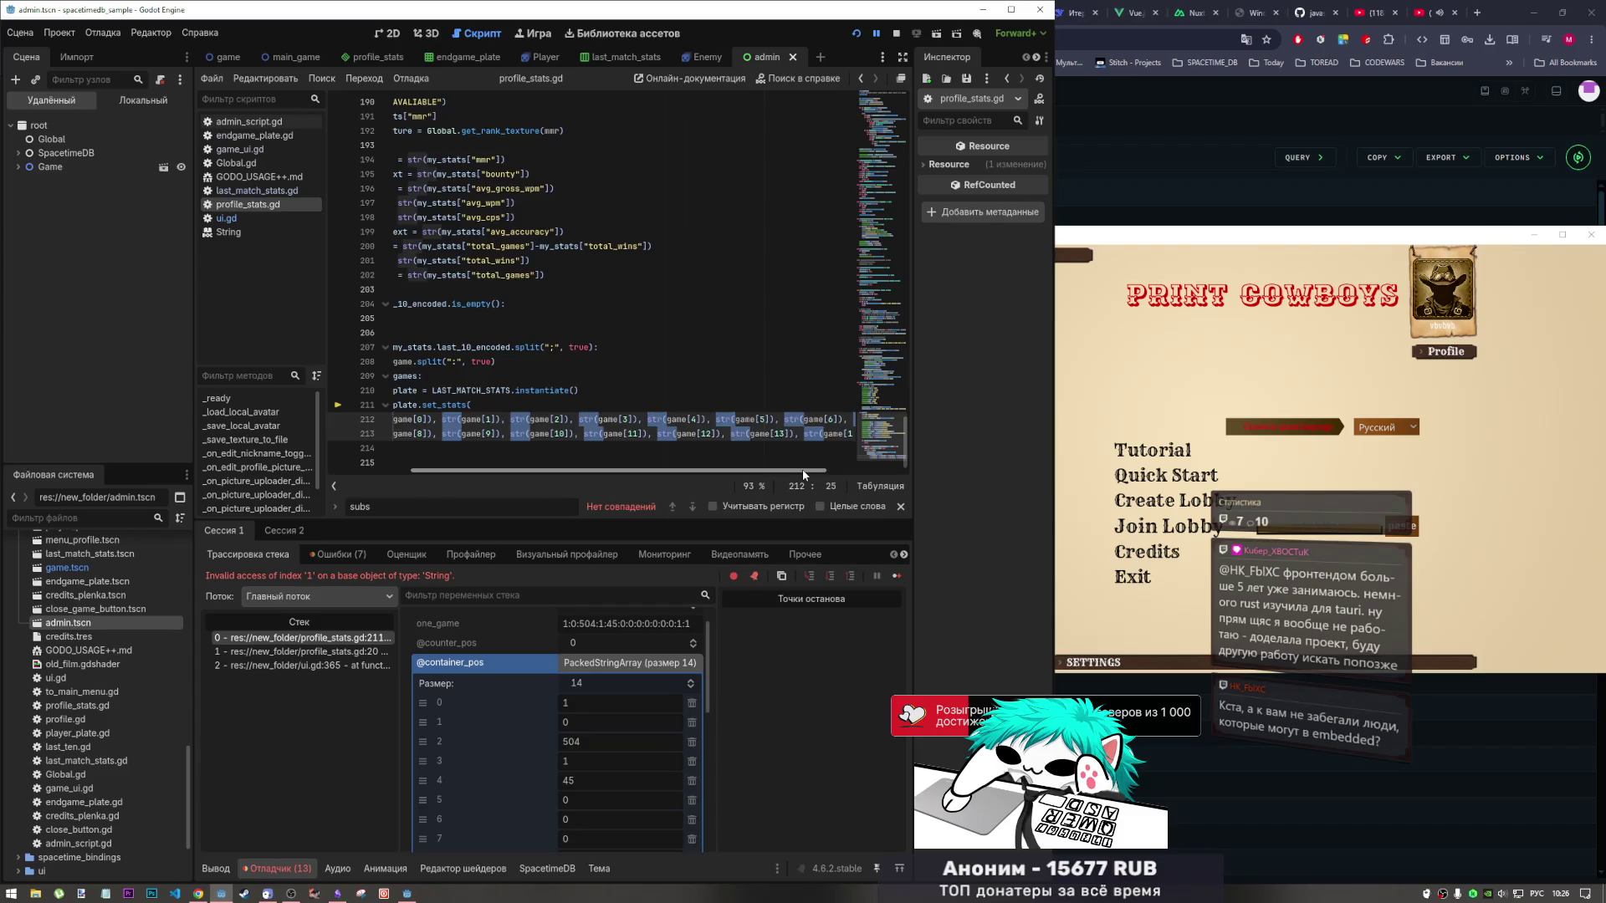
key("BackSpace")
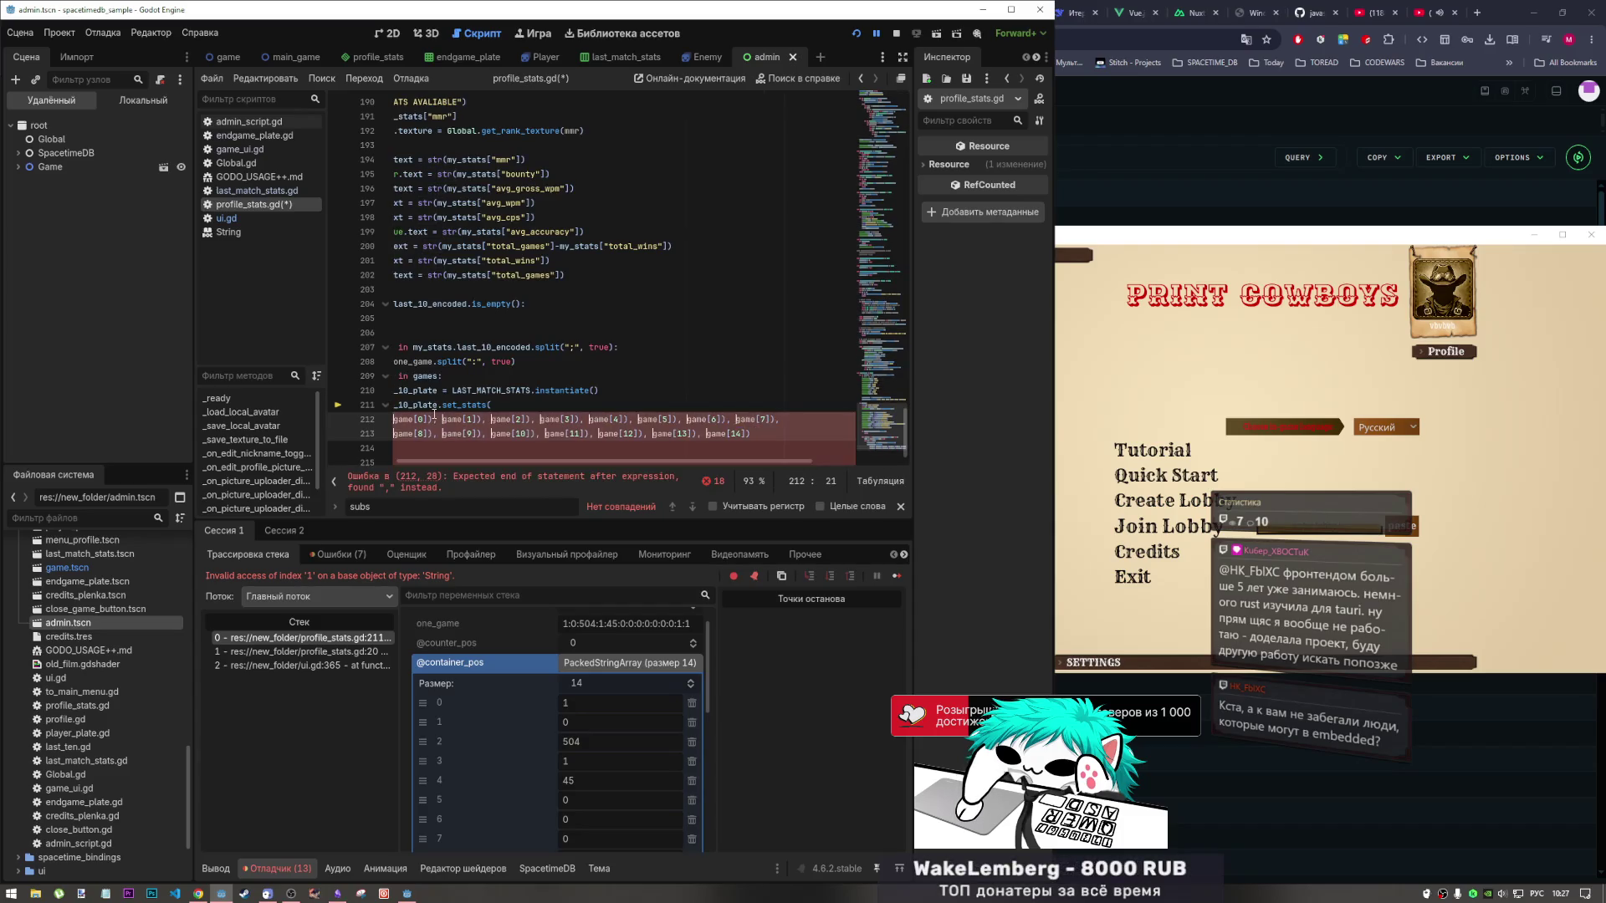
Remove the leftover stray ) after the game[0]–game[14] arguments so set_stats receives them directly.
key("Right")
key("Right")
key("Right")
key("BackSpace")
left_click(477, 419)
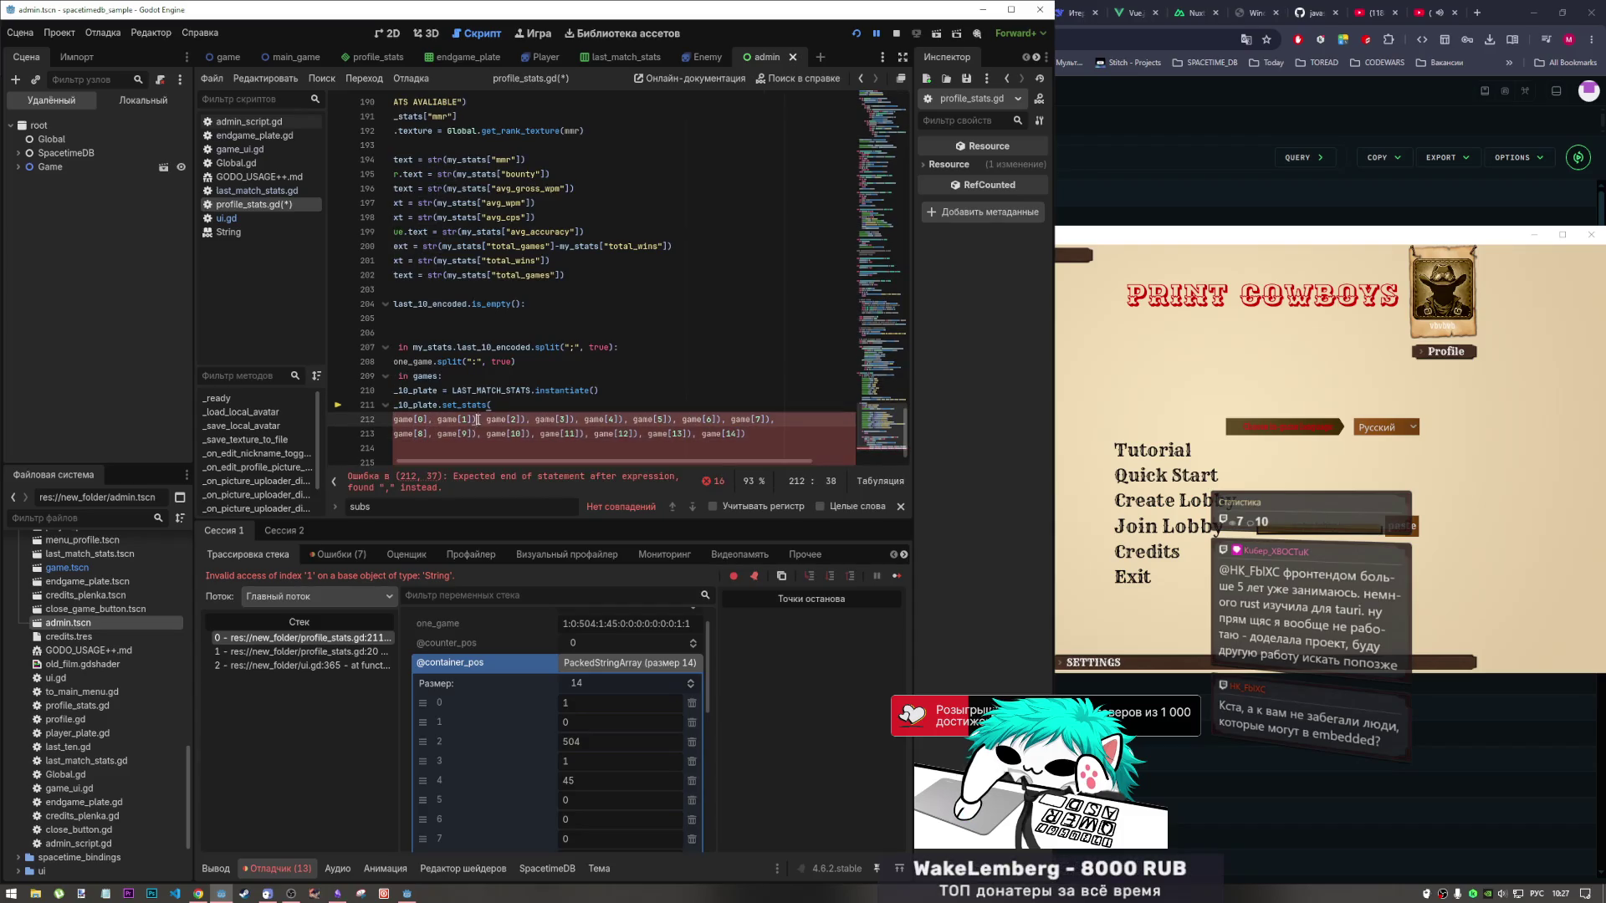
key("Right")
key("Right")
key("Right")
key("BackSpace")
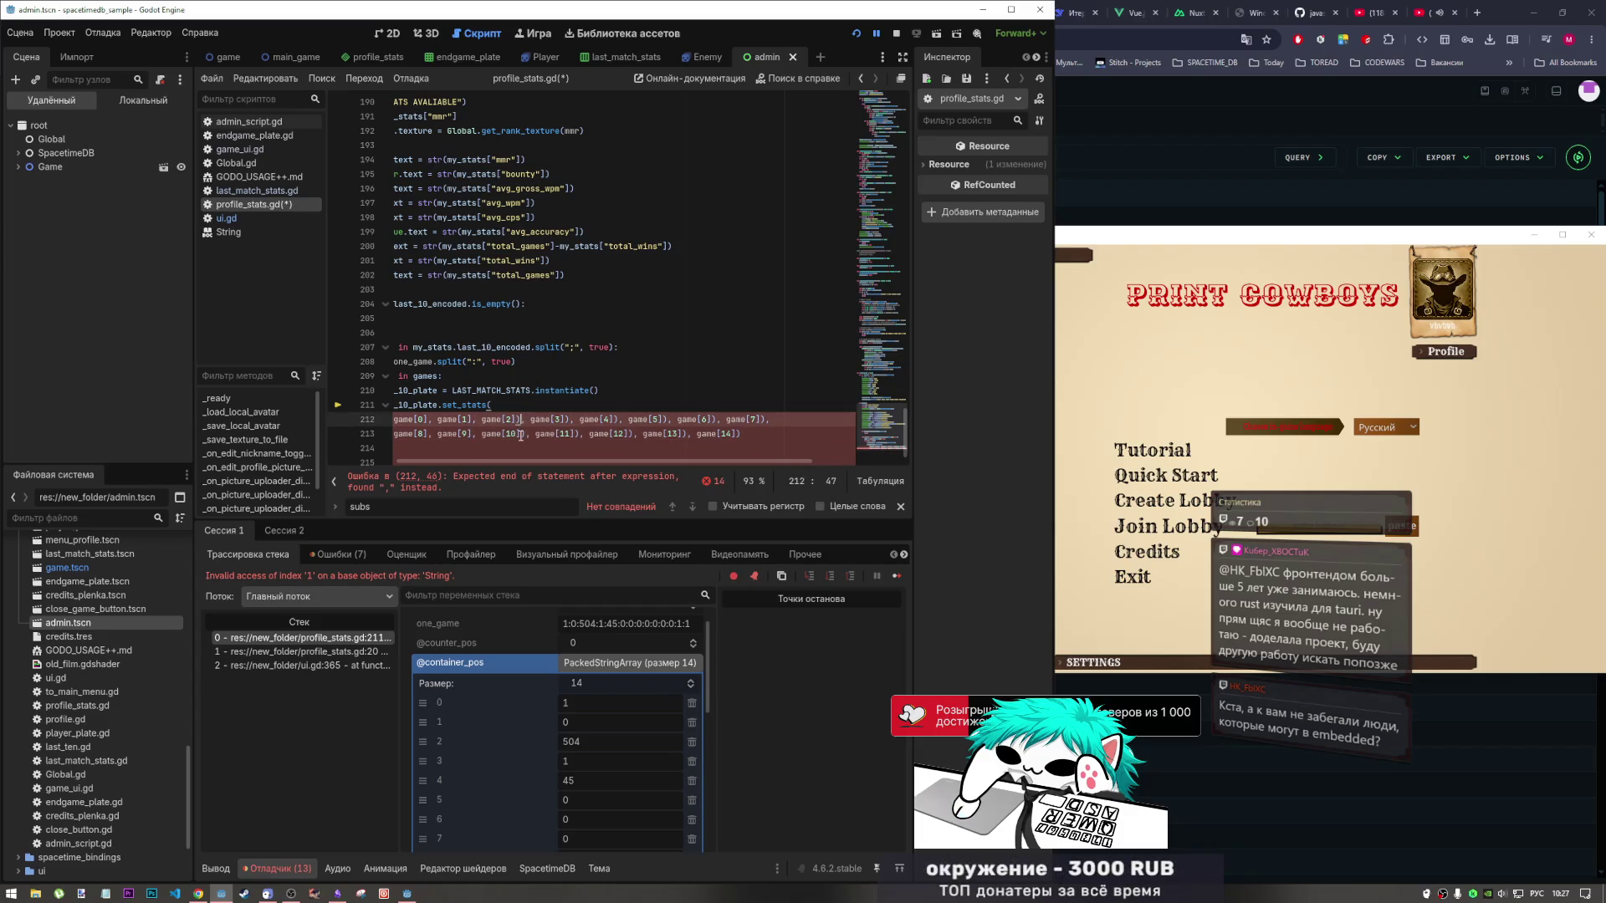
left_click(522, 434)
key("BackSpace")
left_click(560, 419)
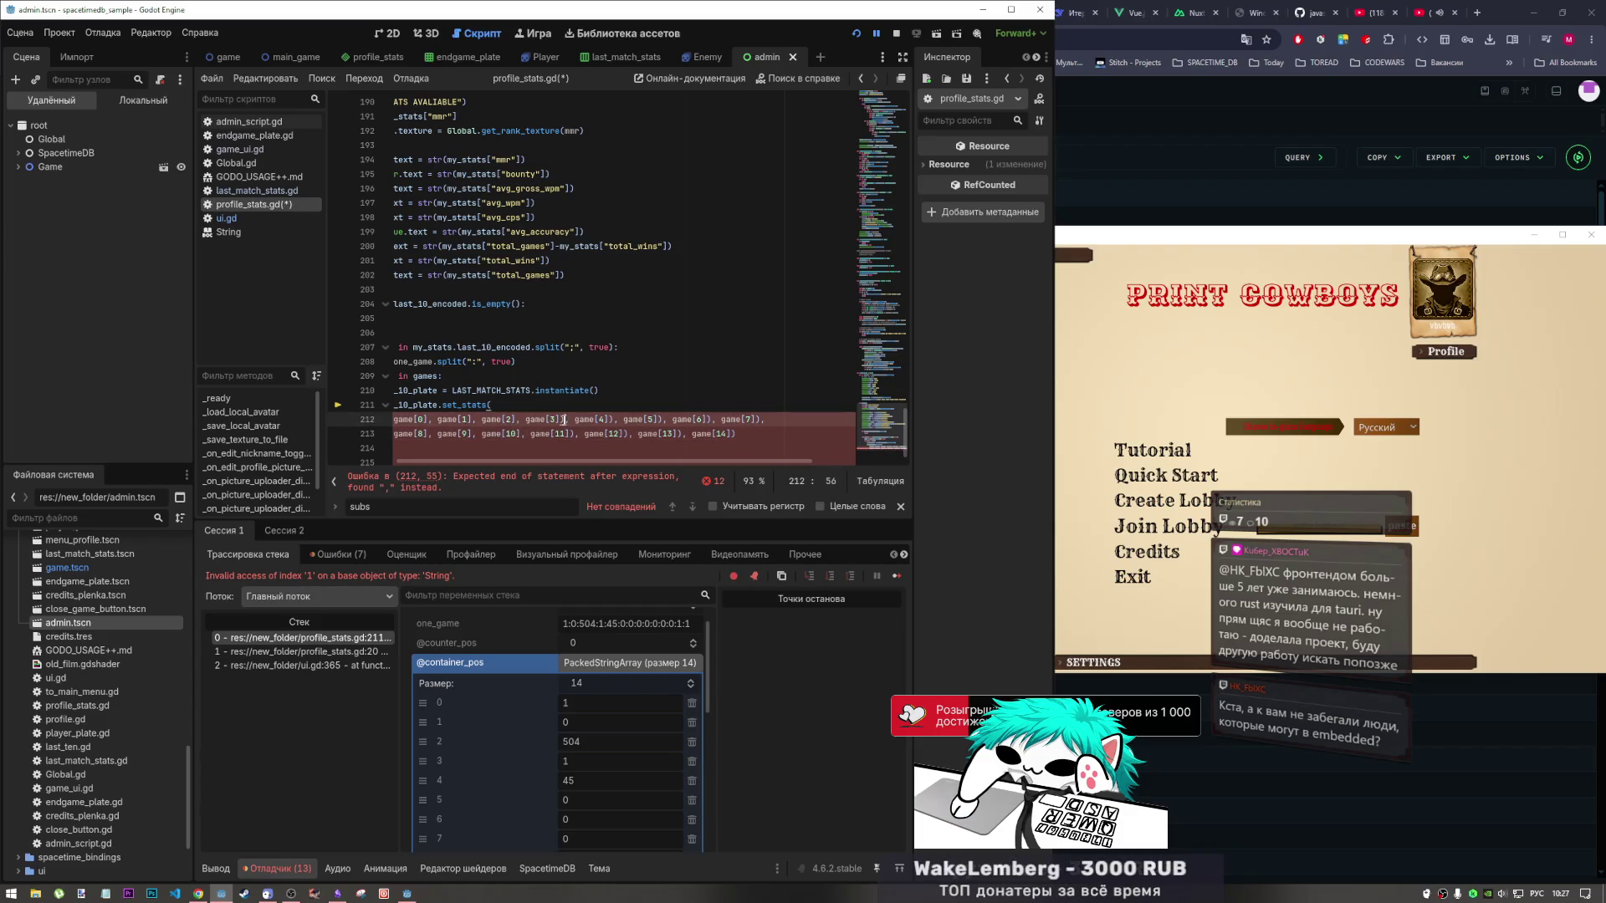
key("ctrl+d")
key("ctrl+d")
key("ctrl+d")
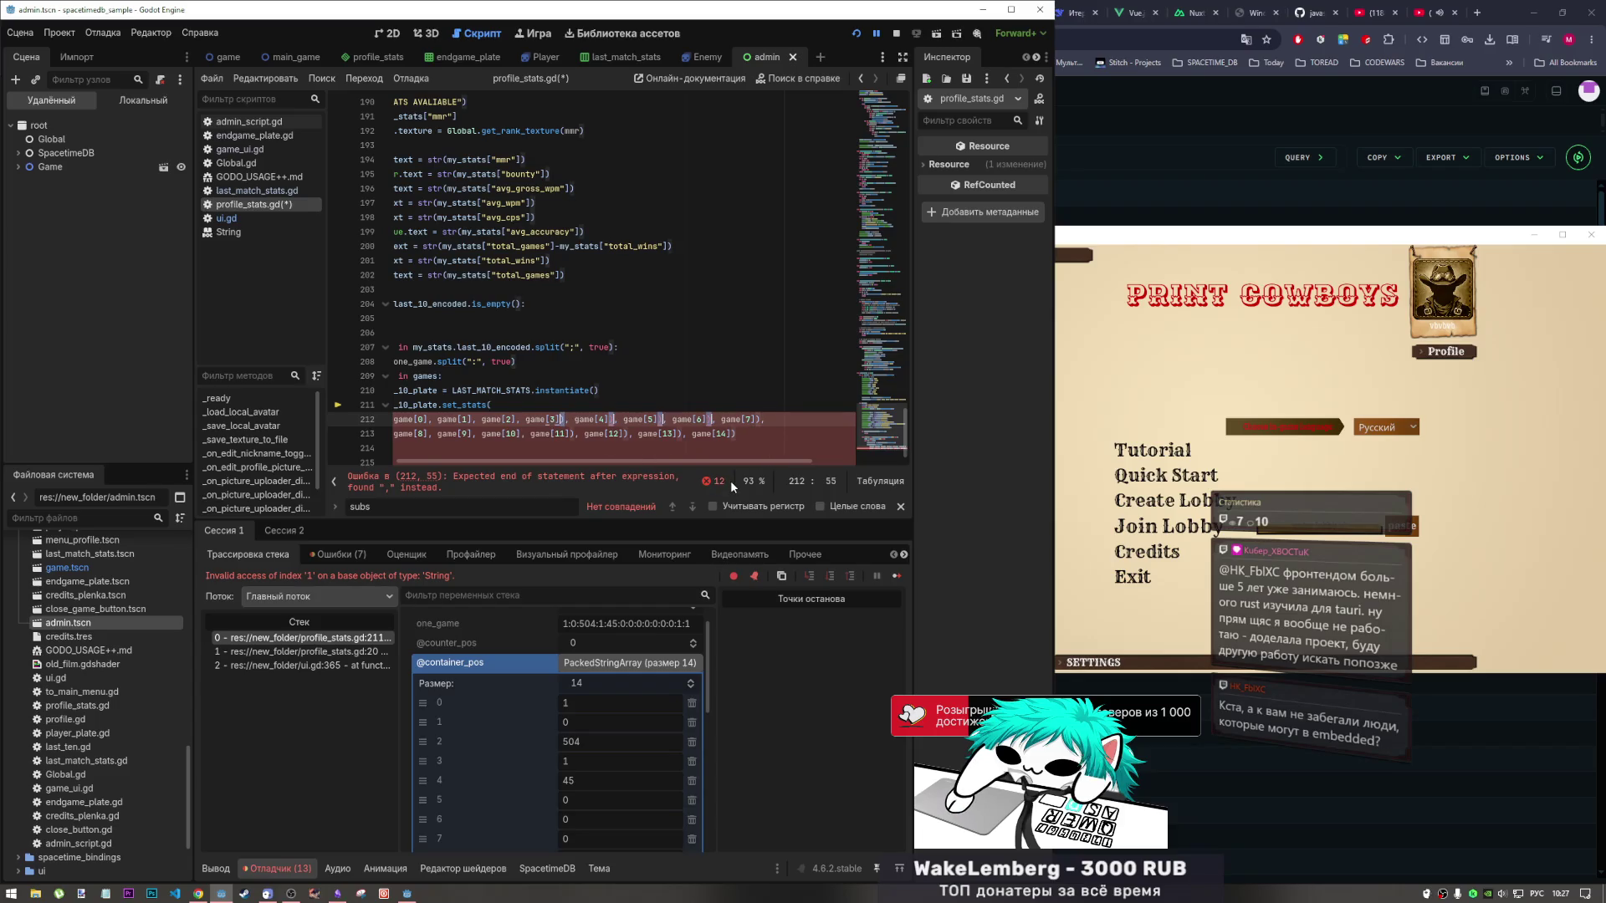
key("ctrl+d")
key("ctrl+d")
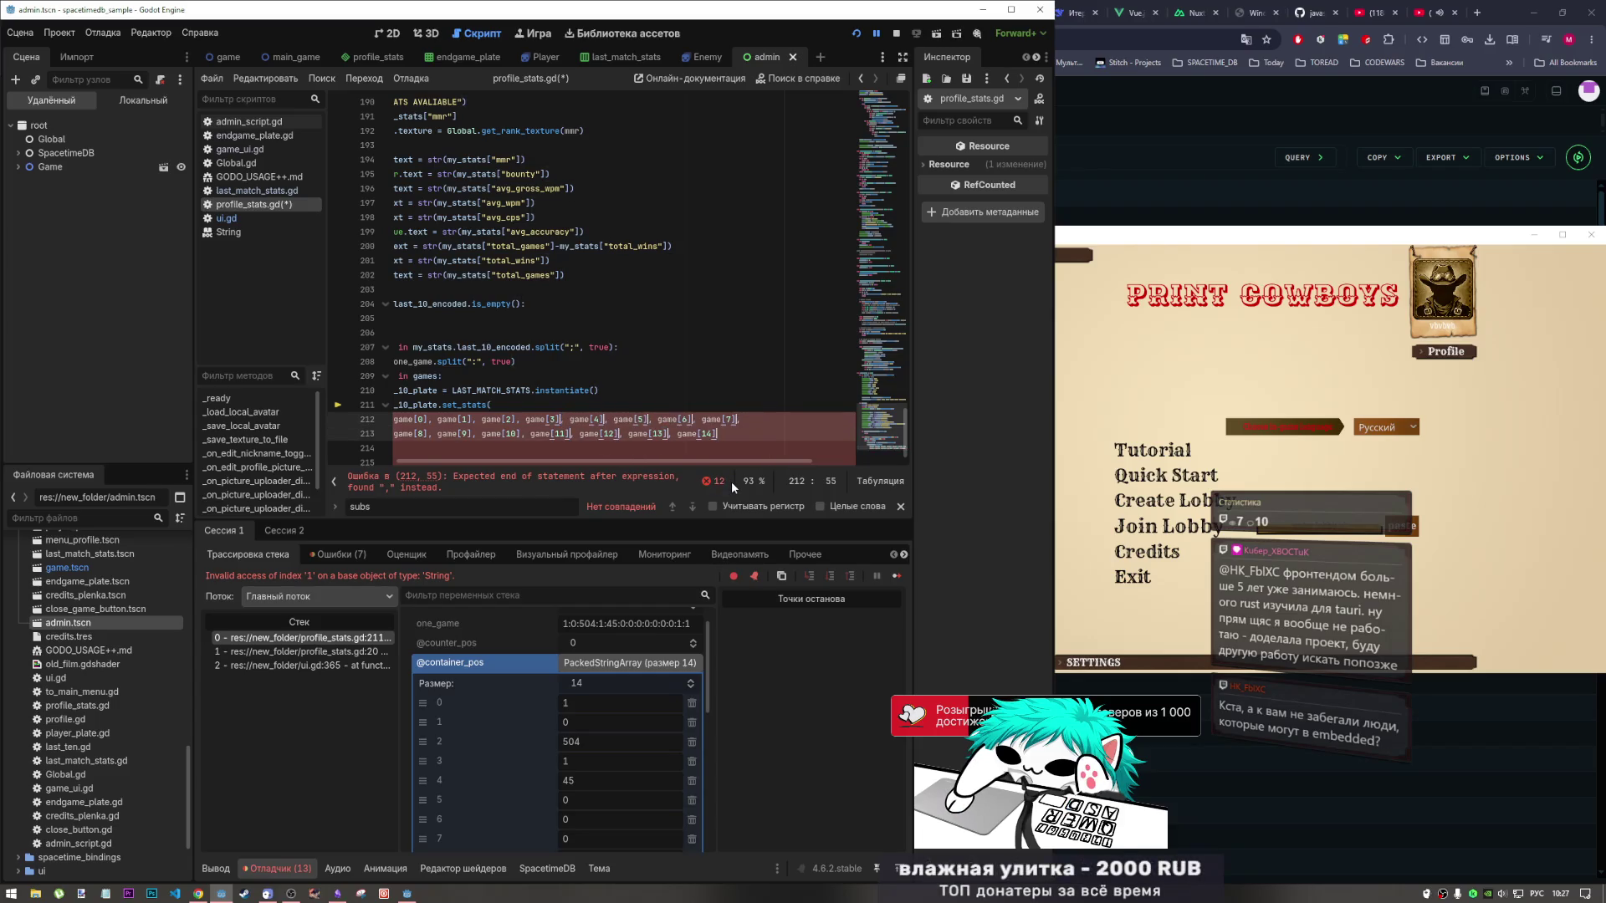
key("BackSpace")
Return the caret to the split line and resume the paused game.
left_click_drag(724, 470, 656, 470)
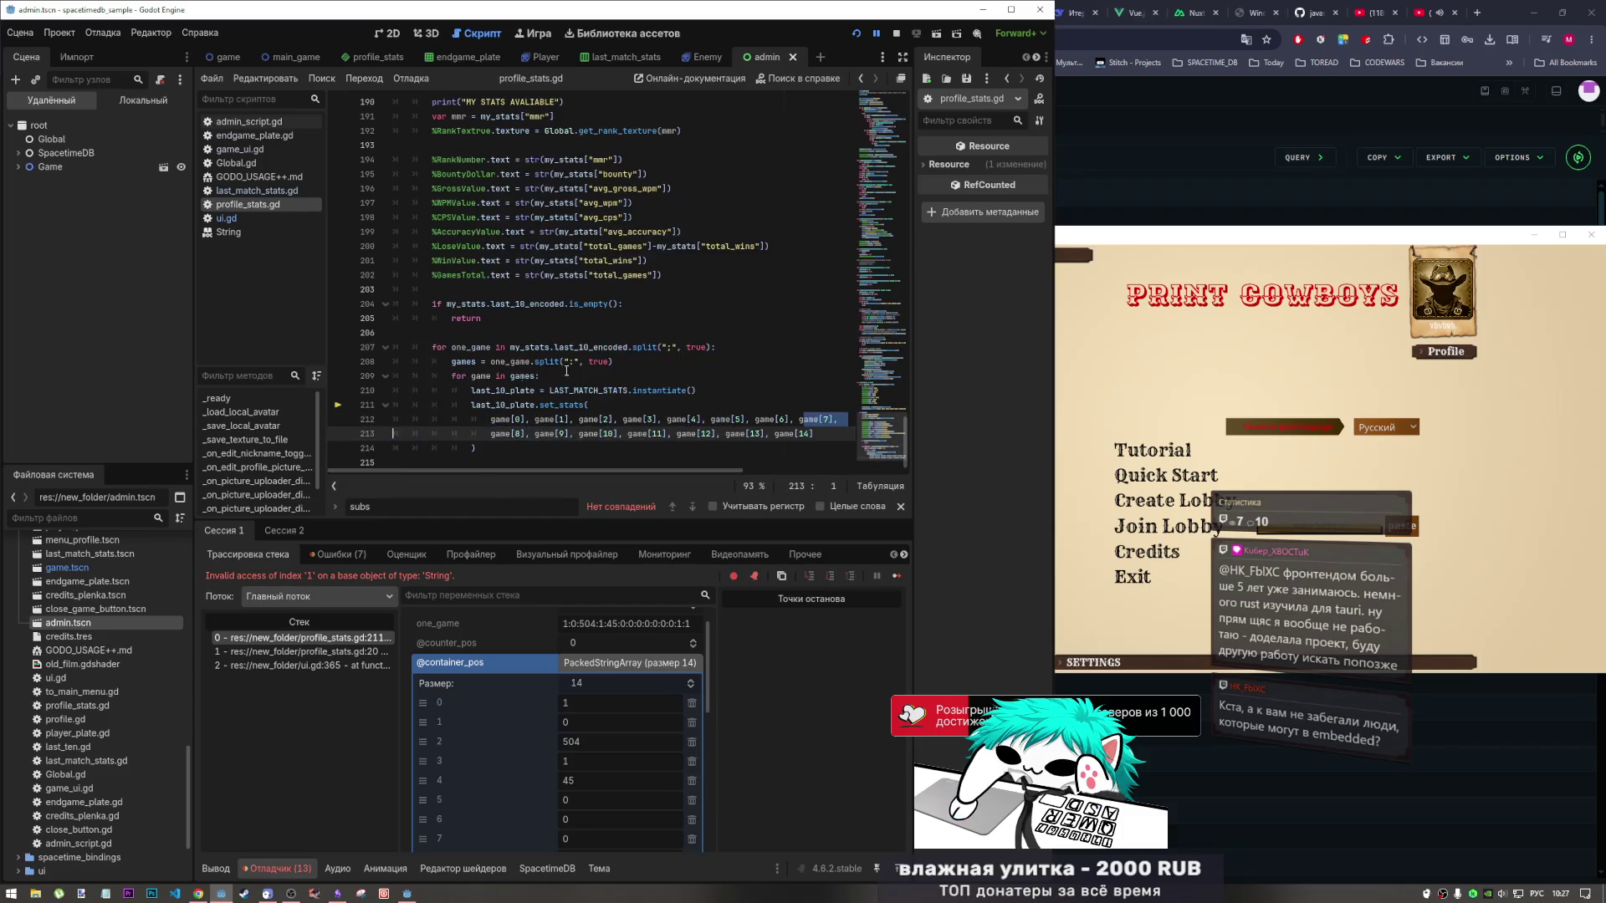
left_click(578, 361)
left_click(893, 576)
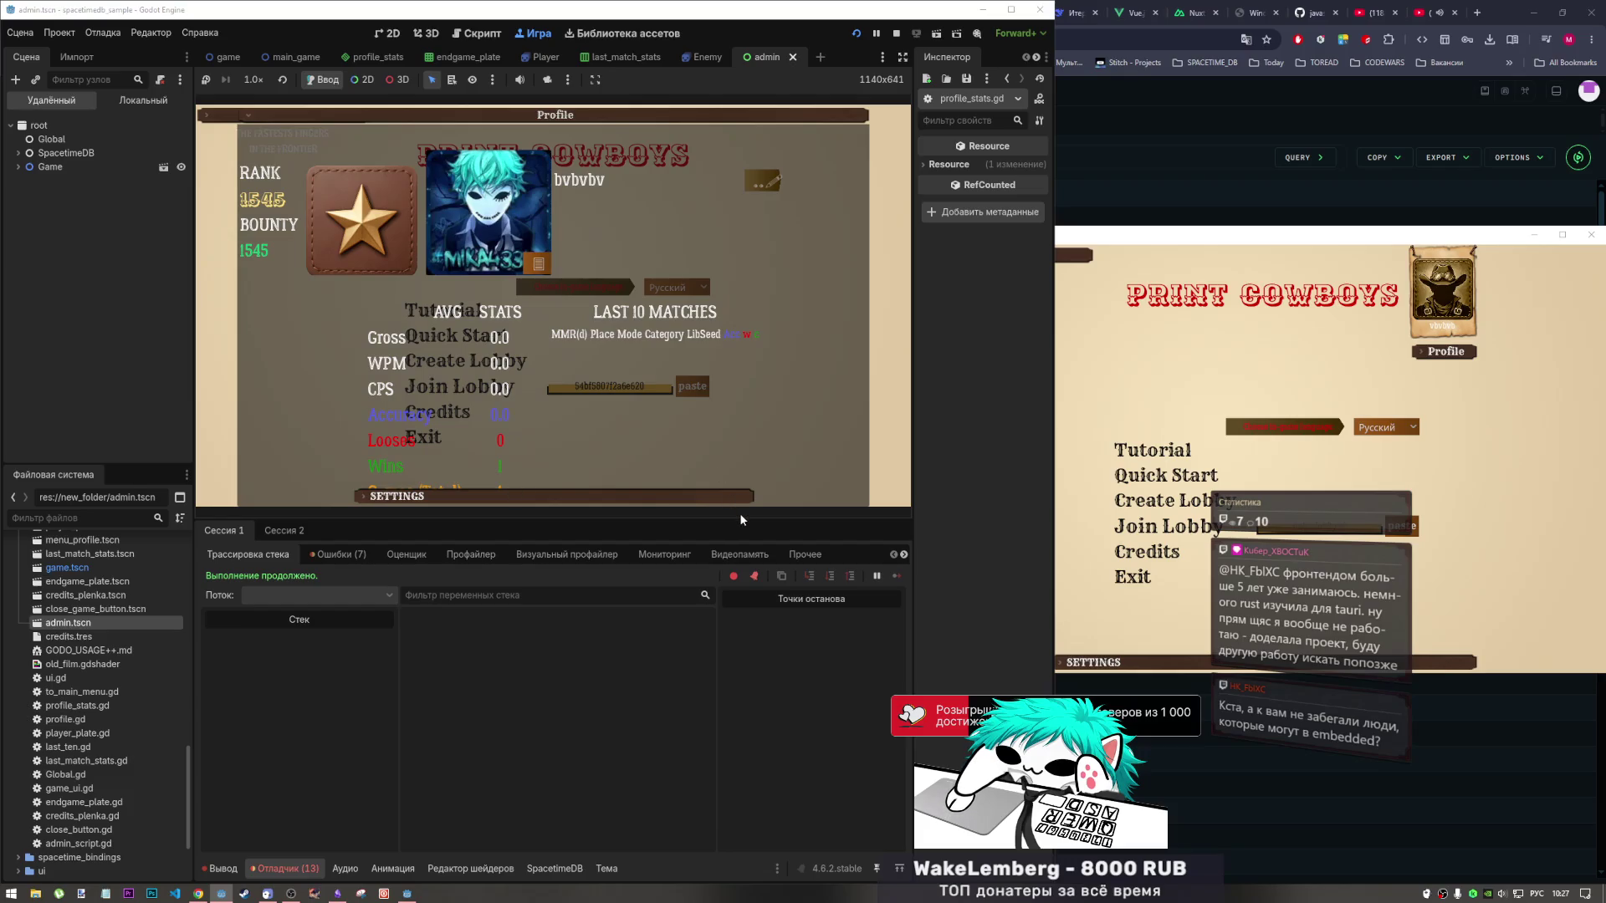
Resize the debugger, then open its Errors list and jump to the init_stats error.
left_click_drag(741, 520, 715, 608)
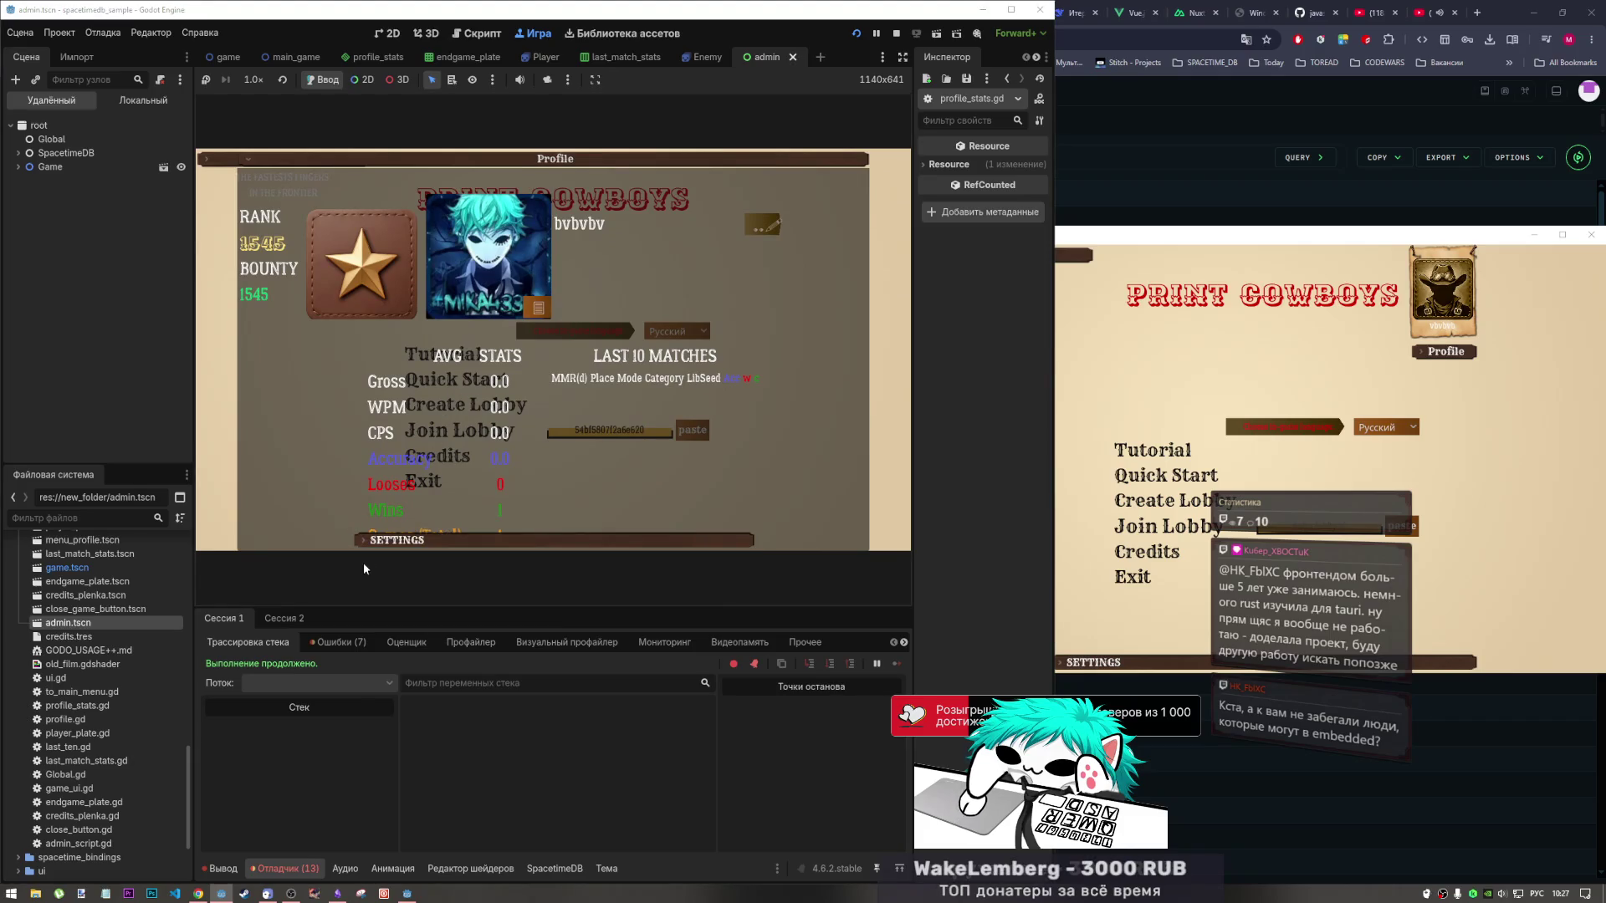
left_click(284, 870)
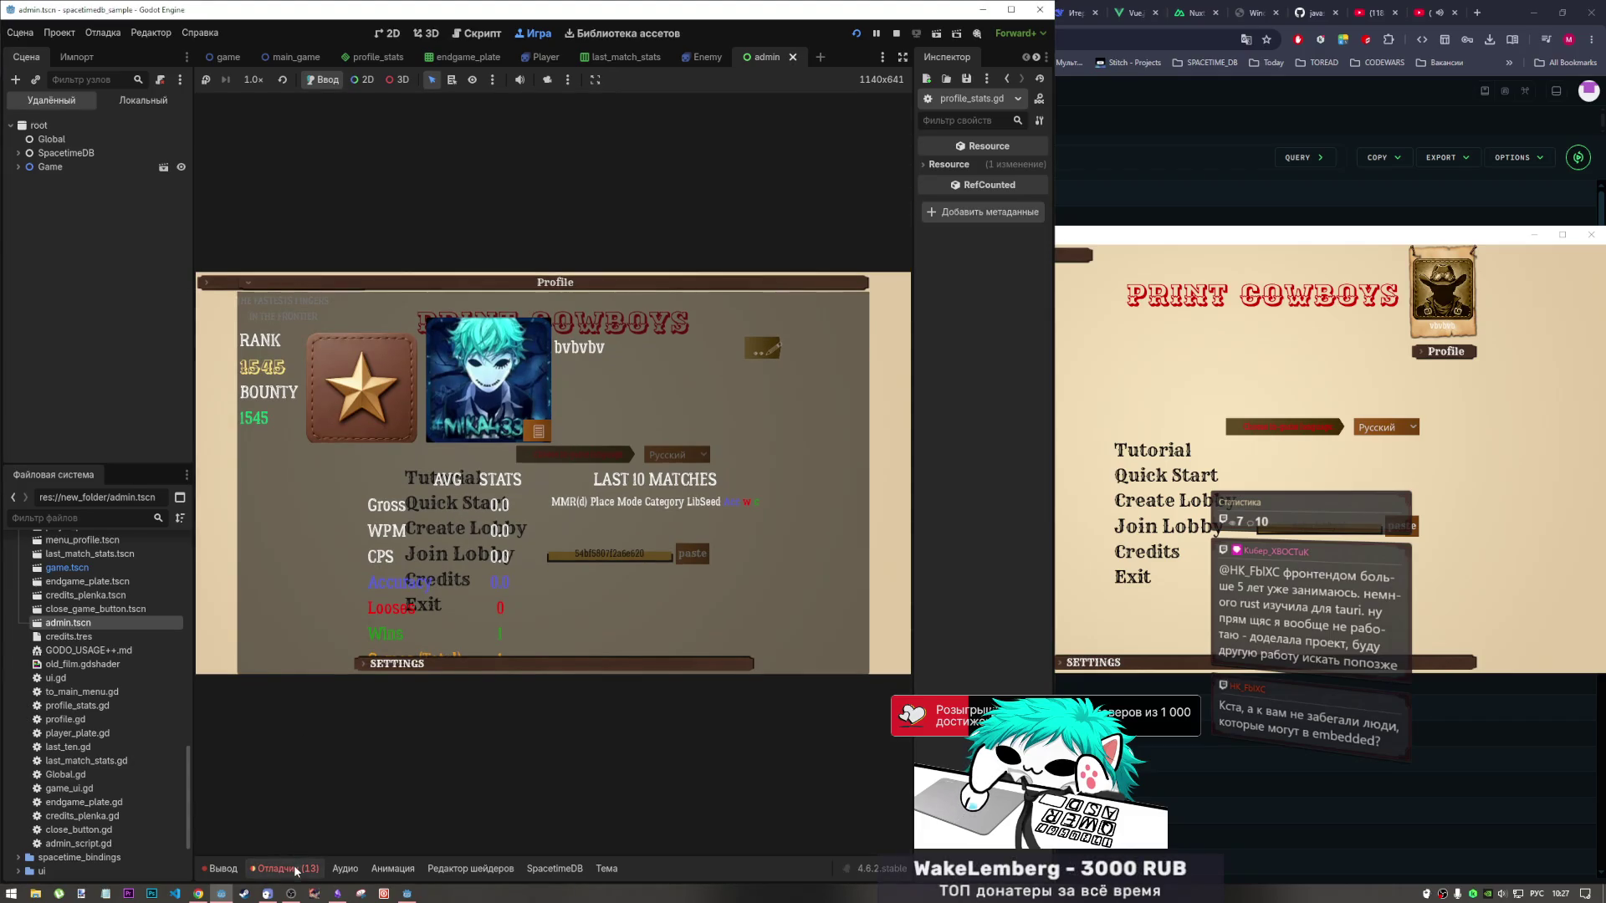
left_click(294, 869)
left_click(338, 643)
left_click(519, 772)
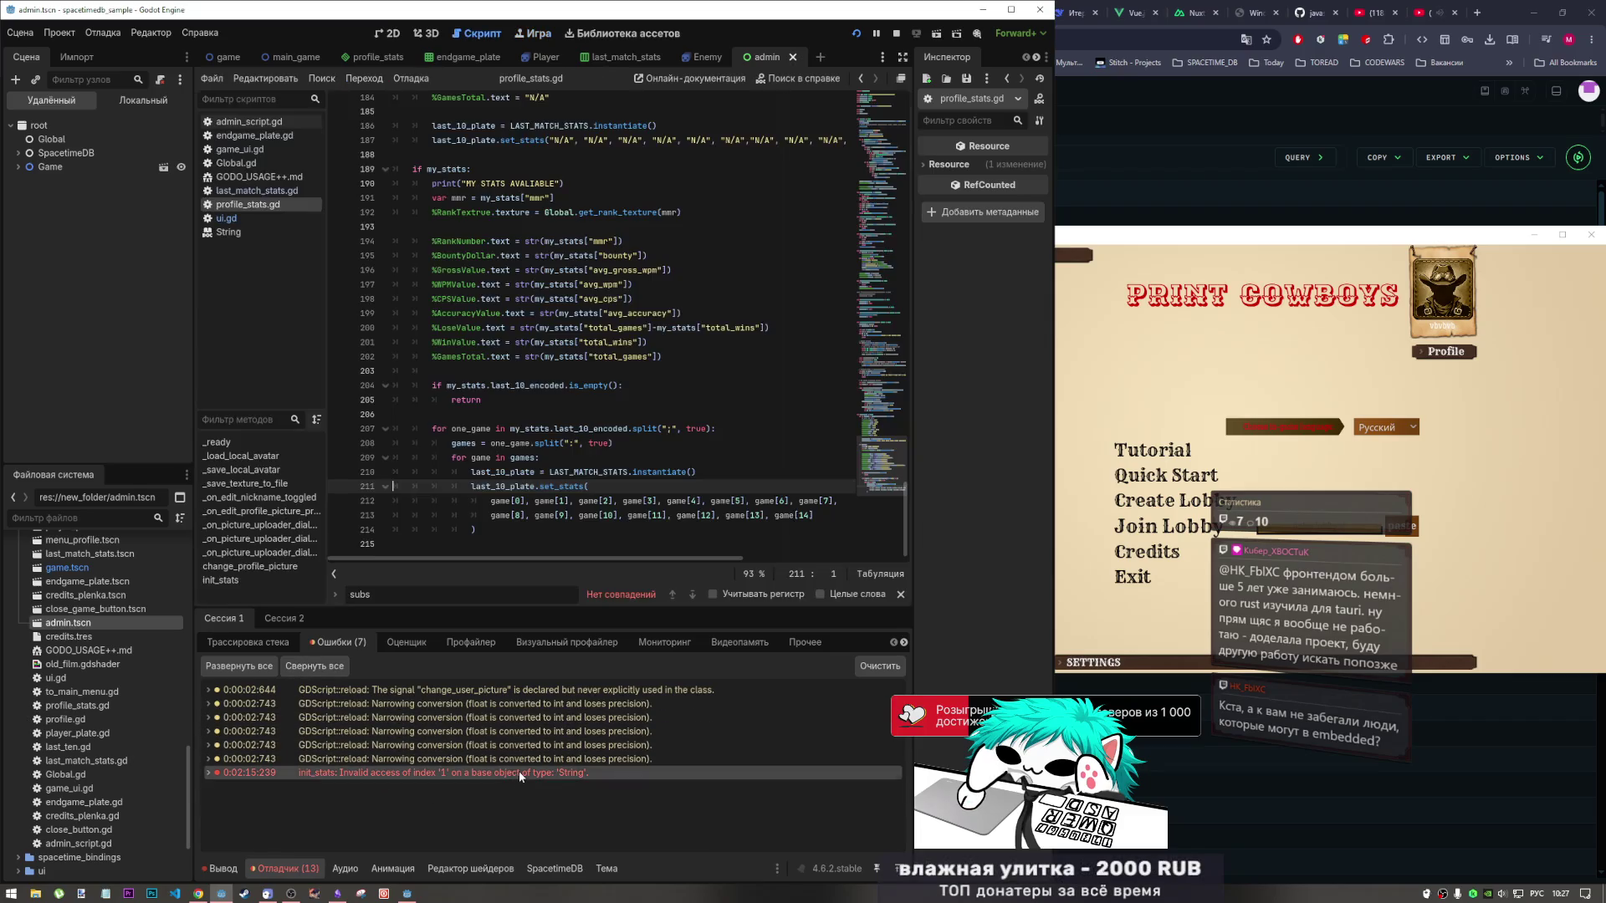
Check debug Sessions 2 and 1, then show the Output log.
left_click(282, 618)
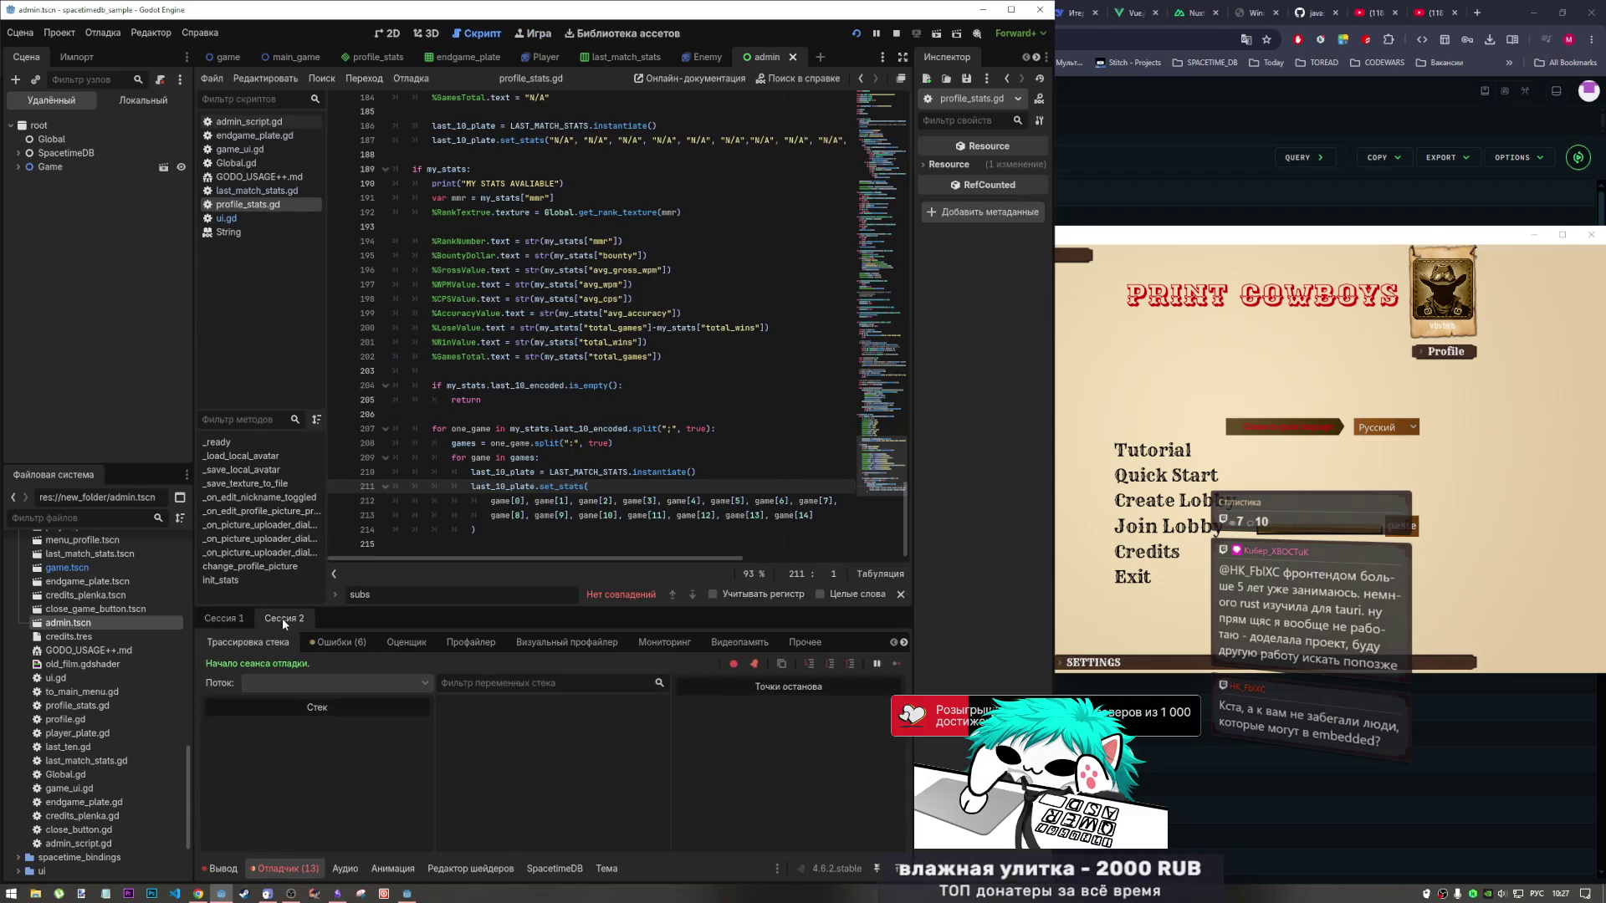
left_click(216, 619)
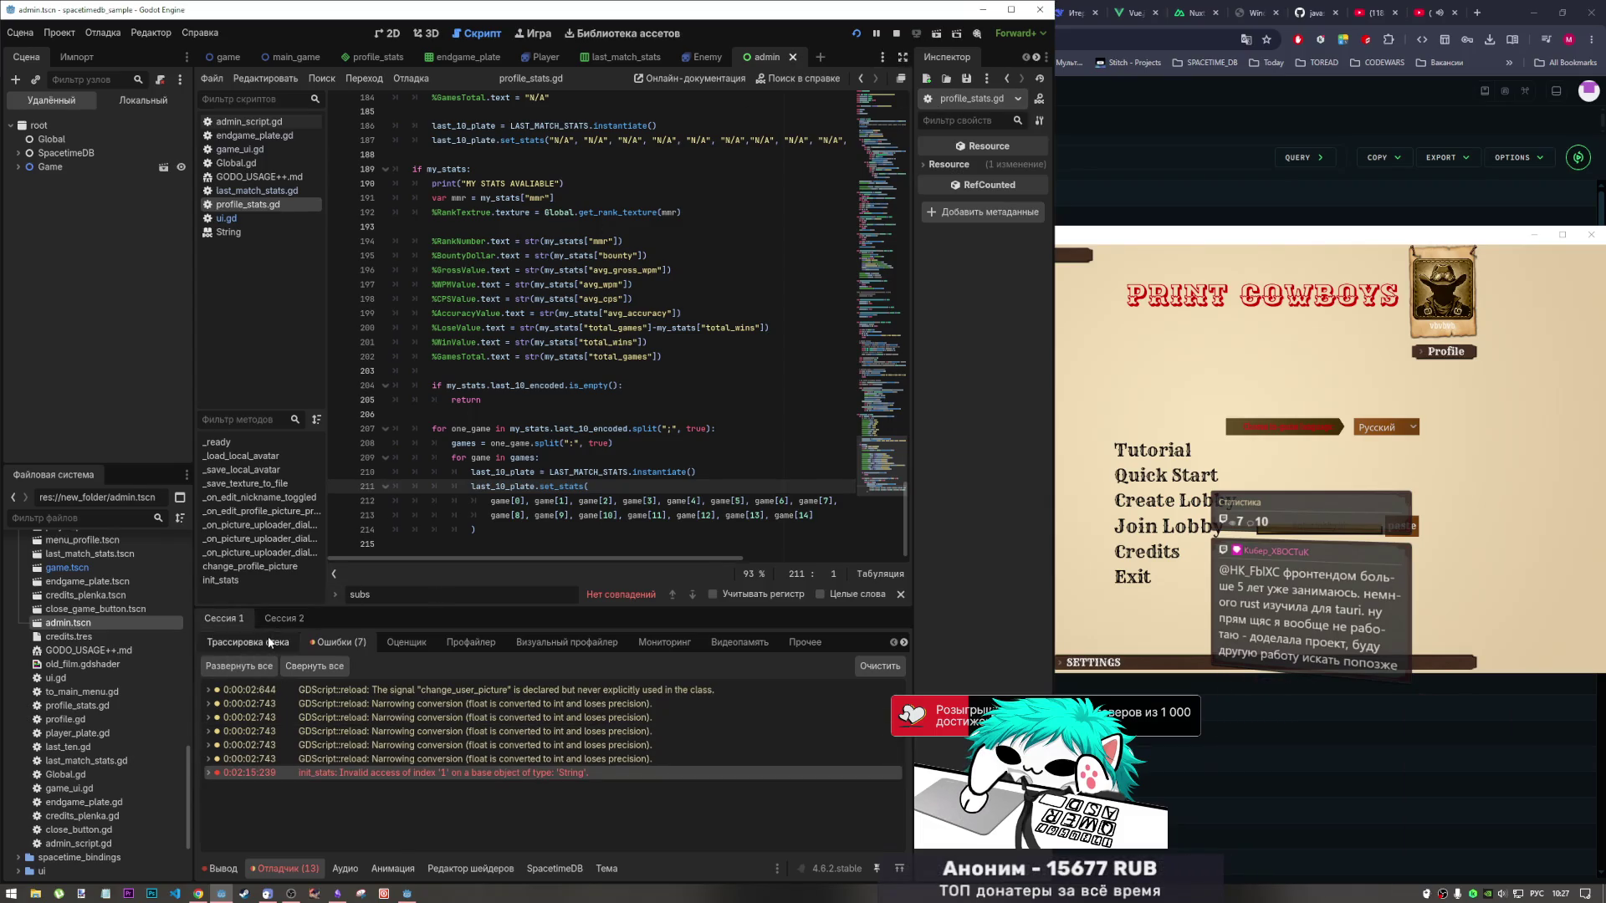
left_click(225, 867)
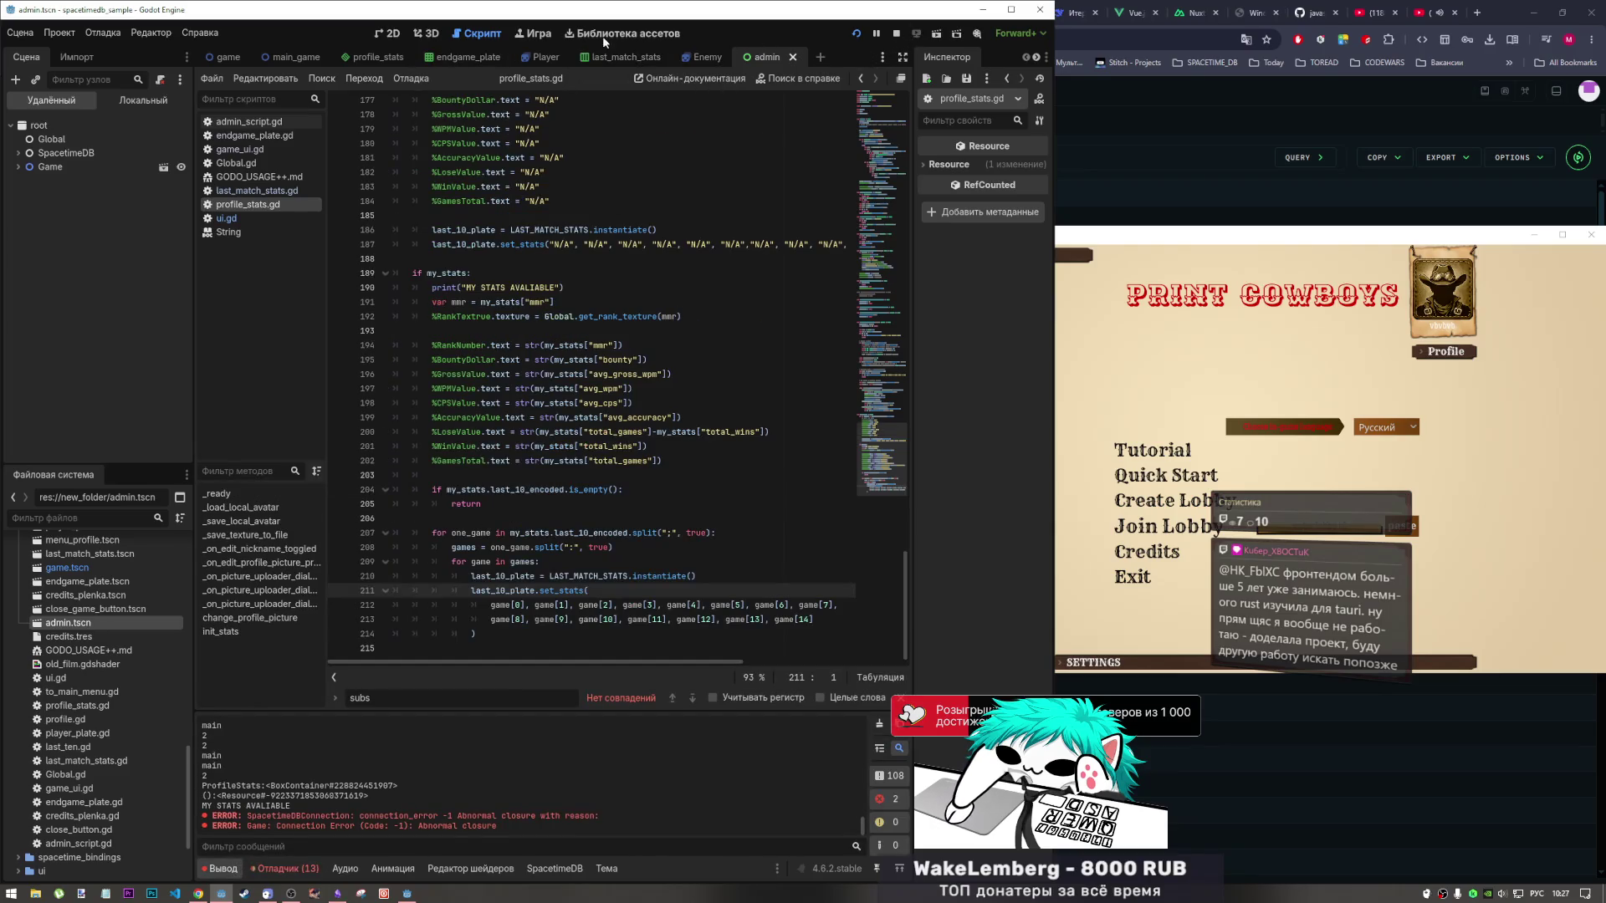
In the running game, close and reopen the Profile panel, breaking again at profile_stats.gd line 211.
left_click(534, 34)
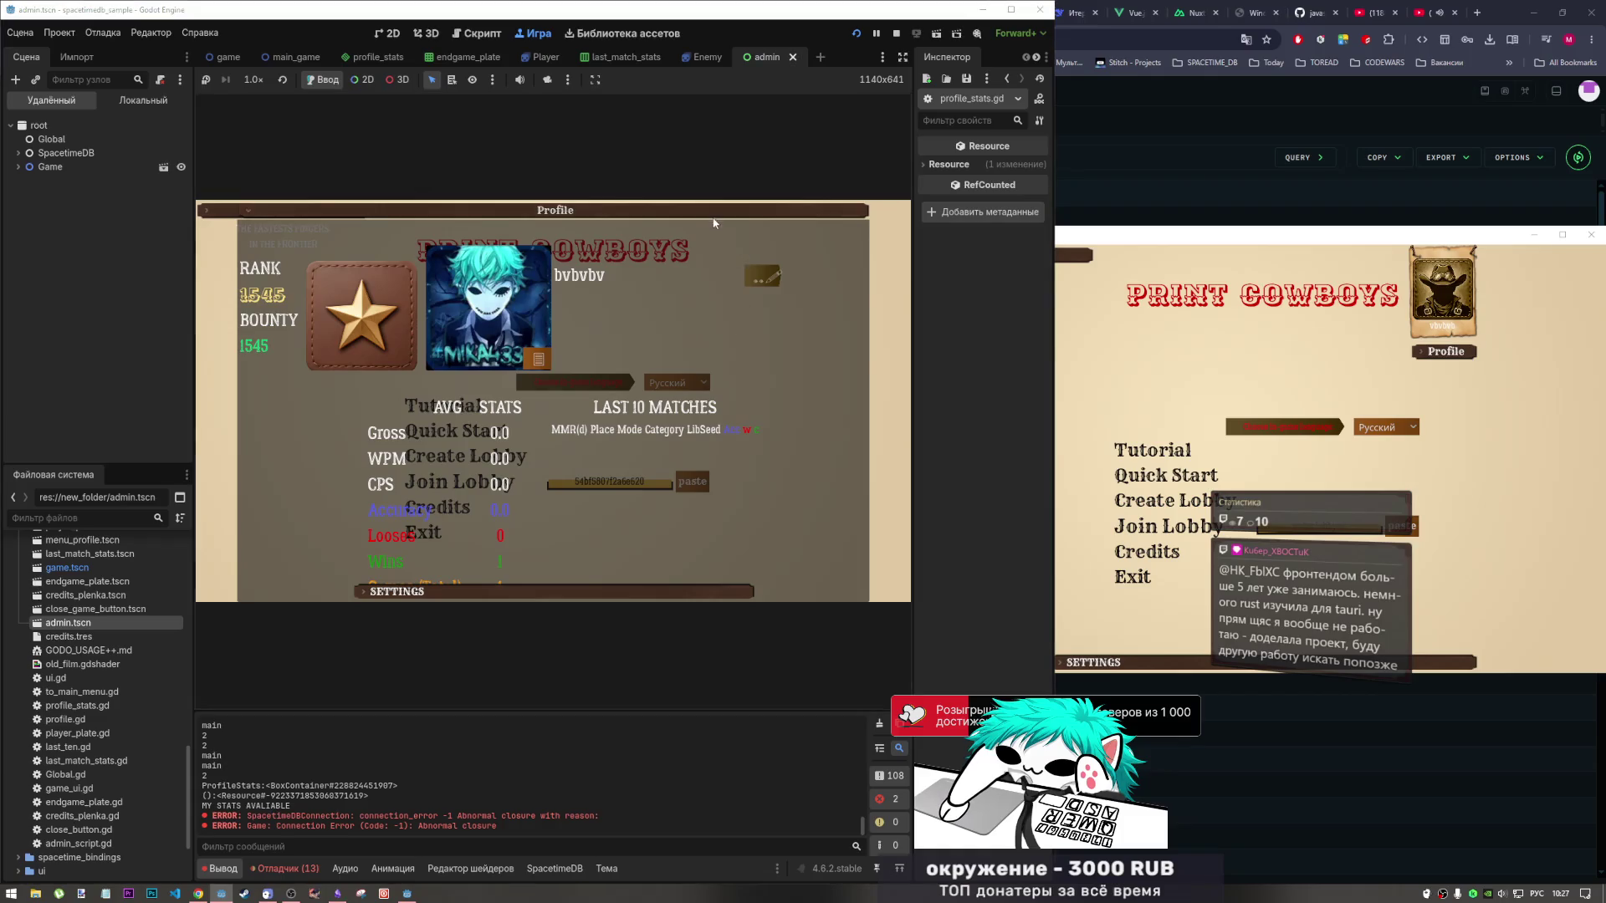
left_click(714, 221)
left_click(724, 309)
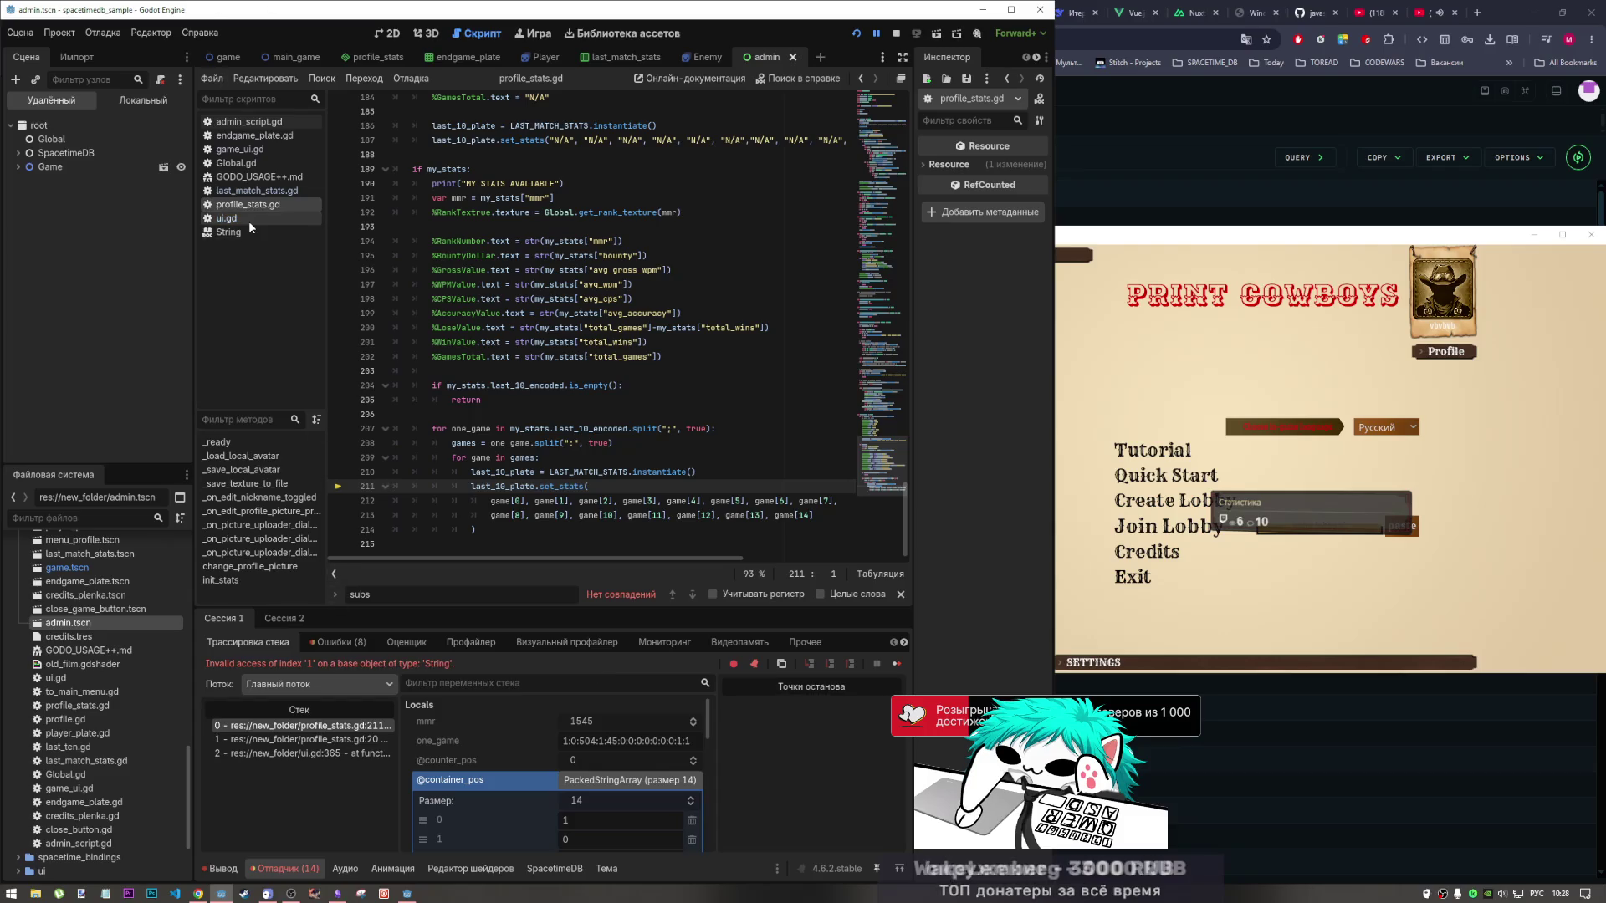
Open last_match_stats.gd at the set_stats parameters on line 20, then bring the YouTube browser forward.
left_click(238, 220)
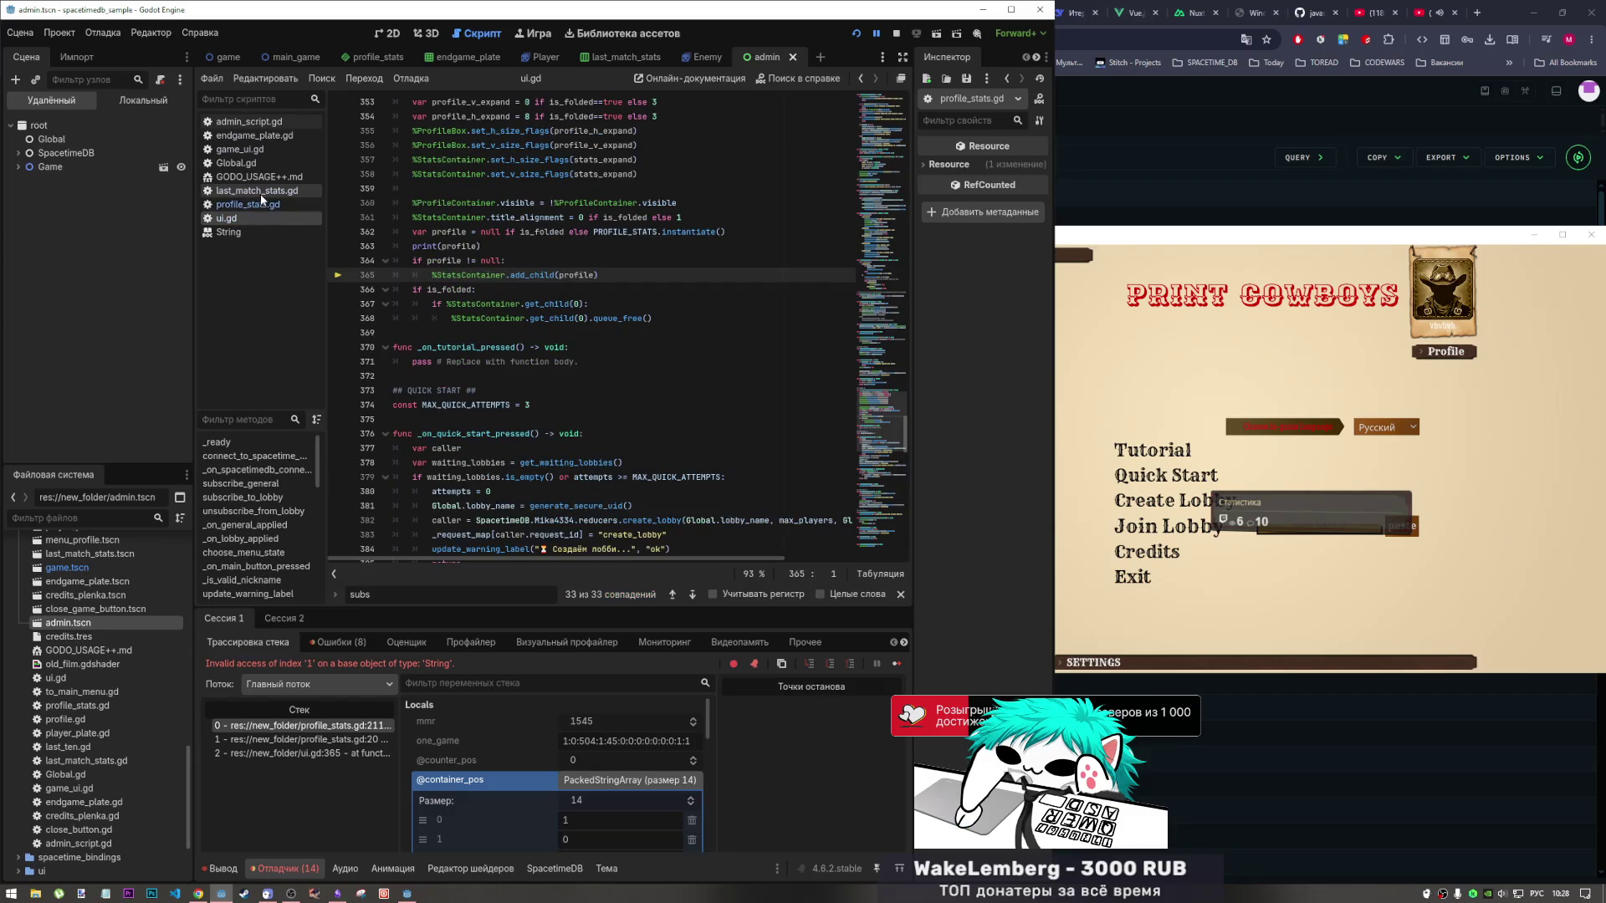
left_click(262, 193)
left_click(620, 260)
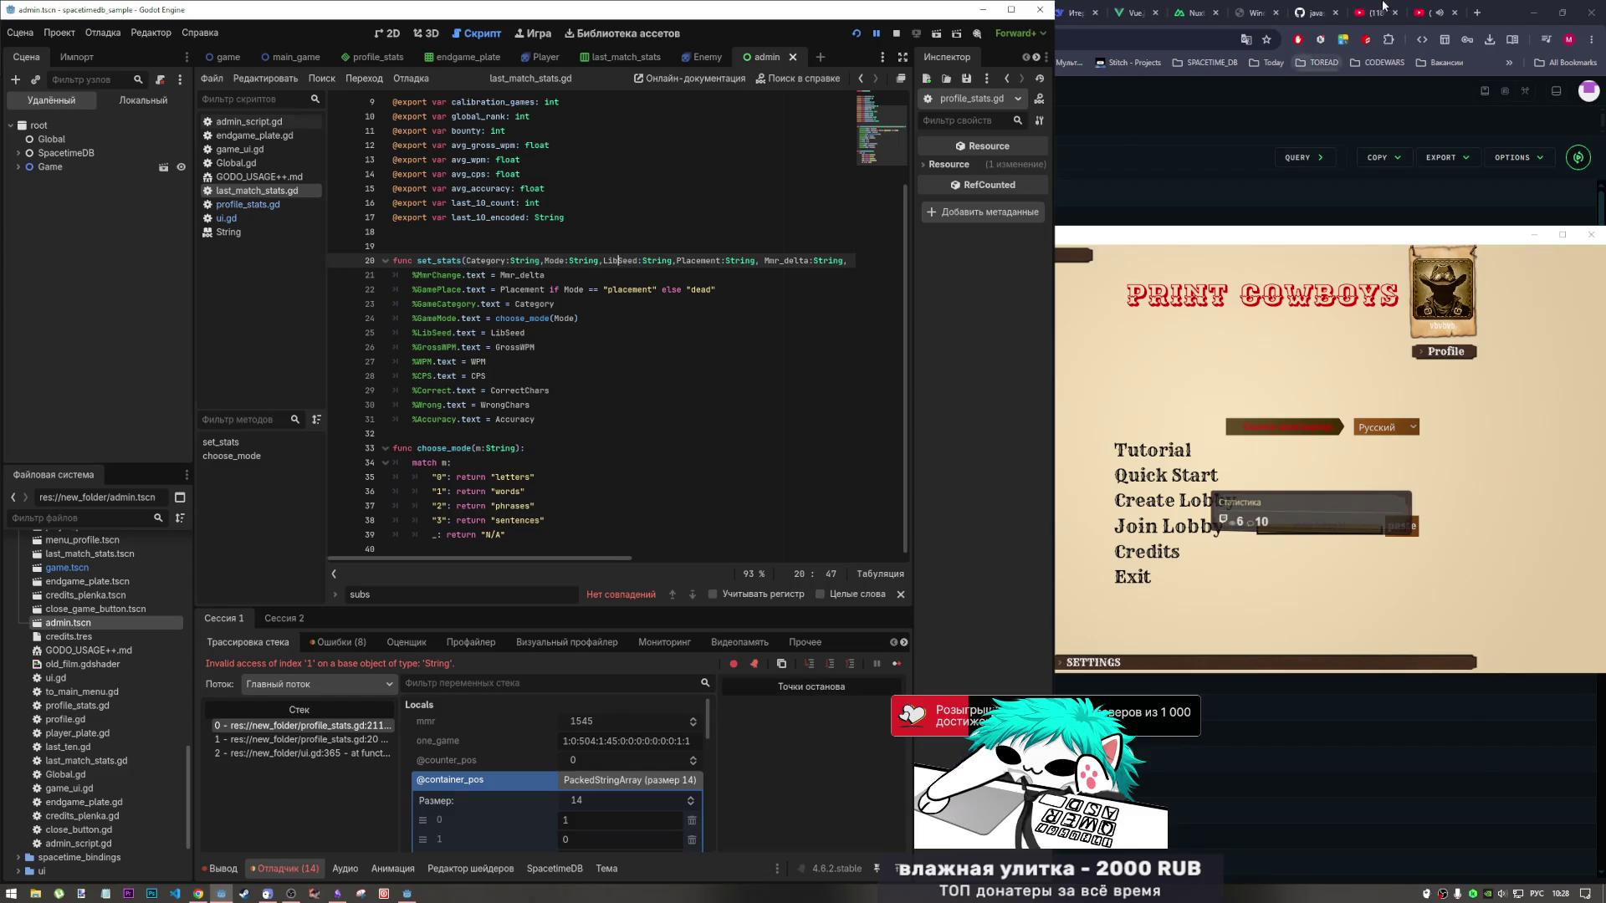
left_click(1432, 12)
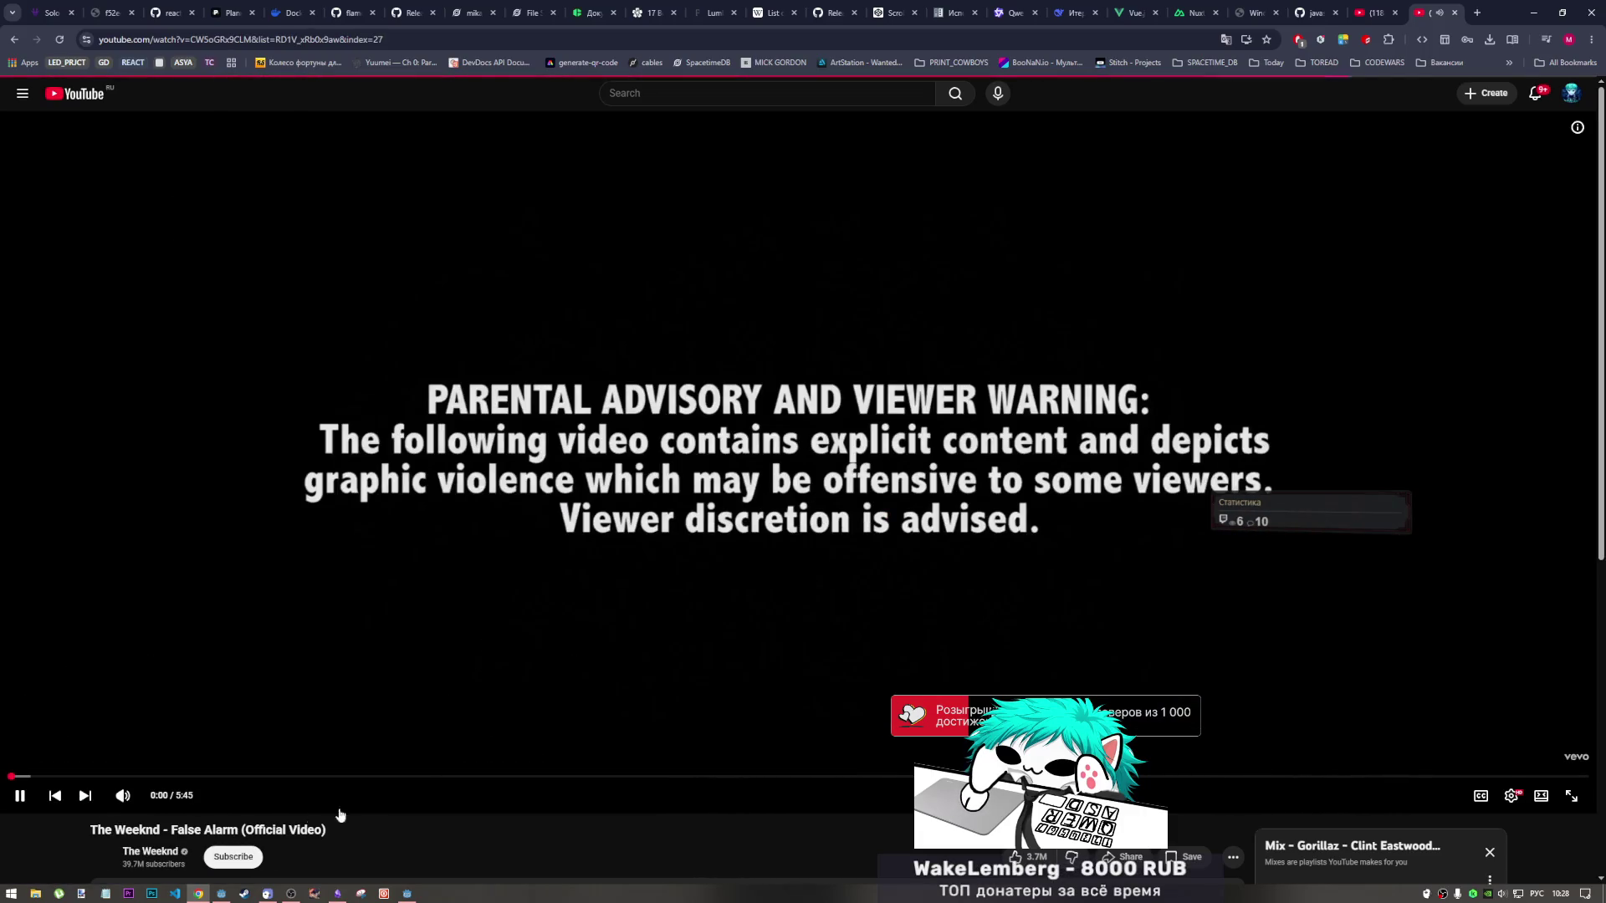
Scroll the YouTube page, briefly check Godot, then switch to the SpacetimeDB tables tab.
scroll(482, 648, "down", 2)
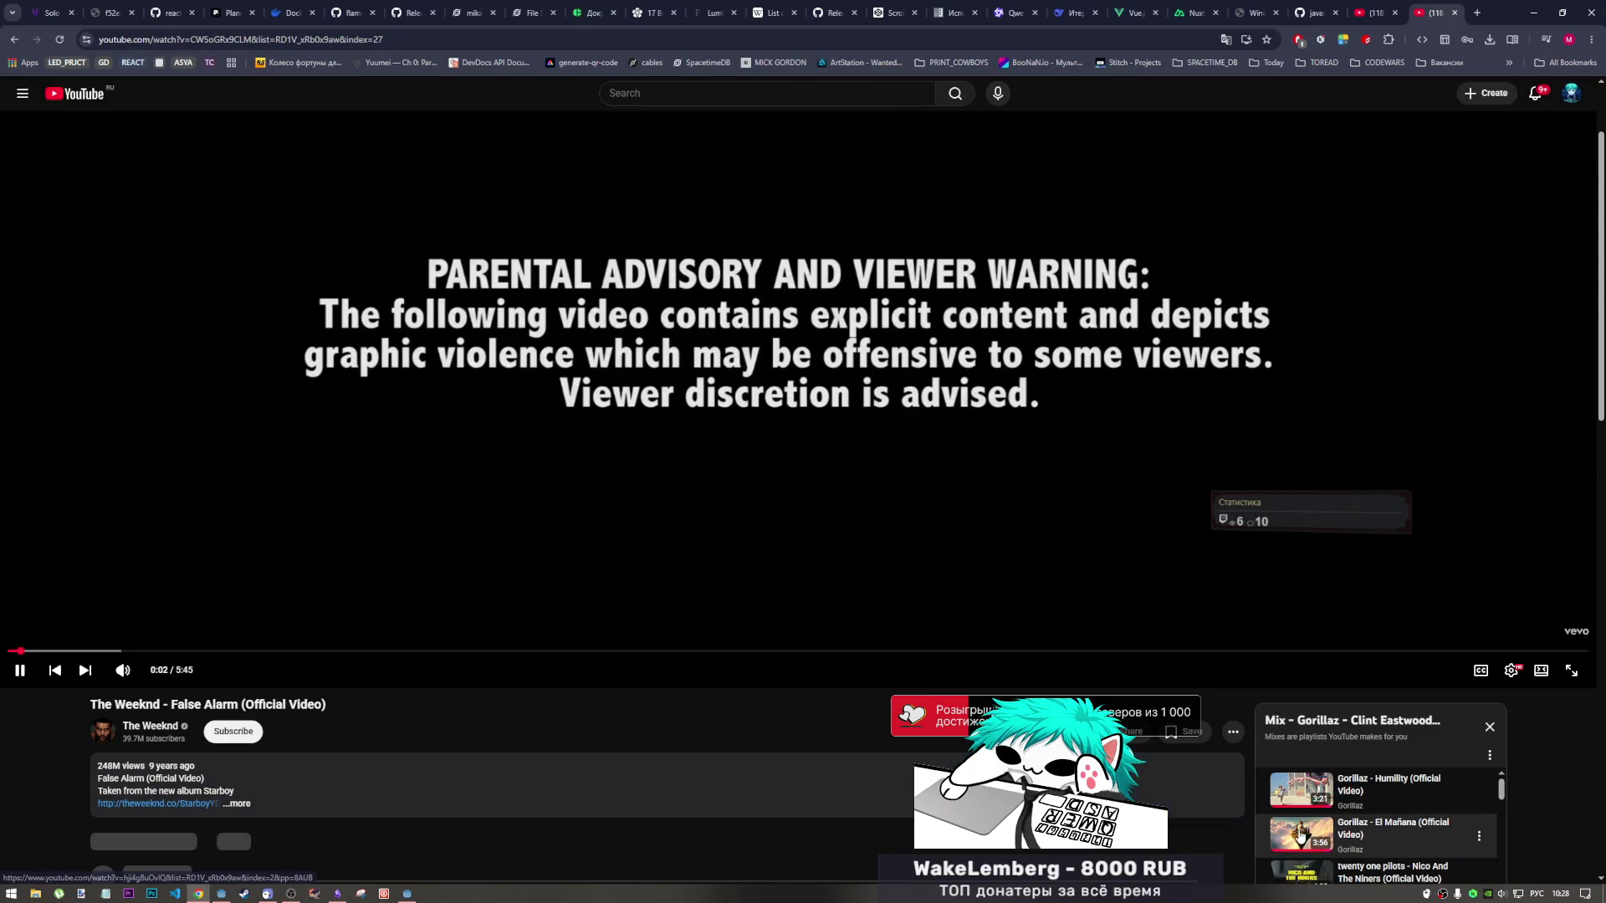
scroll(804, 778, "down", 1)
scroll(805, 779, "up", 3)
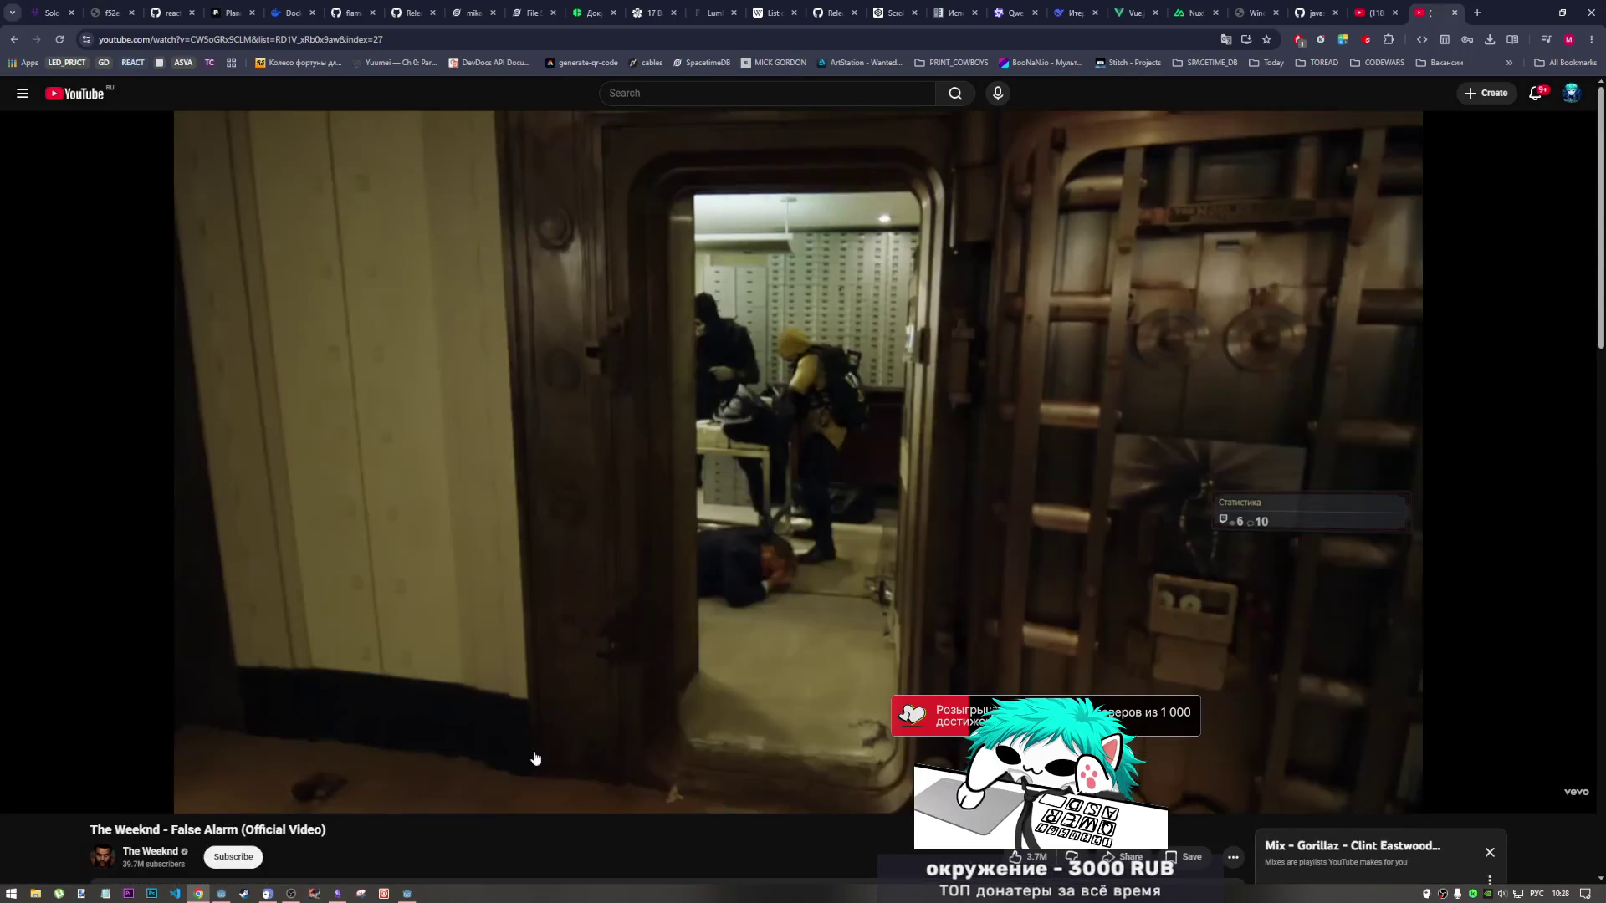
left_click(220, 898)
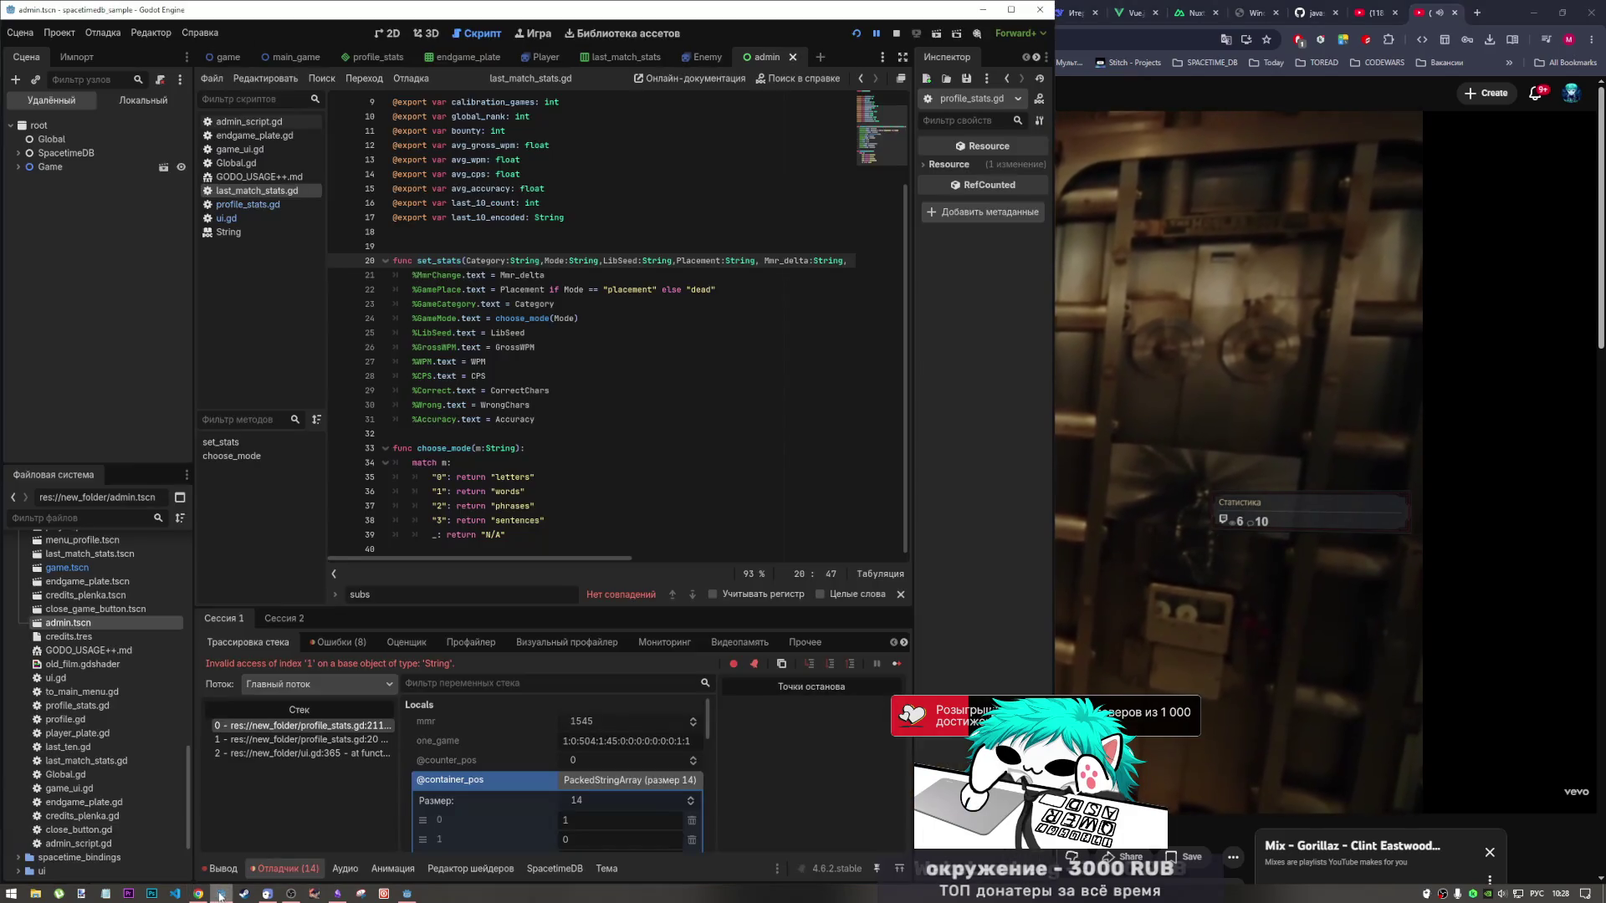
left_click(1164, 40)
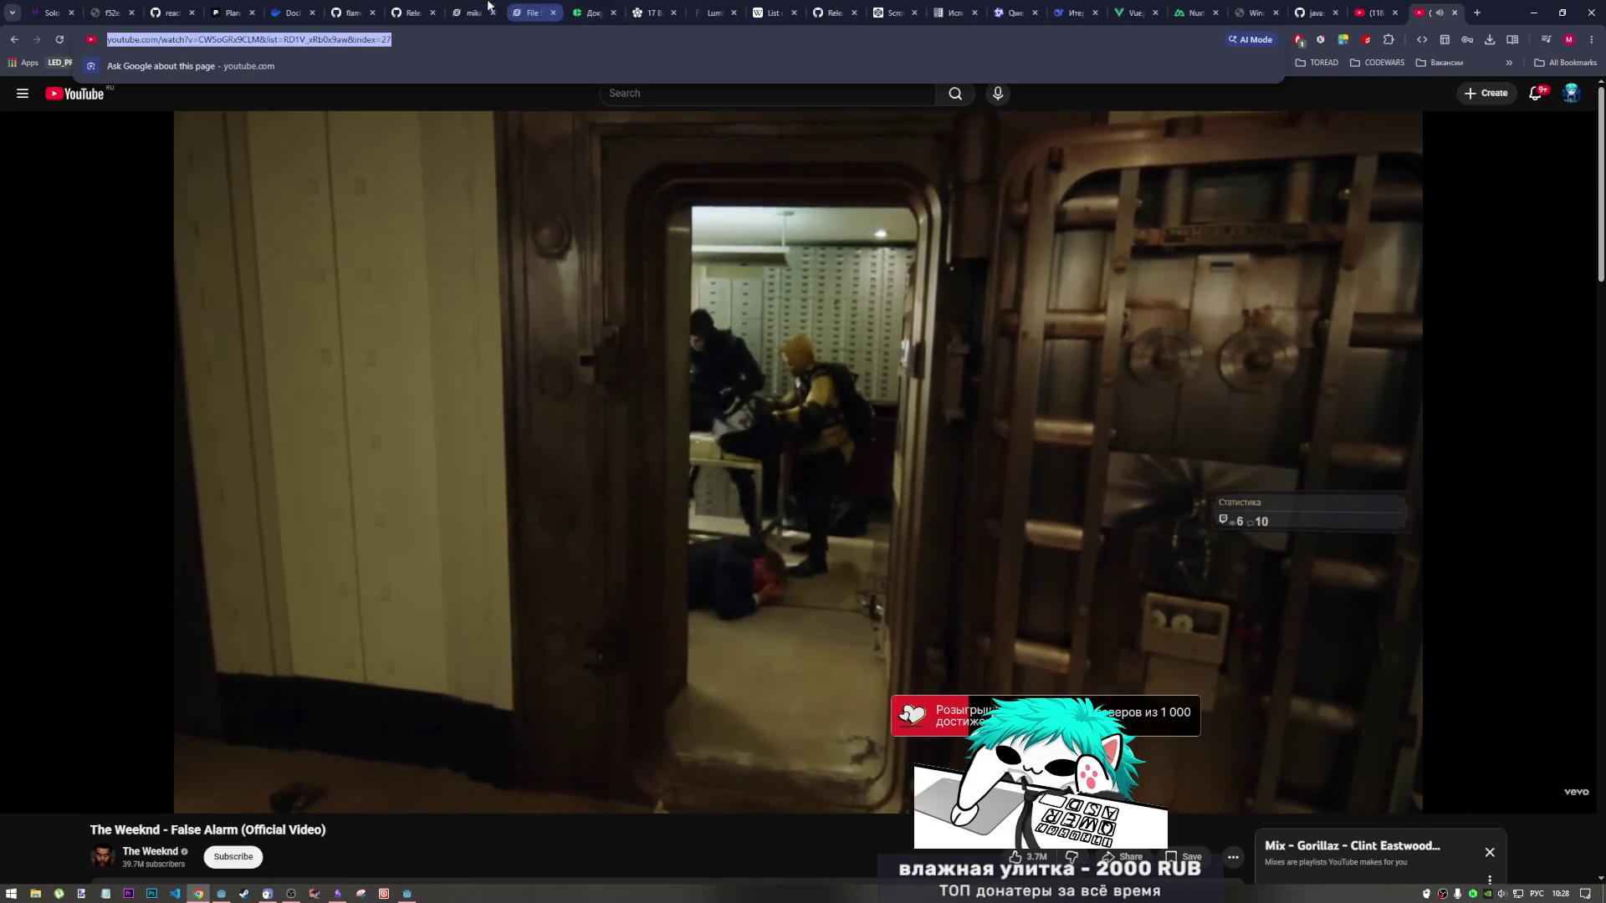
left_click(472, 13)
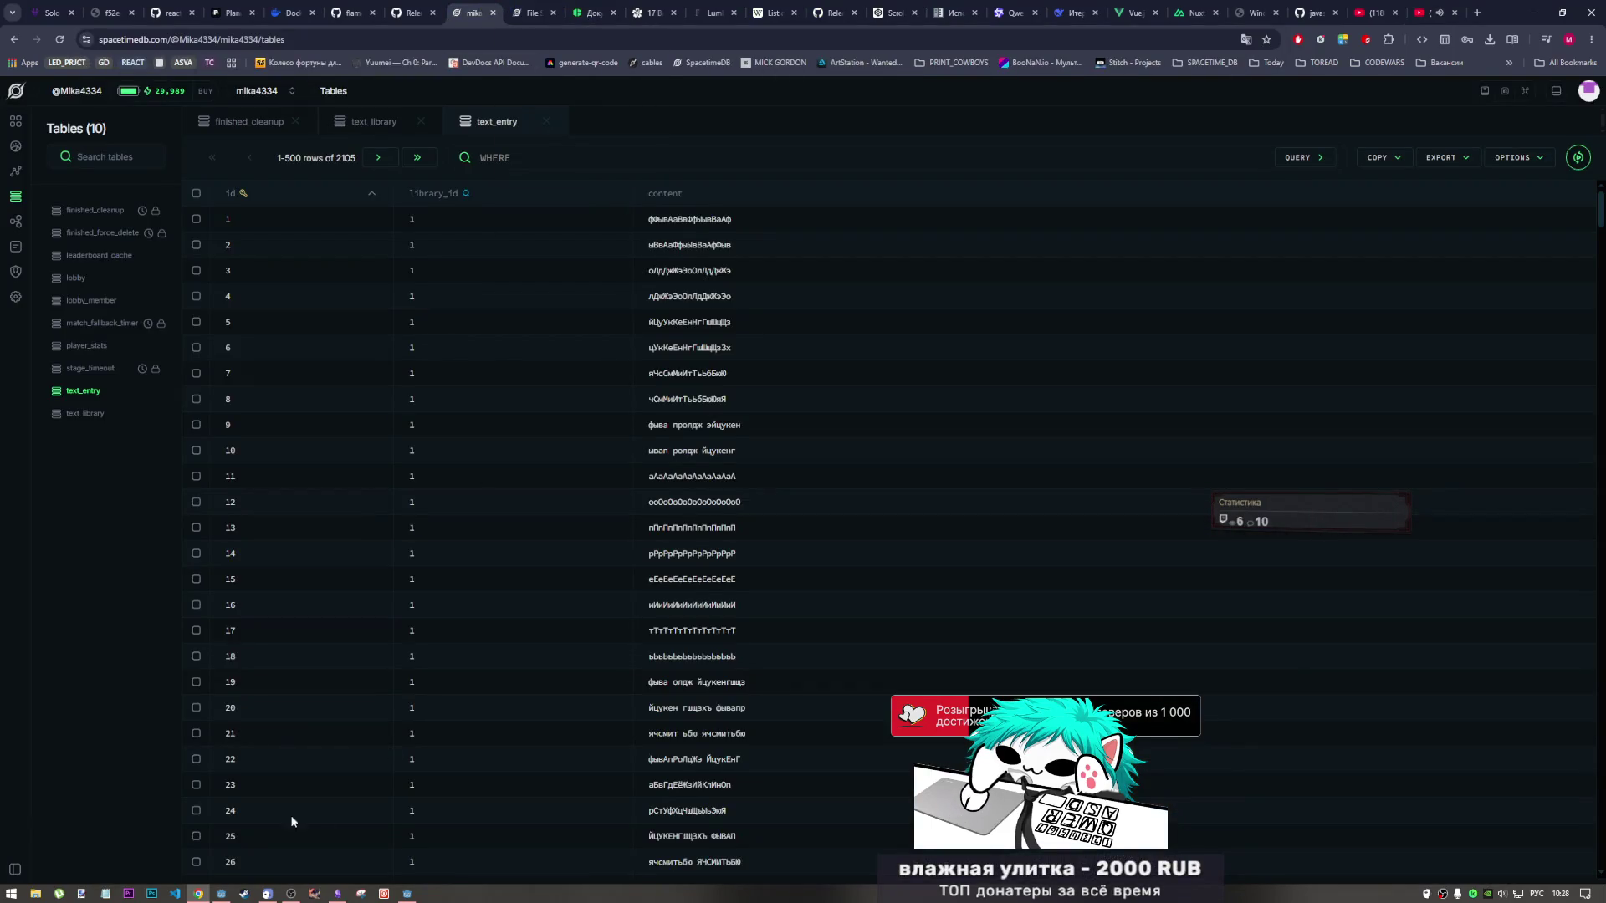
Bring Godot back and place the caret on line 35 of last_match_stats.gd.
left_click(220, 893)
left_click(516, 477)
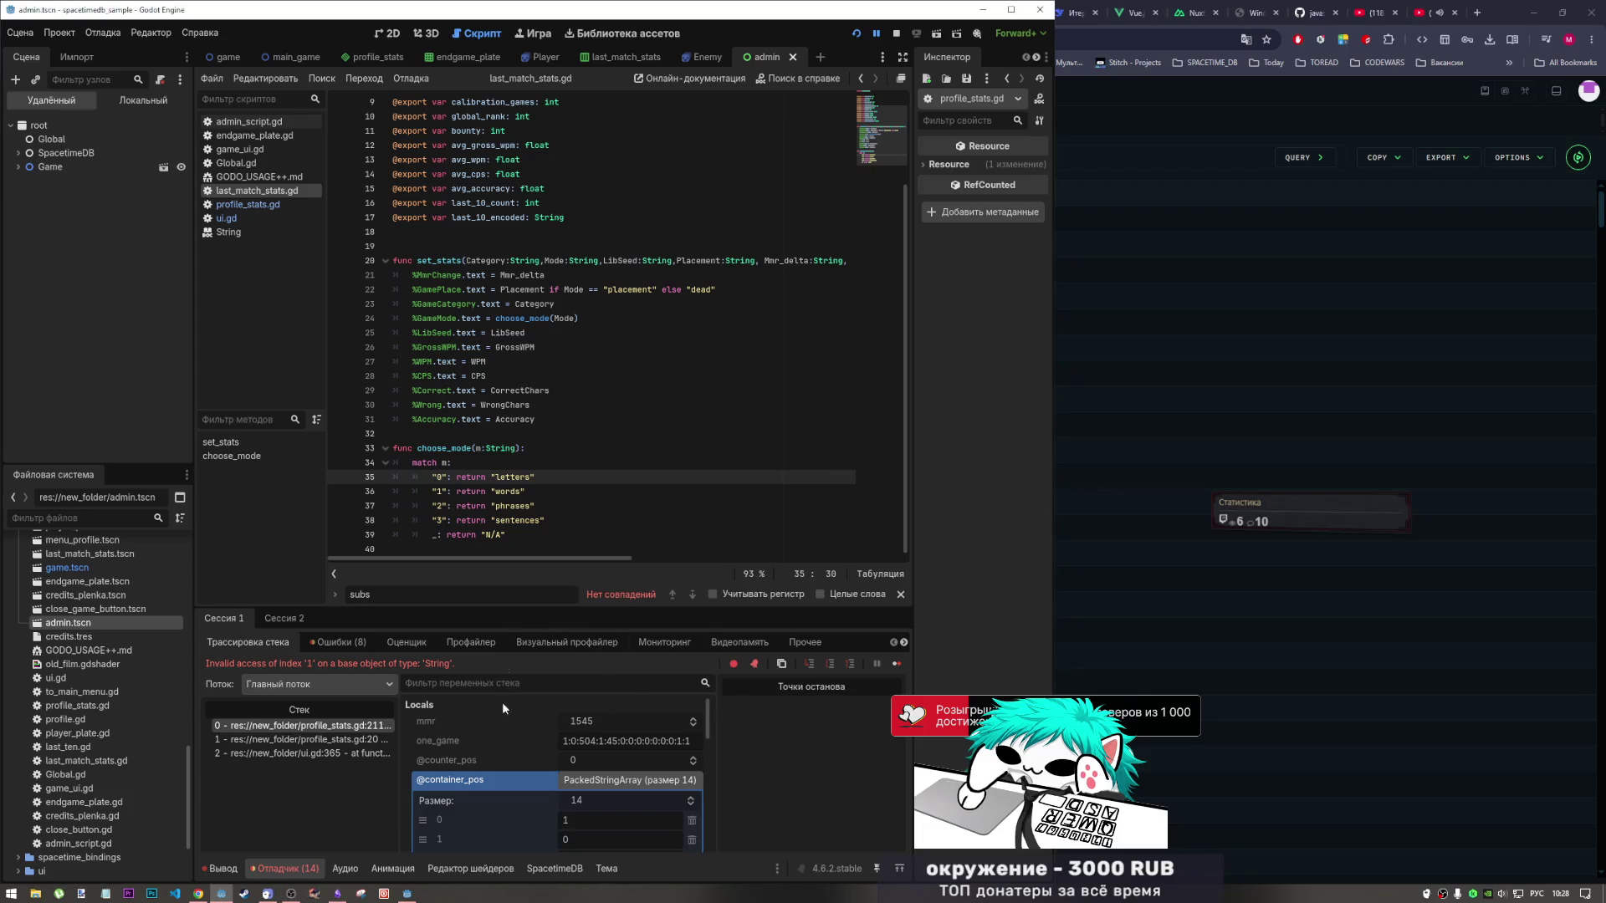
Select the full one_game value string in the debugger's Locals.
left_click_drag(598, 742, 687, 742)
left_click(687, 742)
triple_click(688, 742)
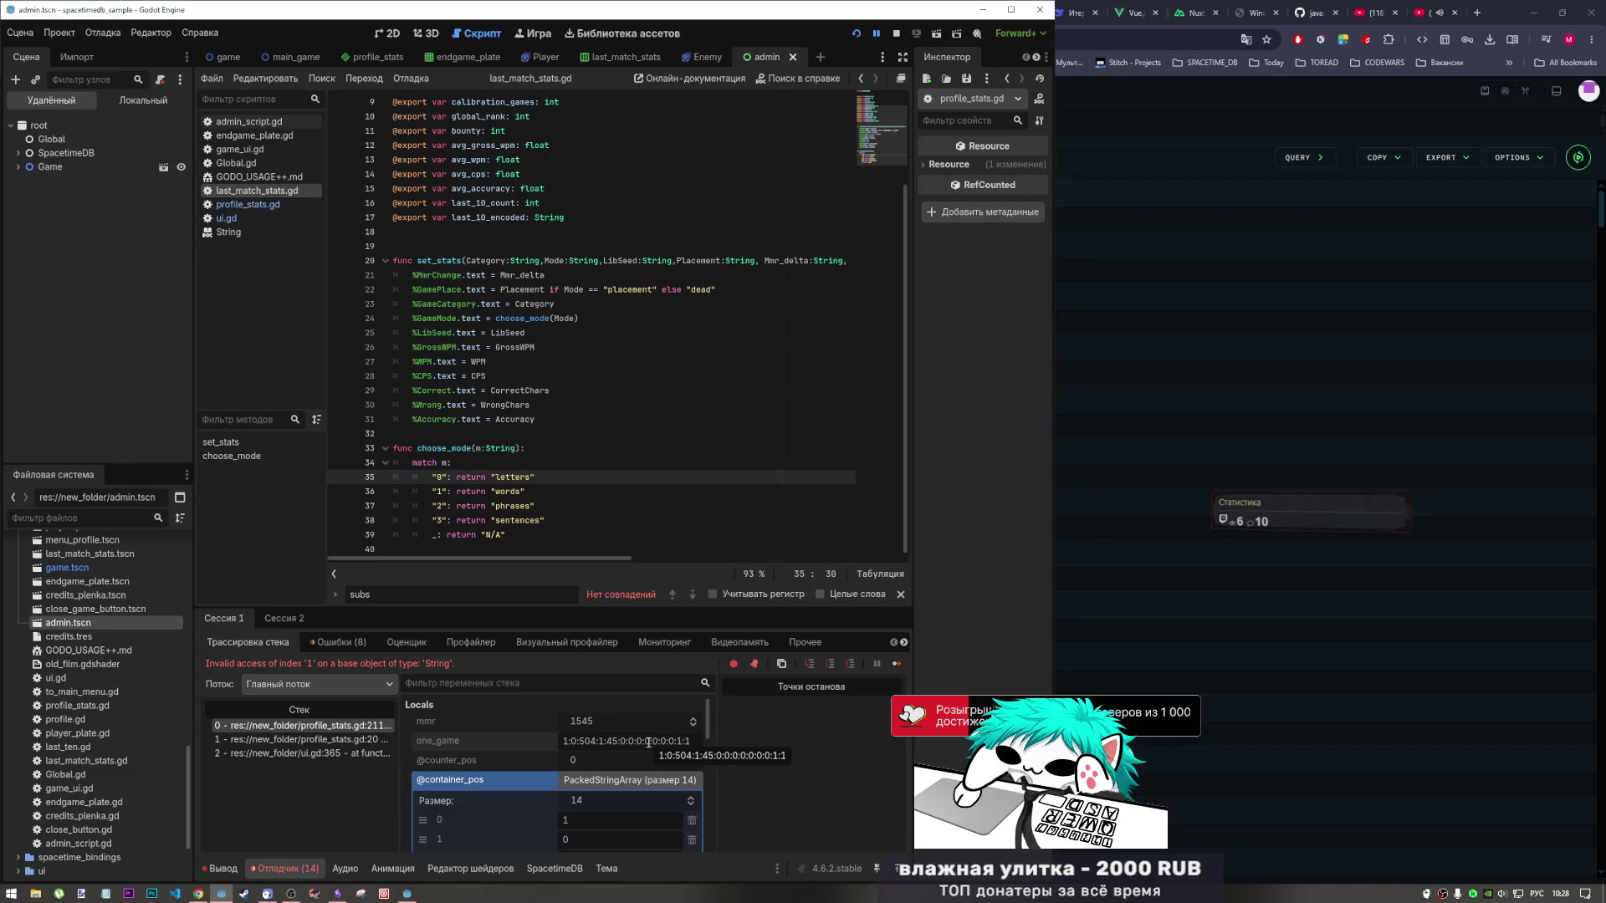
scroll(617, 754, "down", 1)
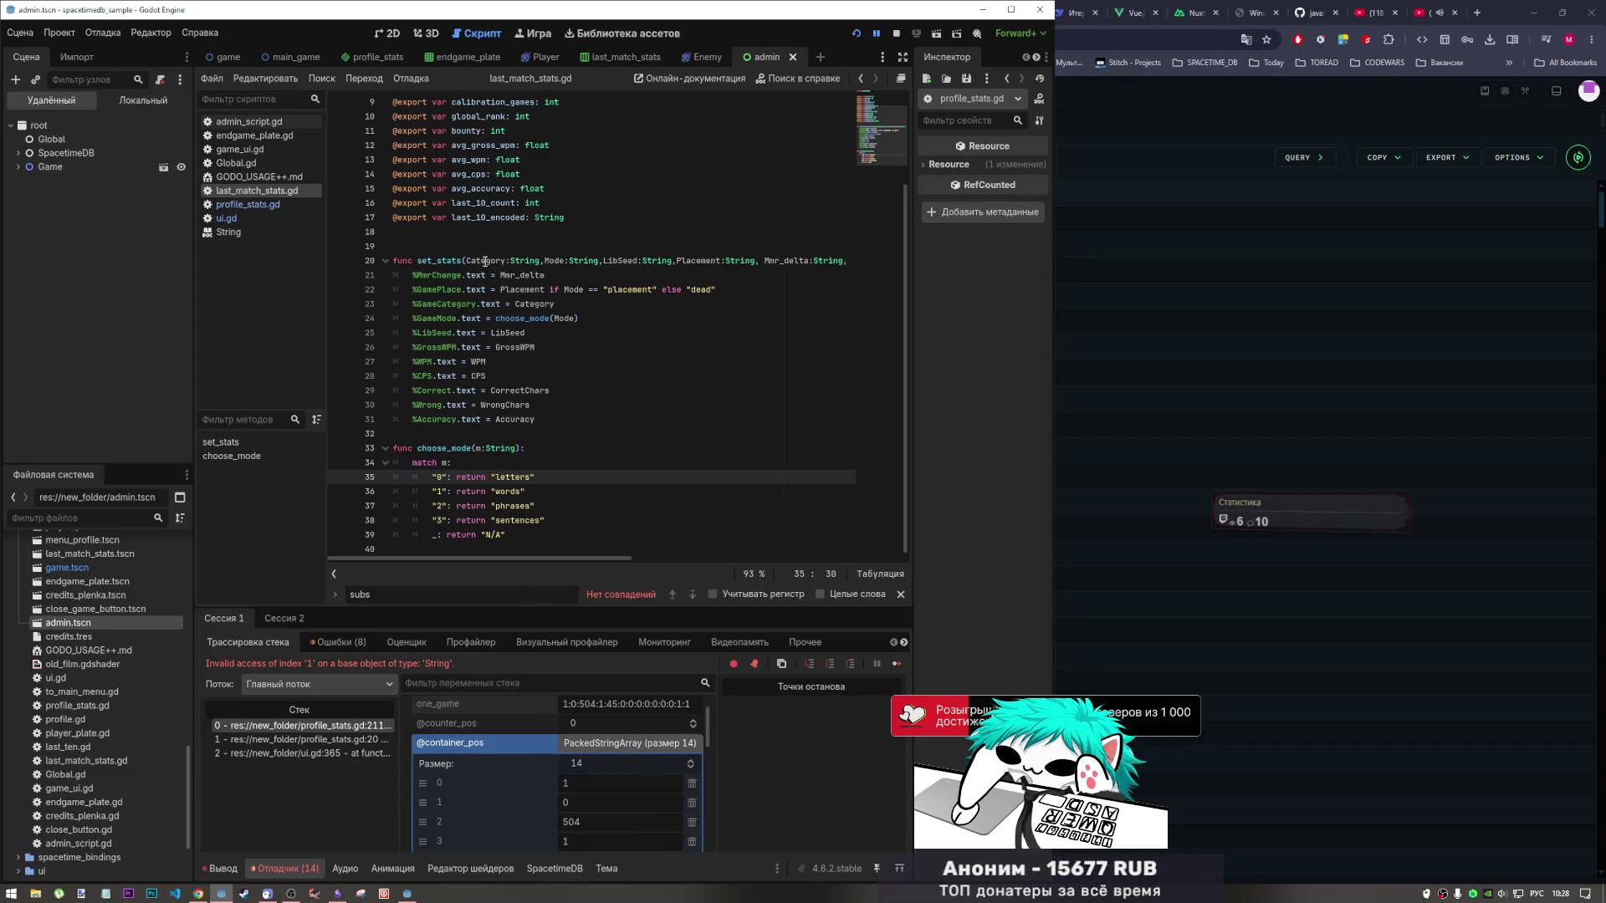
Inspect the set_stats Category and GameCategory parameters, then jump to stack frame 0 at profile_stats.gd:211.
mouse_move(502, 261)
left_mouse_down()
mouse_move(853, 260)
mouse_move(483, 260)
left_mouse_up()
left_click_drag(342, 261, 342, 261)
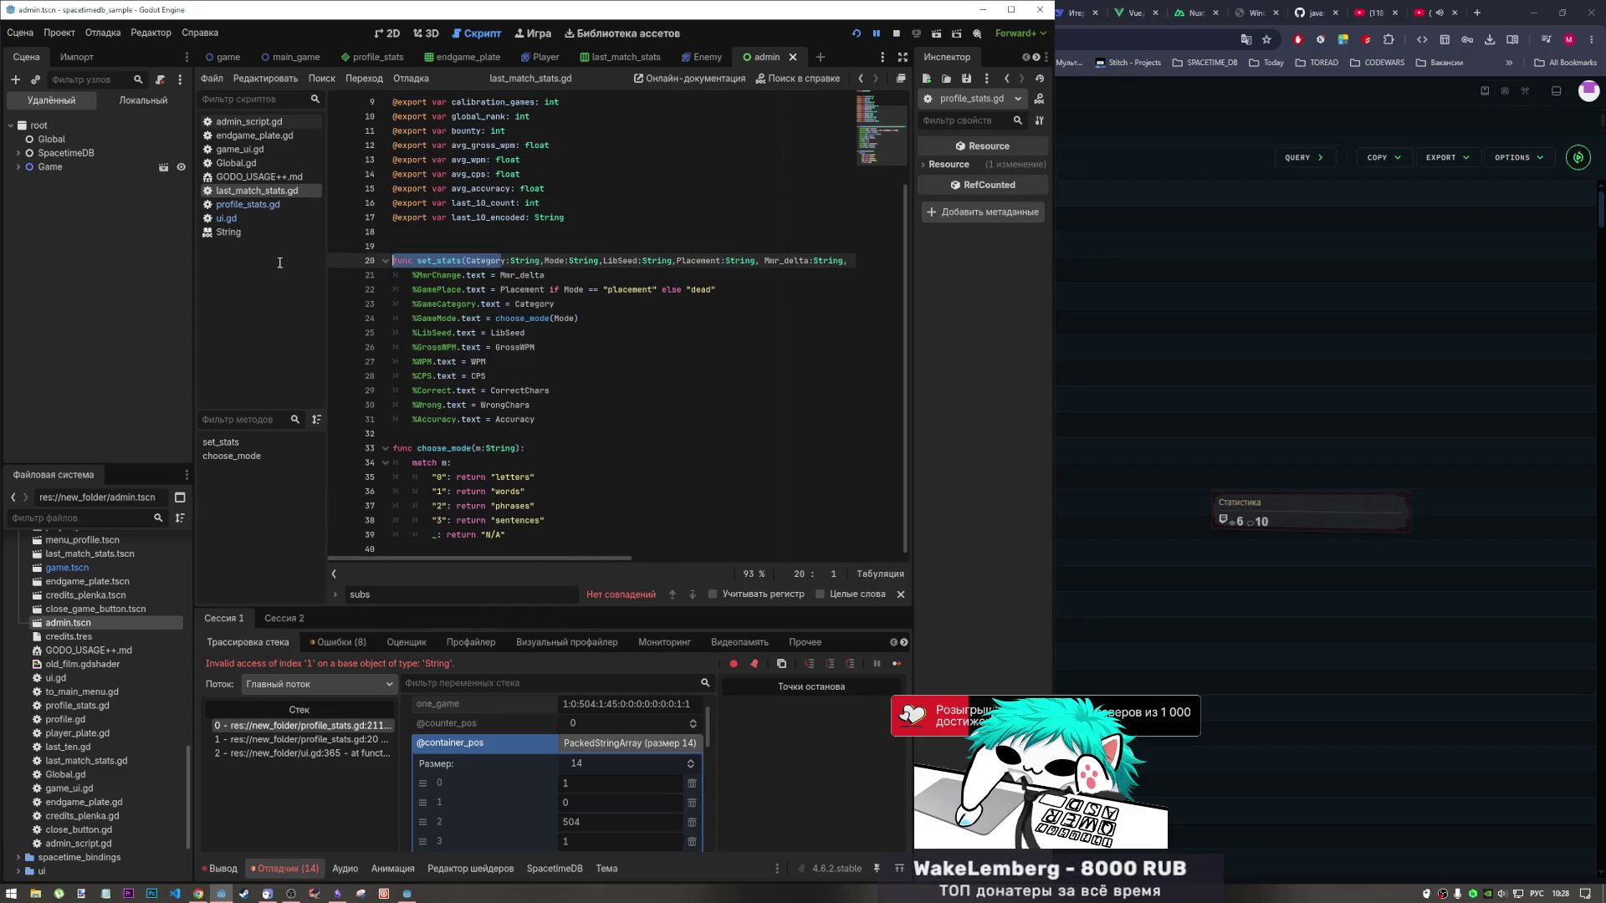
left_click(532, 303)
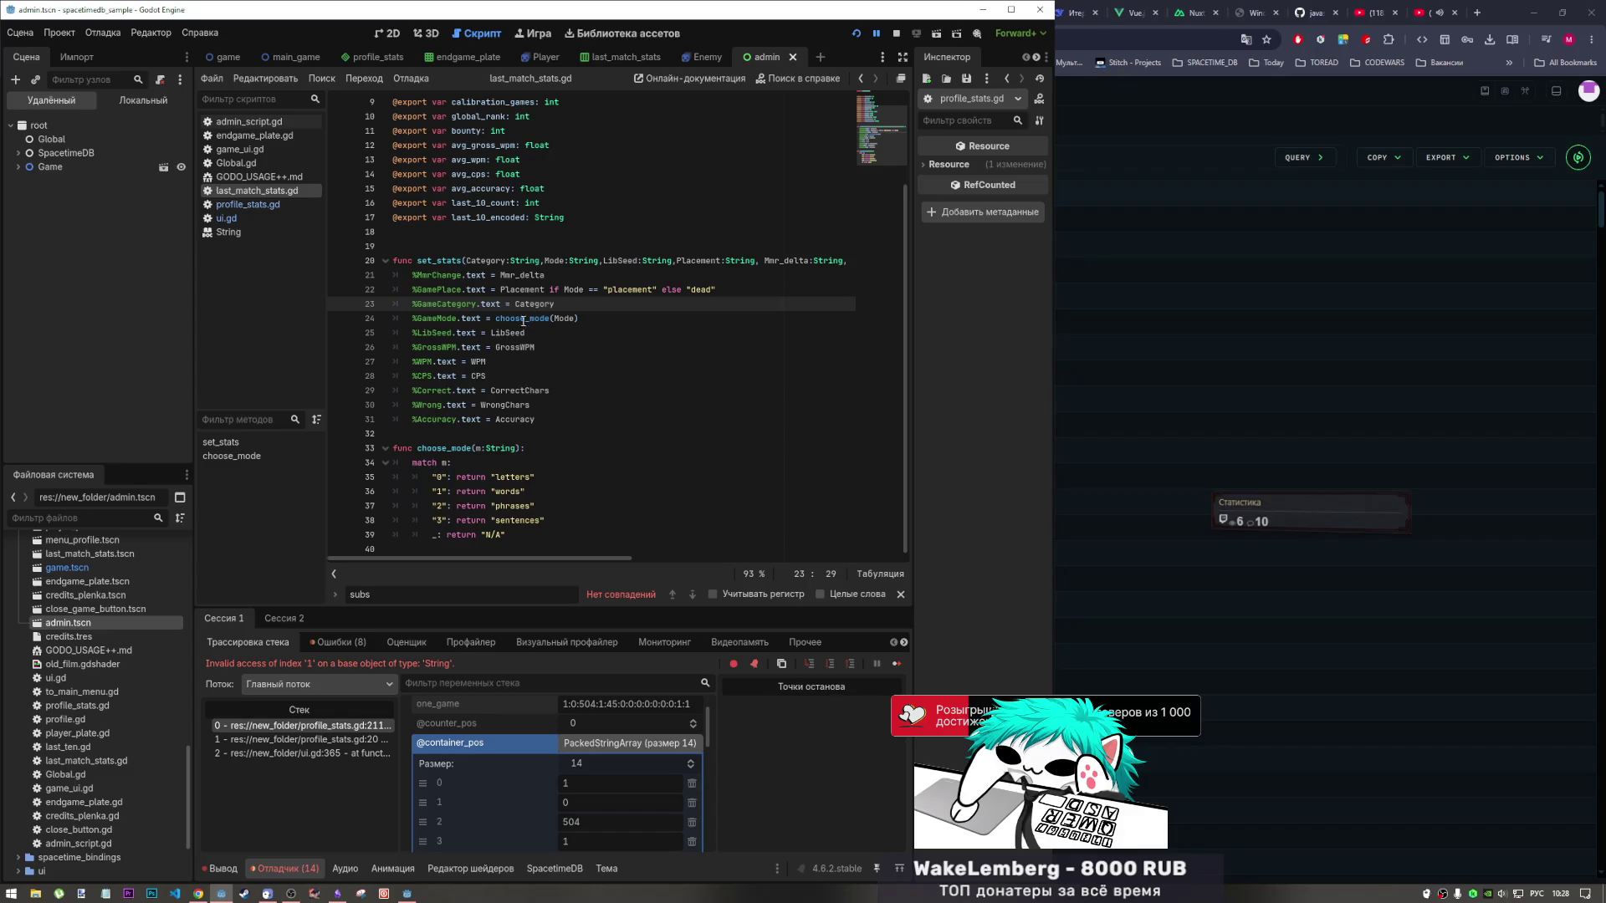
left_click(362, 726)
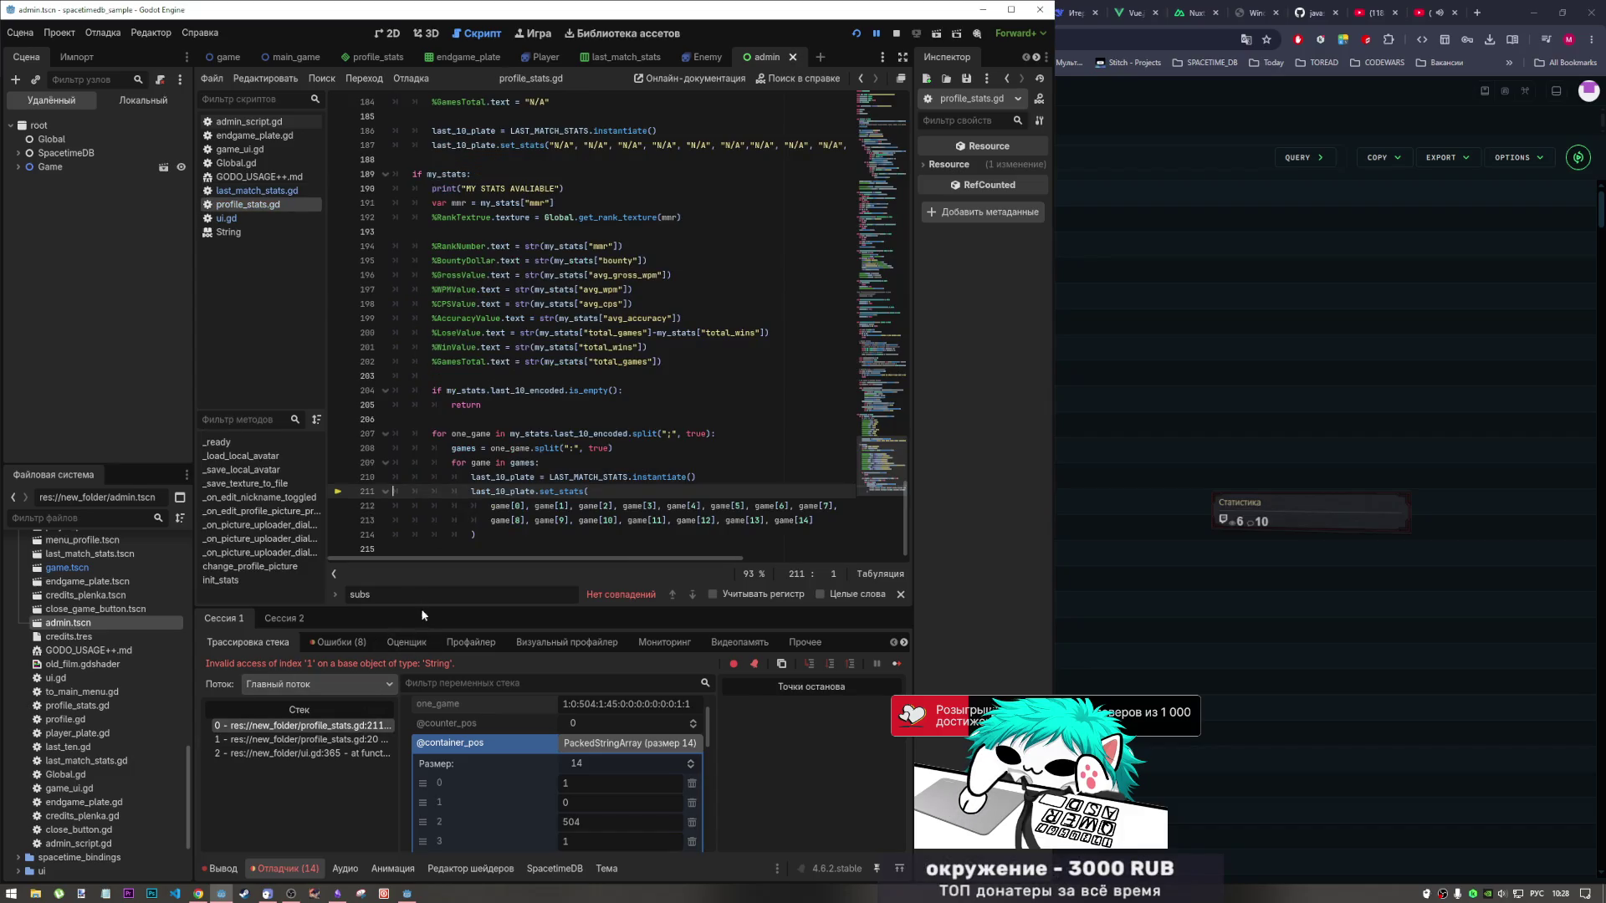
mouse_move(483, 485)
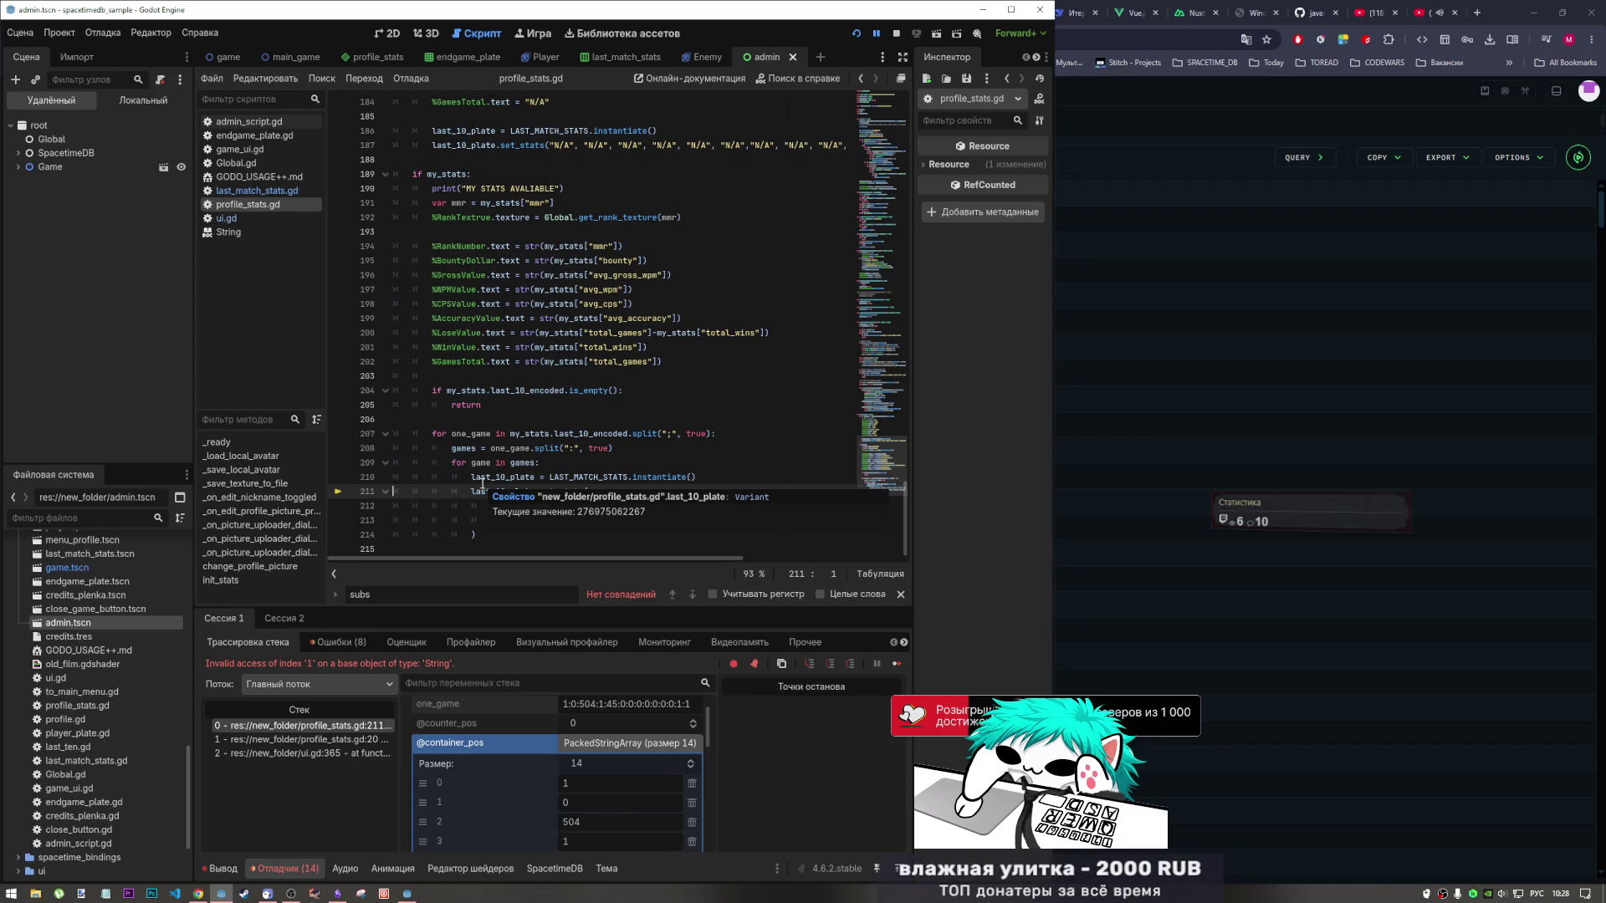
left_click(609, 741)
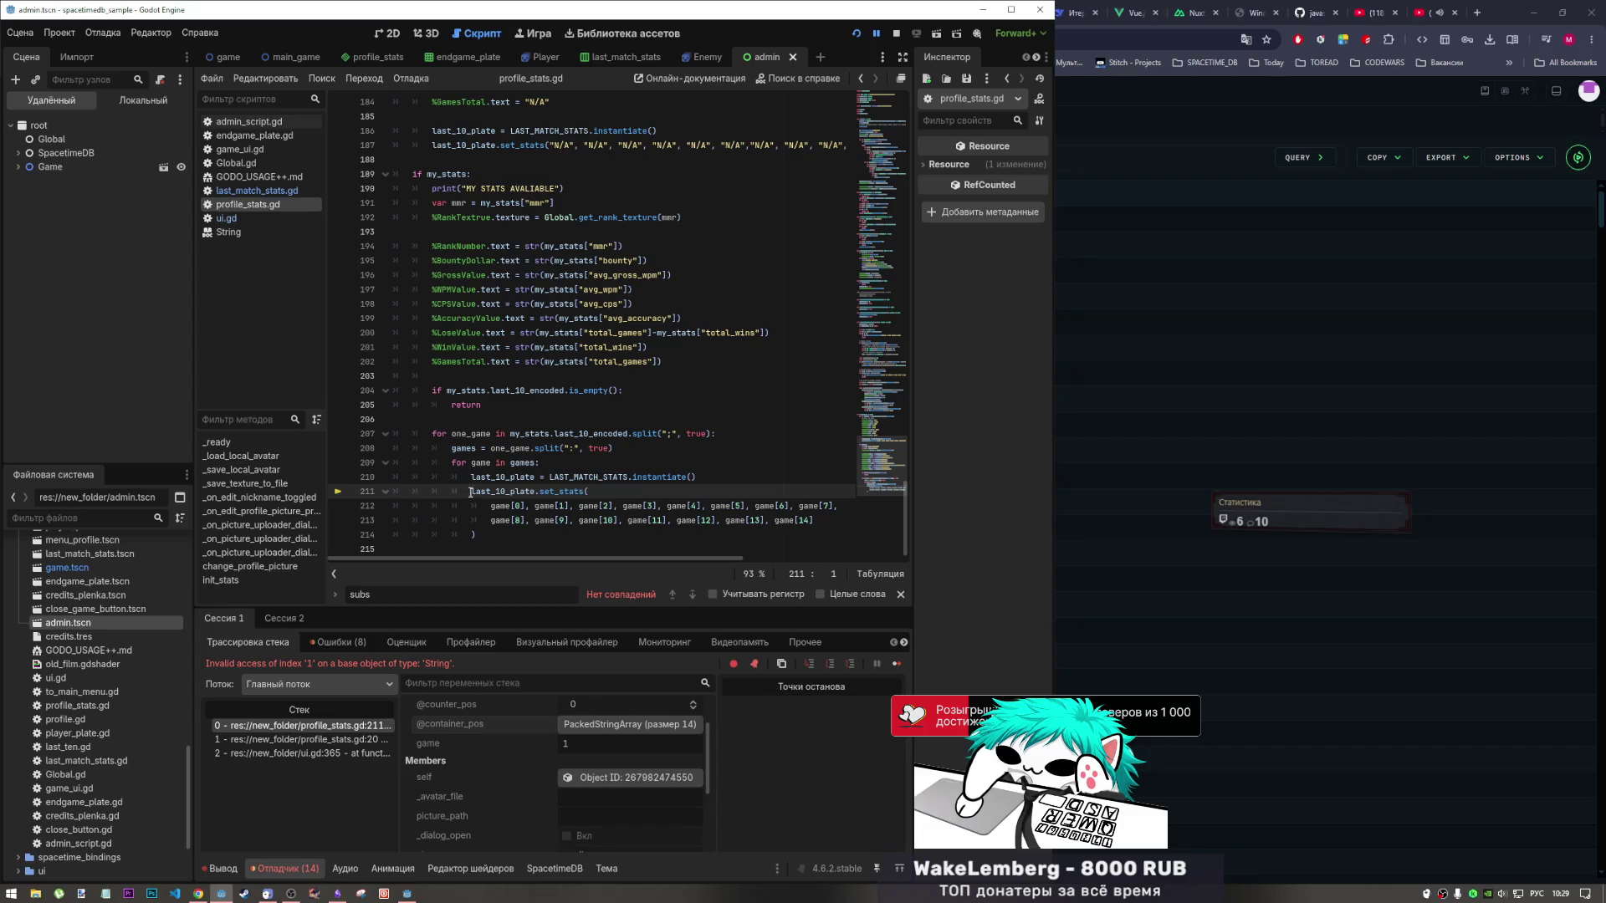
double_click(500, 506)
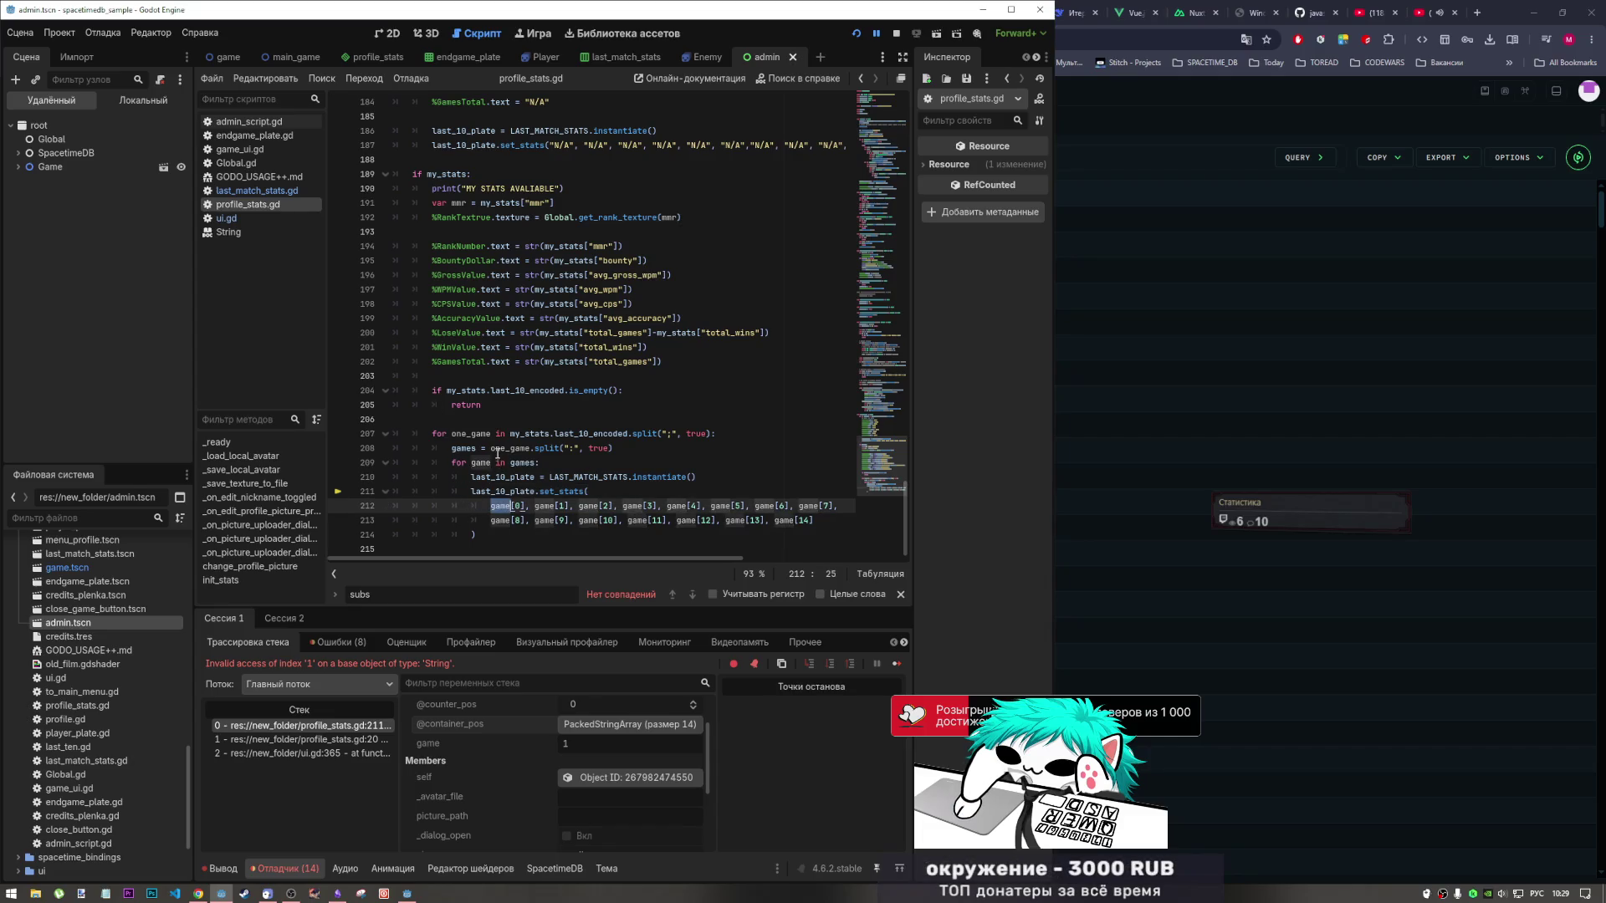
left_click(542, 463)
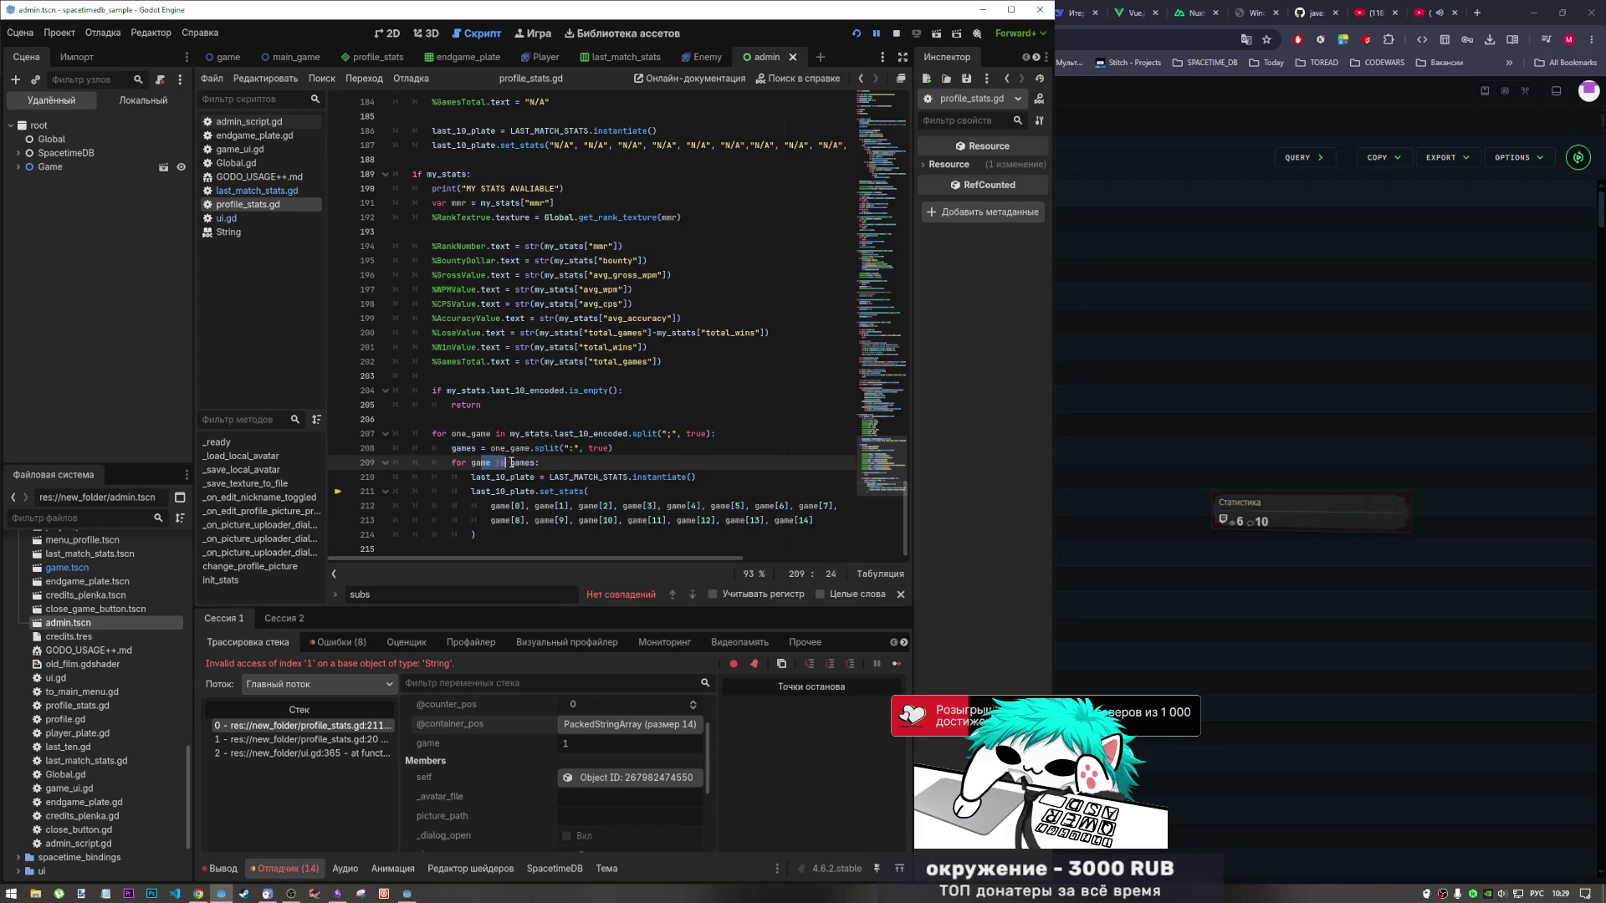
left_click(513, 463, "shift")
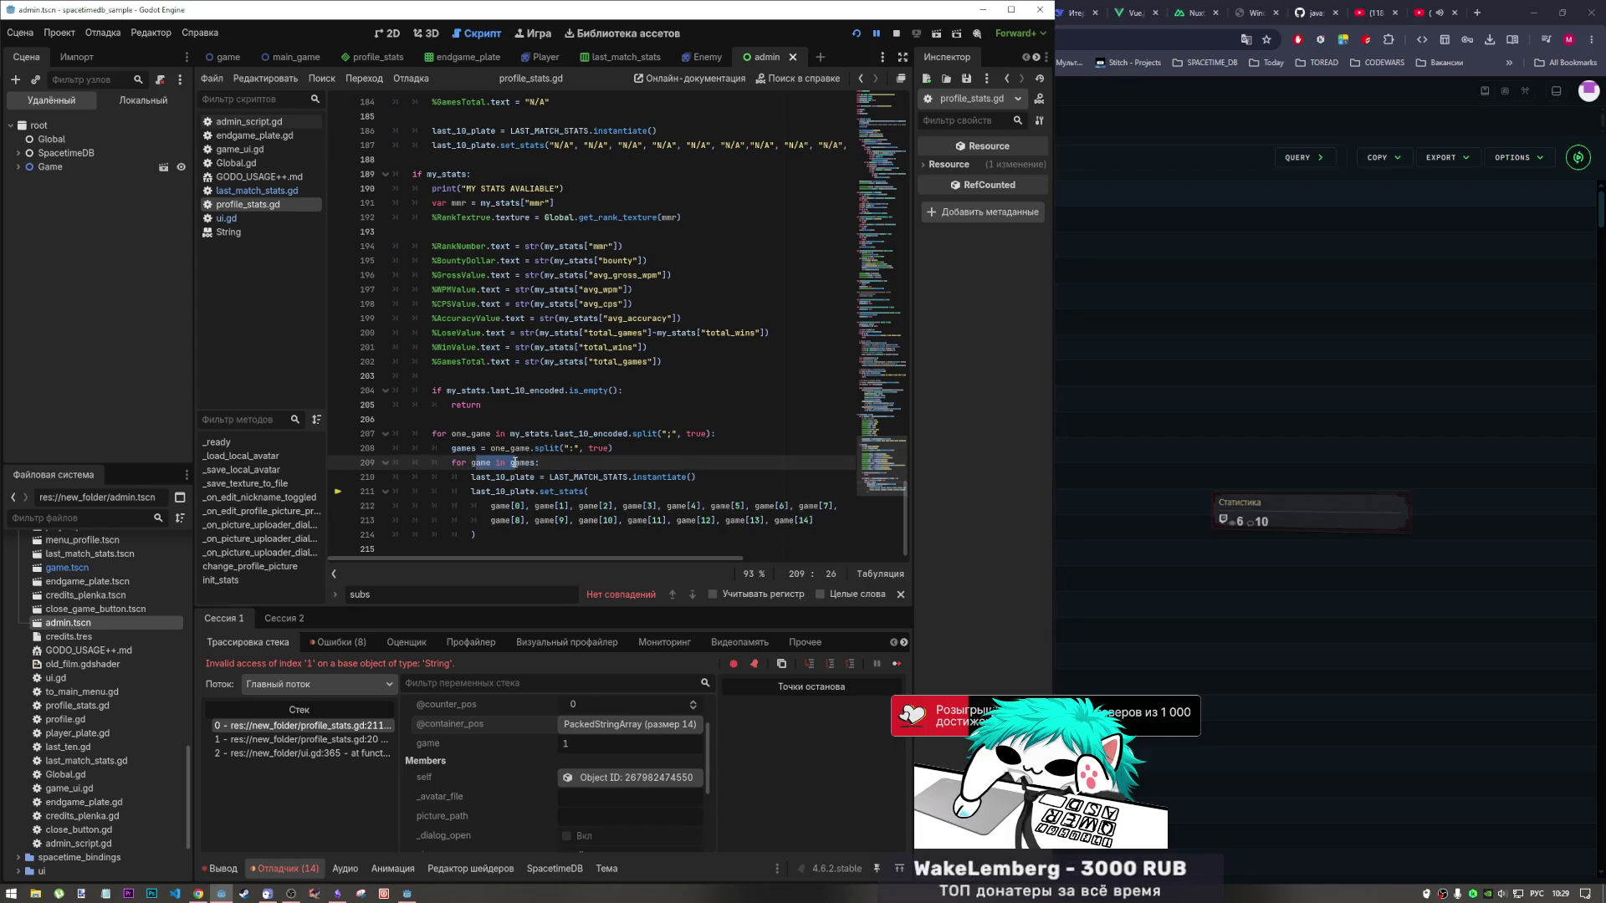
left_click(536, 462)
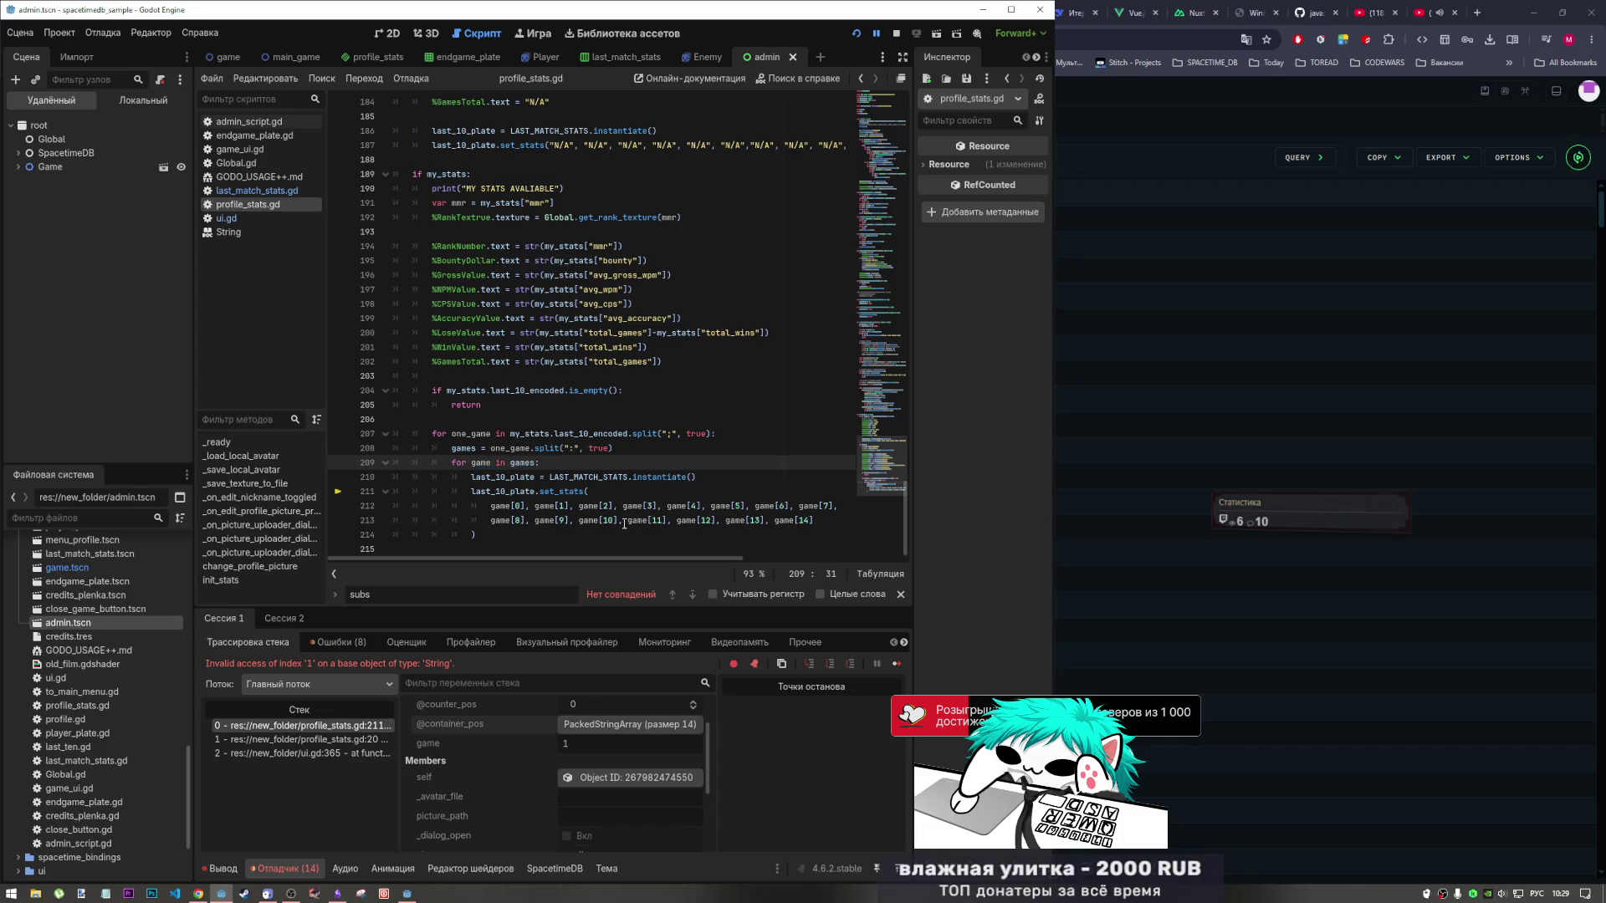
Insert print(game, game[0]) at the top of the games loop, save profile_stats.gd, and resume.
key("Return")
type("зкште")
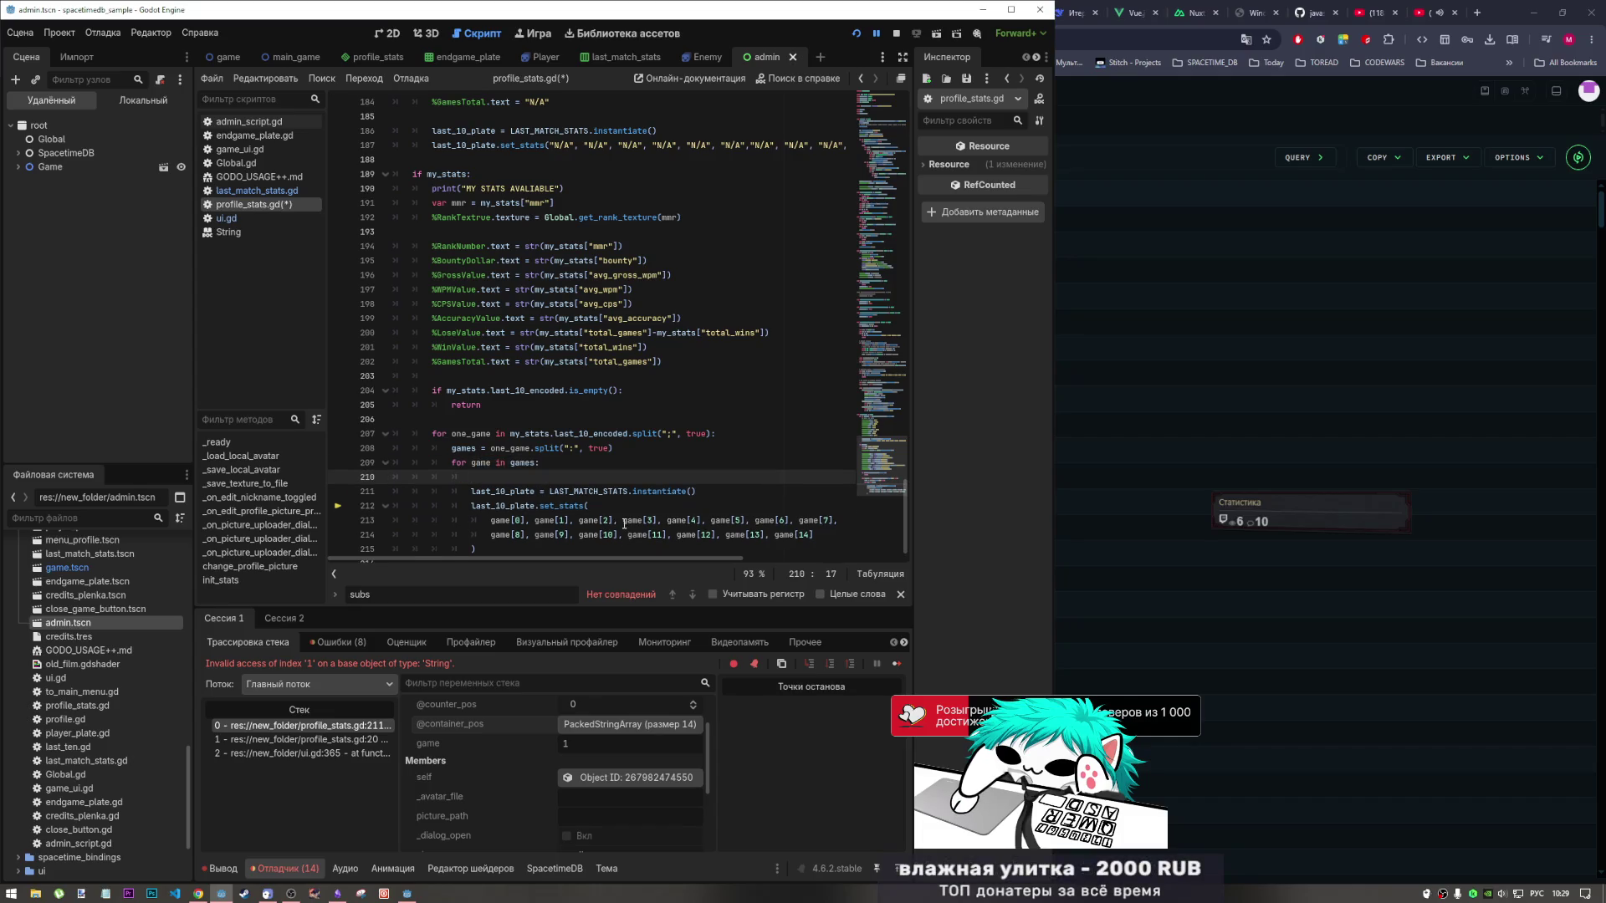
key("BackSpace")
key("BackSpace")
key("BackSpace")
type("a")
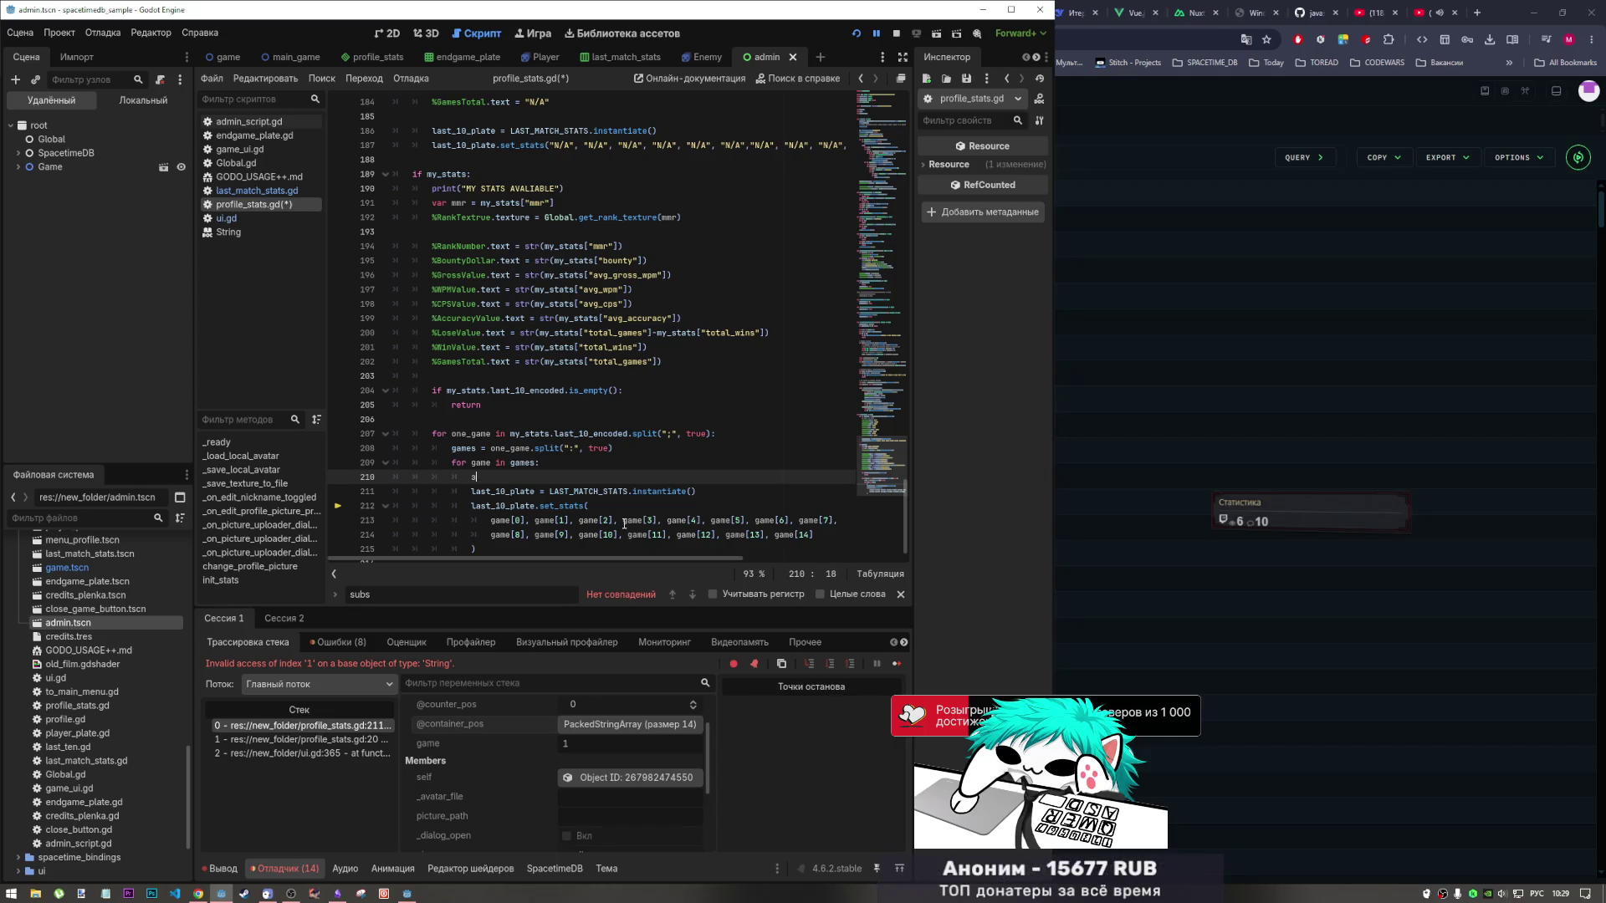
type("print(game")
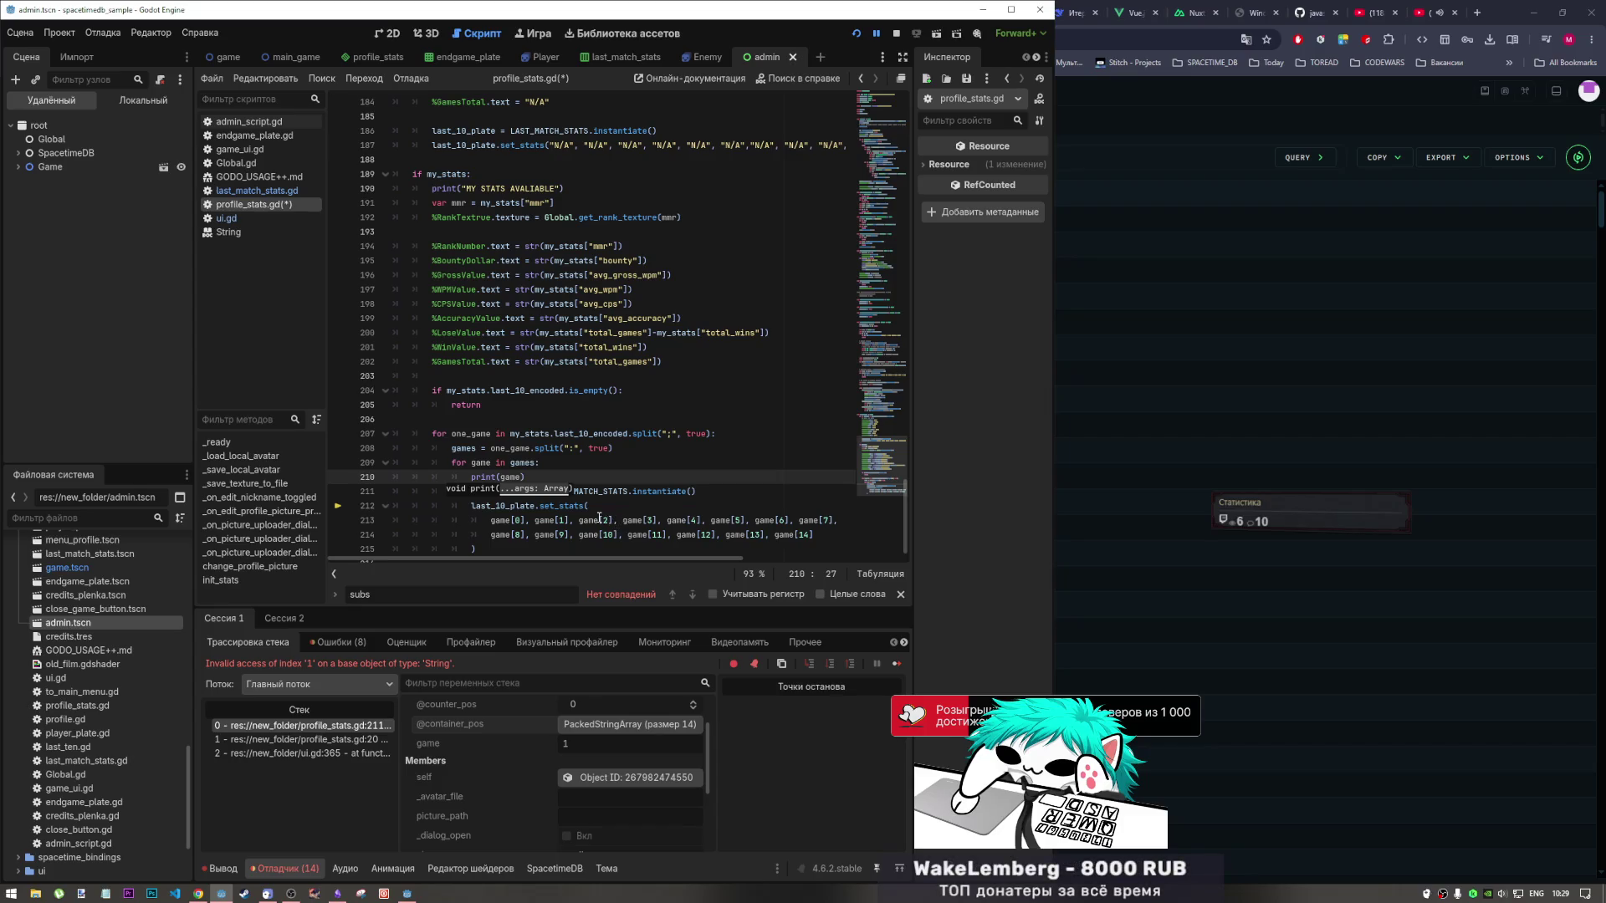
mouse_move(604, 519)
type(", game")
type("[]")
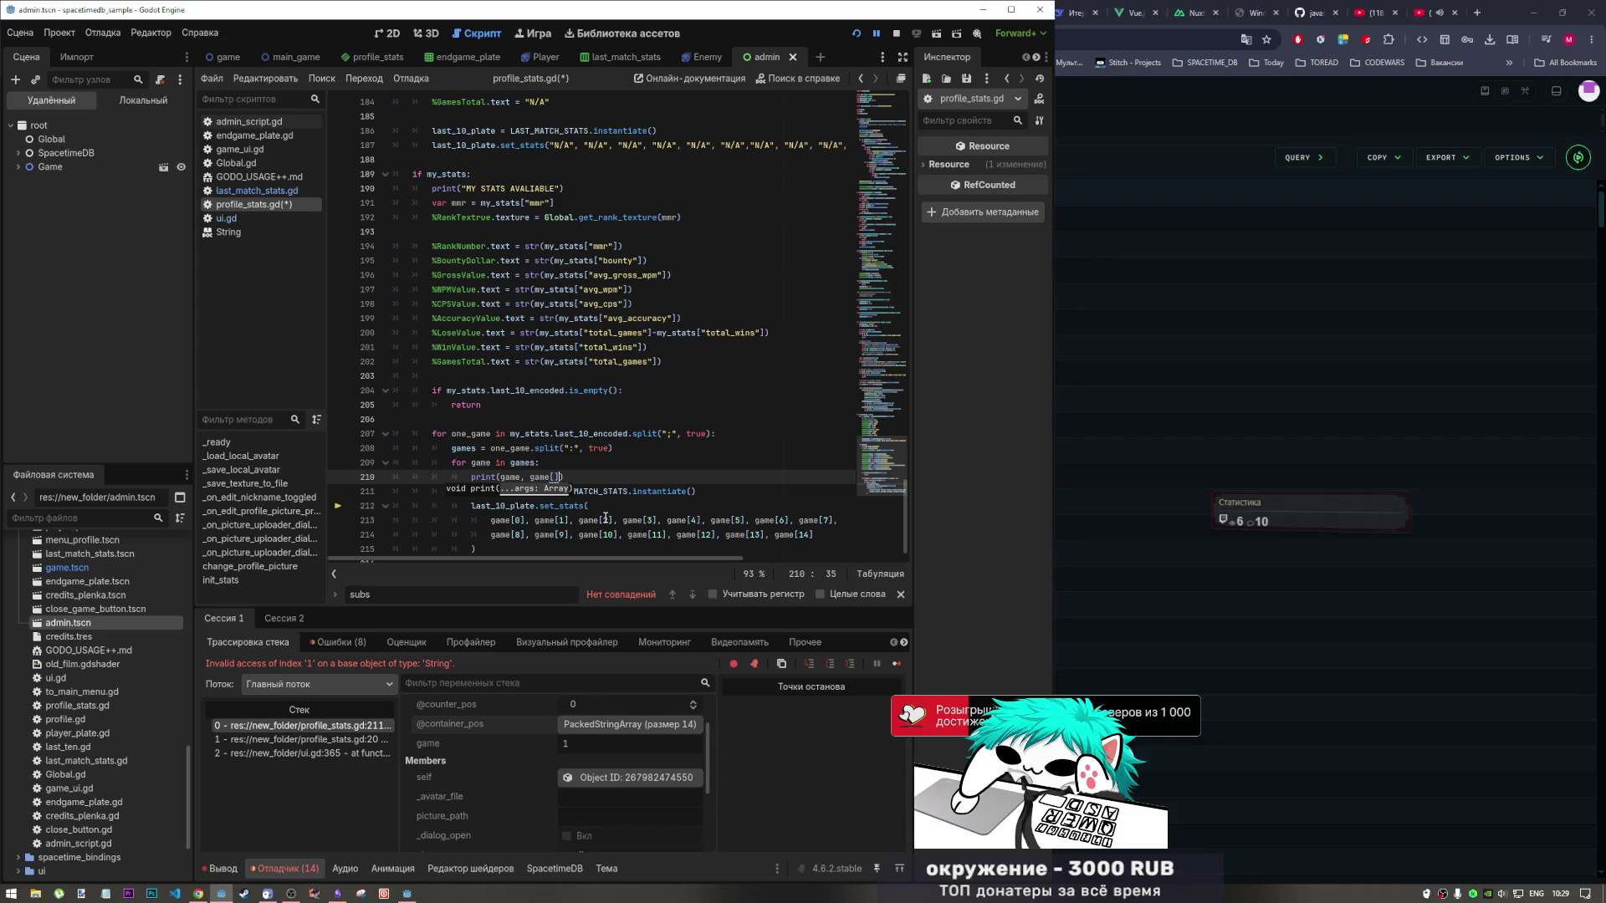
type("0")
key("ctrl+s")
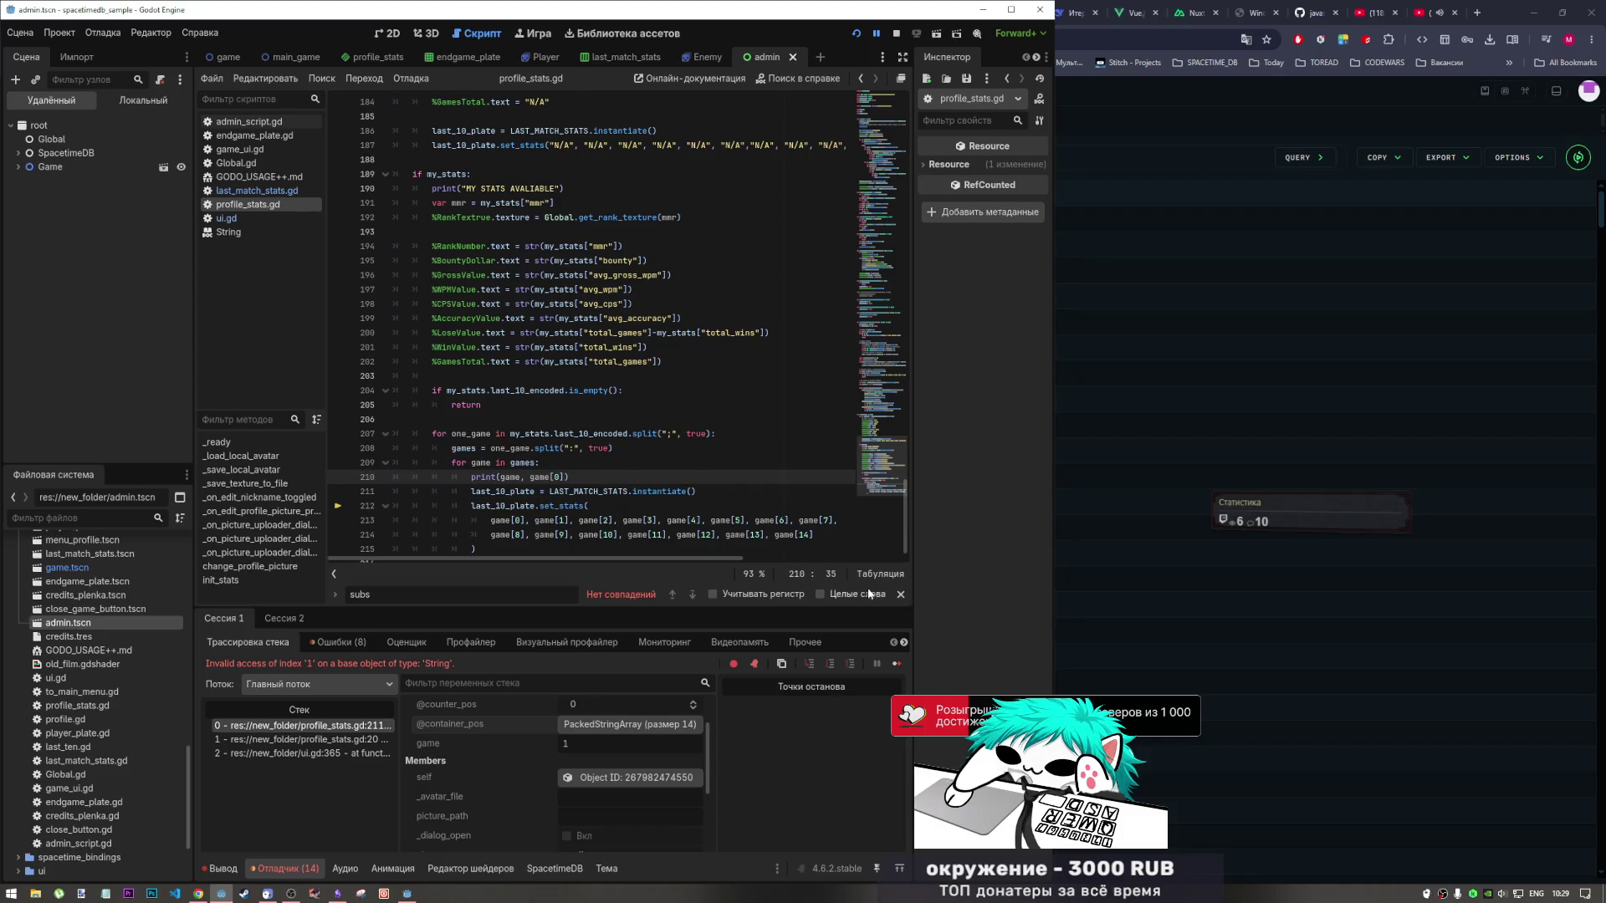
left_click(892, 664)
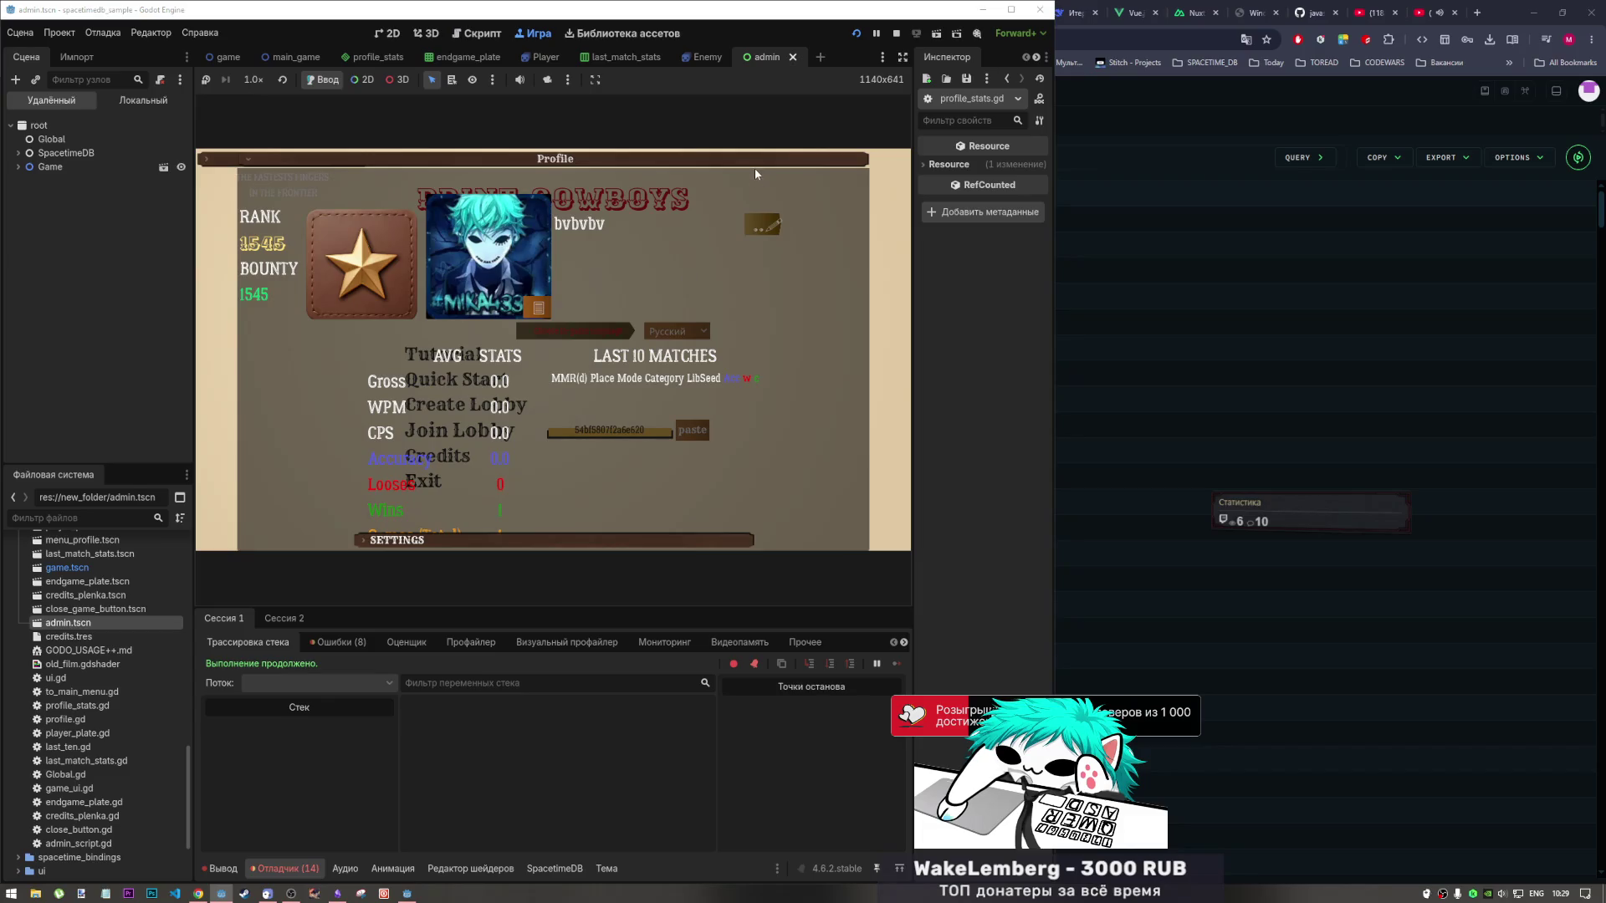
Close the game's profile panel, read the printed output, then stop and rerun the project.
left_click(755, 174)
left_click(726, 153)
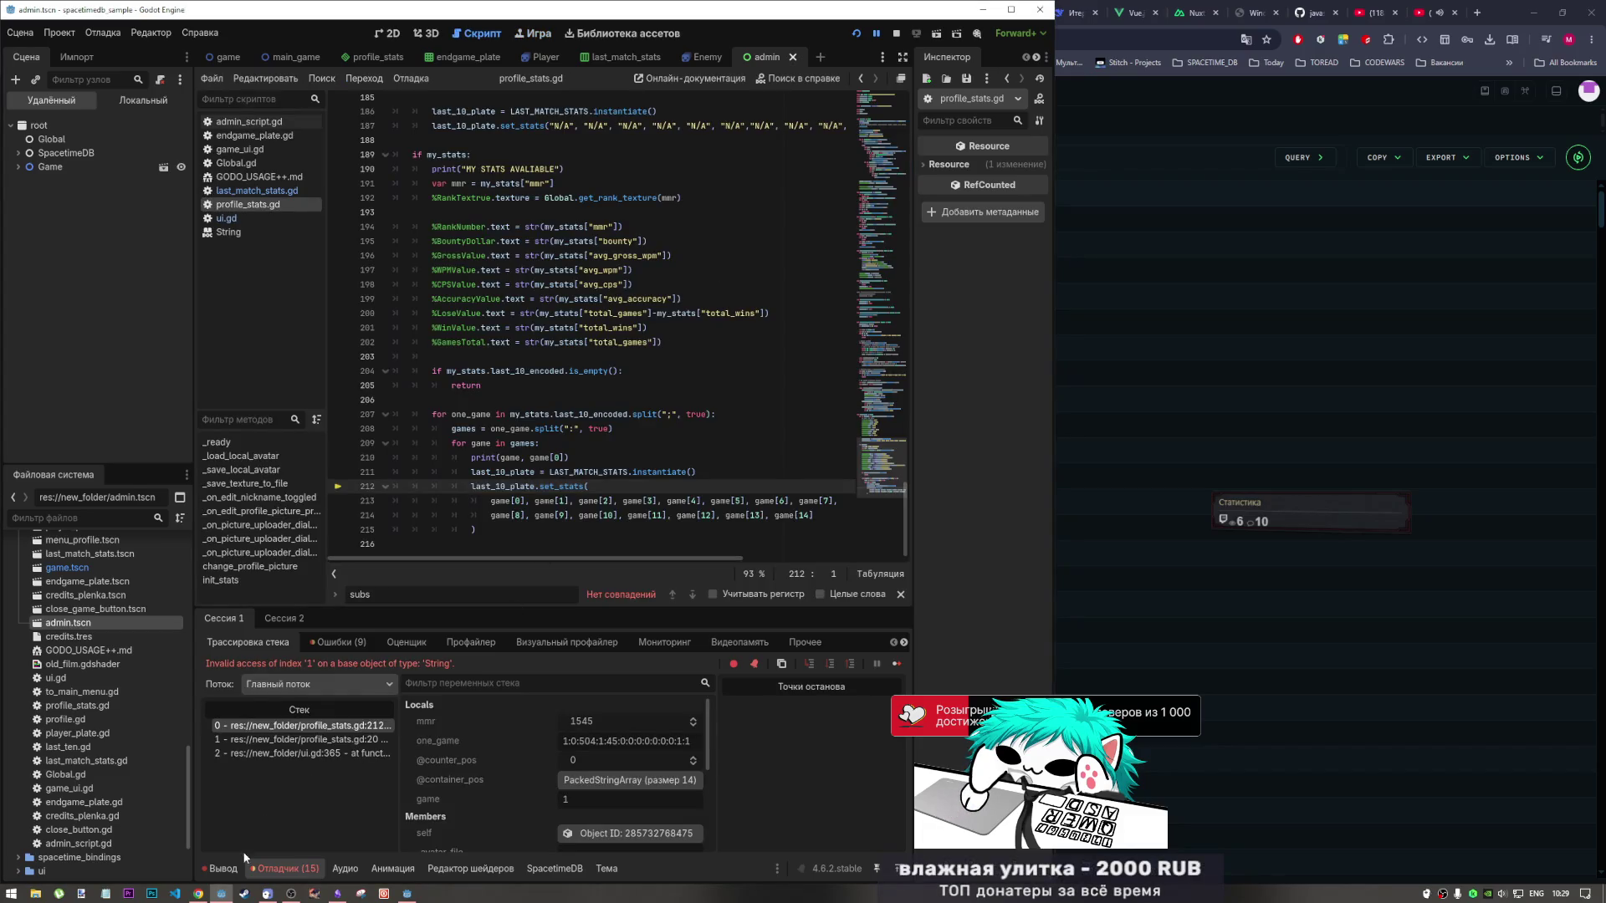
left_click(223, 868)
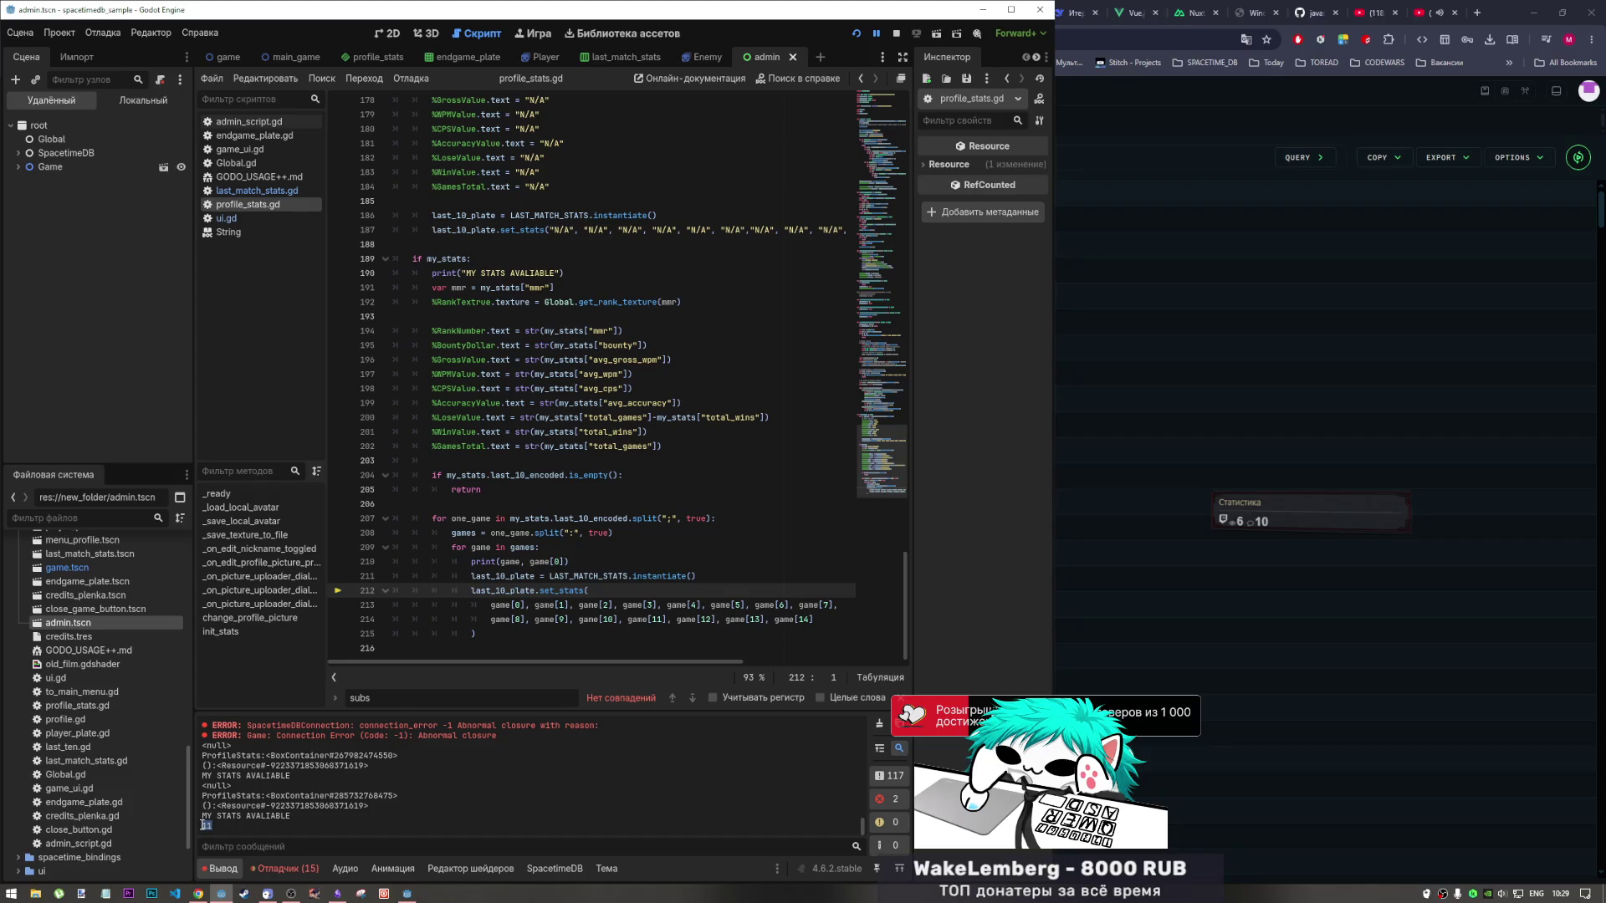
left_click(897, 32)
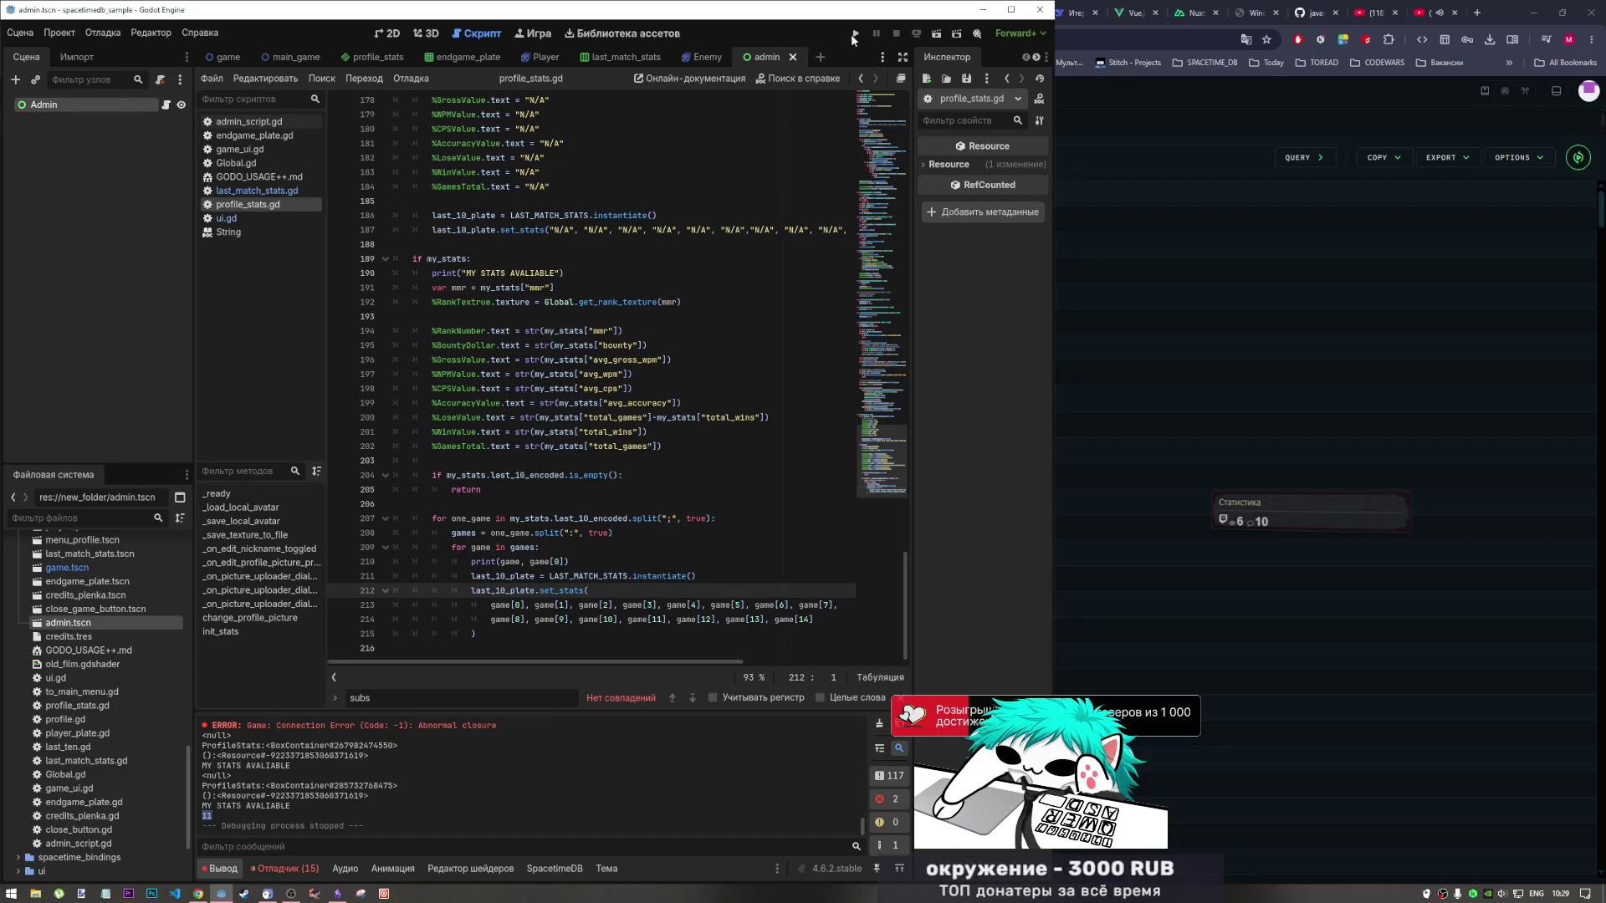
left_click(853, 34)
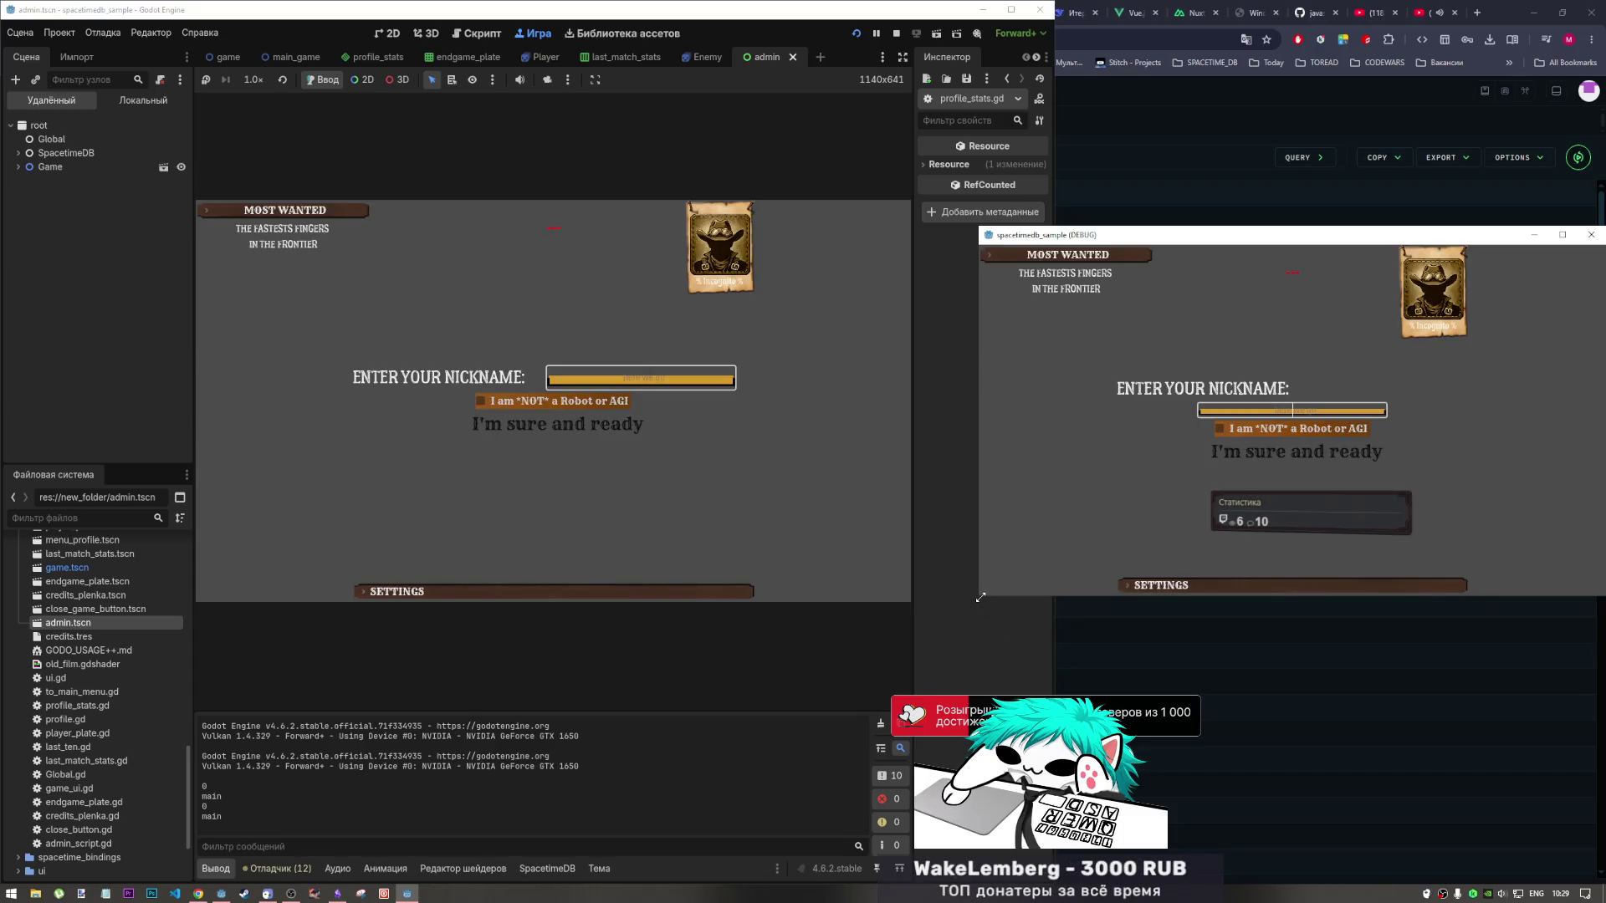
Log in the second game as 'zzzz' and pass the not-a-robot check in the editor's game.
mouse_move(979, 598)
left_mouse_down()
mouse_move(932, 679)
mouse_move(917, 676)
left_mouse_up()
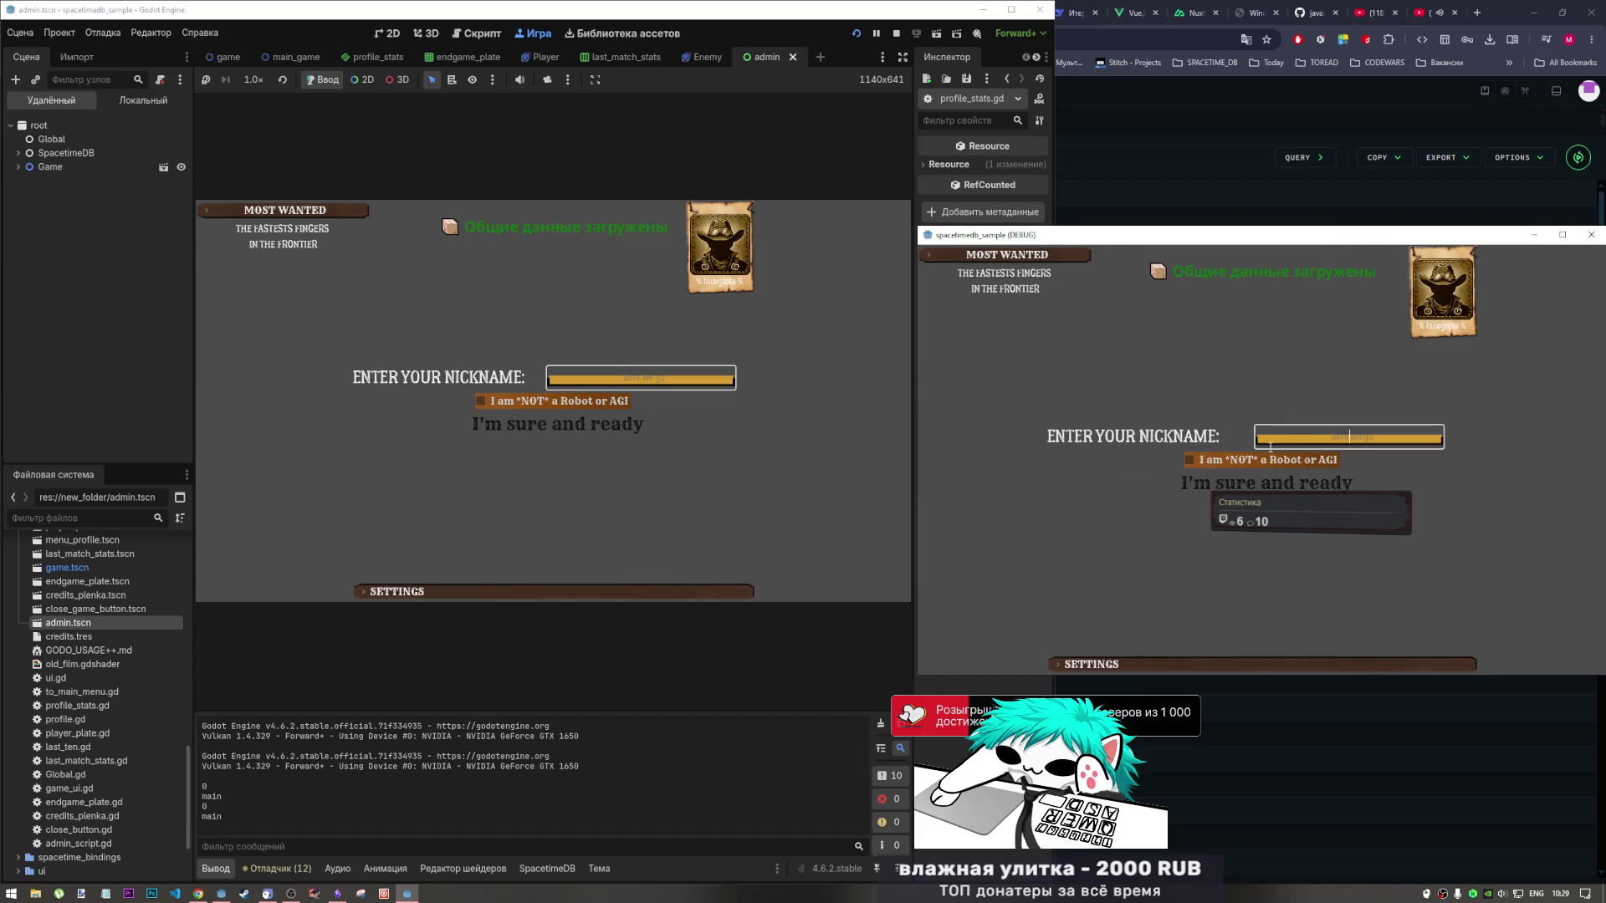
type("vbcv")
key("ctrl+a")
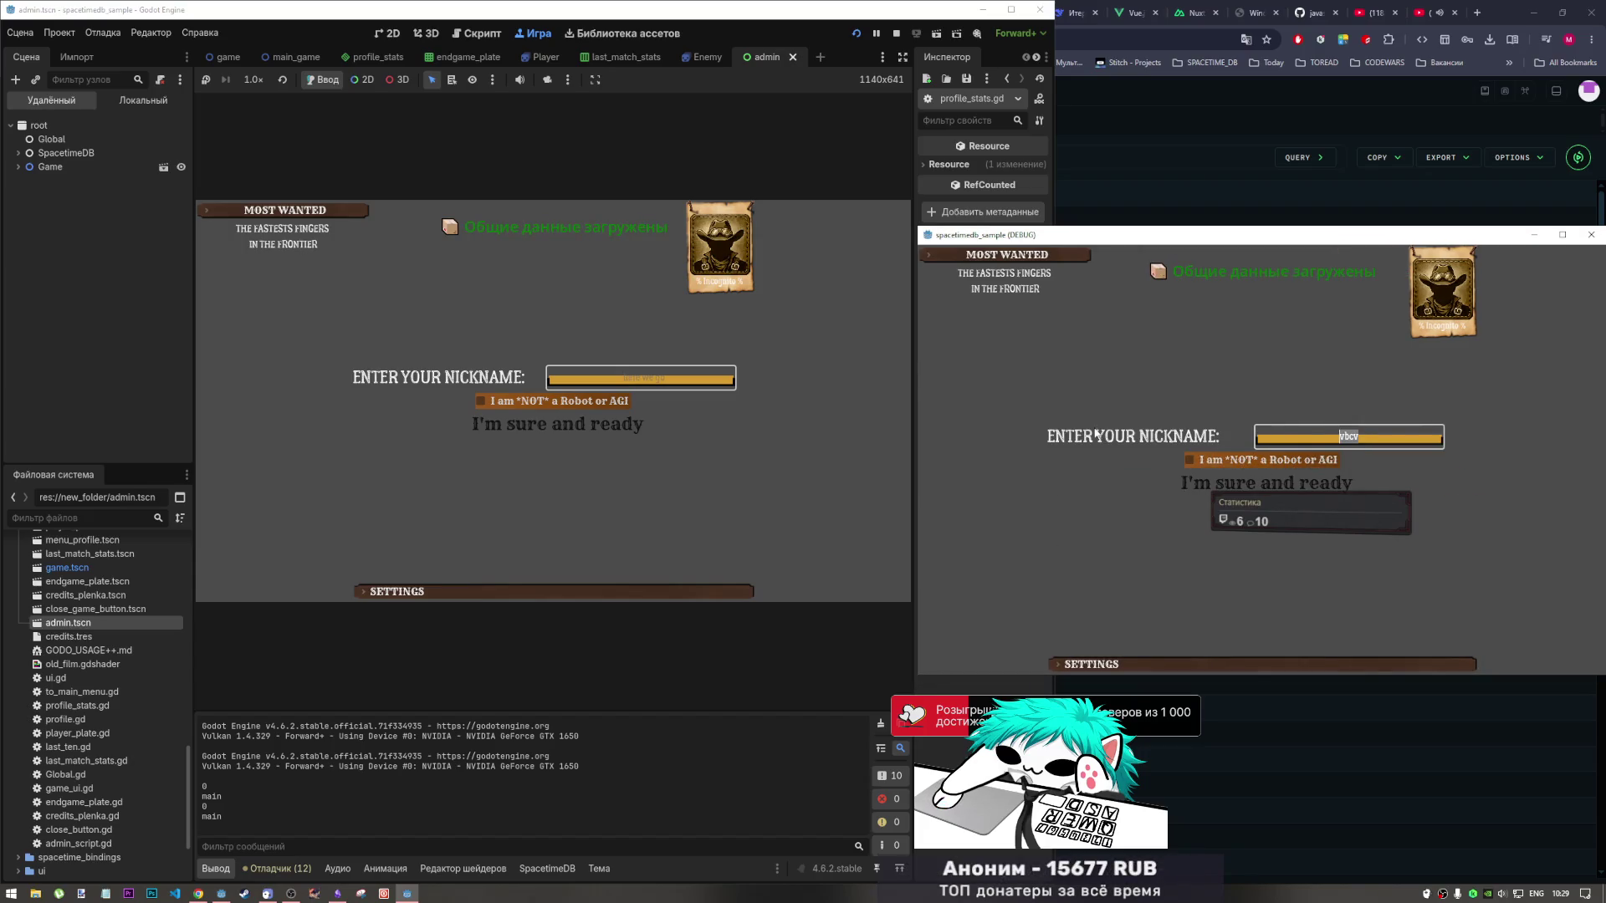
type("zzzz")
left_click(1181, 459)
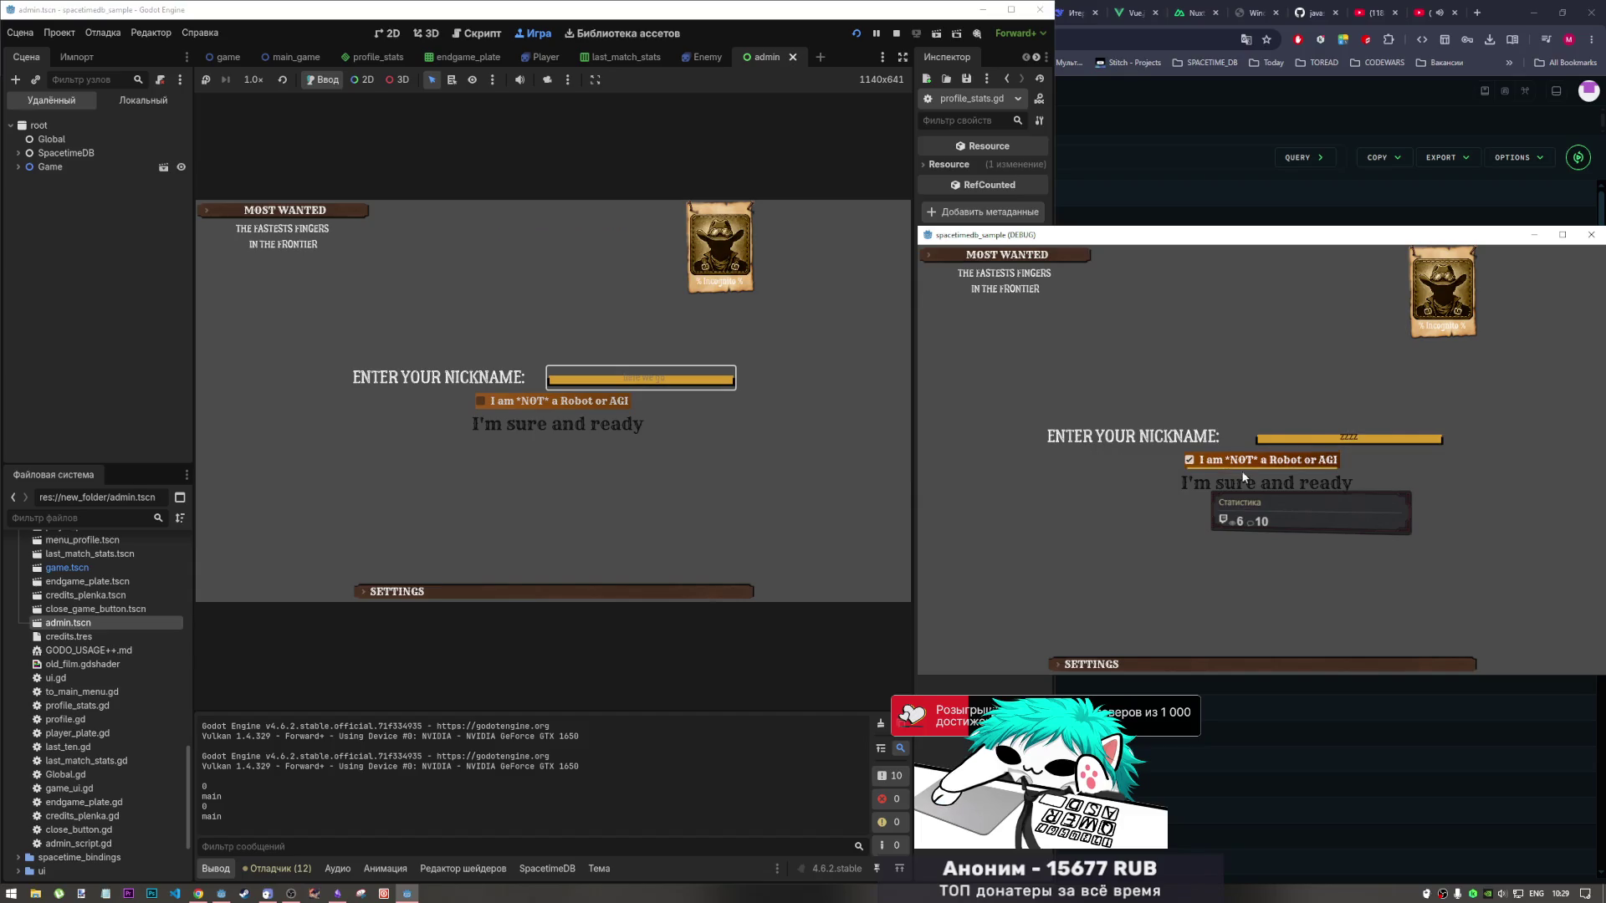
left_click(753, 401)
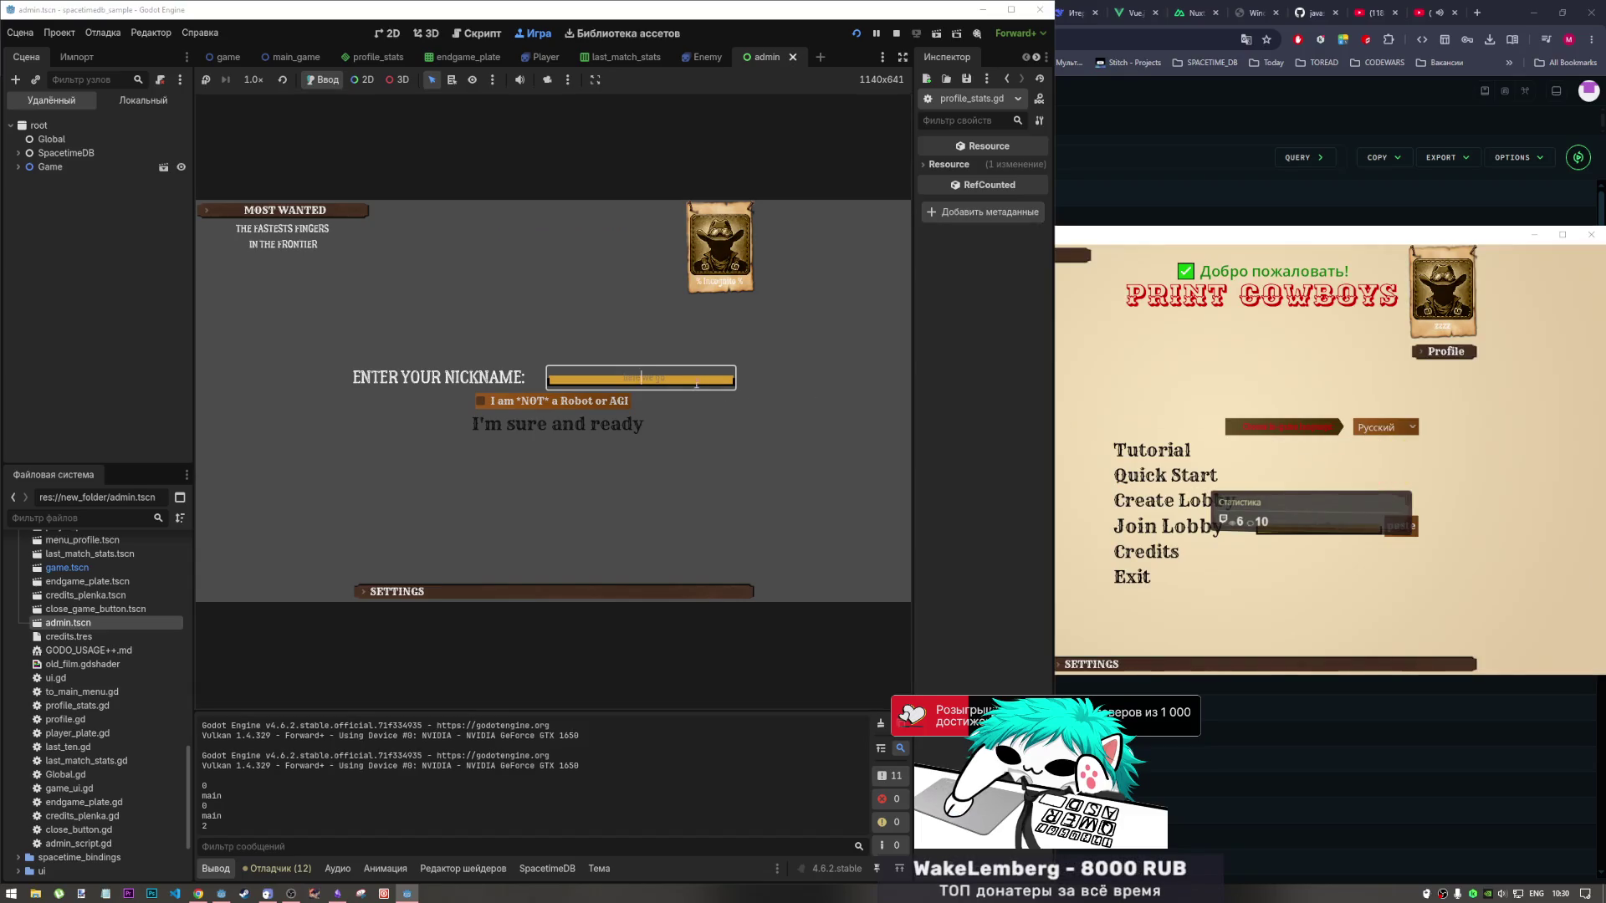
left_click(580, 402)
left_click(633, 432)
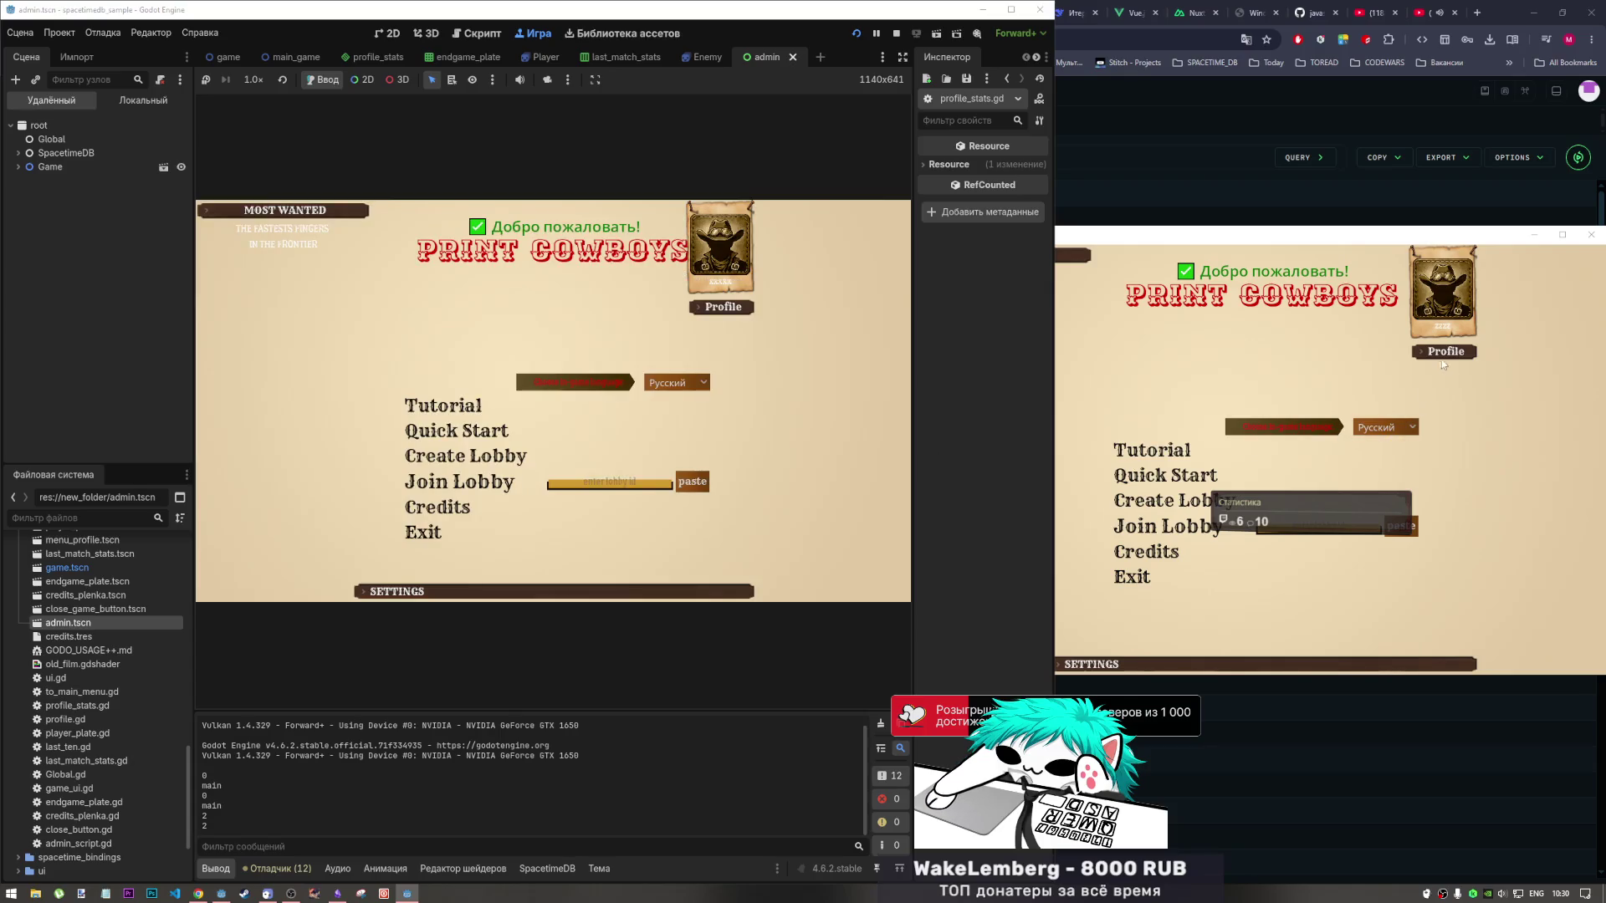
Create a two-player lobby in the second game and join it from the editor's game with the lobby ID.
left_click(1166, 500)
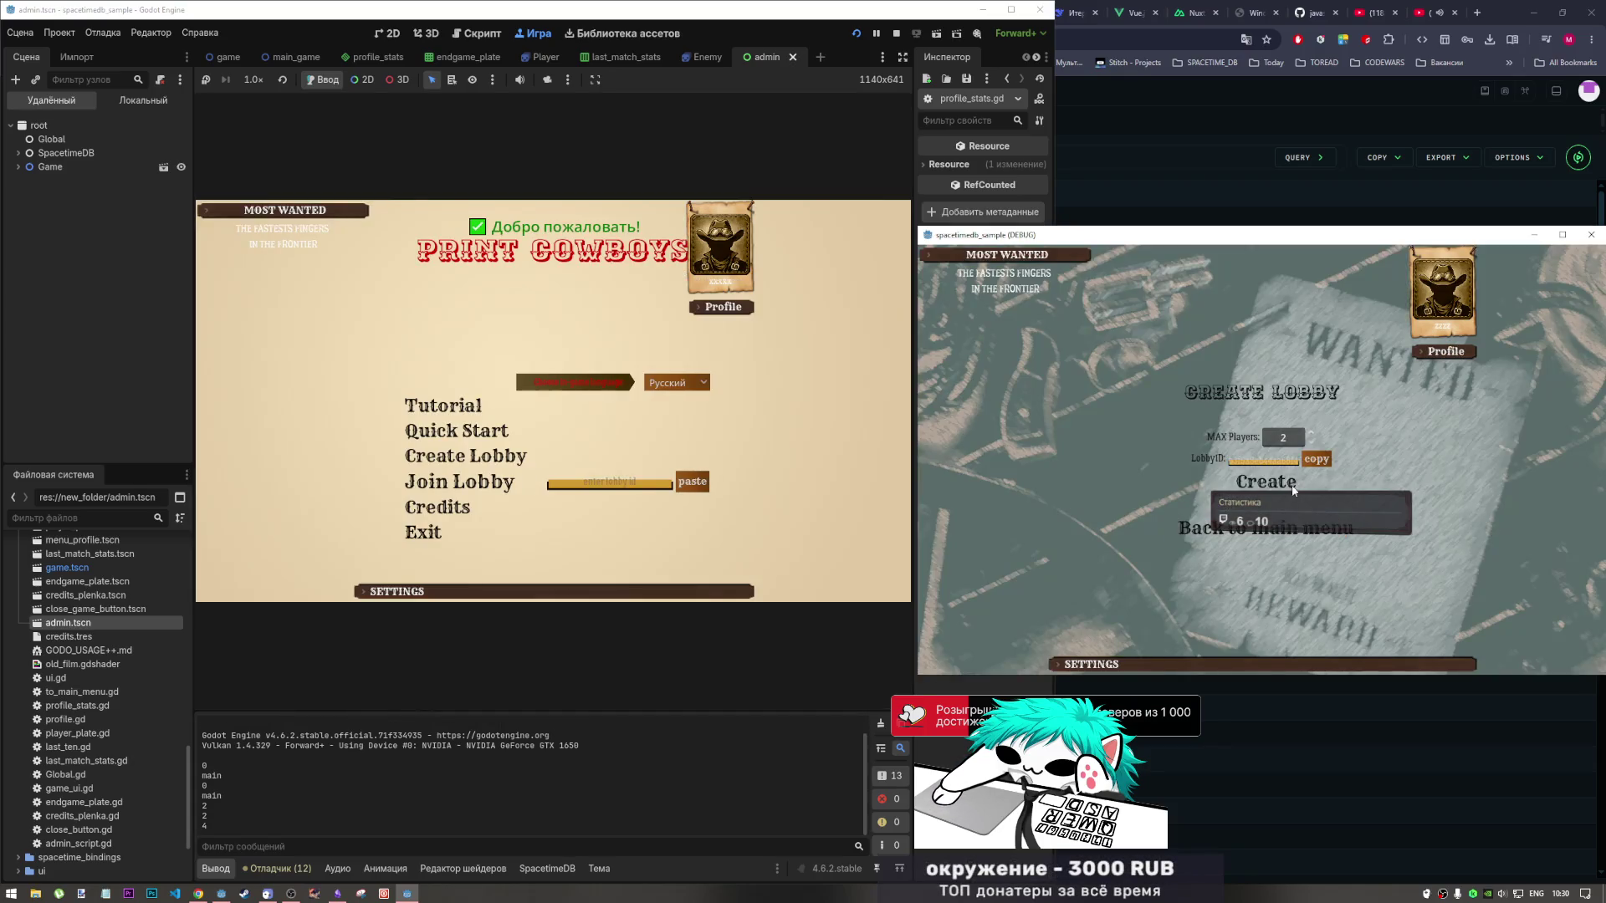
left_click(1288, 483)
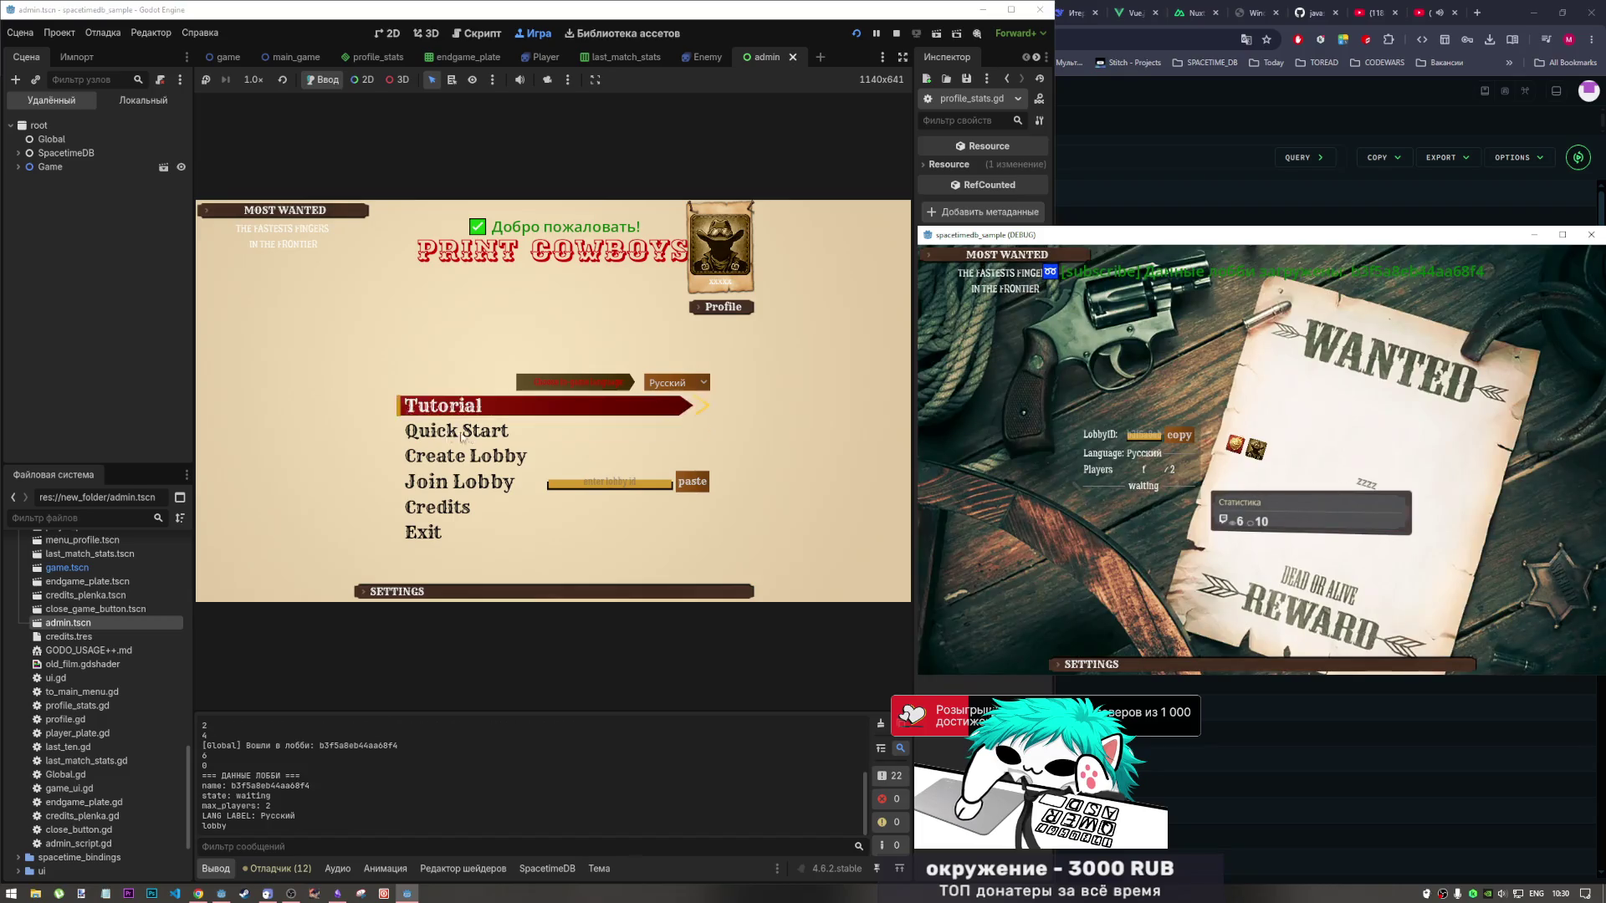
left_click(698, 483)
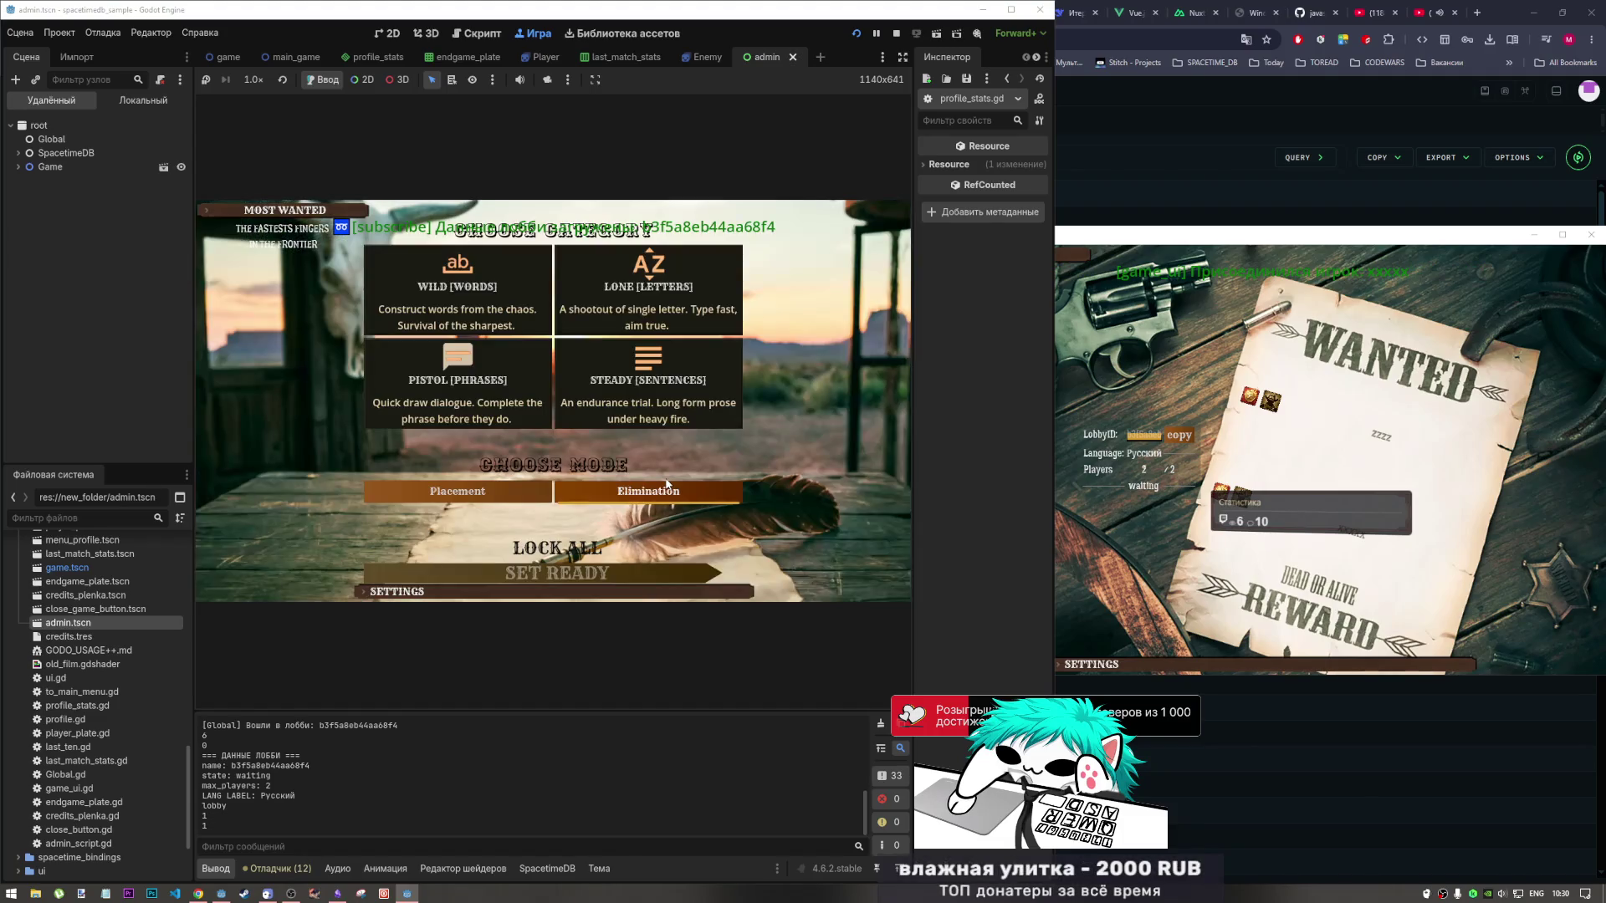
Lock all category and mode choices in both games and mark the player ready.
left_click(1196, 606)
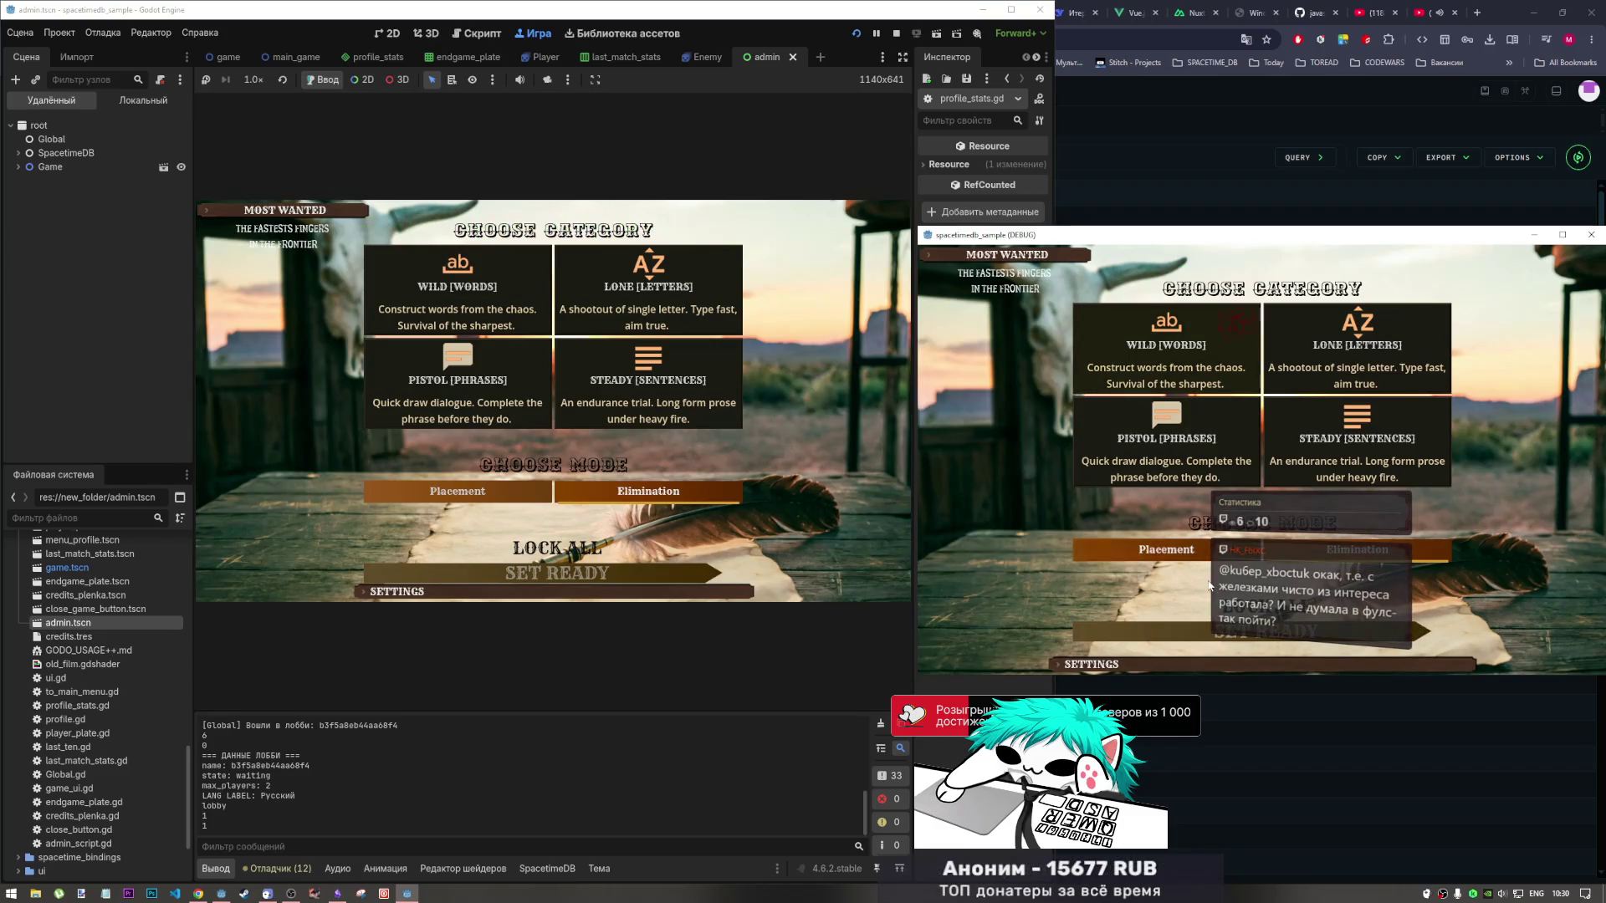
left_click(1196, 629)
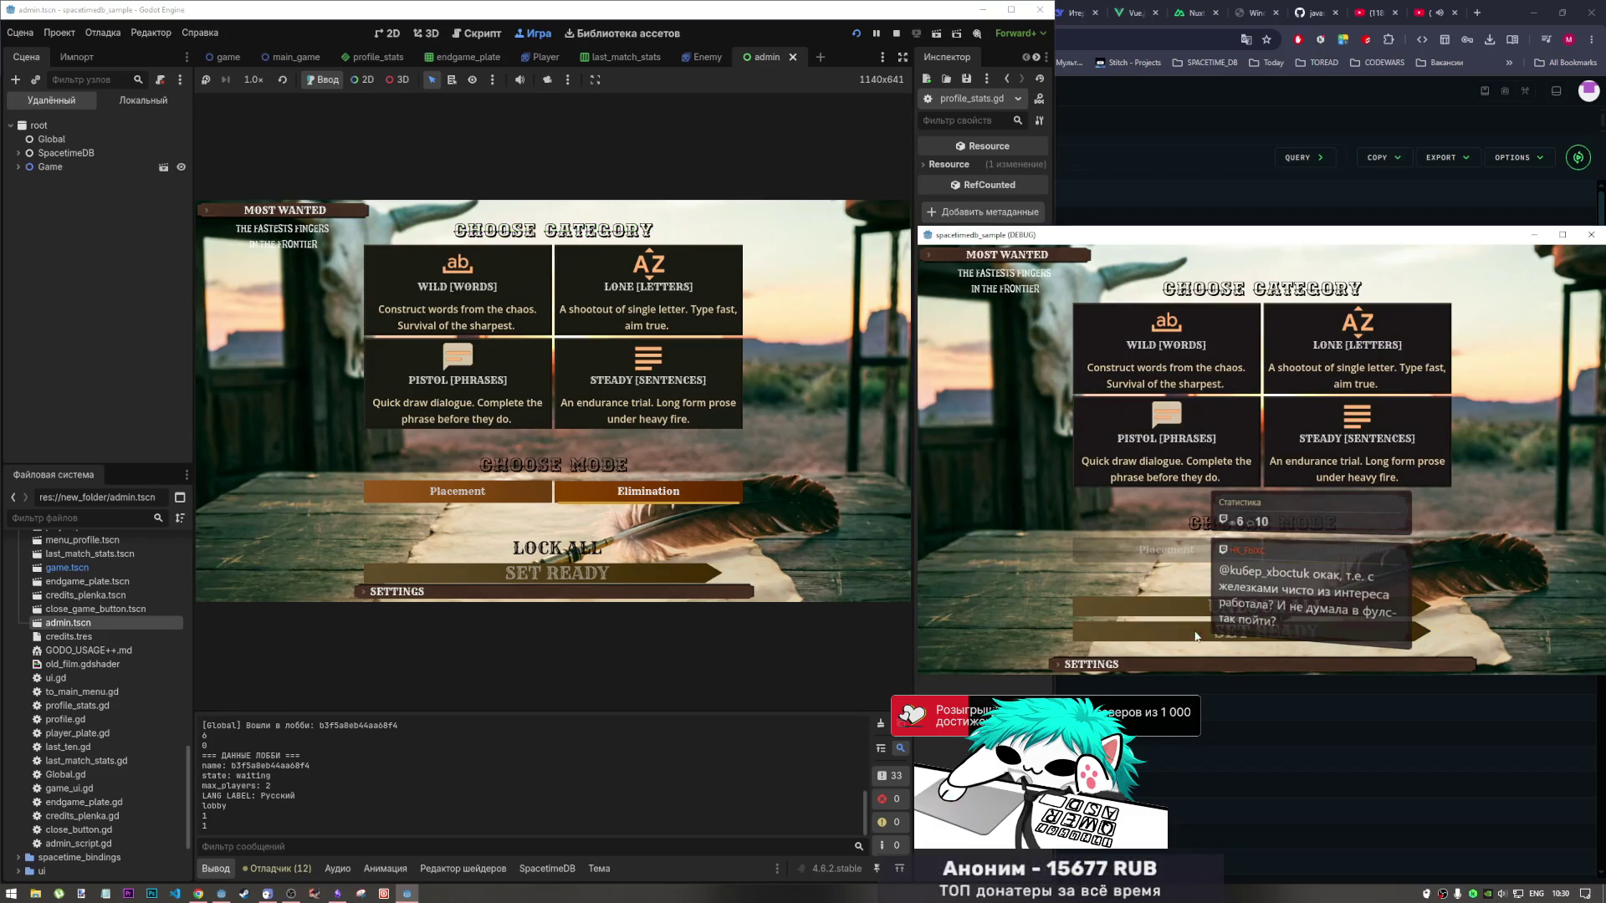
left_click(572, 516)
left_click(574, 545)
left_click(615, 572)
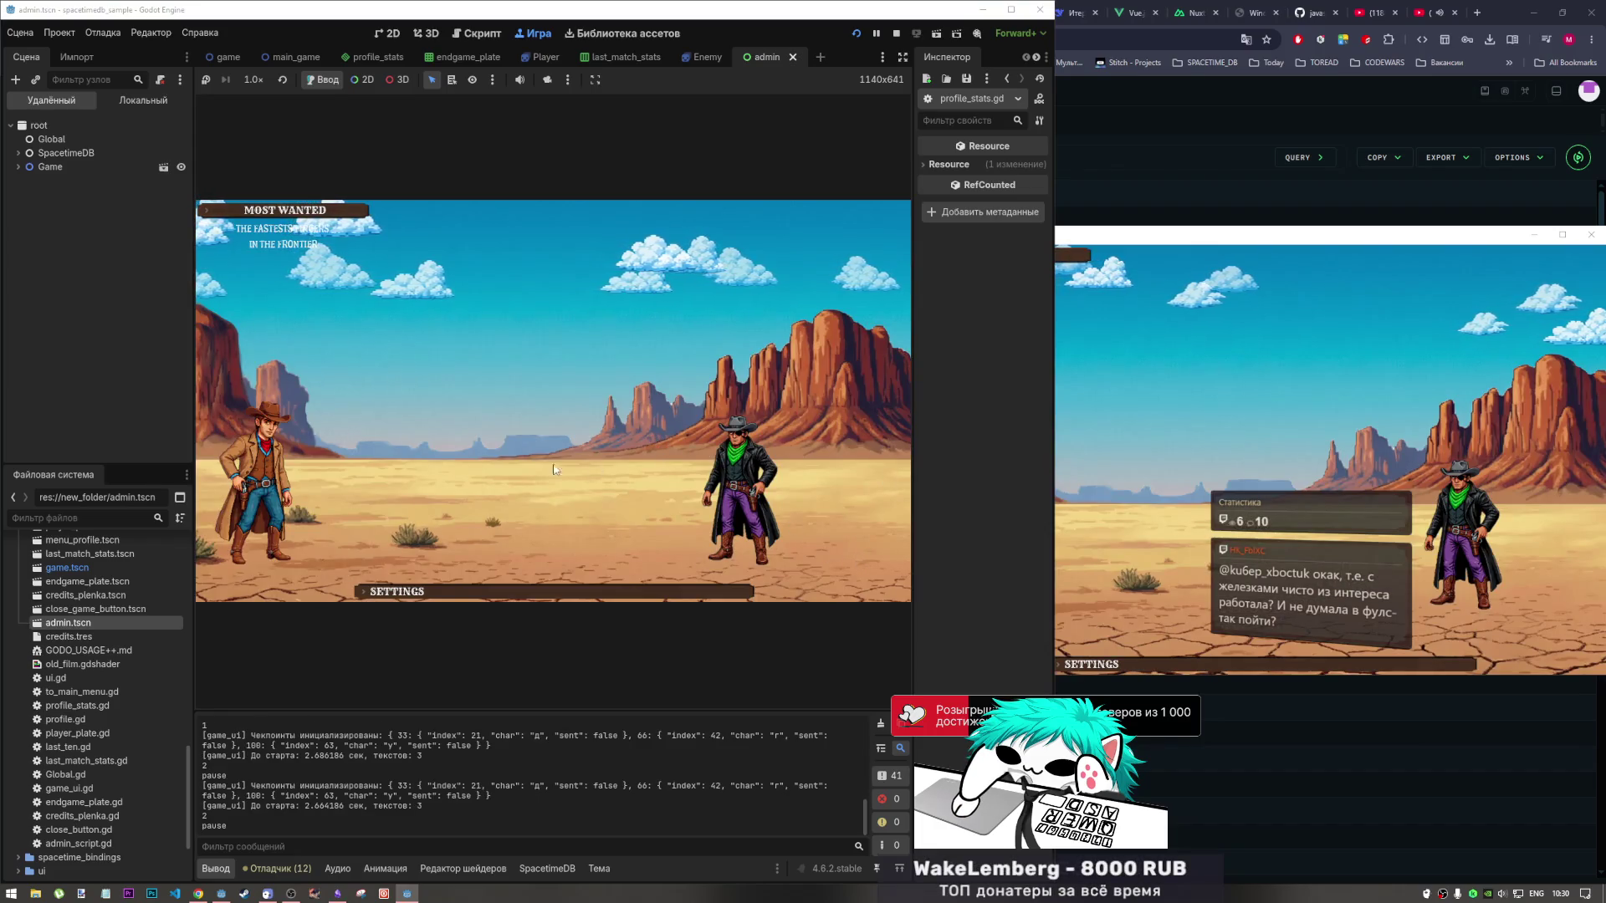
Type the three Russian duel phrases, starting 'дерево высокое старое', then leave the match in both windows.
key("alt+shift")
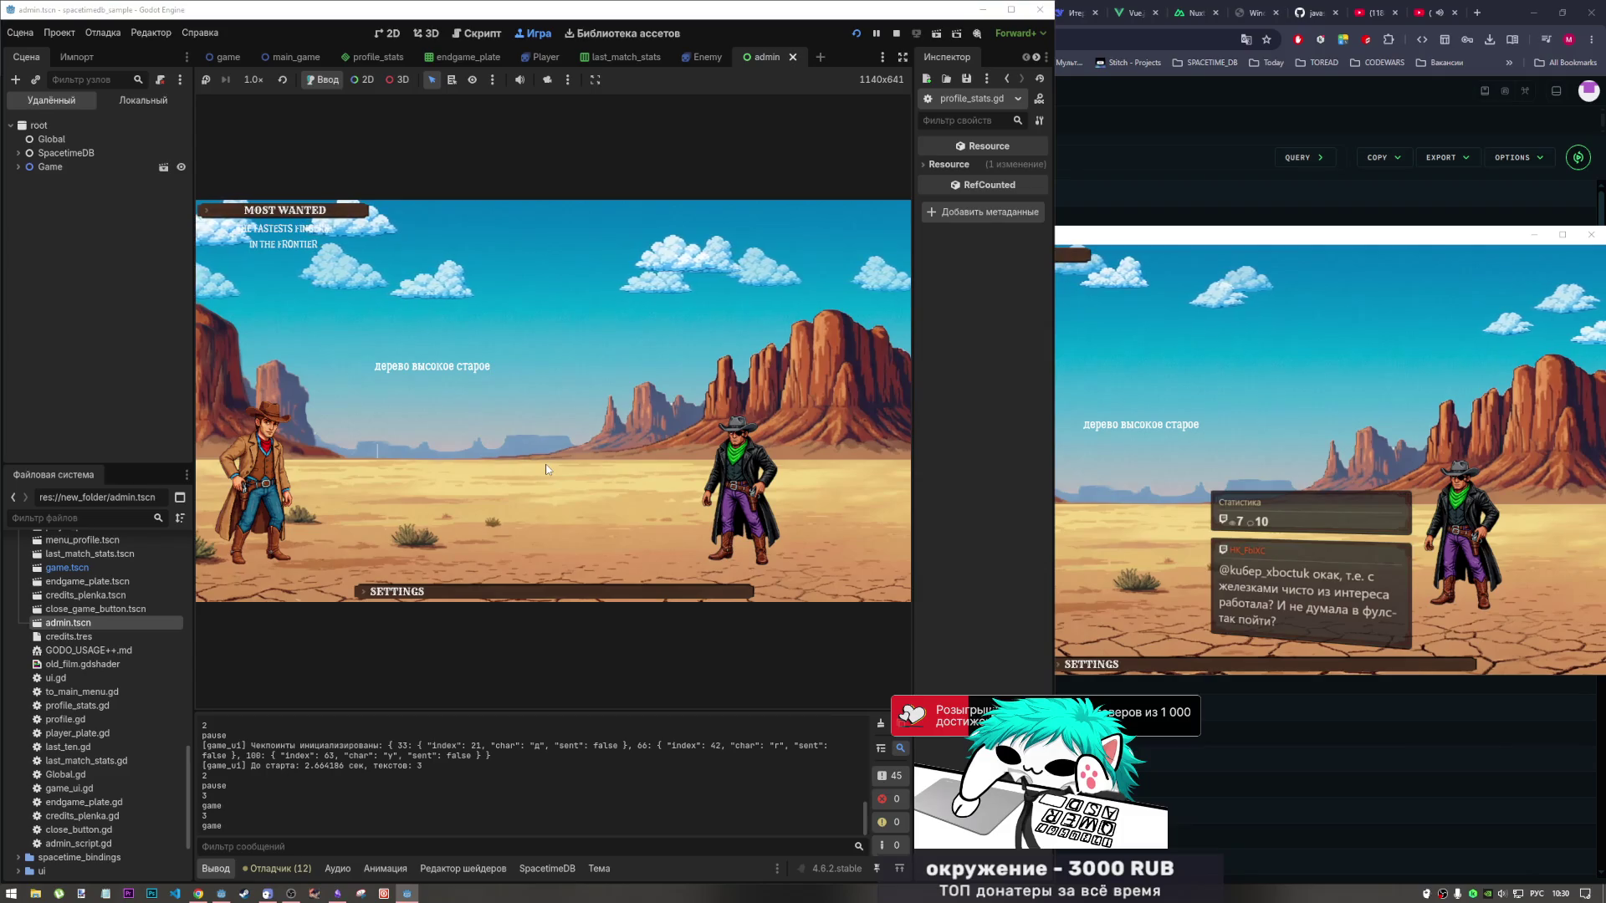
type("дерево высокое старое")
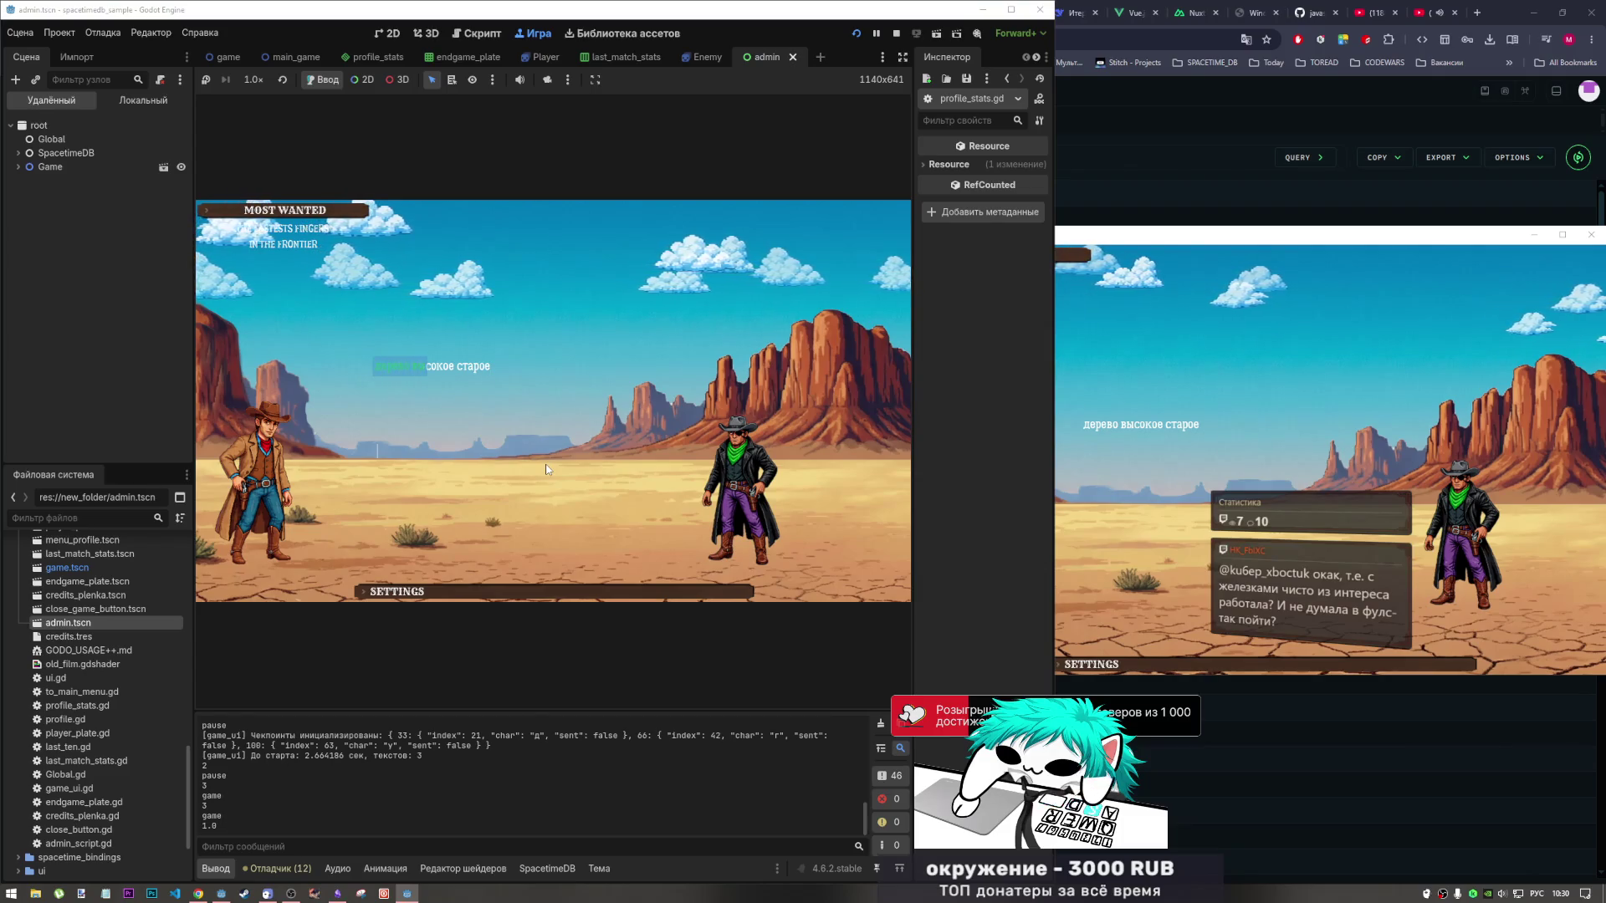
type("д")
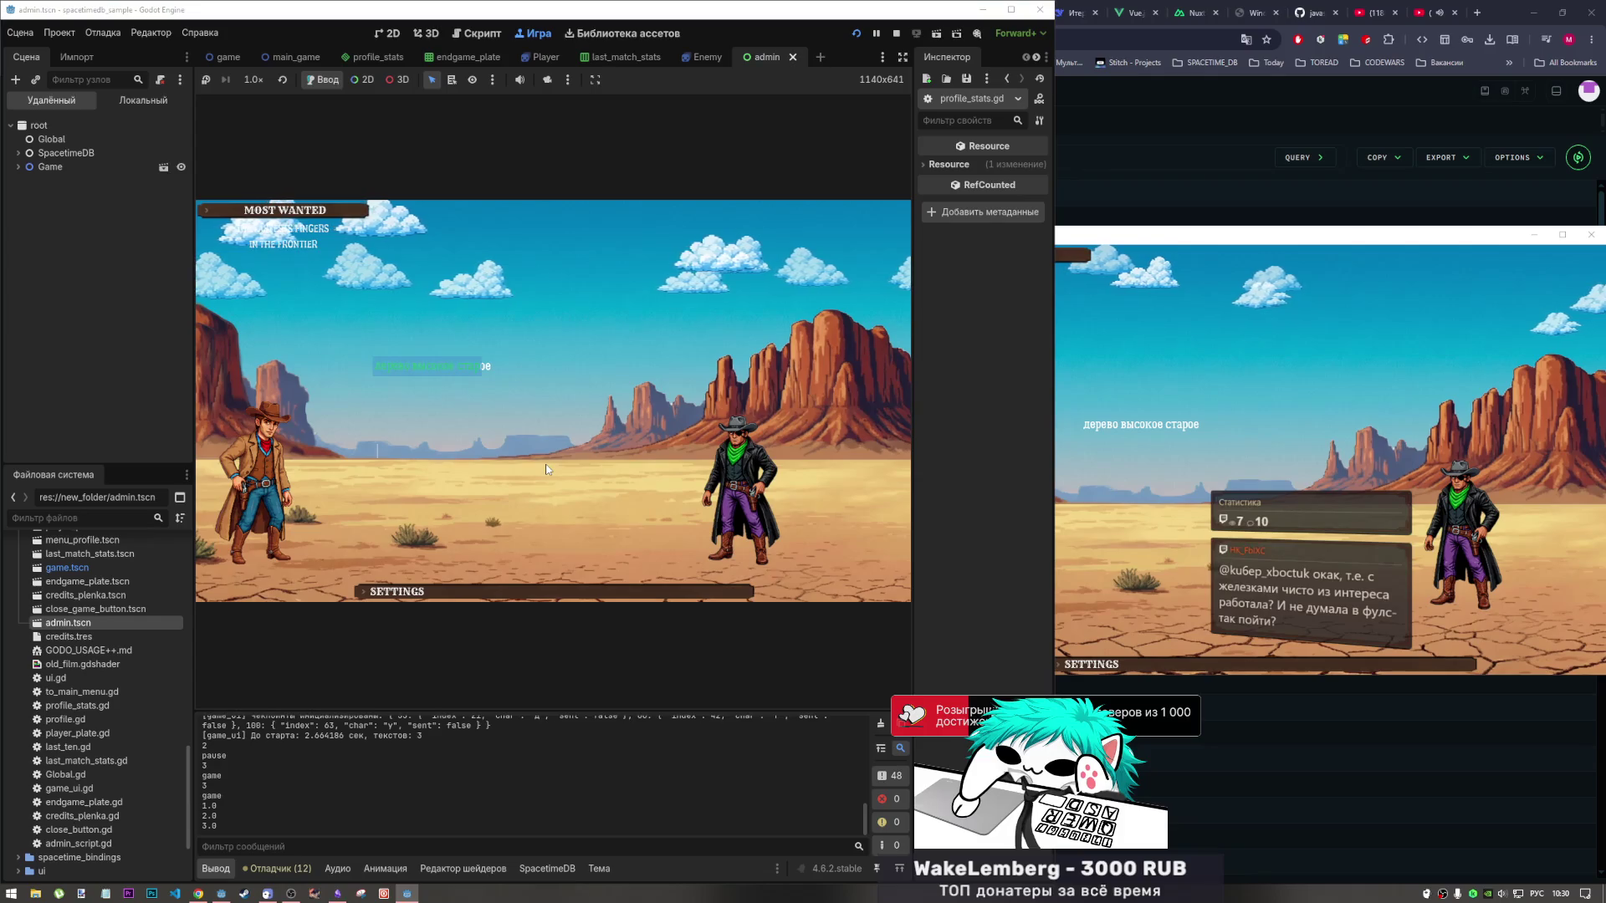
type("едушка чита")
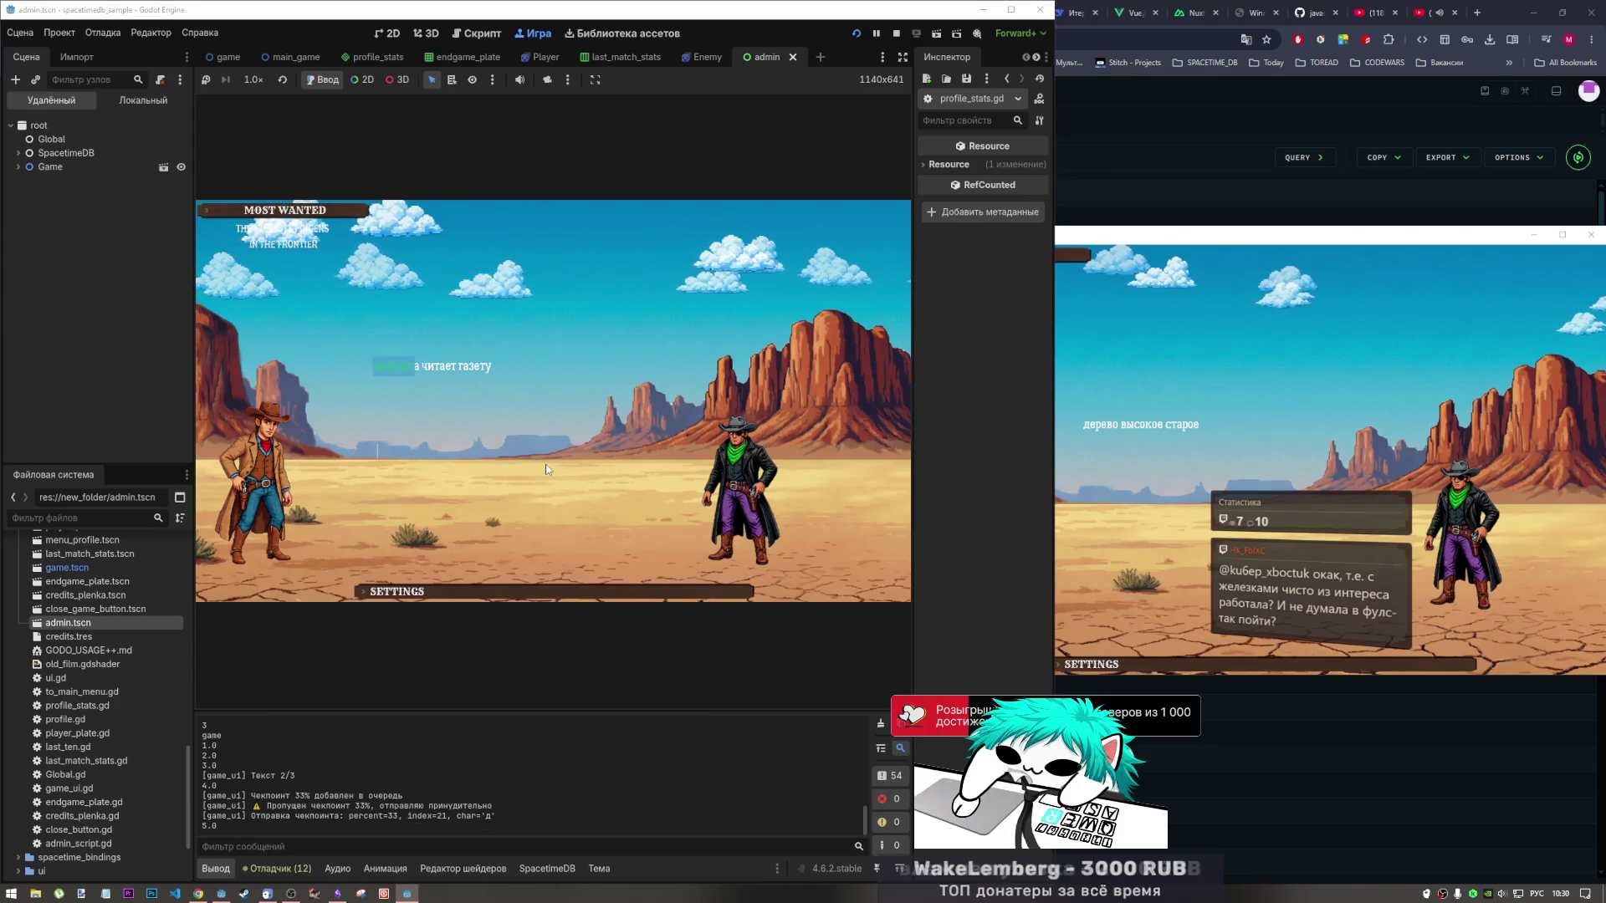
type("ет газету")
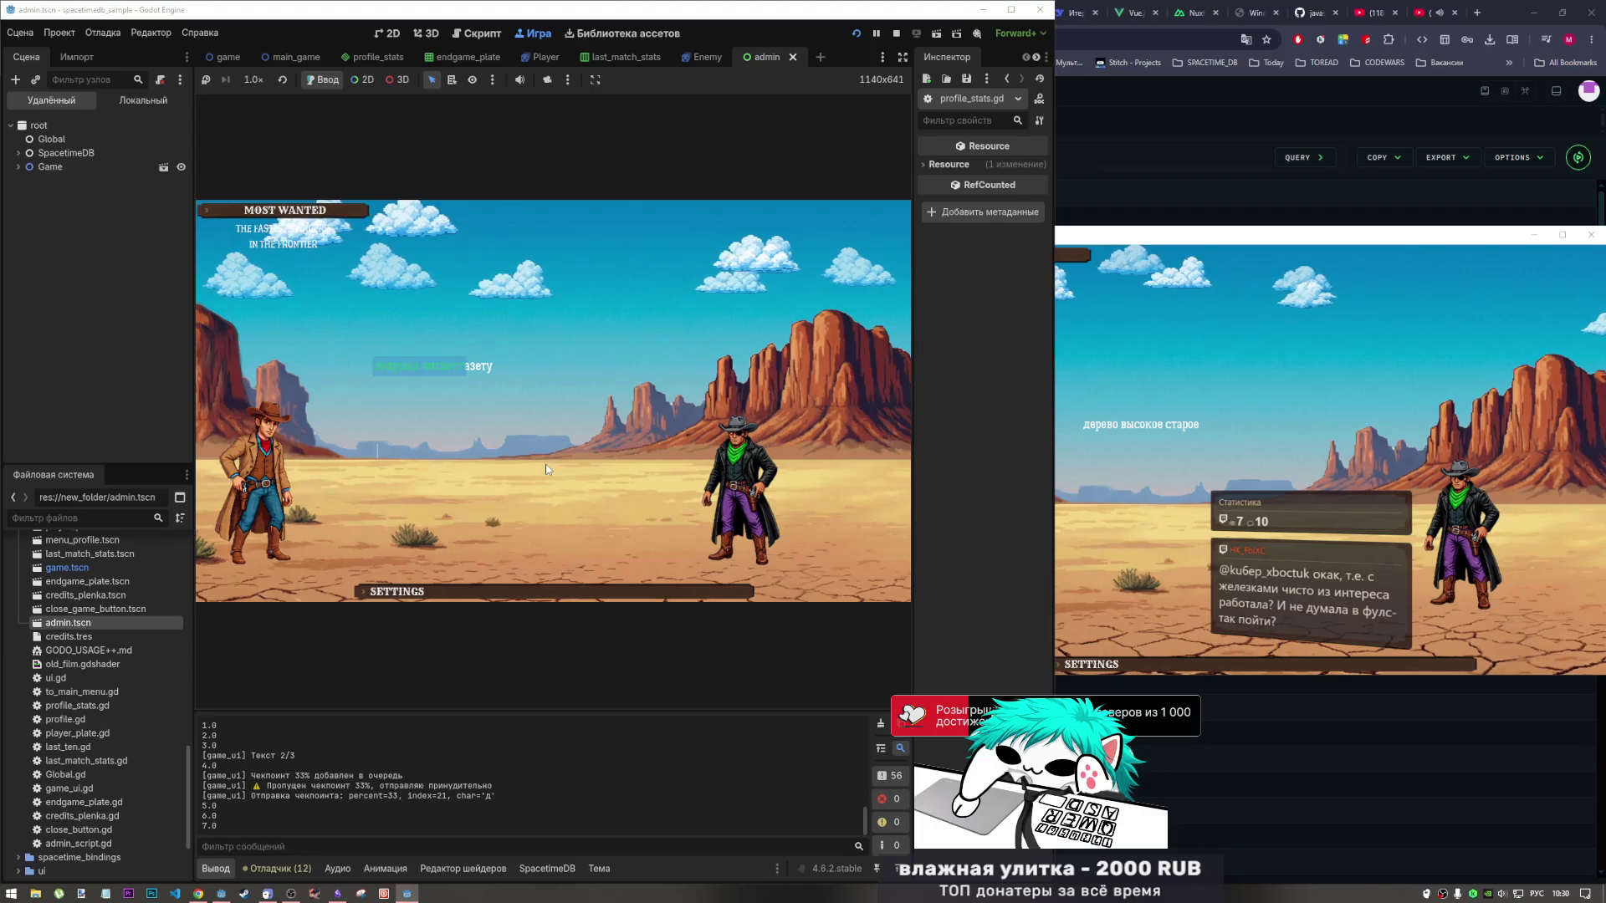
type("горност")
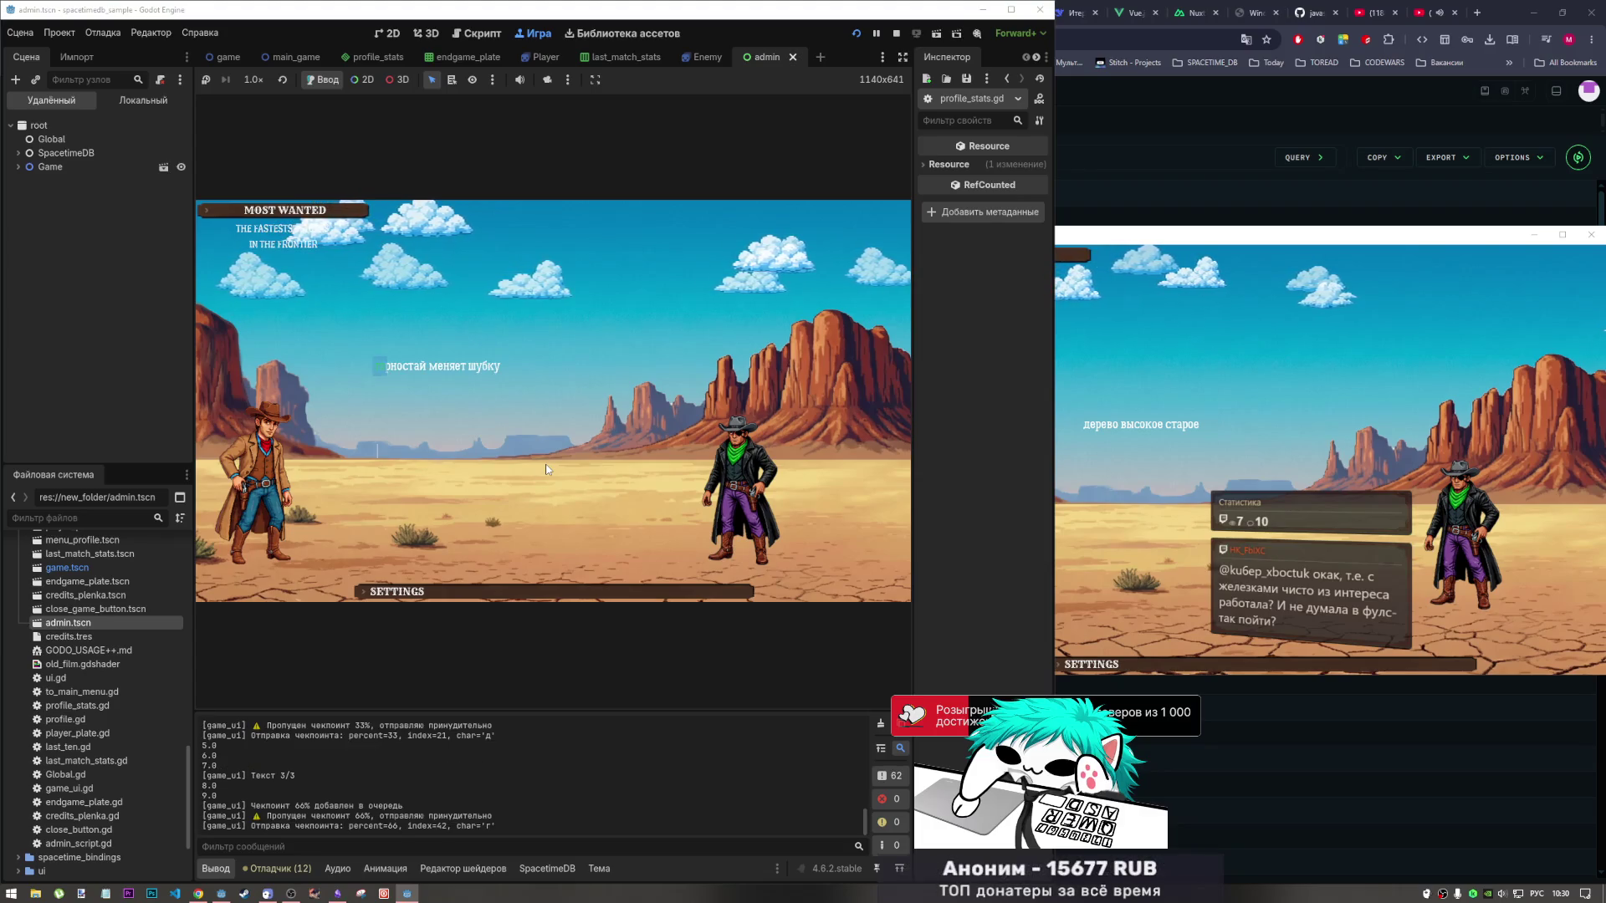
type("ай меня")
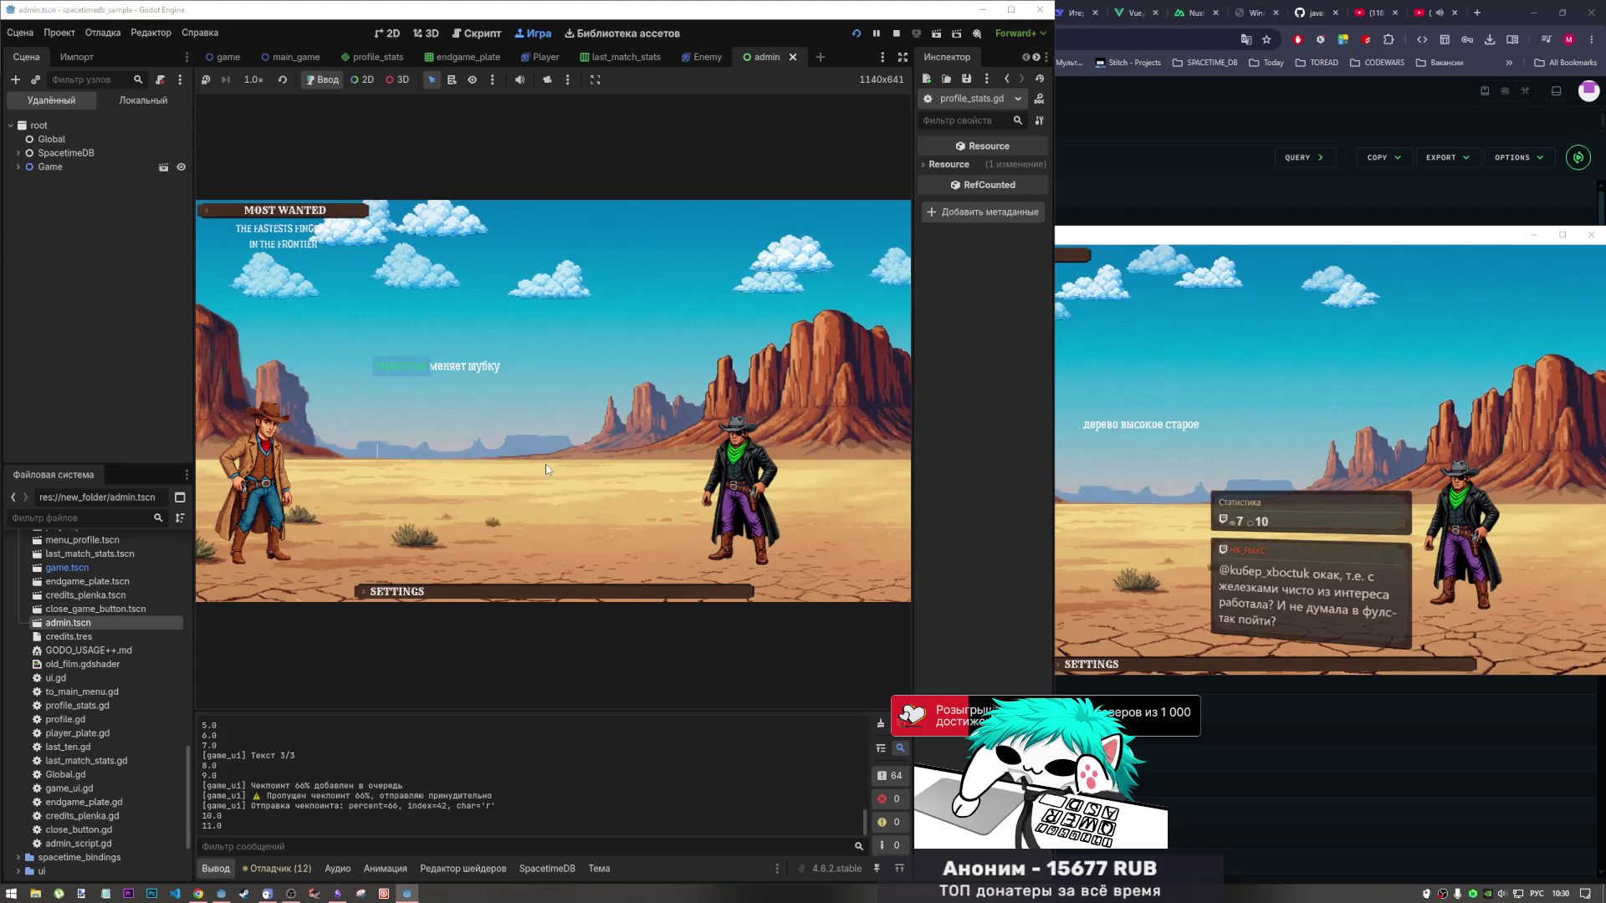
type("ет шуб")
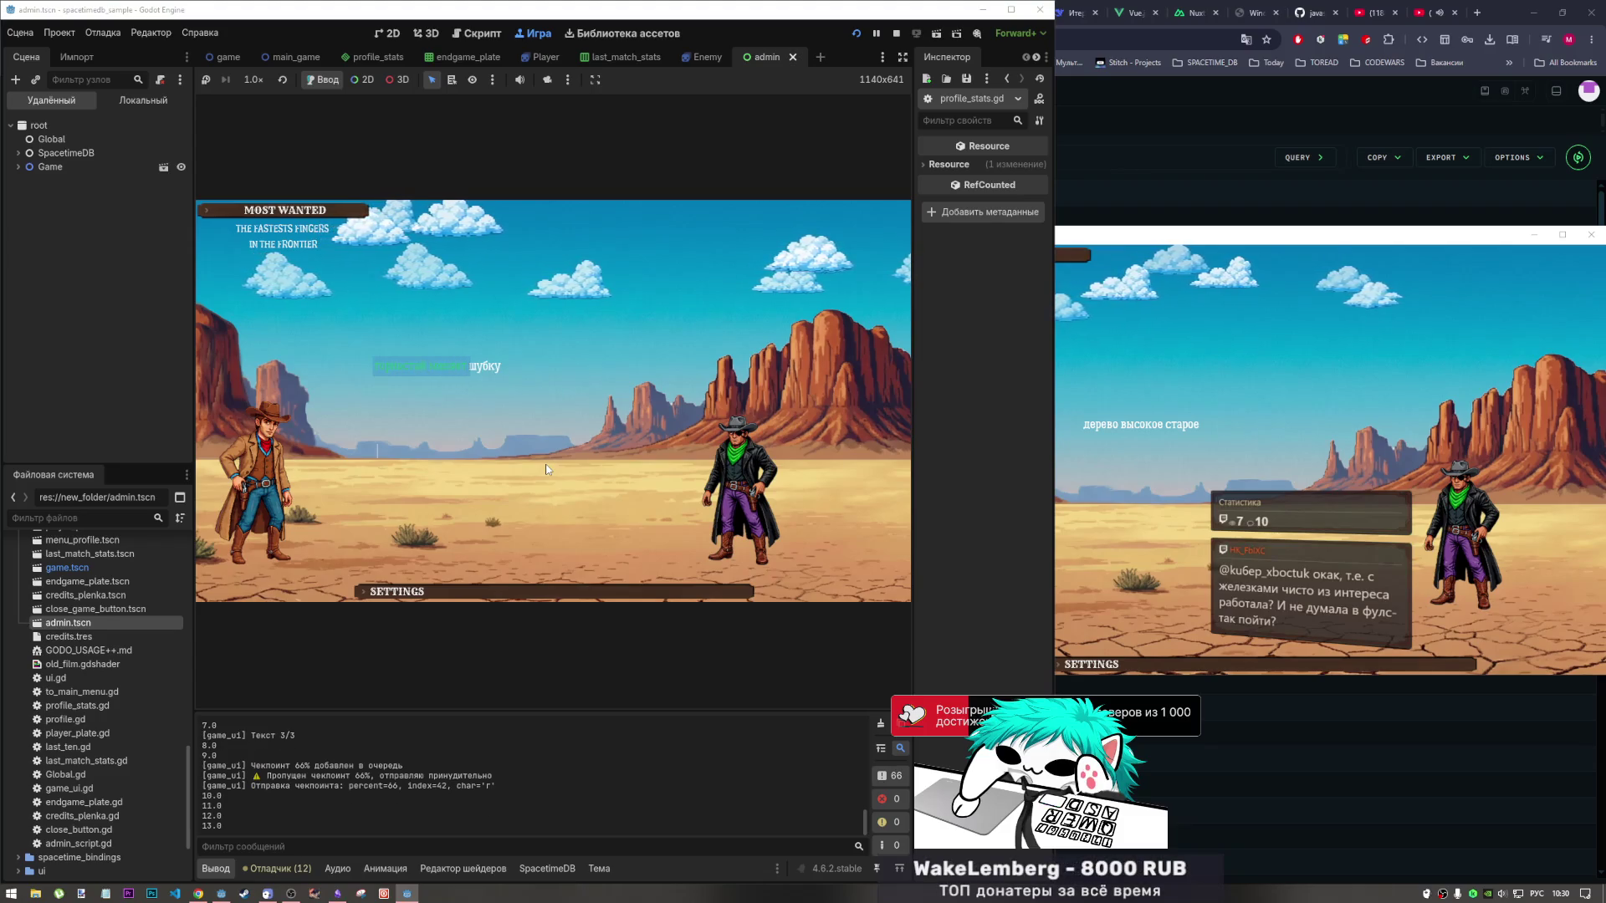
type("ку")
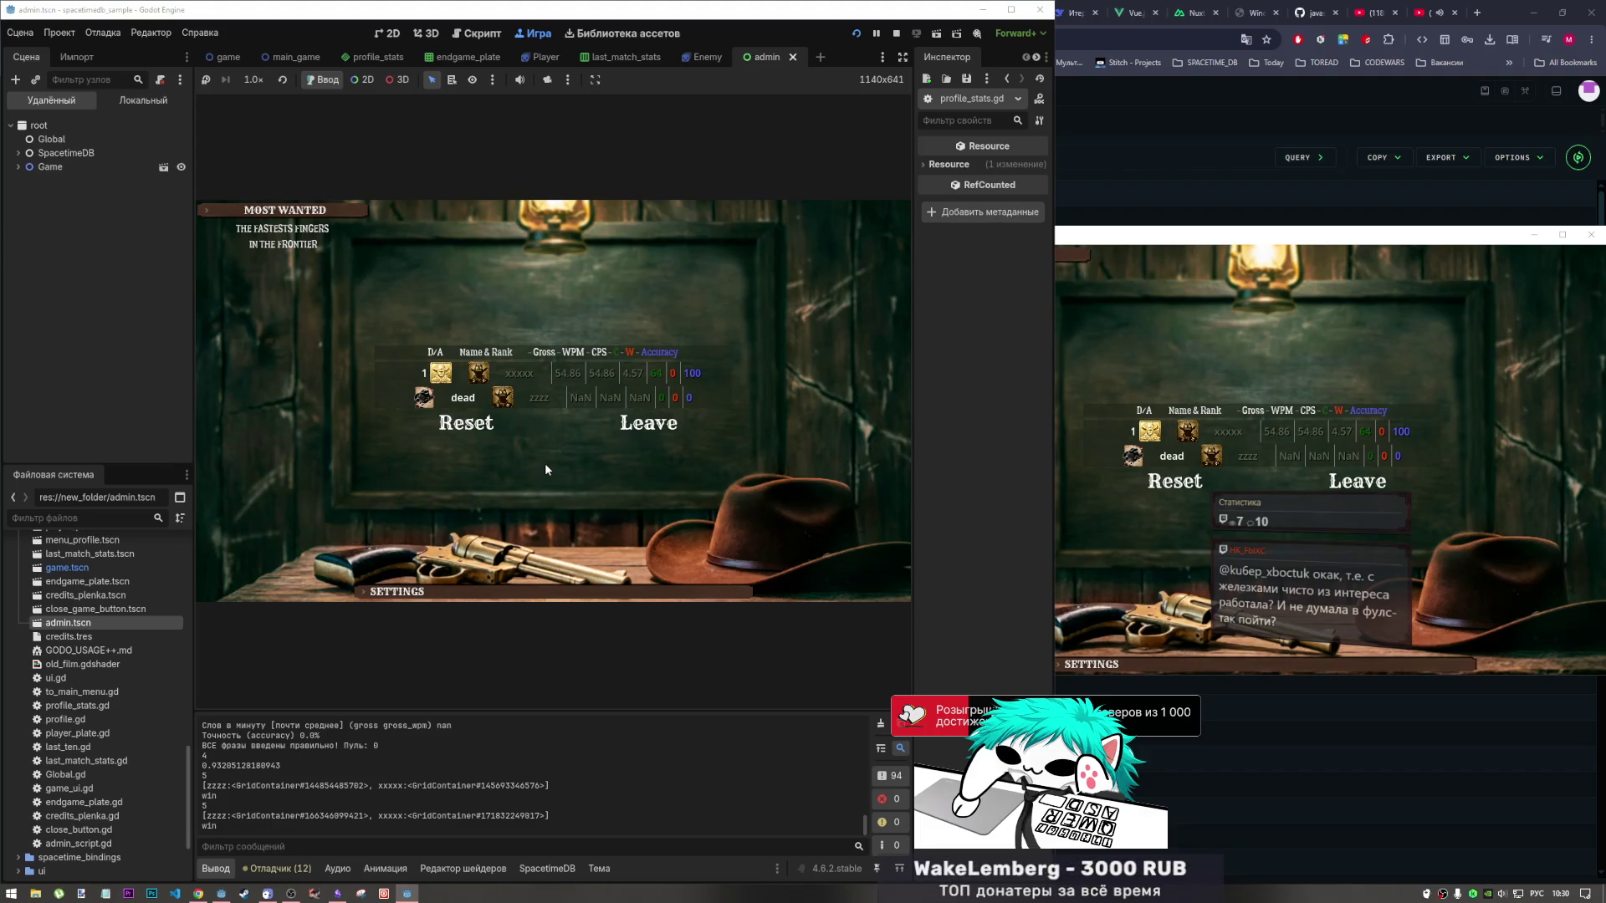
left_click(1355, 481)
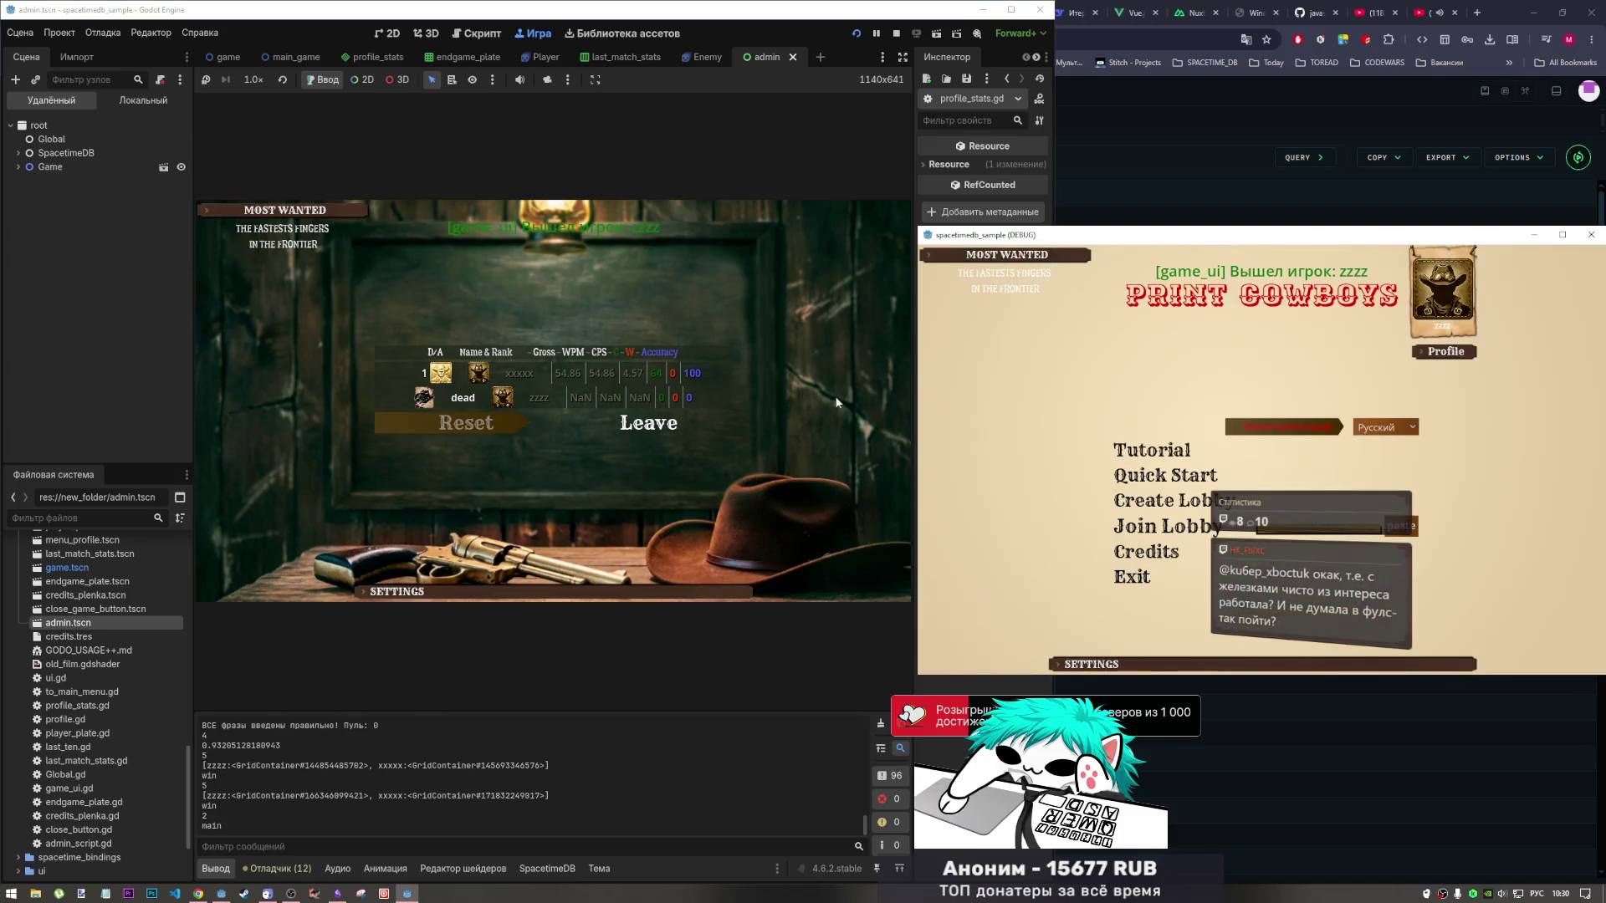
left_click(640, 421)
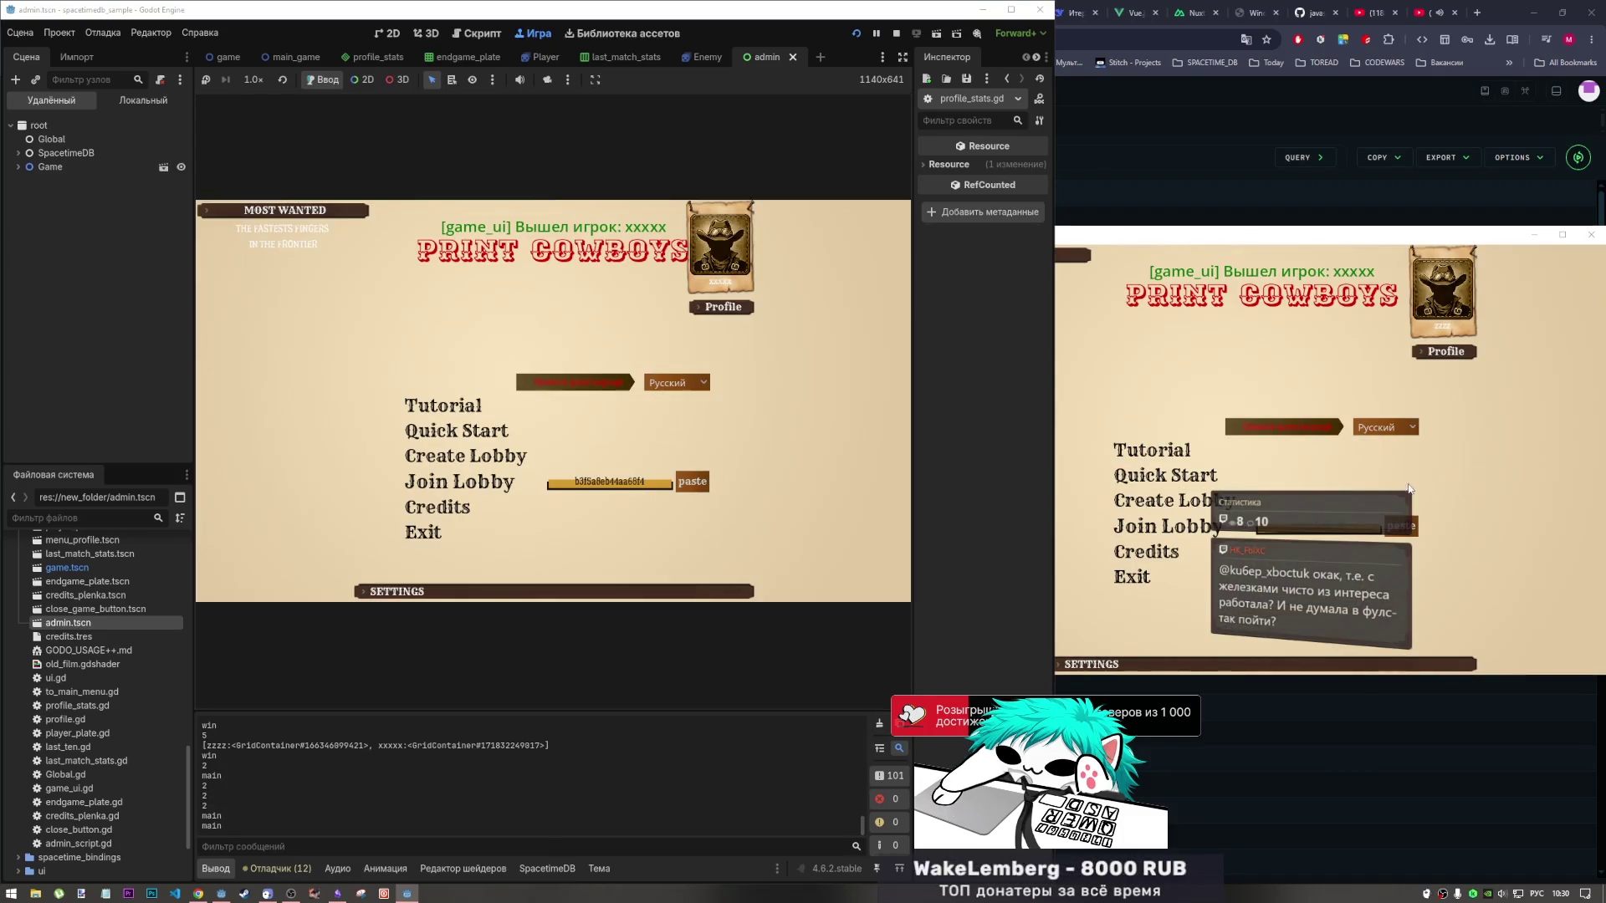
Open the Profile to trigger the break at line 212 and check the 'MY STATS AVAILABLE' output lines.
left_click(723, 305)
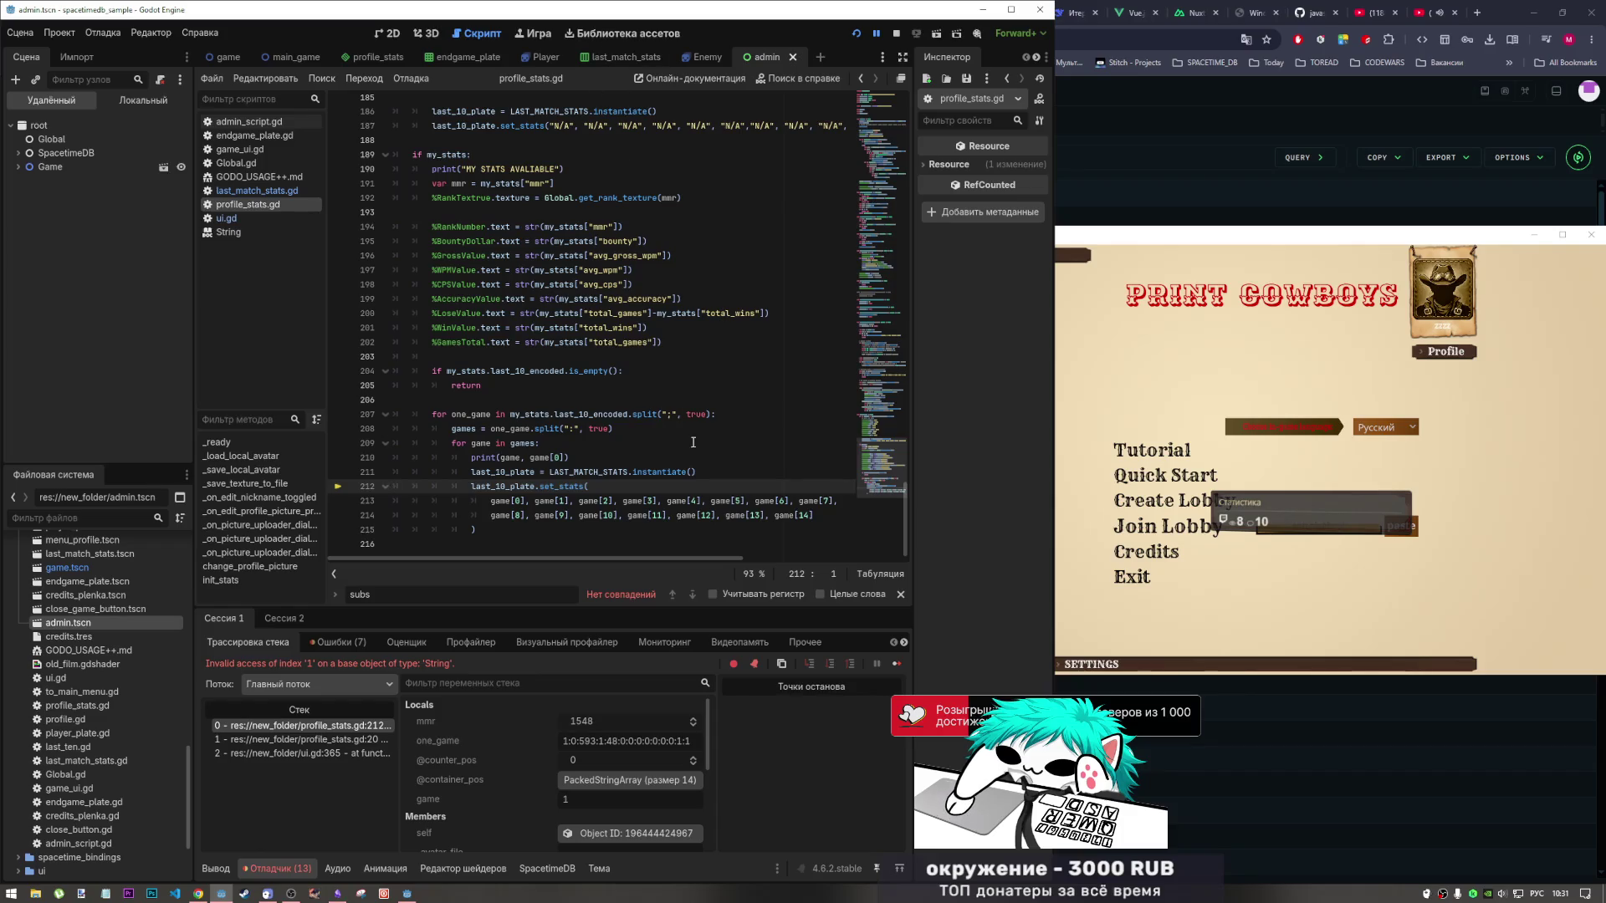
left_click(603, 489)
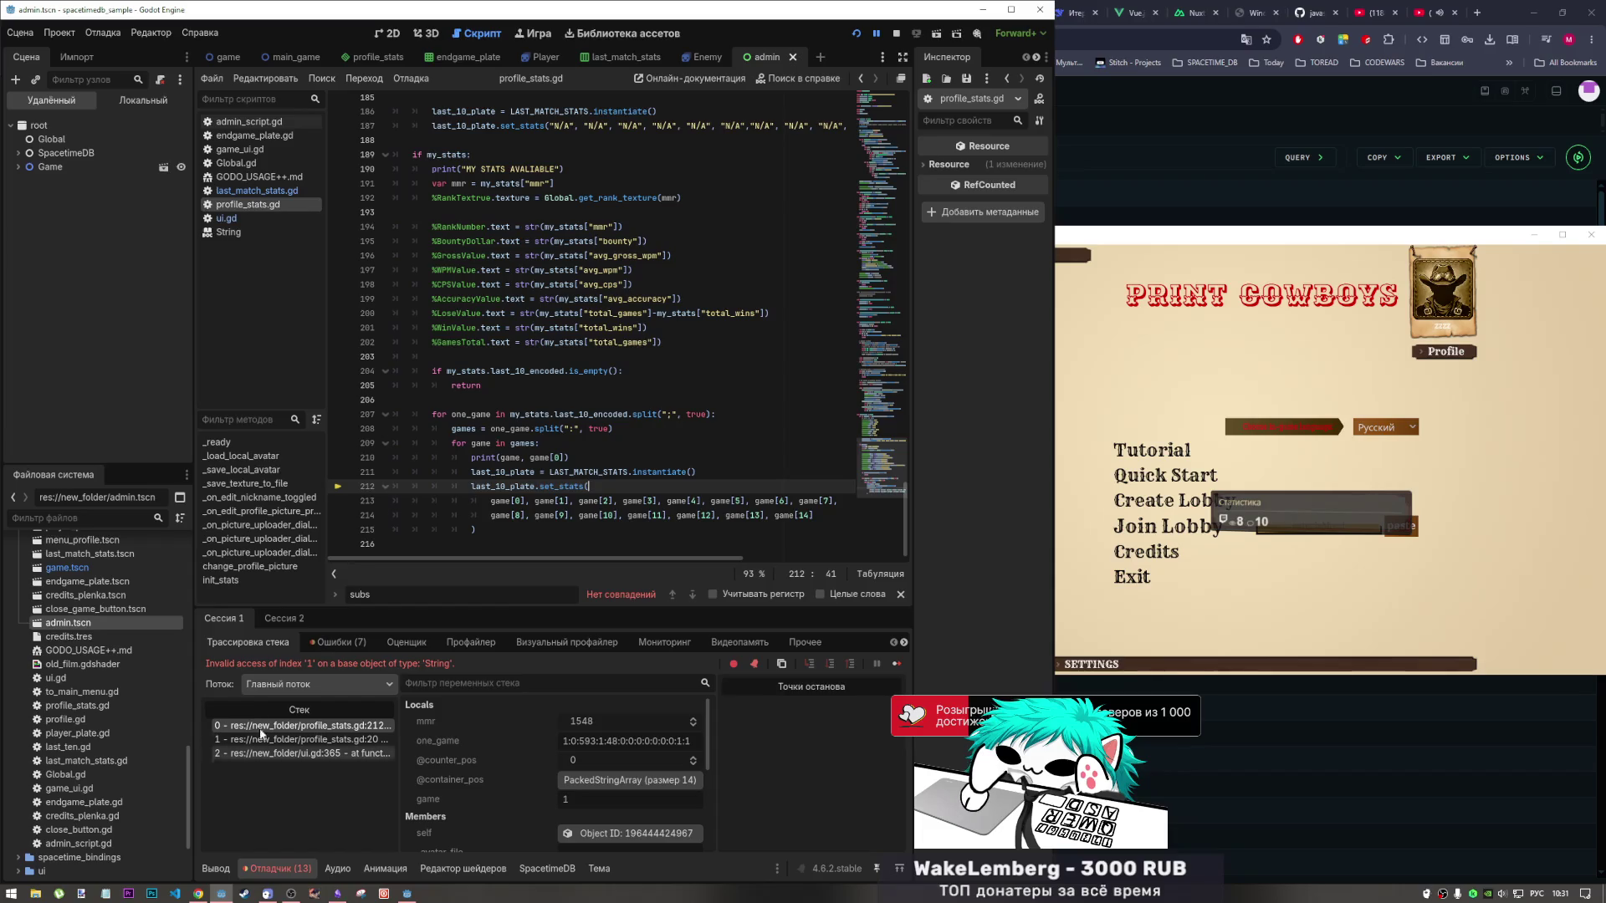
left_click(217, 867)
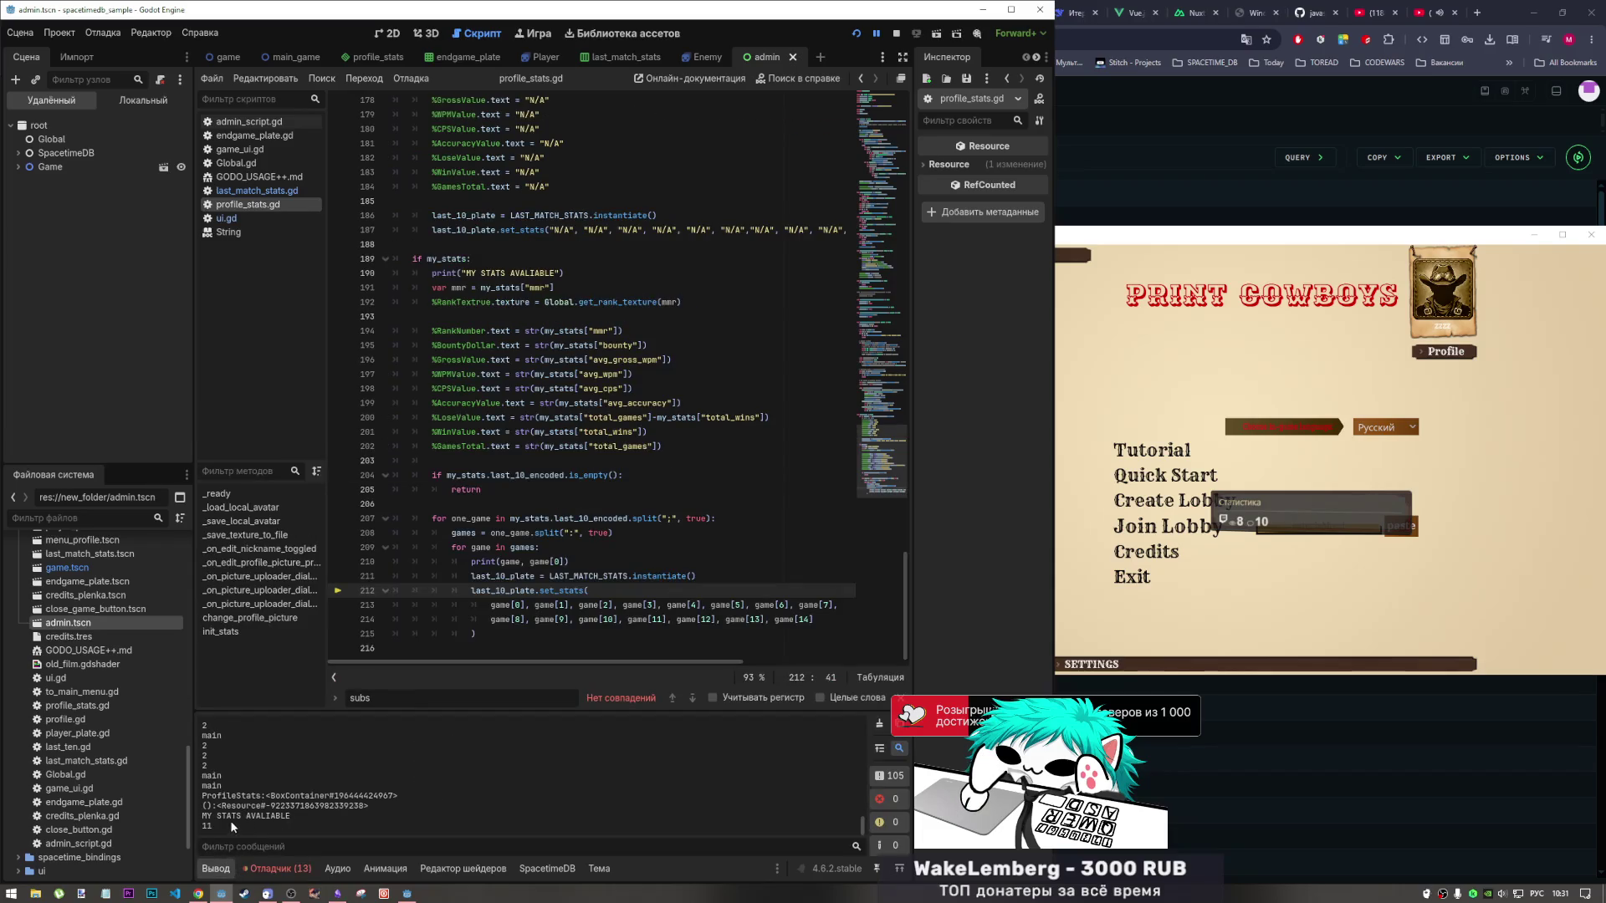
mouse_move(232, 826)
left_mouse_down()
mouse_move(204, 815)
mouse_move(204, 786)
mouse_move(201, 815)
left_mouse_up()
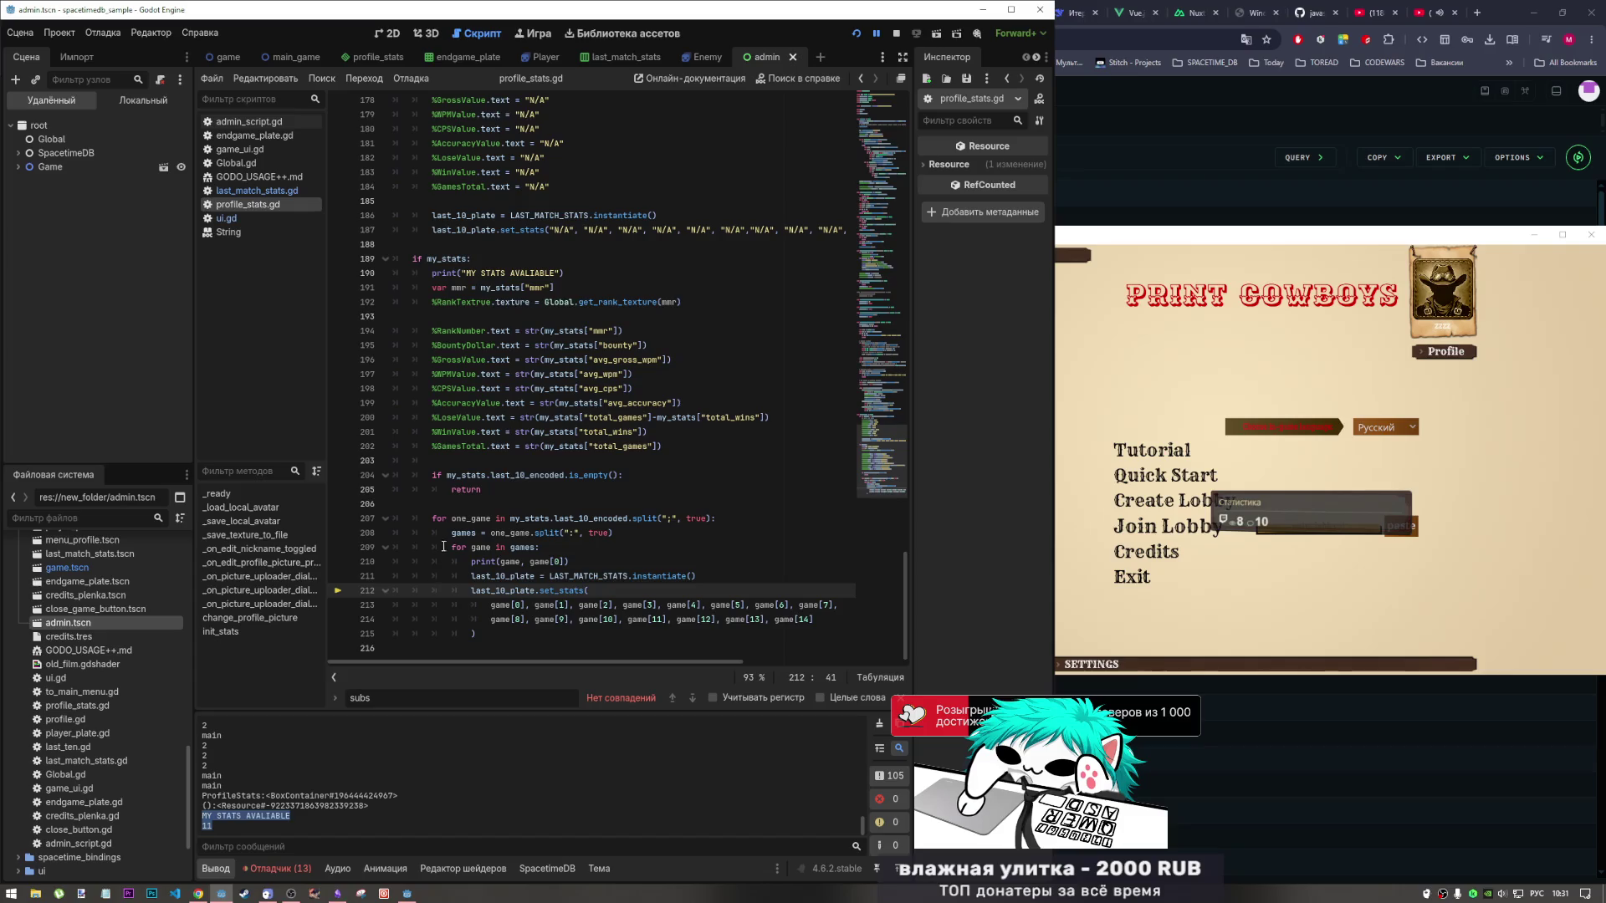
Inspect the game and games variables on lines 209–213 of profile_stats.gd.
left_click(523, 563)
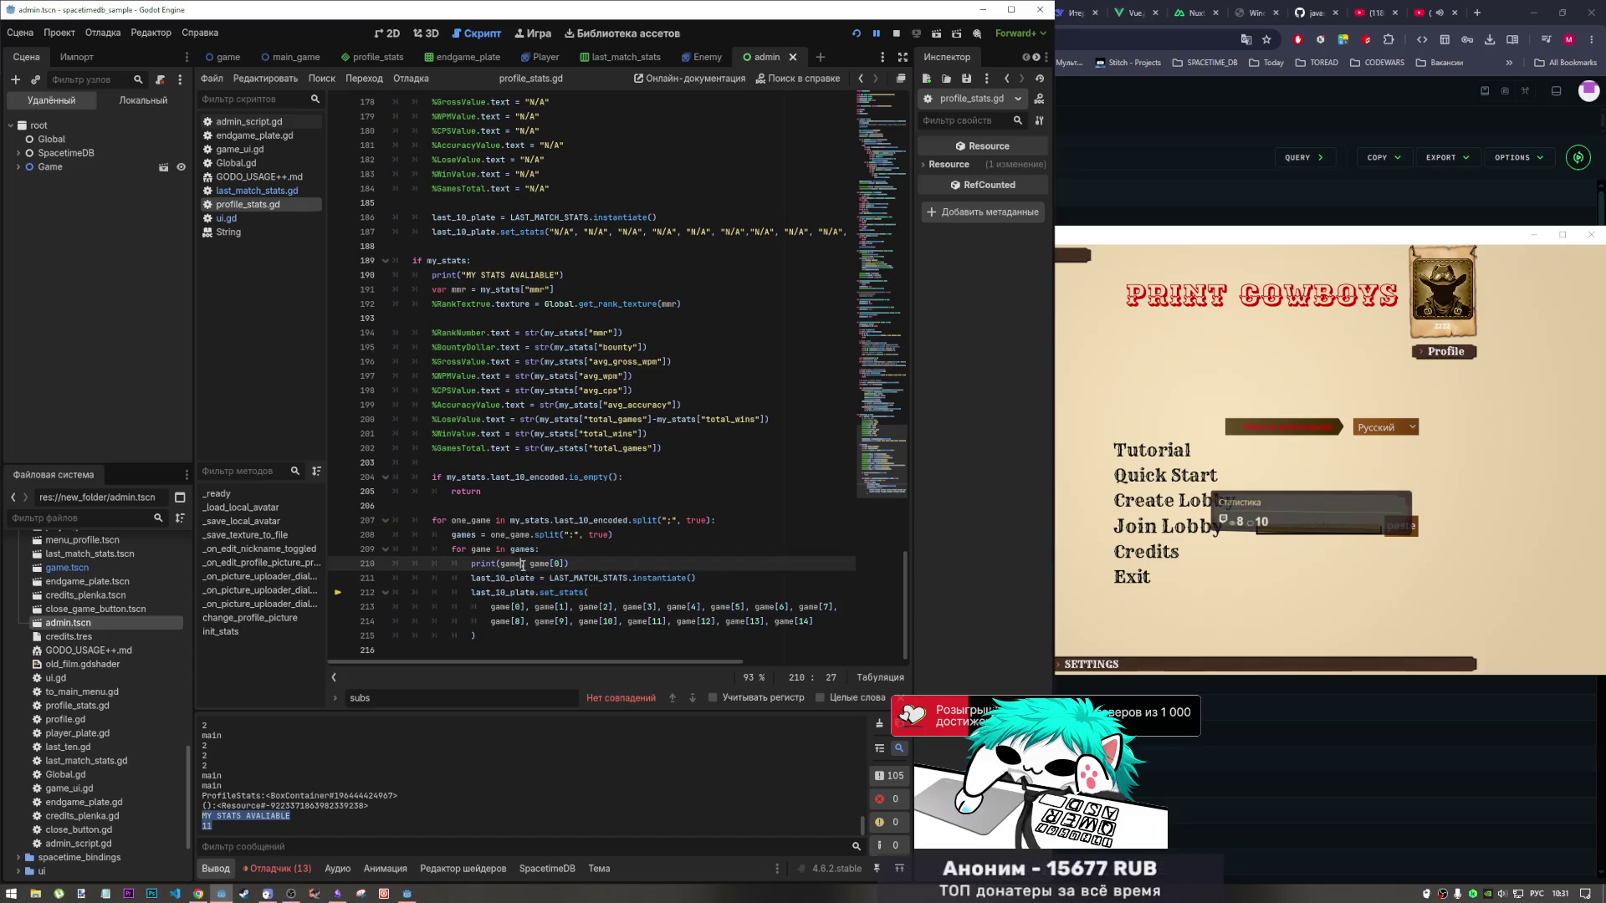
left_click_drag(523, 564, 503, 565)
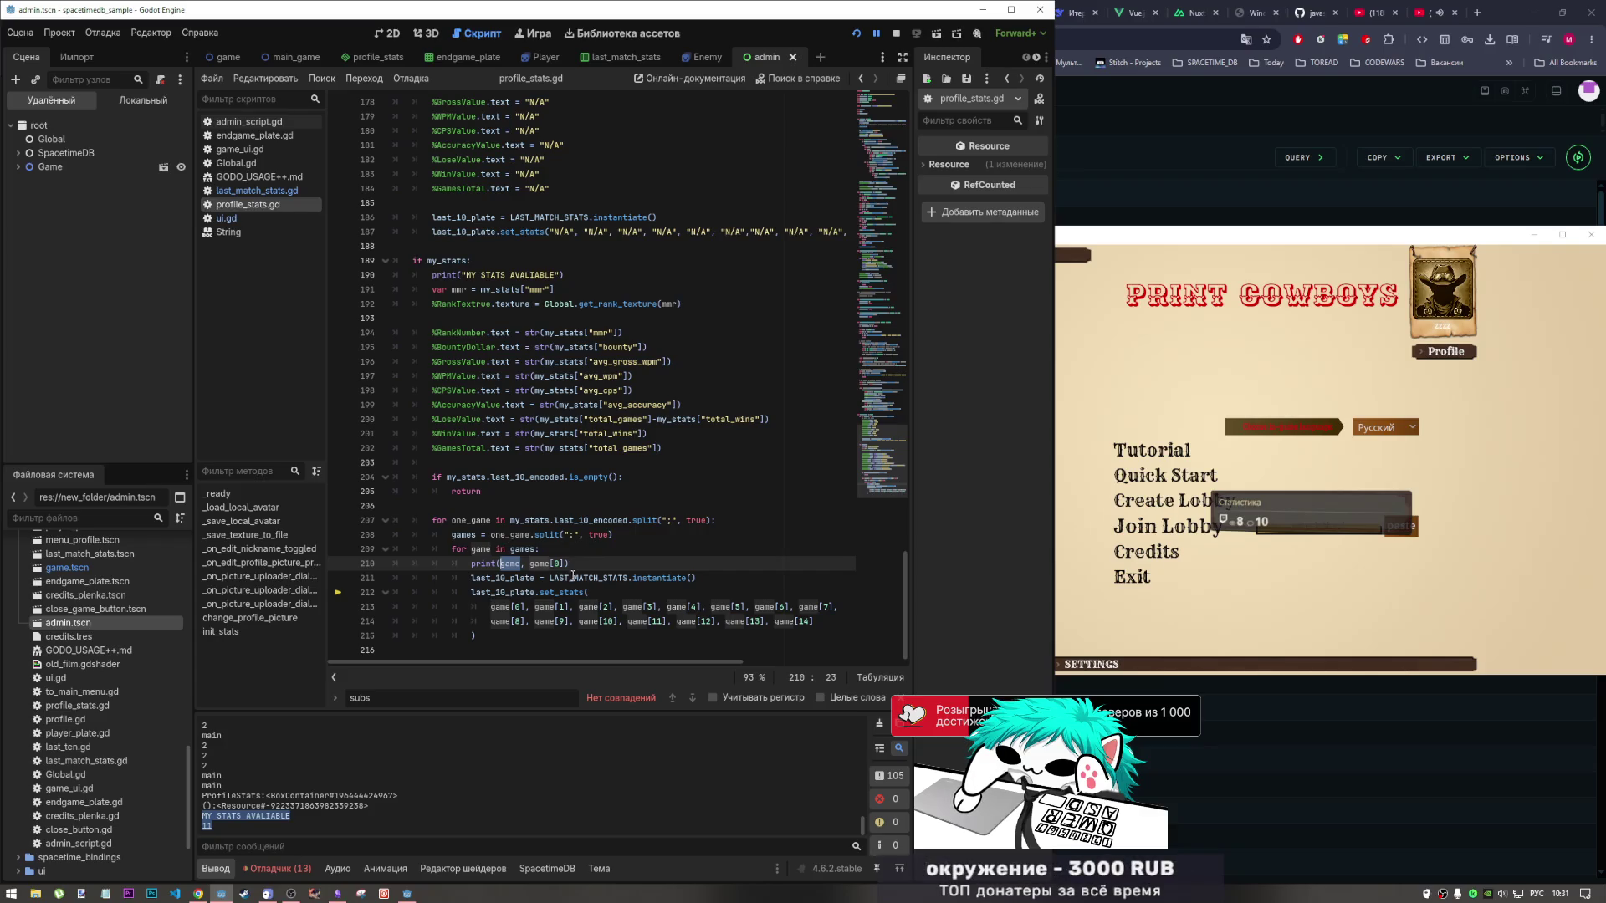
left_click(526, 591)
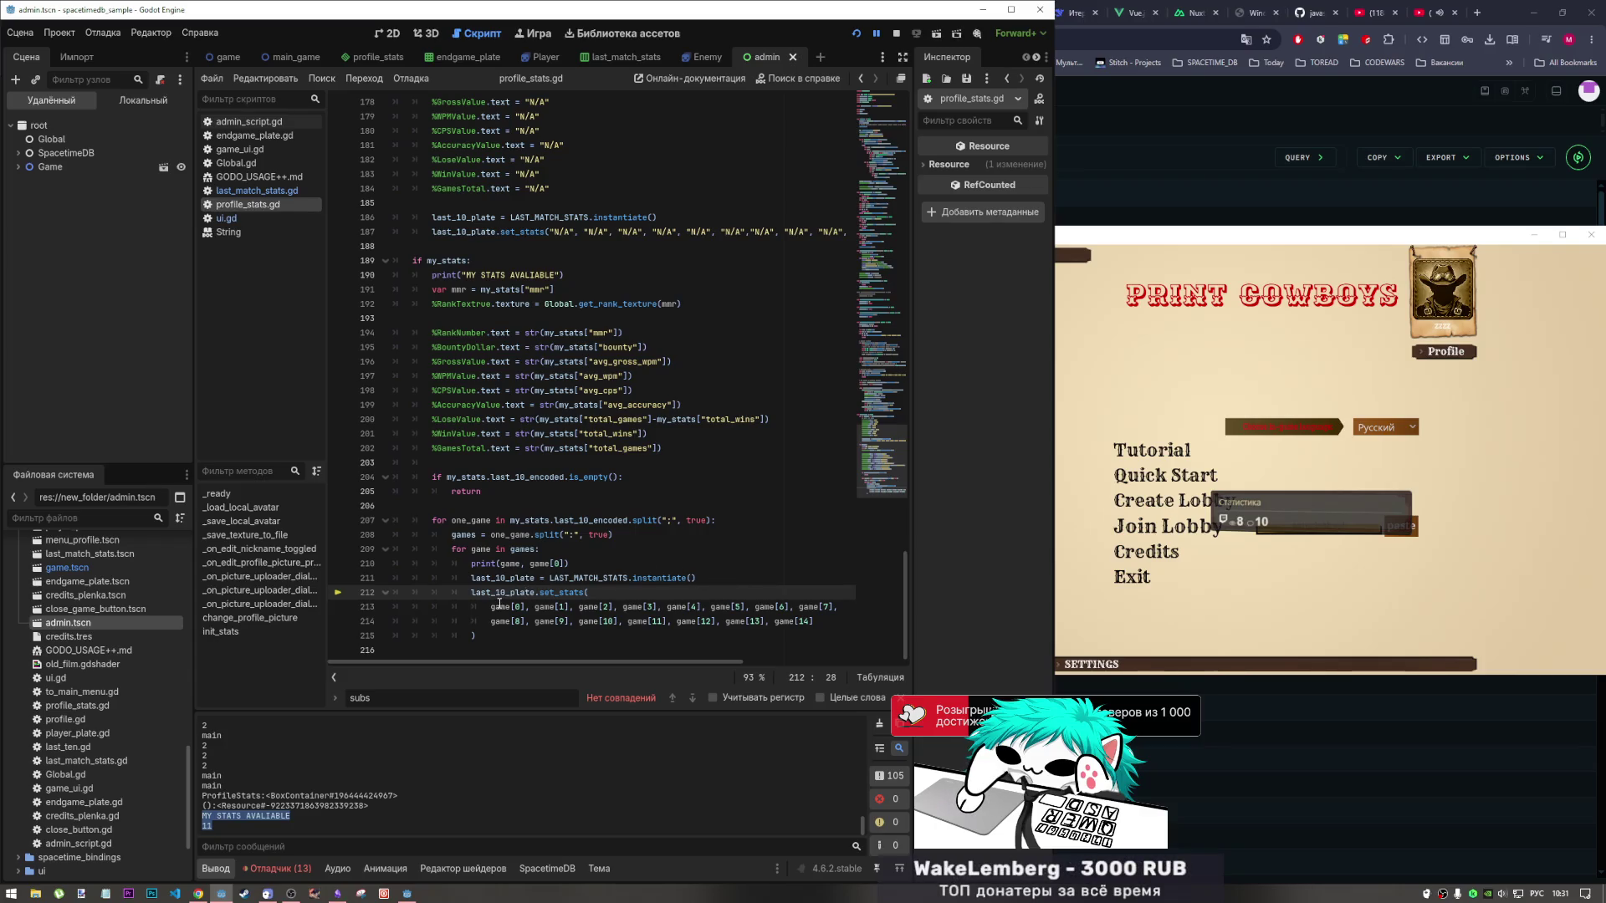
mouse_move(500, 603)
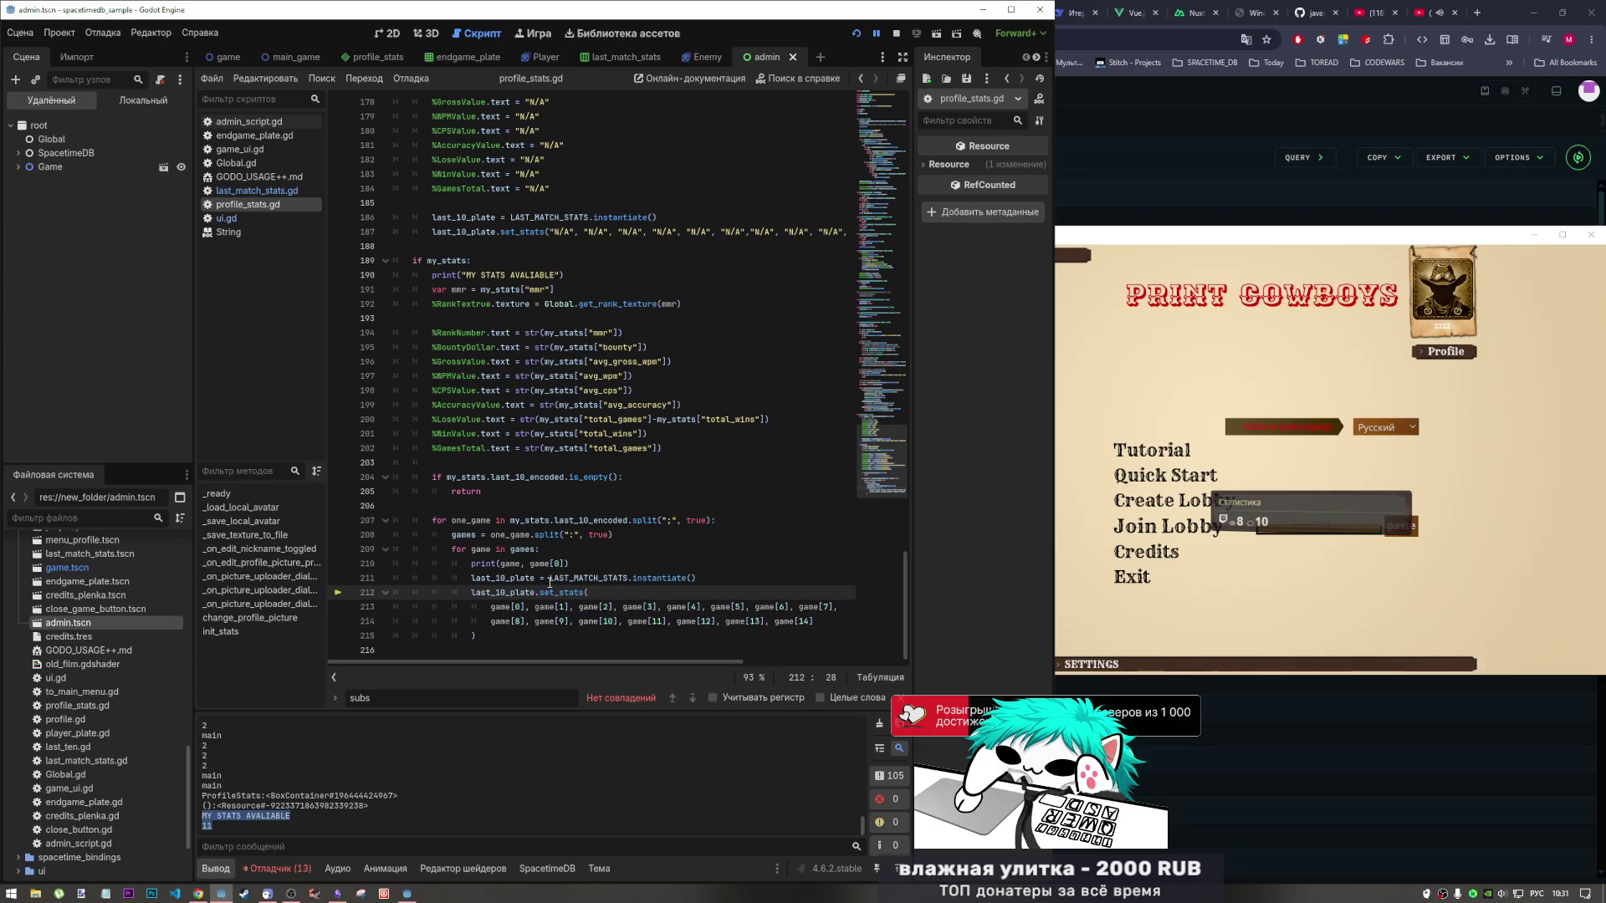
double_click(527, 548)
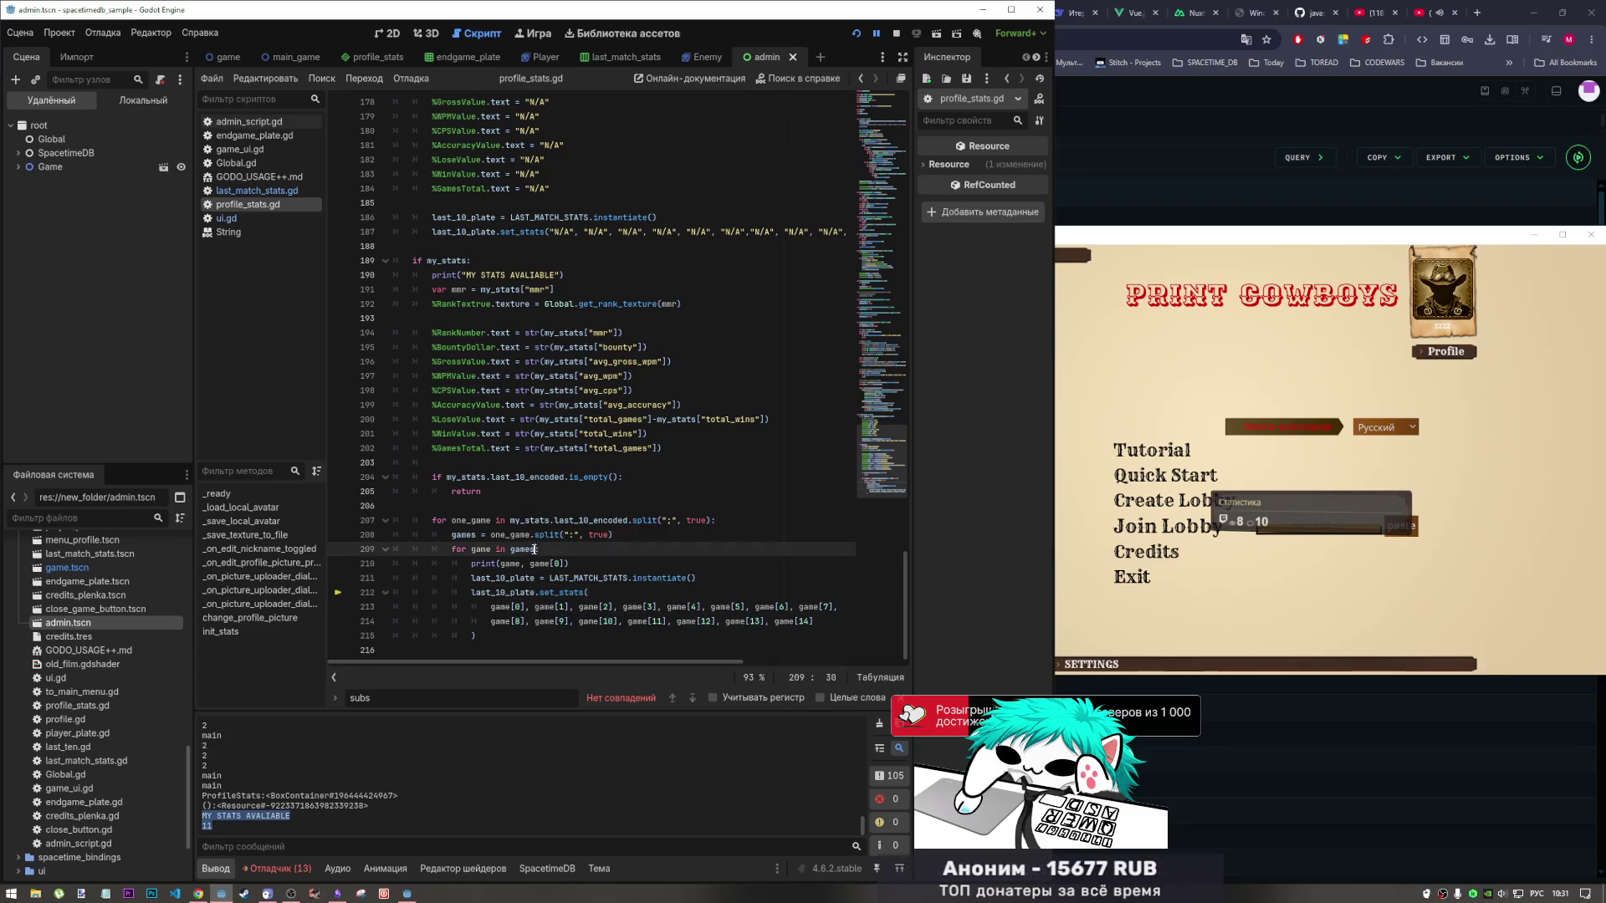
Rename the game references on lines 213–214 to games.
key("BackSpace")
double_click(499, 606)
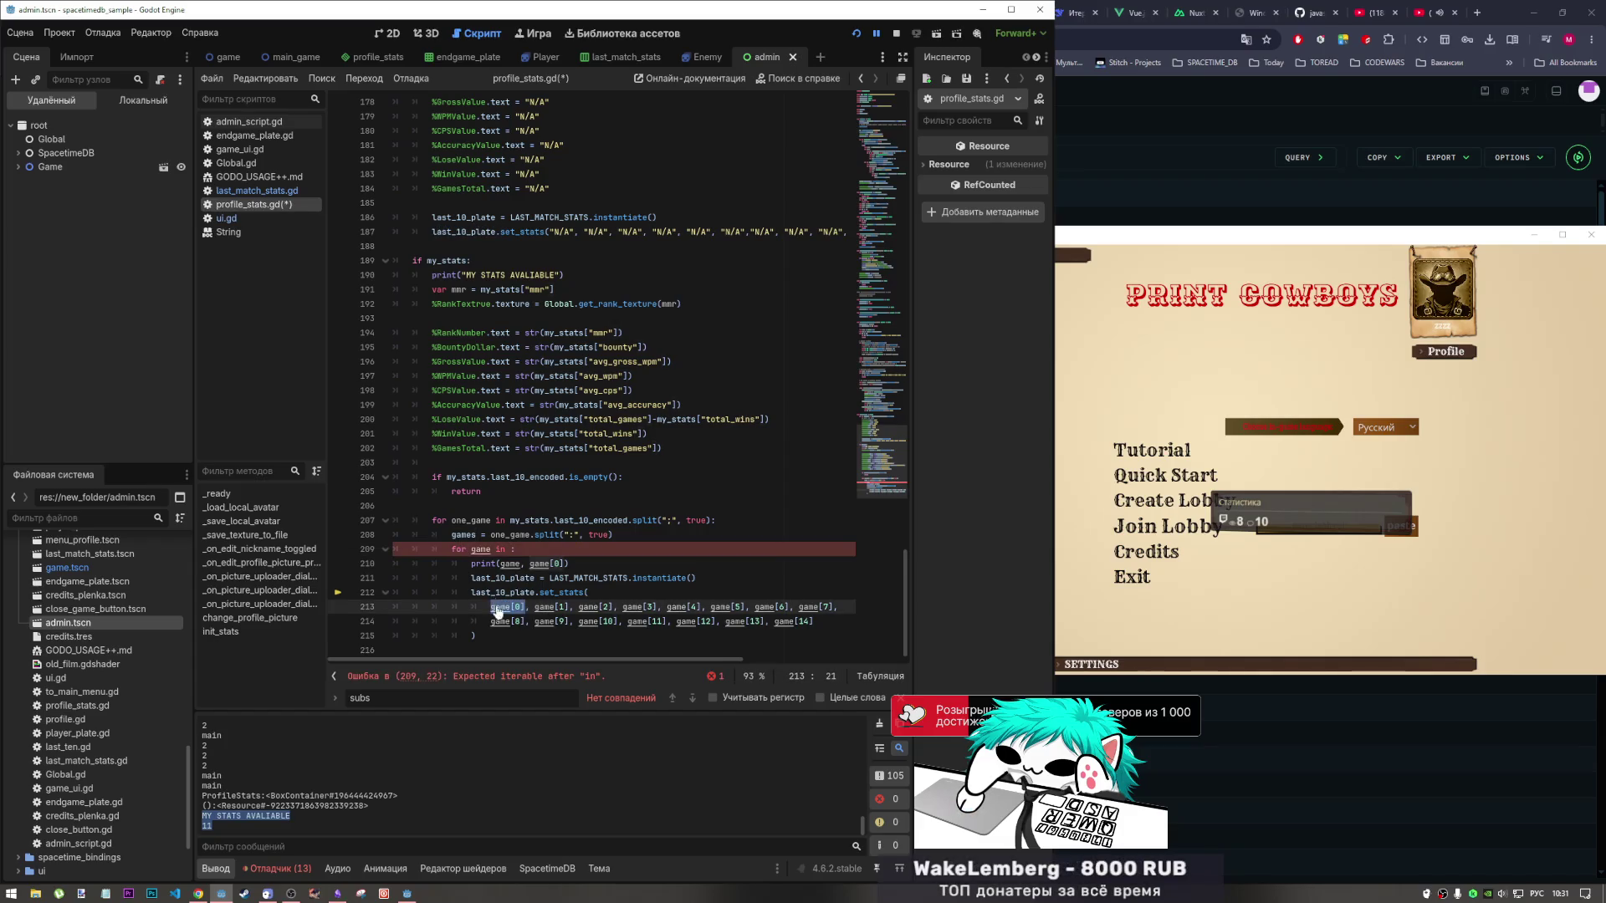
key("ctrl+d")
key("ctrl+d")
key("ctrl+d")
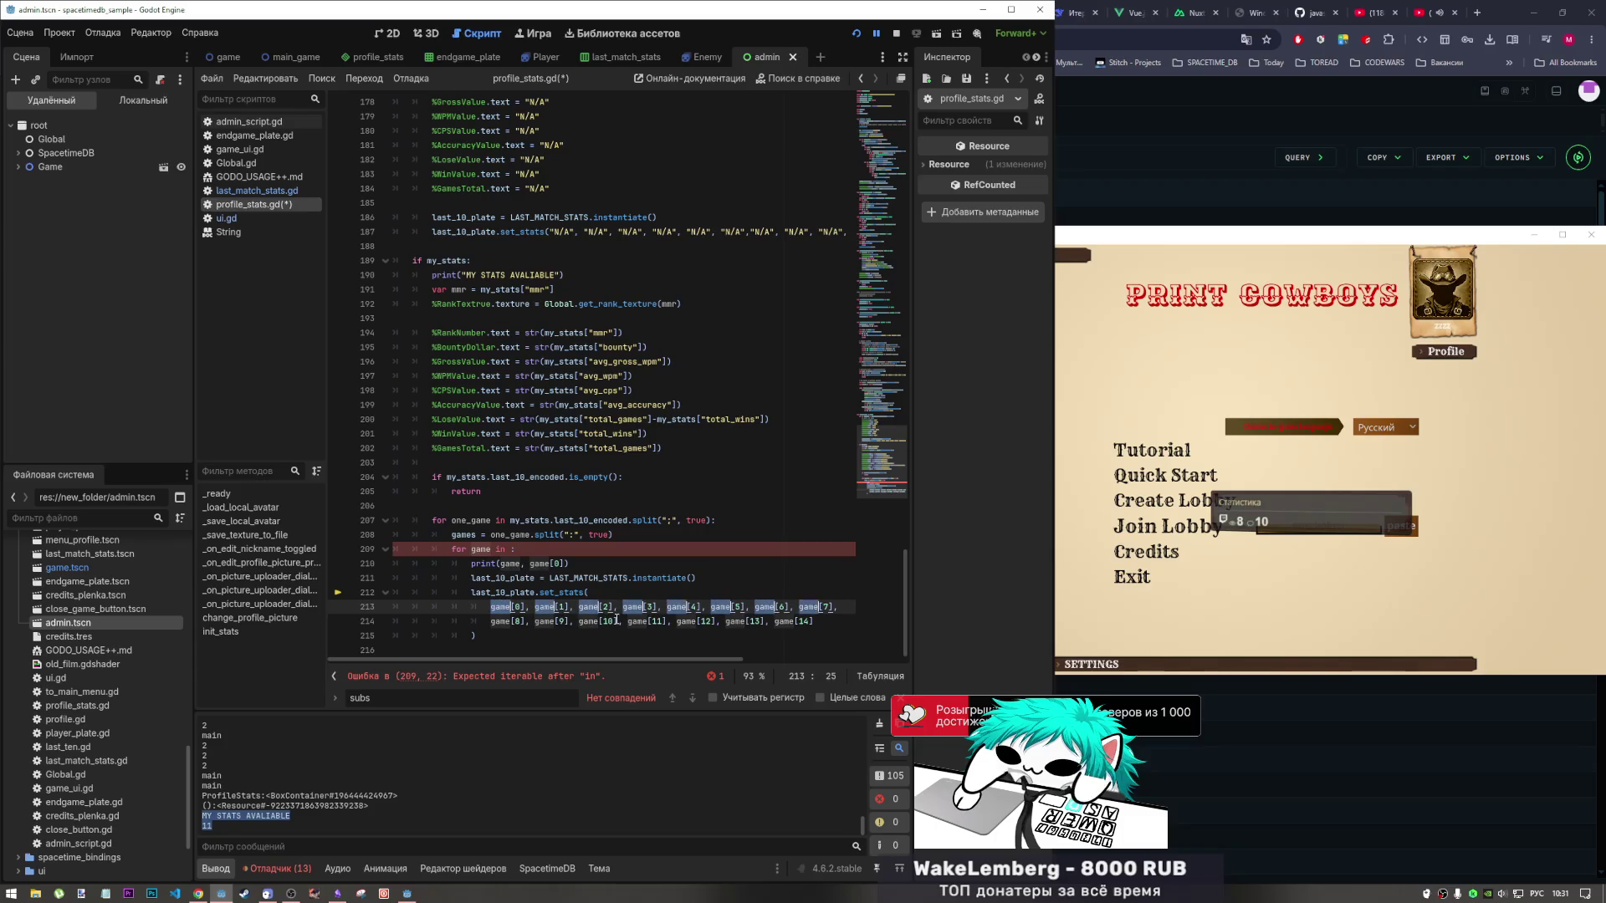
key("ctrl+d")
key("ctrl+d")
key("ctrl+d")
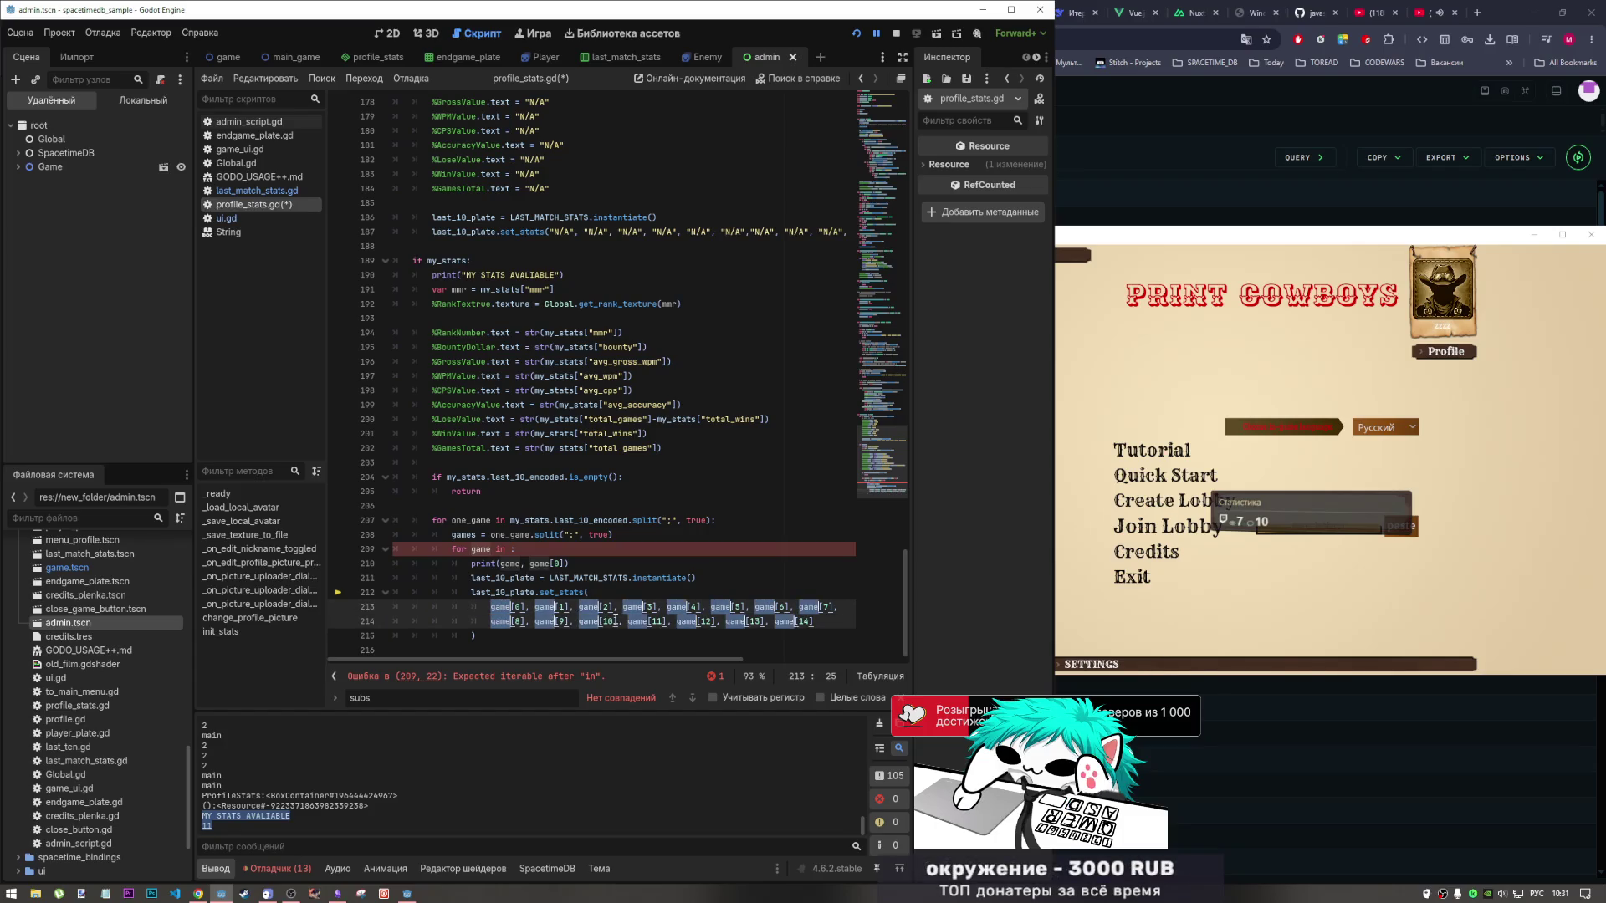
type("games")
Delete the leftover 'for game in' debug loop and dedent the plate-creation block one level.
left_click(516, 549)
left_click_drag(602, 569, 360, 545)
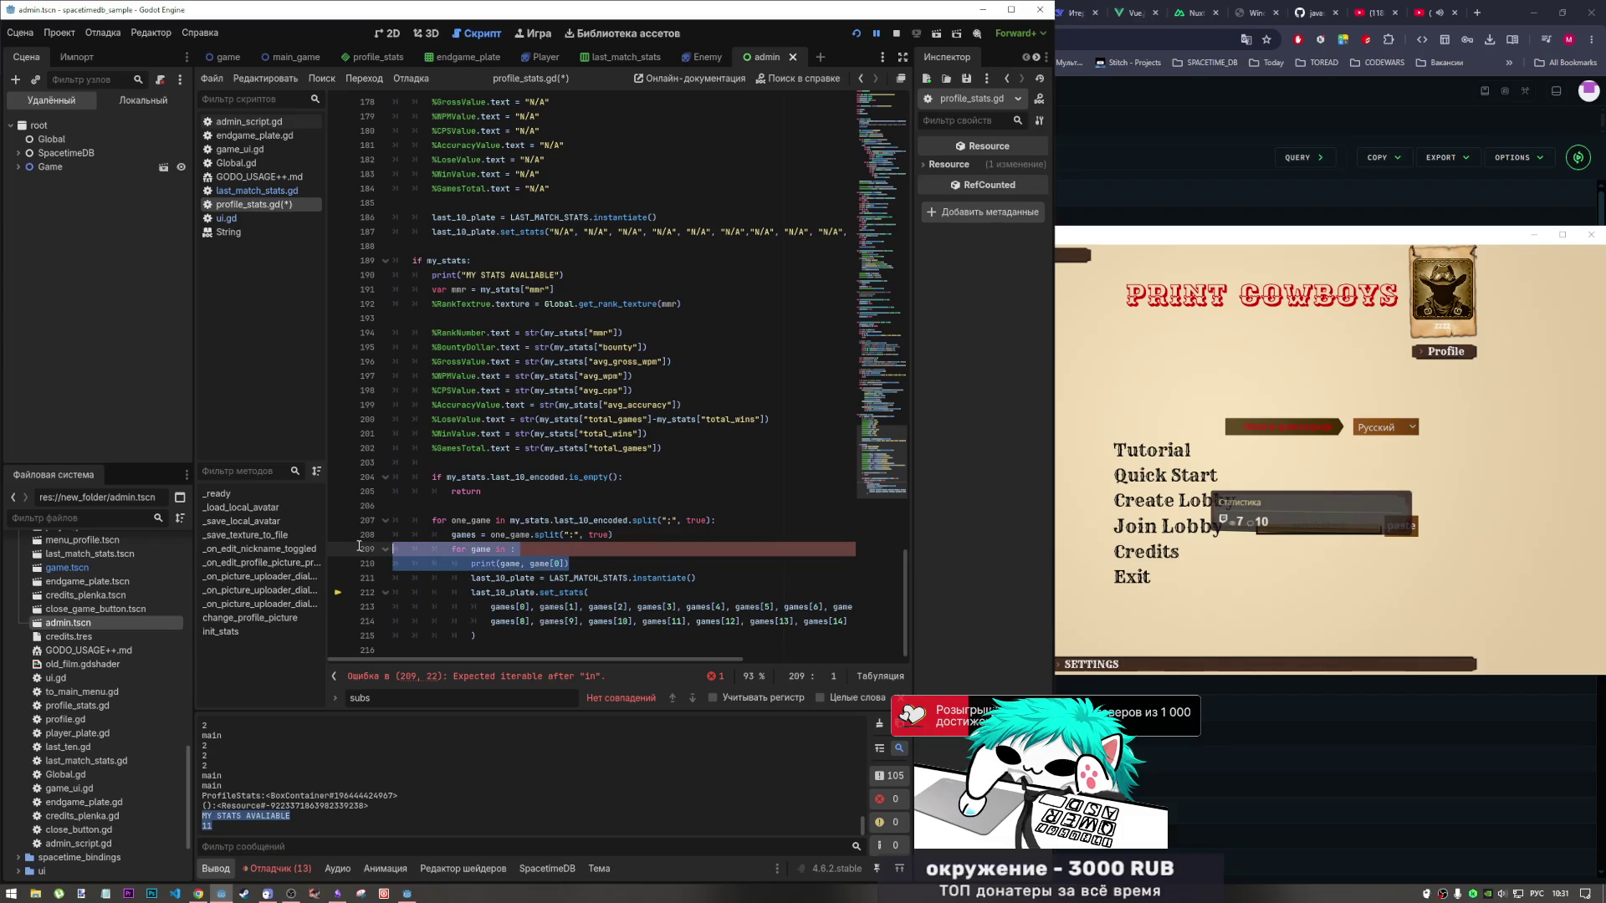
key("BackSpace")
key("BackSpace")
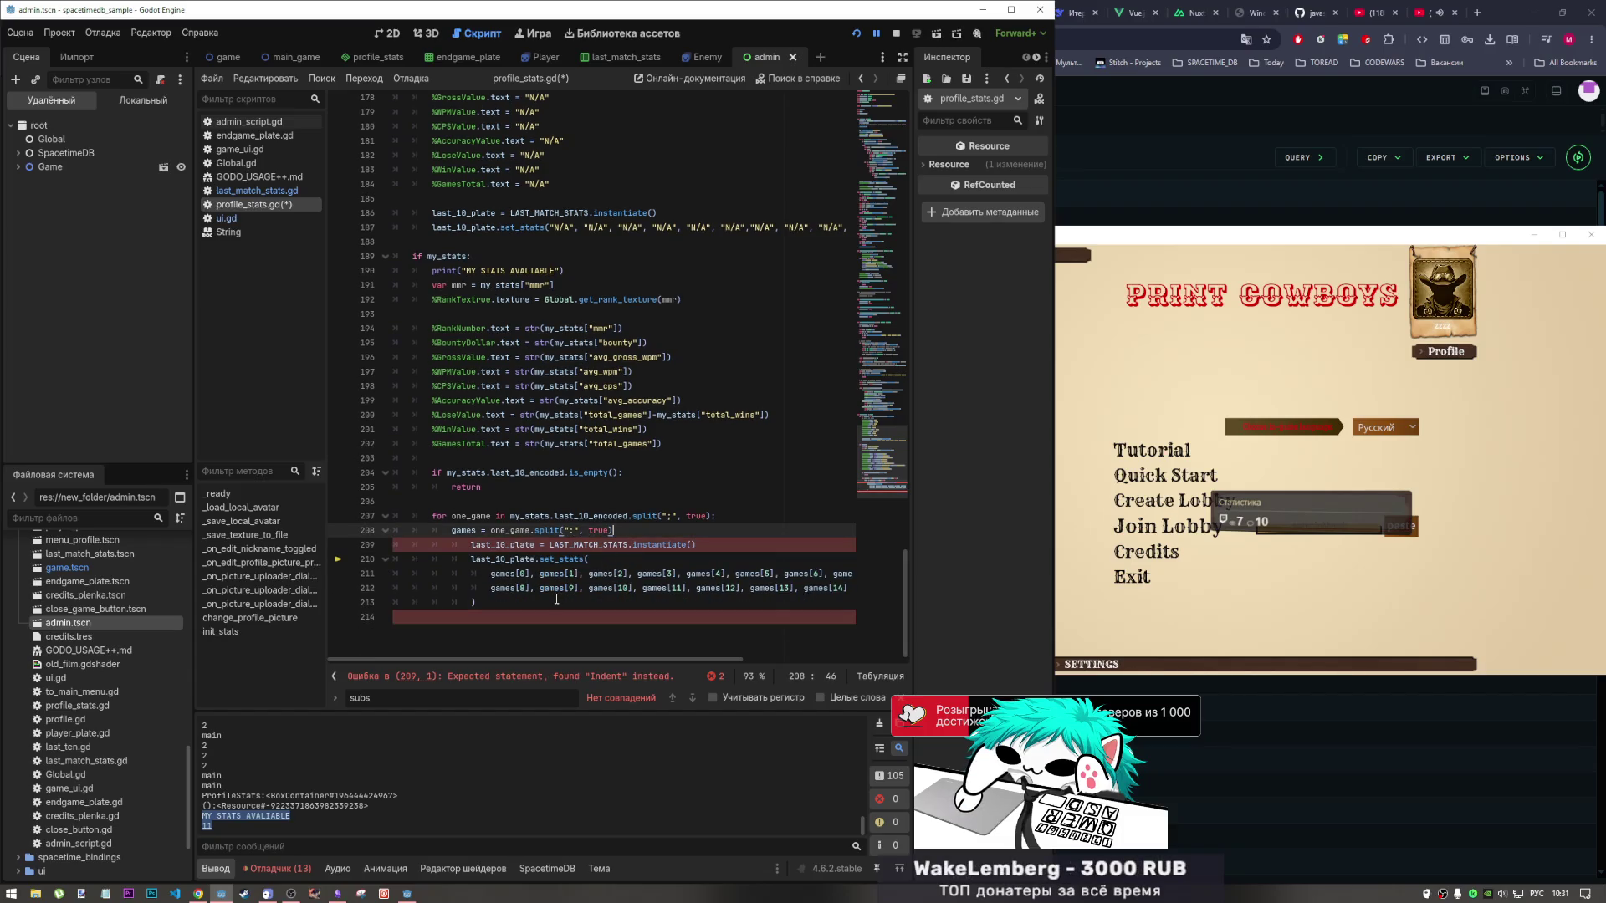
left_click_drag(556, 602, 394, 544)
key("shift+Tab")
Save profile_stats.gd and show the Debugger to read the String index error.
scroll(615, 559, "up", 1)
left_click(616, 533)
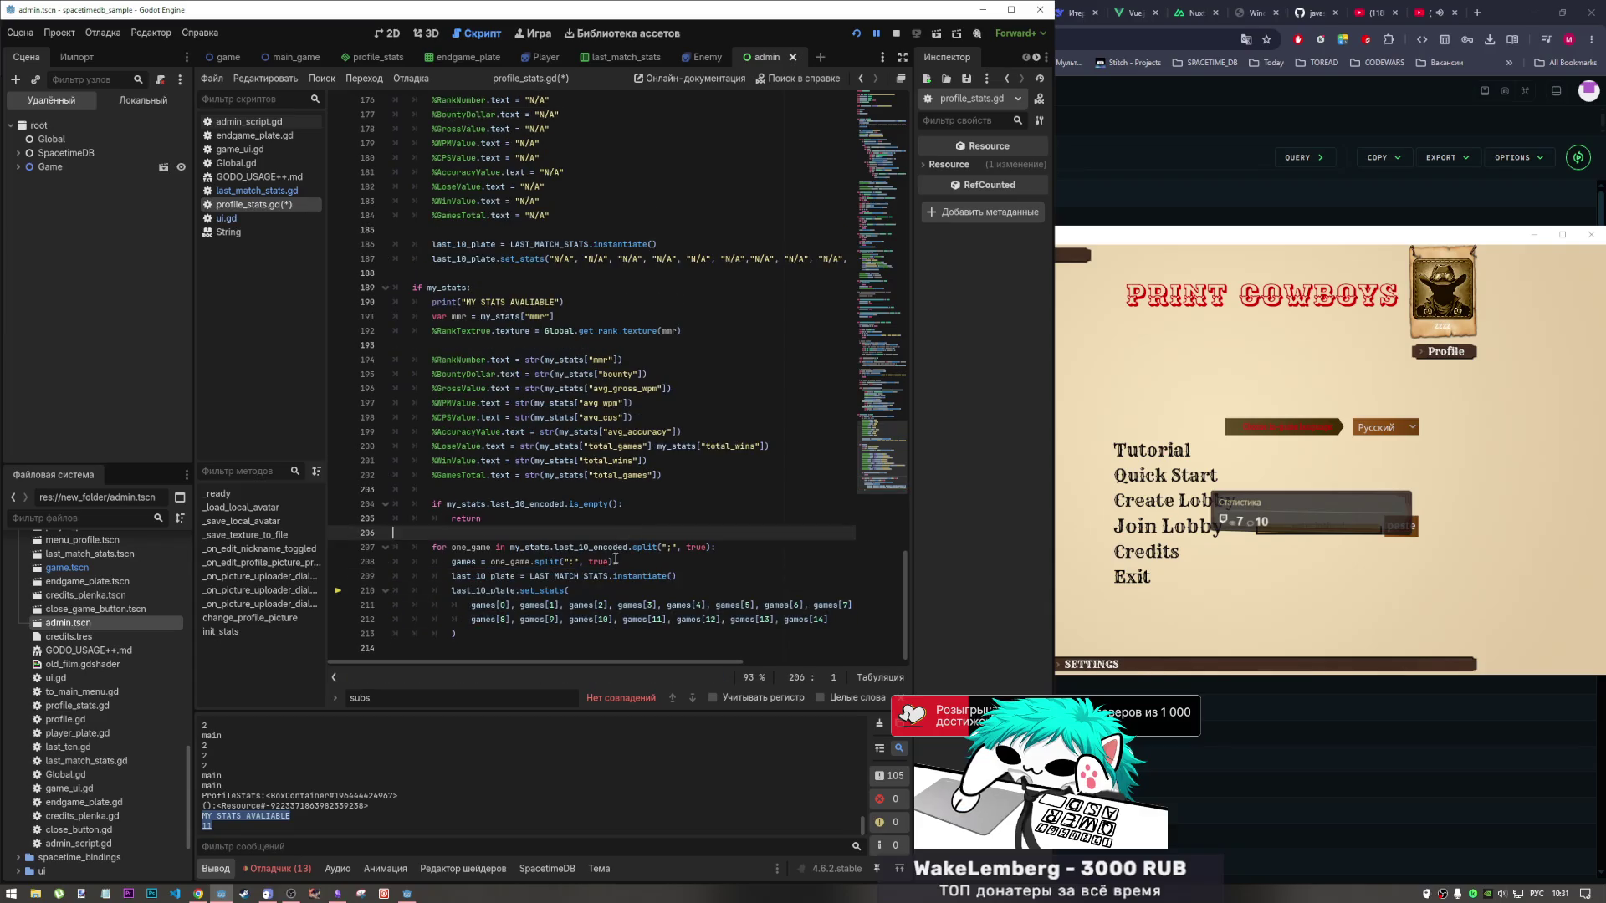
left_click(609, 561)
key("ctrl+s")
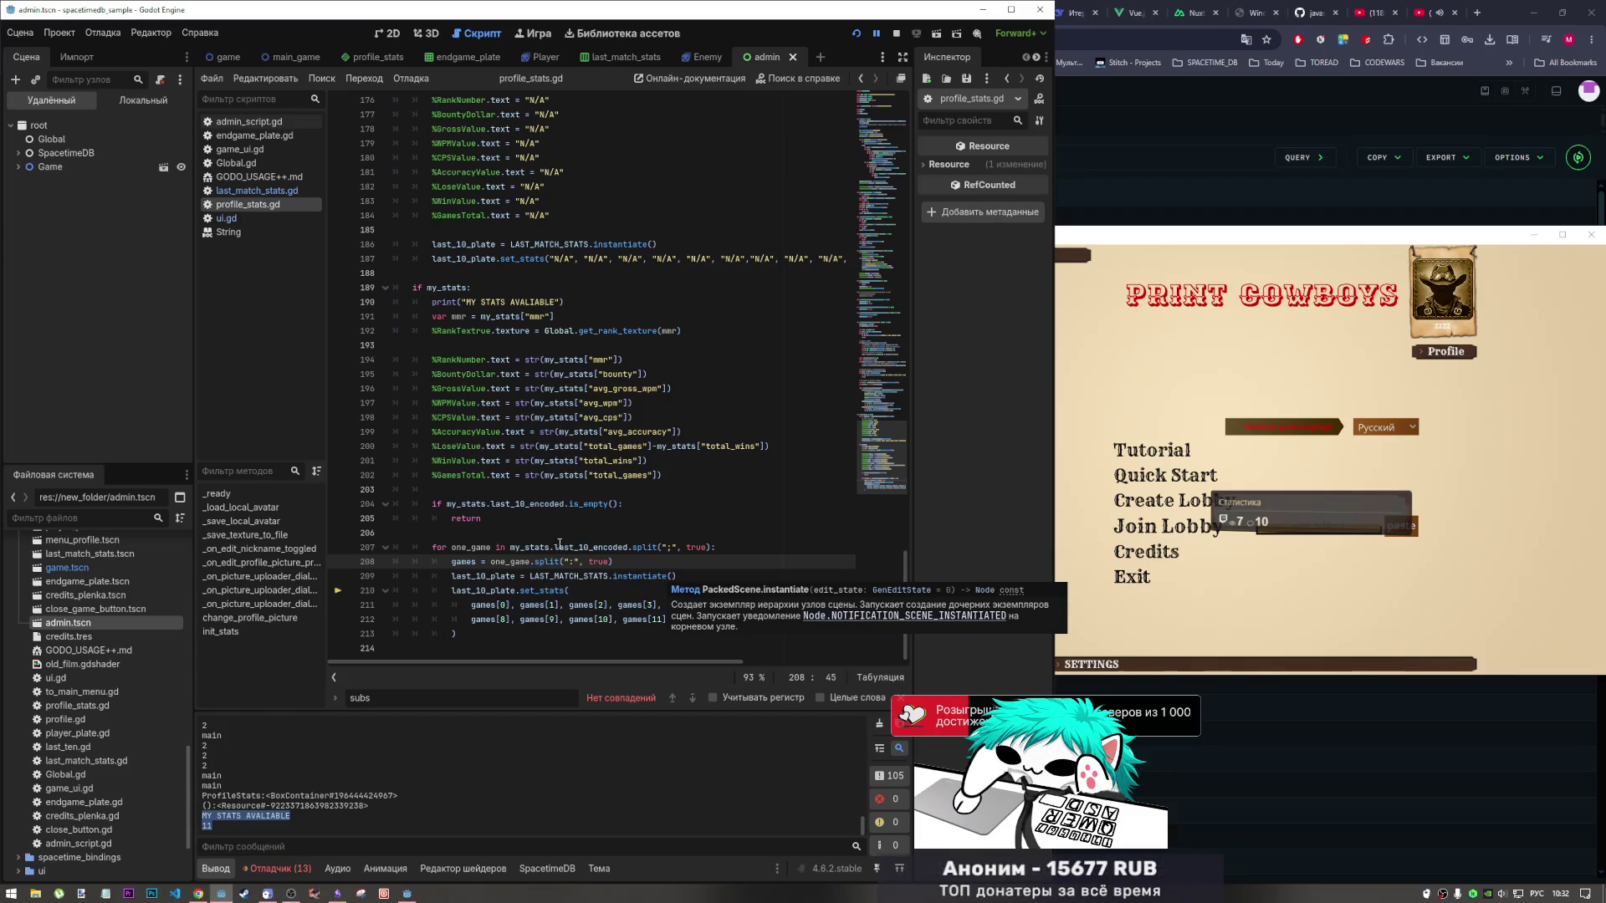
left_click(718, 605)
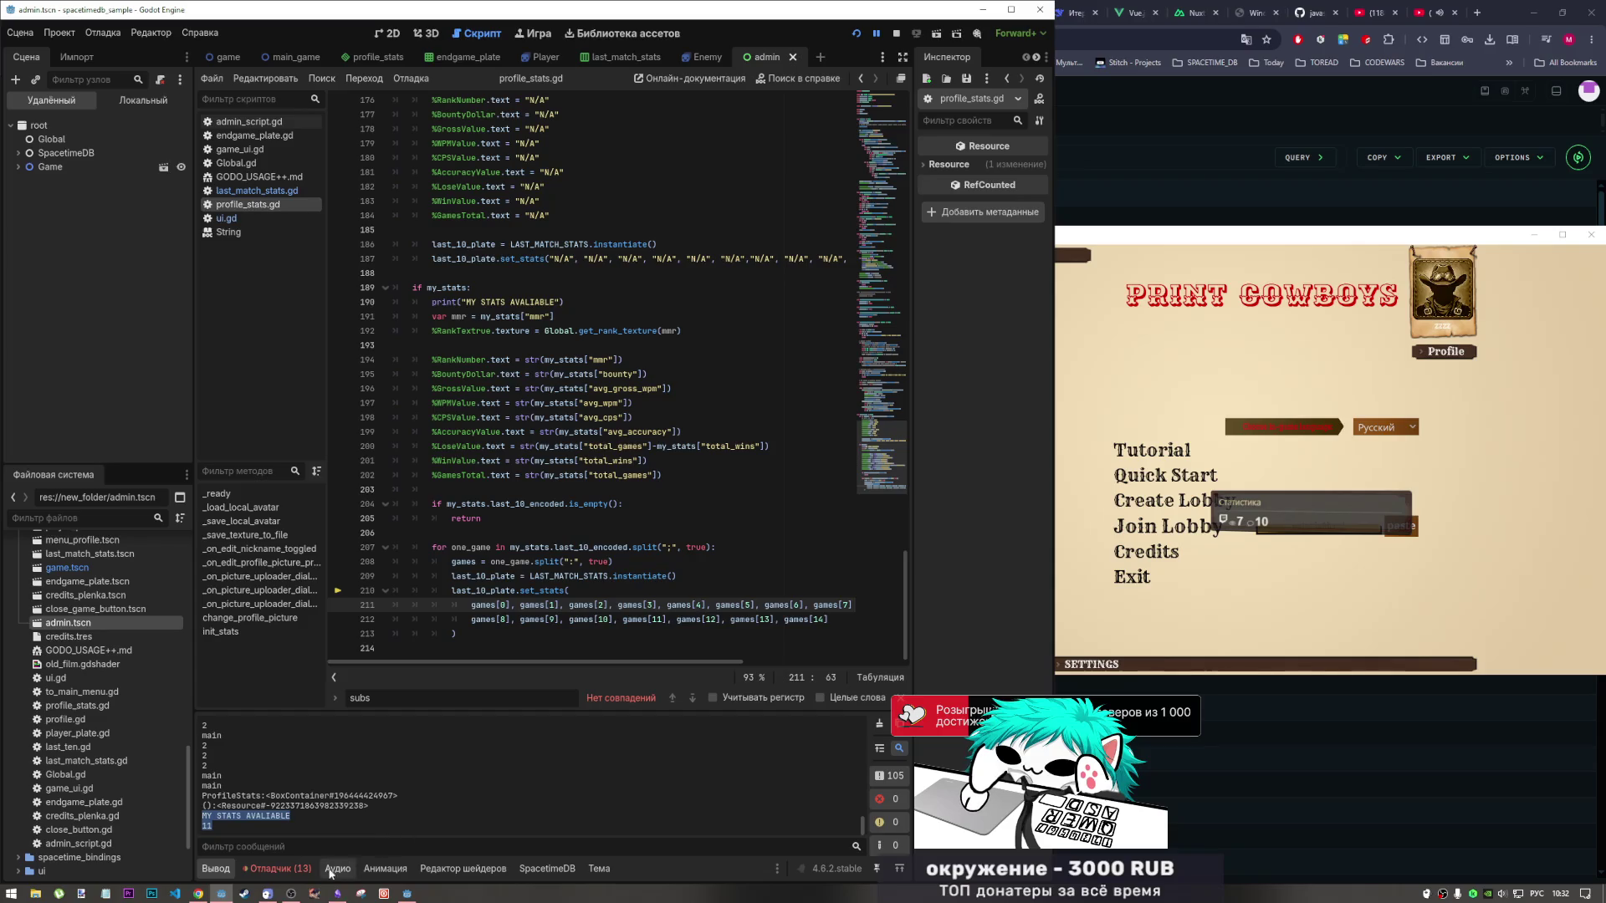
left_click(289, 869)
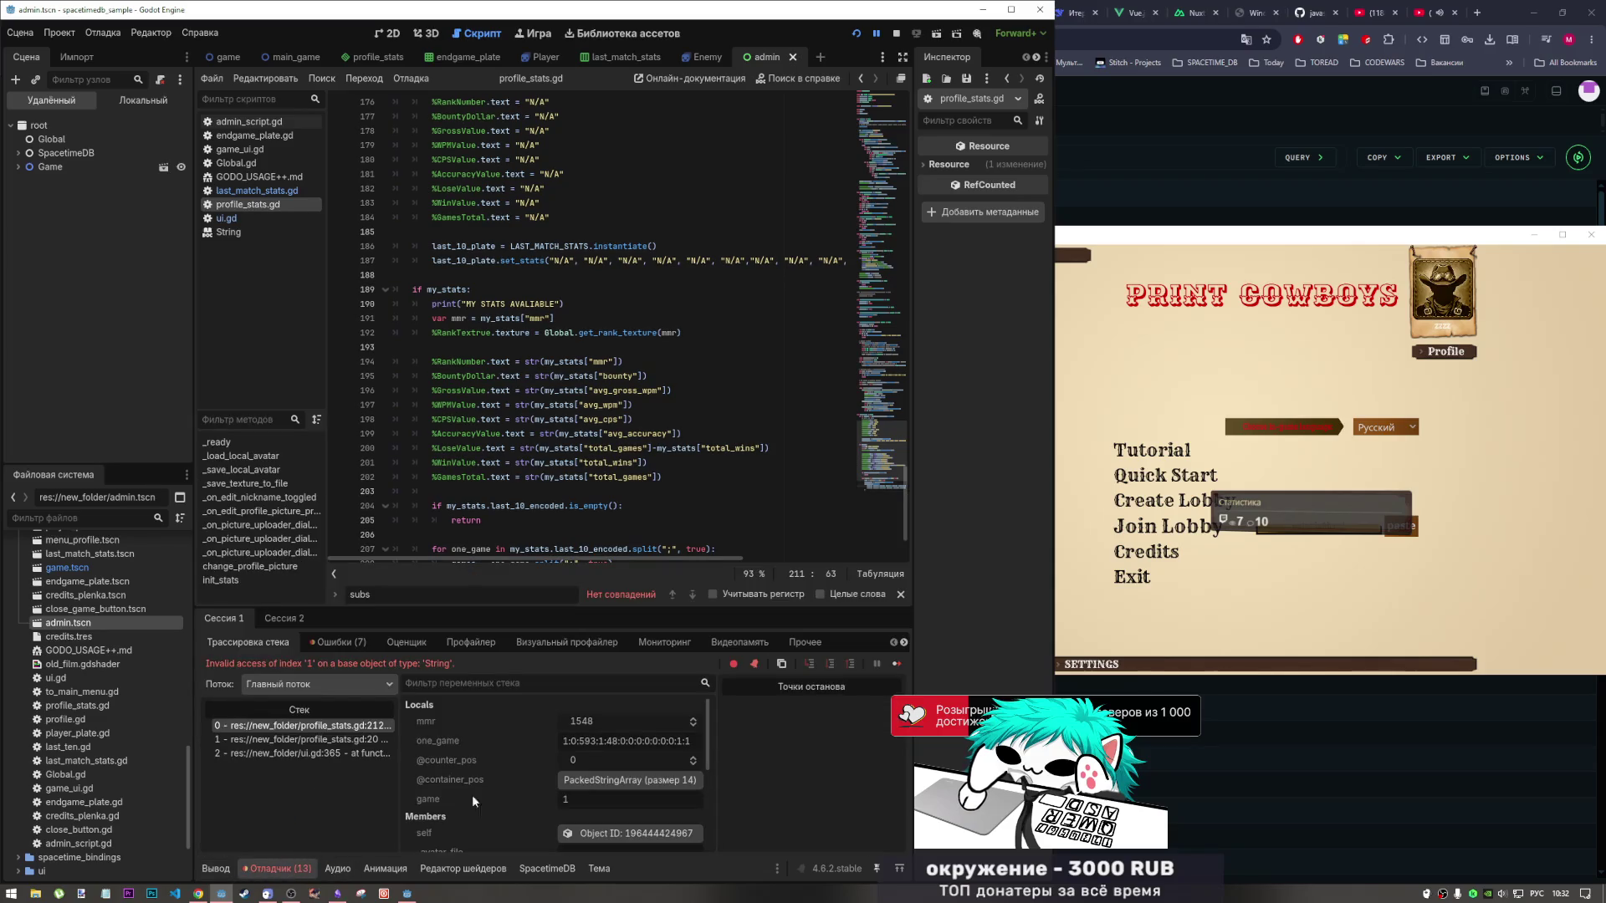
Resume the game, reopen the Profile, and inspect one_game and the extra games[12]–games[14] arguments.
left_click(898, 664)
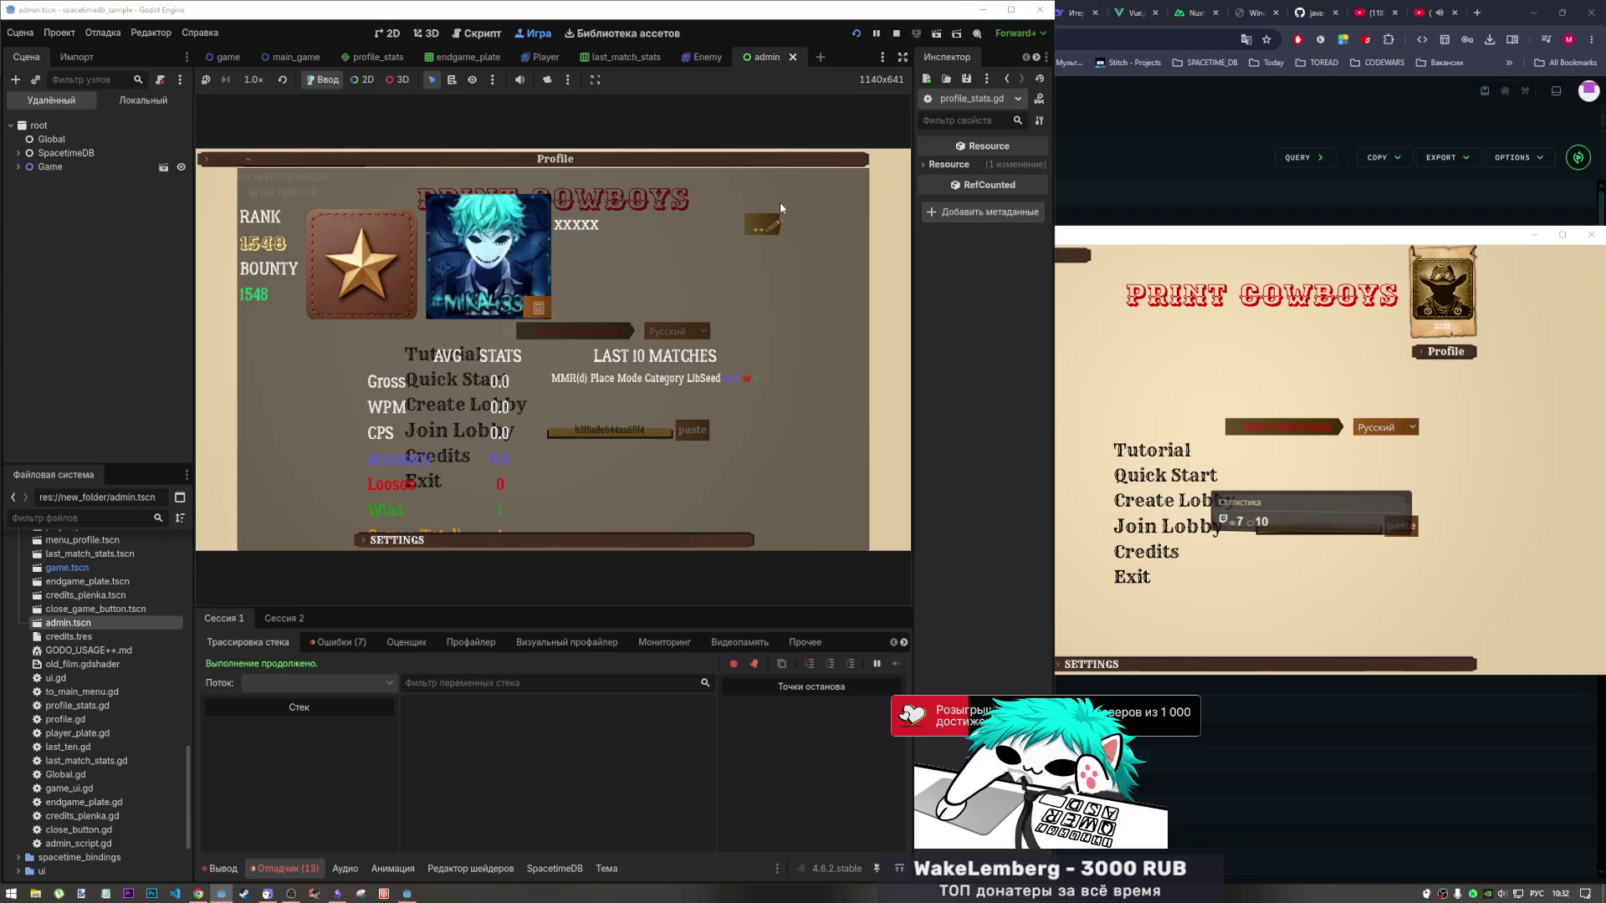
left_click(771, 178)
left_click(742, 253)
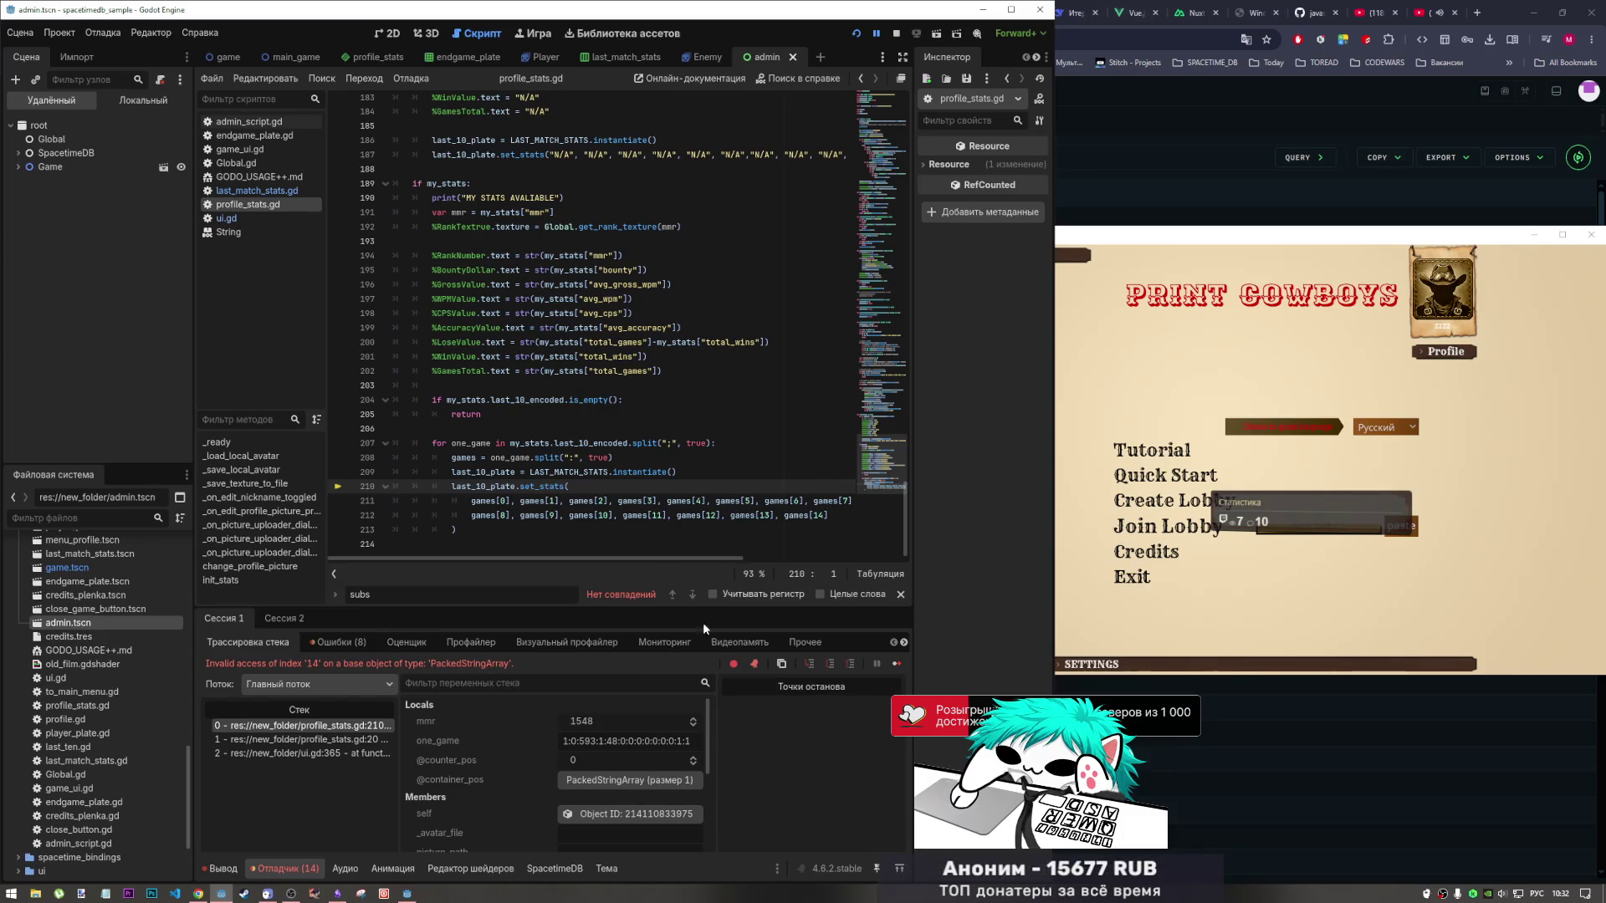
left_click_drag(660, 741, 690, 741)
left_click_drag(840, 512, 672, 515)
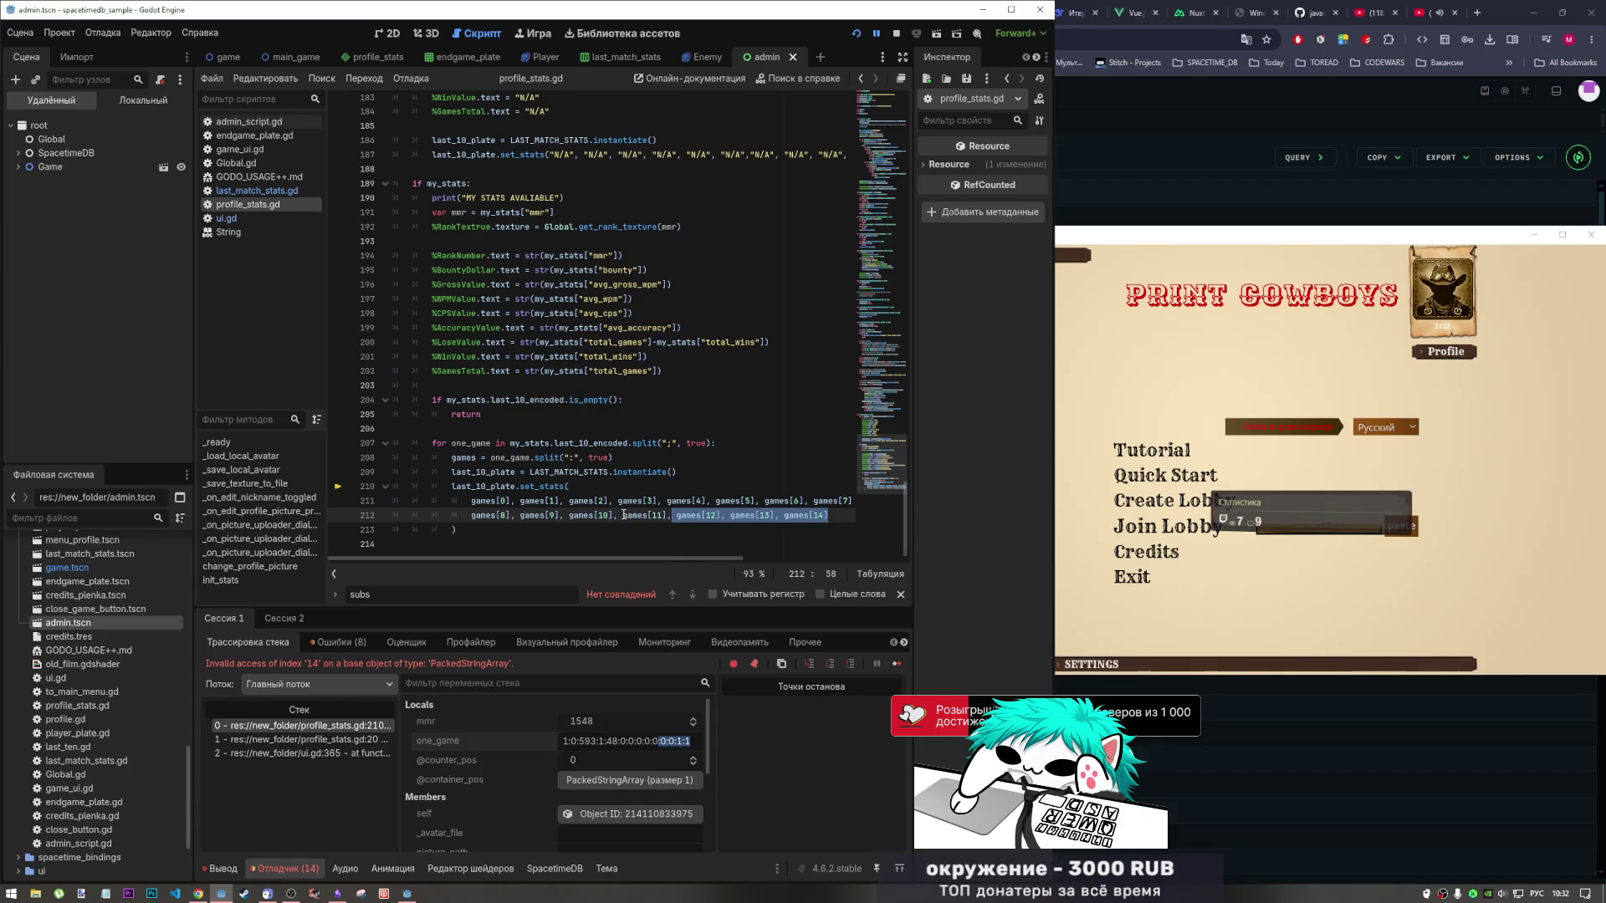
Delete the games[12]–games[14] arguments from the set_stats call and retest the Profile.
key("BackSpace")
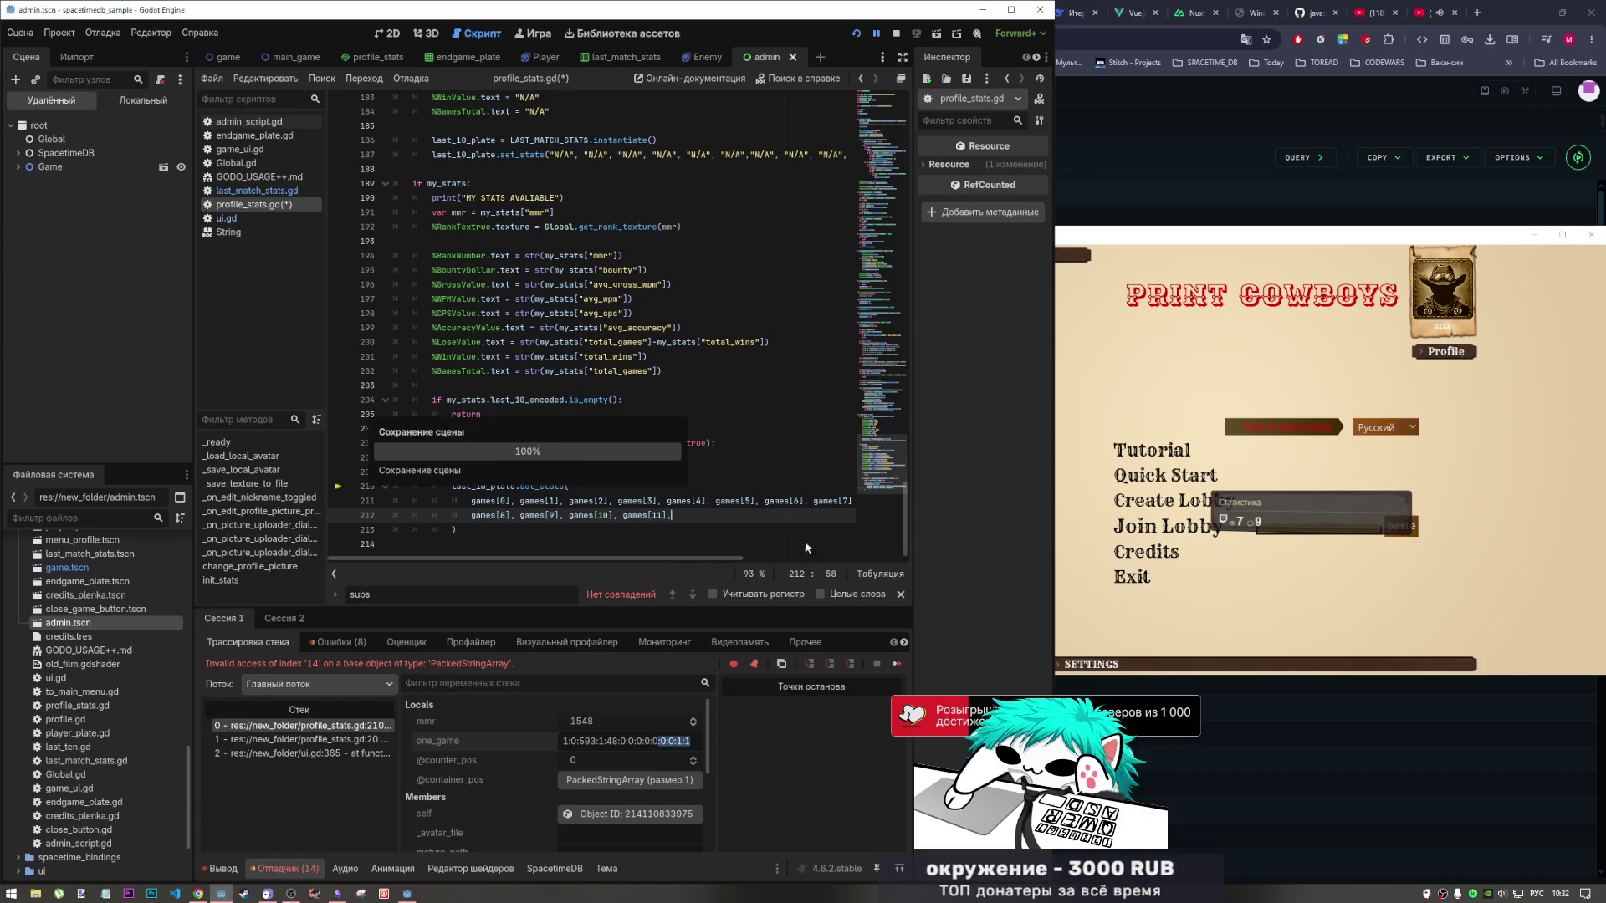
left_click(896, 663)
left_click(813, 164)
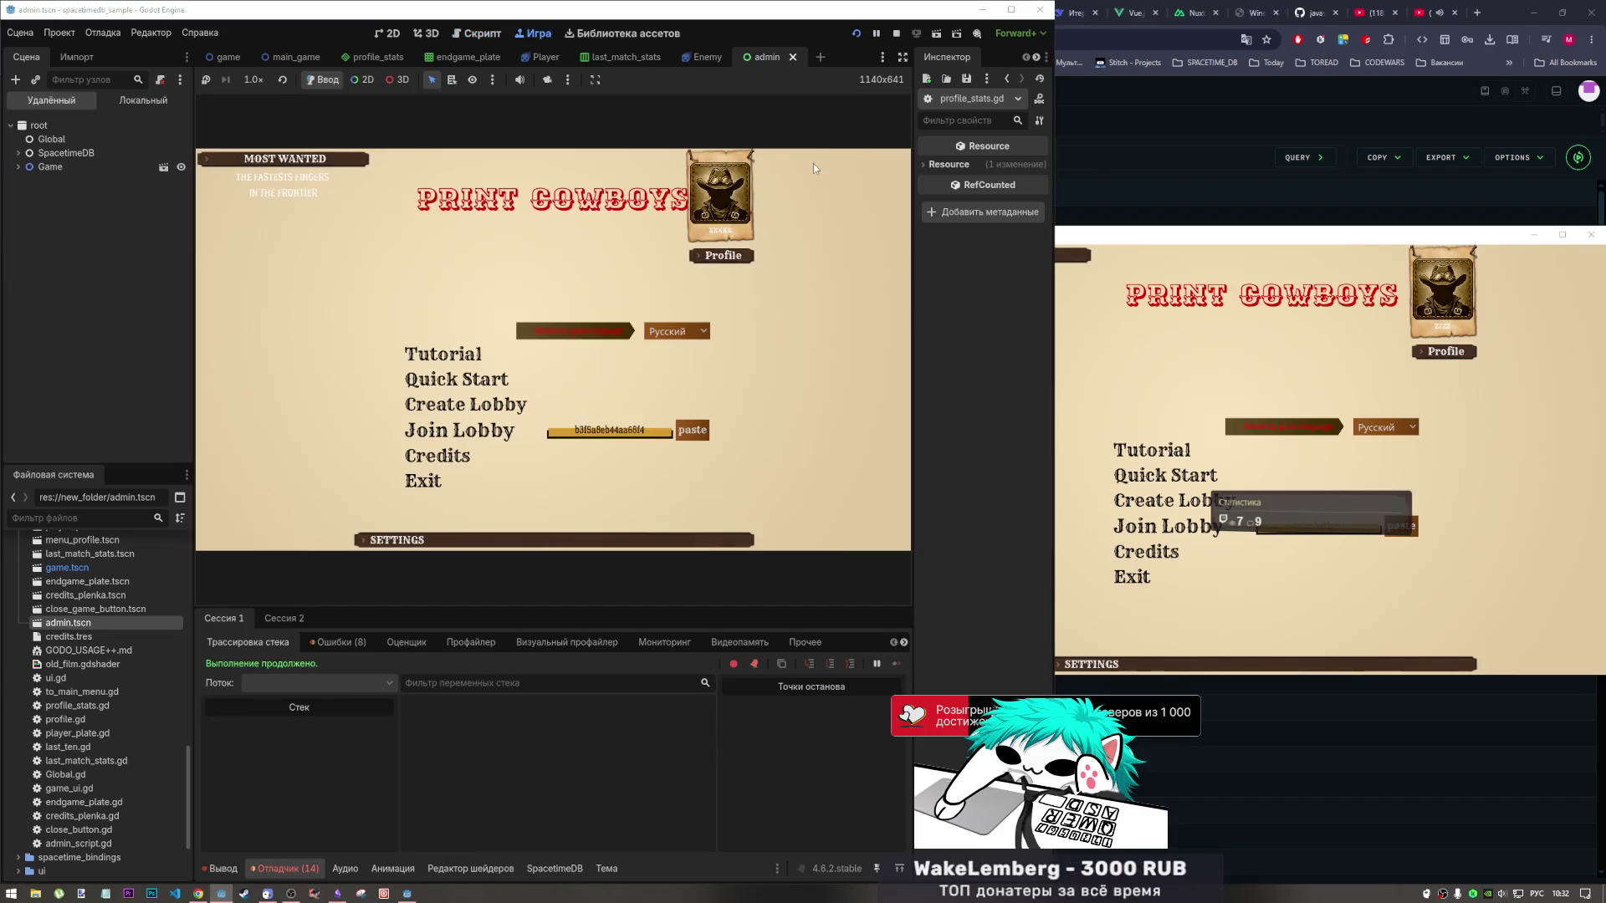
left_click(721, 256)
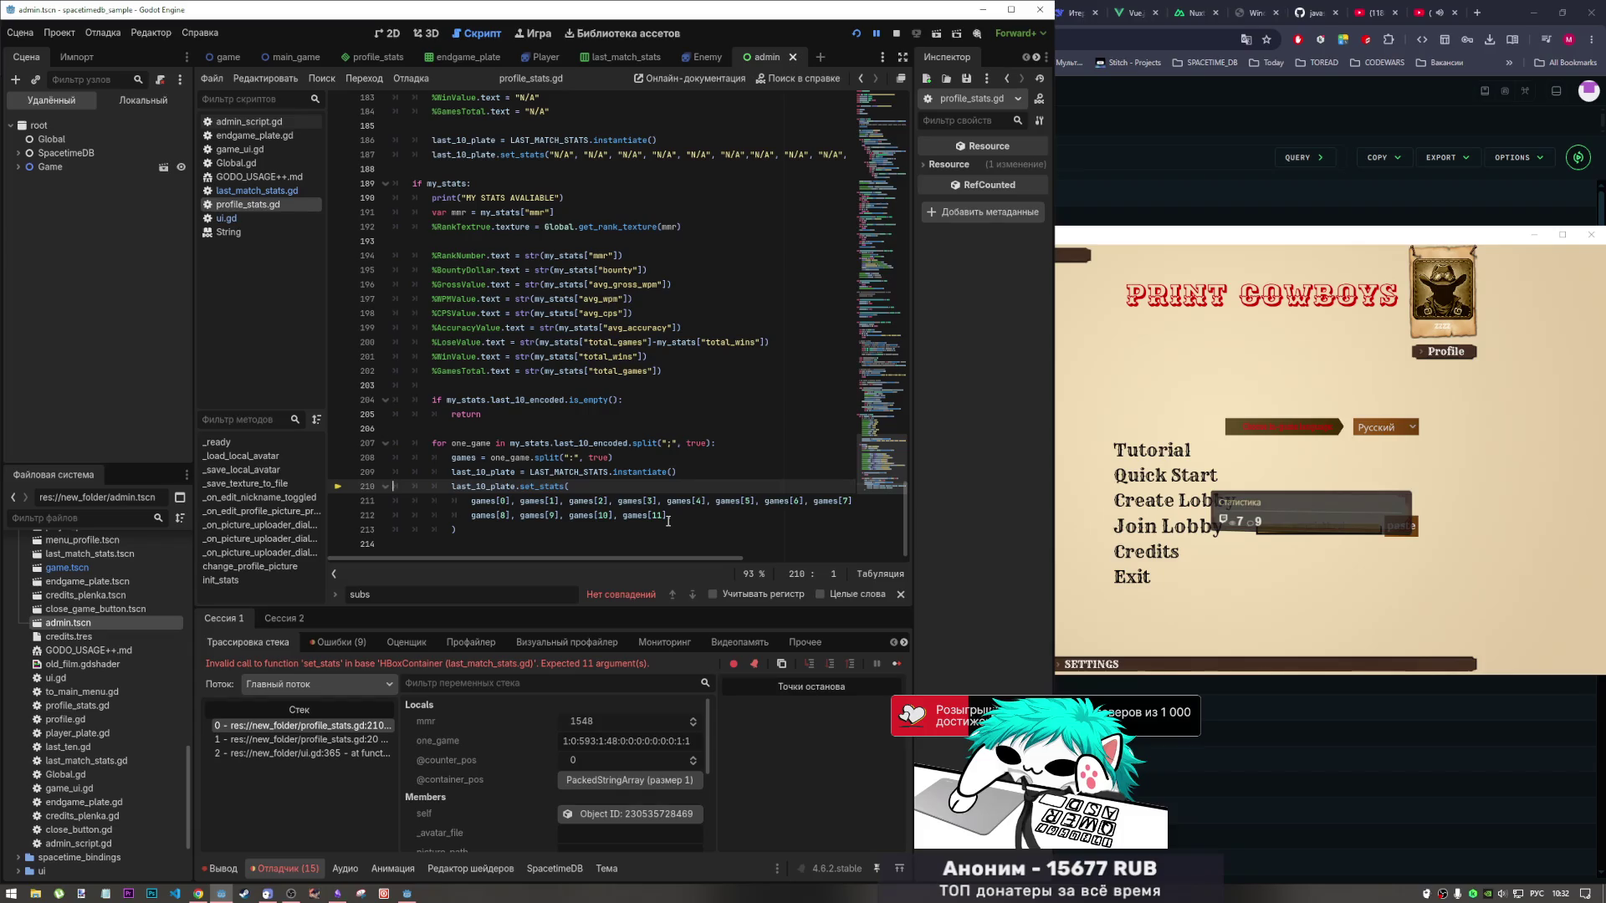
left_click(668, 520)
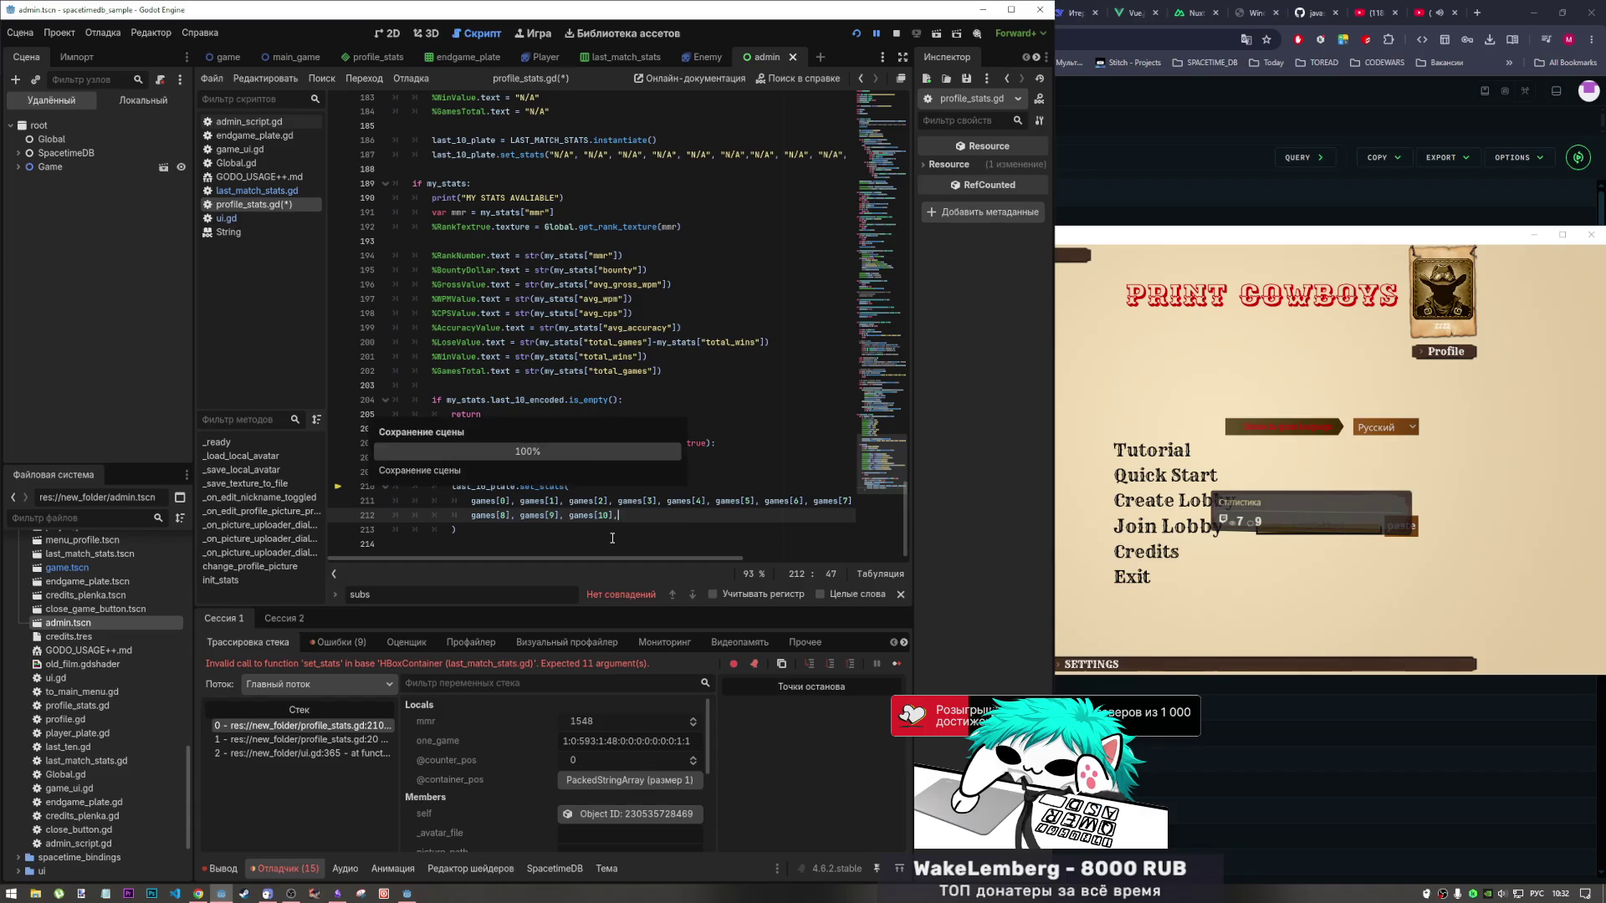
Resume and reopen the Profile panel a few more times, then restart the project.
left_click(897, 664)
left_click(755, 163)
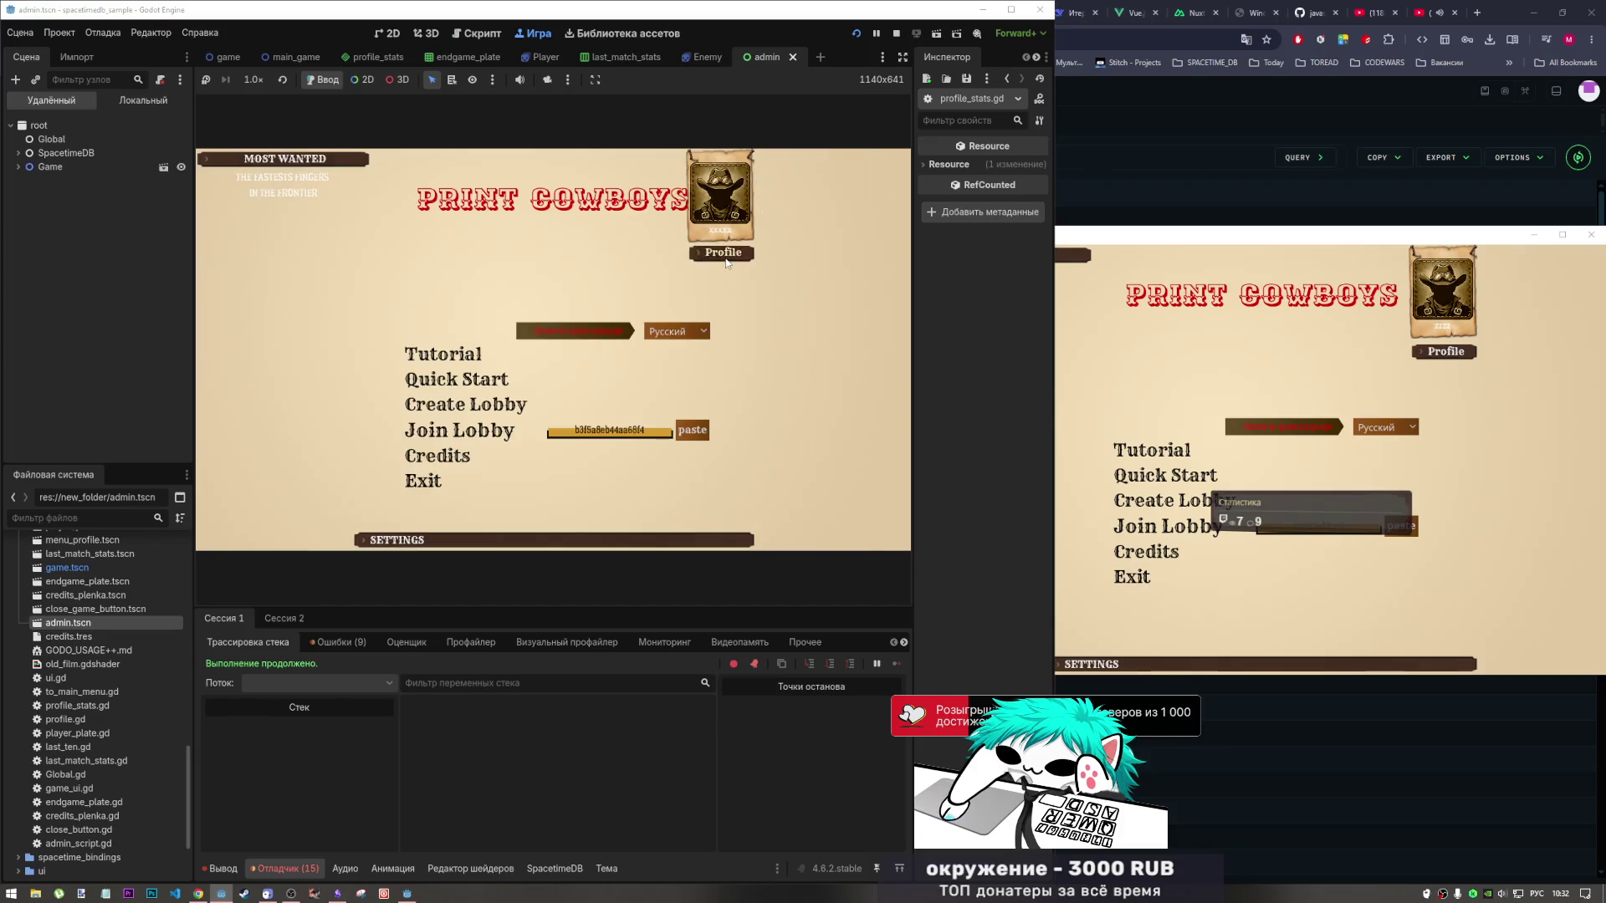
left_click(724, 254)
left_click(771, 169)
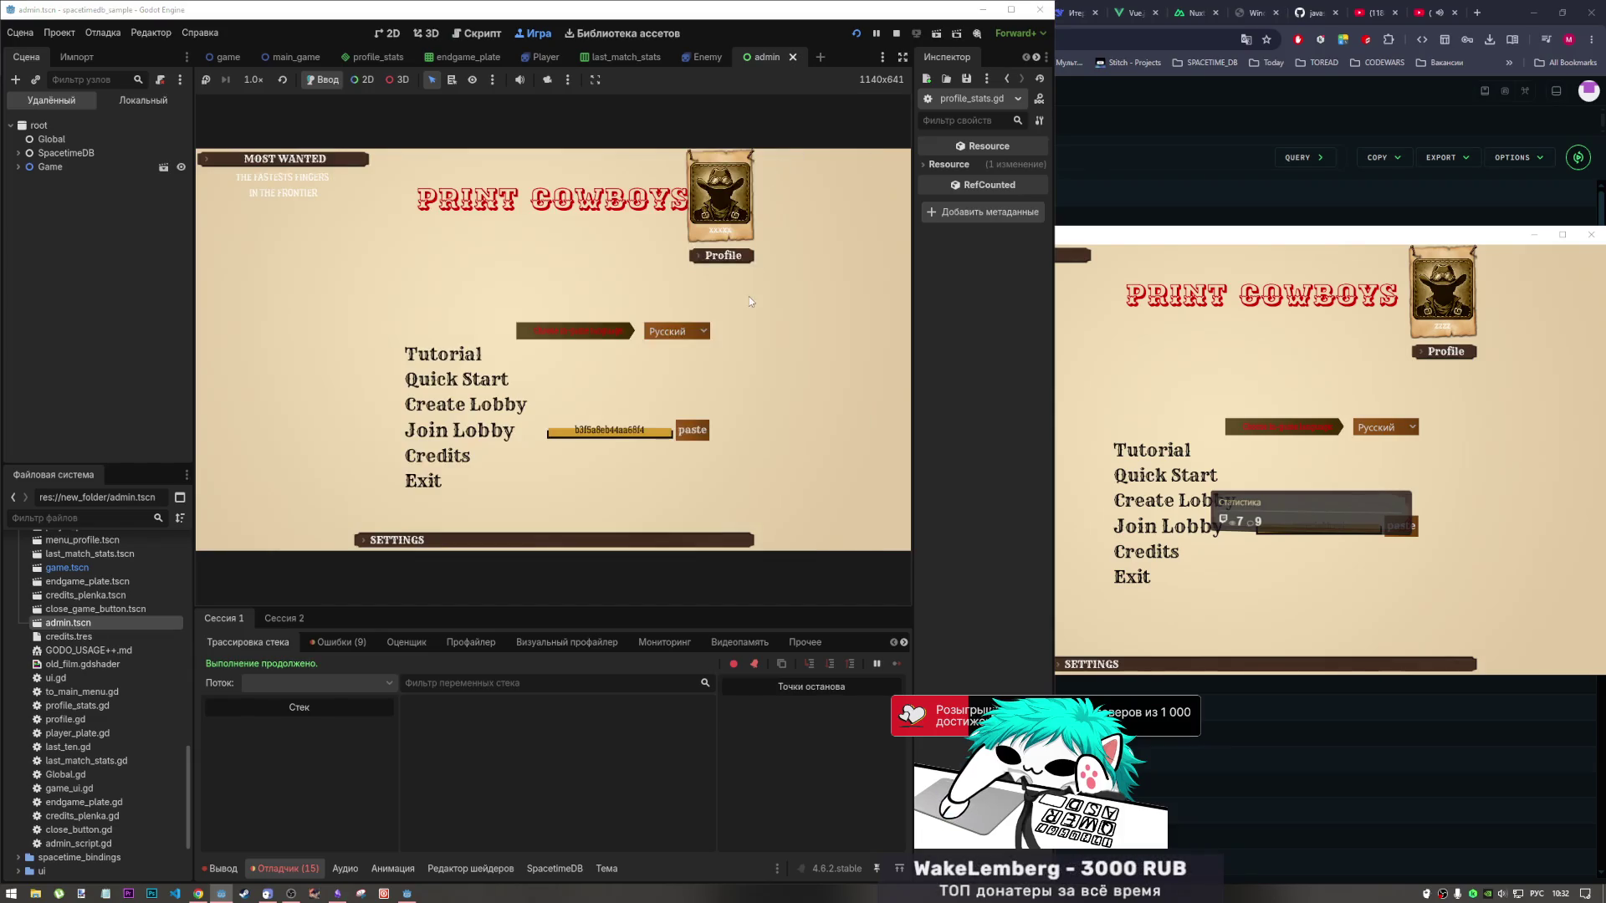
left_click(722, 255)
left_click(699, 167)
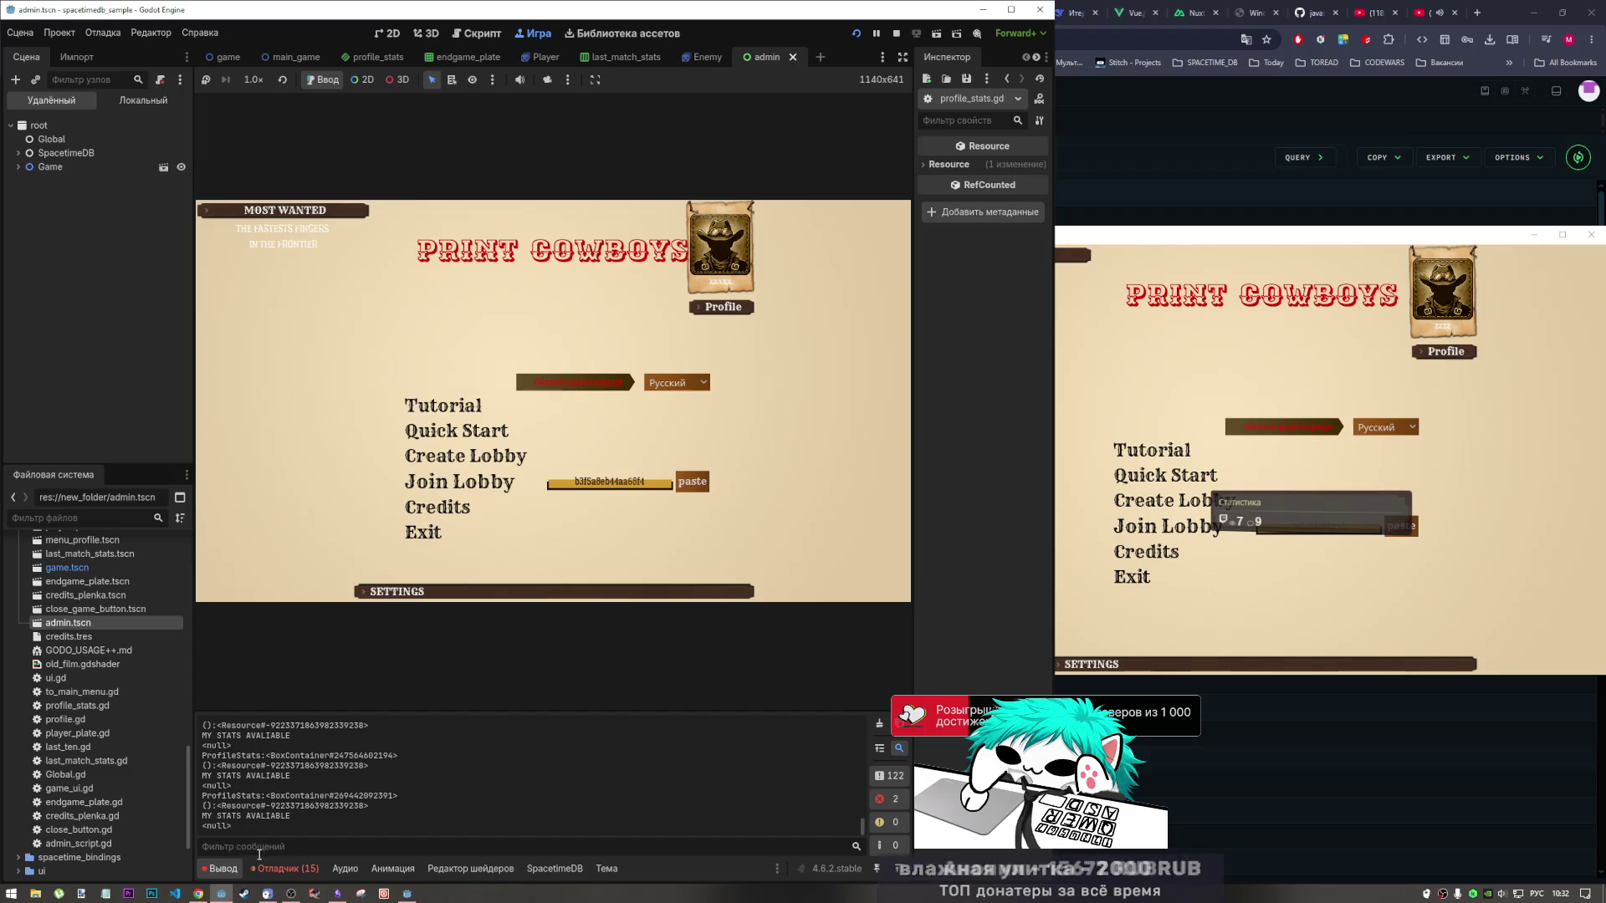
left_click(861, 33)
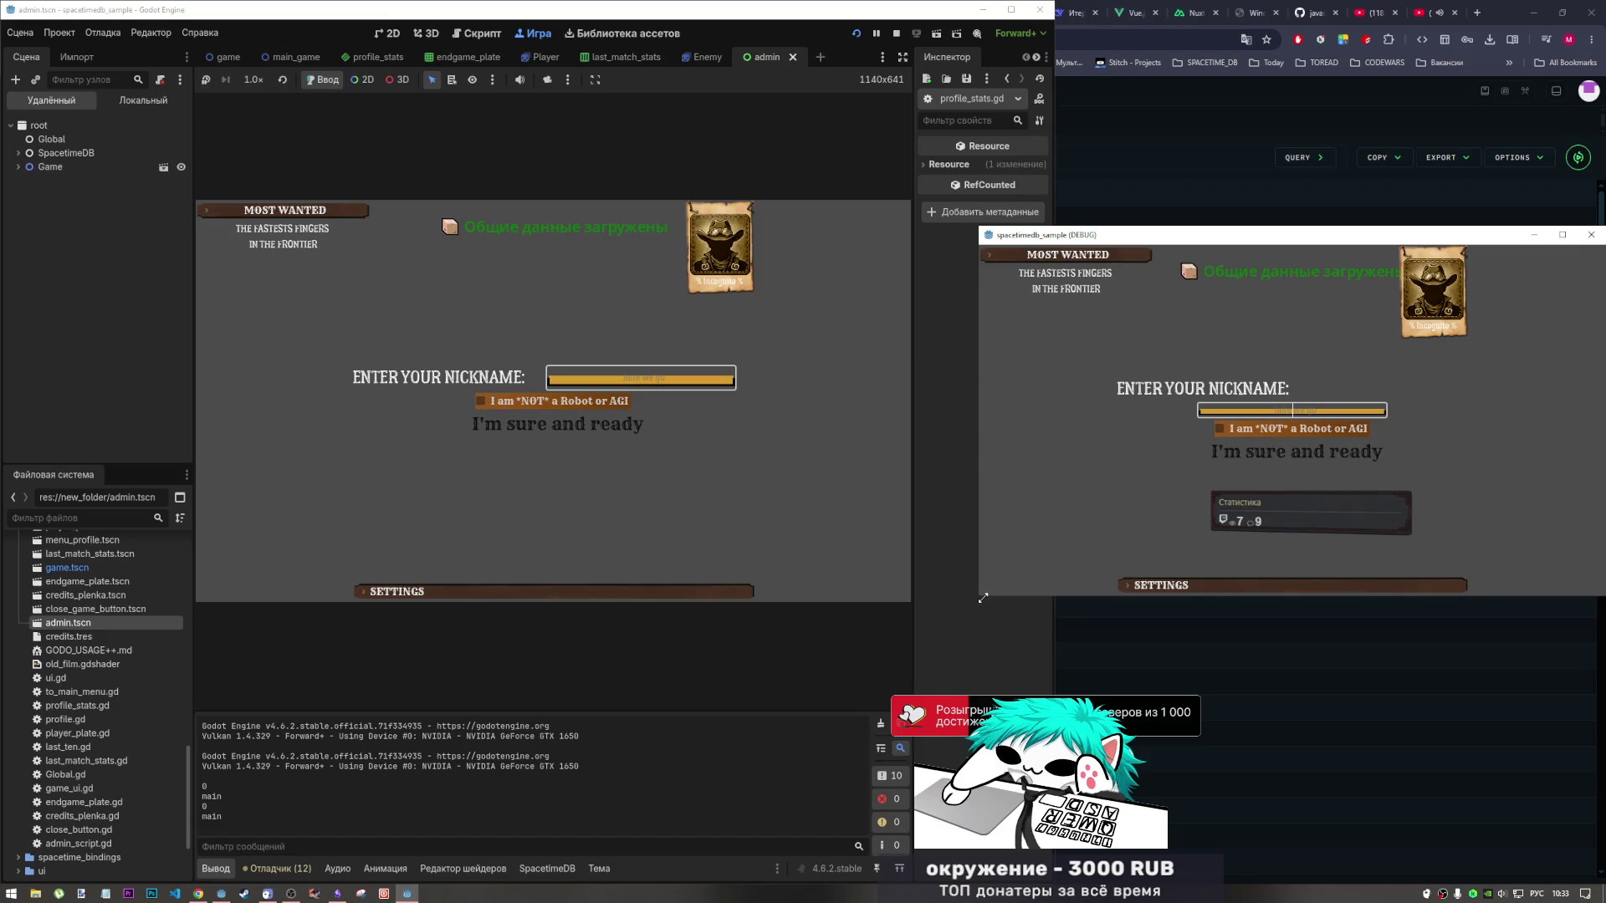
Enlarge the game window, skip the YouTube mix ahead to Madcon's 'Beggin', and return to Godot.
left_click_drag(977, 607, 937, 670)
key("alt+Tab")
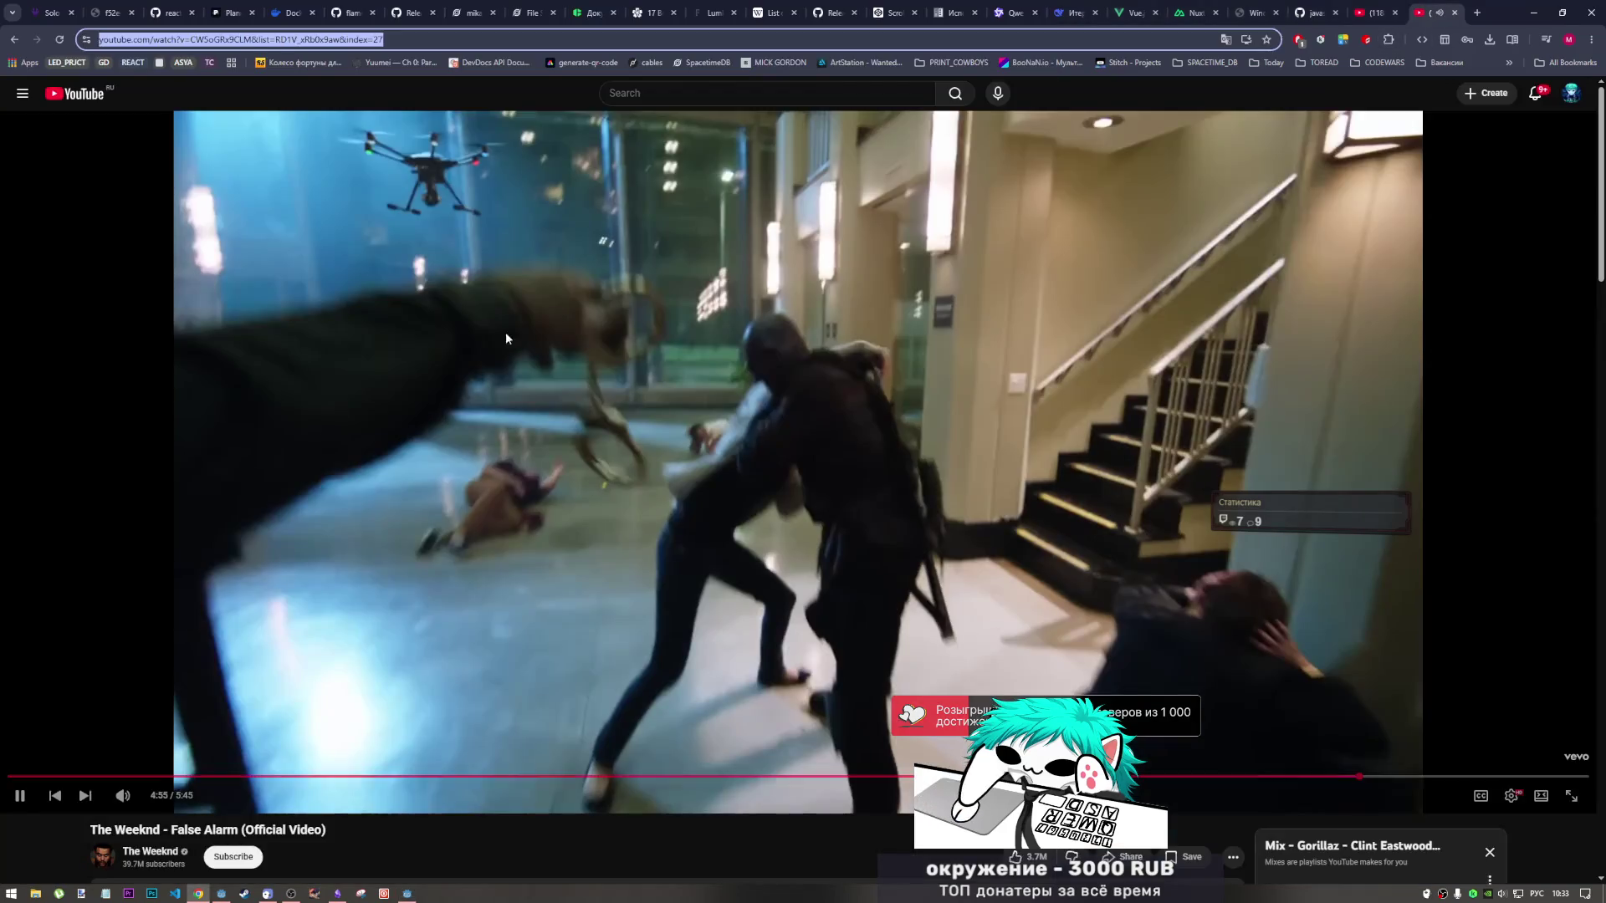
left_click(82, 797)
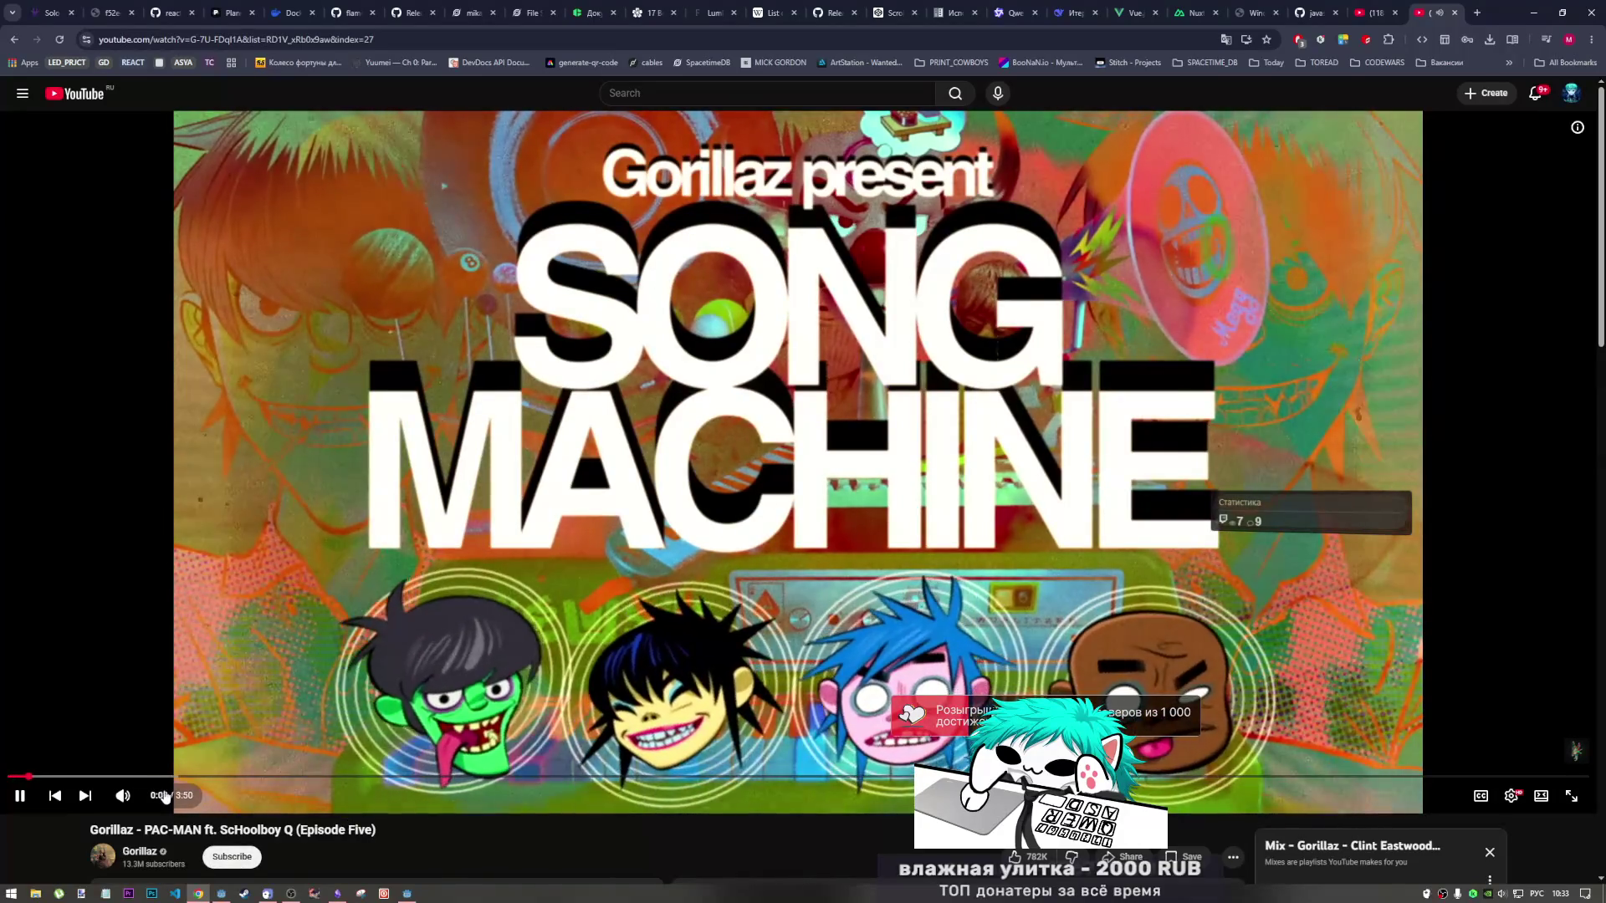
left_click(161, 777)
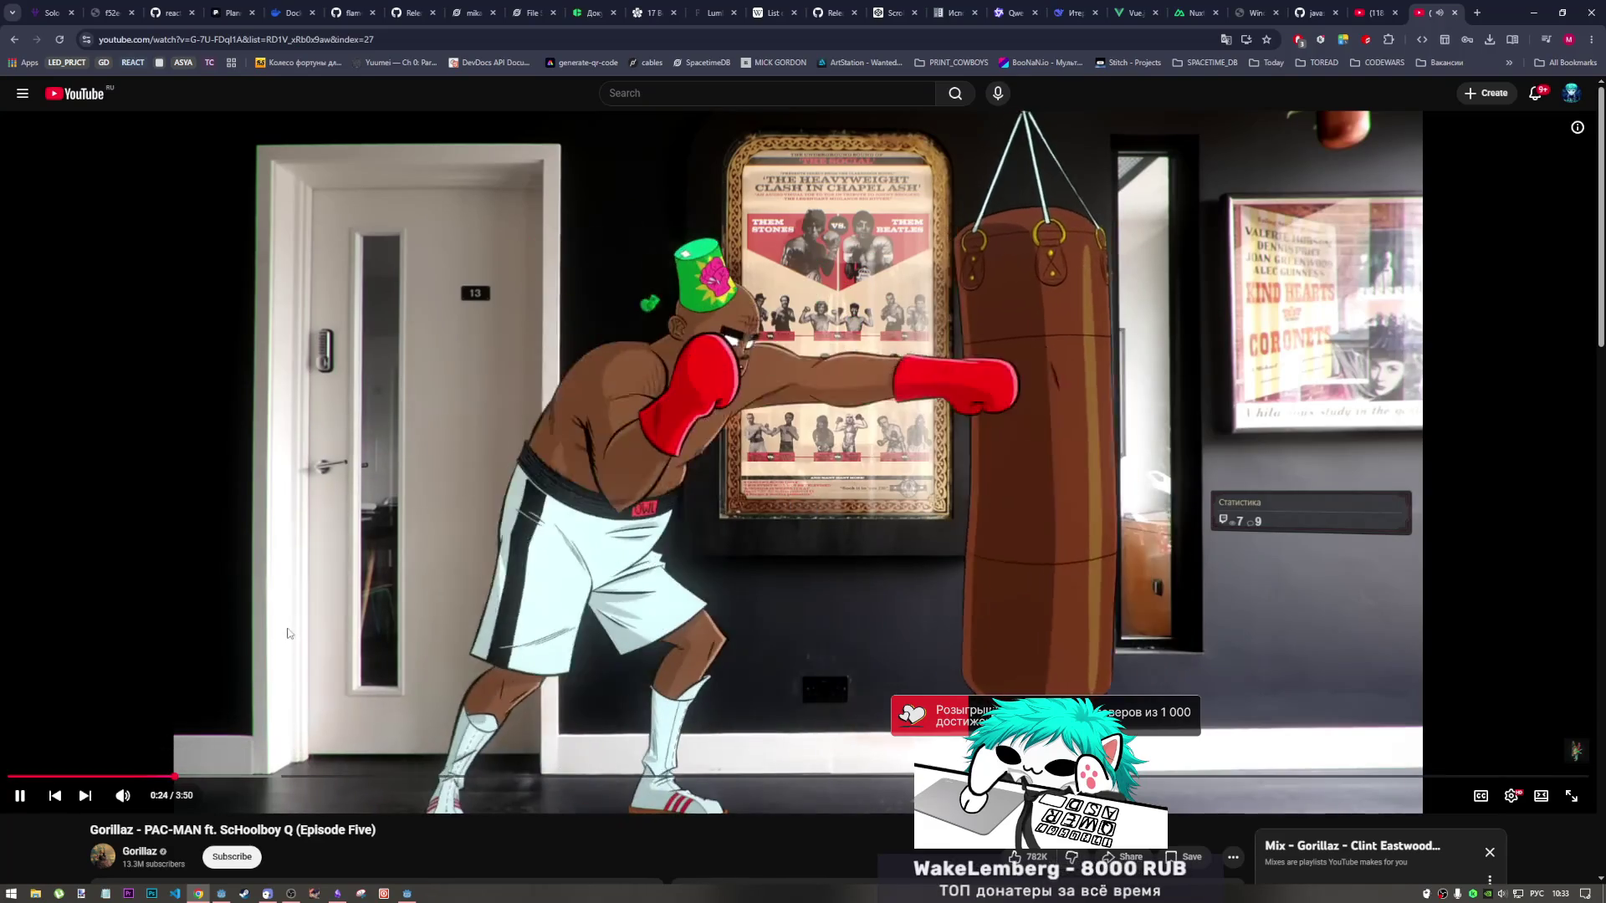
key("shift+n")
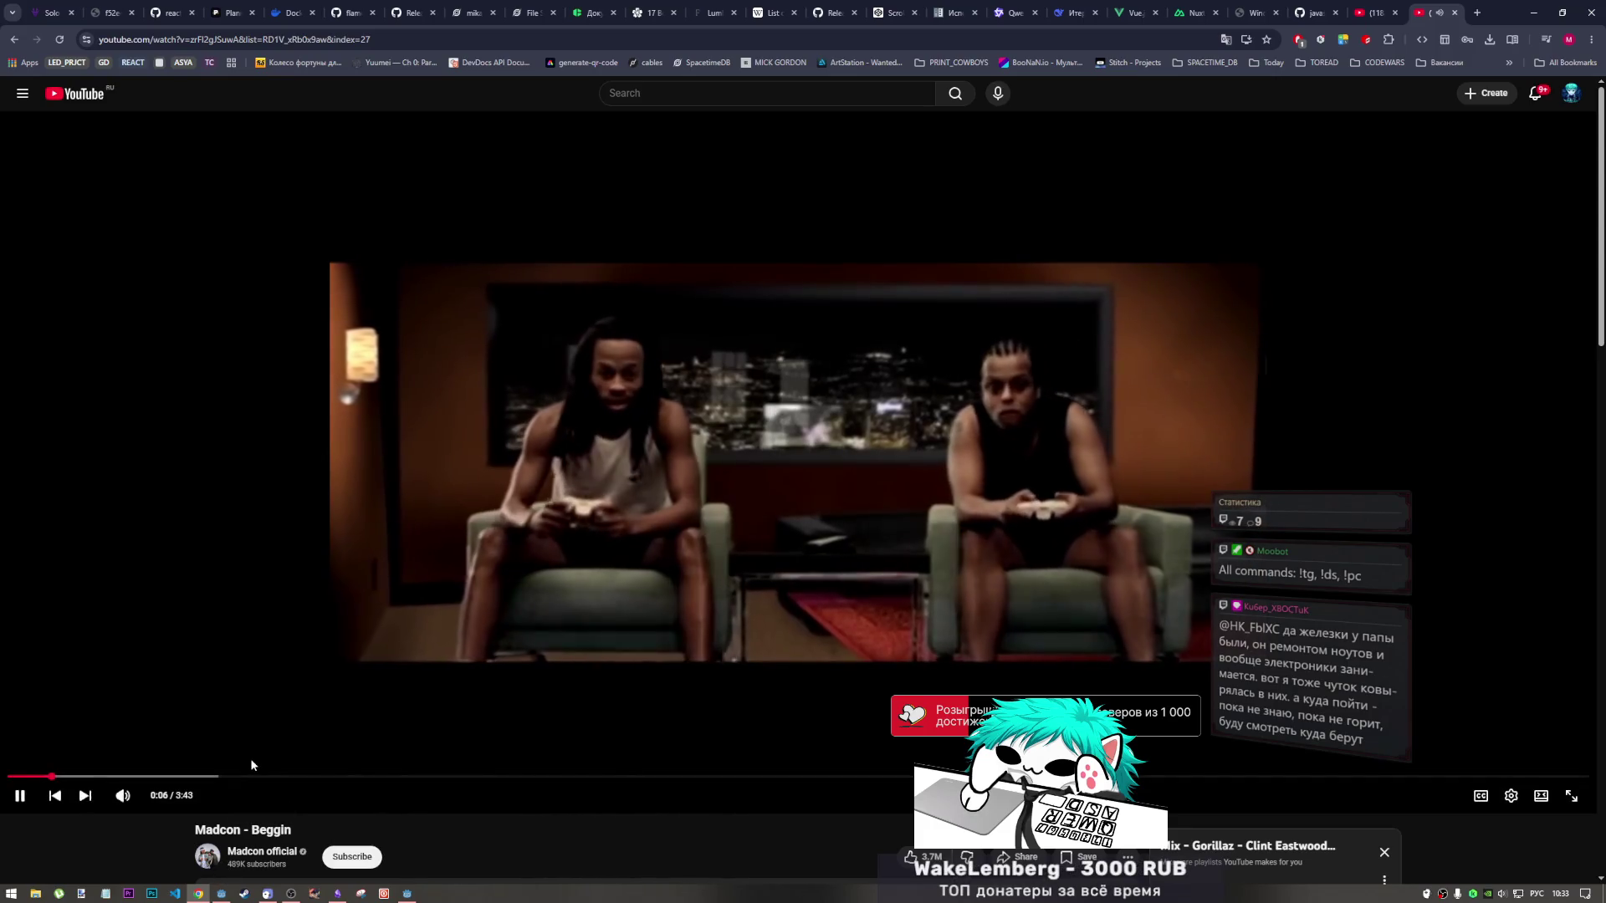
key("alt+Tab")
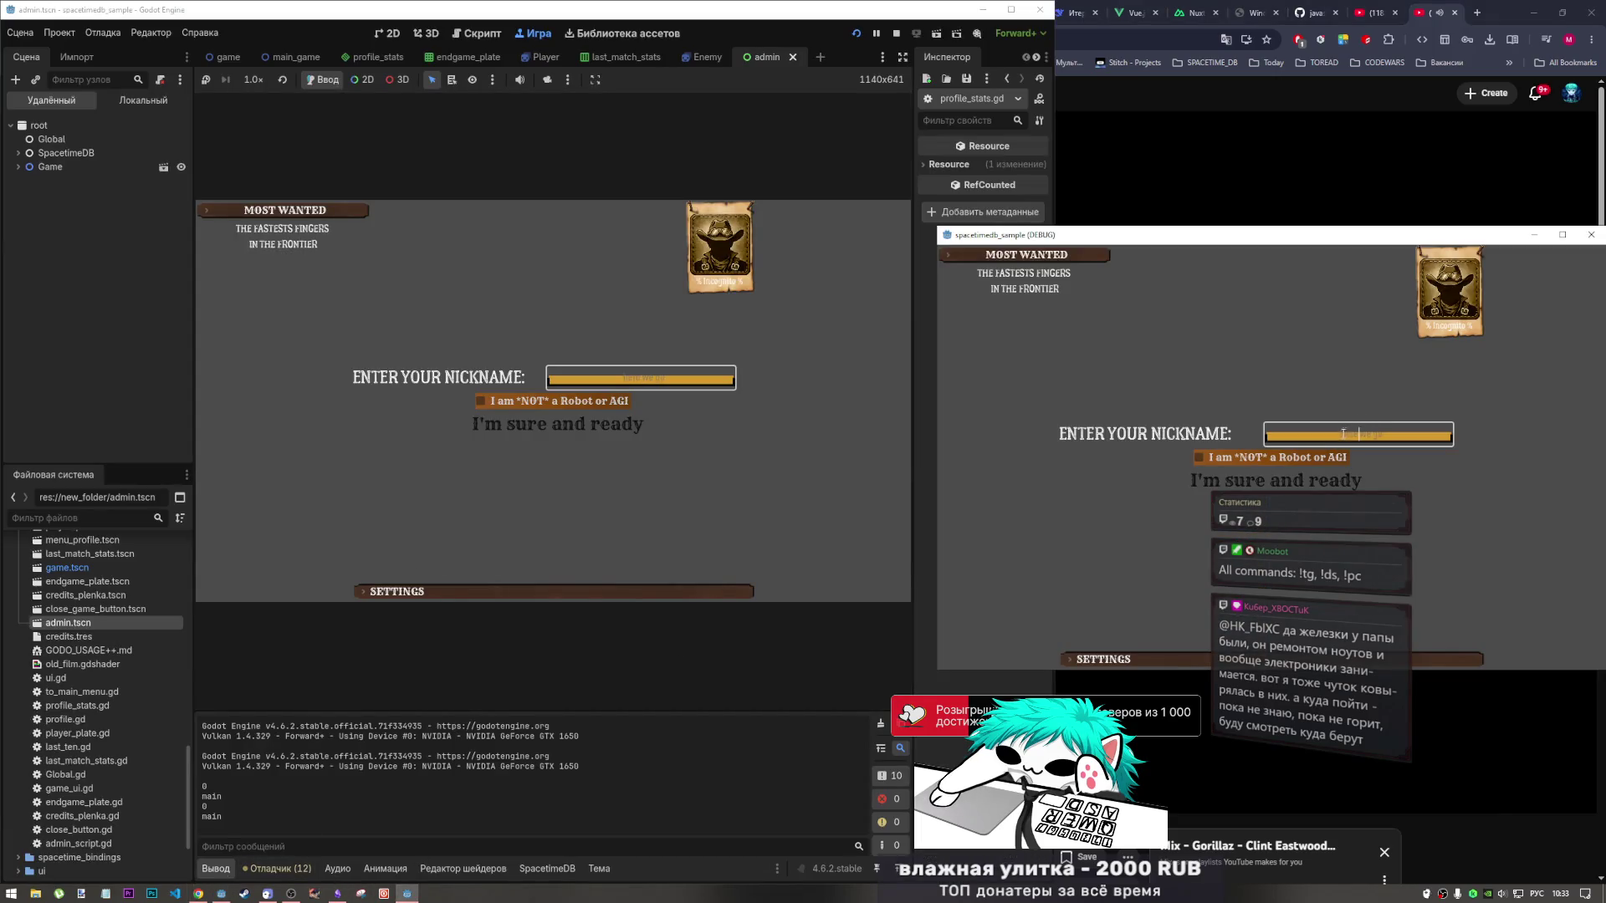
Log in the second game as 'смсмсм', pass the editor game's robot check, and glance at the Profile.
left_click(1299, 466)
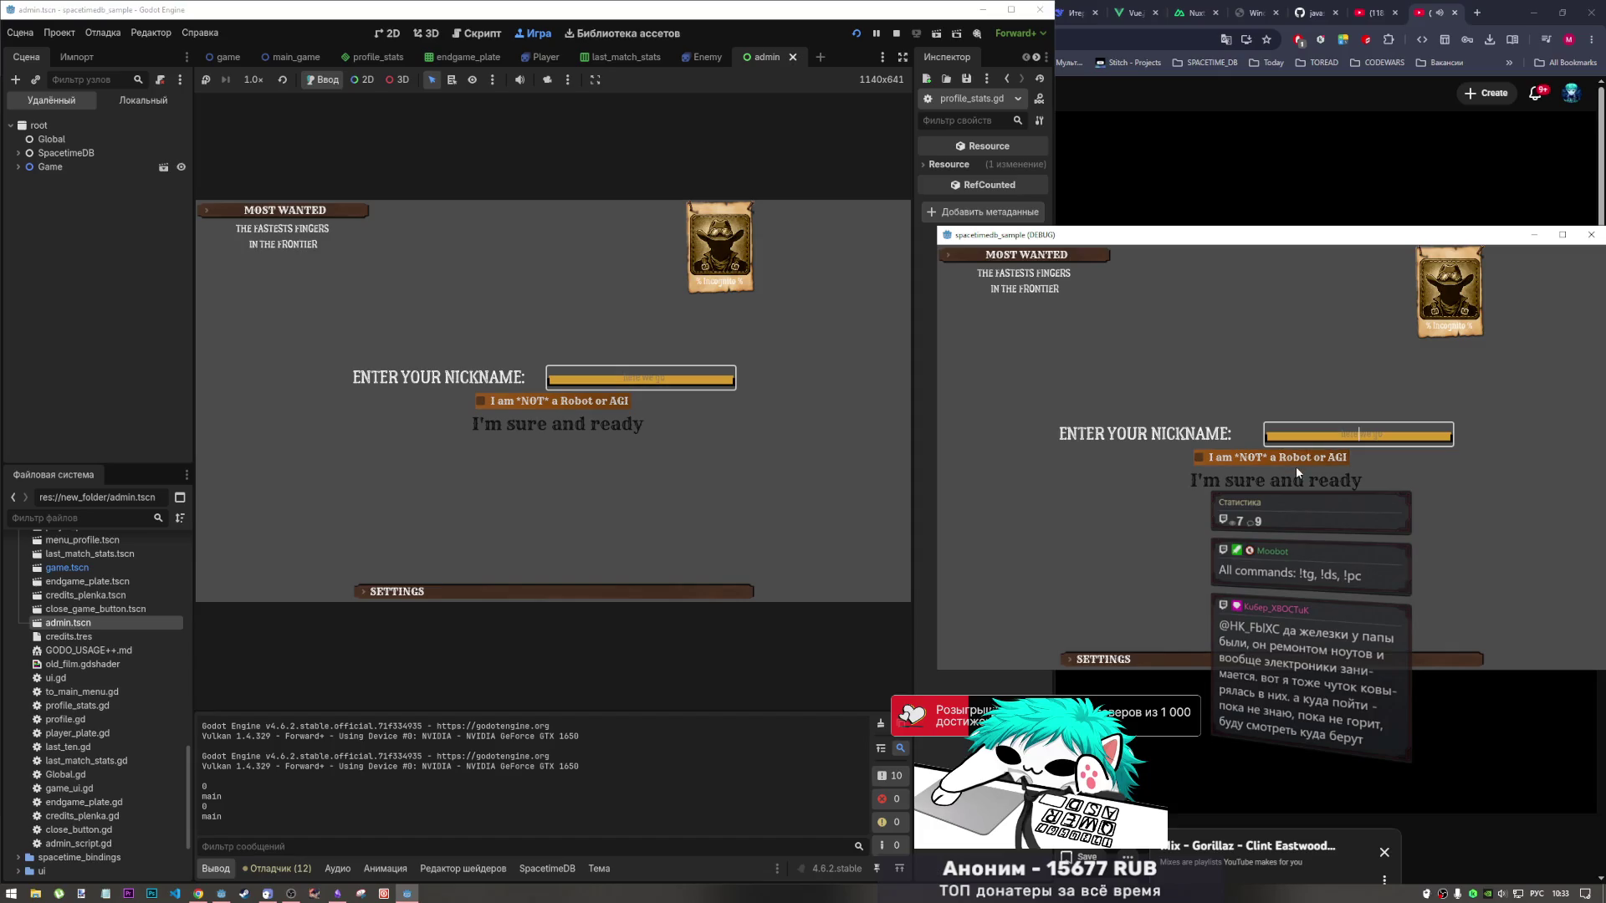
type("смсмсм")
left_click(1308, 490)
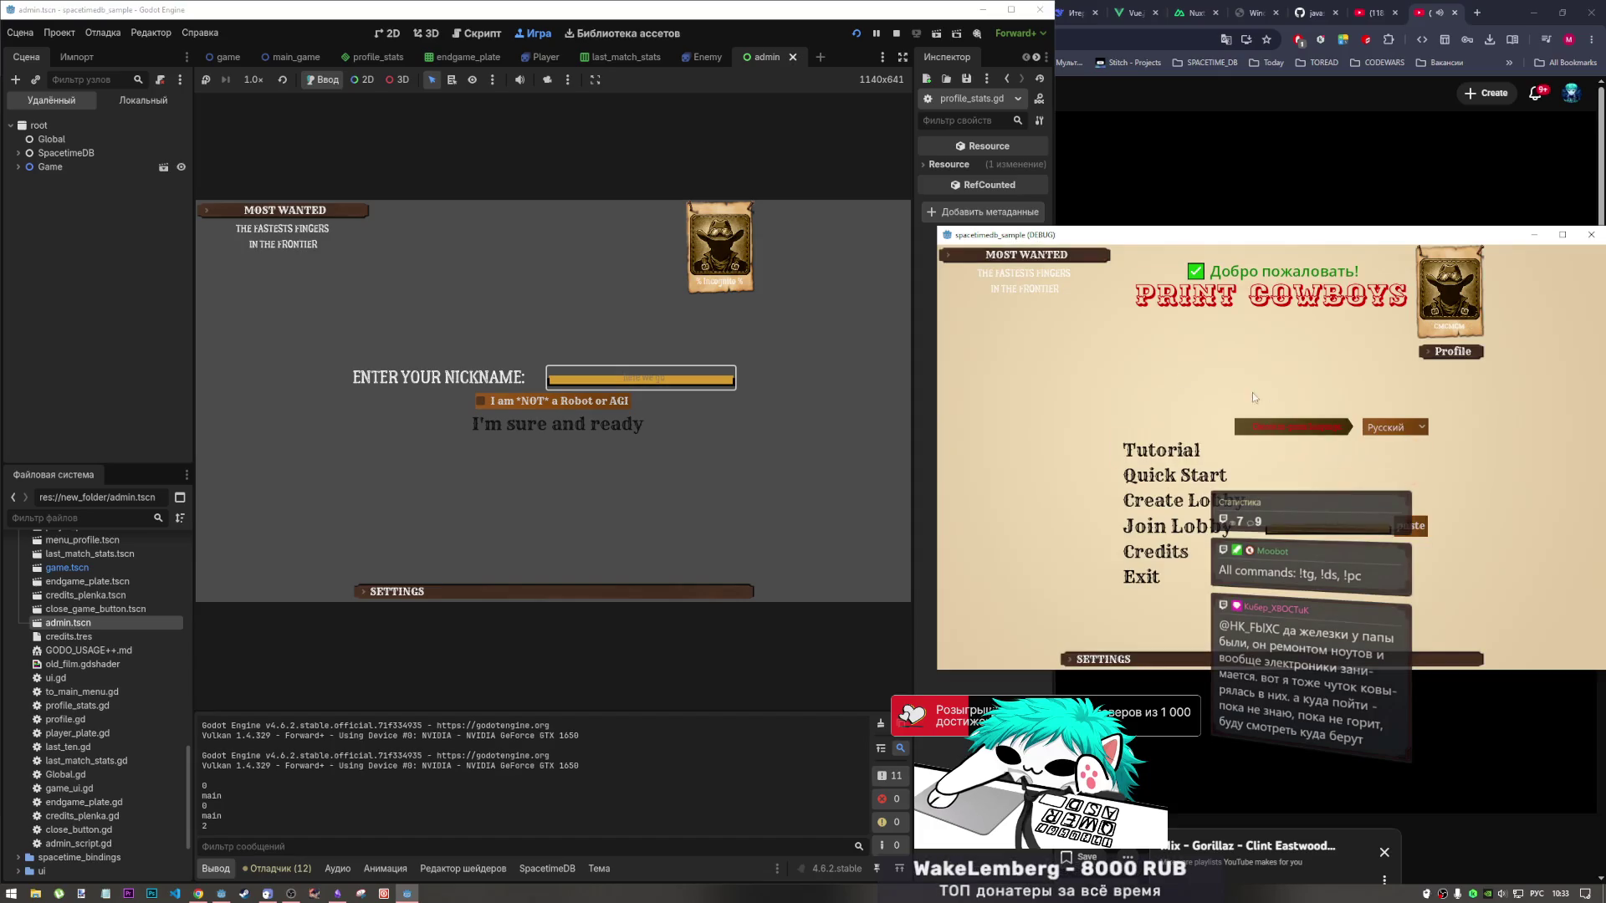
left_click(645, 382)
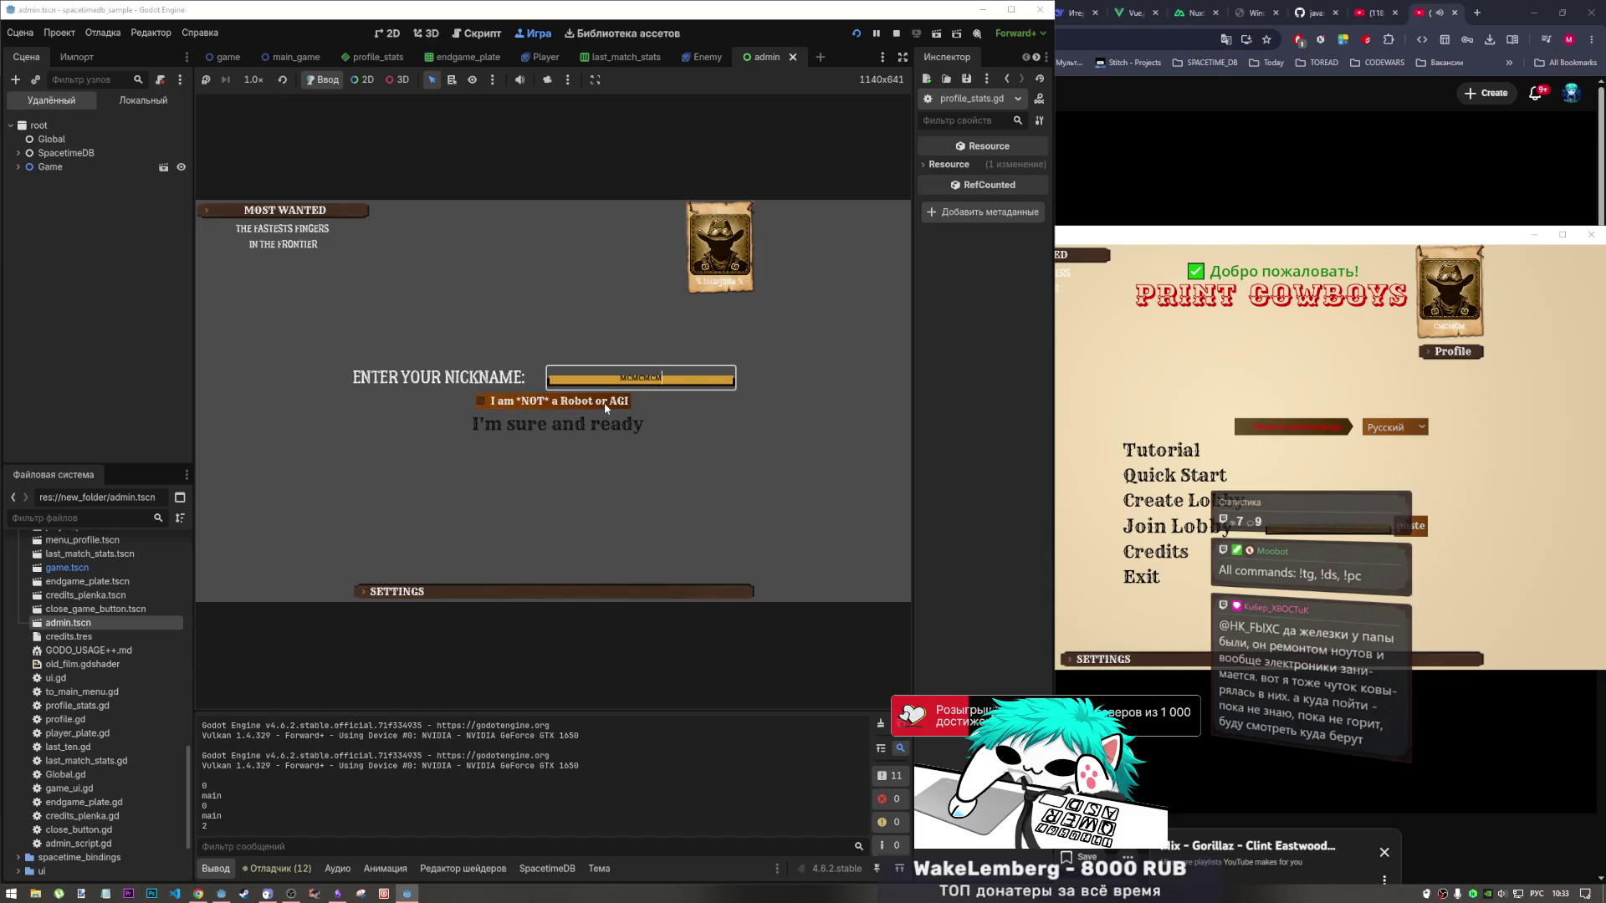
left_click(604, 403)
left_click(568, 424)
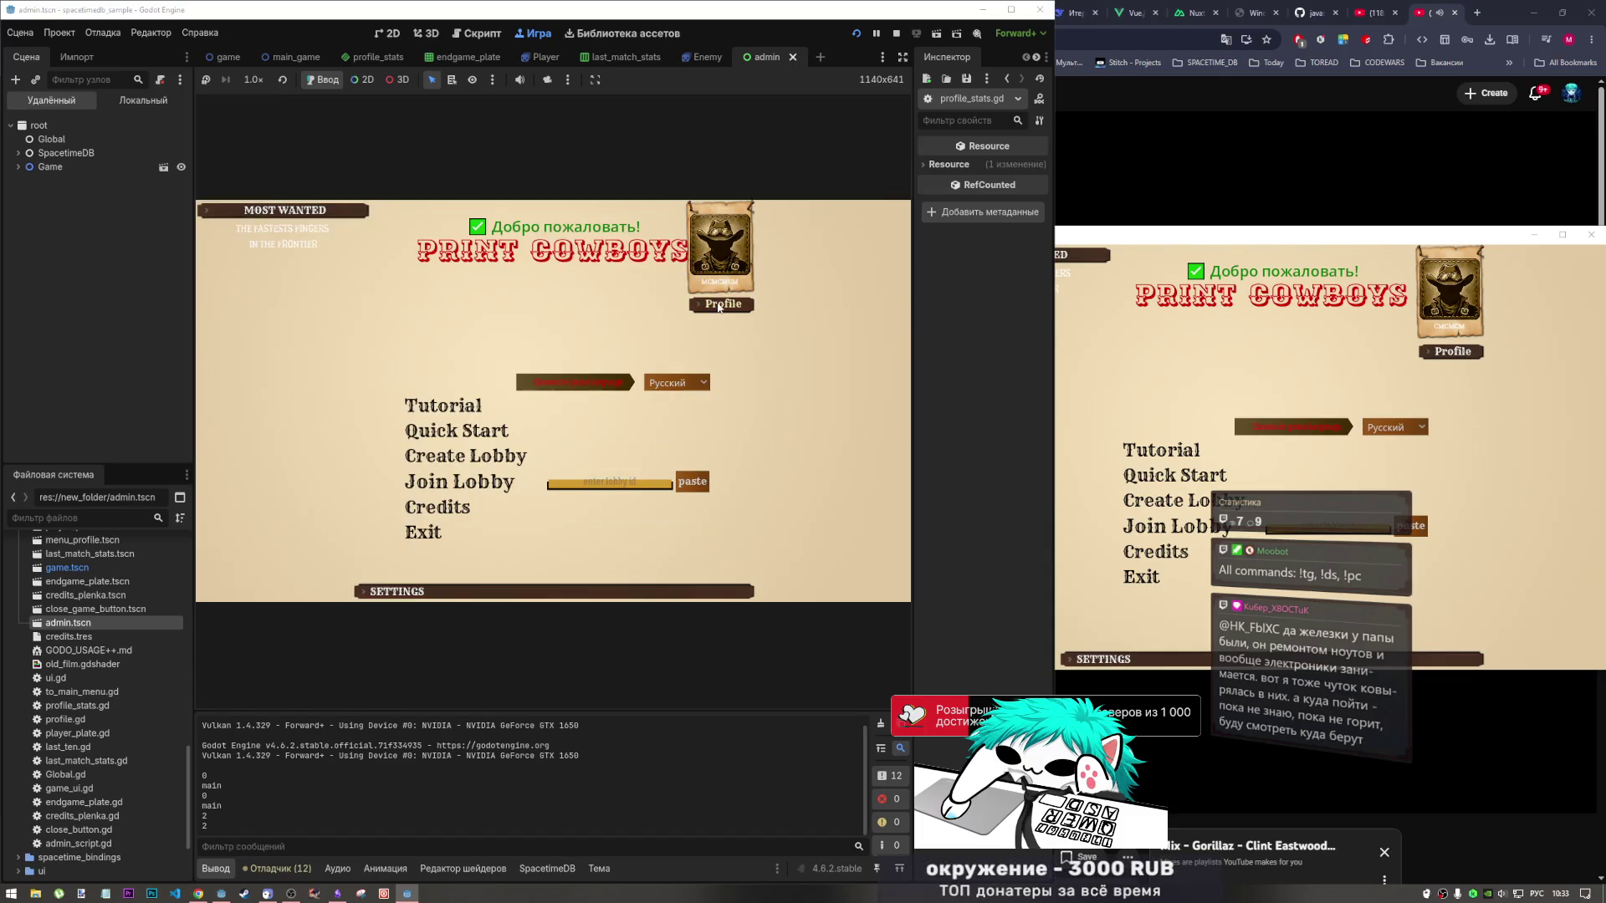
left_click(719, 306)
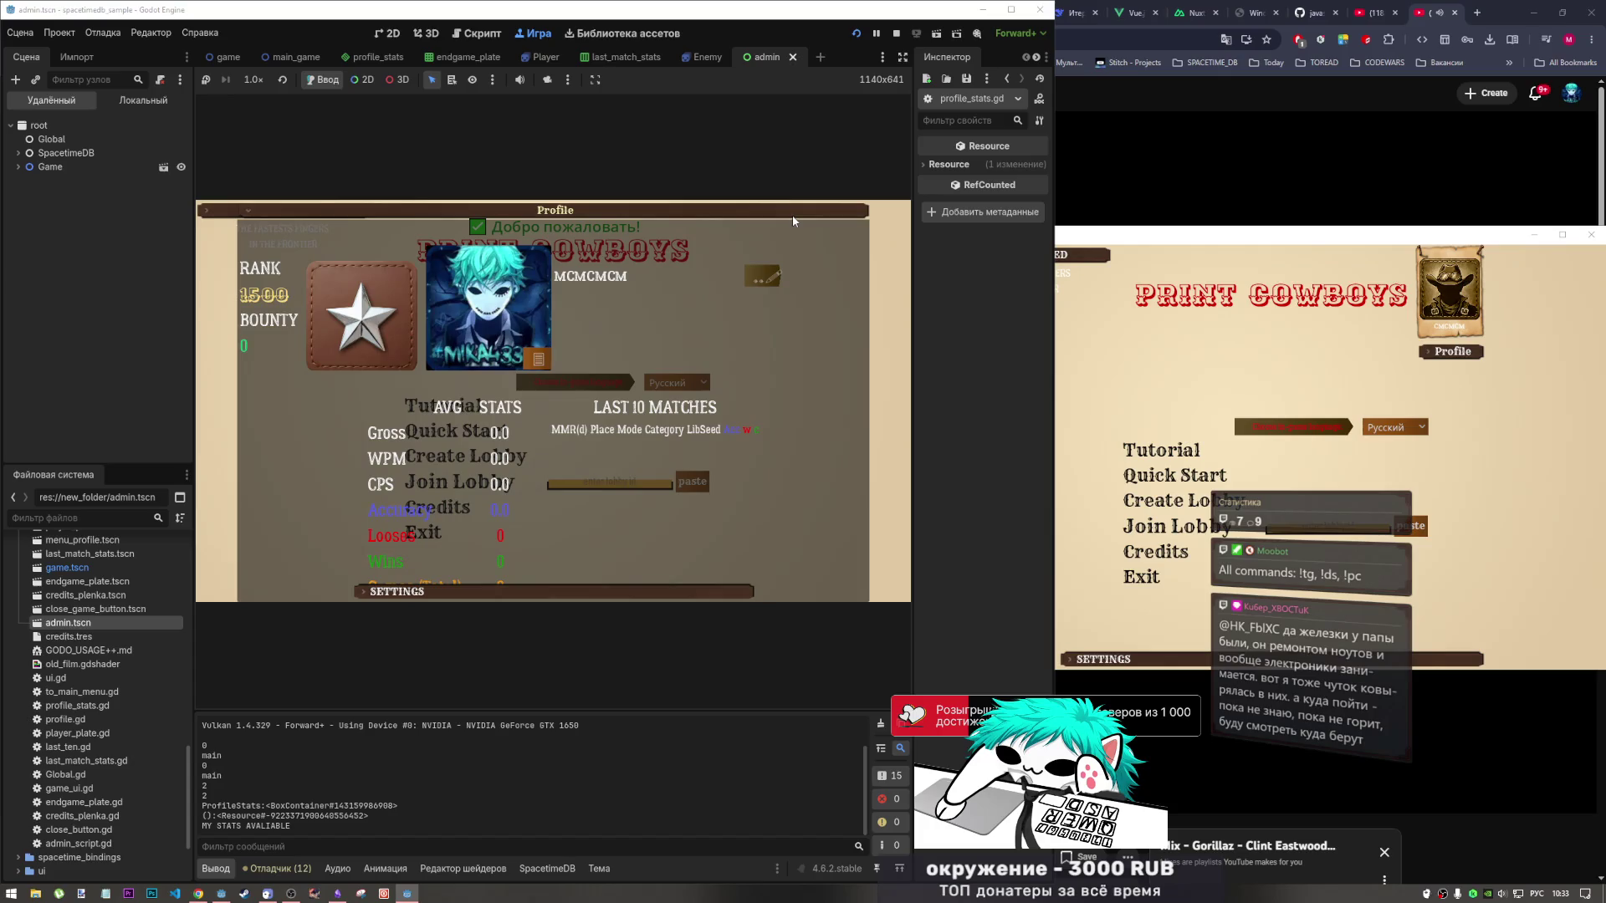
left_click(791, 214)
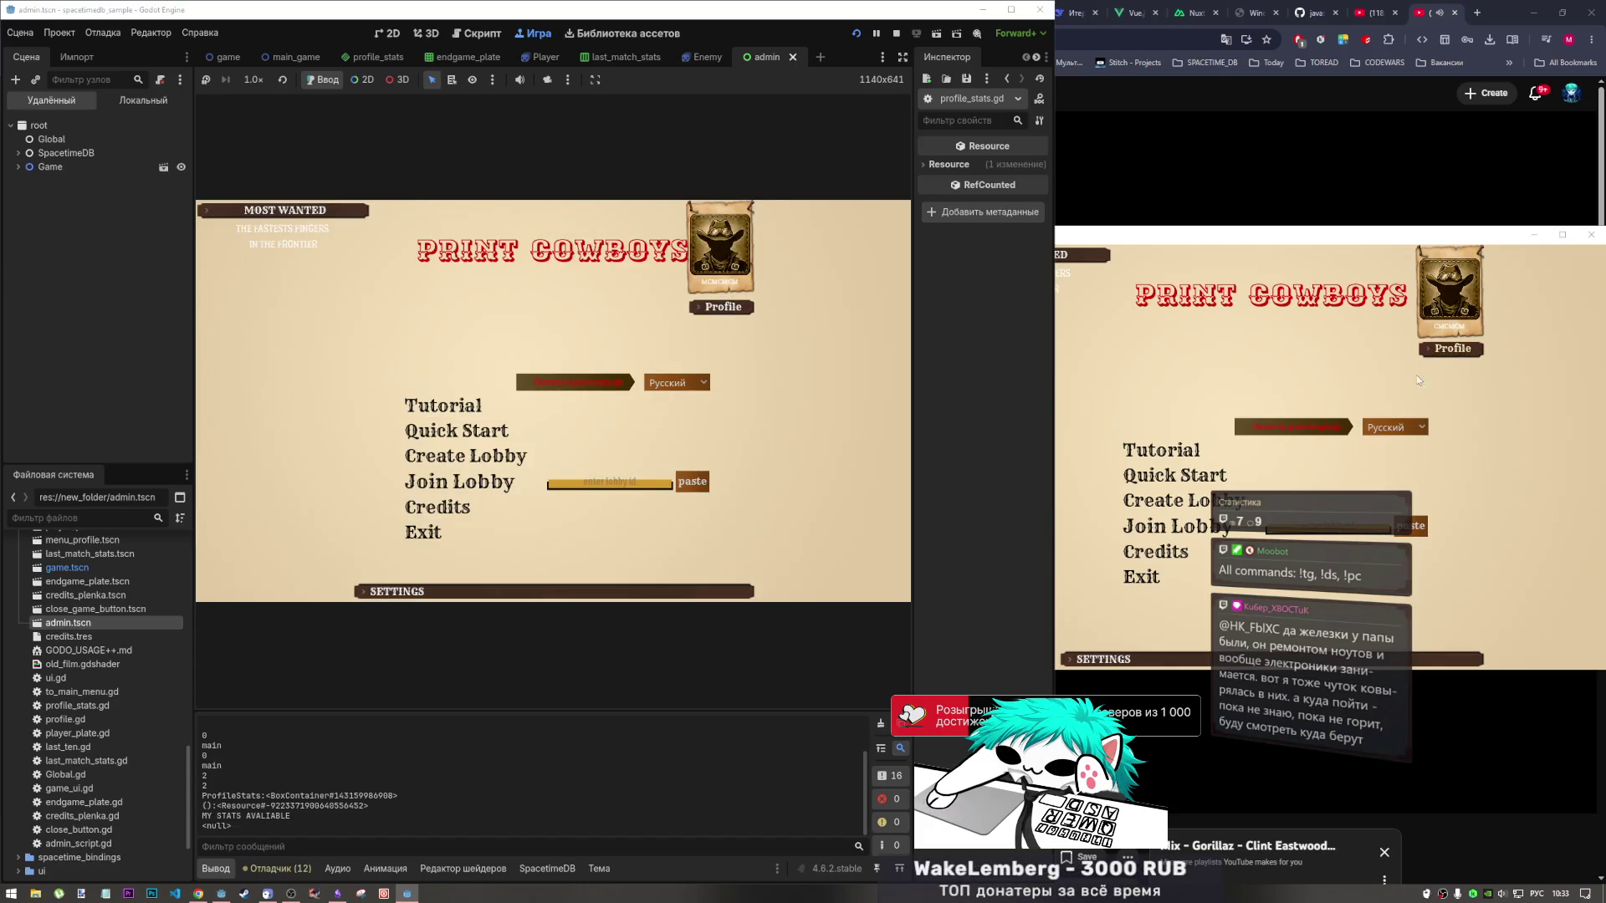
Create and join a new lobby, lock all choices, and type the three duel phrases starting 'коршун кружит над полем'.
left_click(1171, 500)
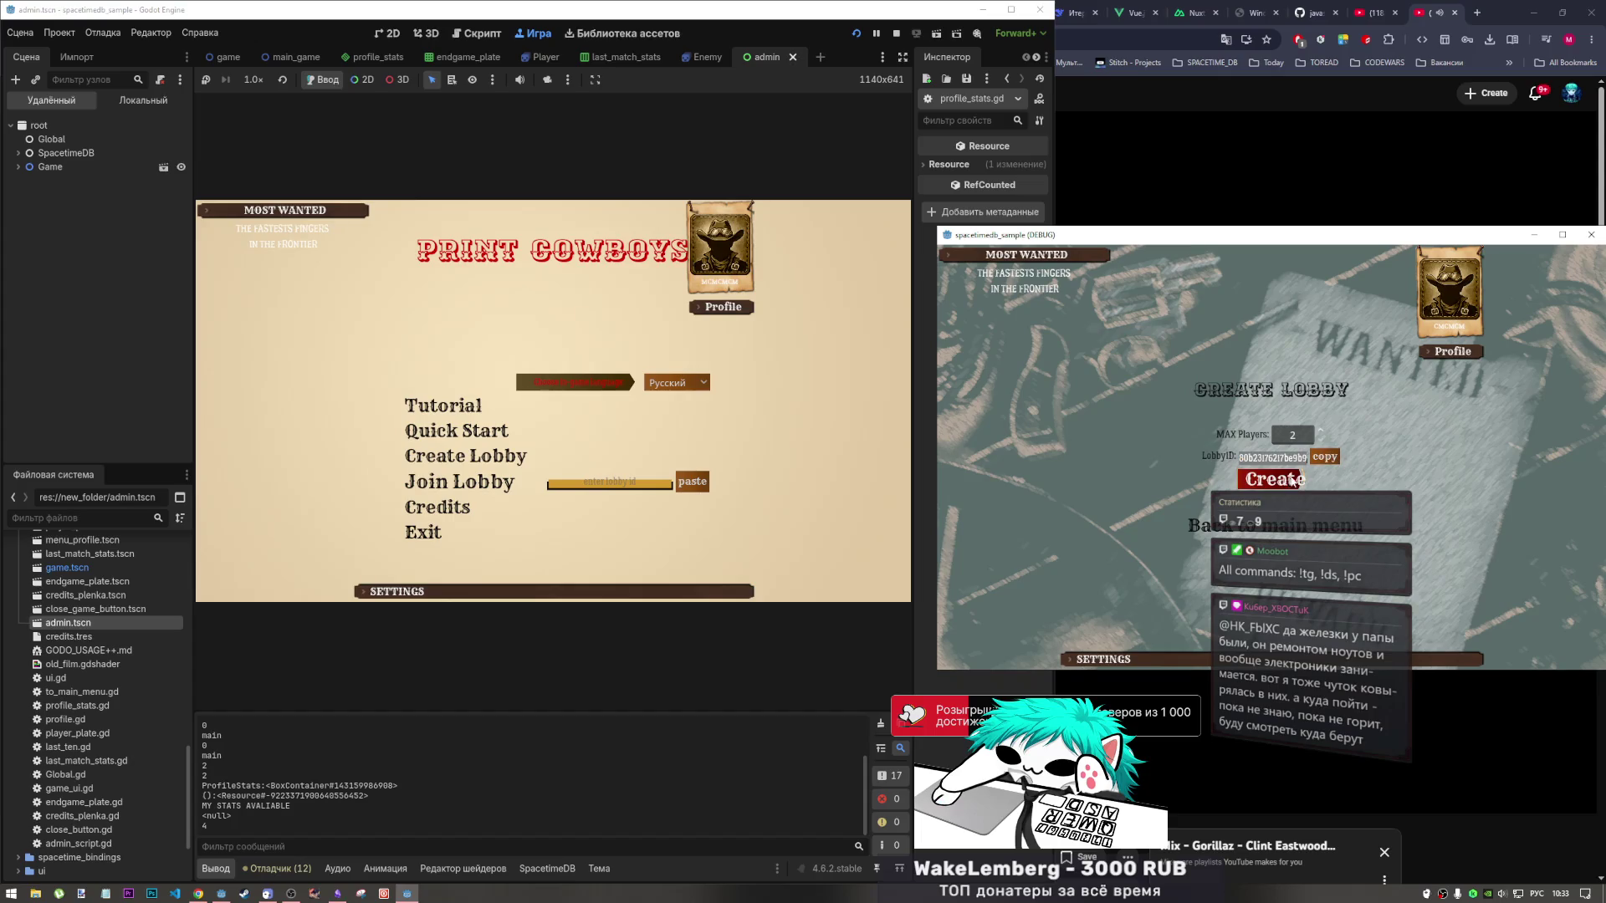
left_click(1292, 483)
left_click(707, 480)
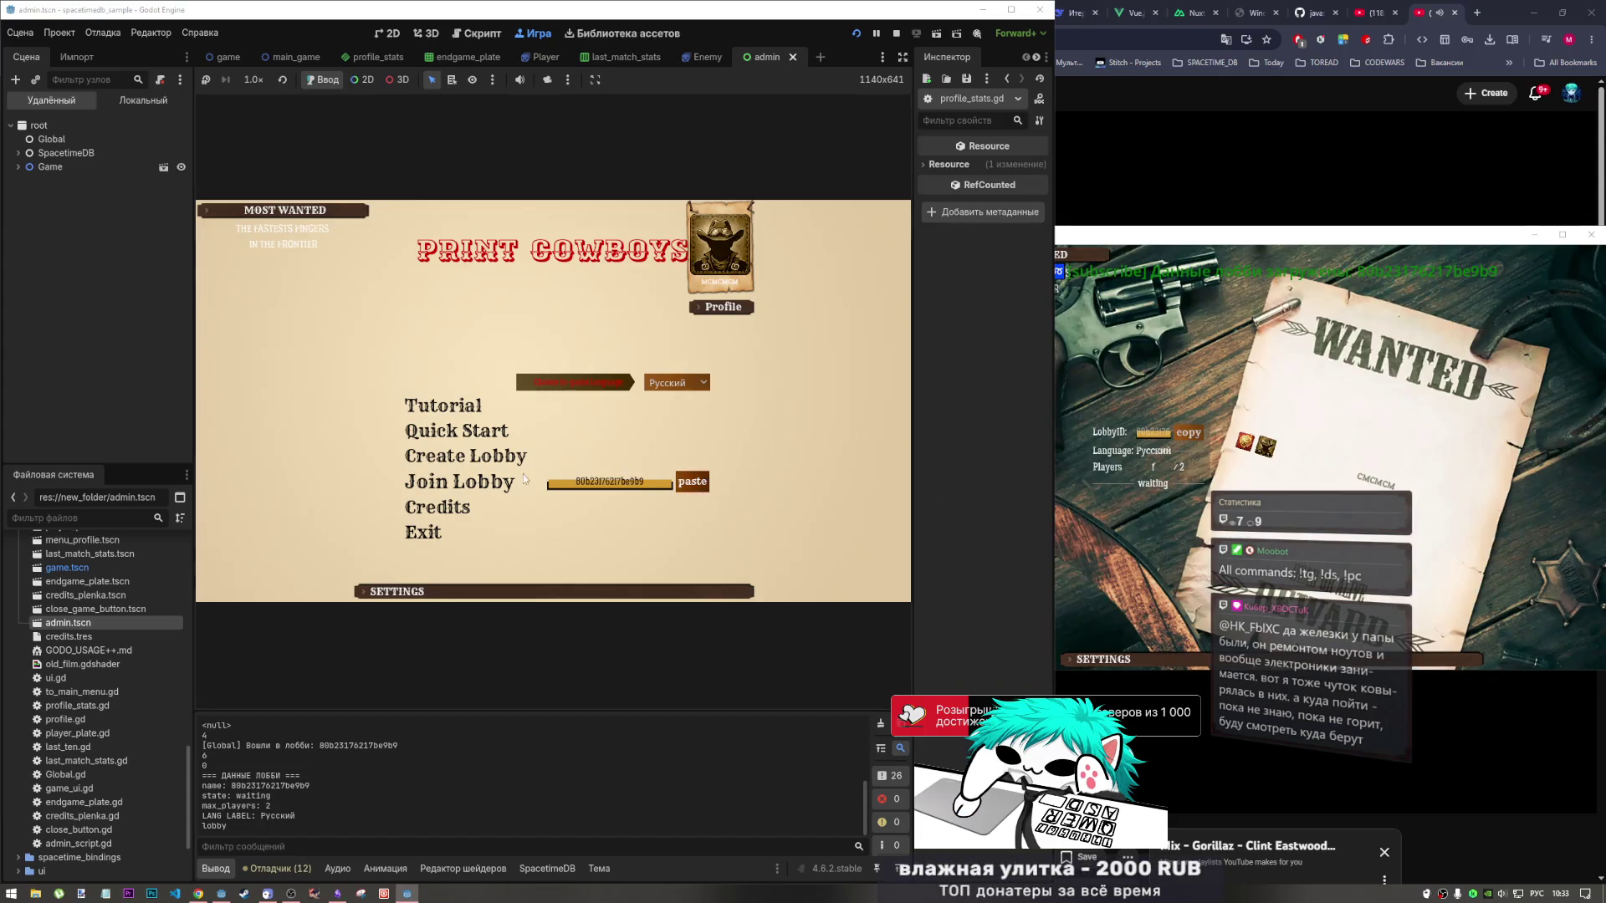
left_click(460, 482)
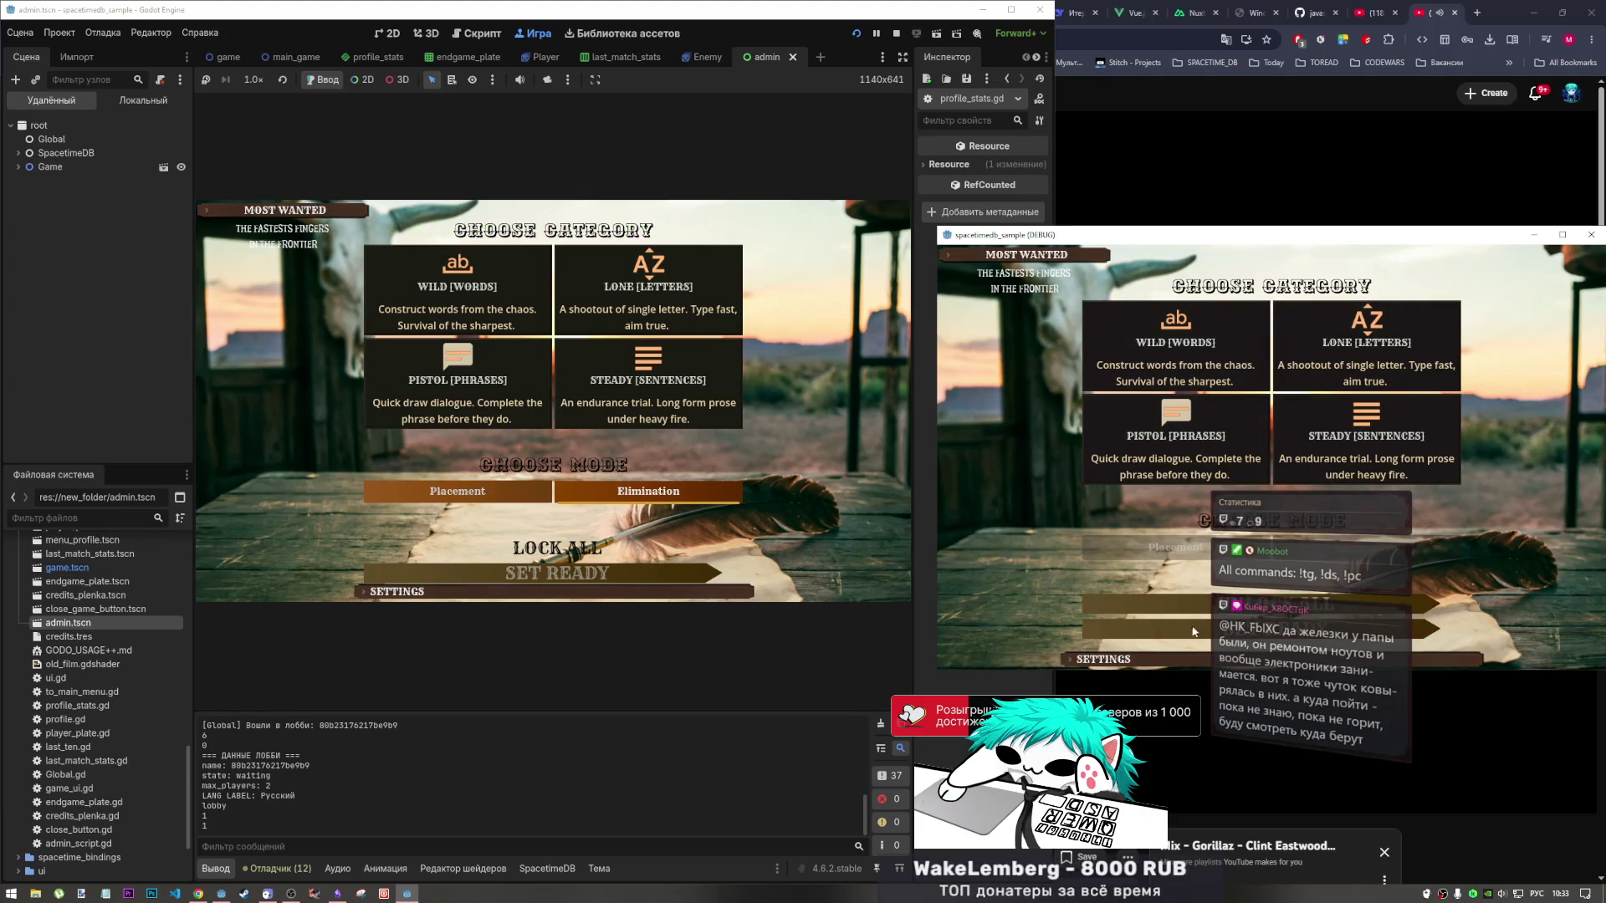
left_click(557, 547)
left_click(557, 573)
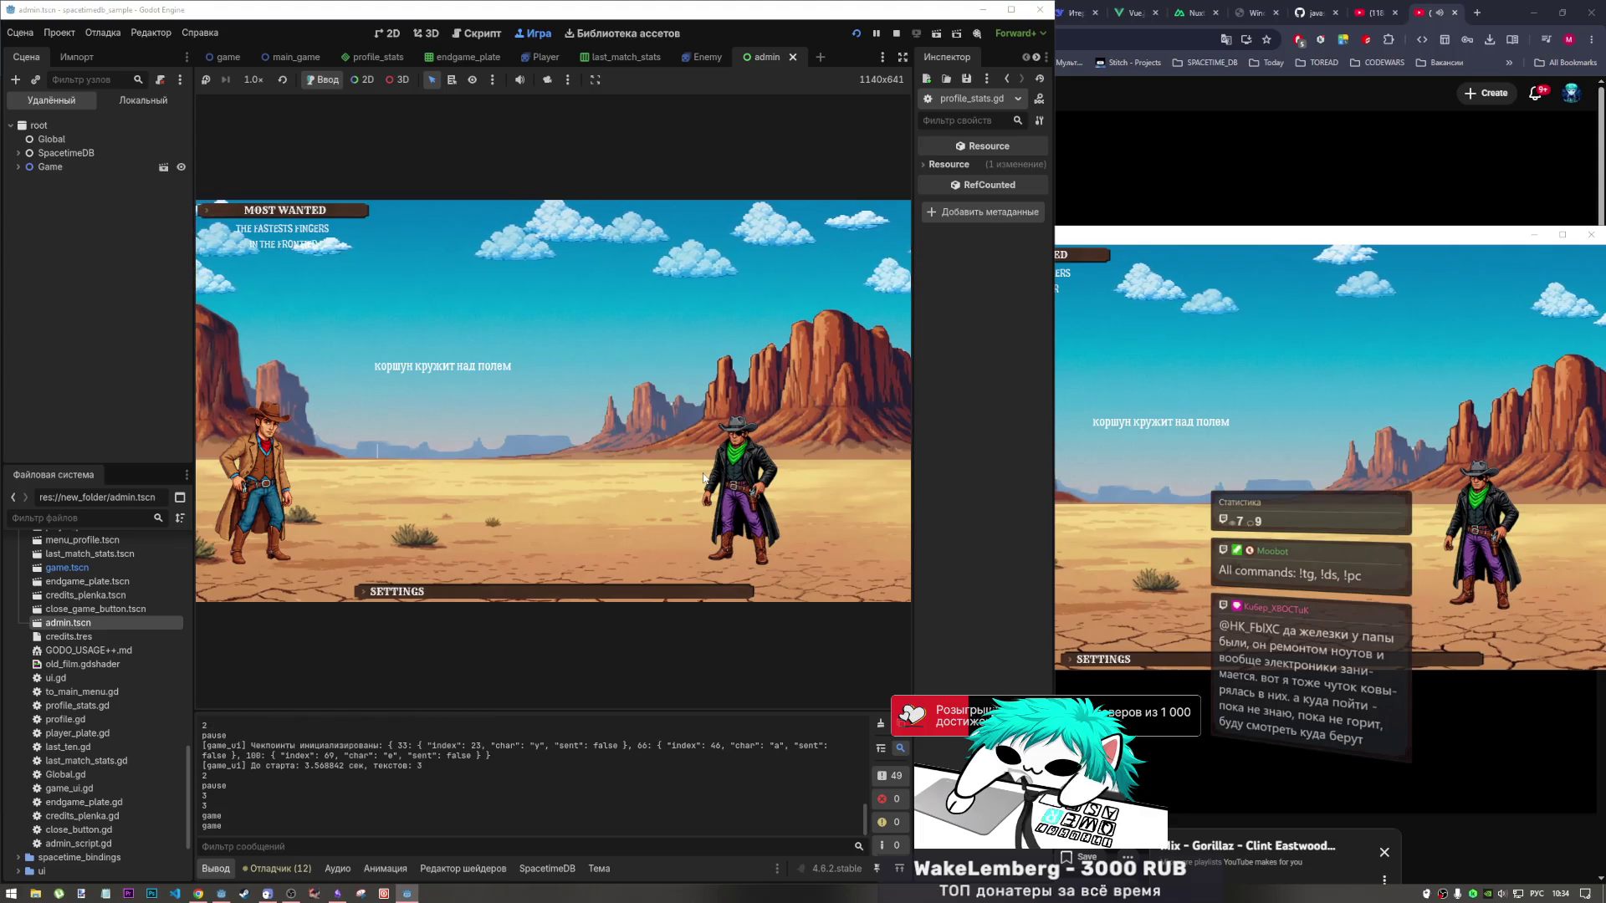
type("коршун кружит на")
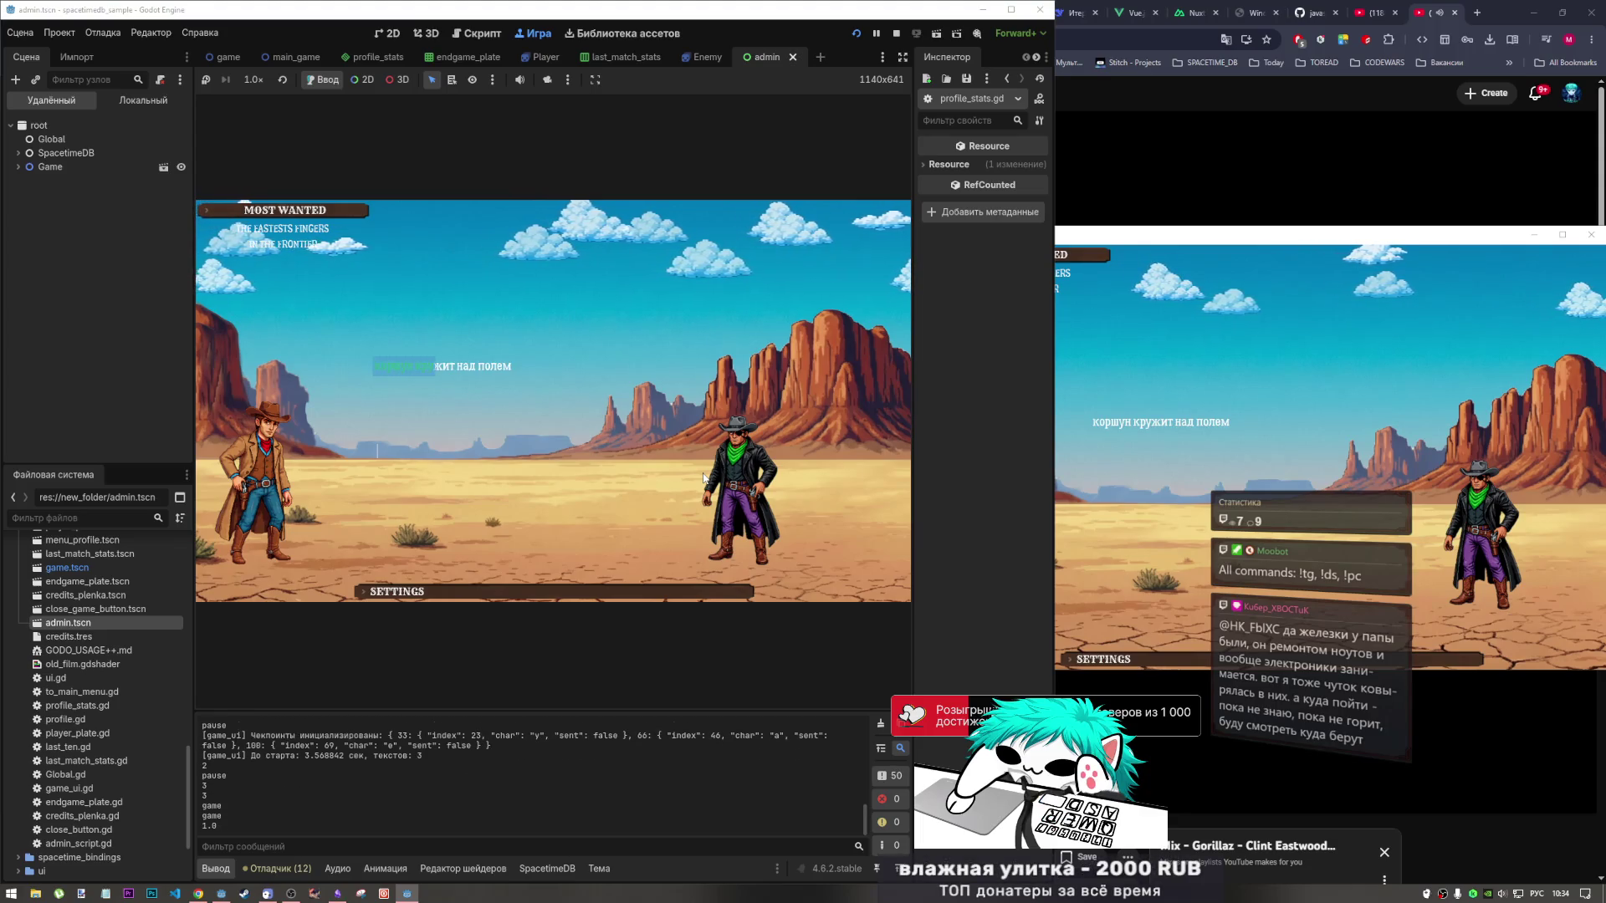
type("д полем")
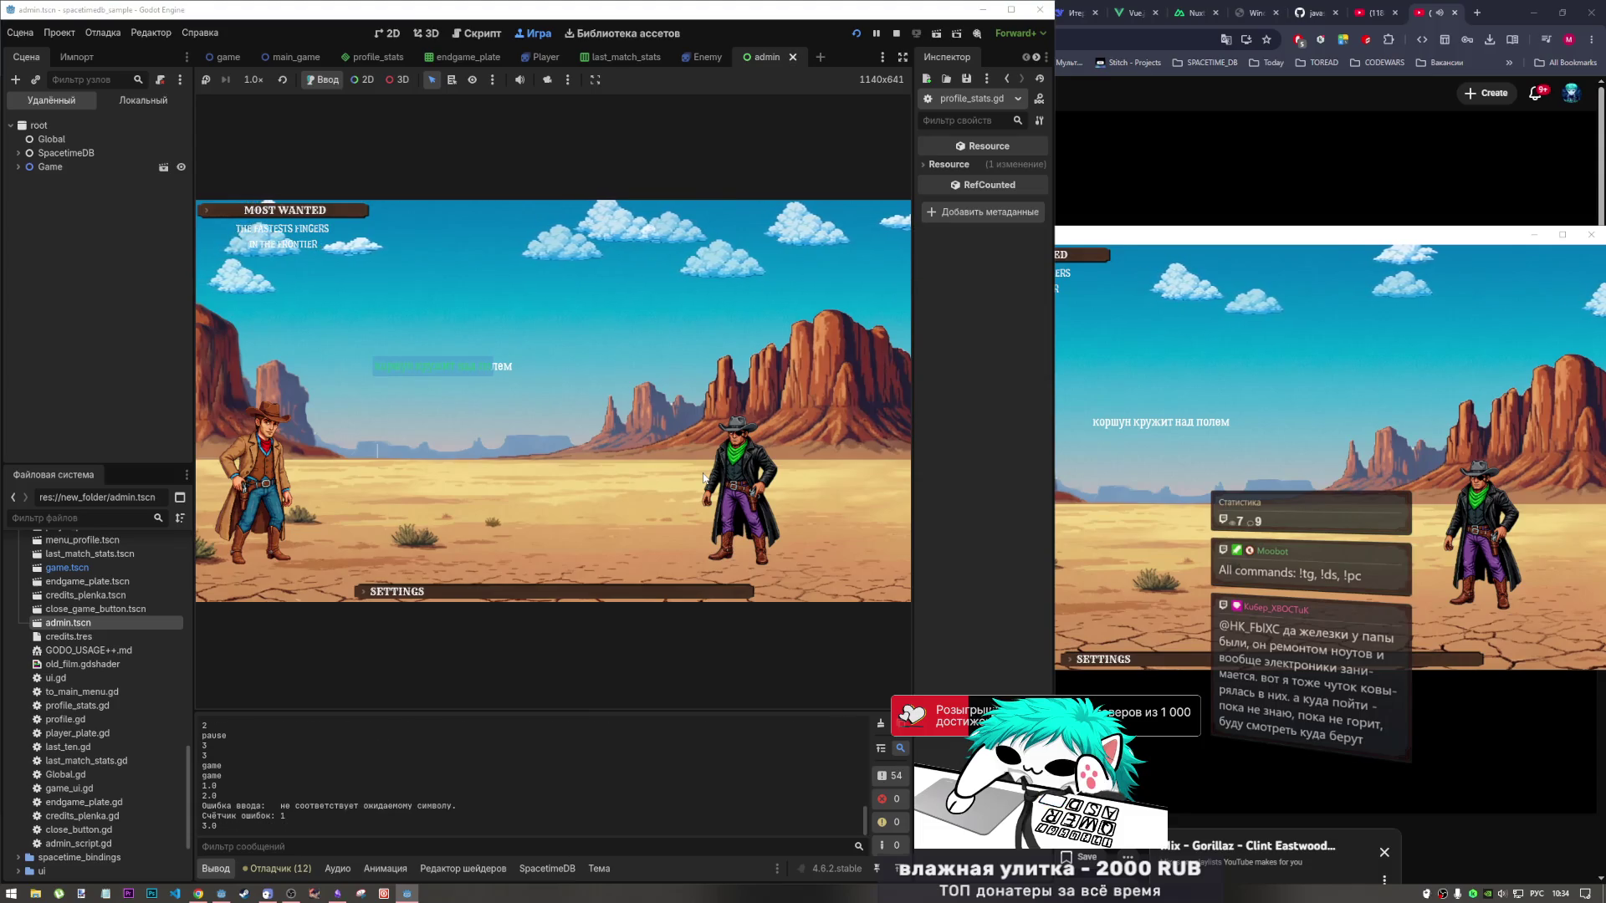
type("учени")
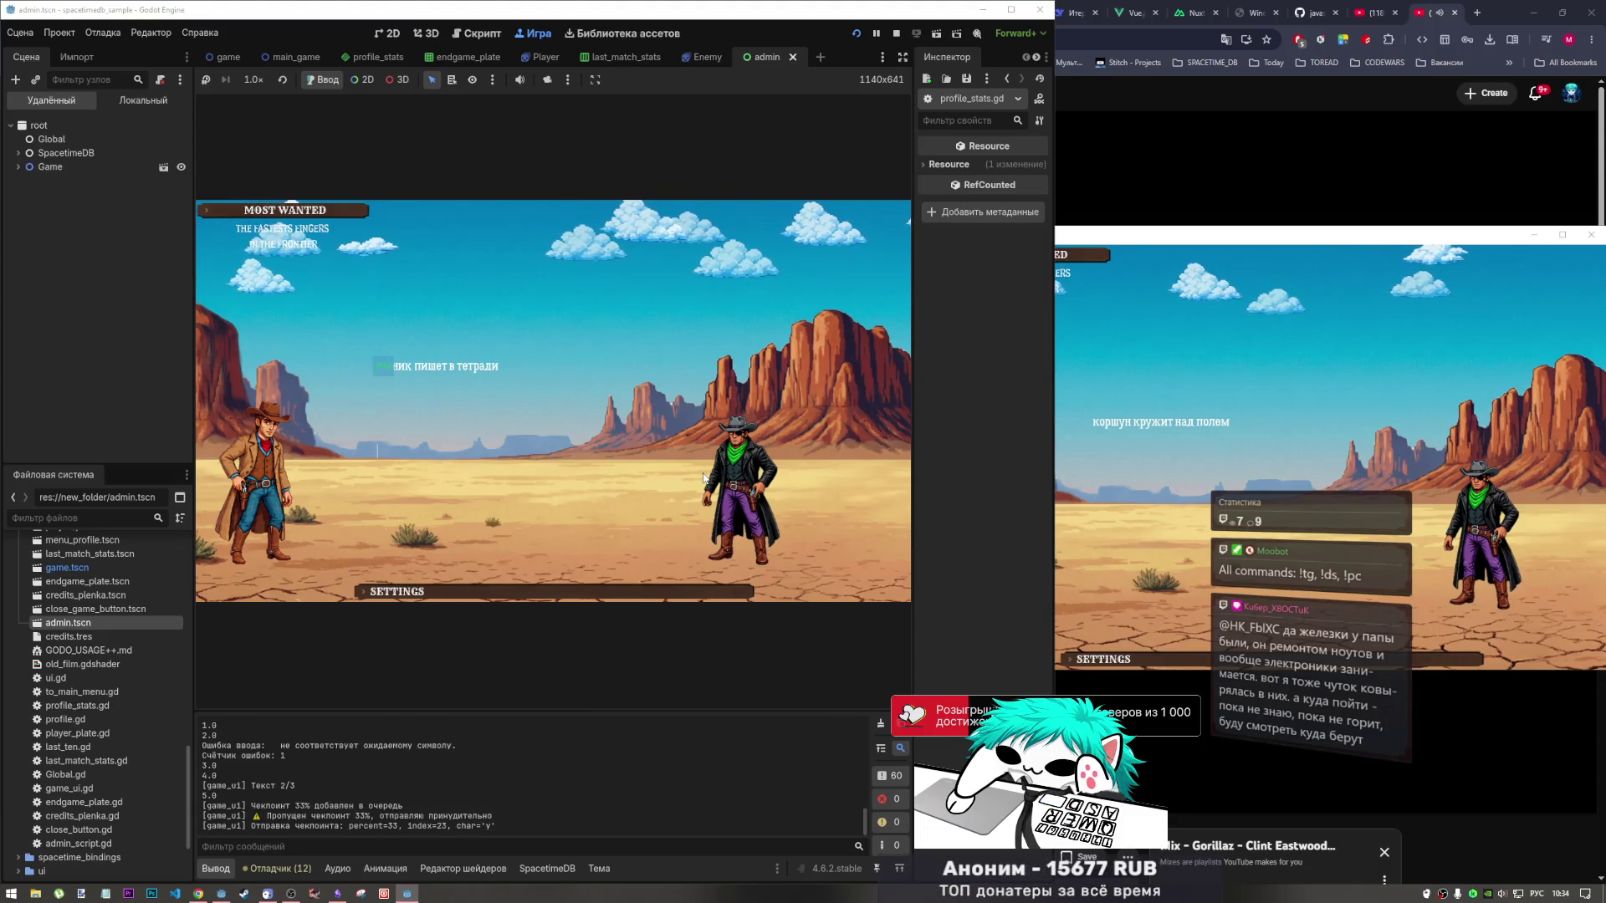
type("к п")
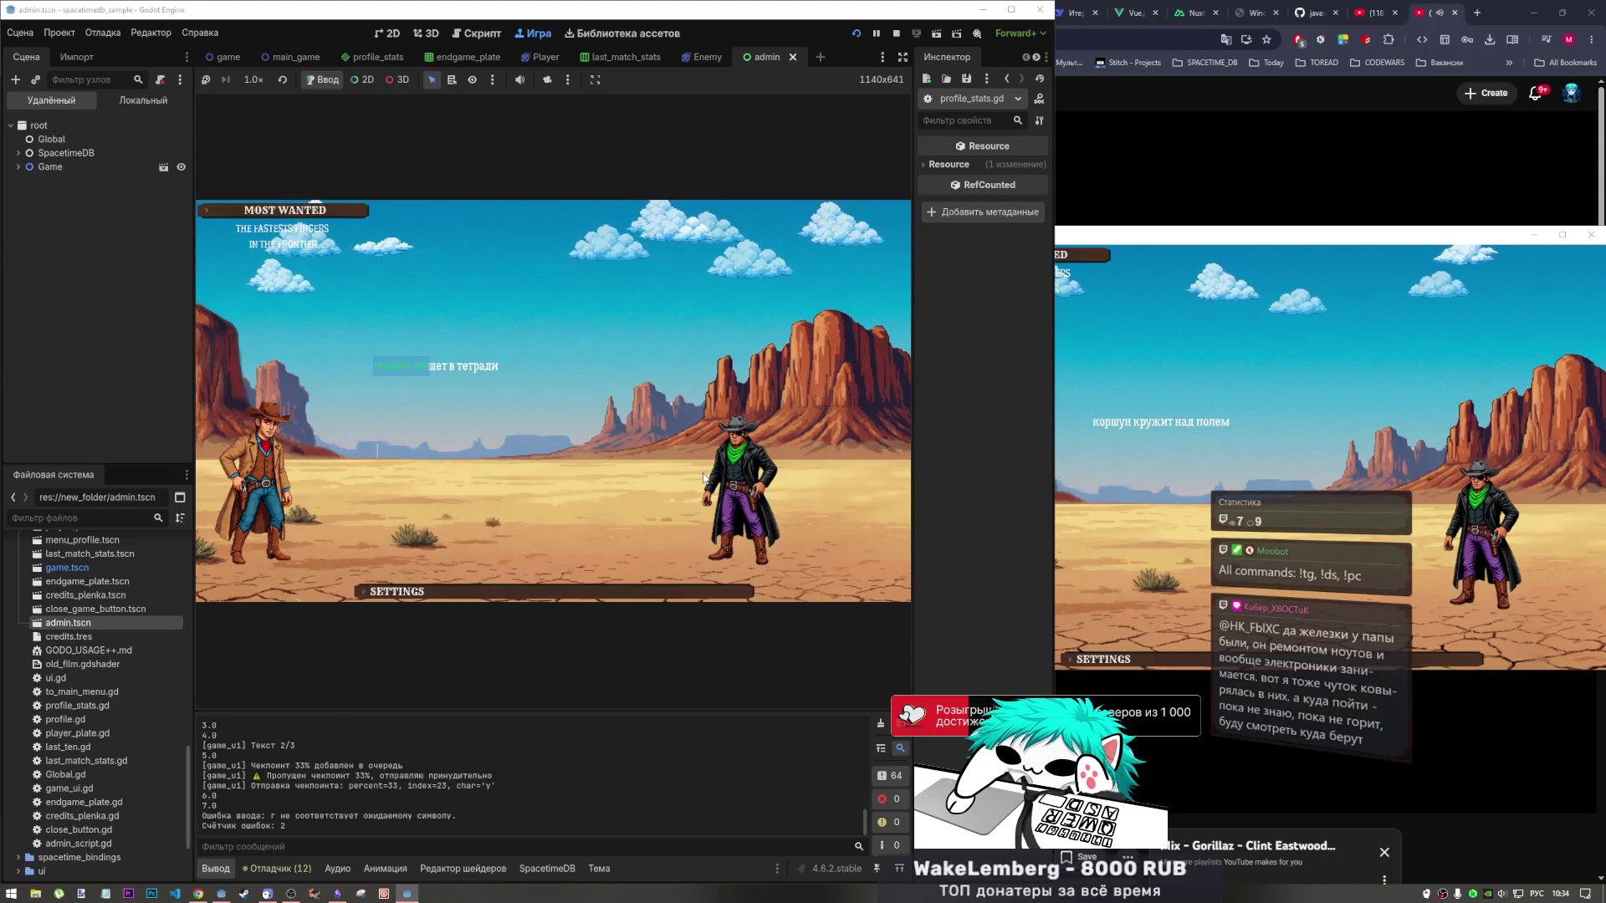
type("шет в тетради")
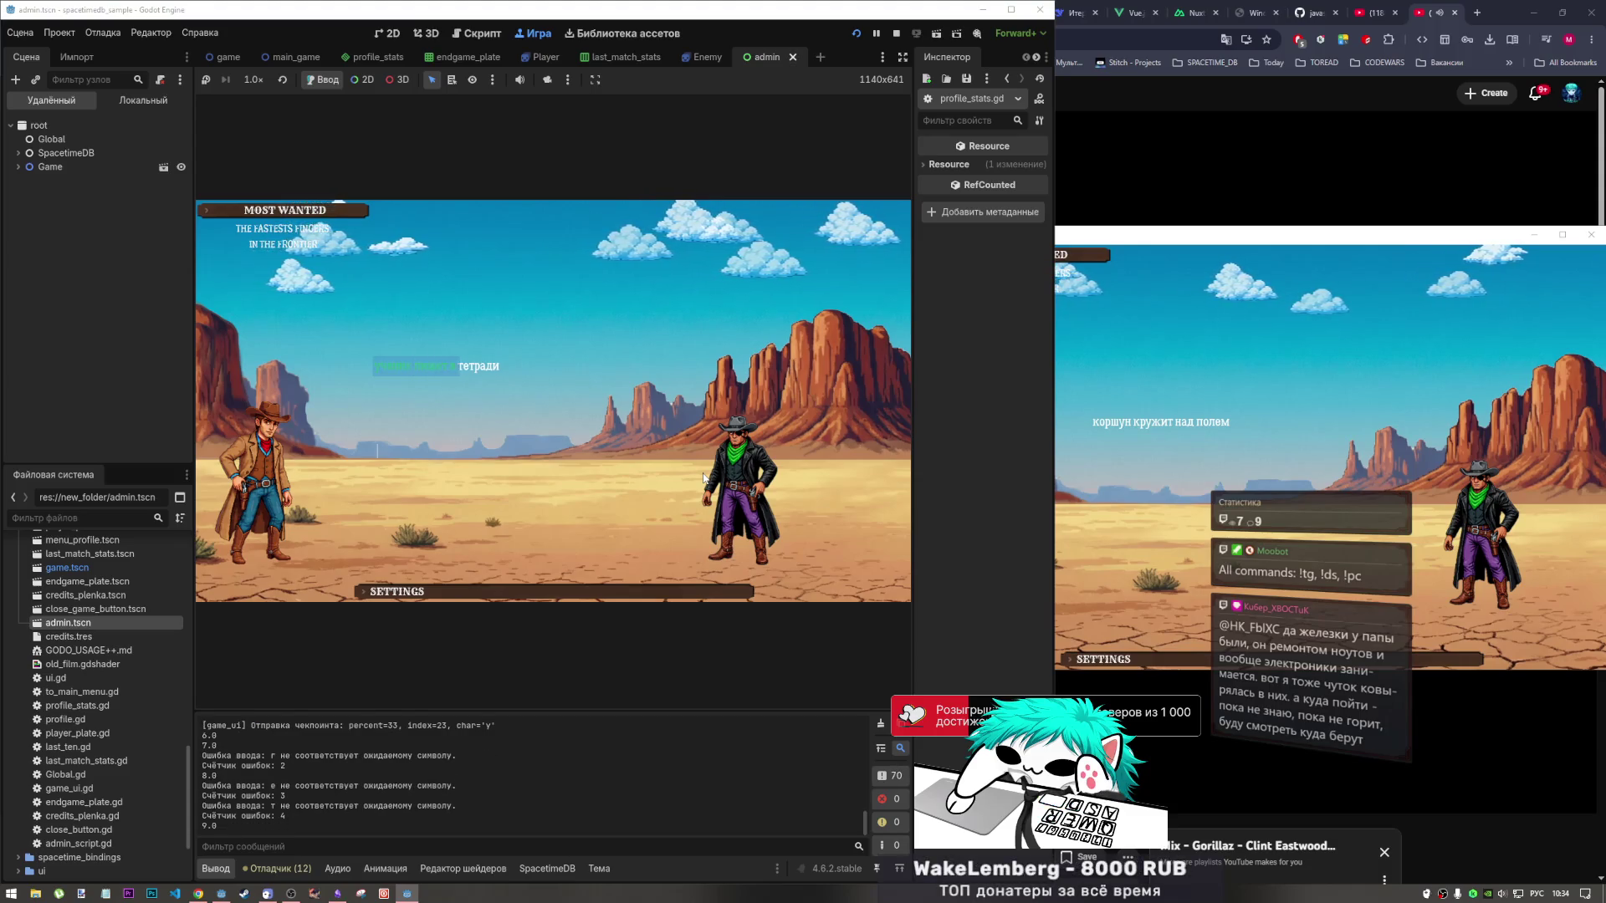
type("Вол")
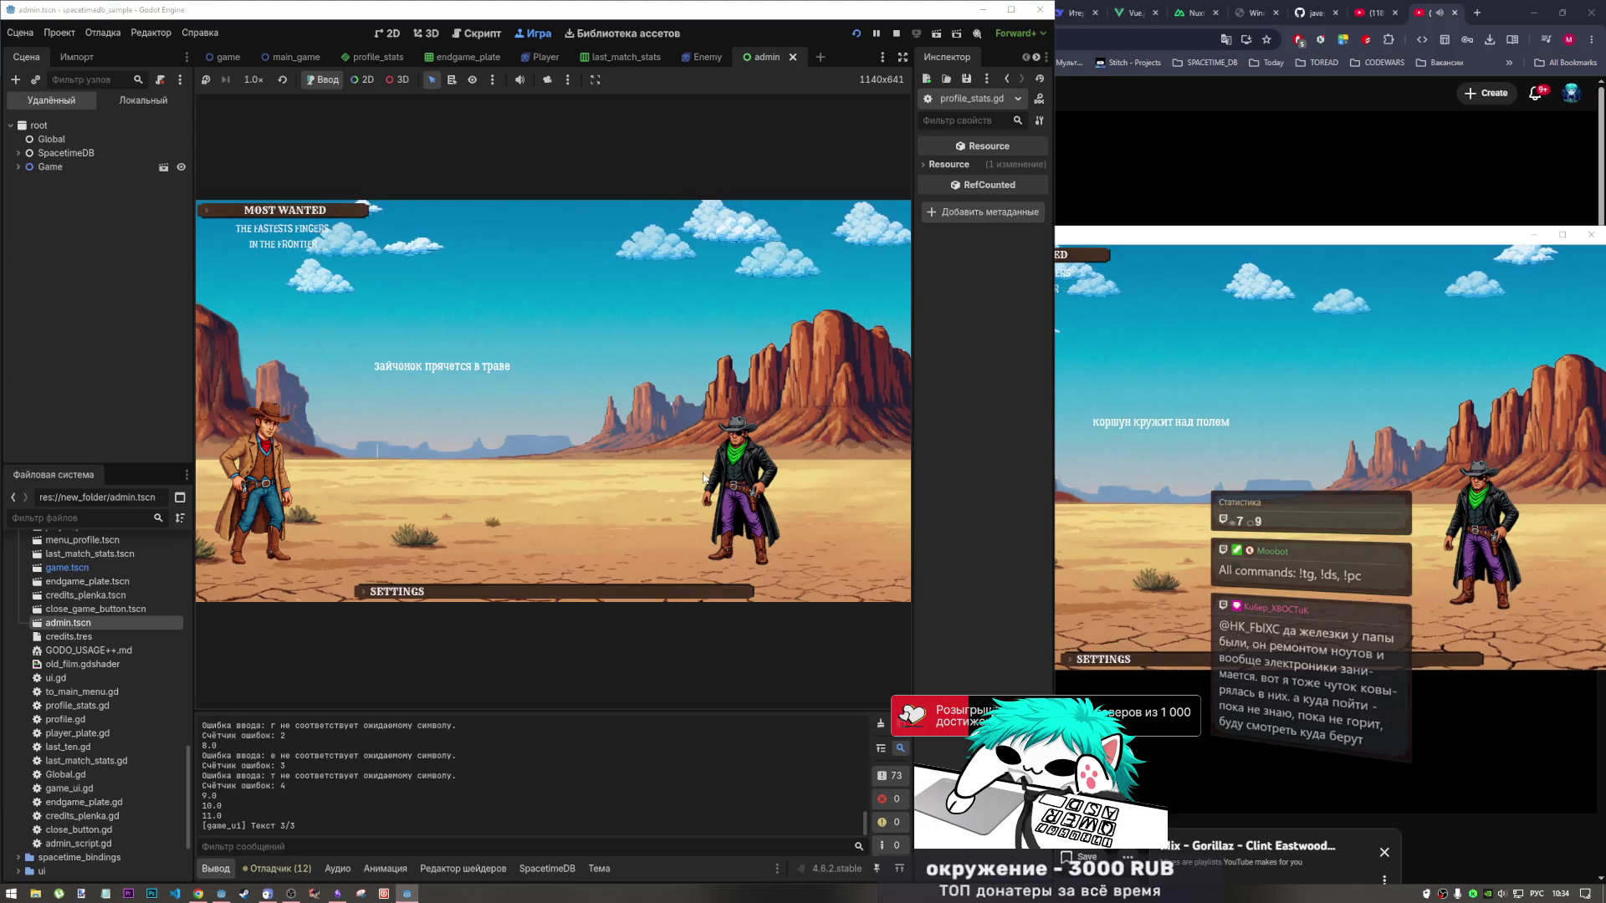
type("чонок ")
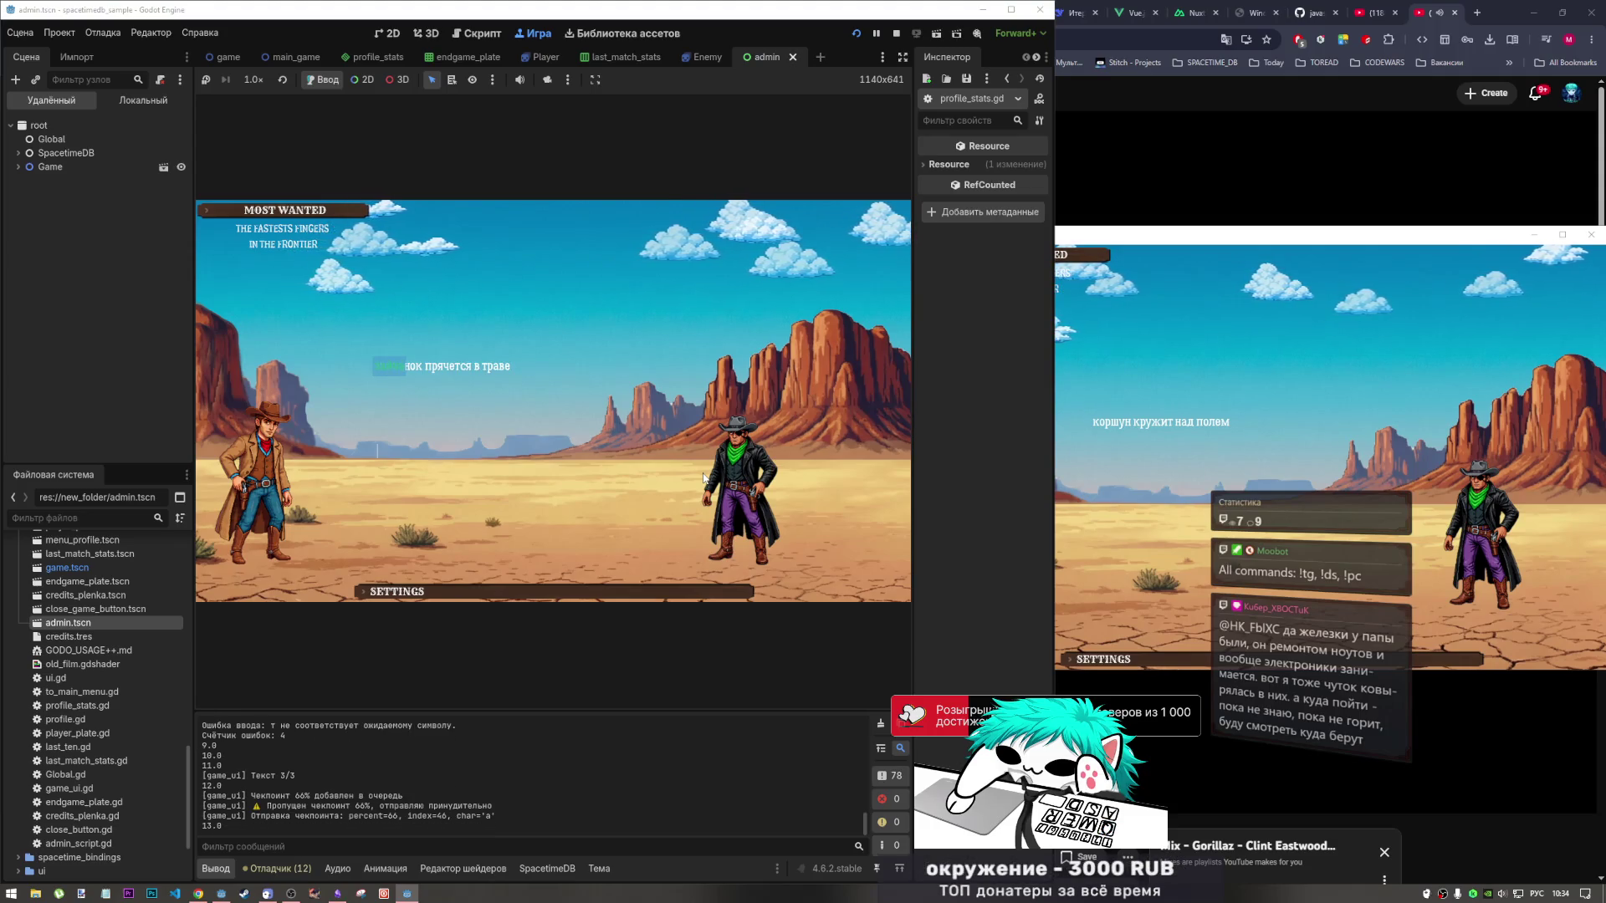
type("прячется в ")
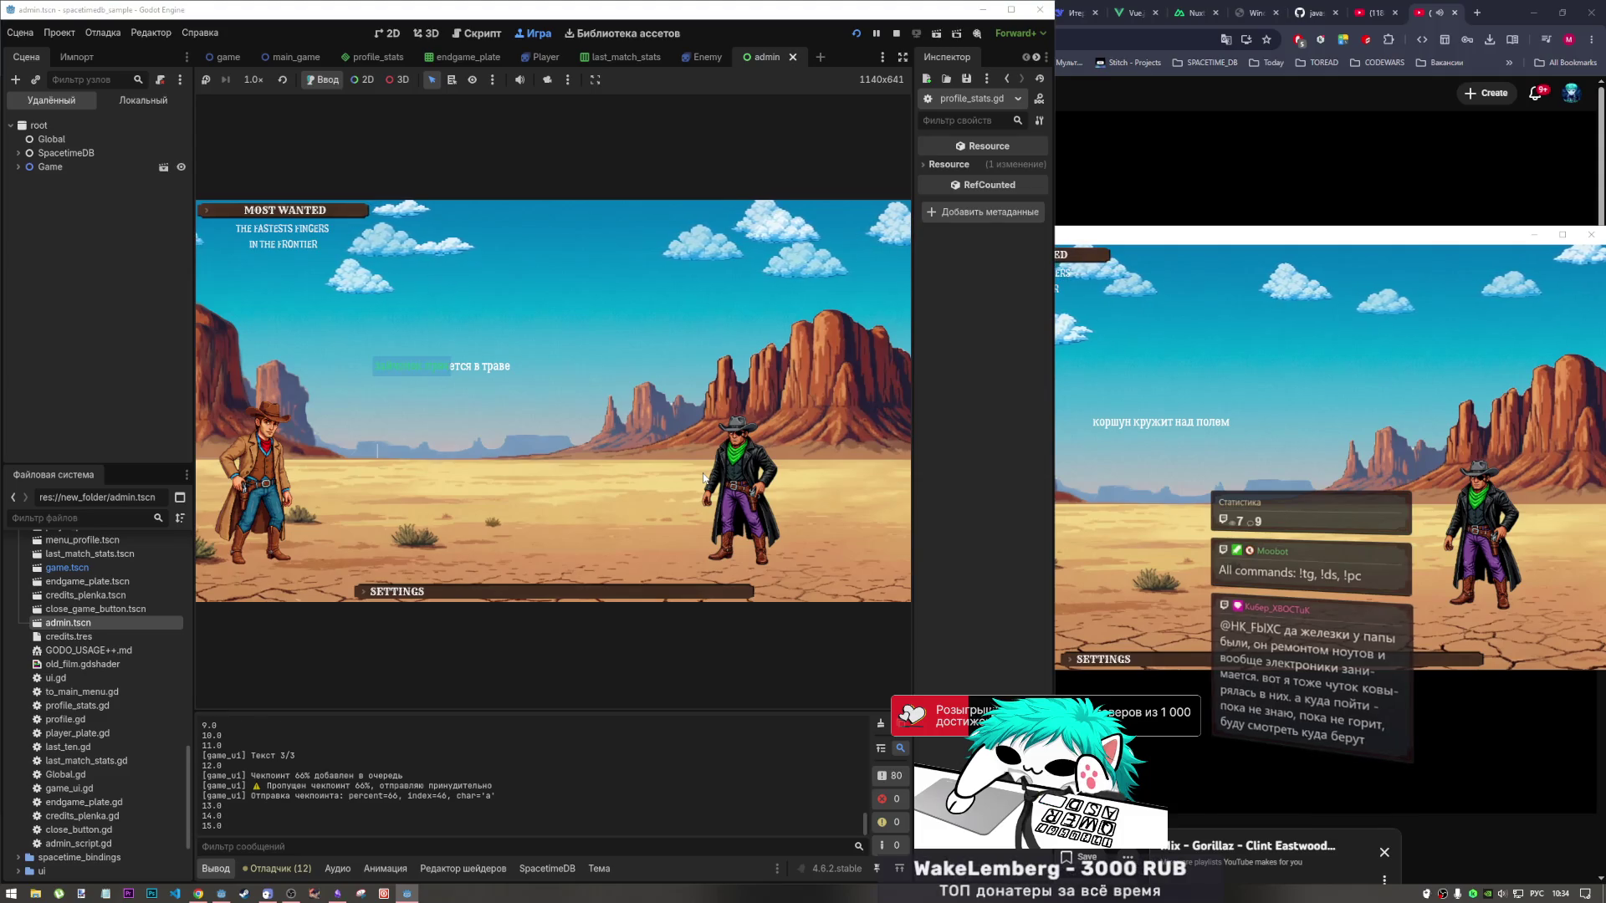
type("траве")
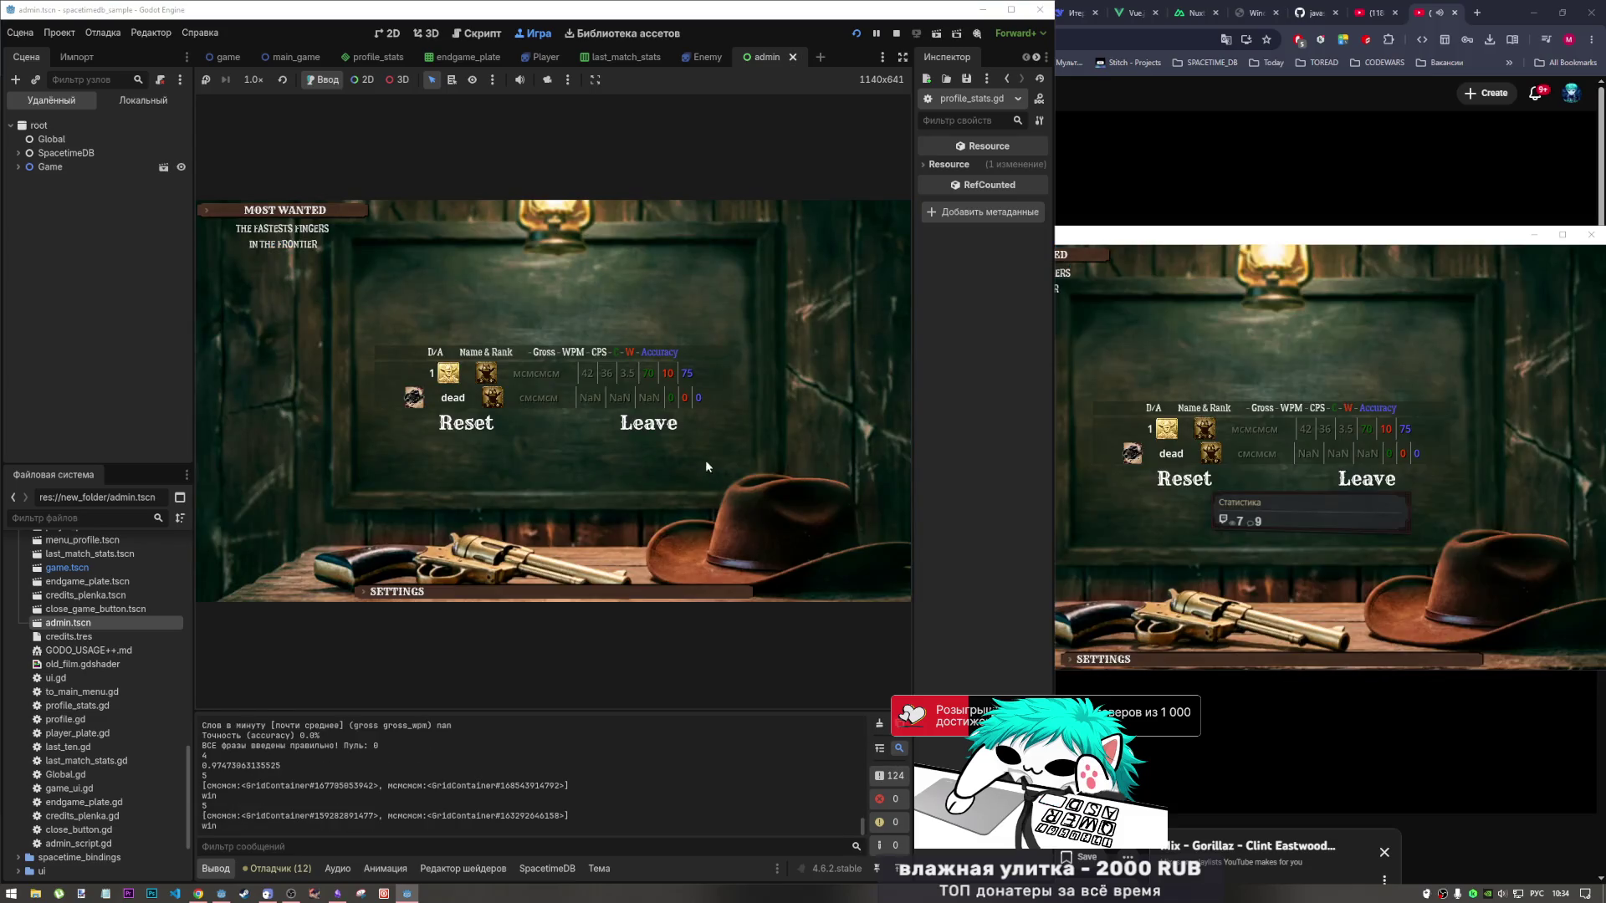
Leave the finished match and reopen the Profile repeatedly to check the last-10 list stays empty.
left_click(1402, 478)
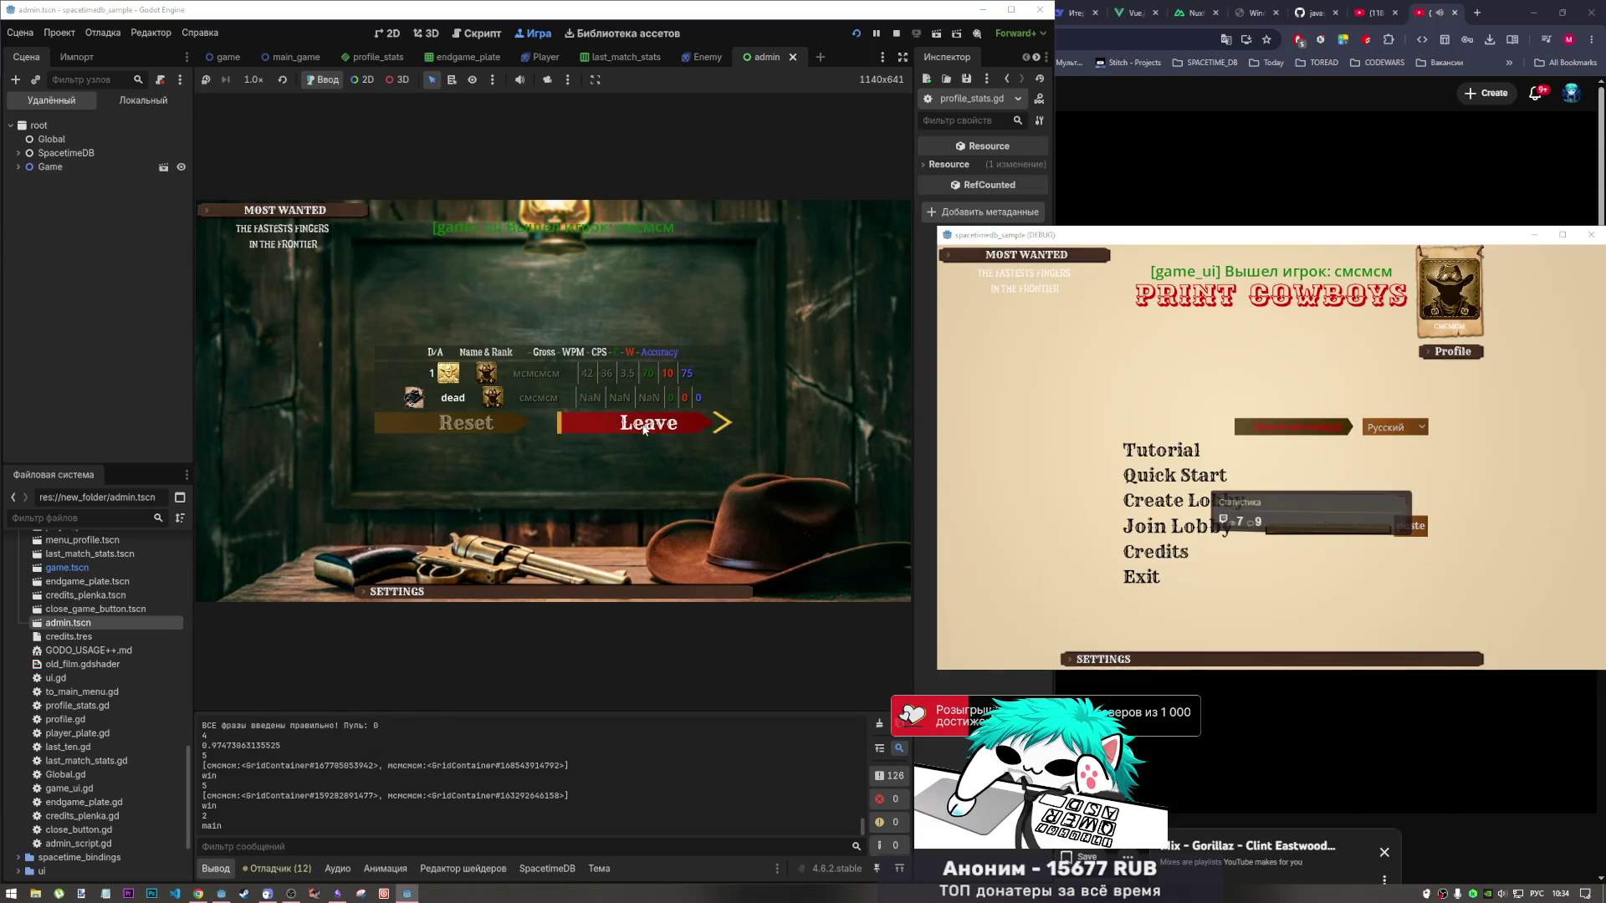
left_click(749, 306)
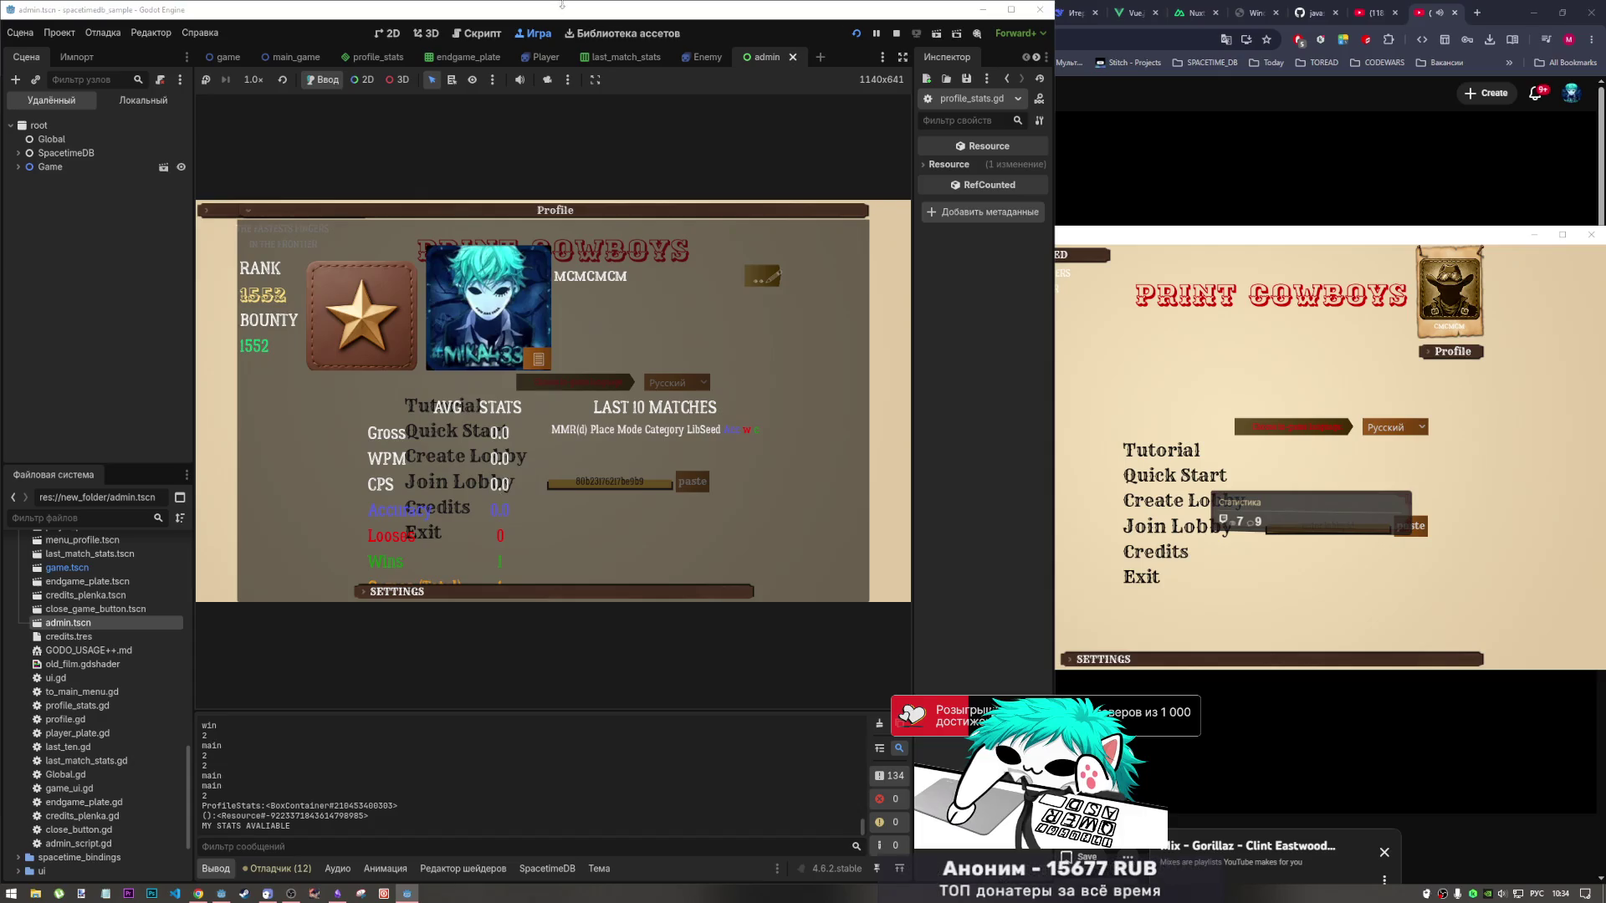
left_click(759, 207)
left_click(725, 313)
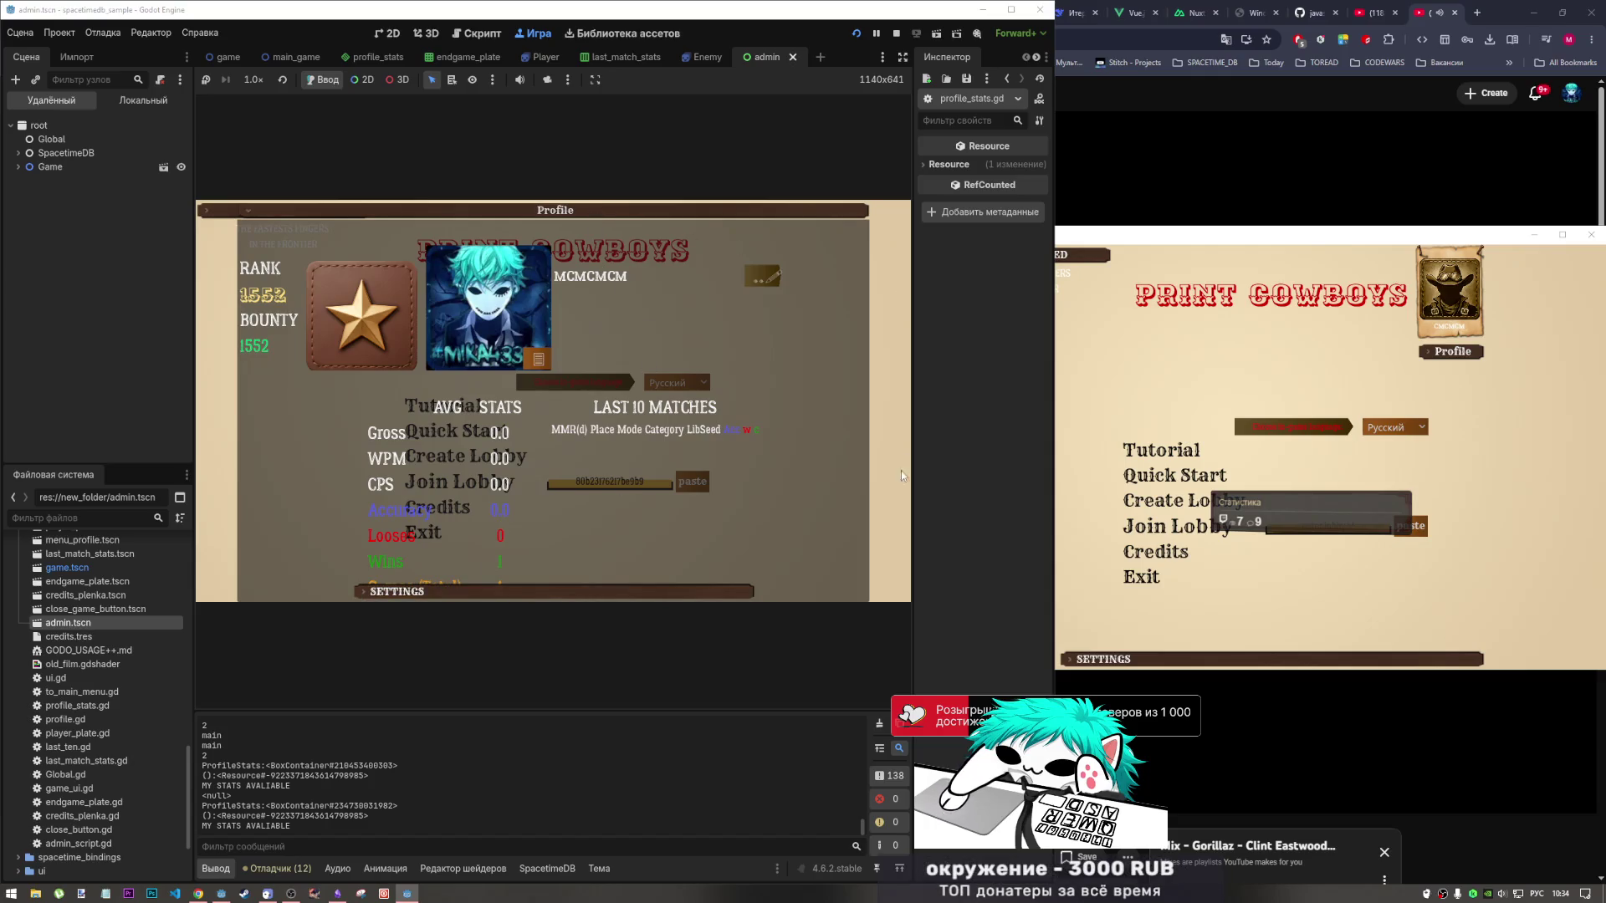
left_click(765, 212)
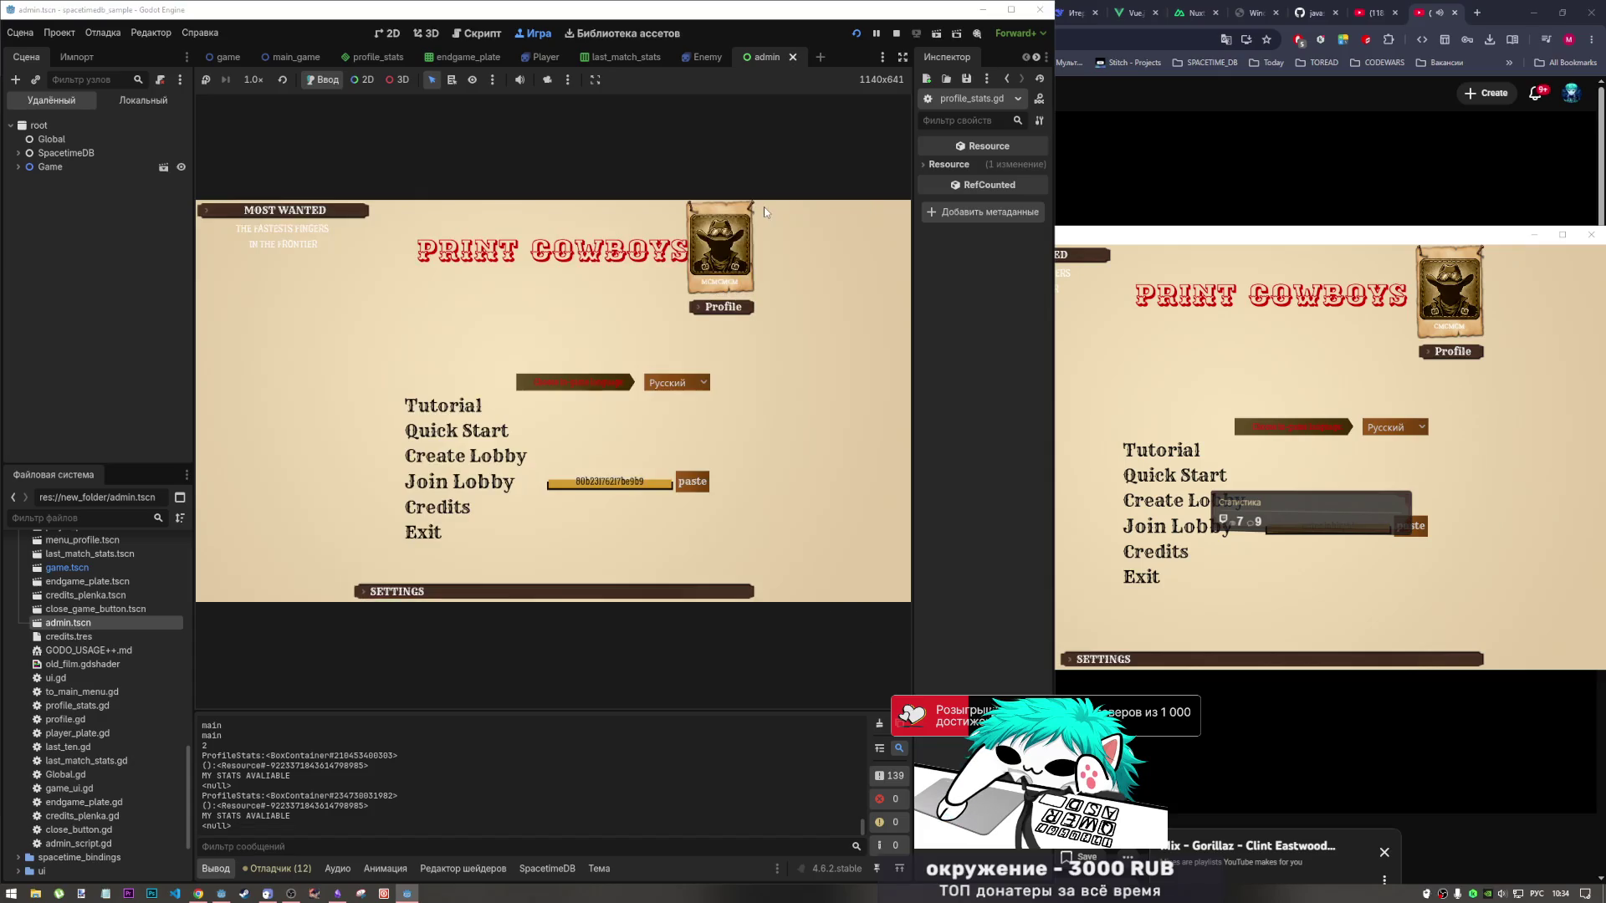
left_click(703, 308)
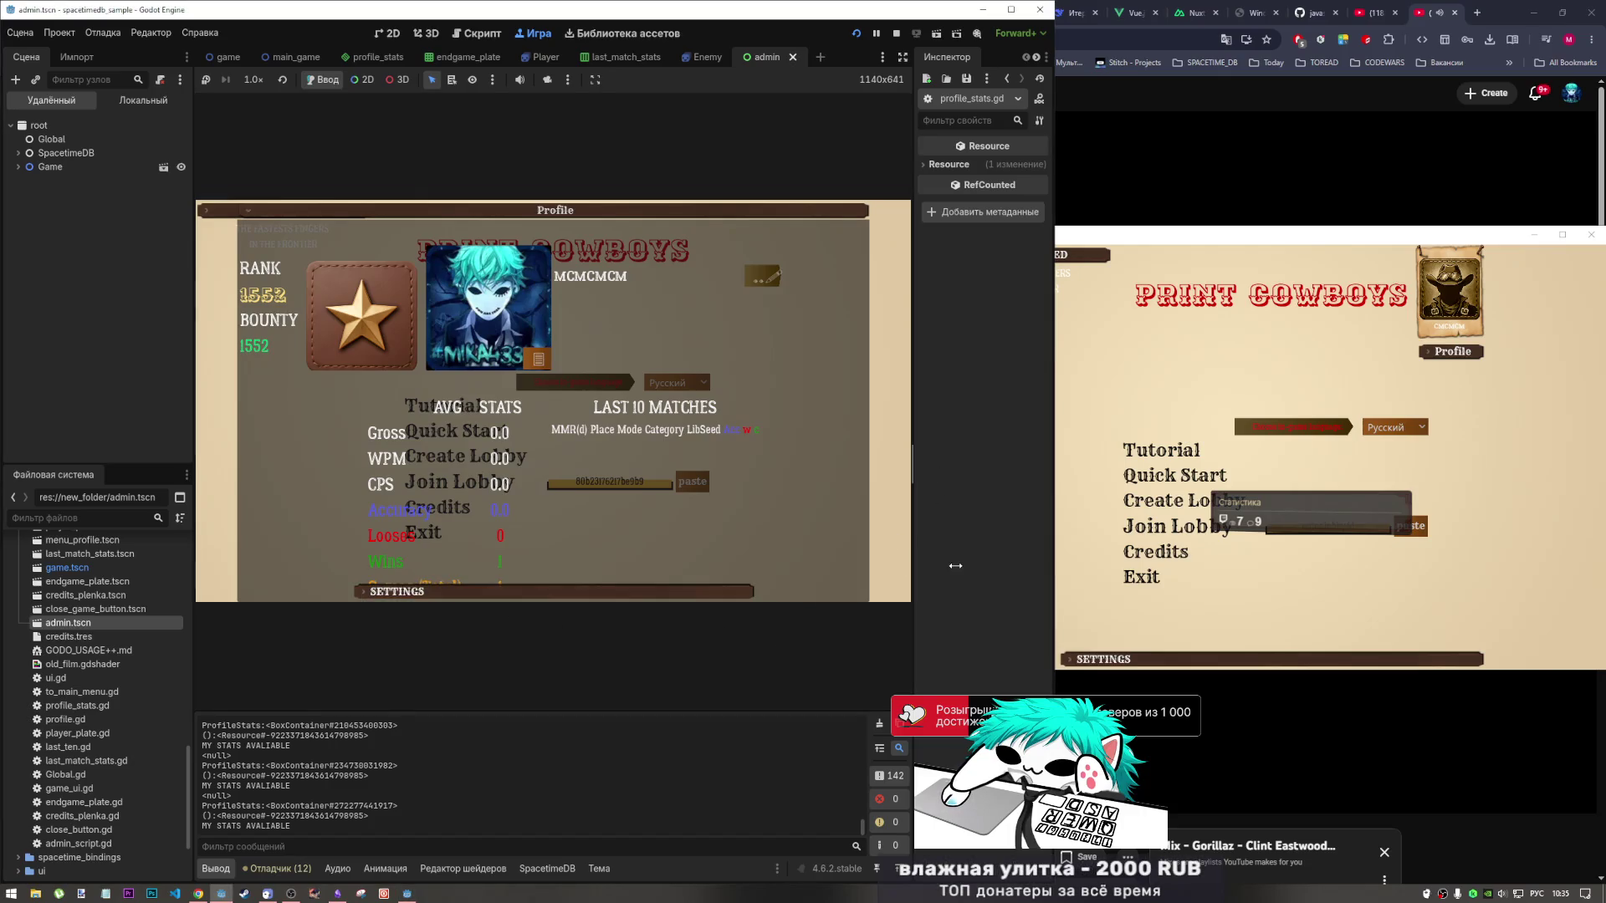
Narrow the left dock, recheck the Profile panel, and stop the running game.
mouse_move(191, 415)
left_mouse_down()
mouse_move(62, 416)
mouse_move(151, 415)
left_mouse_up()
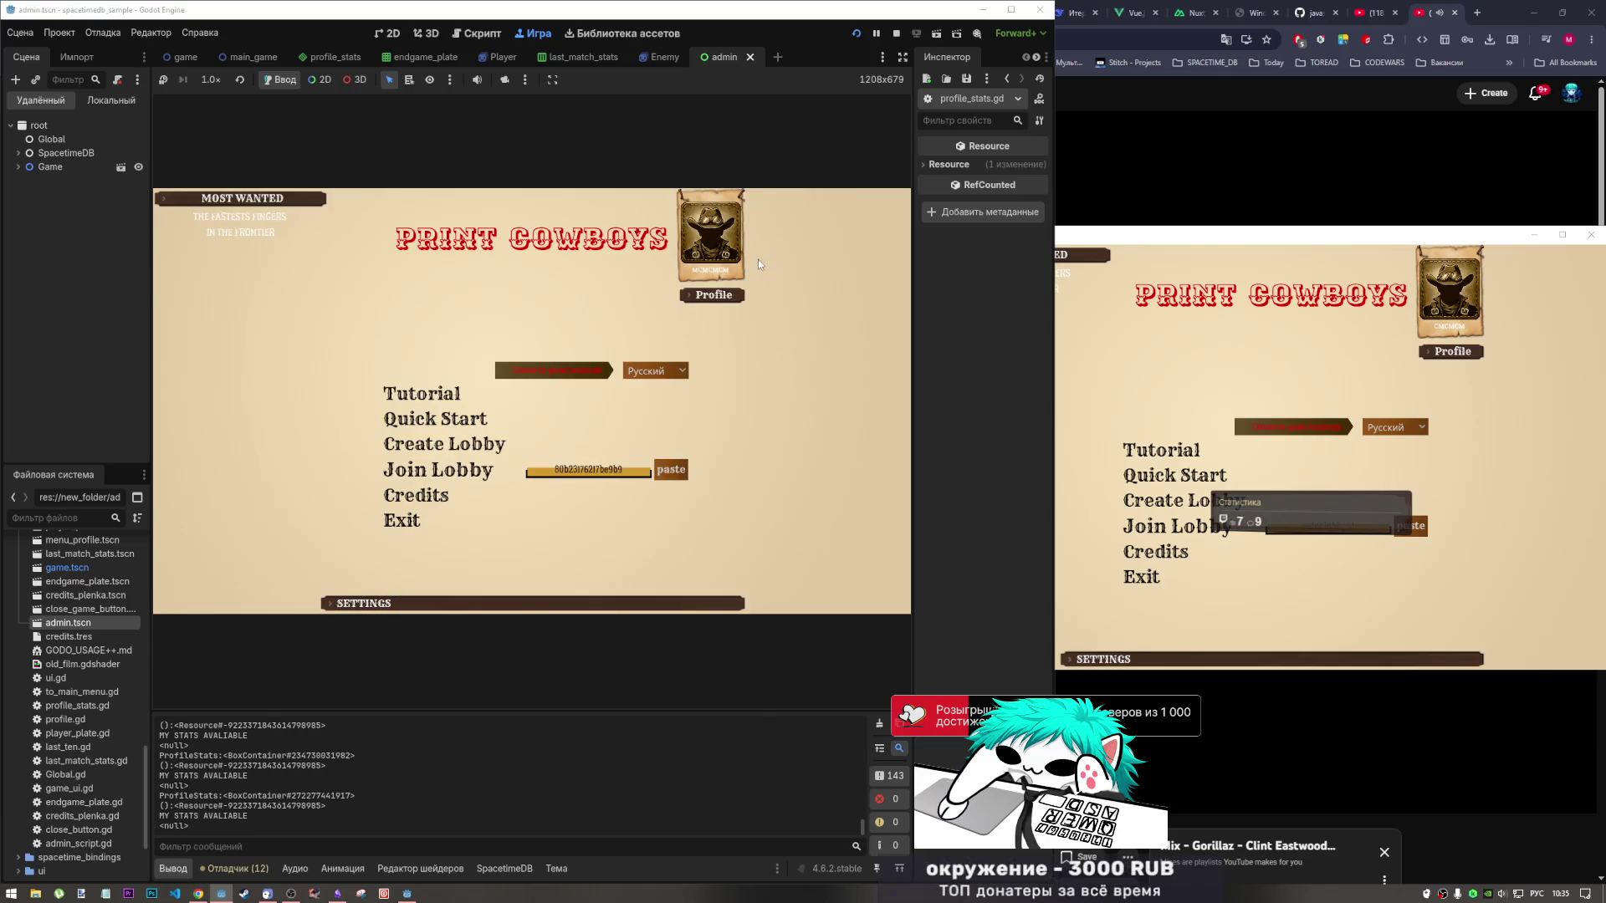
left_click(737, 293)
left_click(776, 202)
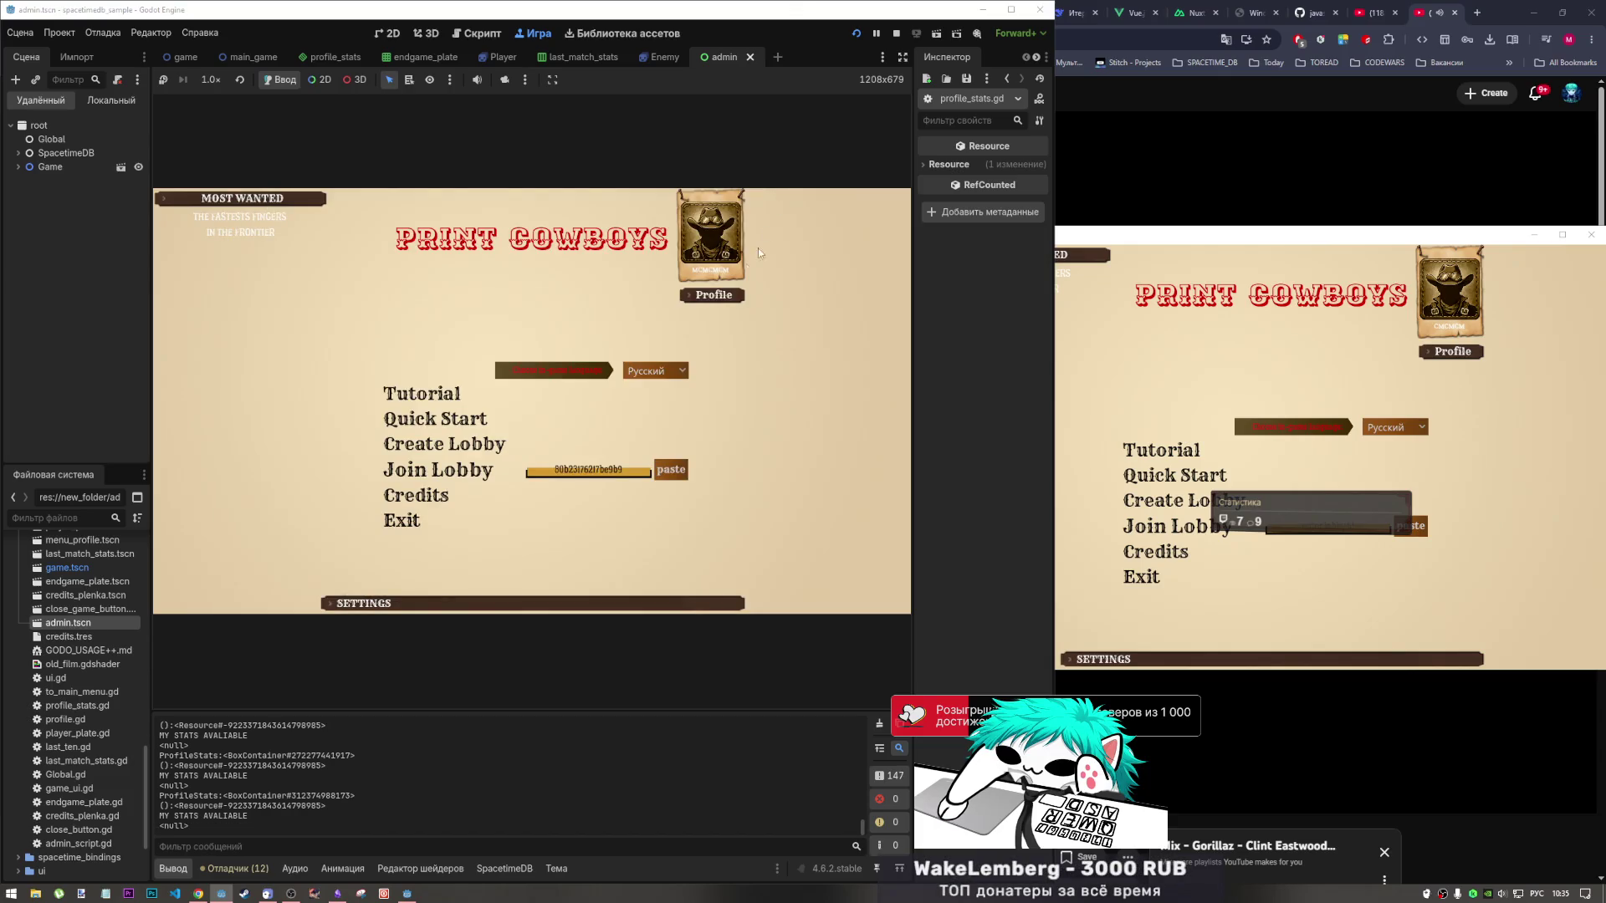
left_click(718, 293)
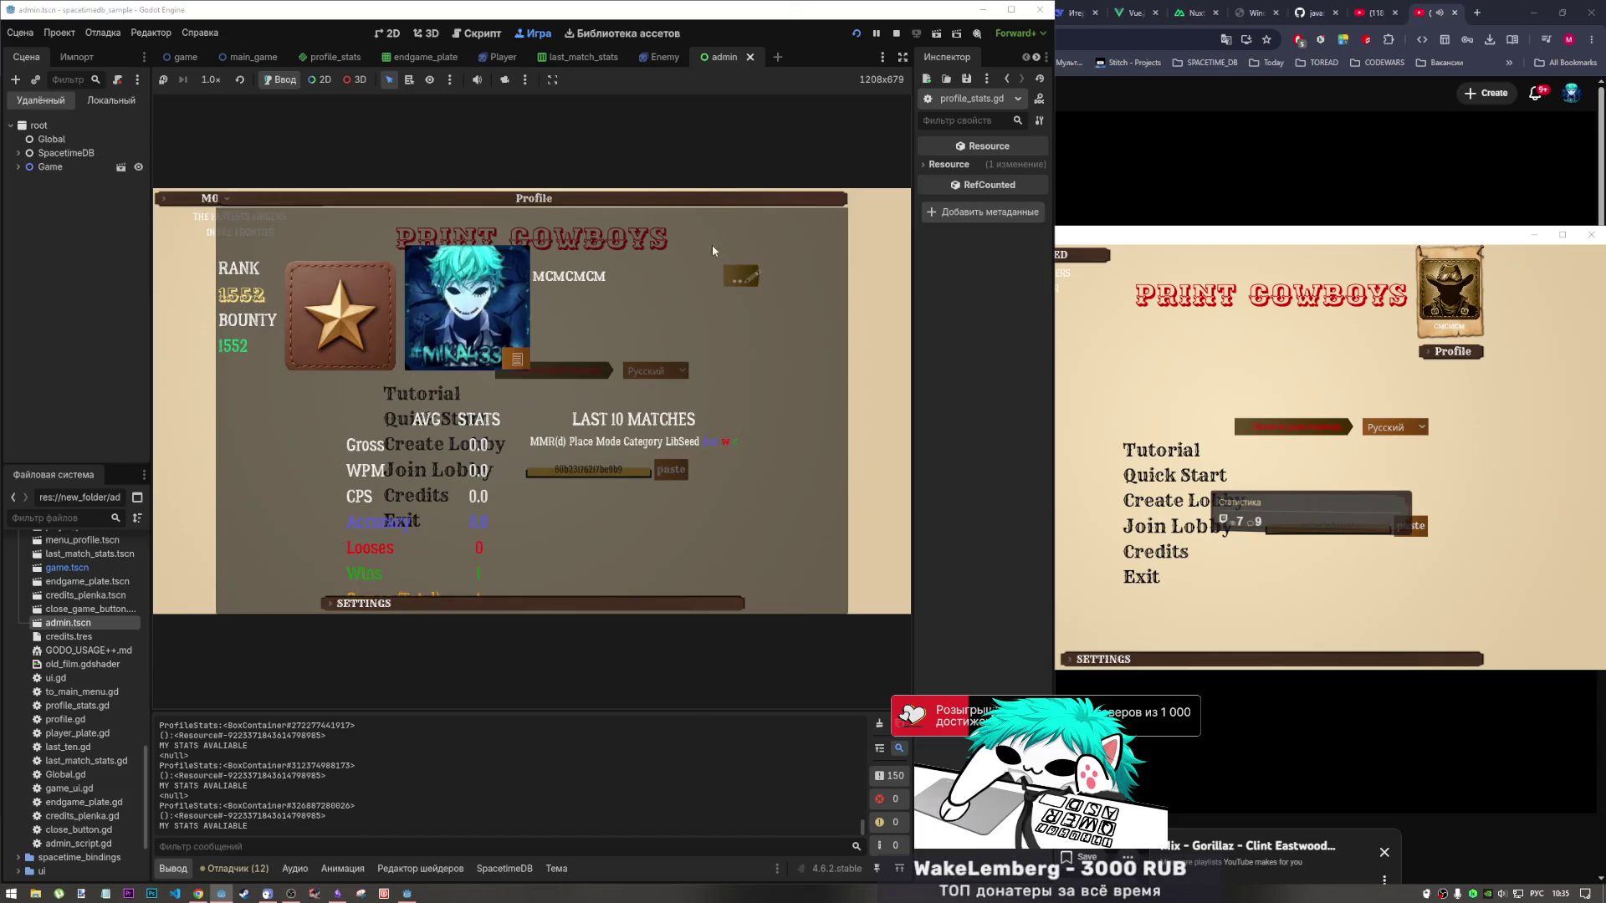
left_click(713, 243)
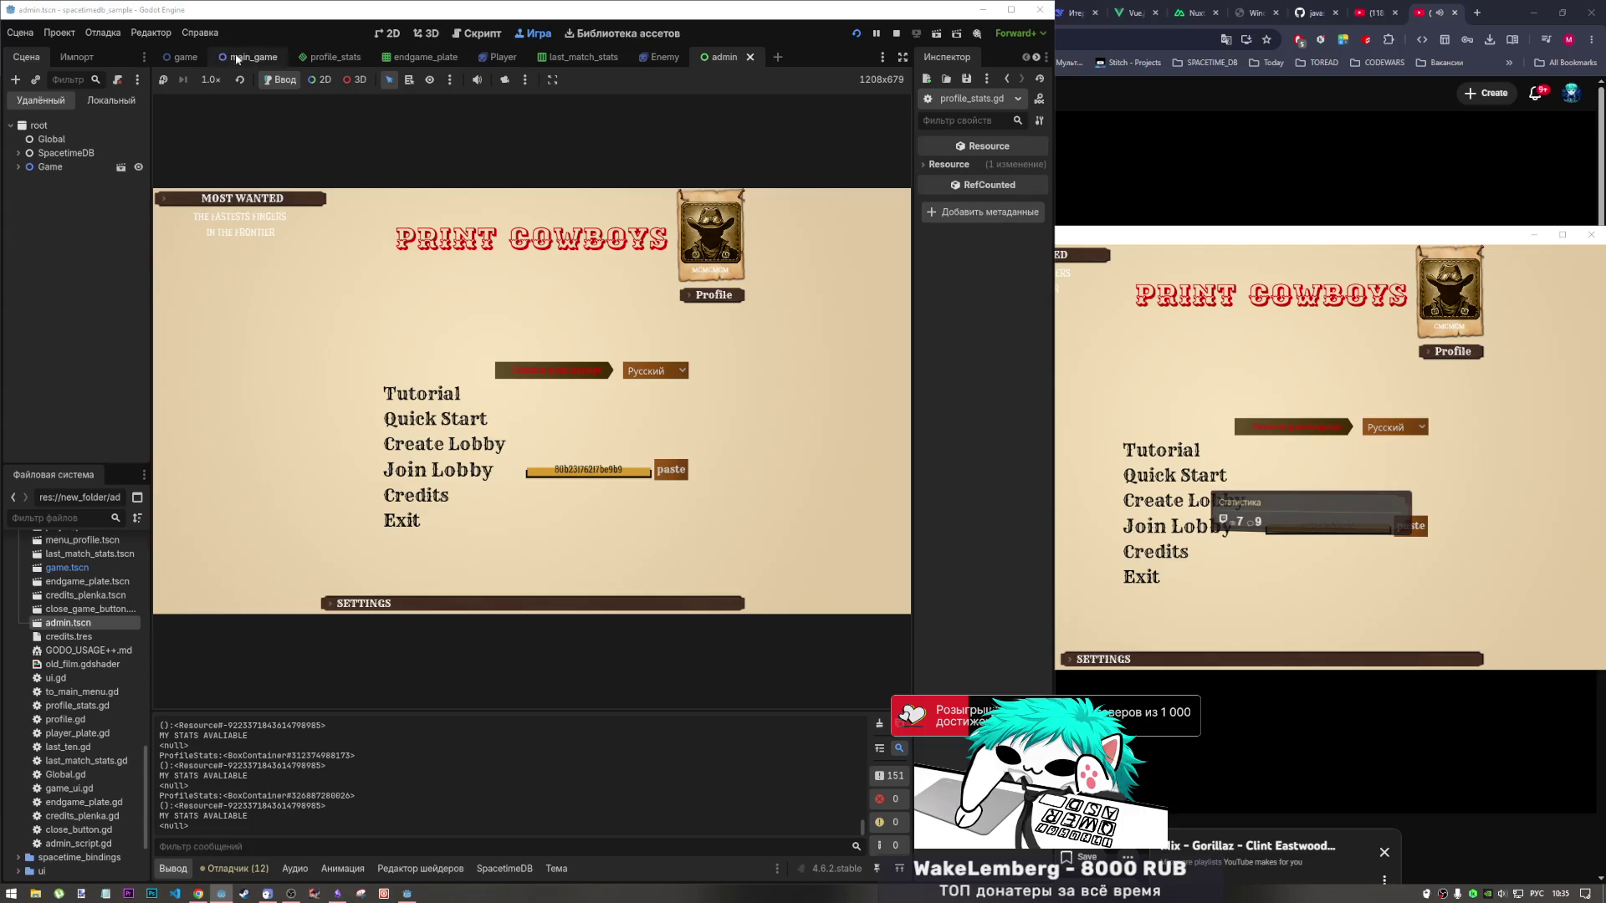
left_click(897, 35)
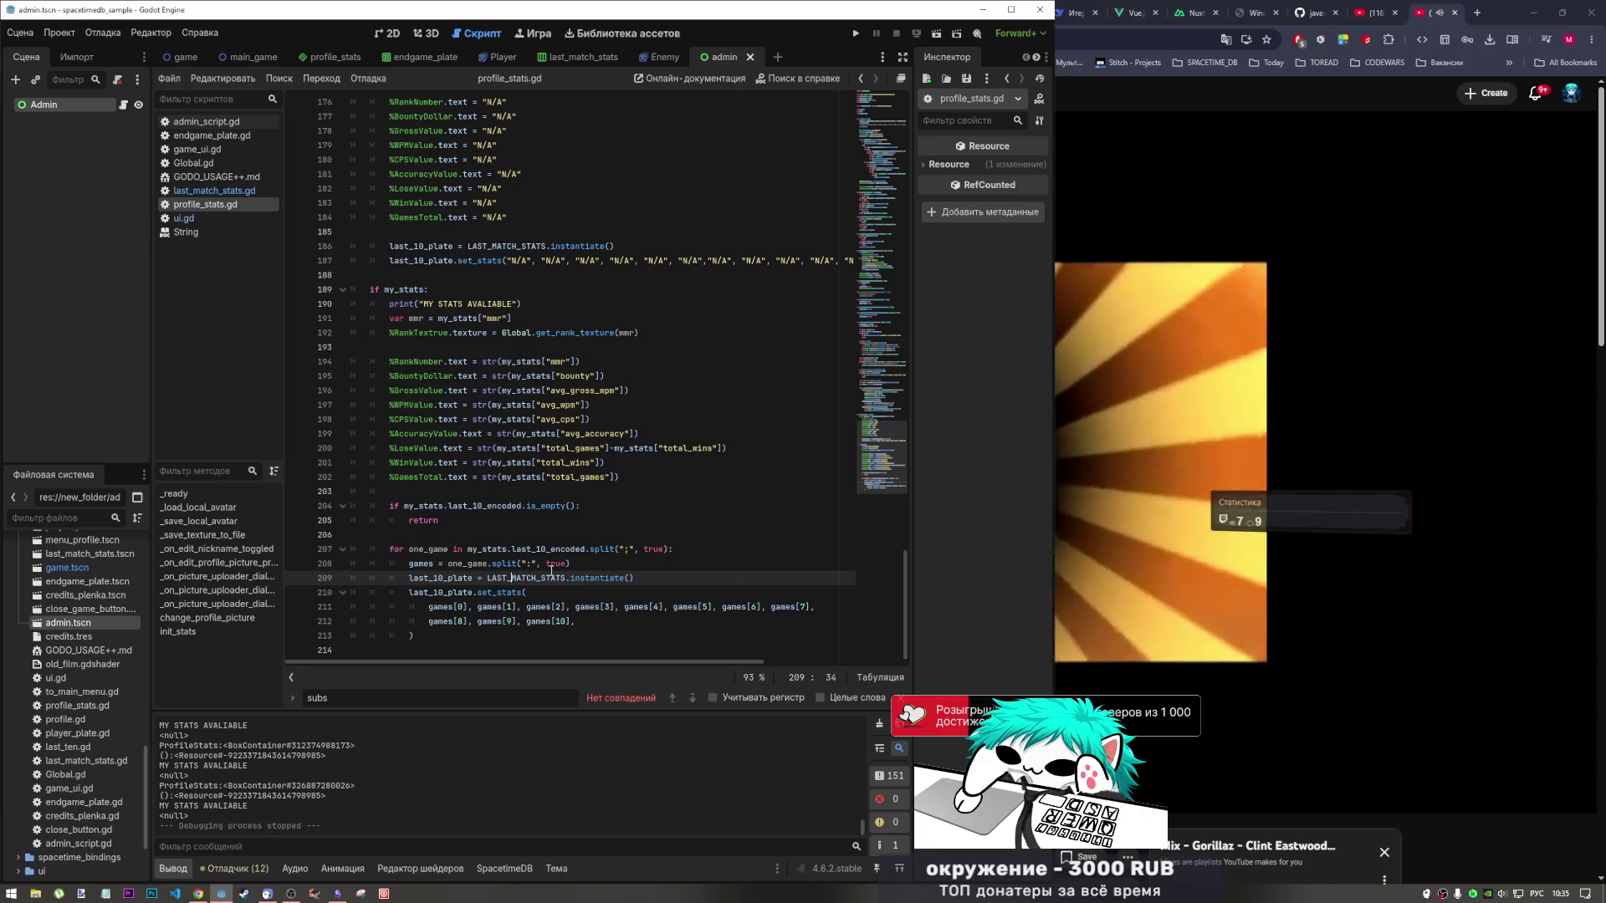
Add a print(games) line below the split line in the last-10 loop, then run the project.
left_click(425, 563)
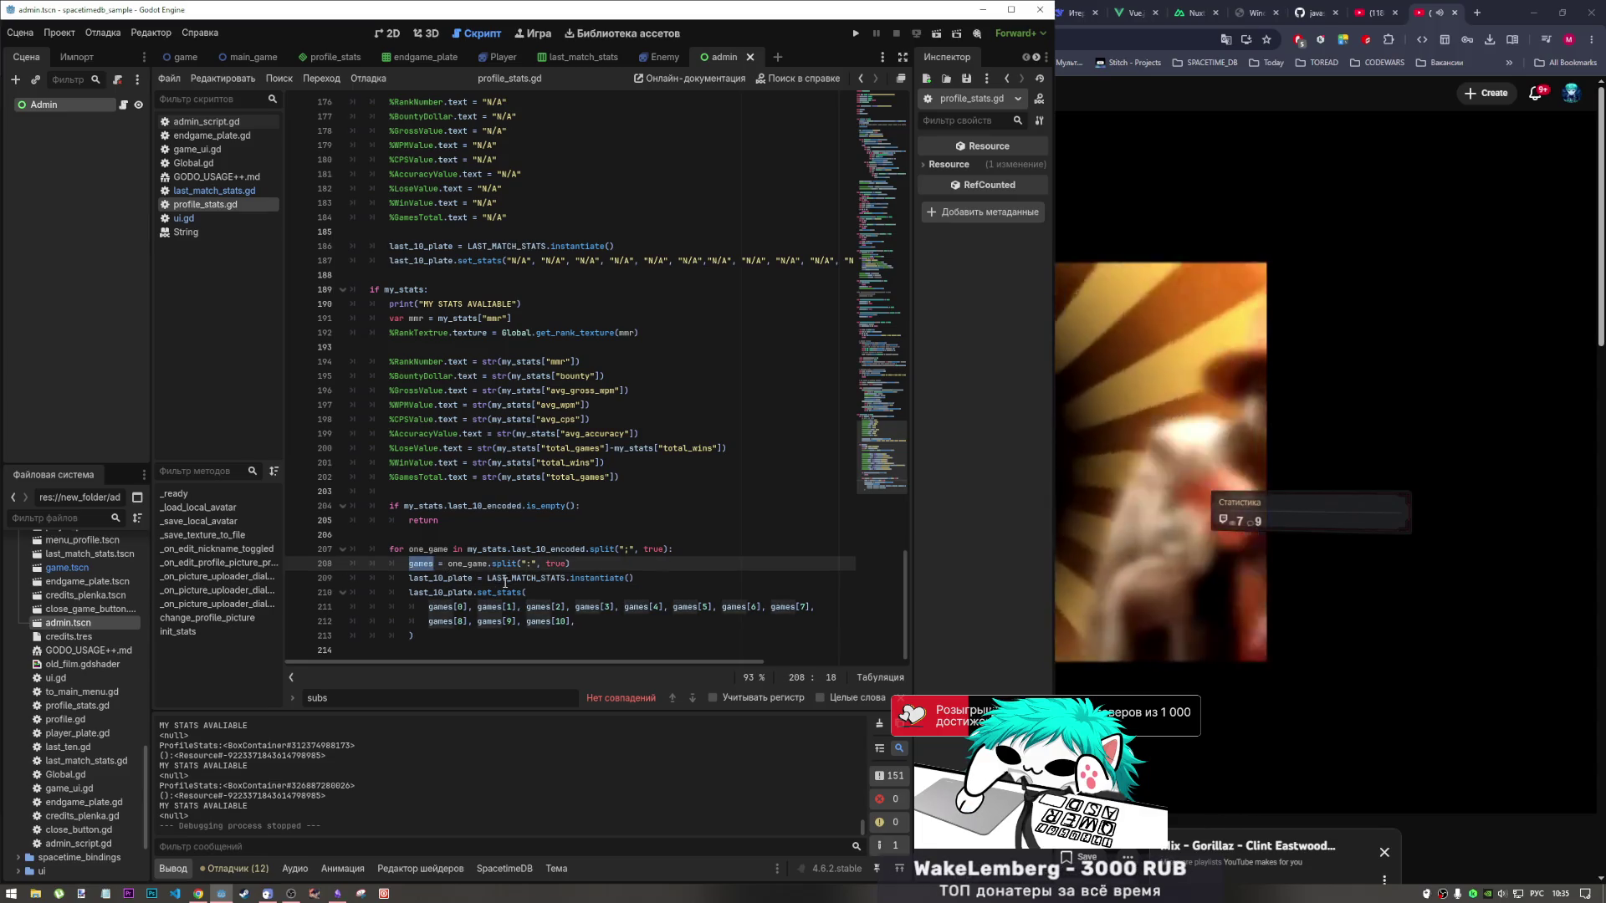
left_click(588, 565)
key("Return")
type("зкште(")
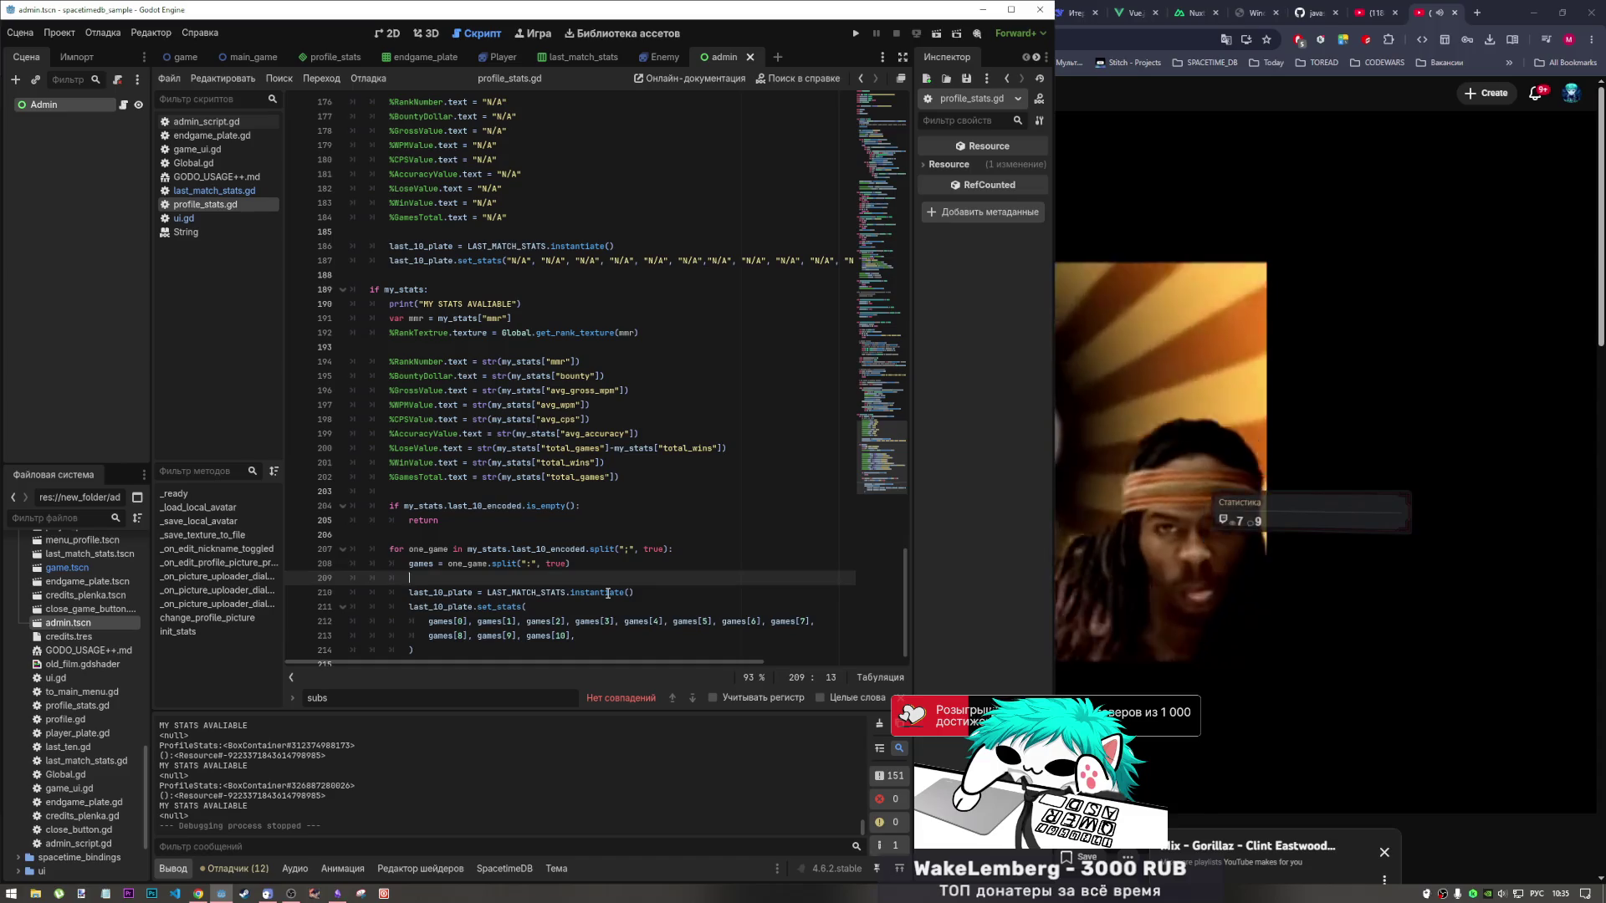
key("BackSpace")
key("BackSpace")
key("BackSpace")
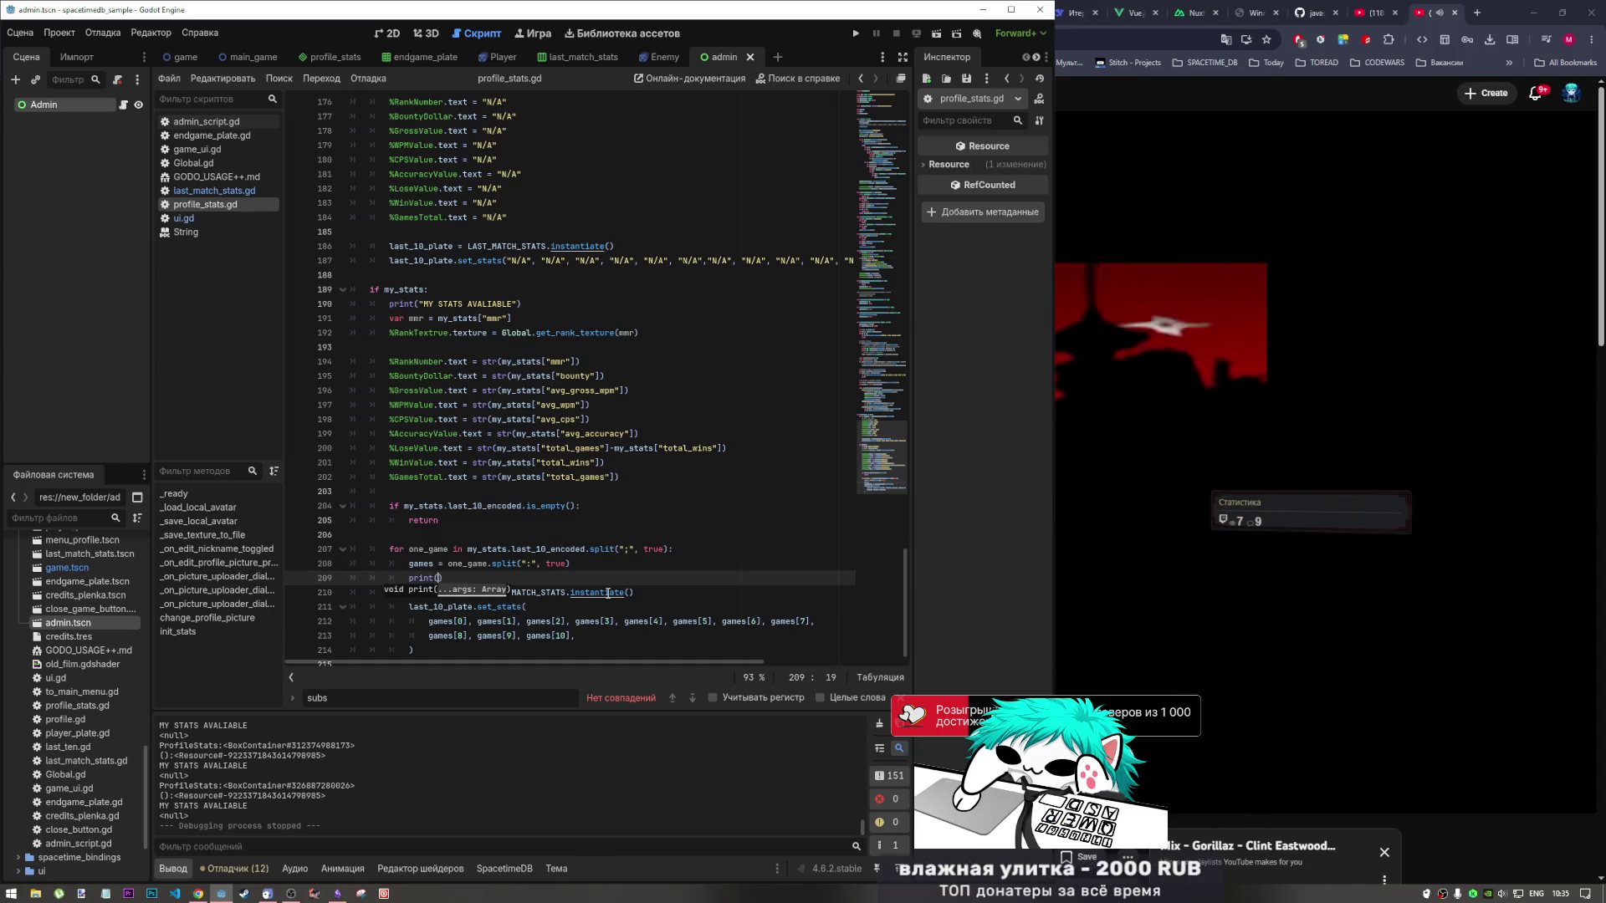
type("games")
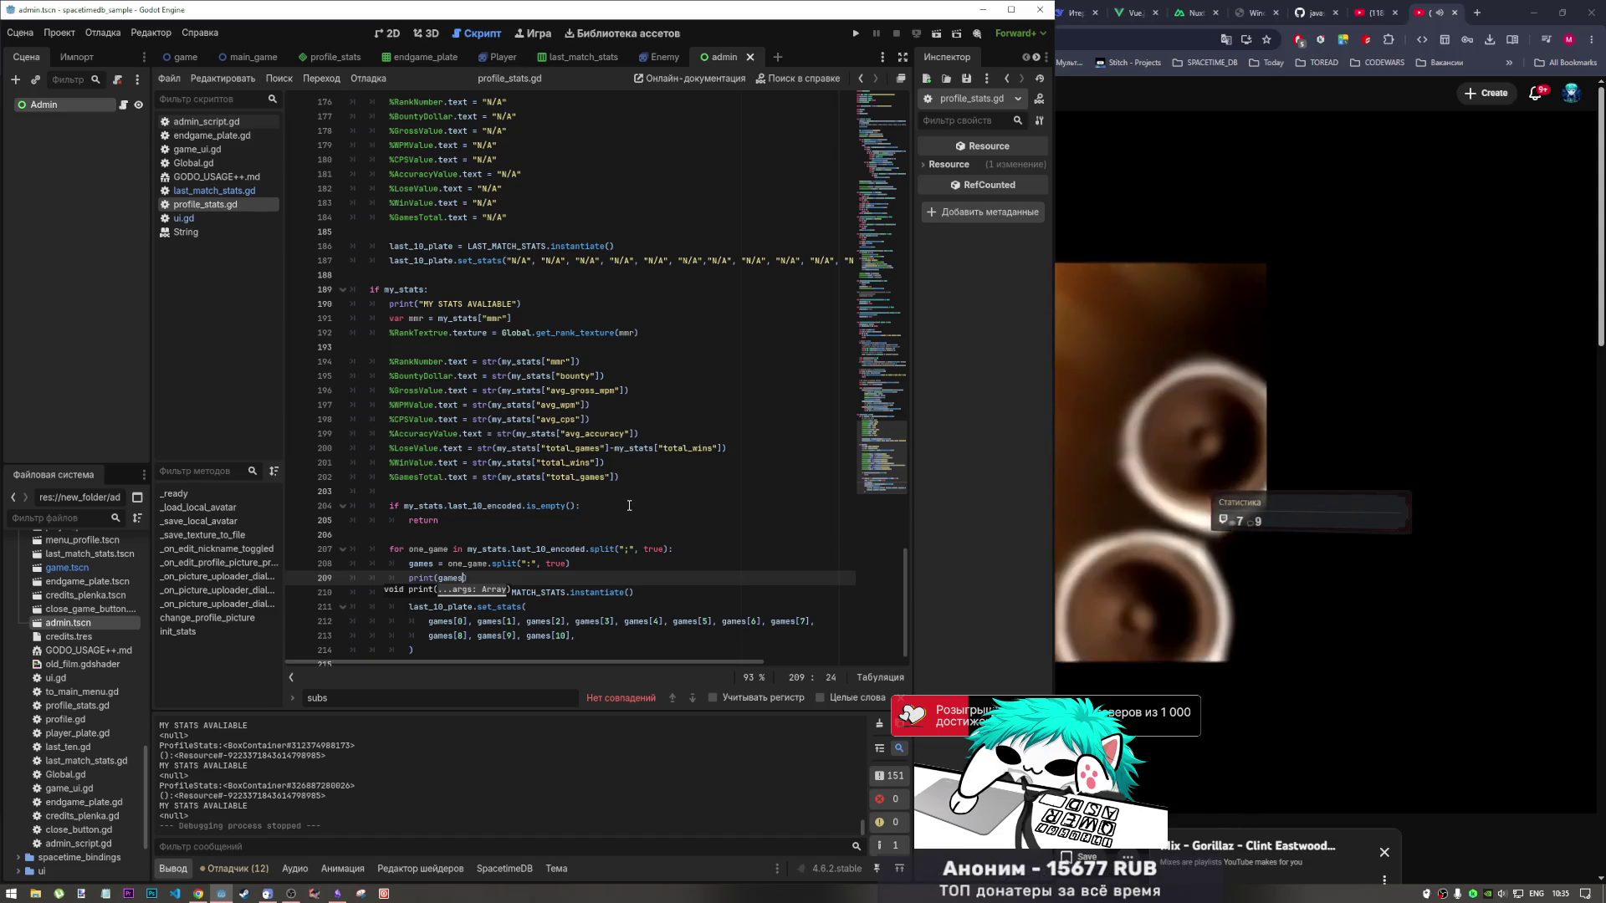
scroll(480, 577, "down", 1)
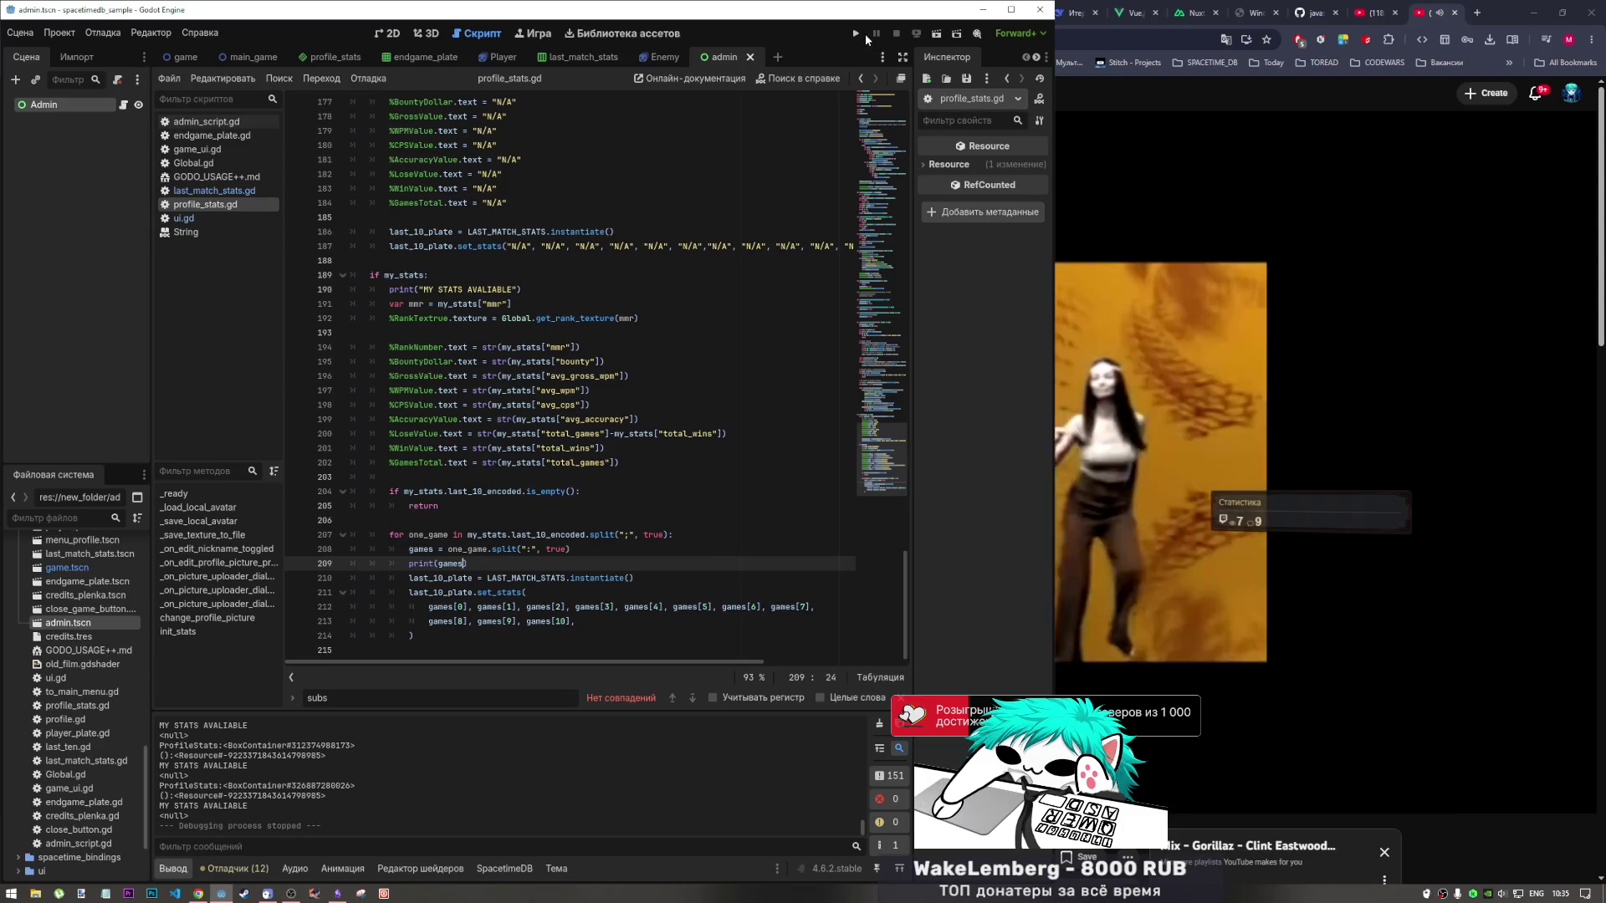
left_click(857, 33)
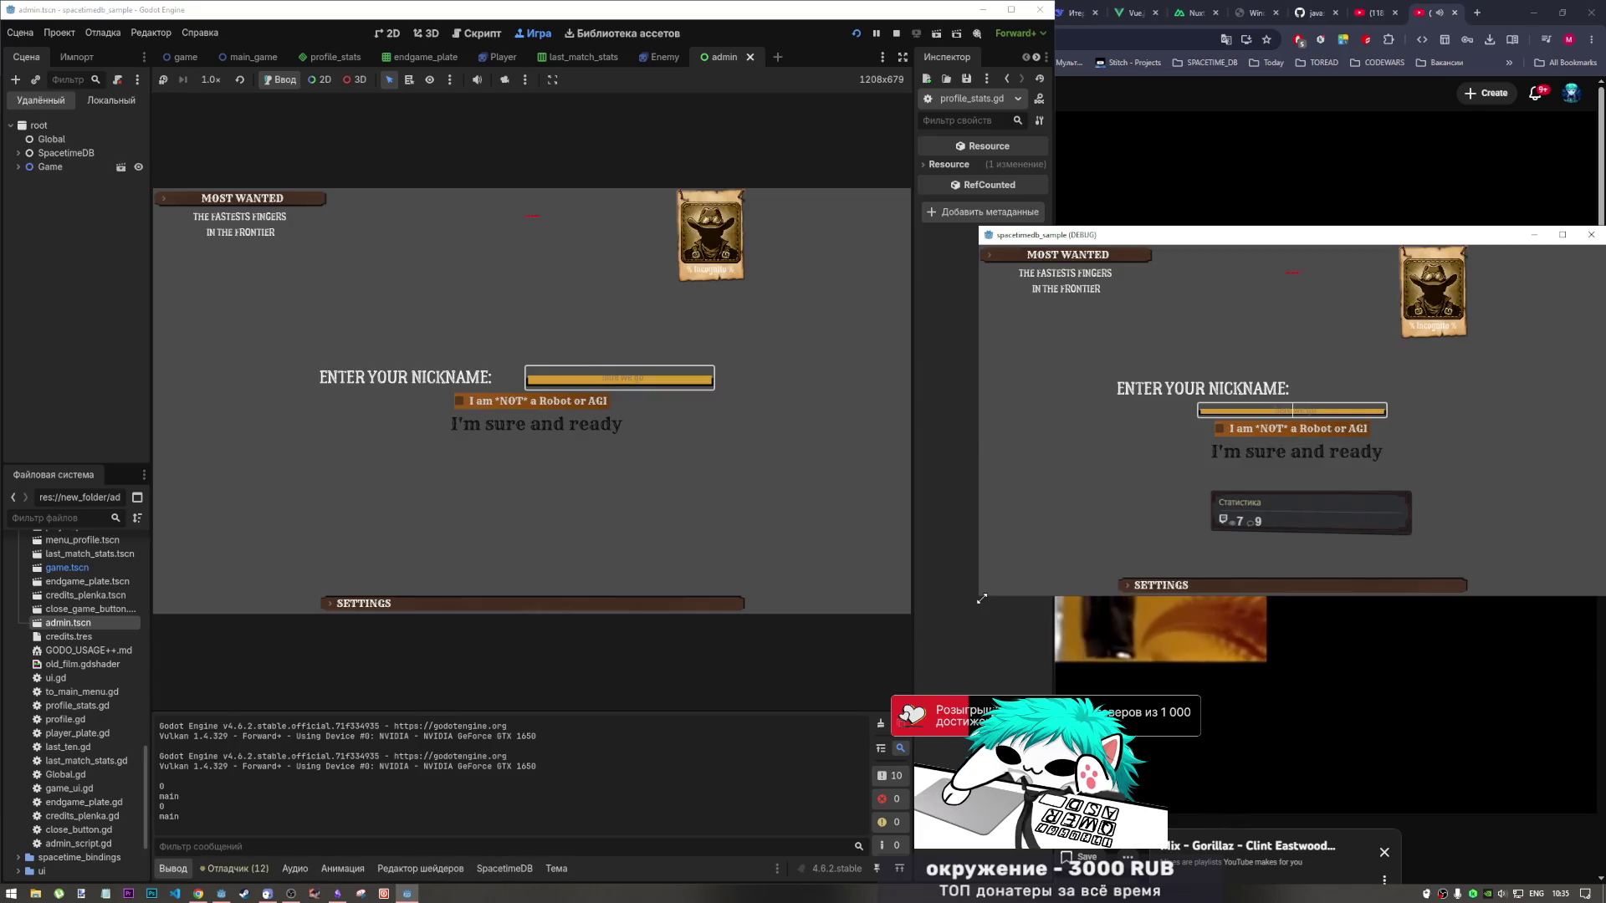
Enlarge the debug game window and get both game instances past login to the main menu.
left_click_drag(980, 597, 907, 736)
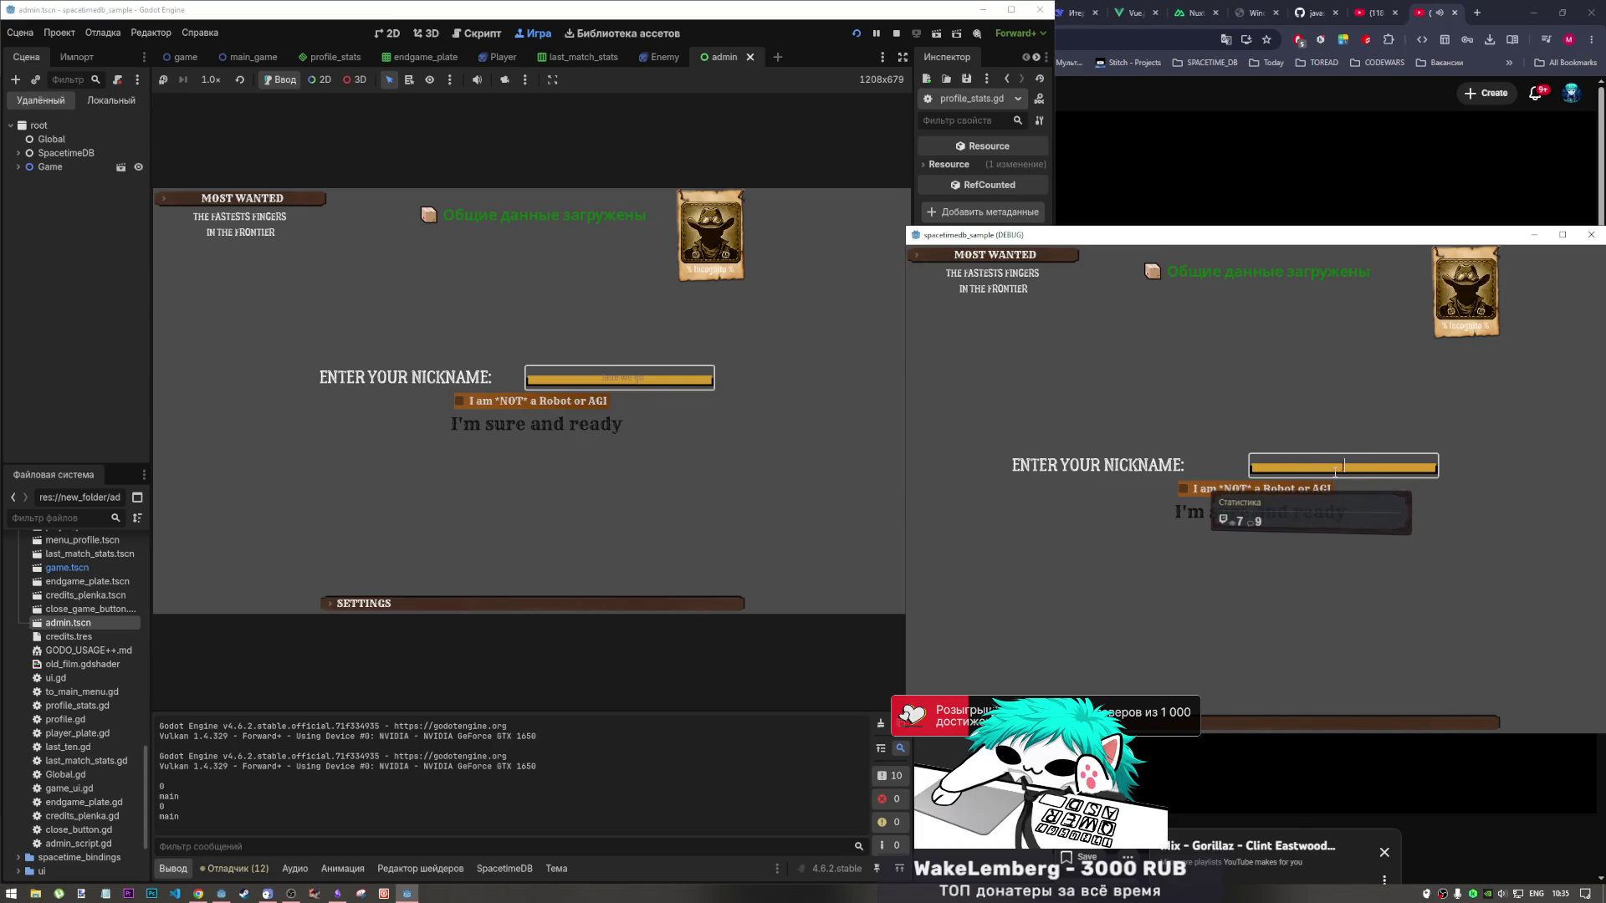
left_click(1311, 491)
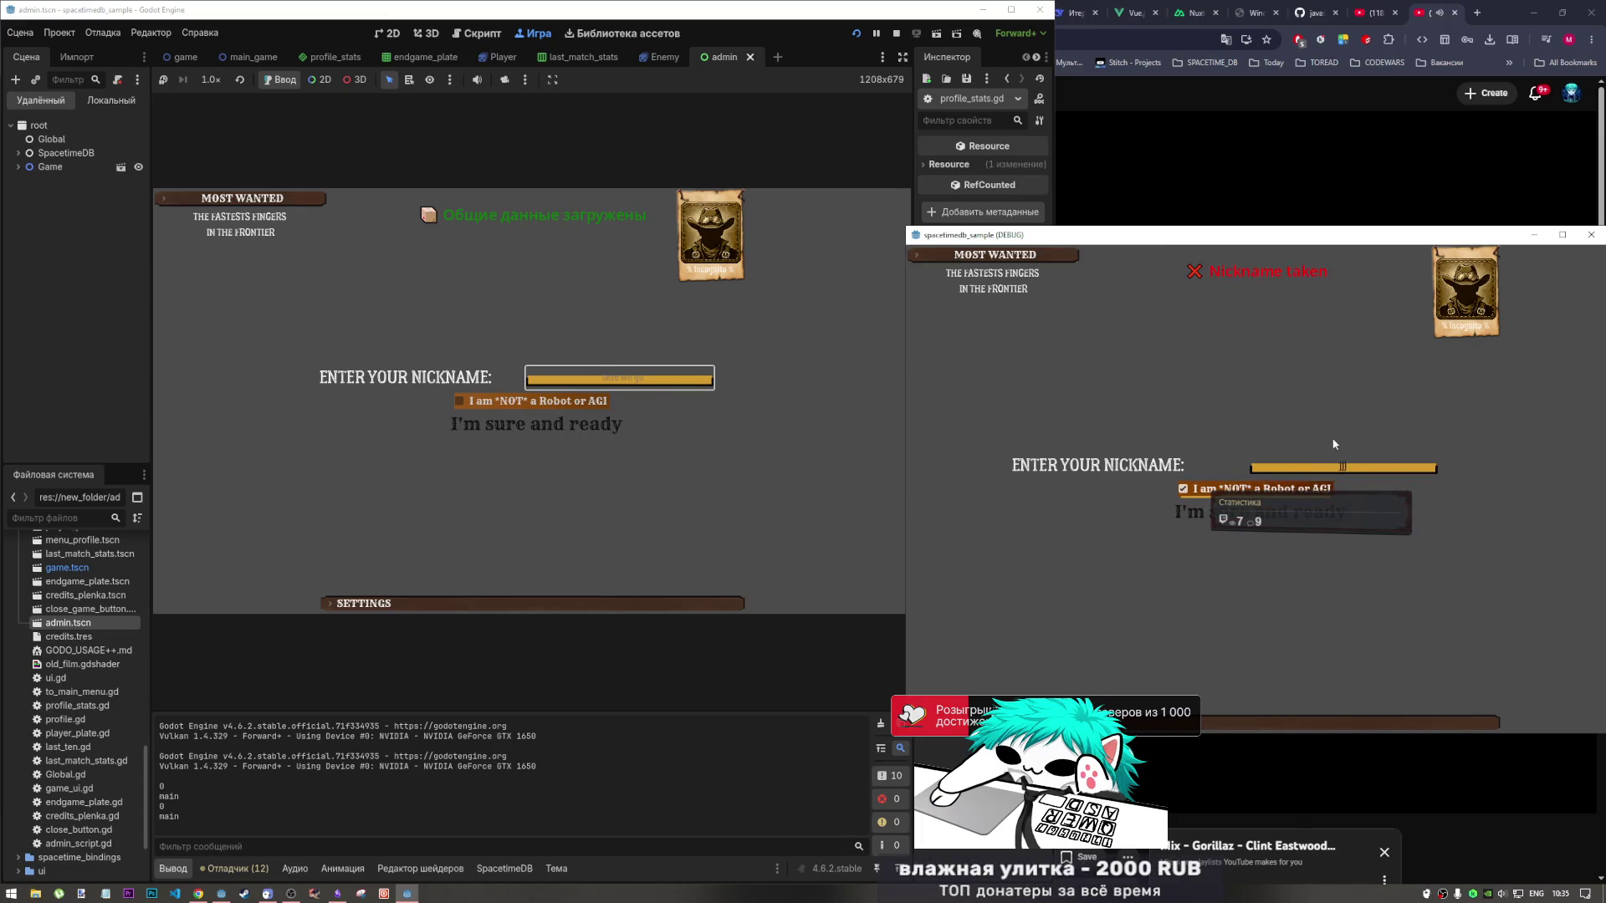
left_click(1275, 506)
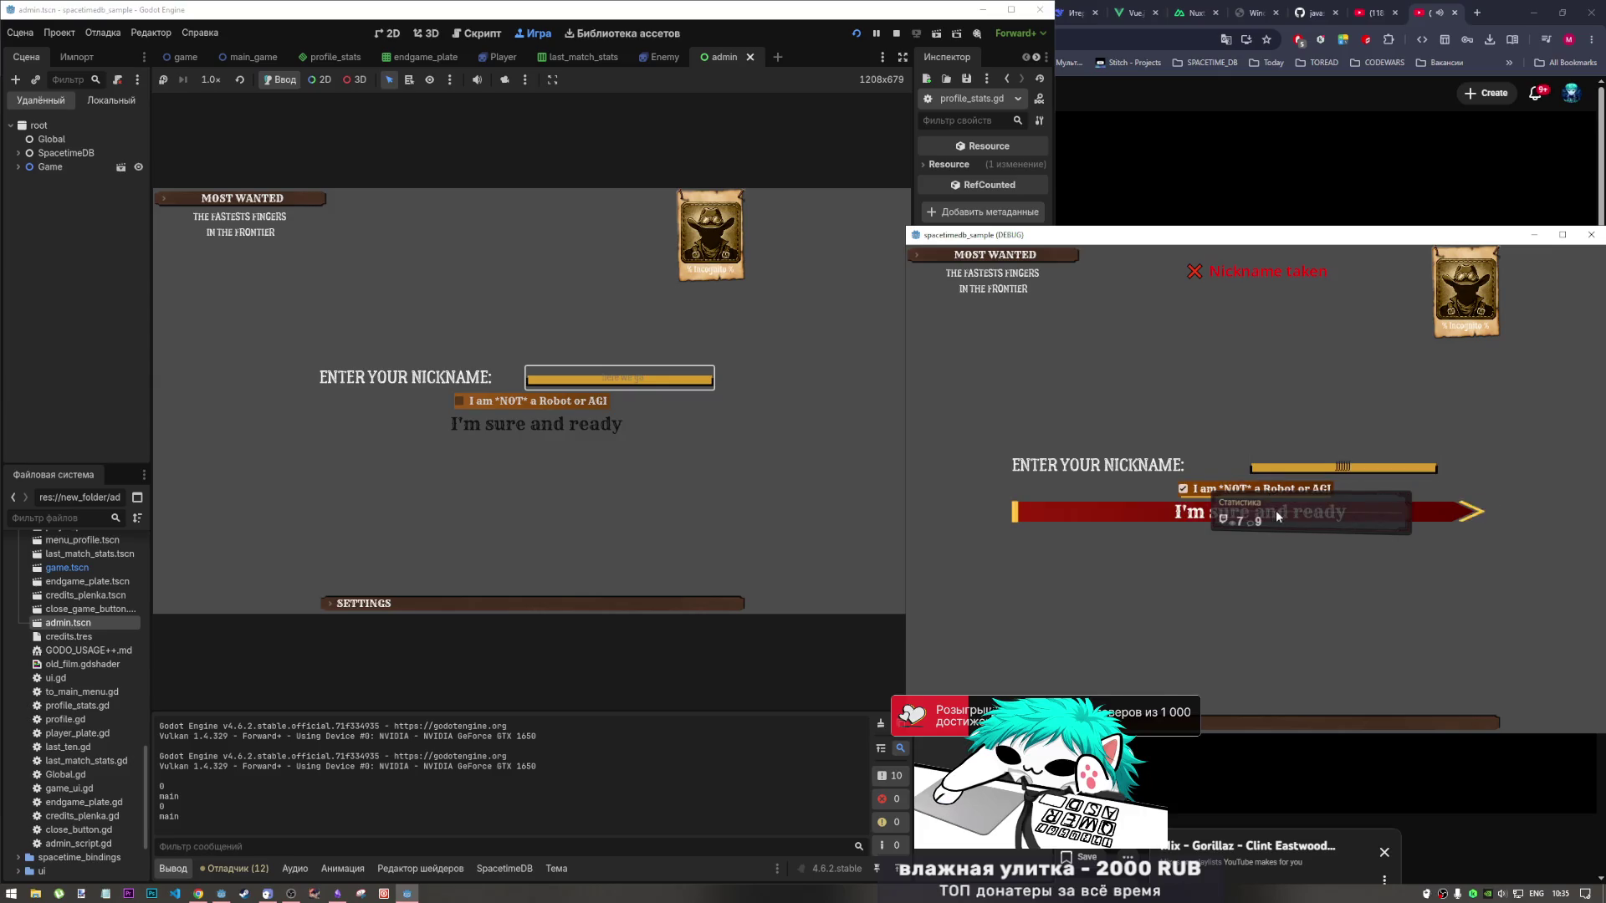
left_click(615, 378)
type("kkkk")
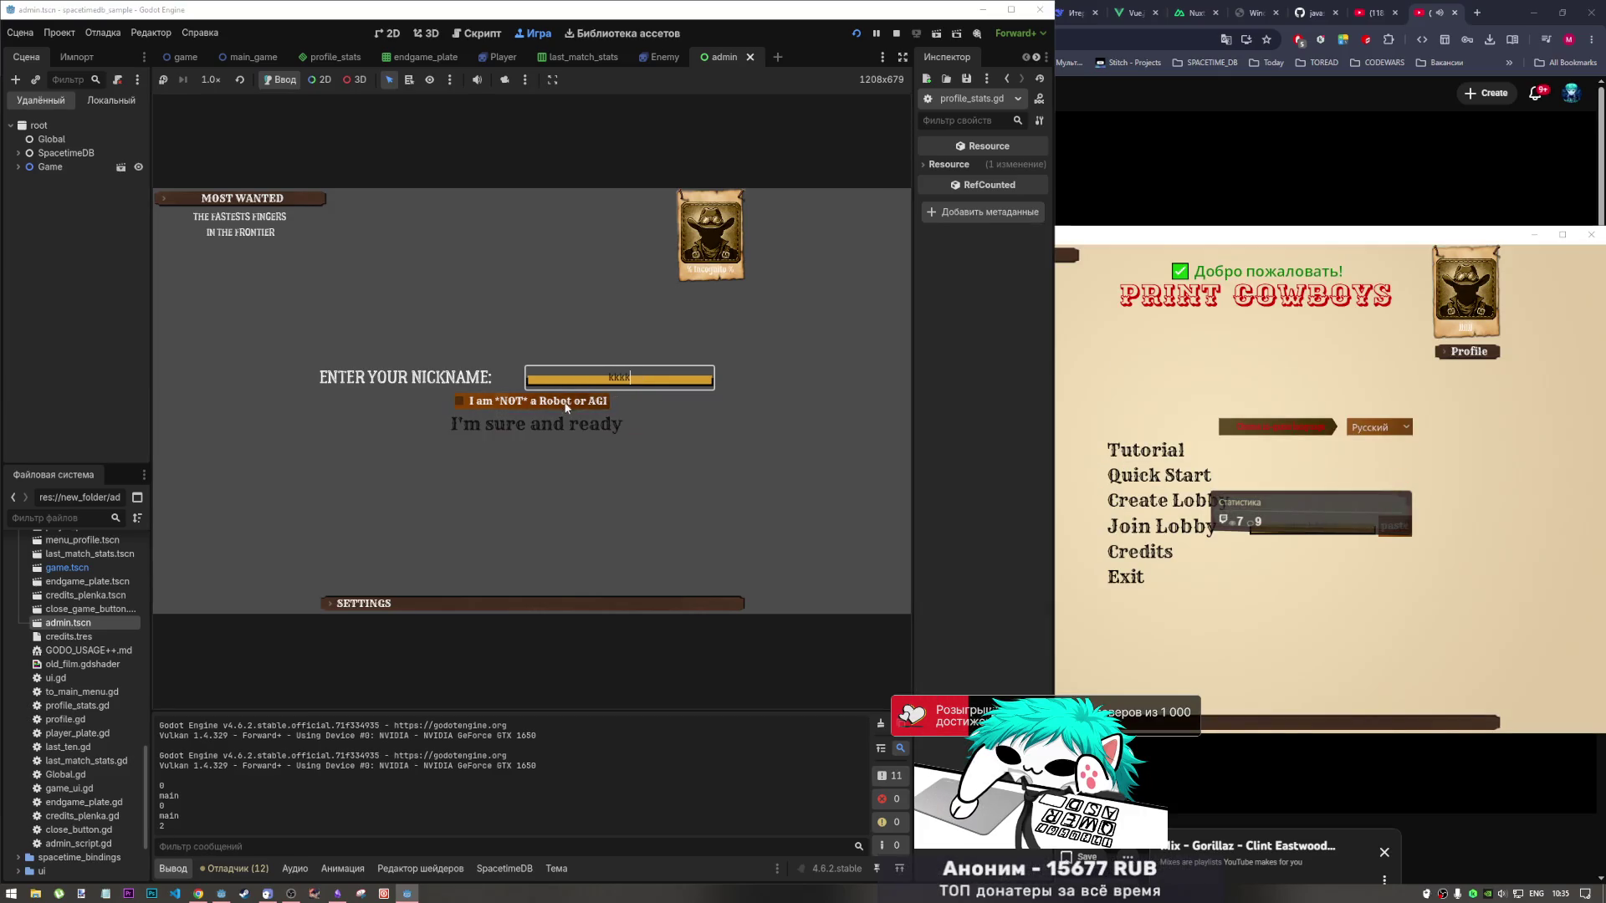
left_click(568, 427)
Create a lobby in the debug game, join it from the editor's instance by ID, and lock all choices.
left_click(1187, 502)
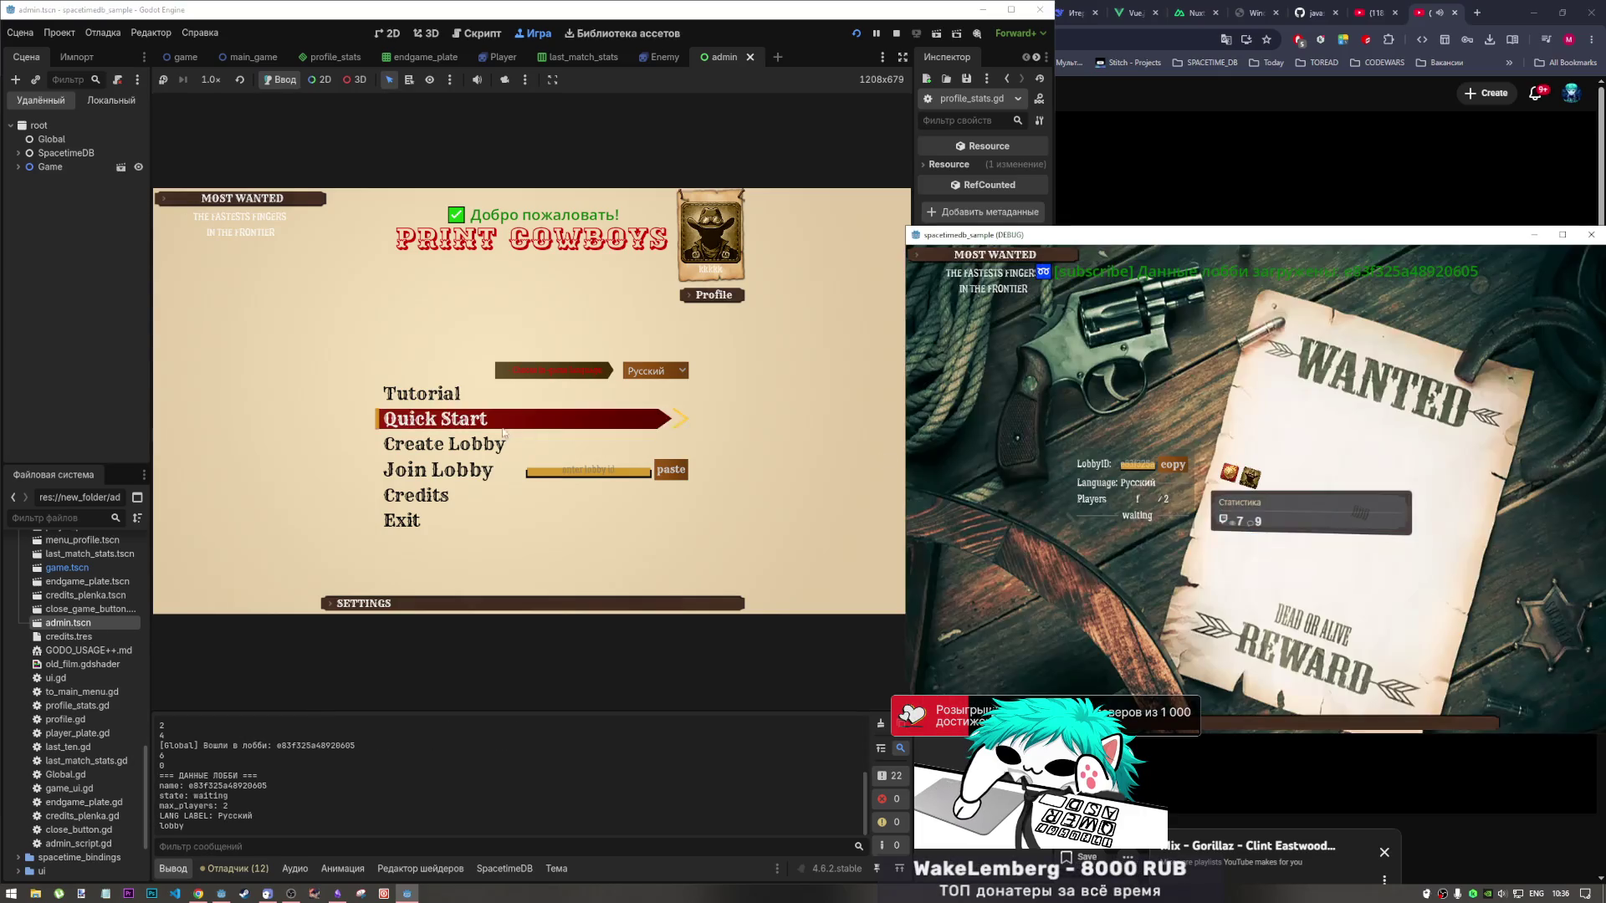
left_click(671, 469)
left_click(516, 473)
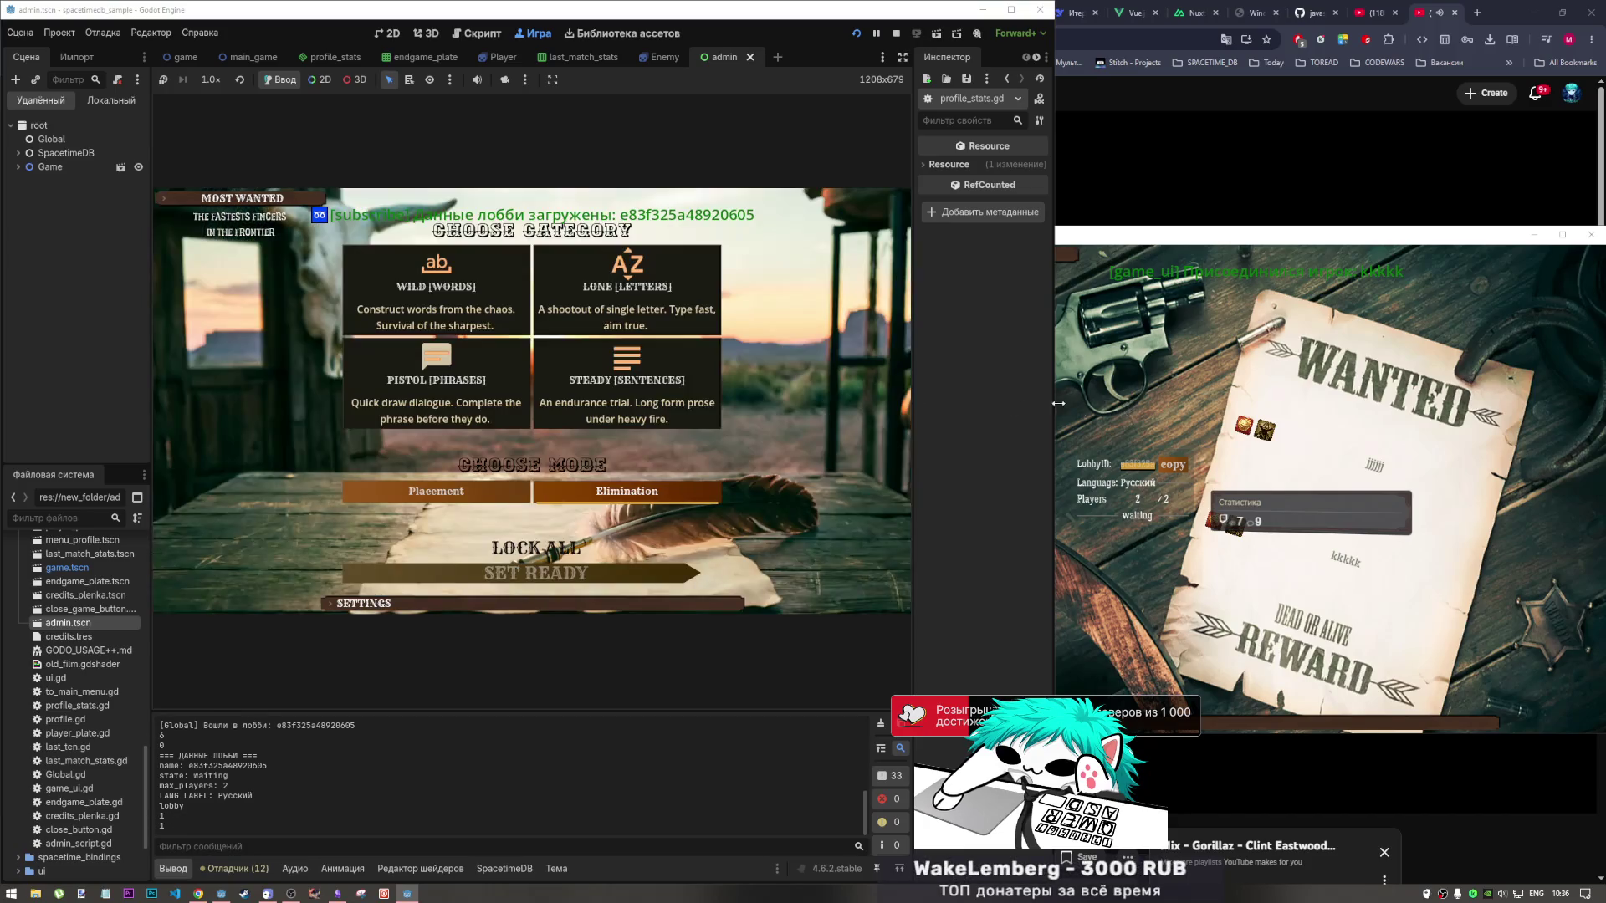
left_click(1092, 372)
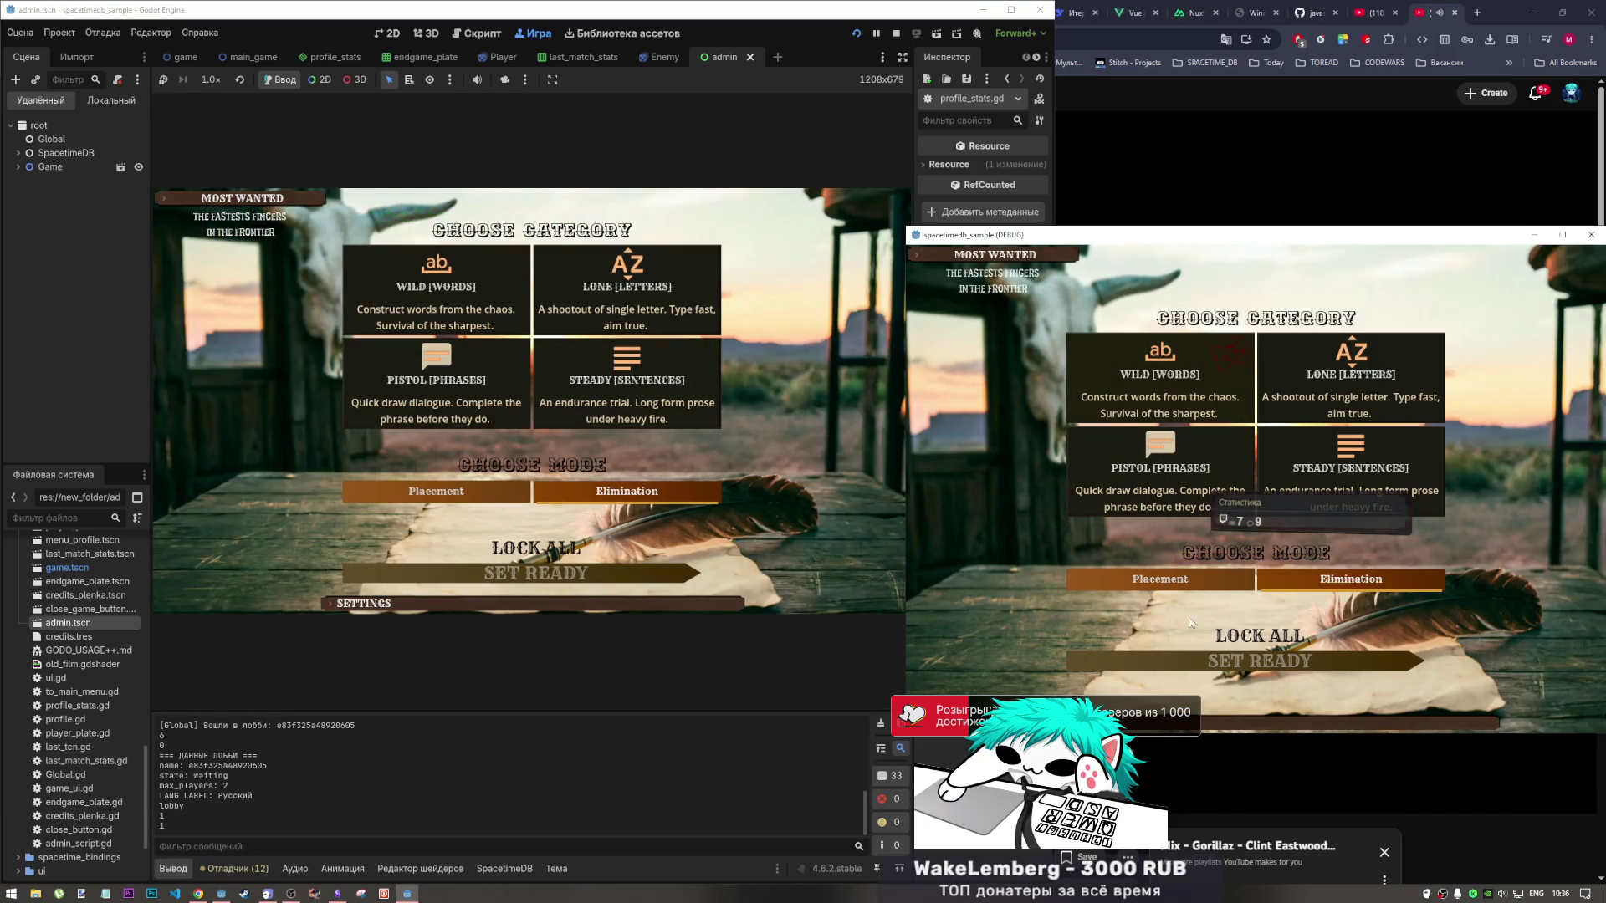
left_click(480, 293)
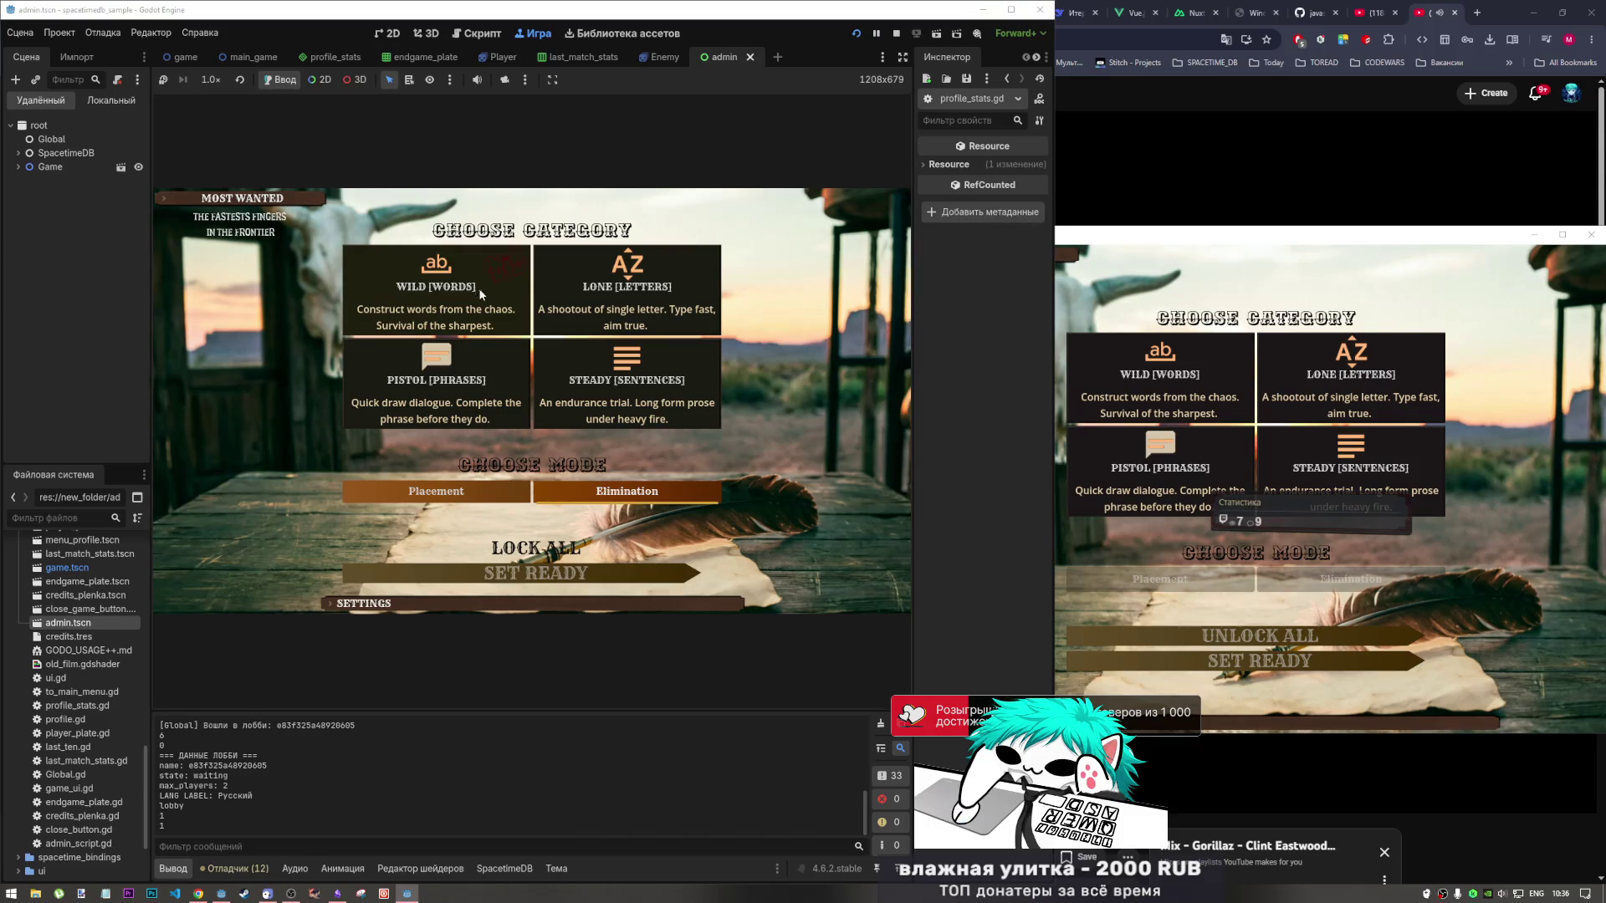
left_click(544, 548)
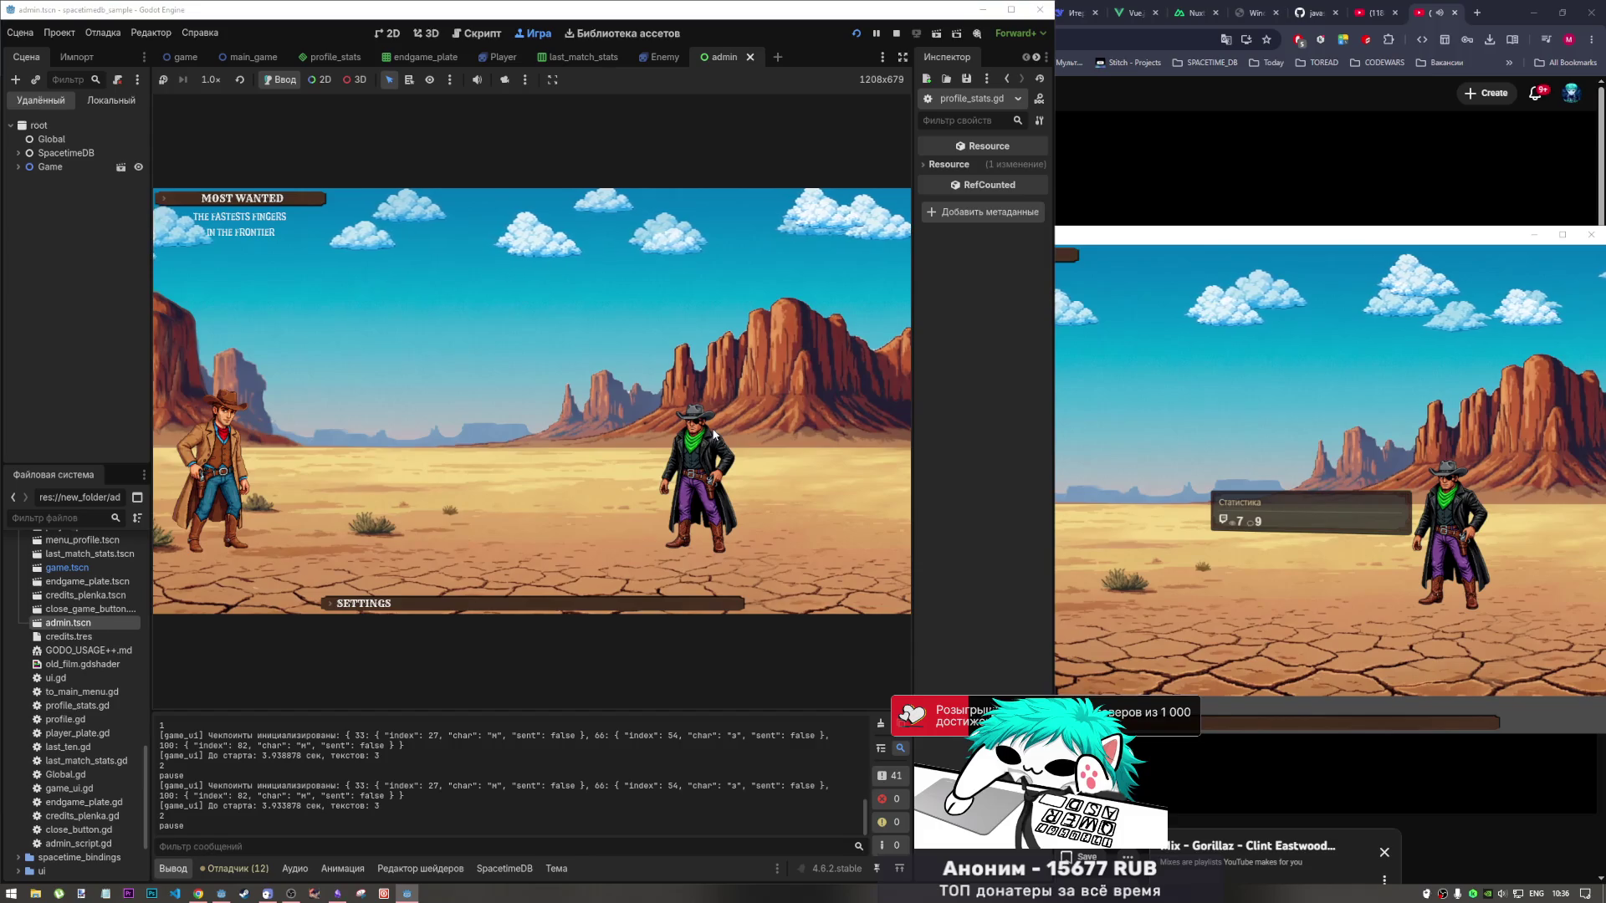
Type the Russian phrases, starting 'рыцарь сражается с чудовищем', to finish the duel, then bring up Obsidian.
key("alt+shift")
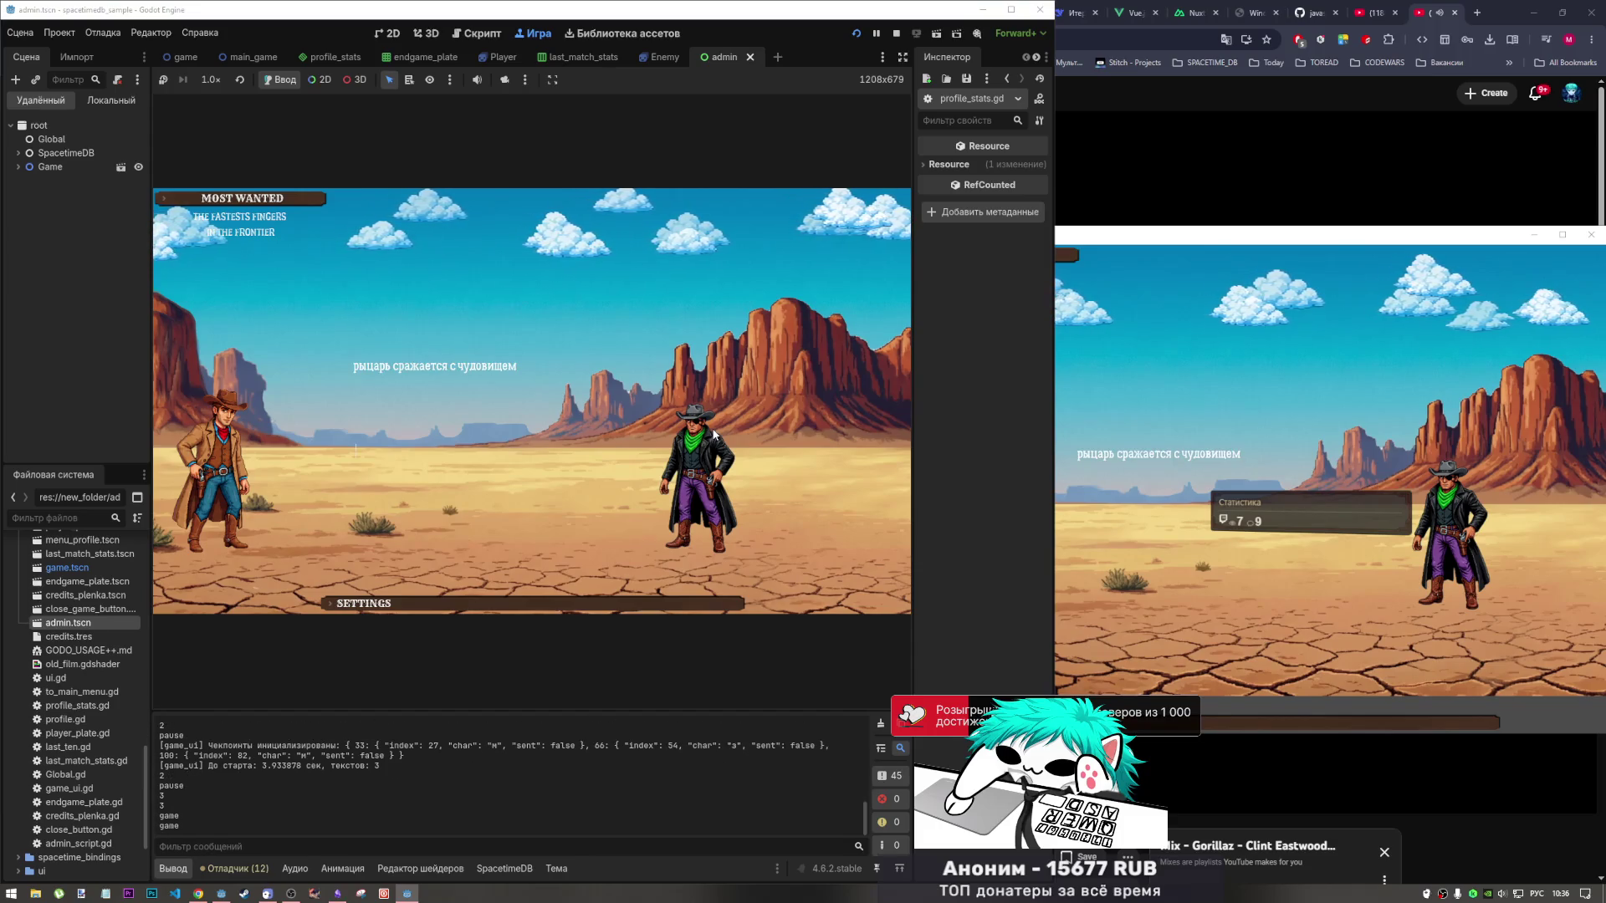
type("рыцарь сраж")
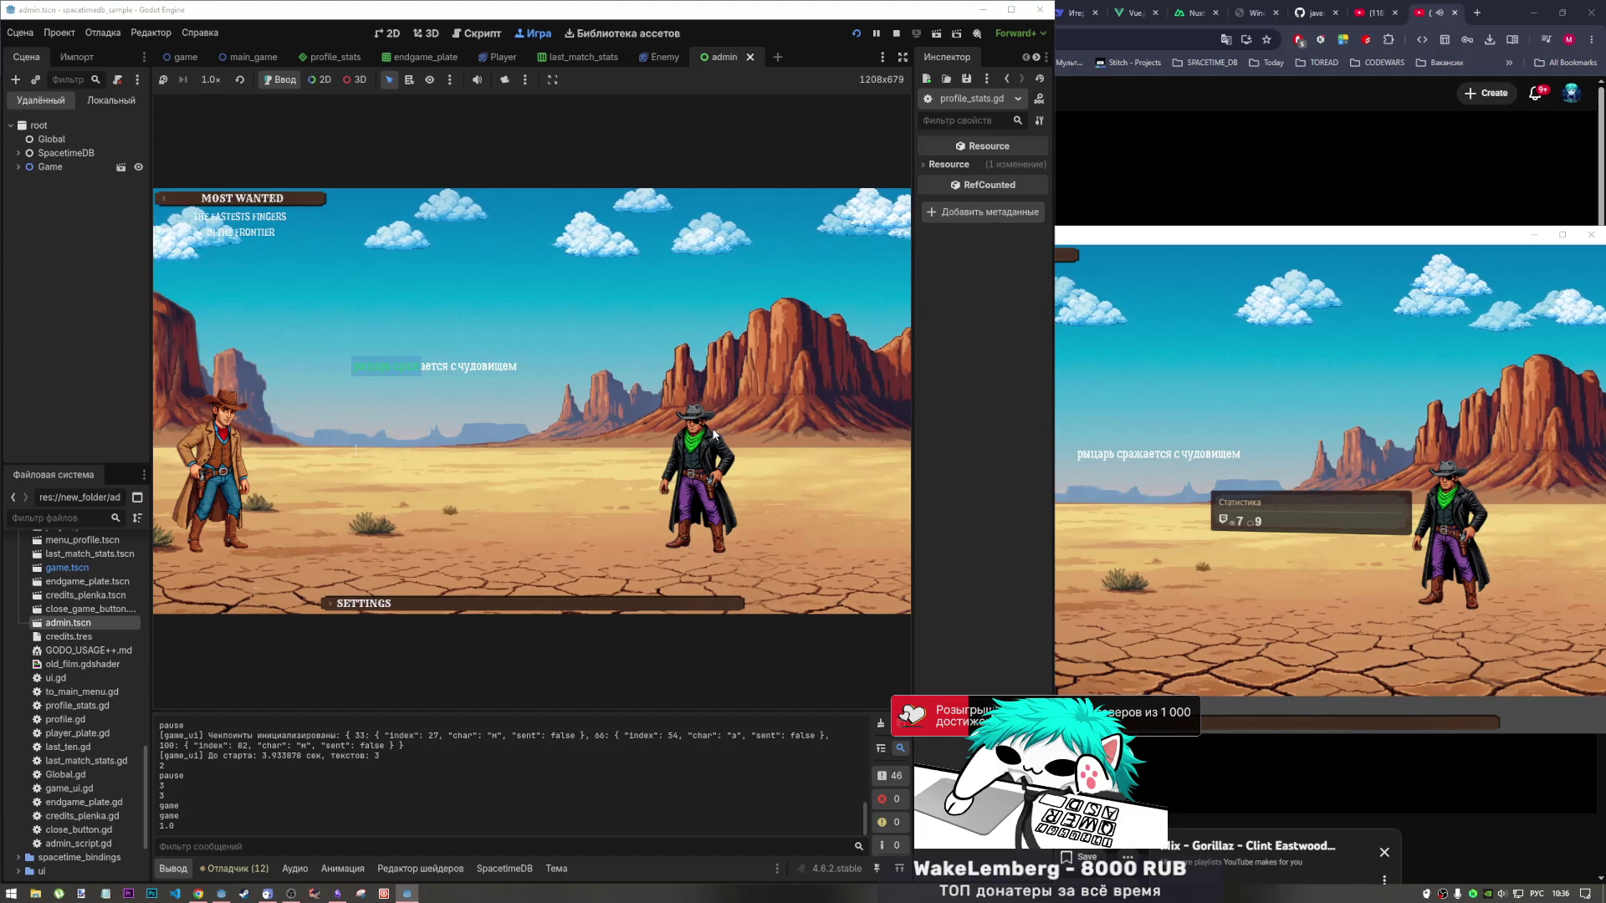
type("ается с чуд")
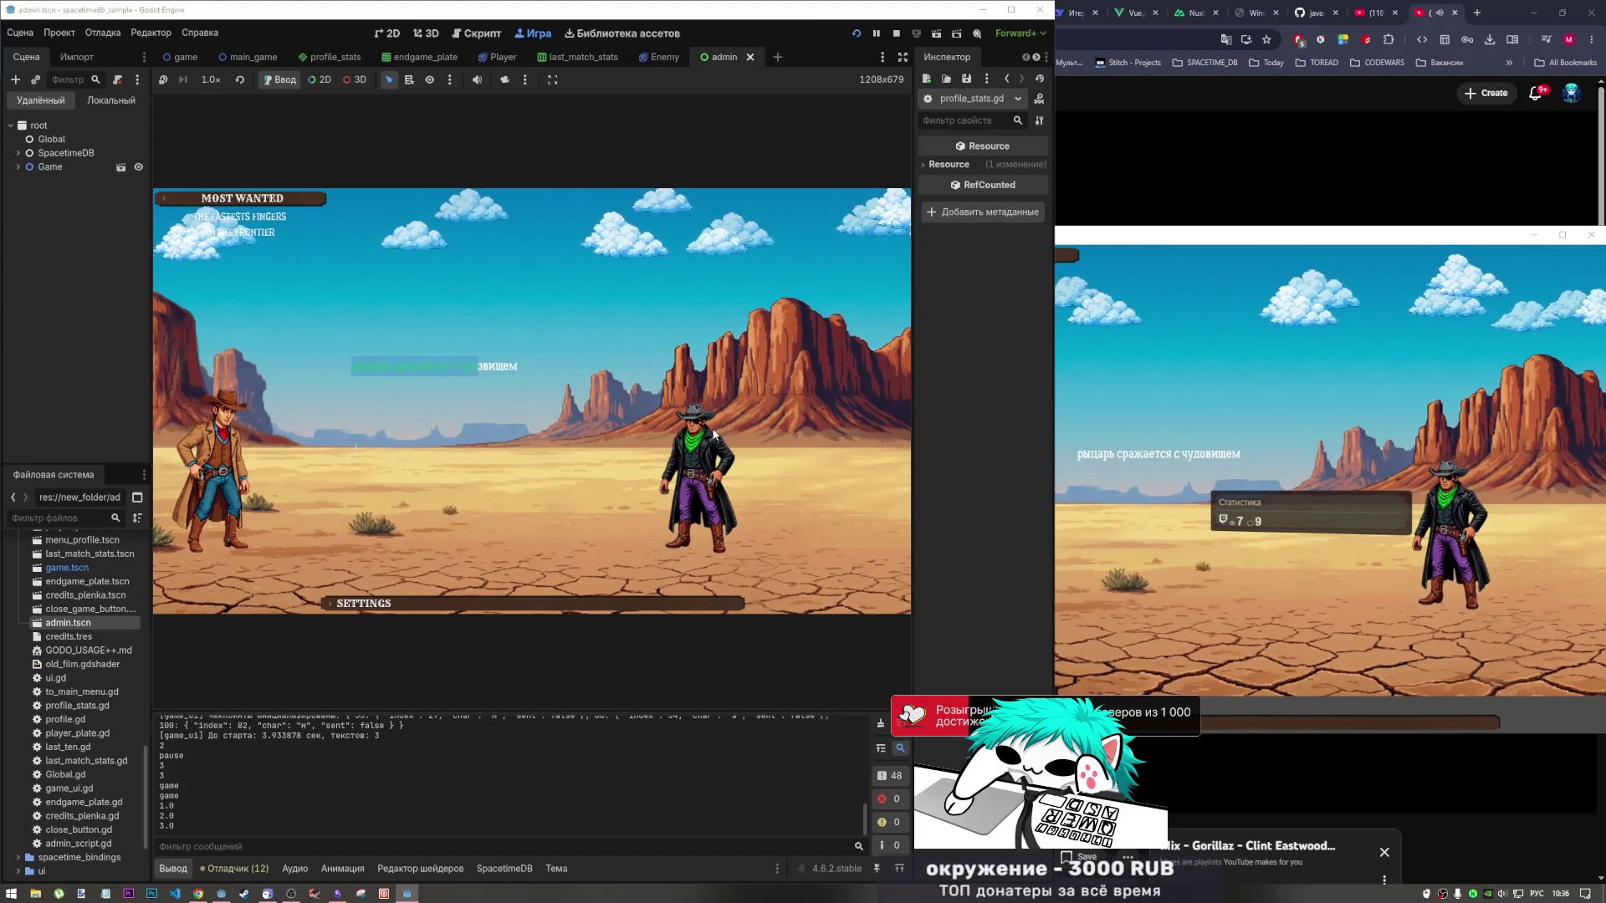
type("овищем")
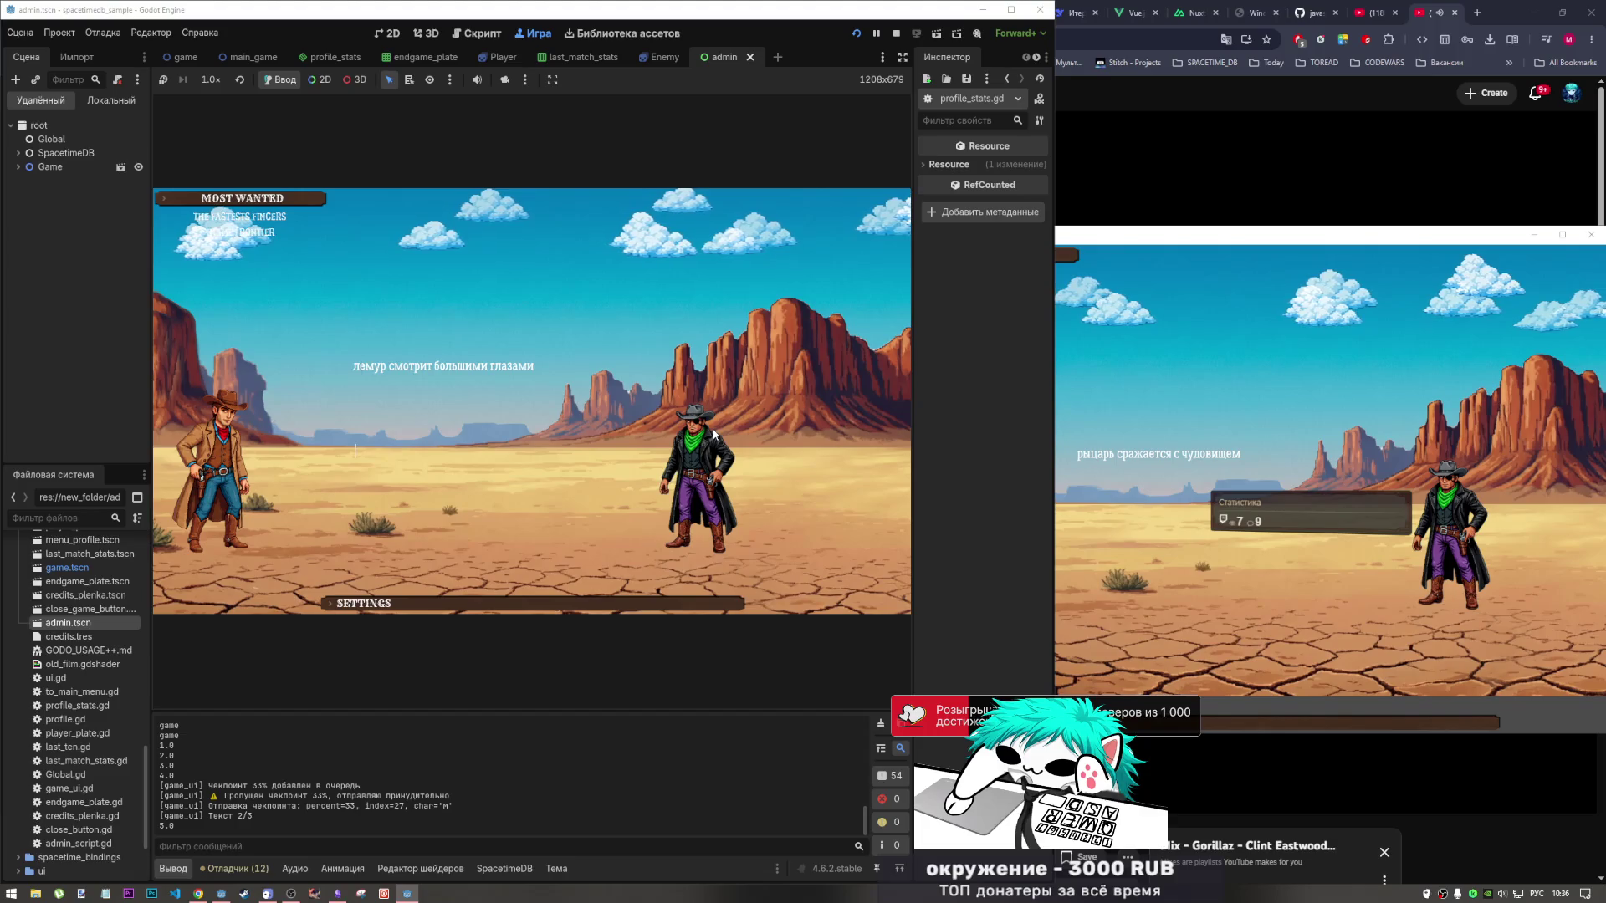
type("лемур смот")
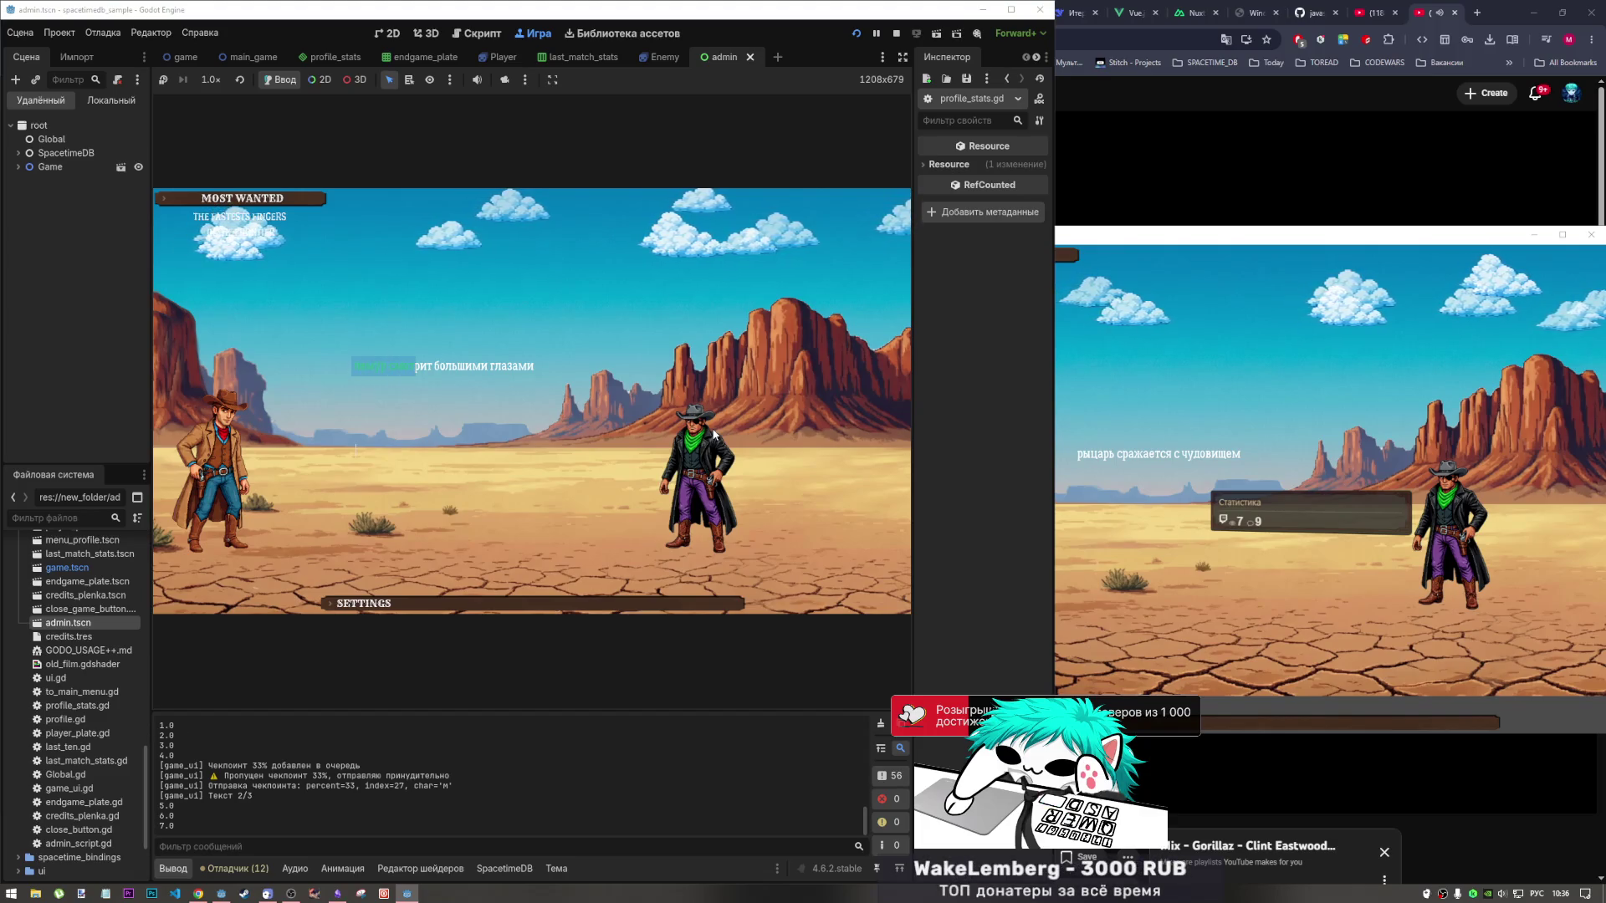
type("рит боль")
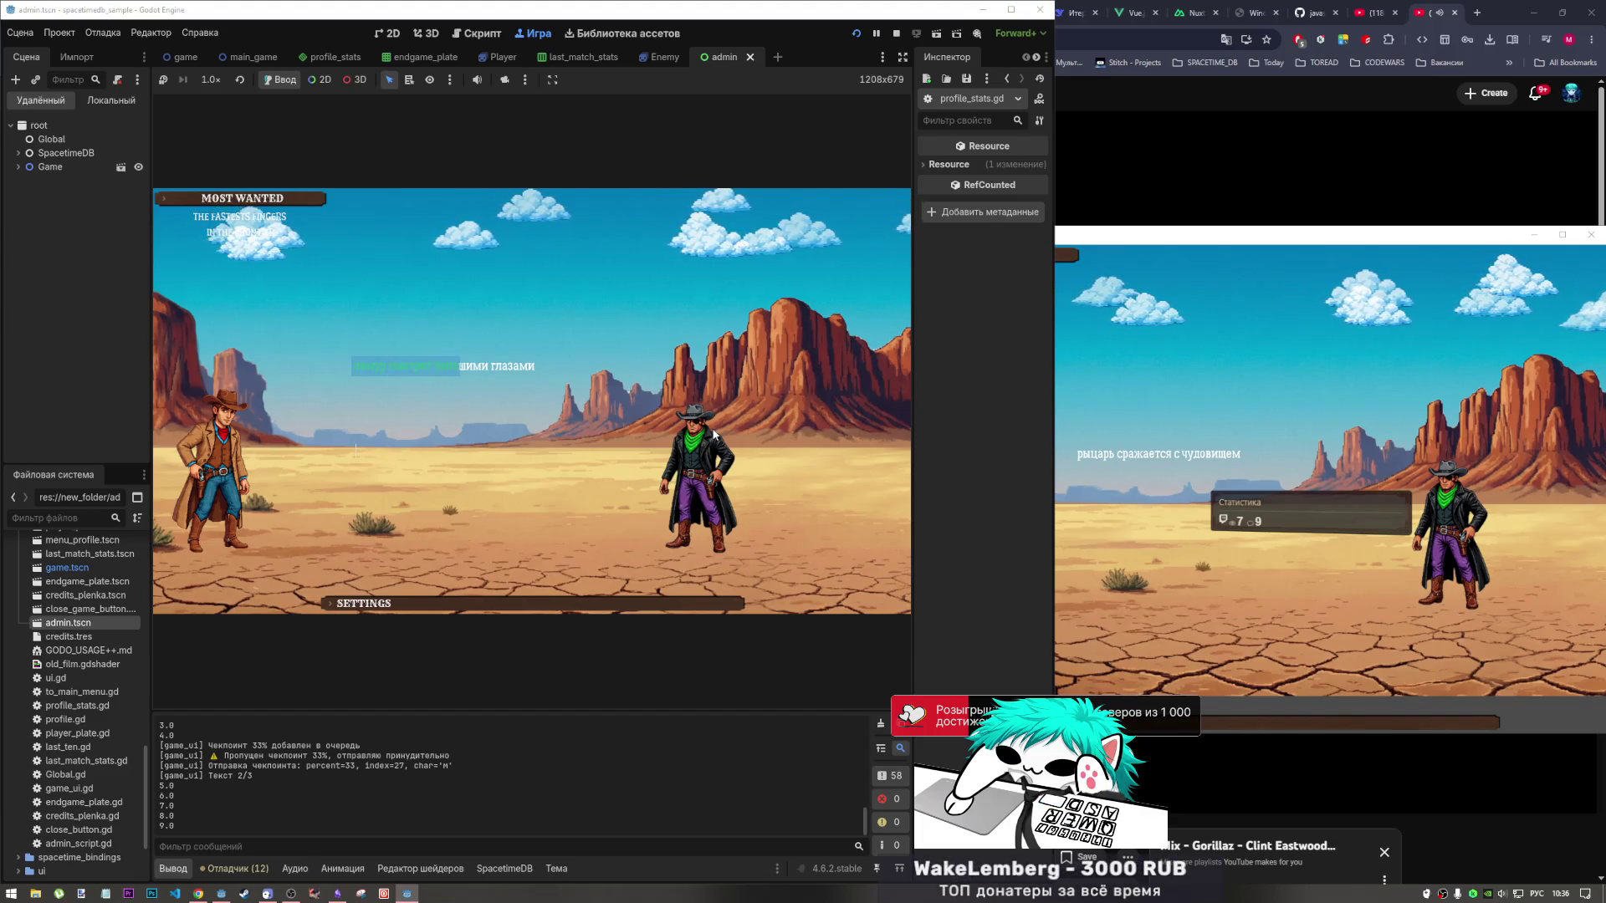
type("шимиглазам")
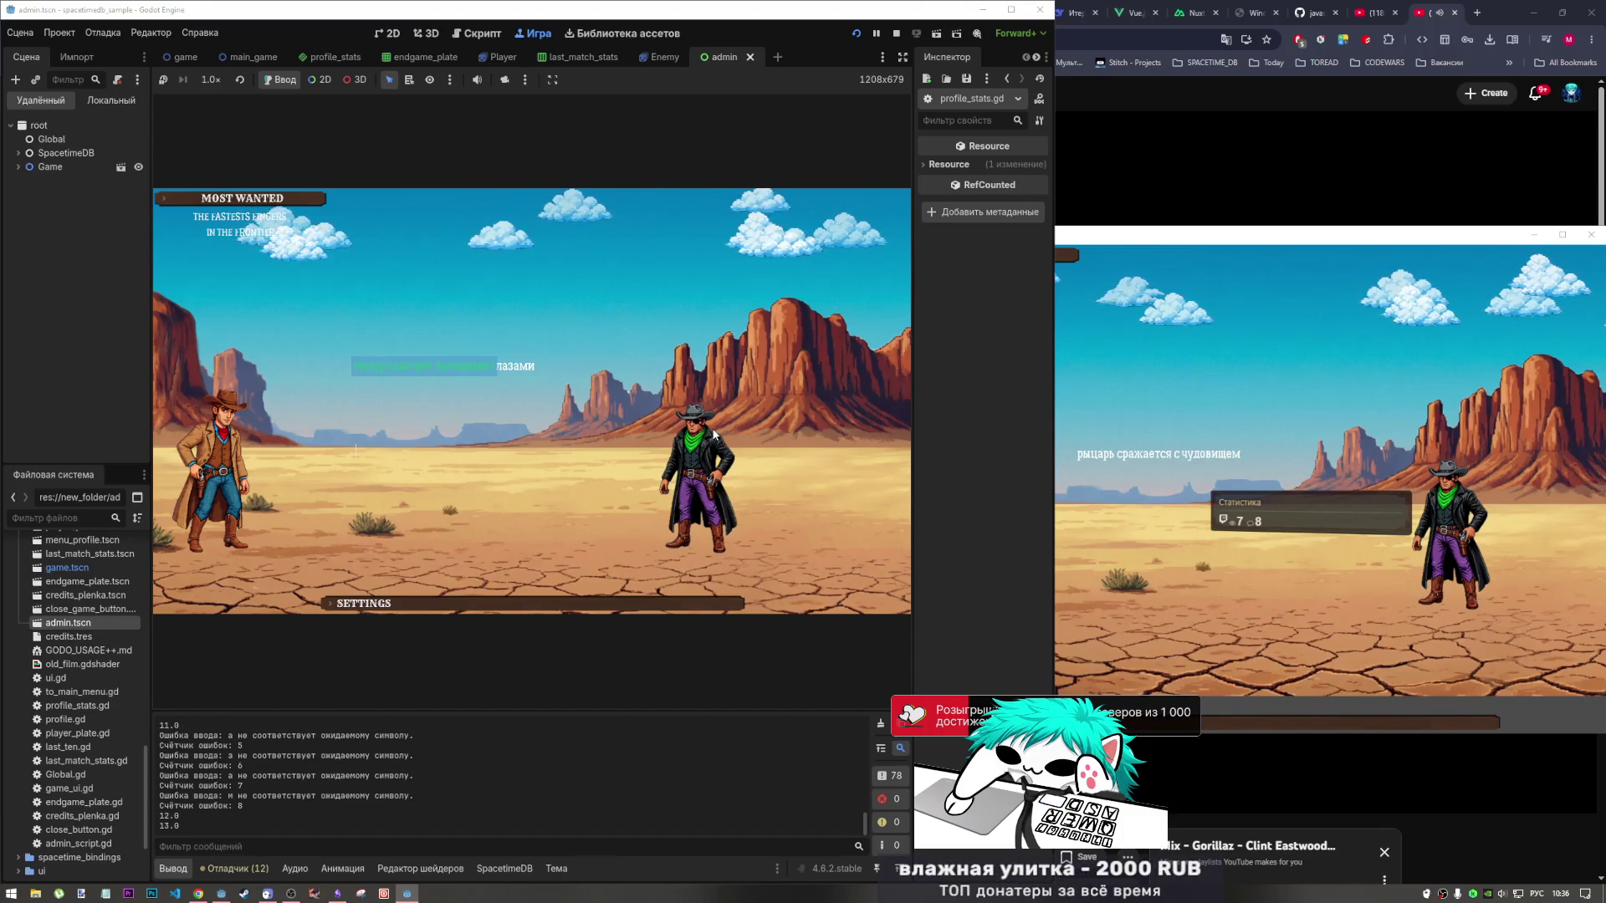
type(" лазами")
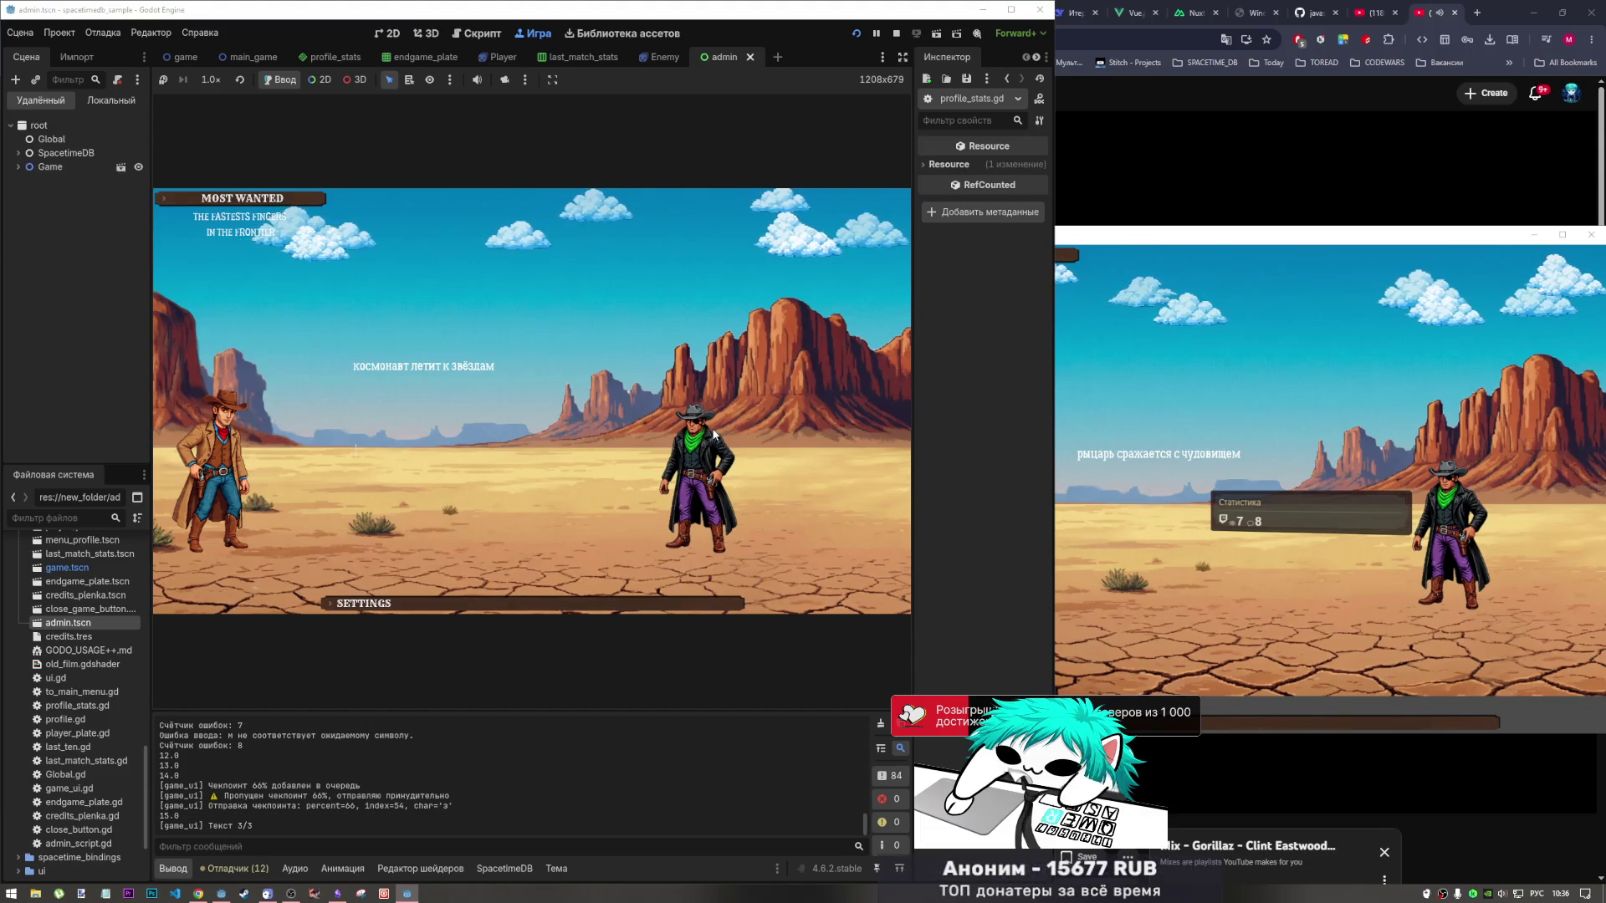
type("кос")
type("авт лети")
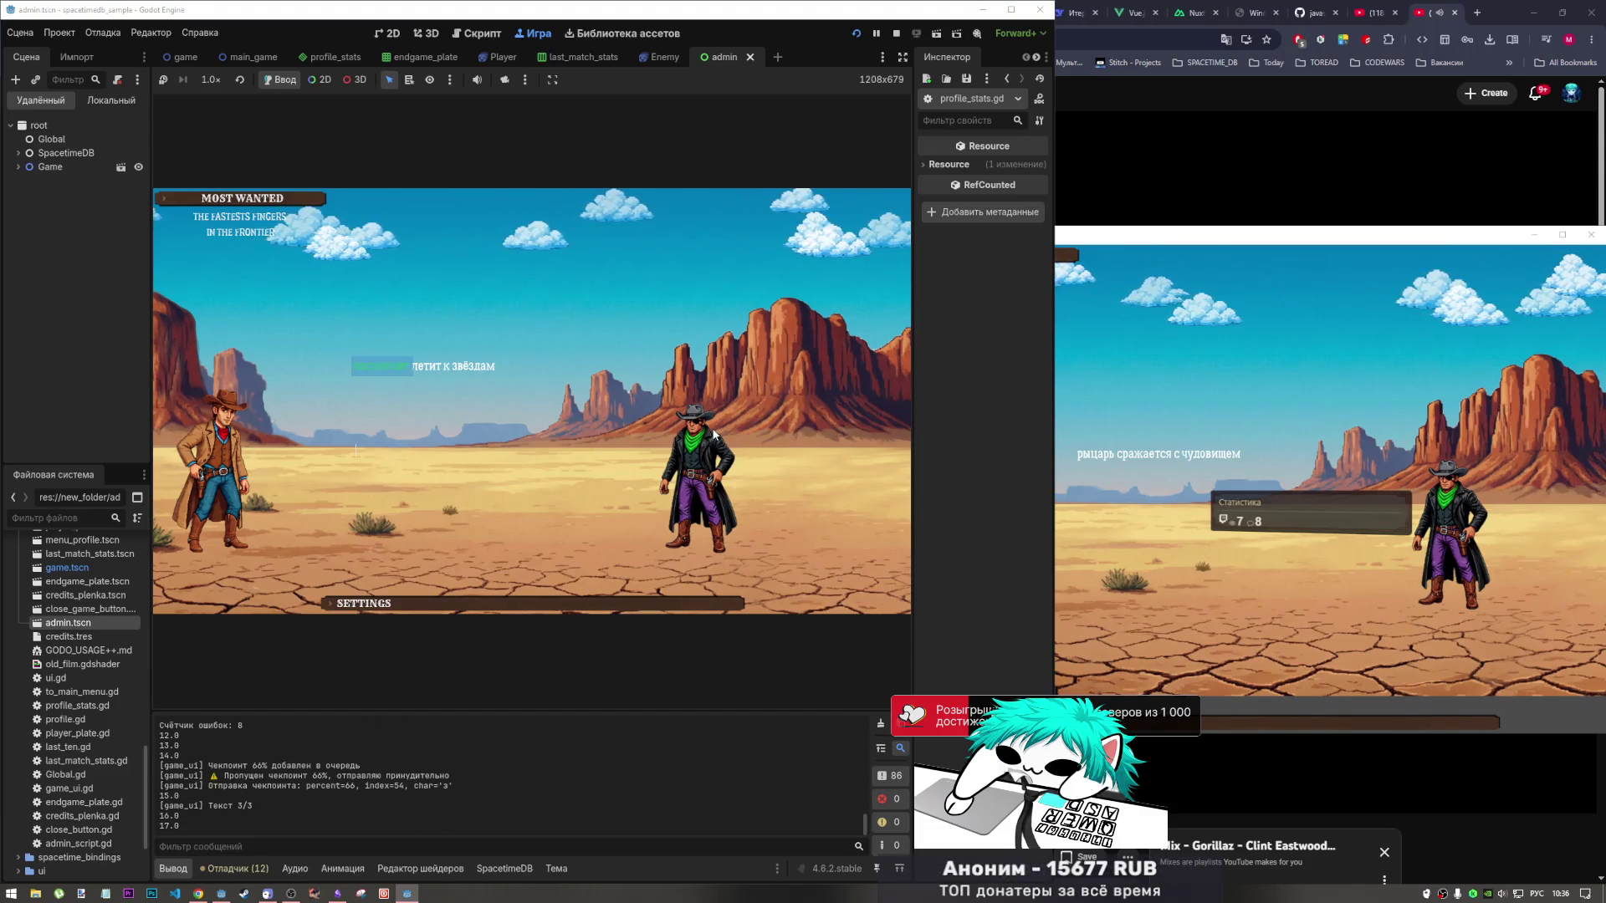
type("т к з")
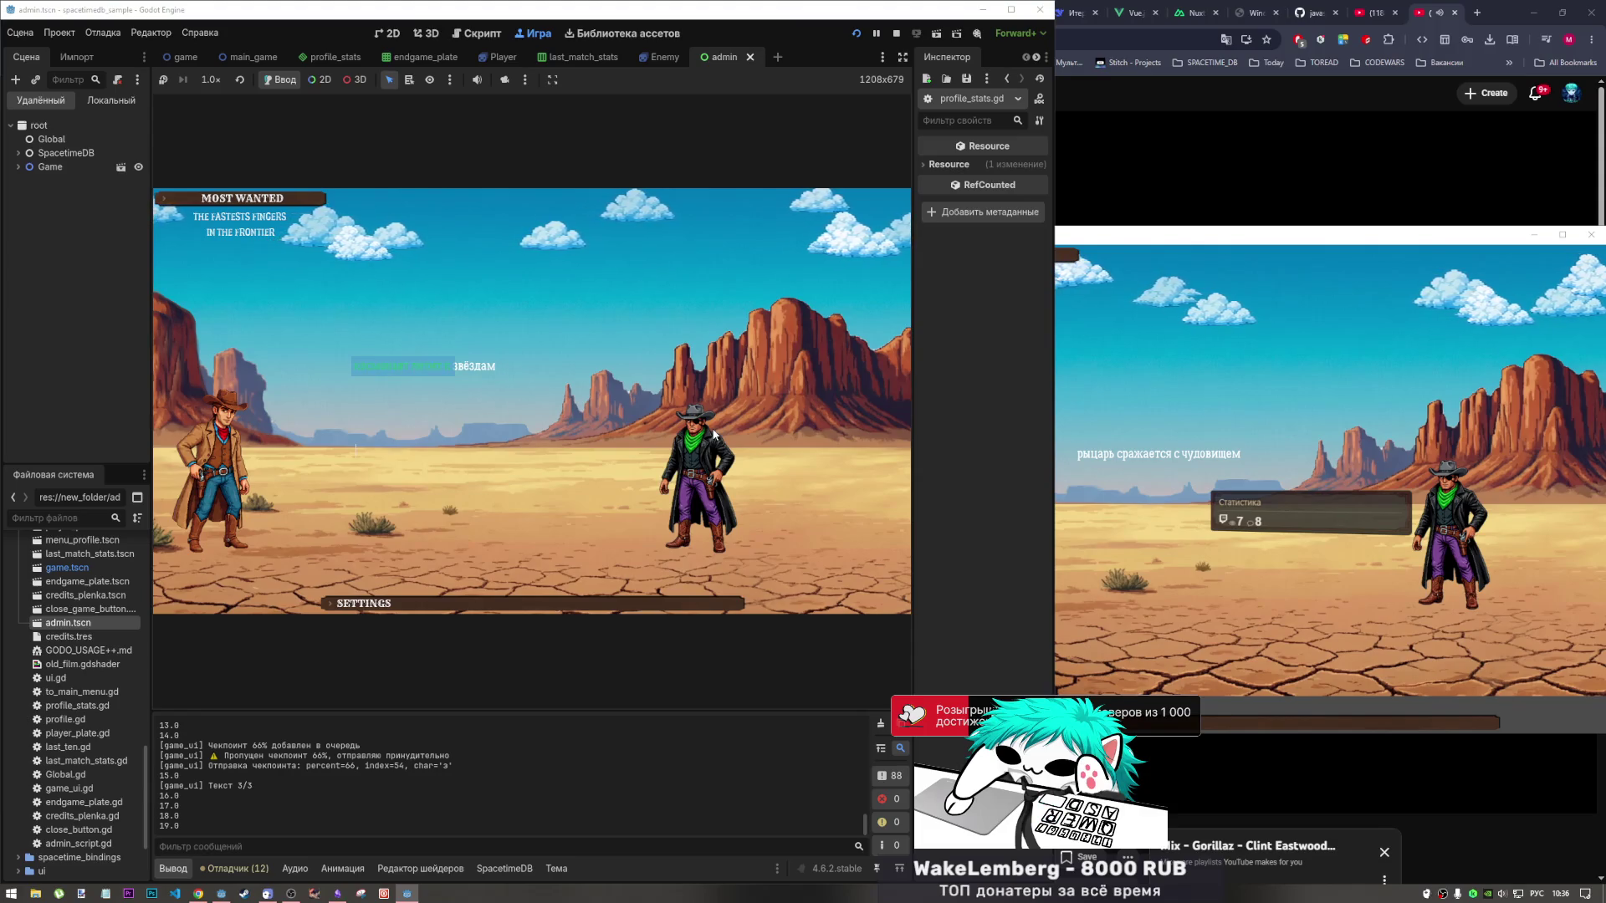
type("вёздам")
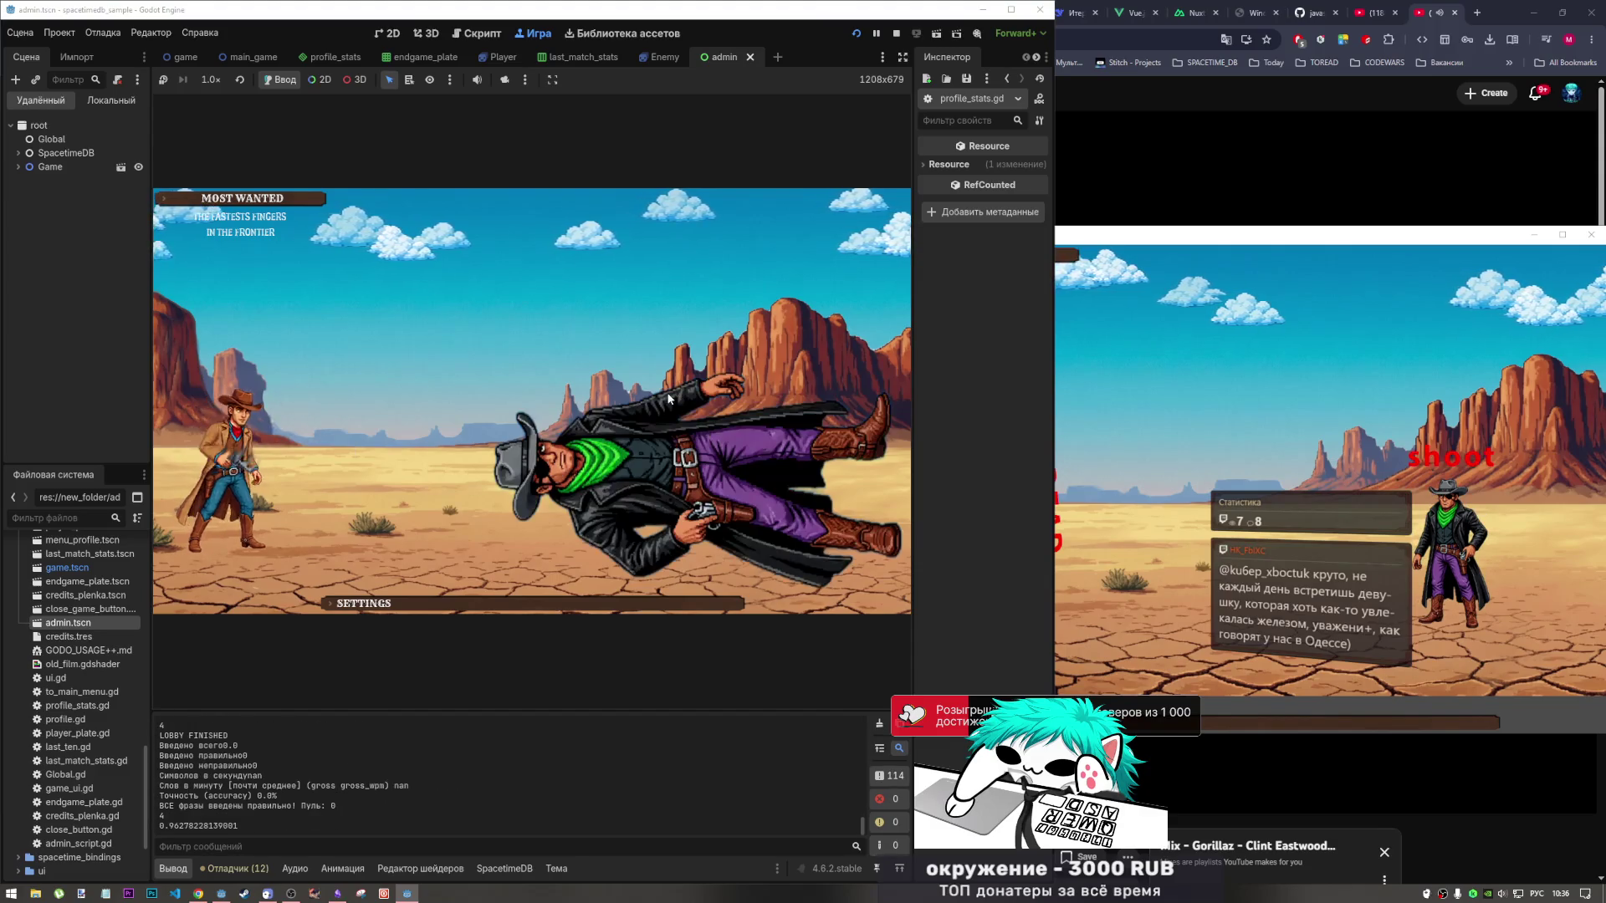
left_click(345, 892)
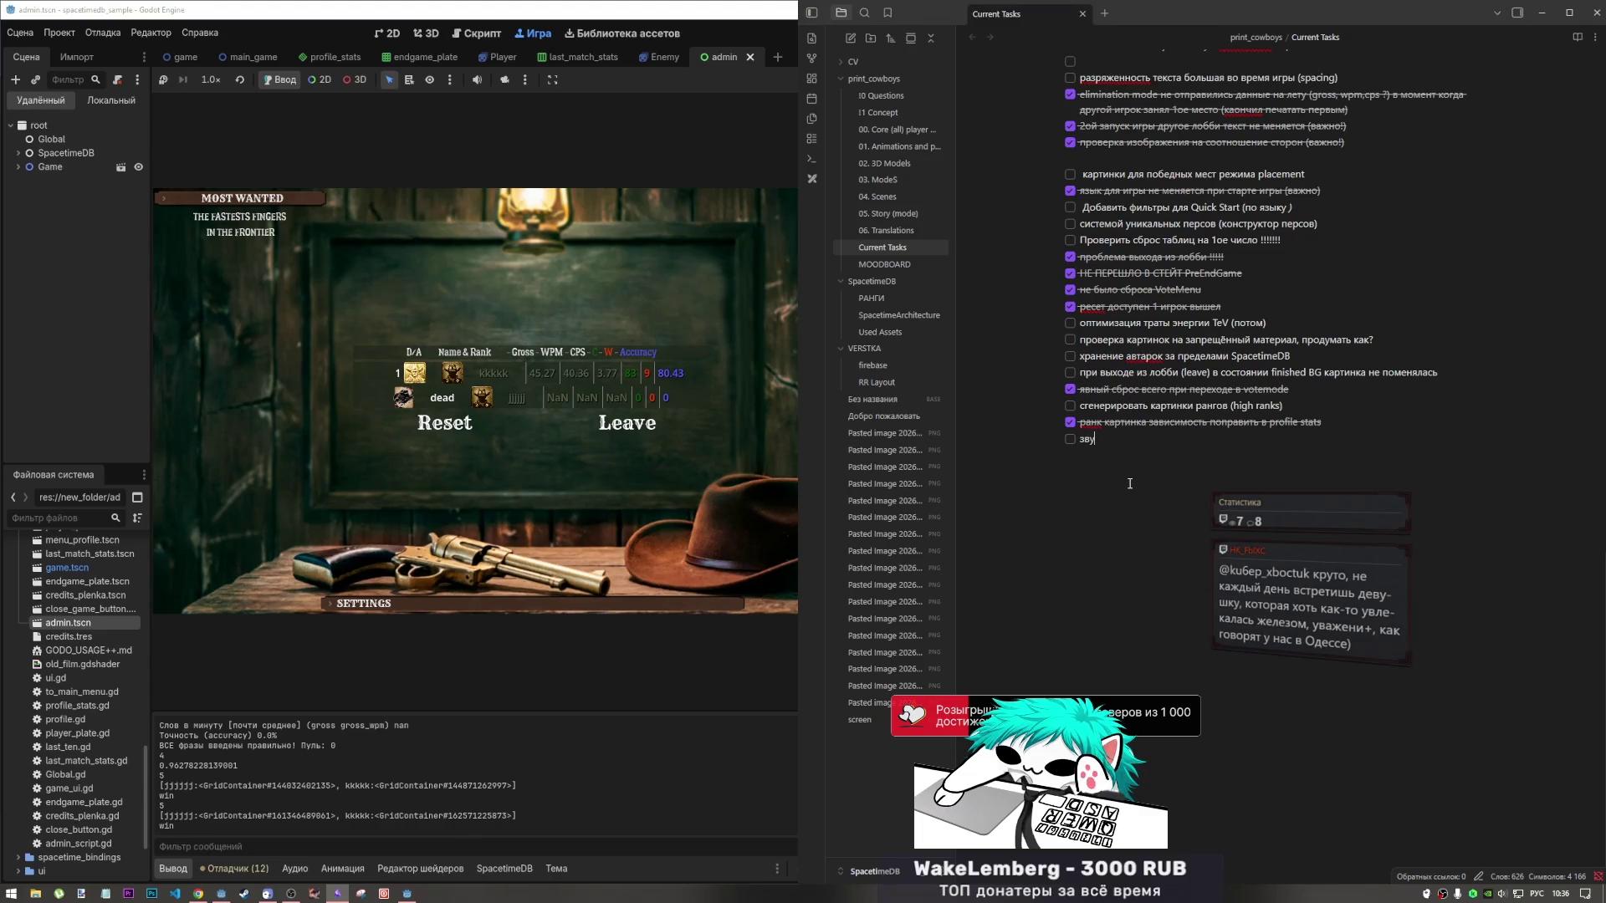
Continue typing the new Current Tasks item 'звуковые сигналы на ошибки'.
type("ковые сигналы о")
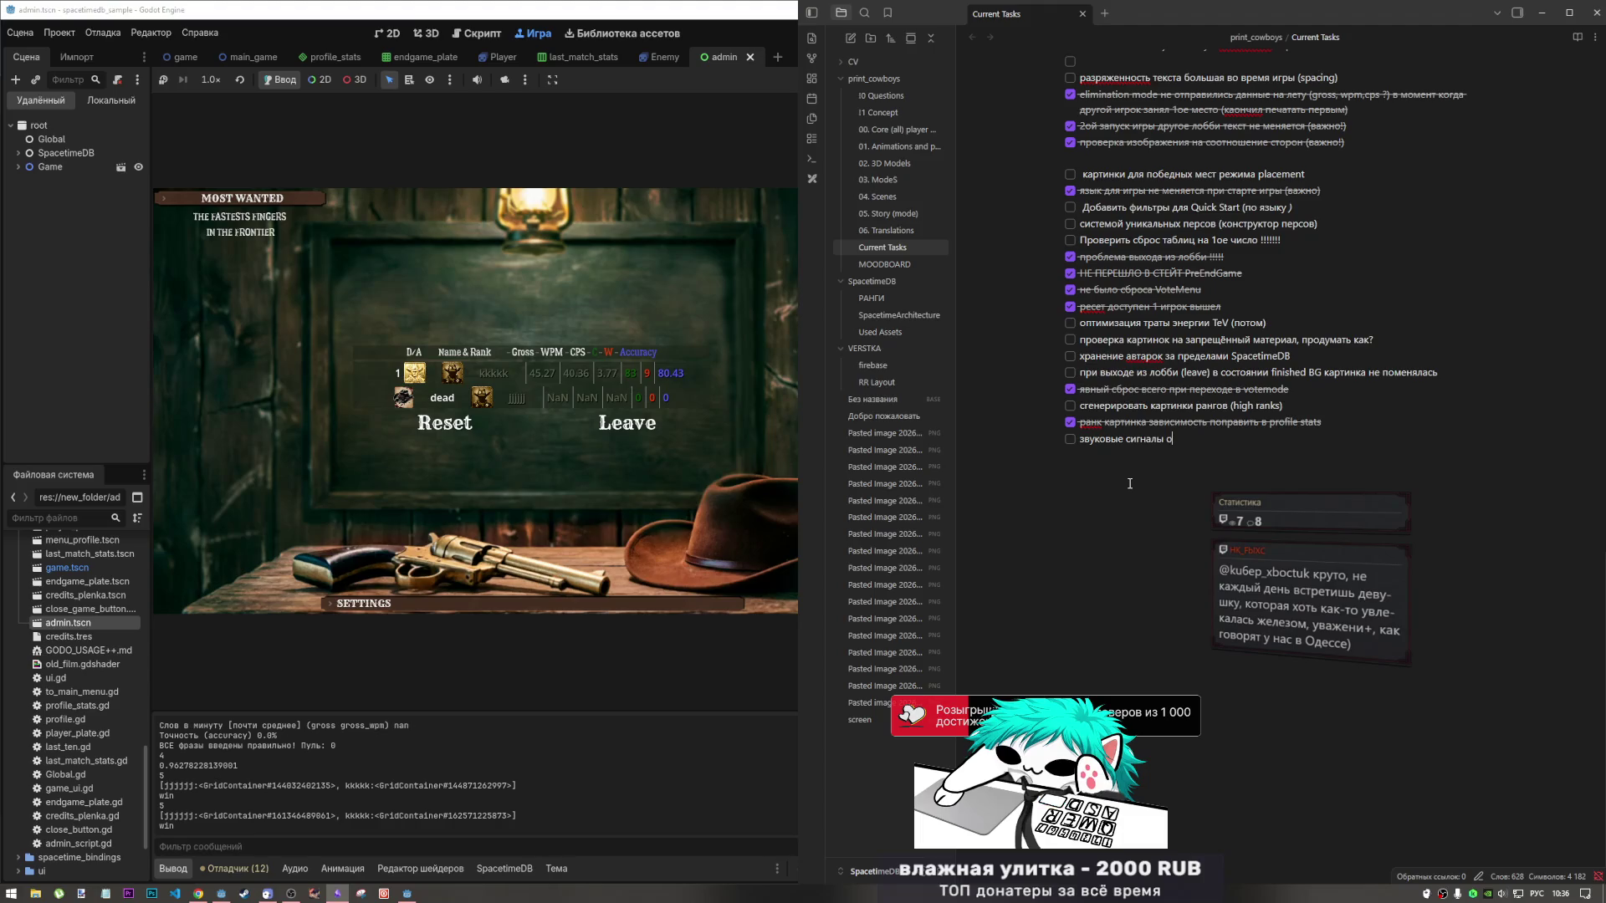
key("BackSpace")
type("на од")
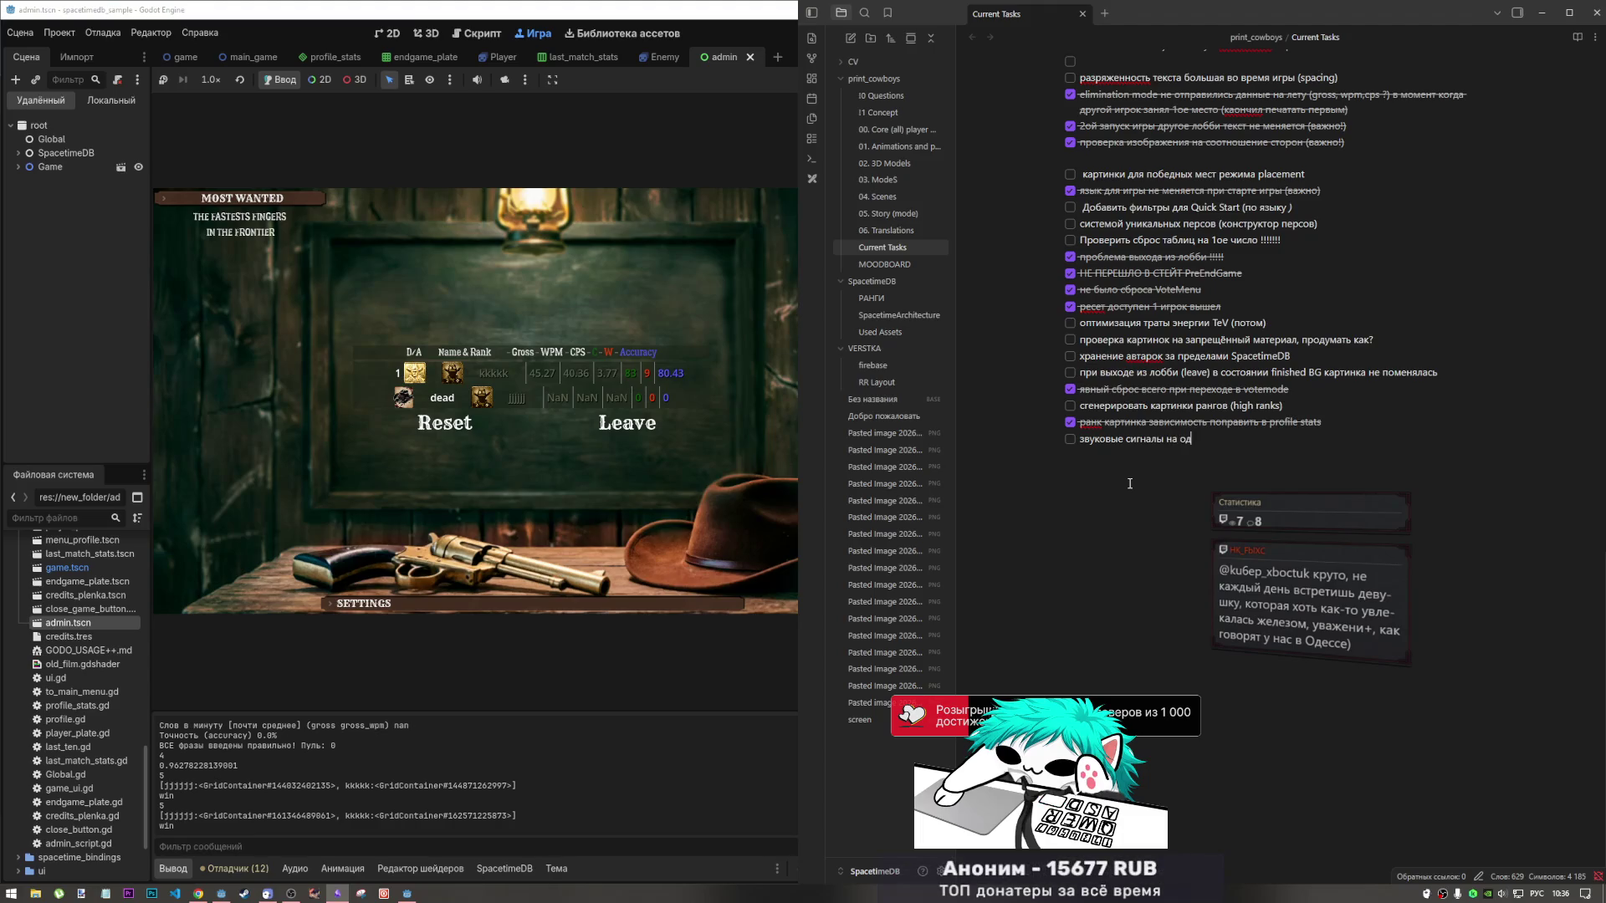
key("BackSpace")
type("шибки")
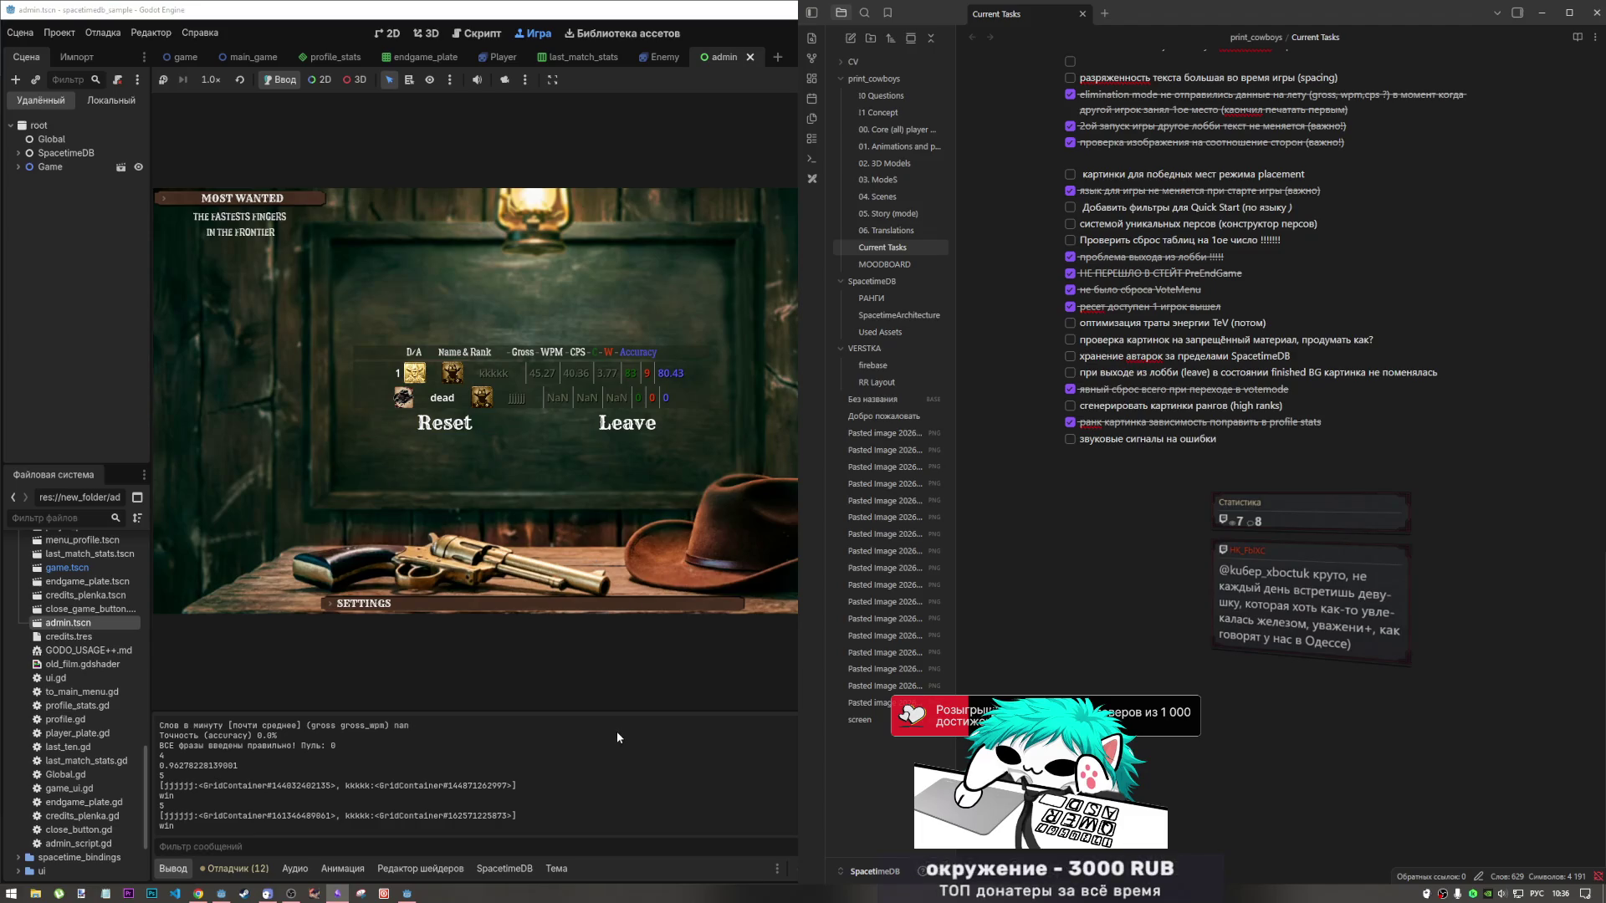
Leave the results for the main menu and inspect SpacetimeDB > Mika4334Module > LocalDatabase in the Remote tree.
left_click(347, 892)
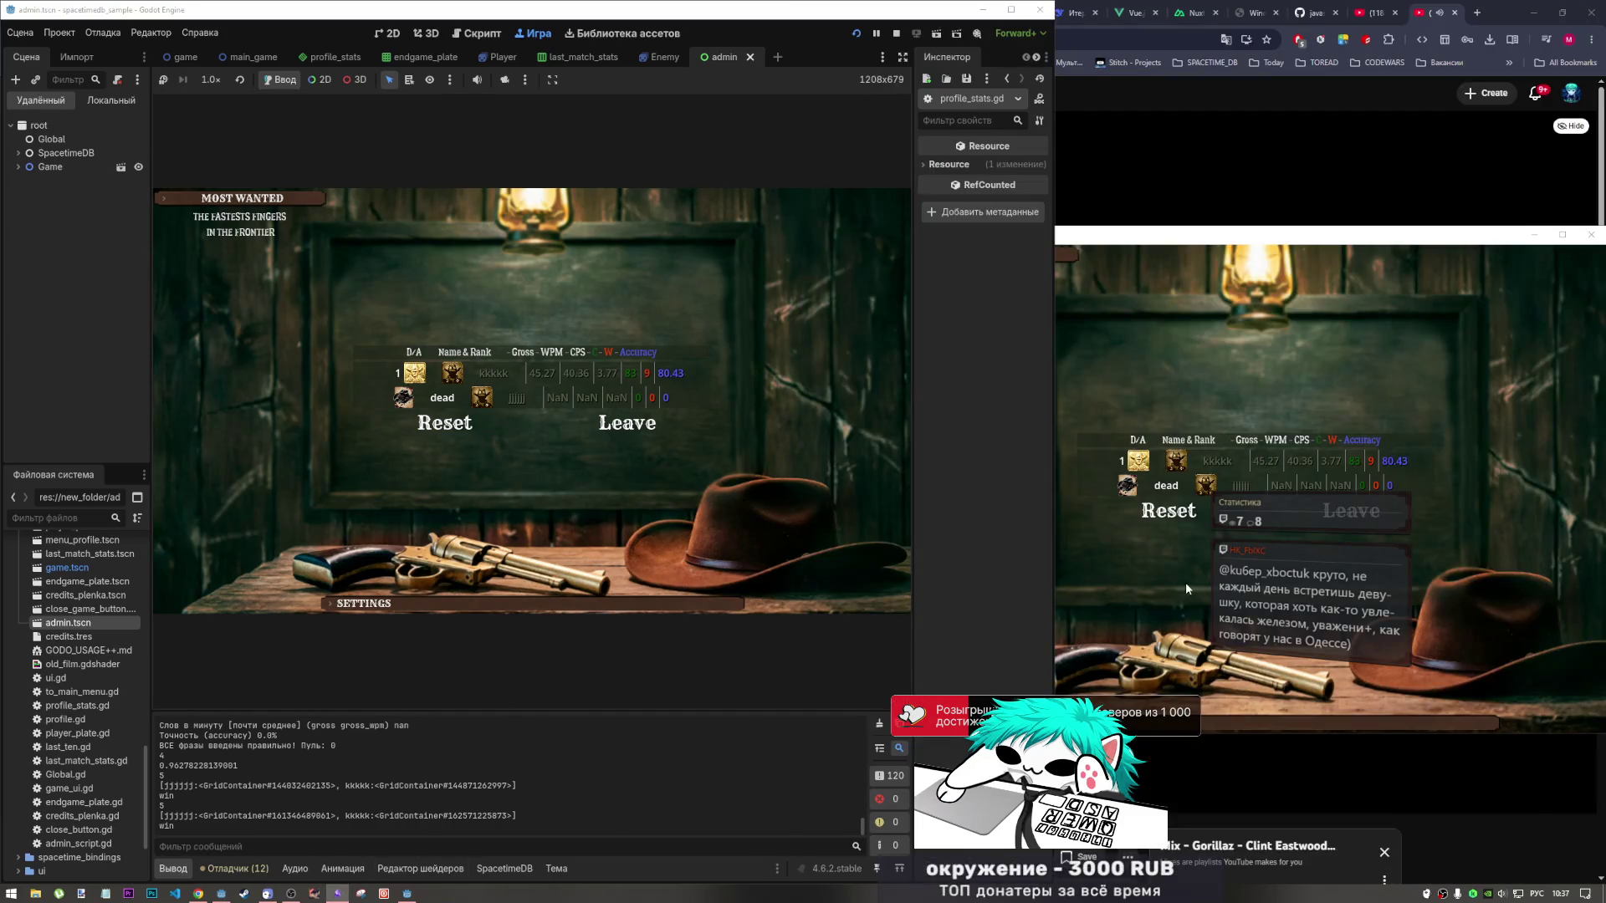
left_click(1353, 509)
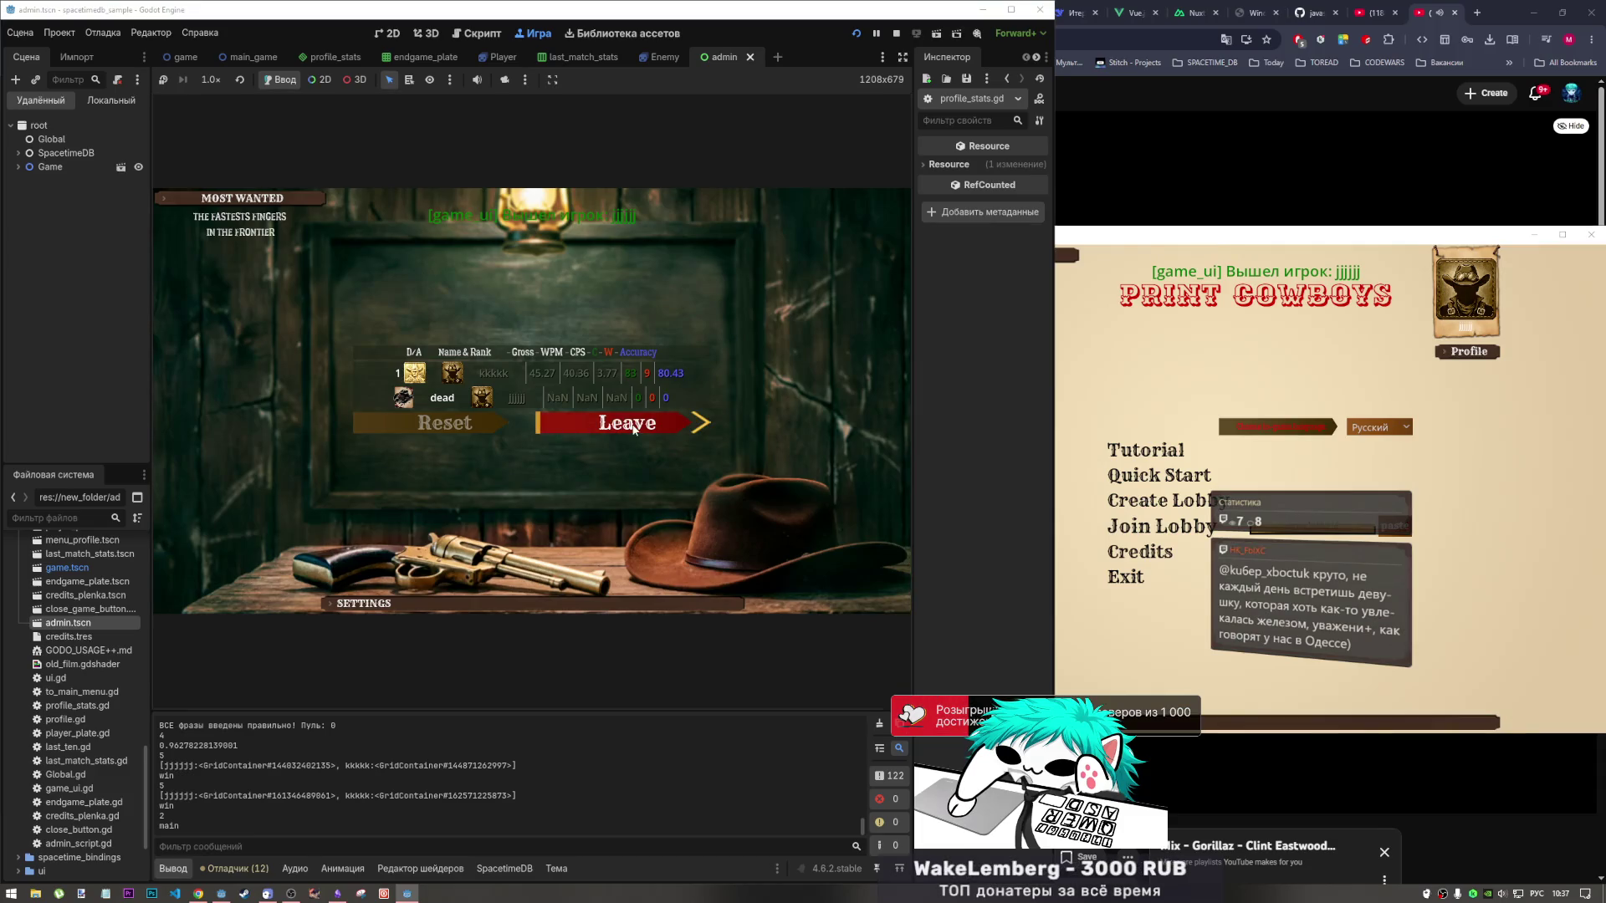
left_click(609, 416)
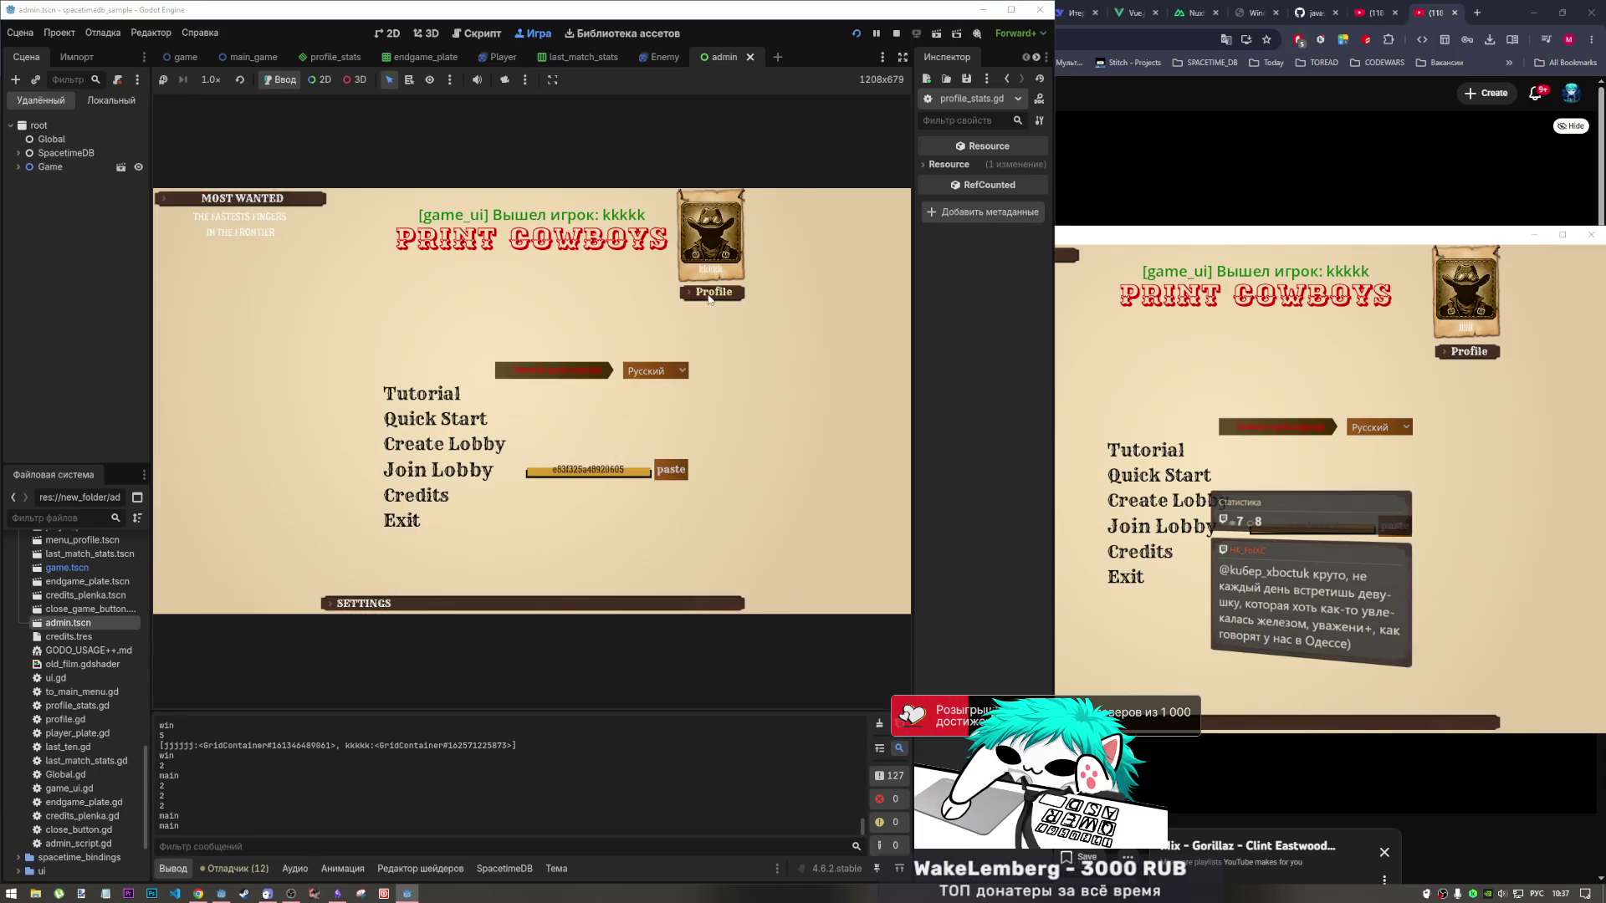
left_click(19, 153)
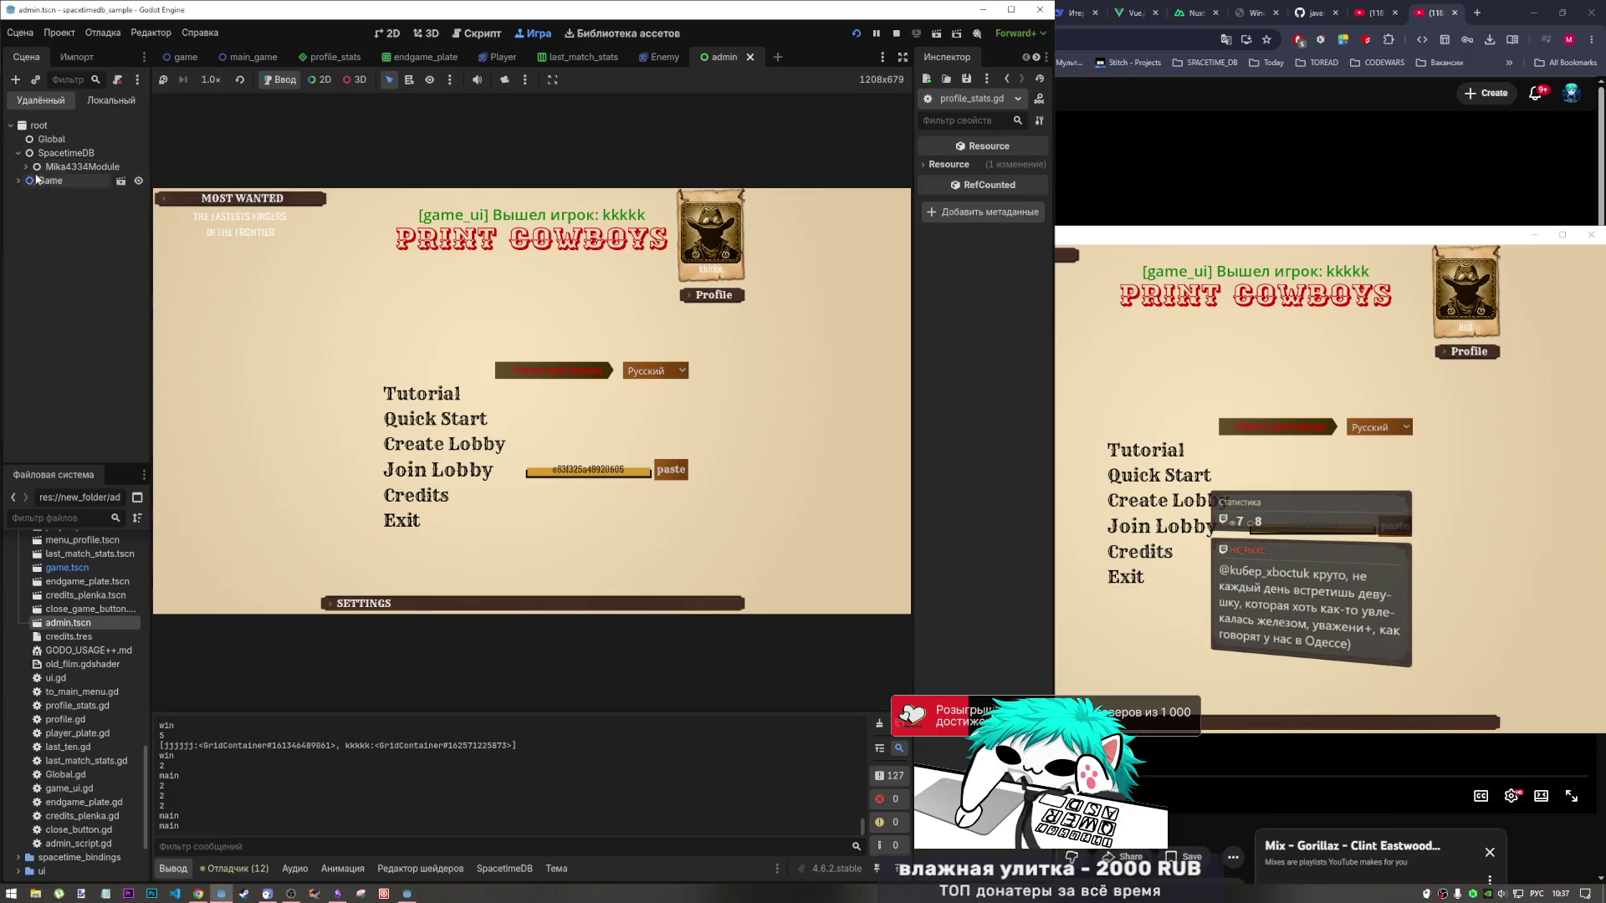
left_click(35, 167)
left_click(84, 180)
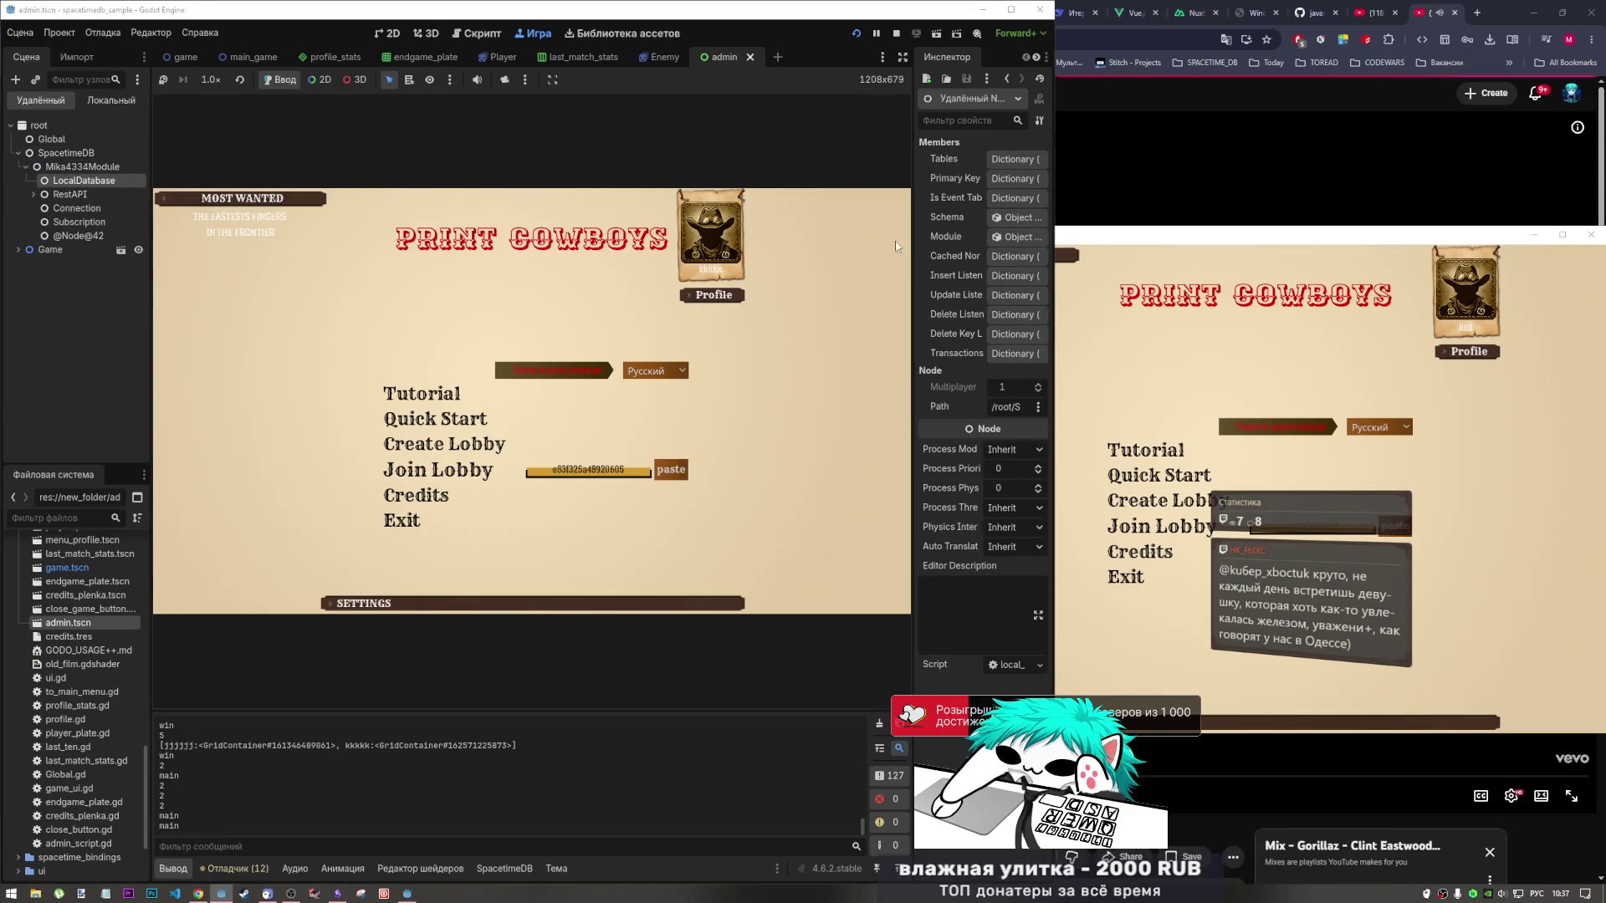
left_click_drag(912, 261, 825, 251)
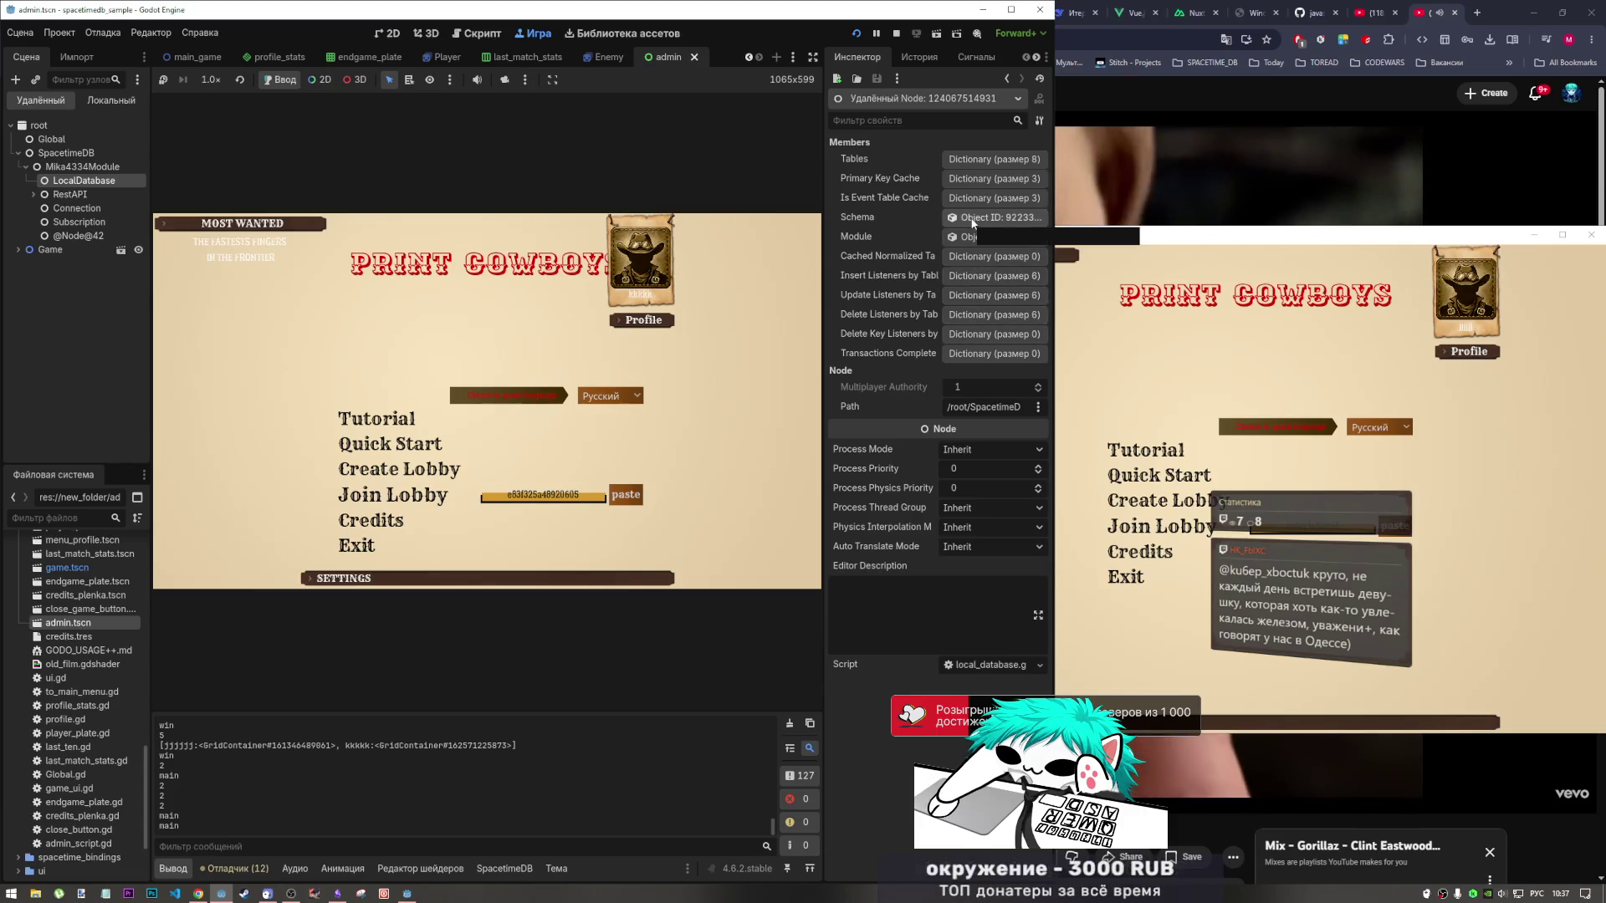
Open a player_stats record under Tables, check its Last 10 Encoded value, and open the in-game Profile.
left_click(979, 159)
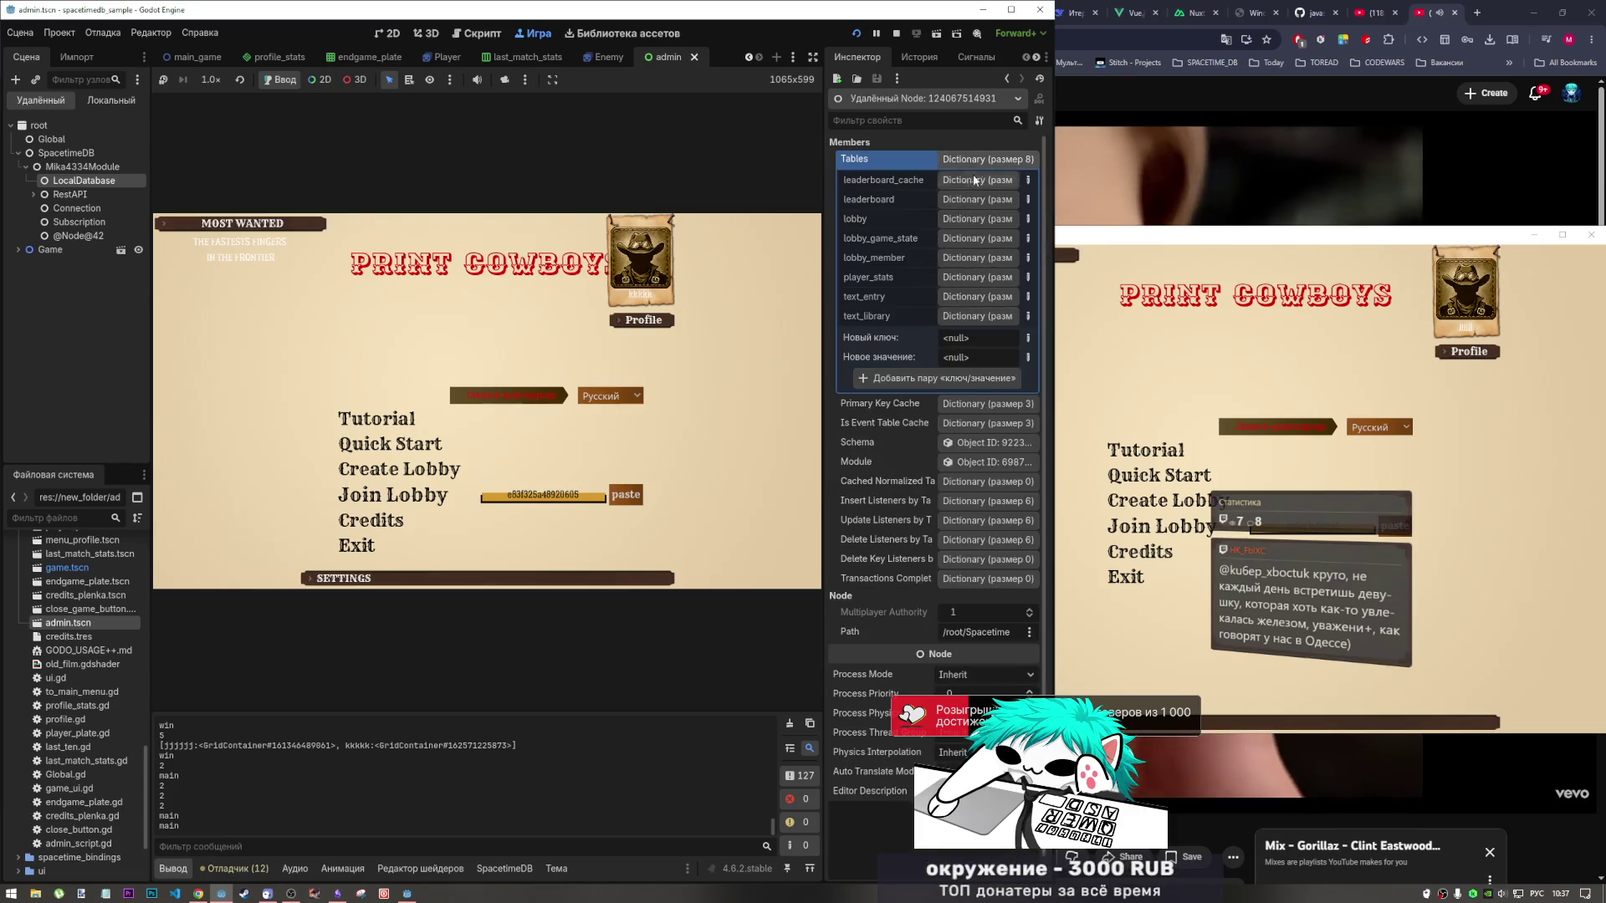
left_click(971, 277)
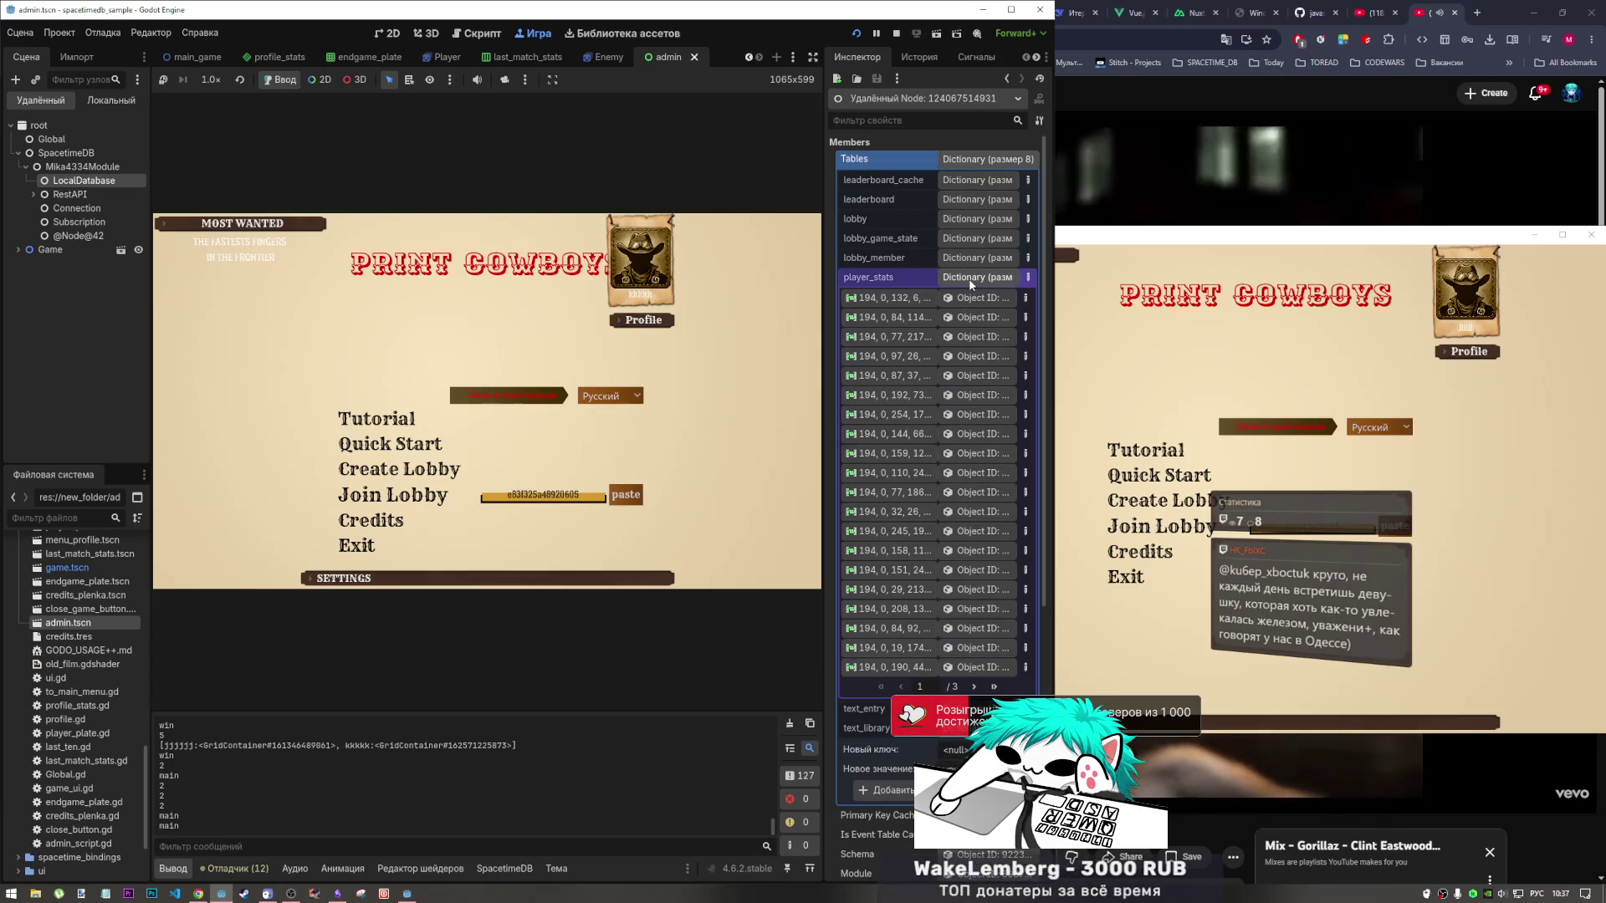
left_click(993, 686)
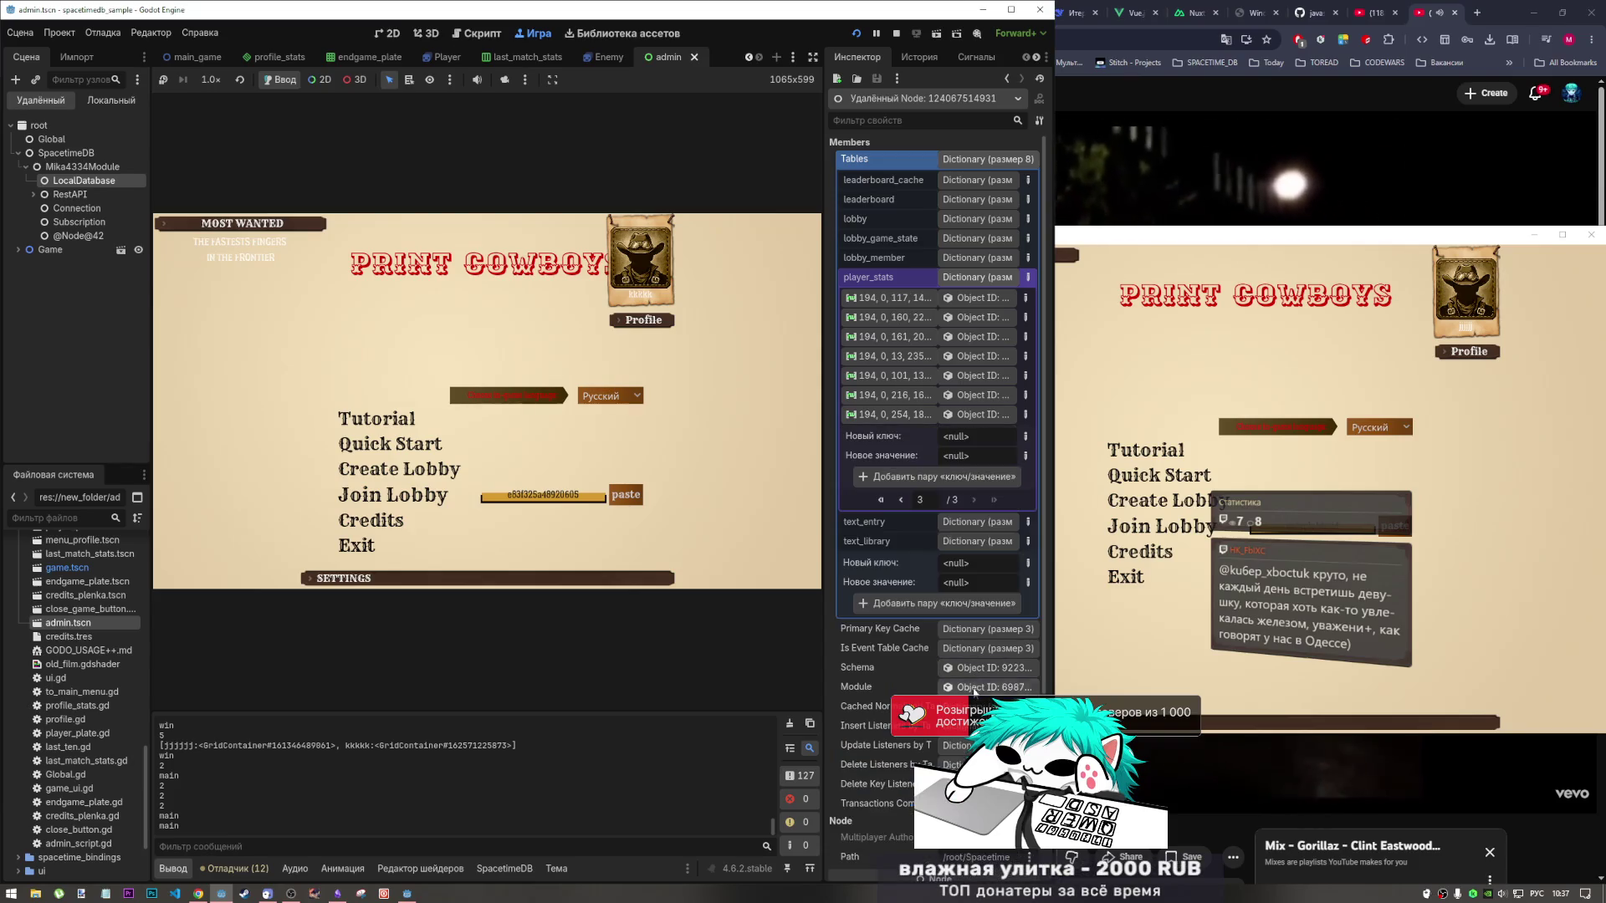
left_click(974, 416)
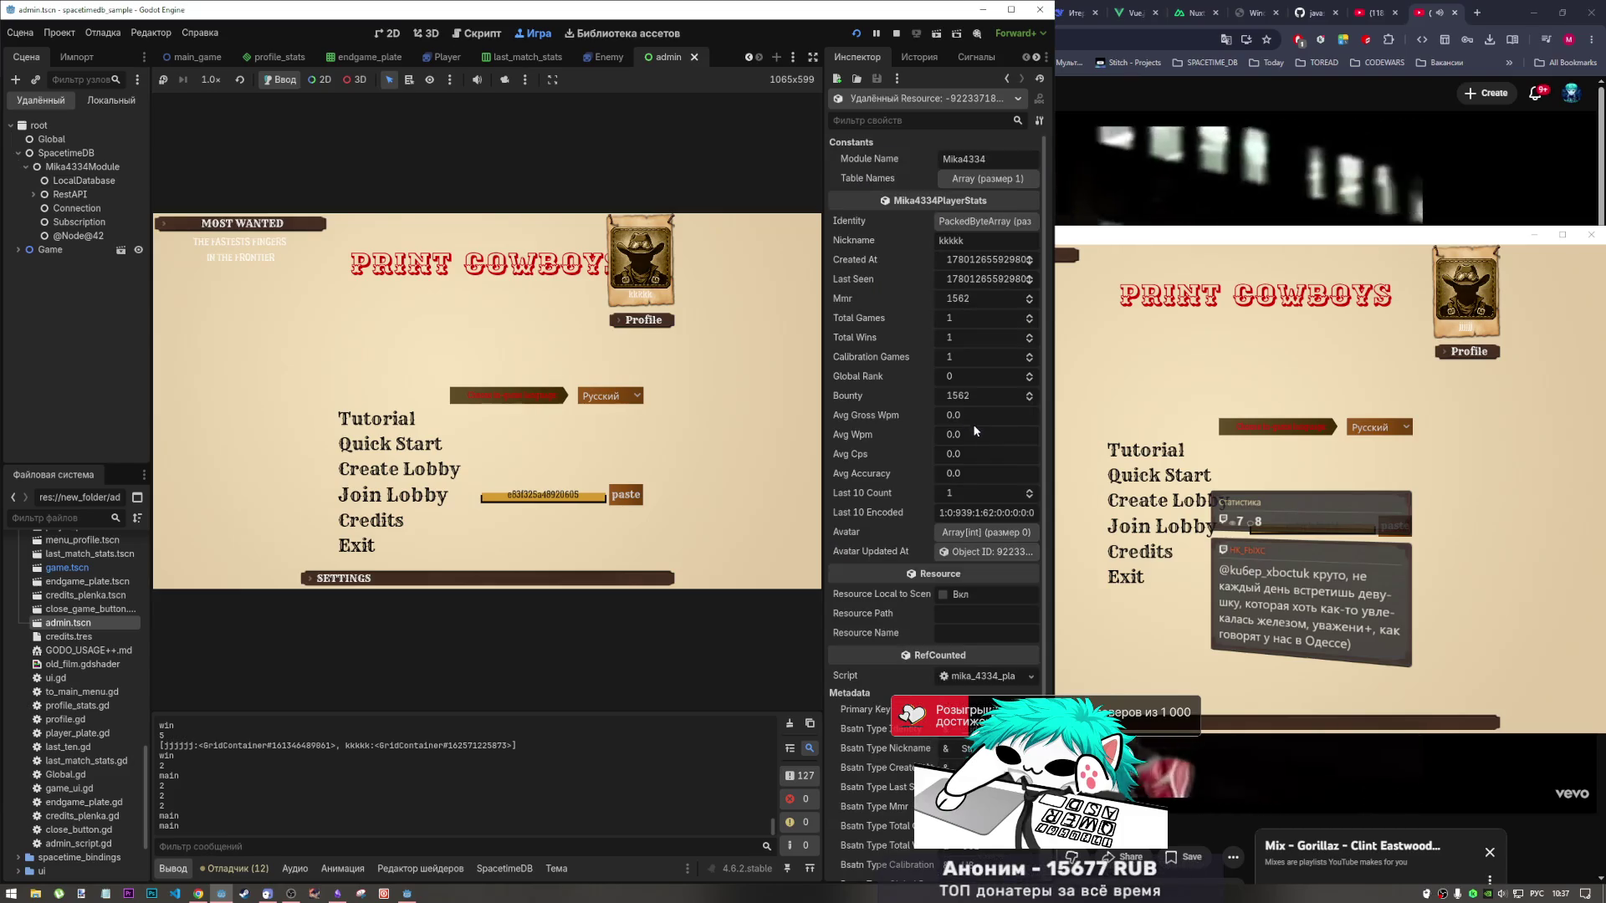
left_click_drag(961, 516, 929, 516)
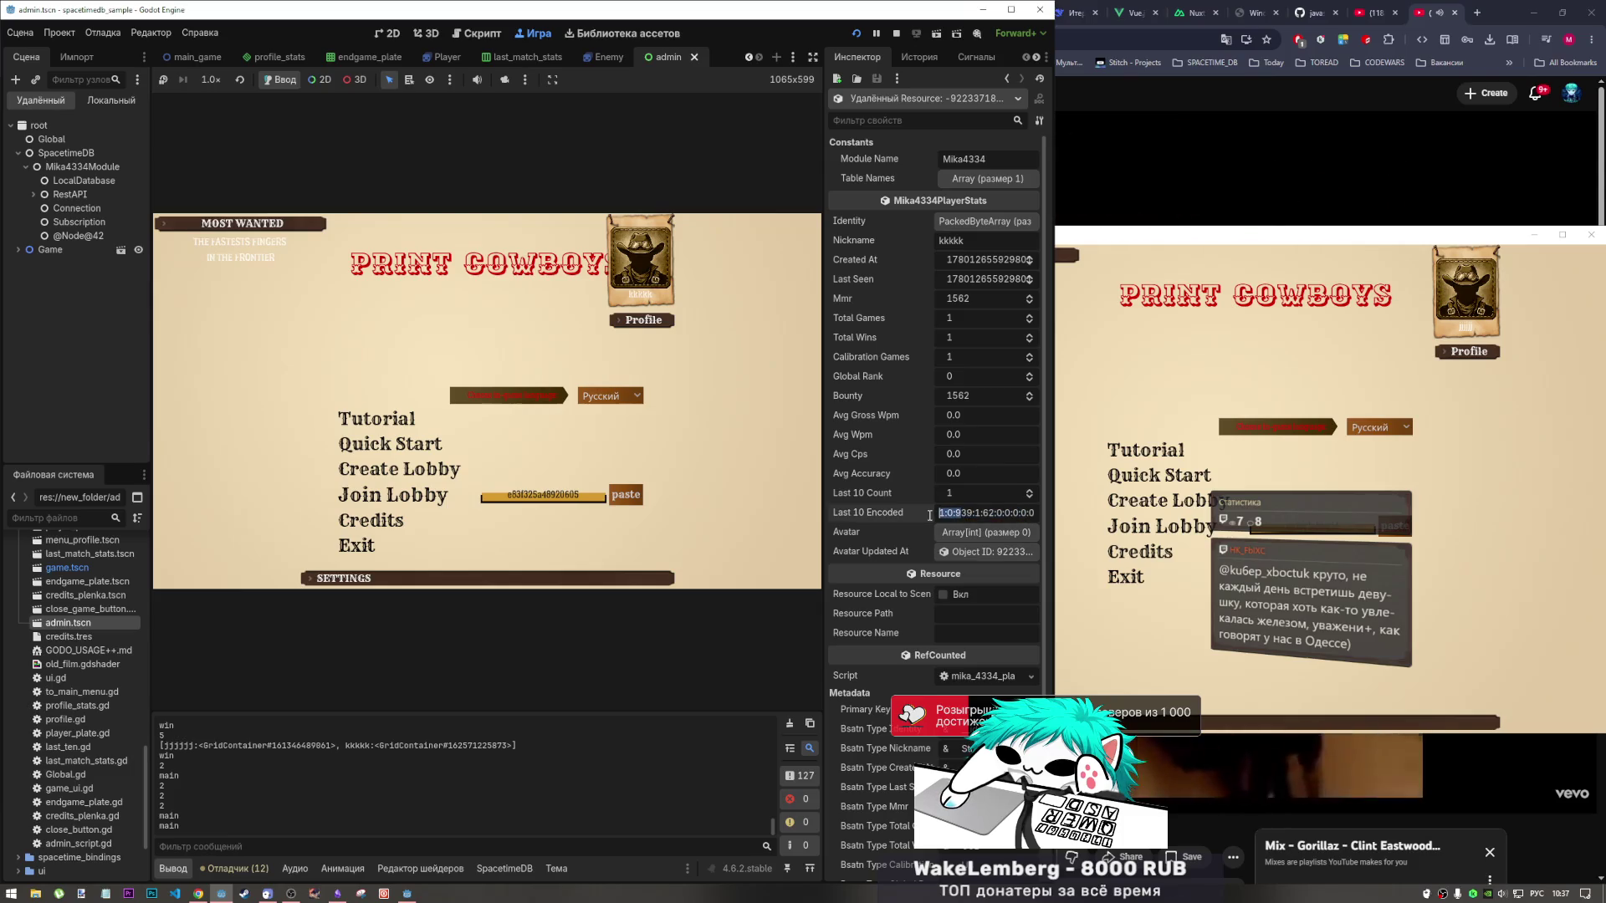
left_click(882, 519)
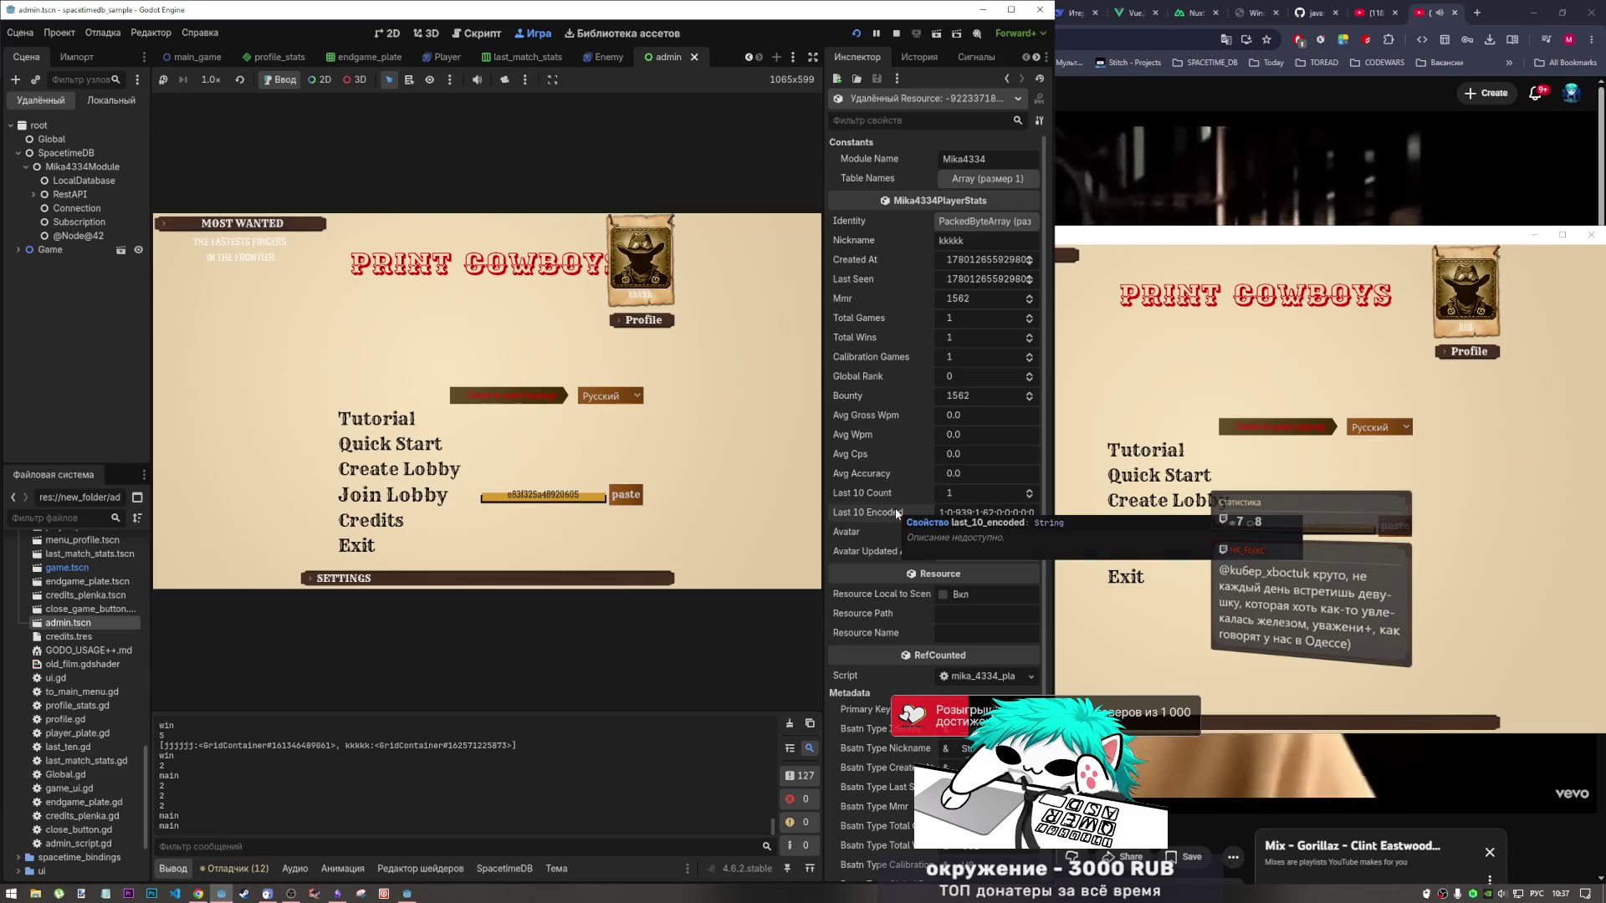
left_click(643, 321)
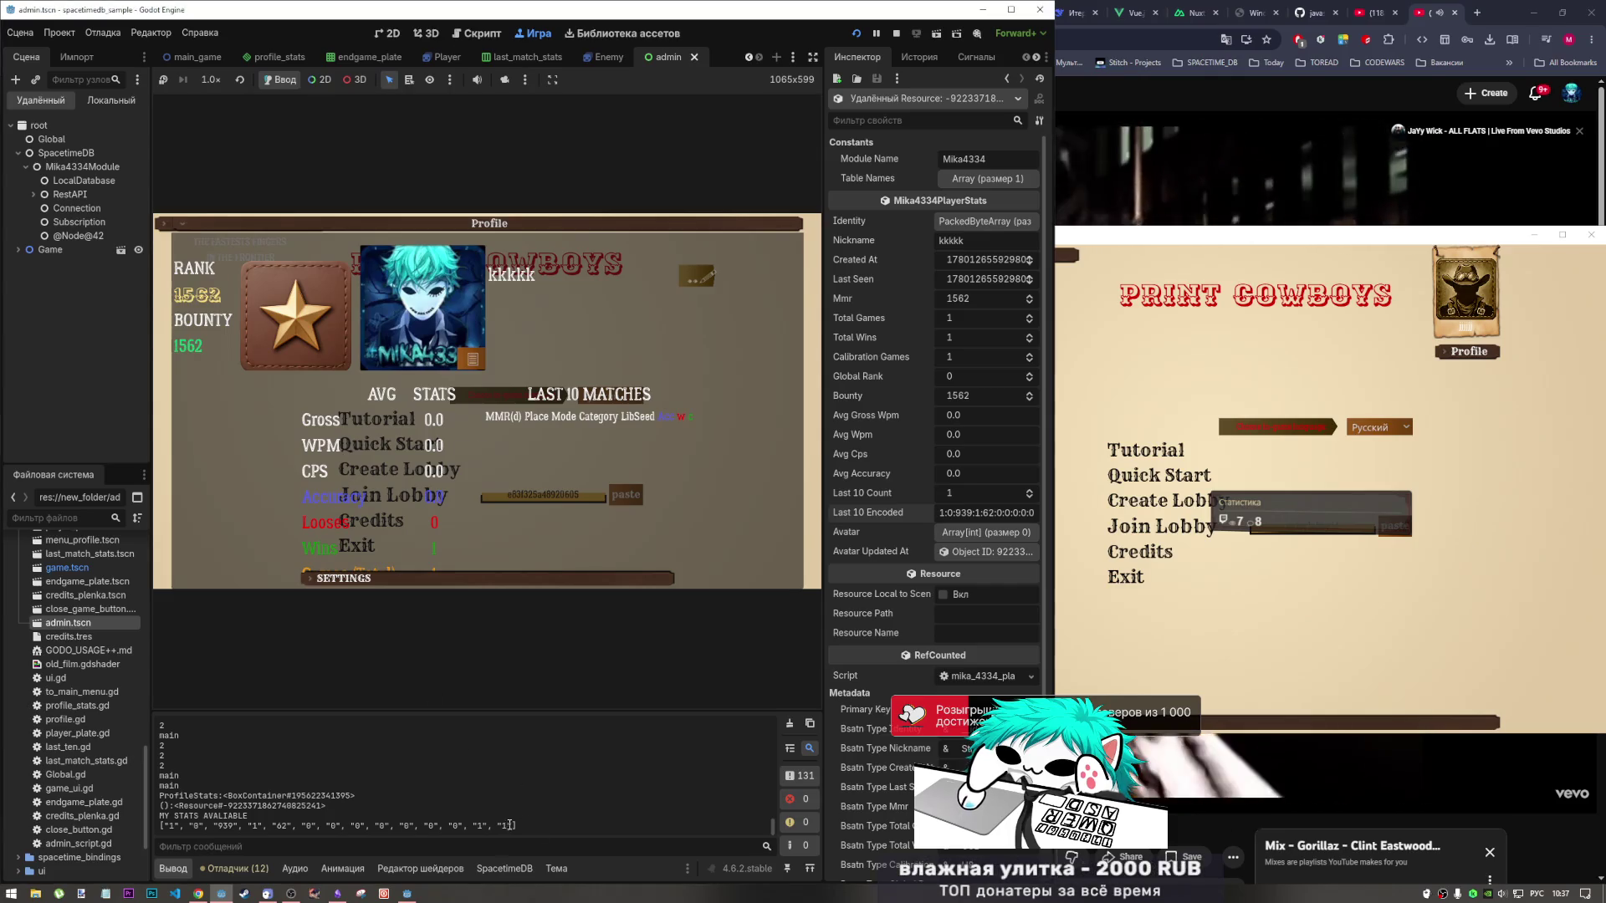
Check the logged last-ten stats array and open profile_stats.gd at the set_stats call.
left_click_drag(516, 825, 164, 826)
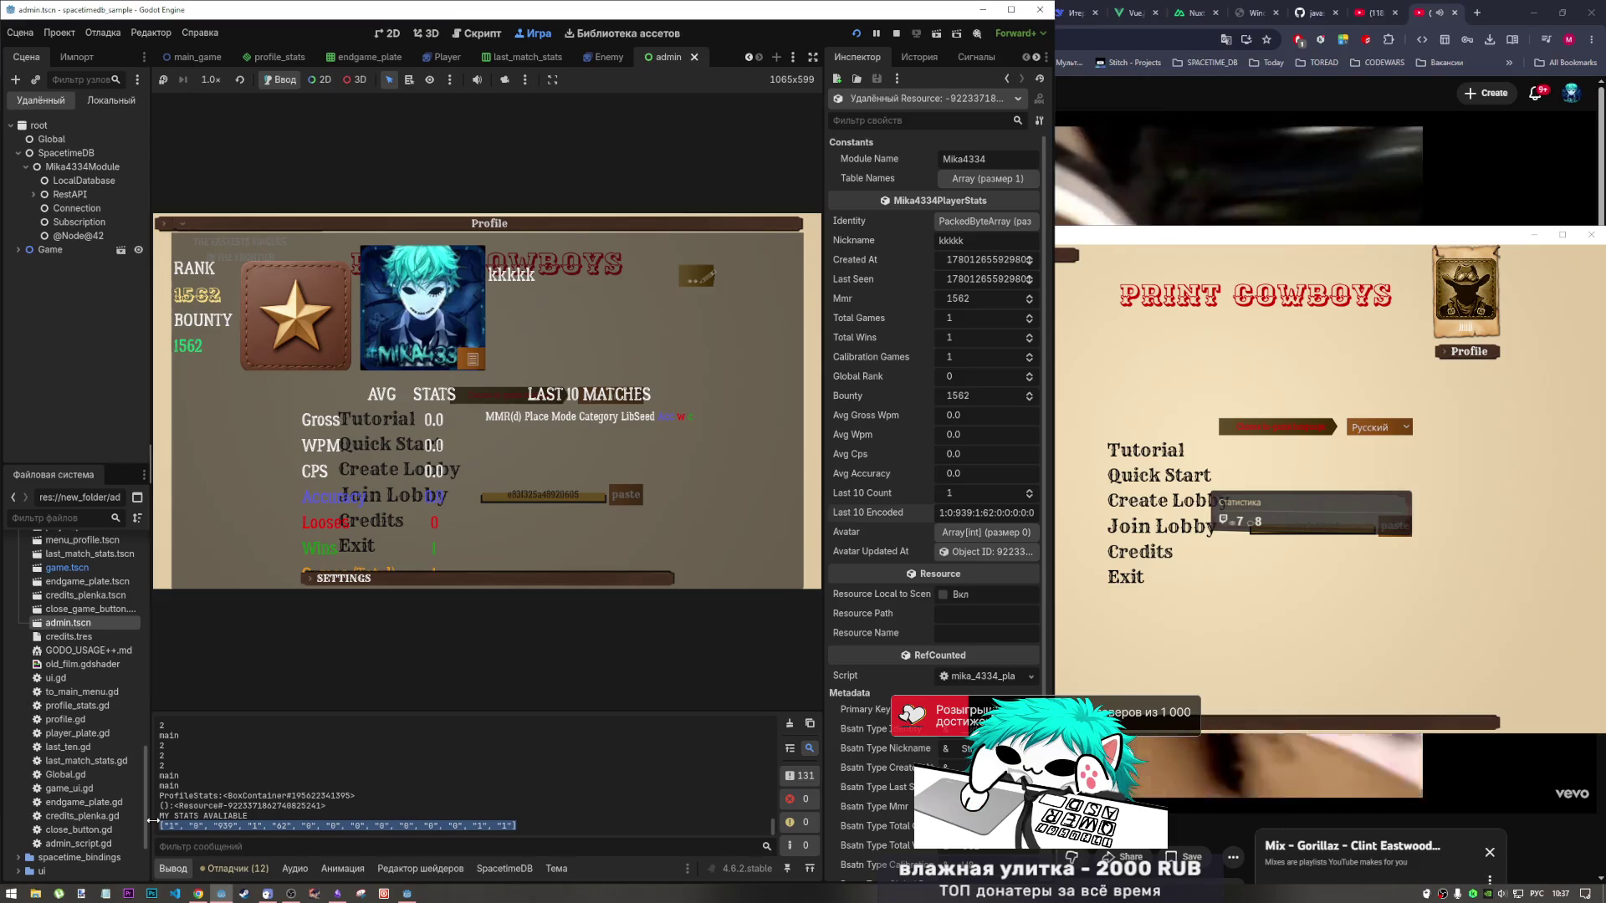
left_click(179, 827)
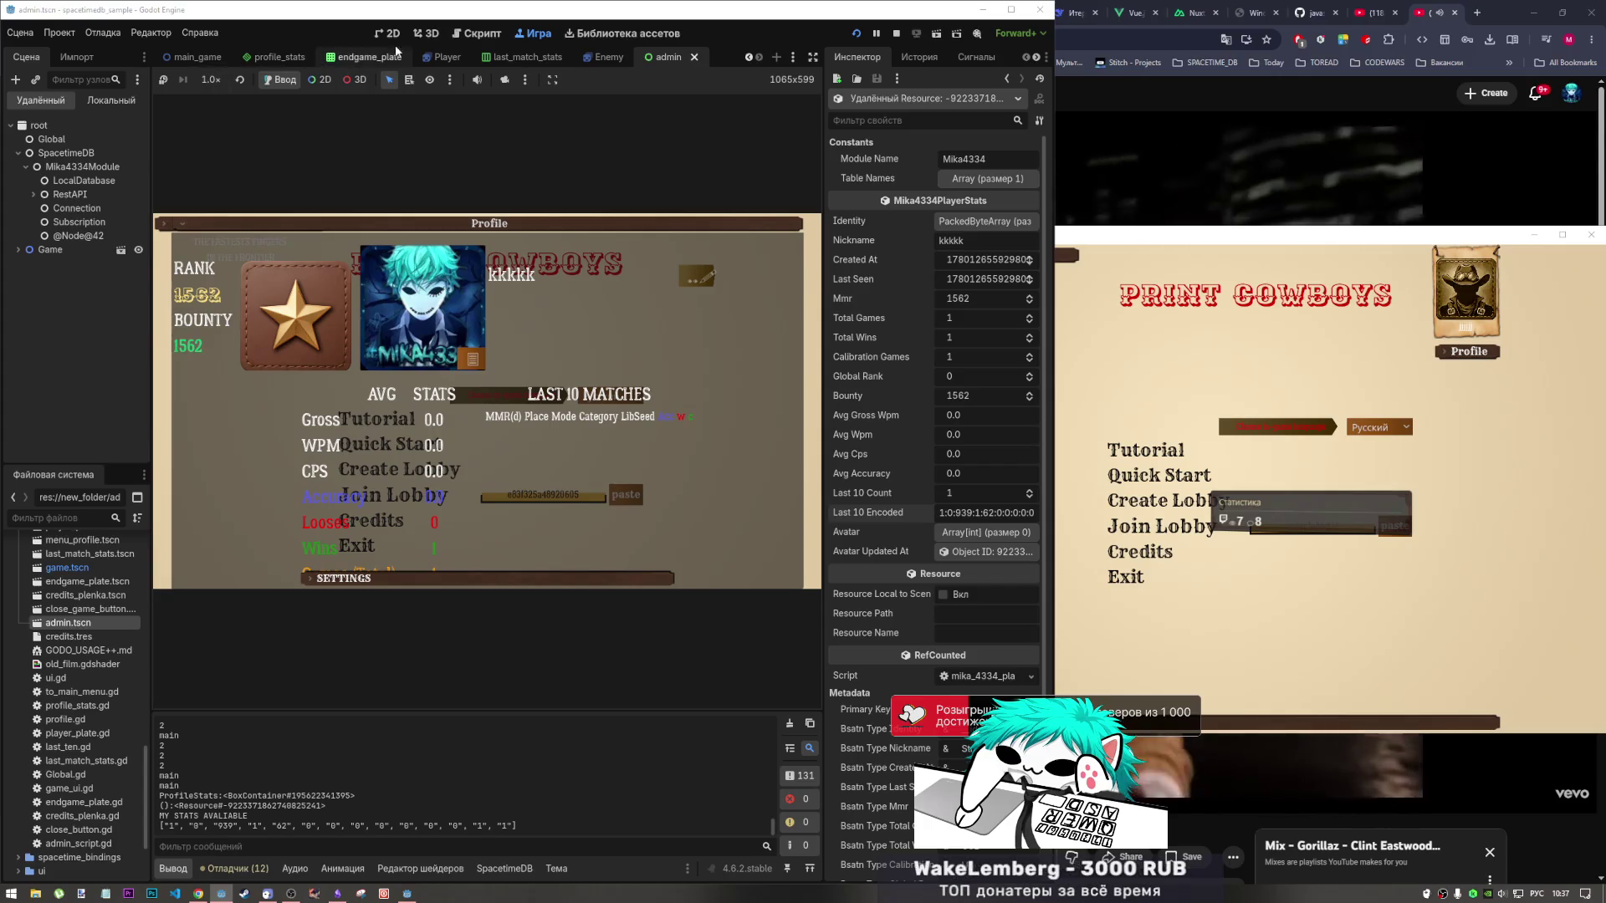
key("ctrl+F3")
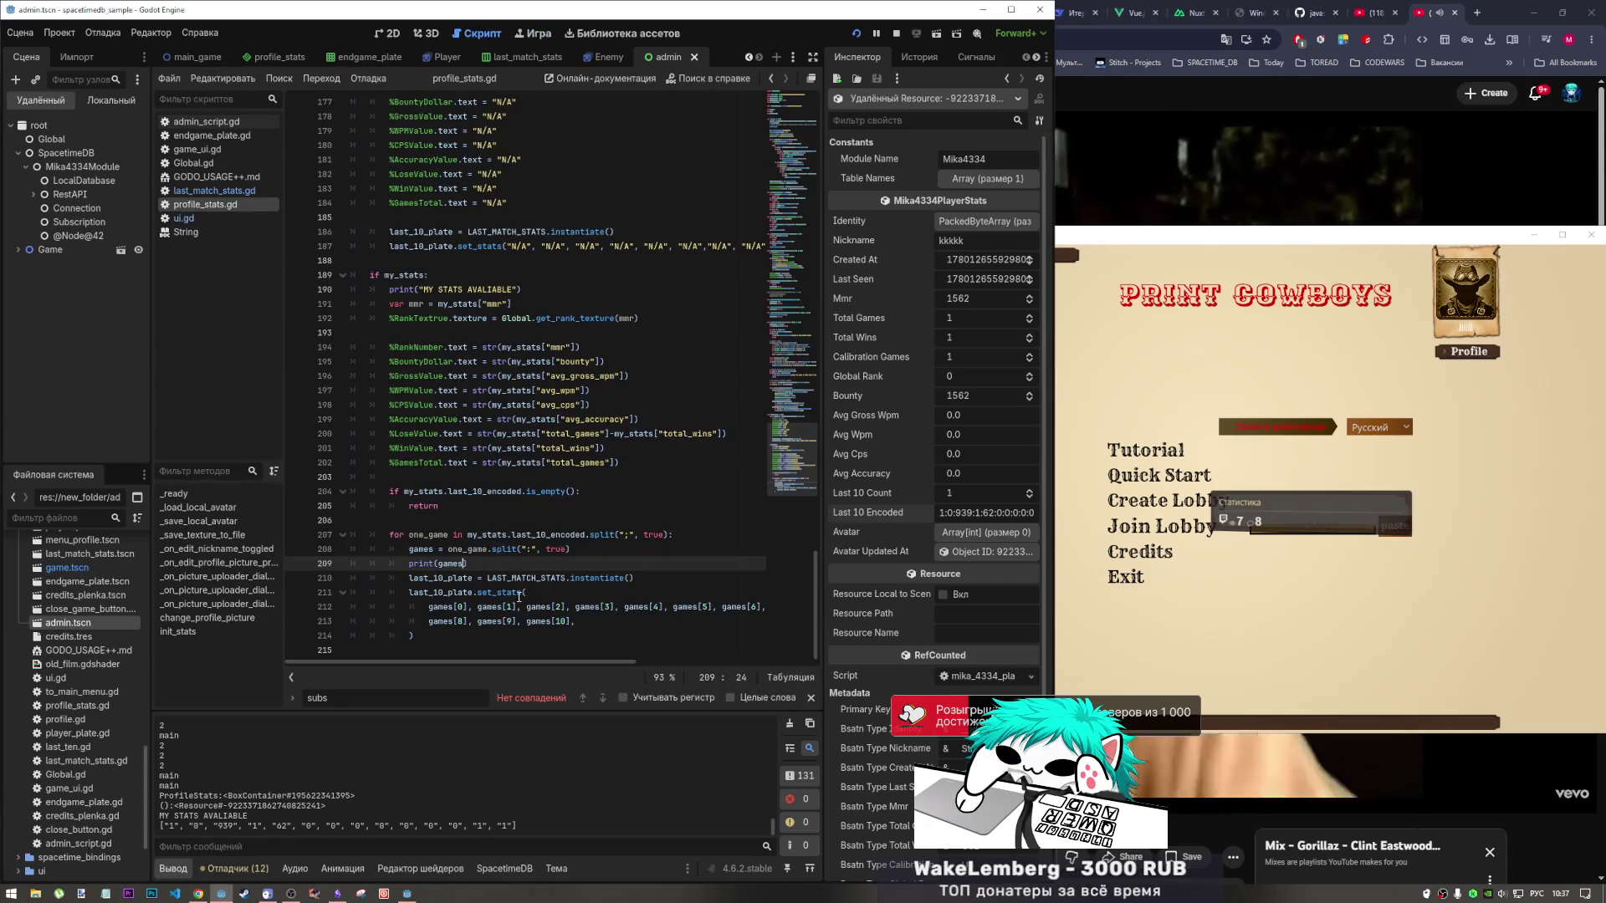
left_click(518, 597)
Select the instantiate() call on line 210, then view the running game's Profile screen.
key("Down")
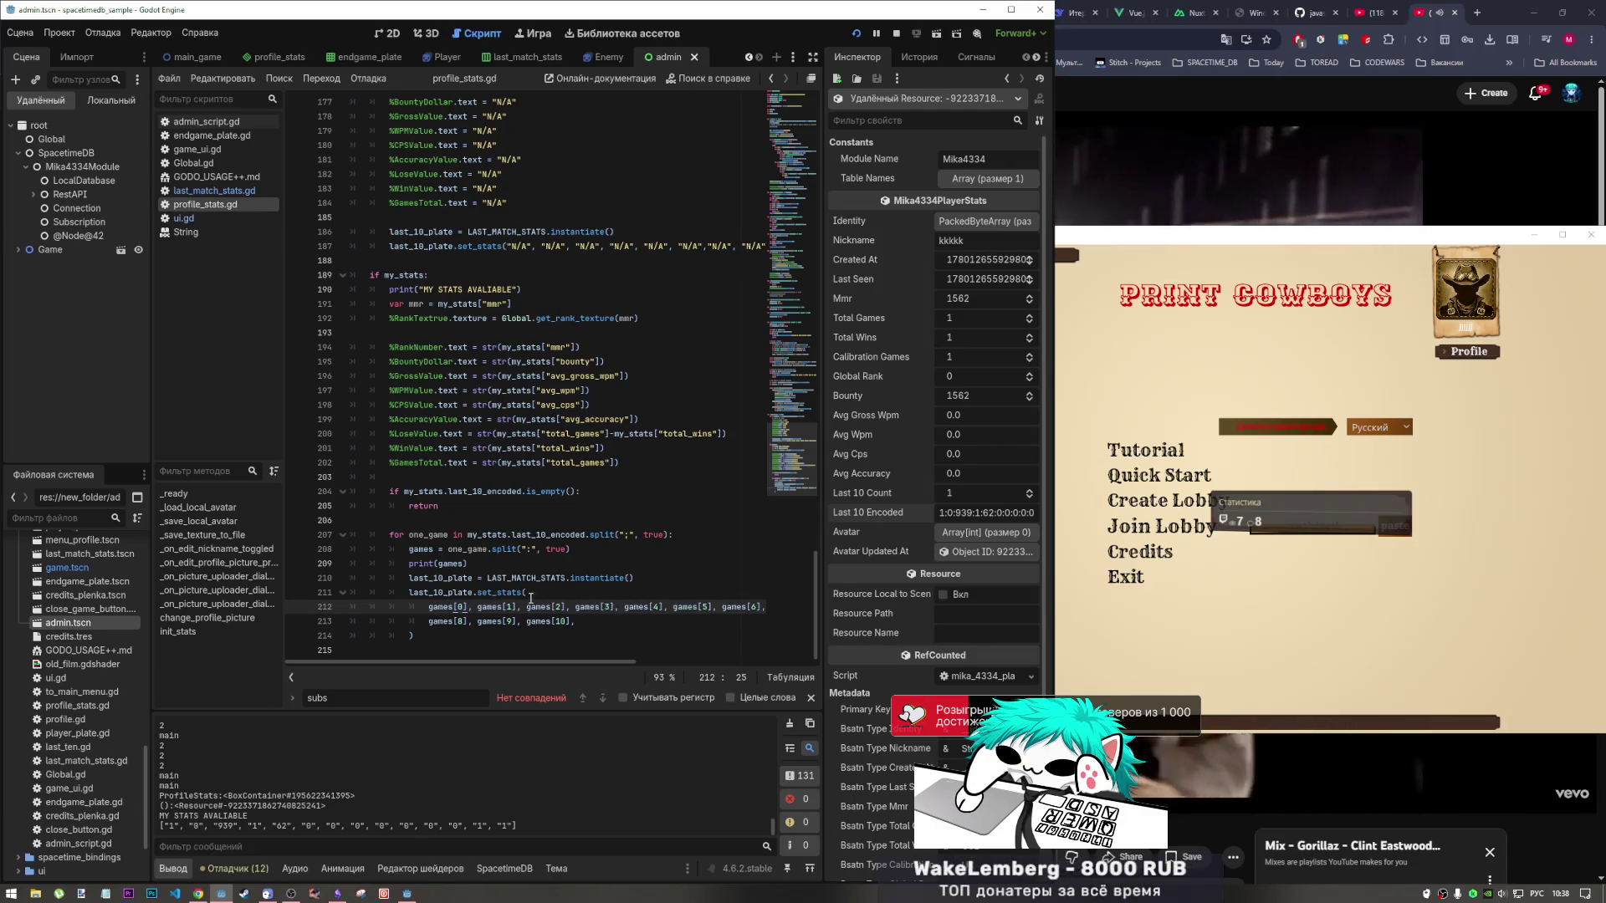
left_click(529, 579)
left_click_drag(621, 577, 644, 577)
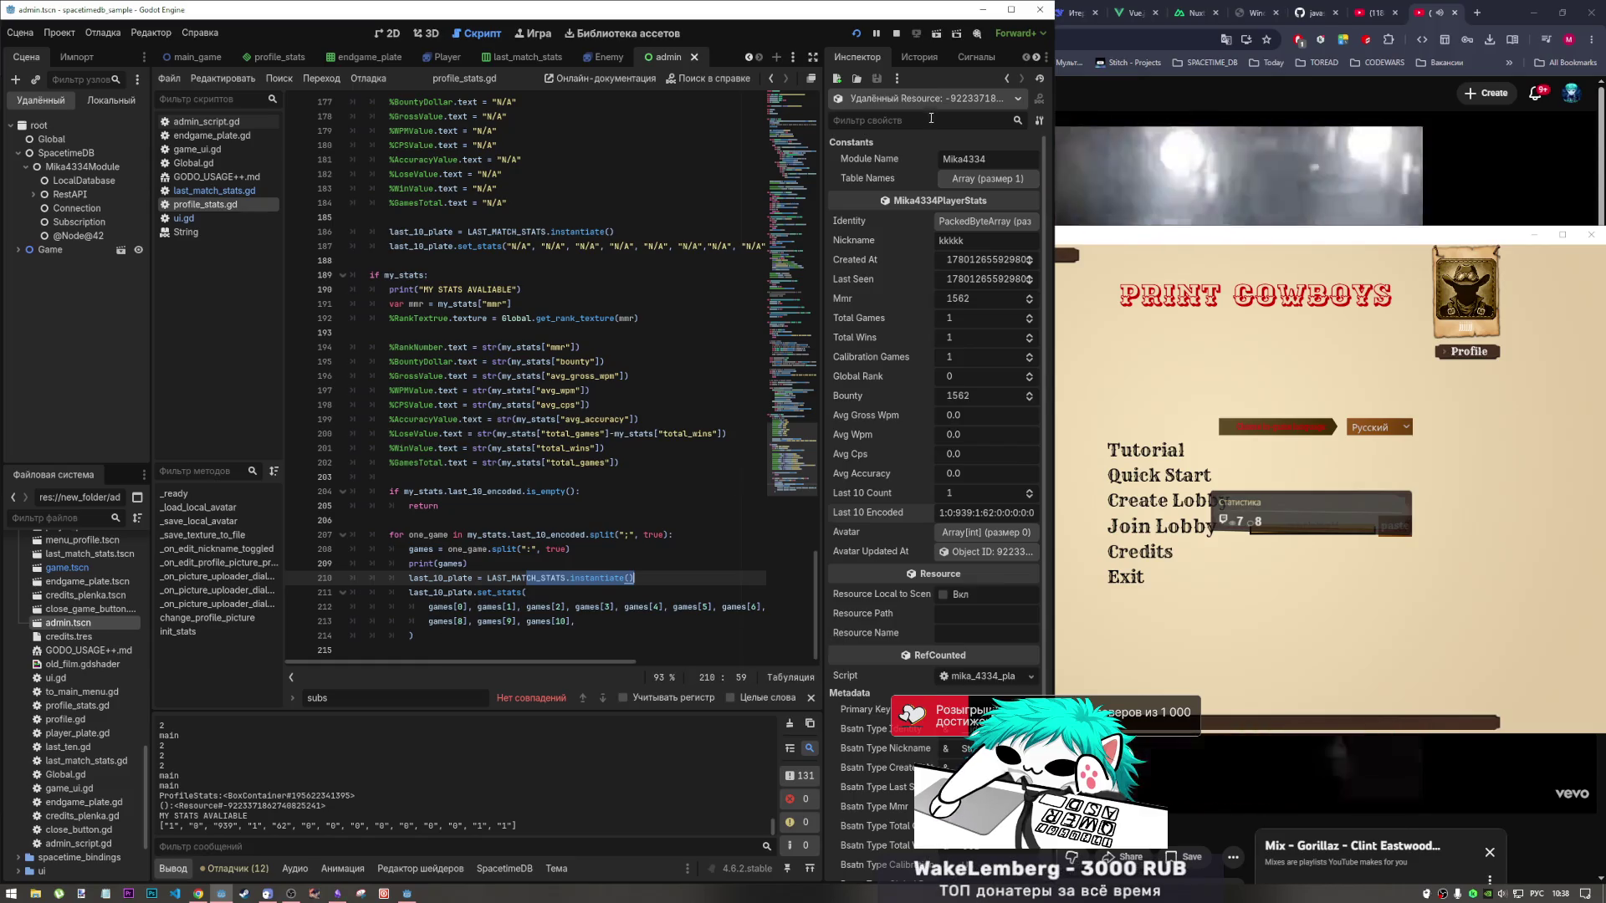
left_click(537, 34)
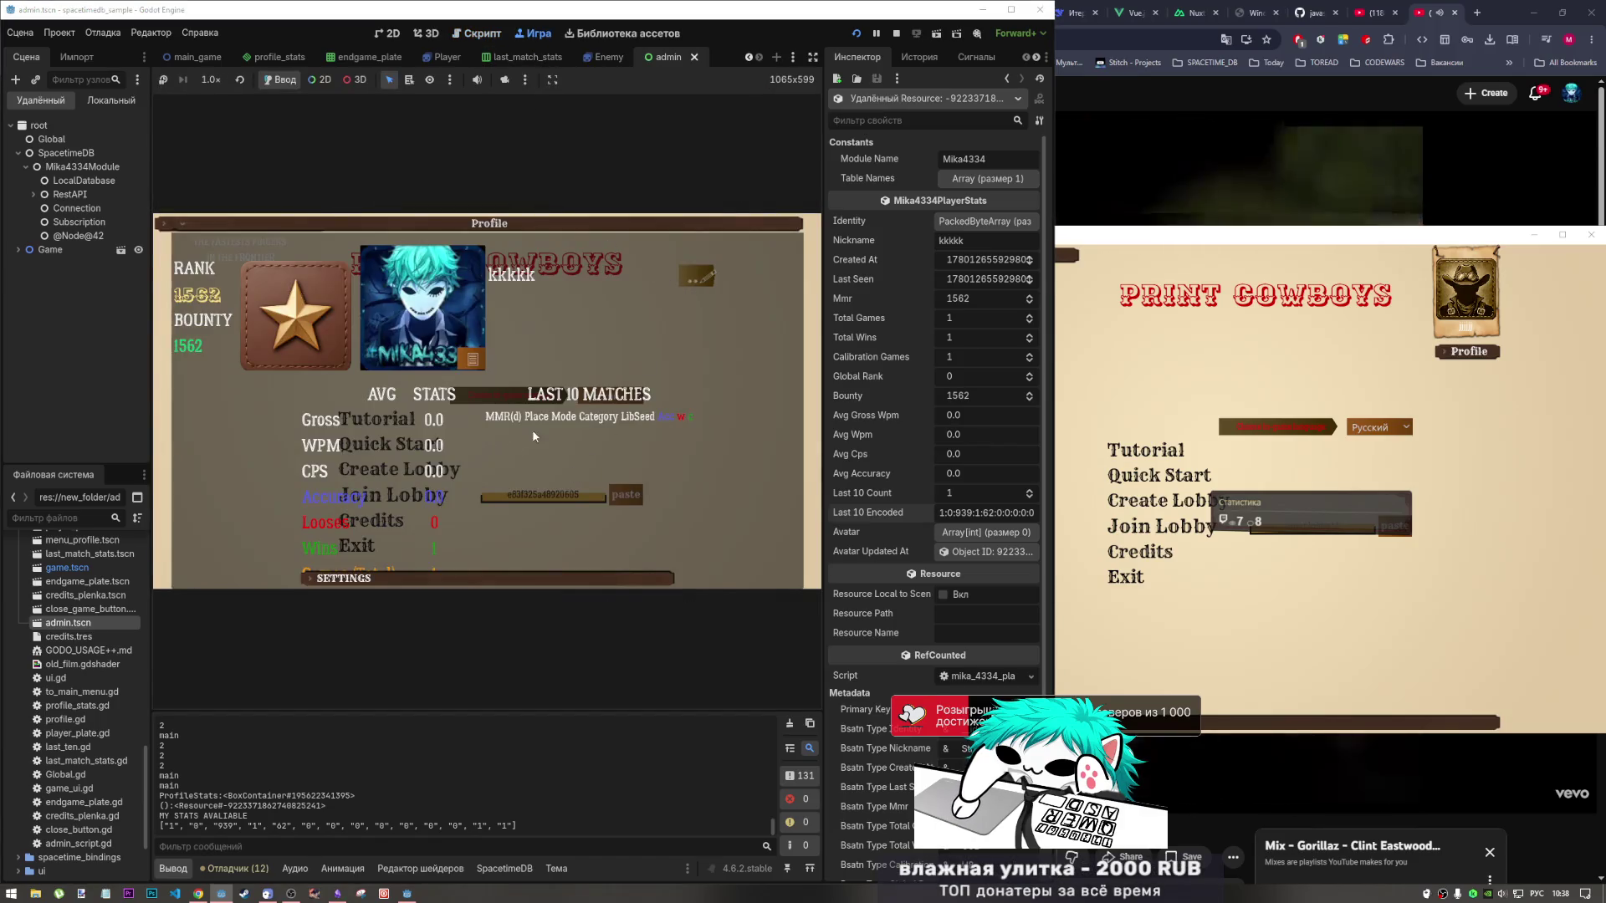
Close the Profile panel and start a new last_10_plate line after the set_stats call in profile_stats.gd.
left_click(727, 225)
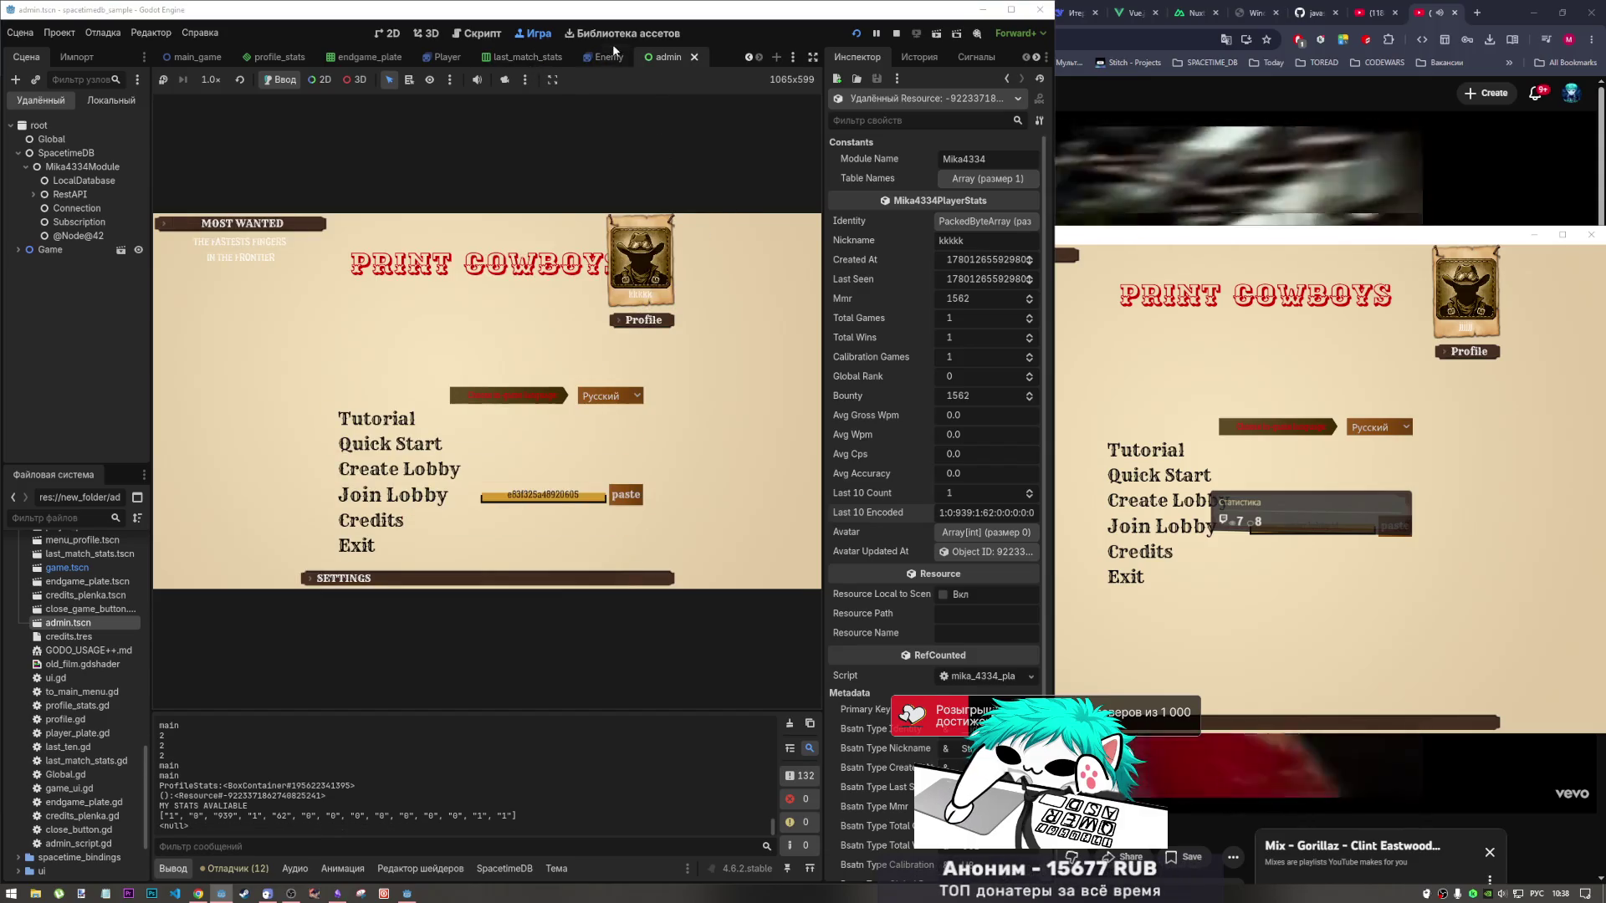
left_click(477, 34)
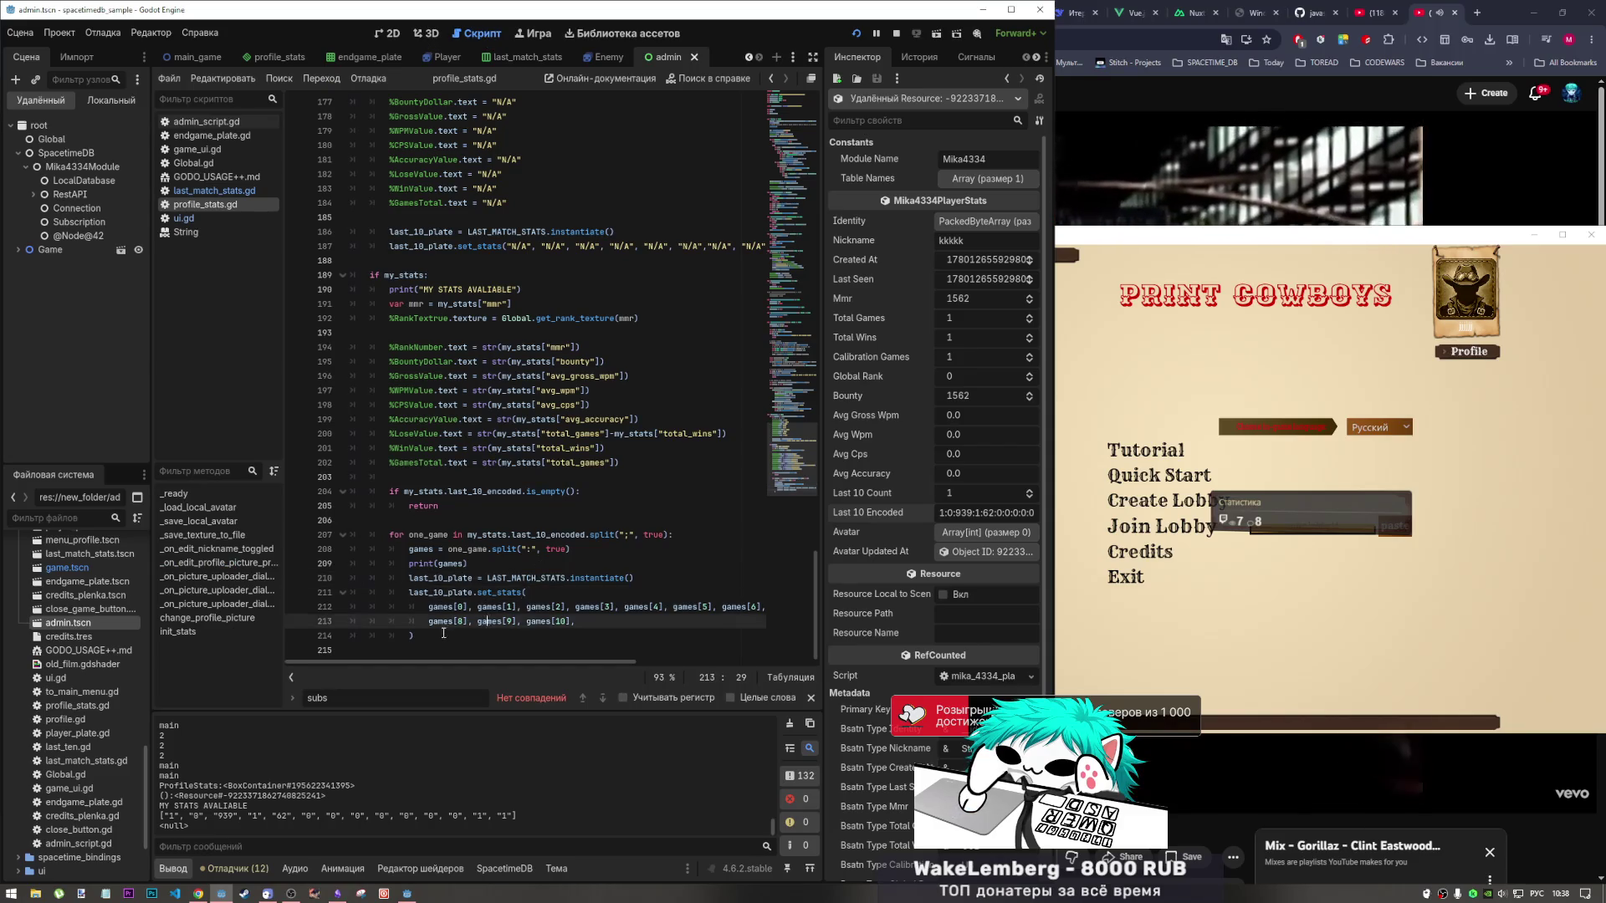
left_click(548, 639)
key("Return")
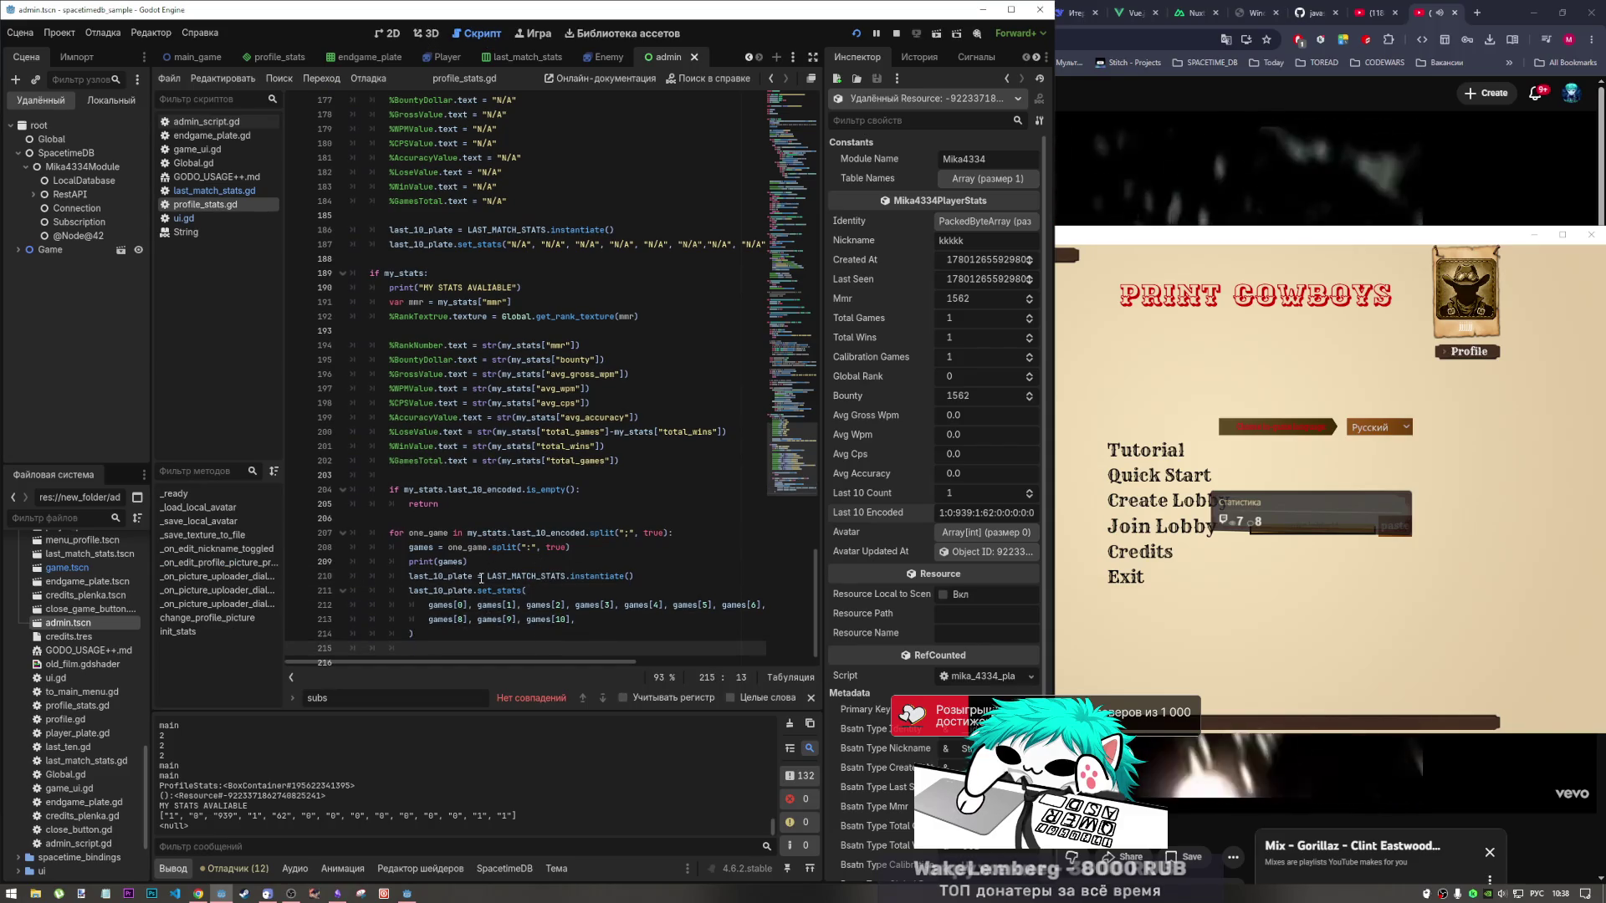
left_click_drag(474, 577, 408, 589)
left_click(415, 637)
type("last_10_plate")
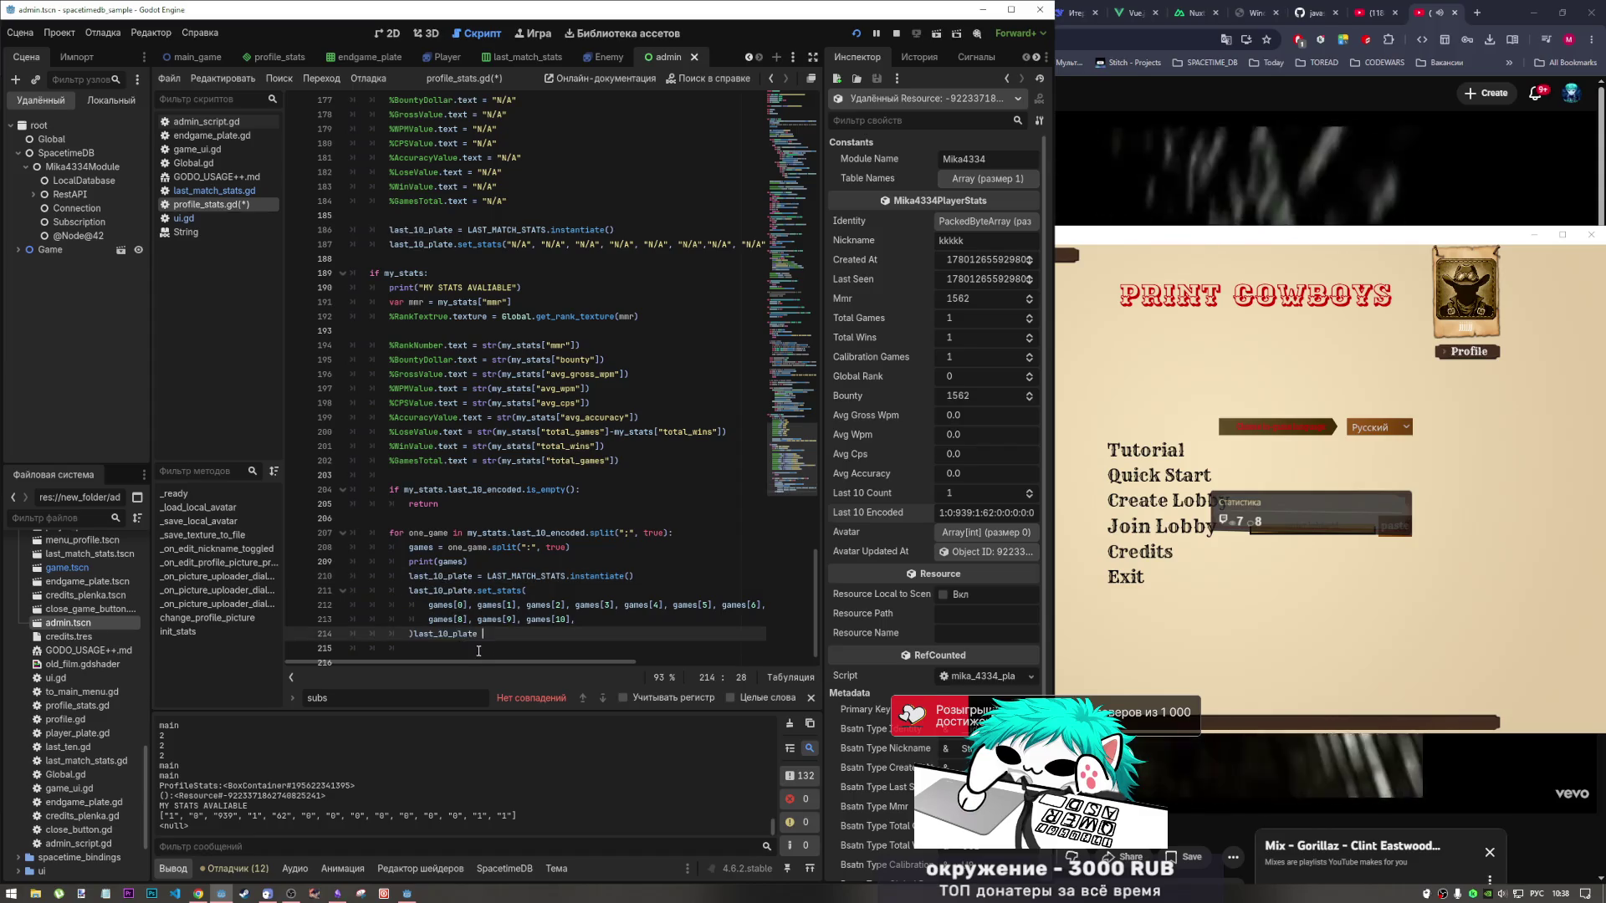
key("ctrl+z")
left_click(428, 650)
key("BackSpace")
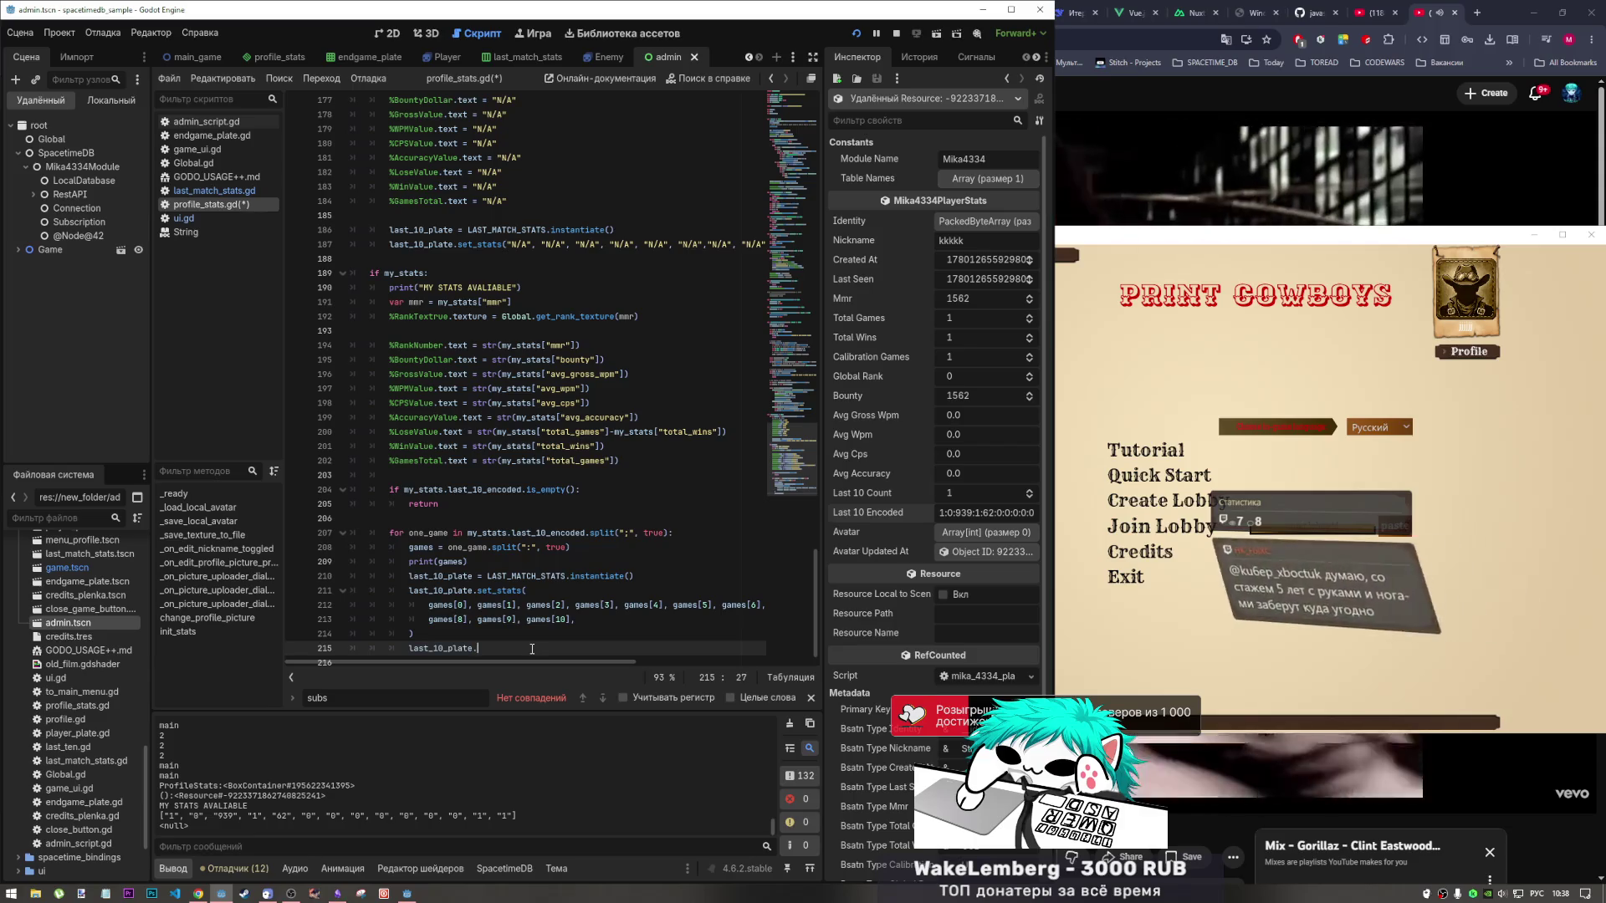
Remove the partly typed method names so line 215 holds only last_10_plate.
type("se")
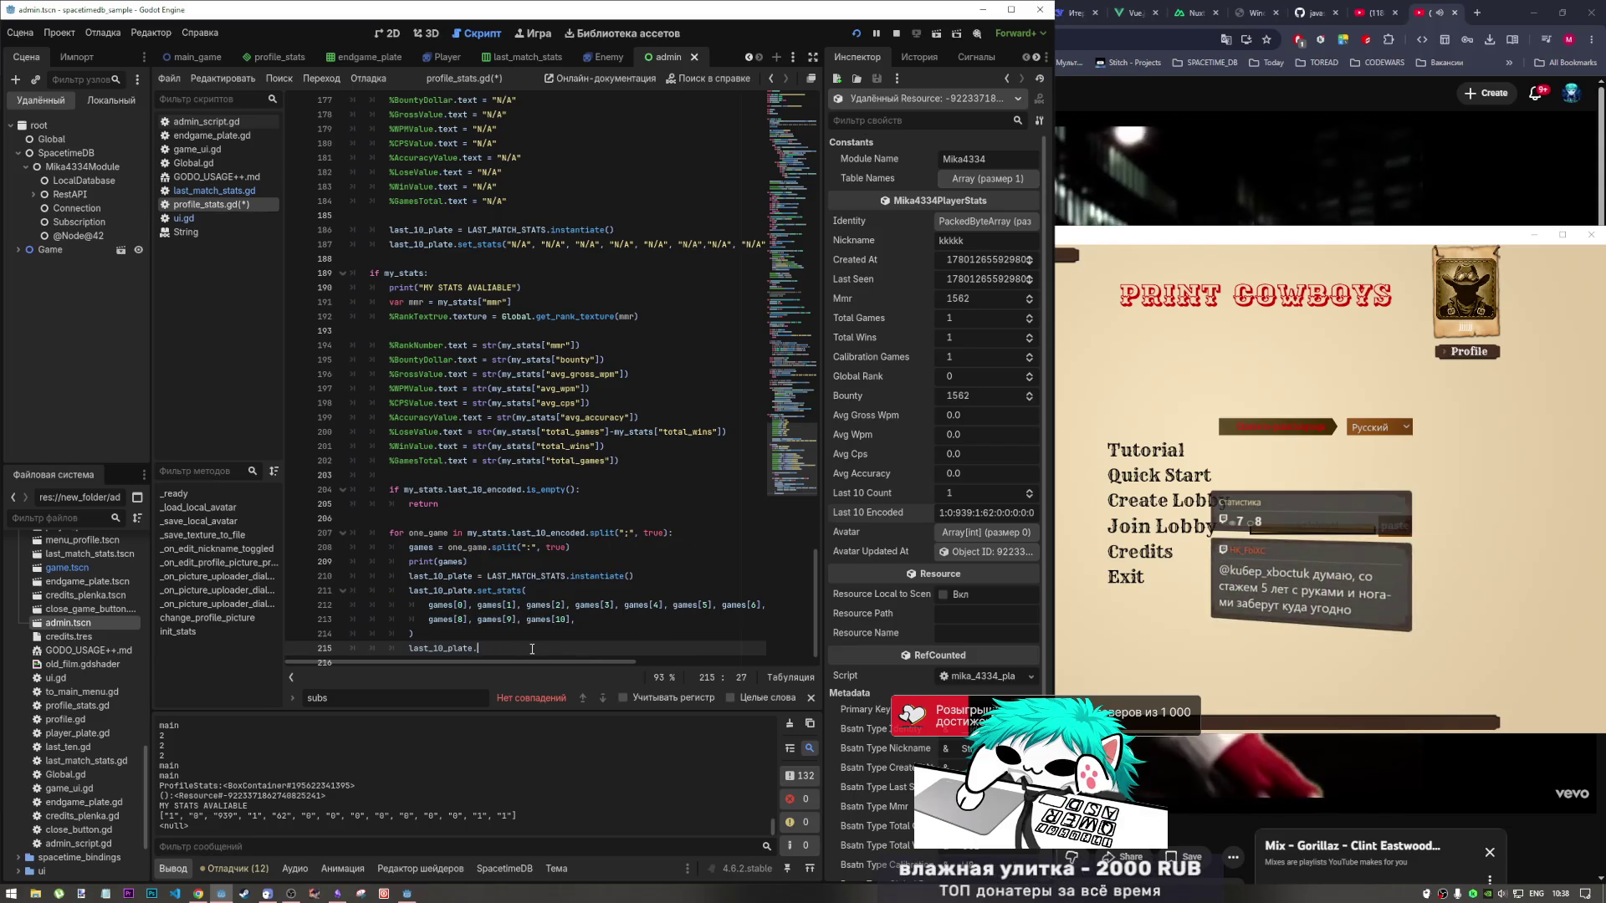
key("BackSpace")
key("BackSpace")
left_click(456, 563)
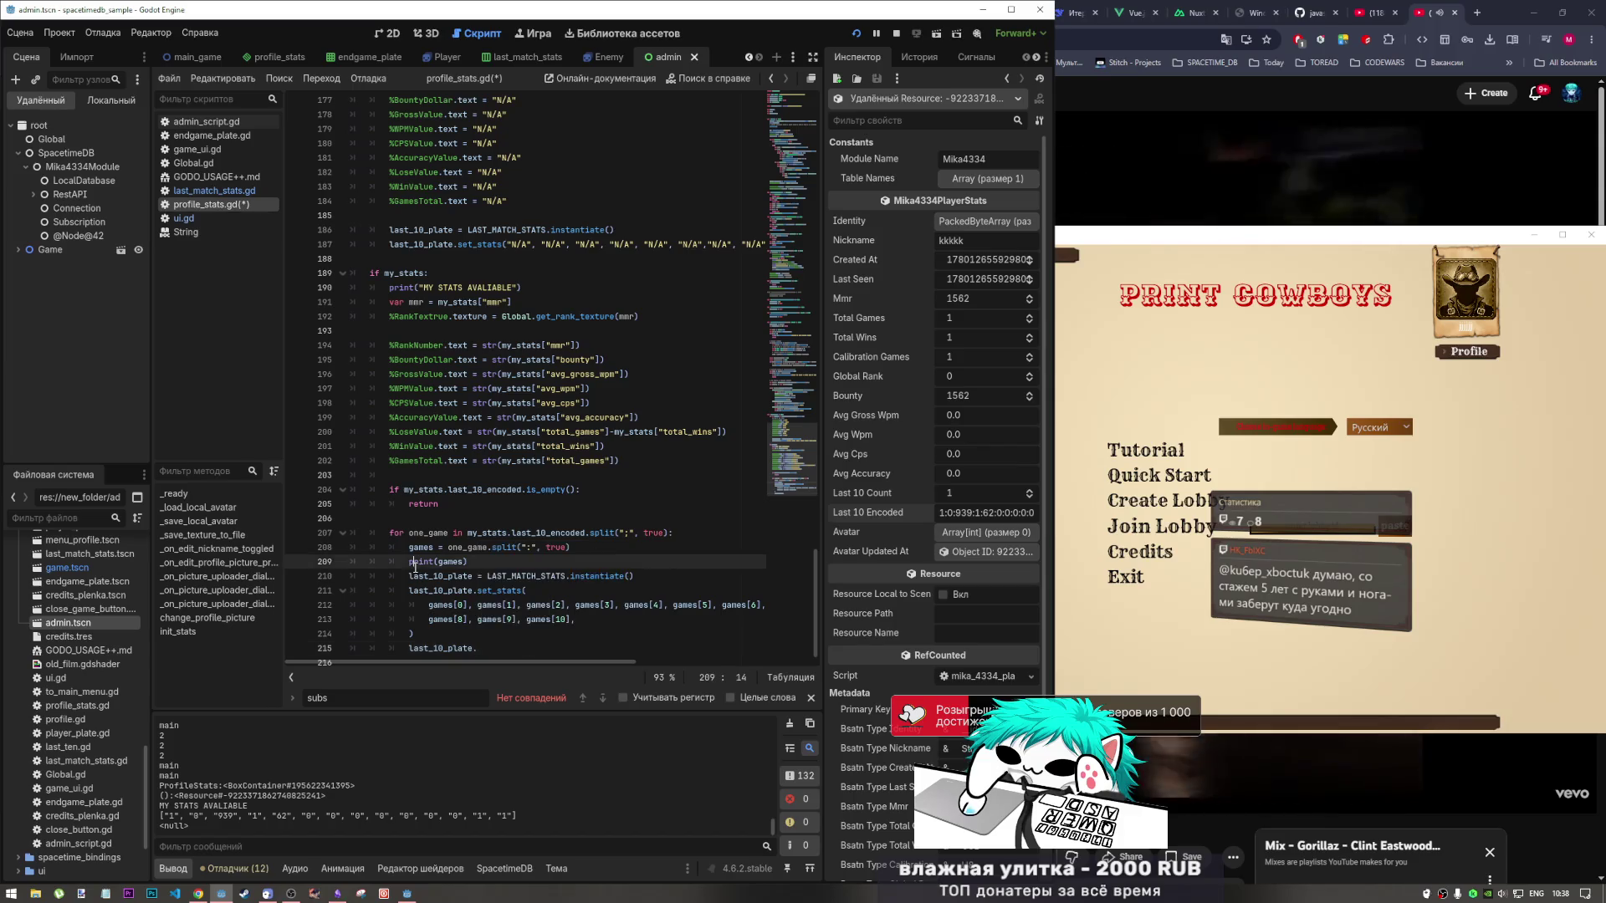
scroll(527, 594, "down", 1)
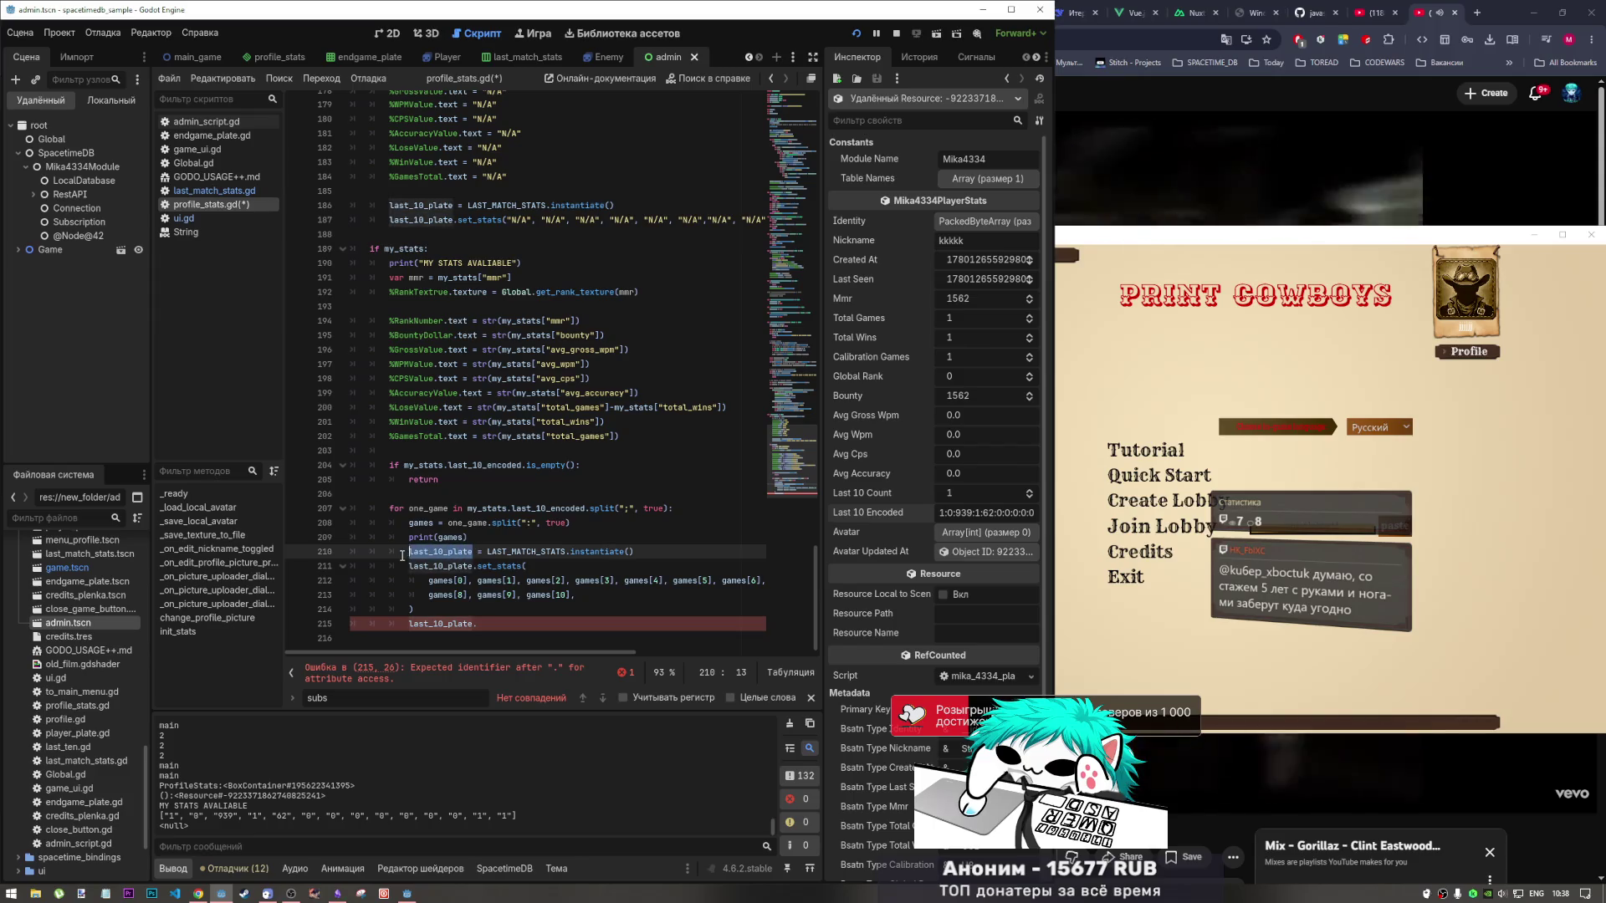
left_click(483, 625)
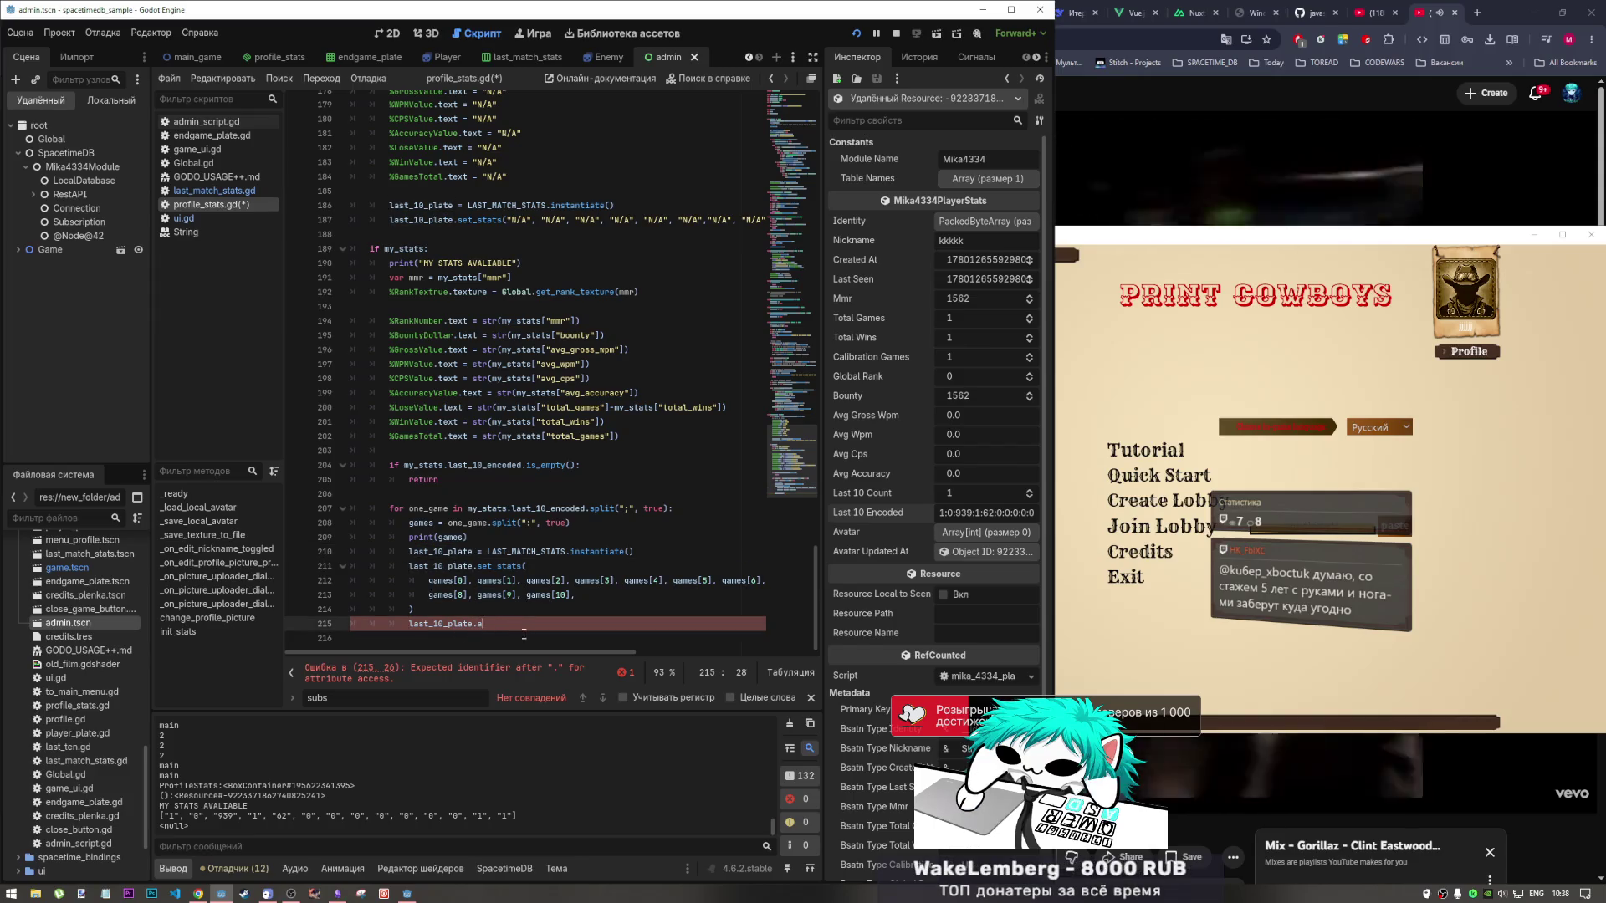
type("ad")
key("BackSpace")
key("BackSpace")
key("BackSpace")
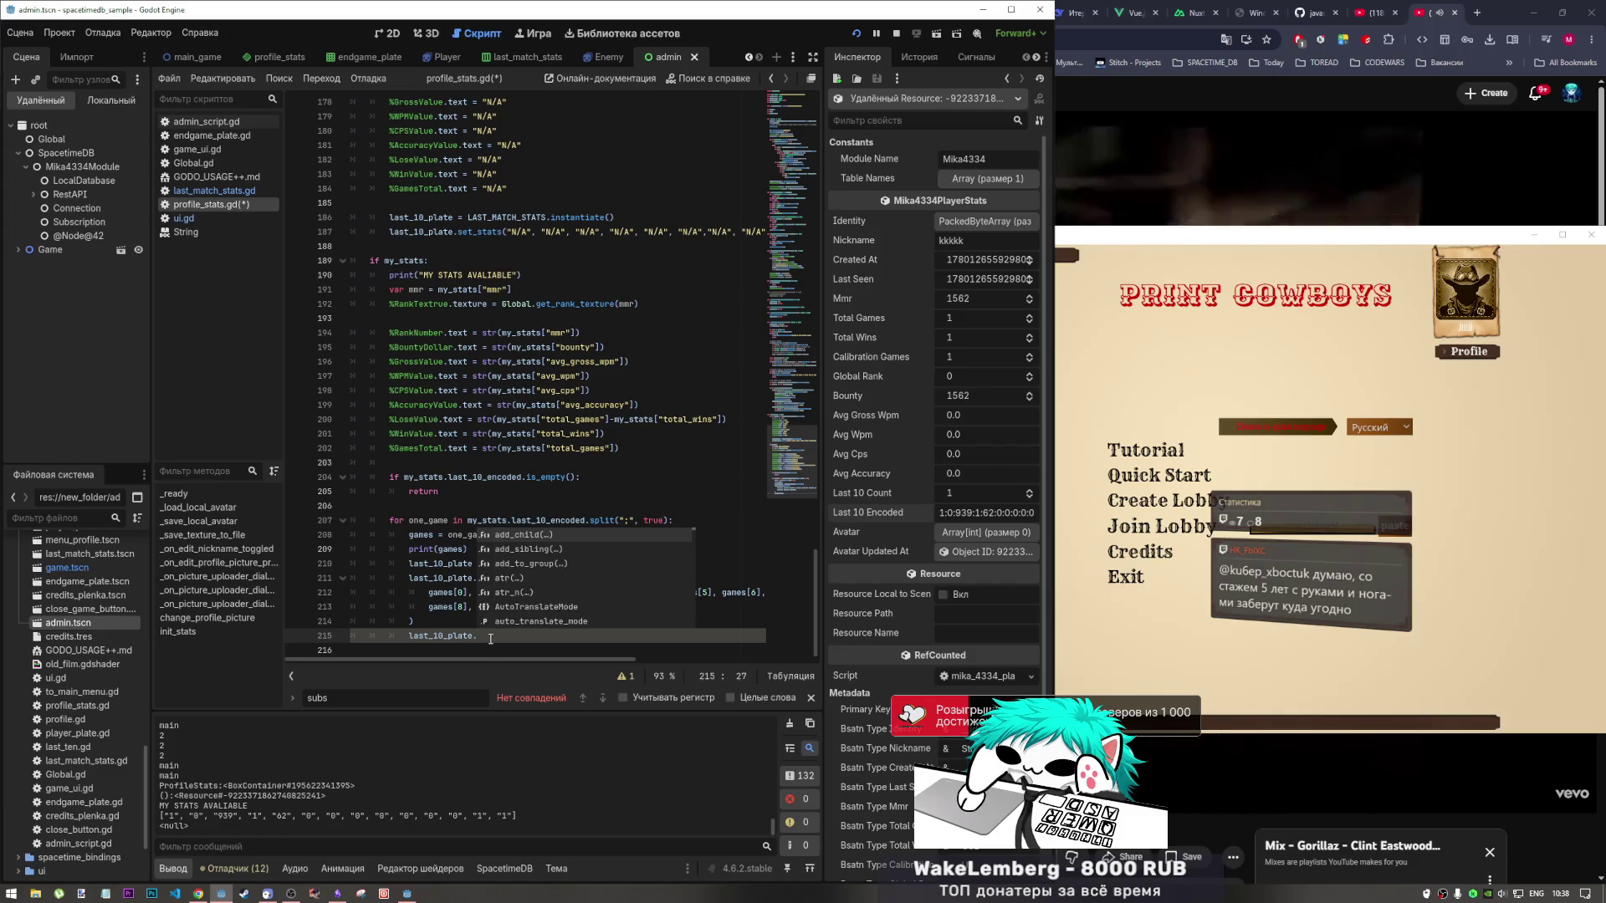
left_click(410, 636)
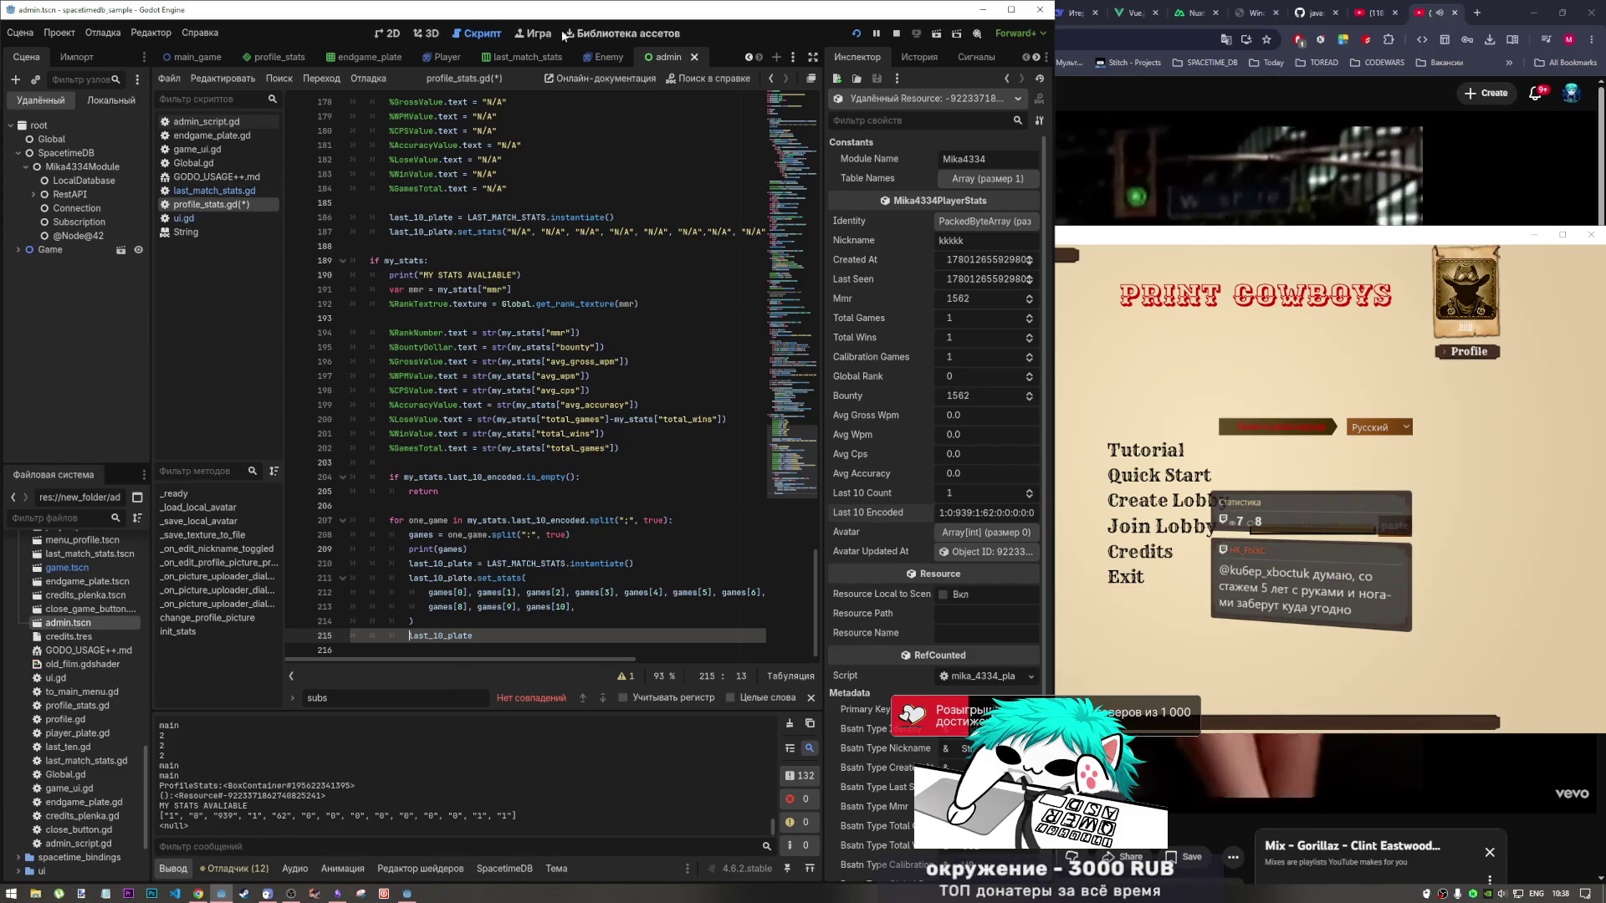
left_click(390, 34)
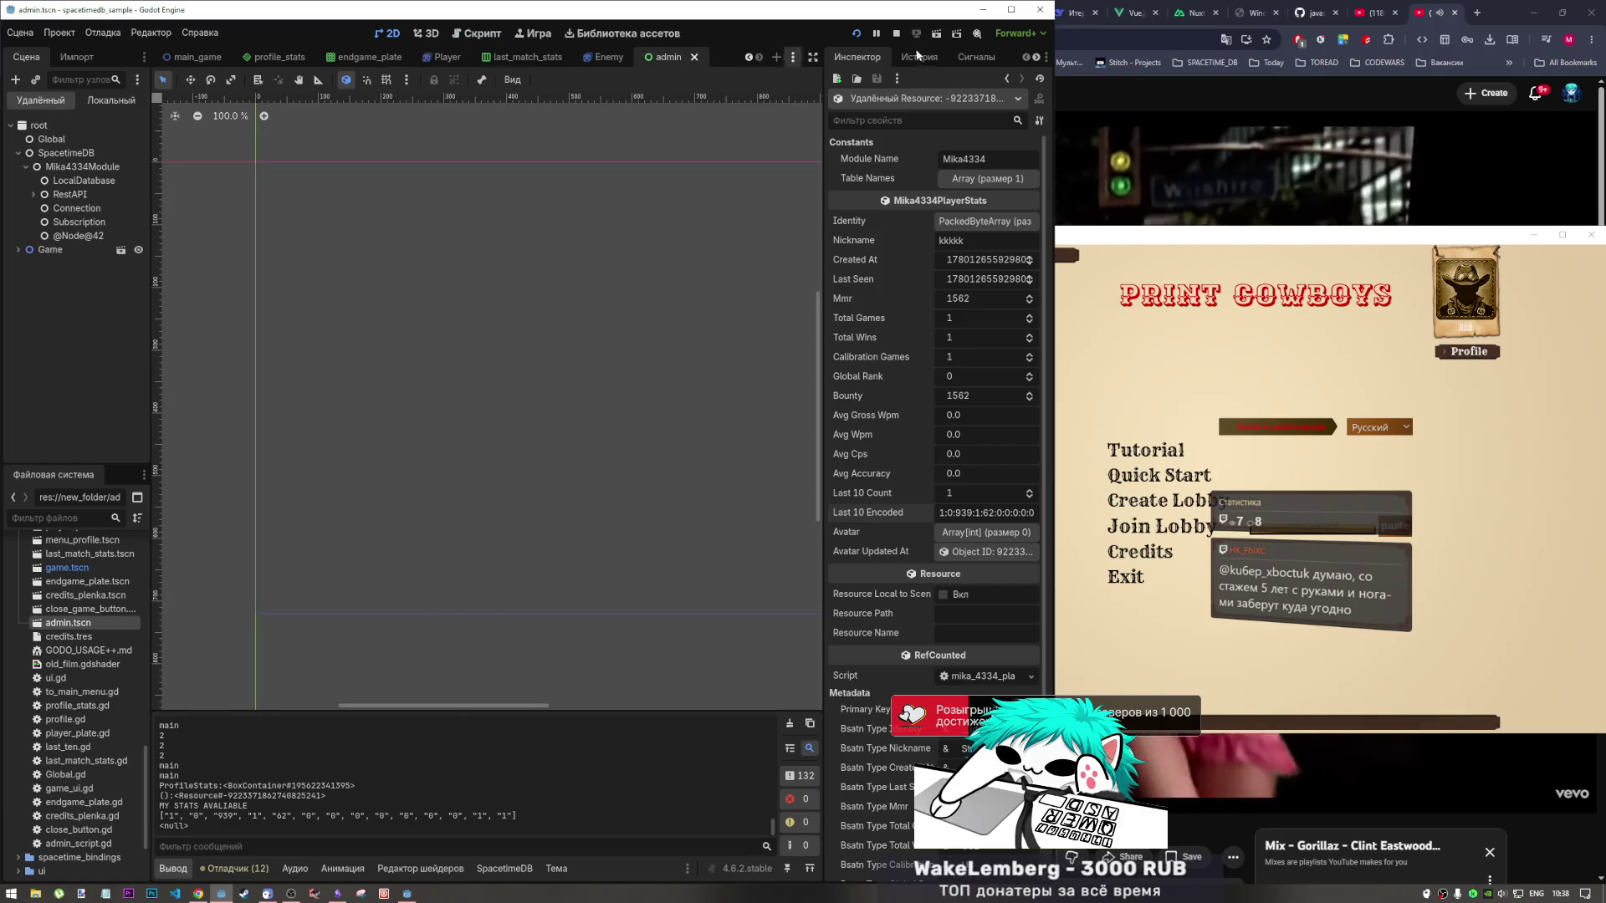
Stop the running game and open the profile_stats scene.
left_click(896, 34)
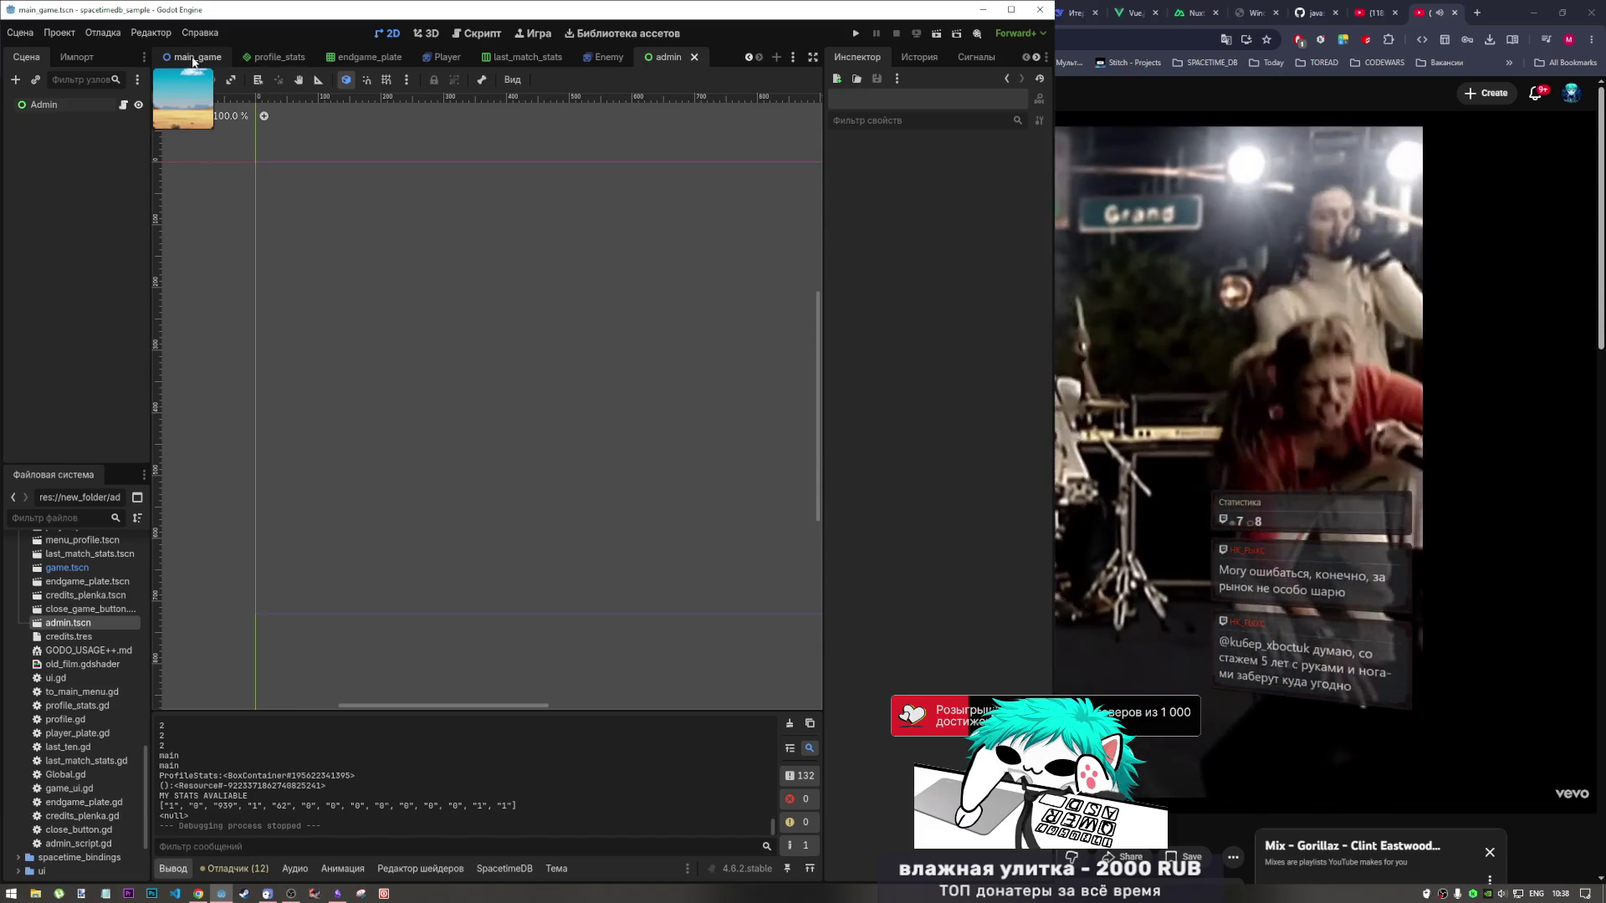
left_click(194, 58)
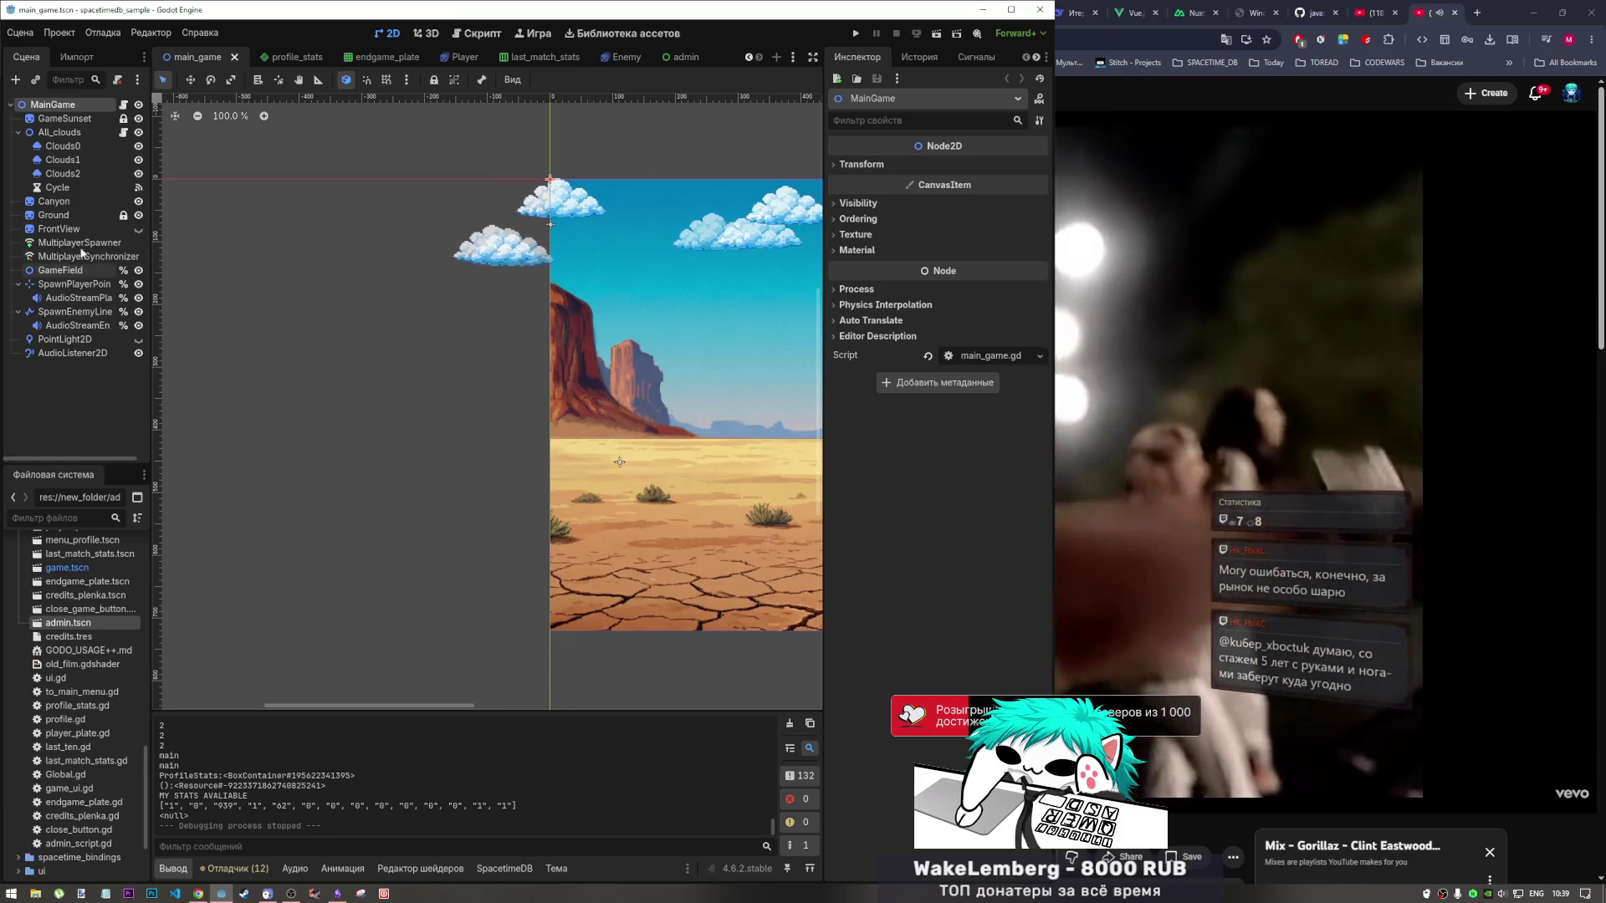
left_click(284, 58)
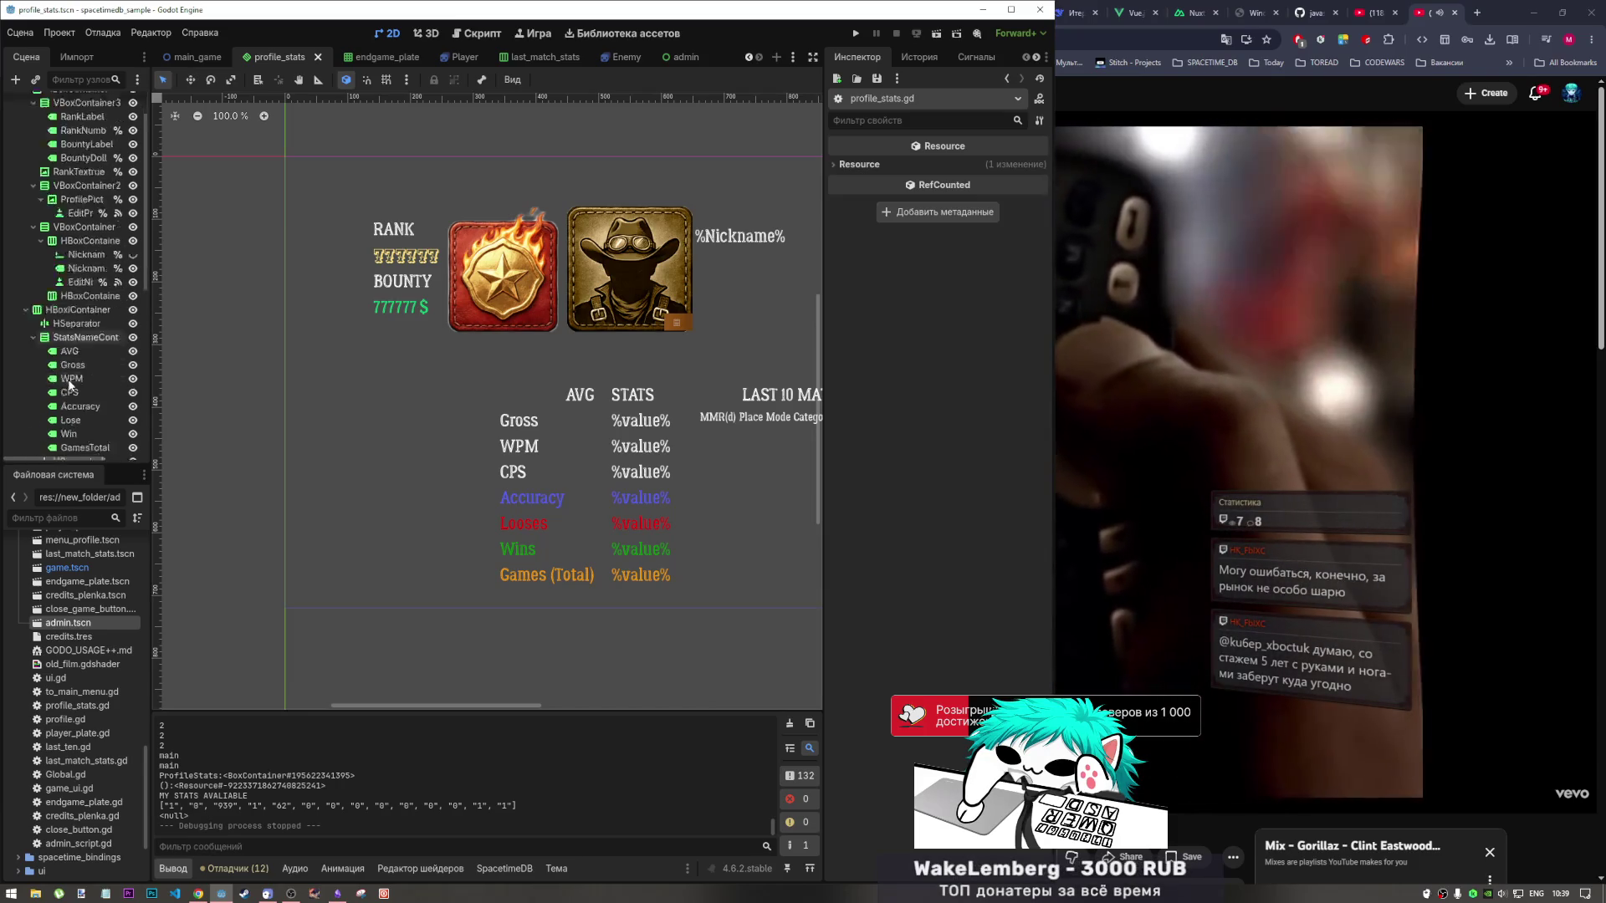
scroll(67, 334, "down", 6)
scroll(84, 301, "down", 3)
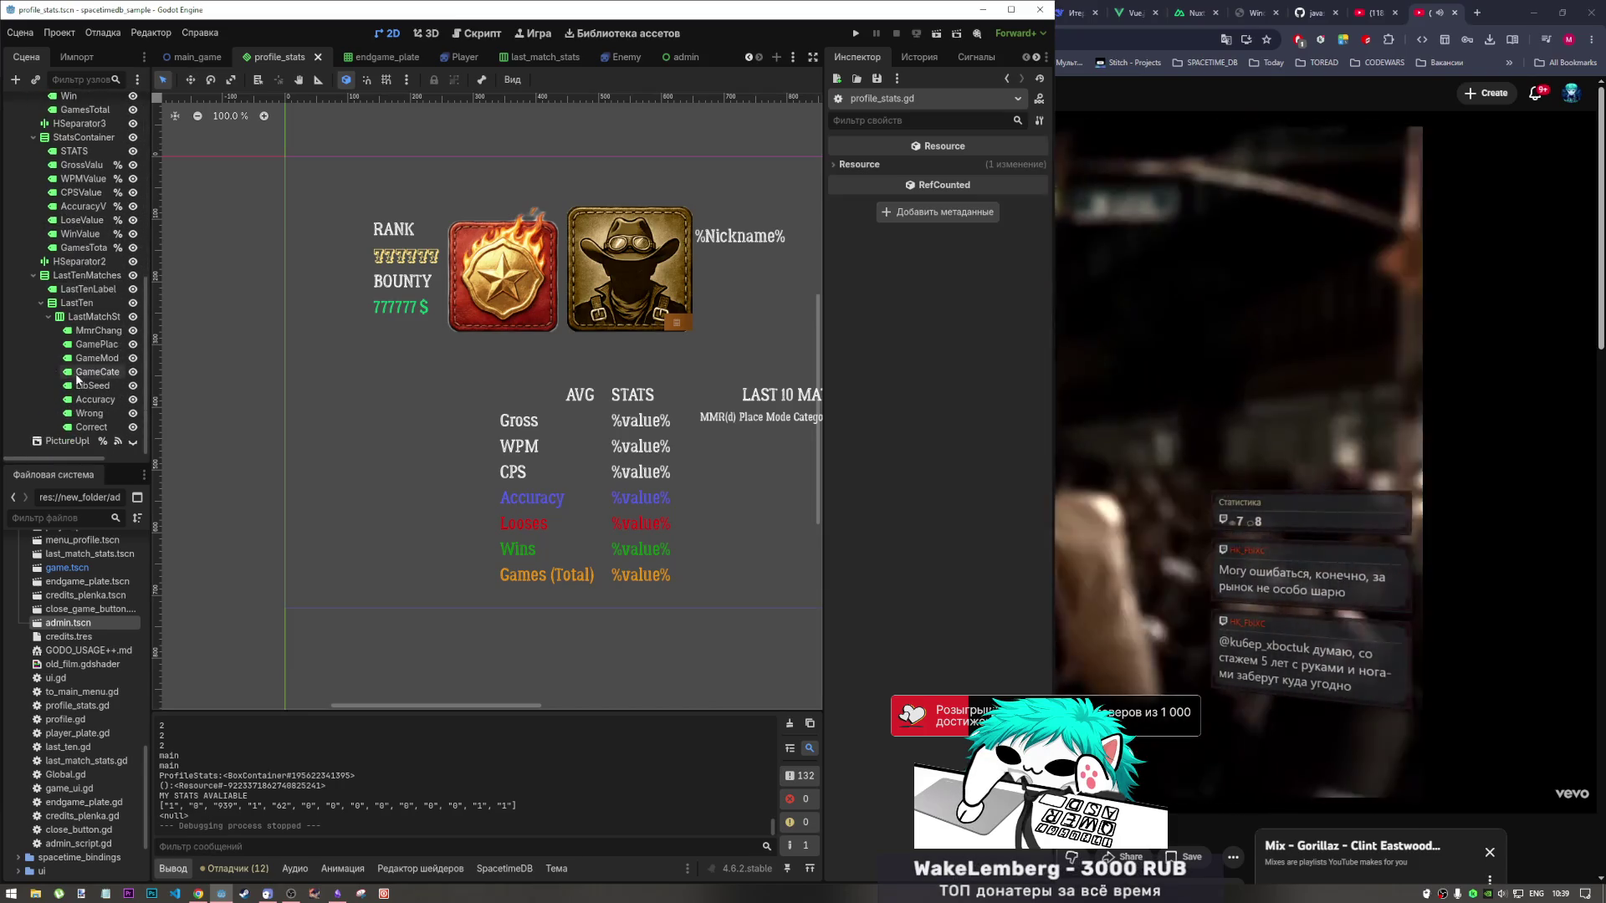
Select the LastMatchStats node under LastTen, collapse it and toggle its visibility.
left_click(92, 316)
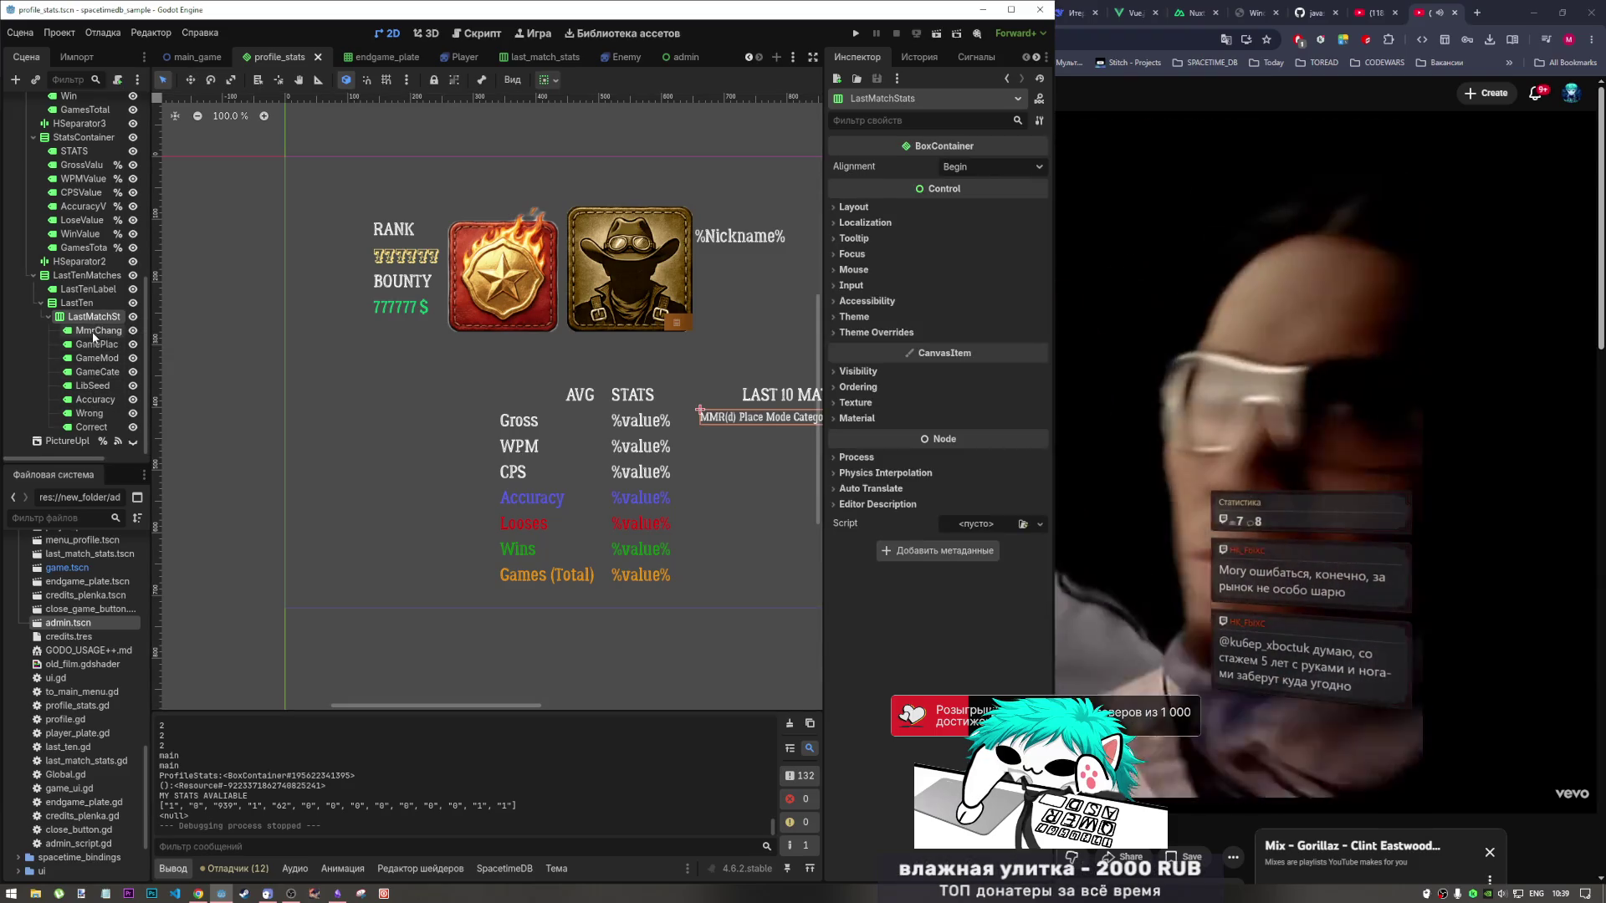
left_click(49, 317)
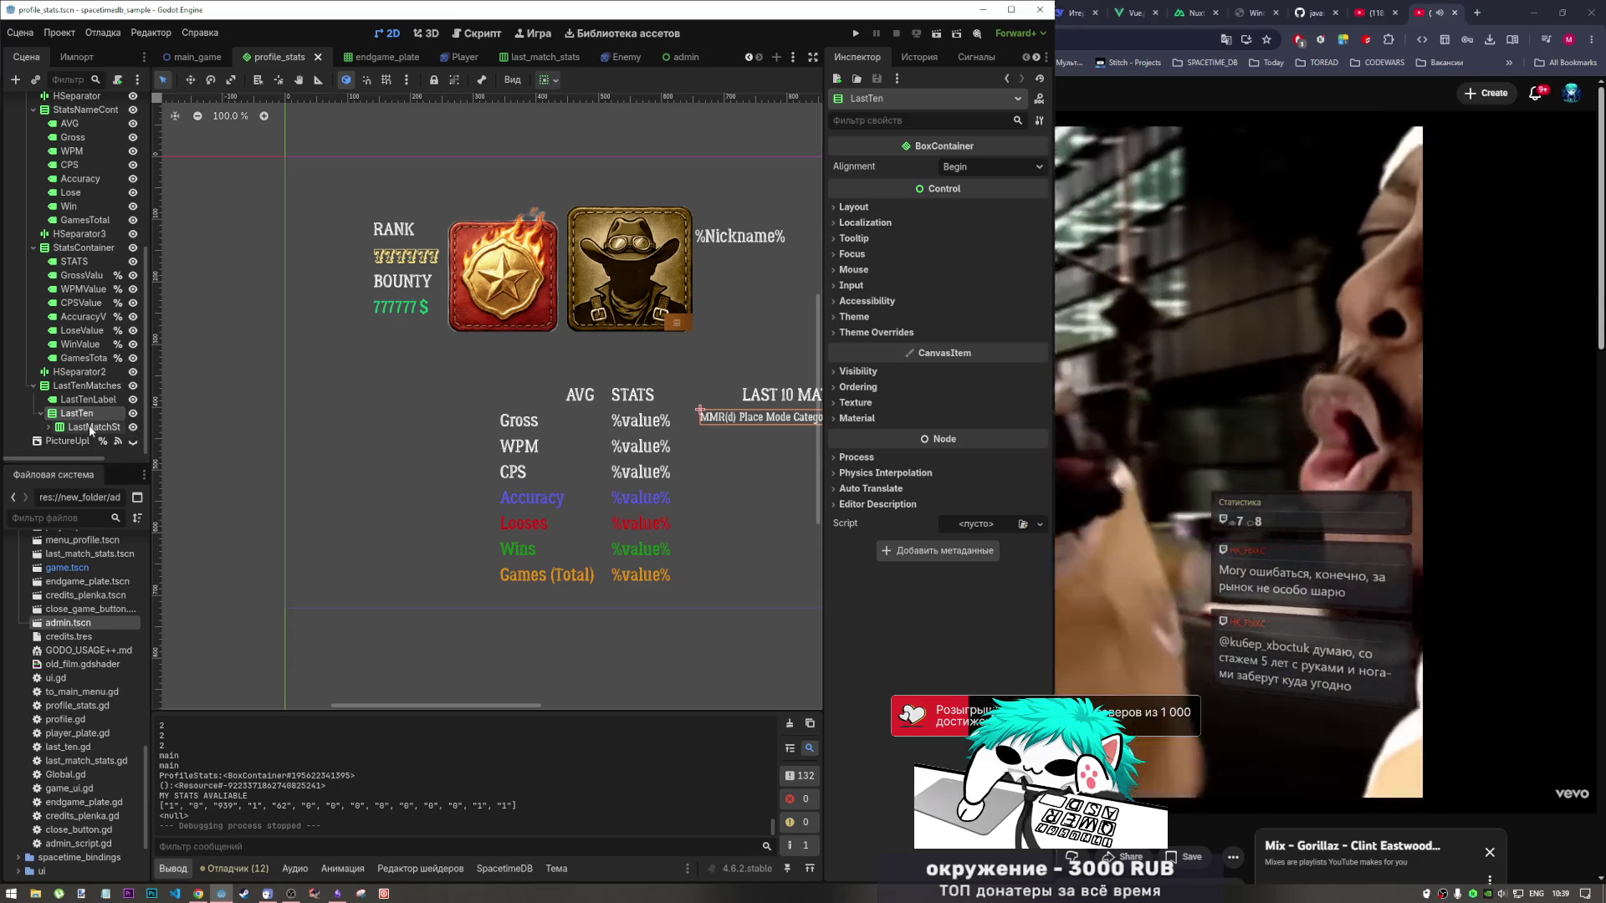
left_click(89, 425)
left_click(132, 428)
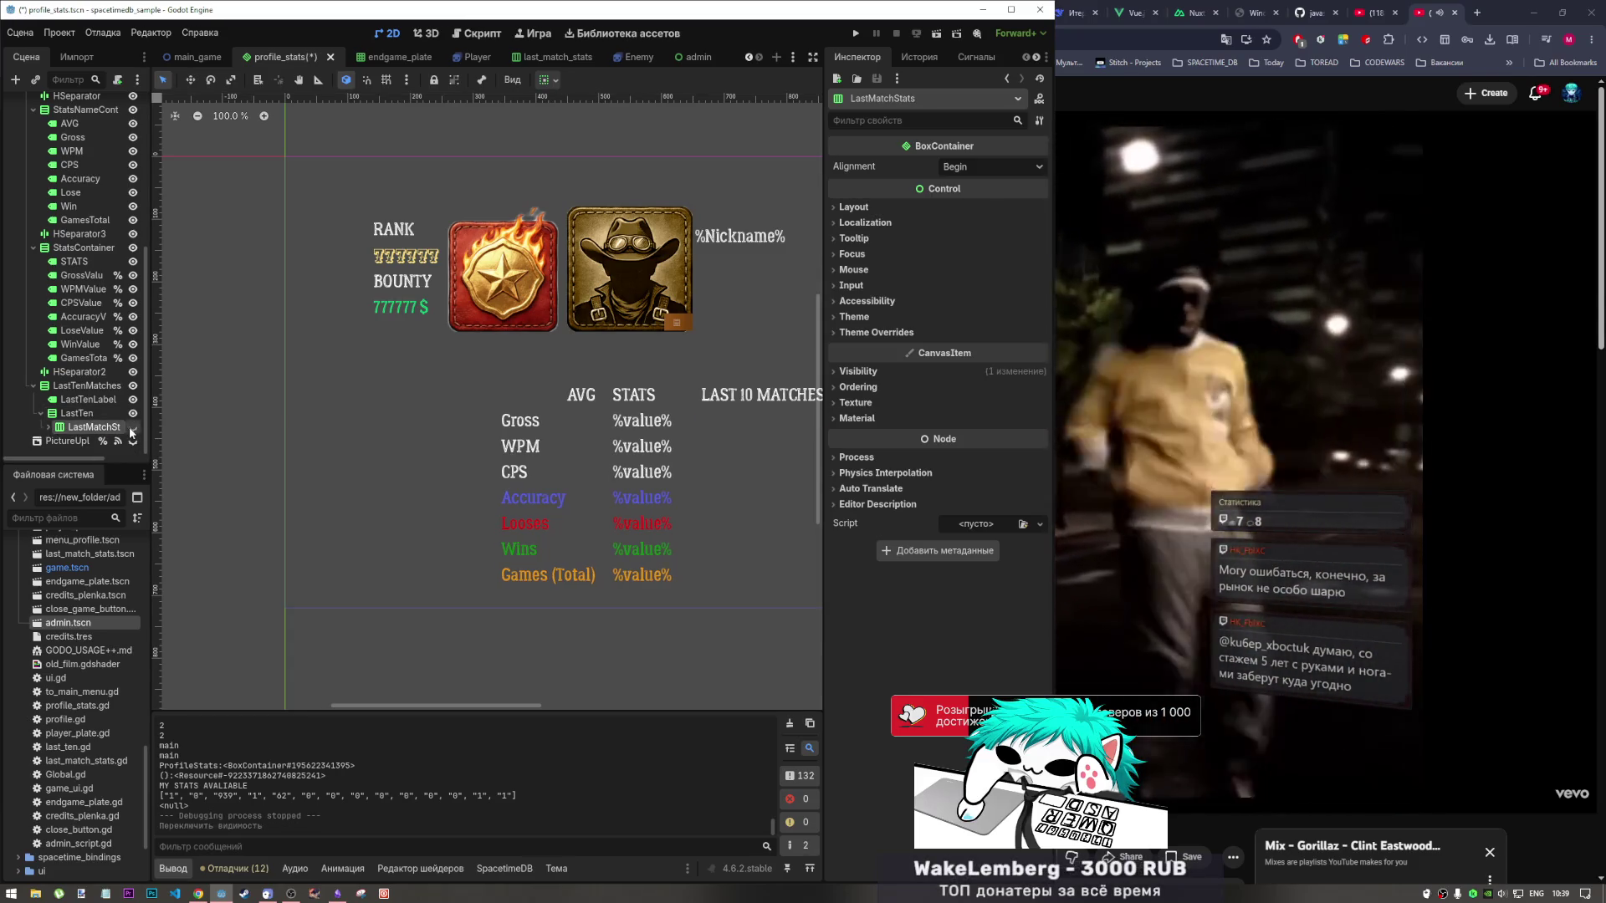
left_click(132, 429)
left_click(132, 428)
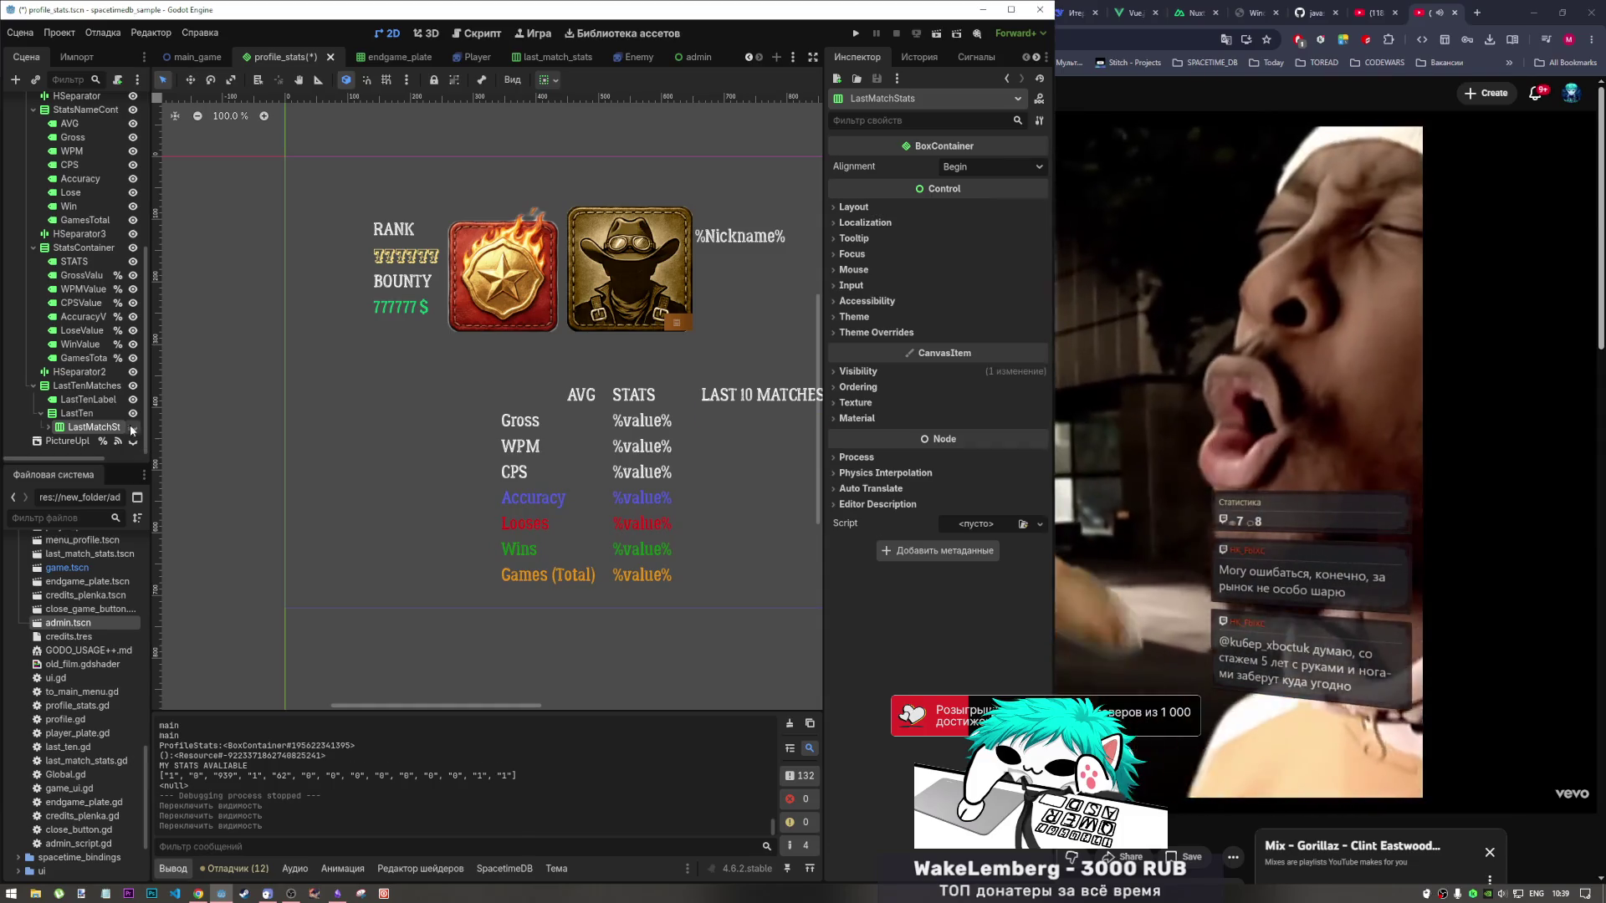
left_click(132, 427)
Give LastTen 'Access as Unique Name' and return to line 215 of profile_stats.gd.
right_click(77, 413)
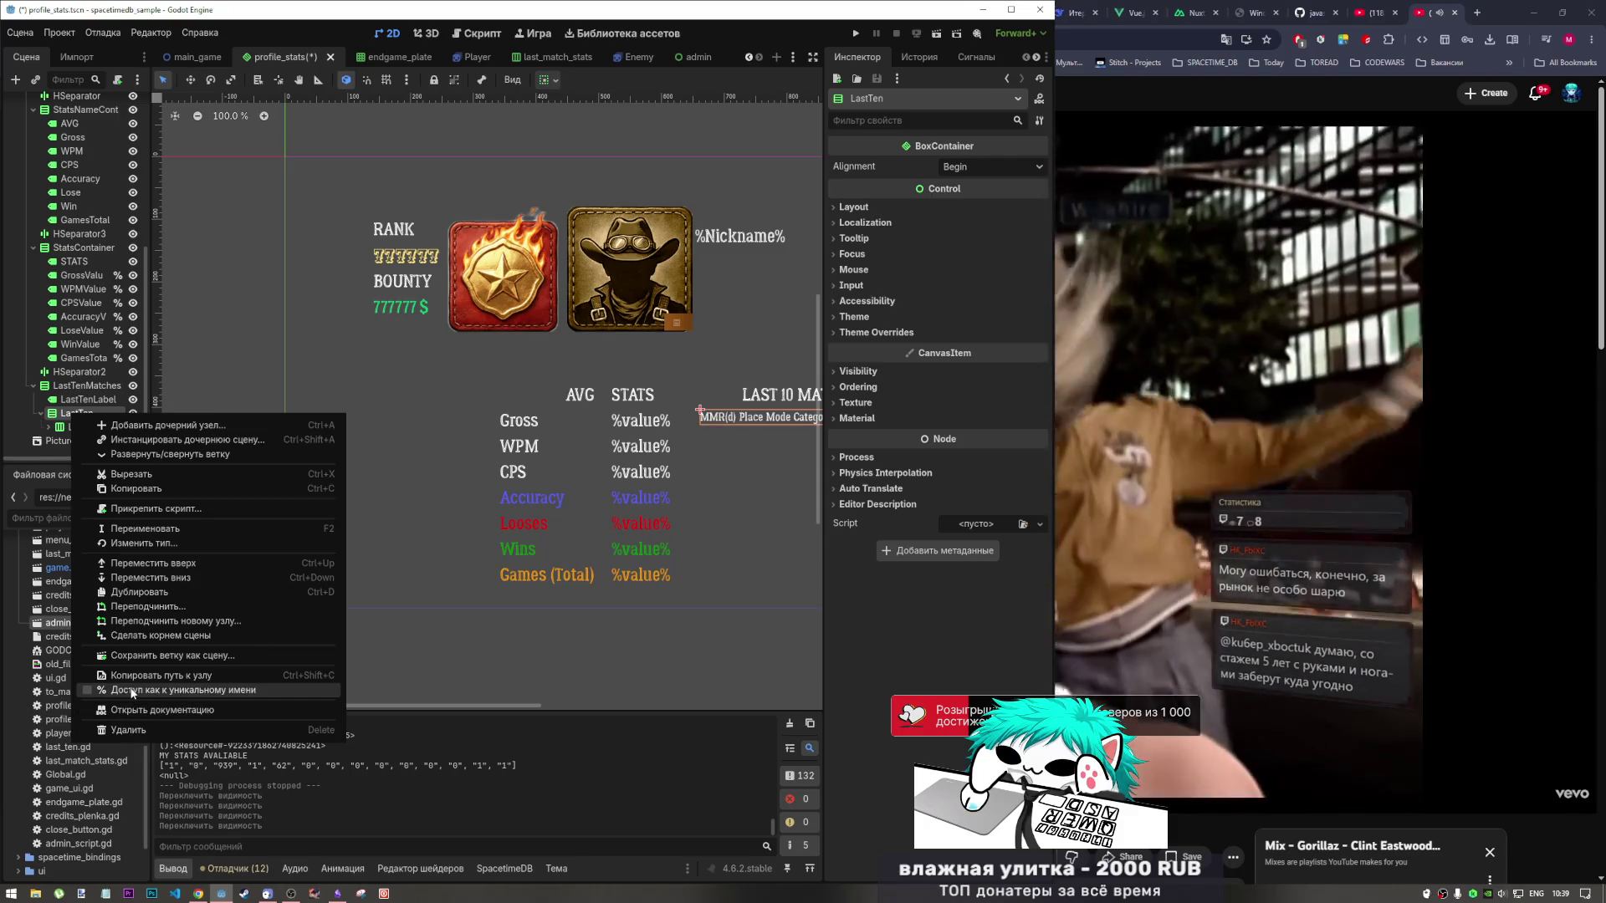
left_click(131, 690)
left_click(530, 33)
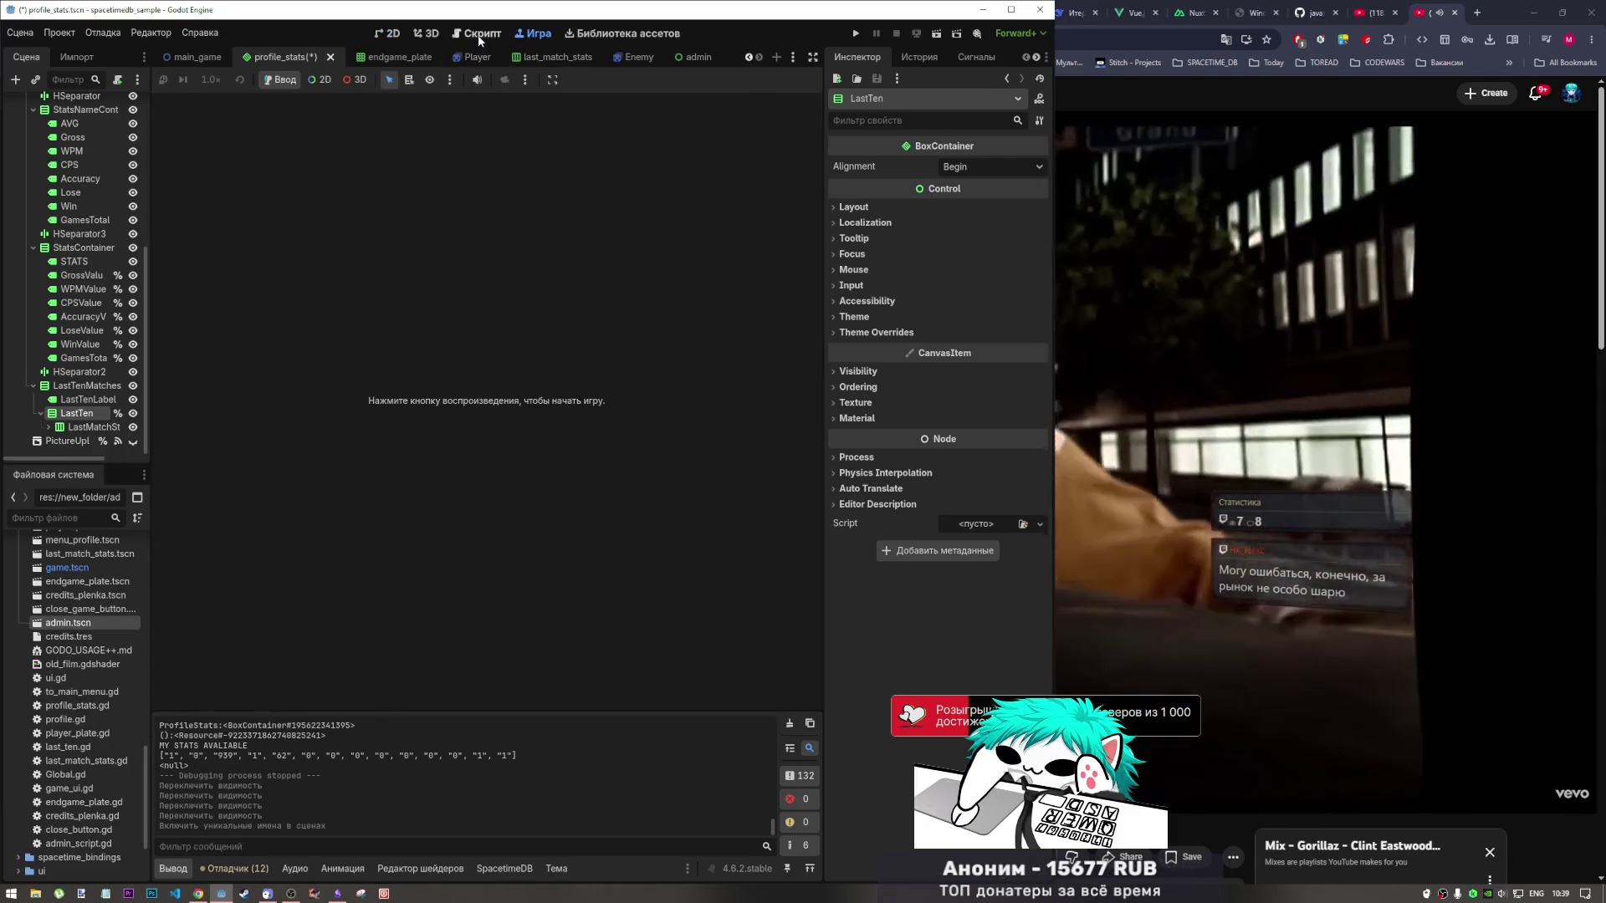
left_click(479, 36)
left_click(478, 625)
left_click(393, 631)
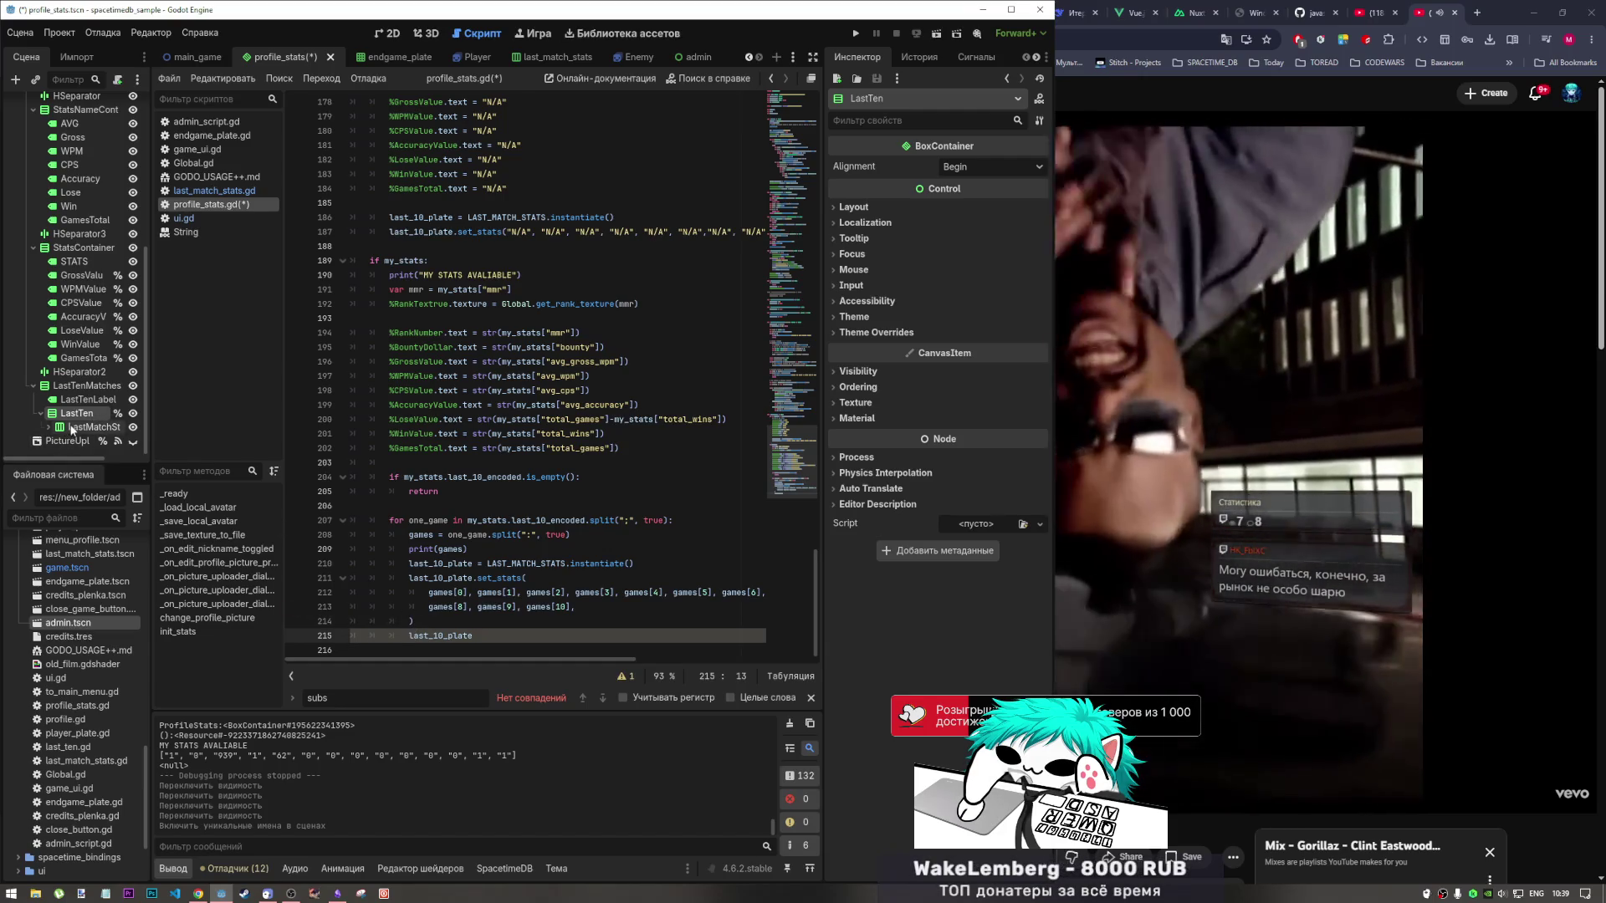
Rewrite line 215 as %LastTen.add_child(last_10_plate) using autocomplete.
left_click_drag(75, 413, 410, 637)
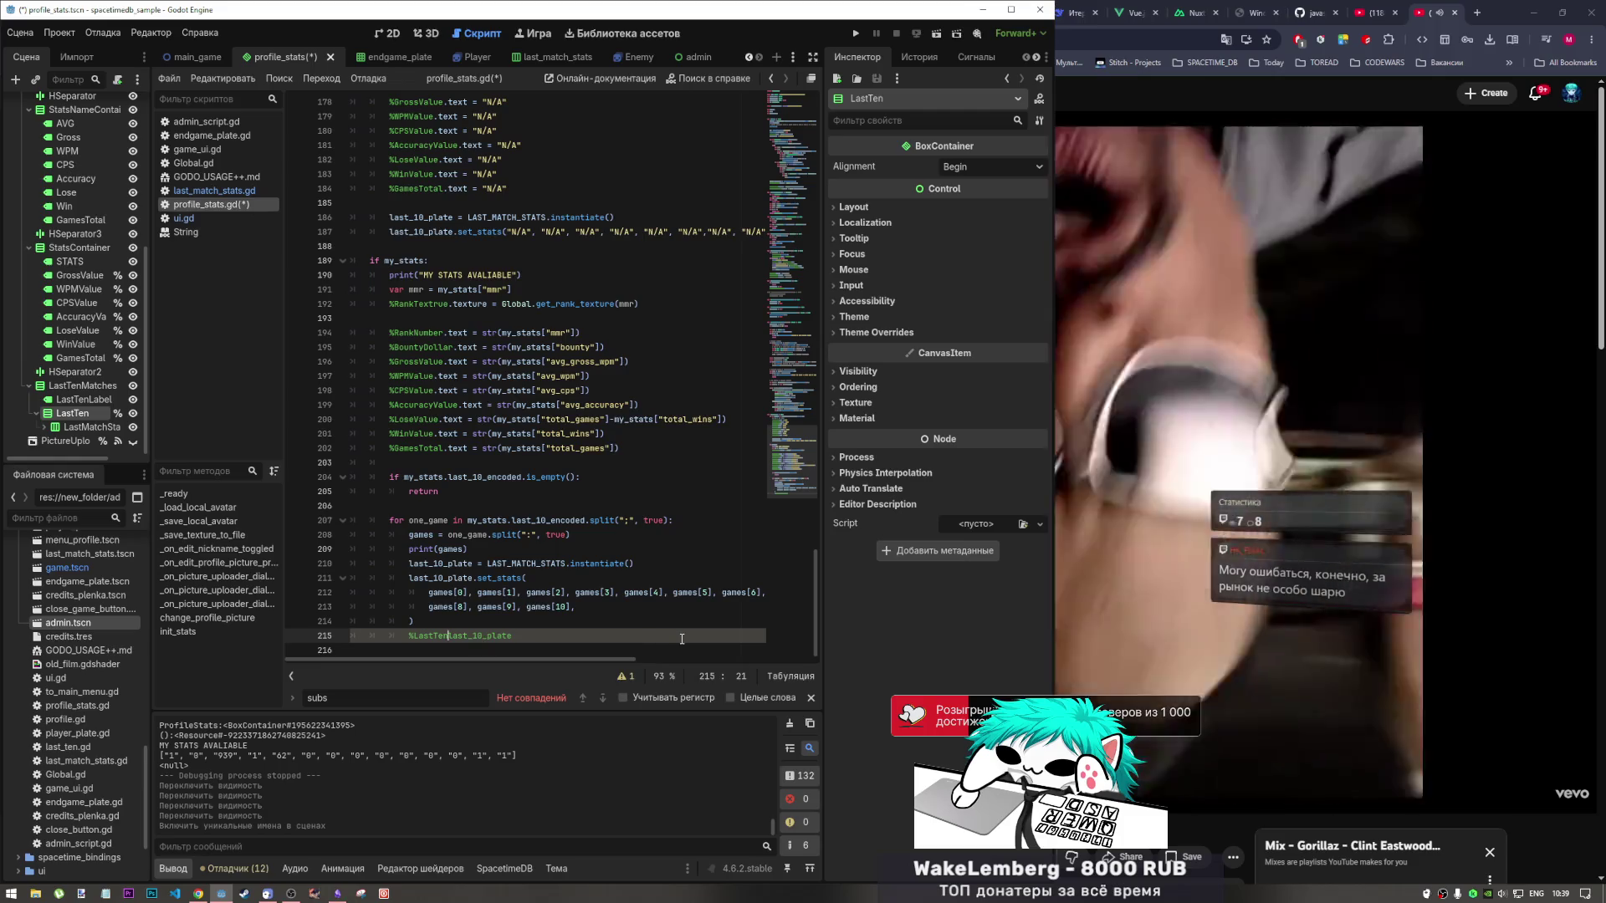
type("/")
type(".")
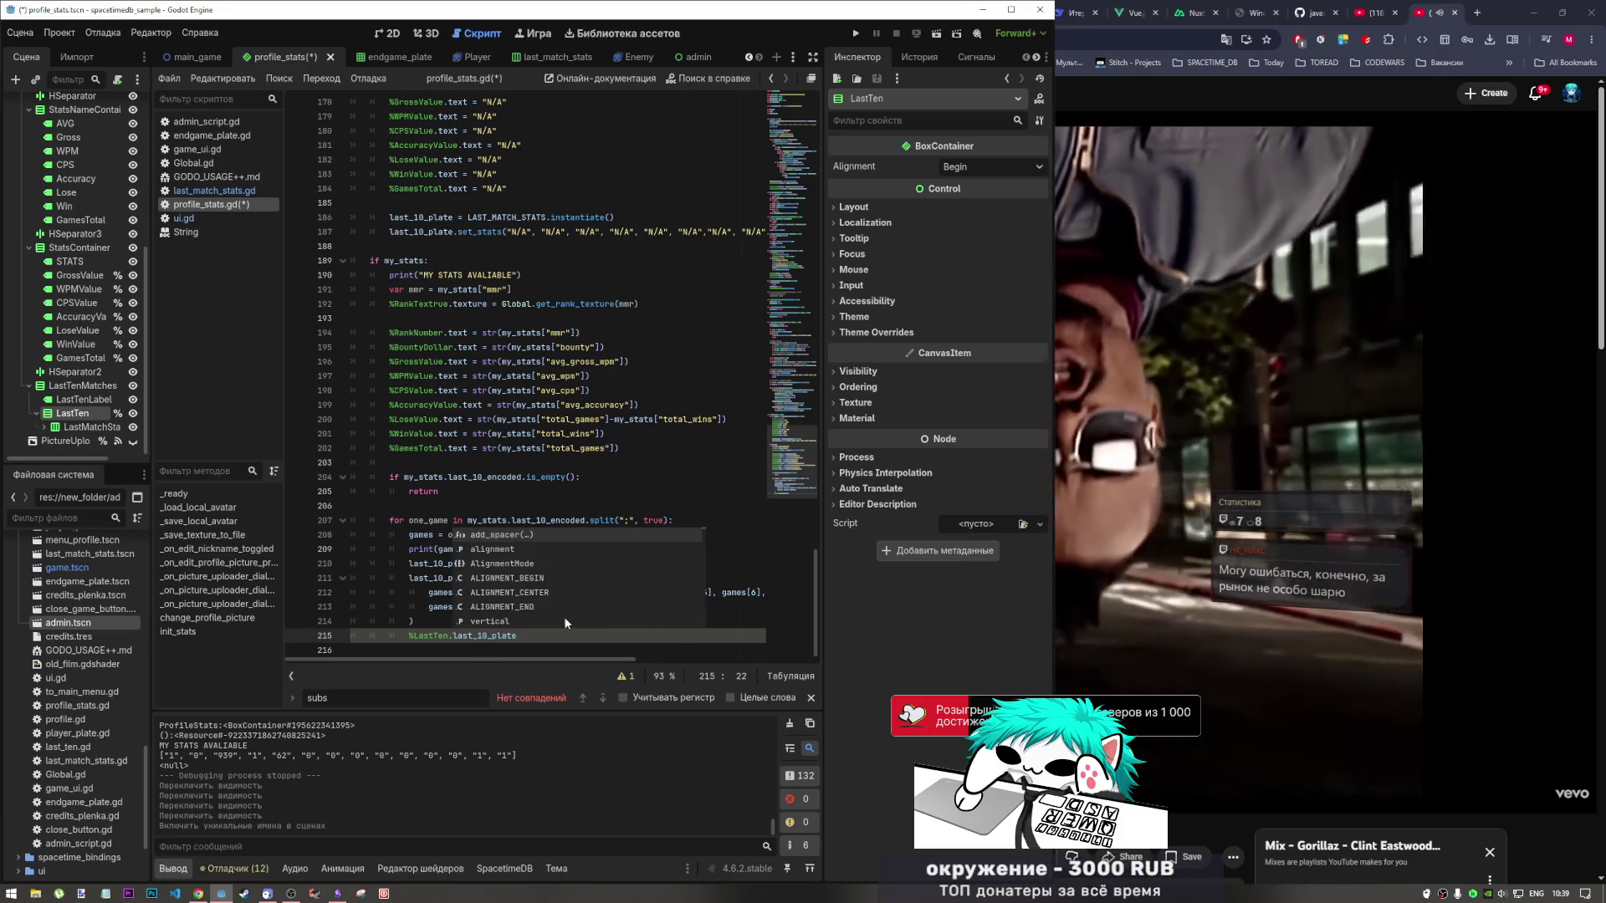
left_click(576, 629)
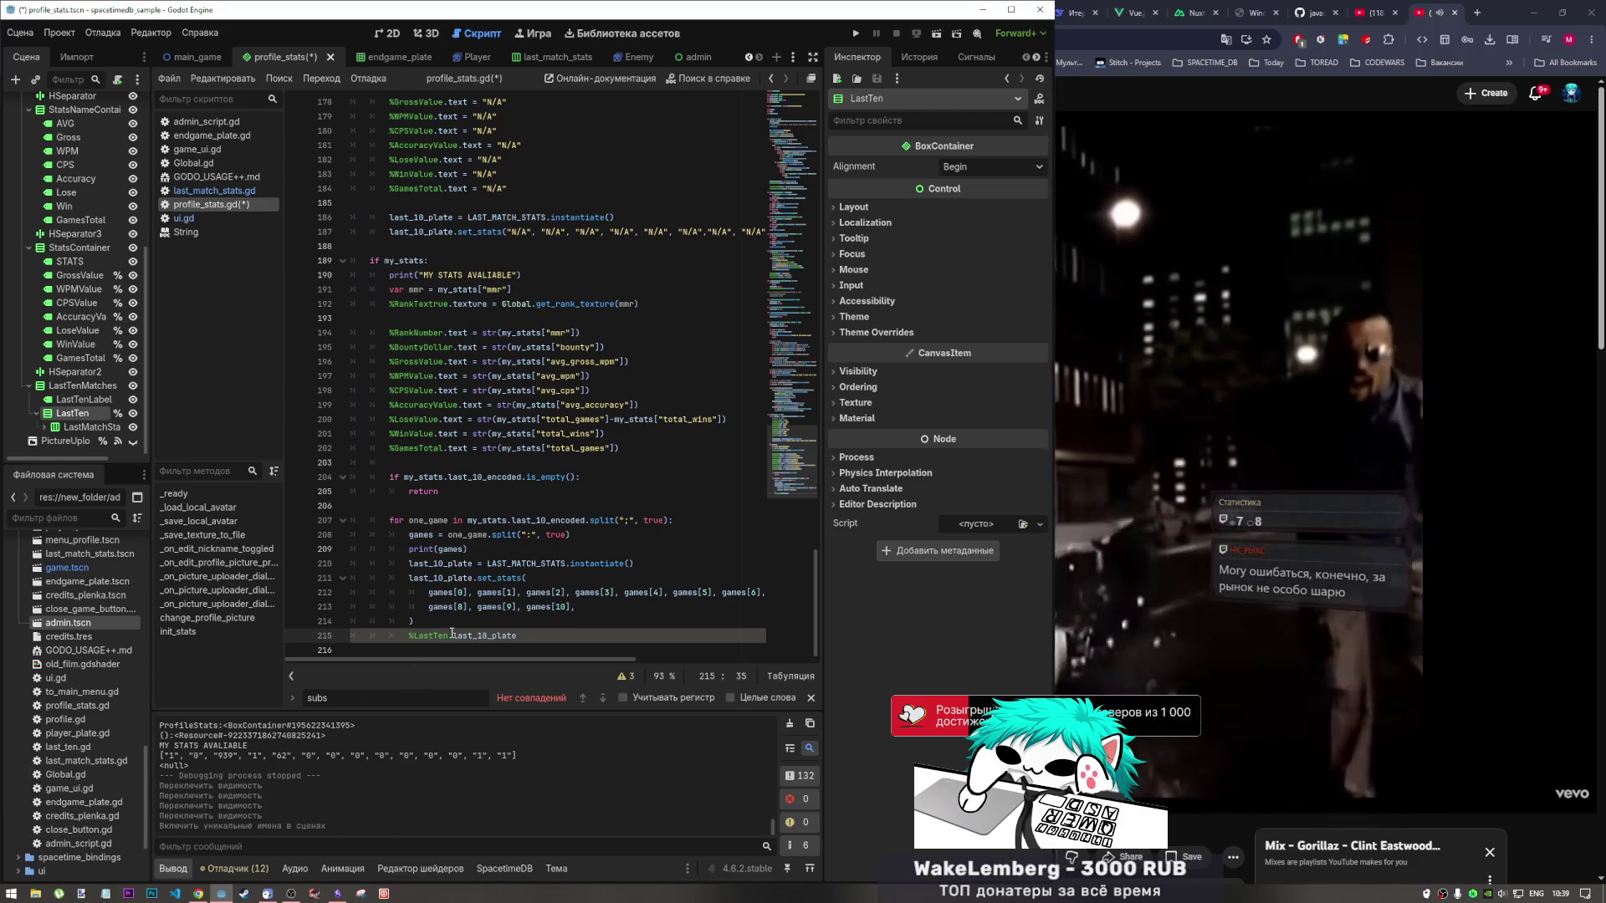
left_click_drag(451, 633, 578, 639)
type("(")
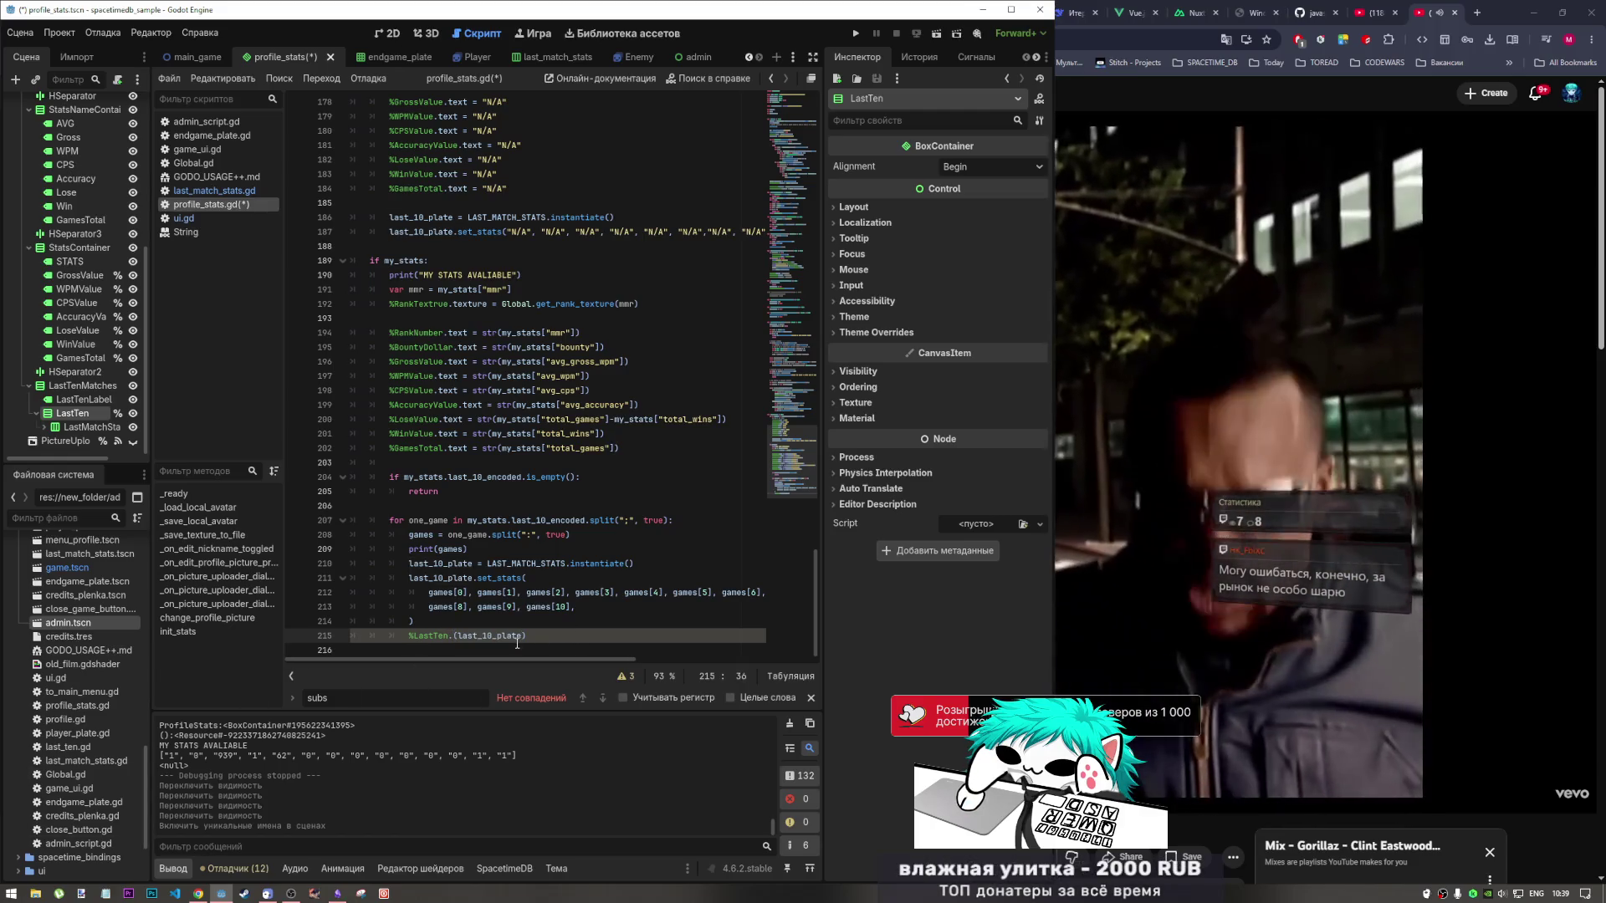
left_click(454, 636)
type("add")
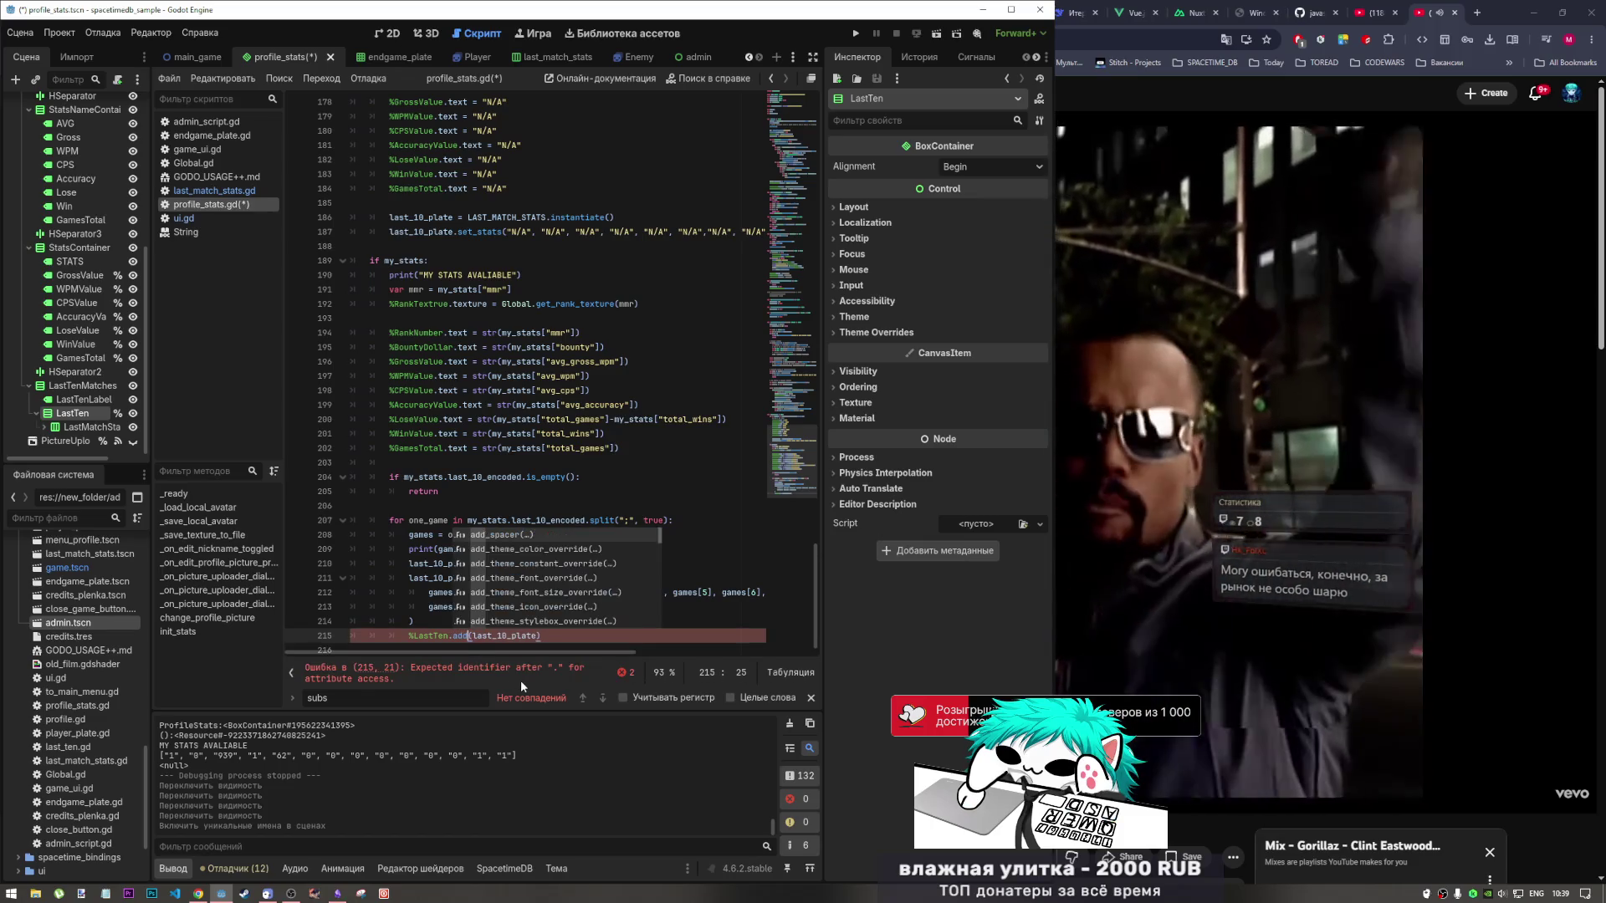
type("_c")
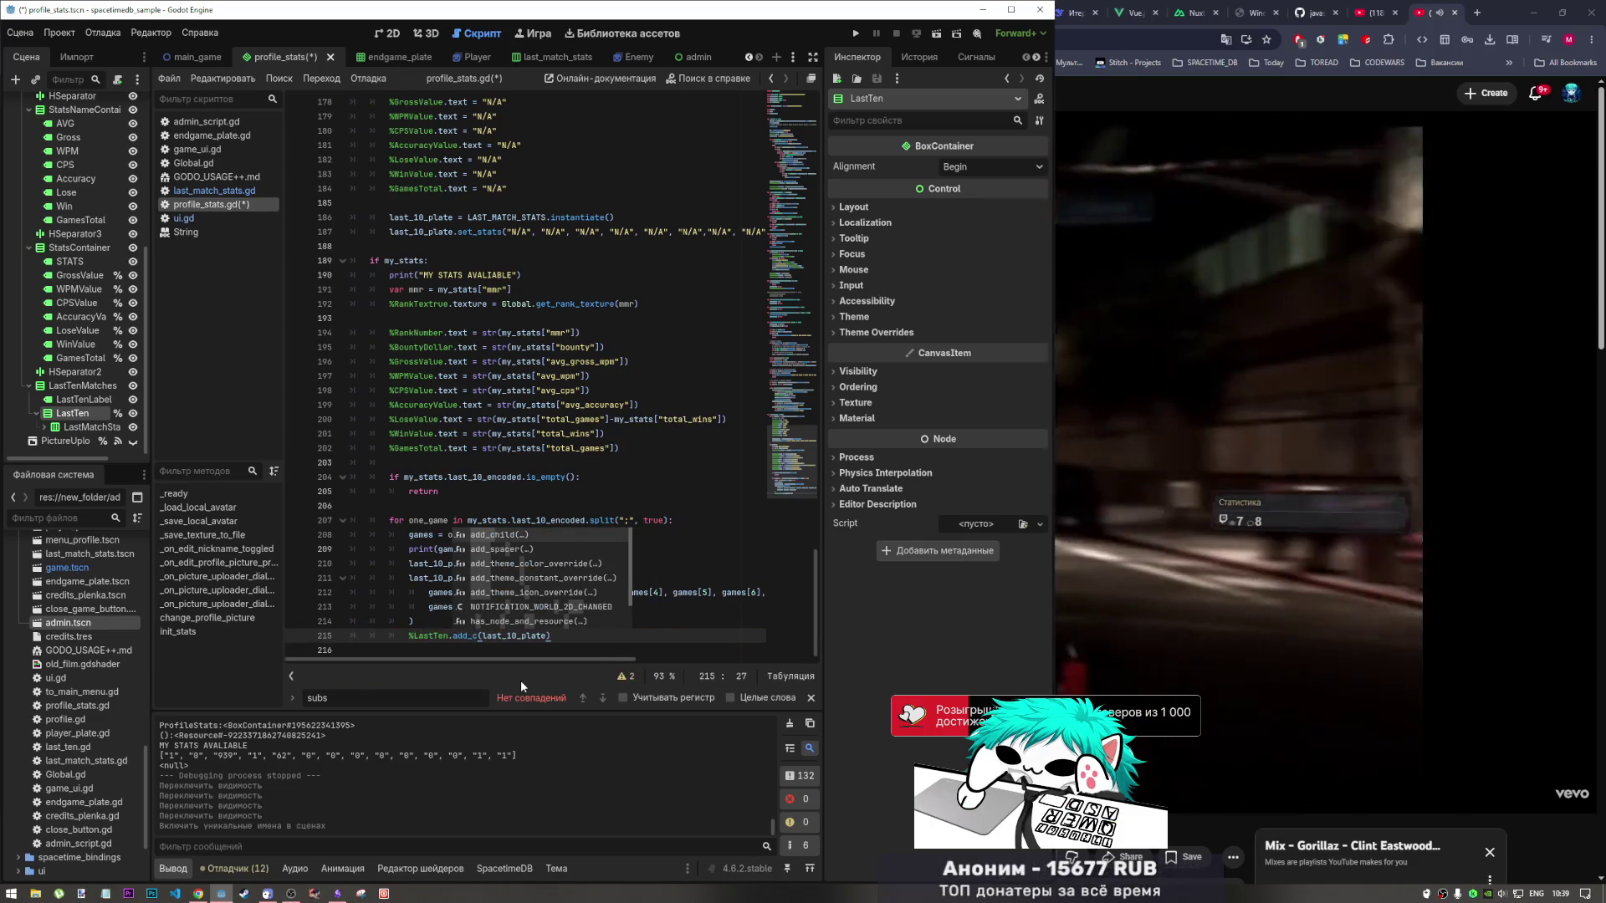
key("Return")
Save profile_stats.gd and run the project with F5 to test the fix.
key("End")
key("ctrl+s")
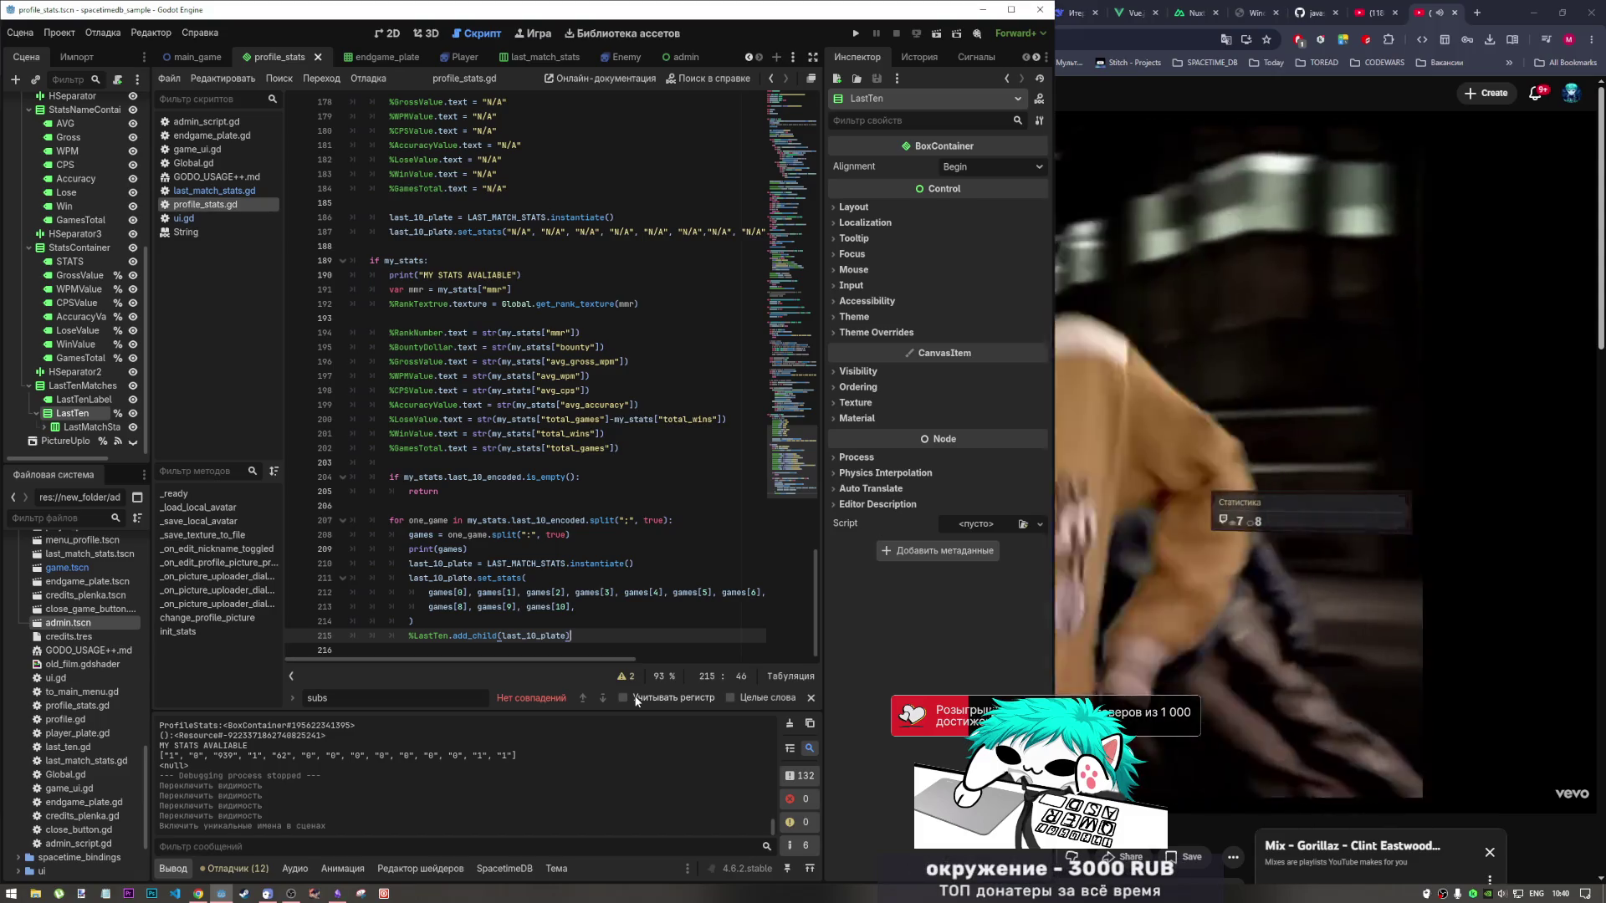
key("F5")
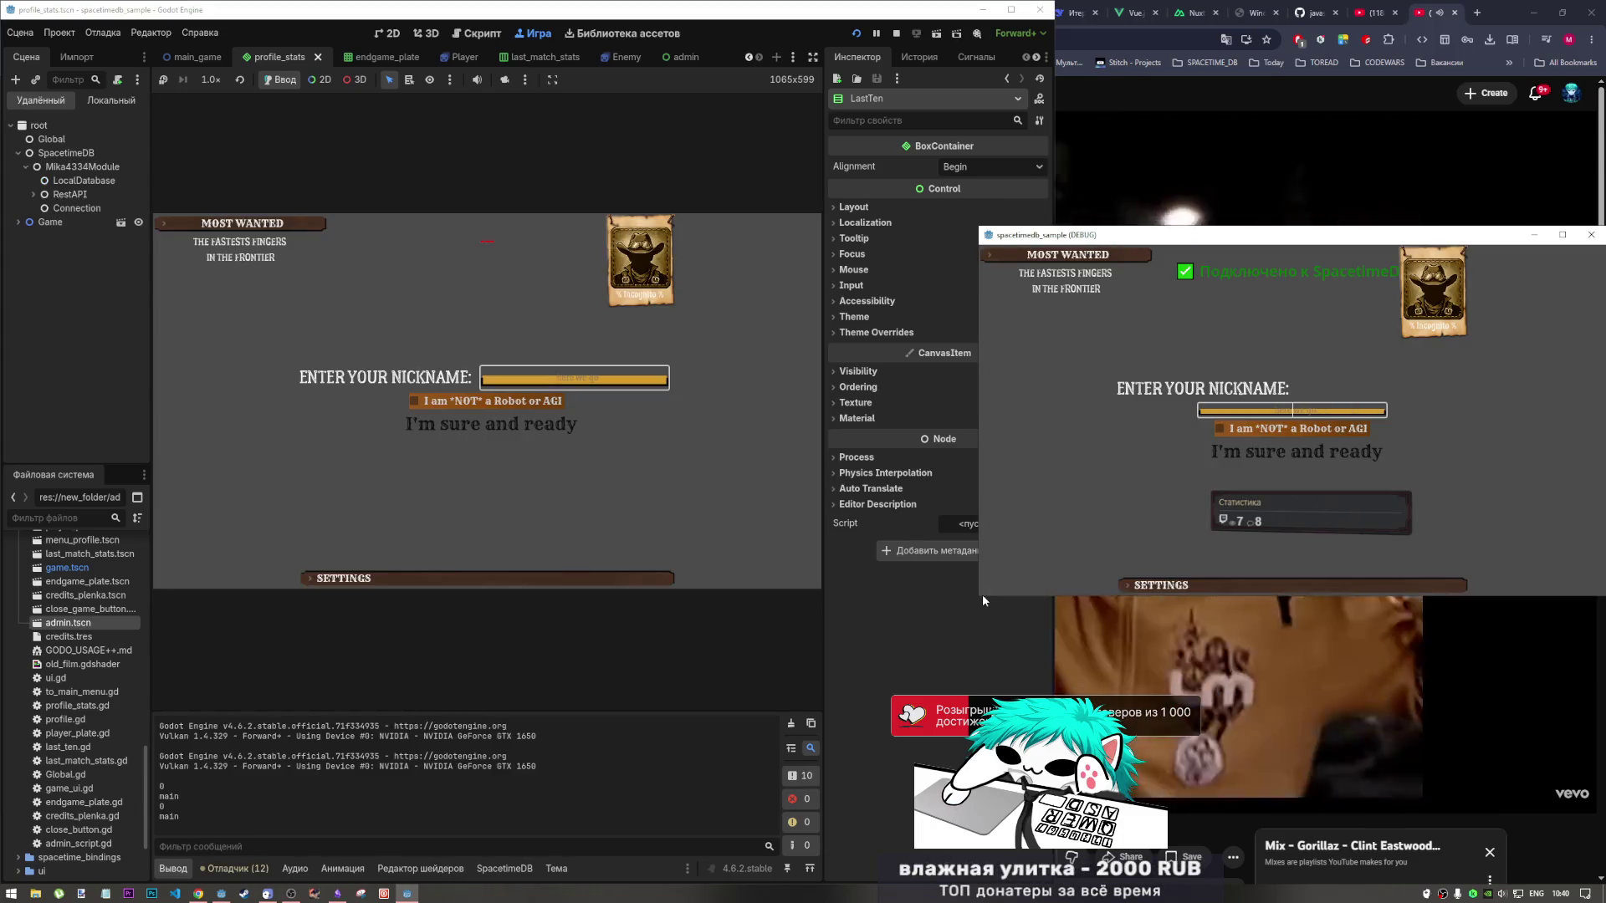
Enlarge the debug window and confirm 'I am NOT a Robot' to reach the main menu in both clients.
mouse_move(982, 593)
left_mouse_down()
mouse_move(971, 682)
mouse_move(867, 755)
mouse_move(834, 696)
left_mouse_up()
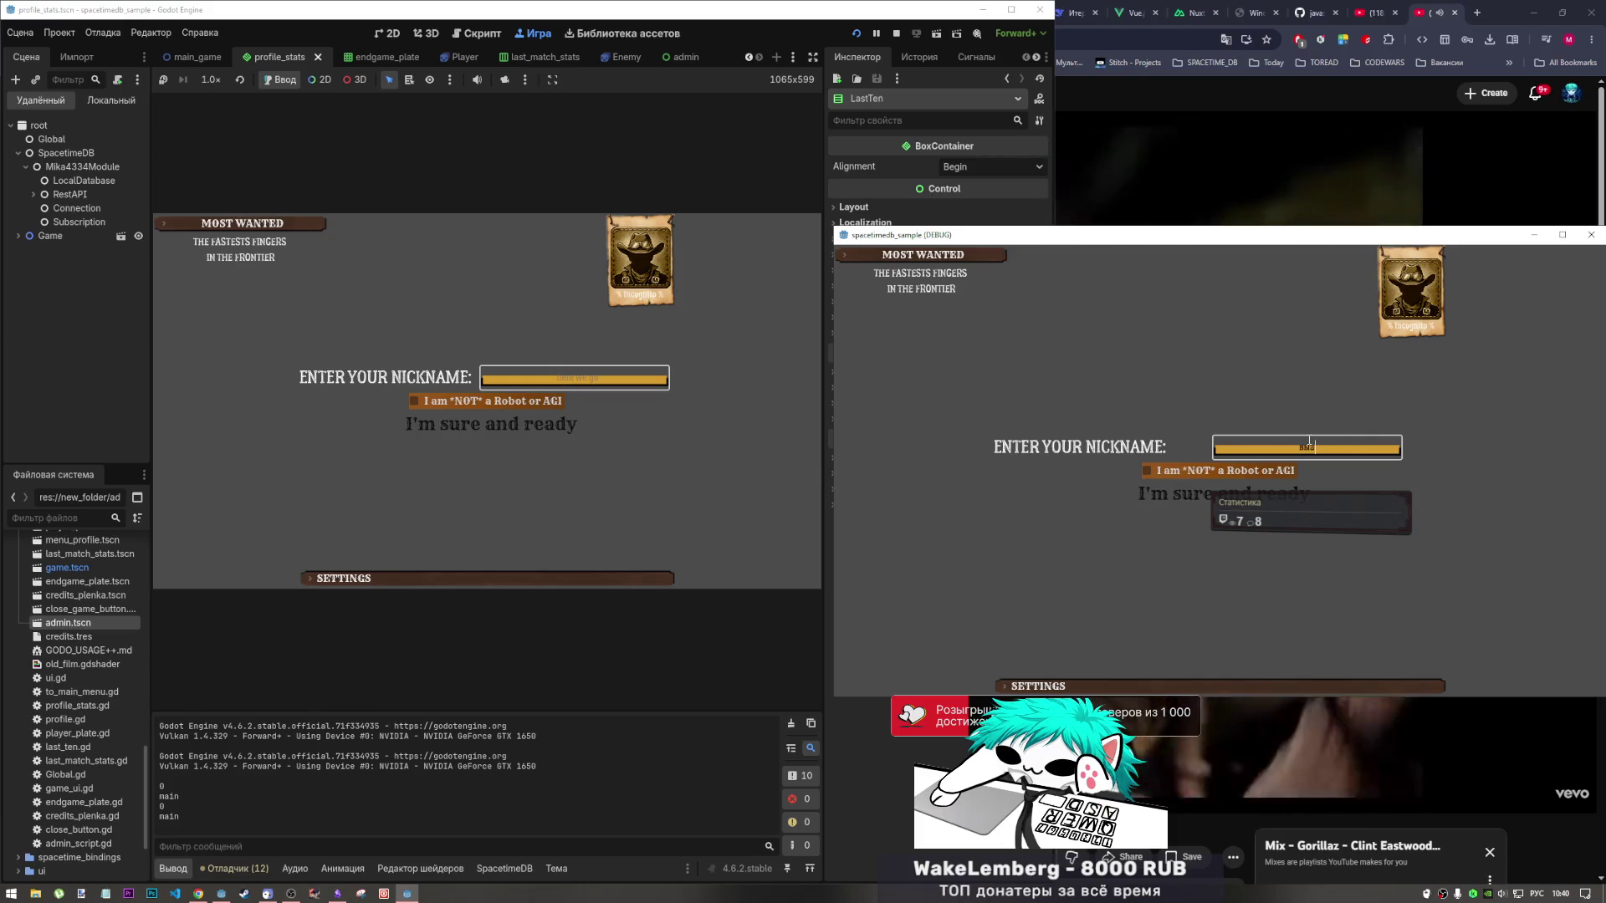
left_click(1221, 470)
left_click(1223, 493)
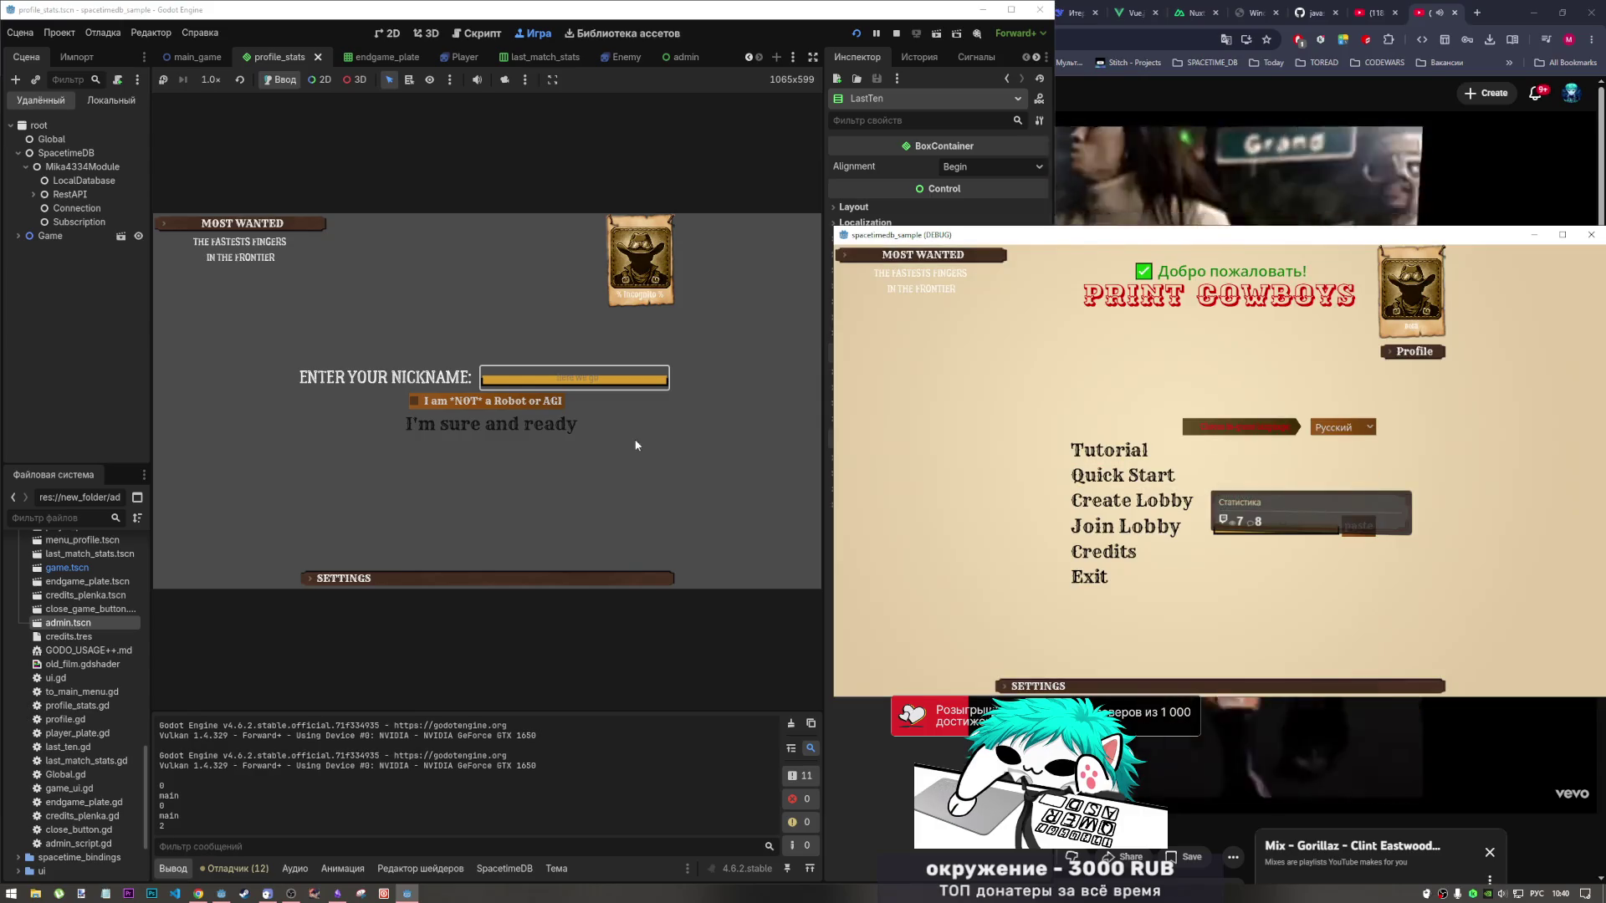
left_click(568, 380)
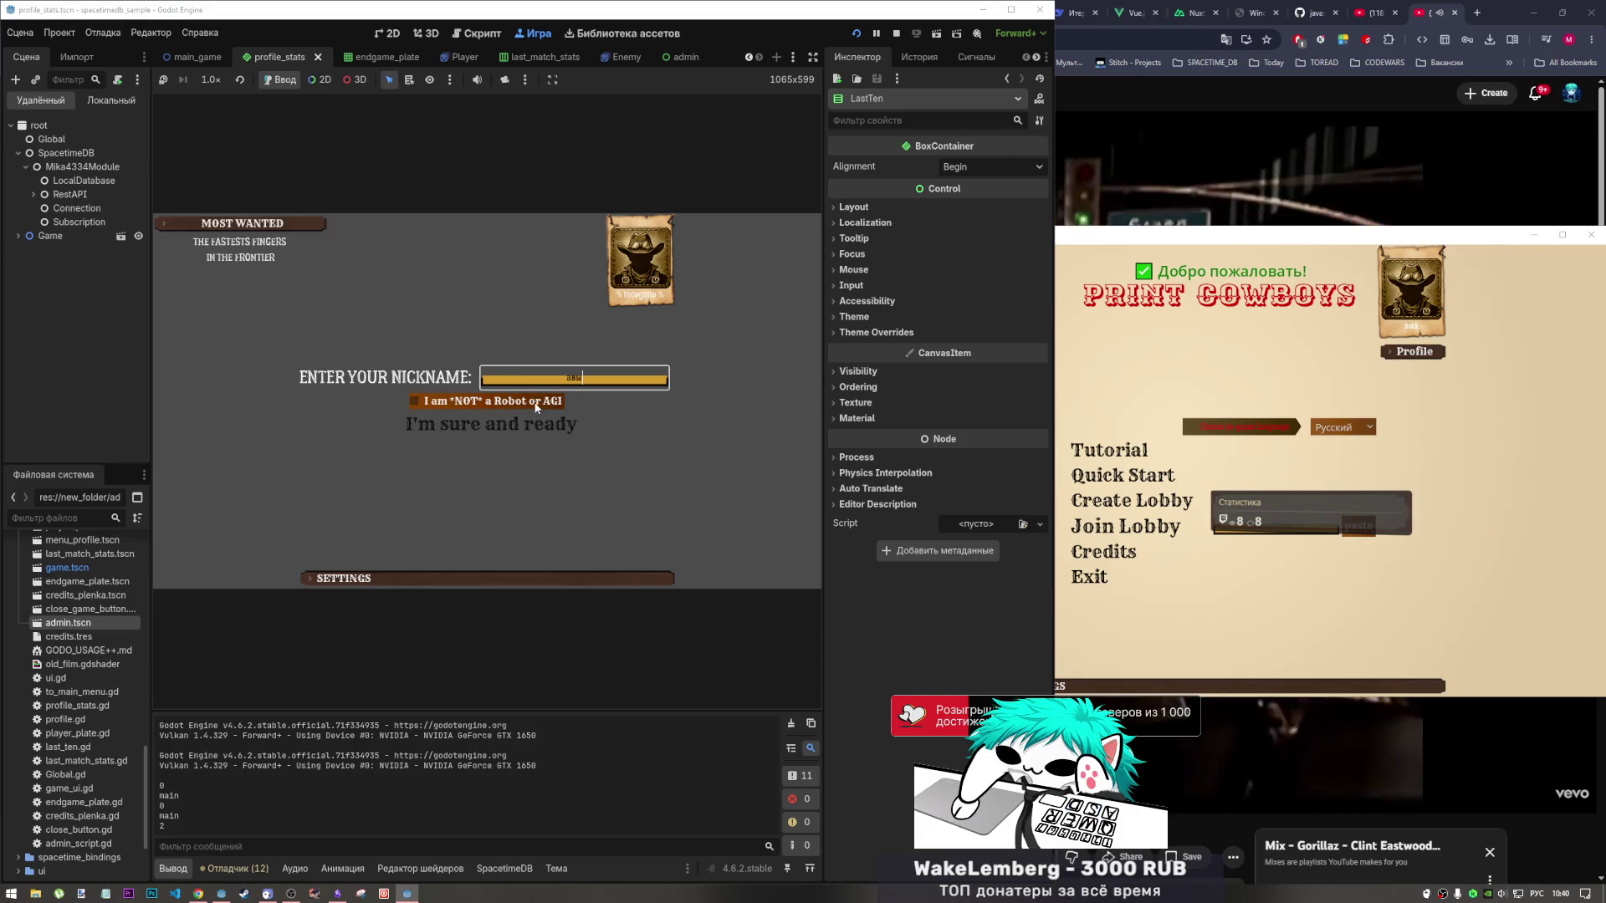
left_click(536, 402)
left_click(491, 424)
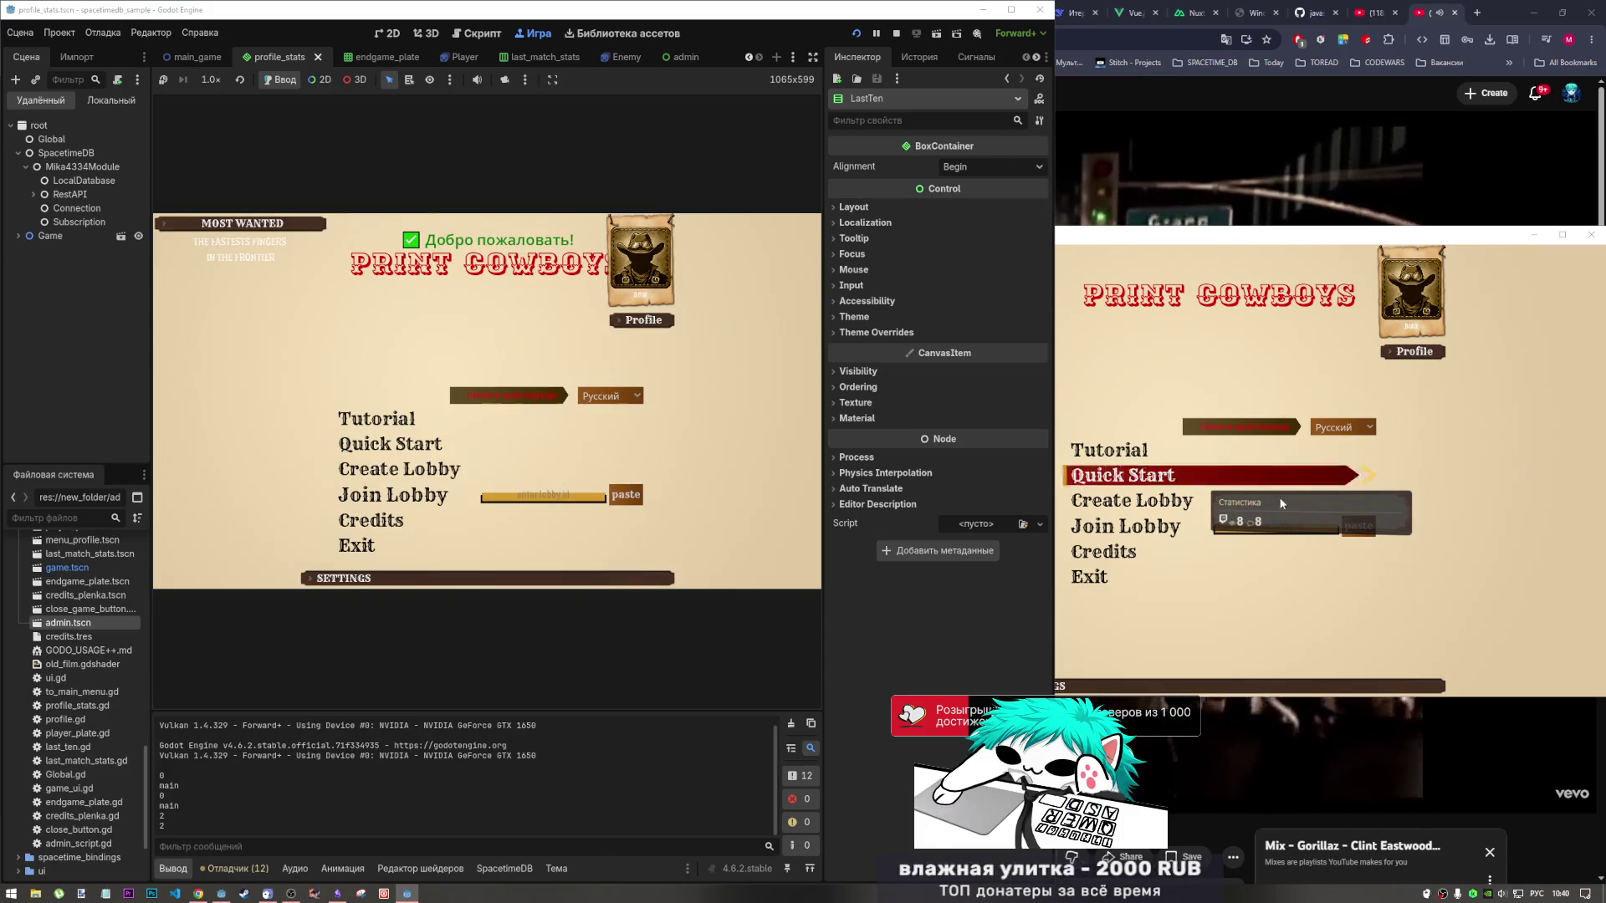
Create a two-player lobby, join it by ID from the embedded client, and lock all settings in both.
left_click(1231, 505)
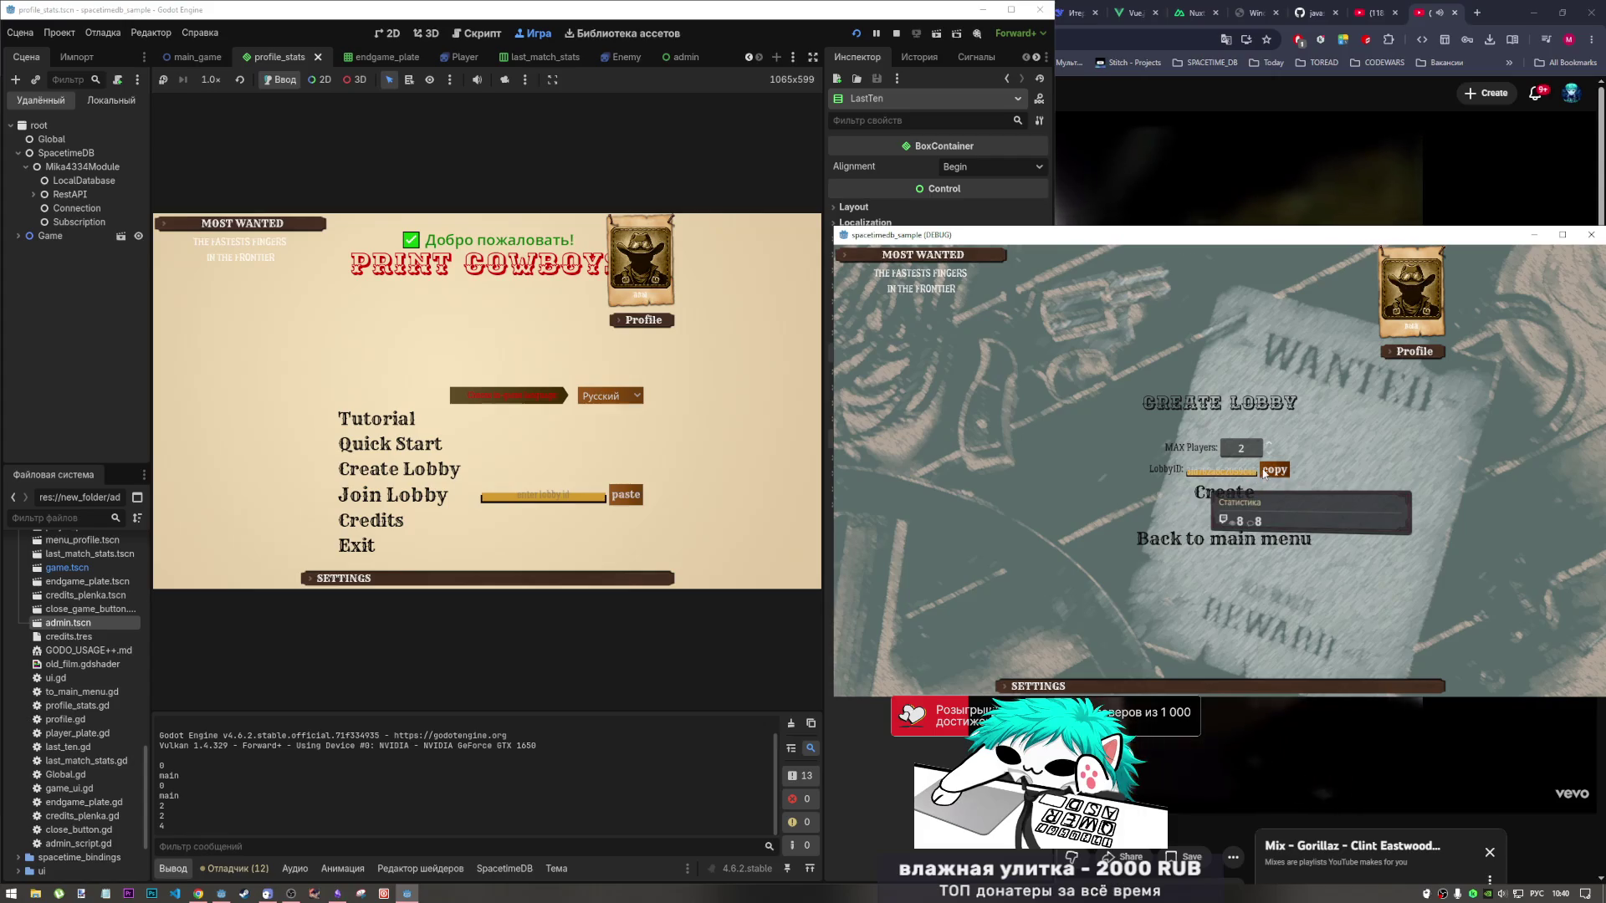
left_click(1229, 492)
left_click(626, 494)
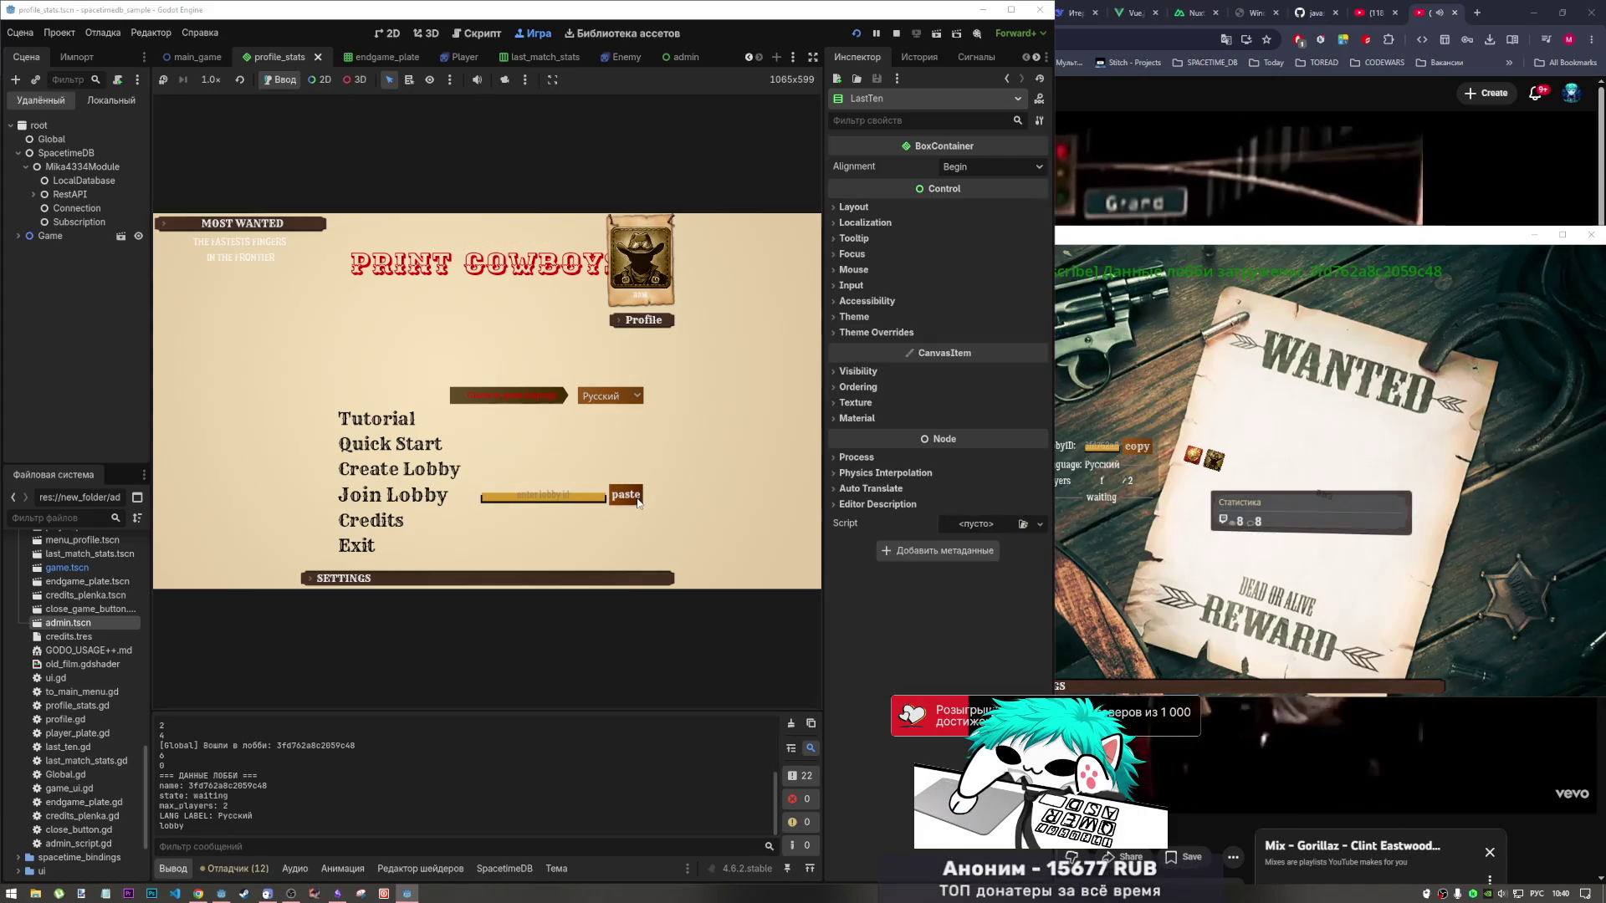
left_click(438, 506)
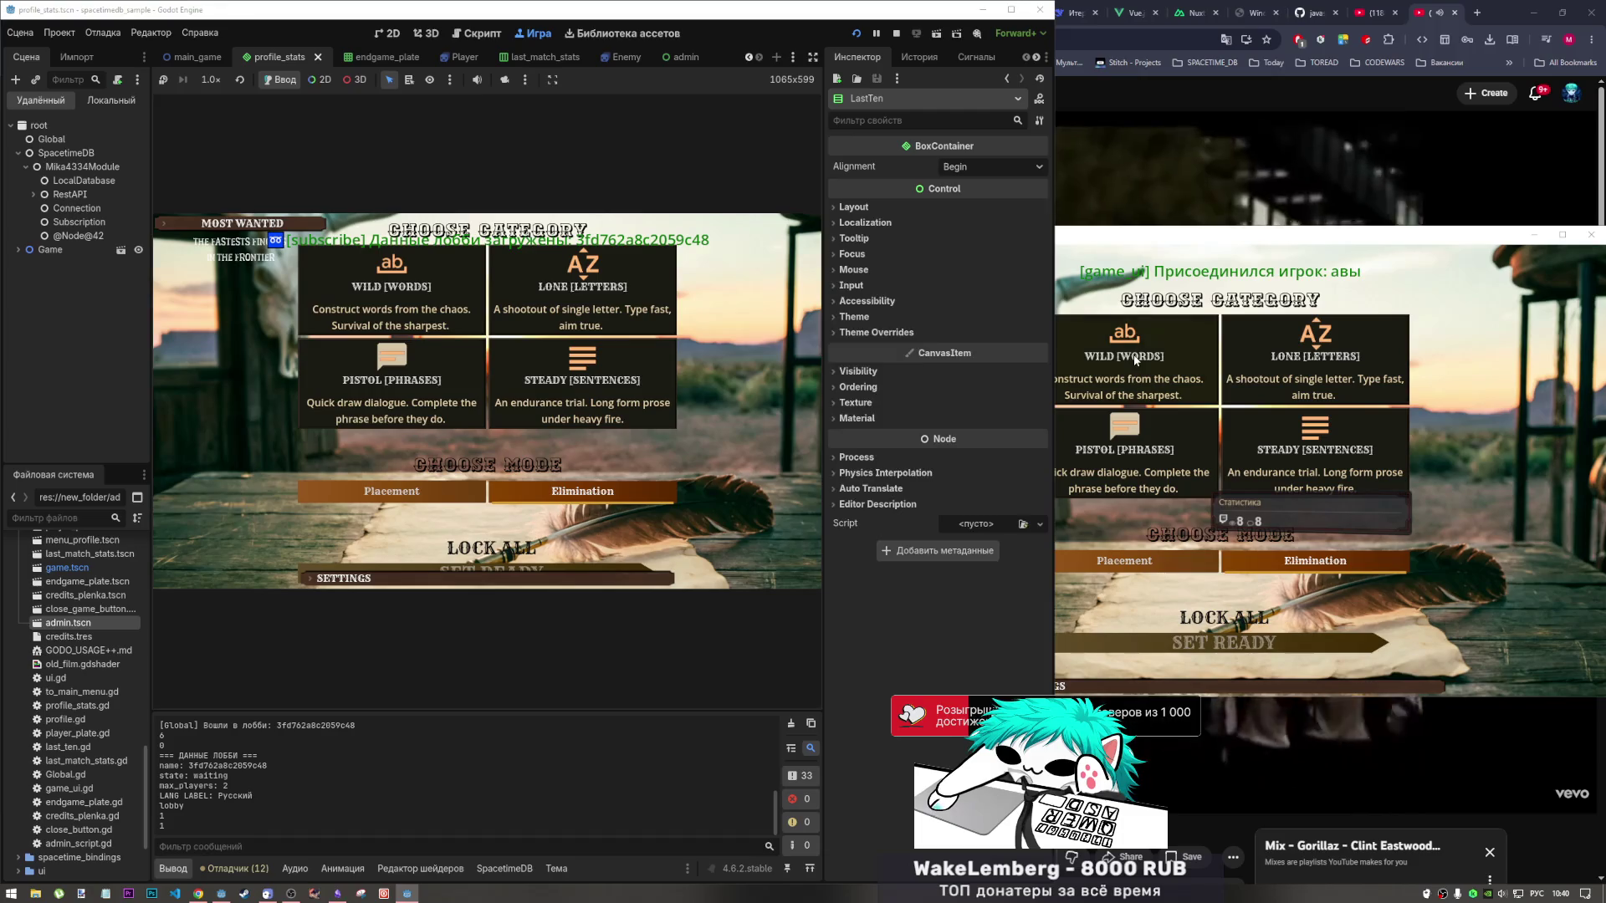
left_click(1223, 618)
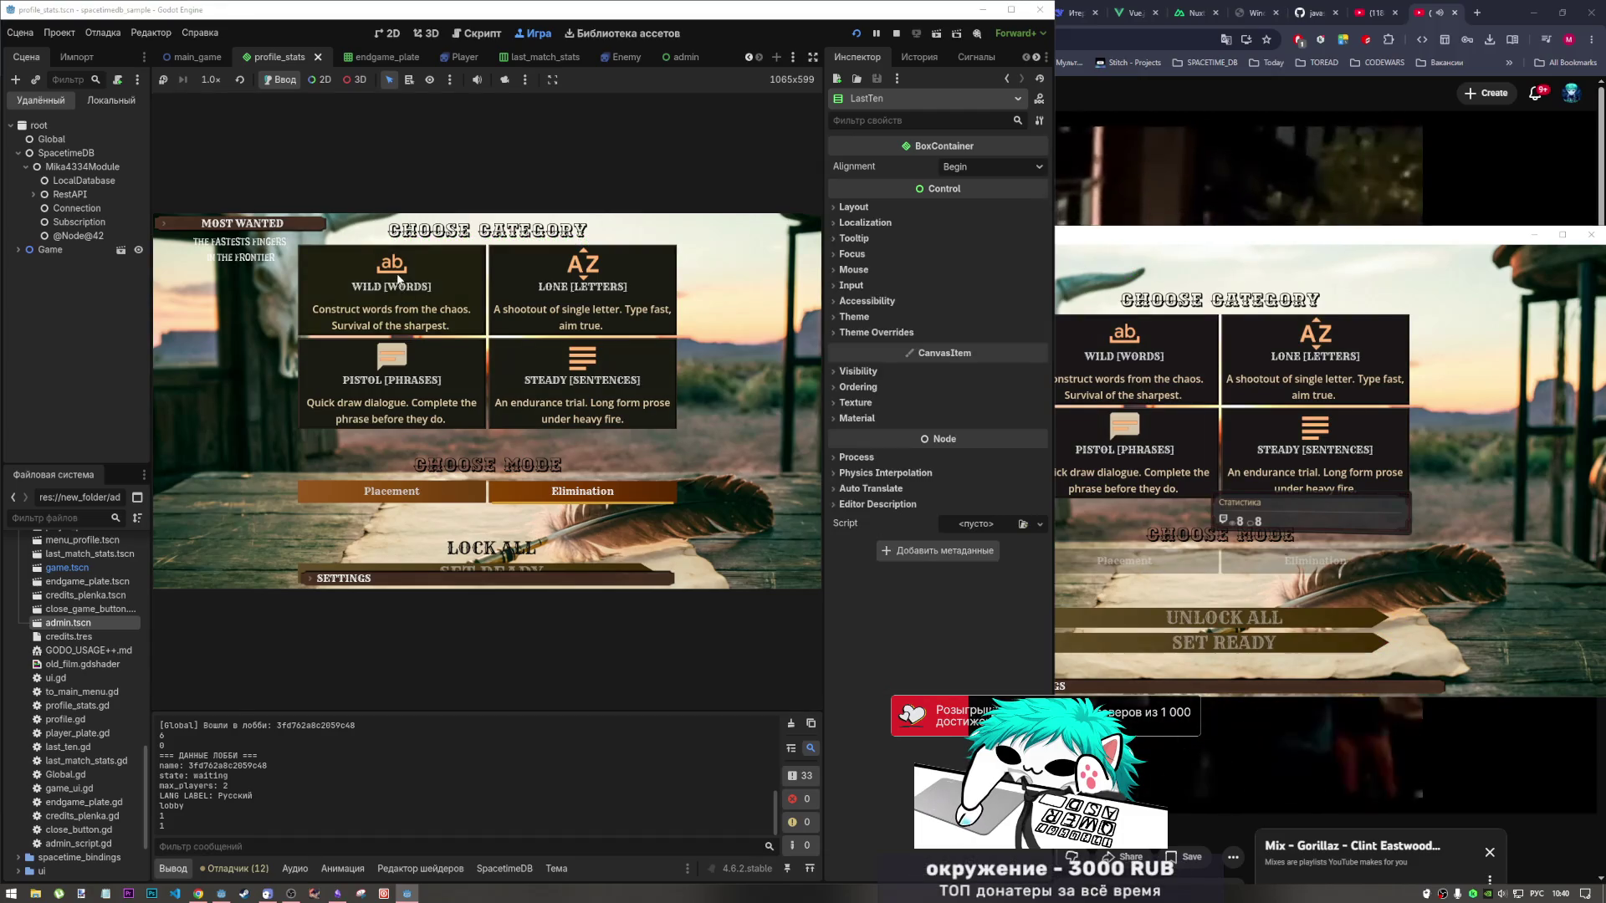
left_click(575, 556)
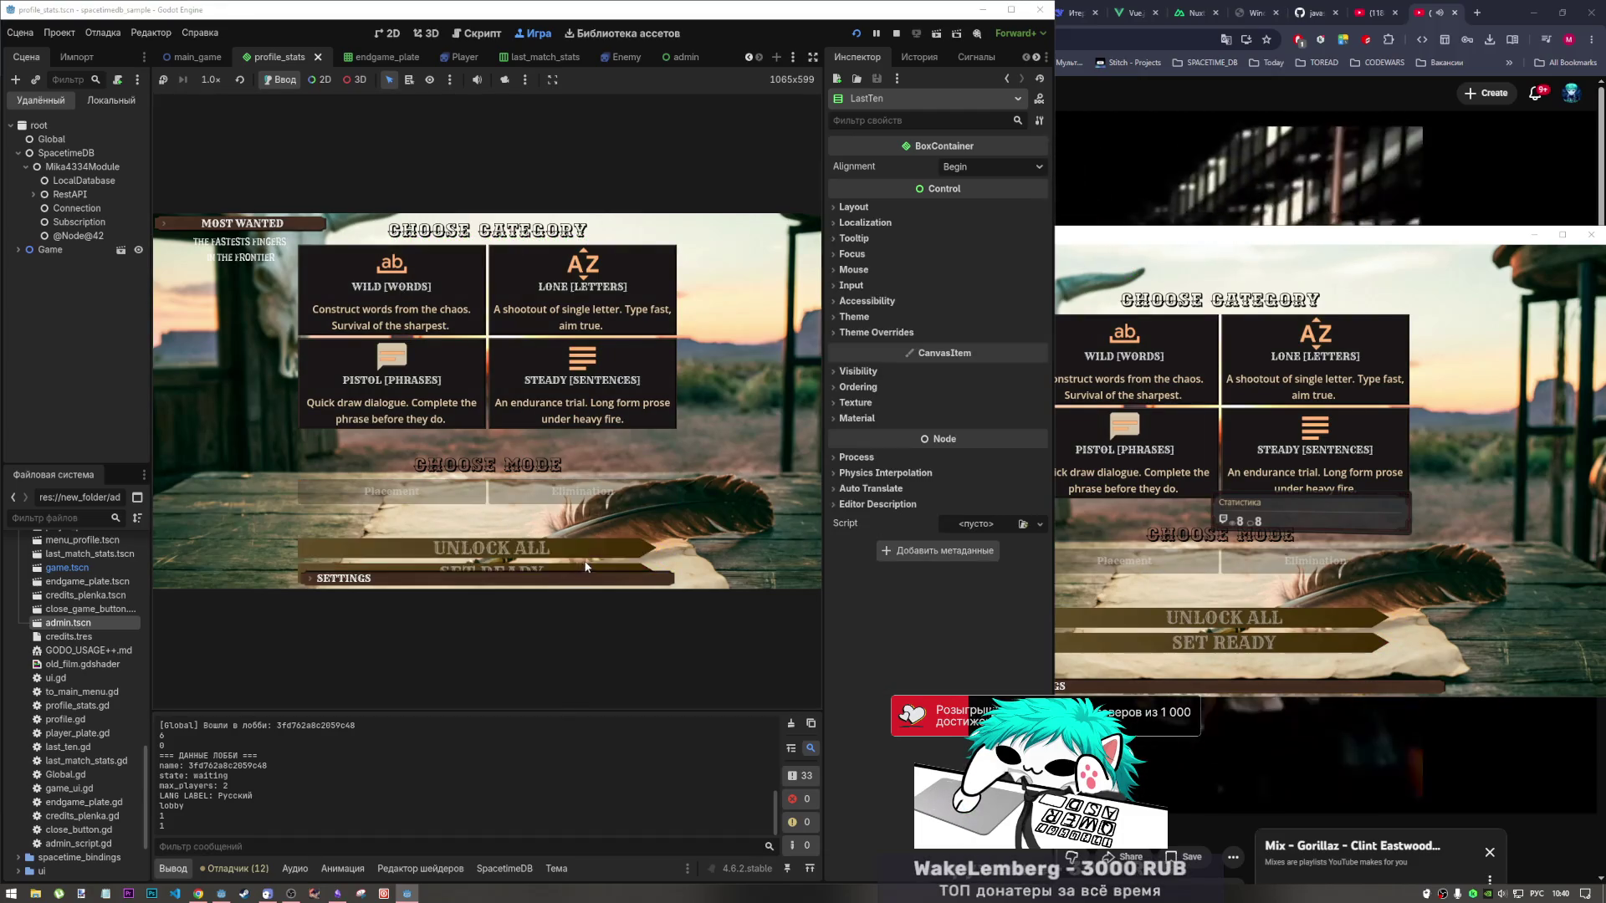
left_click(586, 567)
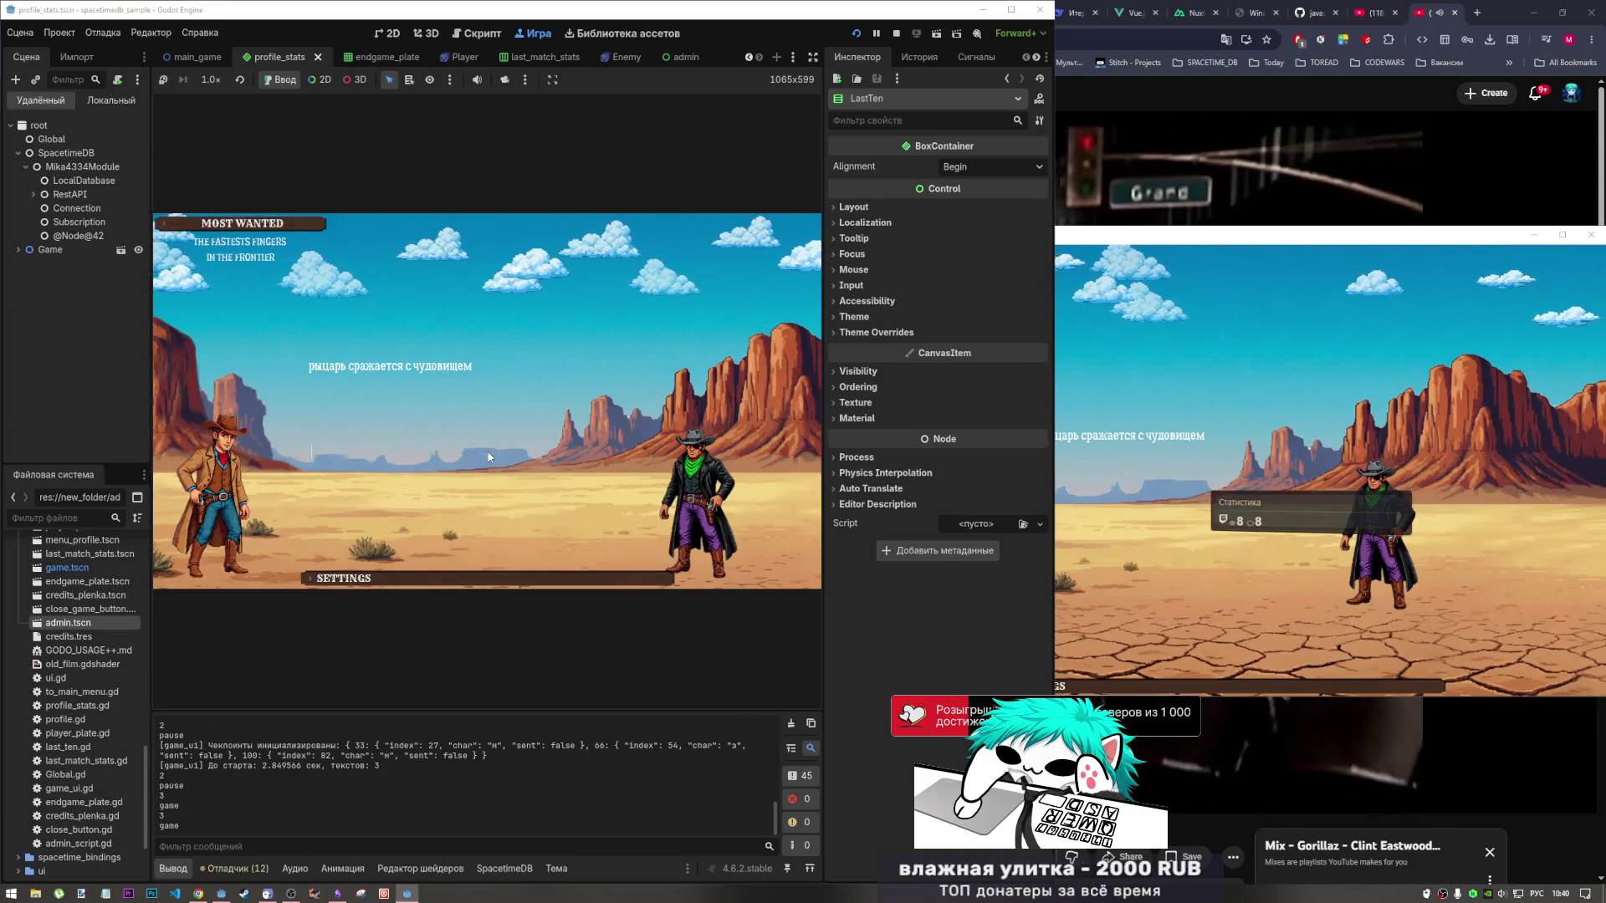
Type the duel phrases 'рыцарь сражается с чудовищем', 'лемур смотрит большими глазами', 'космонавт летит к звёздам'.
type("рыцарь сраж")
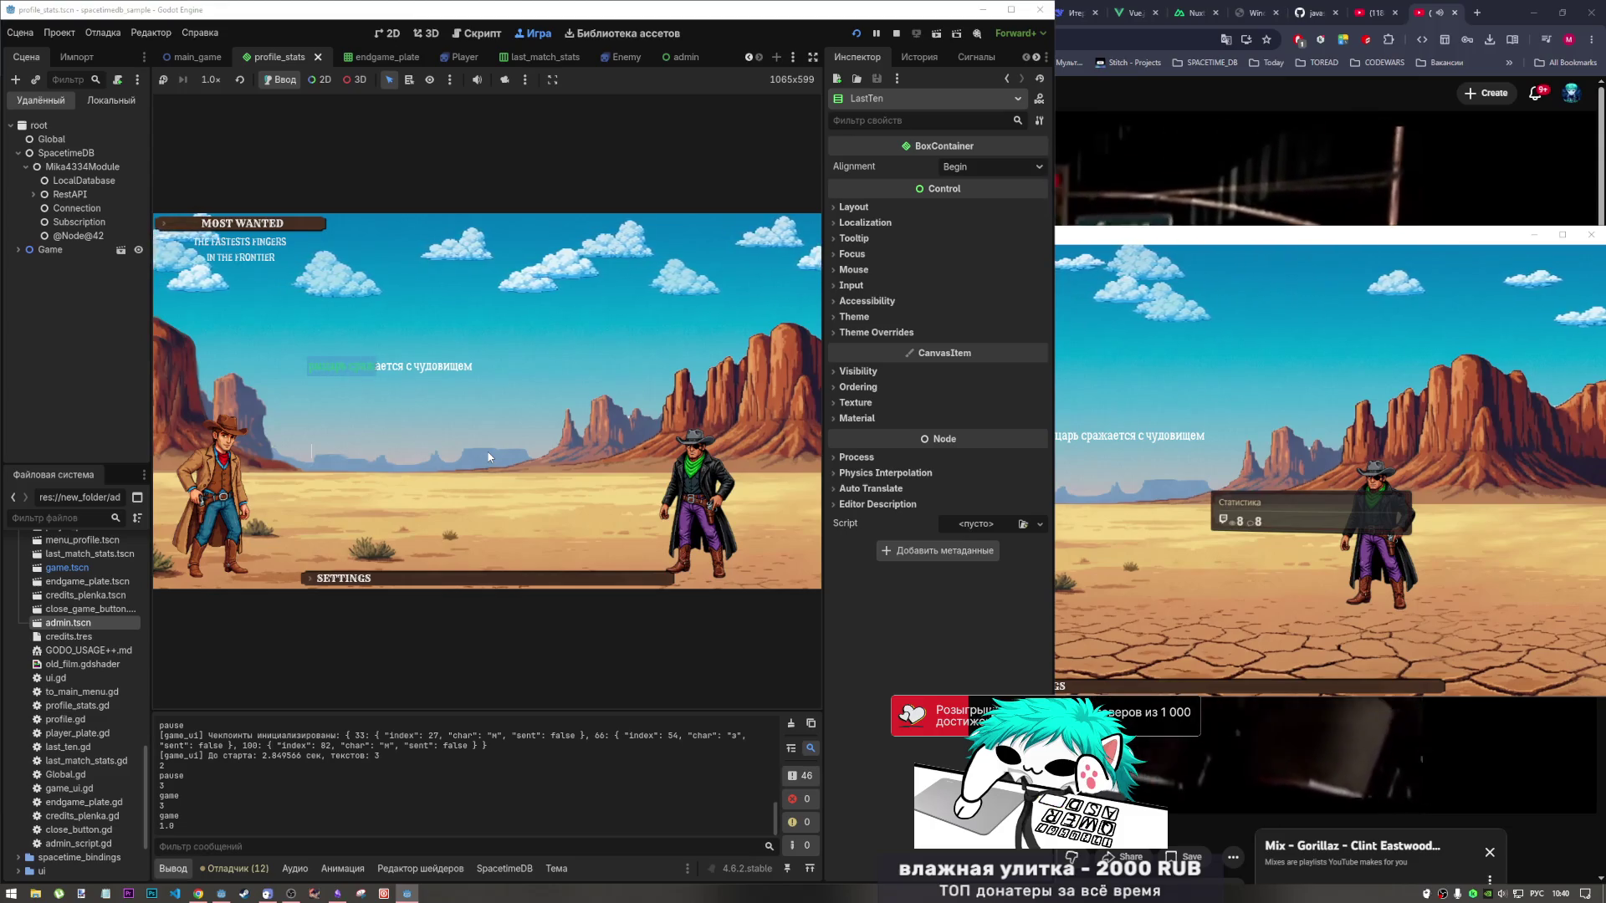
type("ается с чудо")
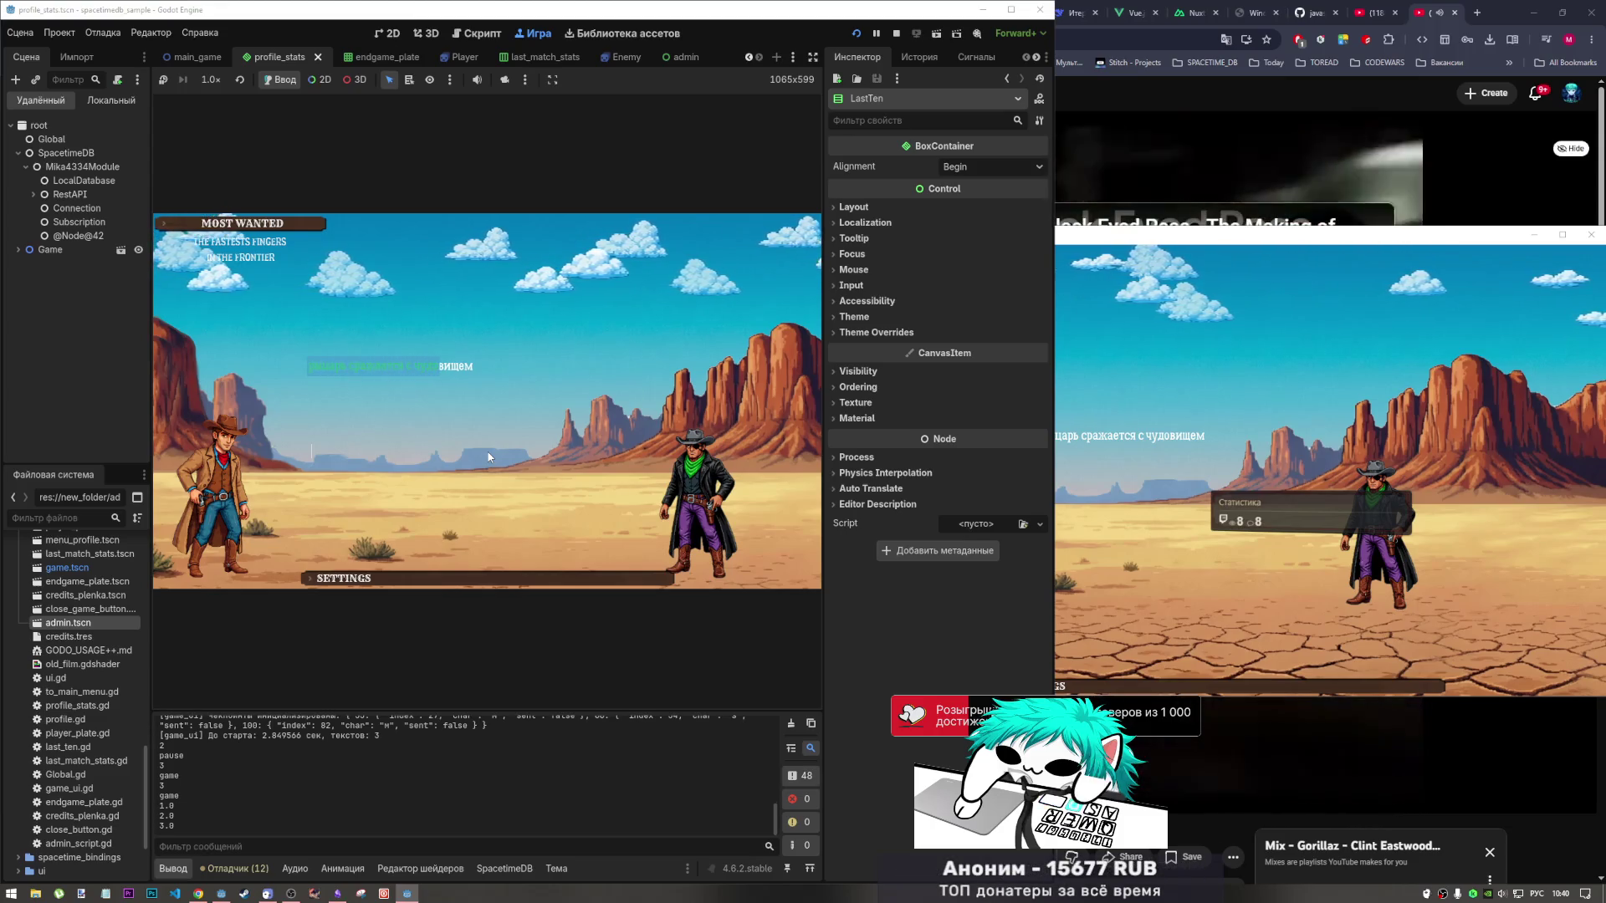
type("вищем")
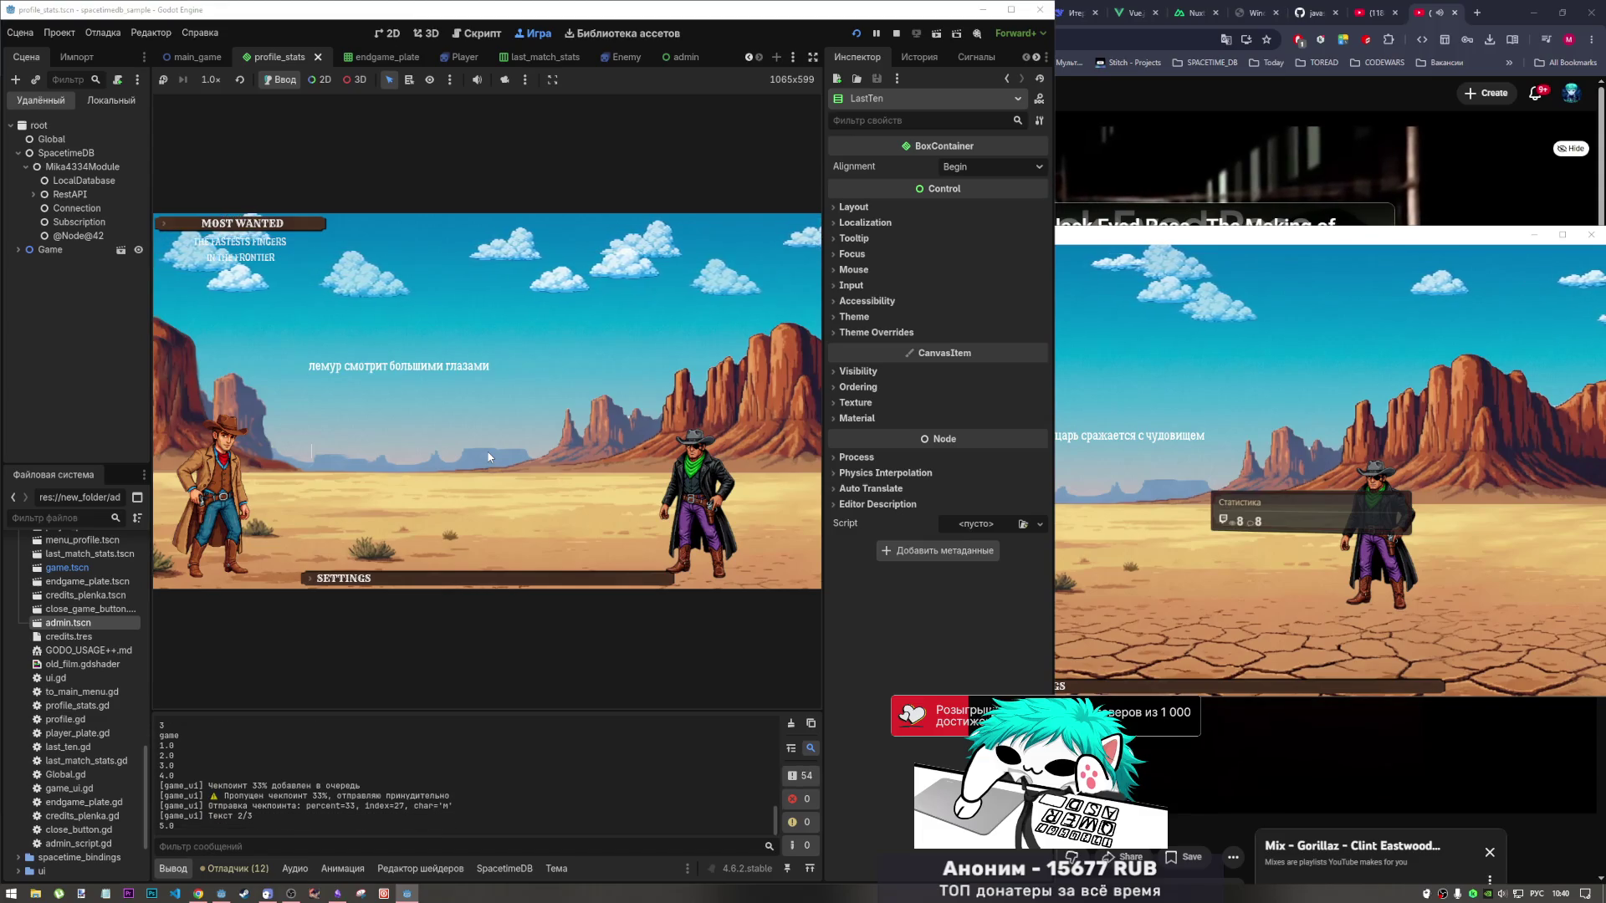
type("лемур")
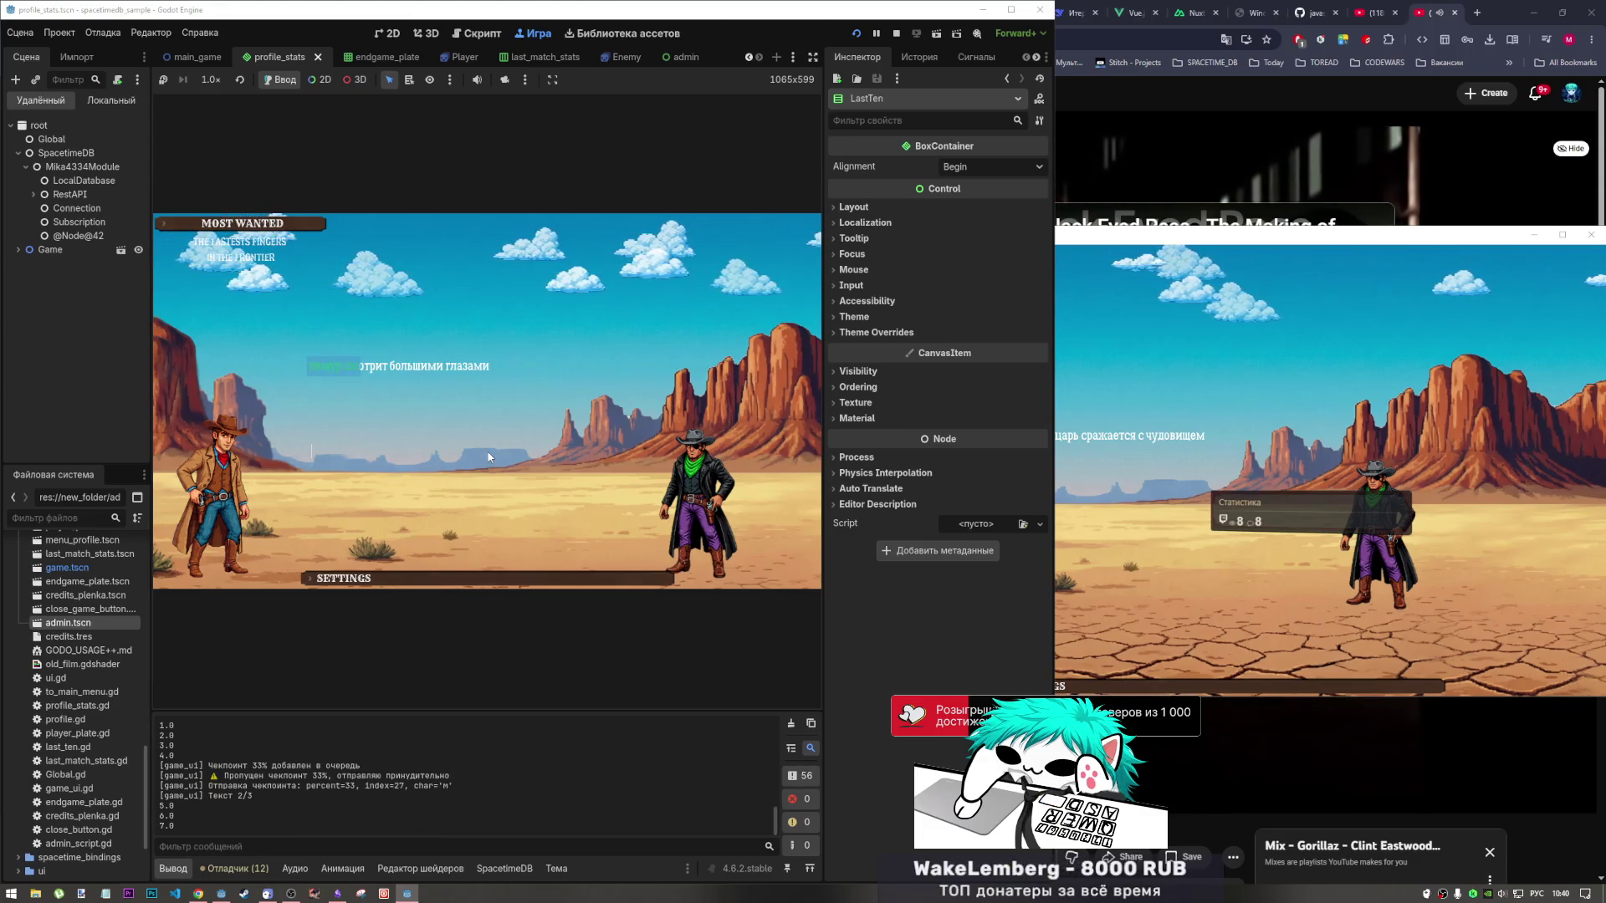
type("отрит бол")
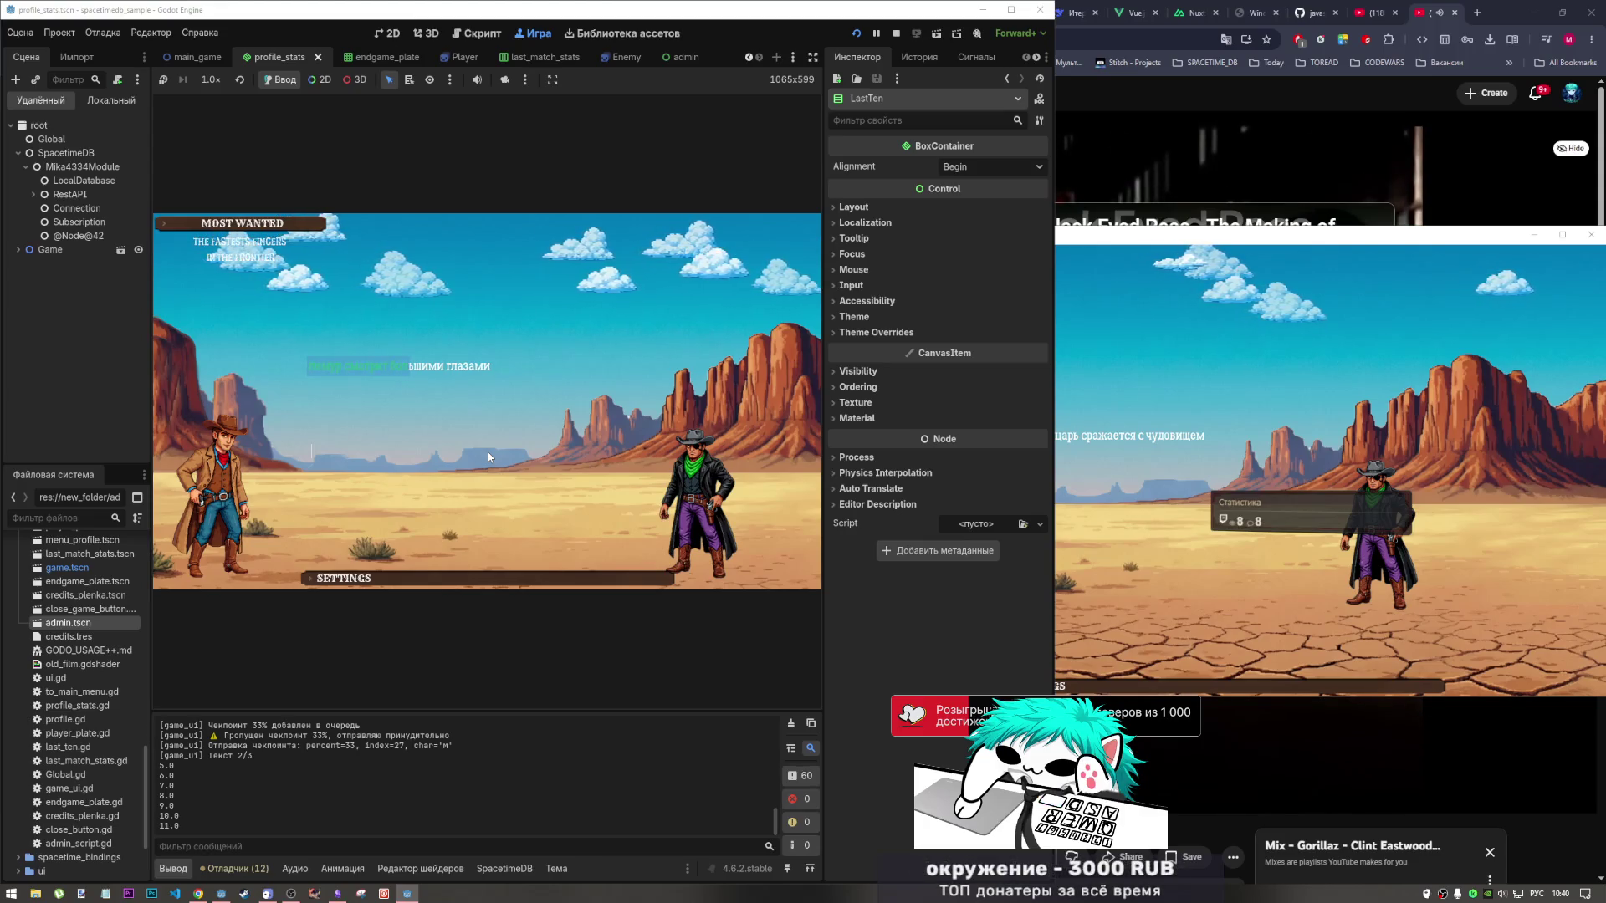
type("ьш")
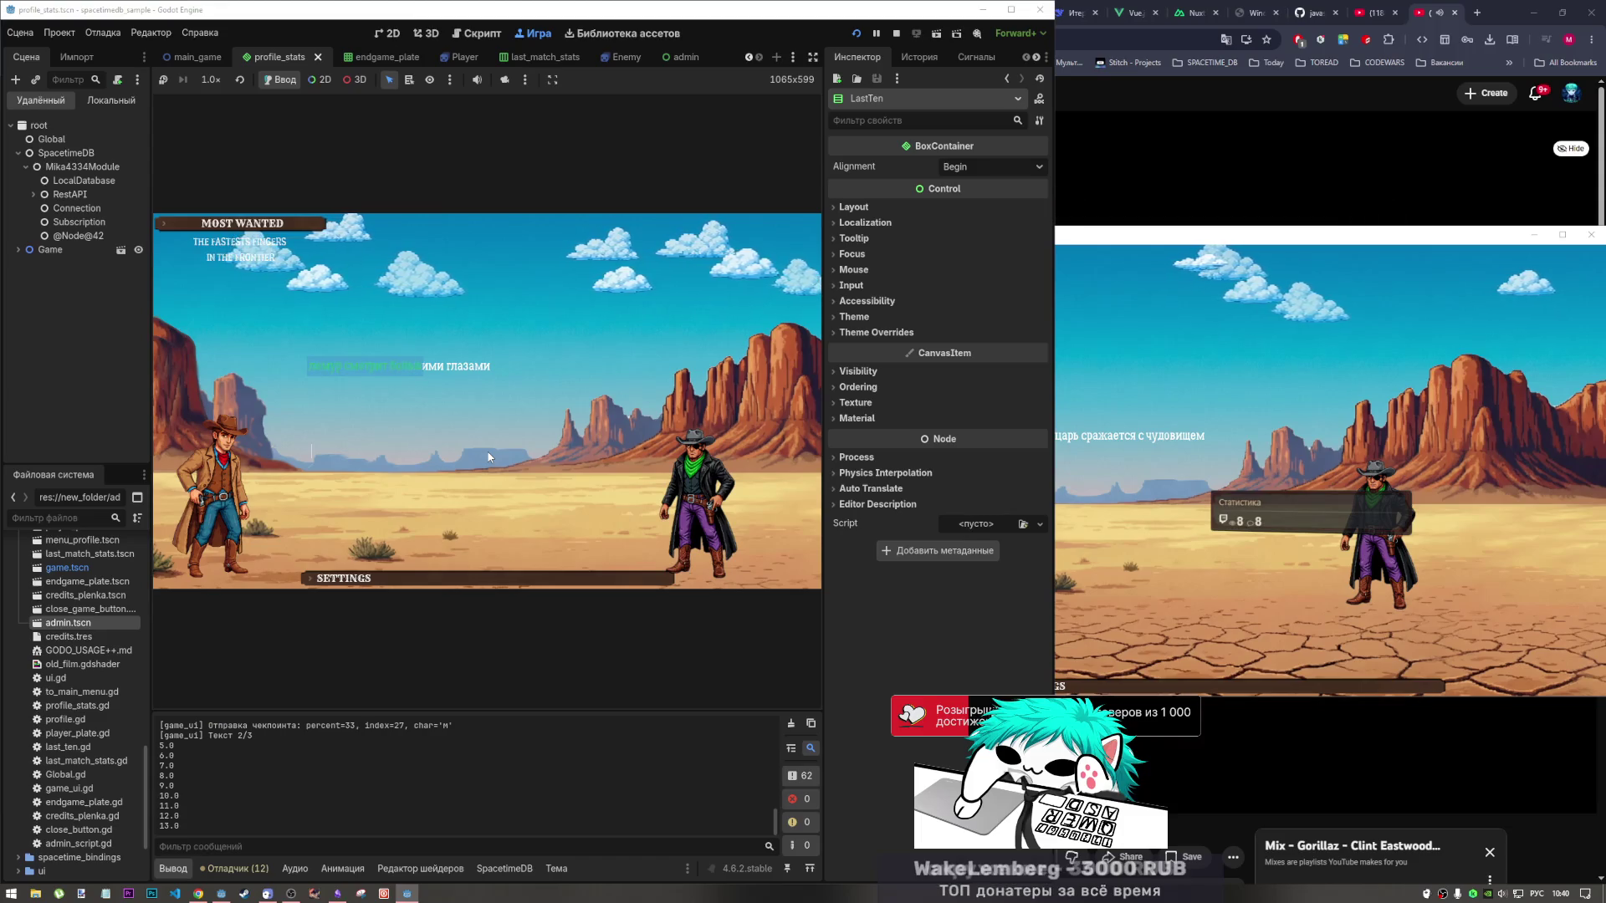
type("ими г")
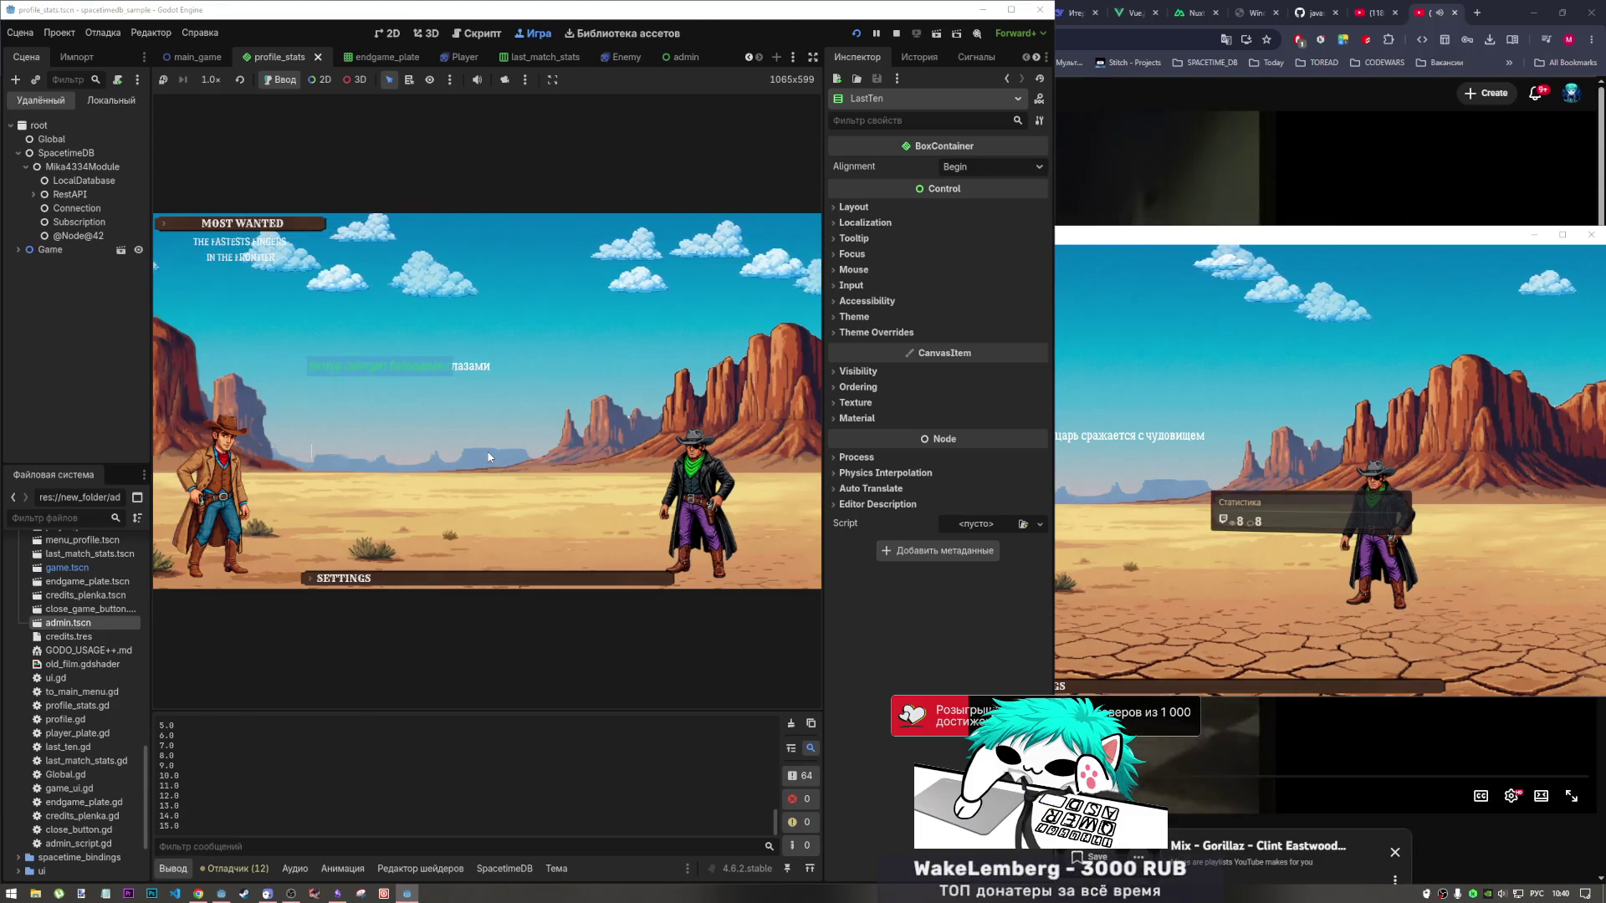
type("лазами")
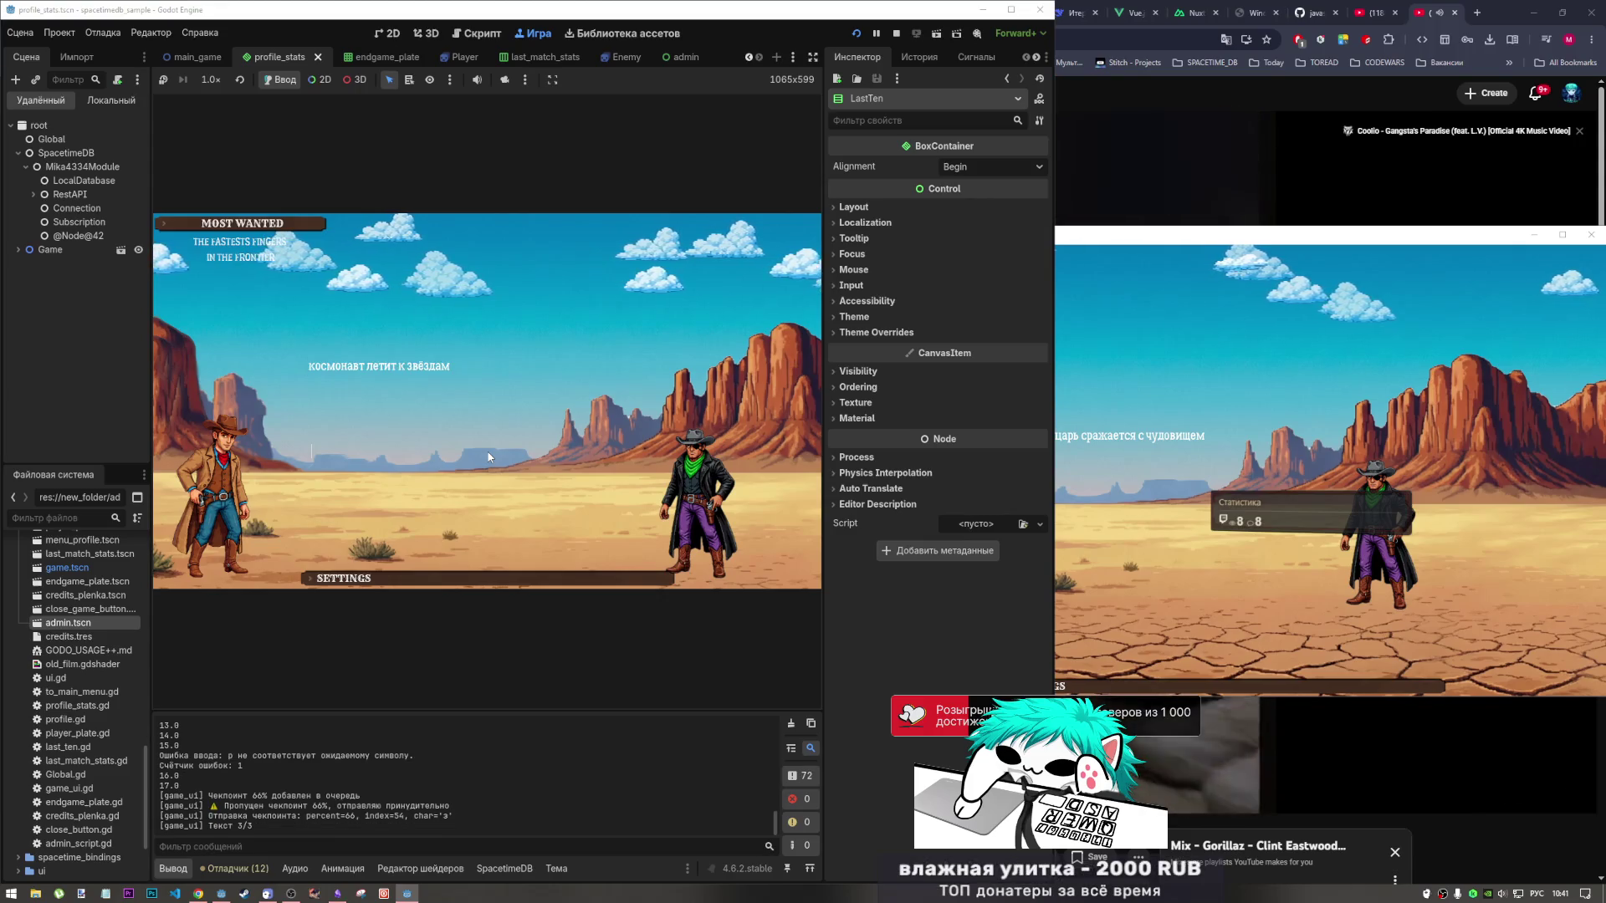
type("космона")
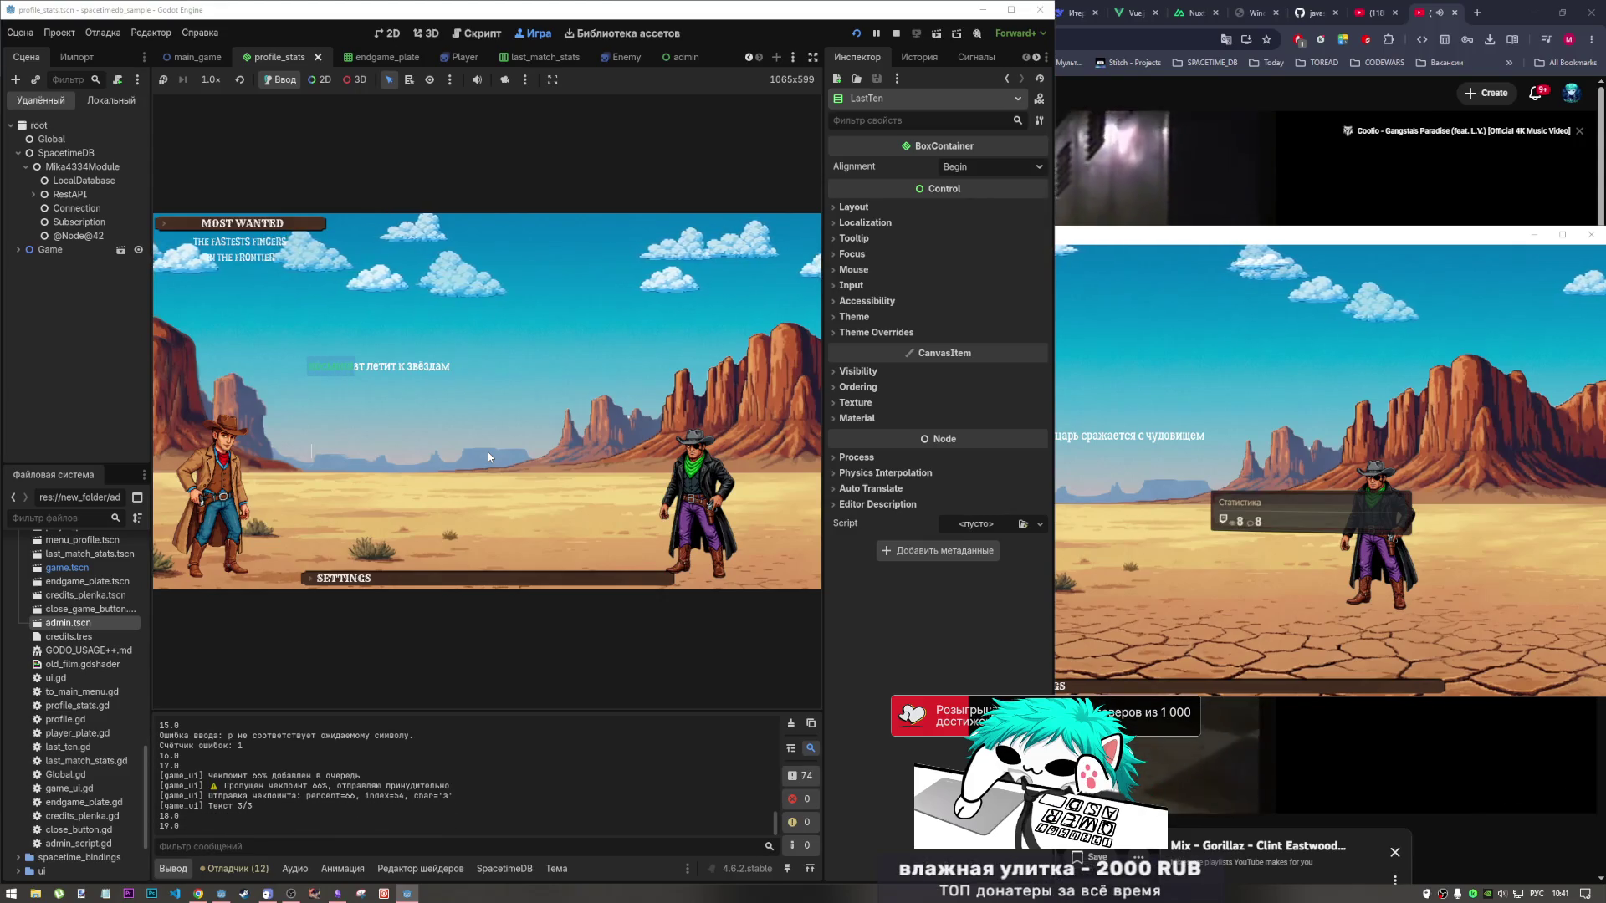
type("вт лети")
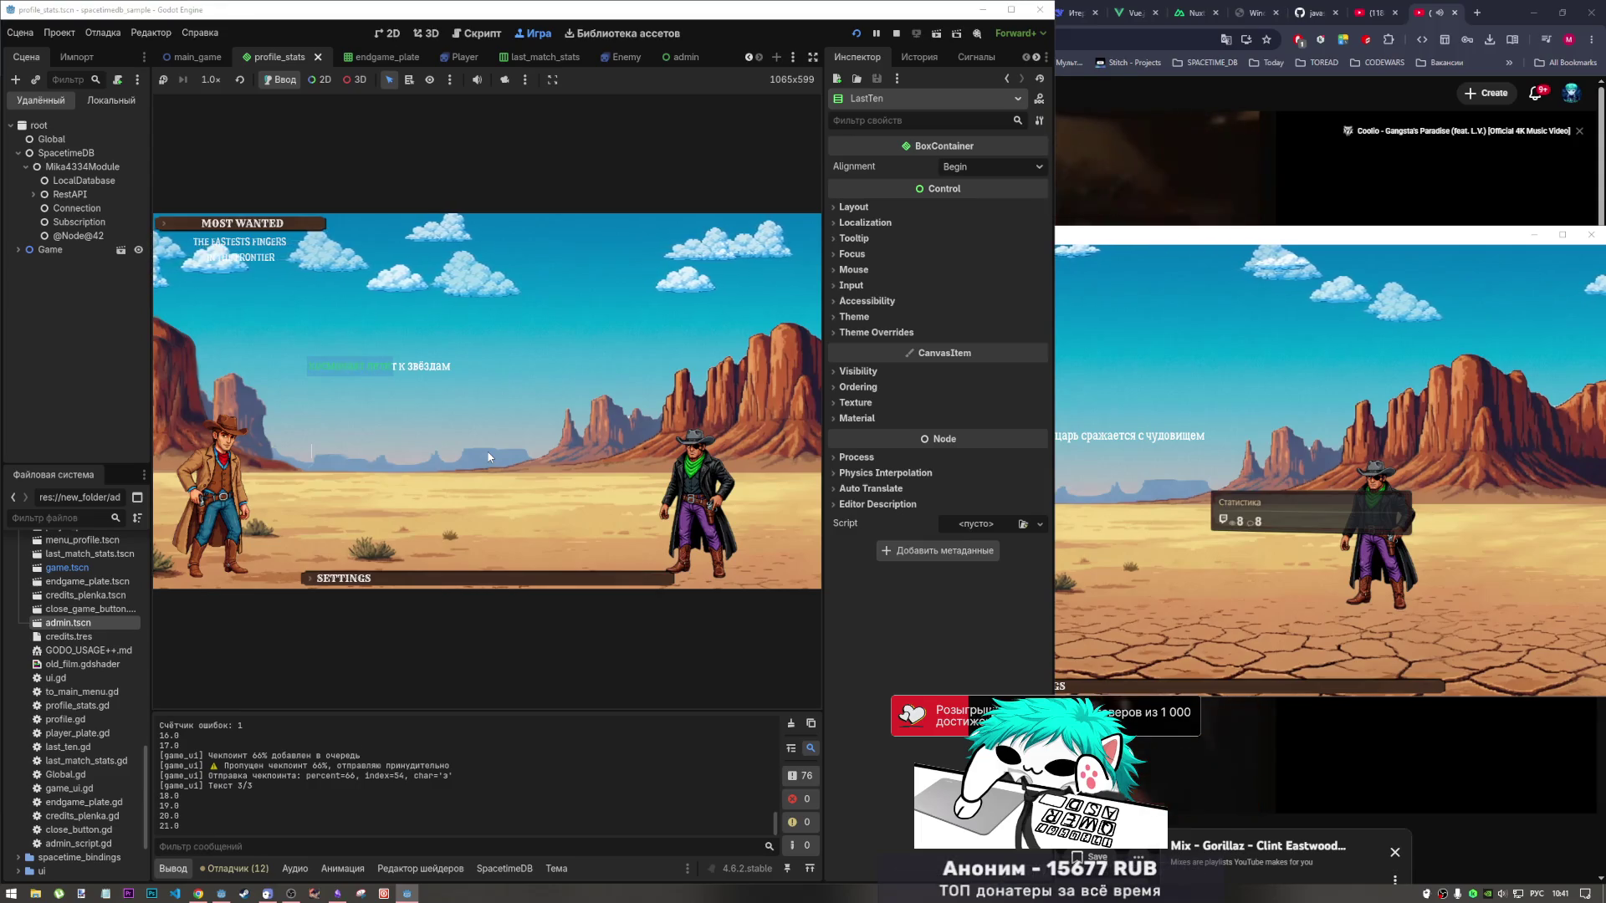
type("т к зв")
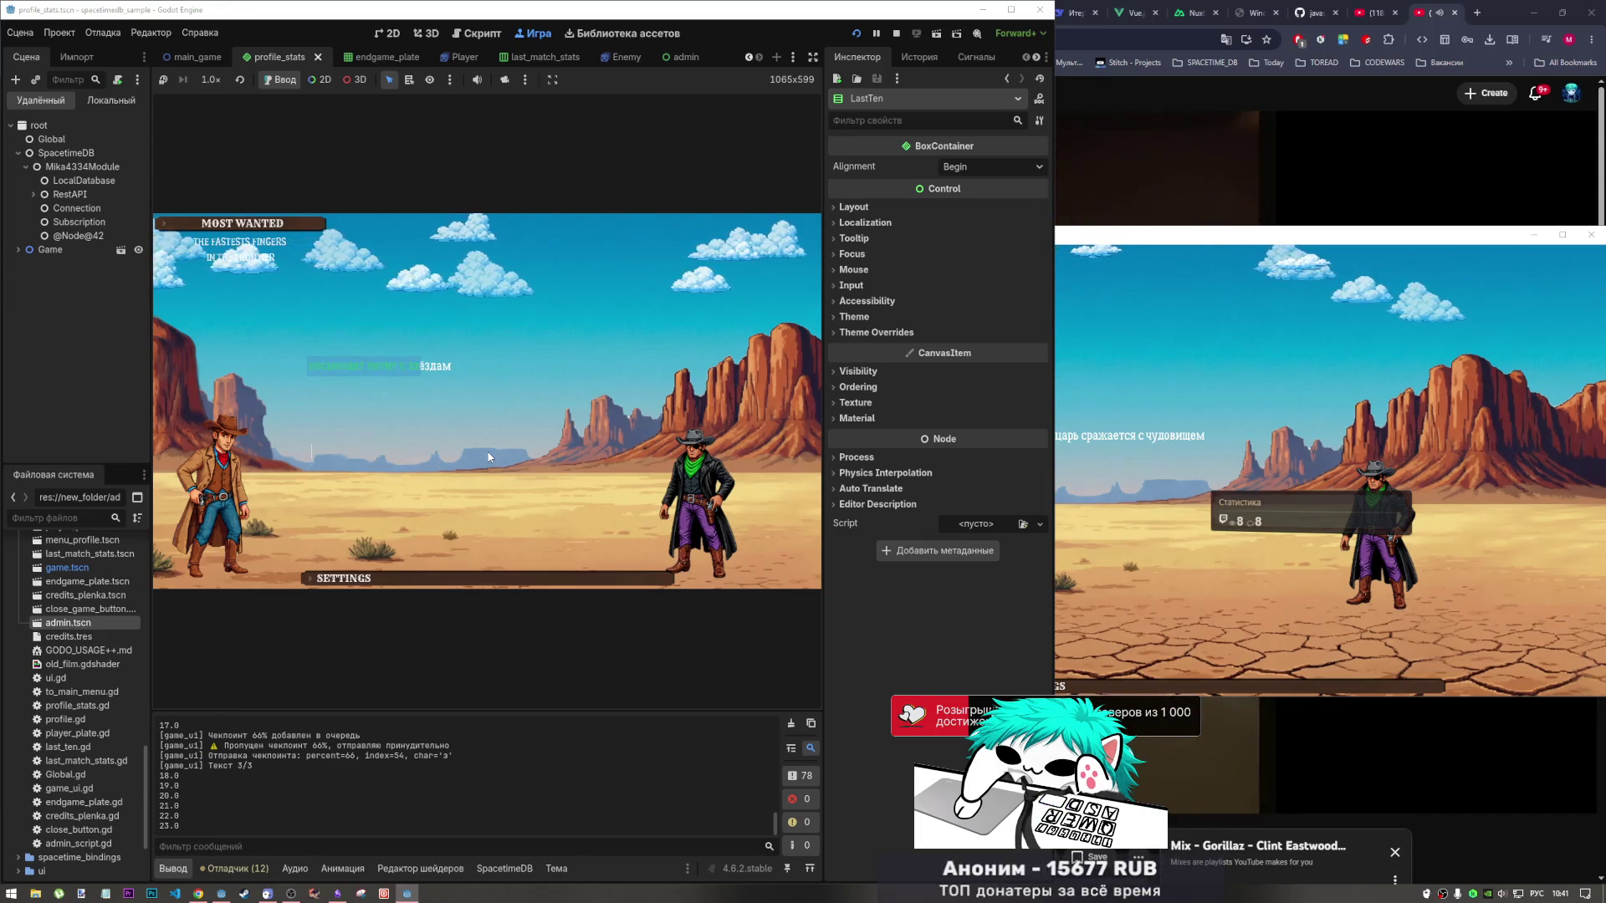
type("ёздам")
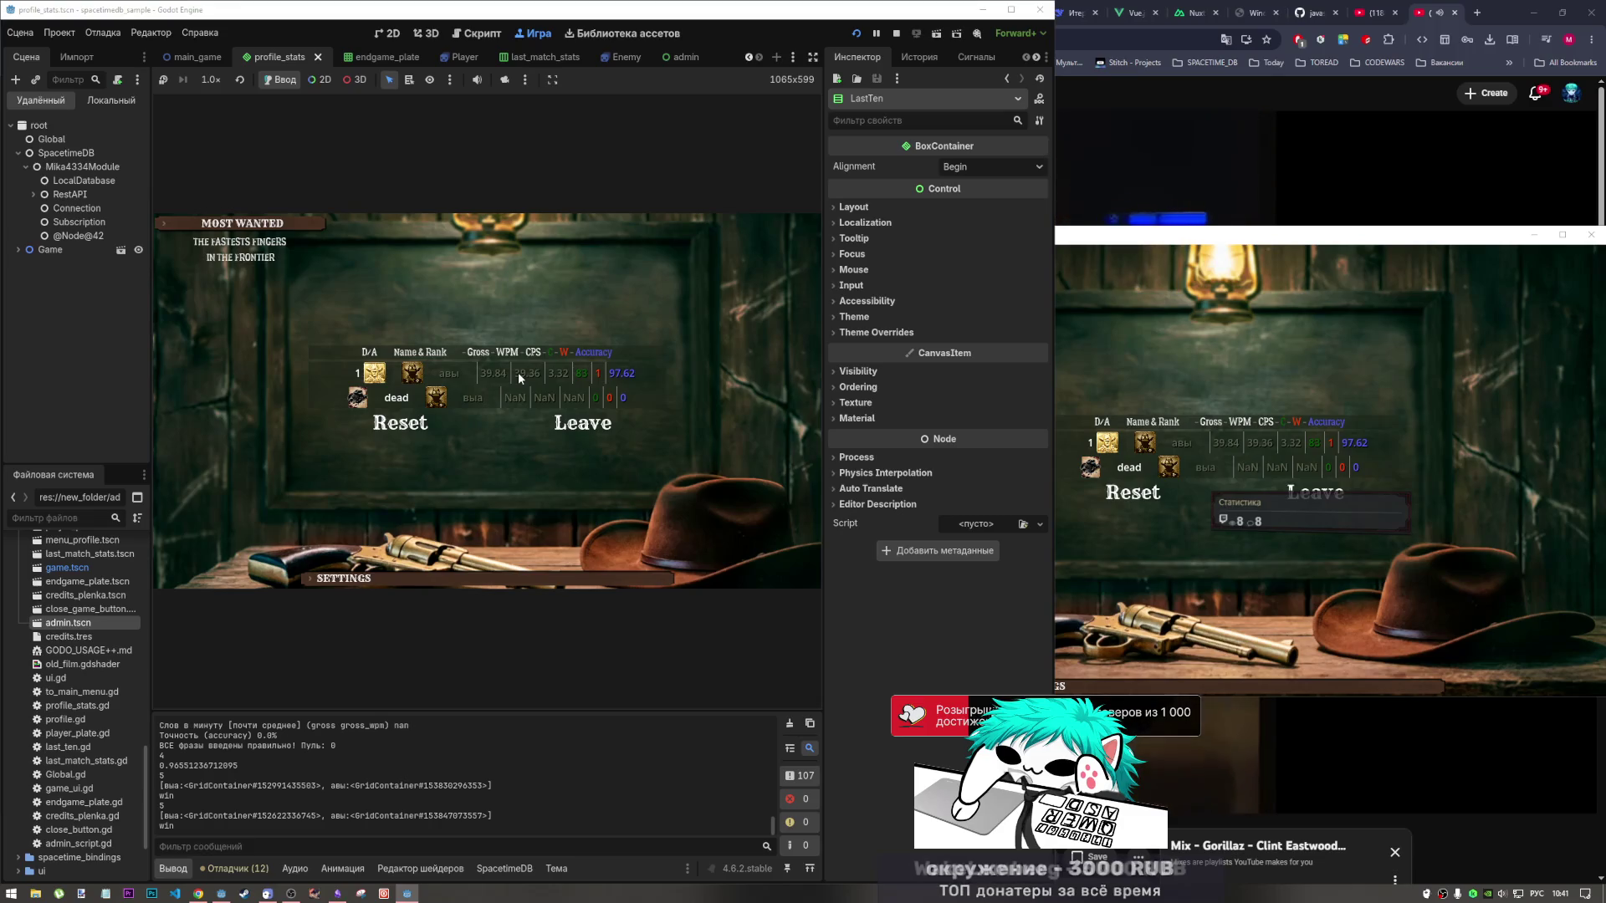
Leave the results board in both game clients, returning each to the main menu.
left_click(592, 432)
left_click(1320, 498)
left_click(1320, 499)
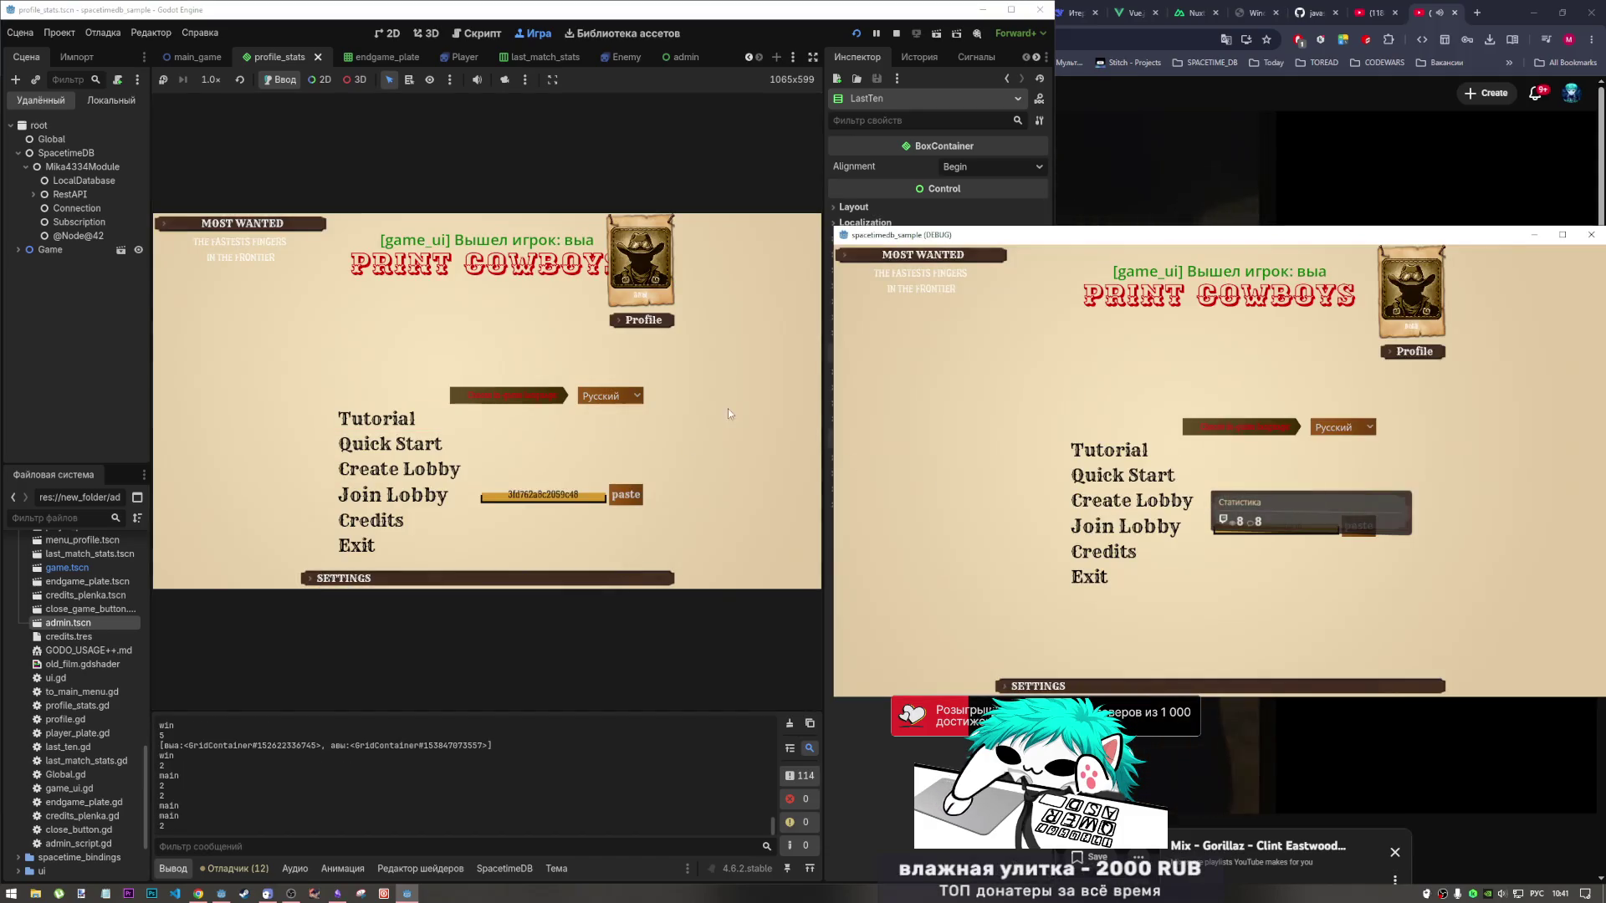
Open and reload the player profile, showing the '62 dead letters' plate under Last 10 Matches.
left_click(652, 323)
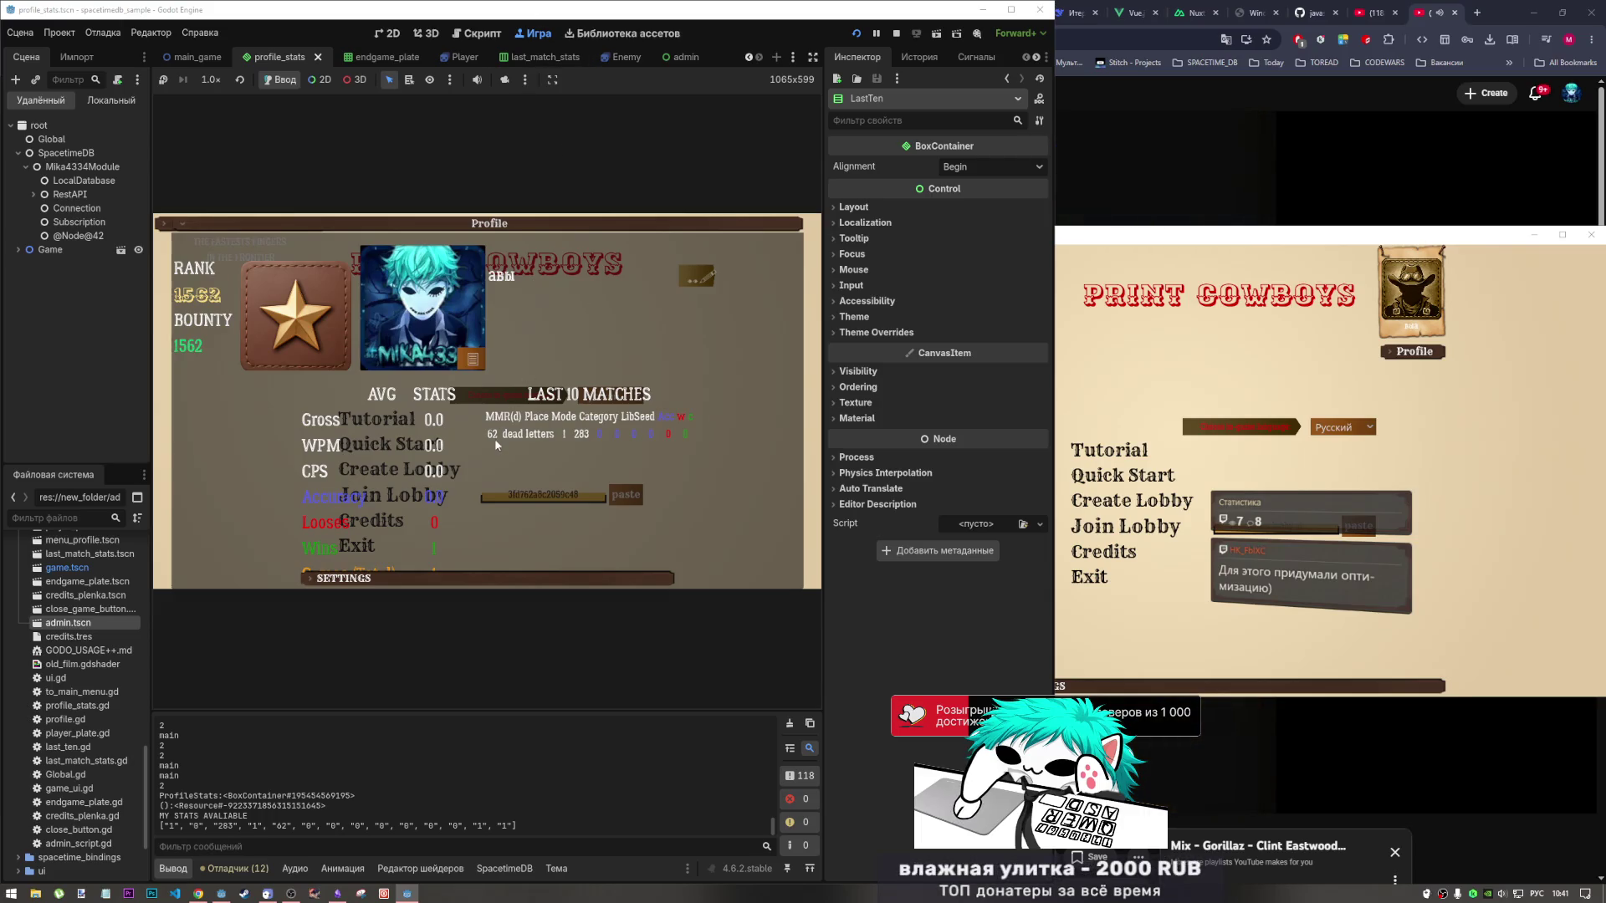
left_click(744, 231)
left_click(652, 328)
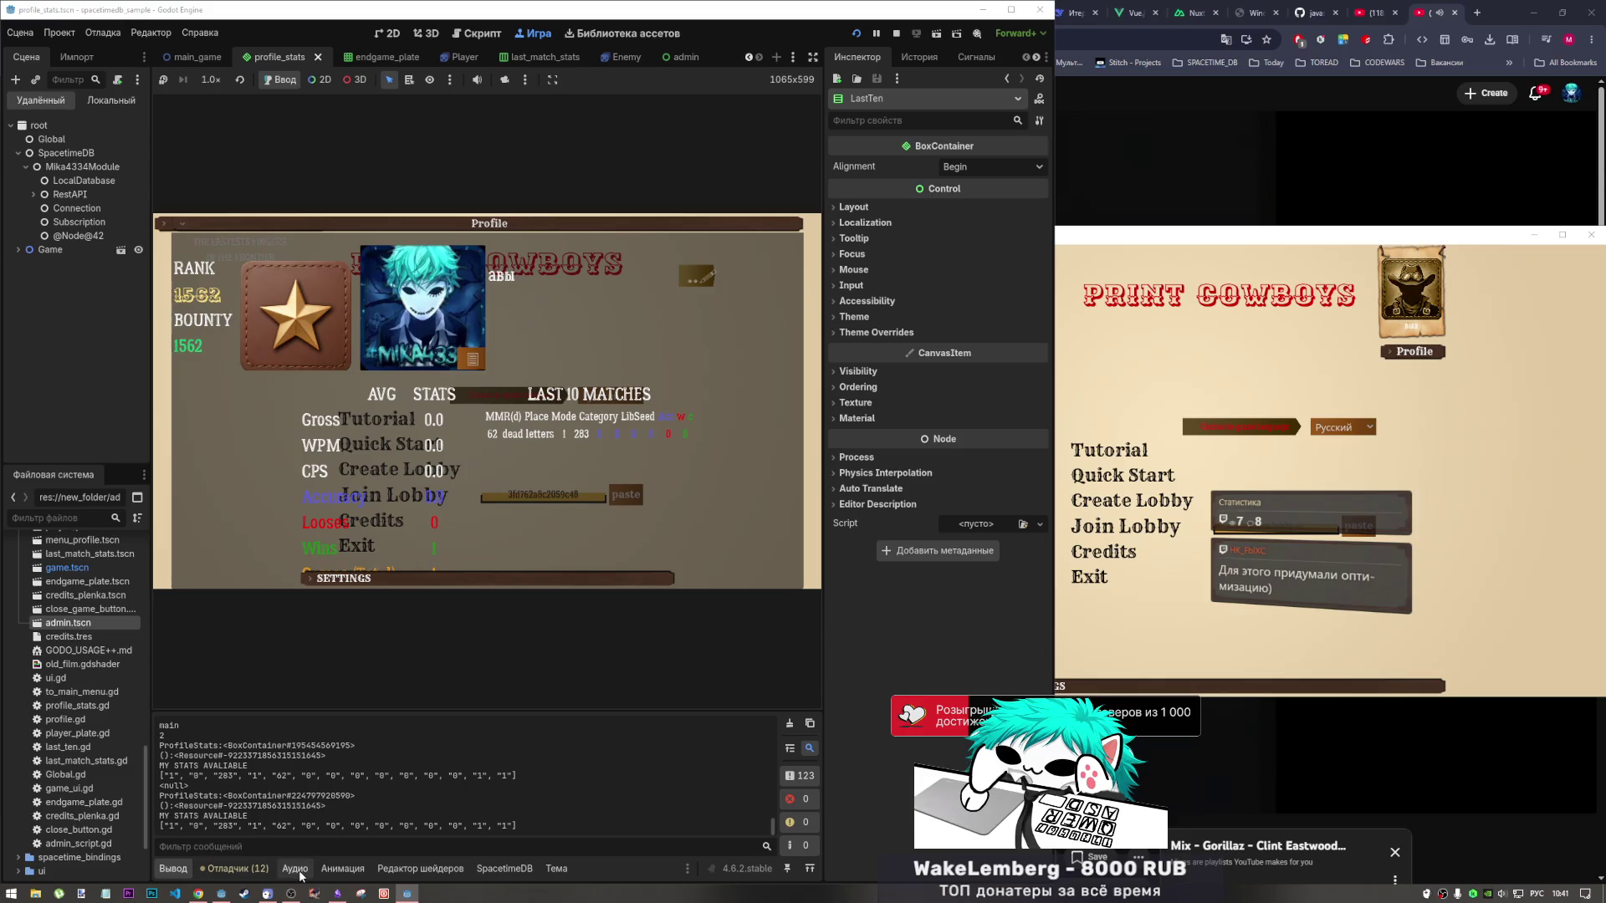
mouse_move(303, 892)
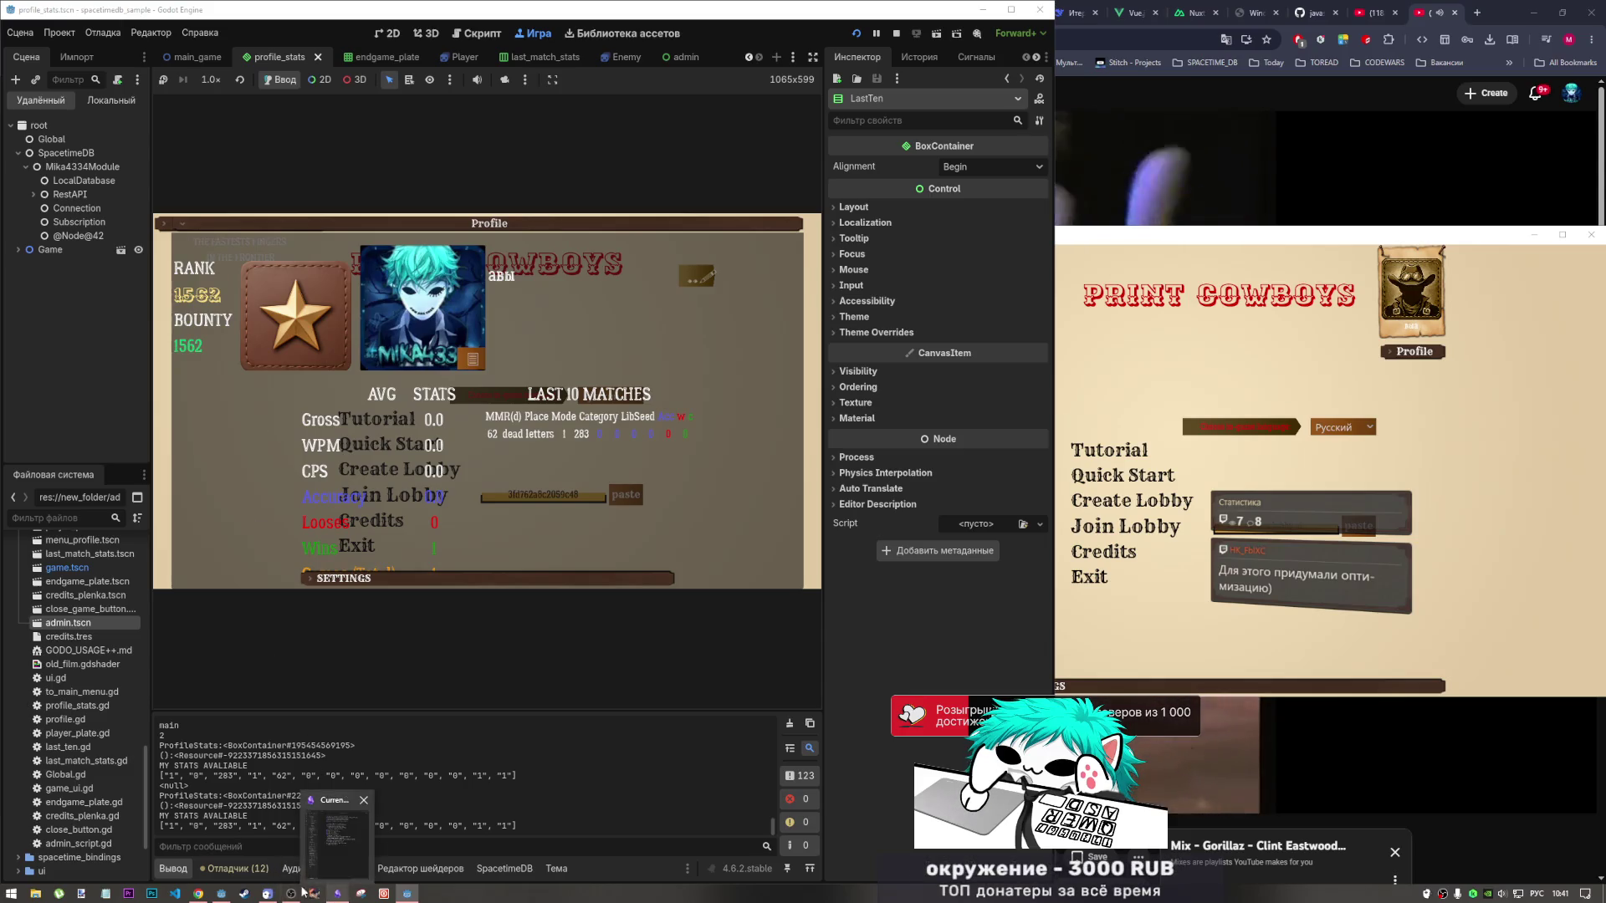
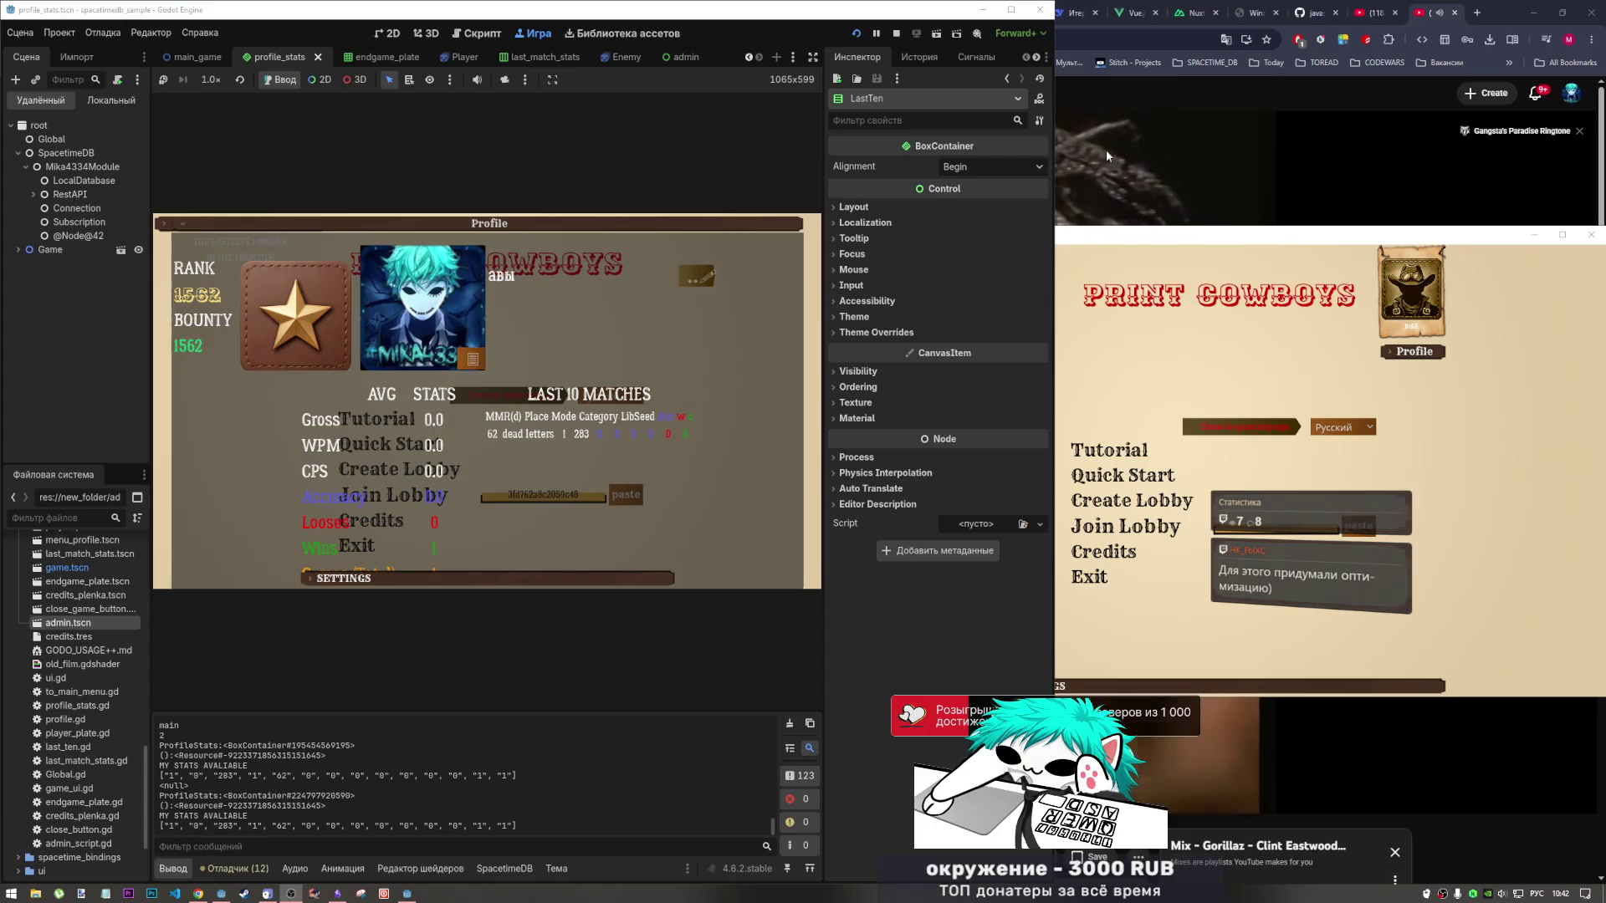
Switch the Godot editor from profile_stats to the last_match_stats scene.
left_click(221, 893)
left_click(222, 896)
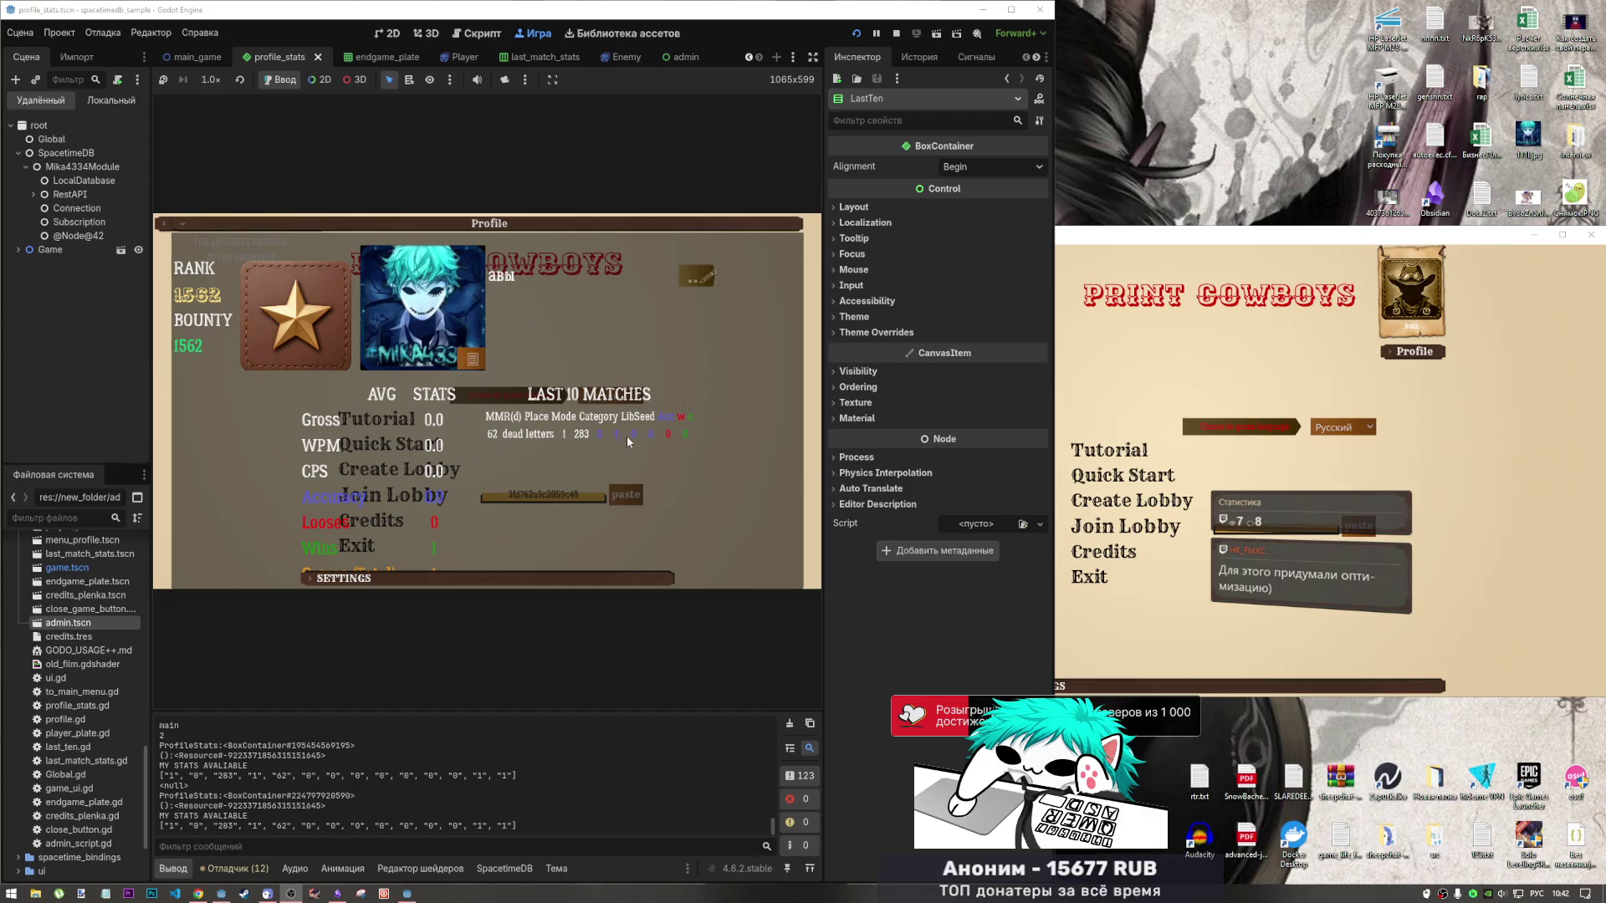
left_click(537, 59)
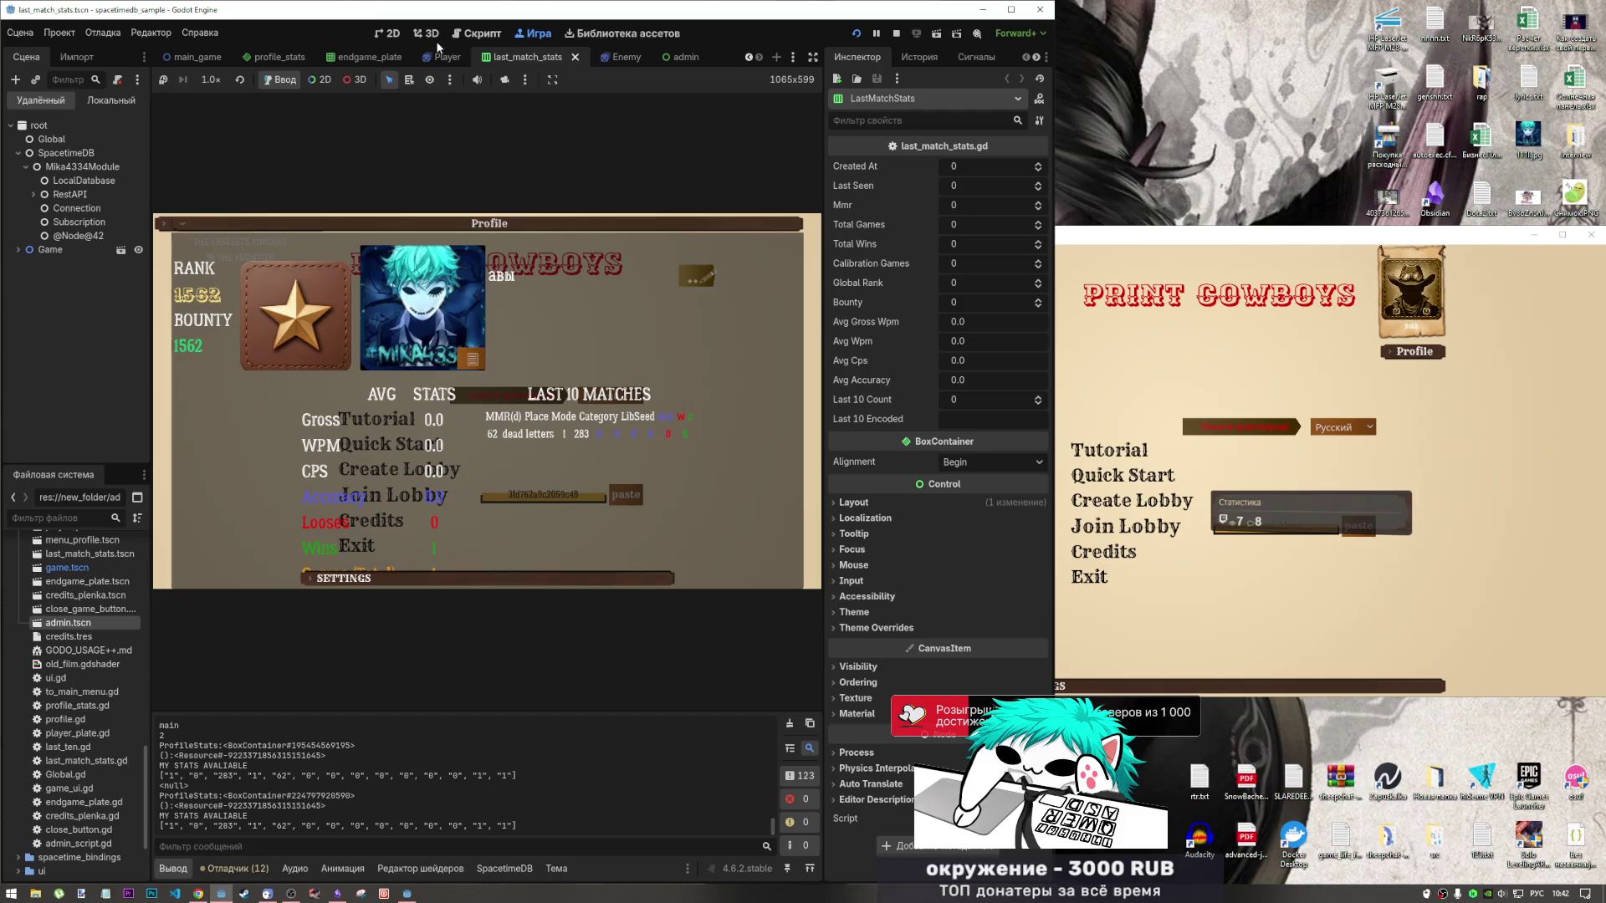
Return to the 2D view and stop the running game.
key("ctrl+F1")
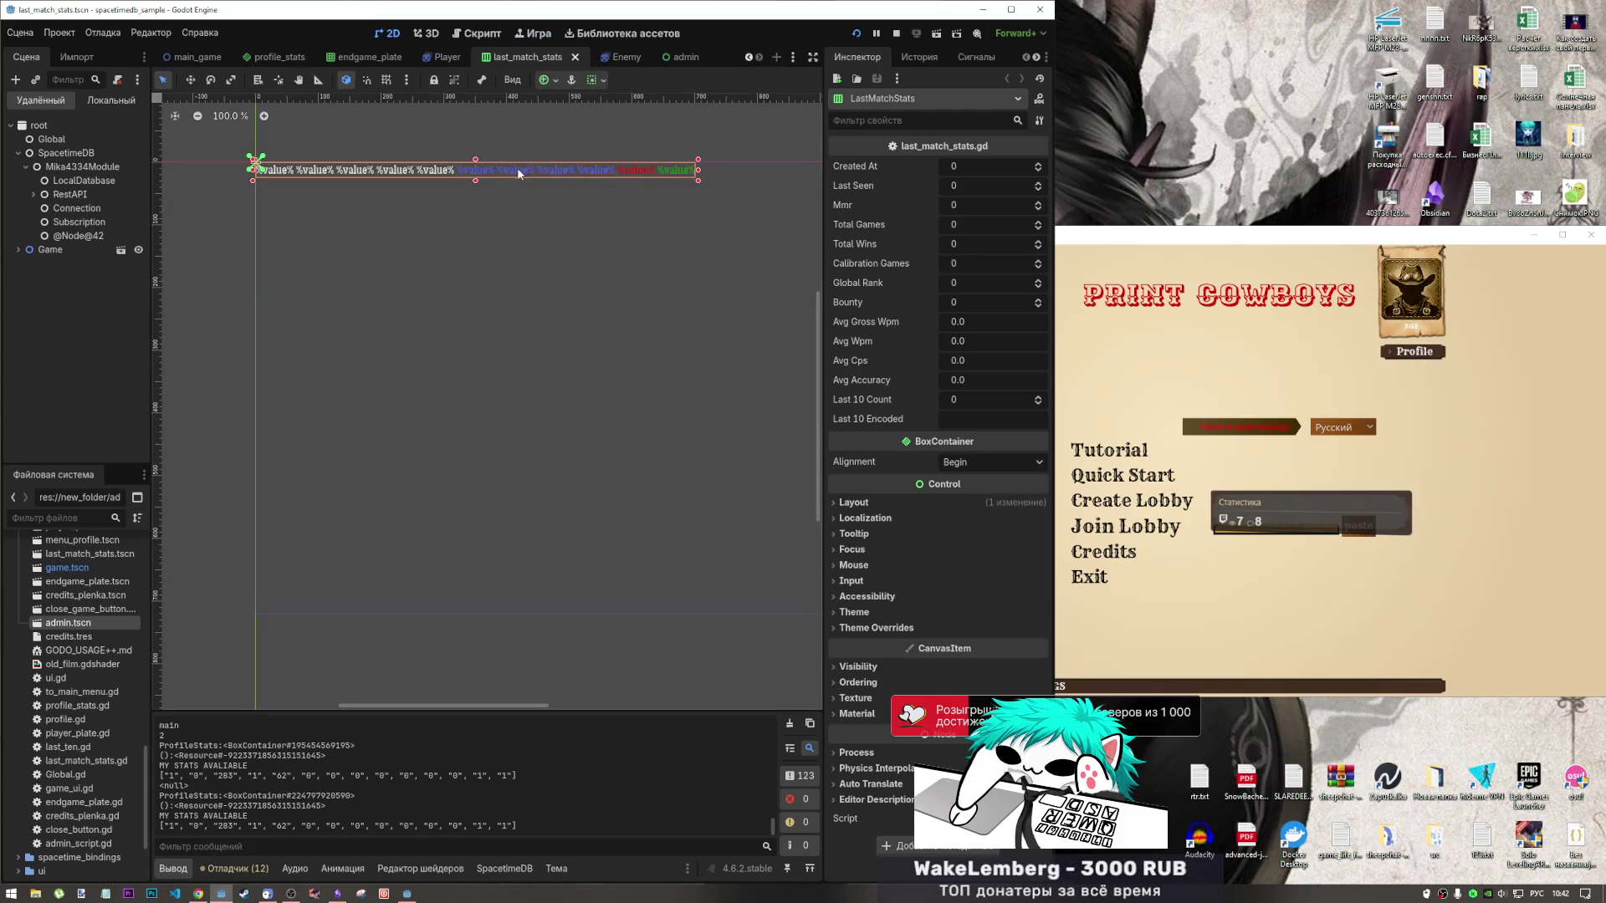
left_click(477, 172)
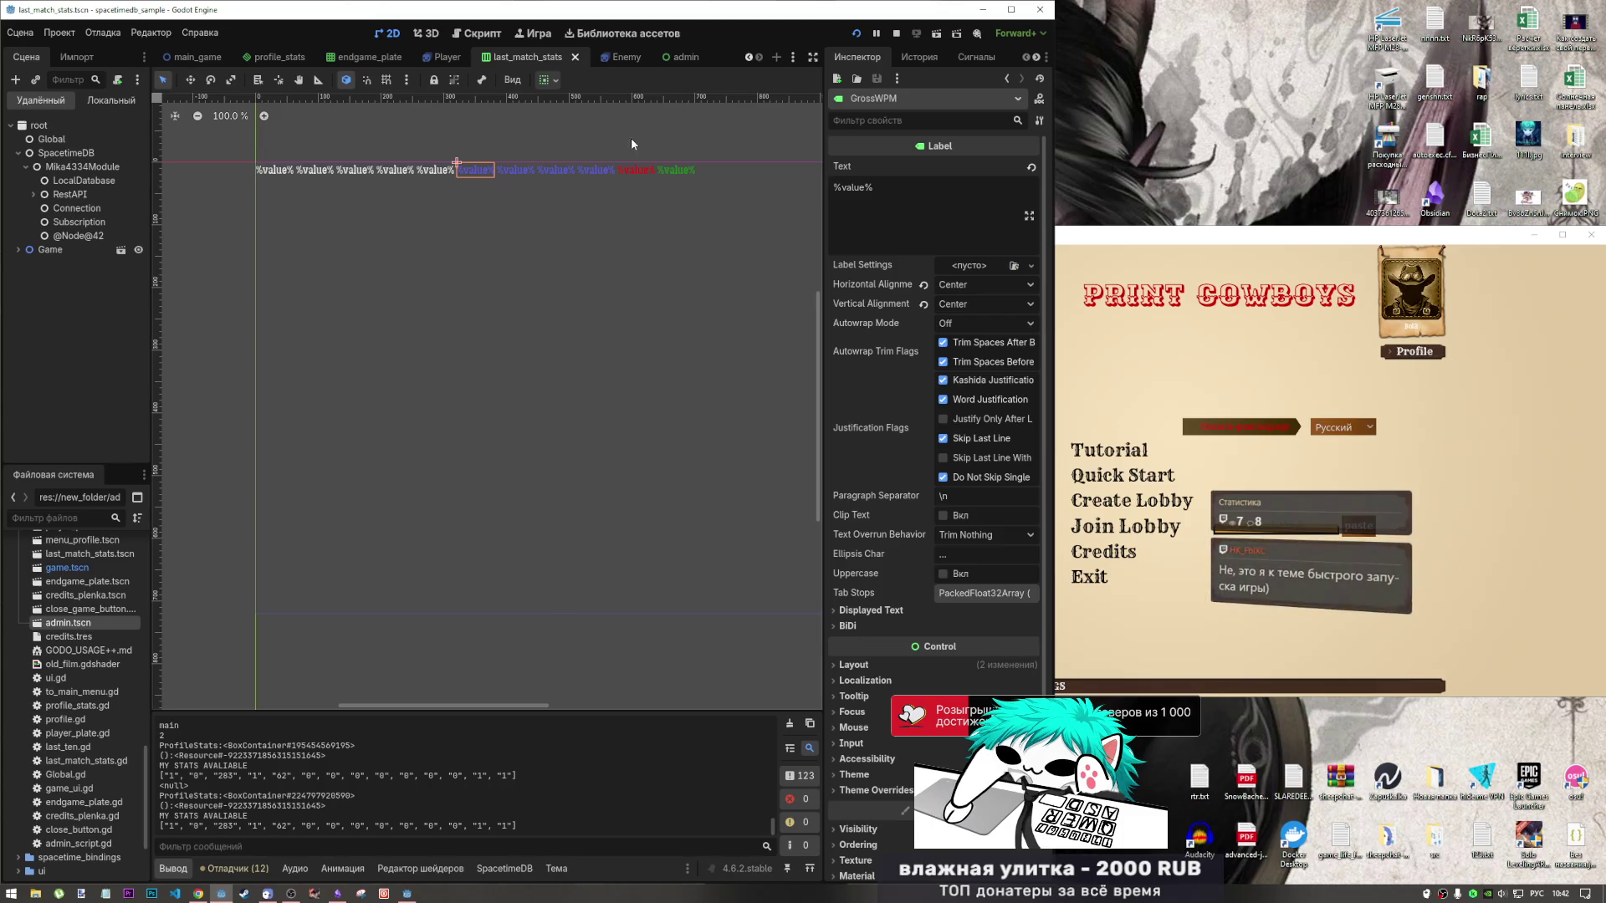
left_click(894, 35)
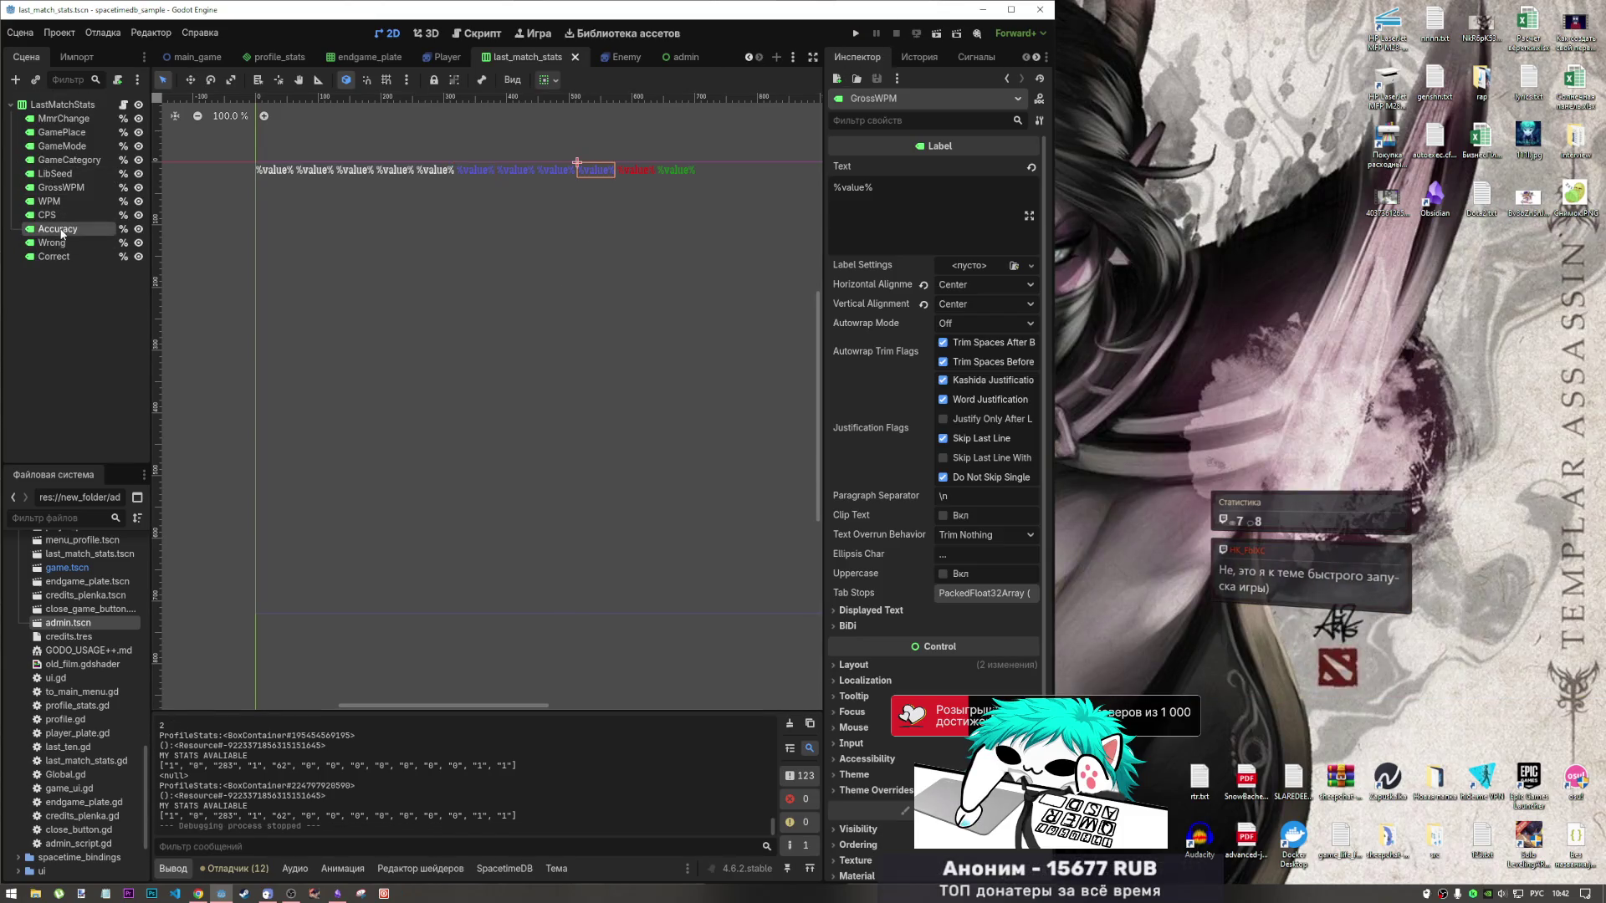
Multi-select the GrossWPM, WPM and CPS labels and expand their Theme Overrides.
left_click(483, 172)
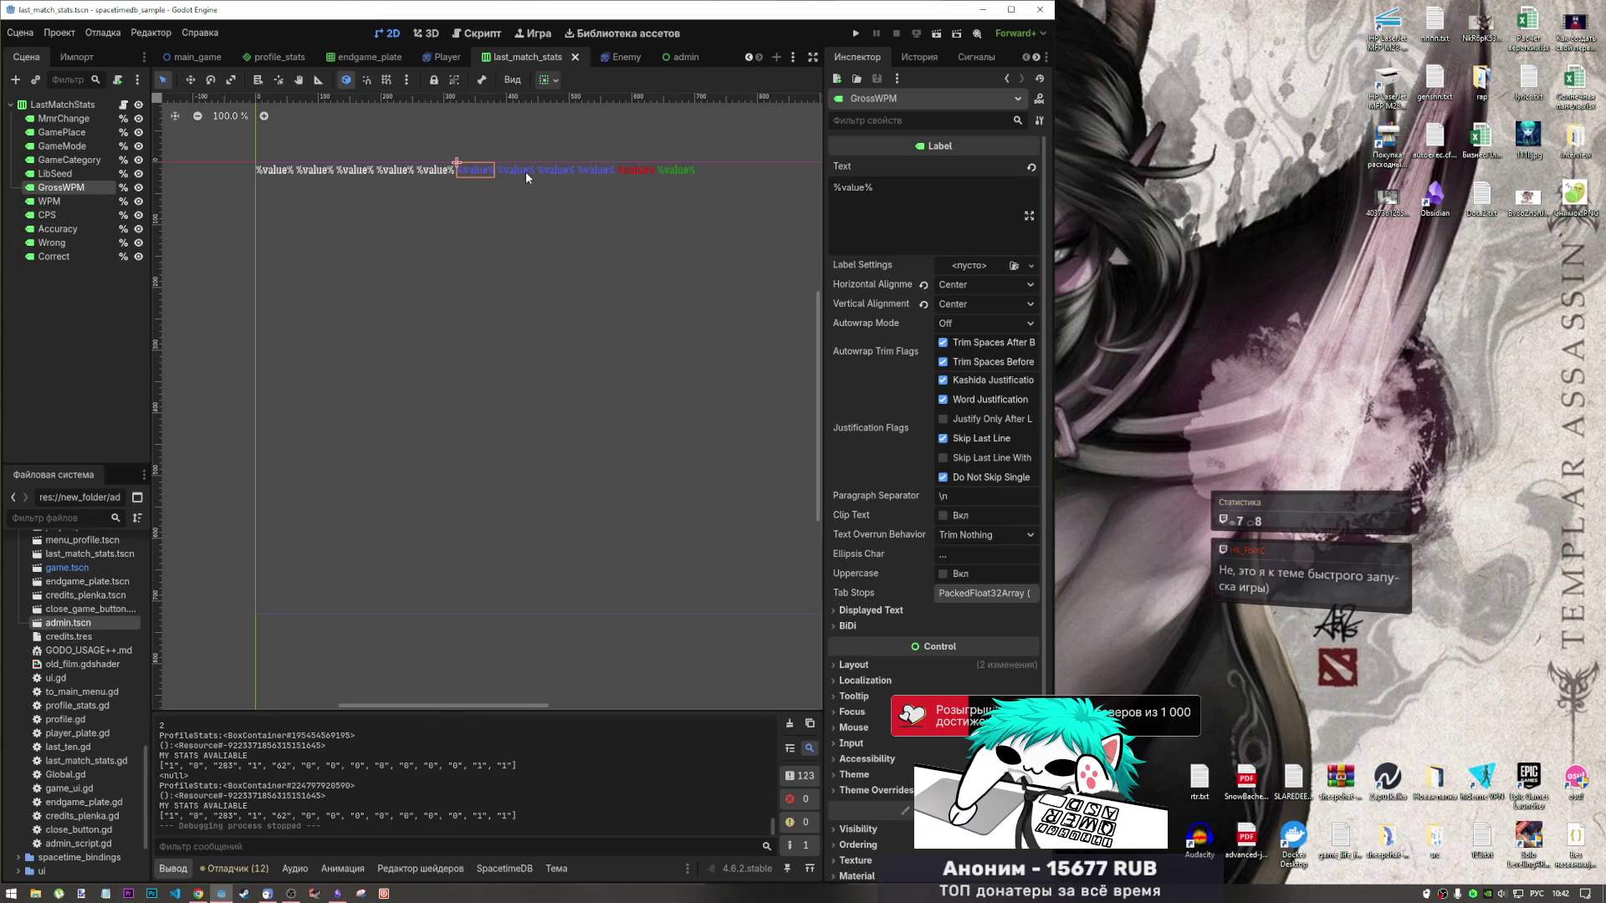
left_click(440, 173)
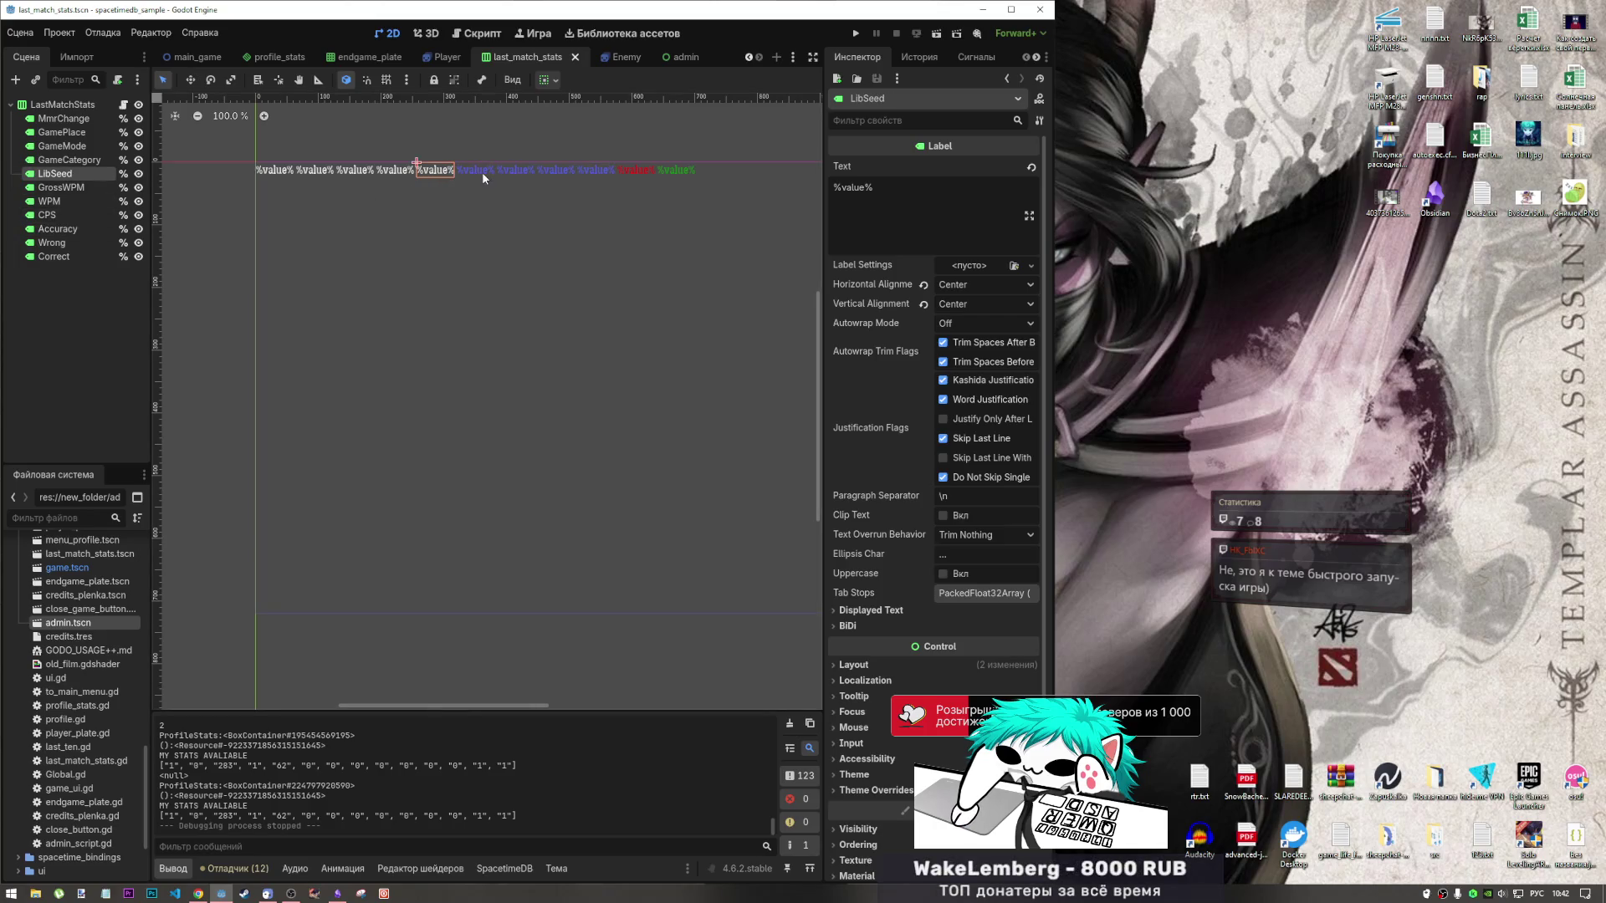
left_click(876, 790)
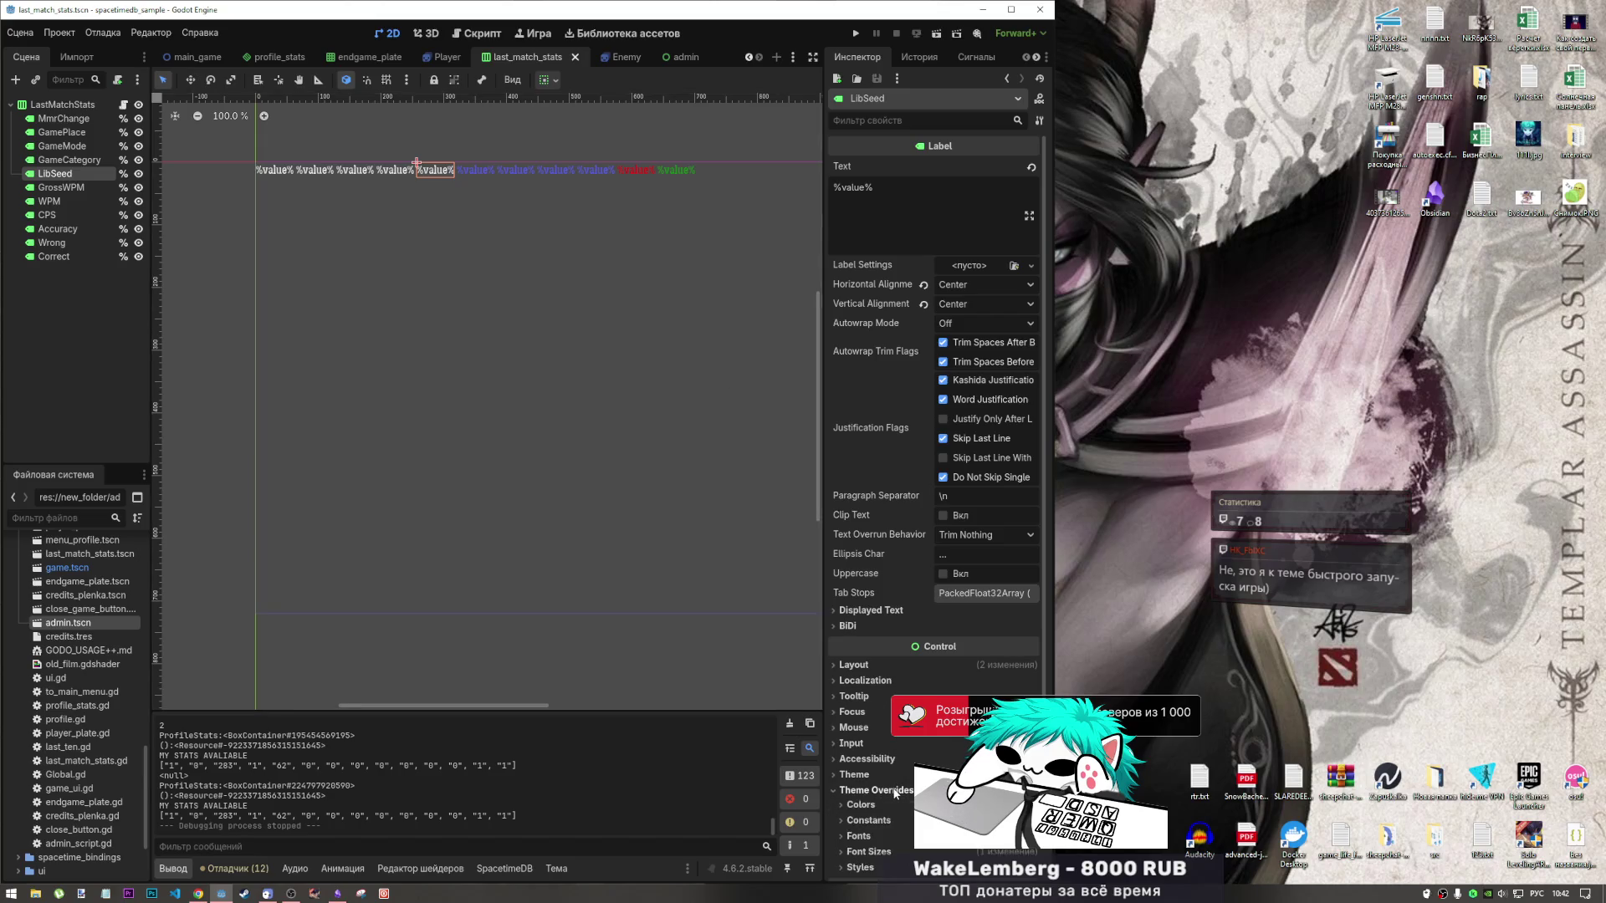
scroll(887, 635, "down", 5)
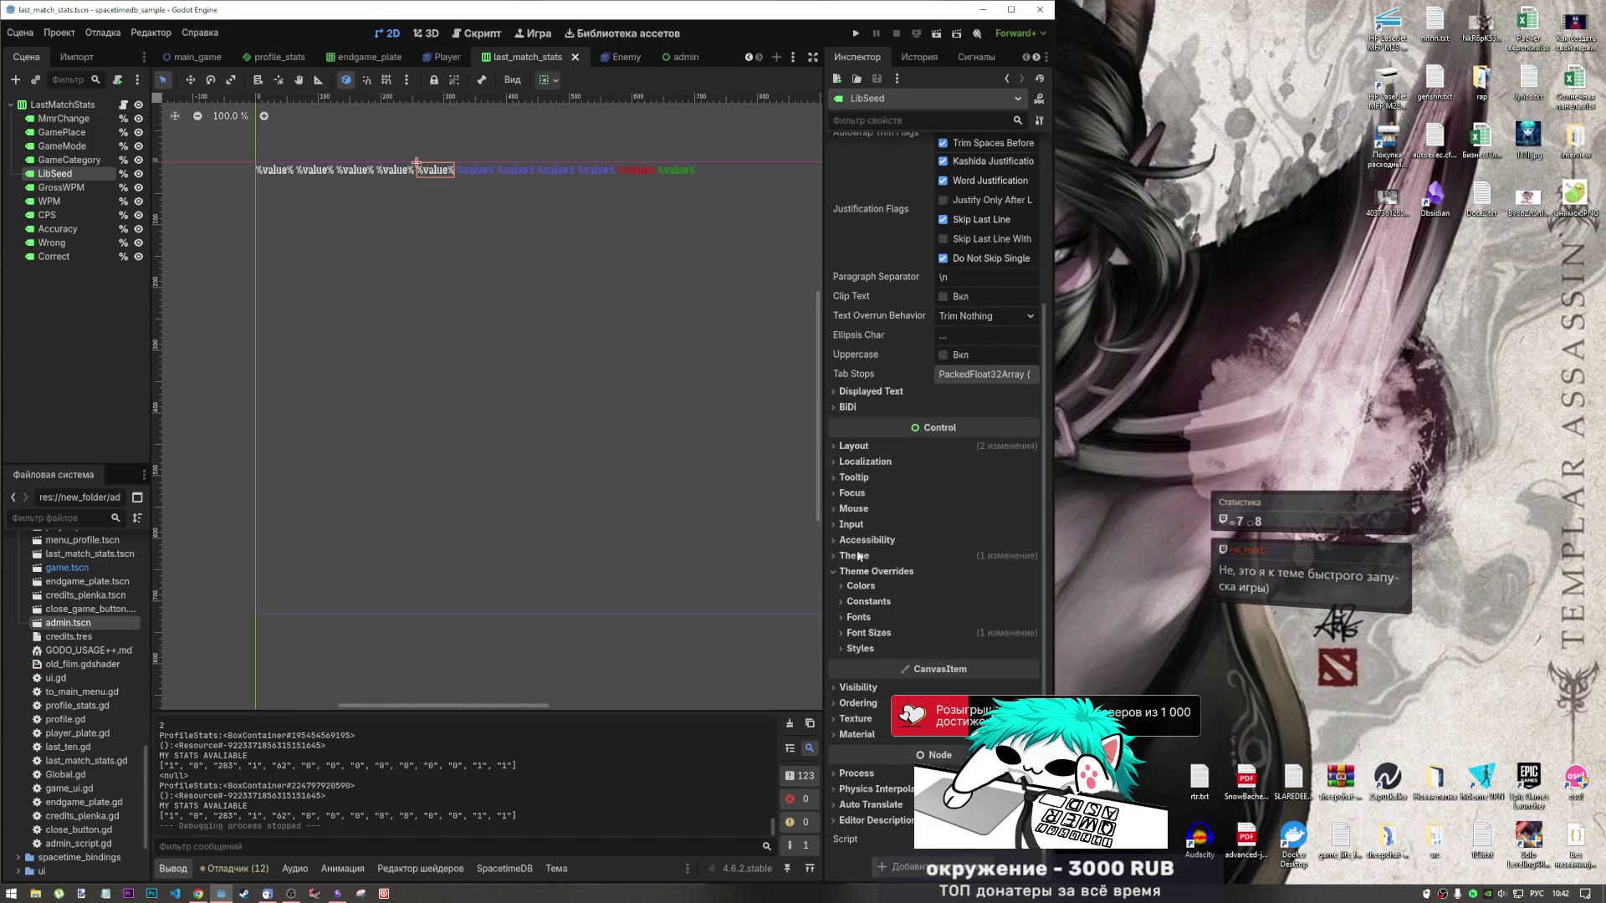
left_click(469, 166)
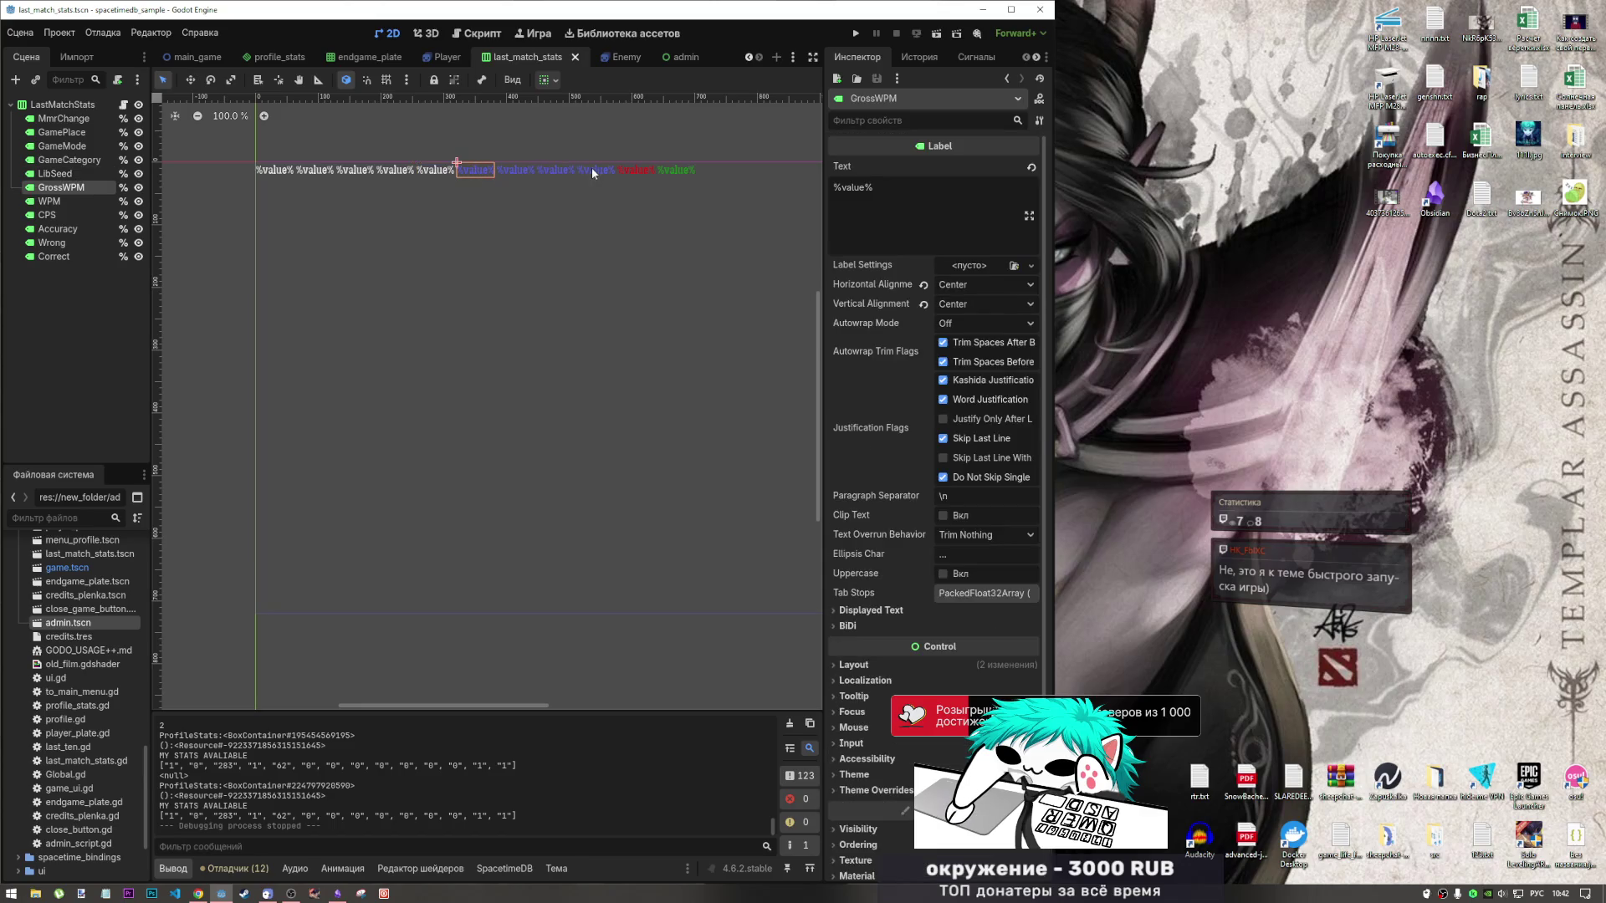
left_click(55, 215, "shift")
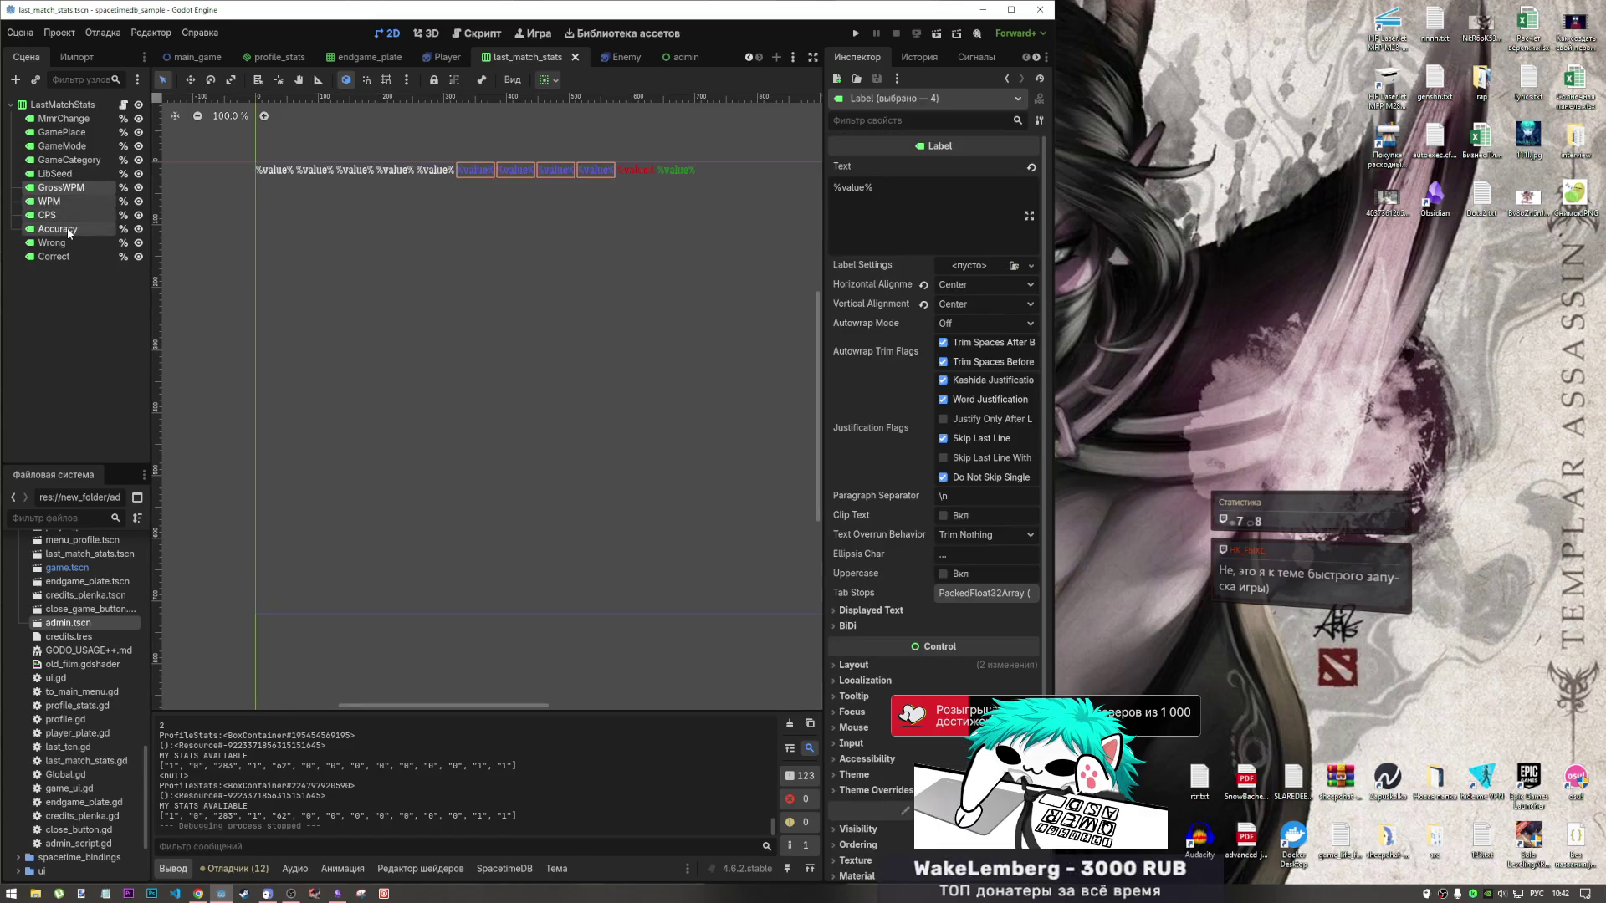
left_click(878, 791)
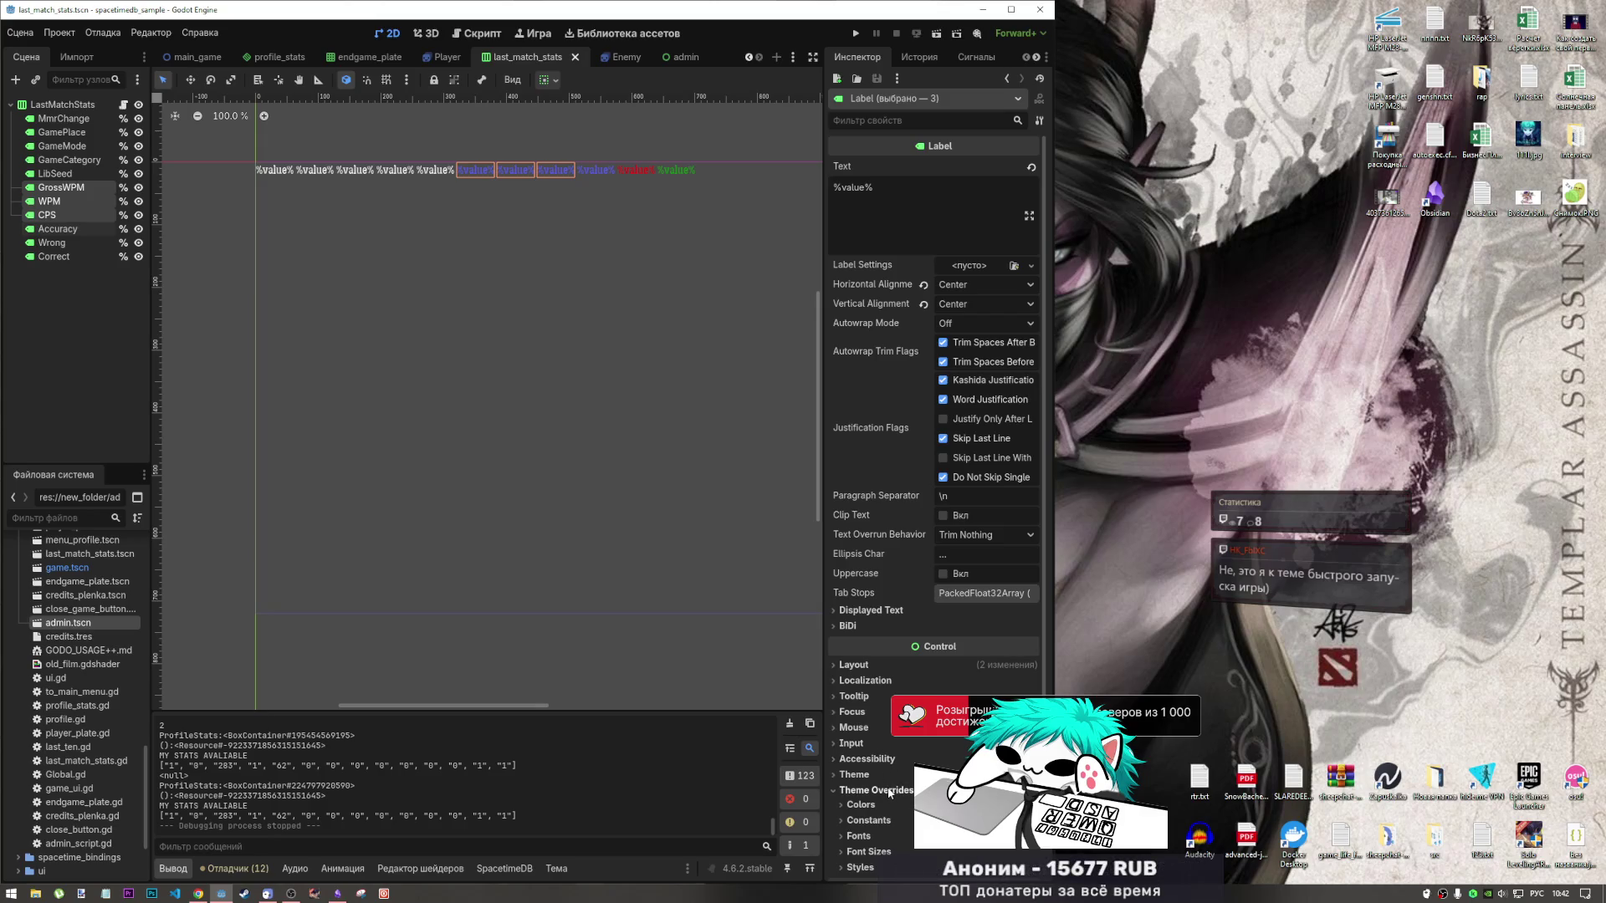
scroll(890, 793, "down", 5)
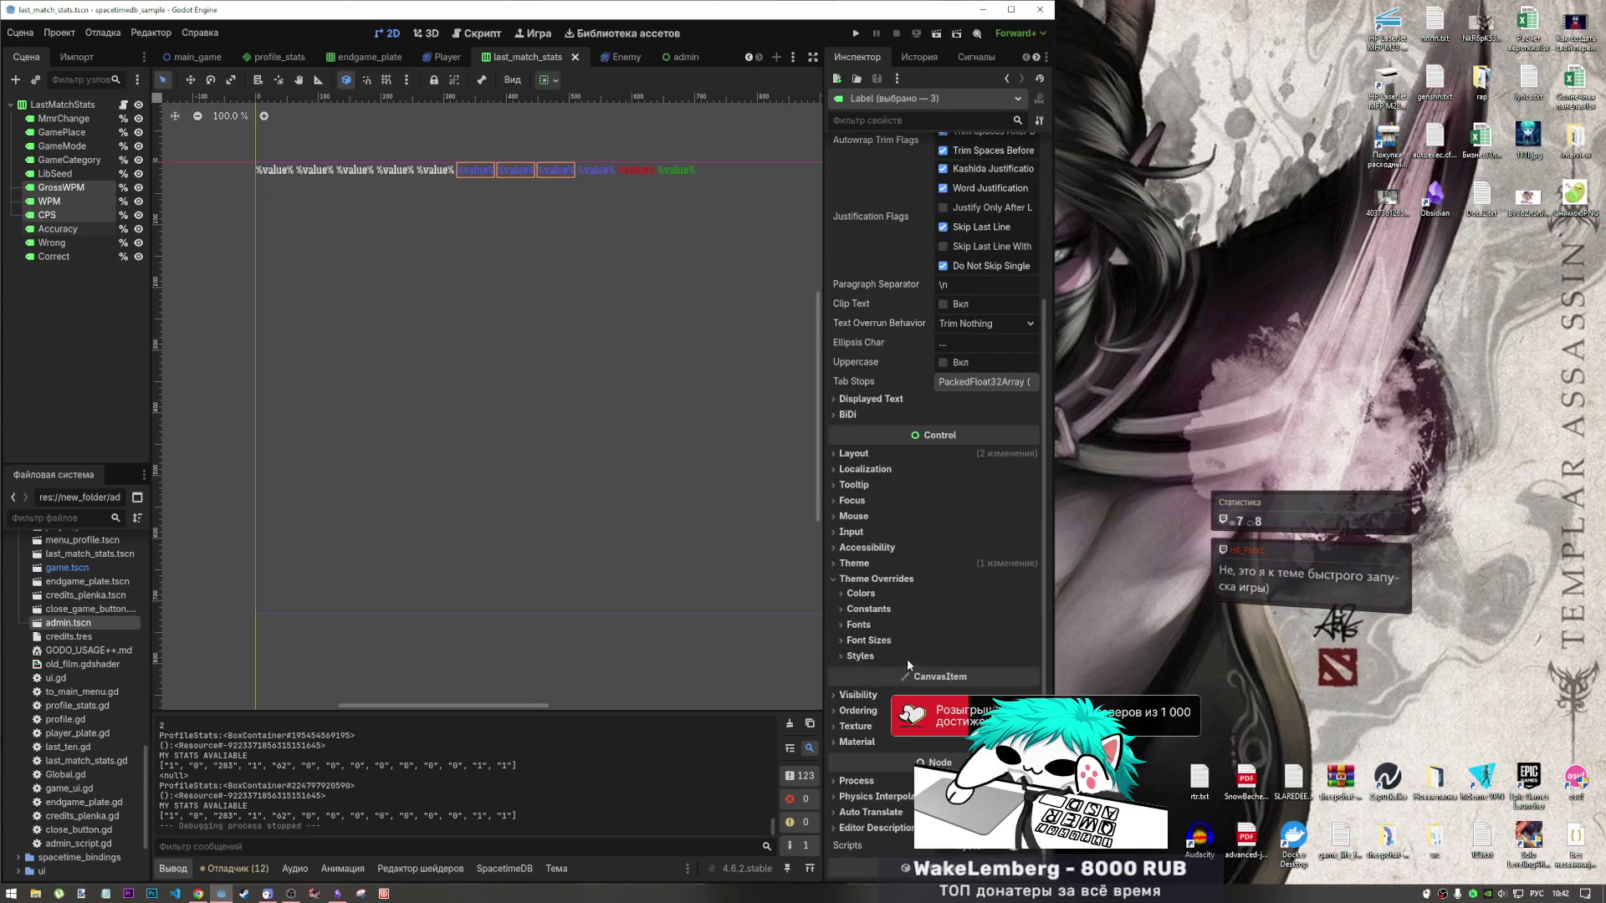
Toggle the Font Color override under Theme Overrides > Colors for the three labels.
left_click(898, 590)
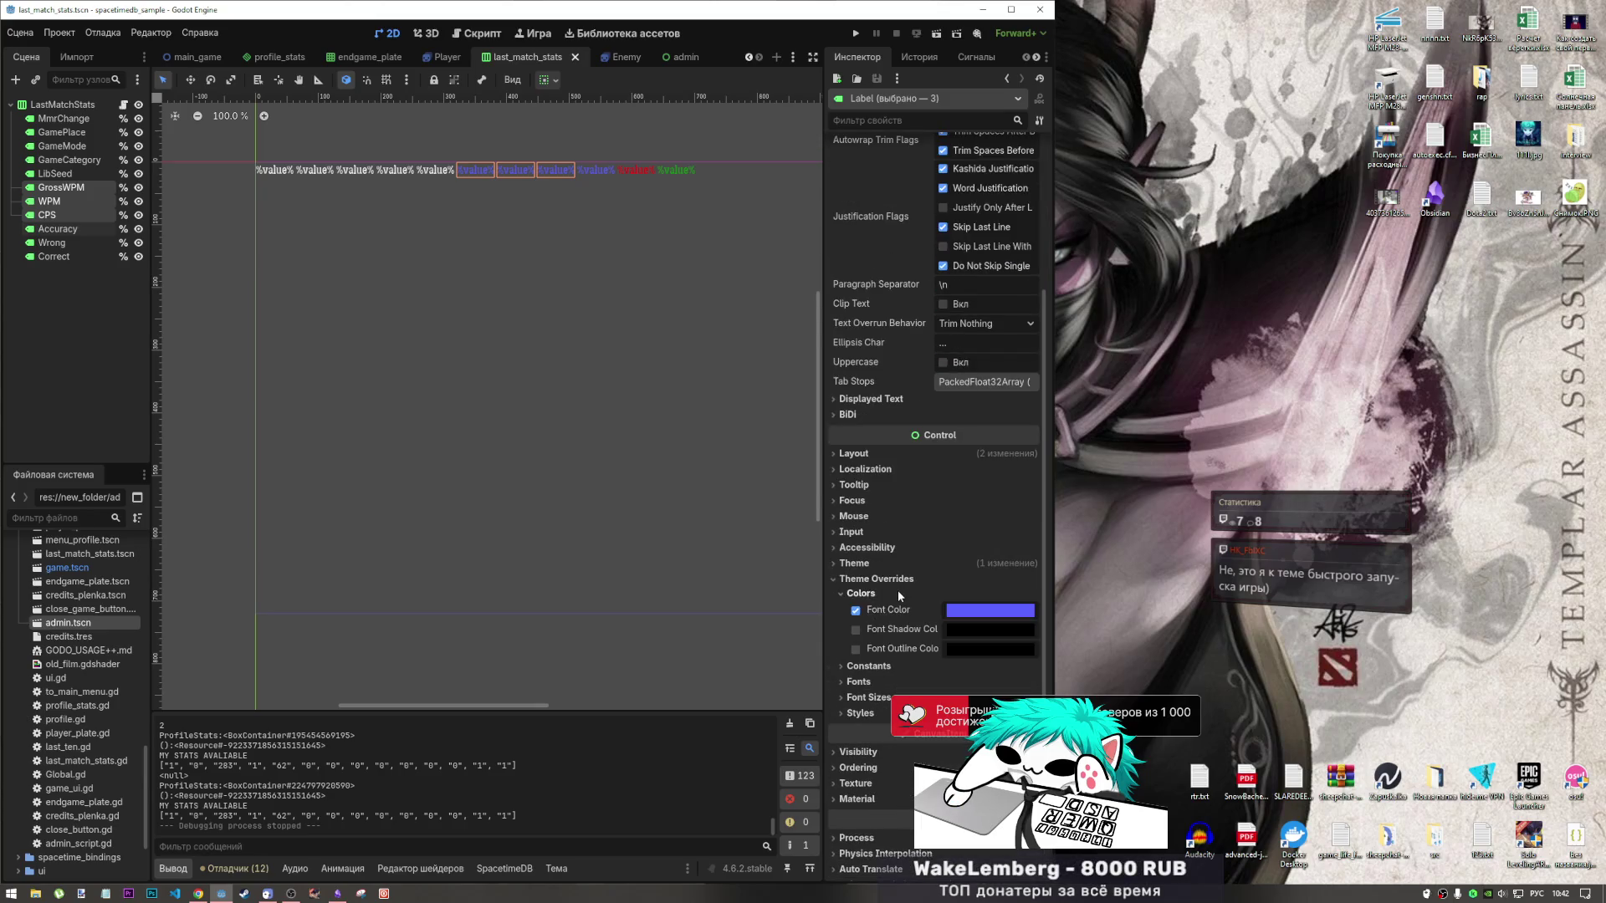
left_click(959, 616)
left_click(959, 618)
left_click(856, 610)
left_click(856, 611)
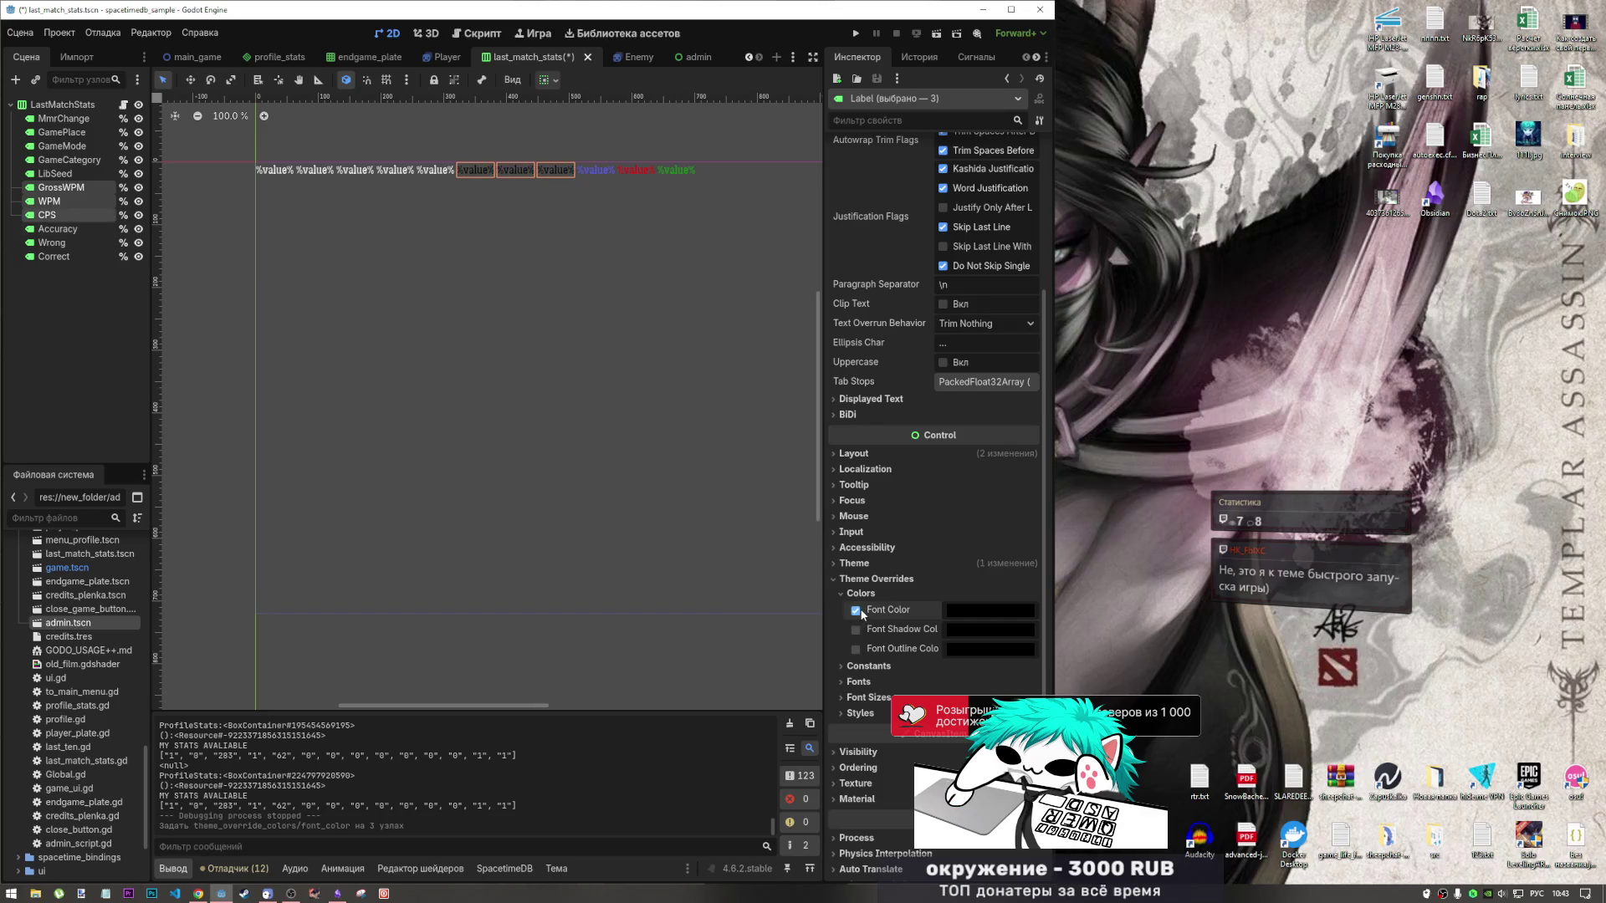
left_click(580, 376)
scroll(580, 363, "down", 3)
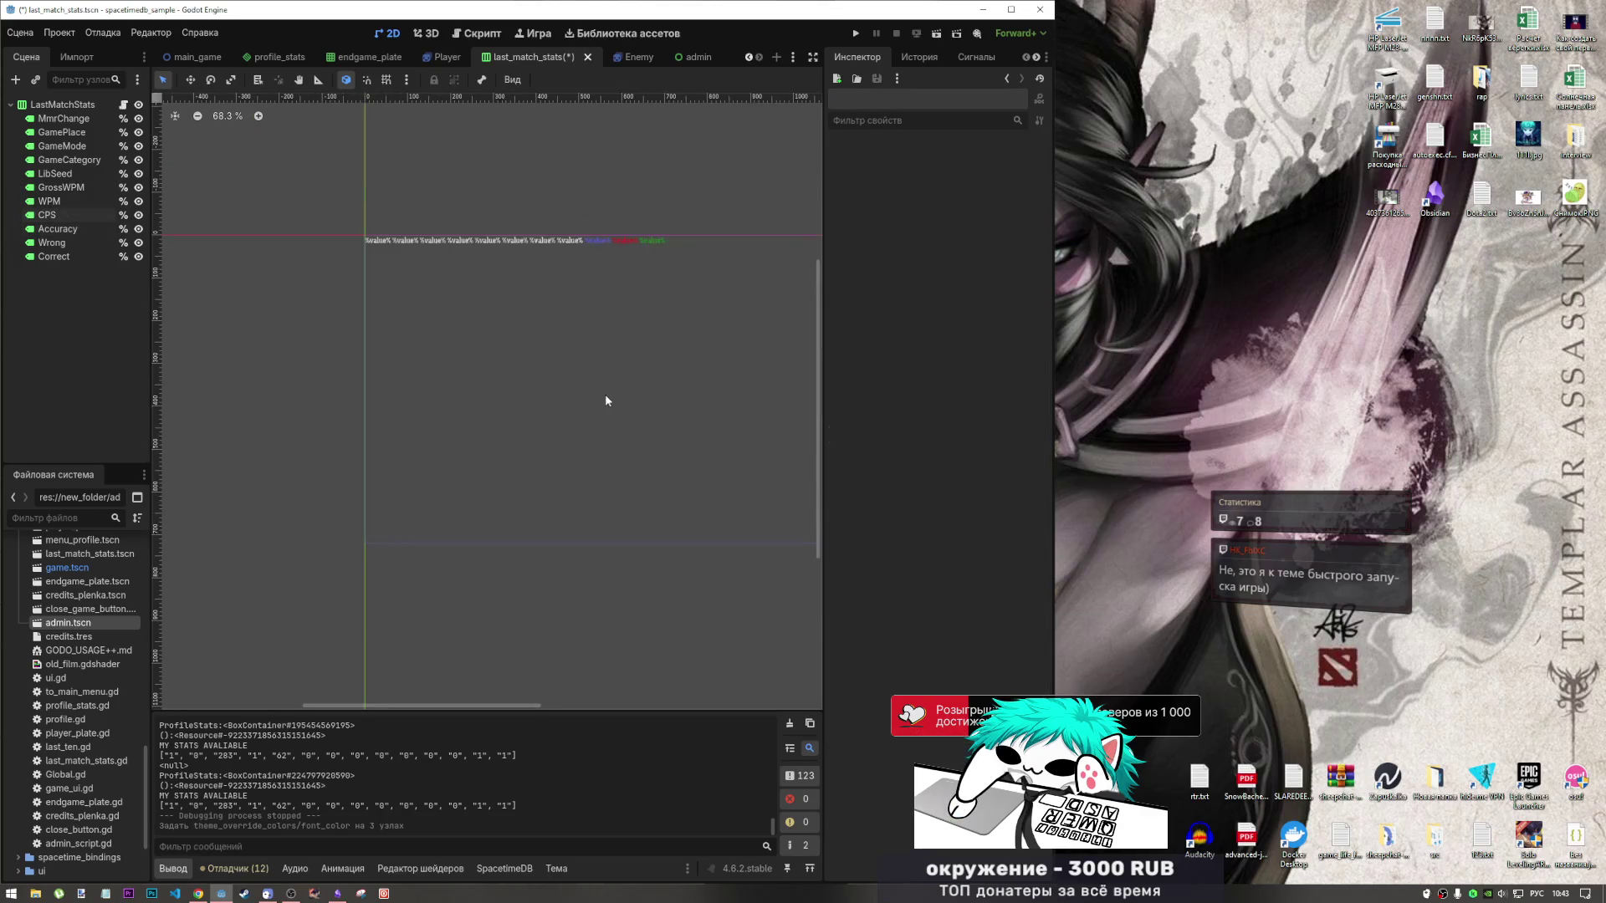
scroll(577, 237, "up", 4)
scroll(581, 251, "up", 2)
scroll(573, 272, "down", 5)
scroll(577, 272, "up", 4)
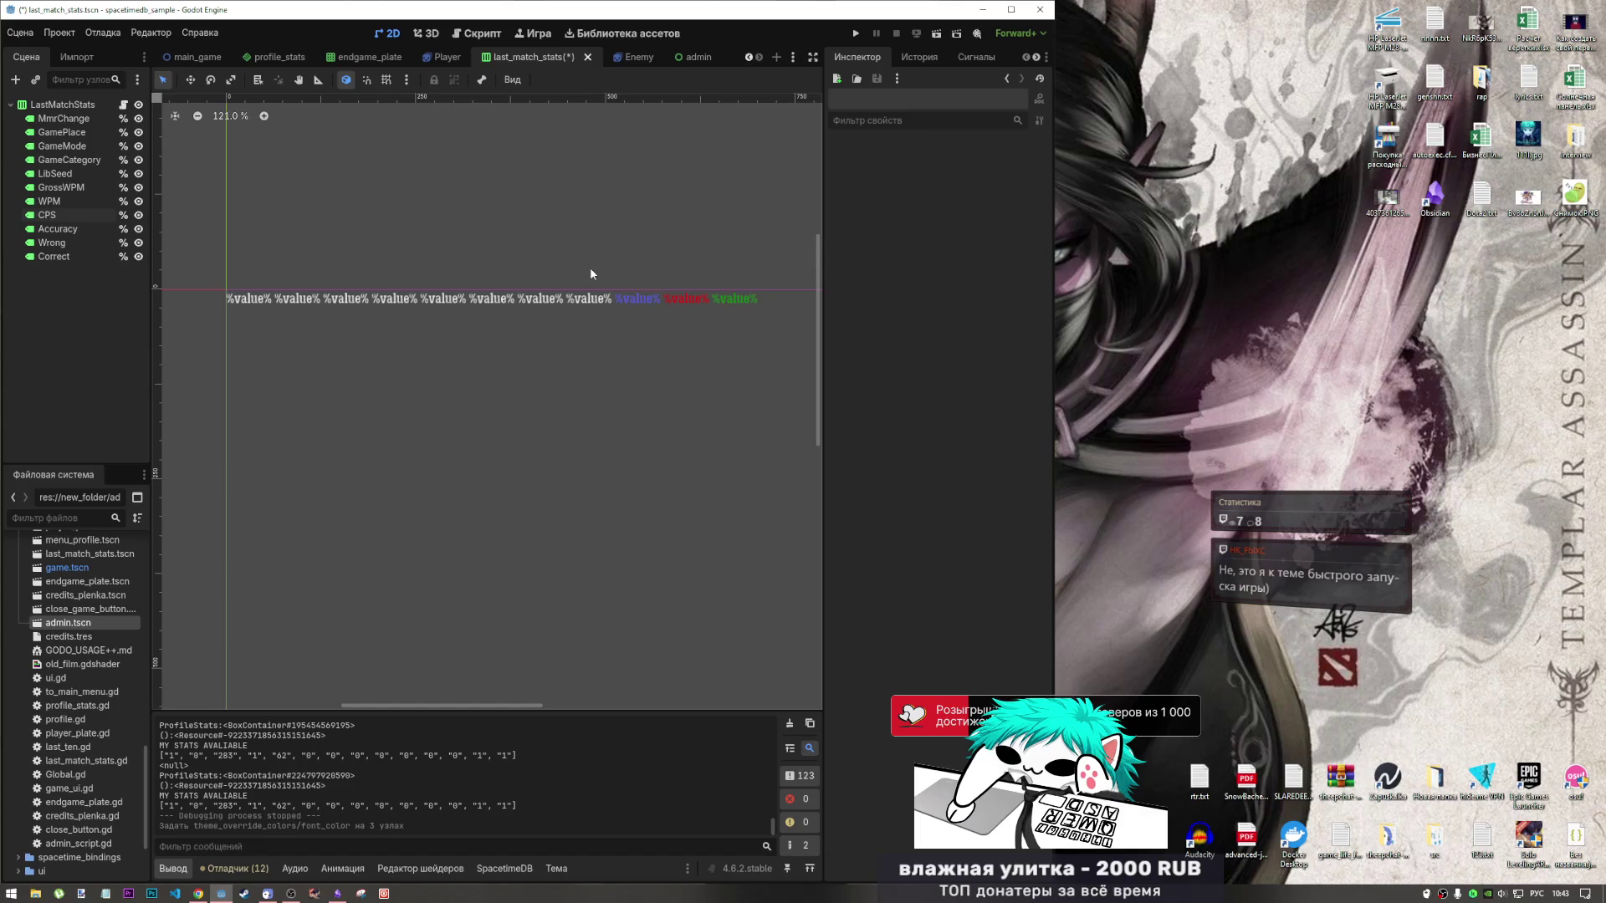
Select all the stat labels from MmrChange down to Correct.
left_click(585, 299)
left_click(325, 299)
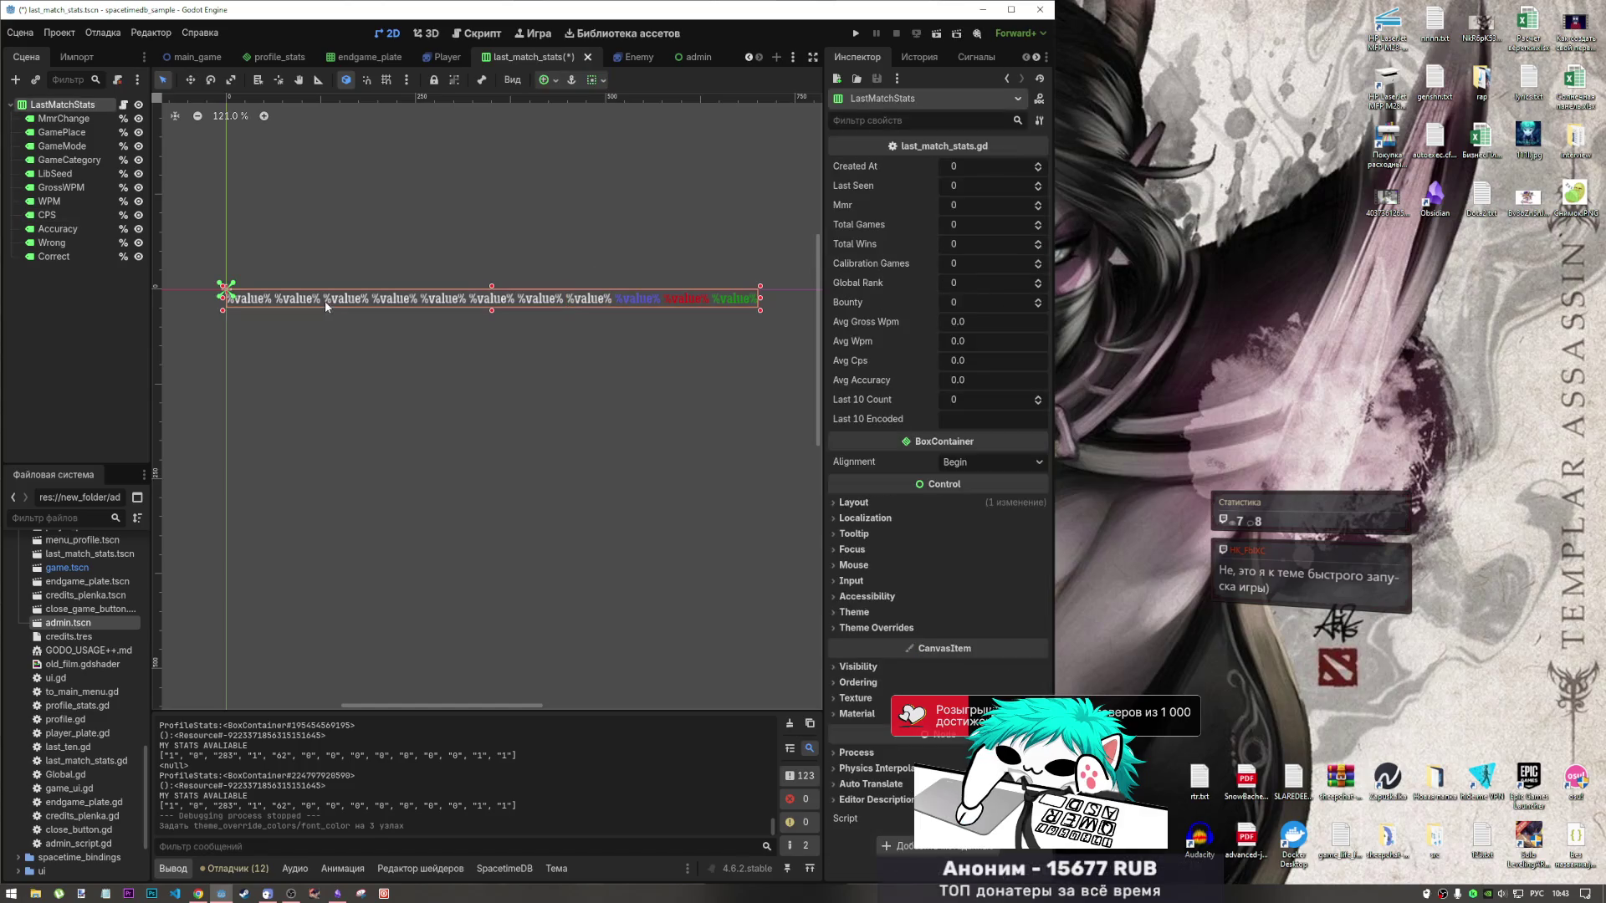
left_click(348, 301)
left_click(257, 302)
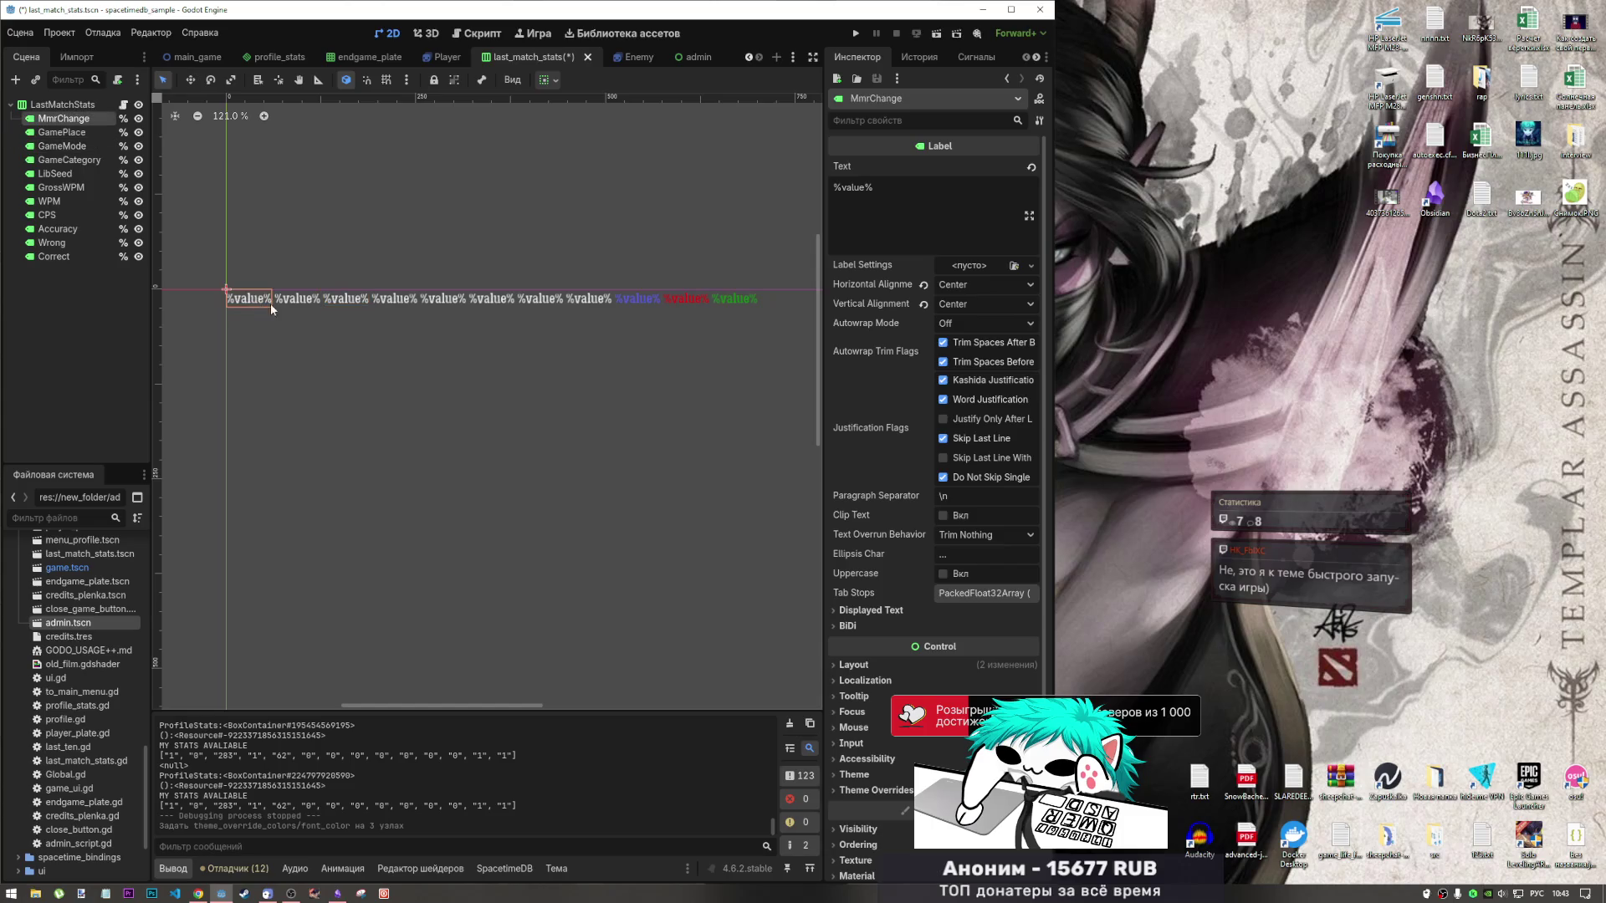
left_click(73, 256, "shift")
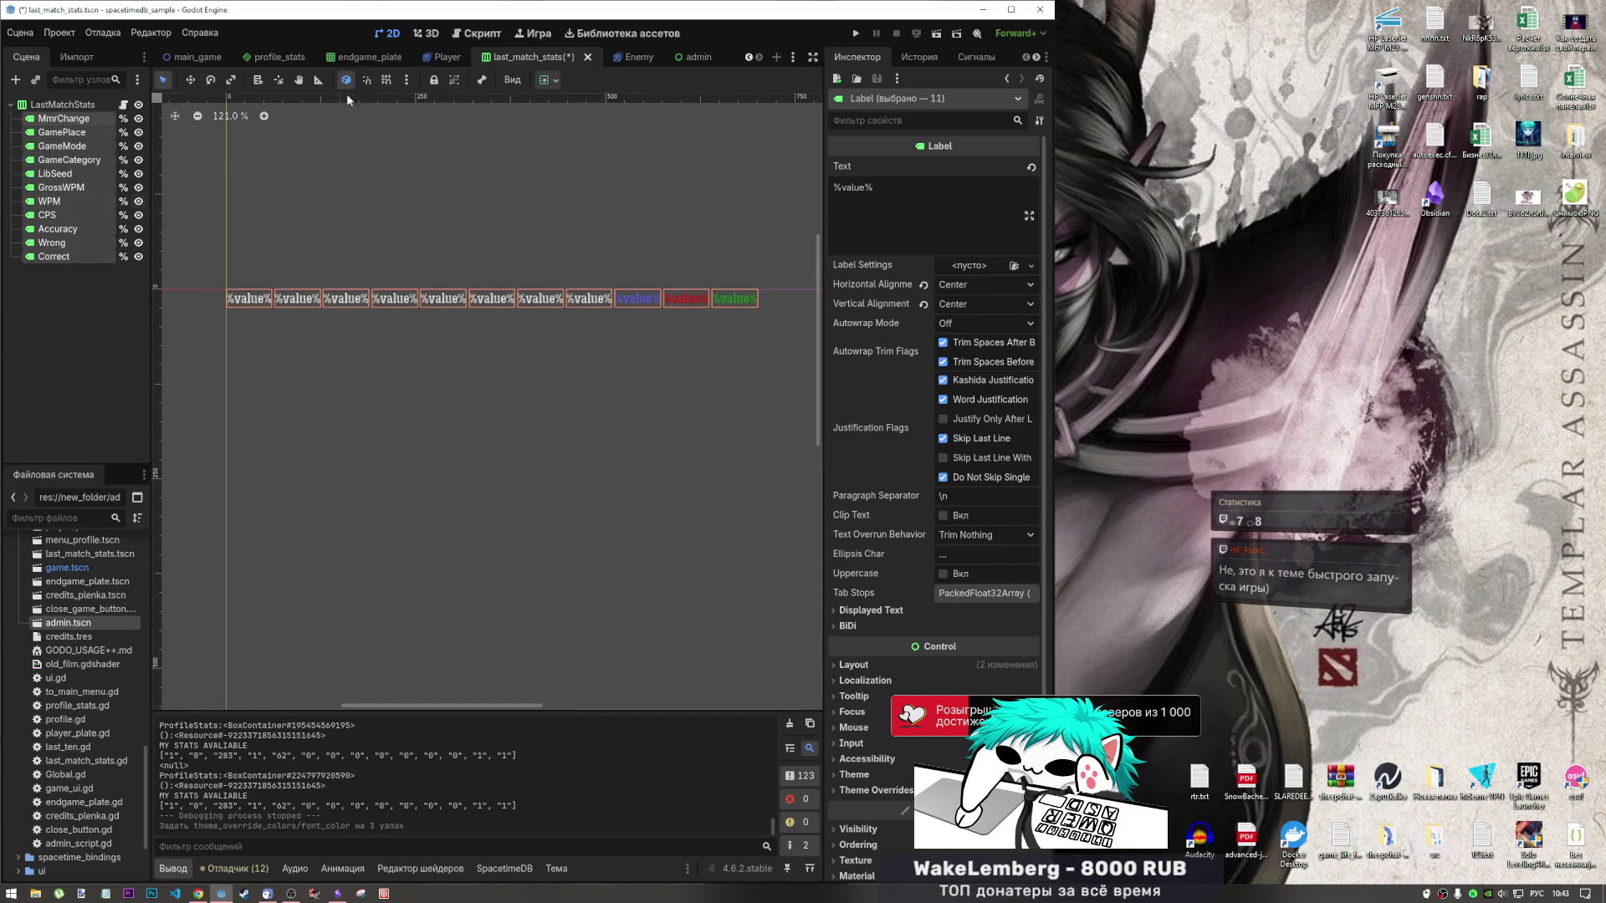
Try horizontal Fill and Expand size flags on the selected stat labels.
left_click(548, 80)
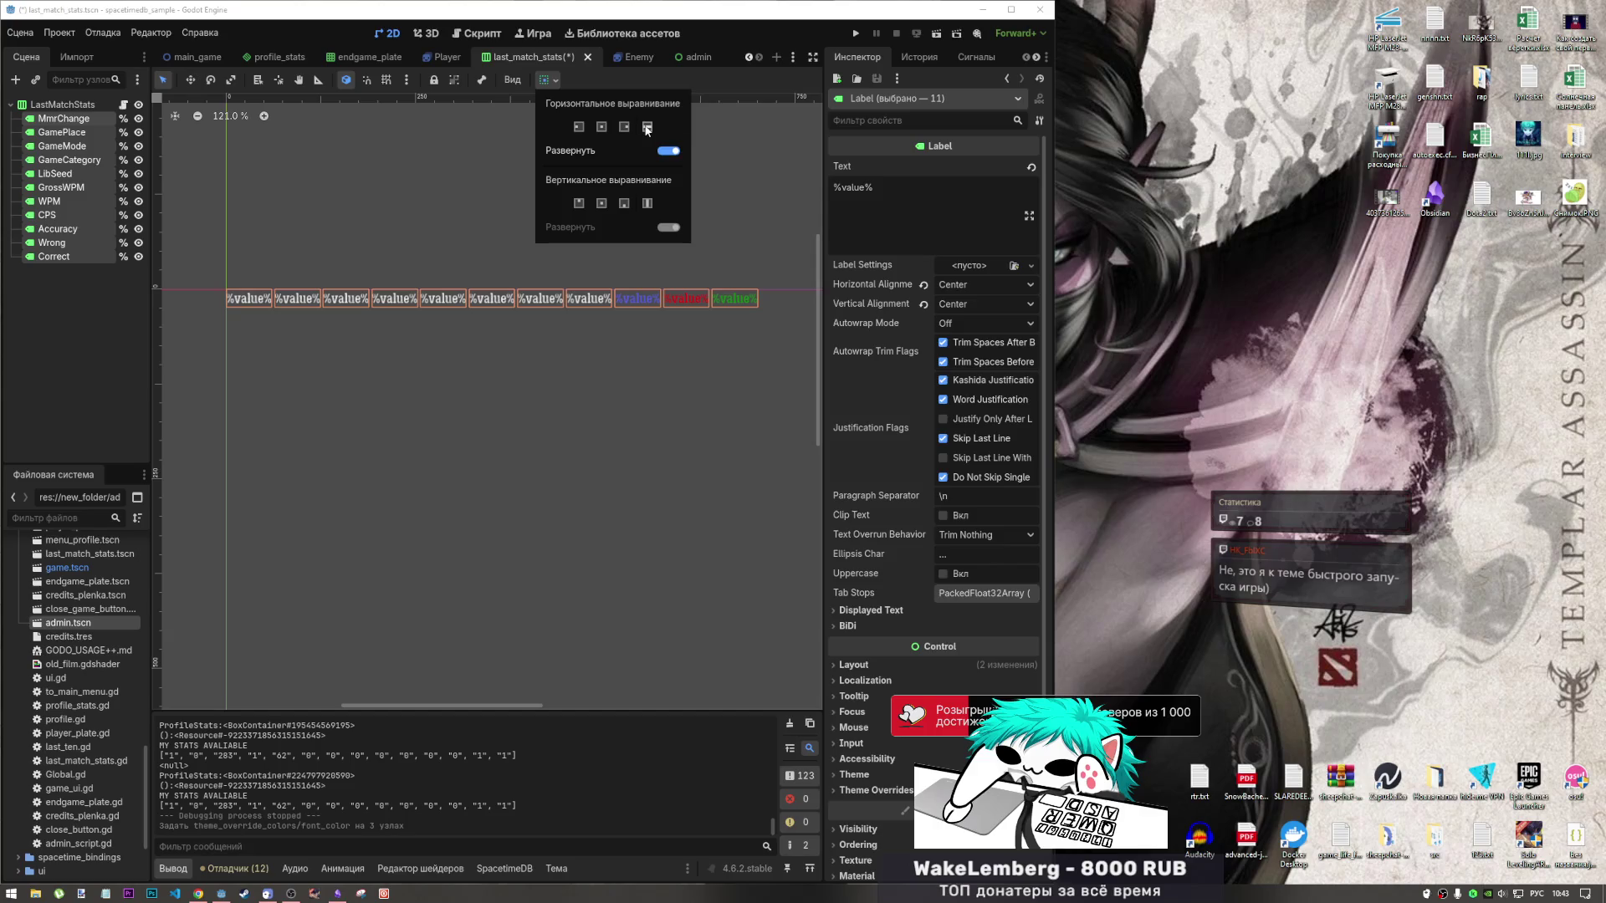
left_click(668, 150)
left_click(668, 150)
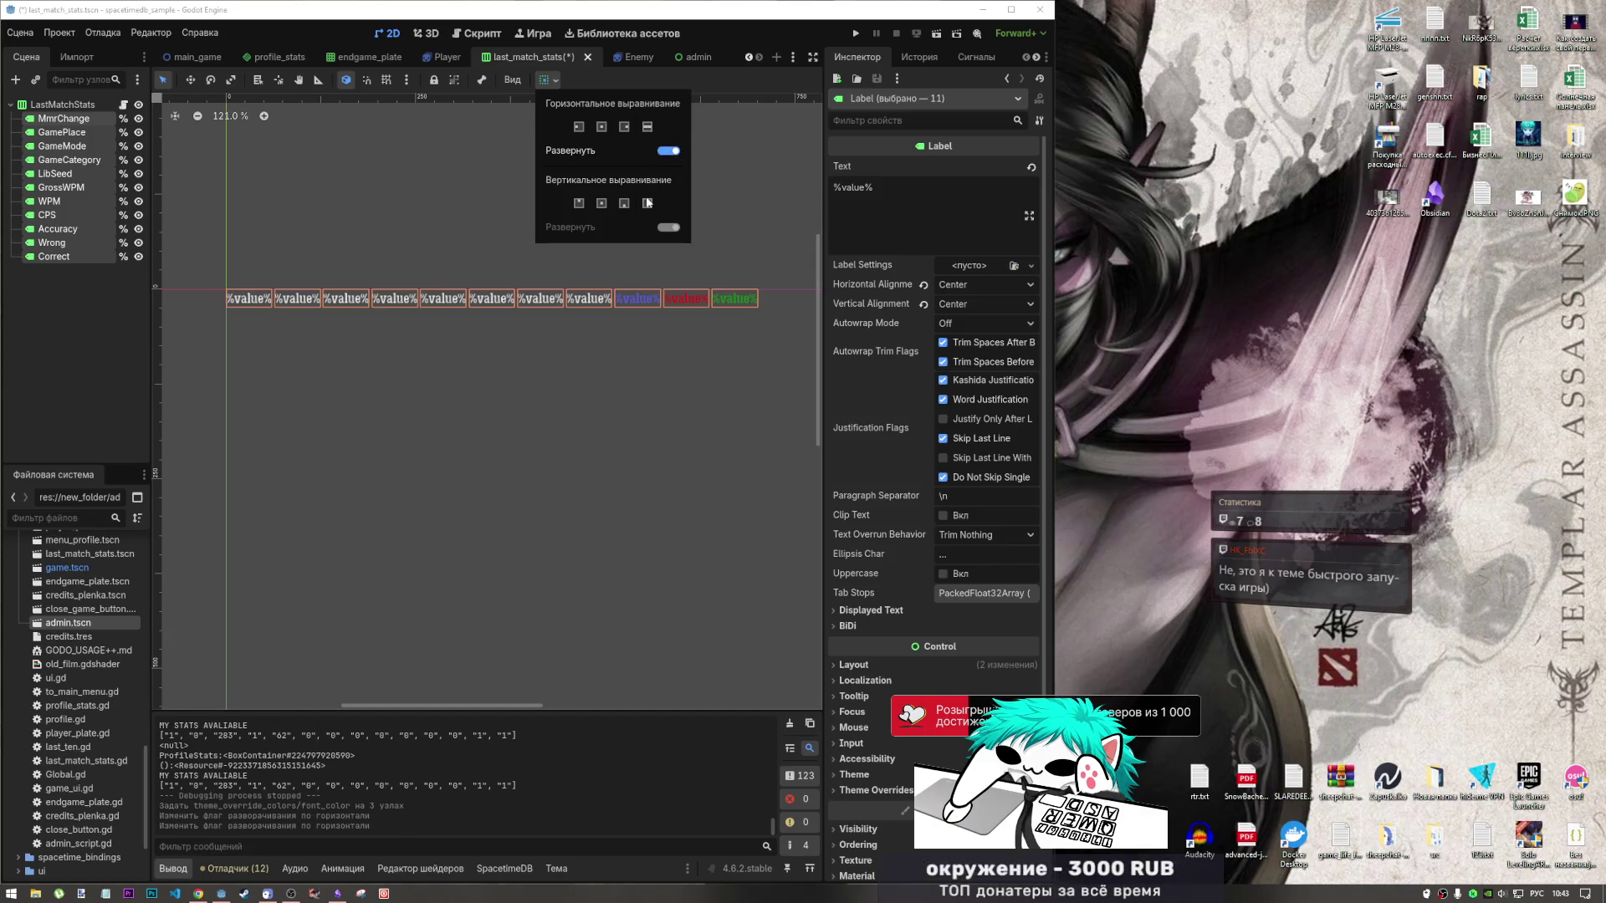
left_click(649, 128)
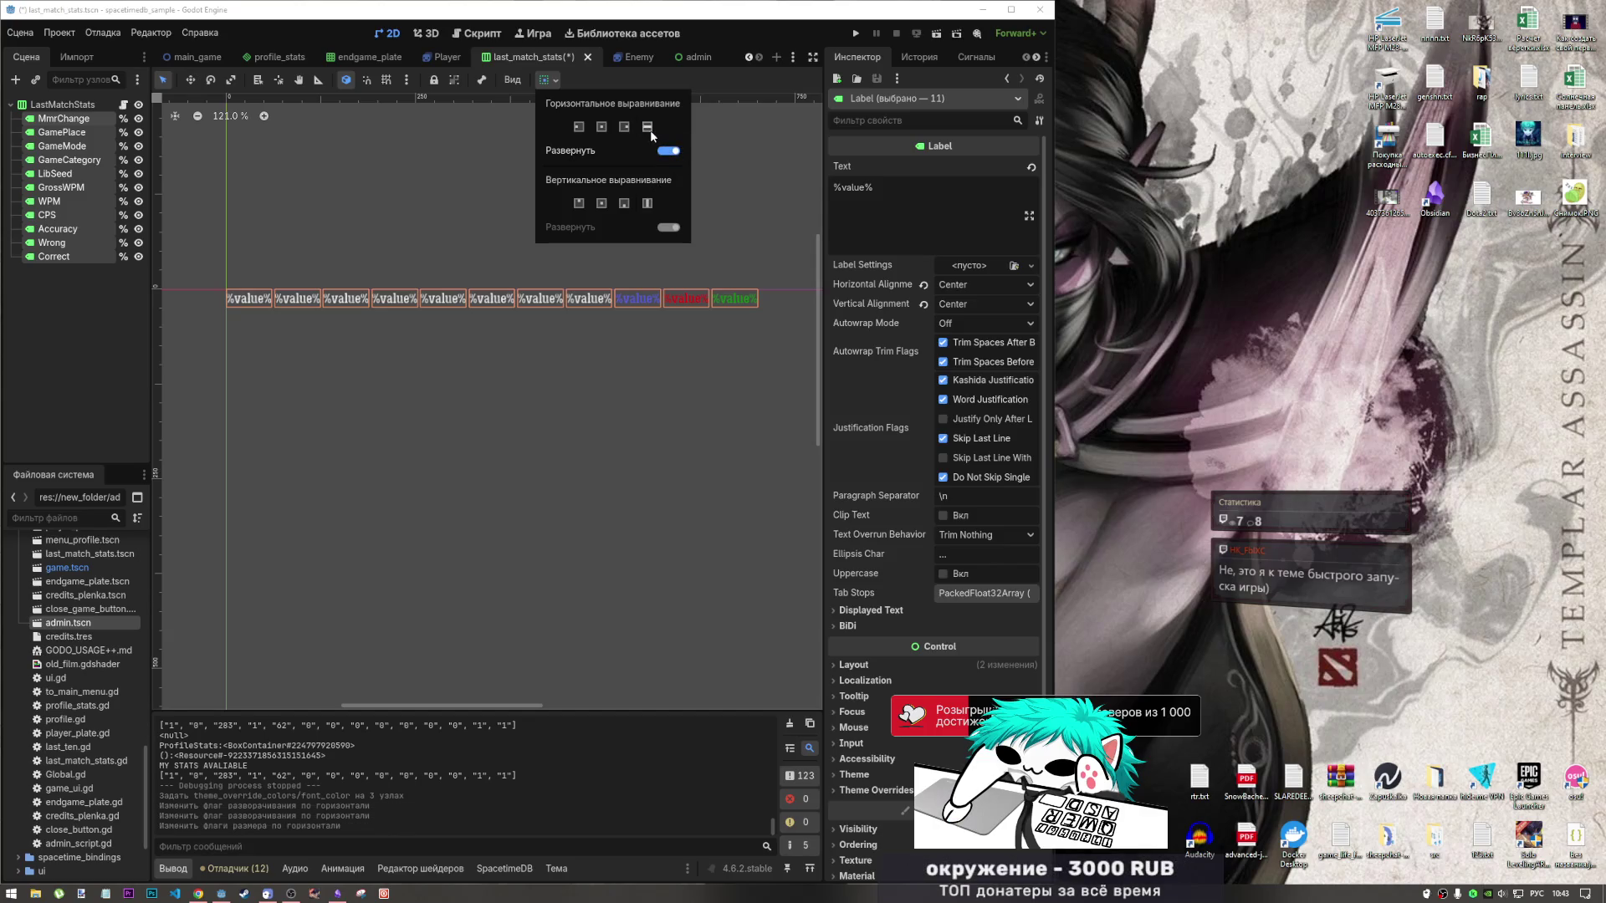
left_click(602, 126)
left_click(647, 127)
left_click(669, 150)
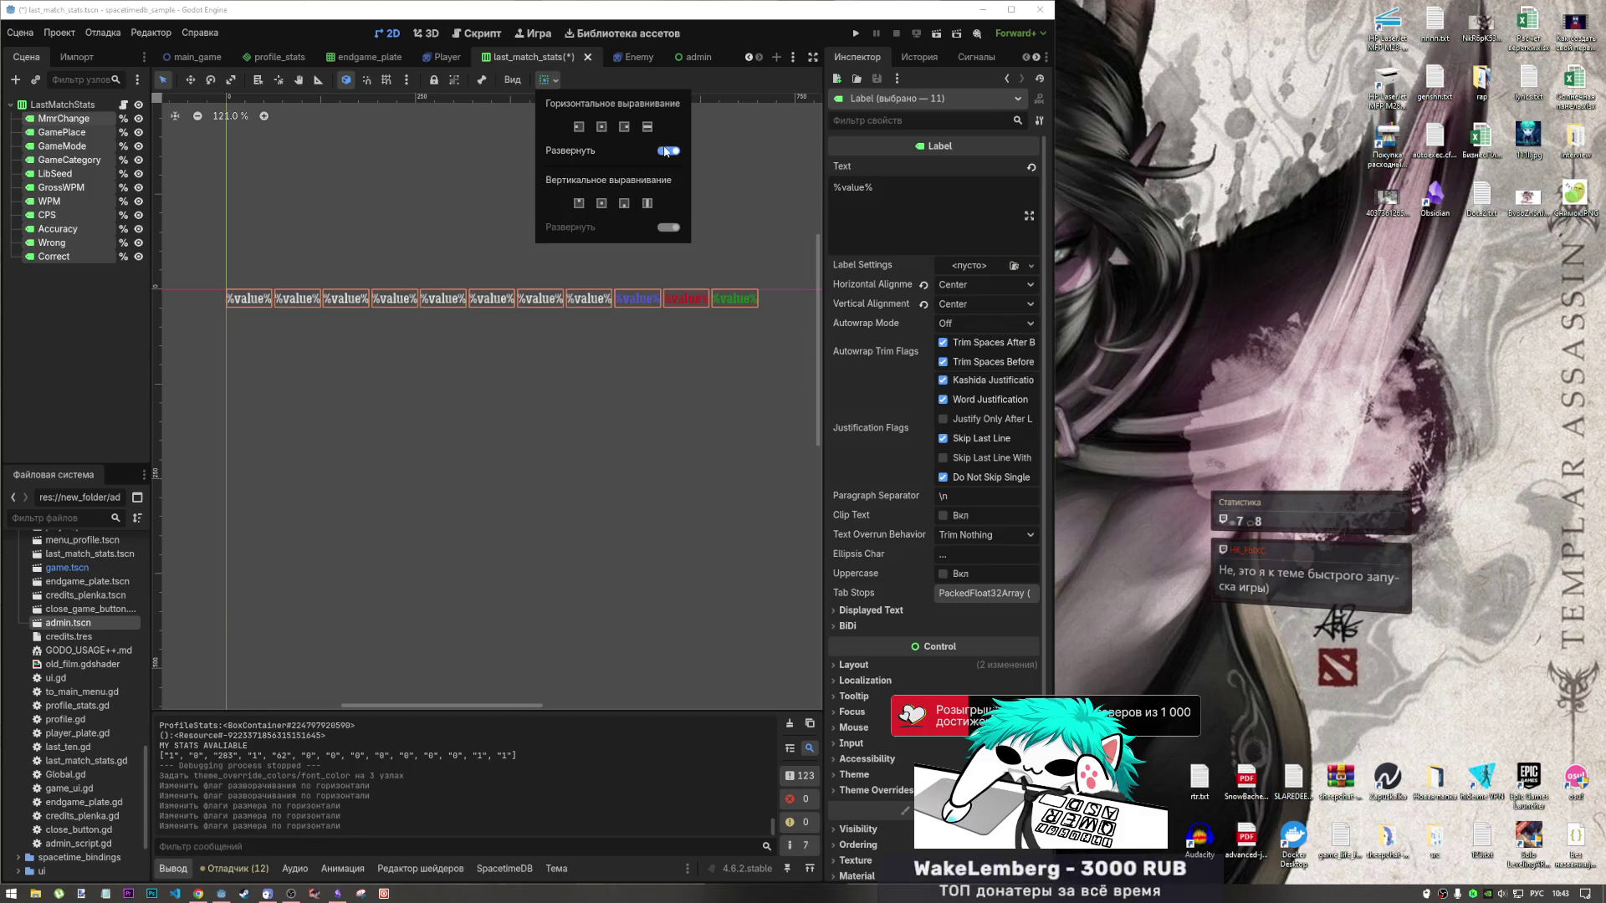
Experiment with horizontal and vertical size flags on the LastMatchStats container.
left_click(95, 104)
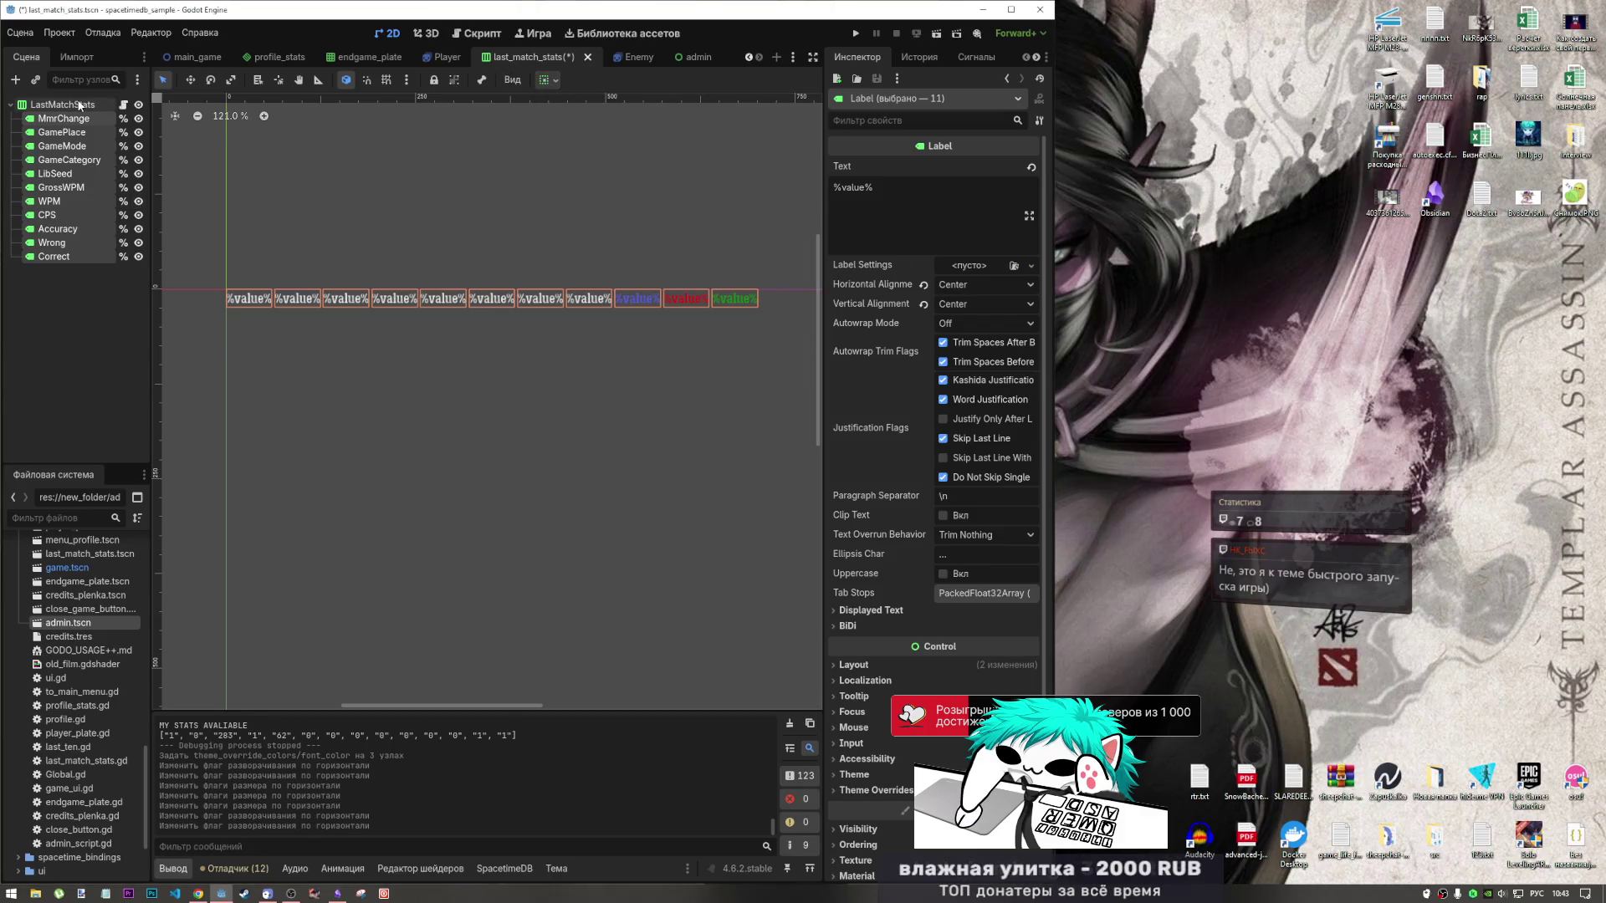
left_click(94, 104)
left_click(607, 80)
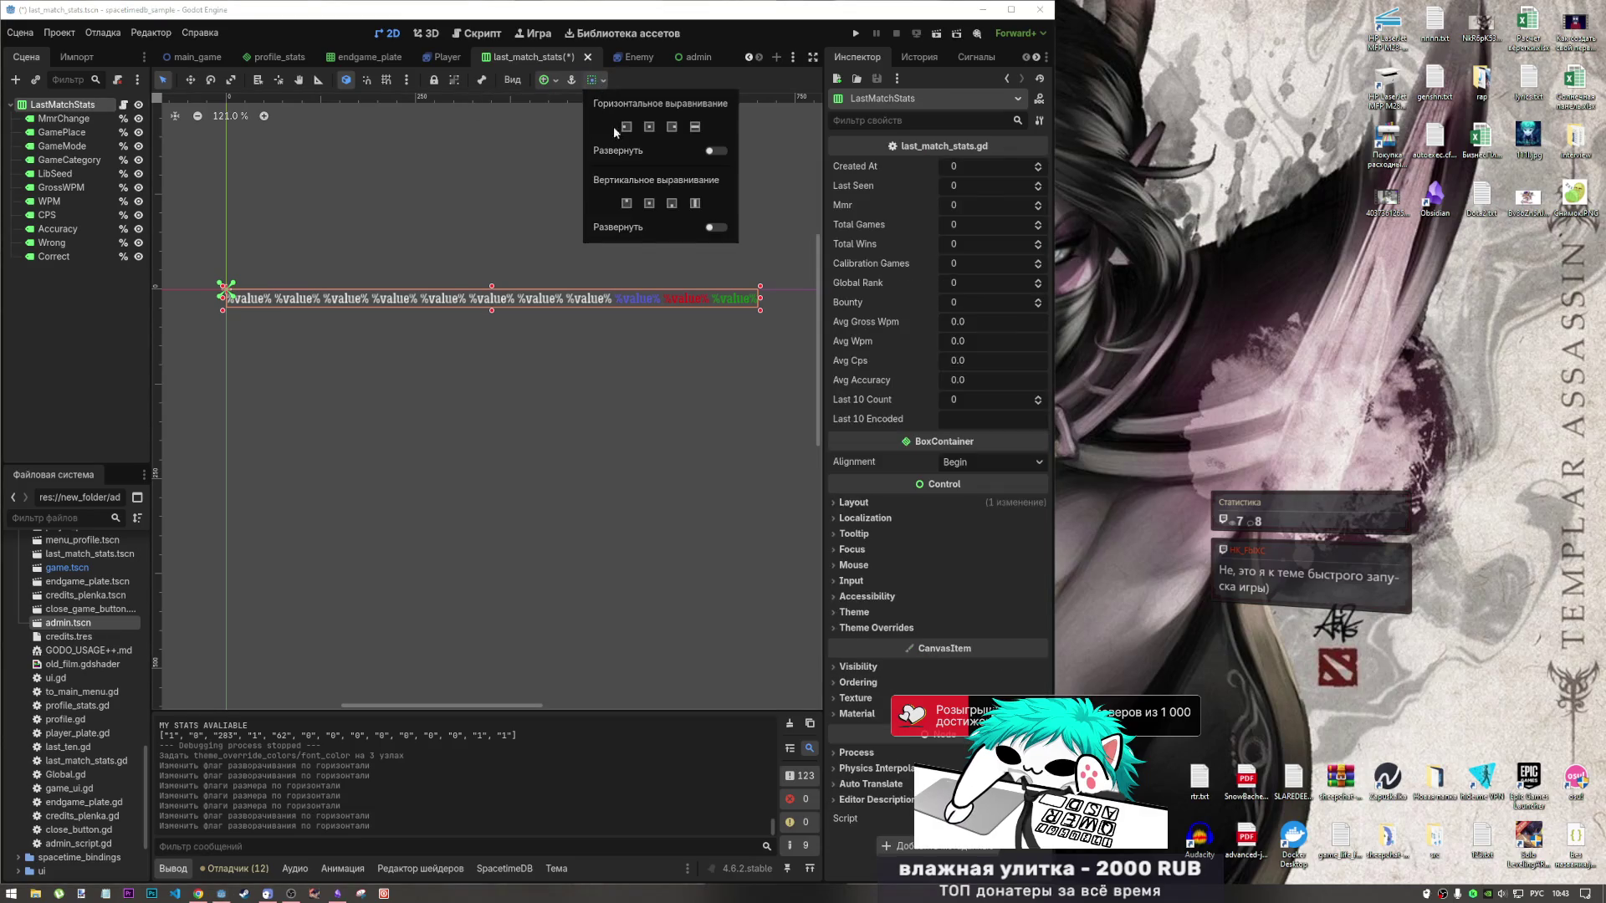
left_click(694, 127)
left_click(715, 151)
left_click(696, 128)
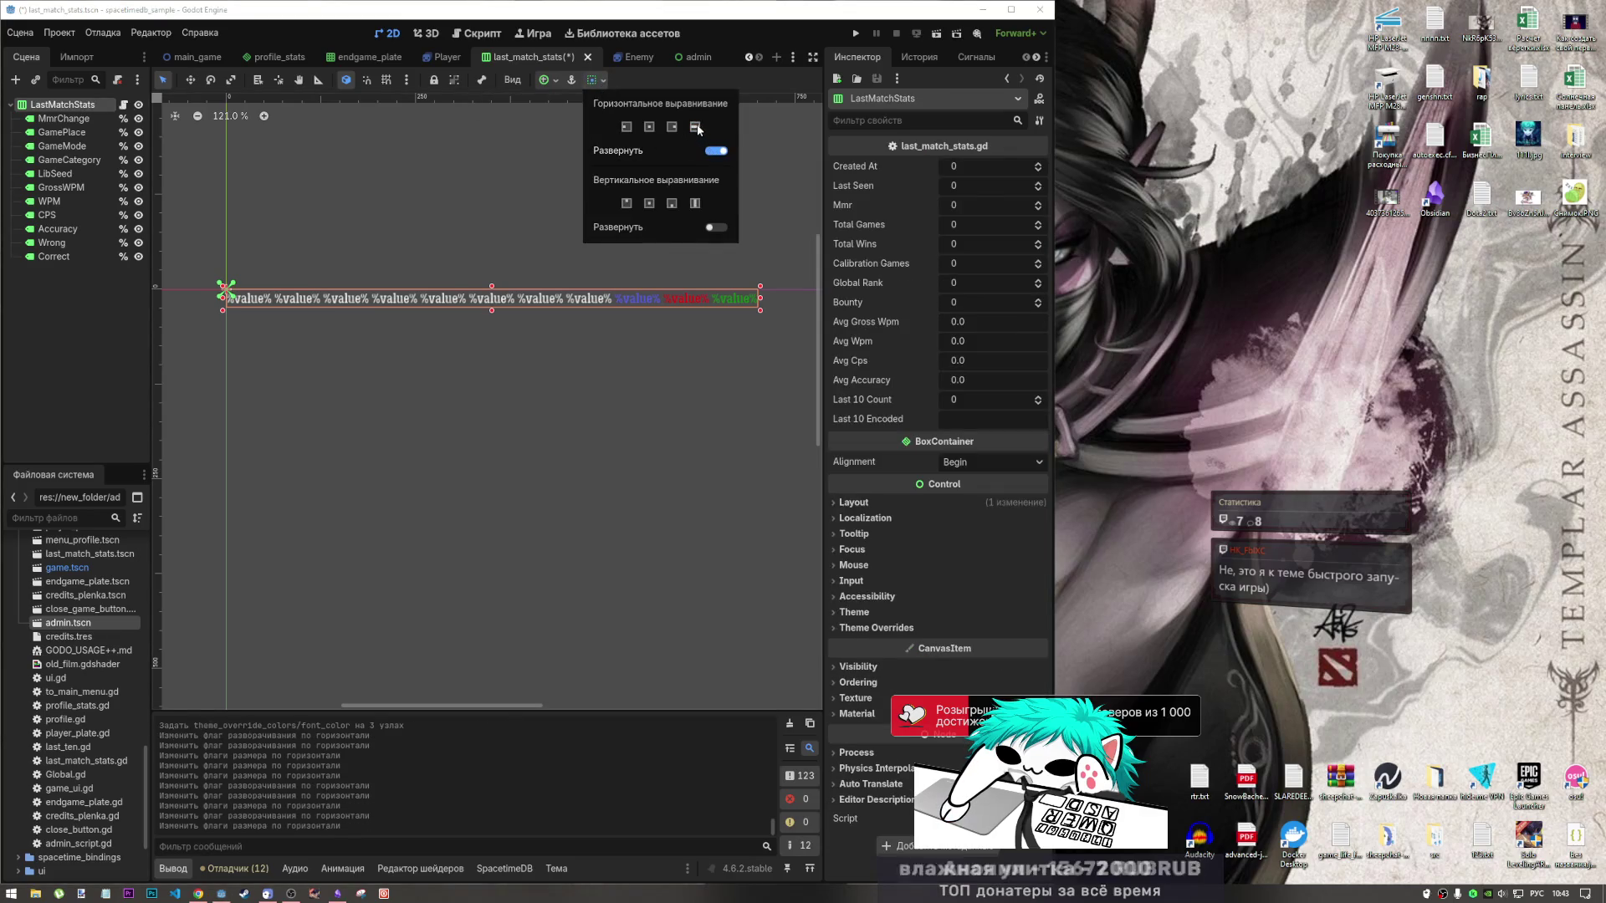
left_click(649, 128)
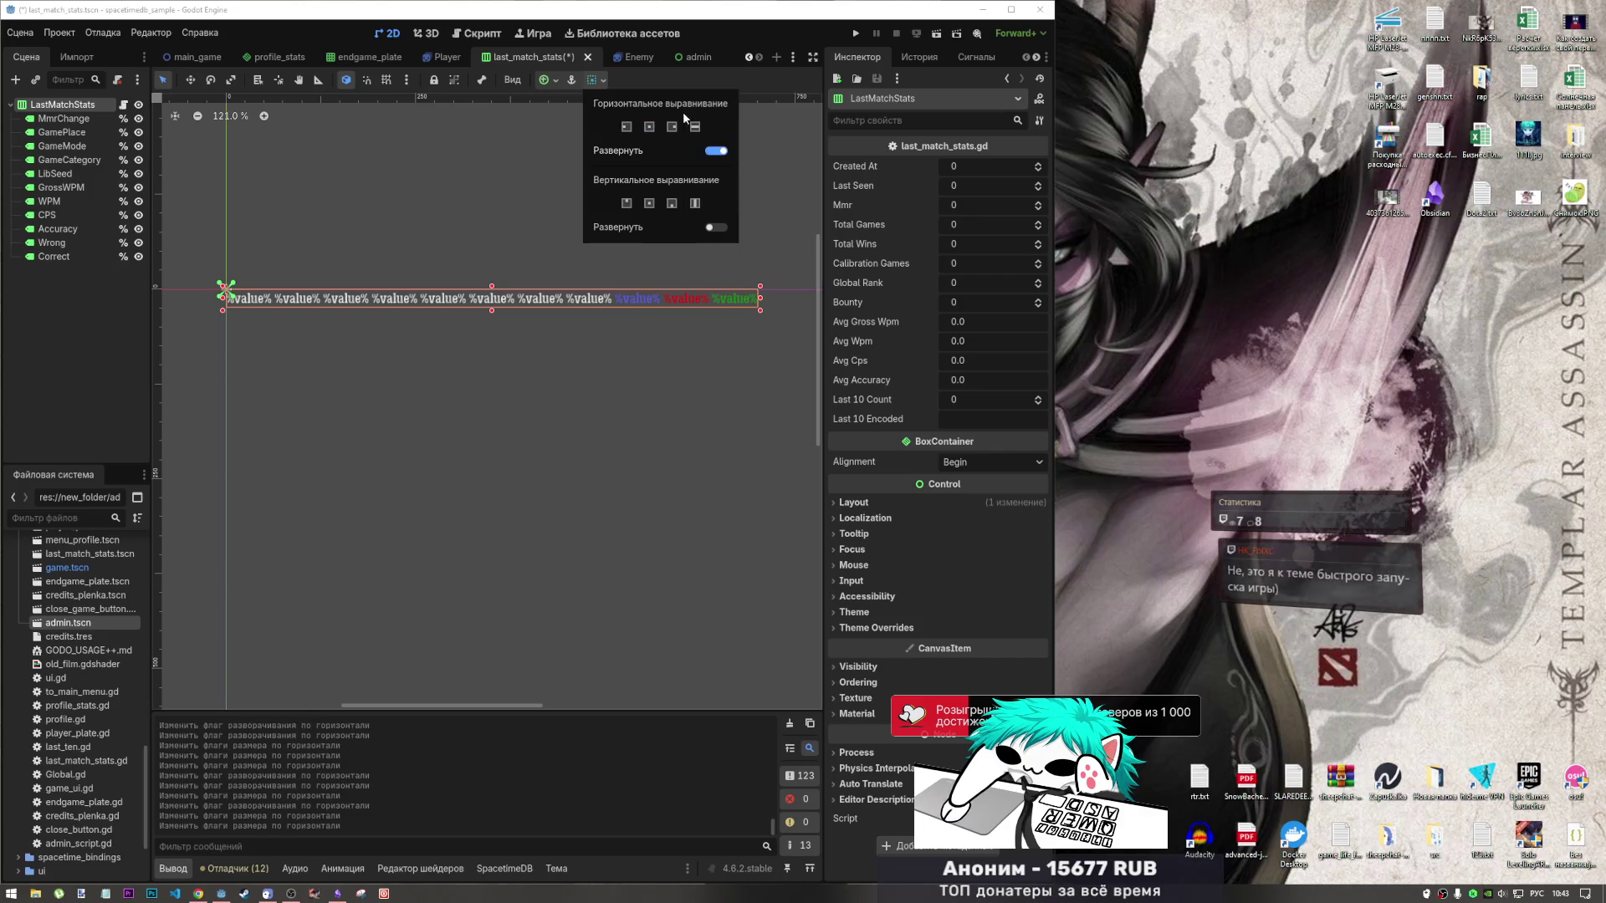
left_click(717, 151)
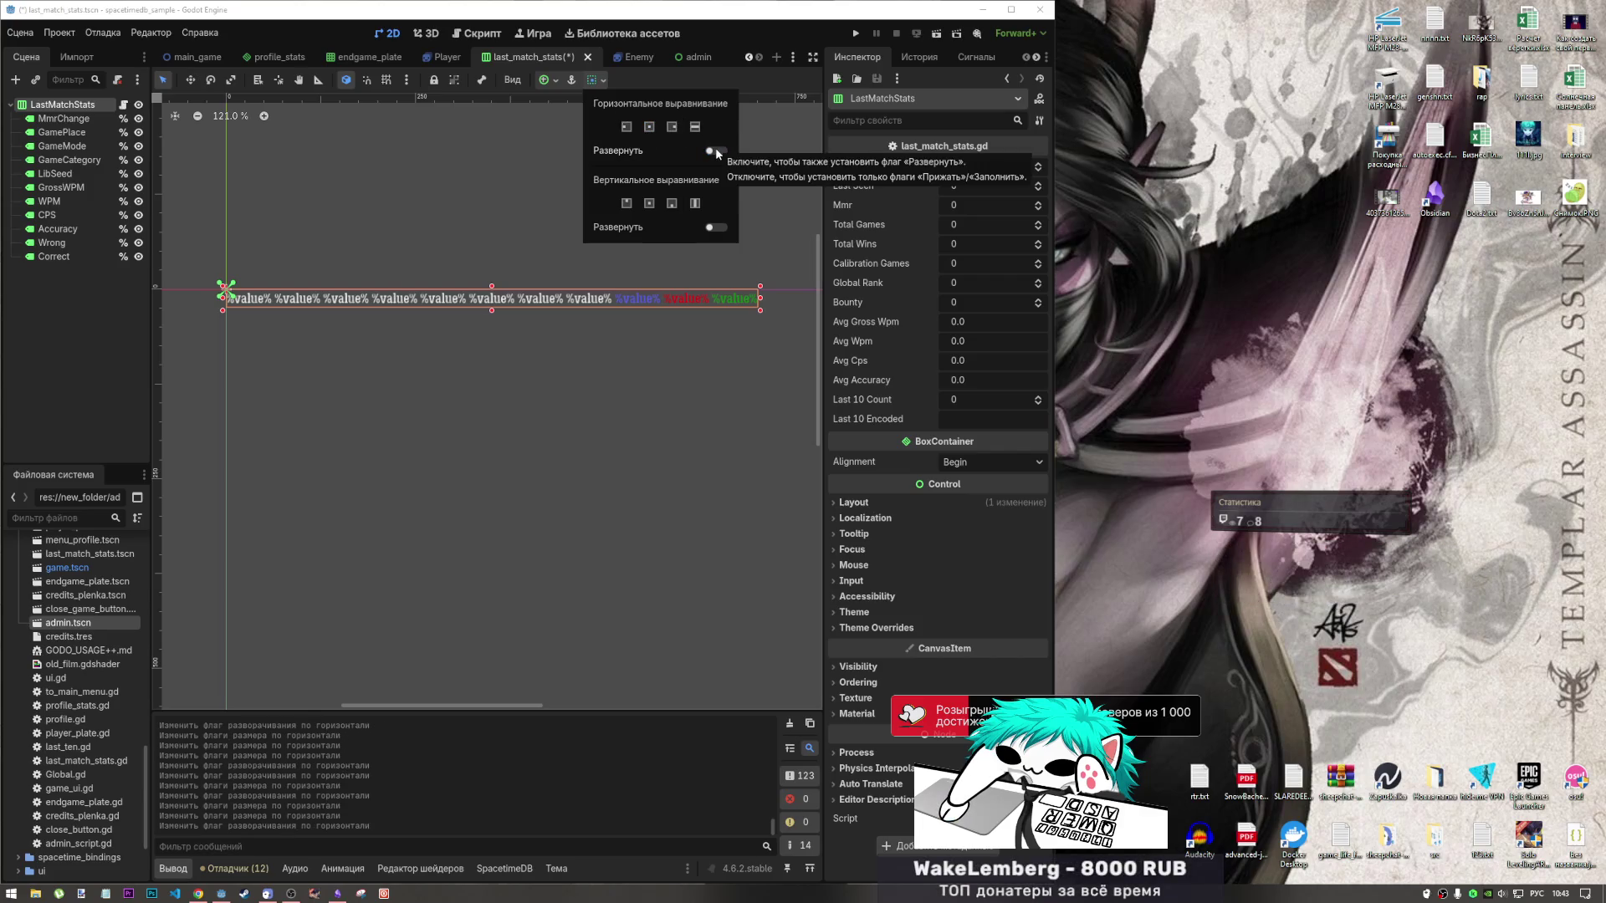
left_click(715, 228)
left_click(711, 229)
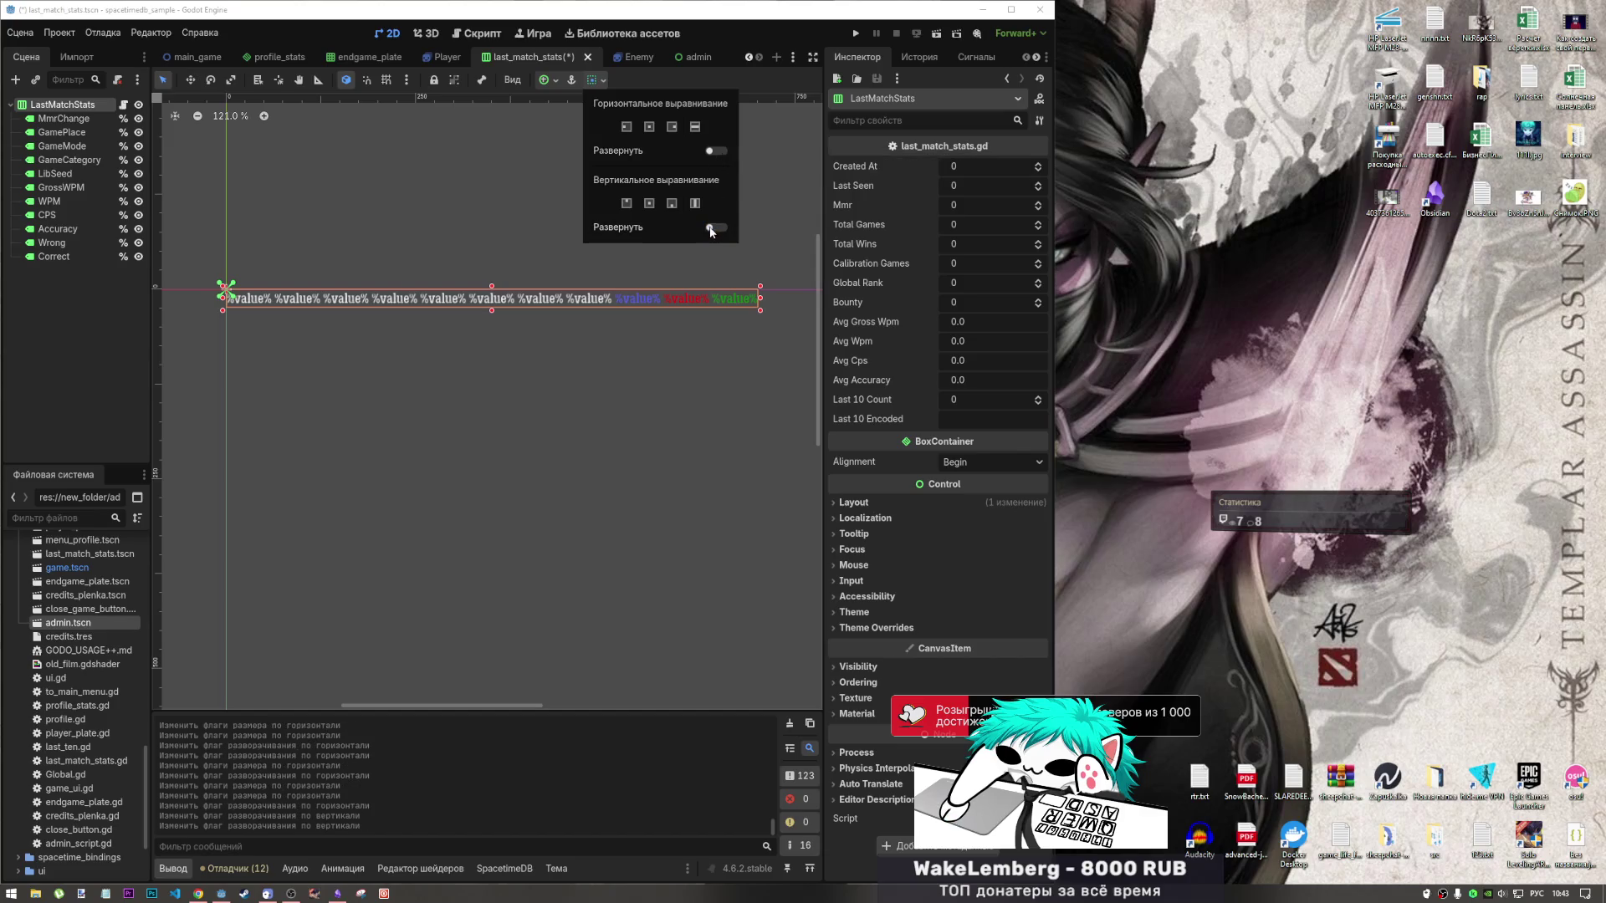
left_click(543, 95)
Apply the Bottom Wide anchor preset to LastMatchStats and save the scene.
left_click(556, 81)
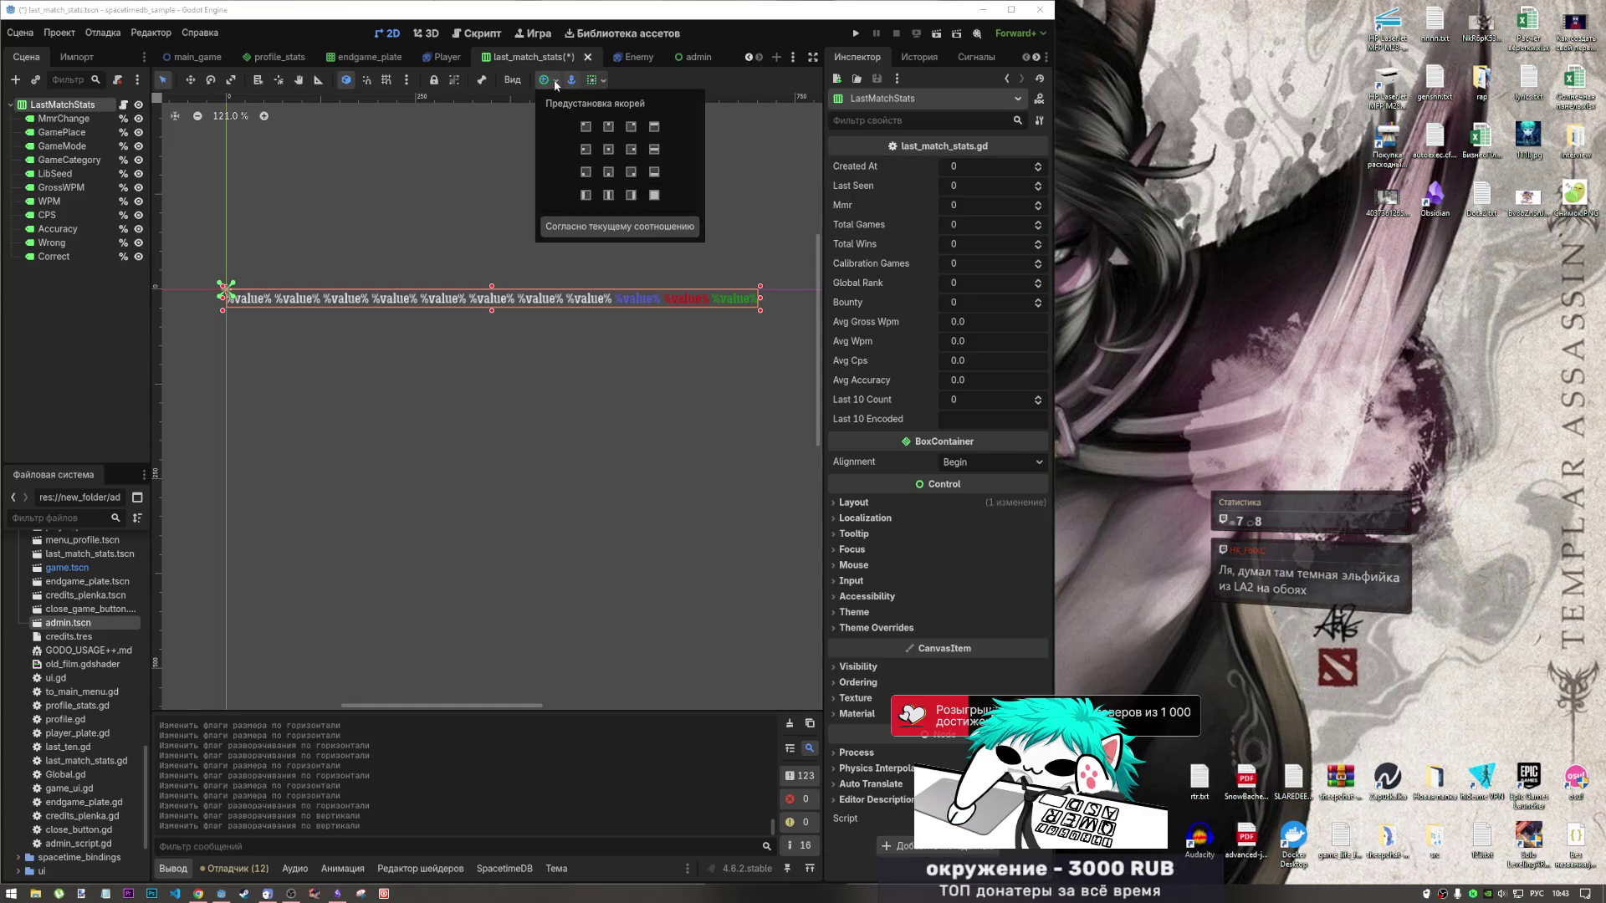
left_click(654, 171)
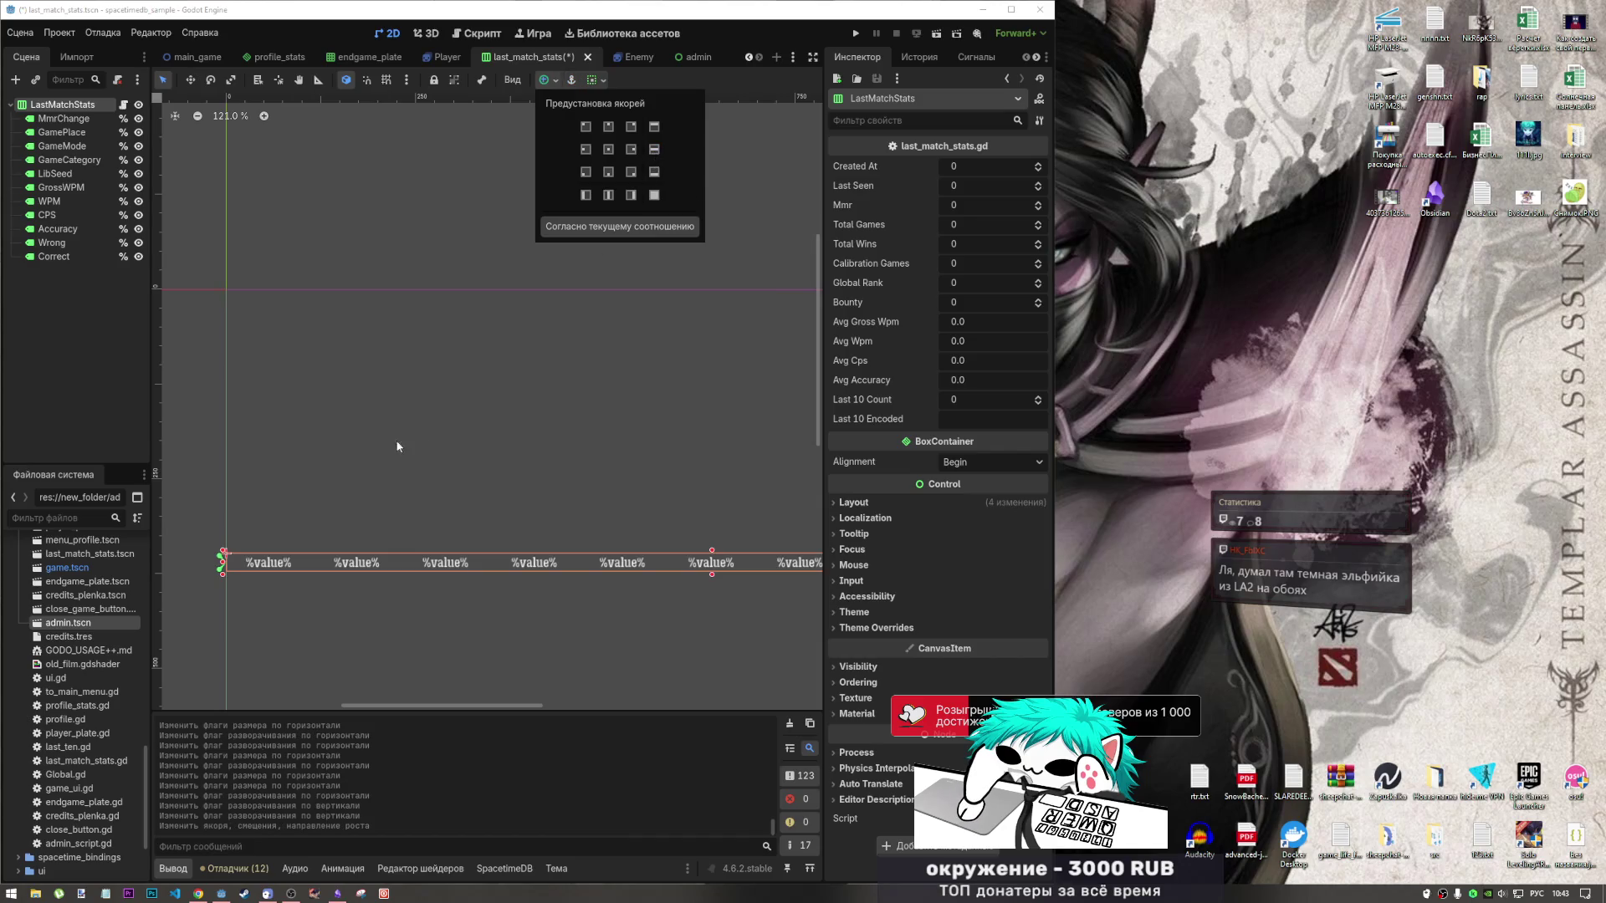
scroll(385, 440, "down", 3)
scroll(386, 440, "down", 1)
left_click(249, 441)
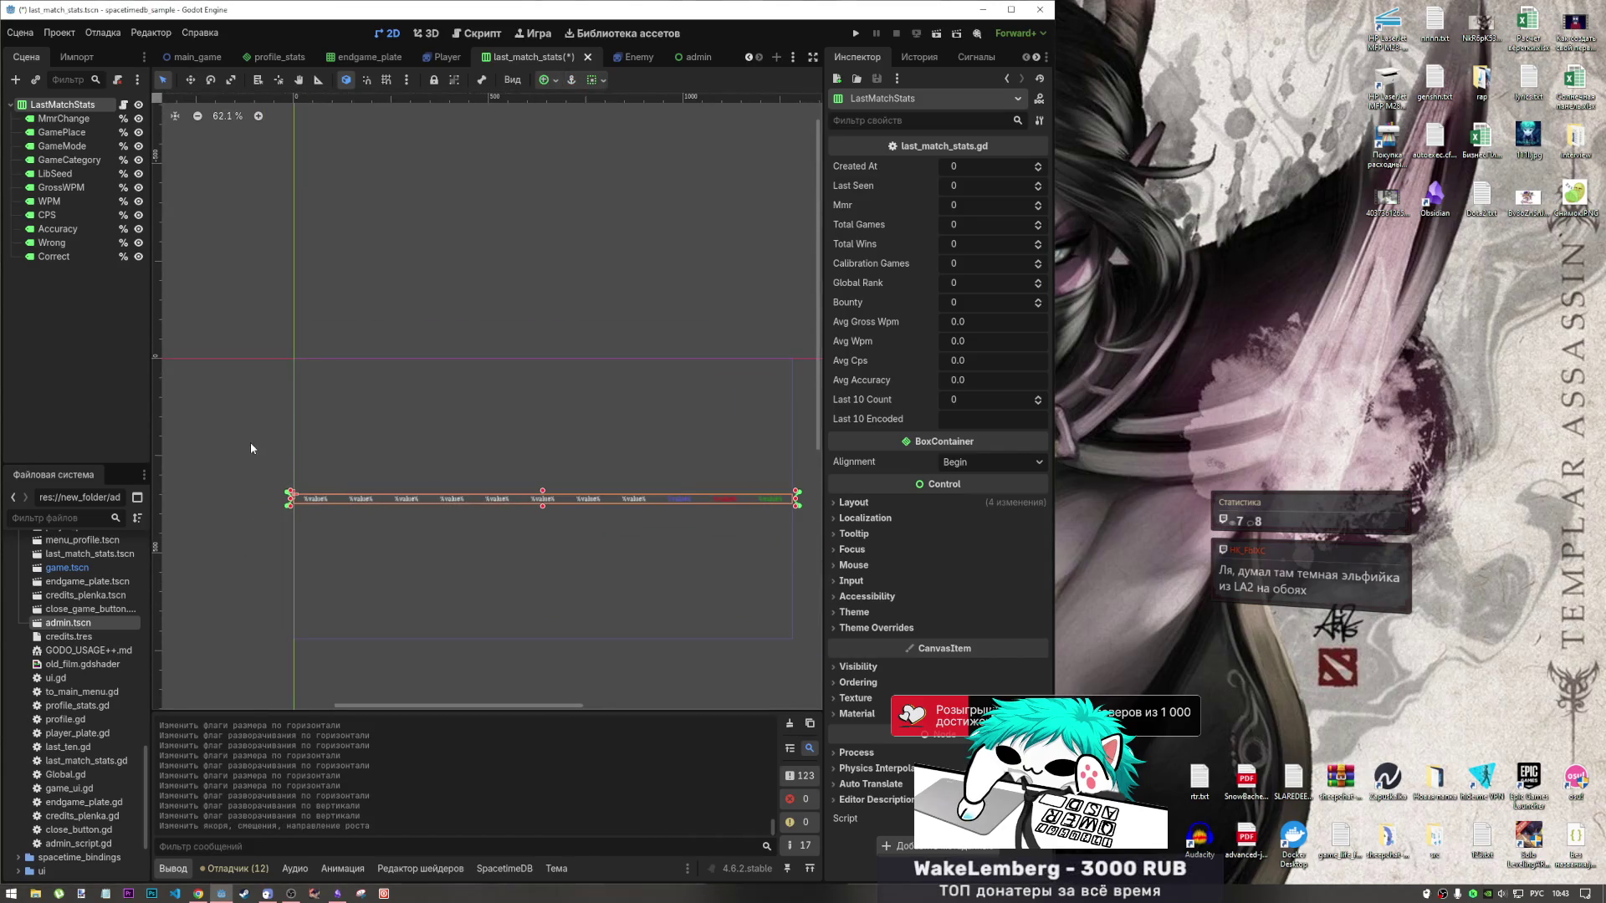
key("ctrl+s")
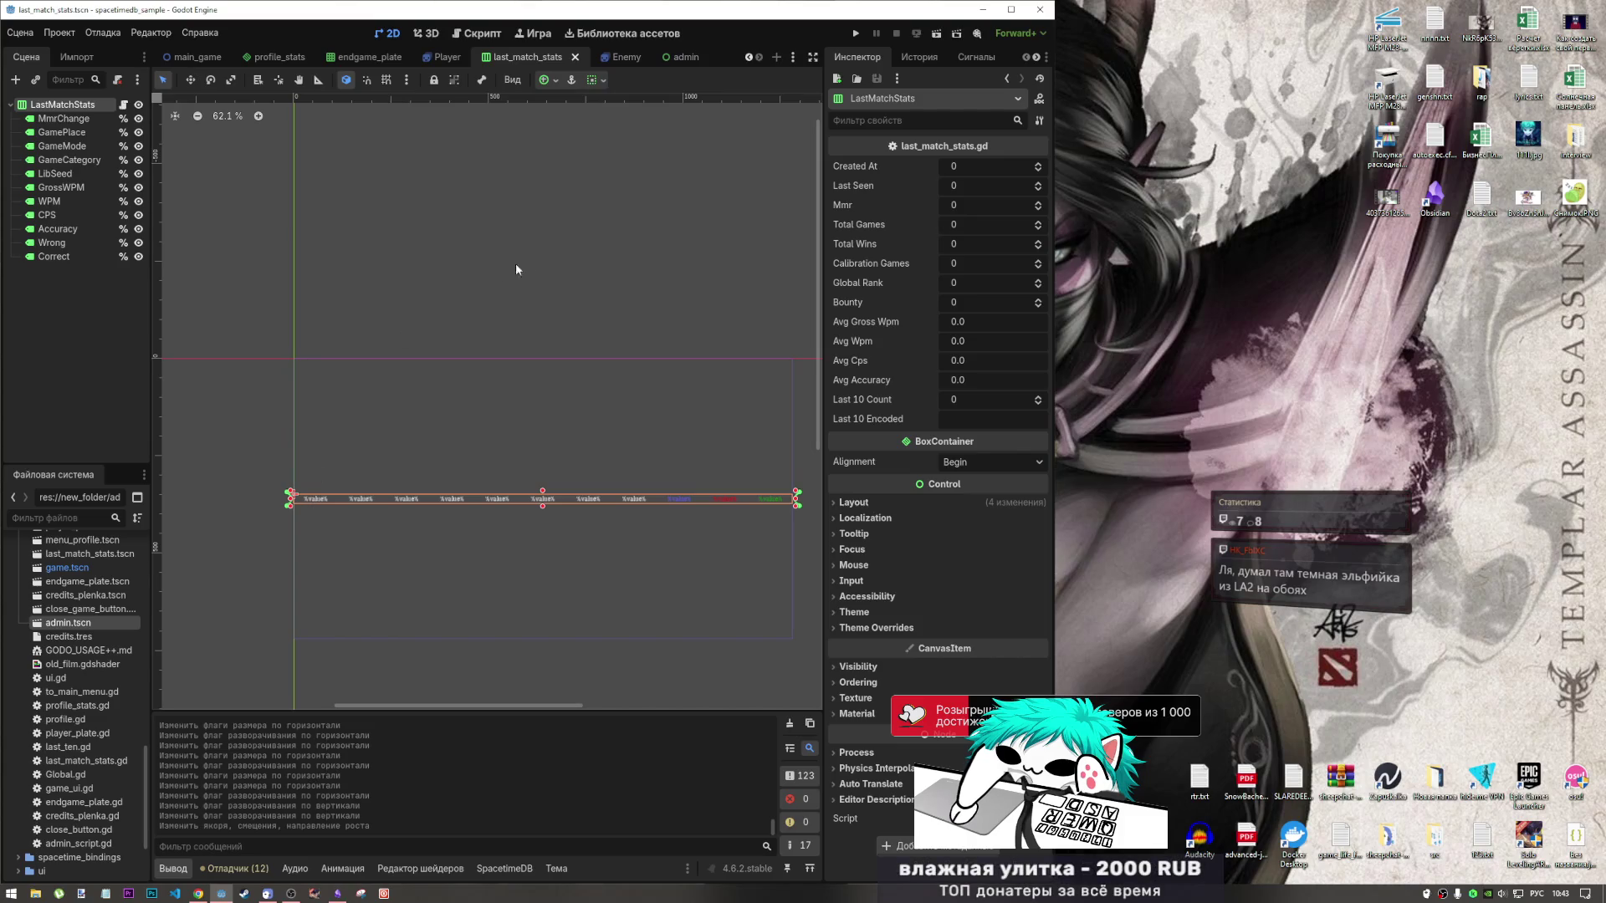
left_click(509, 293)
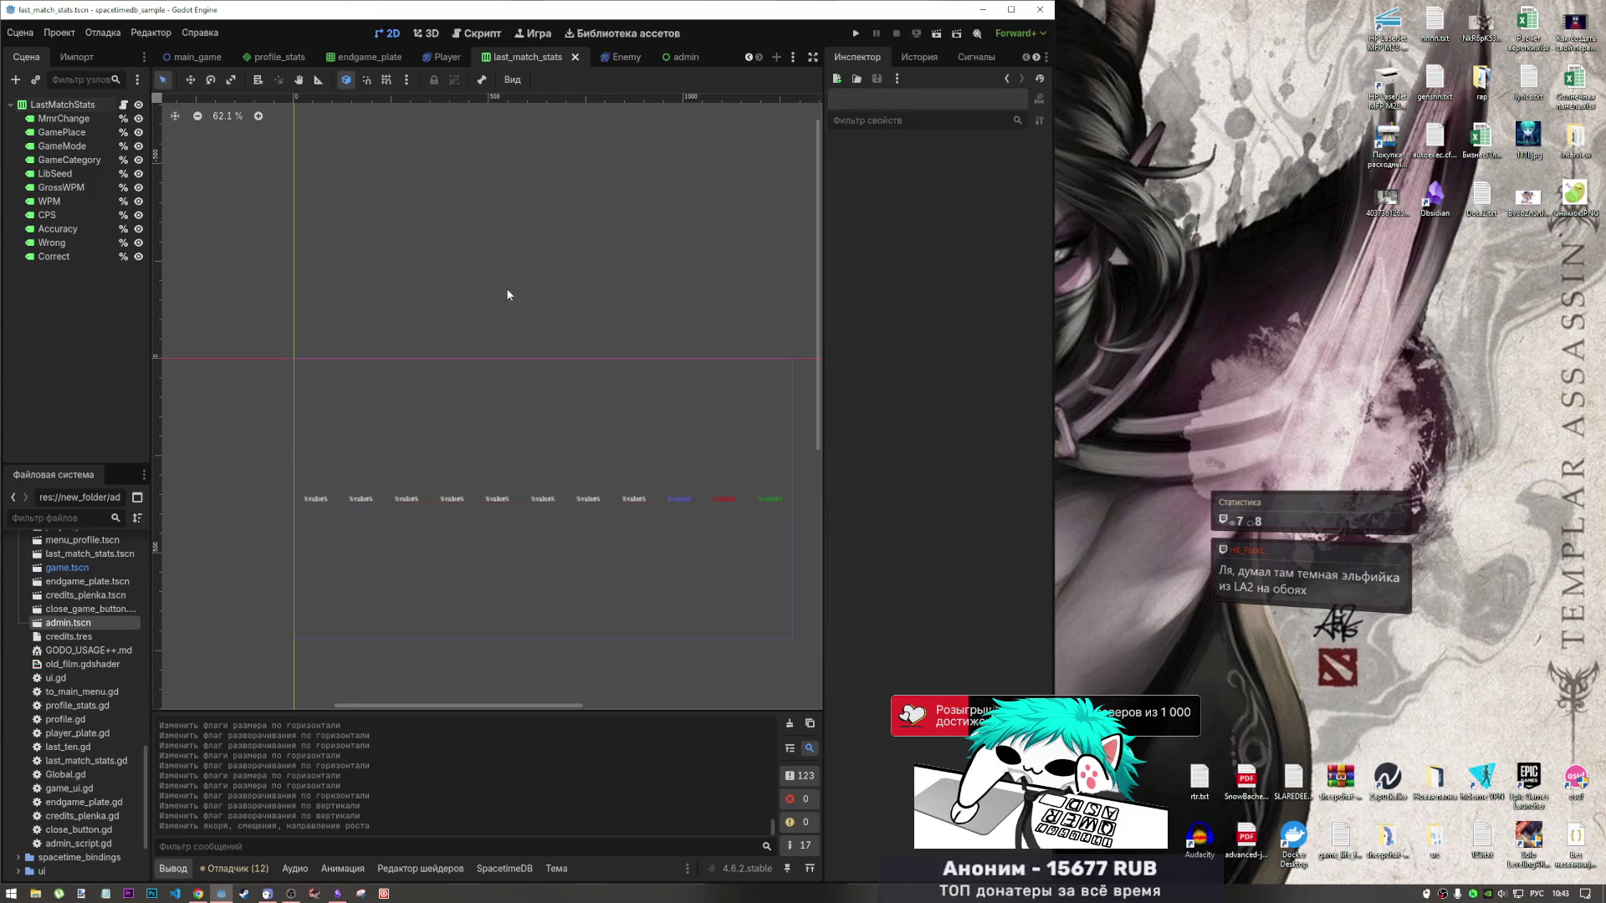
scroll(469, 560, "up", 1)
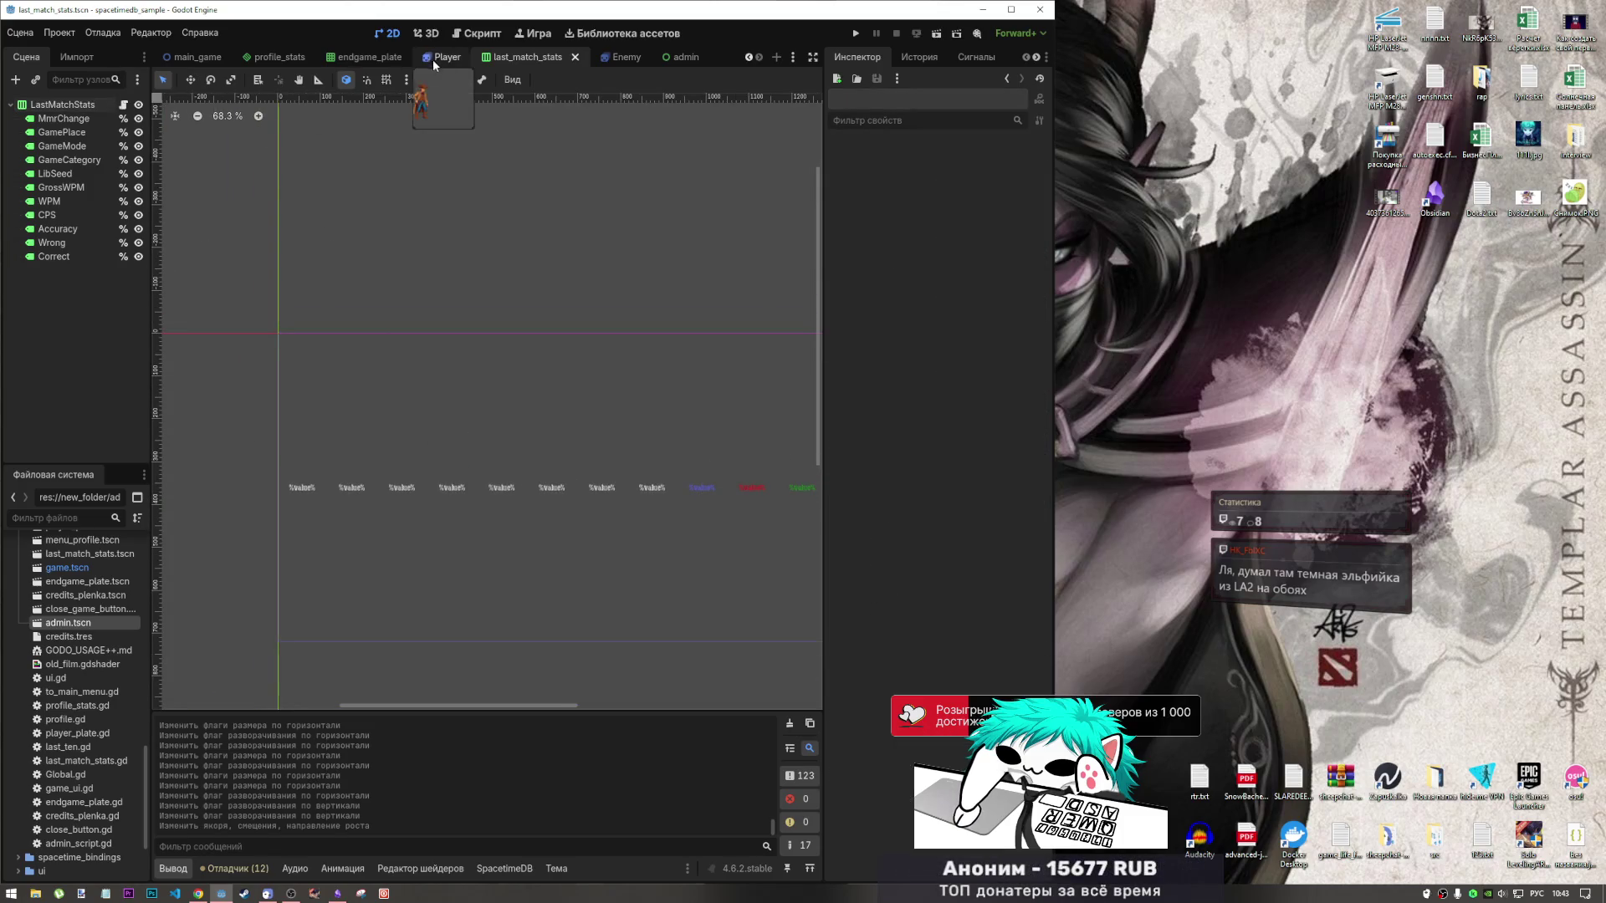
In profile_stats, try horizontal Fill on LastTen, then undo it.
left_click(357, 63)
left_click(269, 58)
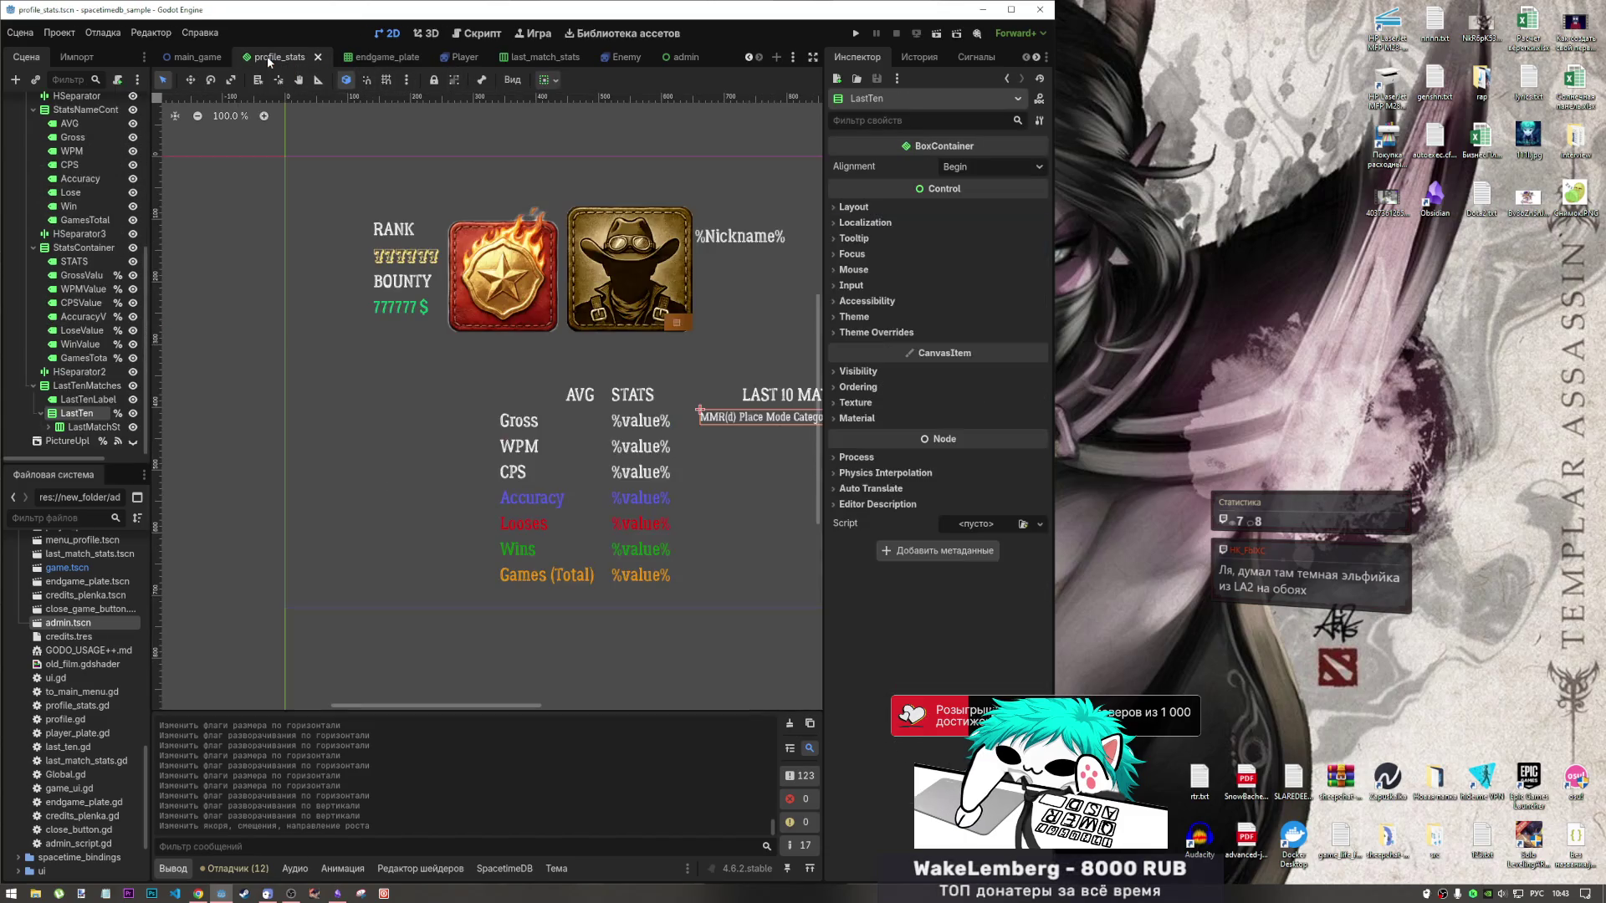
scroll(405, 500, "down", 5)
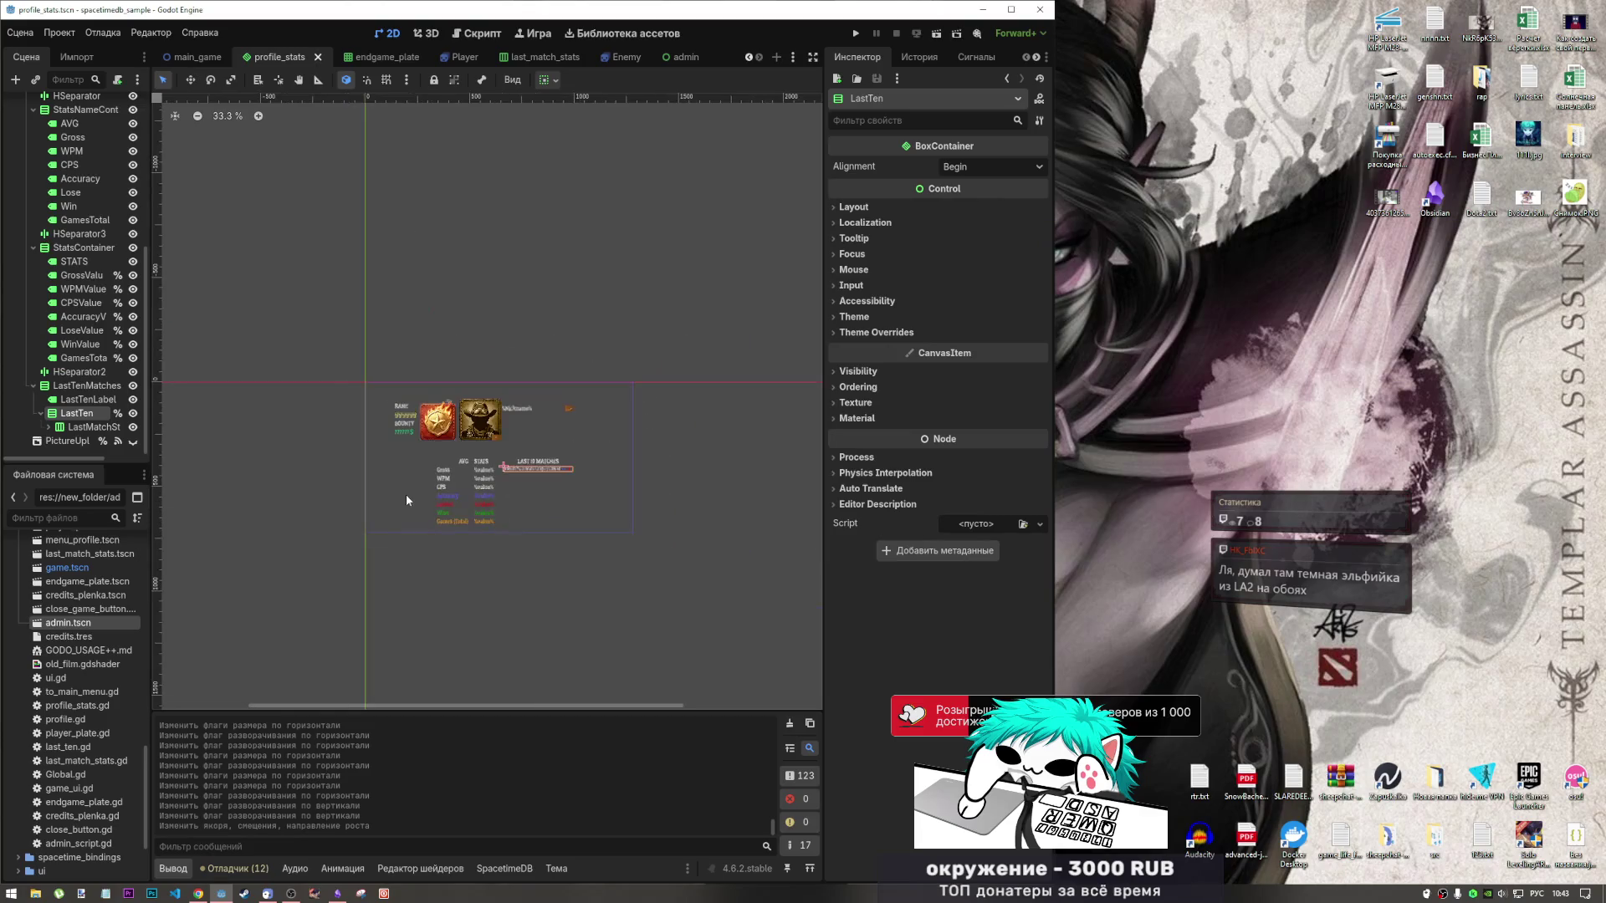
scroll(582, 510, "up", 5)
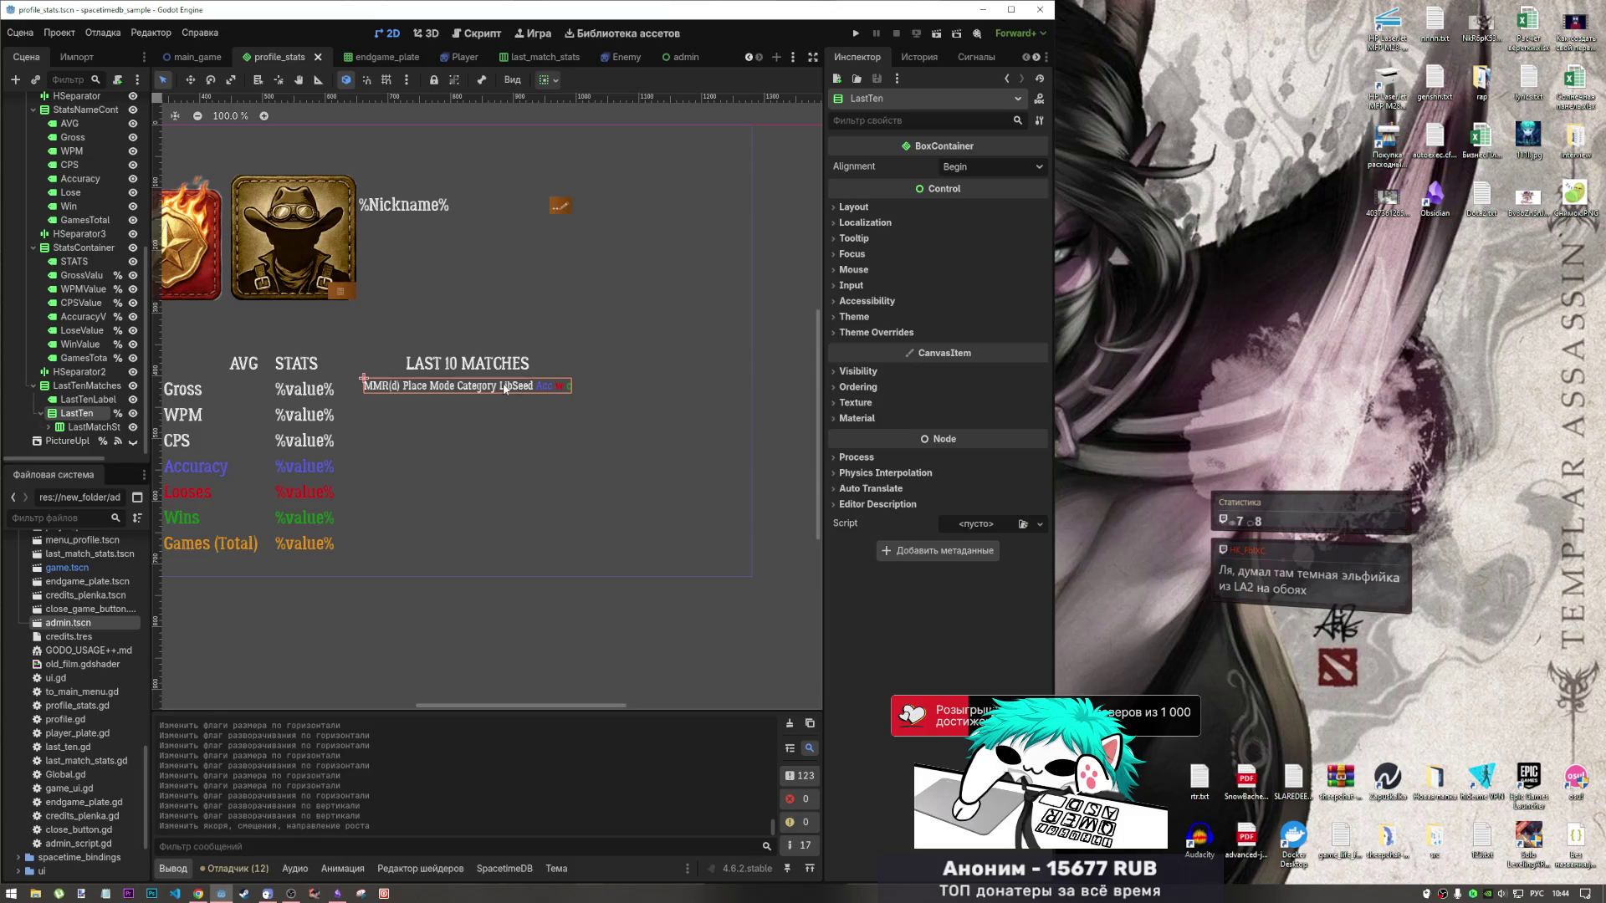
left_click(549, 80)
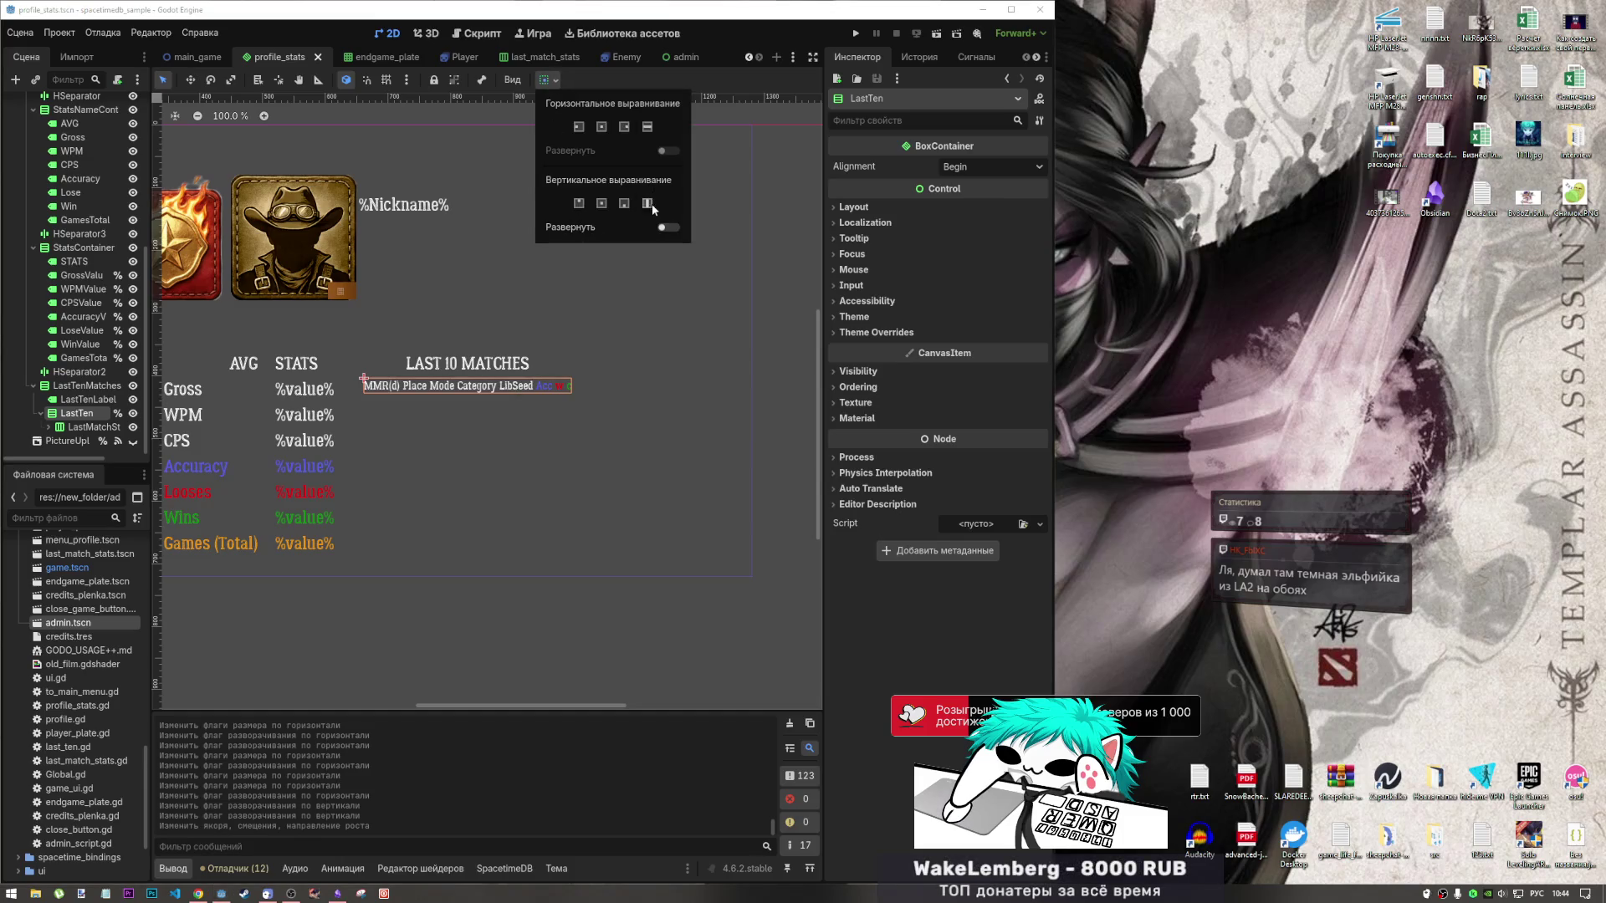
left_click(646, 129)
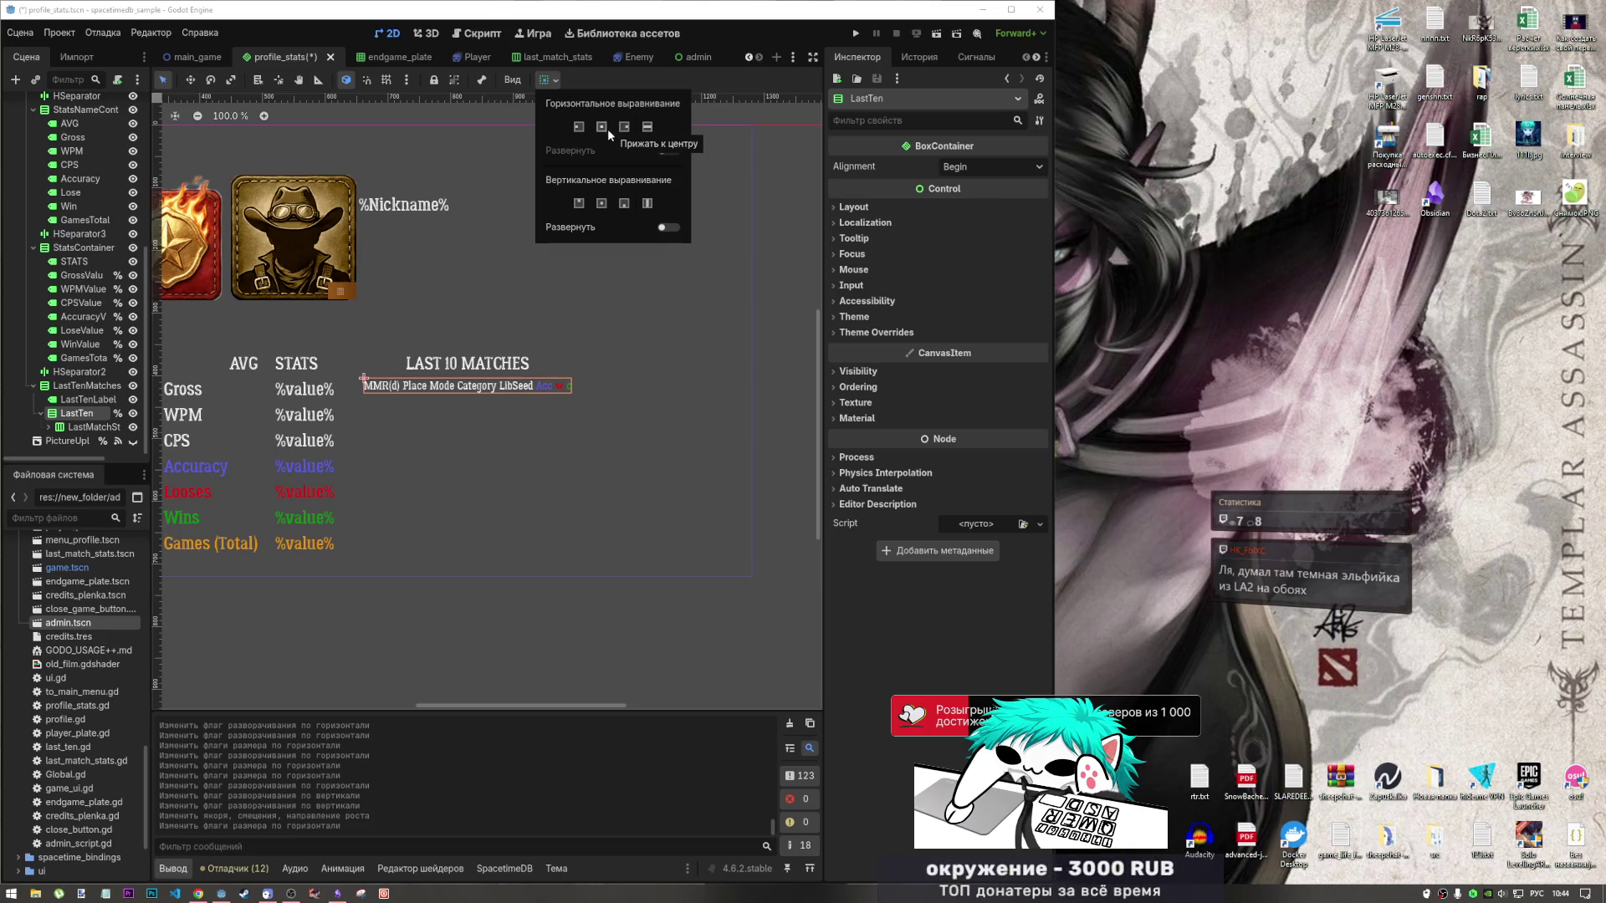
left_click(664, 344)
key("ctrl+z")
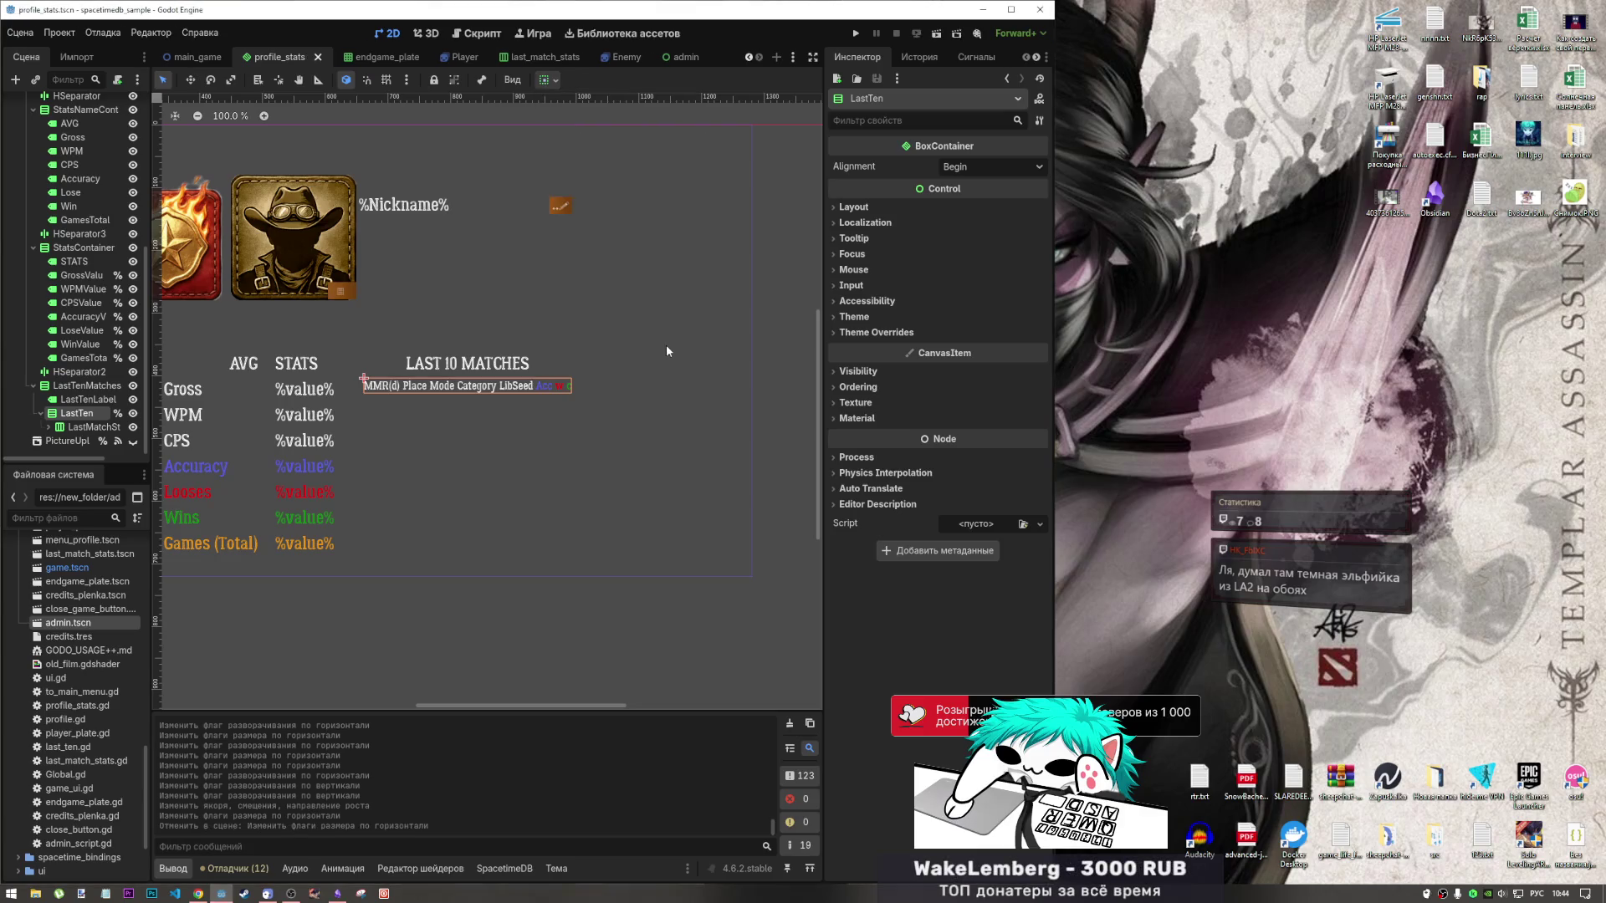
Set LastMatchStats to fill horizontally.
left_click(92, 426)
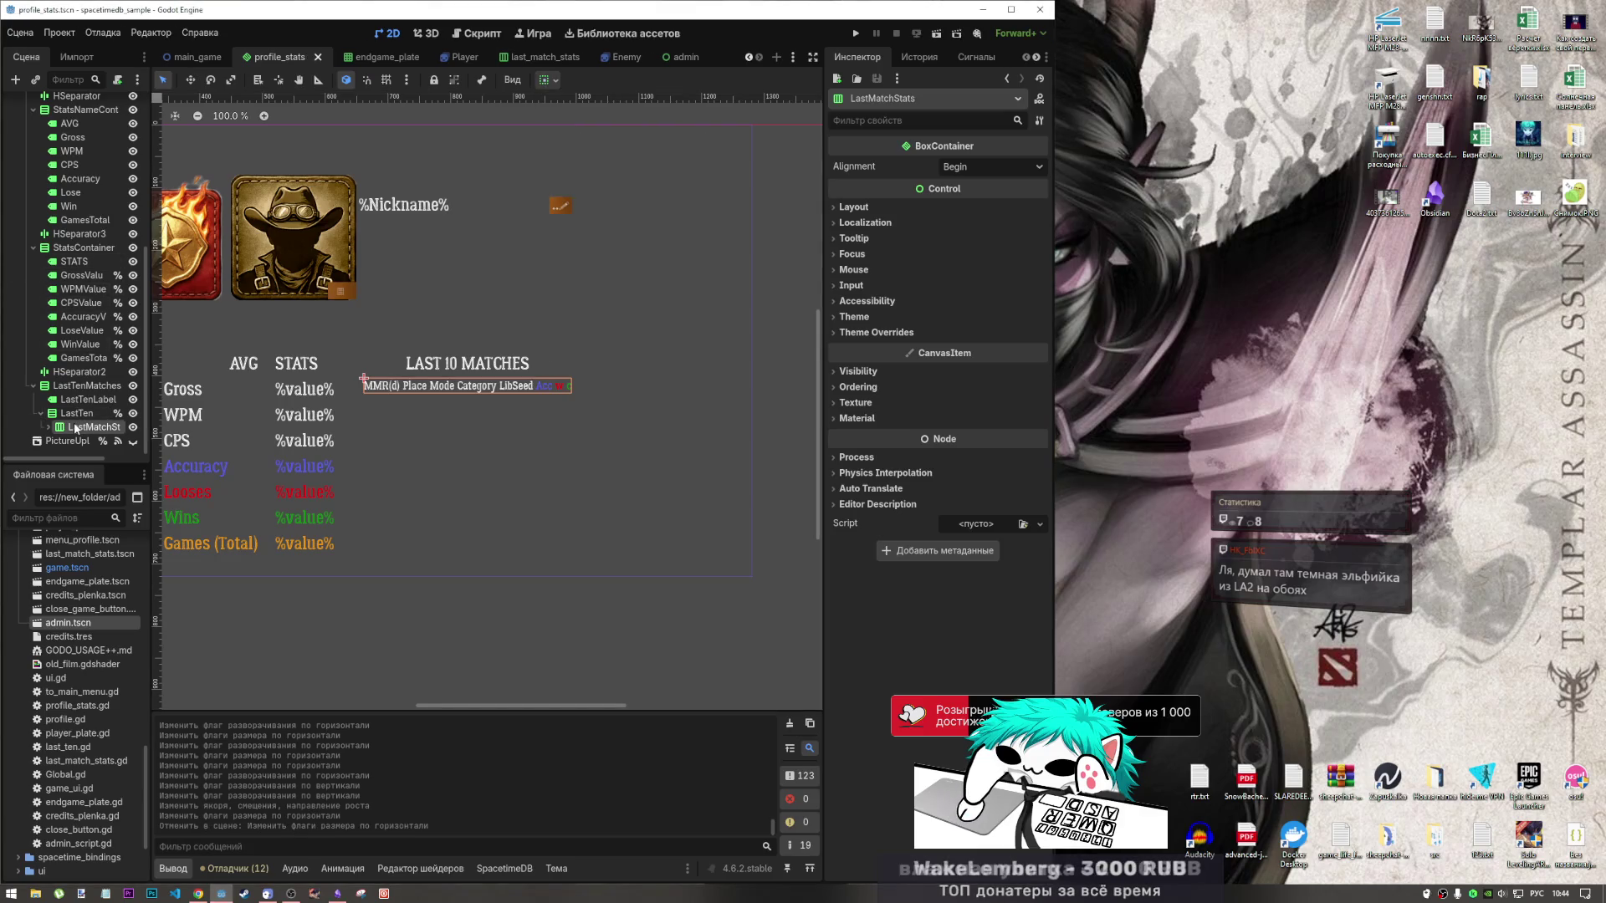
left_click(49, 426)
scroll(82, 440, "down", 3)
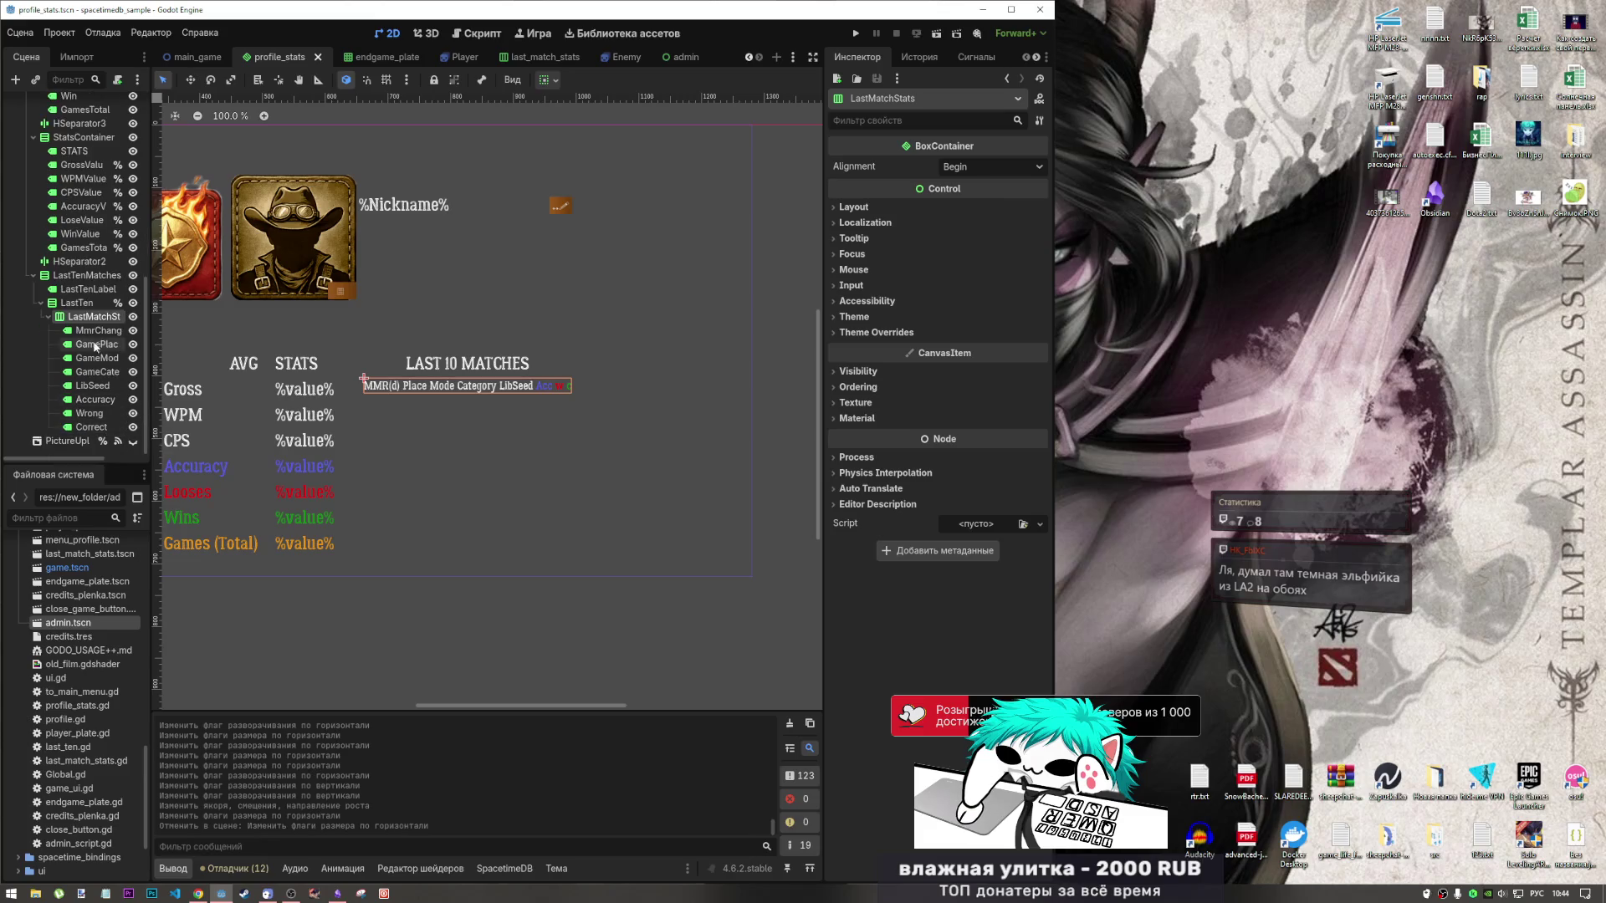
left_click(553, 80)
left_click(646, 127)
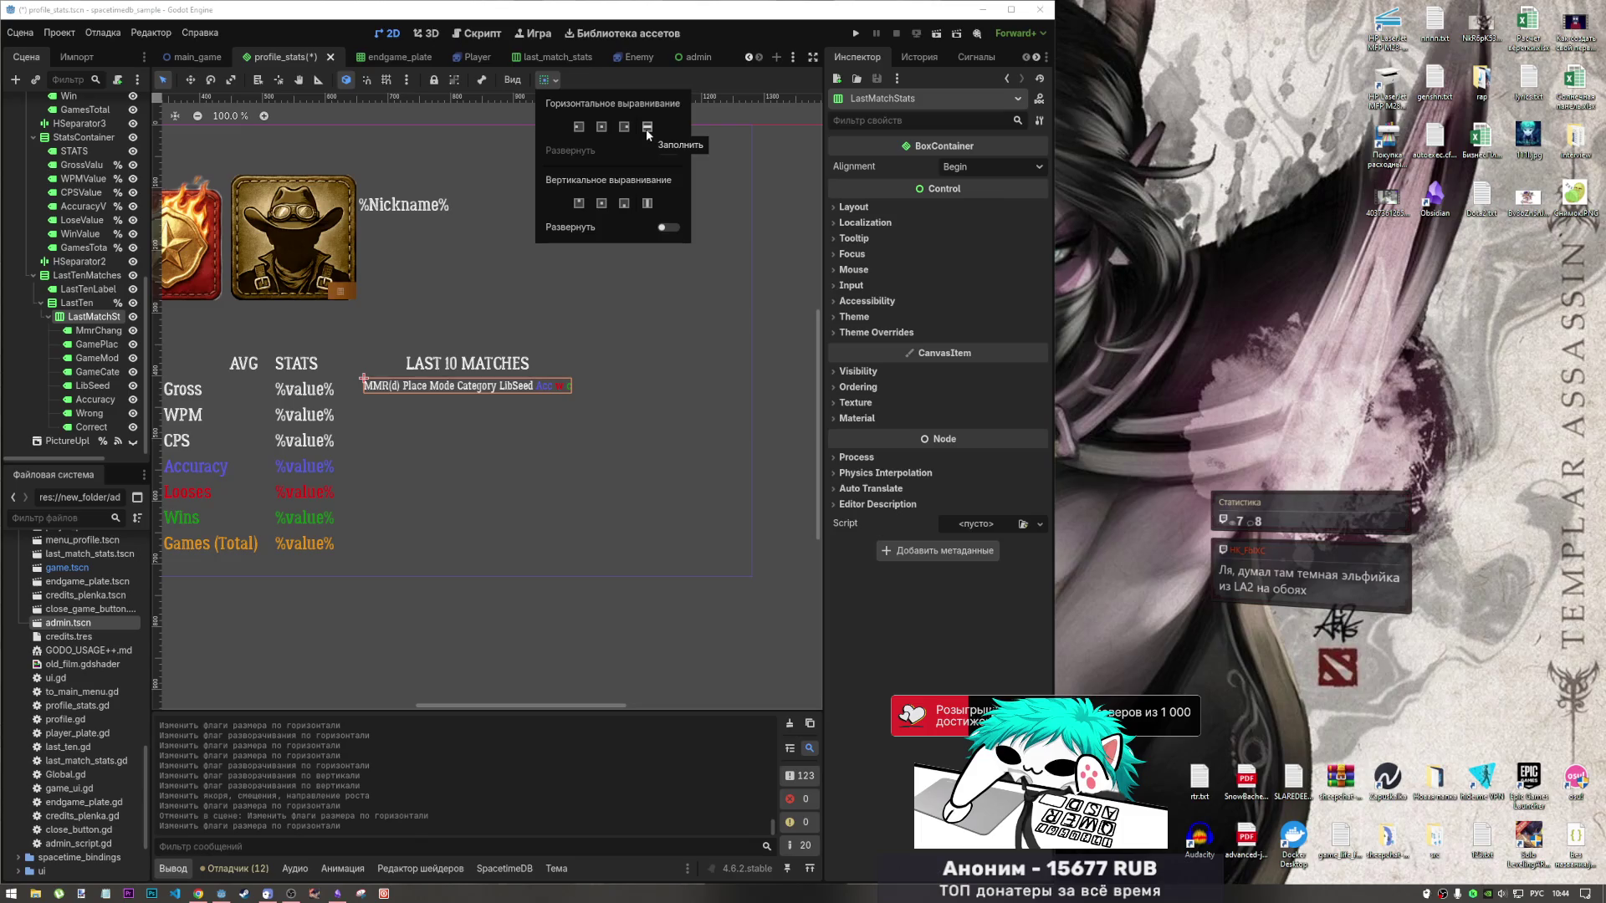
left_click(101, 339)
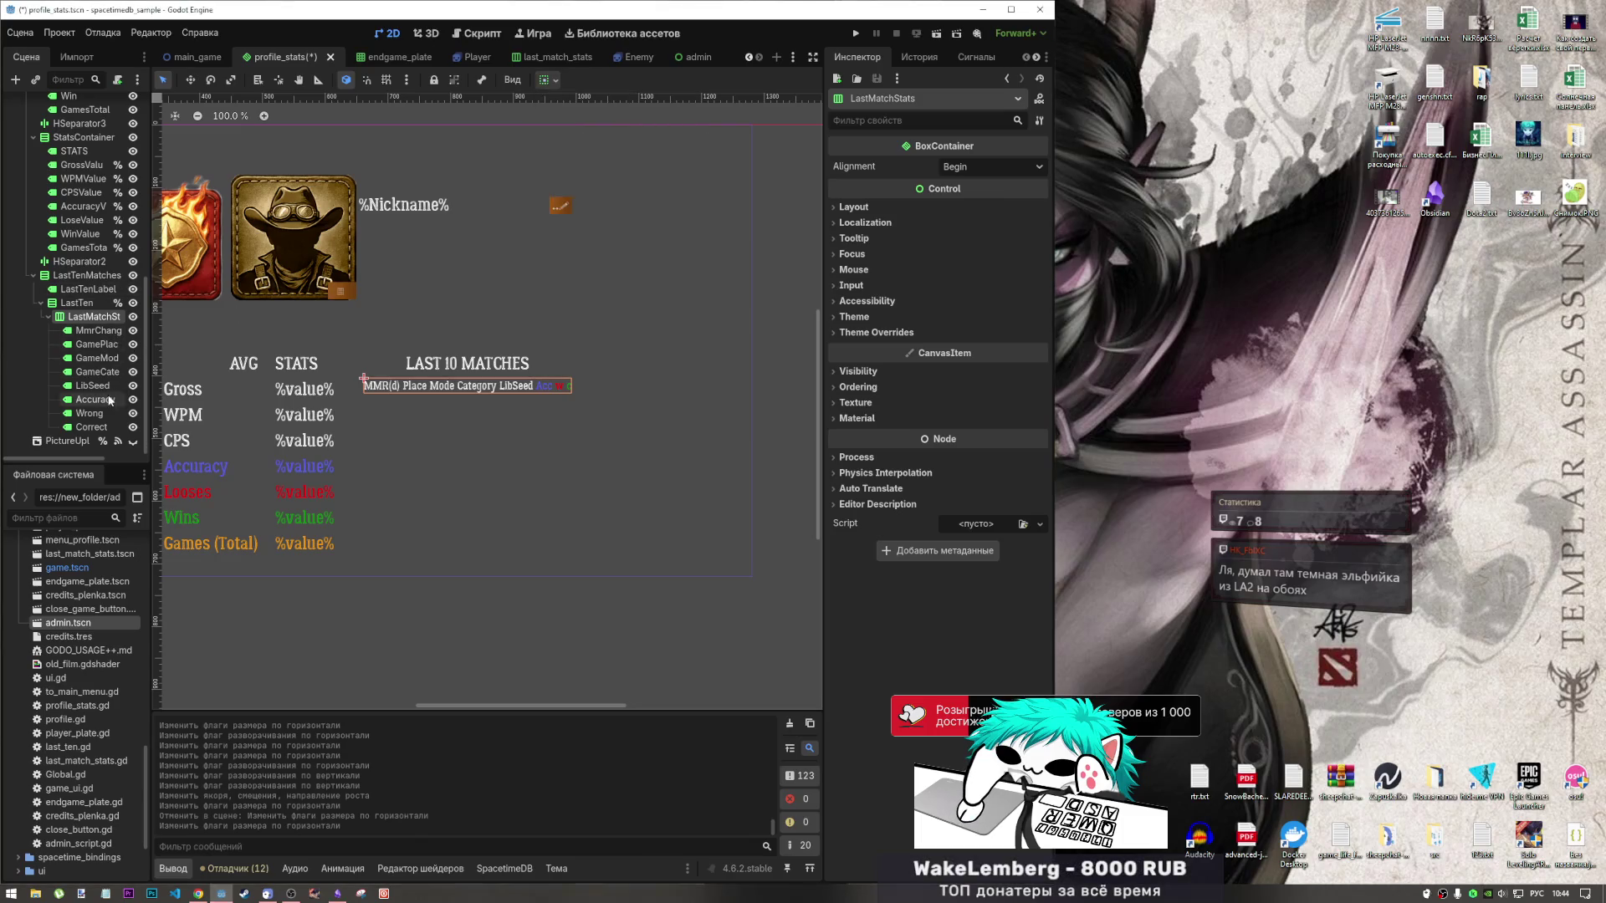
Make the eight stat labels MmrChange through Correct expand horizontally and save.
left_click(109, 331)
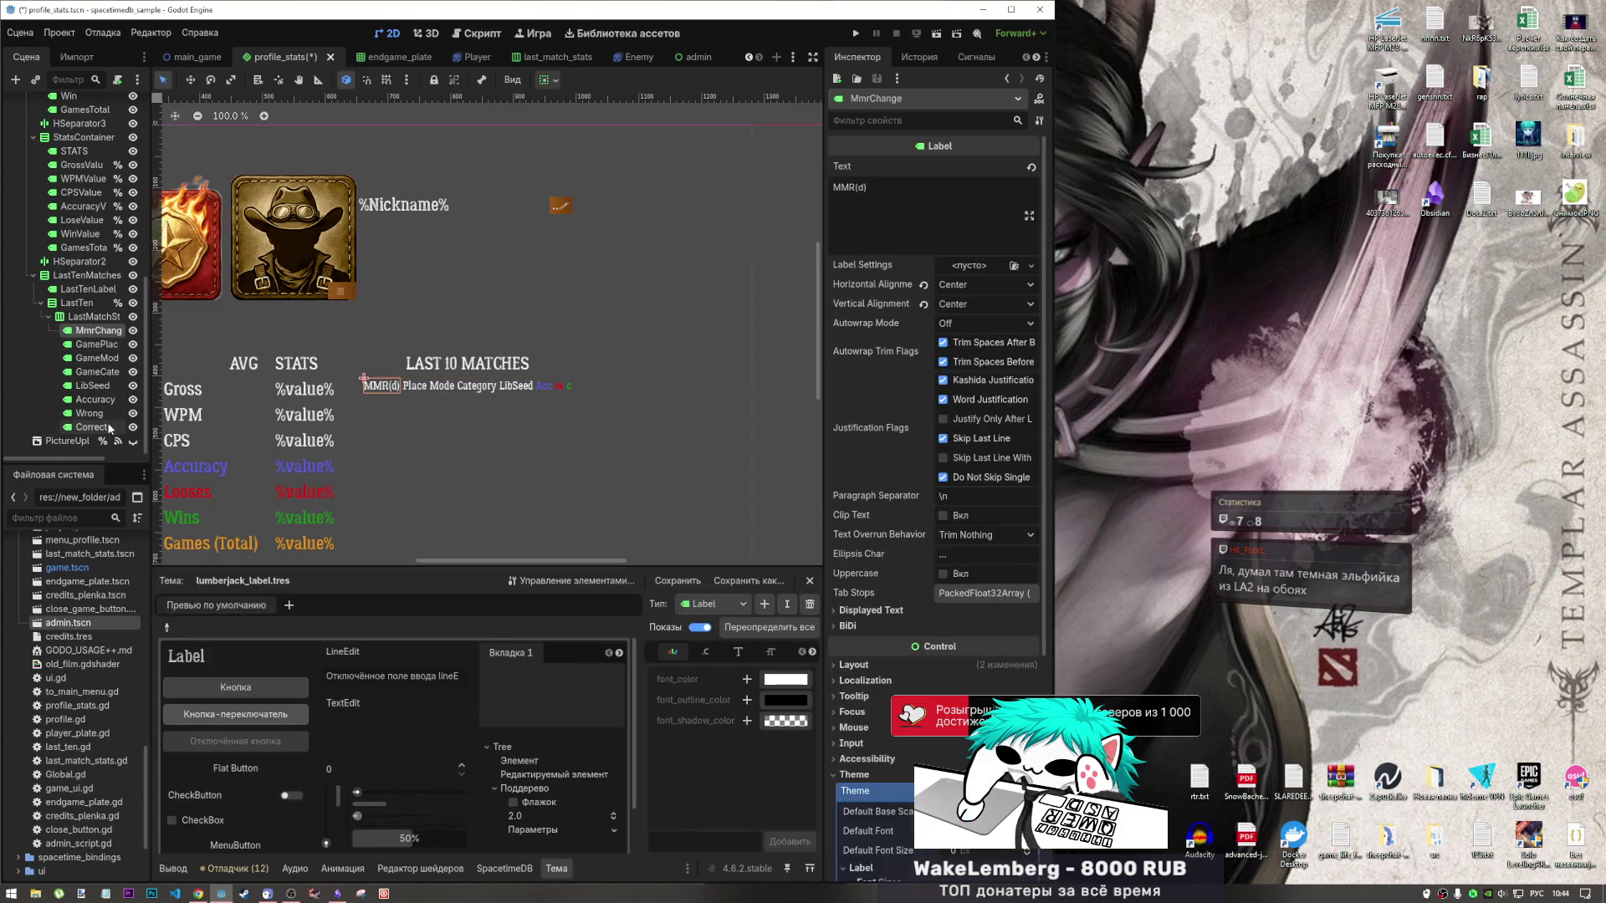
left_click(109, 427, "shift")
left_click(555, 80)
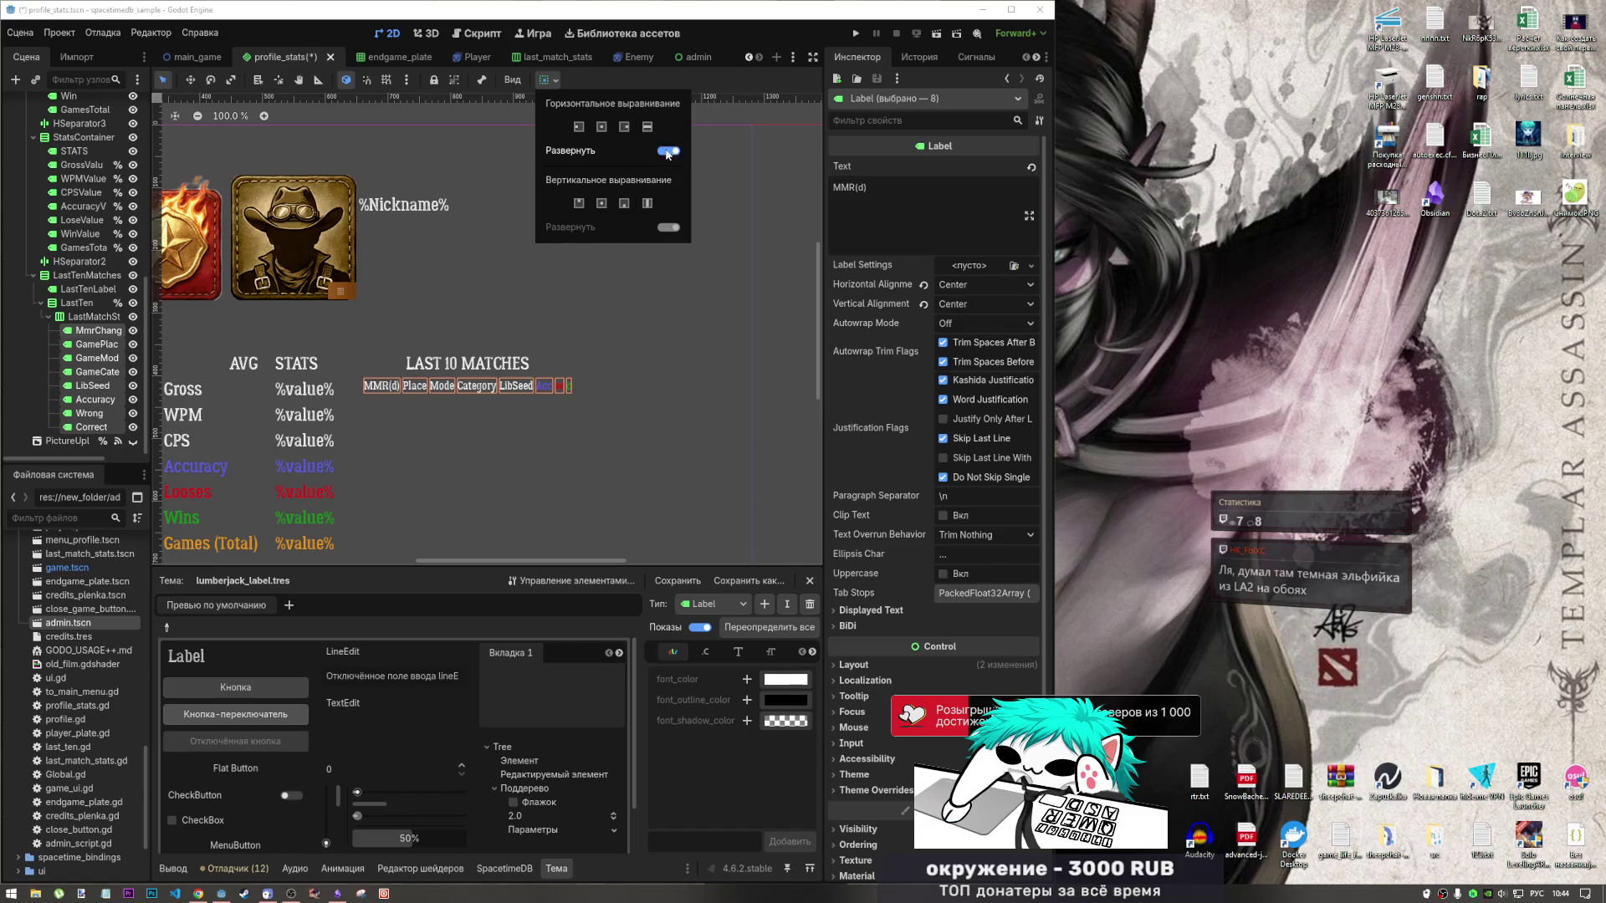
left_click(771, 298)
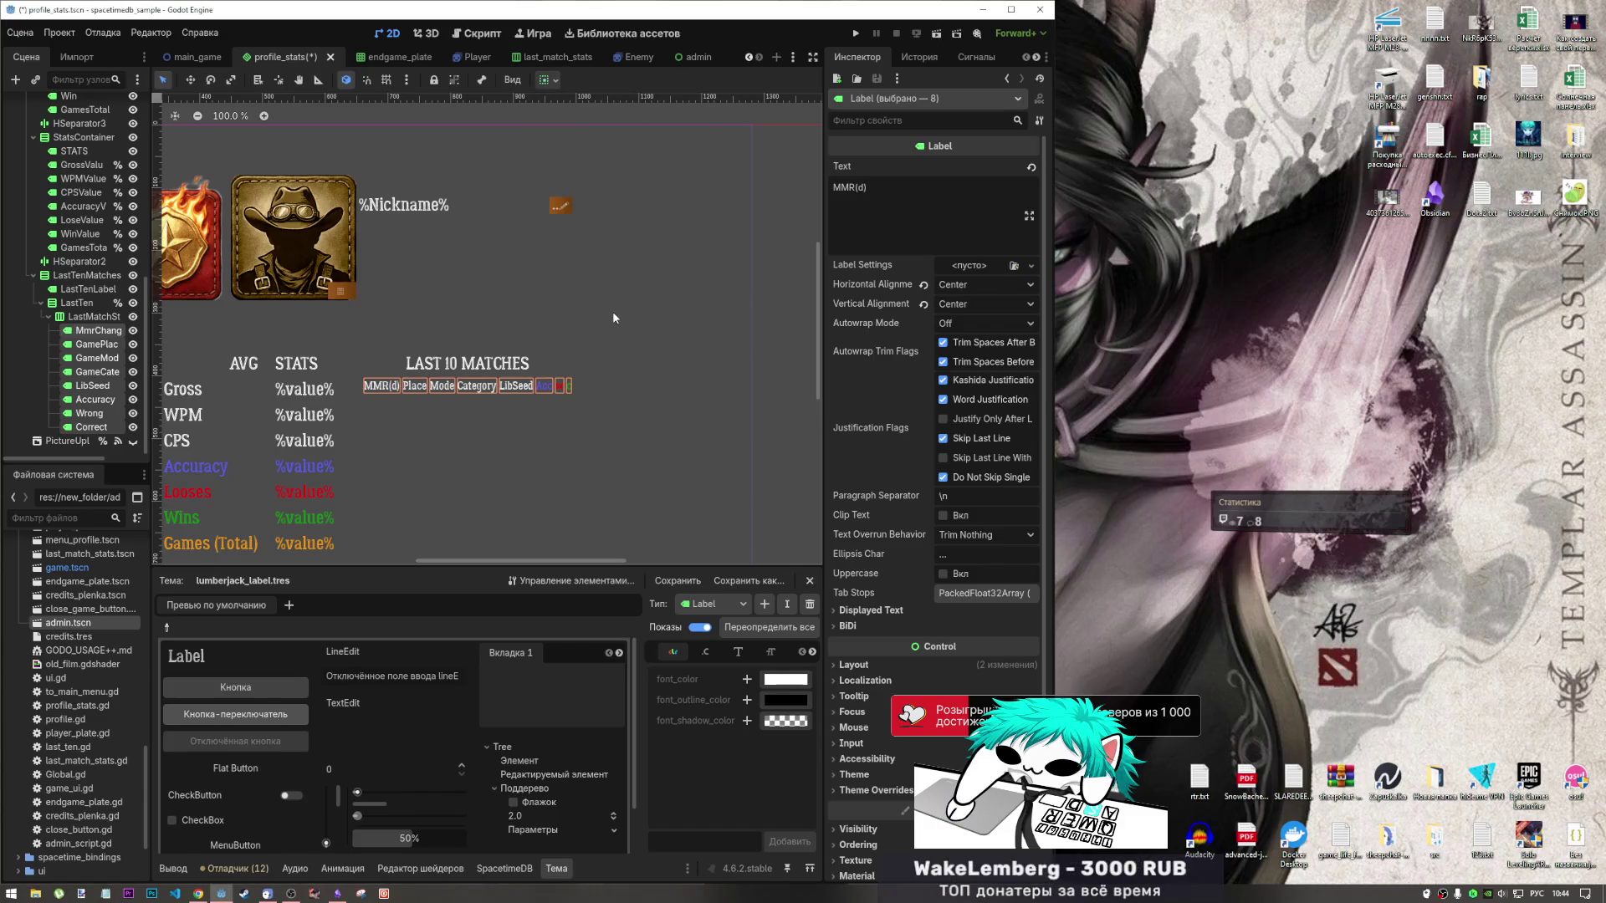
key("ctrl+s")
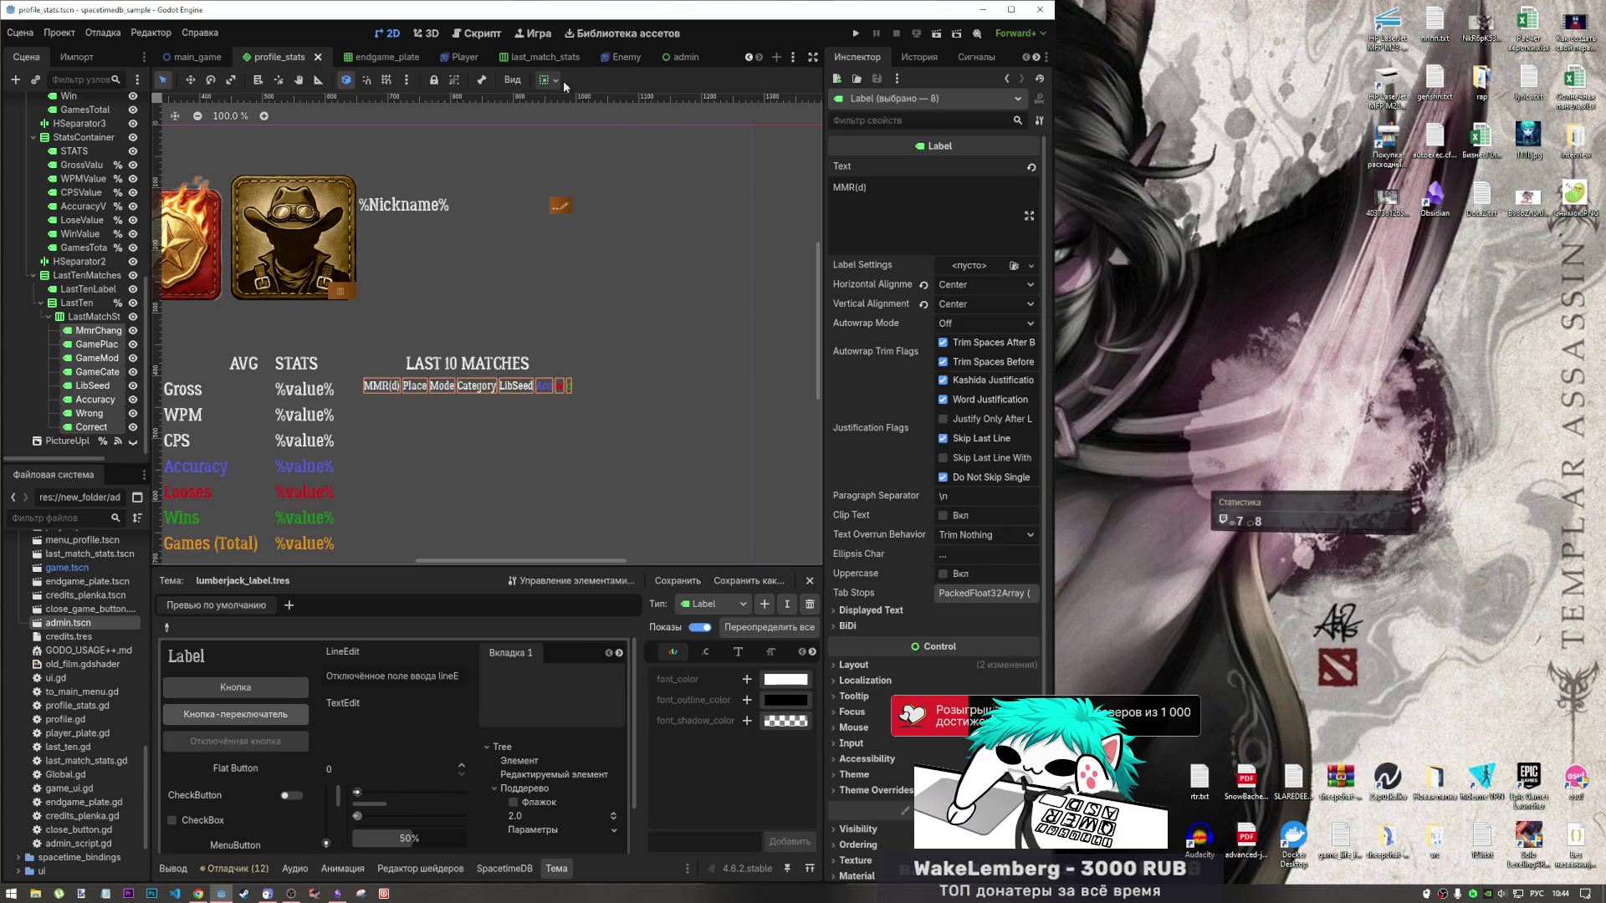
Reapply horizontal Fill to LastMatchStats and adjust its horizontal alignment.
left_click(550, 80)
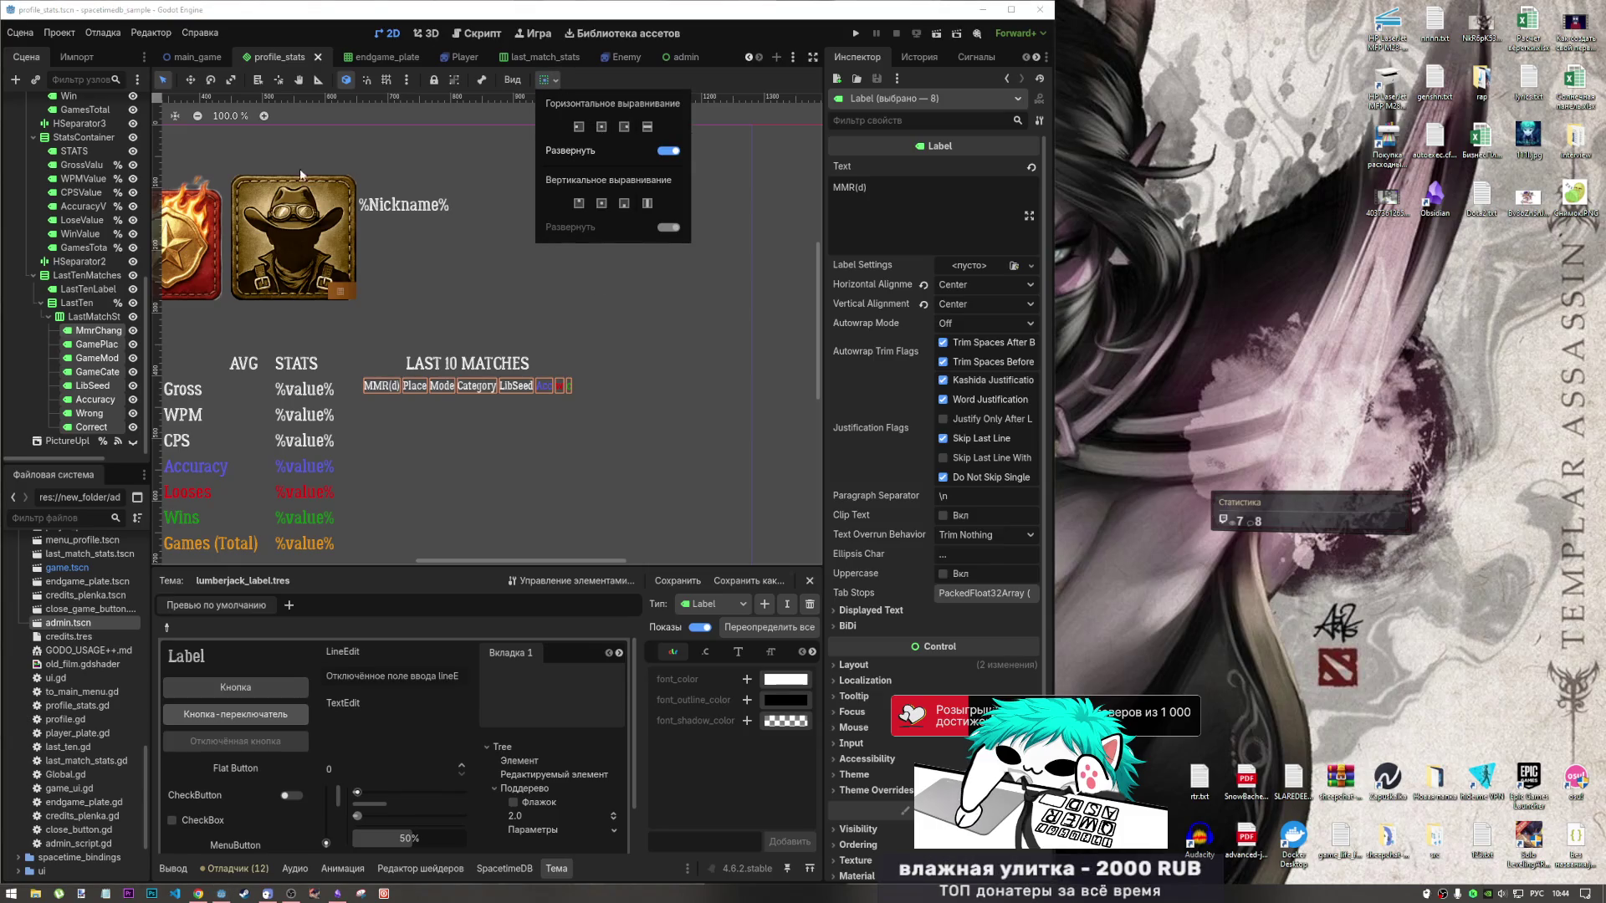
left_click(82, 320)
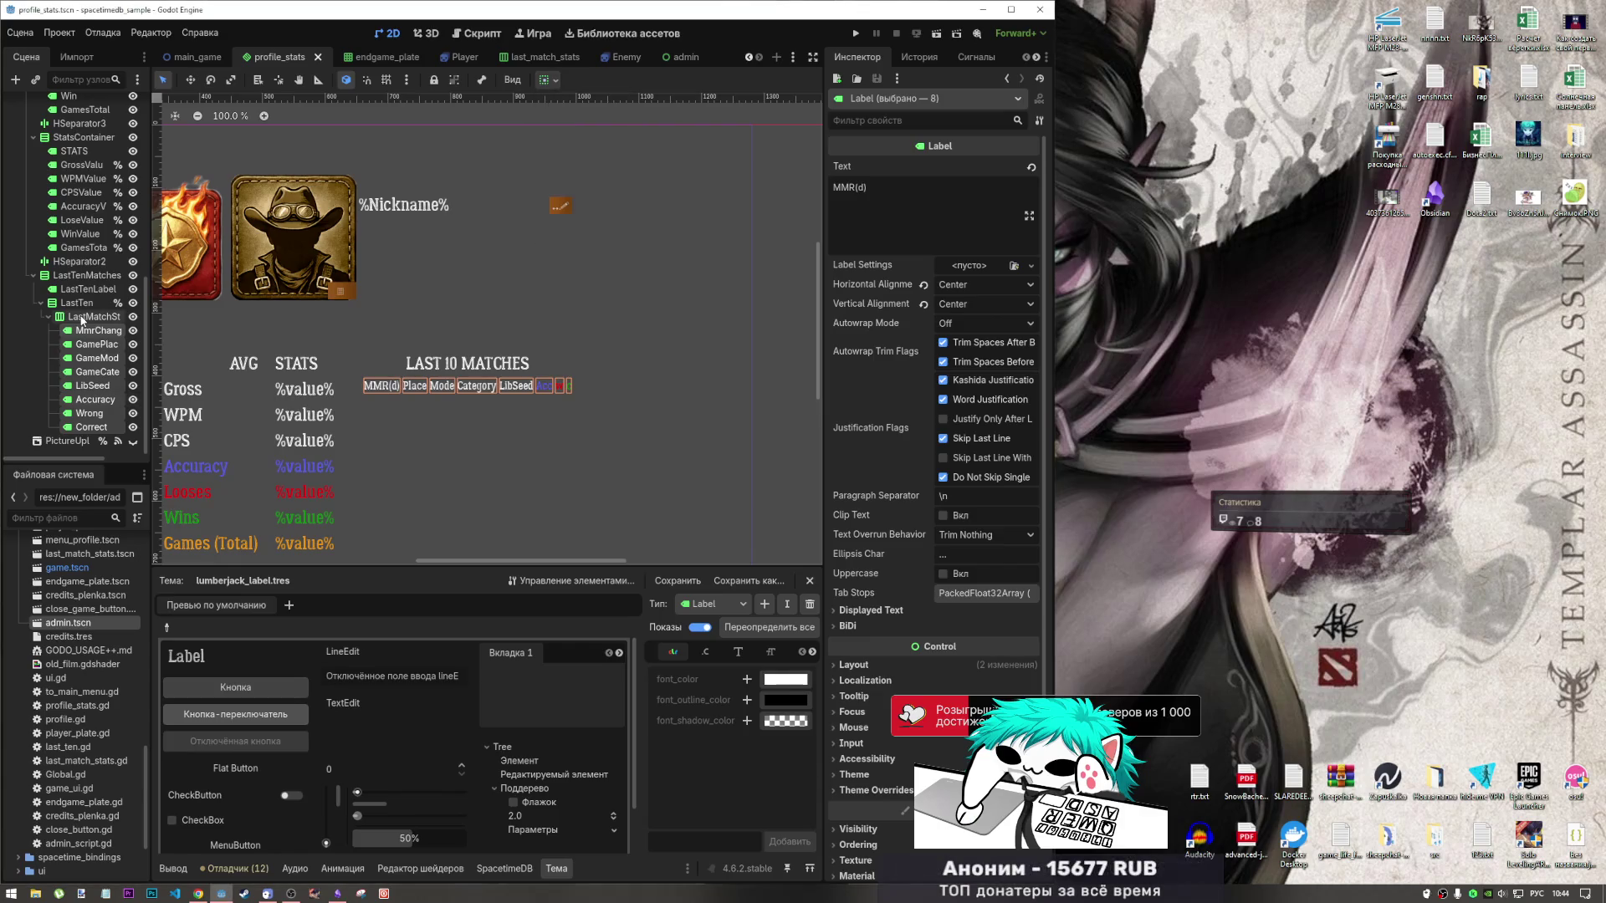
left_click(82, 320)
left_click(556, 80)
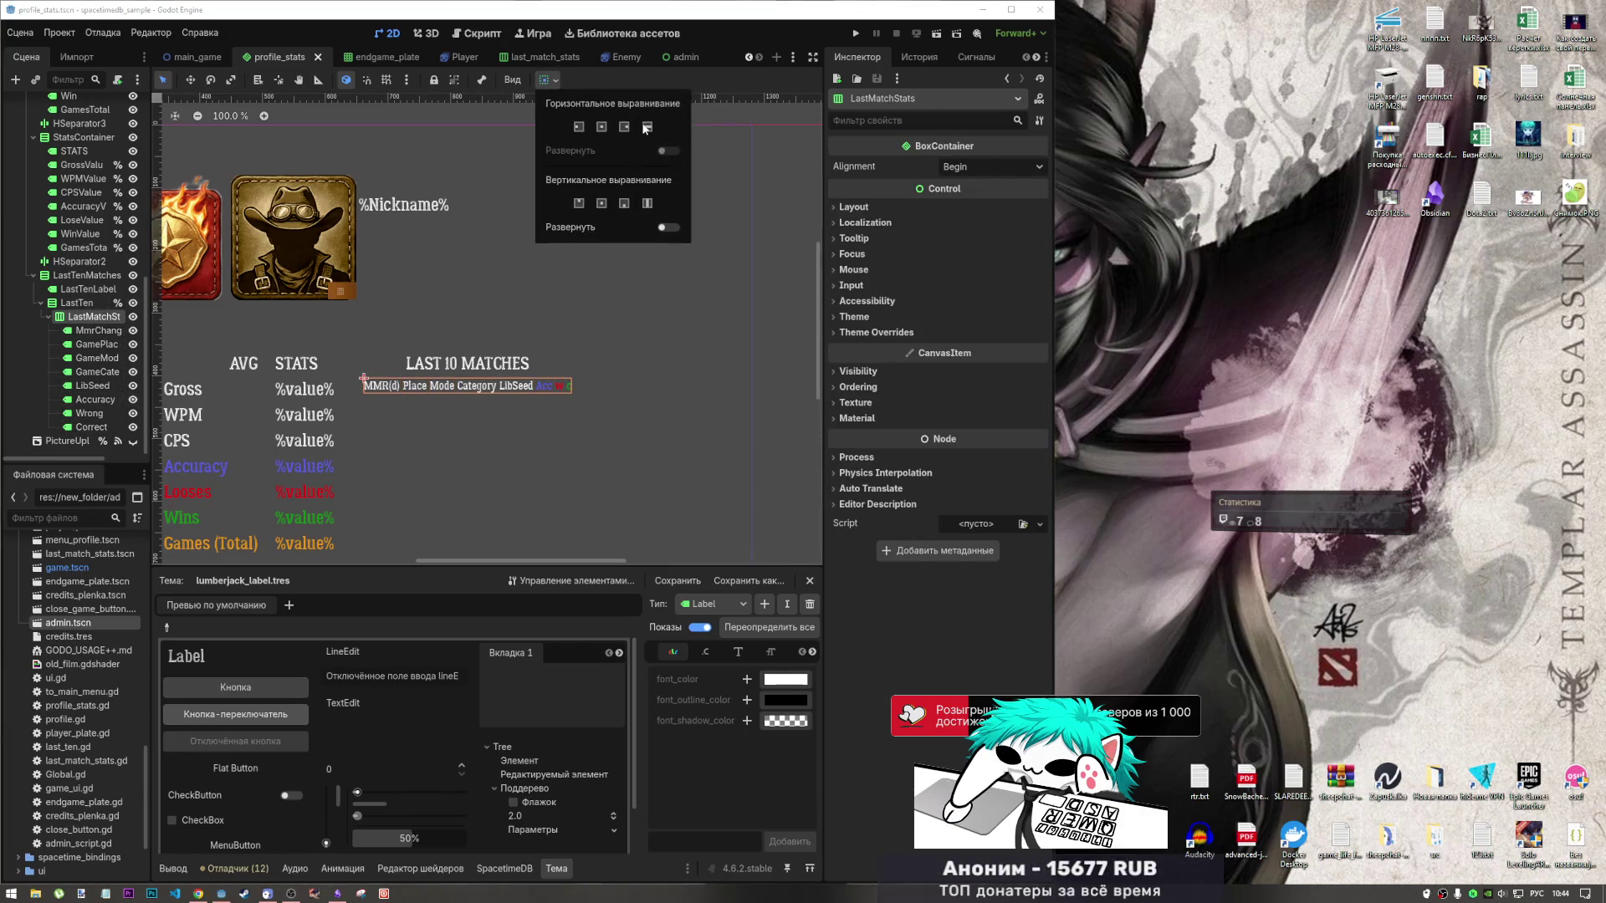
left_click(648, 127)
left_click(623, 128)
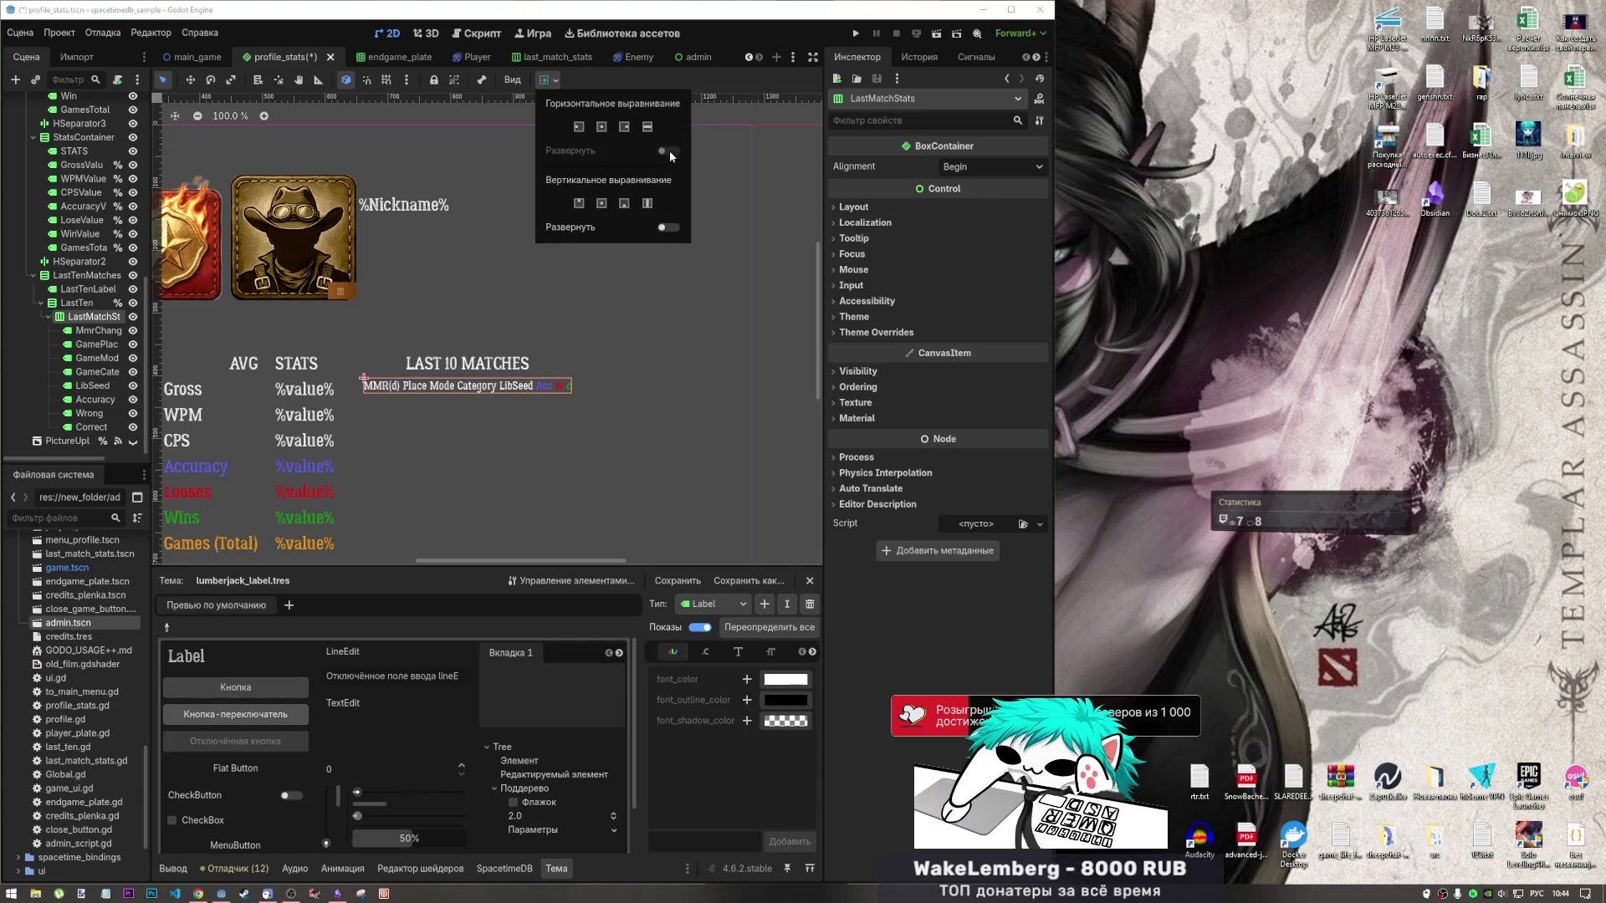
Make the LastTenMatches container expand horizontally and save profile_stats.
left_click(92, 302)
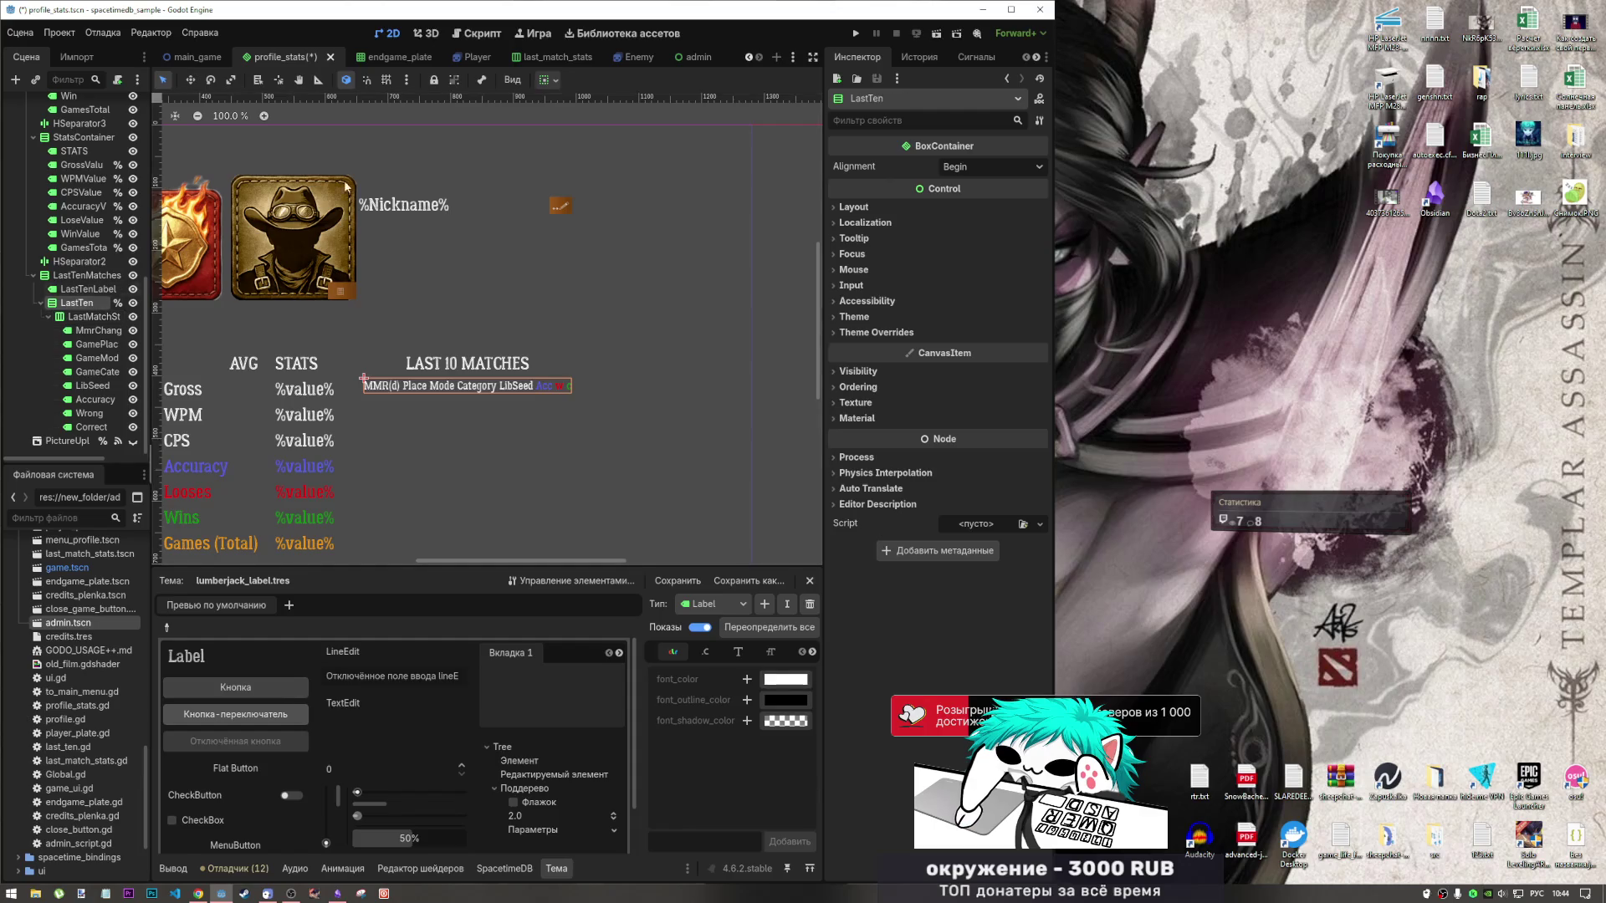
left_click(555, 80)
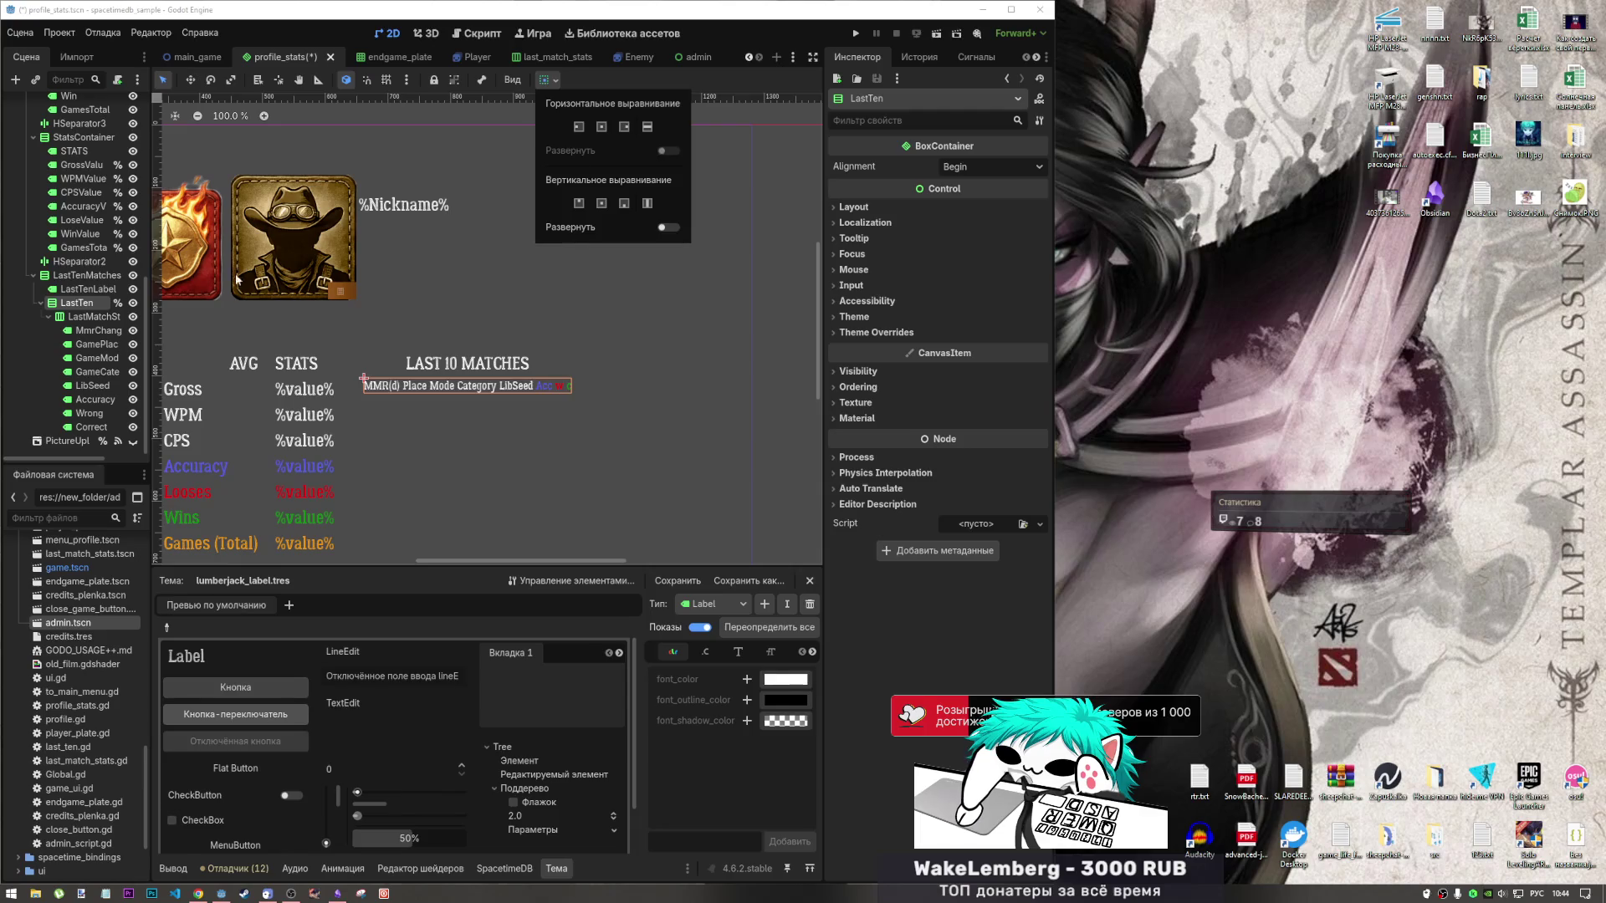
left_click(84, 275)
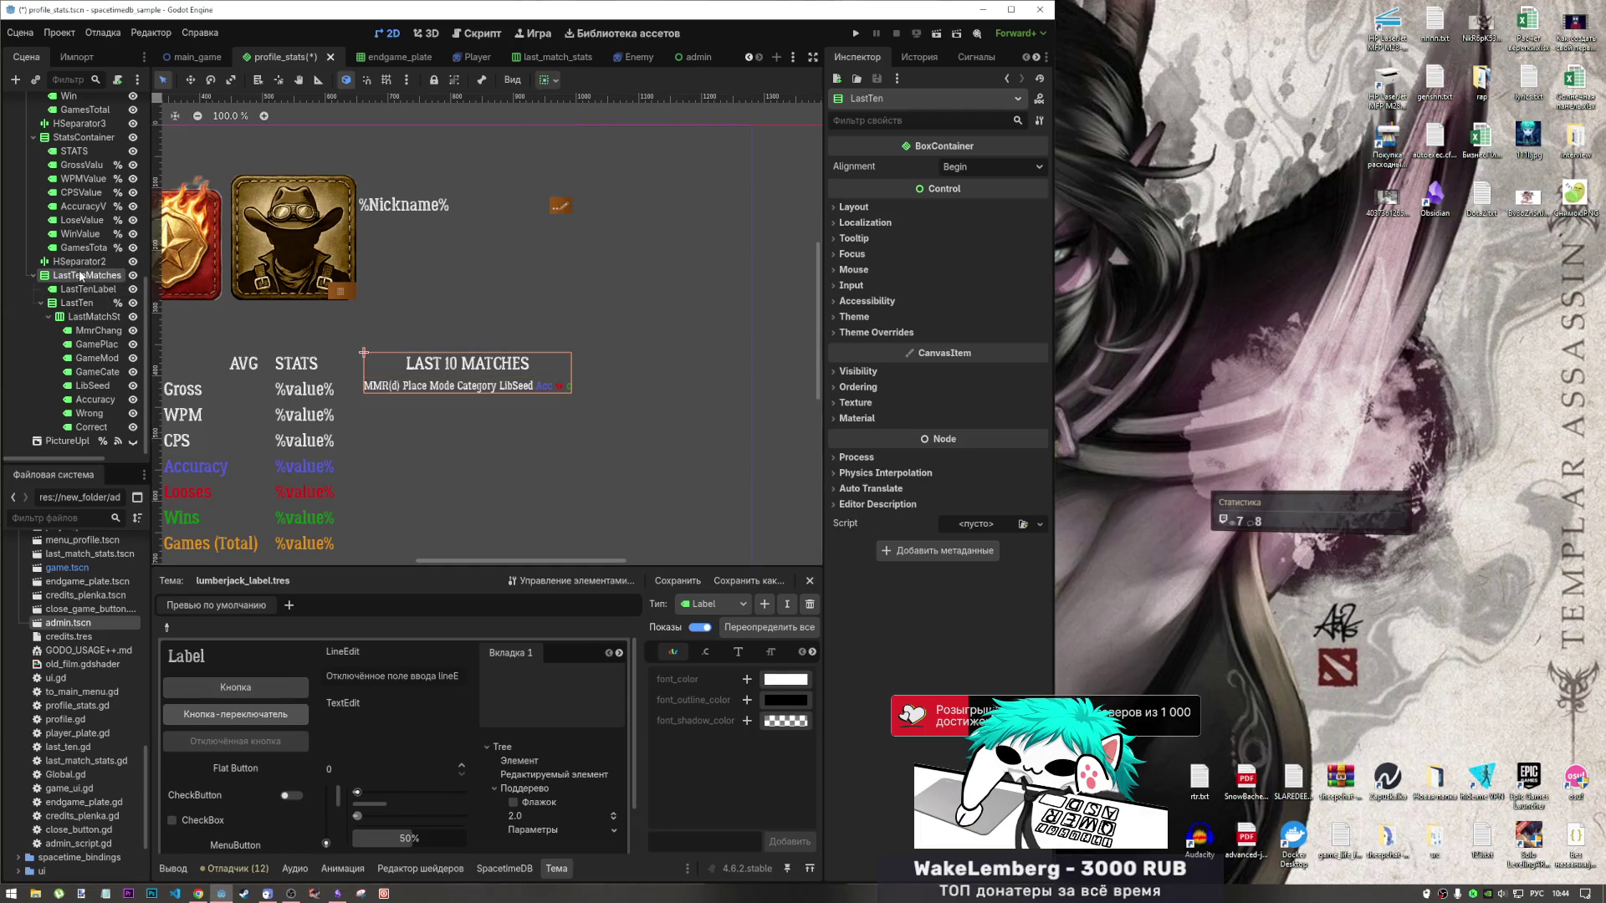
left_click(558, 80)
left_click(668, 150)
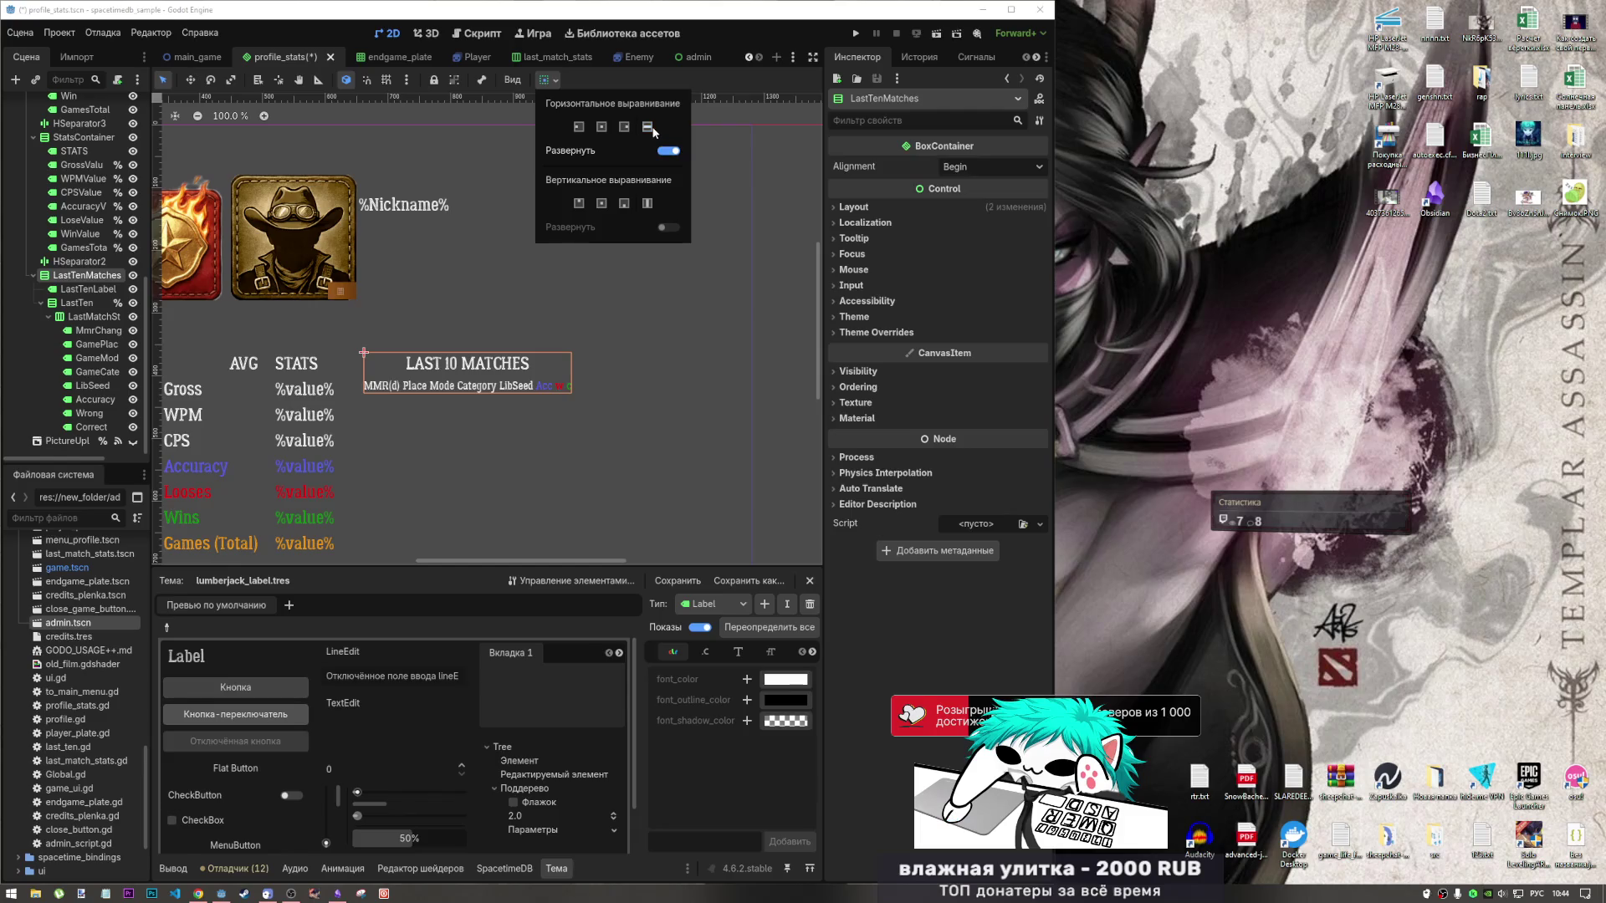
left_click(84, 289)
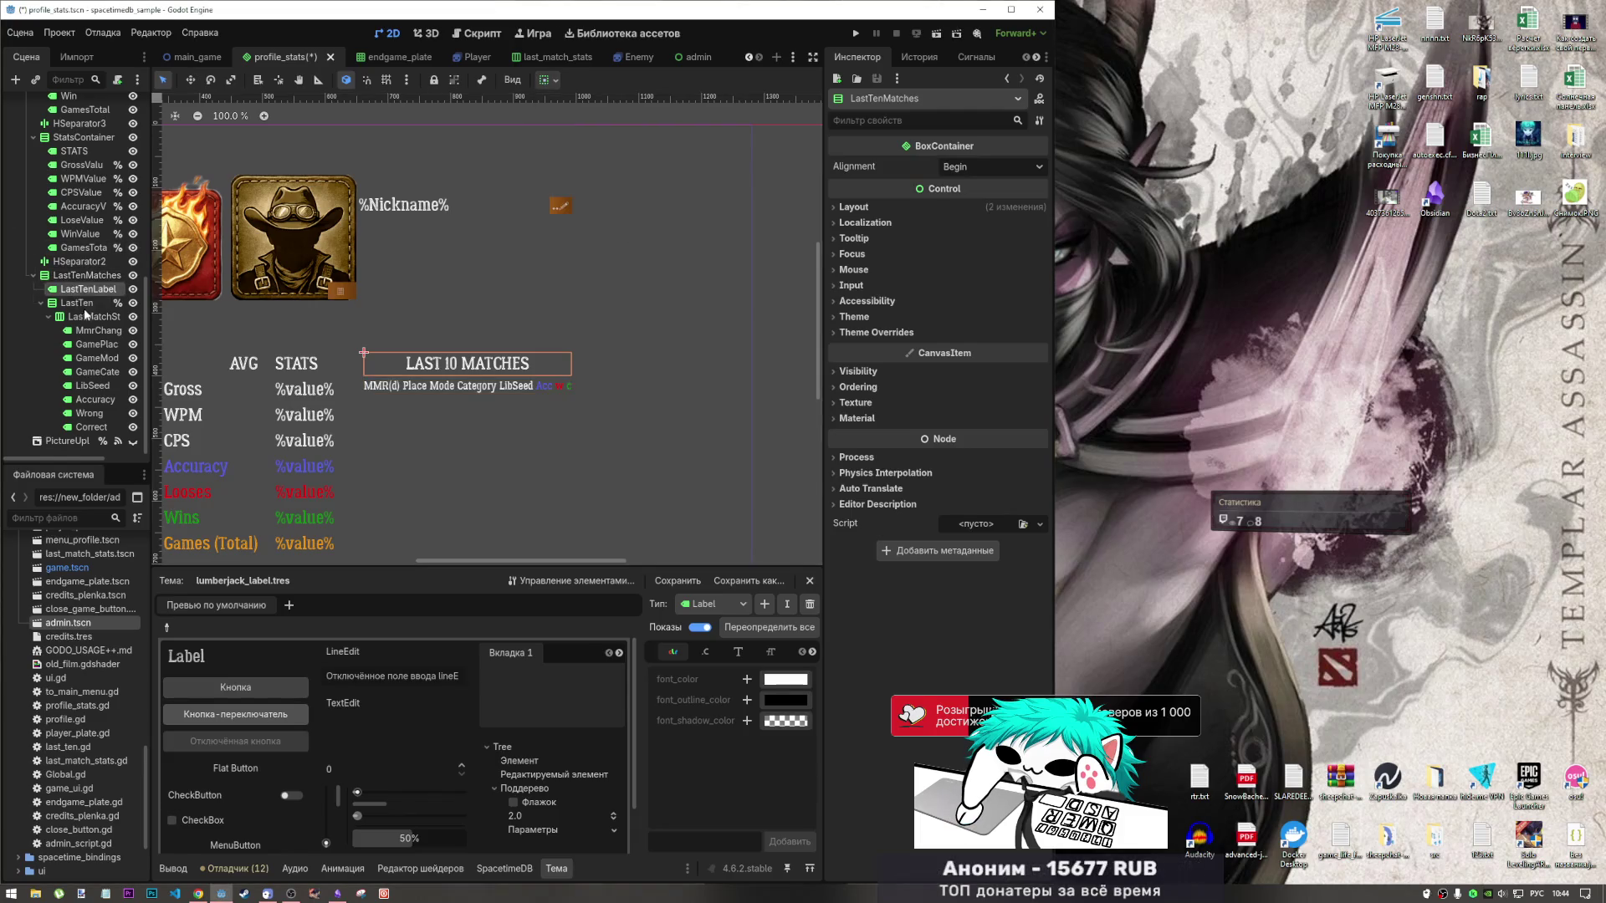
key("ctrl+s")
key("Down")
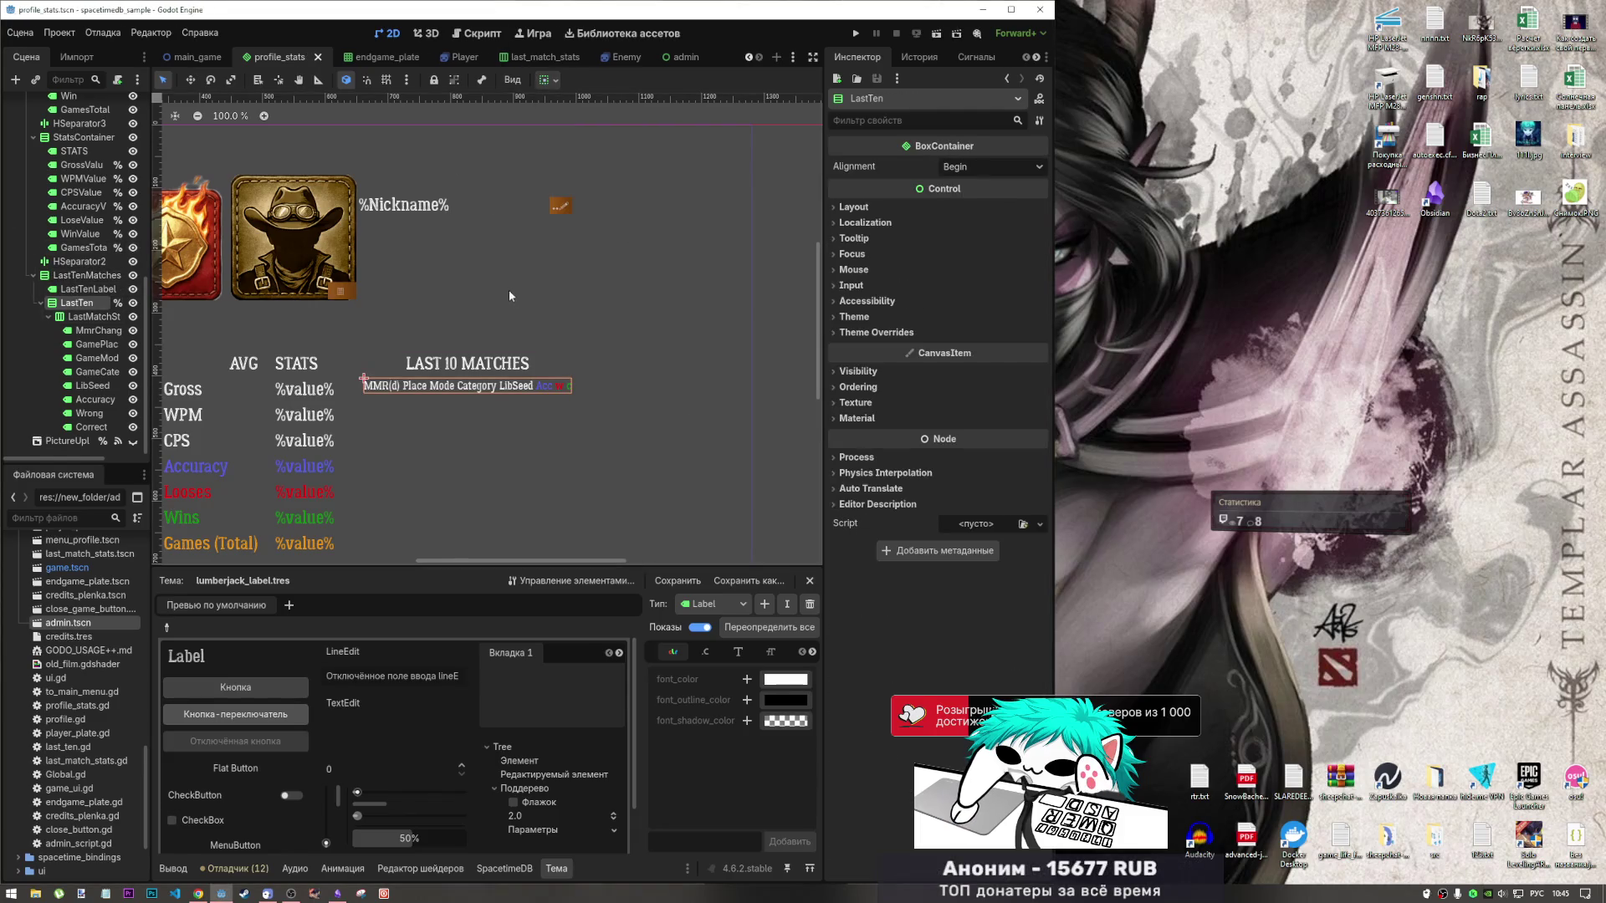
left_click(857, 33)
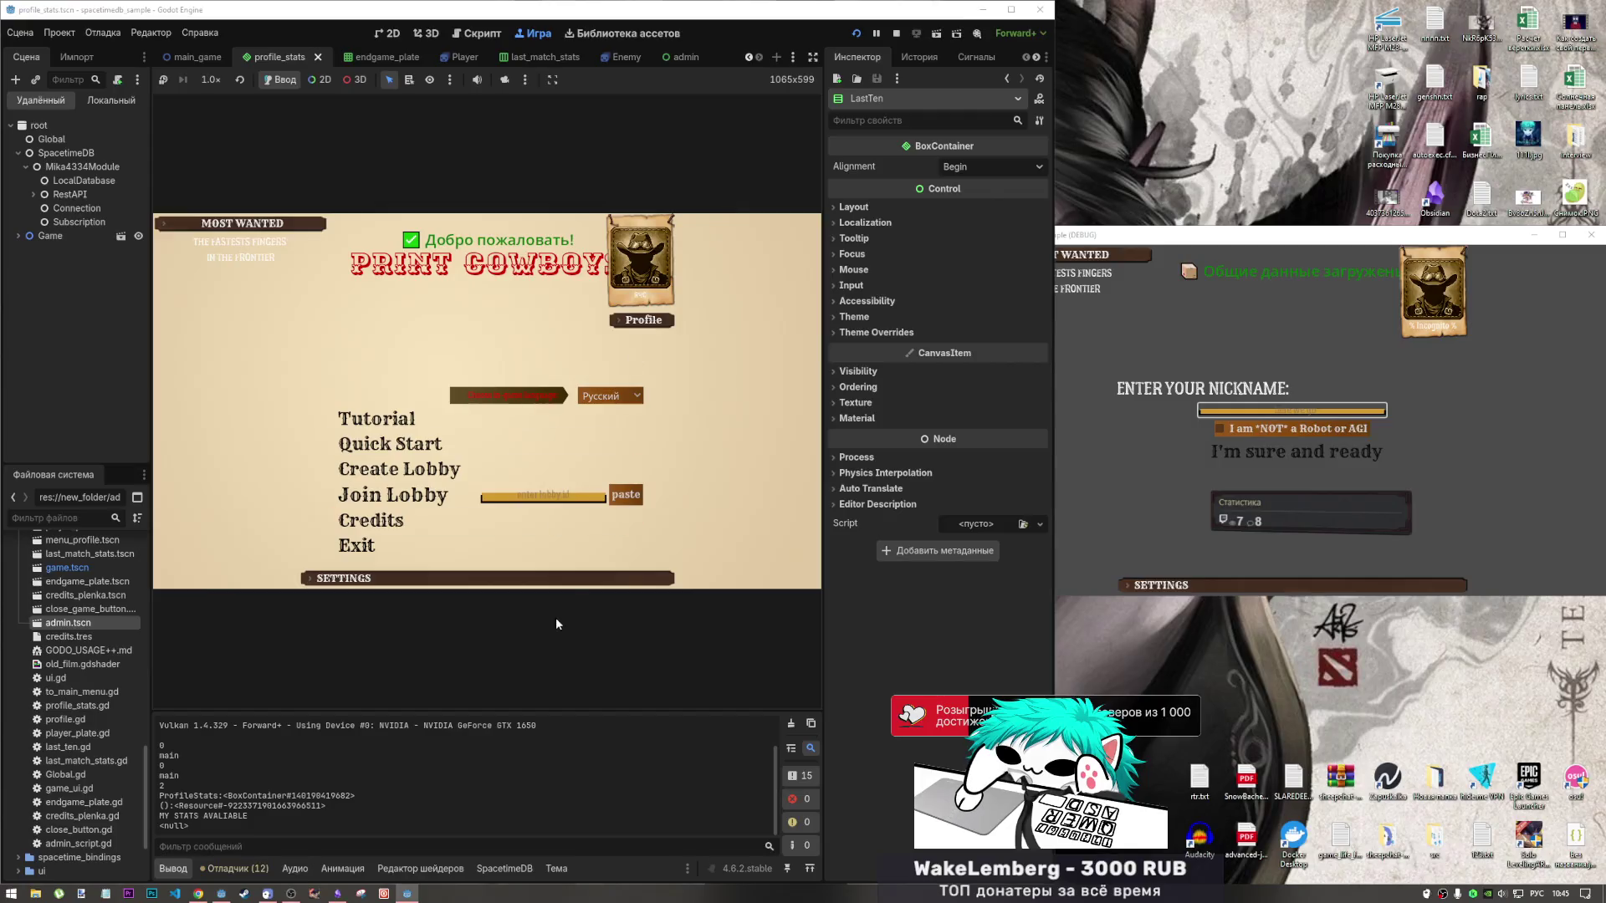
left_click(642, 321)
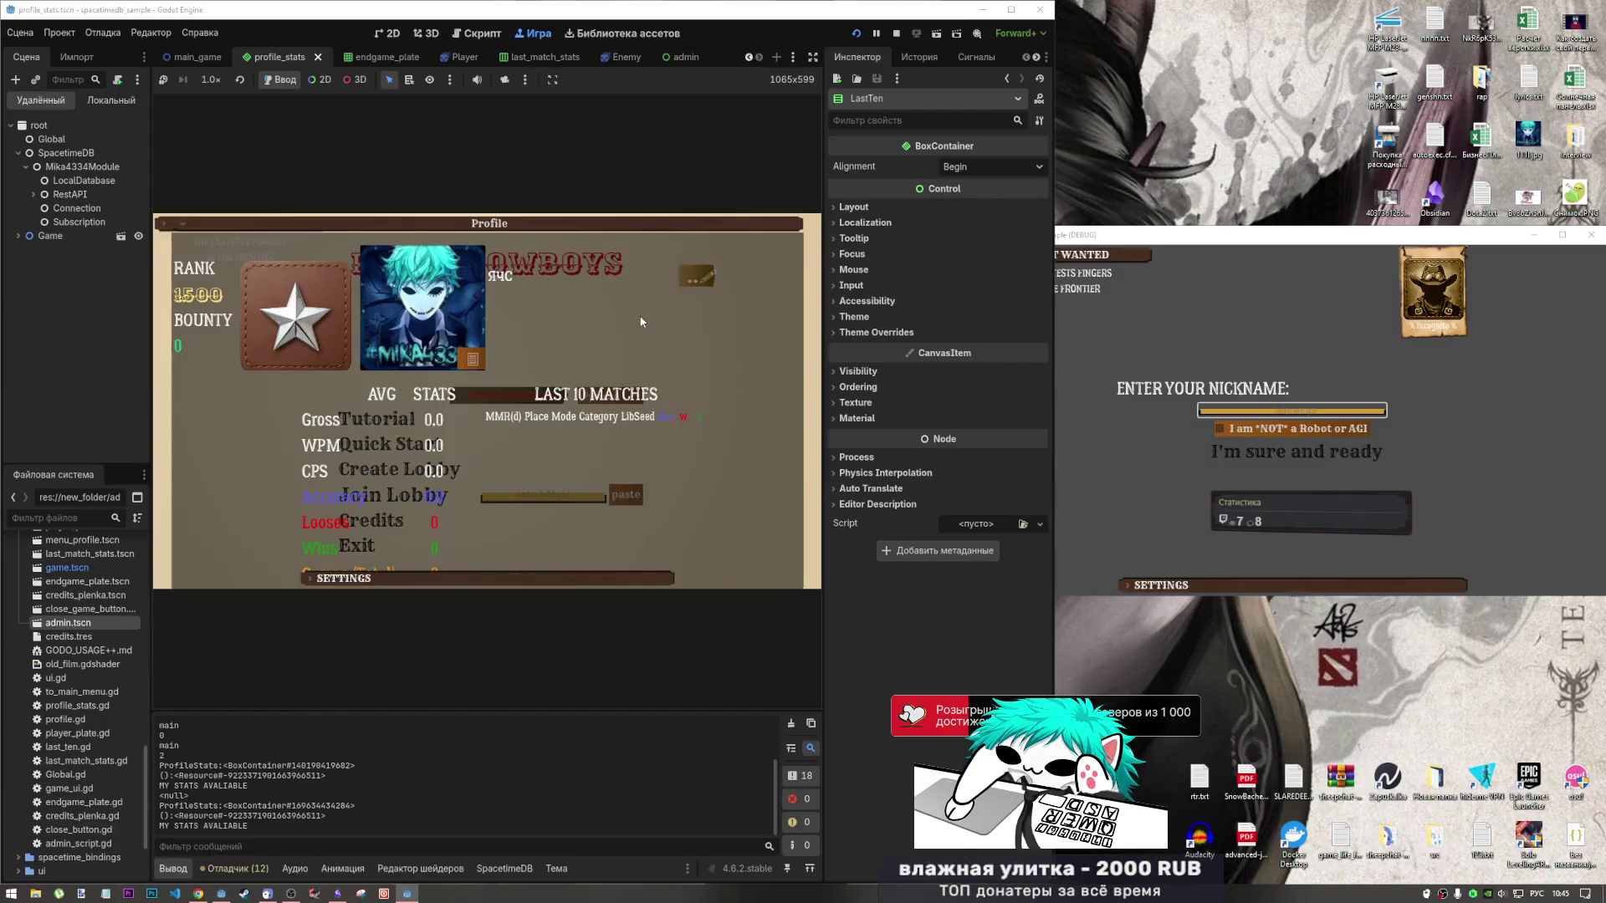
left_click(636, 243)
left_click(652, 326)
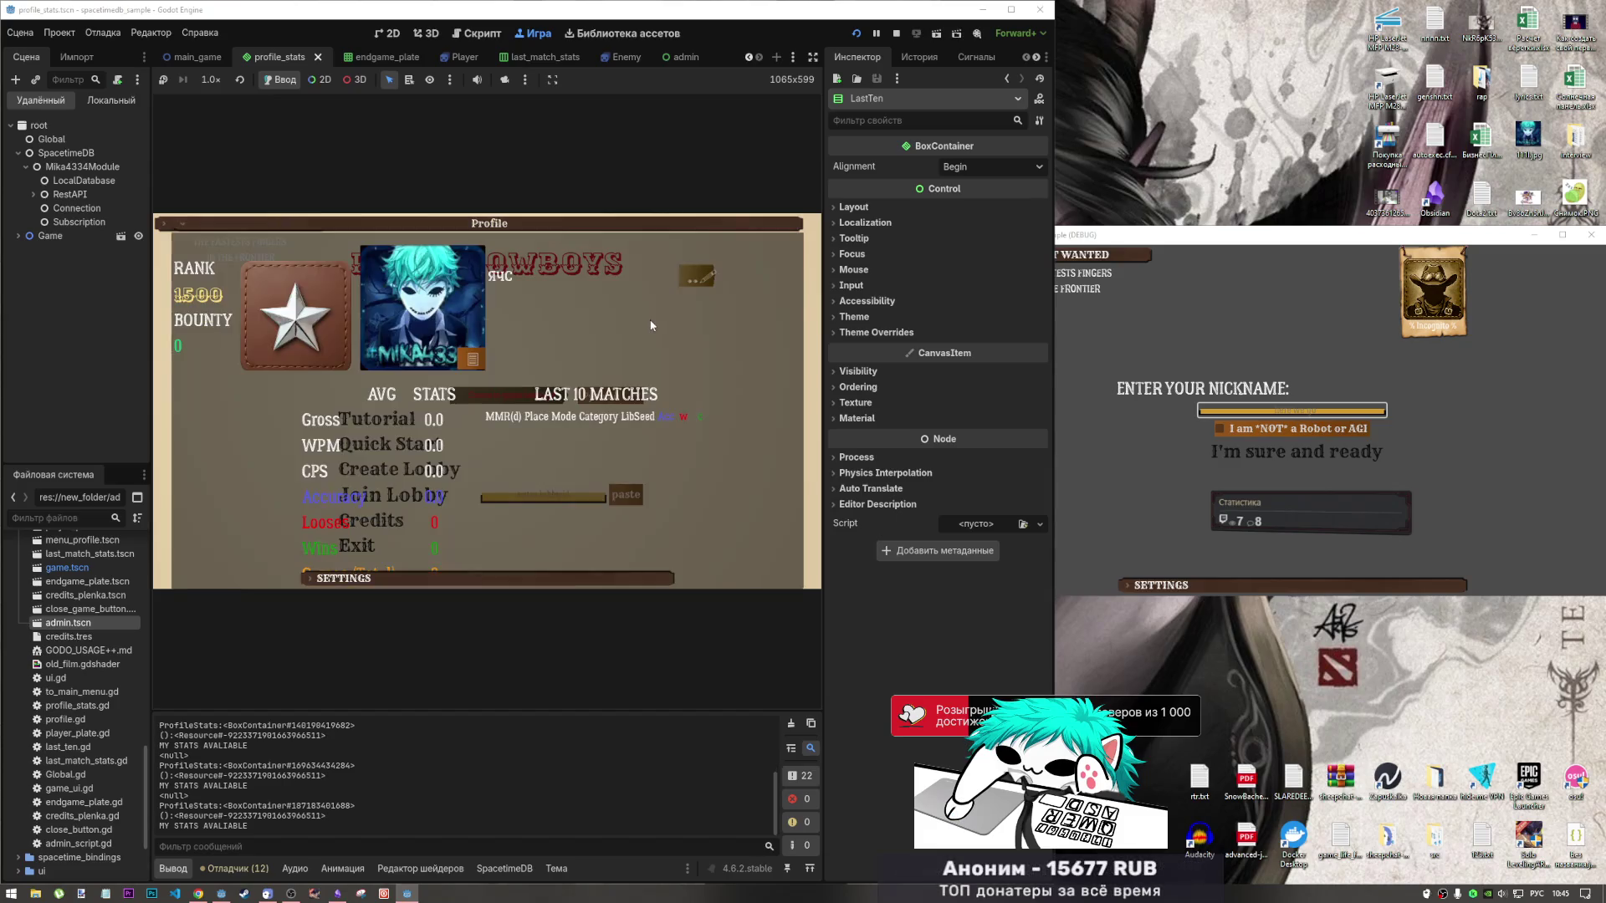
left_click(518, 224)
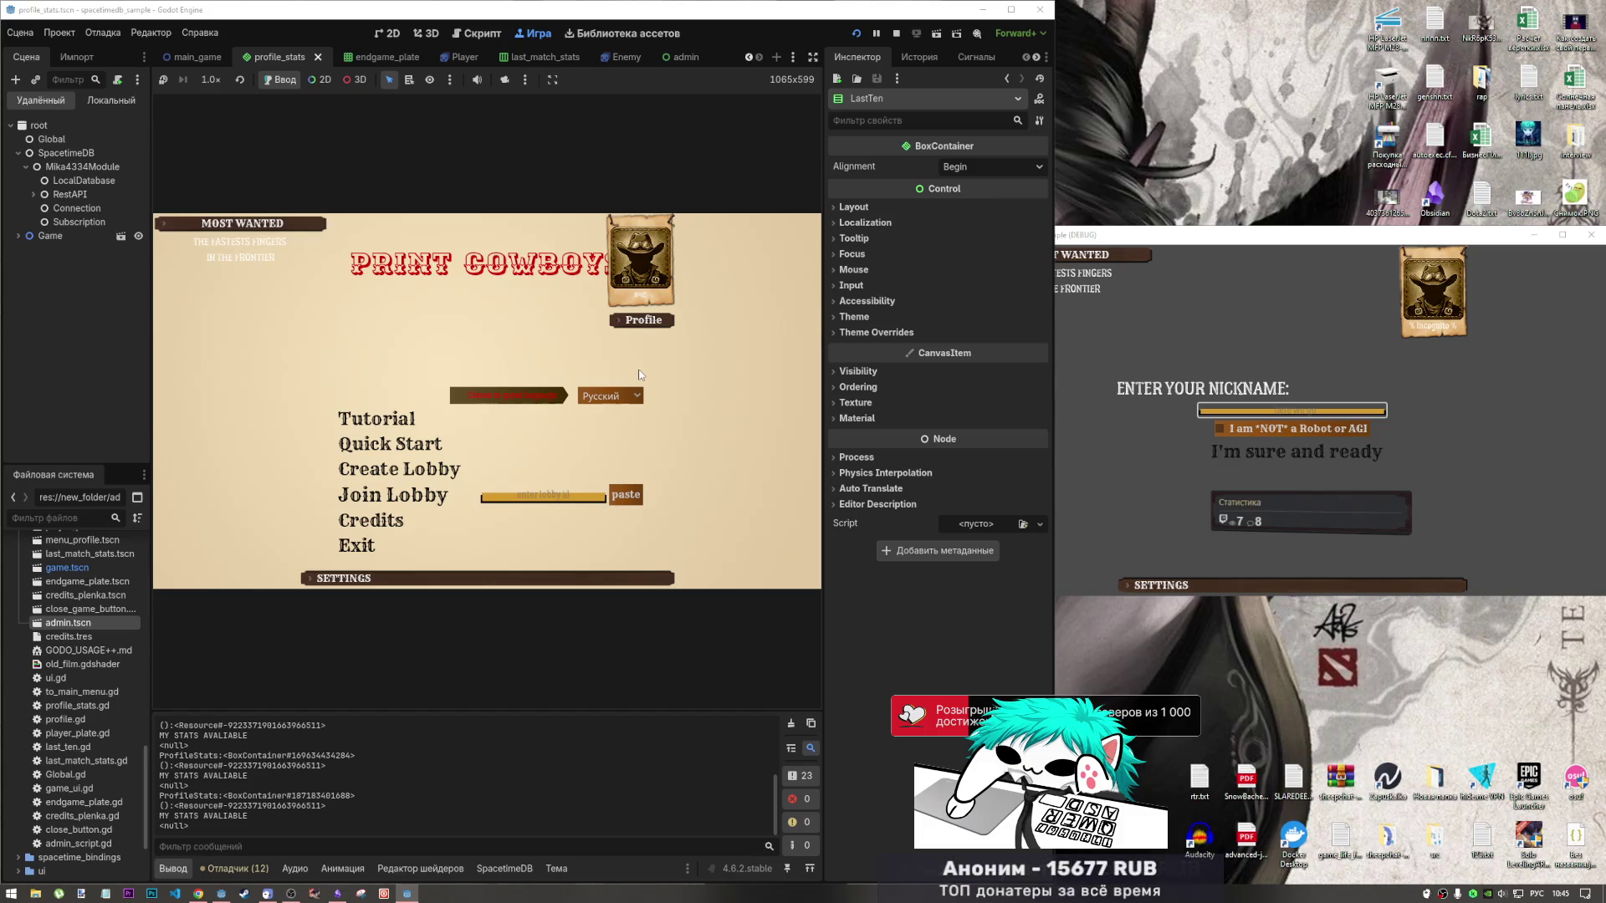
left_click(646, 321)
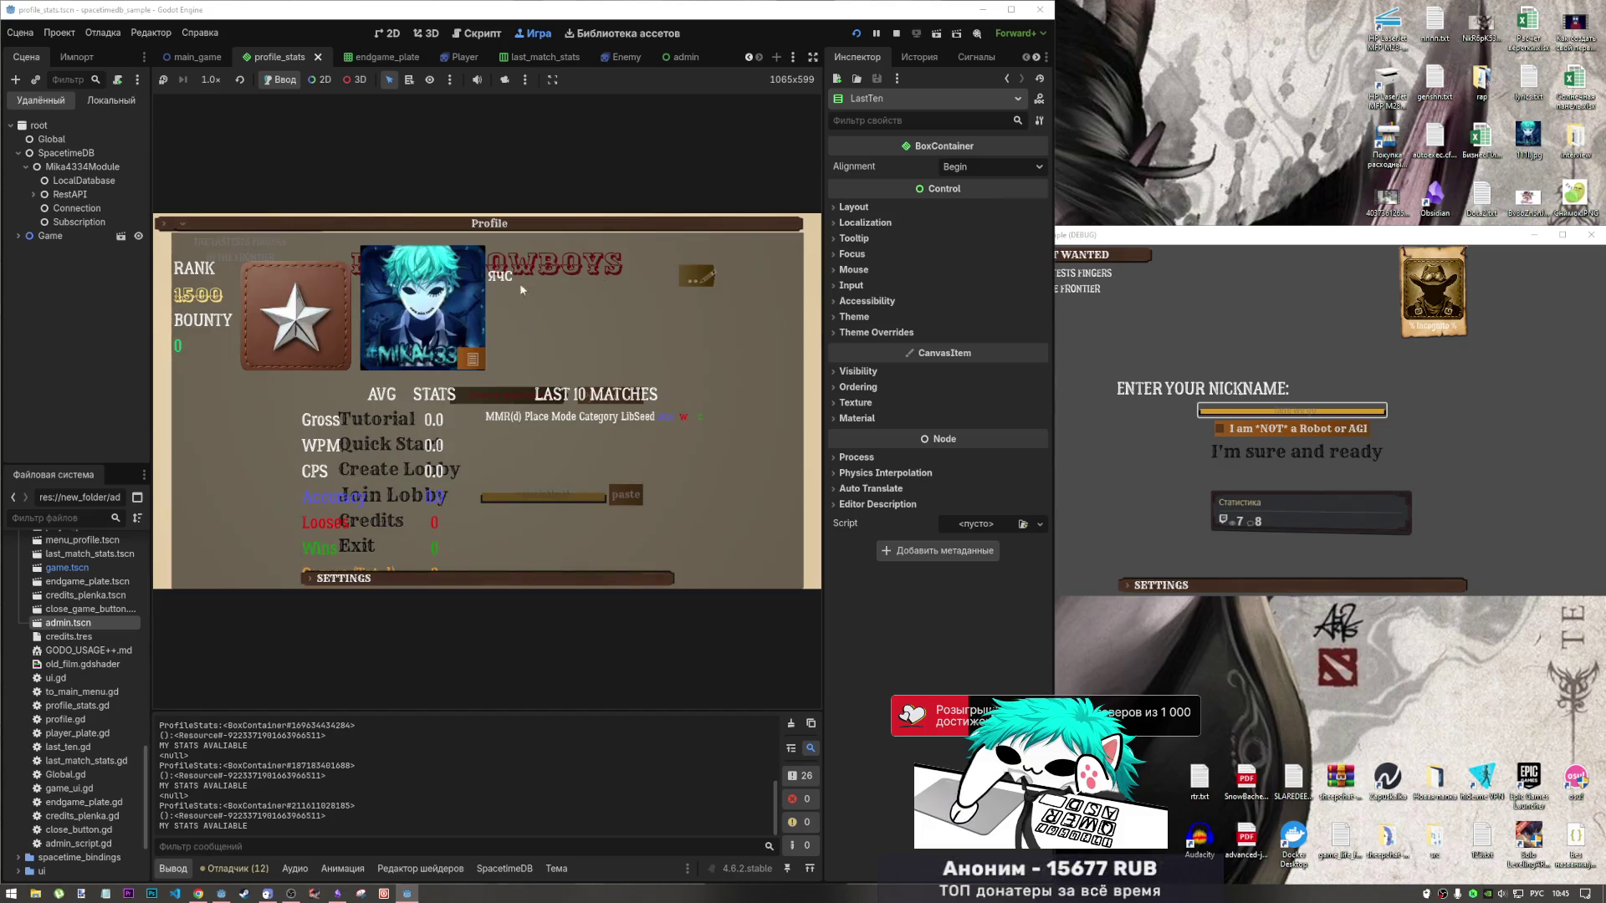
left_click(639, 225)
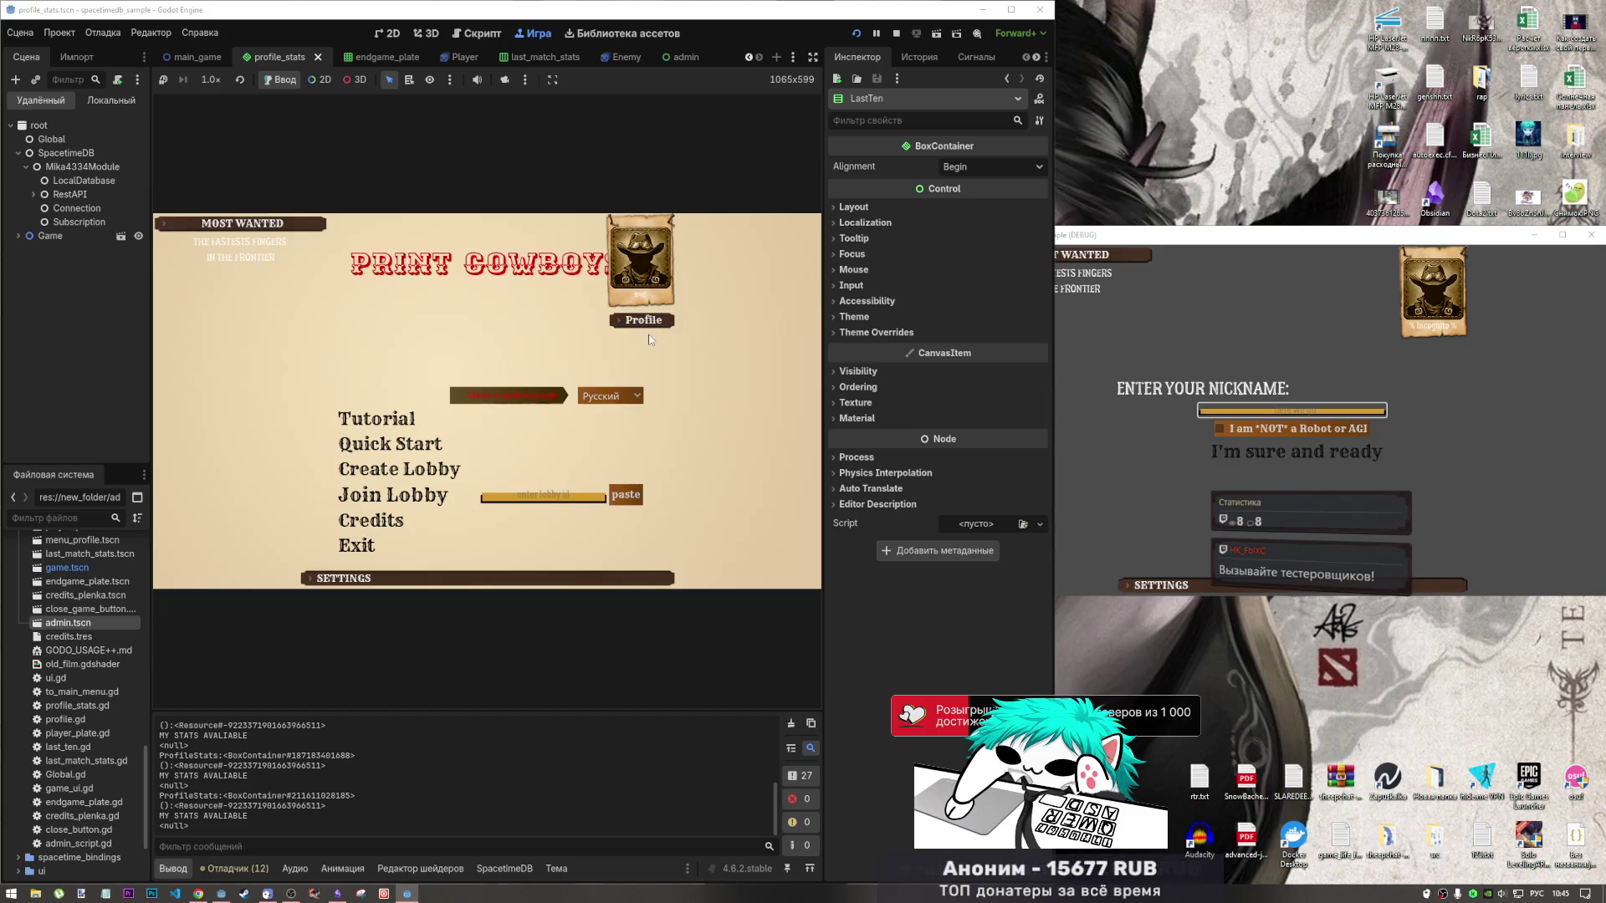
left_click(655, 323)
left_click(659, 226)
left_click(659, 323)
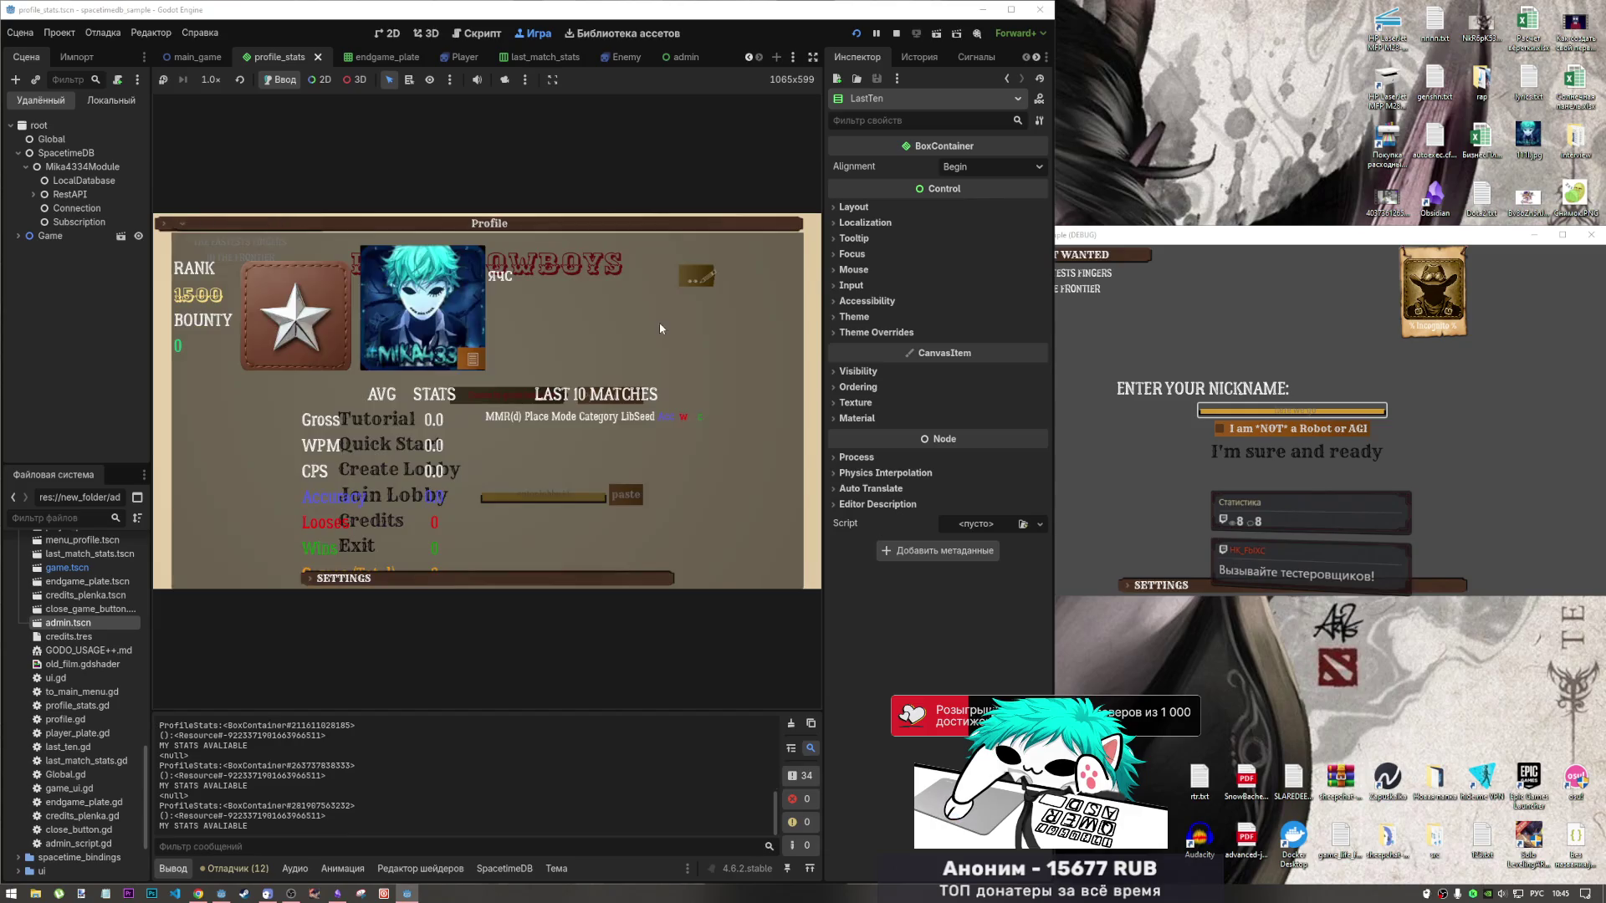
left_click(636, 231)
left_click(643, 319)
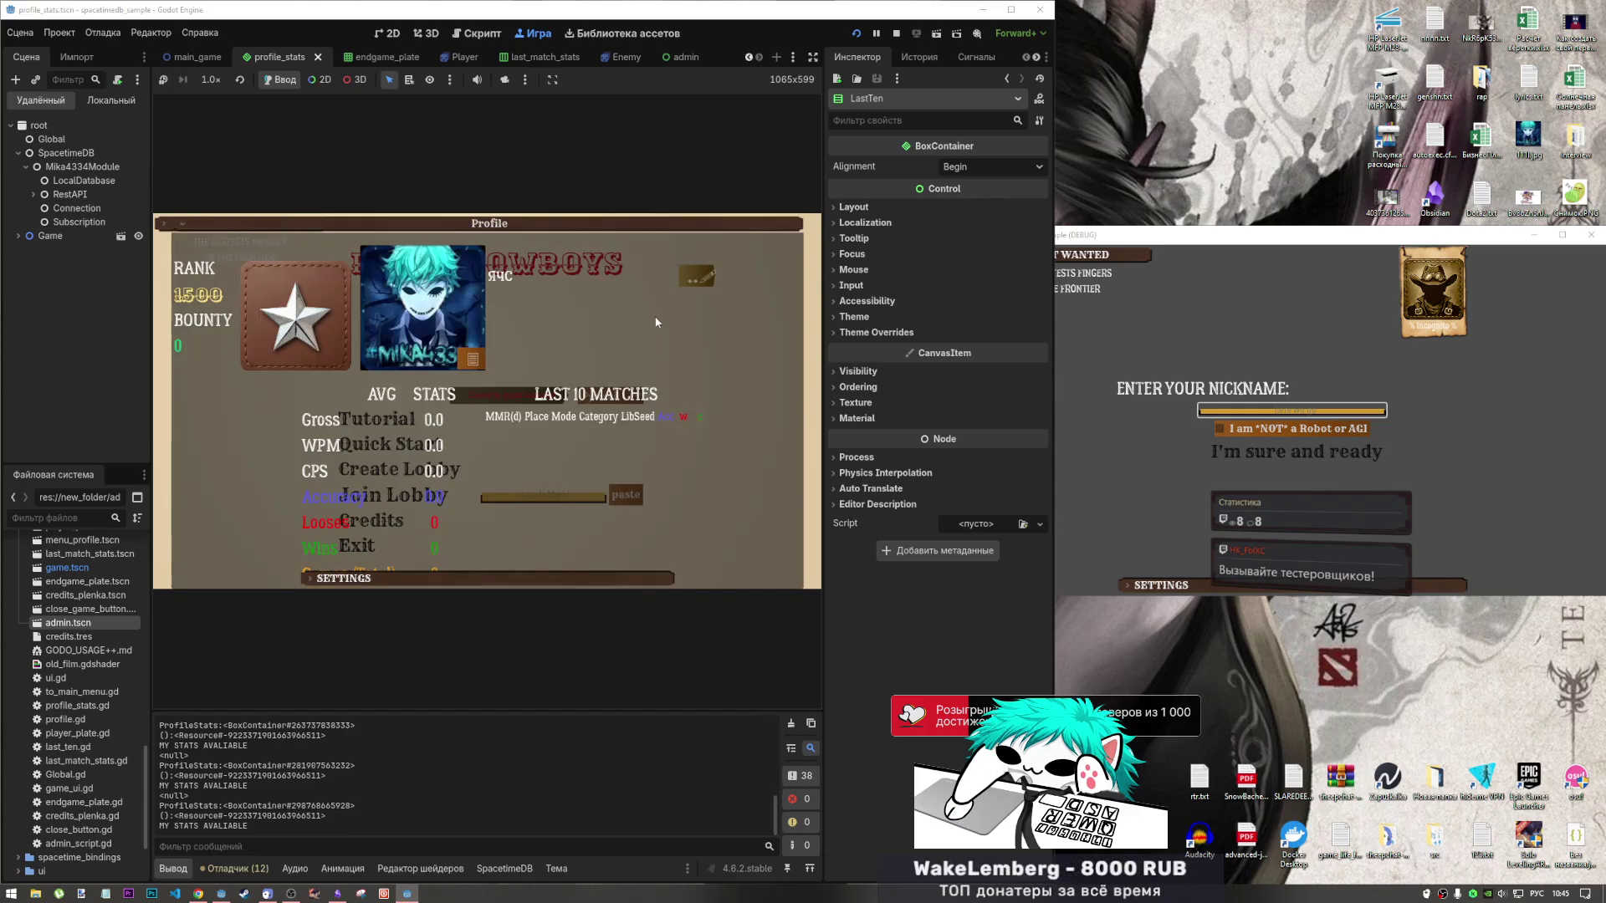
left_click(614, 226)
left_click(650, 319)
left_click(668, 226)
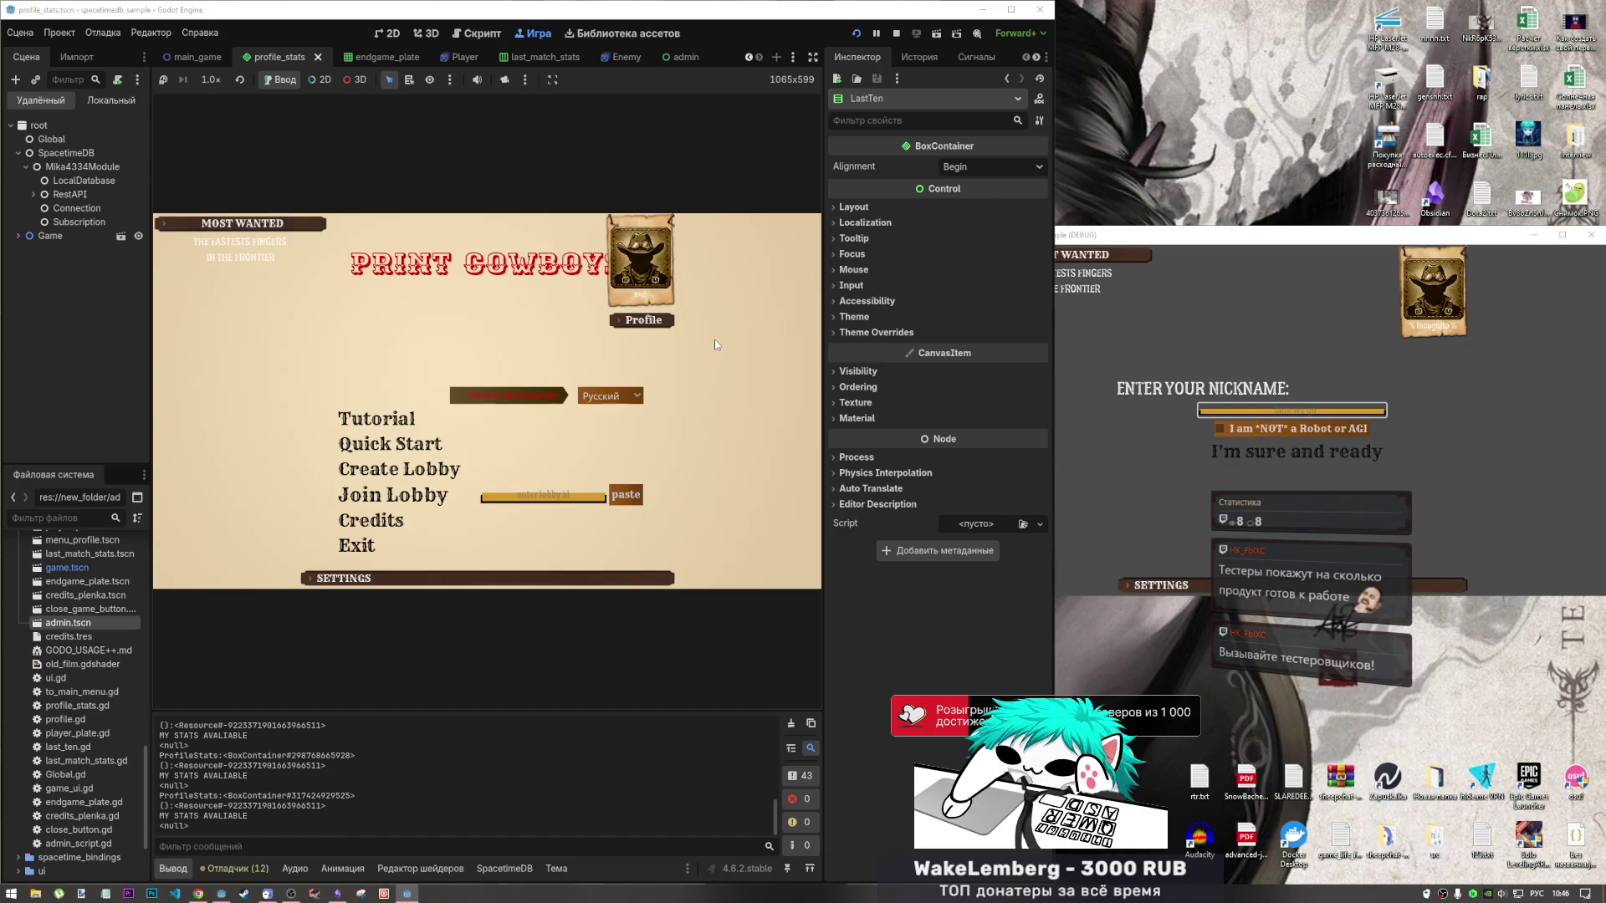
left_click(654, 317)
left_click(654, 316)
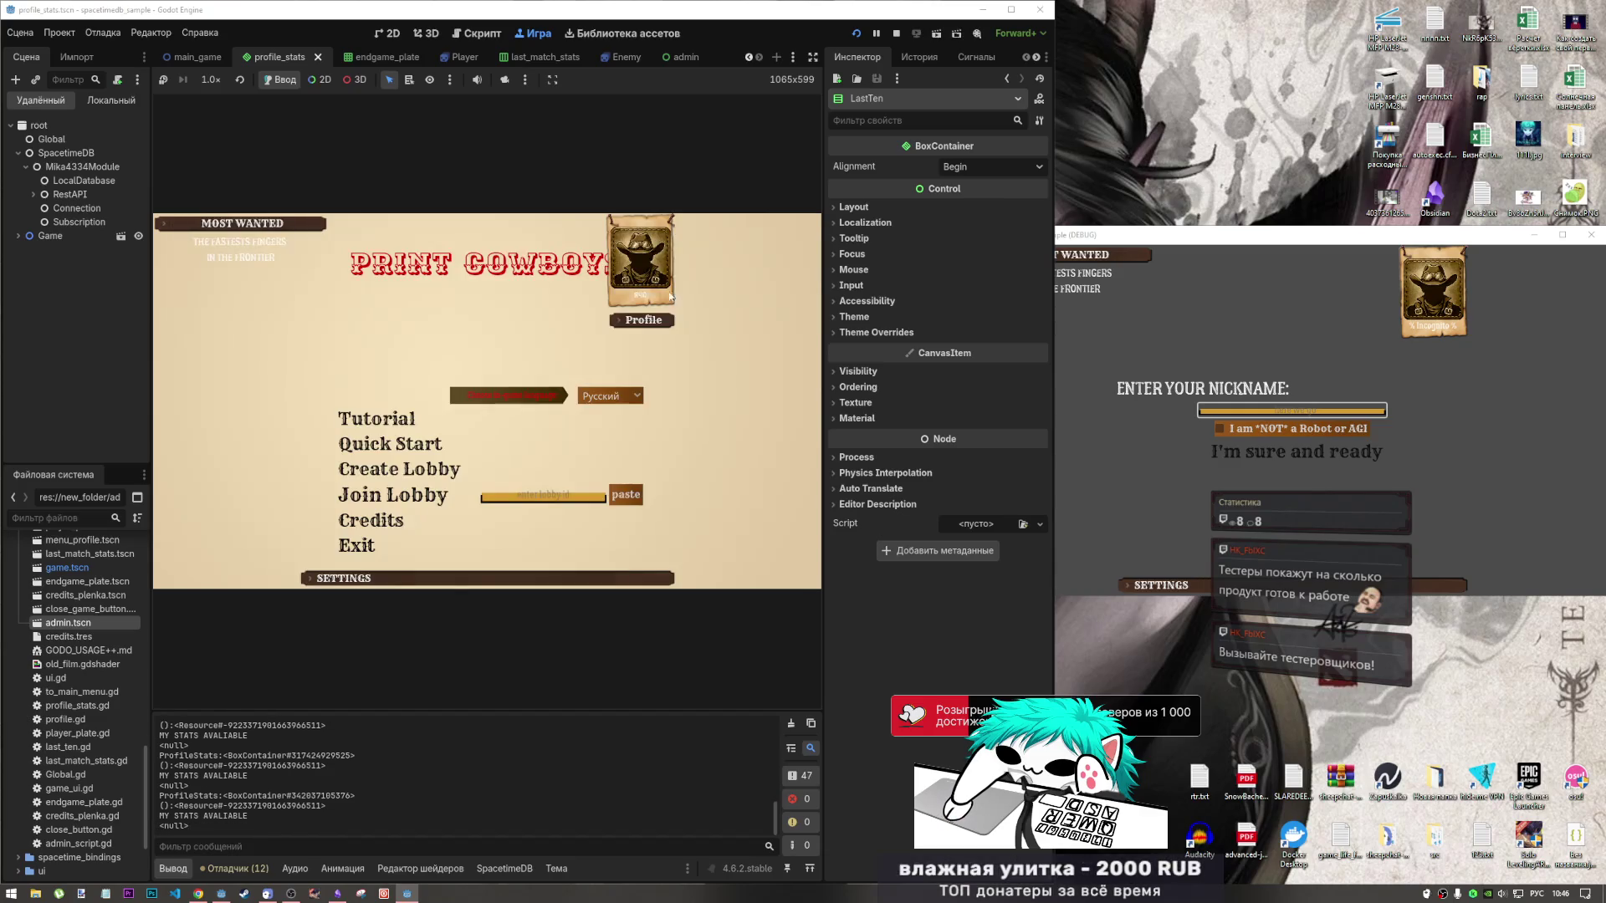
left_click(654, 325)
left_click(669, 228)
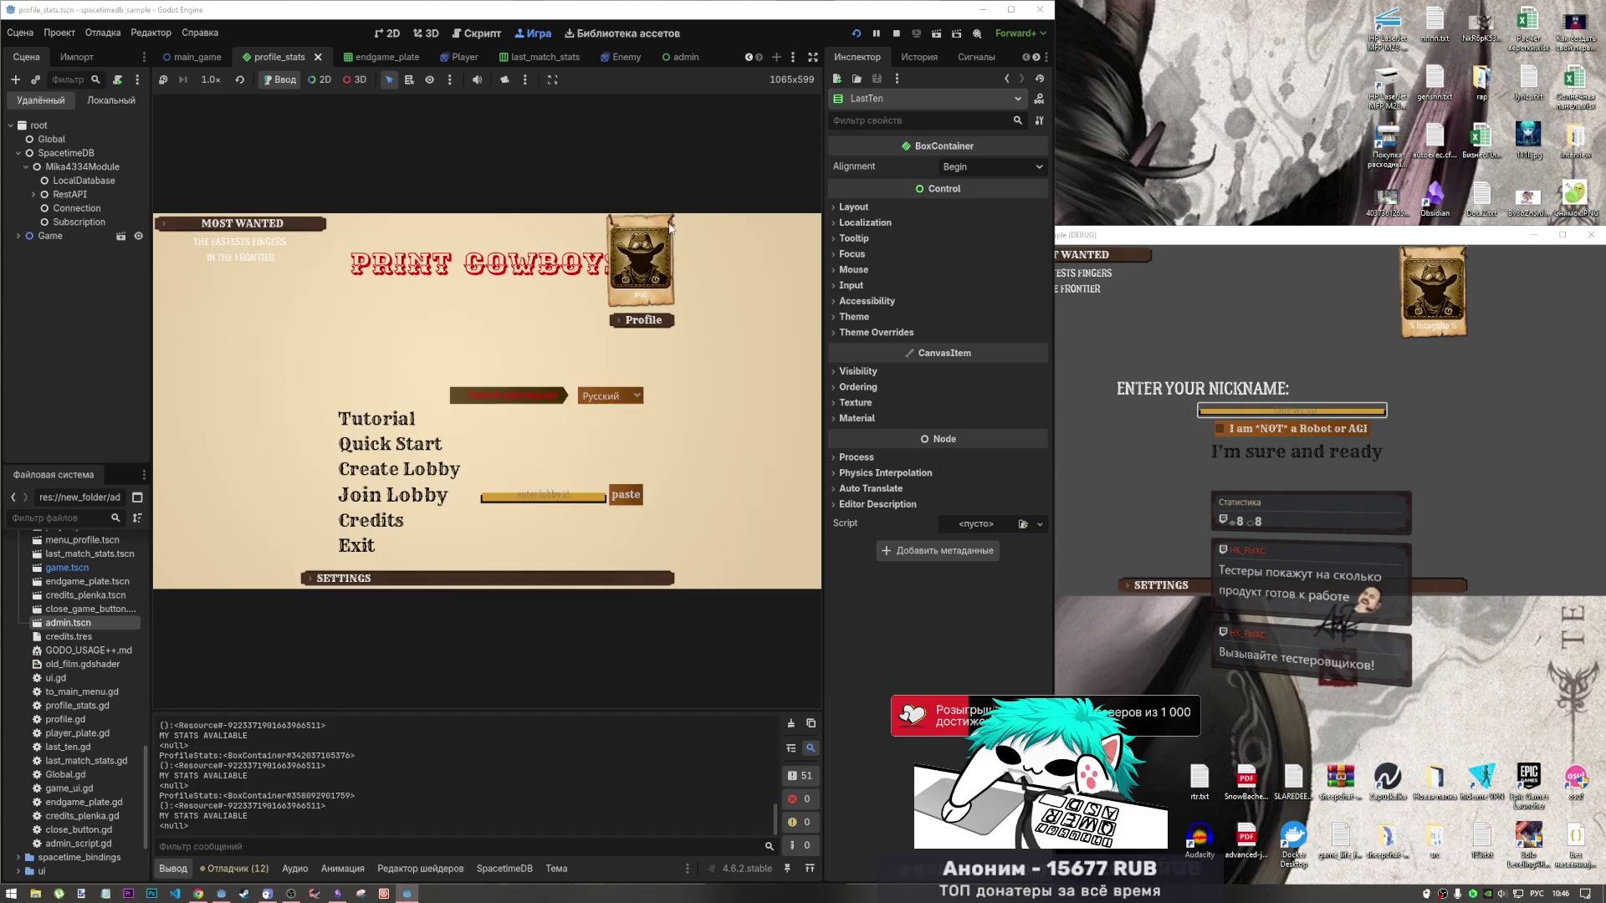
left_click(654, 319)
left_click(669, 230)
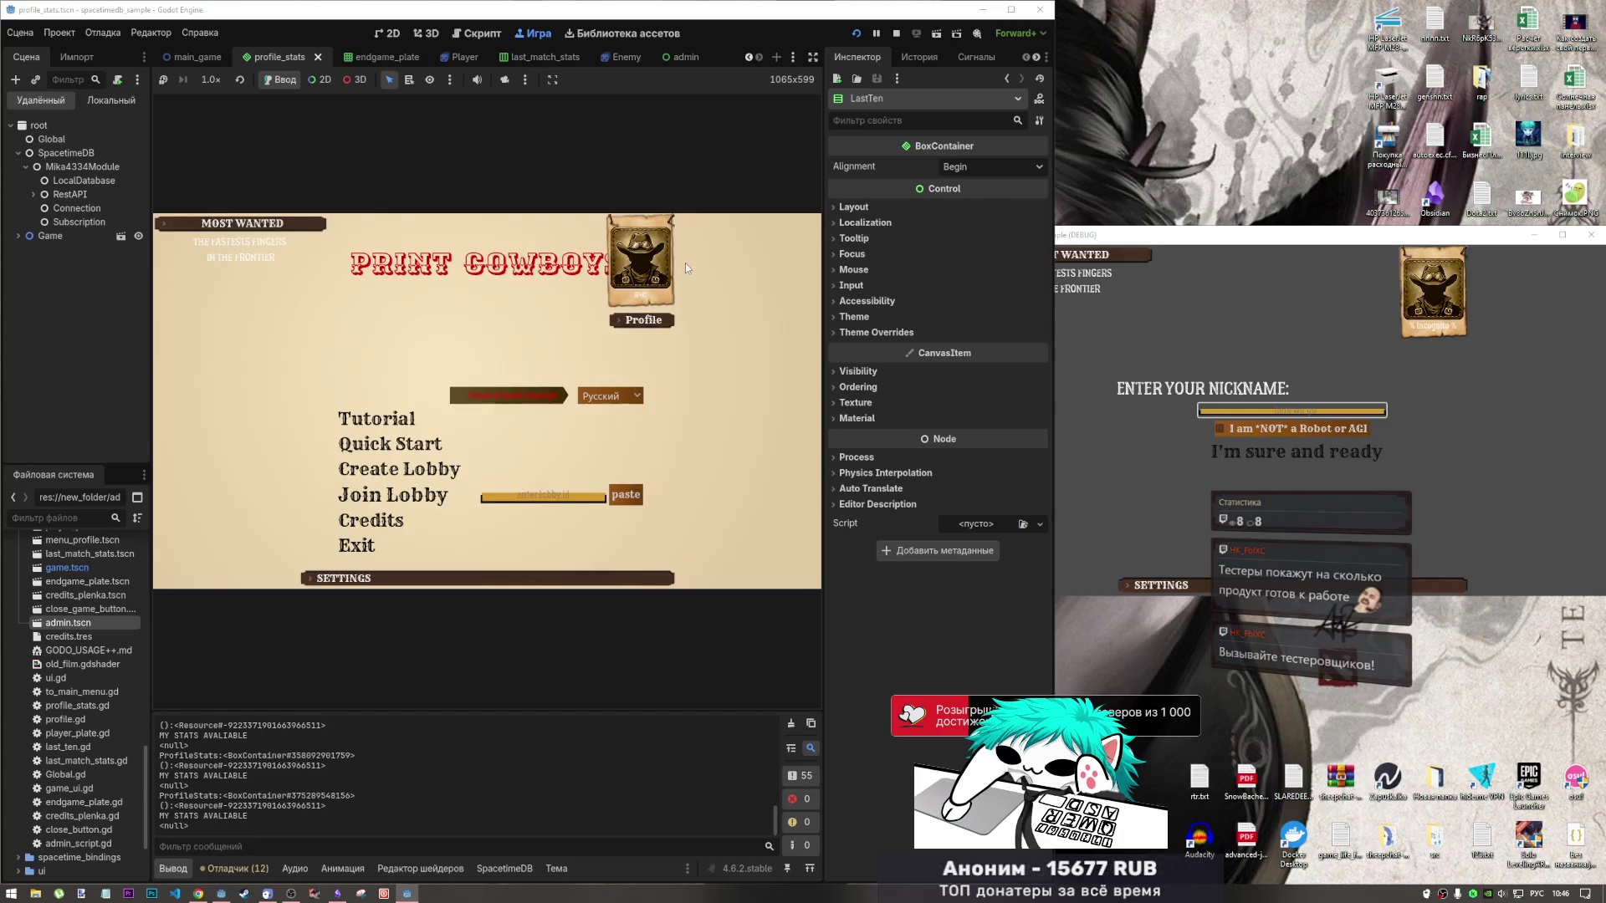
Open and close the game's Profile panel, then raise the second DEBUG game window.
left_click(644, 319)
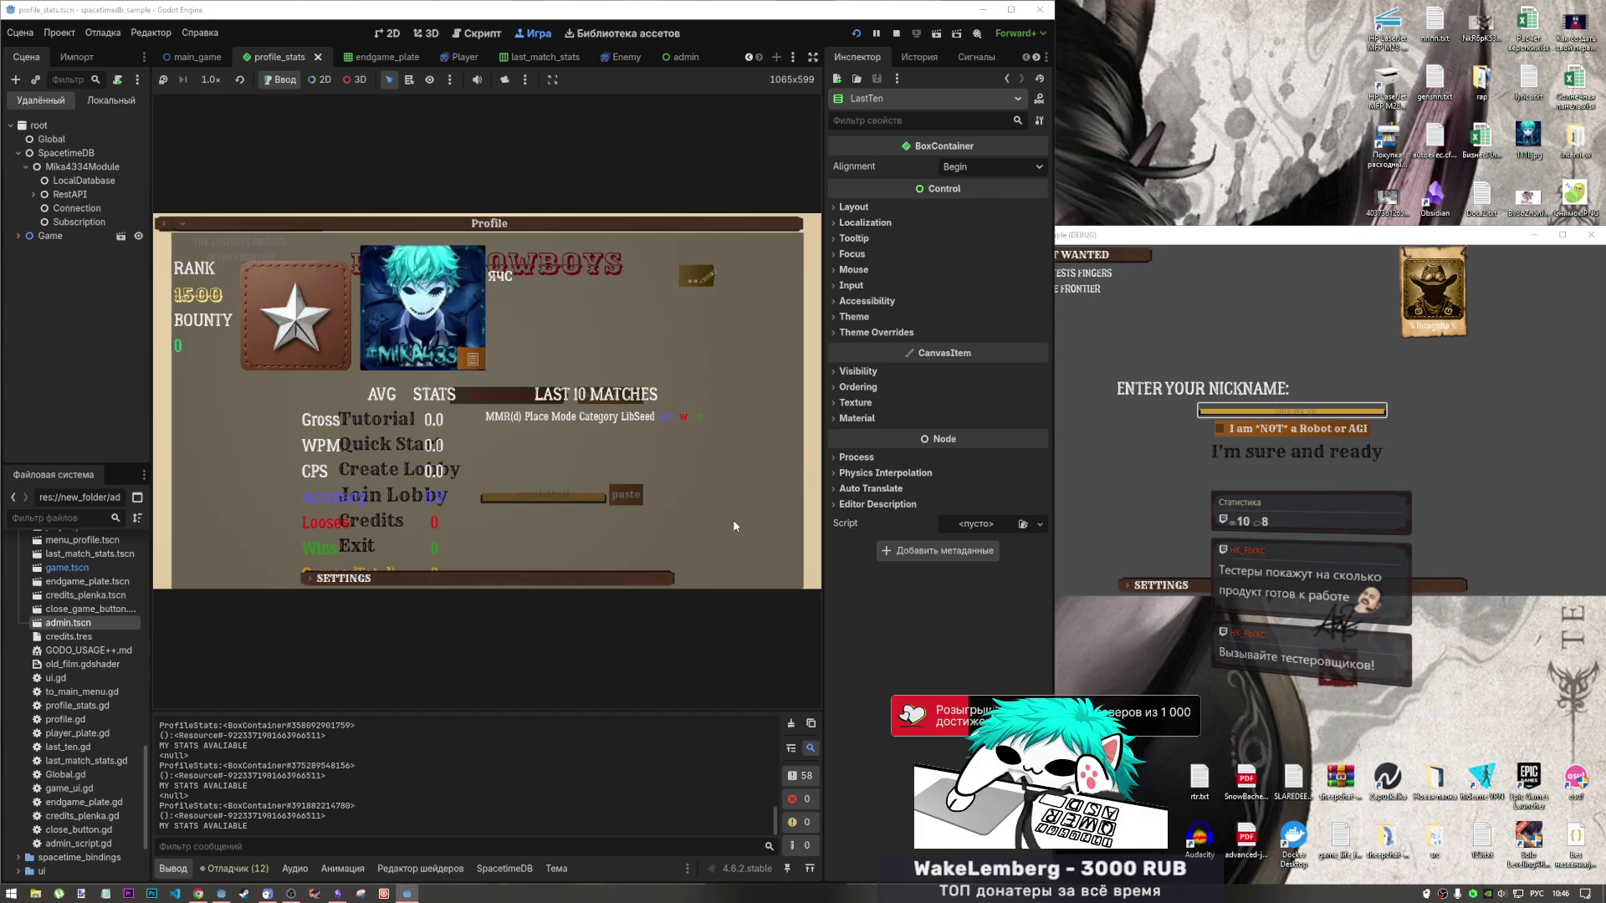
left_click(706, 228)
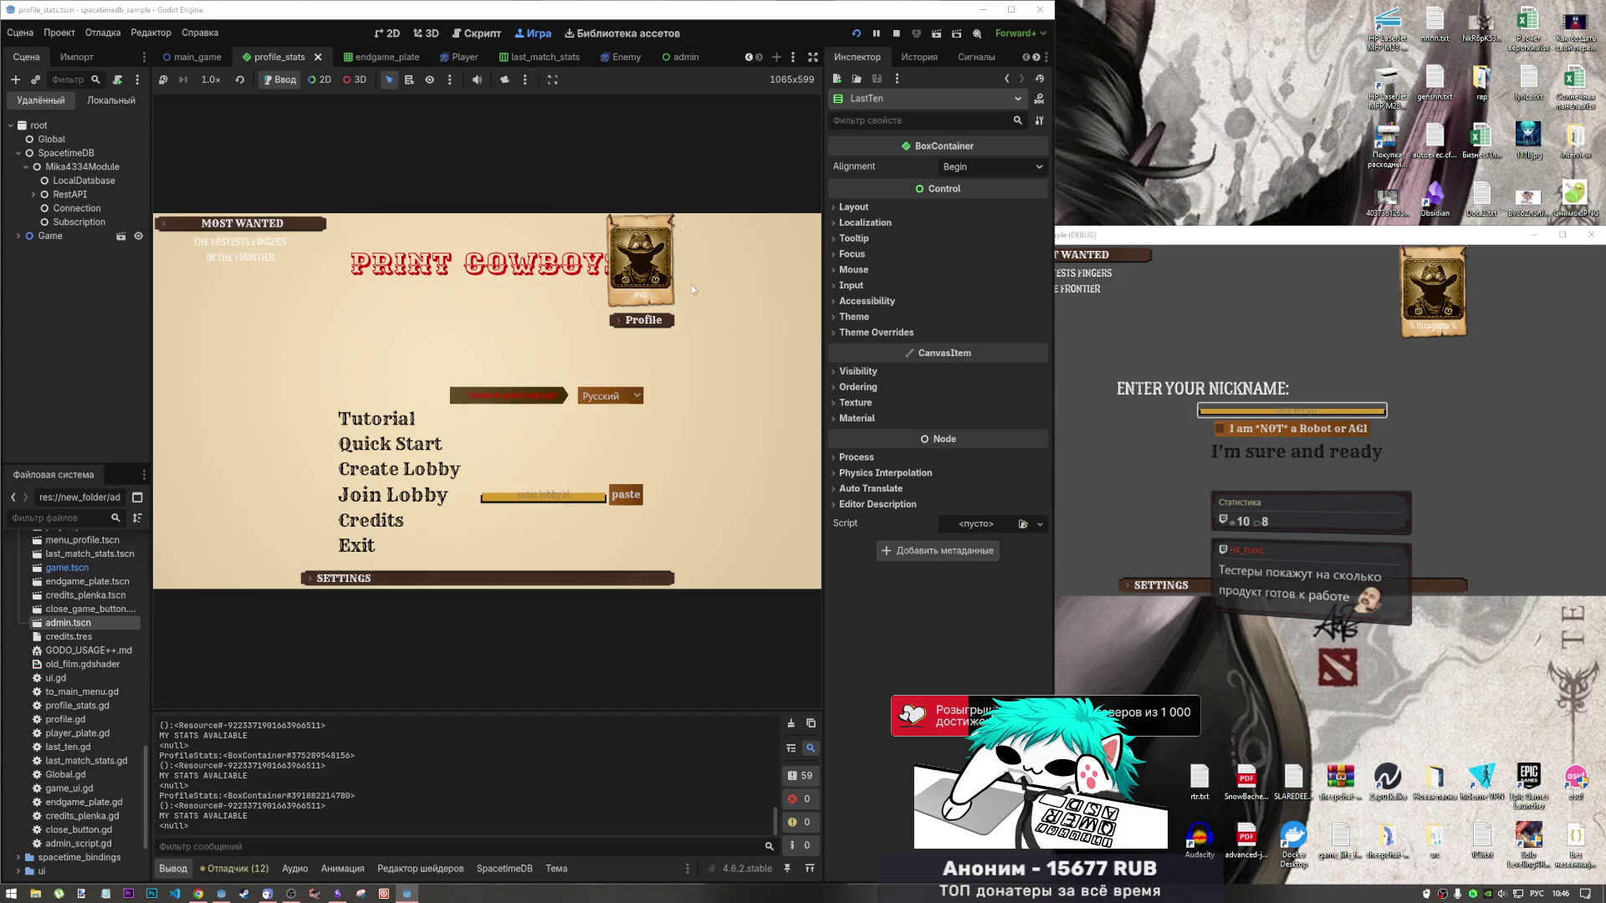
left_click(1269, 286)
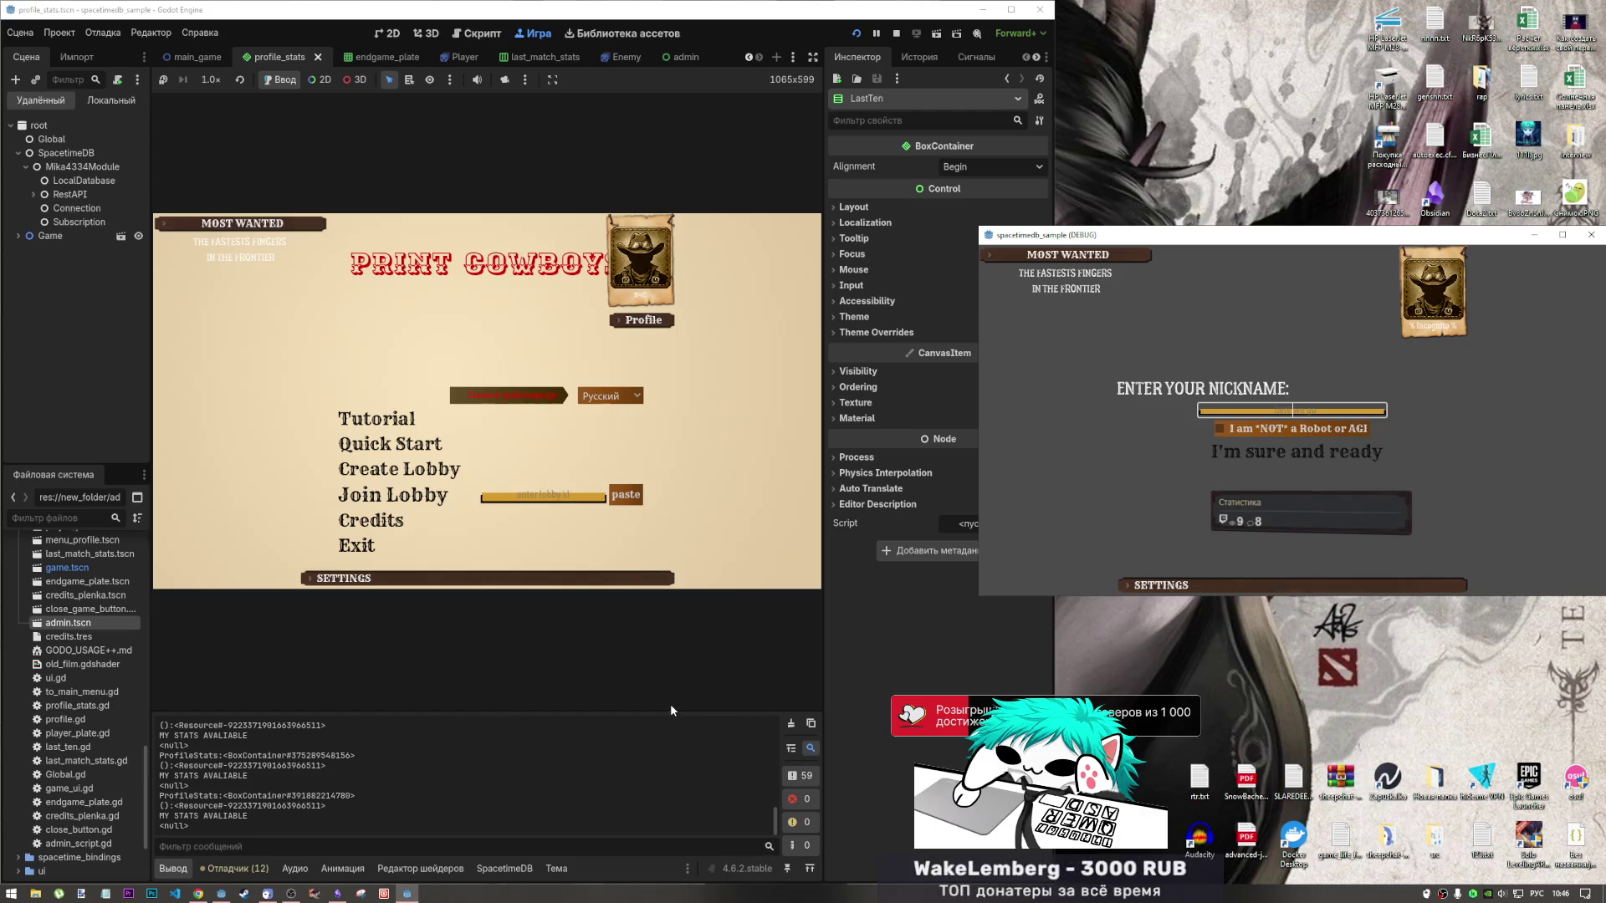
left_click(453, 482)
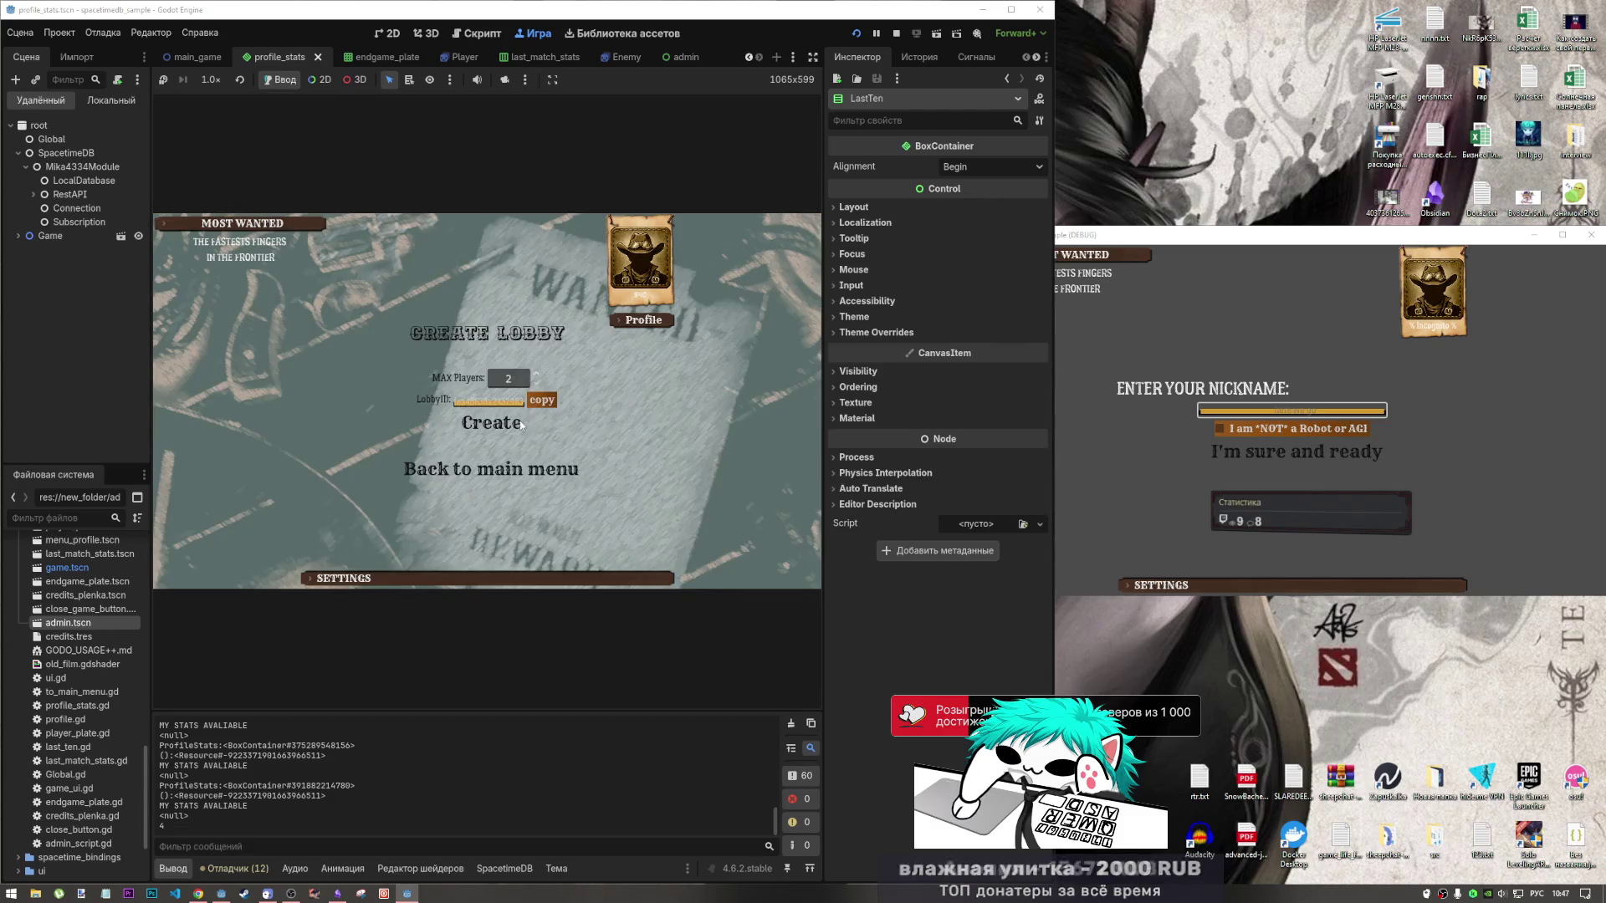
left_click(491, 422)
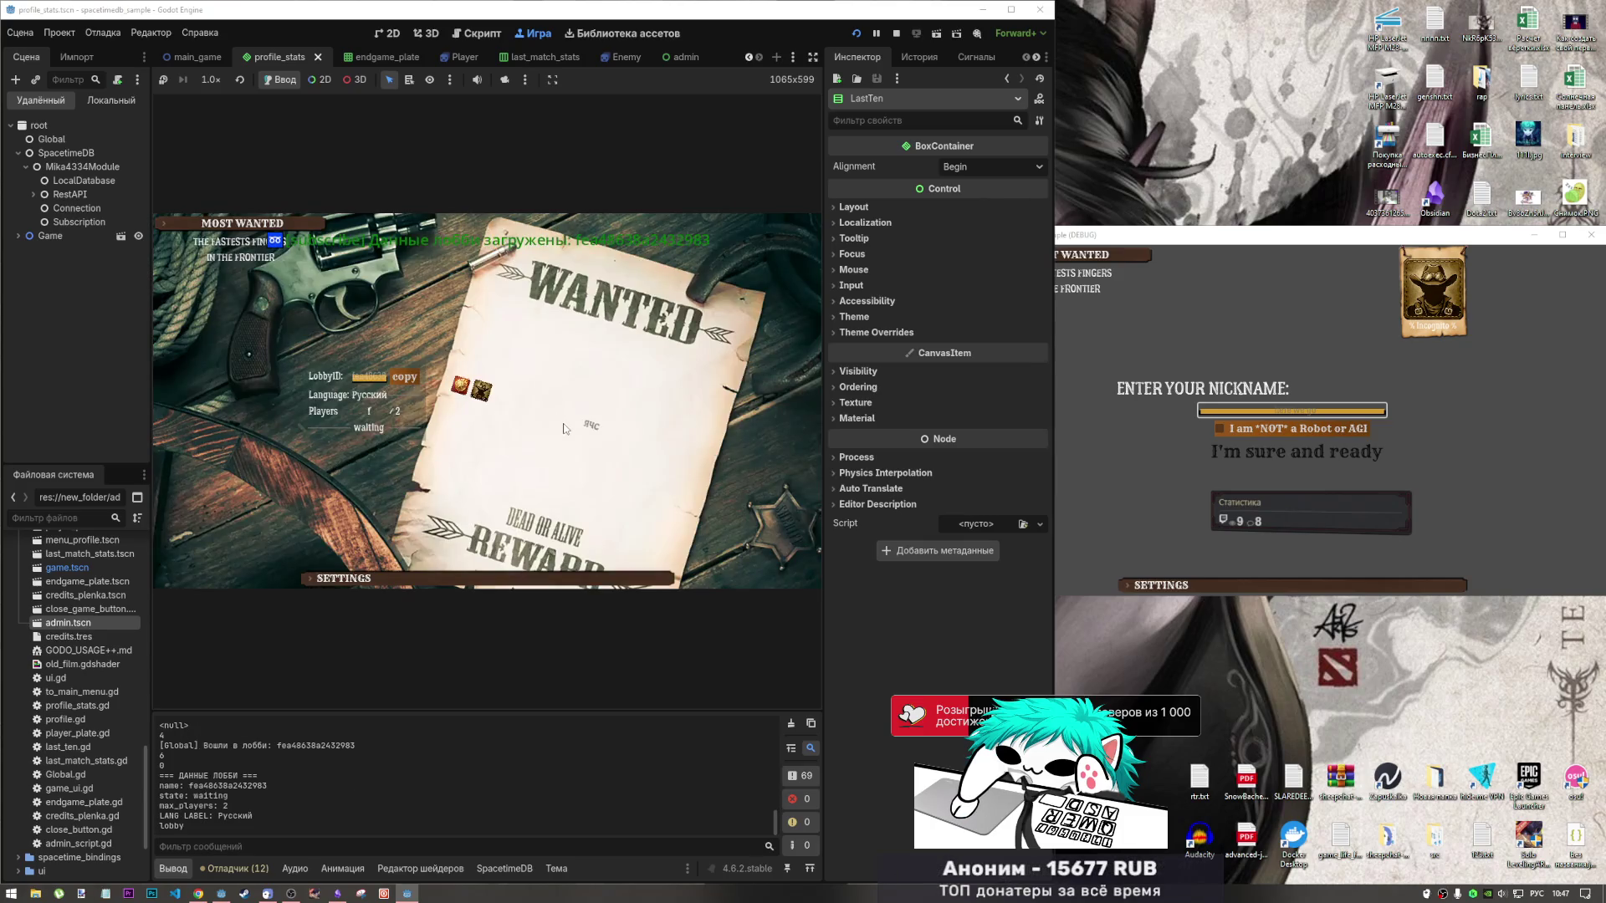
key("Escape")
left_click(565, 434)
left_click(530, 398)
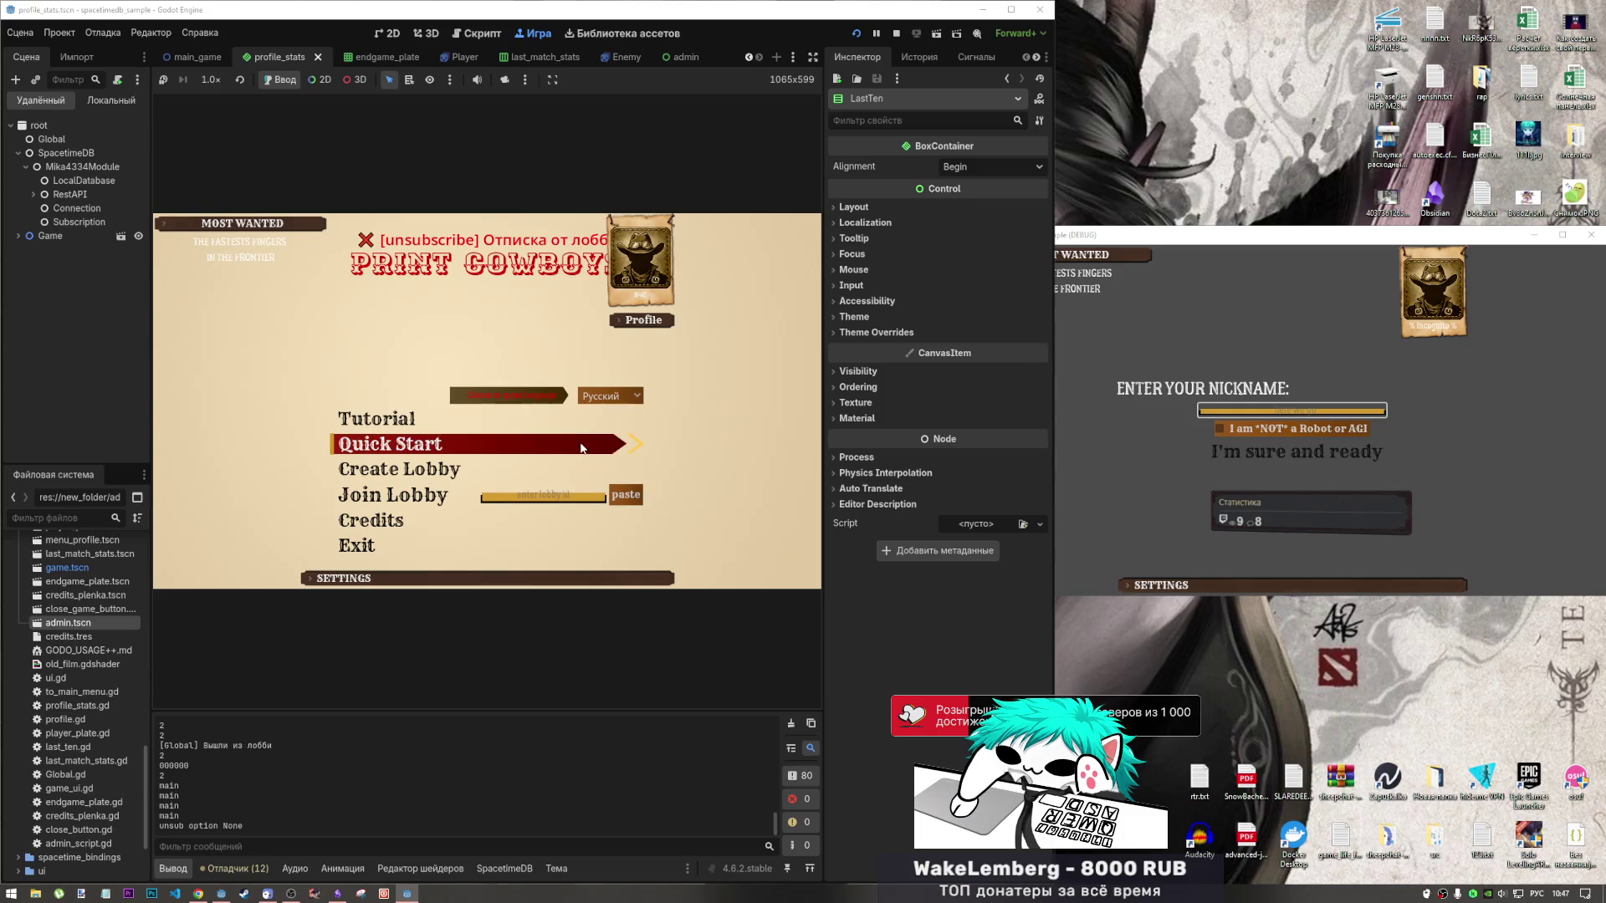
left_click(580, 448)
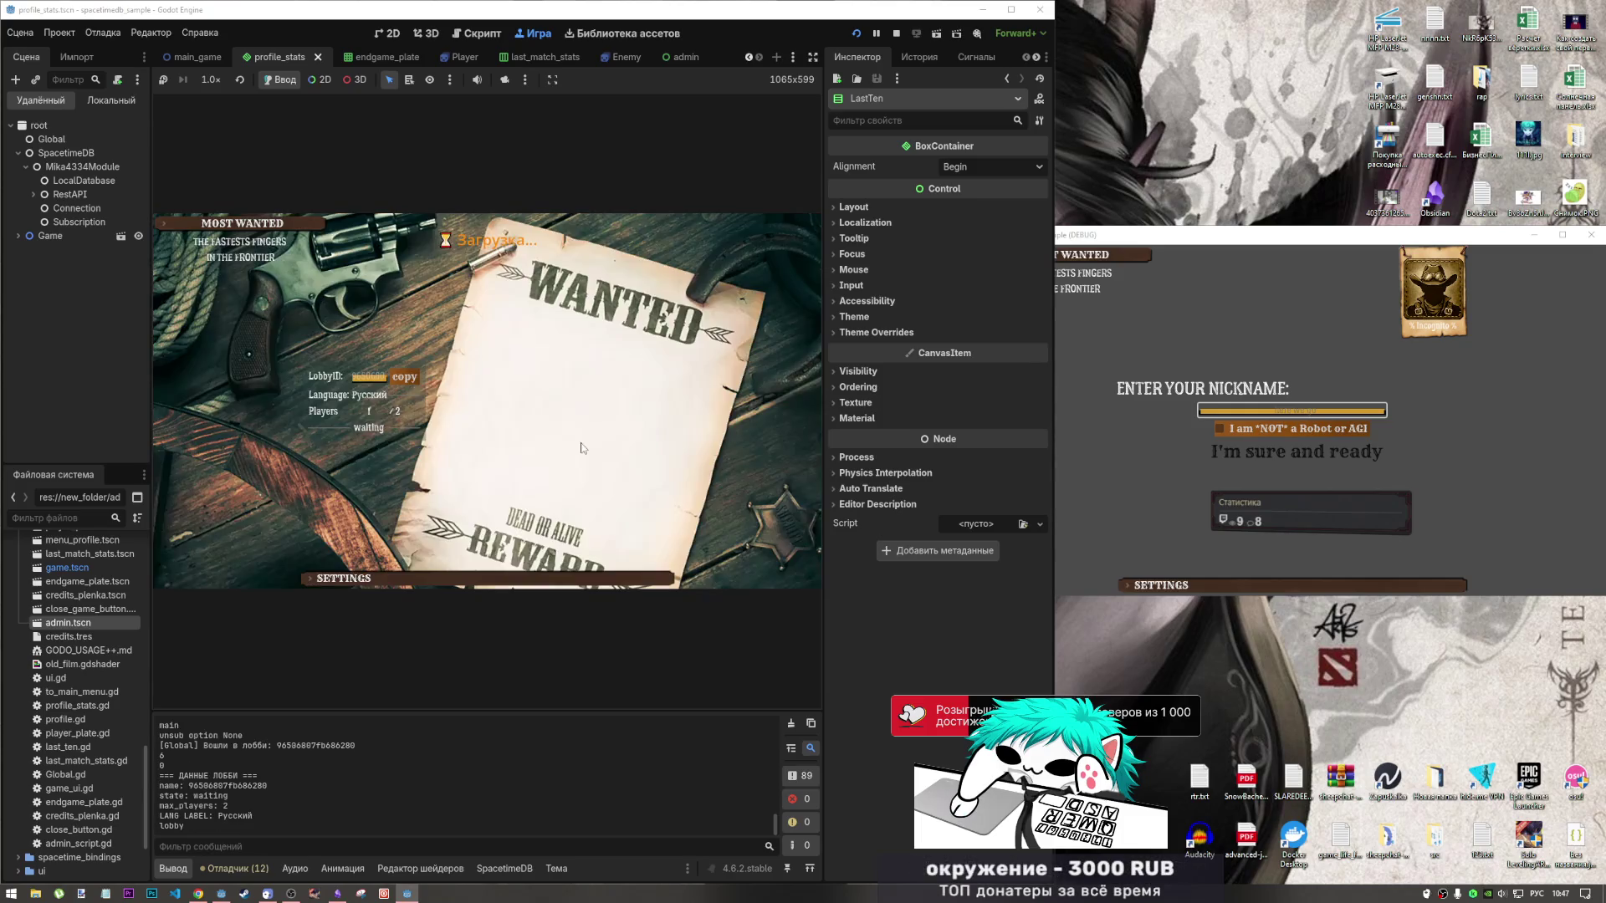
key("Escape")
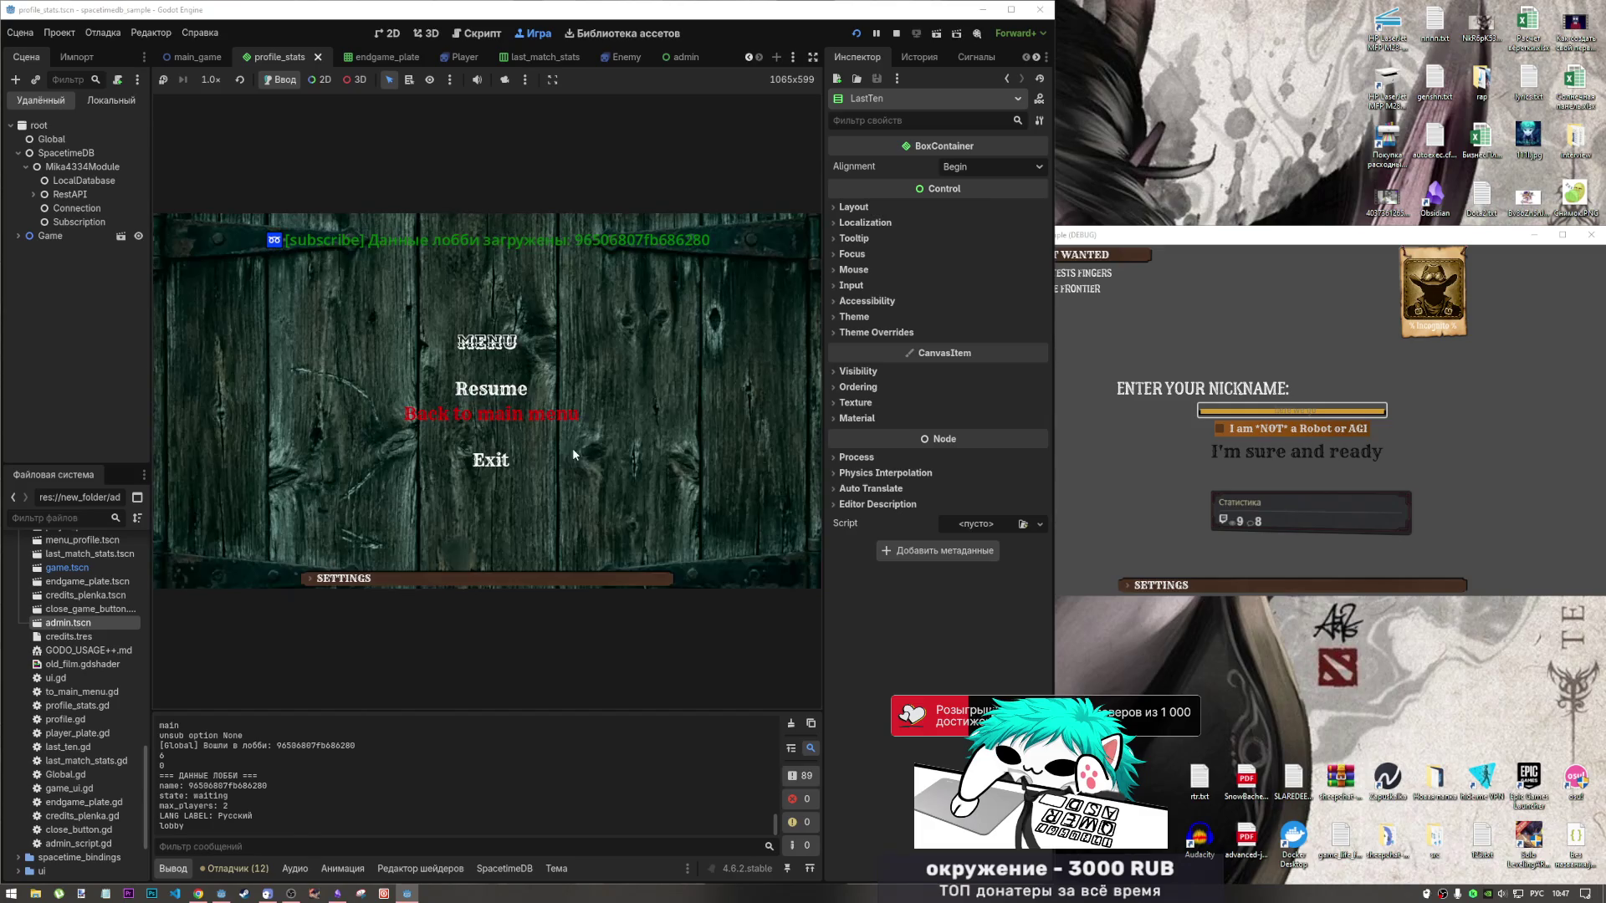
left_click(534, 423)
left_click(547, 398)
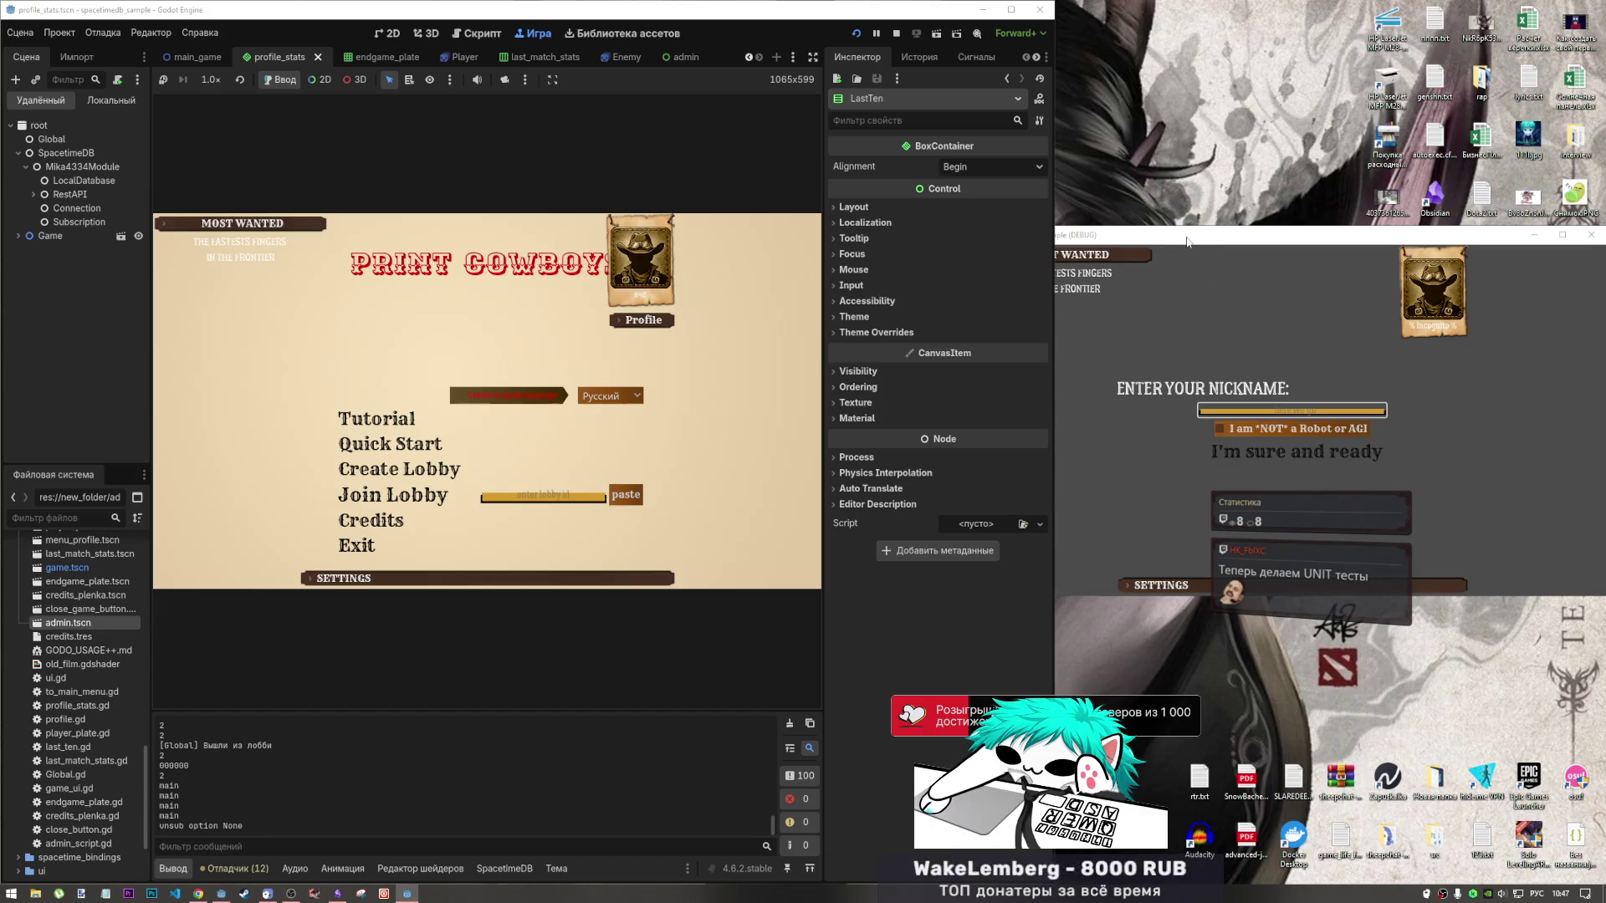
Reposition and enlarge the second game window, then stop both running instances.
left_click_drag(1213, 236, 1137, 237)
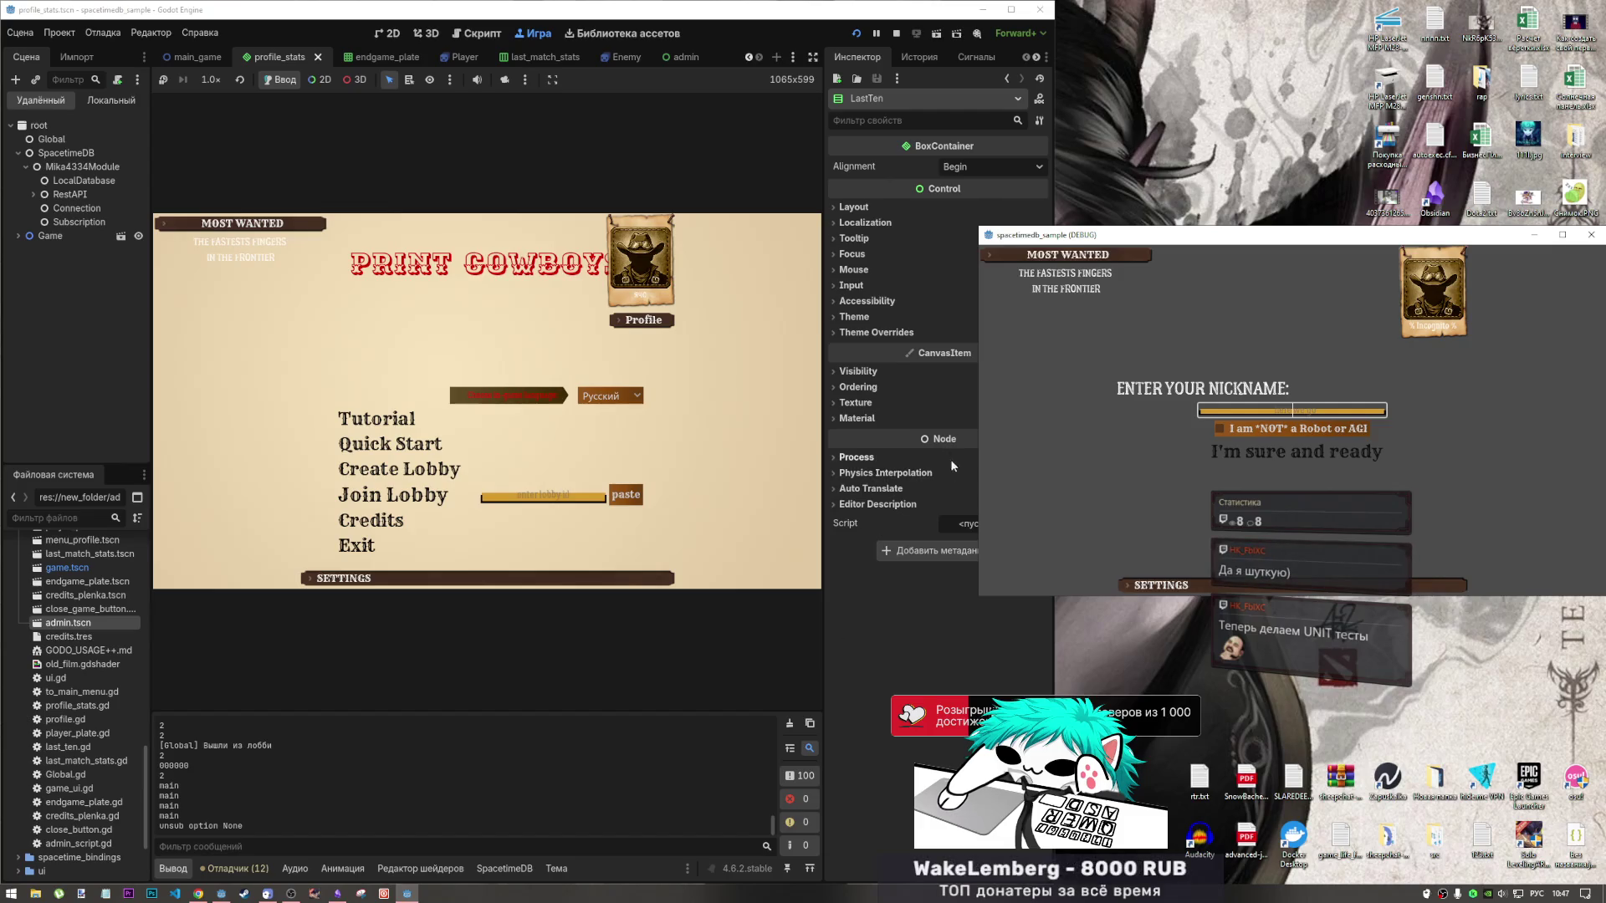
left_click_drag(823, 598, 865, 589)
left_click(1097, 441)
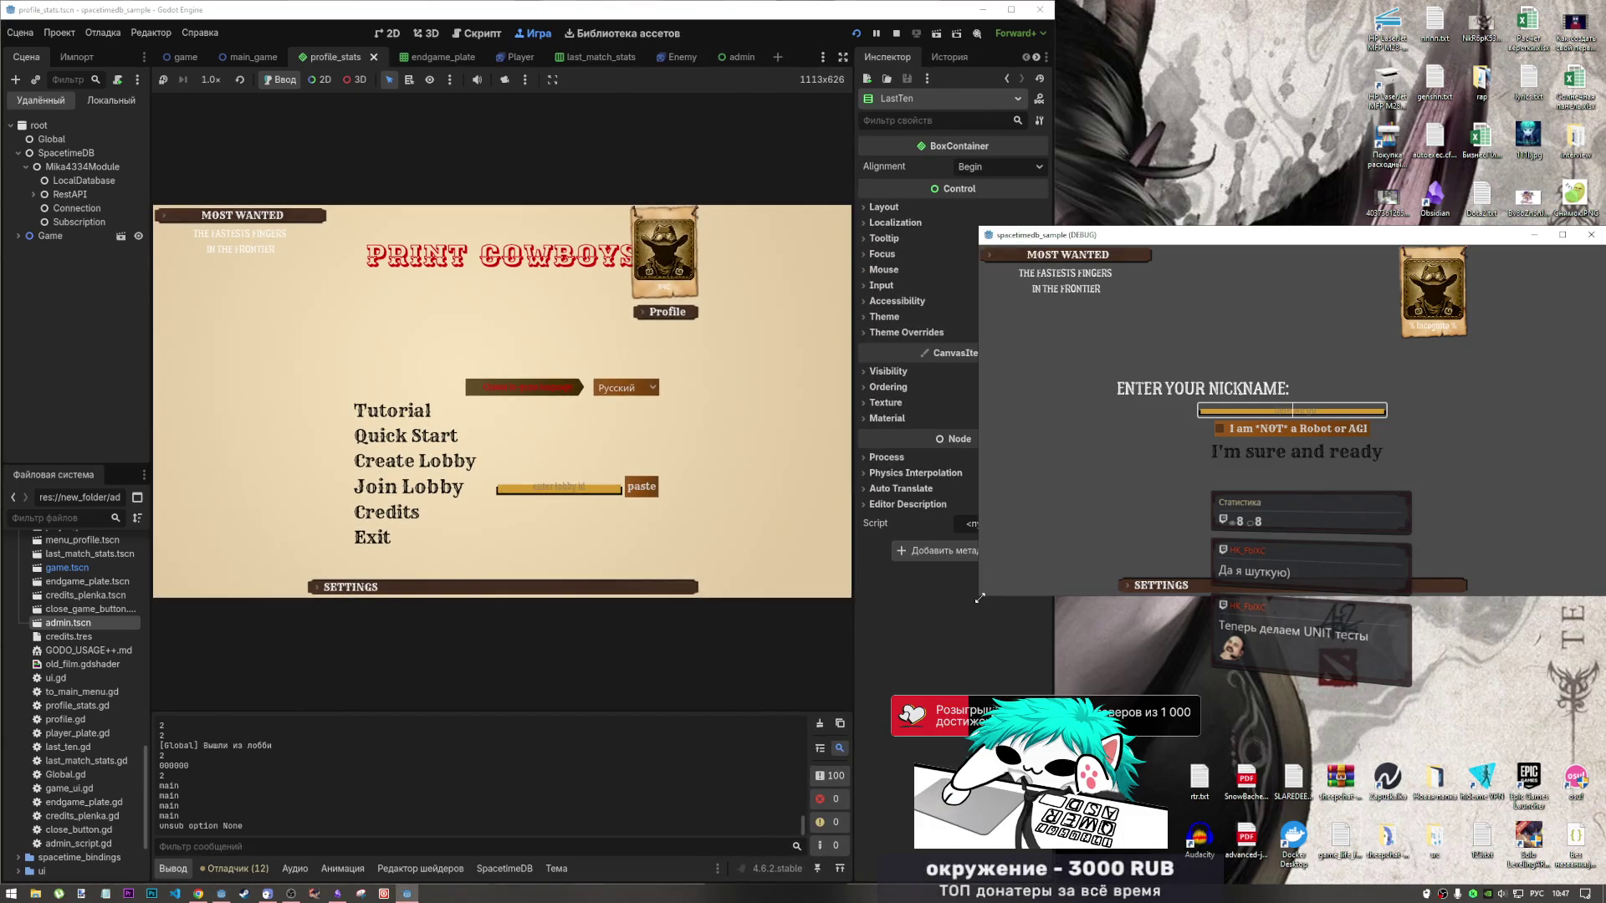
left_click_drag(979, 597, 862, 669)
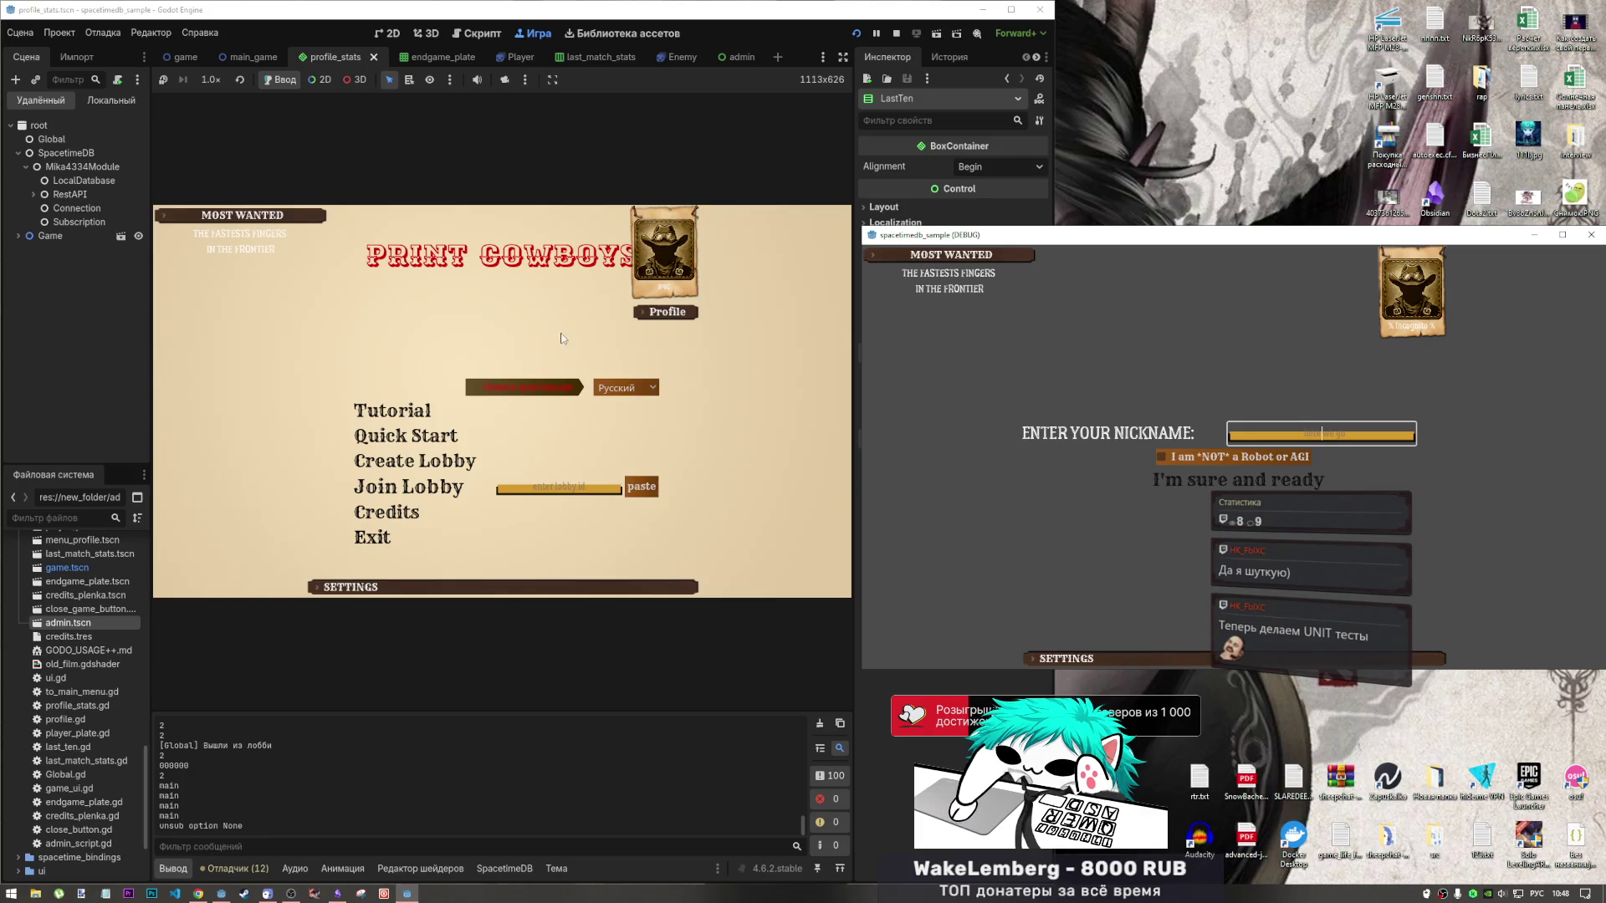
left_click(1255, 71)
left_click(897, 34)
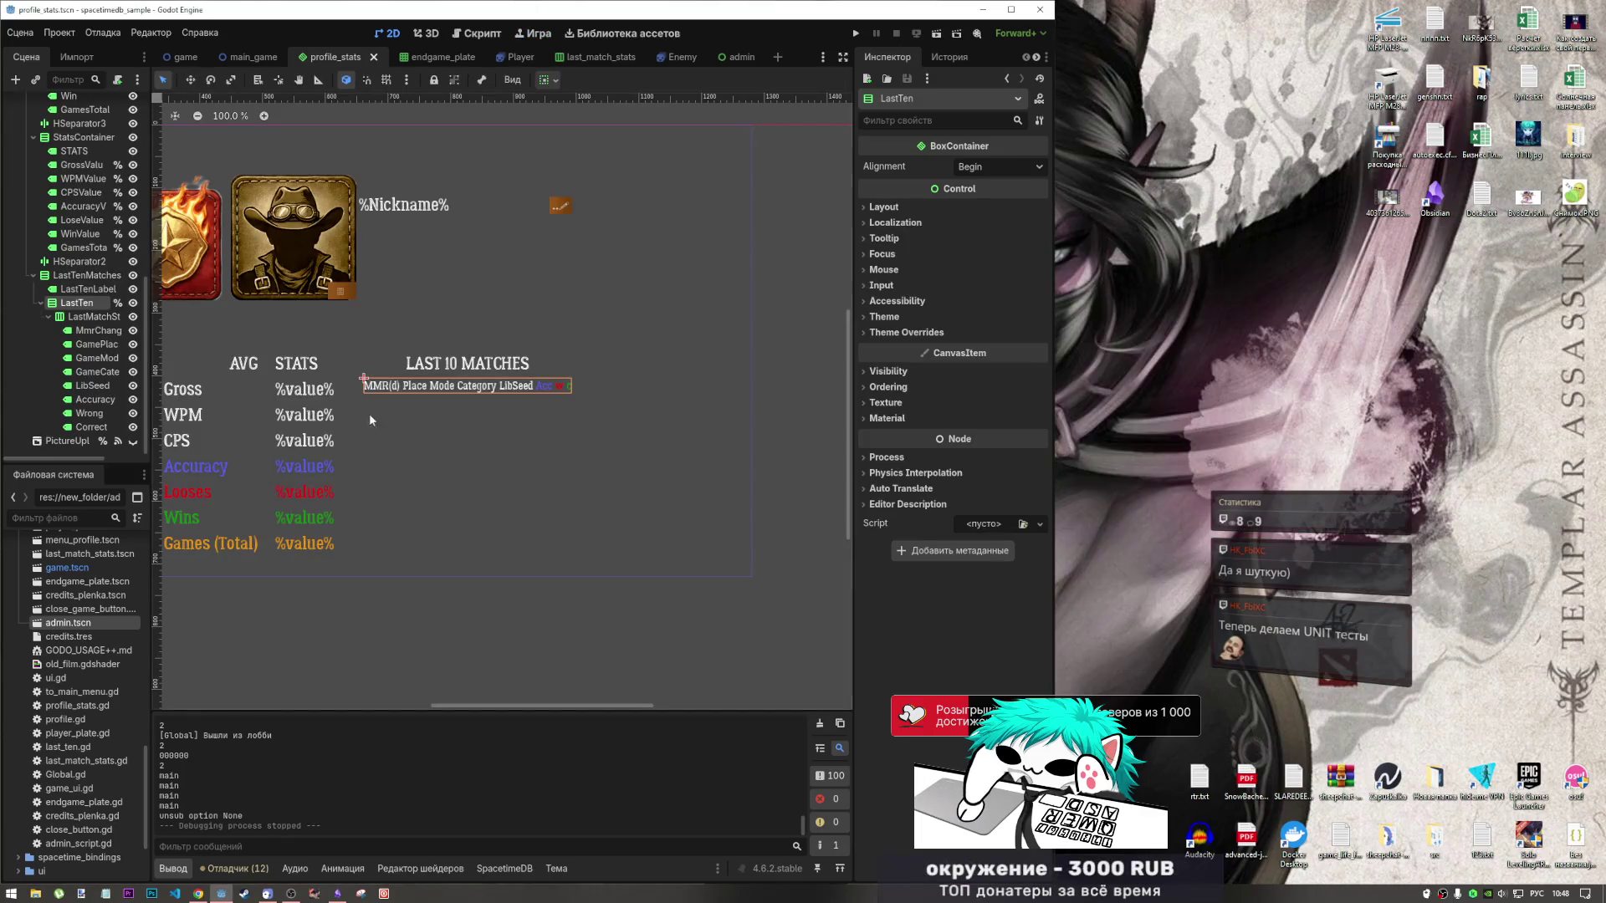
scroll(606, 397, "left", 3)
scroll(674, 361, "down", 1)
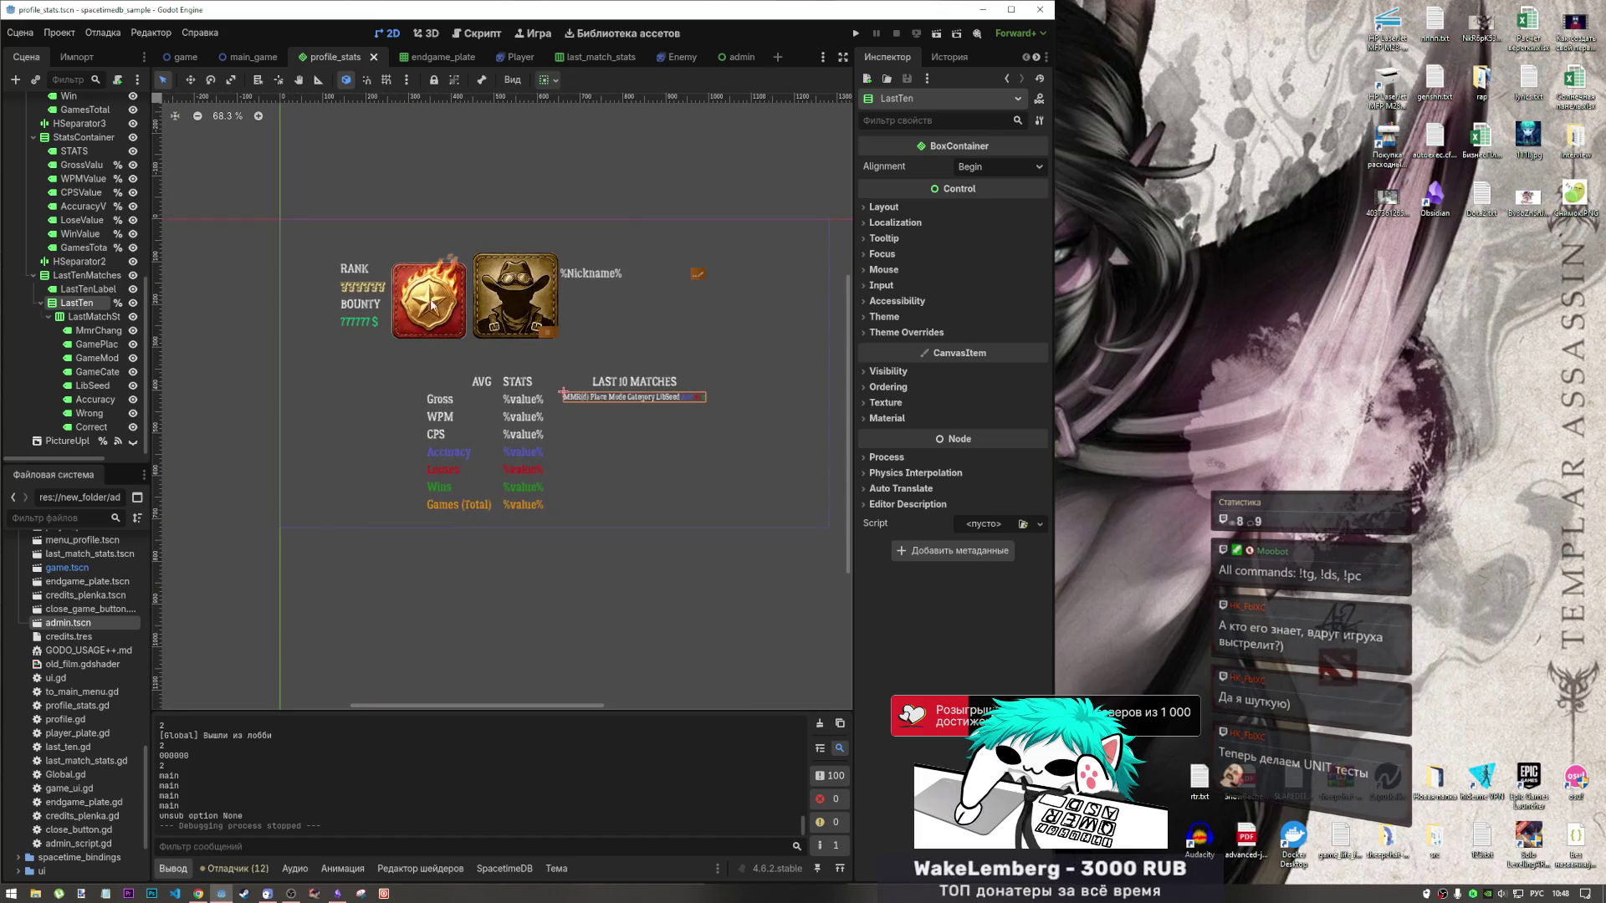
left_click(427, 301)
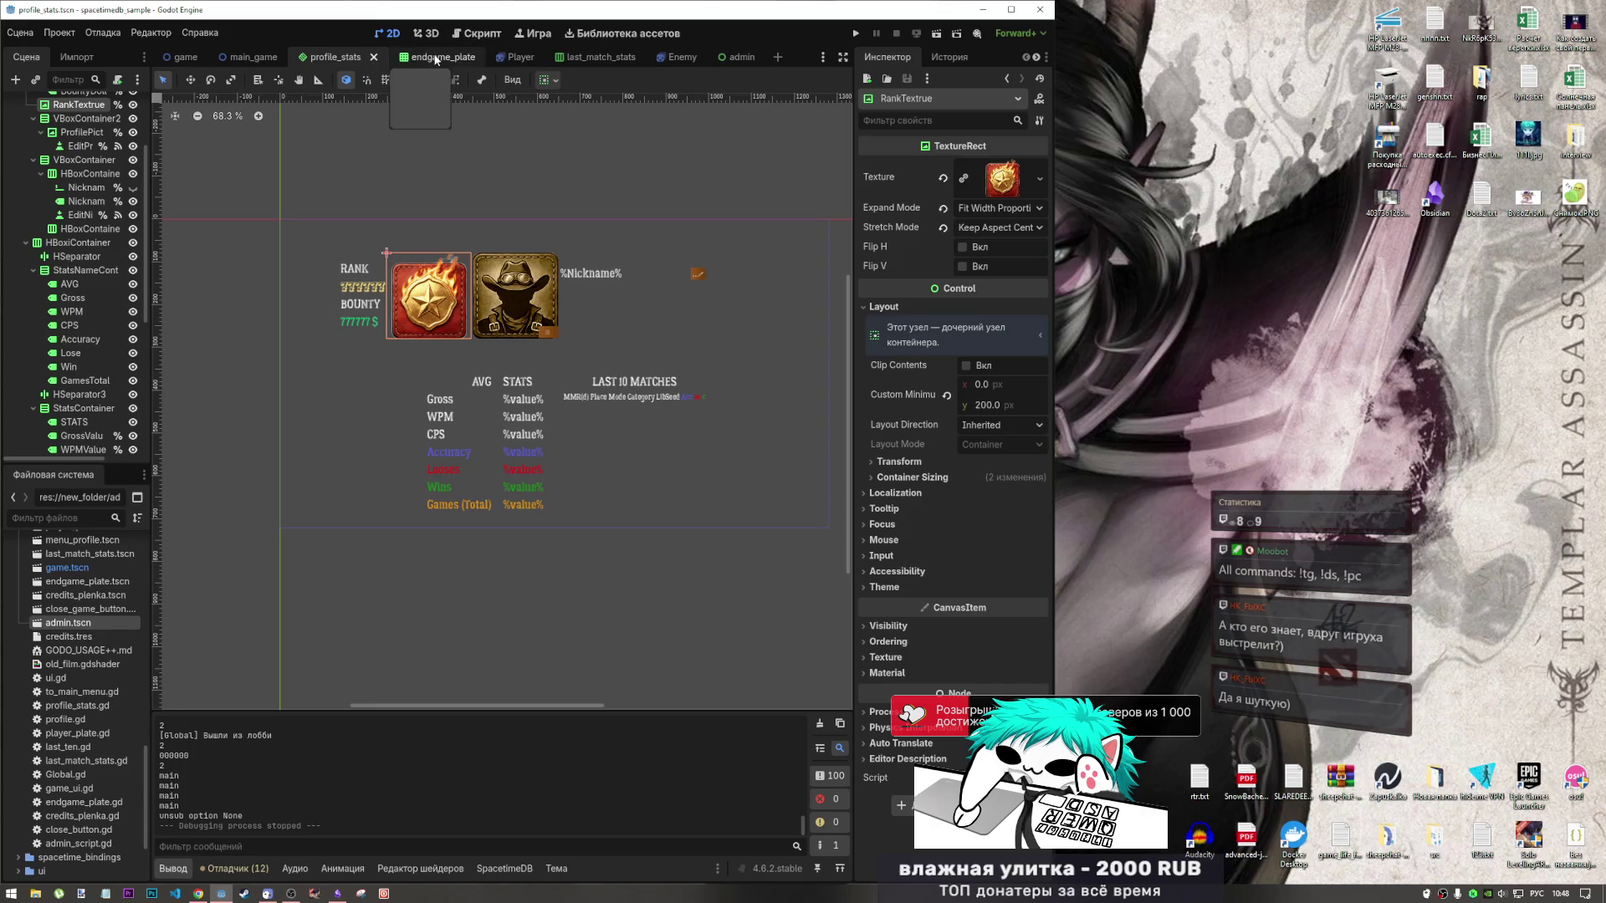
left_click(475, 35)
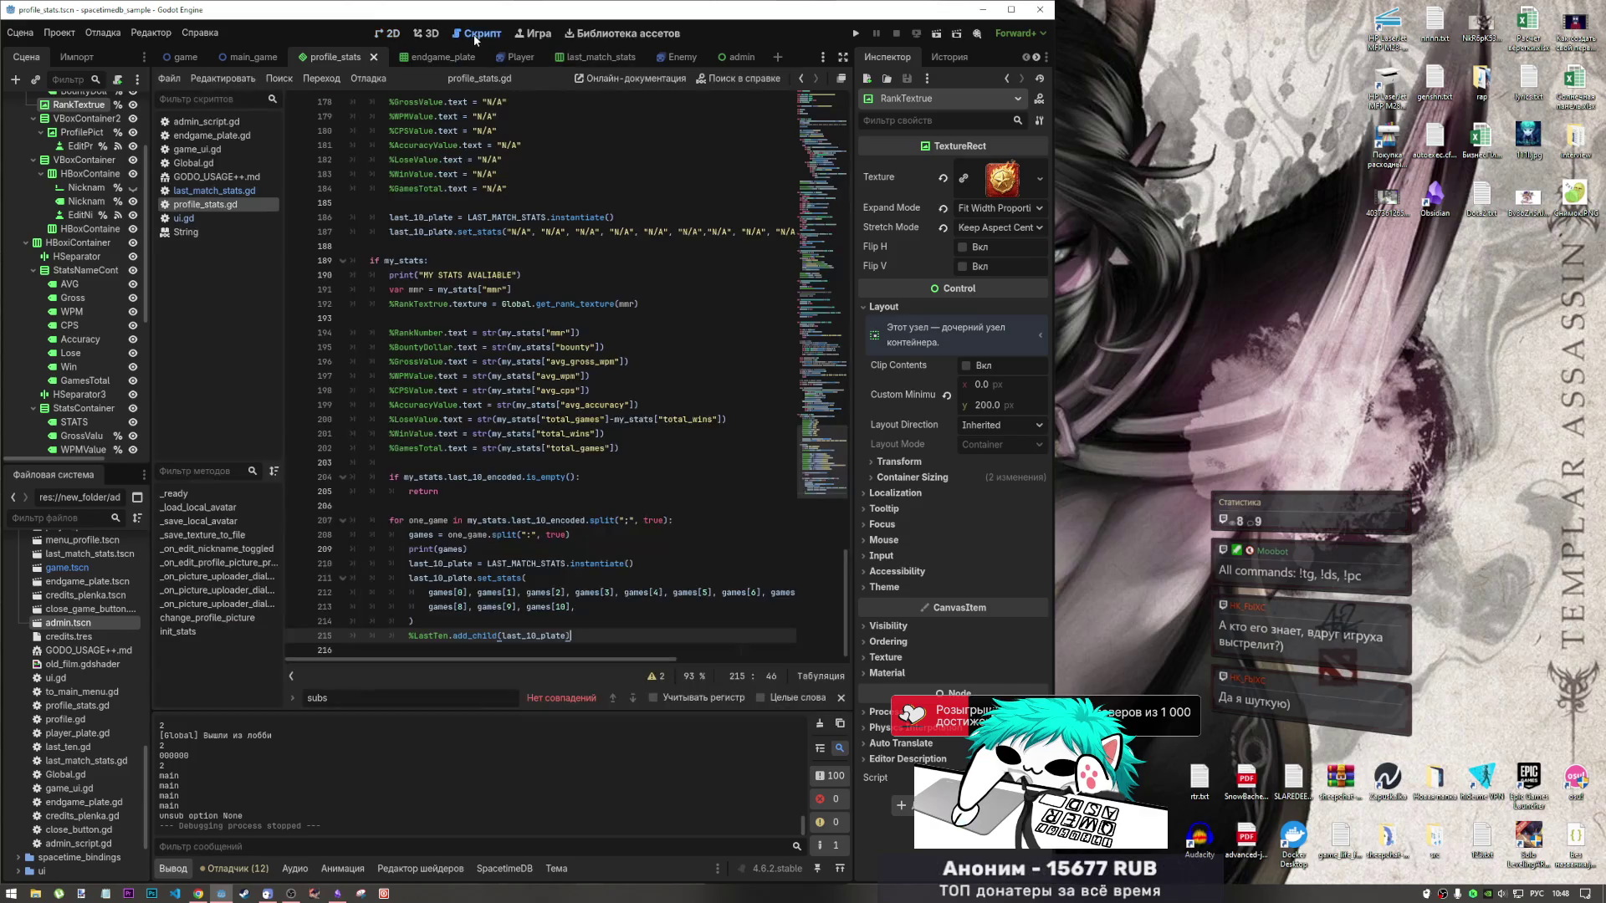
left_click(422, 35)
left_click(387, 35)
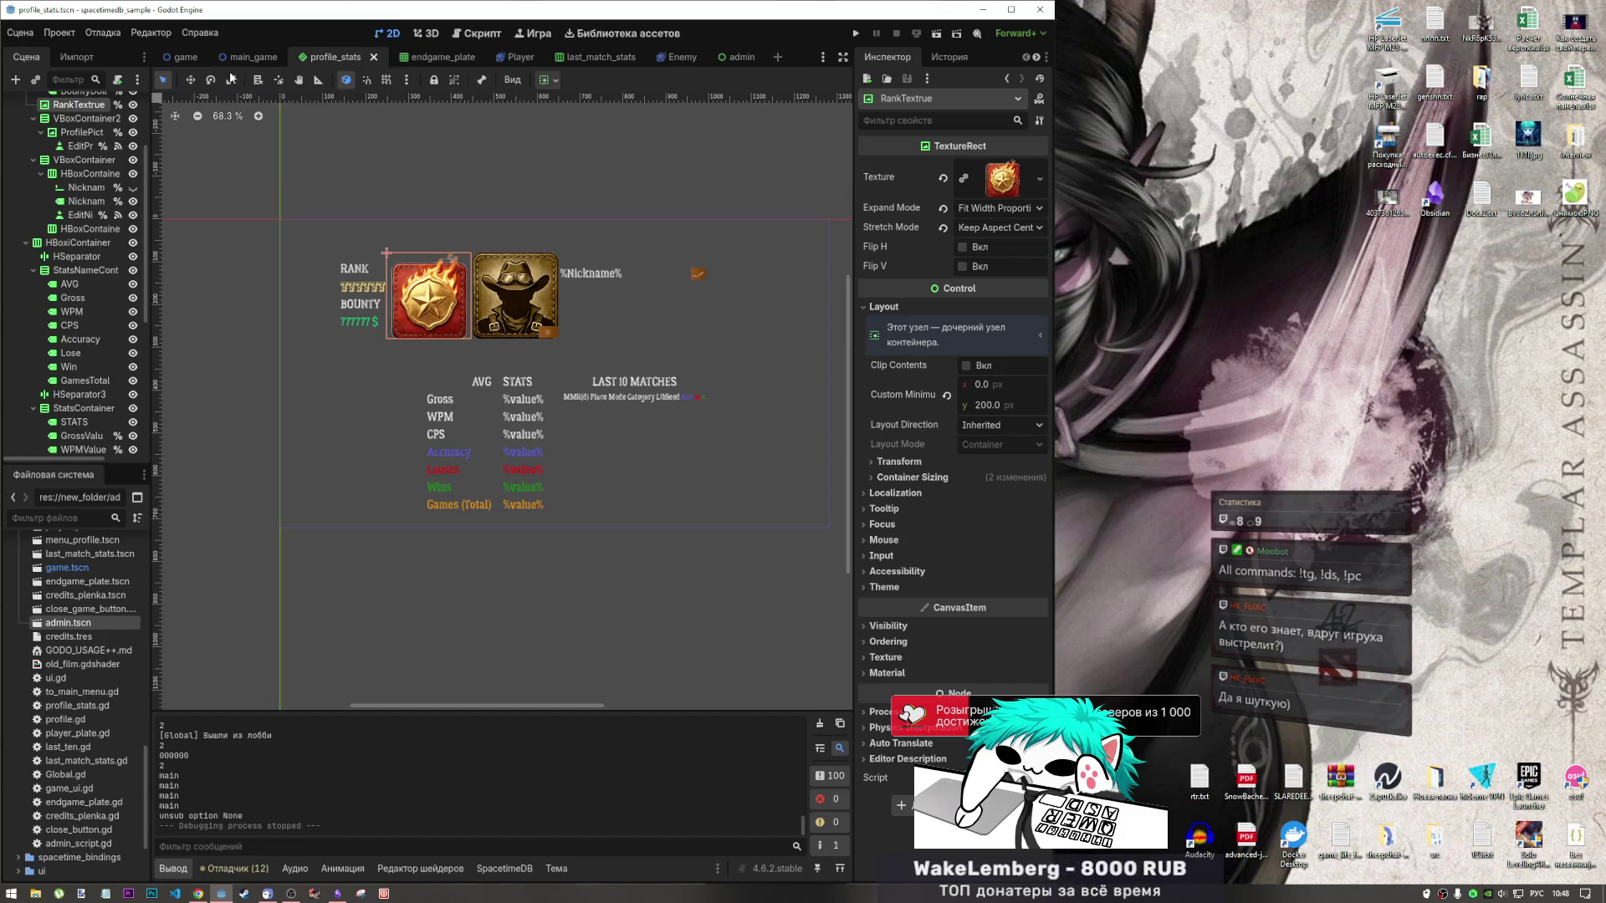
mouse_move(182, 63)
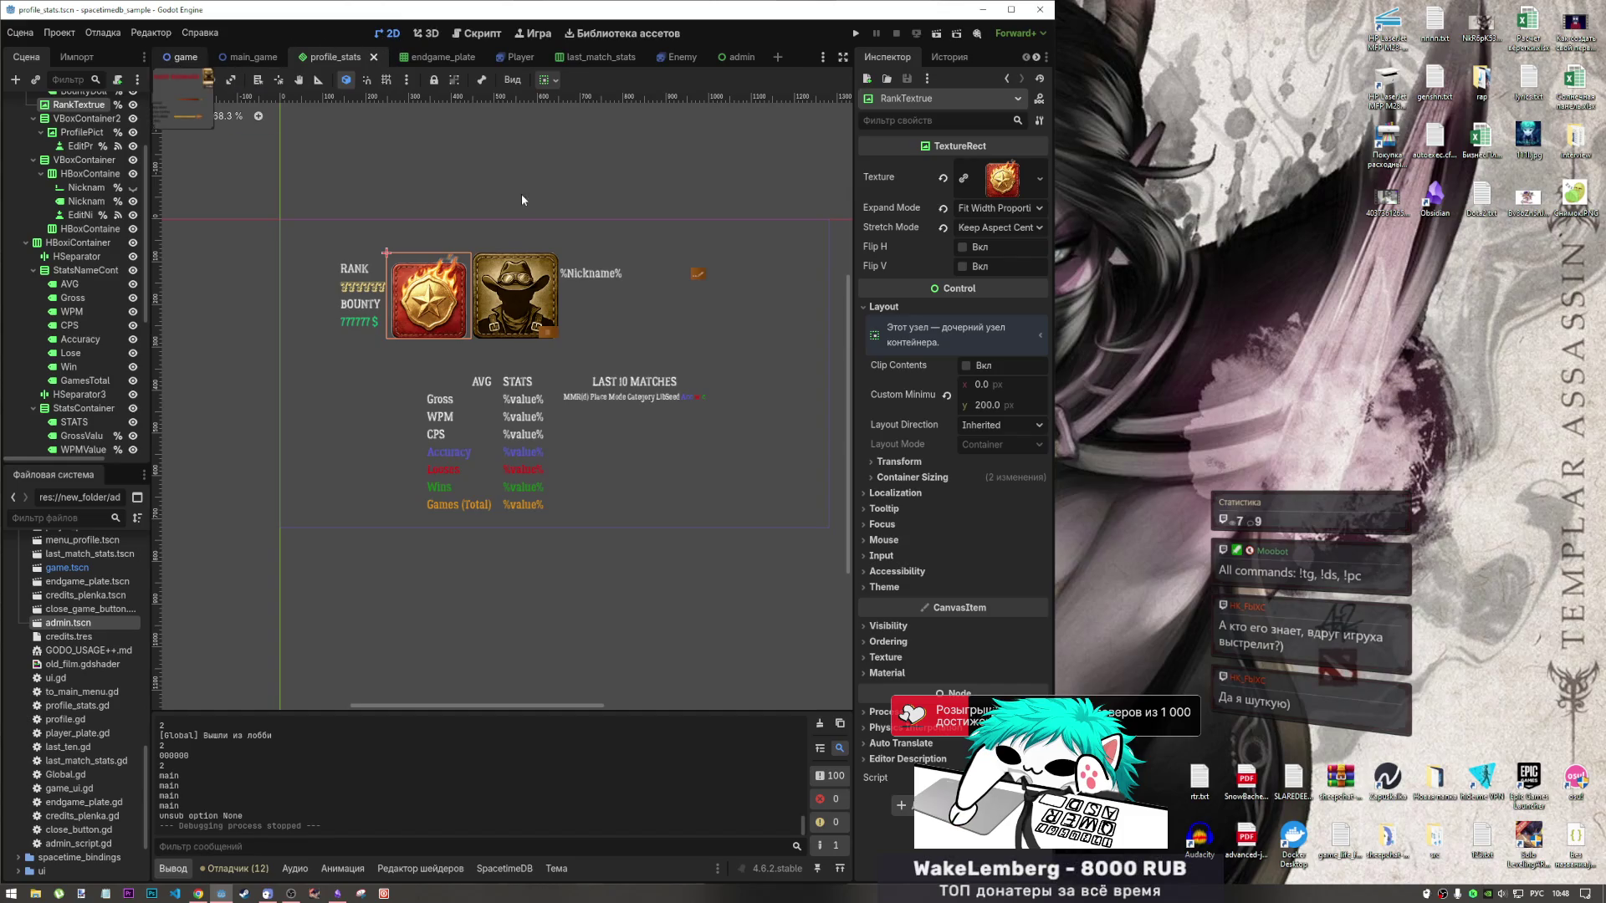
In the game scene's main menu, zoom and pan the canvas and inspect the Profile panel.
left_click(182, 58)
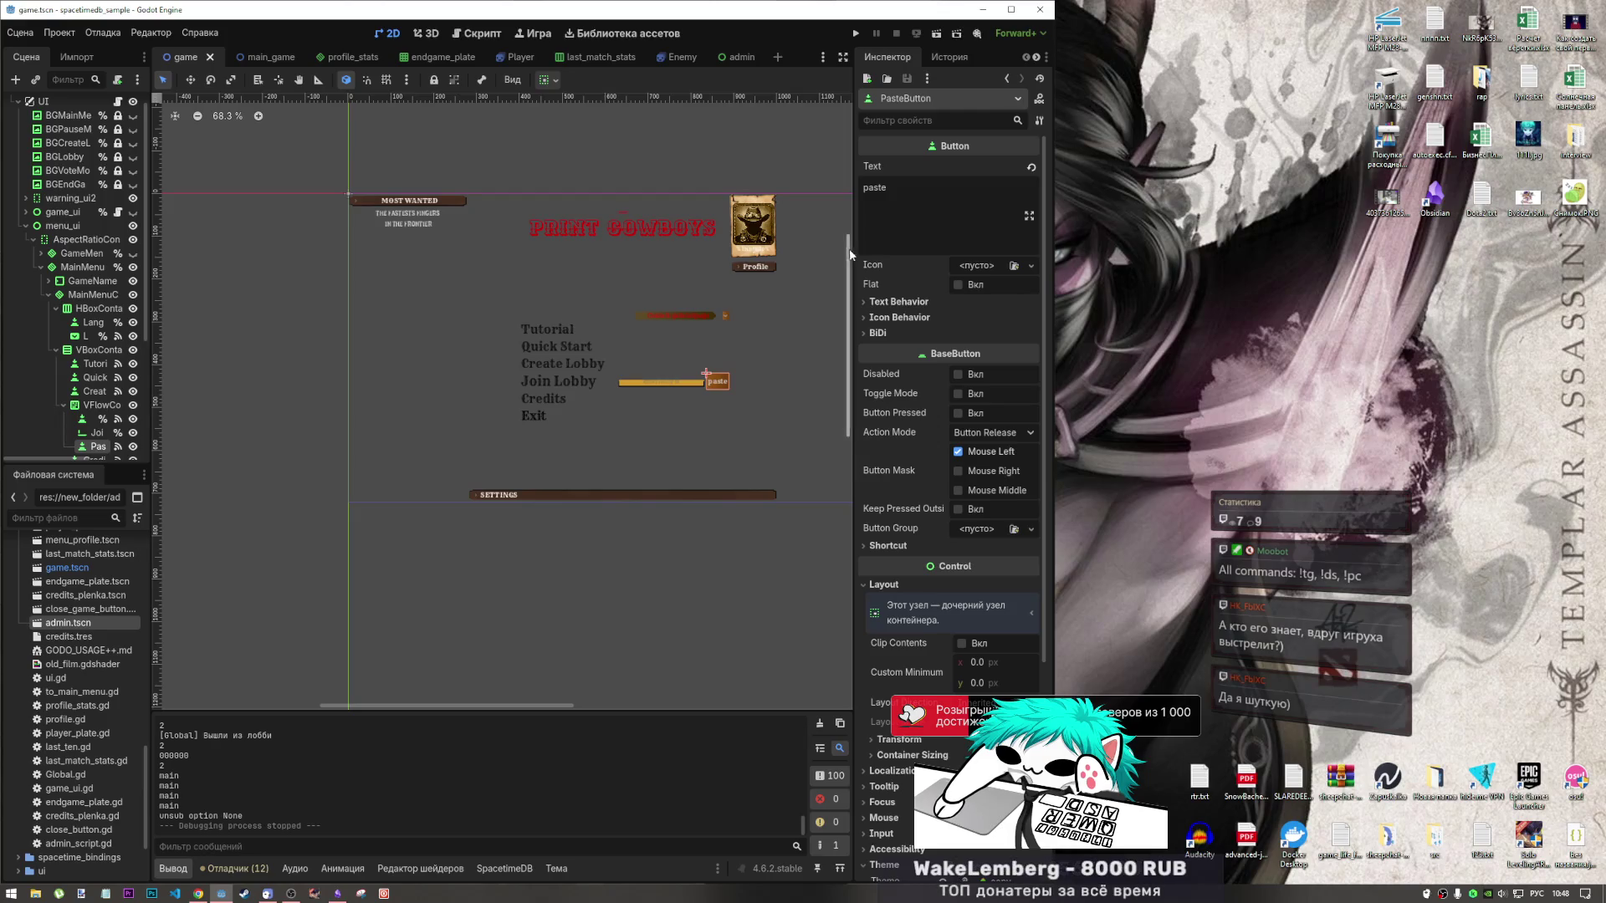
left_click_drag(854, 276, 862, 276)
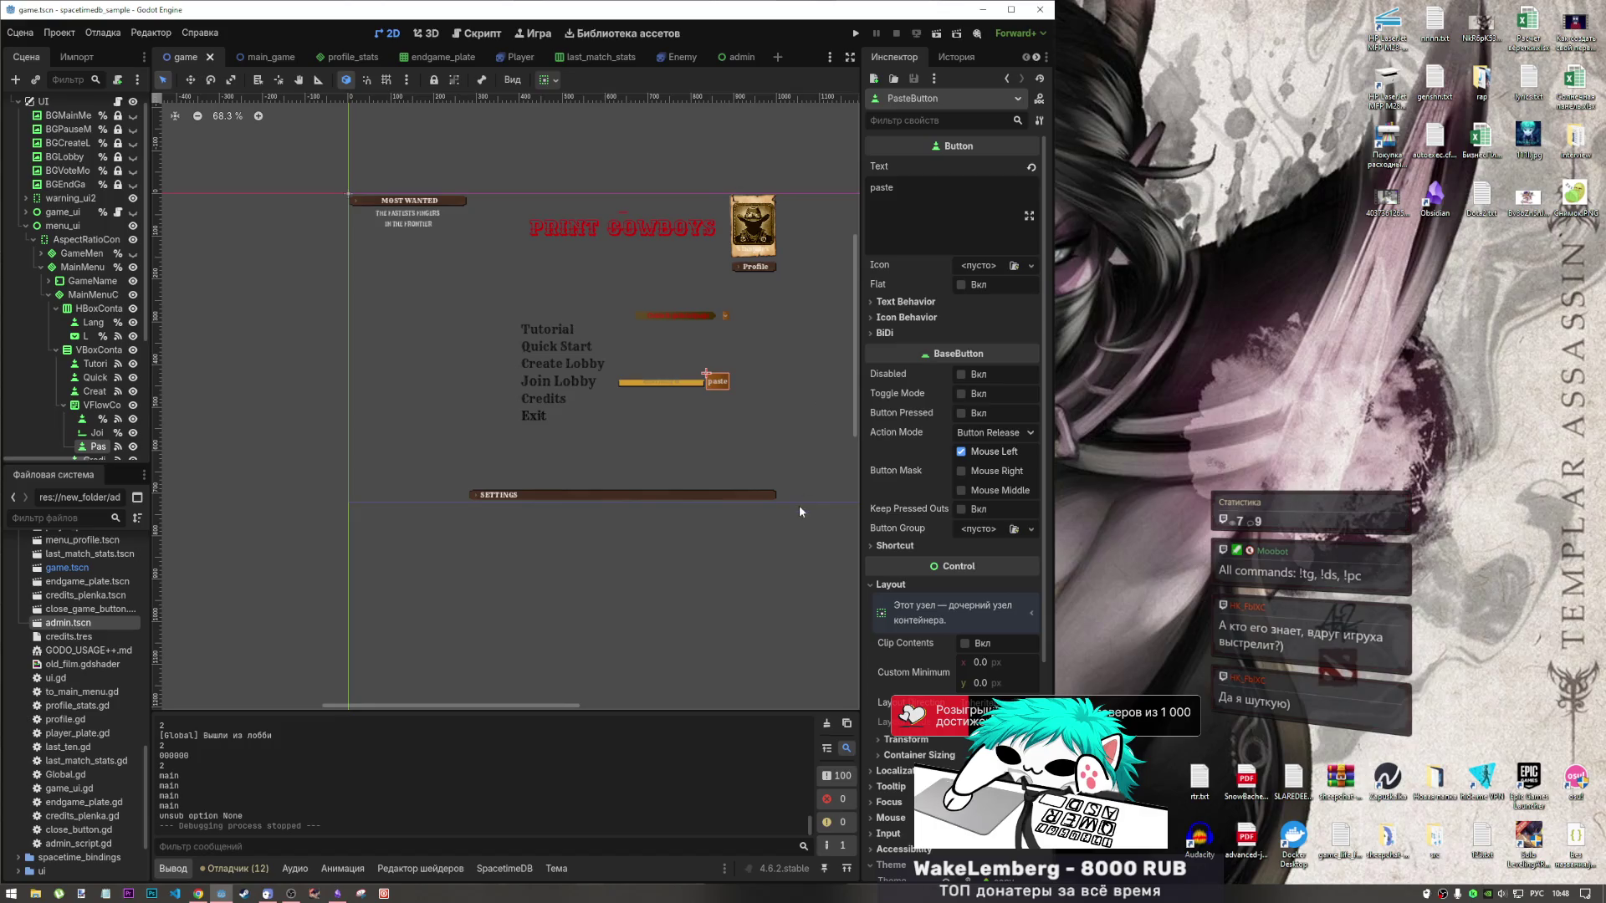
scroll(705, 274, "up", 5)
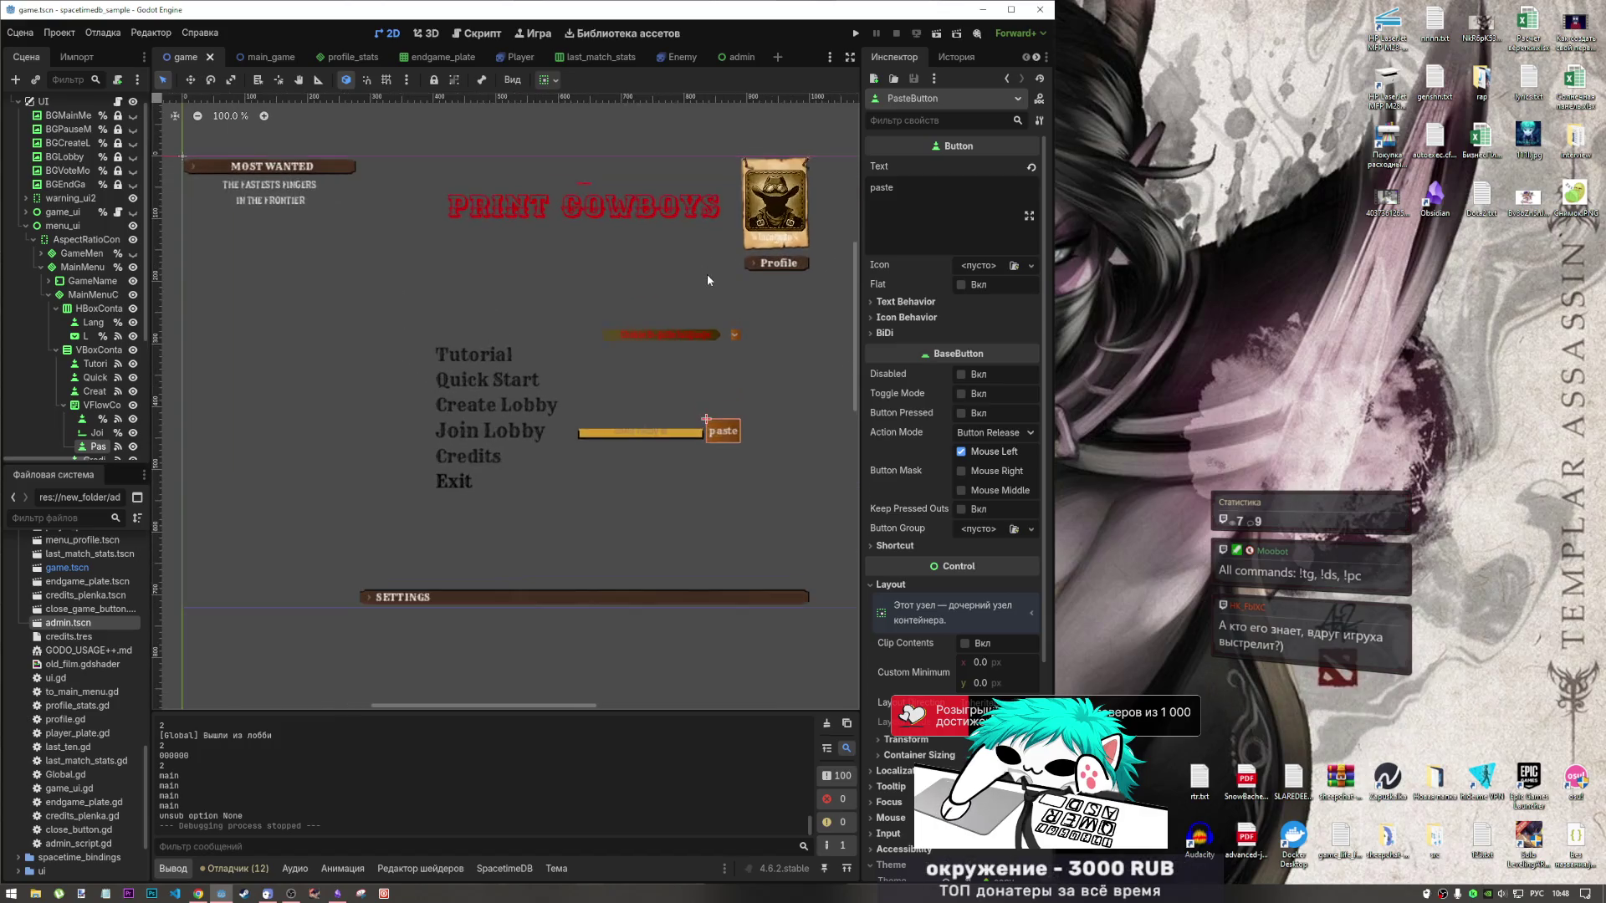
left_click_drag(652, 399, 679, 366)
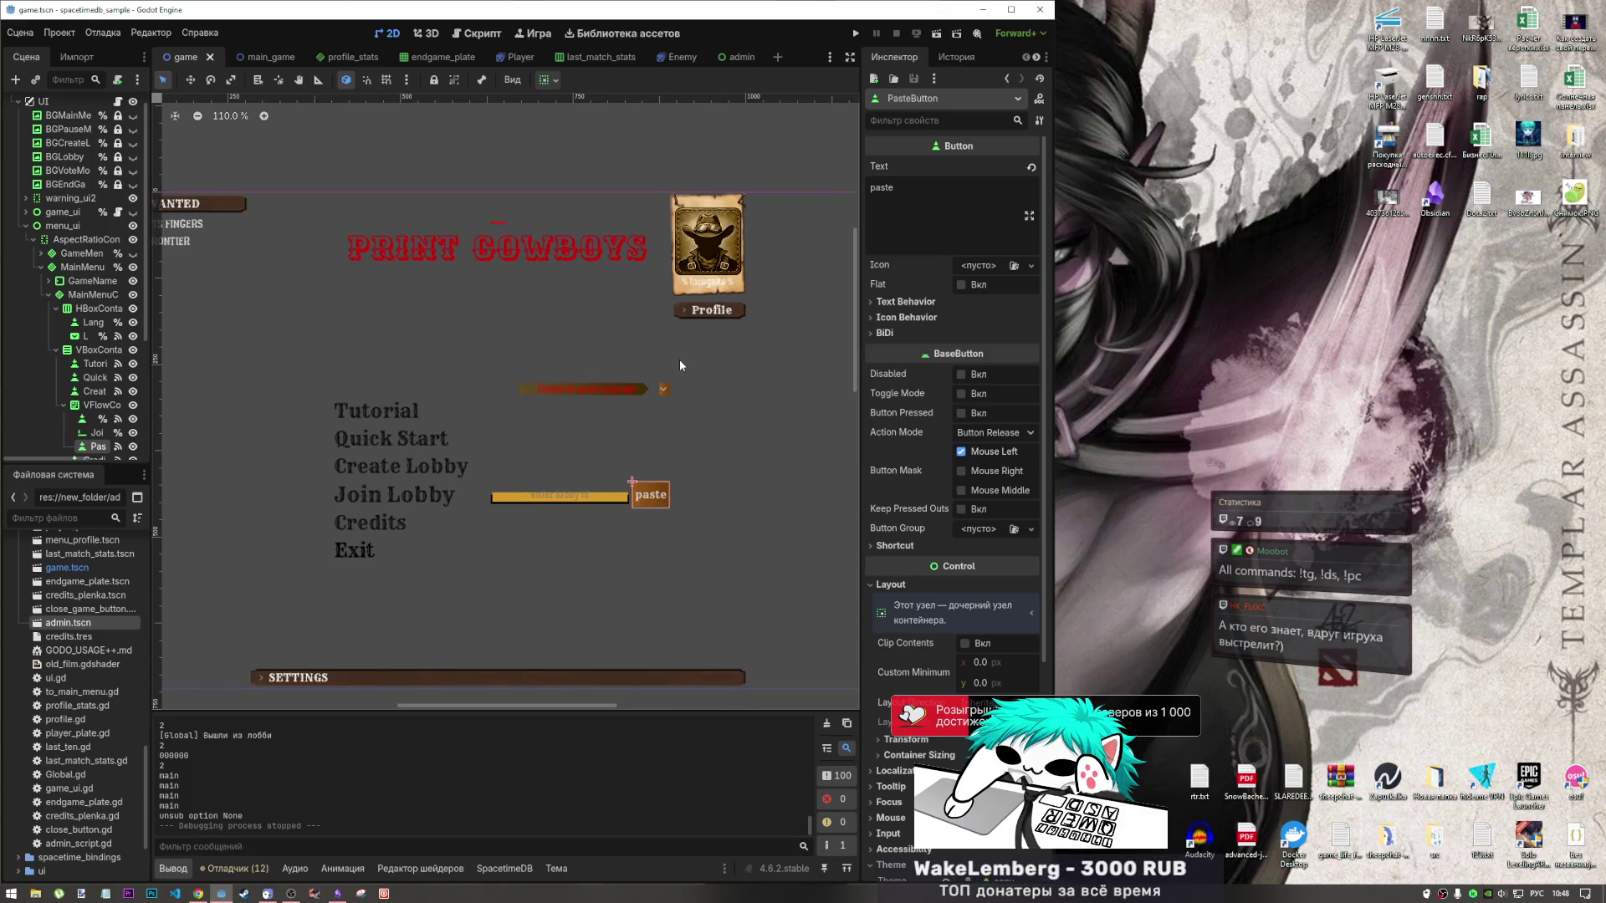
left_click(719, 153)
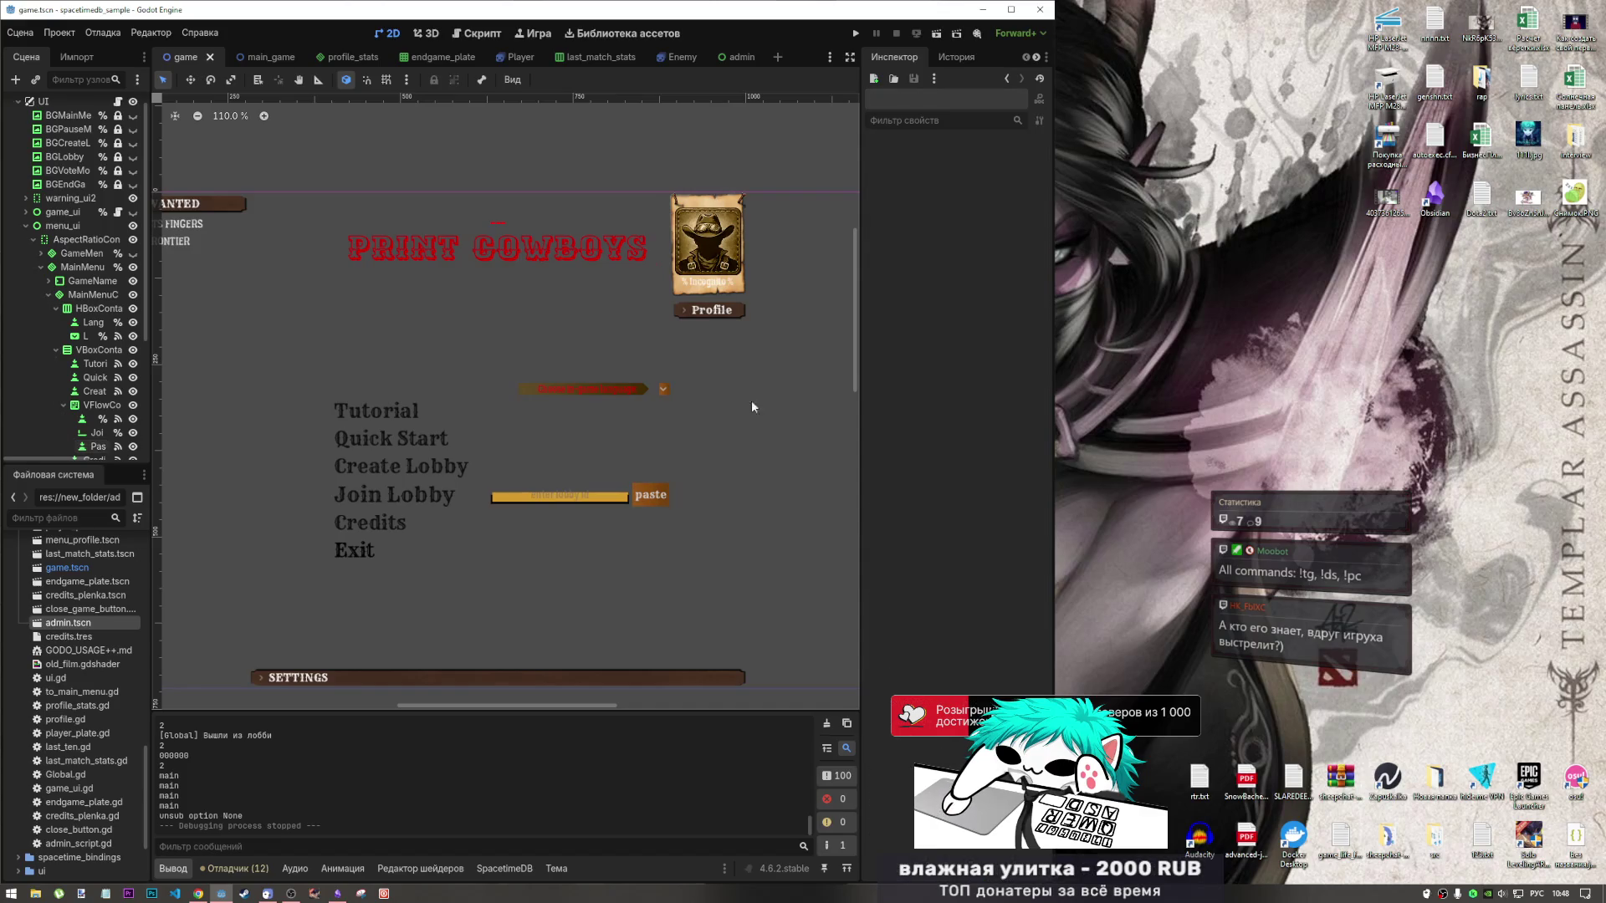
scroll(751, 407, "down", 3)
scroll(742, 420, "up", 3)
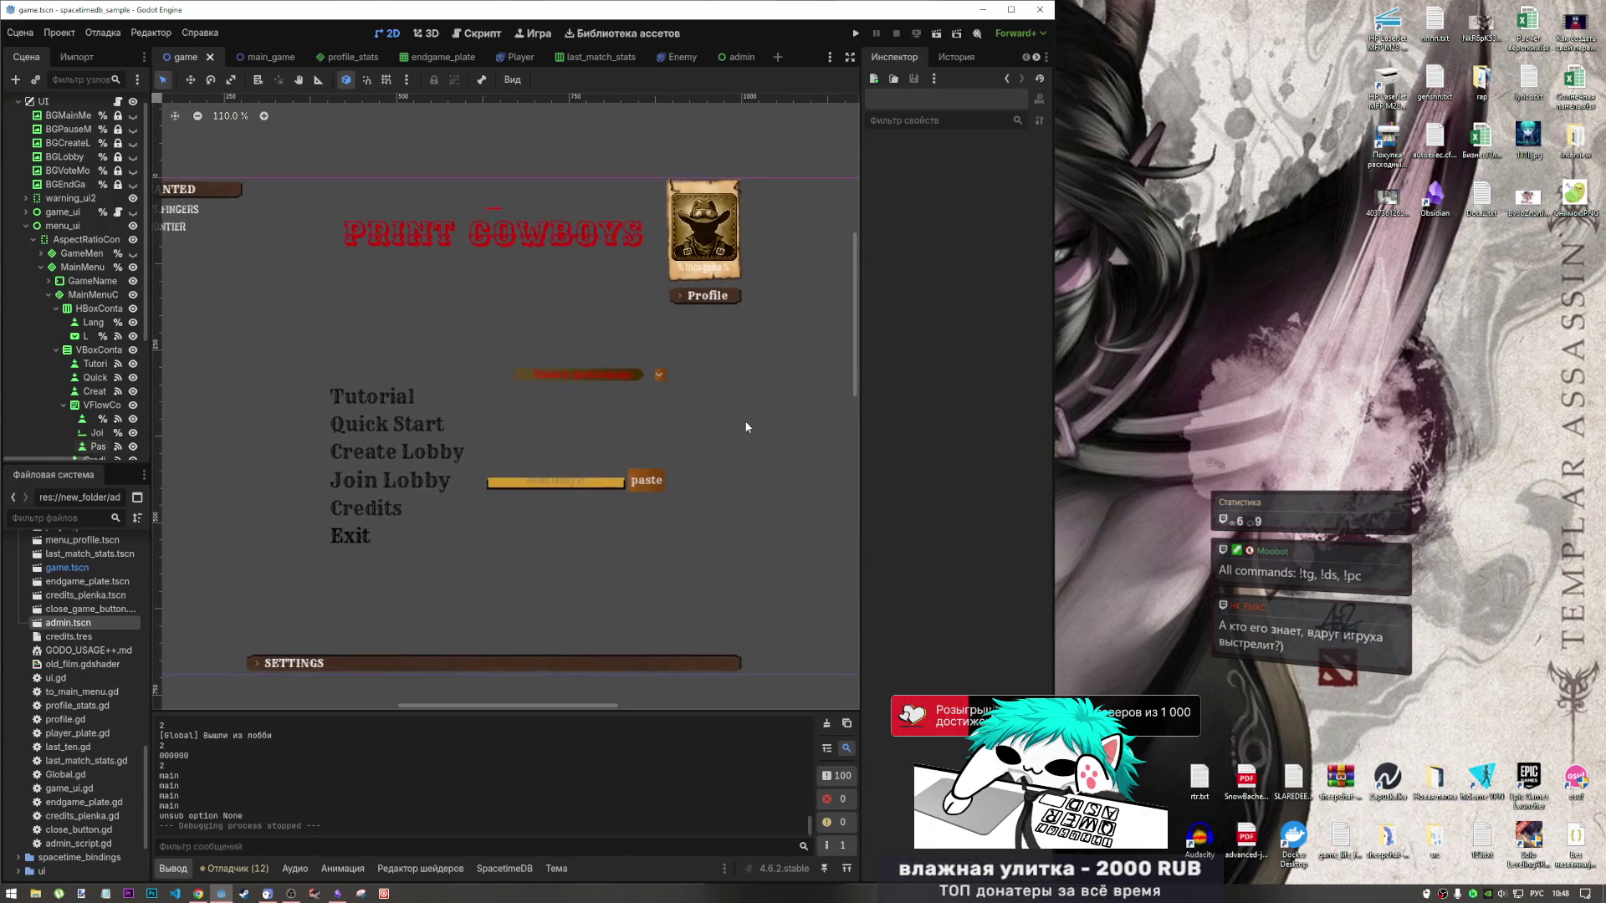
left_click(704, 300)
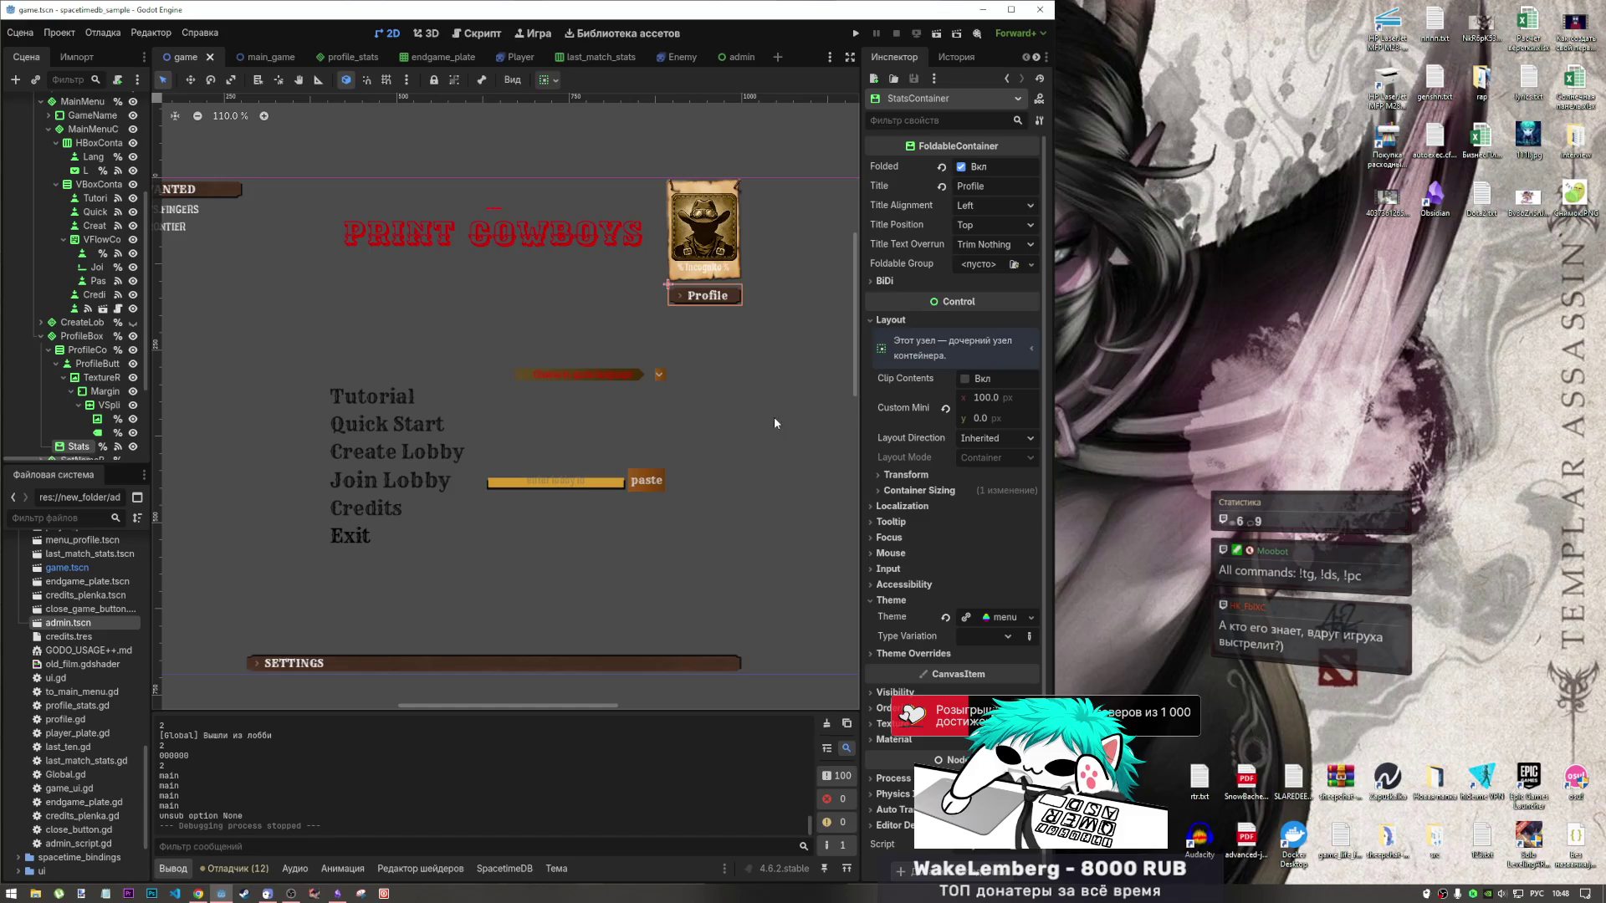
scroll(719, 485, "down", 4)
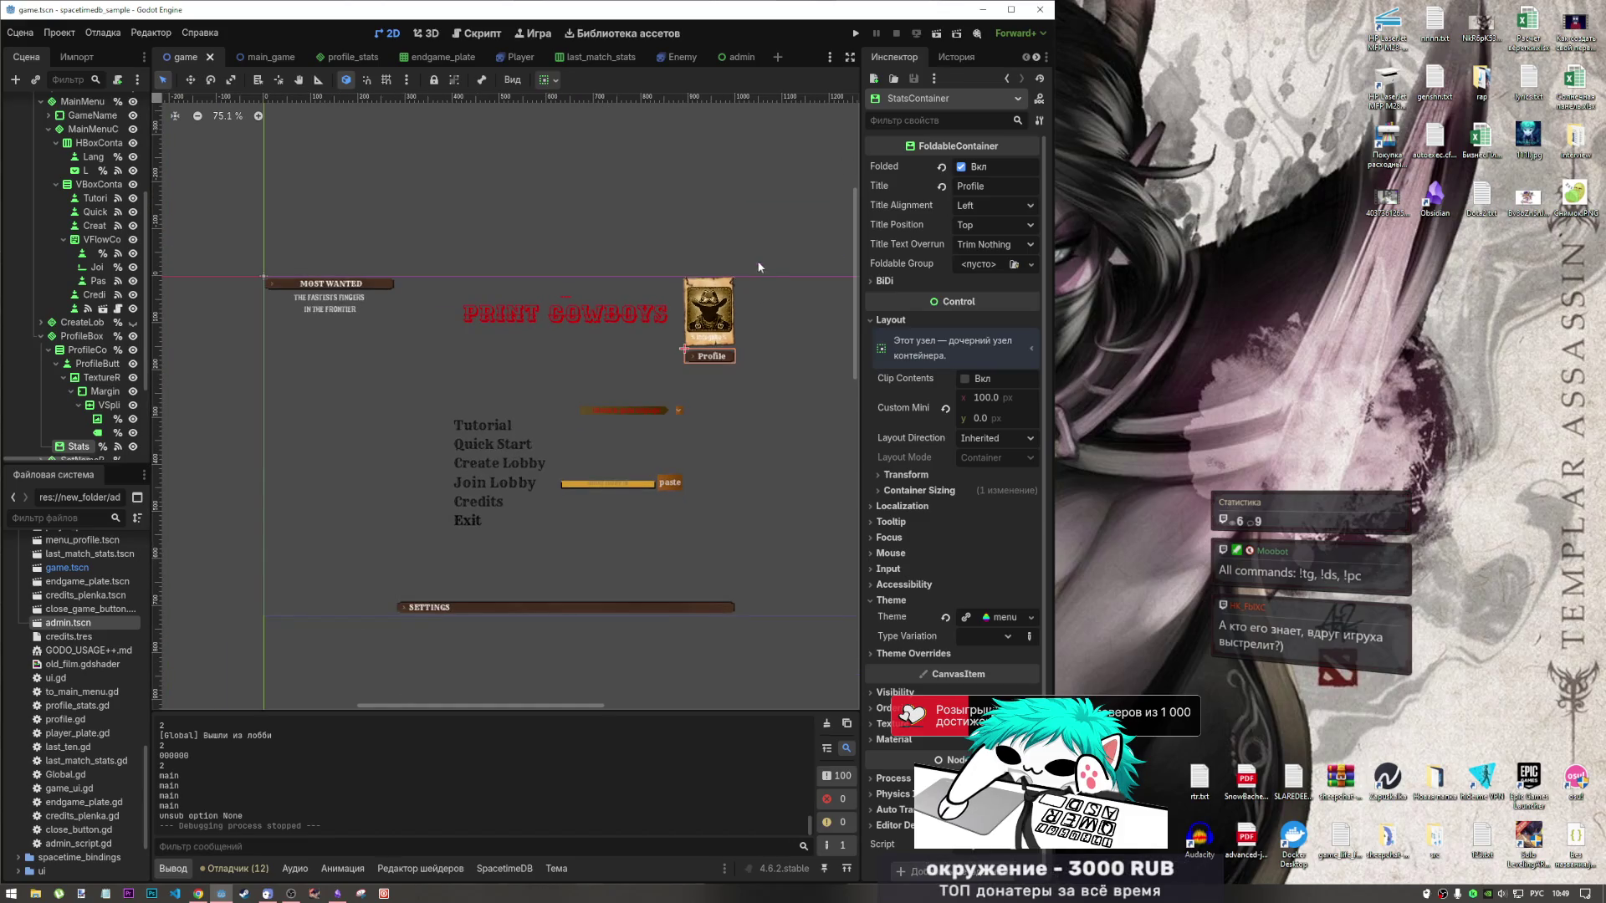
scroll(752, 435, "up", 2)
scroll(694, 426, "up", 1)
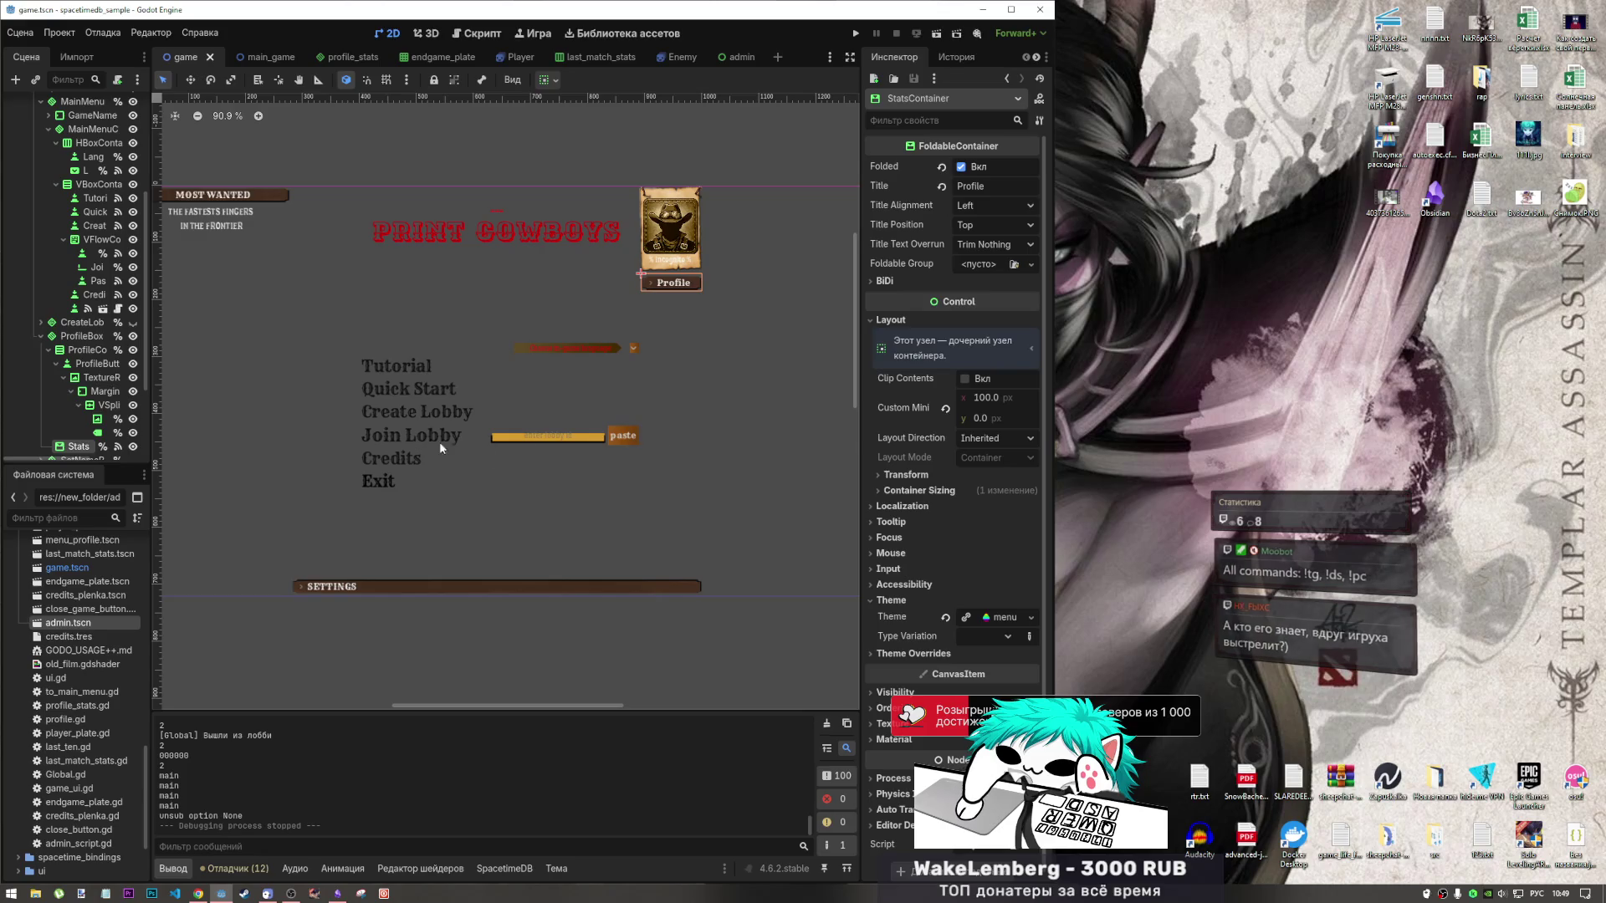
Inspect the Create Lobby and Join Lobby buttons' properties.
left_click(418, 415)
left_click(414, 435)
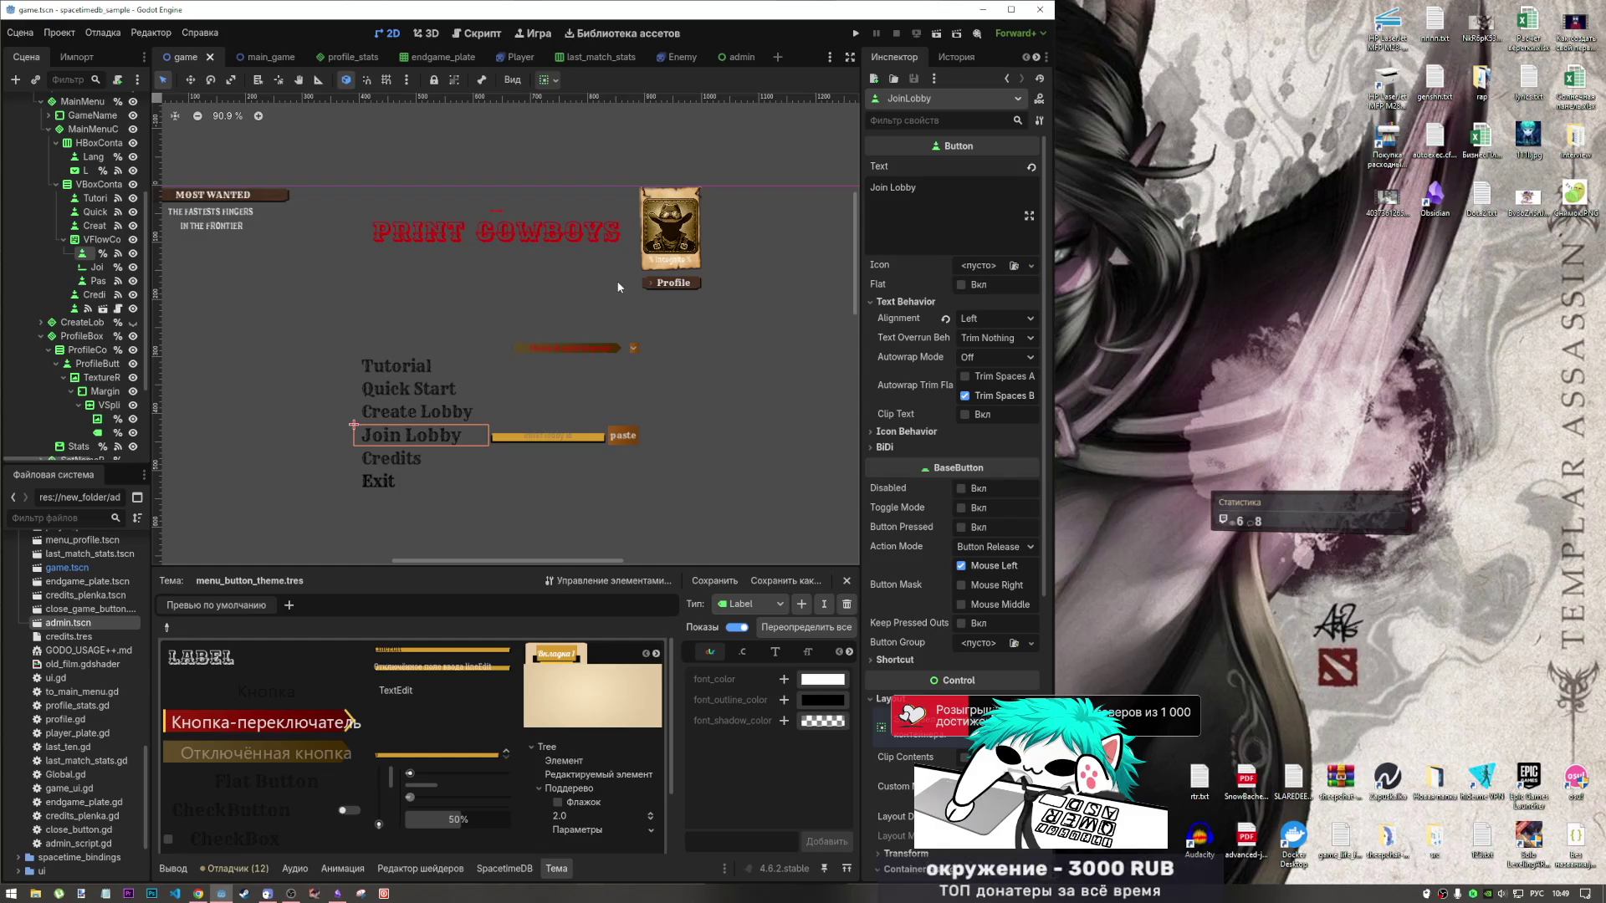
left_click(337, 893)
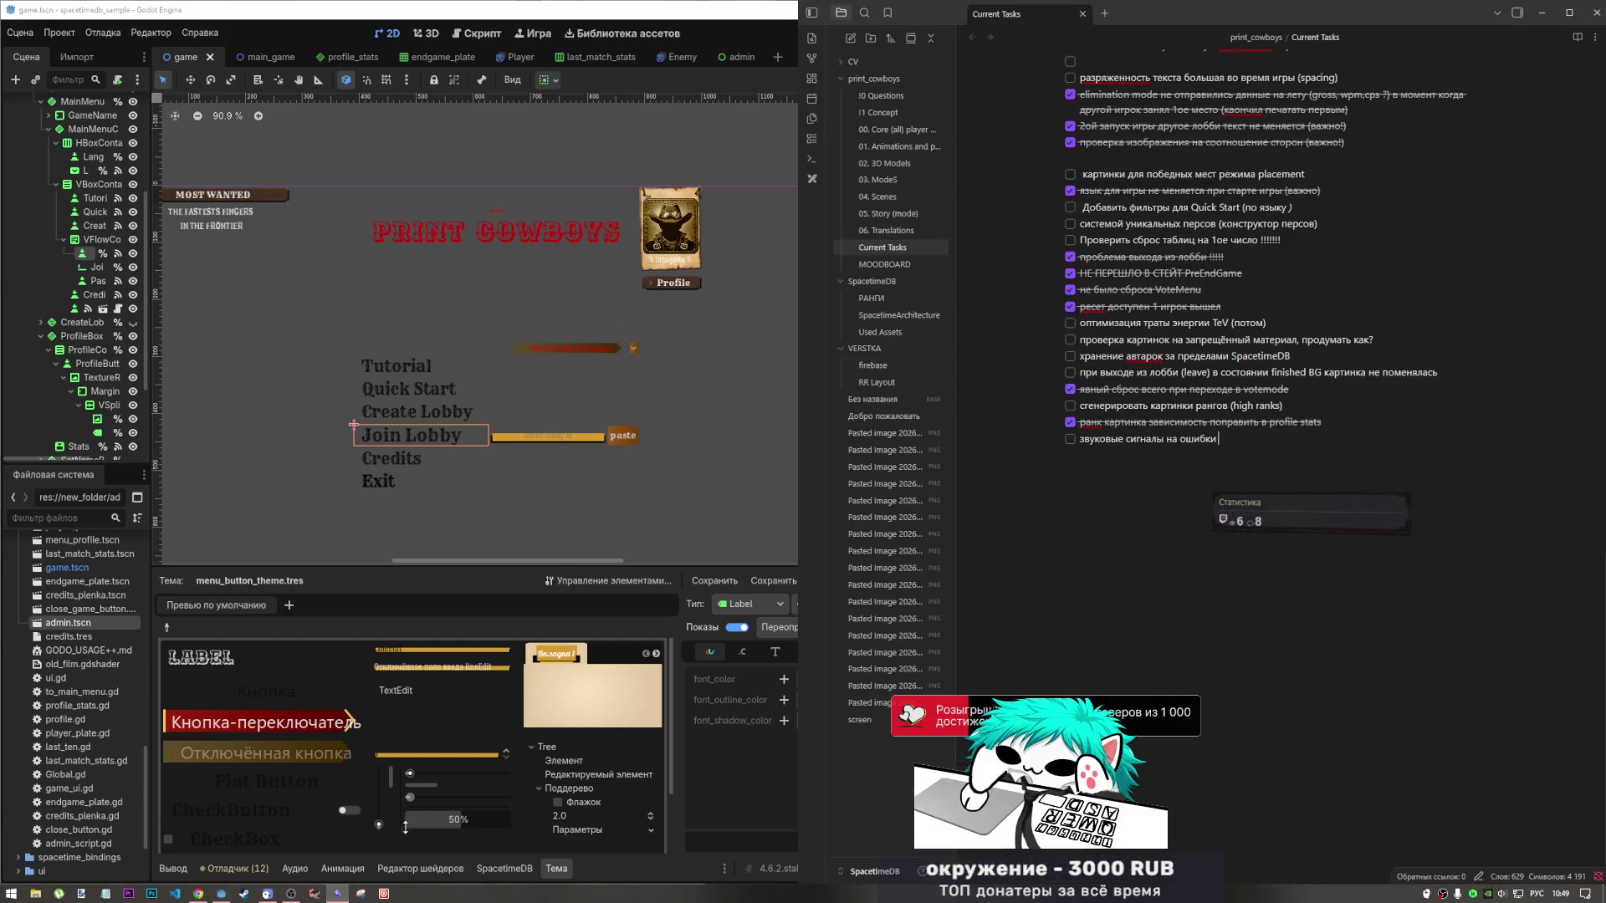
Remove the spacing task and move the lobby-return task to the end of Current Tasks.
scroll(1251, 399, "up", 2)
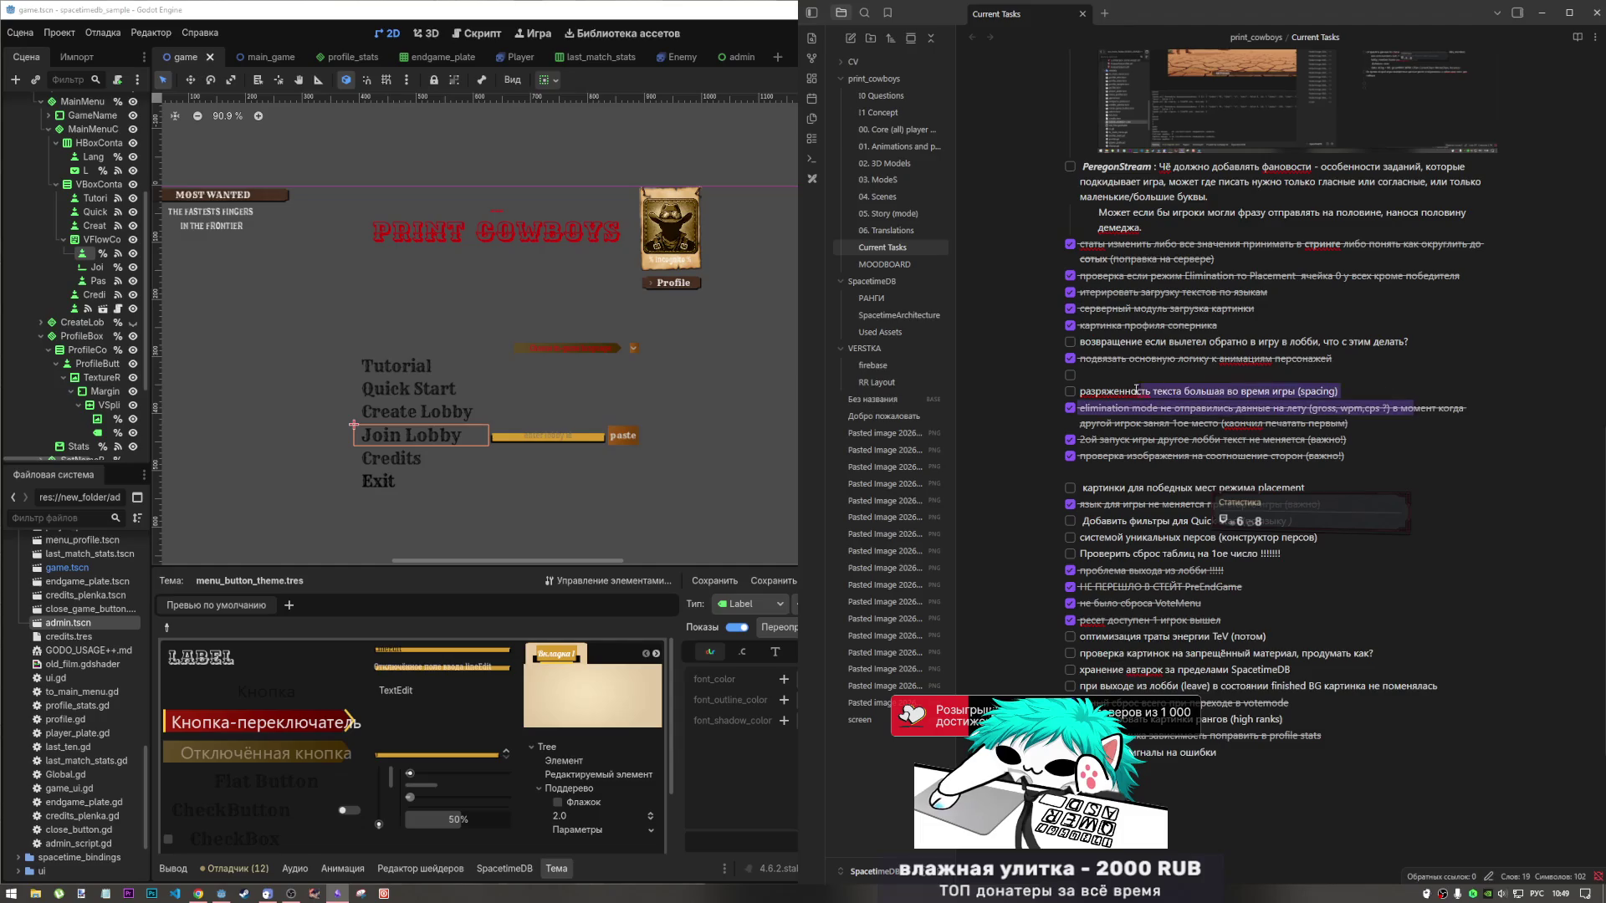
left_click_drag(1337, 392, 1134, 391)
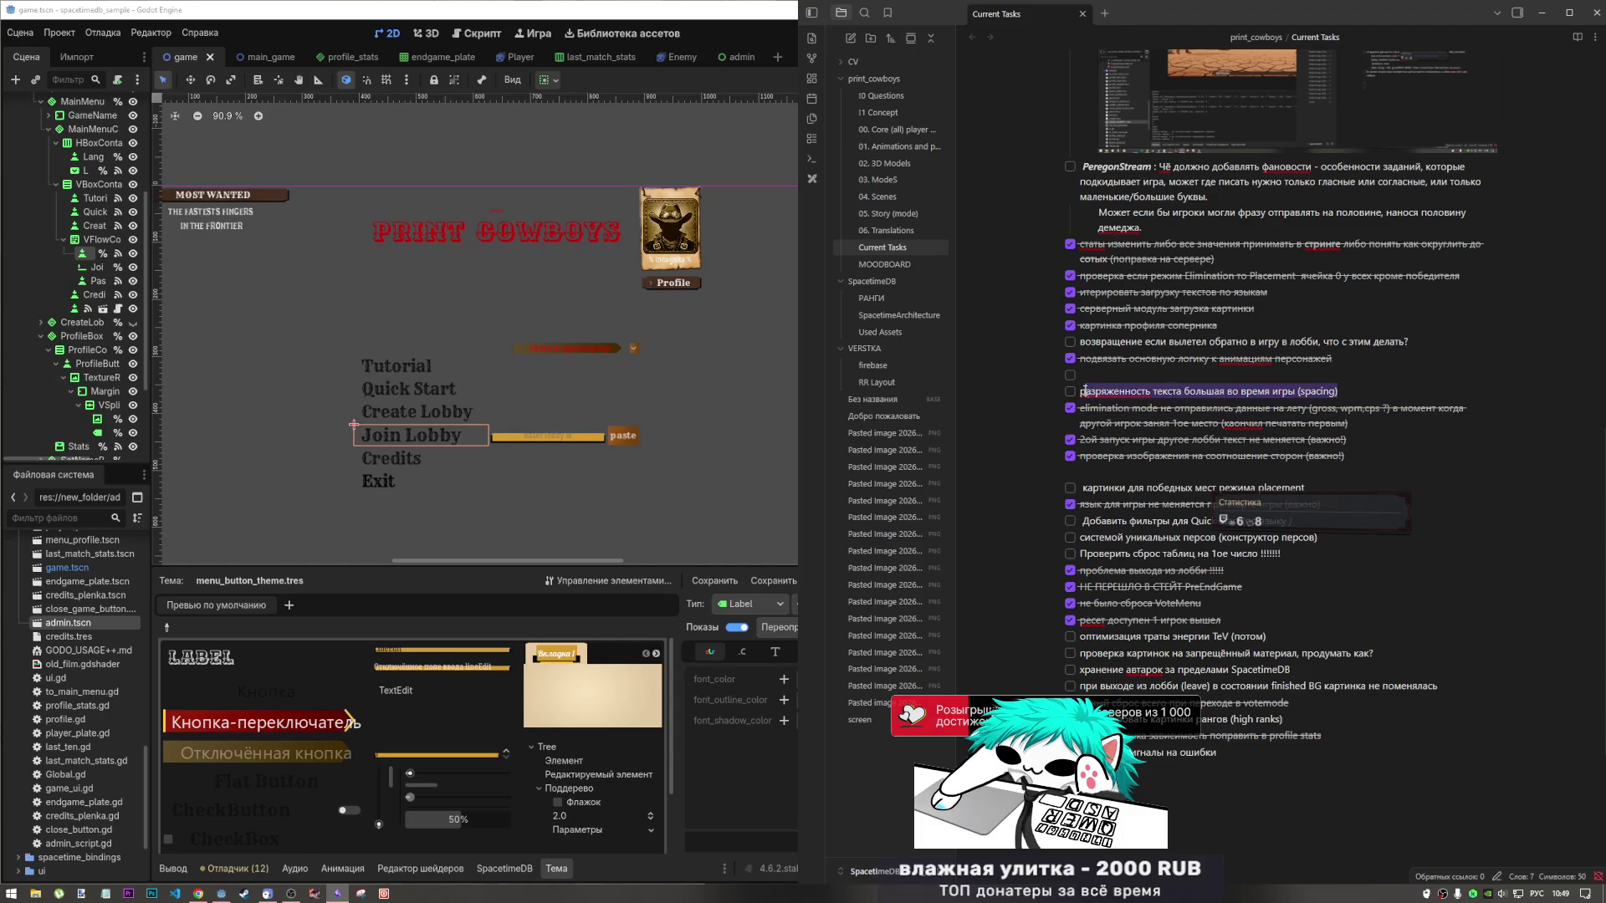
key("BackSpace")
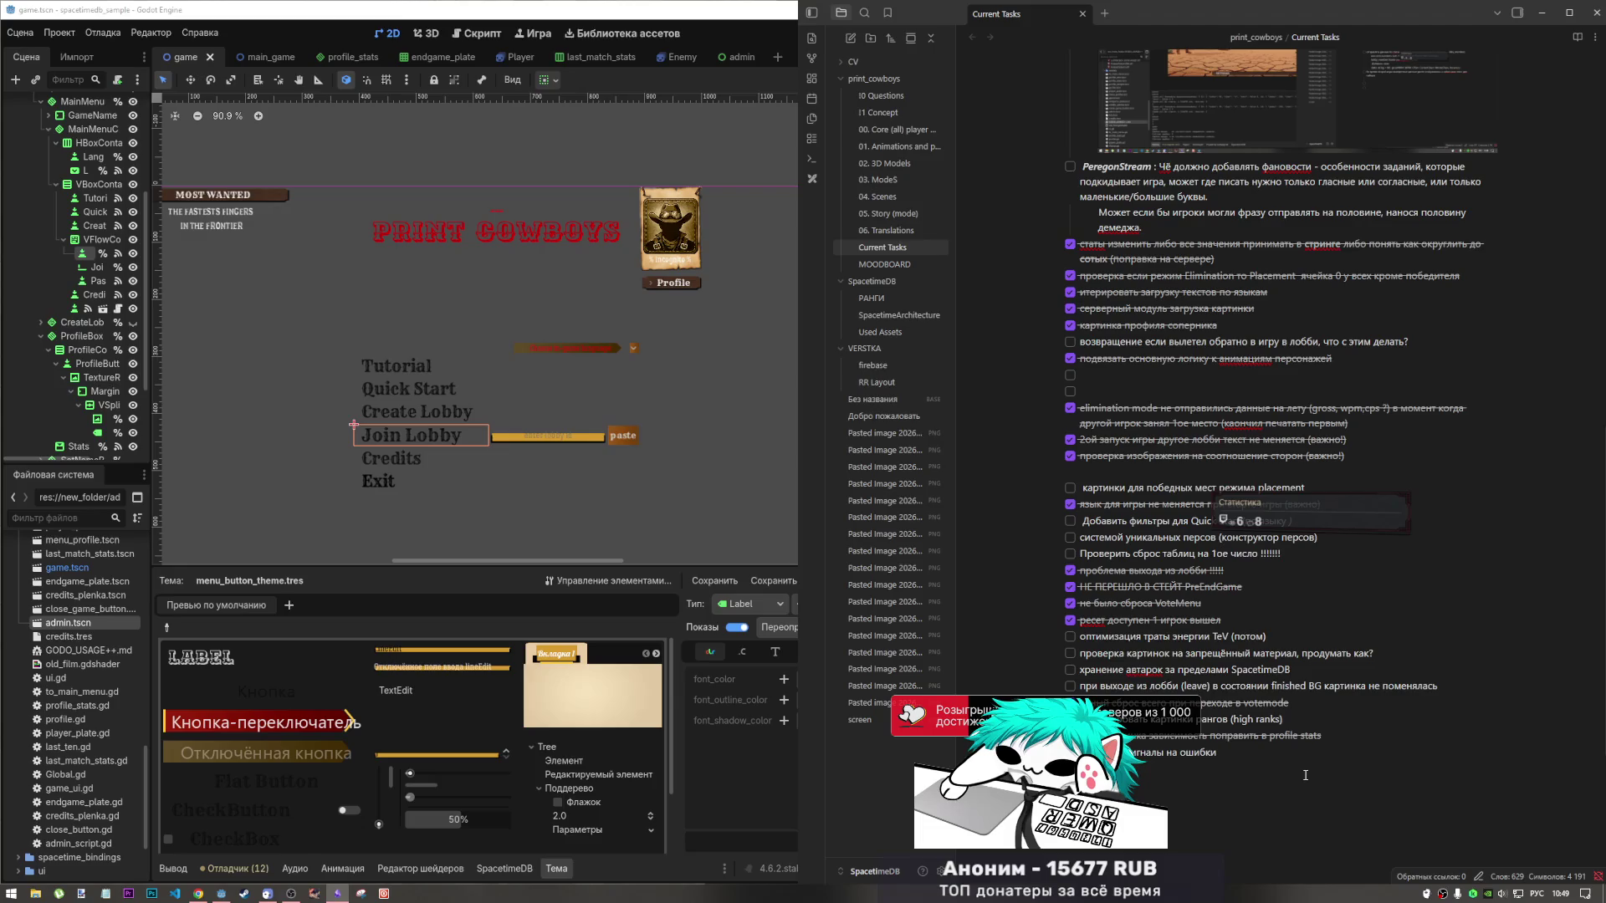
scroll(1114, 541, "up", 3)
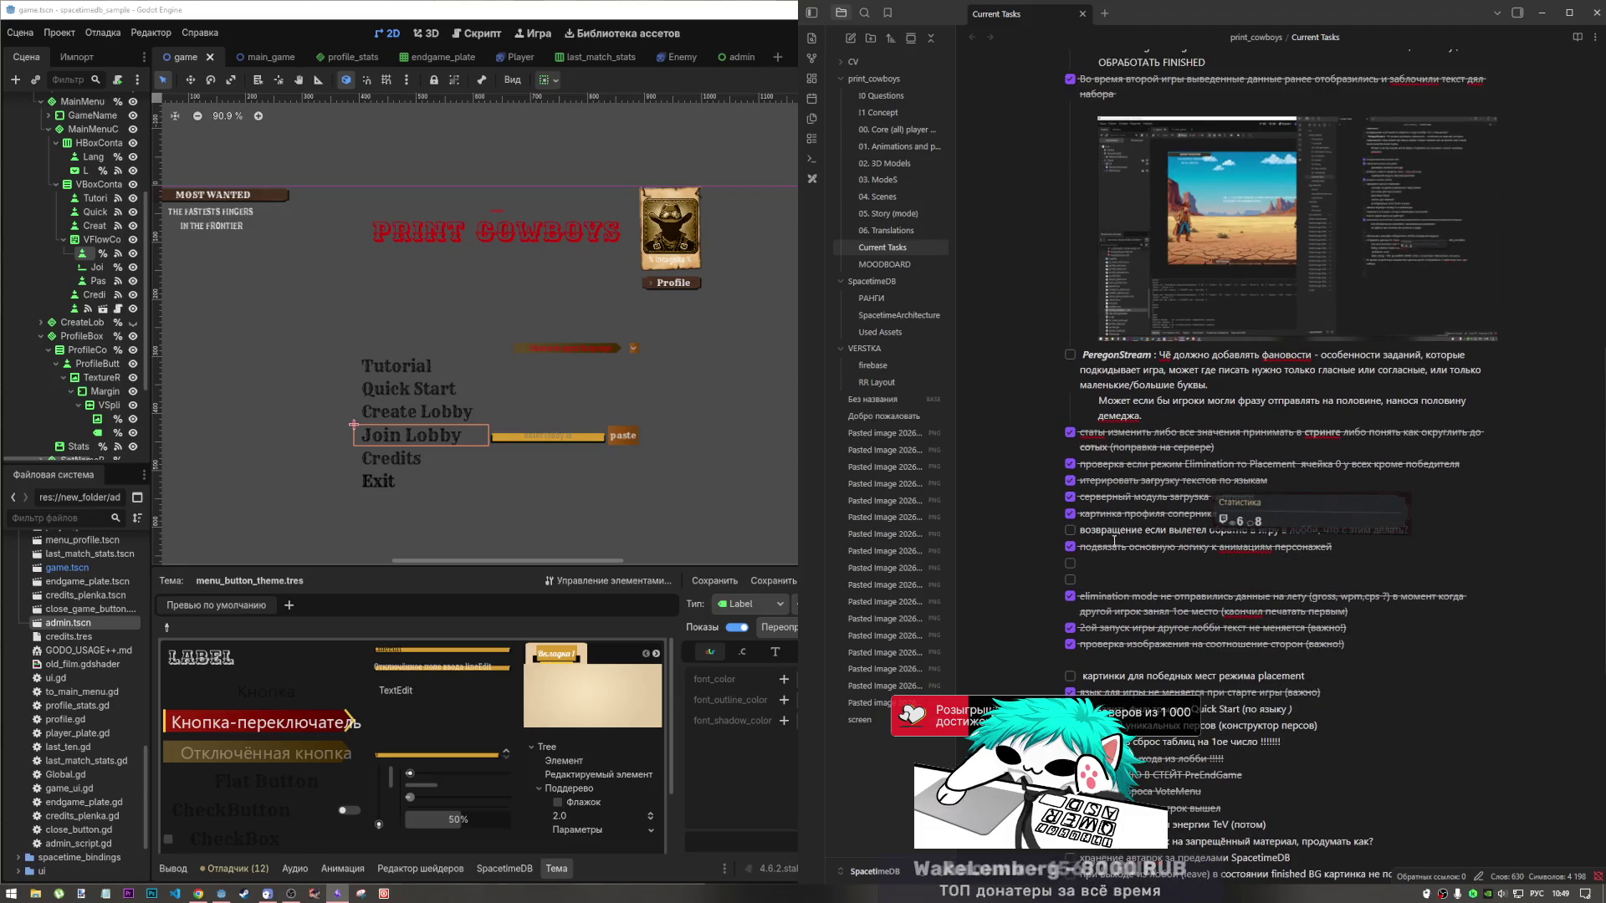
scroll(1207, 415, "down", 2)
left_click_drag(1437, 405, 1073, 407)
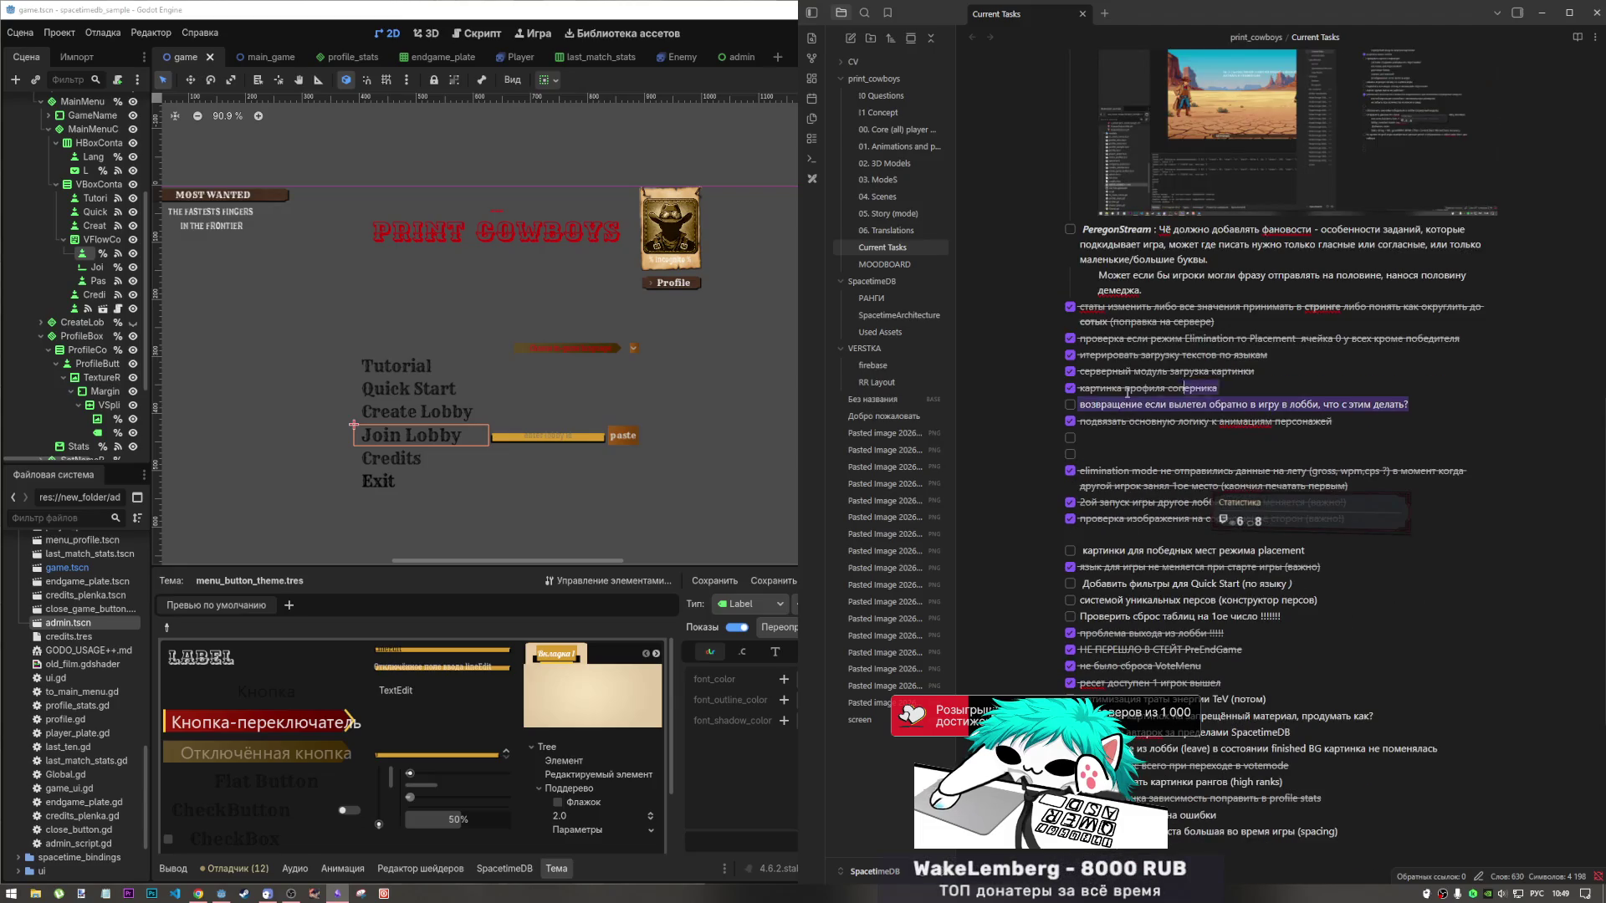
key("BackSpace")
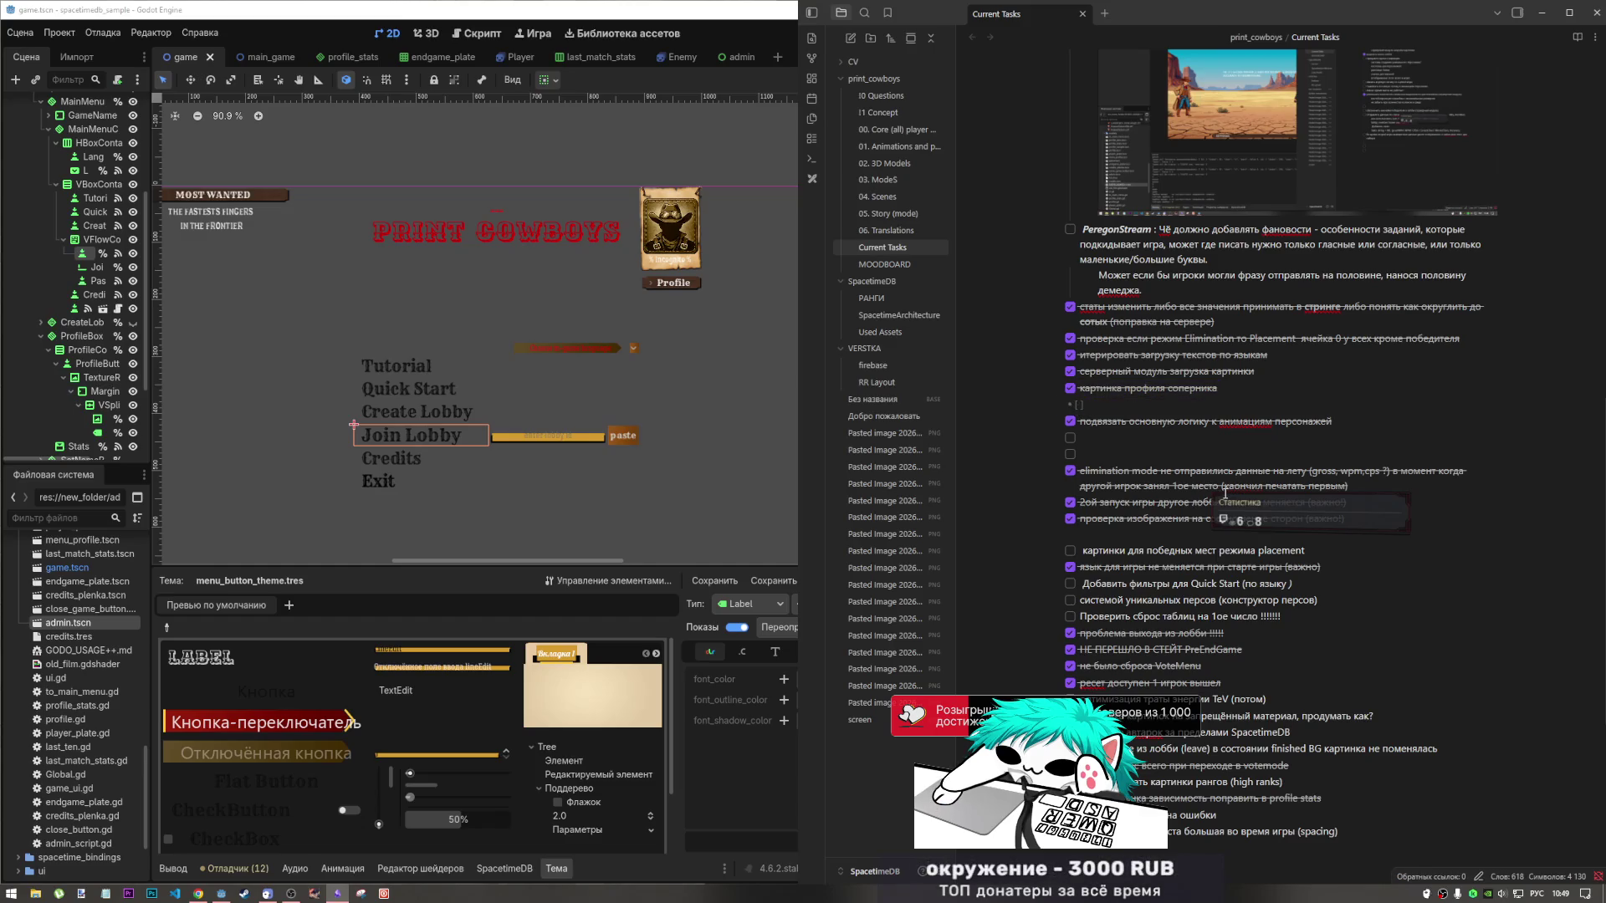
key("BackSpace")
key("BackSpace")
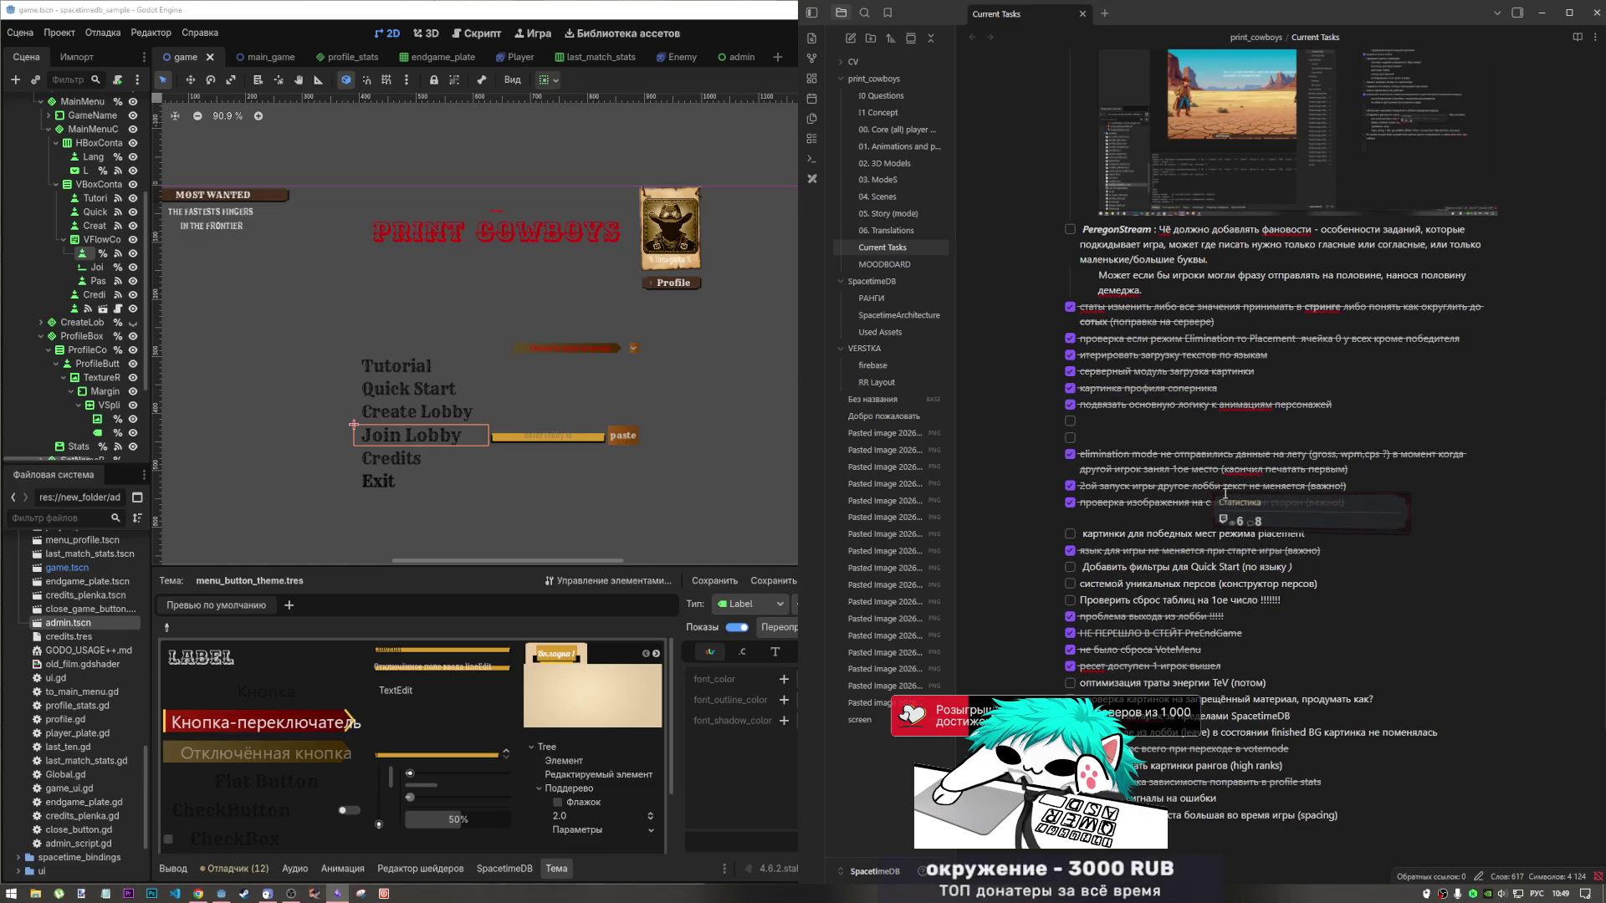
key("Return")
key("ctrl+v")
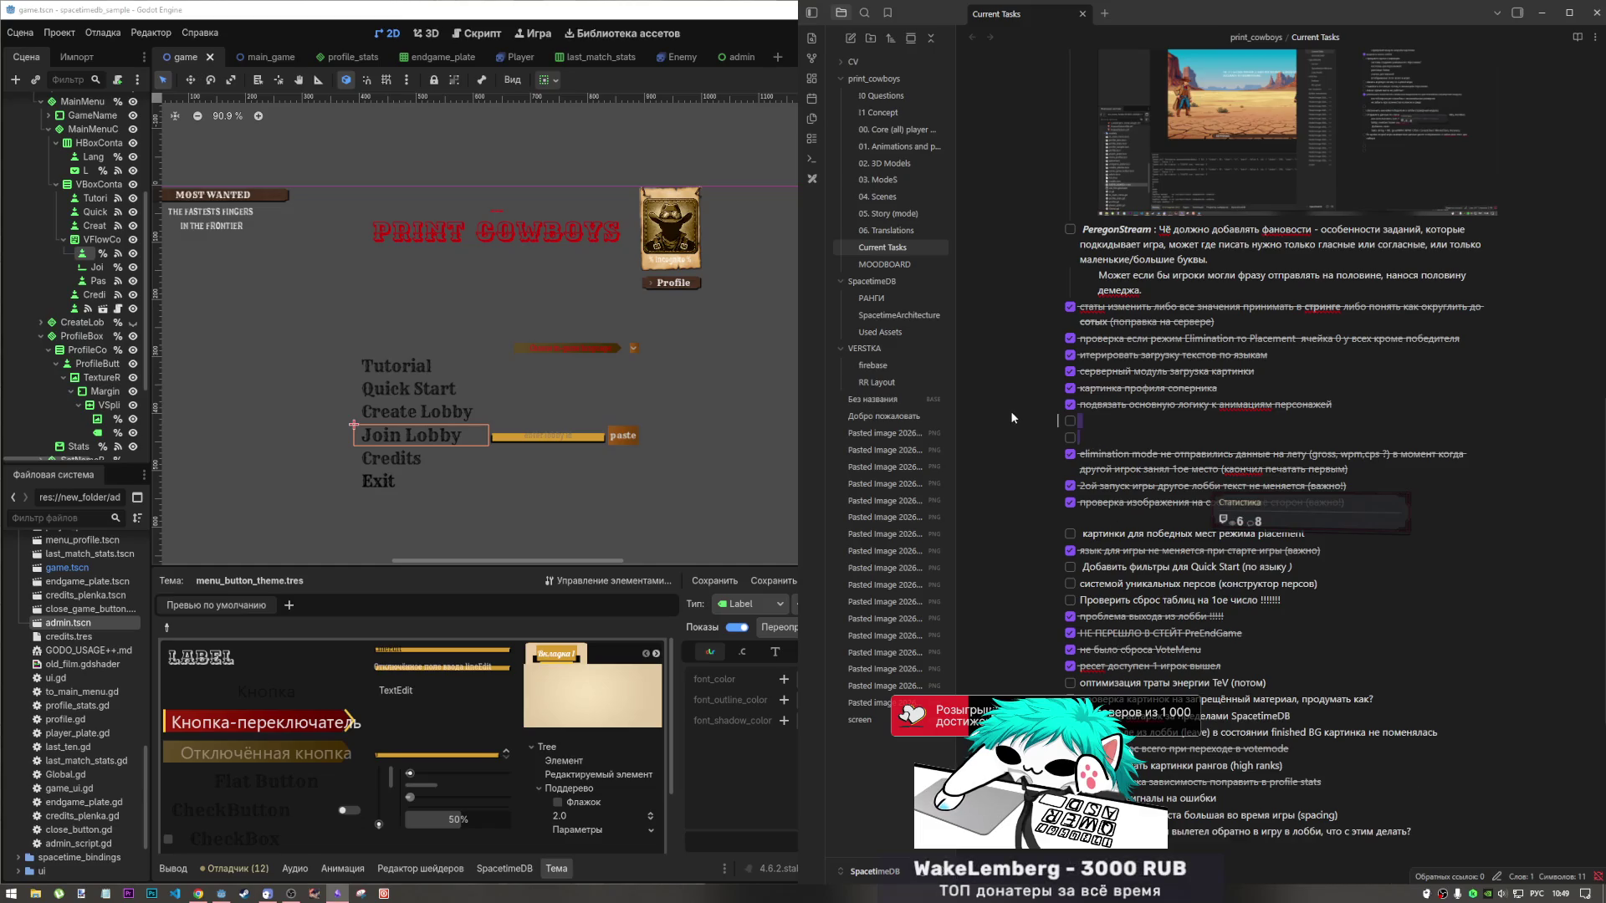
Delete the two empty checkbox lines from the list.
left_click_drag(1010, 409, 1121, 430)
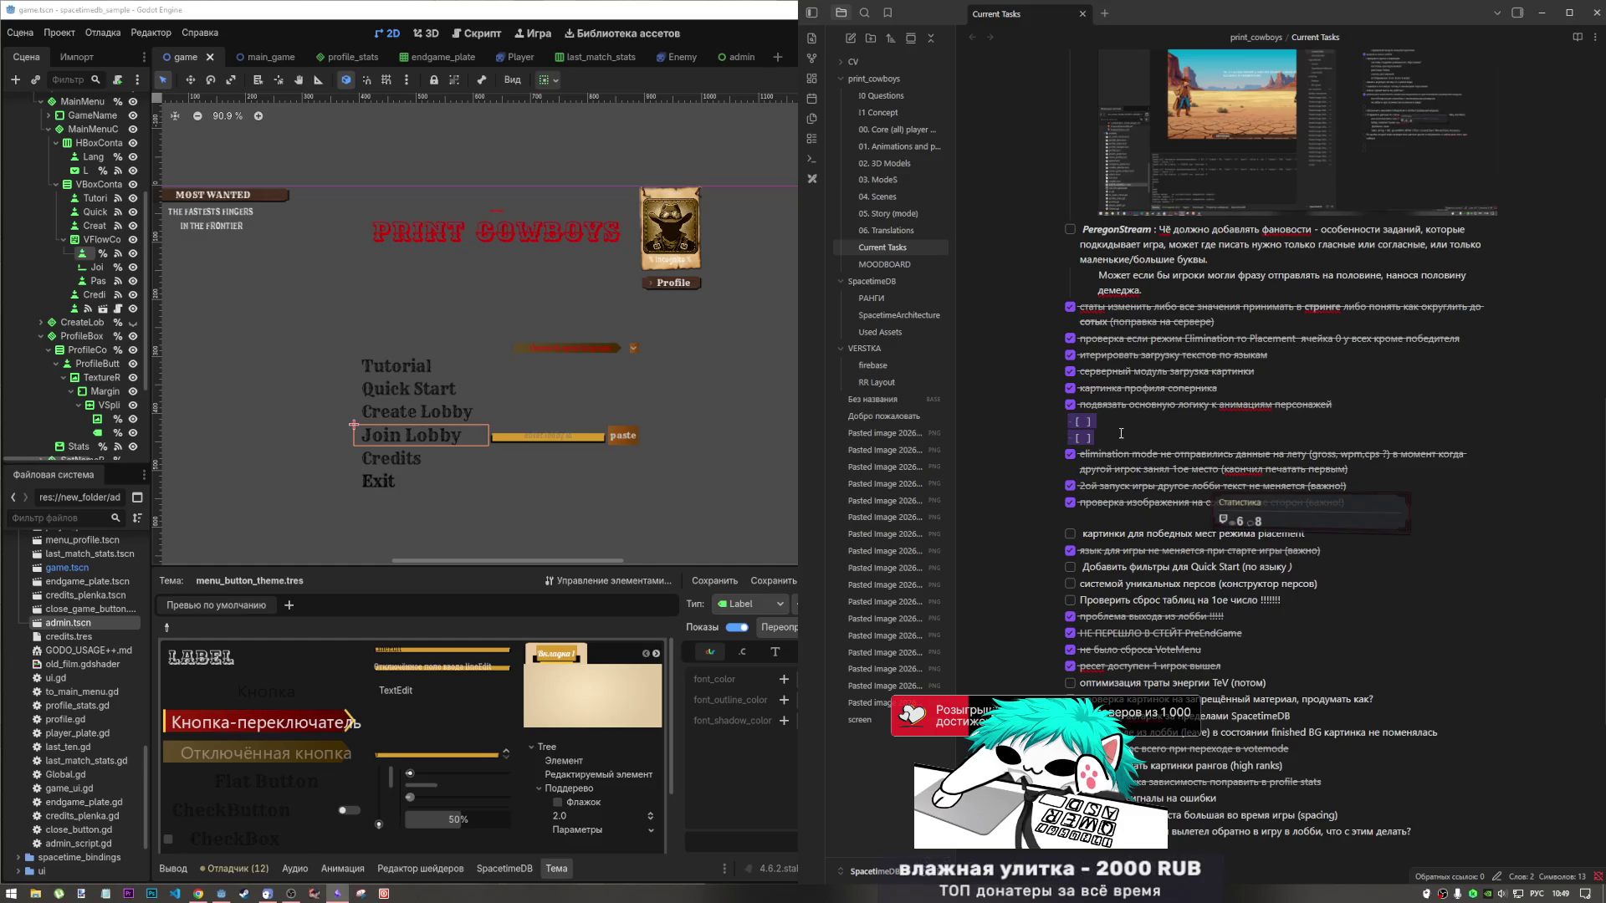
key("BackSpace")
key("BackSpace")
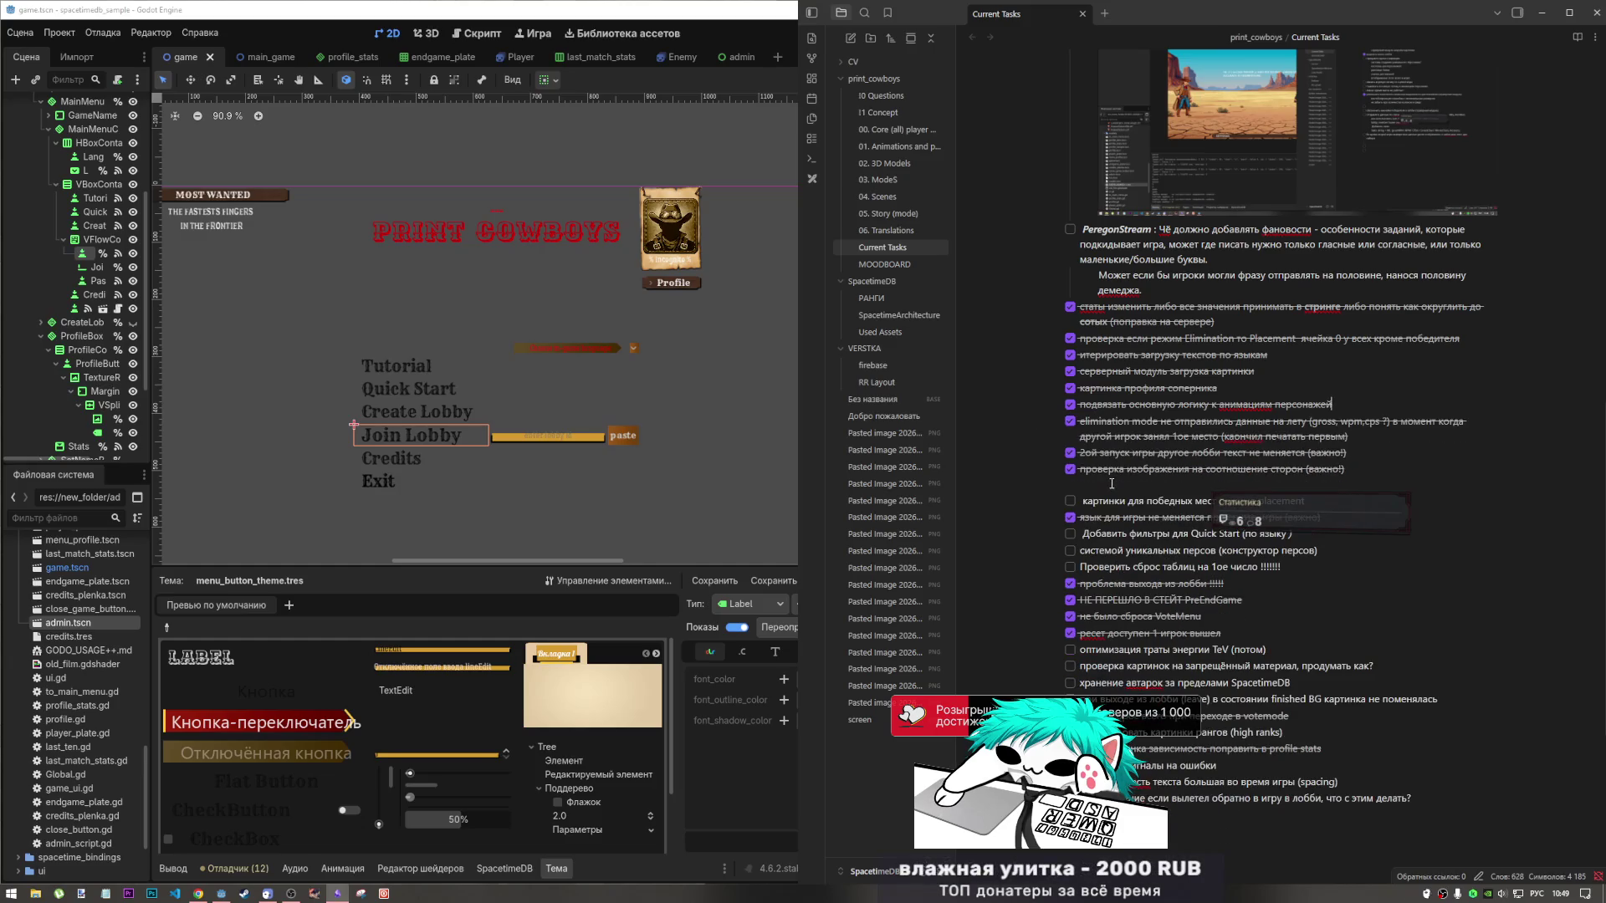
scroll(1167, 405, "down", 3)
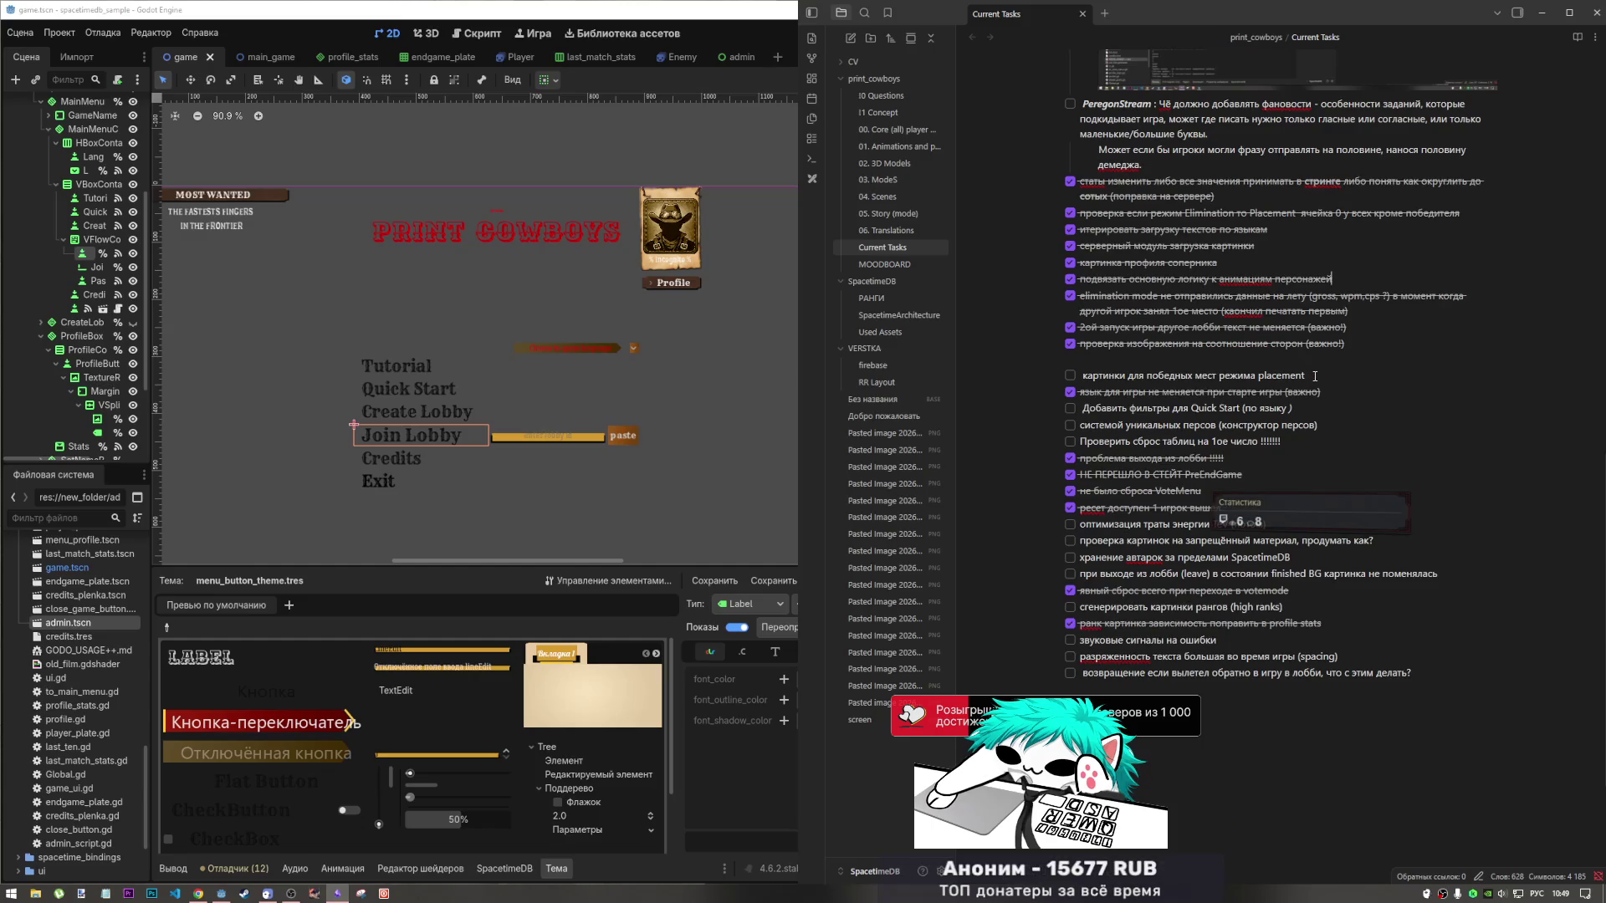
Move the placement-pictures task to the end of the list, then return to YouTube.
left_click_drag(1251, 378, 1075, 378)
key("ctrl+c")
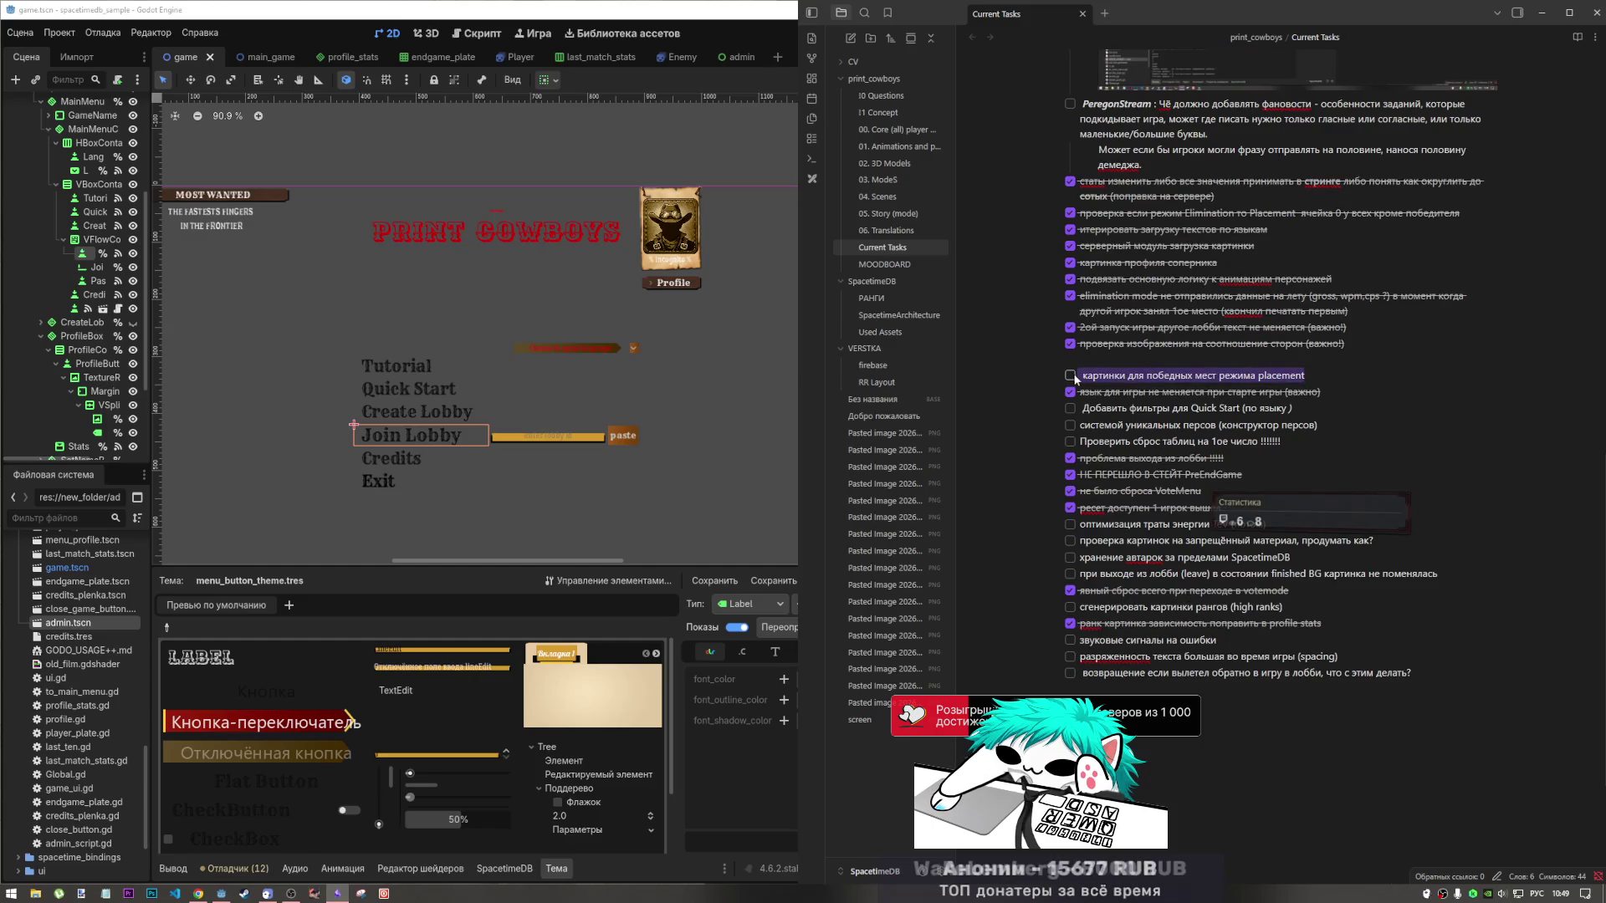
key("BackSpace")
key("BackSpace")
key("BackSpace")
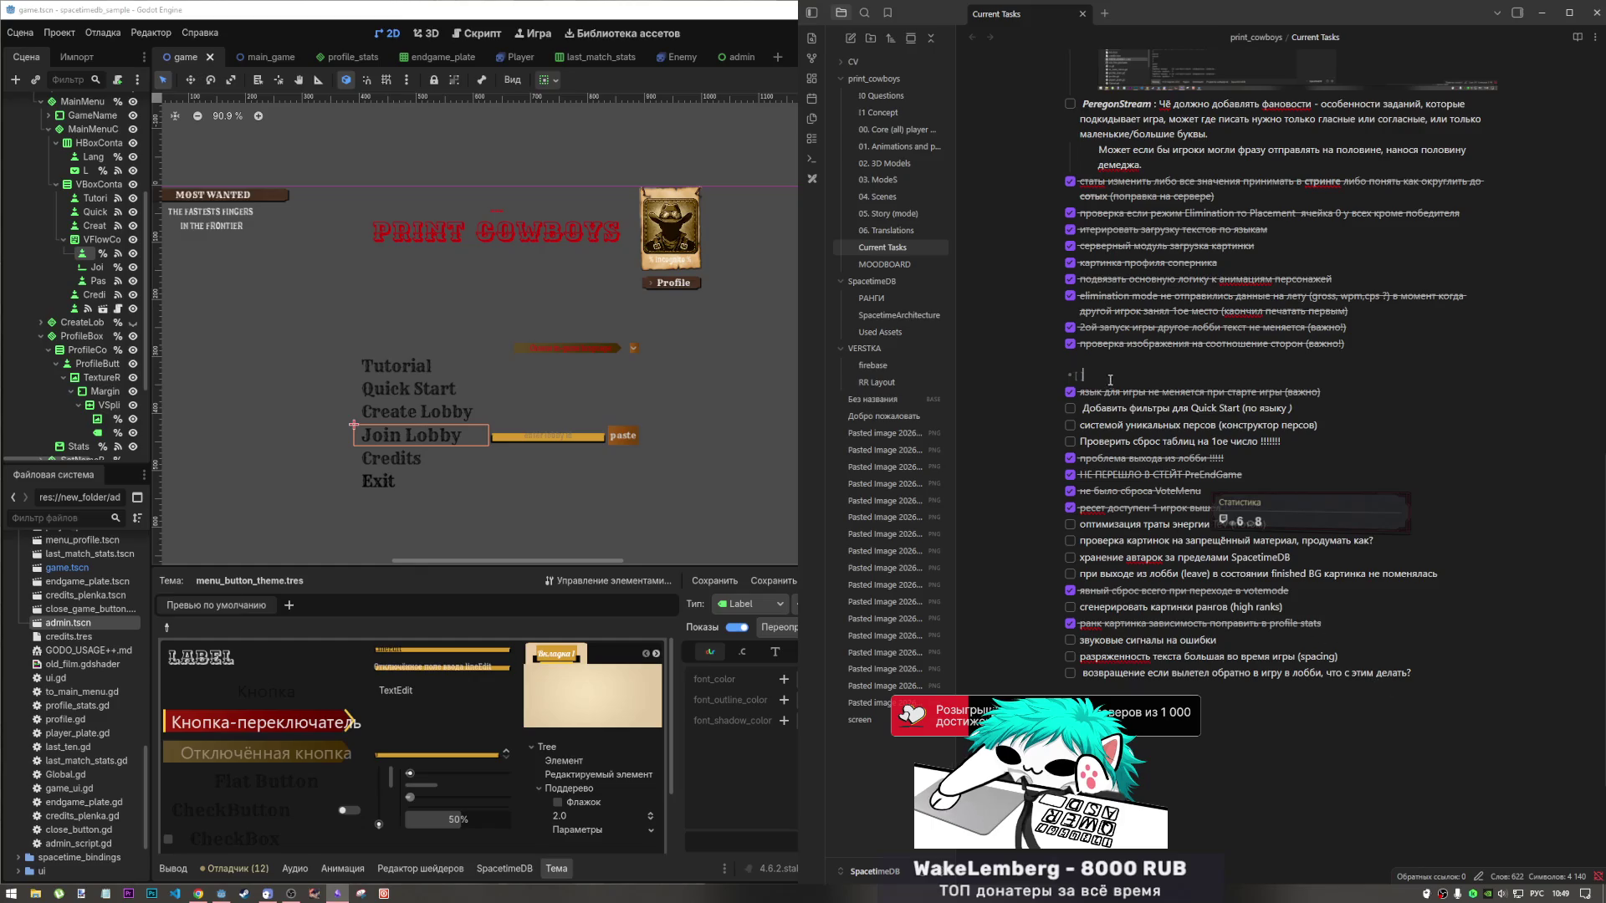
key("BackSpace")
left_click_drag(1079, 673, 1433, 673)
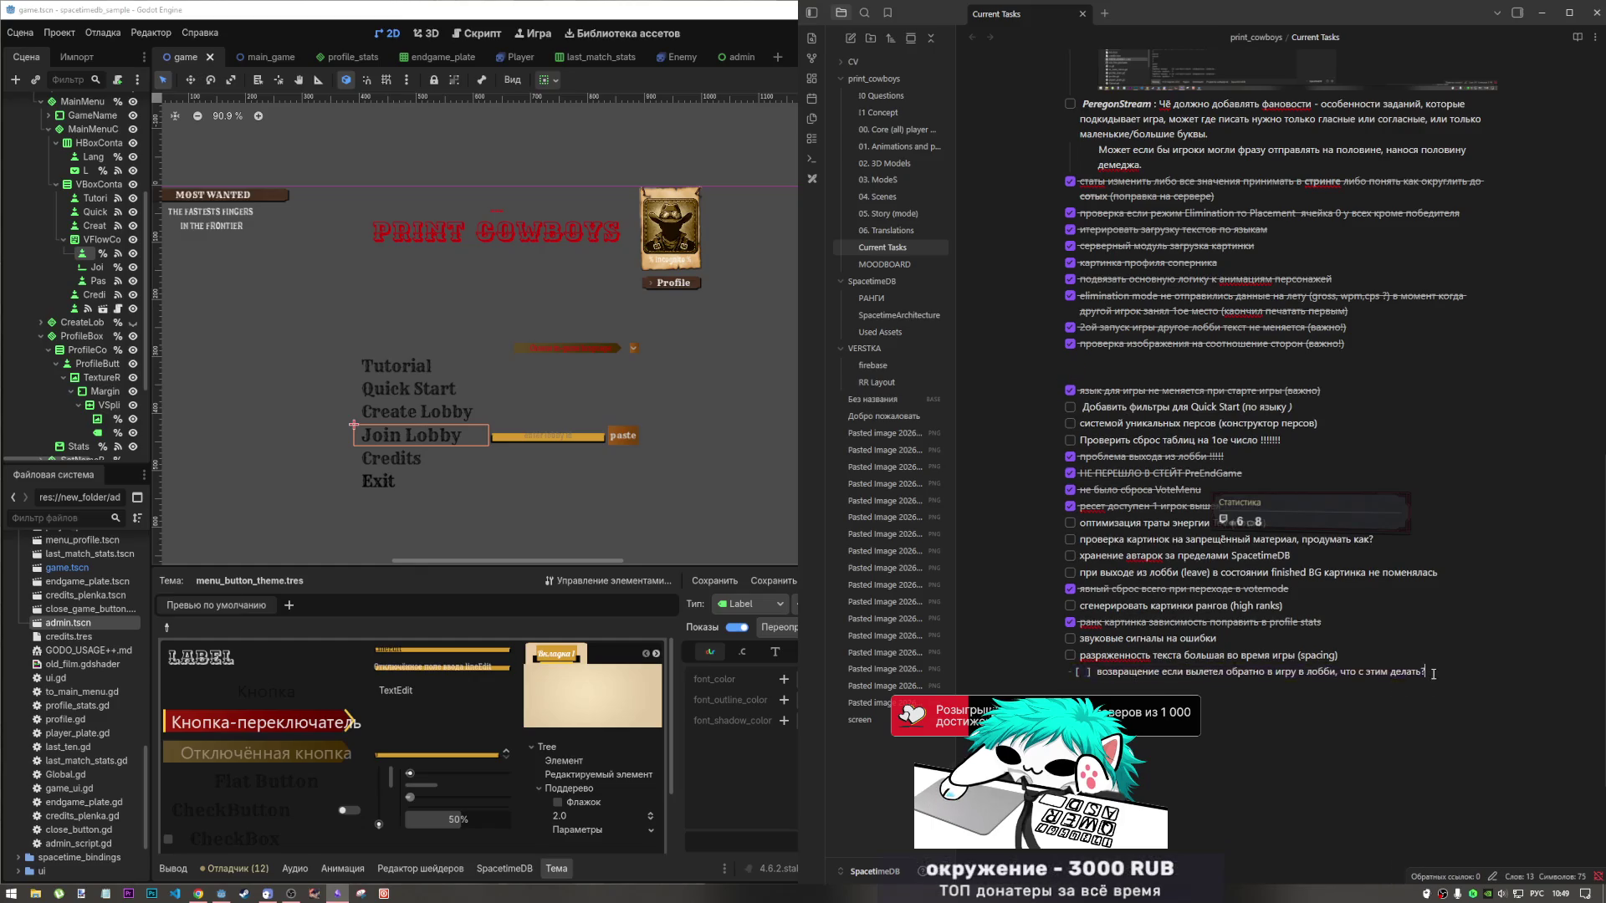
left_click(1434, 673)
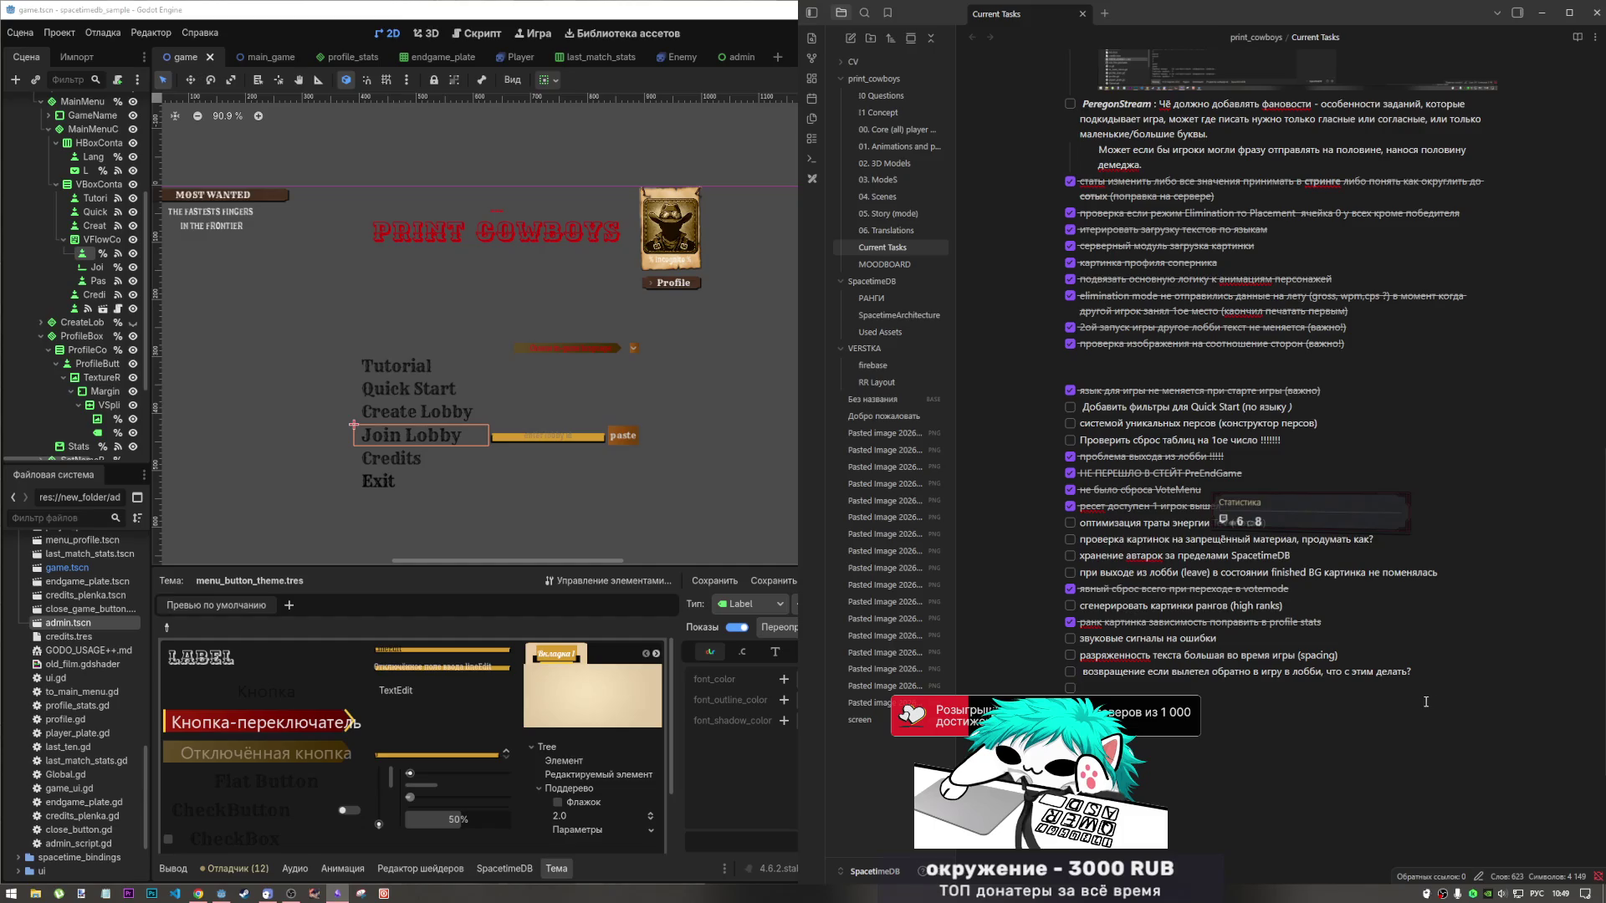
key("ctrl+z")
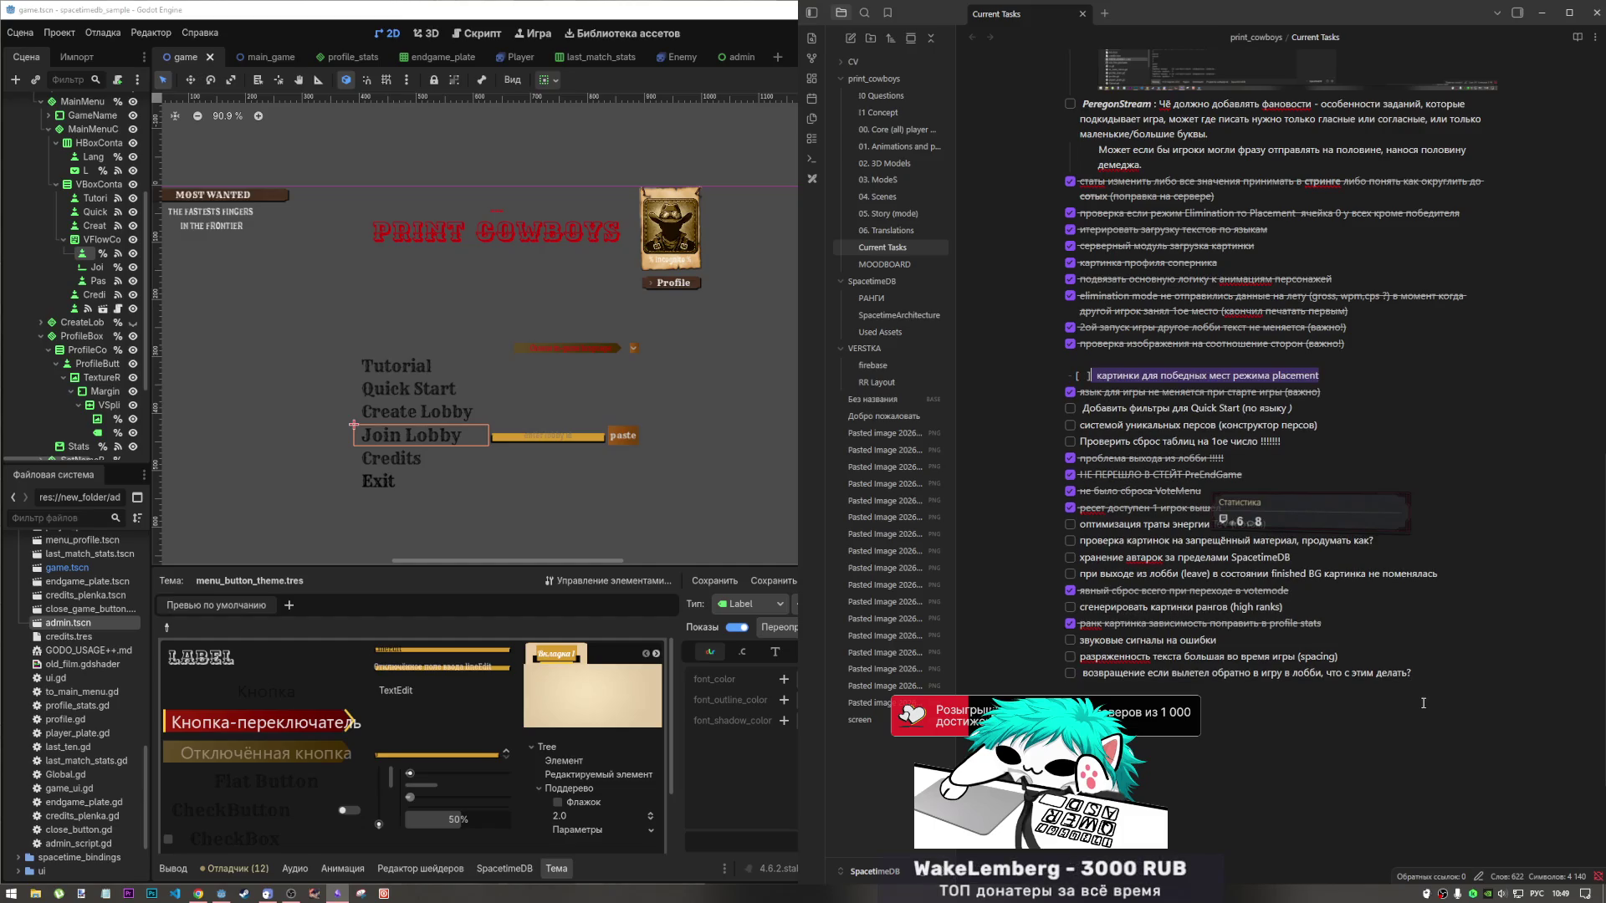
key("BackSpace")
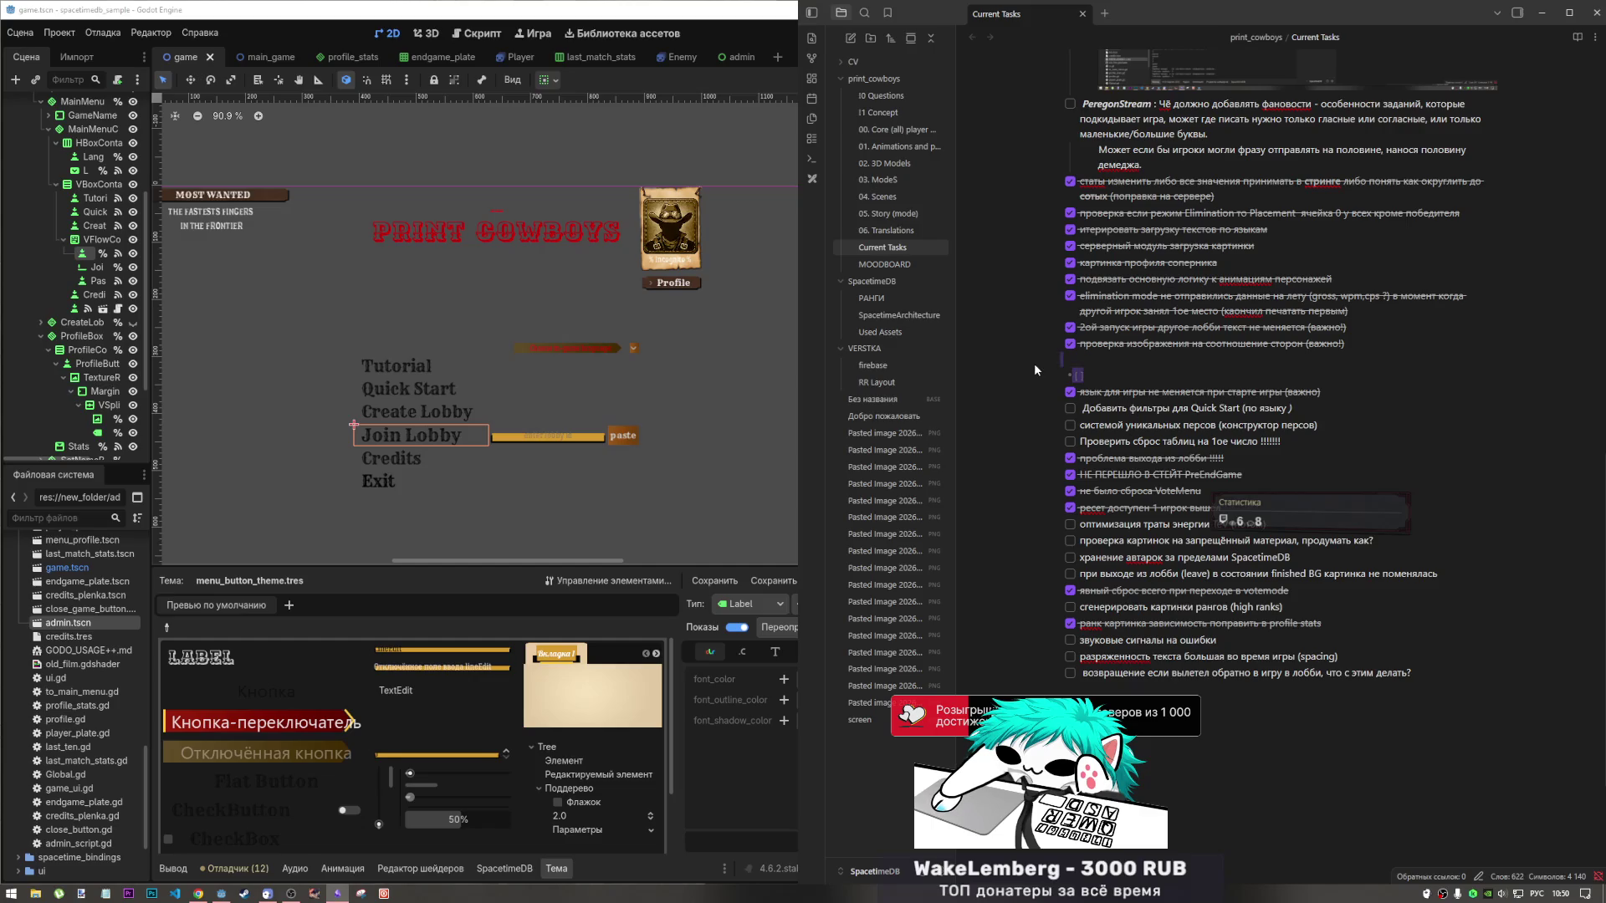
key("BackSpace")
key("BackSpace")
key("BackSpace")
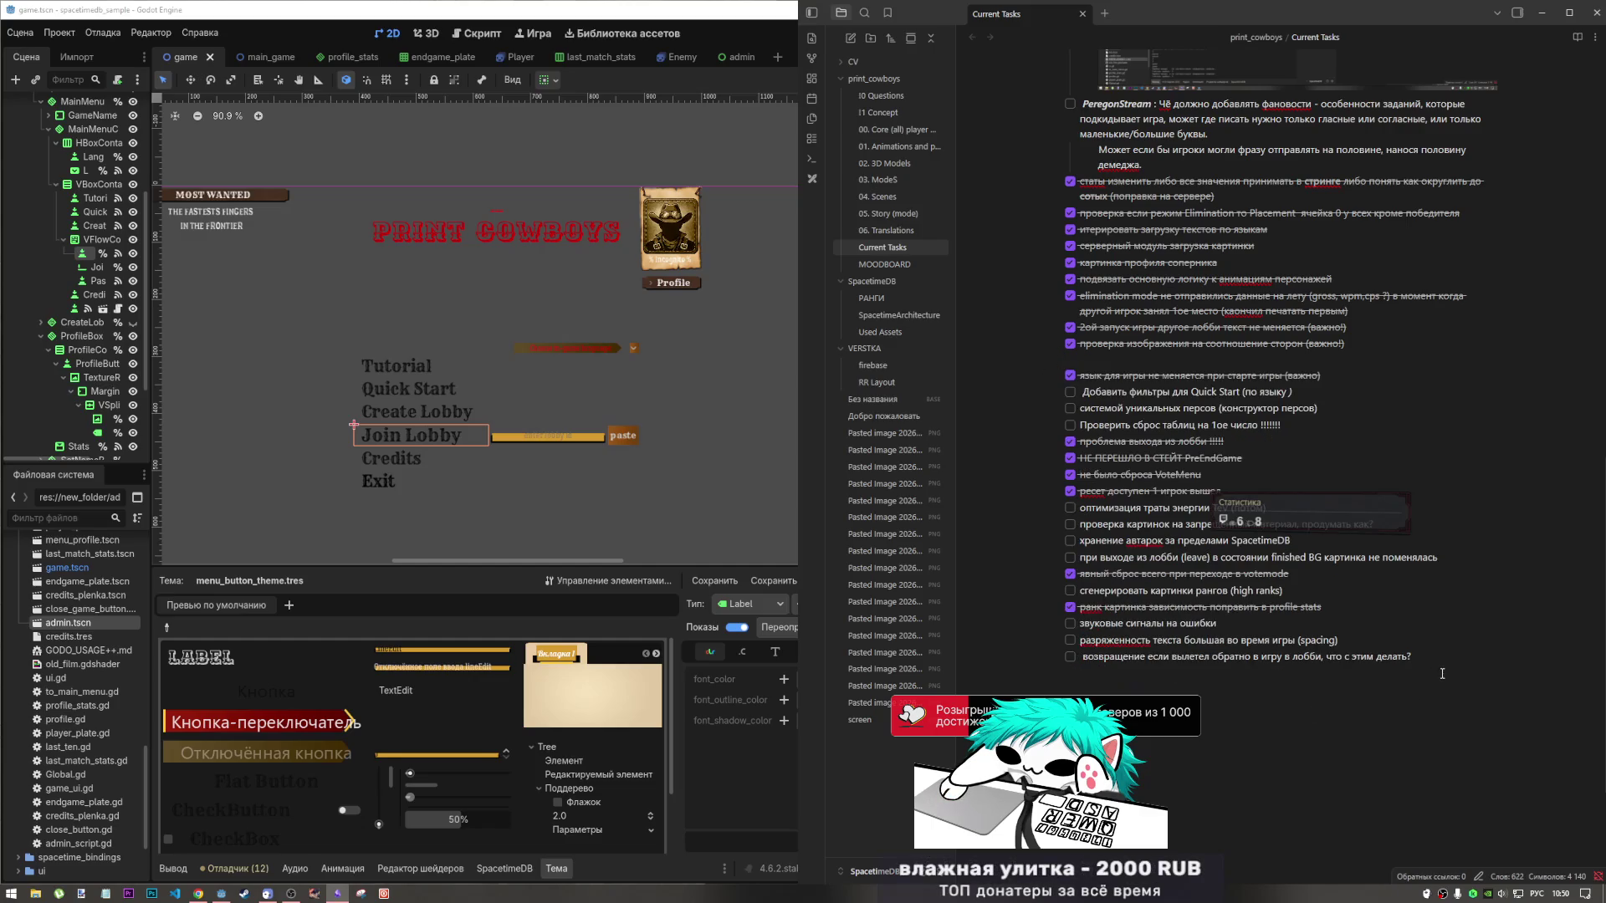
key("Return")
key("ctrl+v")
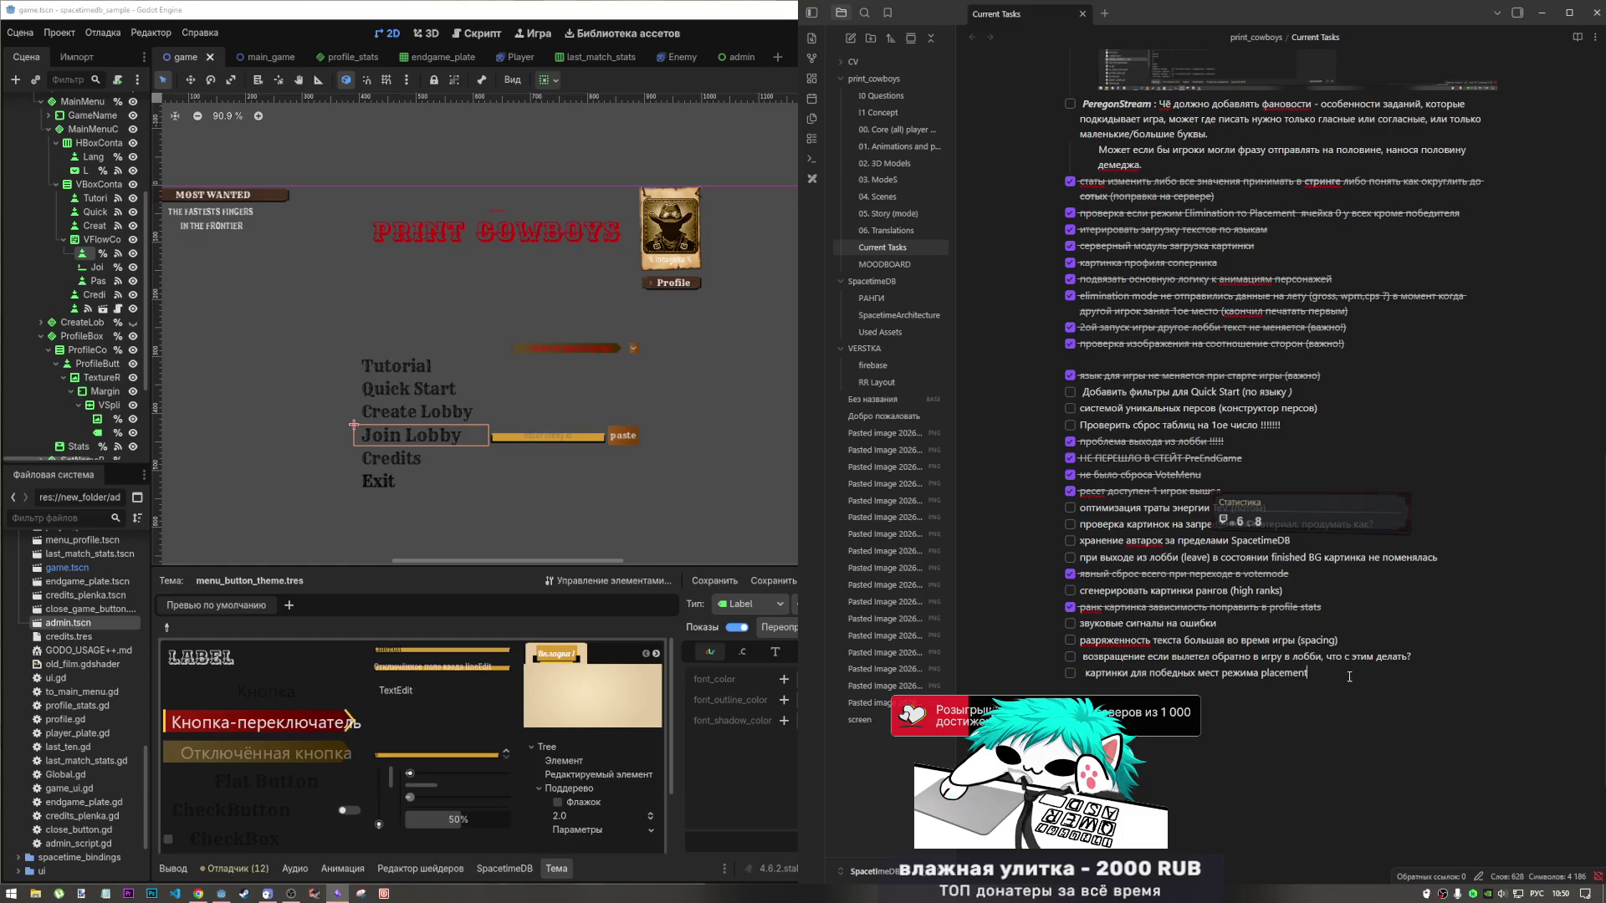
scroll(1205, 602, "up", 3)
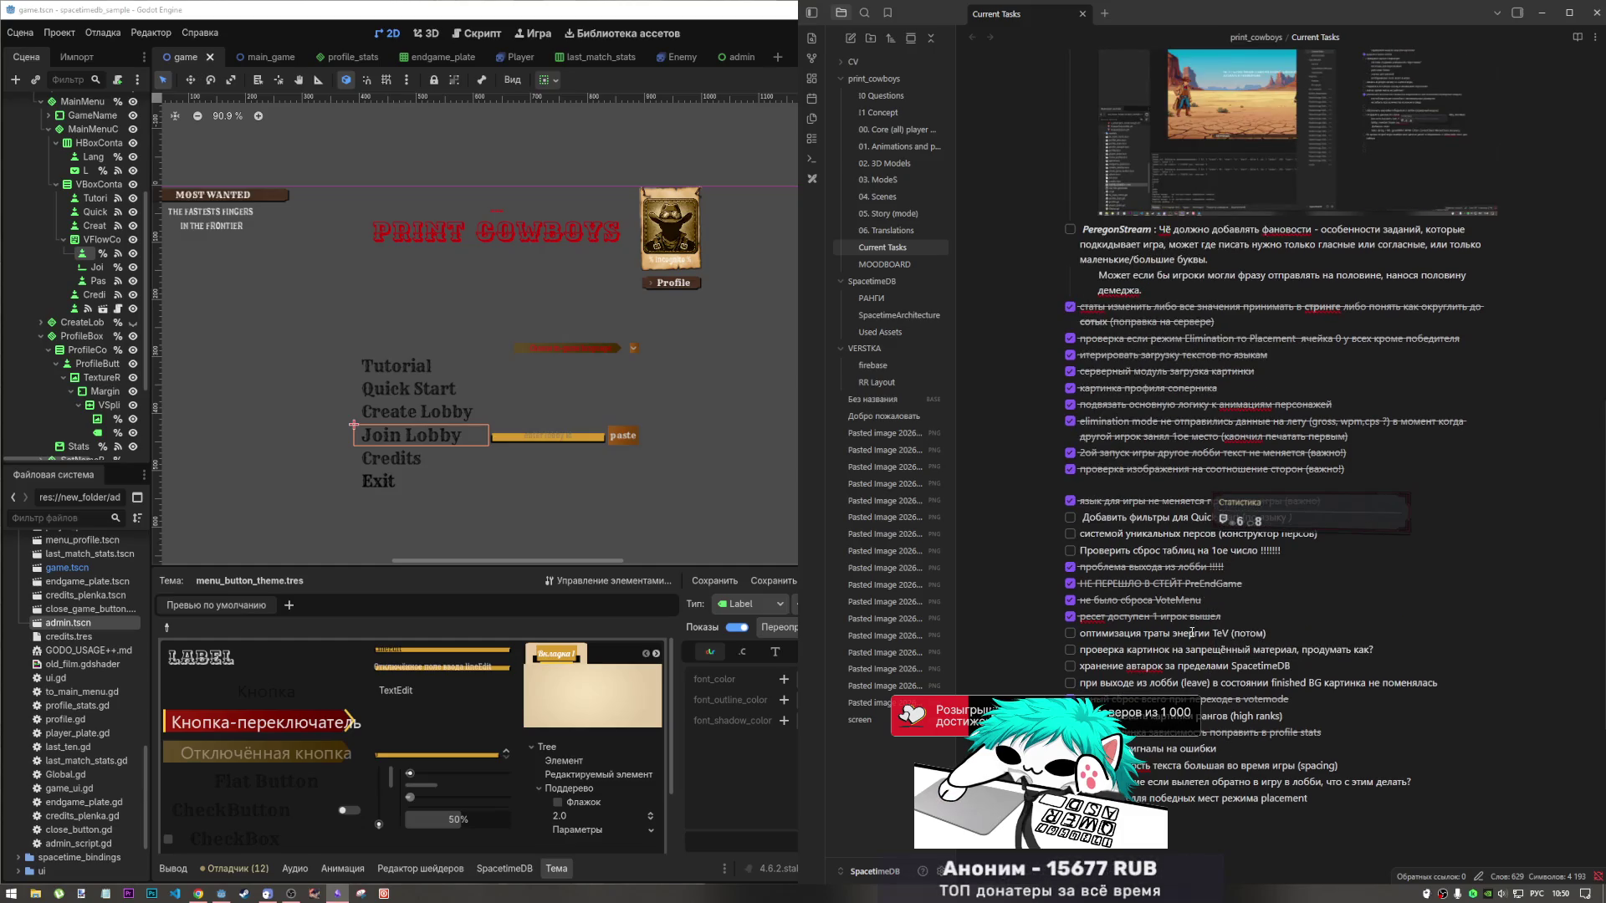
scroll(1136, 640, "down", 2)
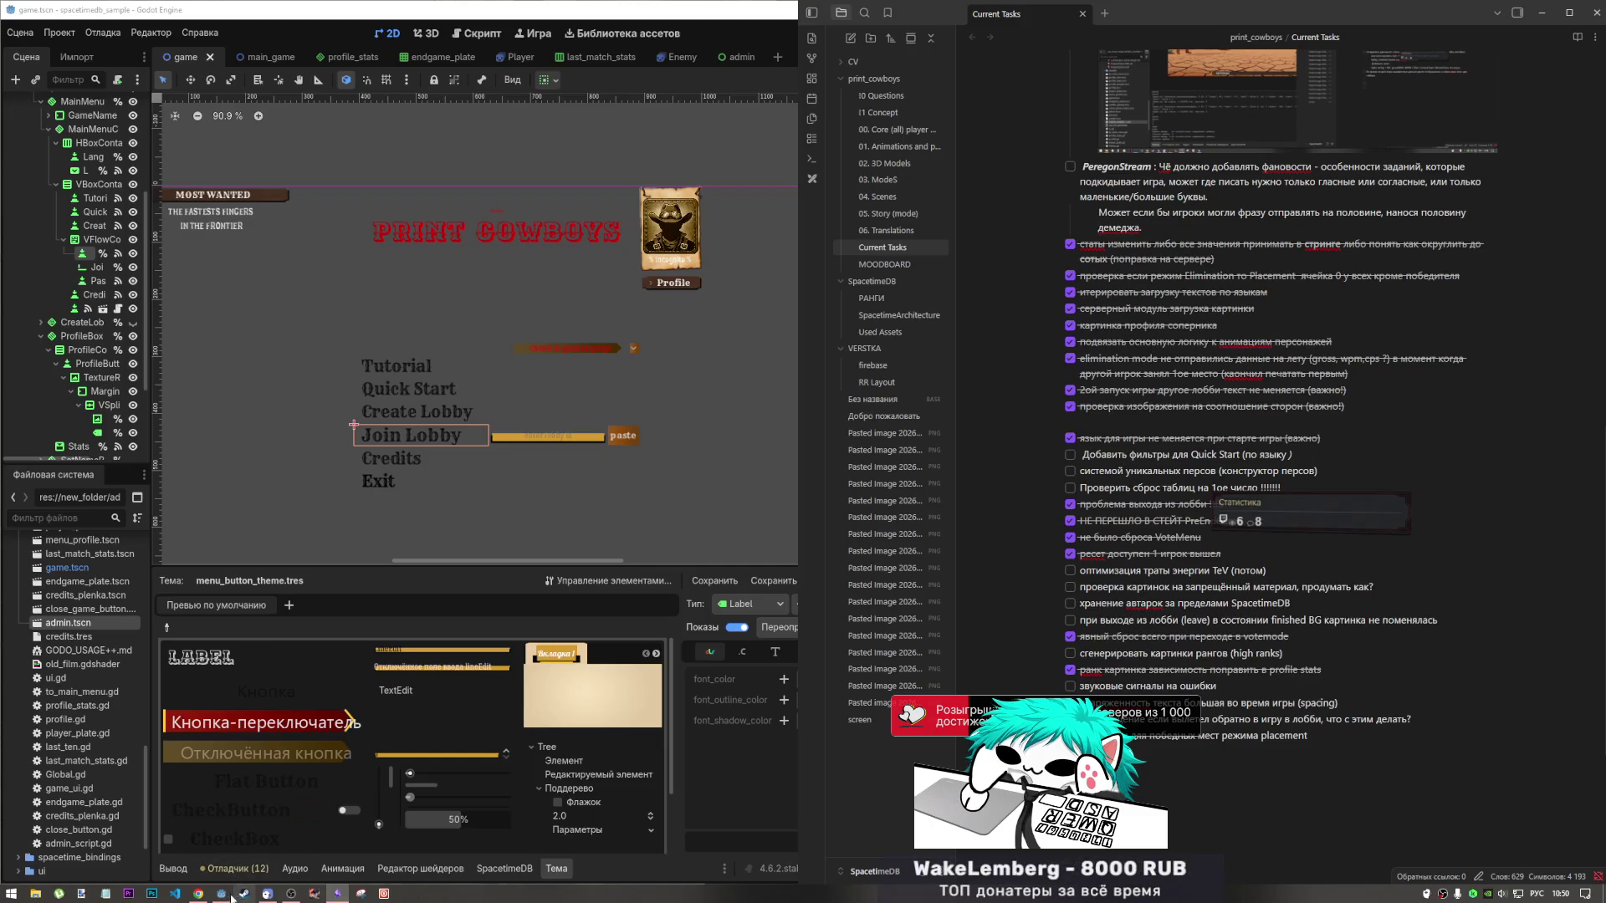
mouse_move(213, 897)
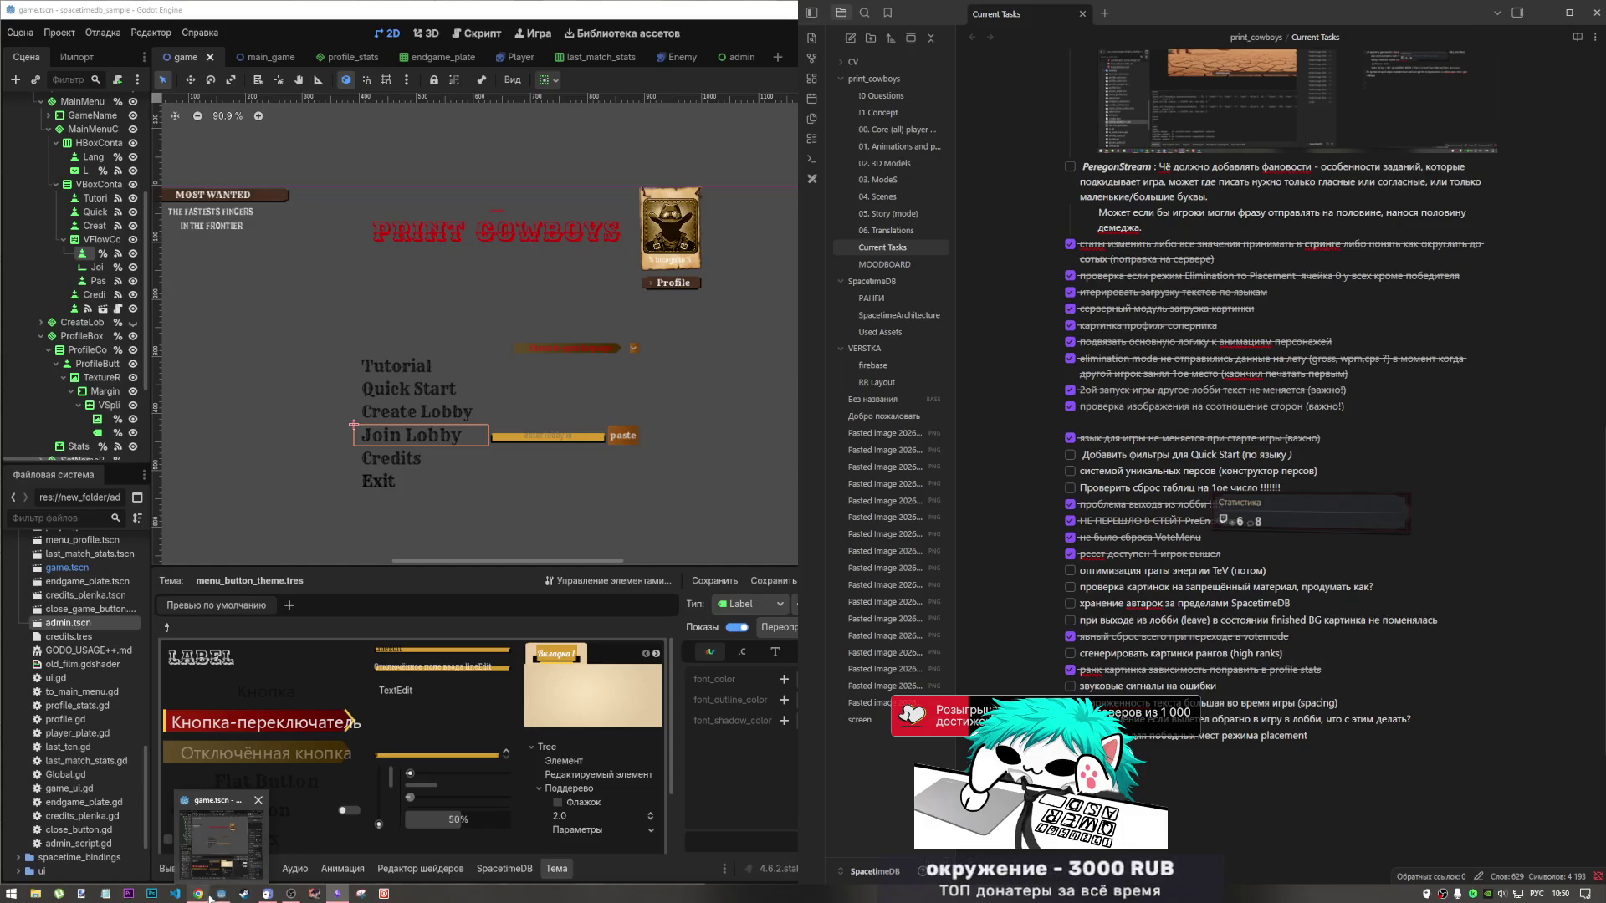
left_click(212, 895)
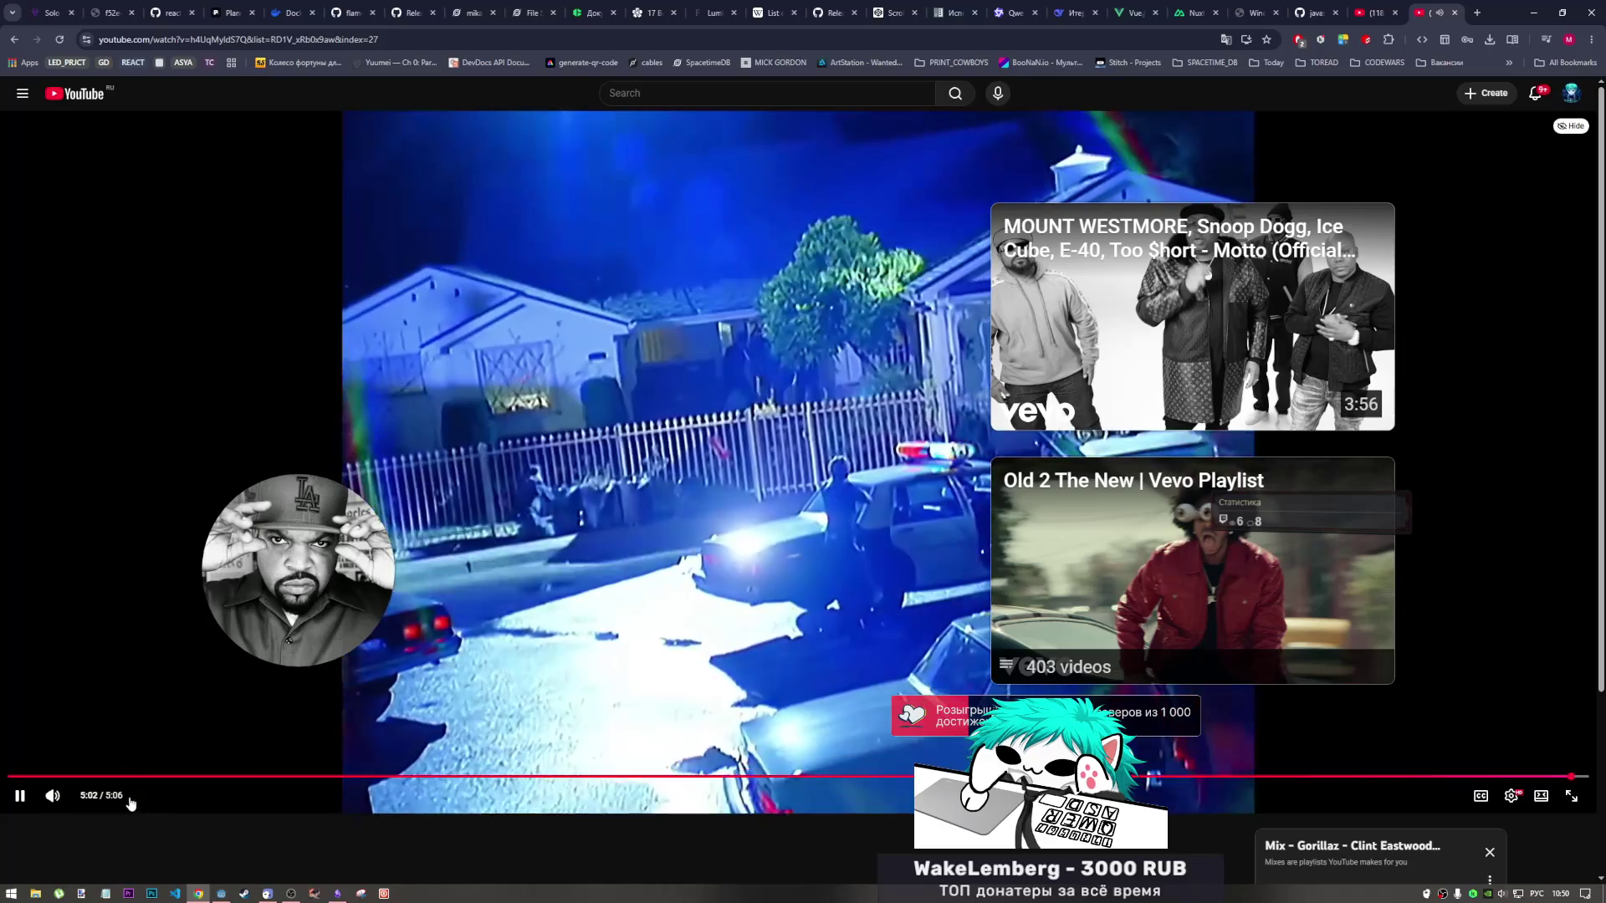
Reopen the stdb-fresh folder in Visual Studio Code from the taskbar's Recent Folders list.
scroll(636, 532, "down", 3)
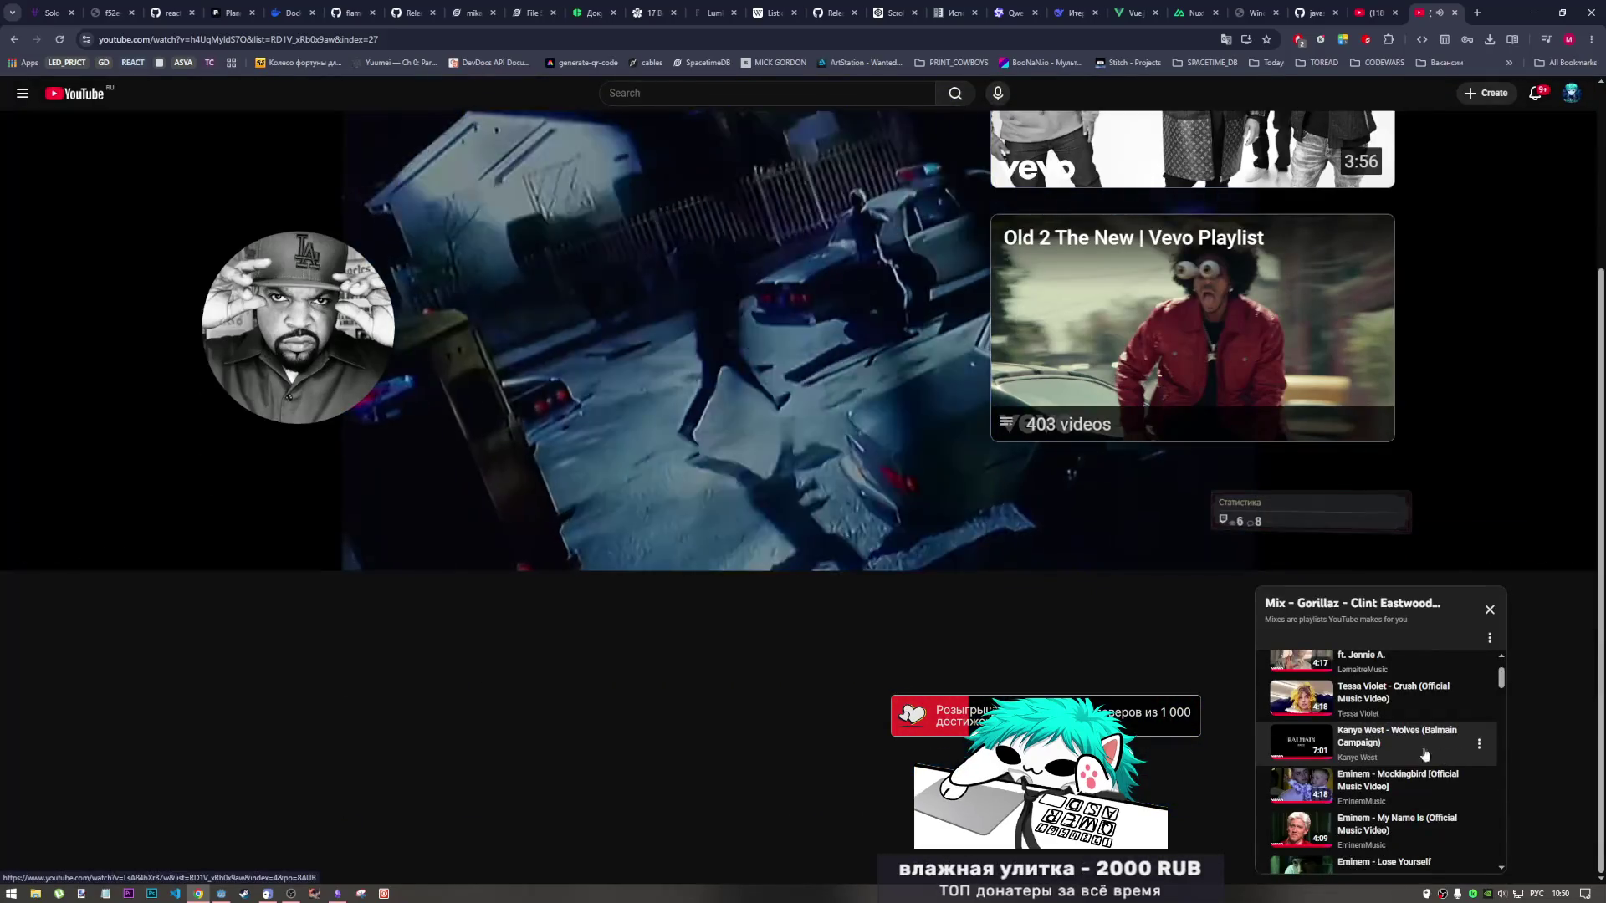
scroll(636, 532, "up", 3)
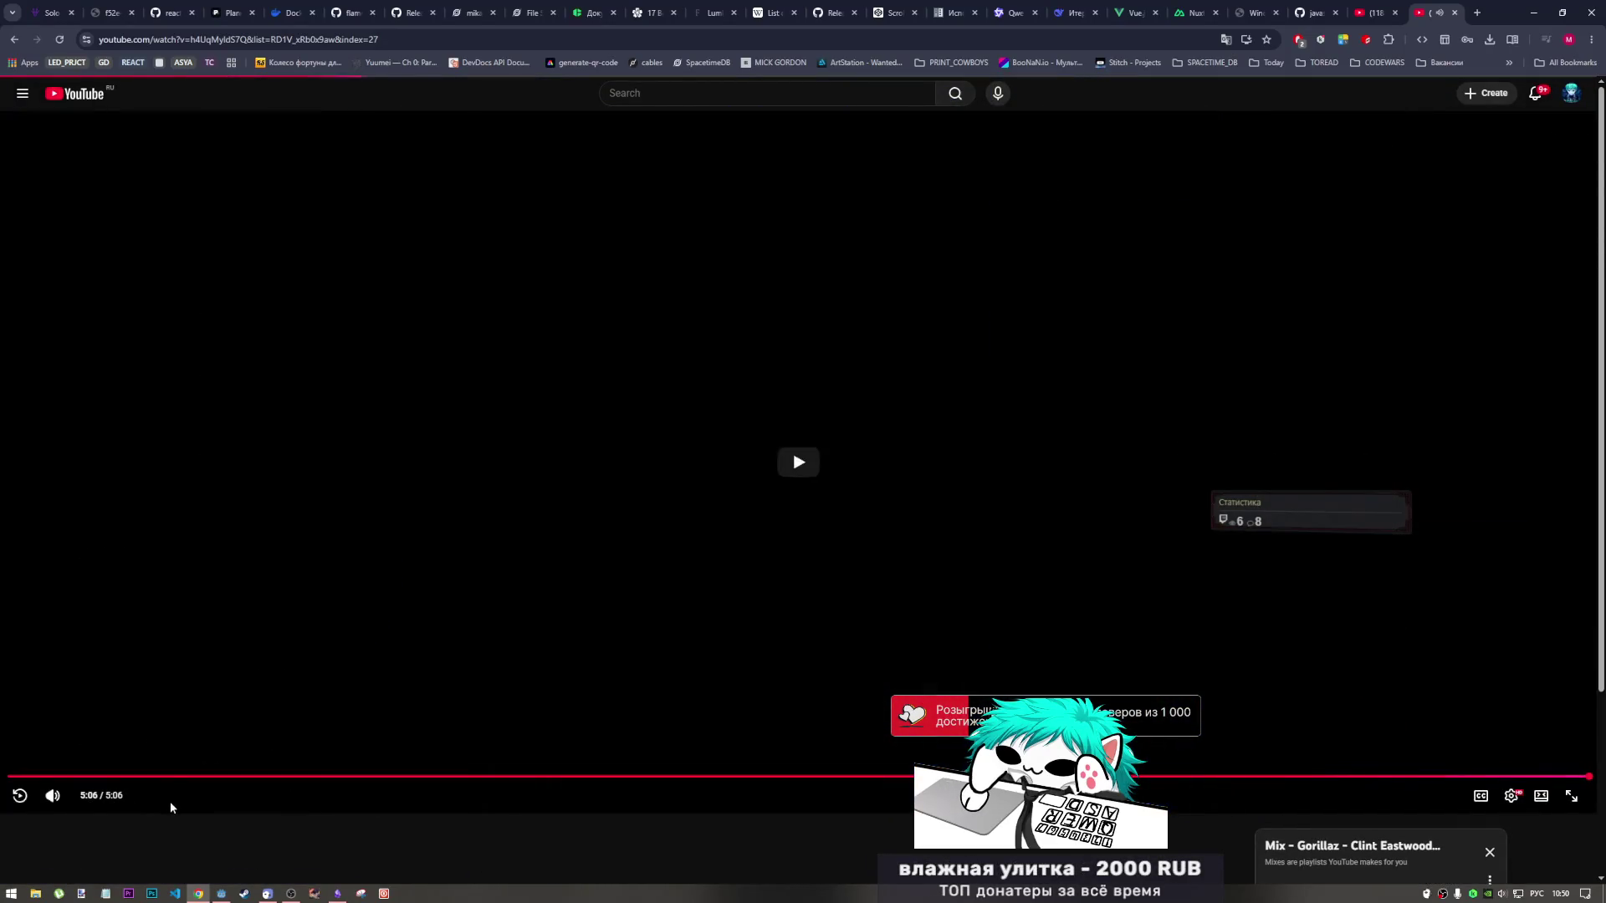
scroll(630, 782, "down", 2)
scroll(423, 718, "up", 2)
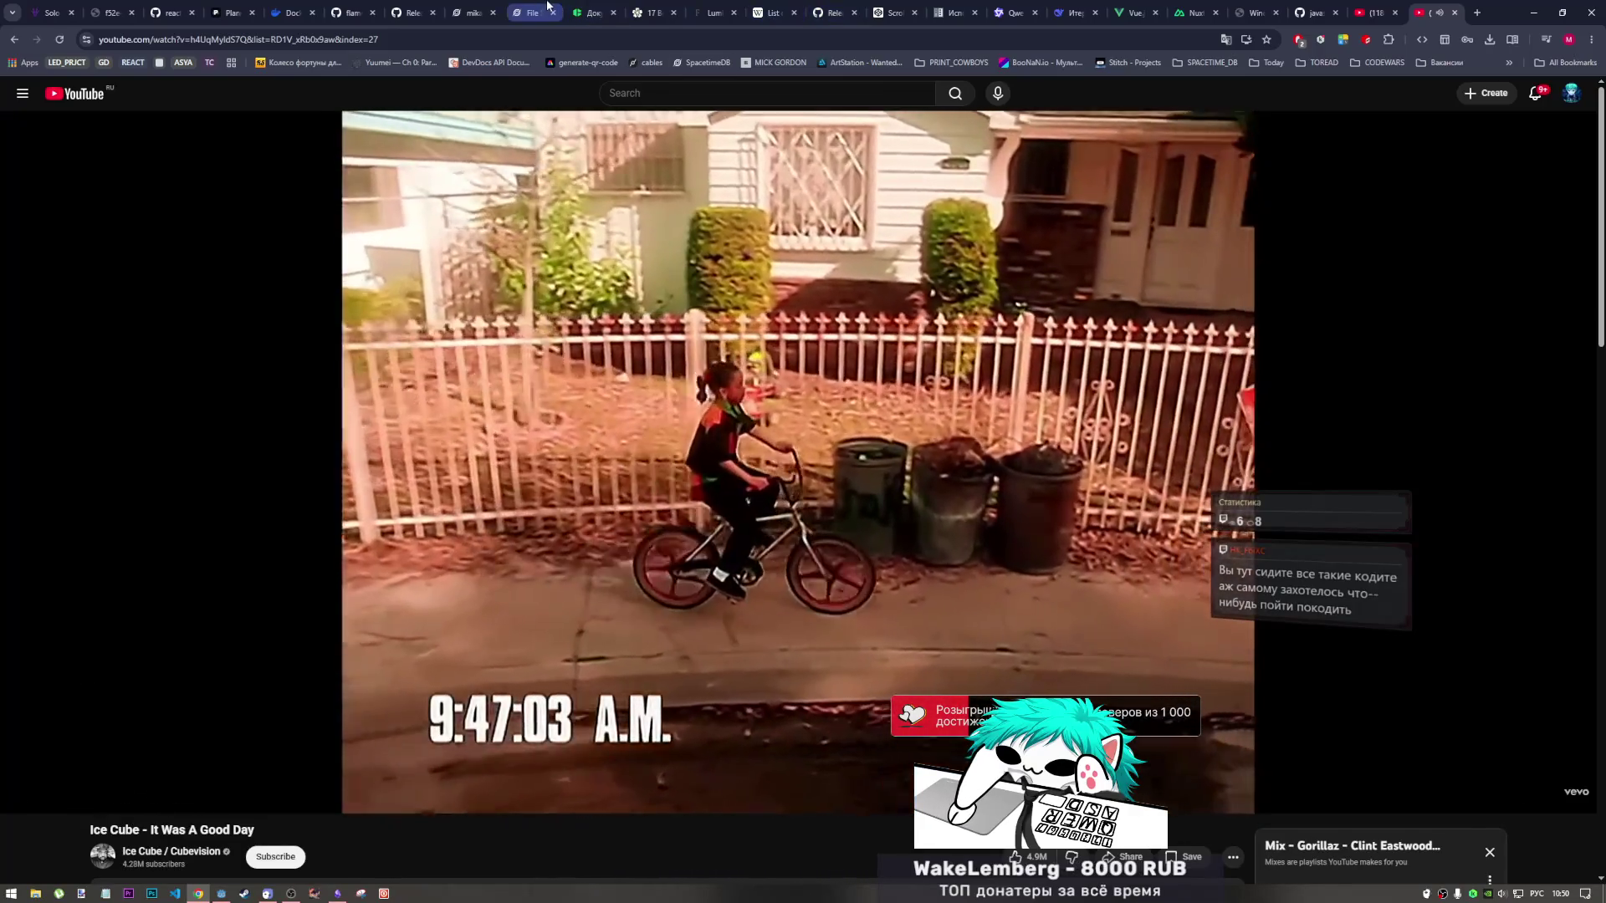
left_click(481, 10)
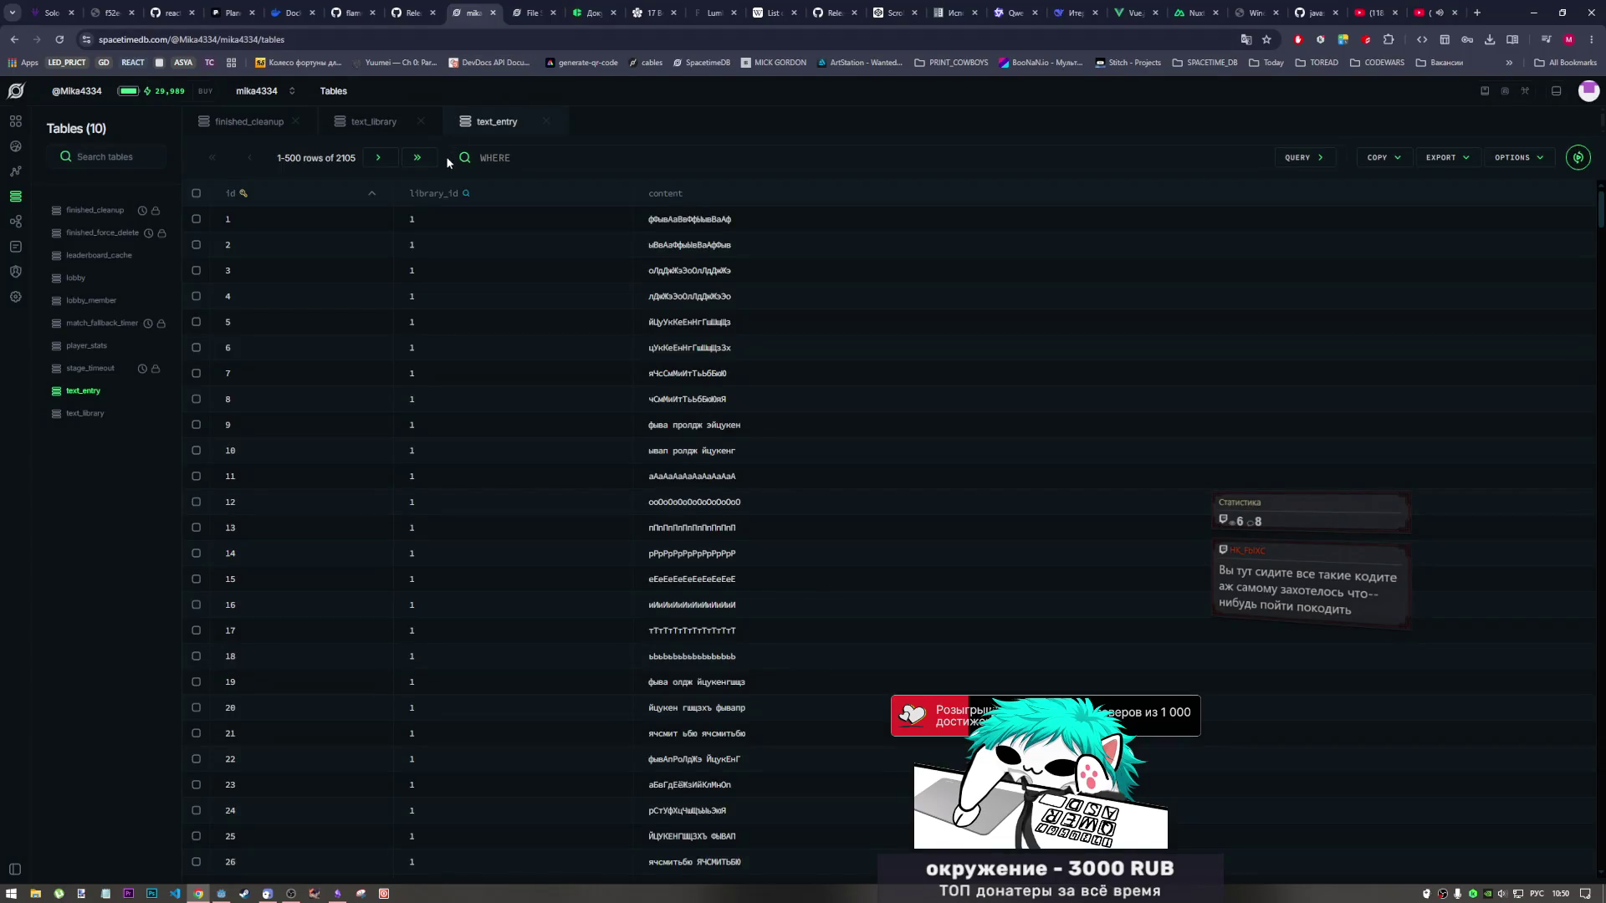
right_click(173, 894)
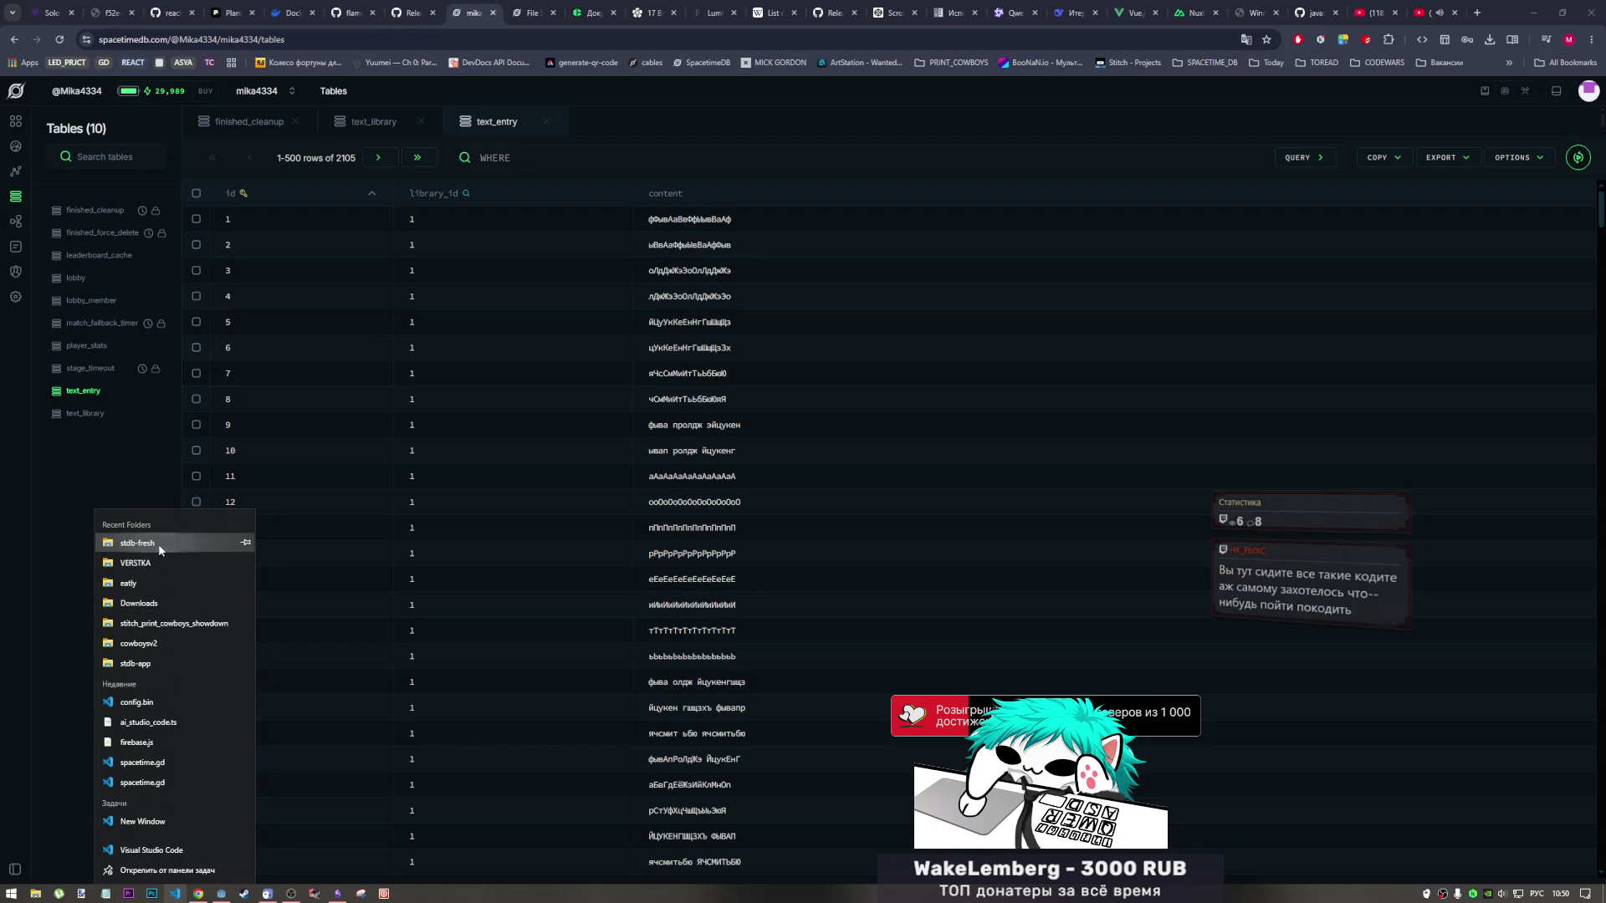
left_click(159, 544)
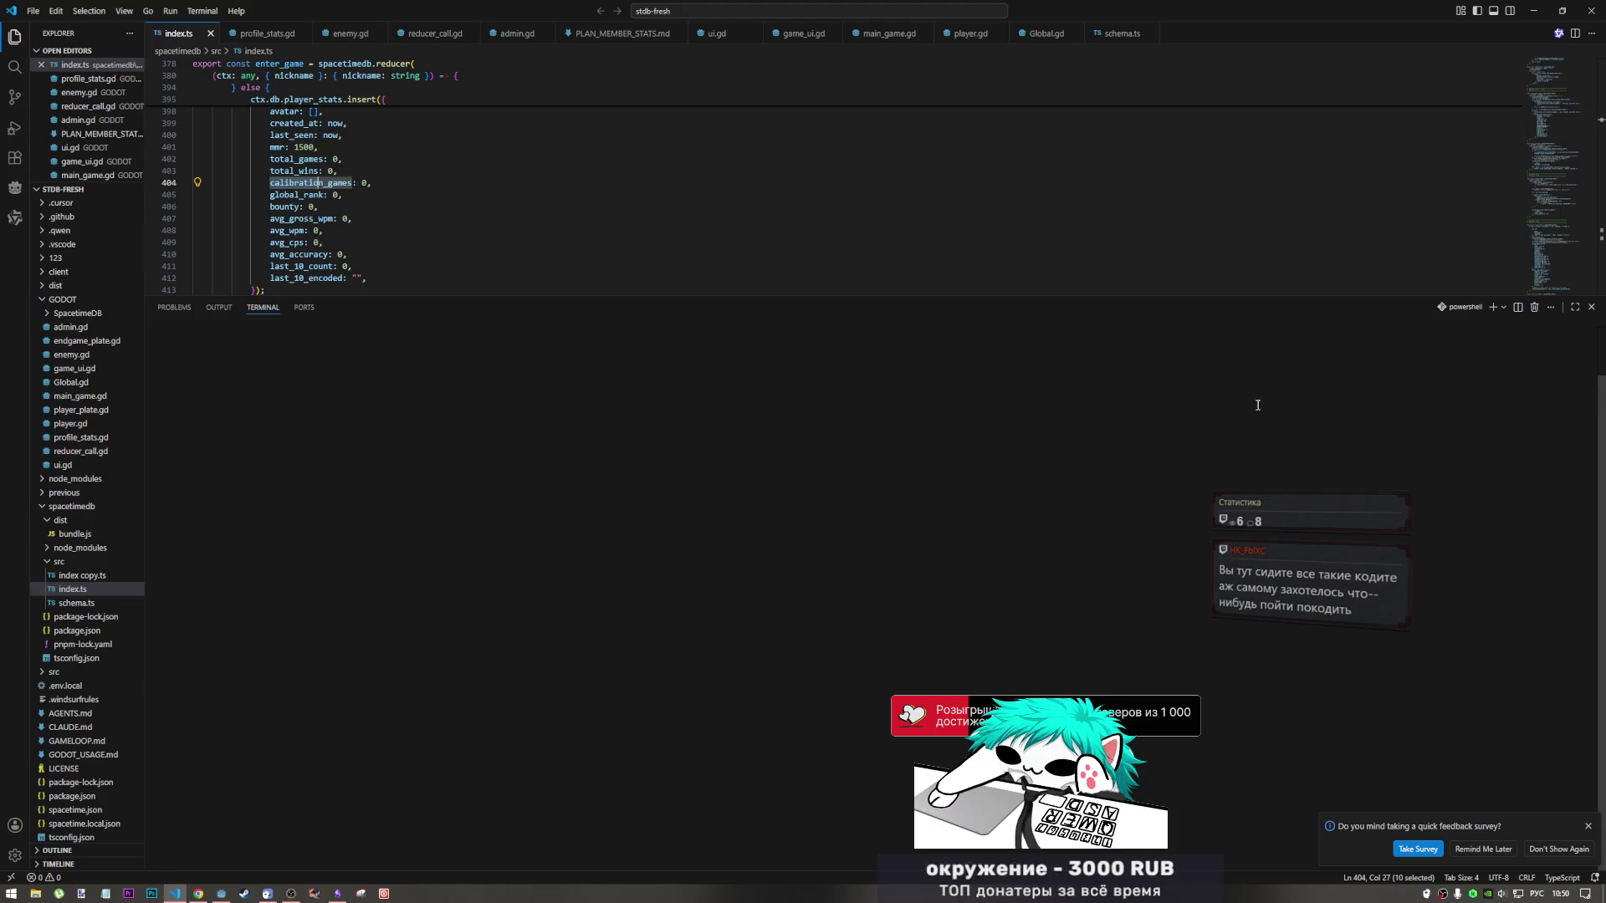
Replace the old terminal with a single new bash terminal in stdb-fresh, then return to Chrome.
left_click(1502, 309)
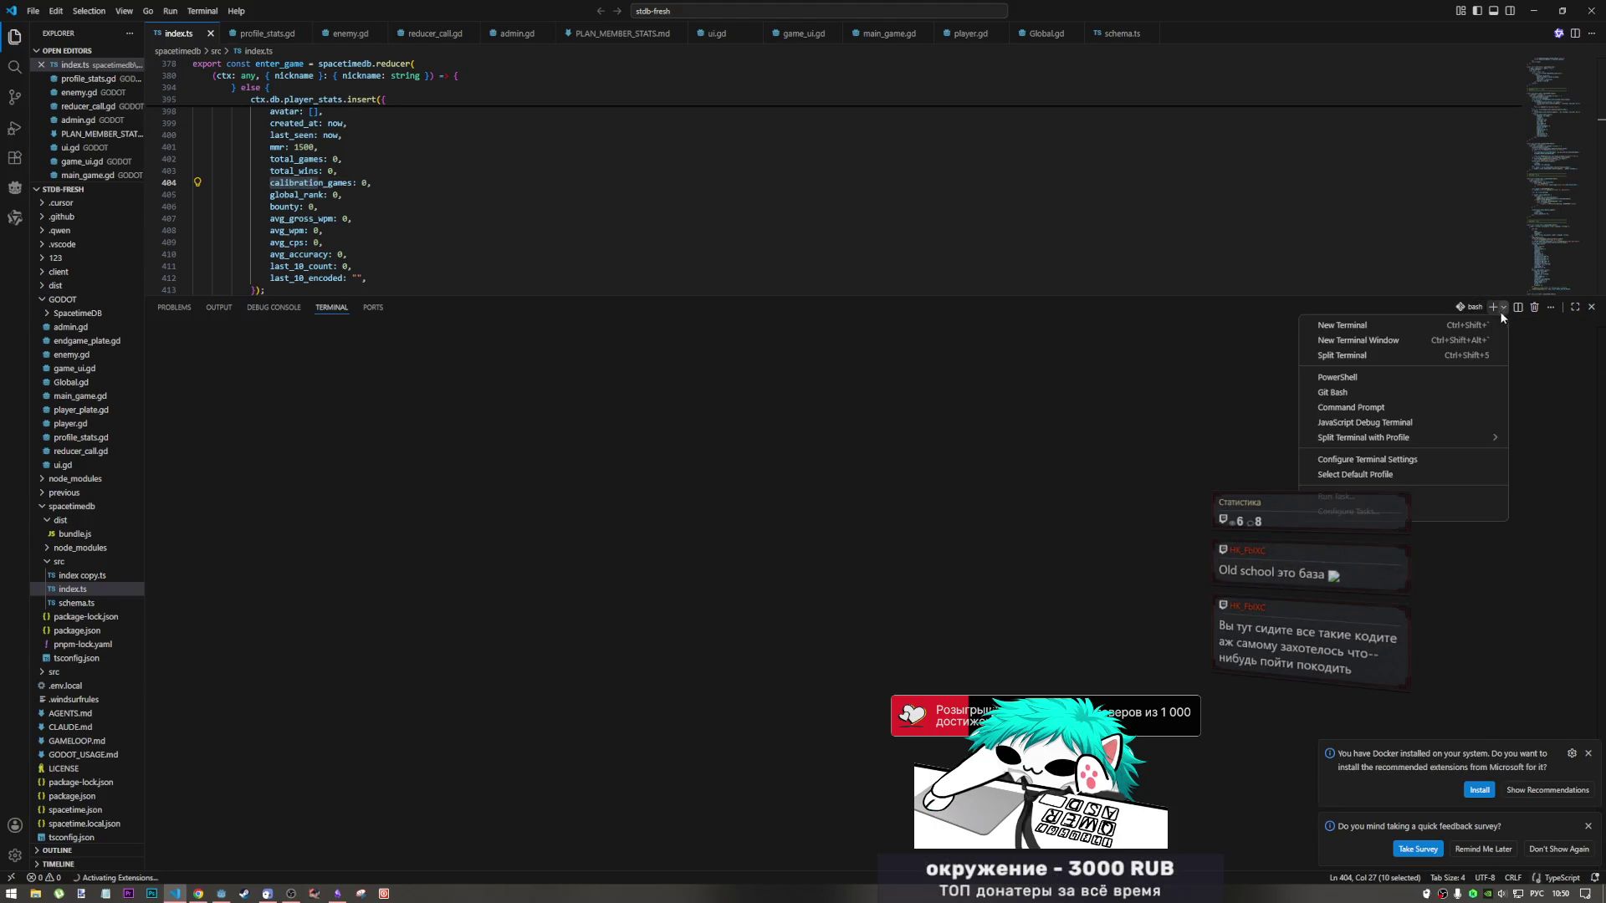
left_click(1406, 304)
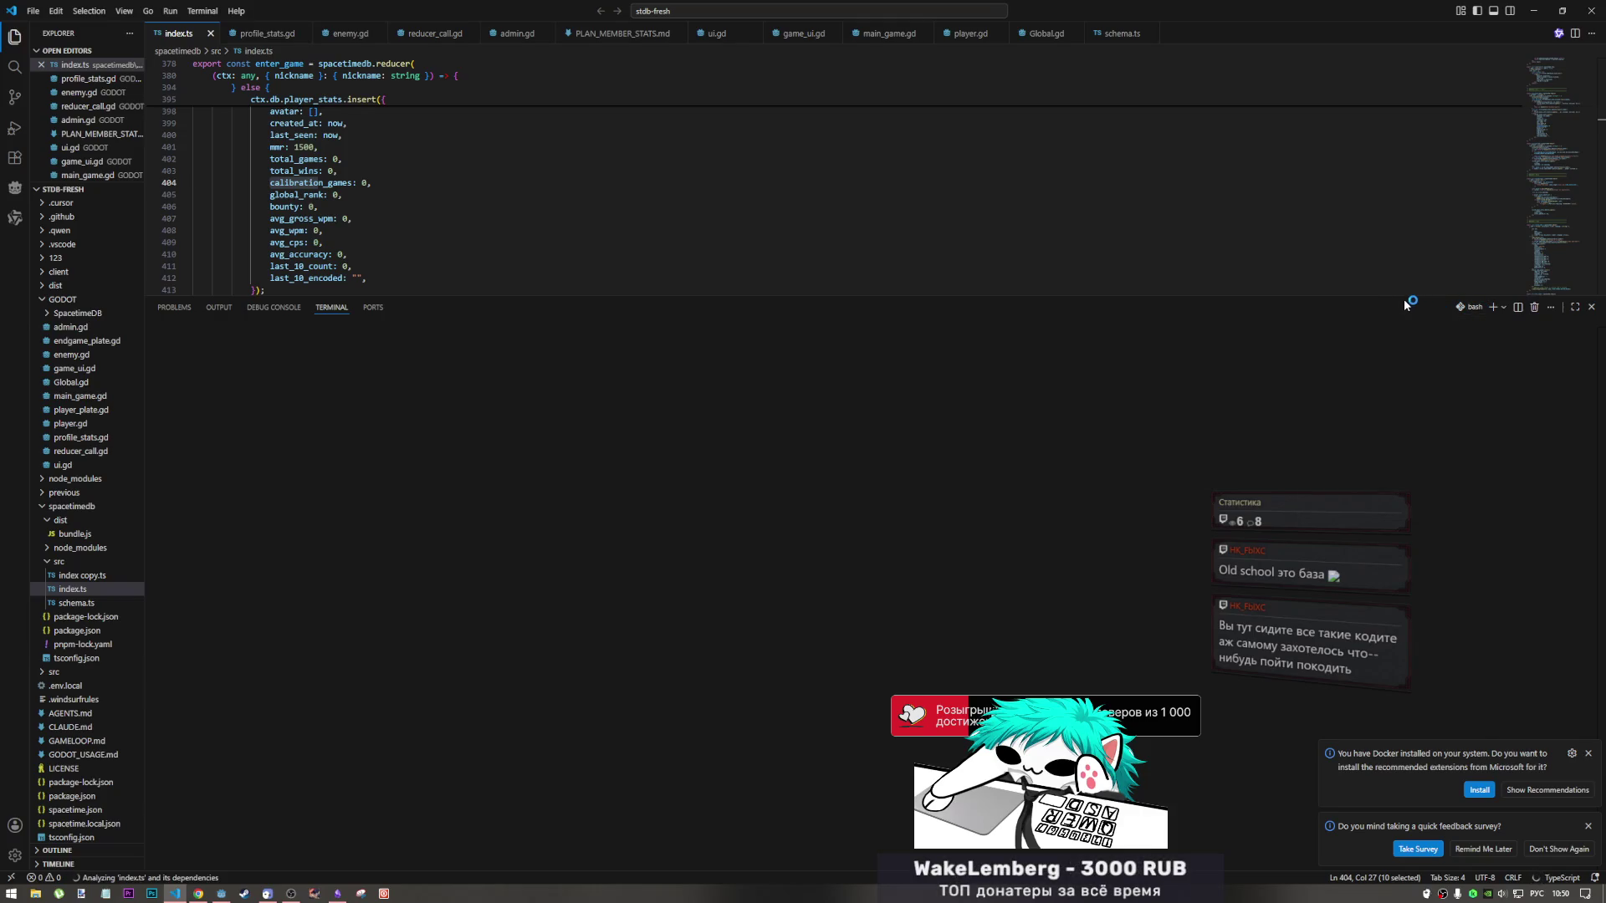
left_click(1503, 306)
left_click(313, 363)
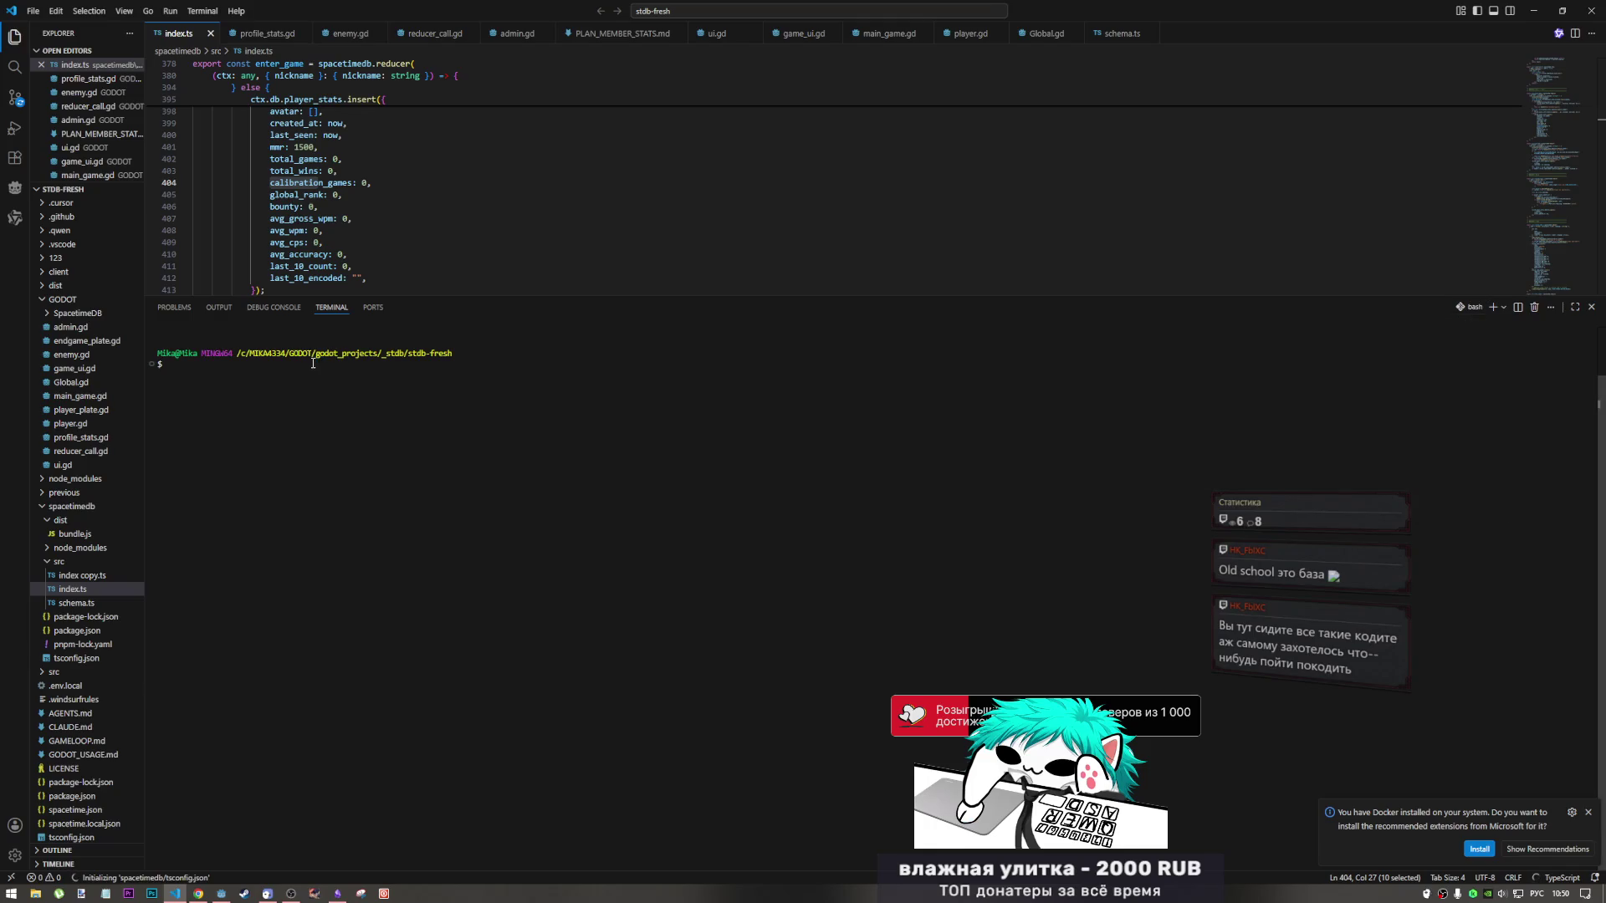
left_click(1502, 309)
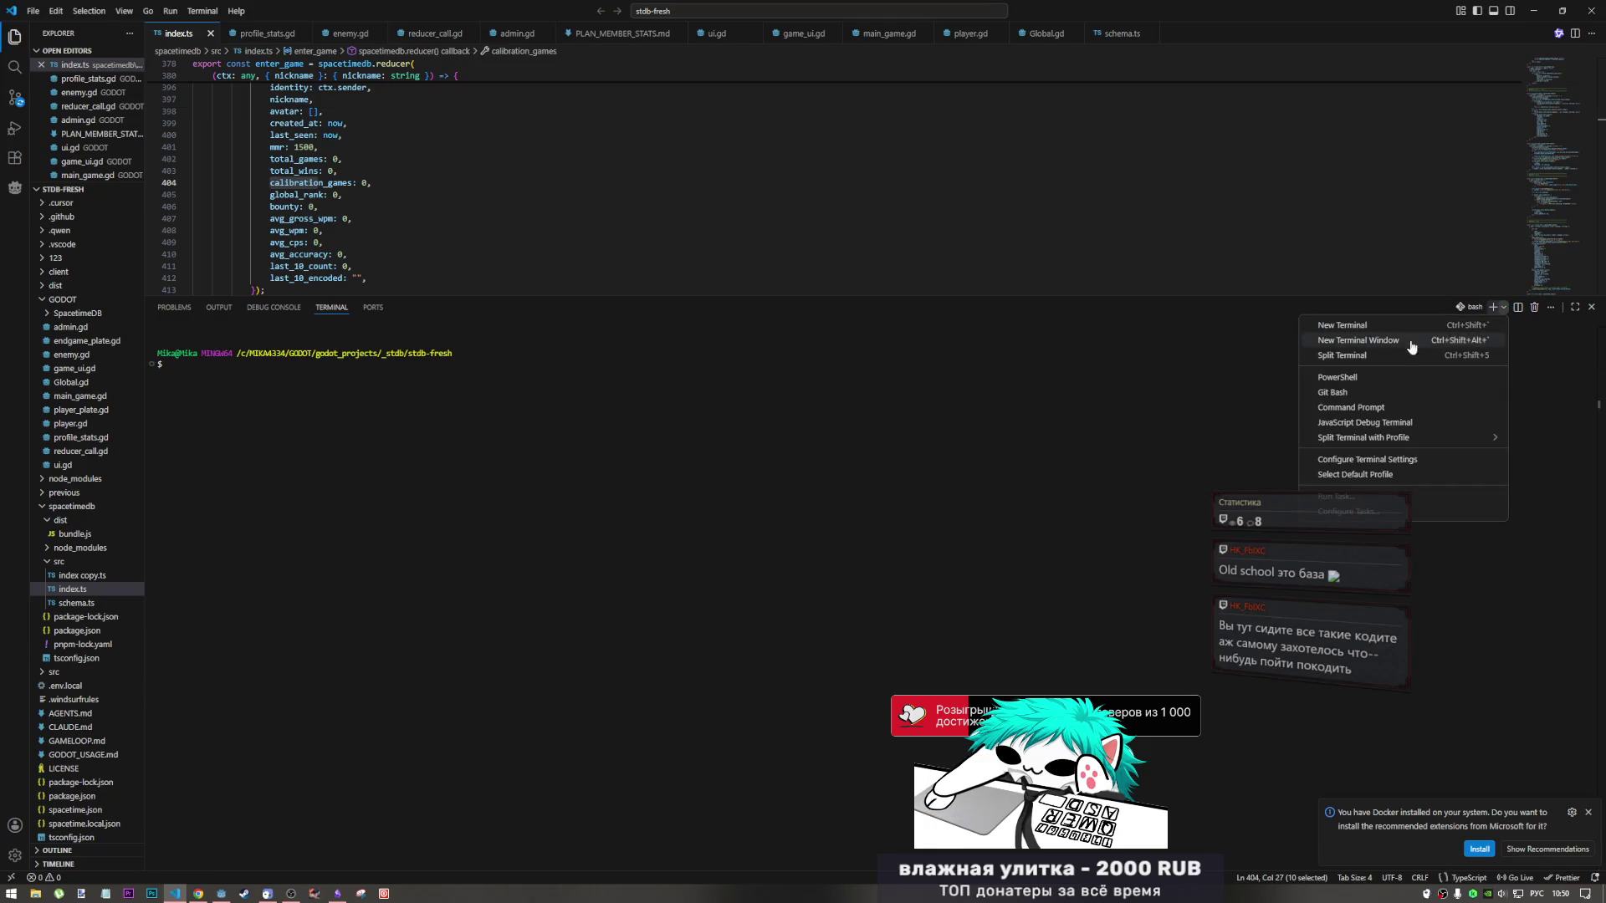
left_click(1371, 392)
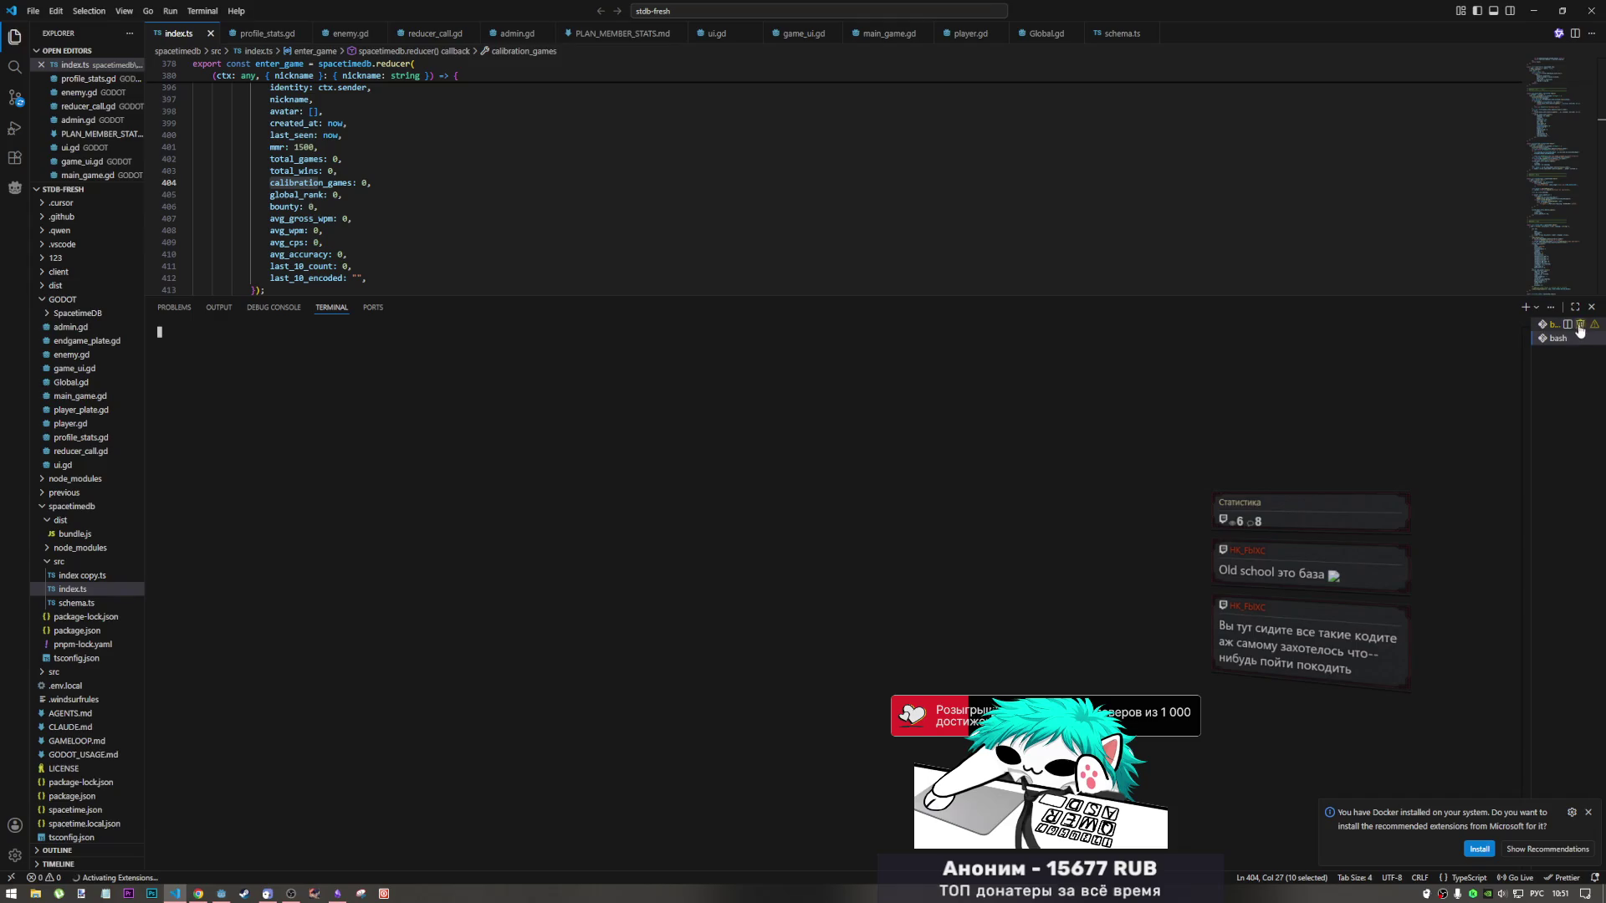
left_click(1579, 326)
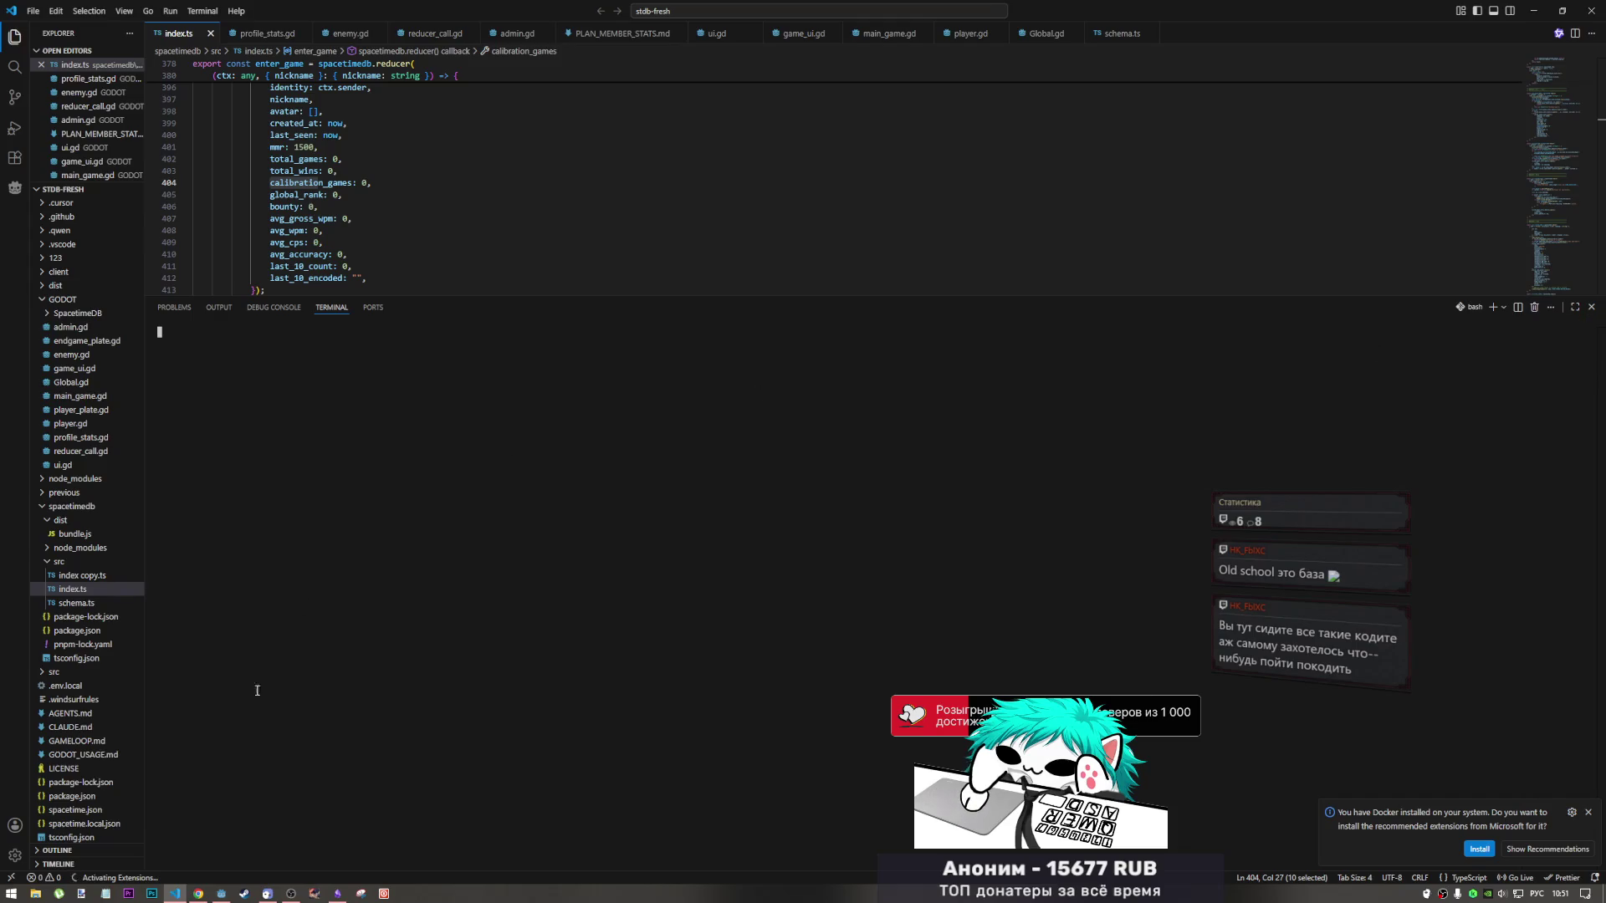
left_click(198, 893)
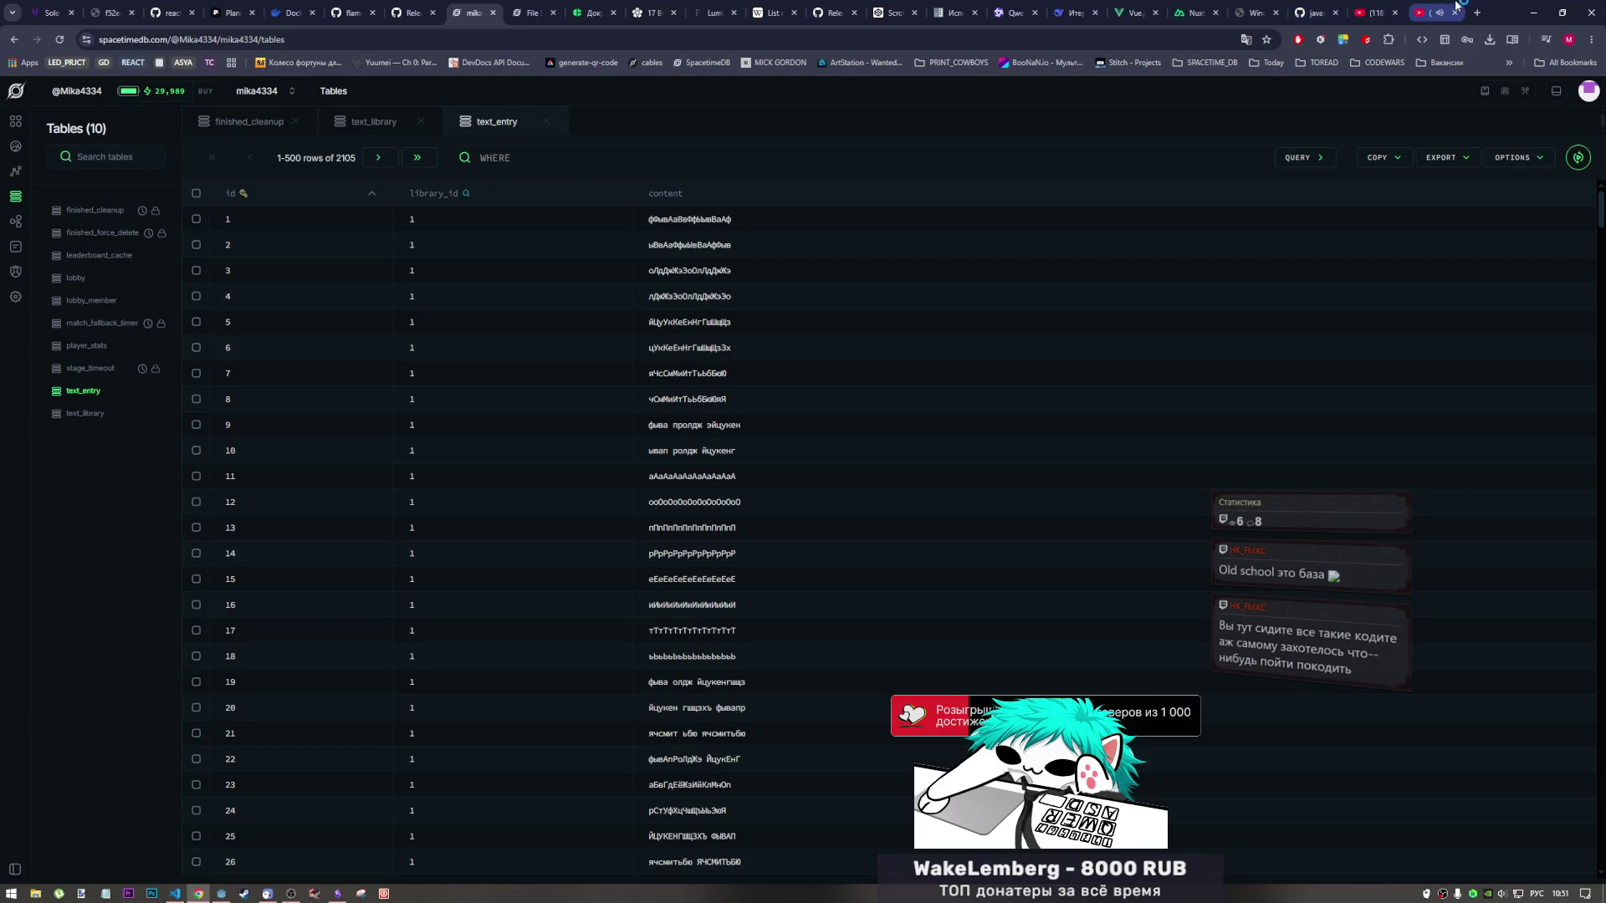
Skip to the next video in the YouTube playlist and scroll through its page.
key("ctrl+Tab")
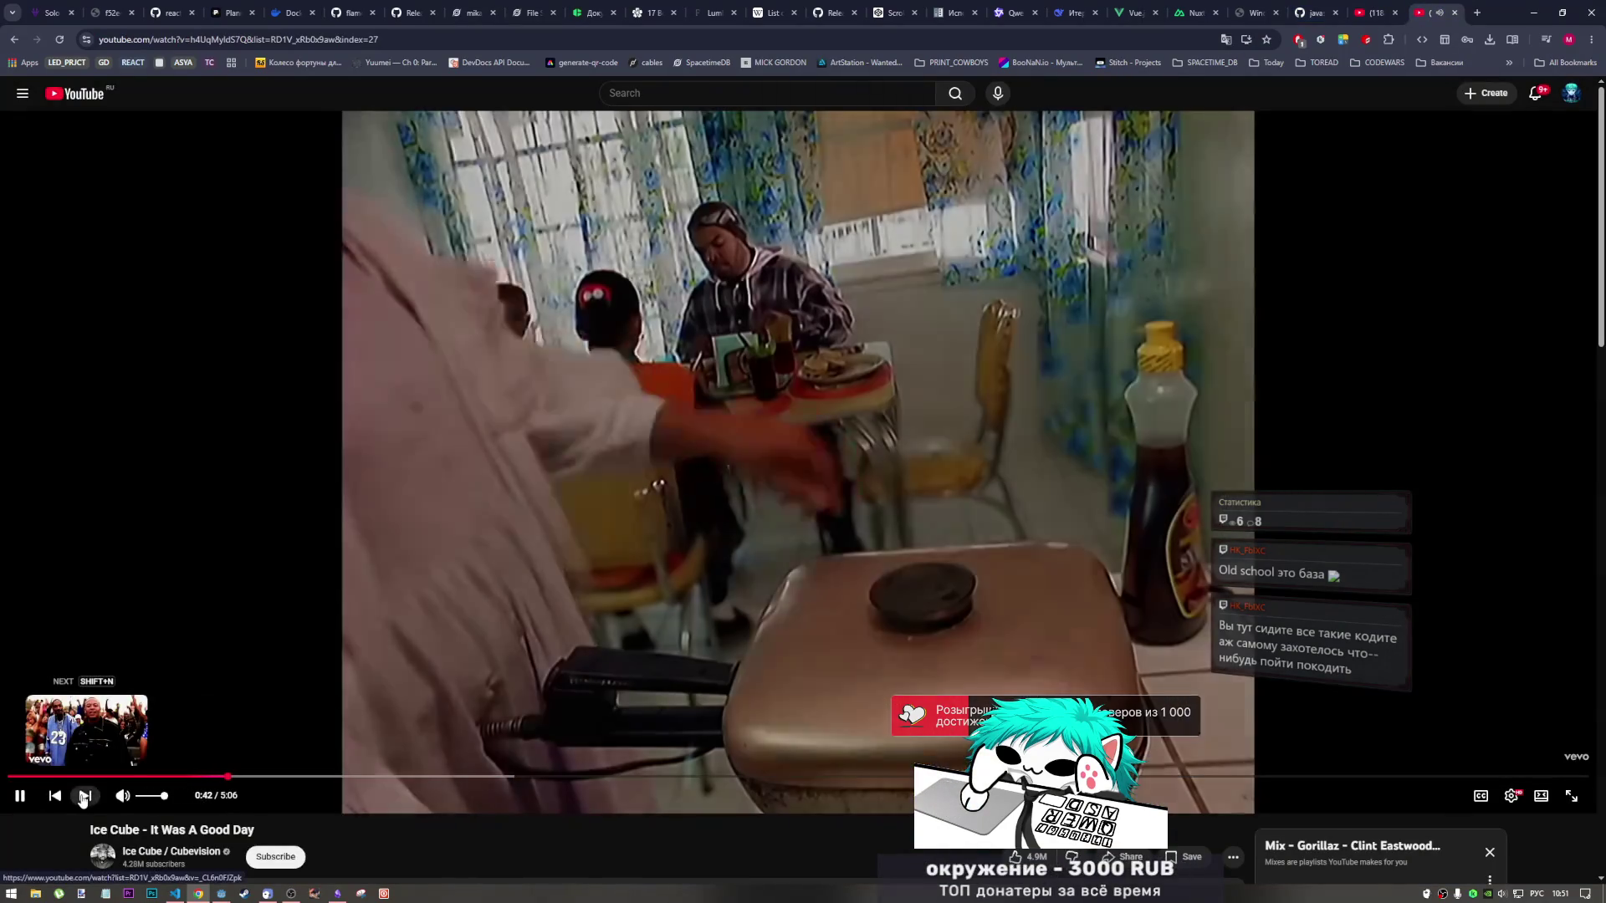
left_click(83, 796)
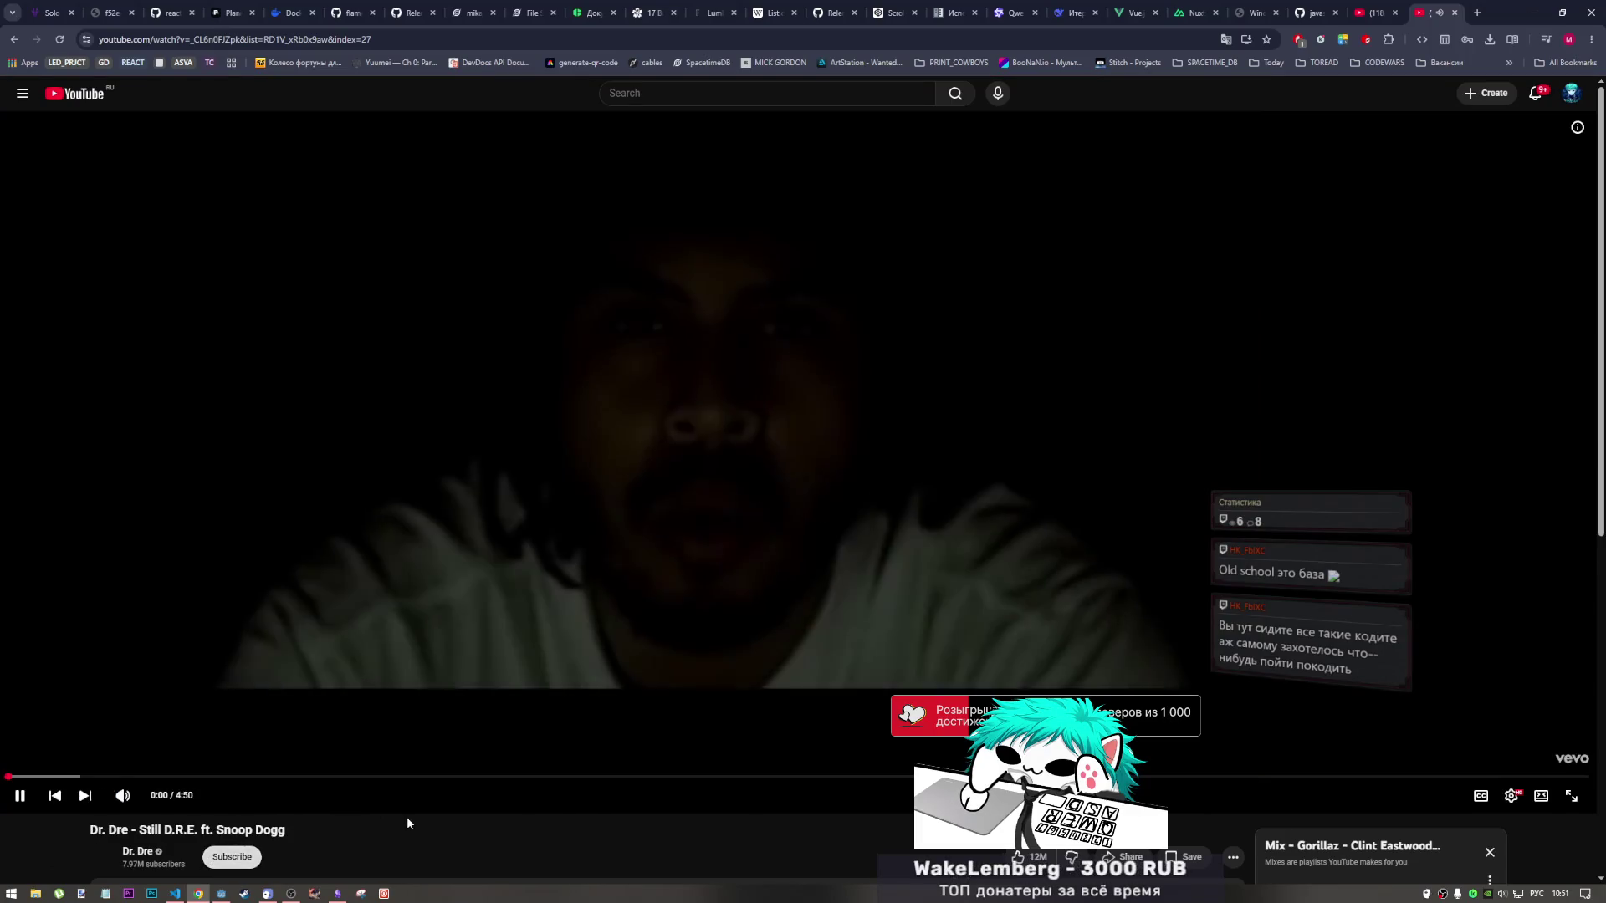
scroll(396, 791, "down", 4)
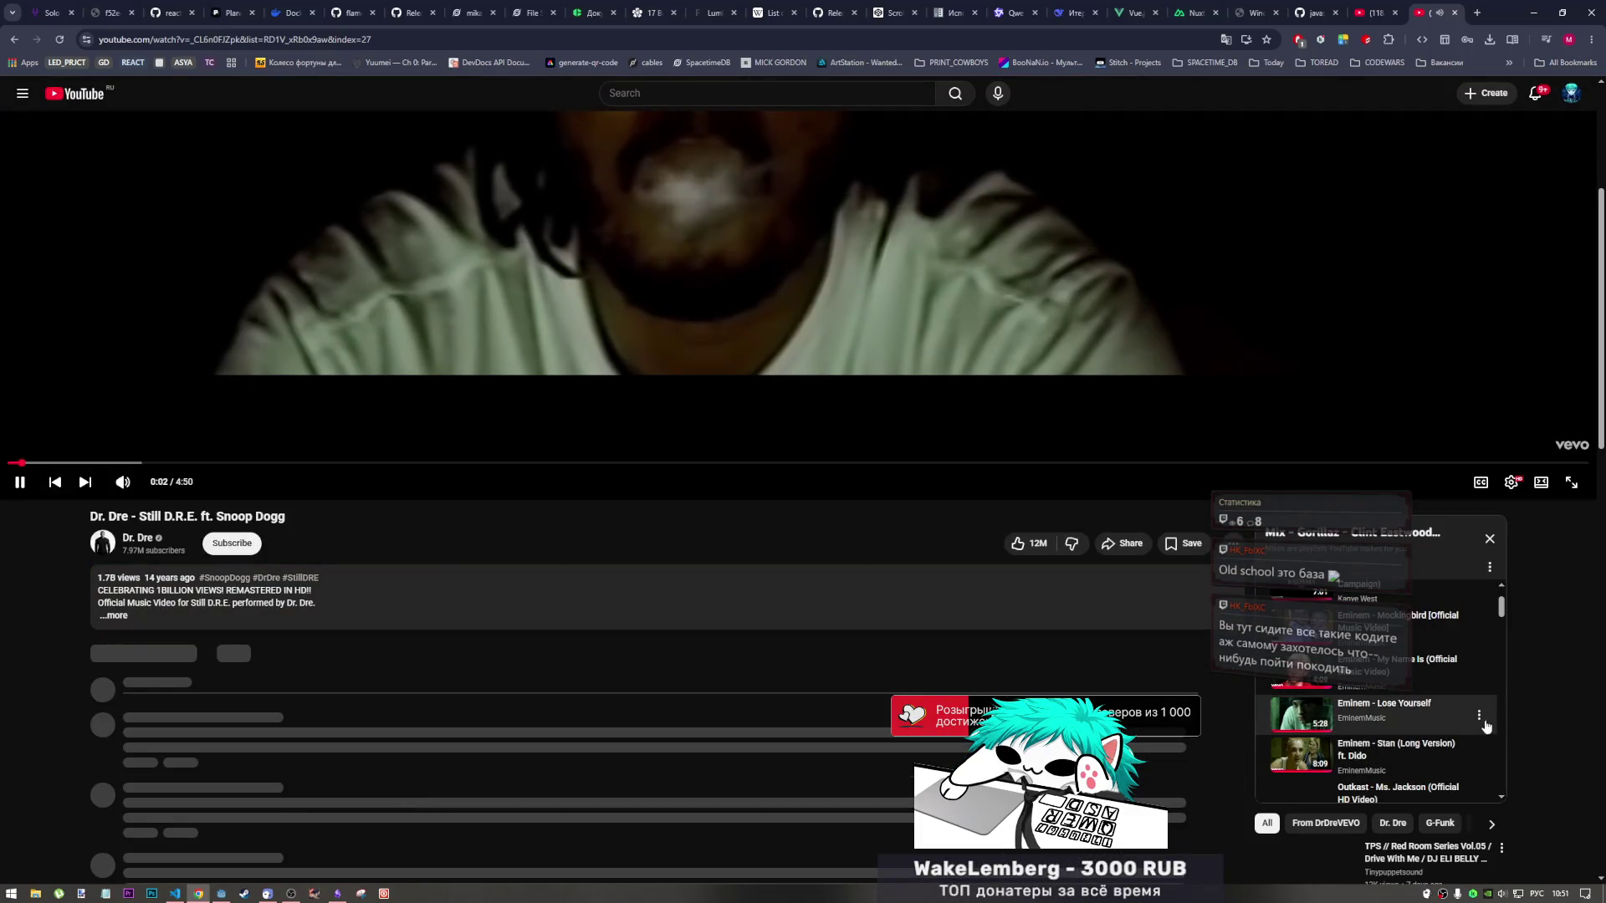
scroll(1371, 743, "down", 2)
scroll(1372, 743, "up", 2)
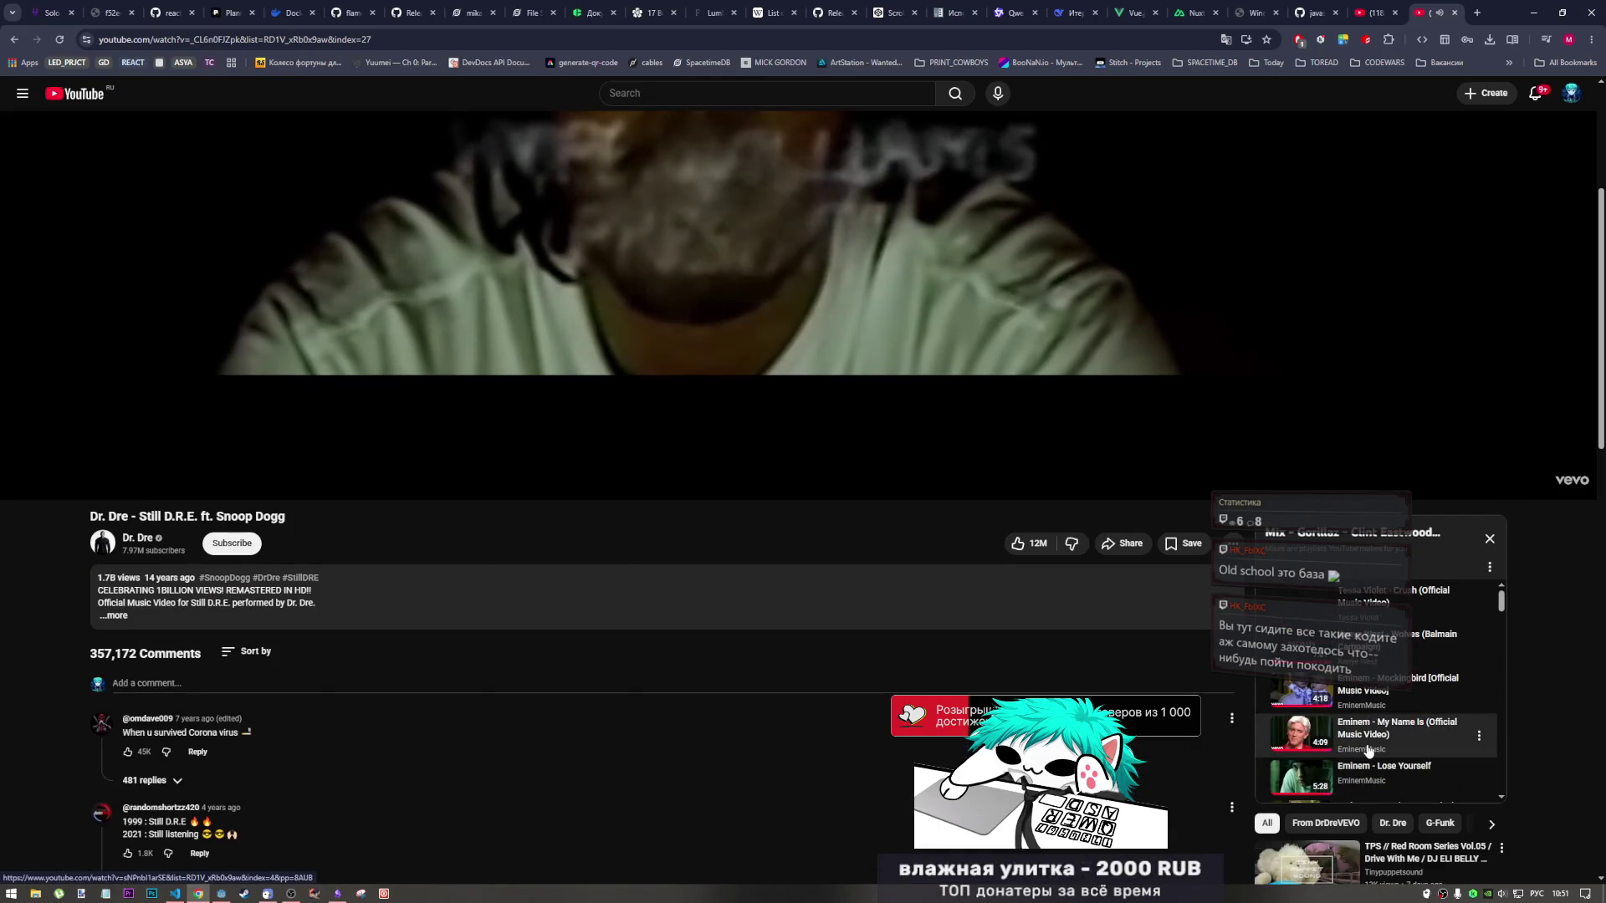
scroll(878, 687, "down", 2)
scroll(851, 696, "up", 2)
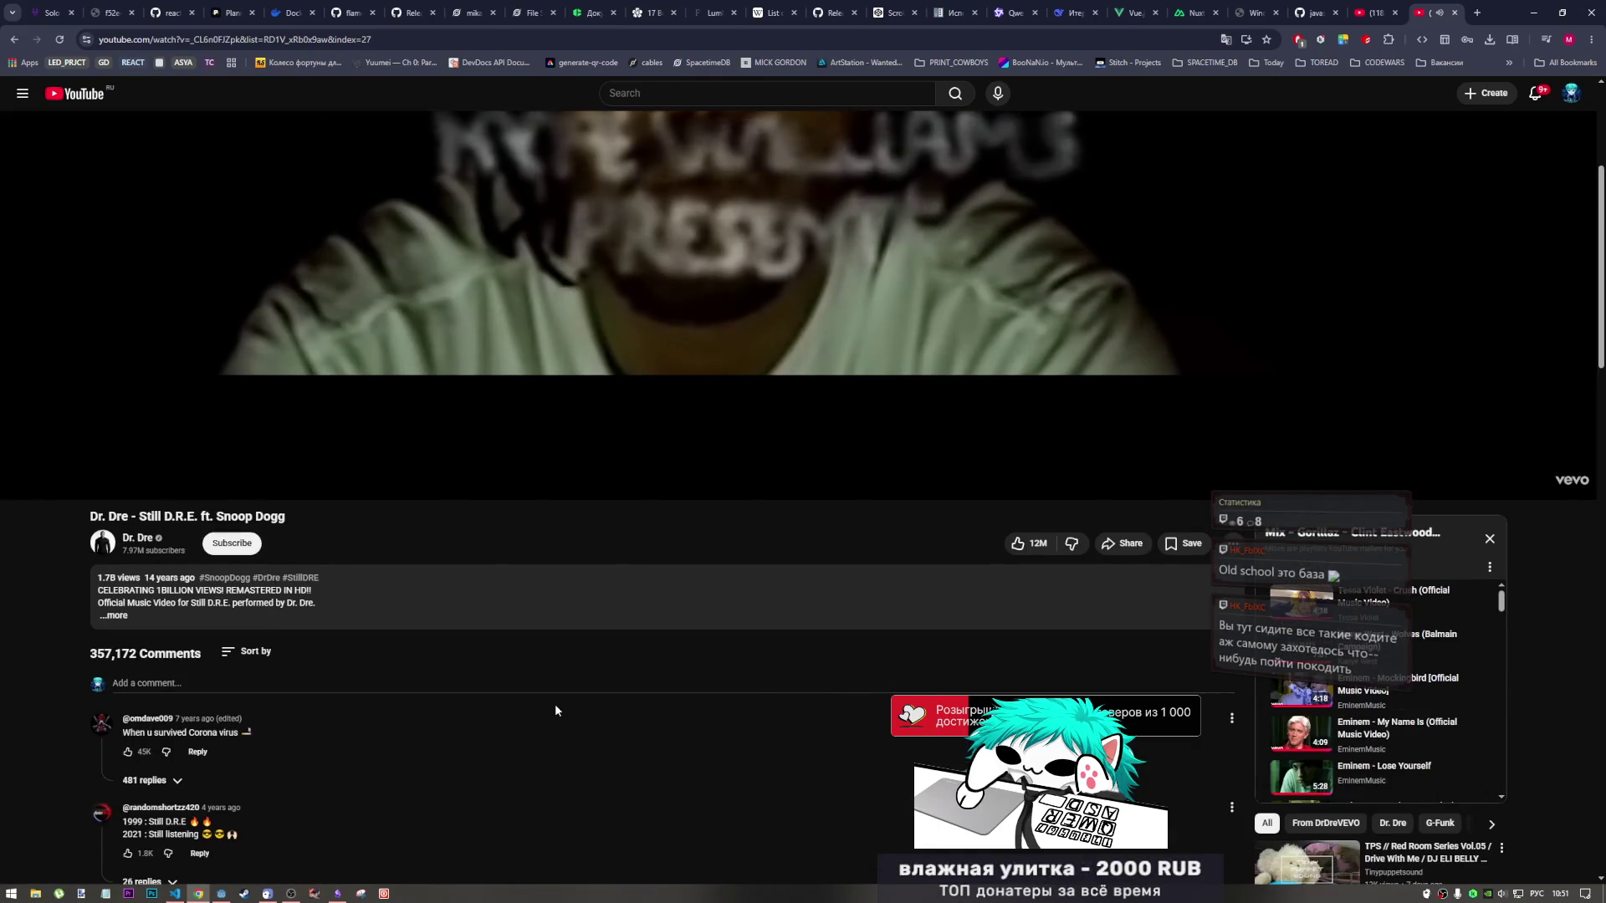
scroll(555, 704, "up", 4)
From the YouTube home feed, start the 54-minute SKAI ISYOURGOD compilation video.
left_click(44, 93)
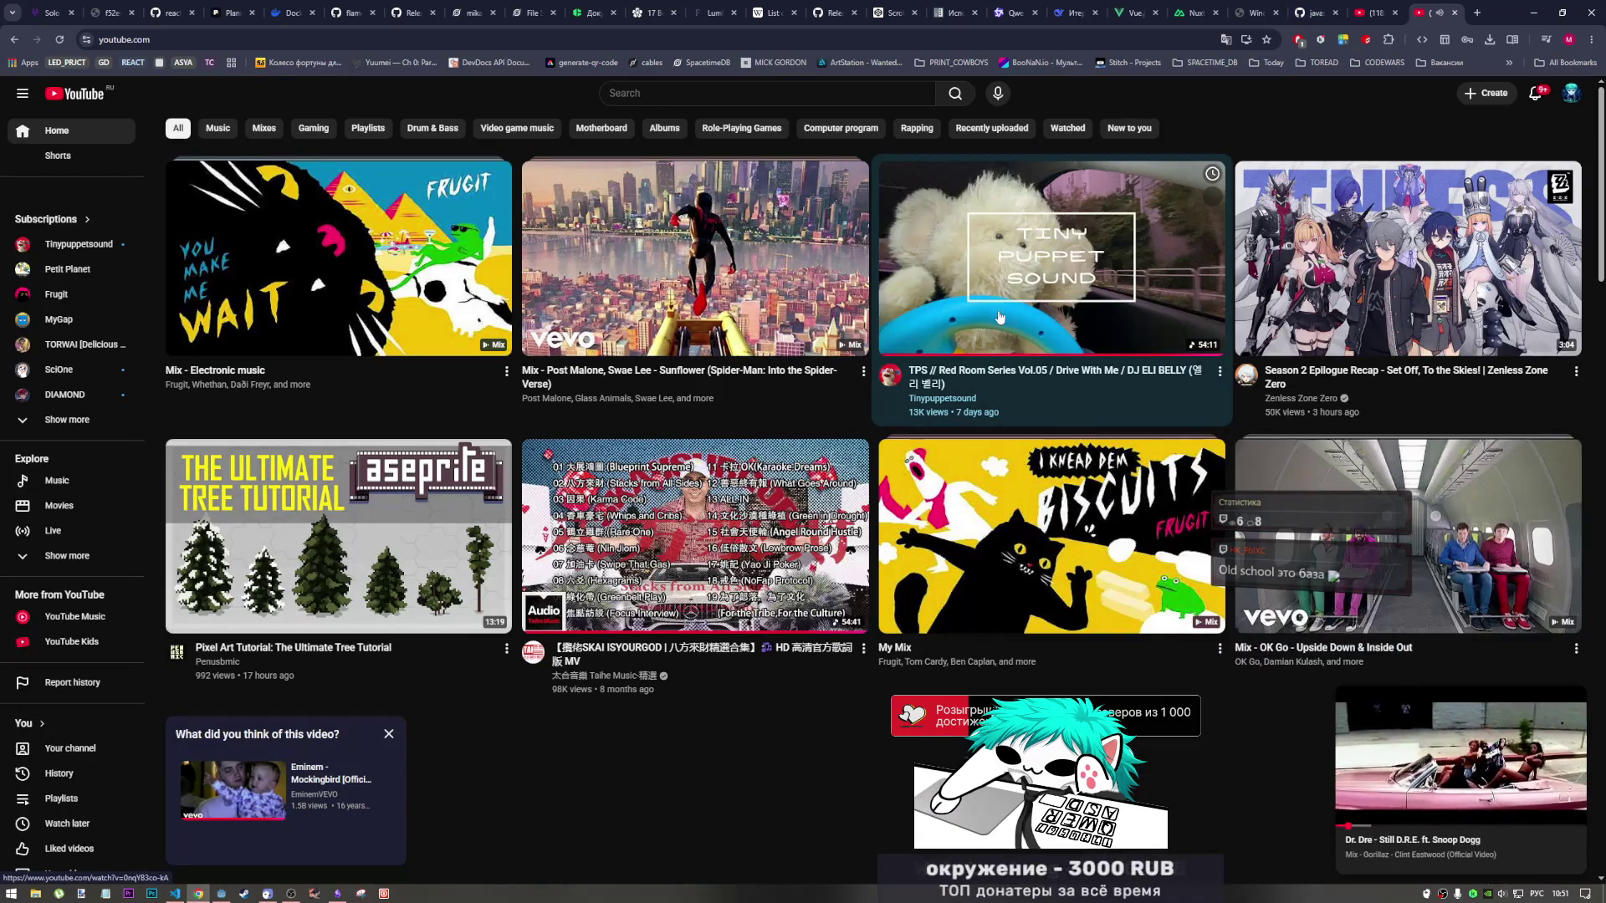
left_click(1047, 270)
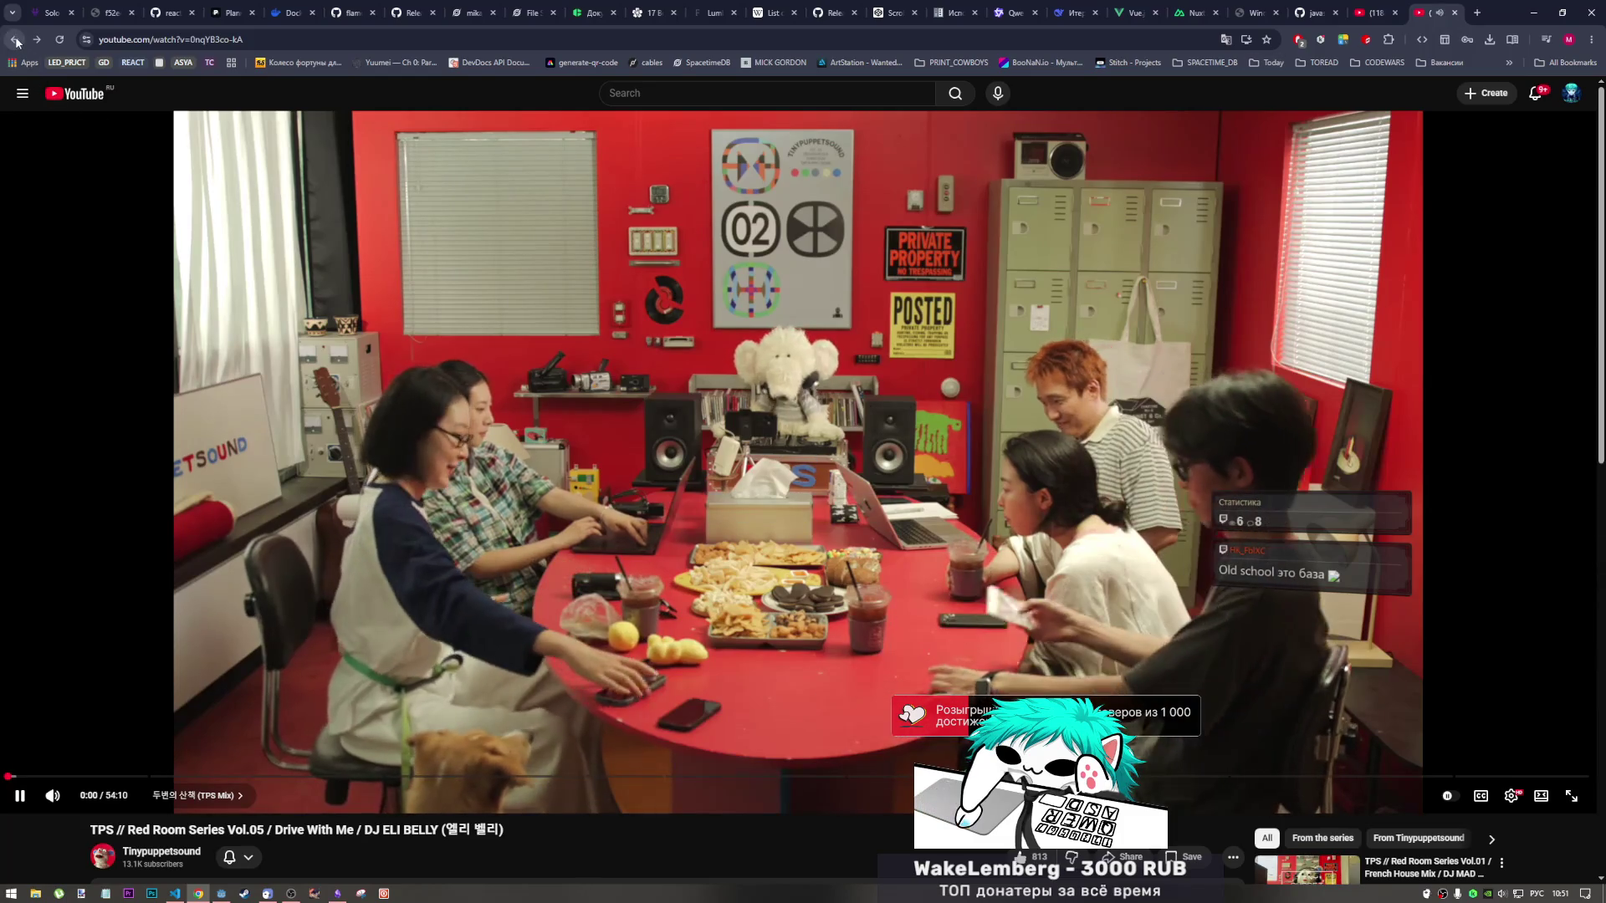
left_click(14, 39)
left_click(669, 609)
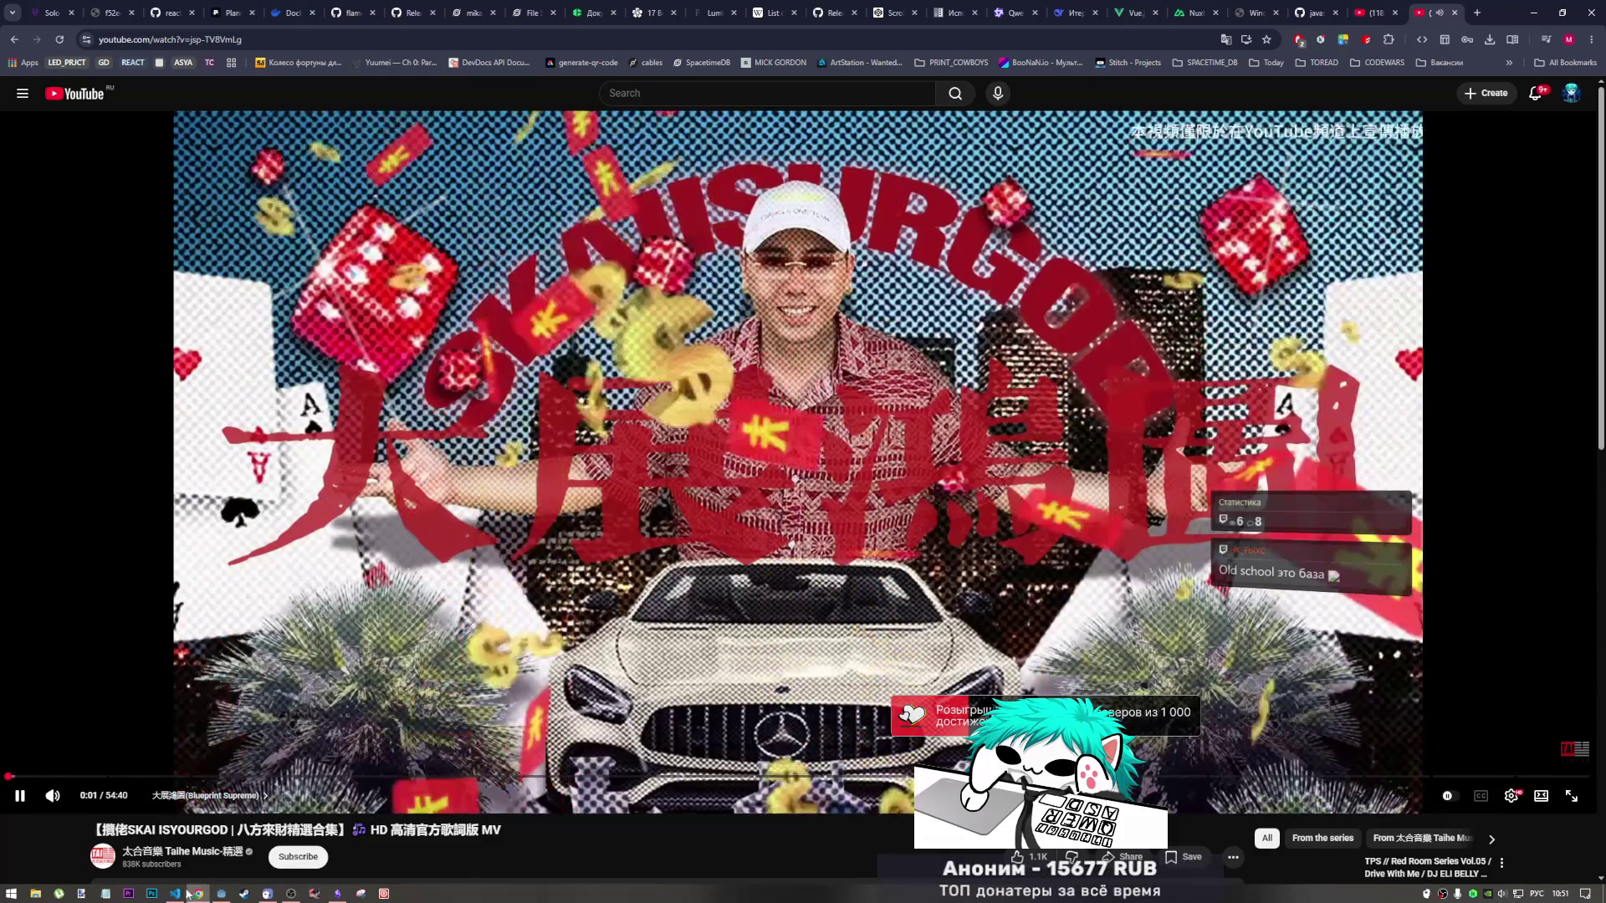
key("alt+Tab")
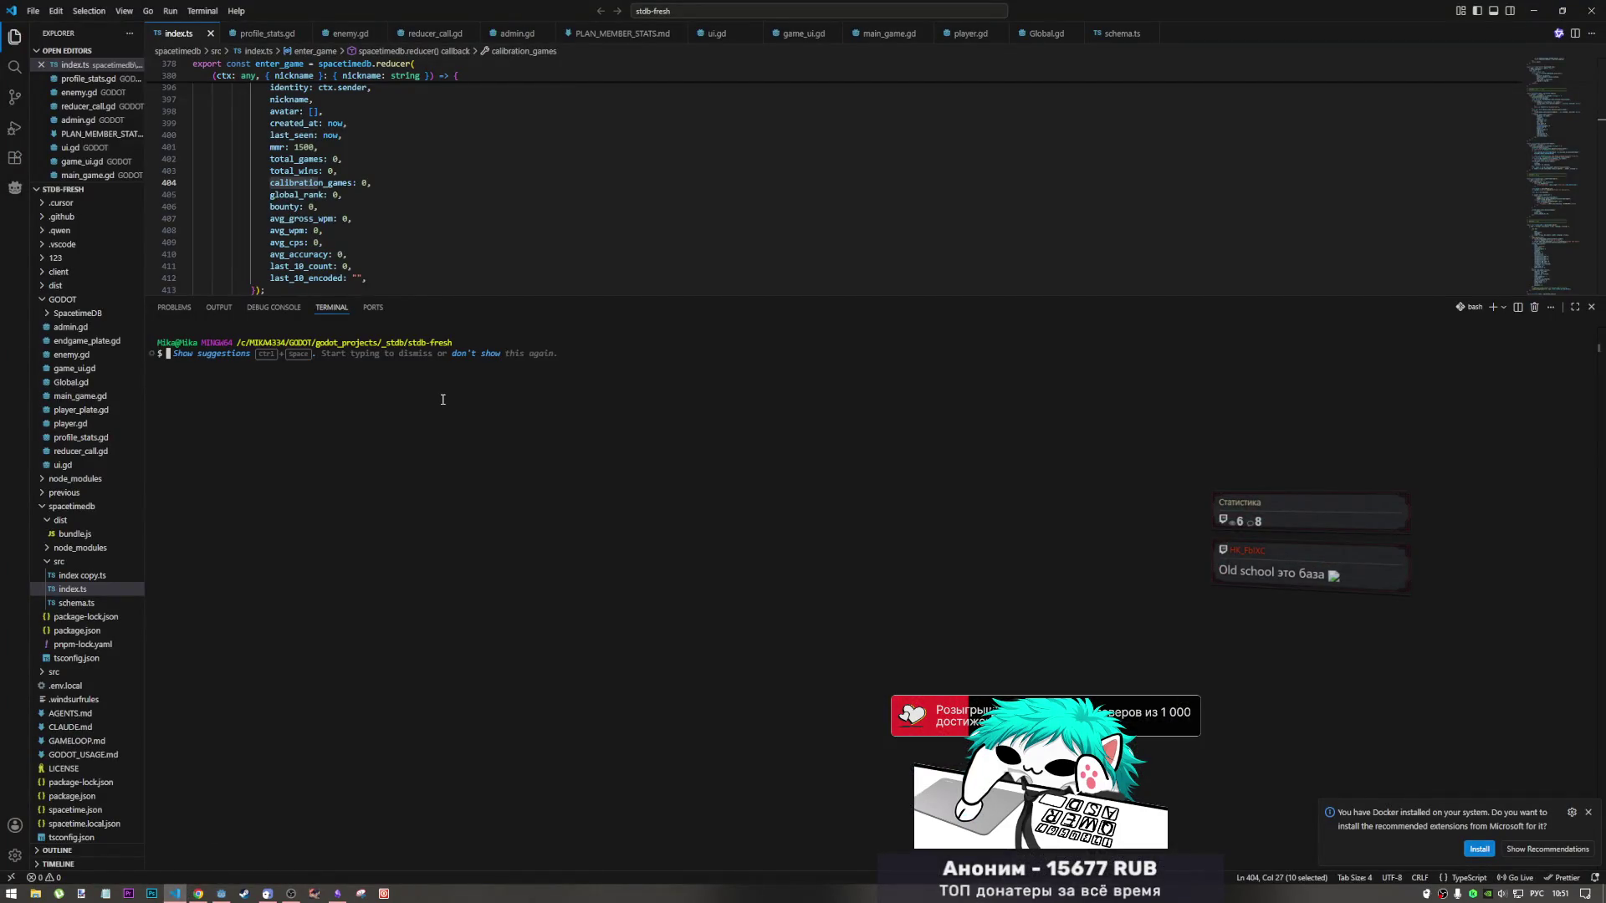
Run the opencode command in the stdb-fresh terminal.
type("щзу")
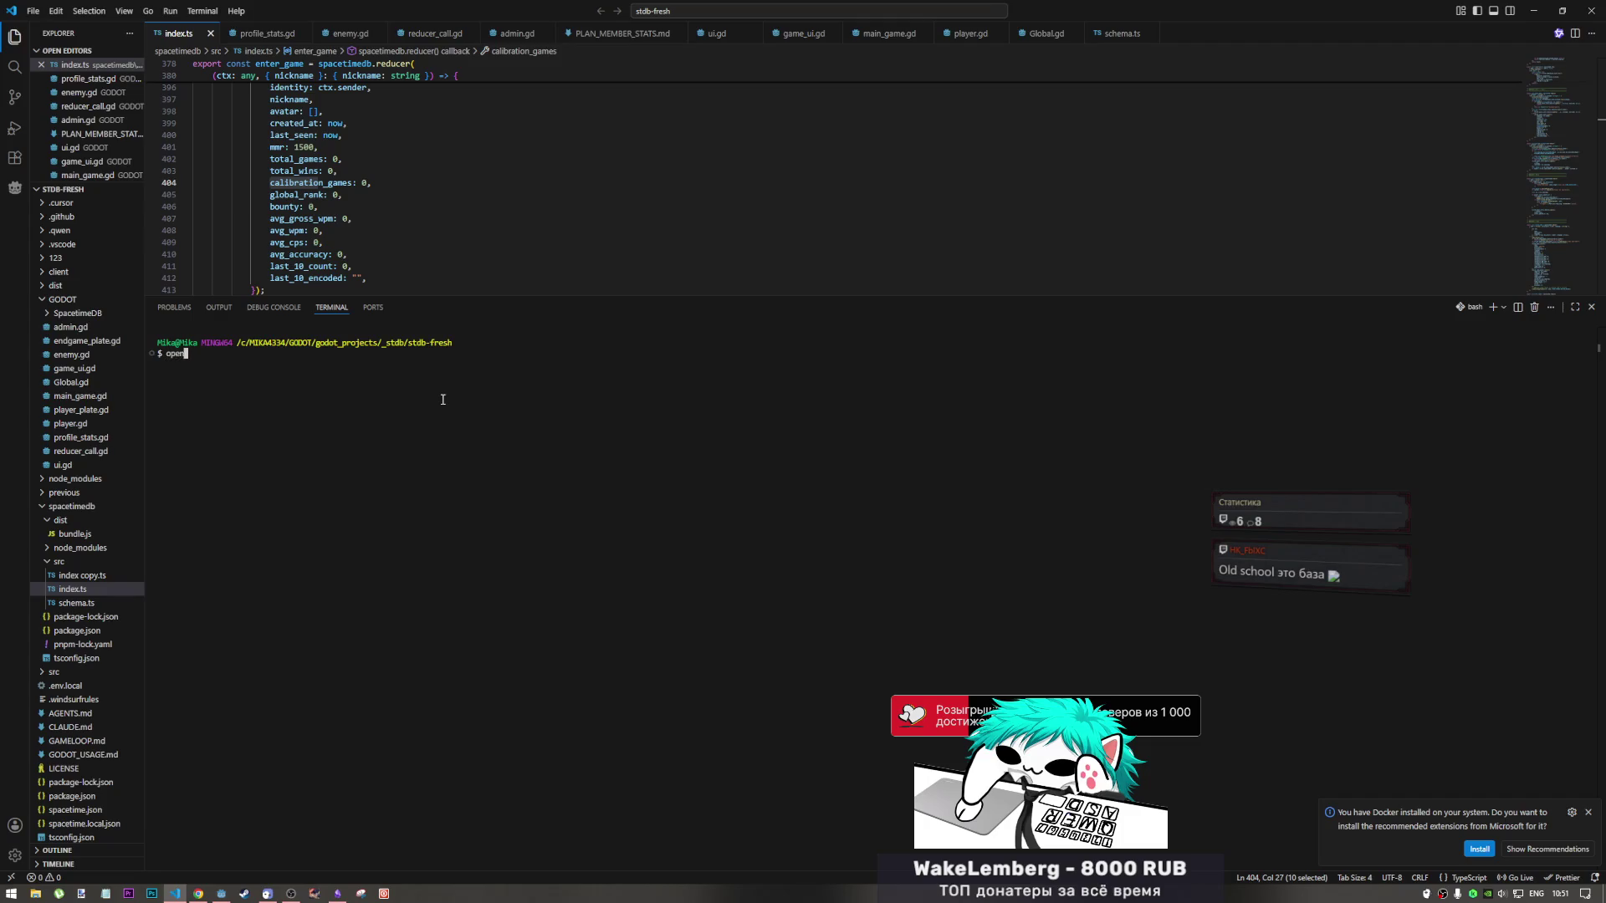
type("ode")
key("Return")
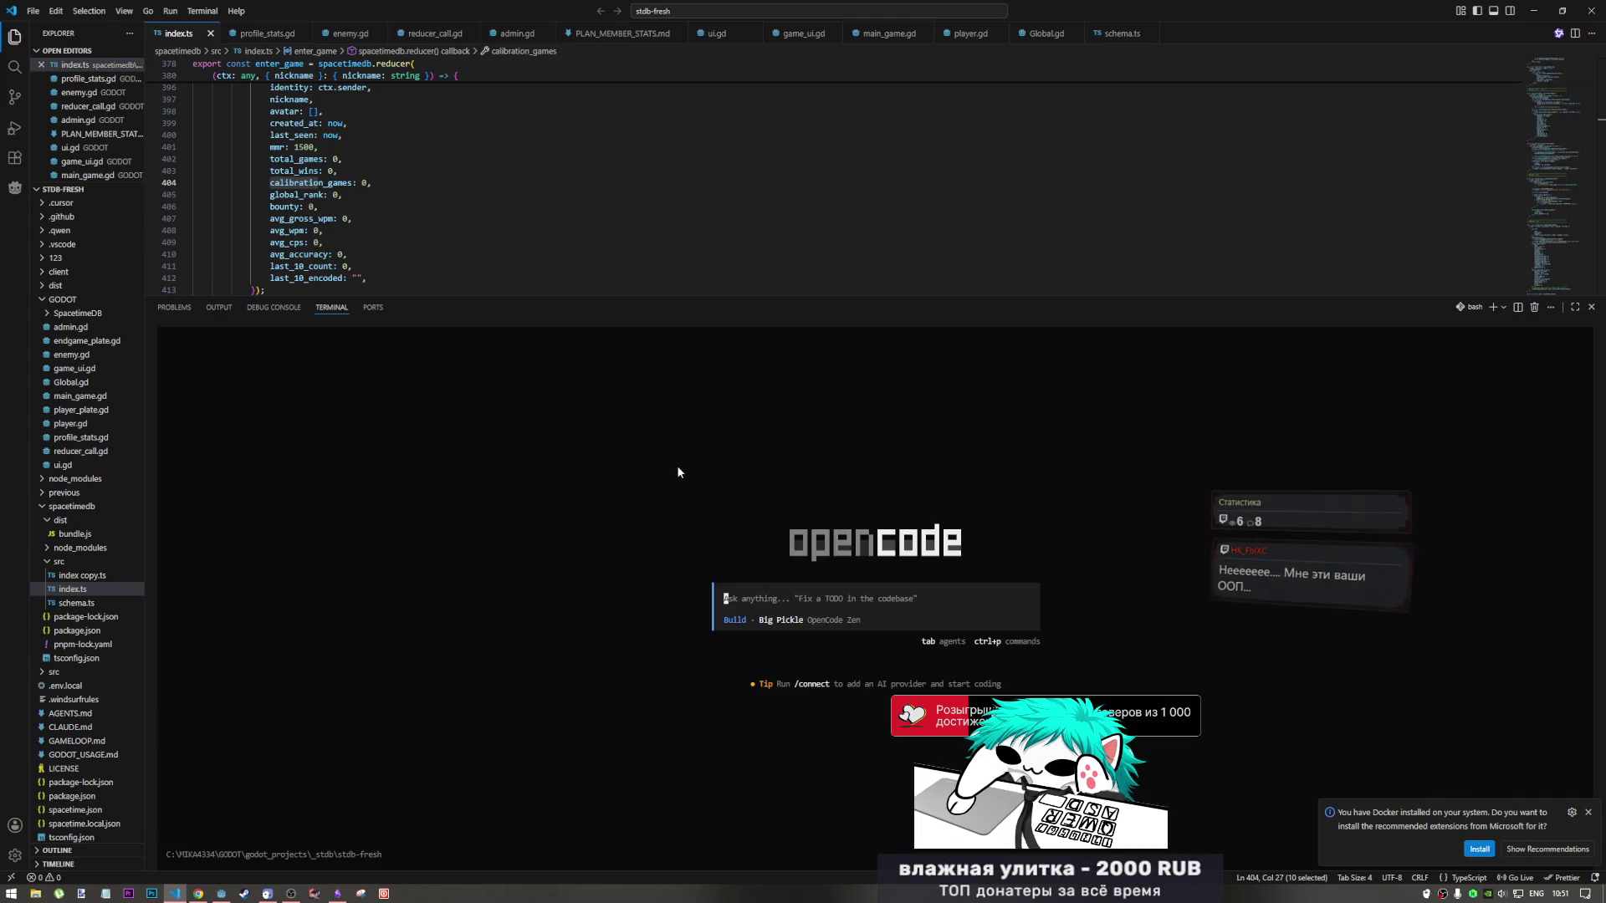
Set opencode's agent to Plan and drag the divider down so the editor is taller.
key("Tab")
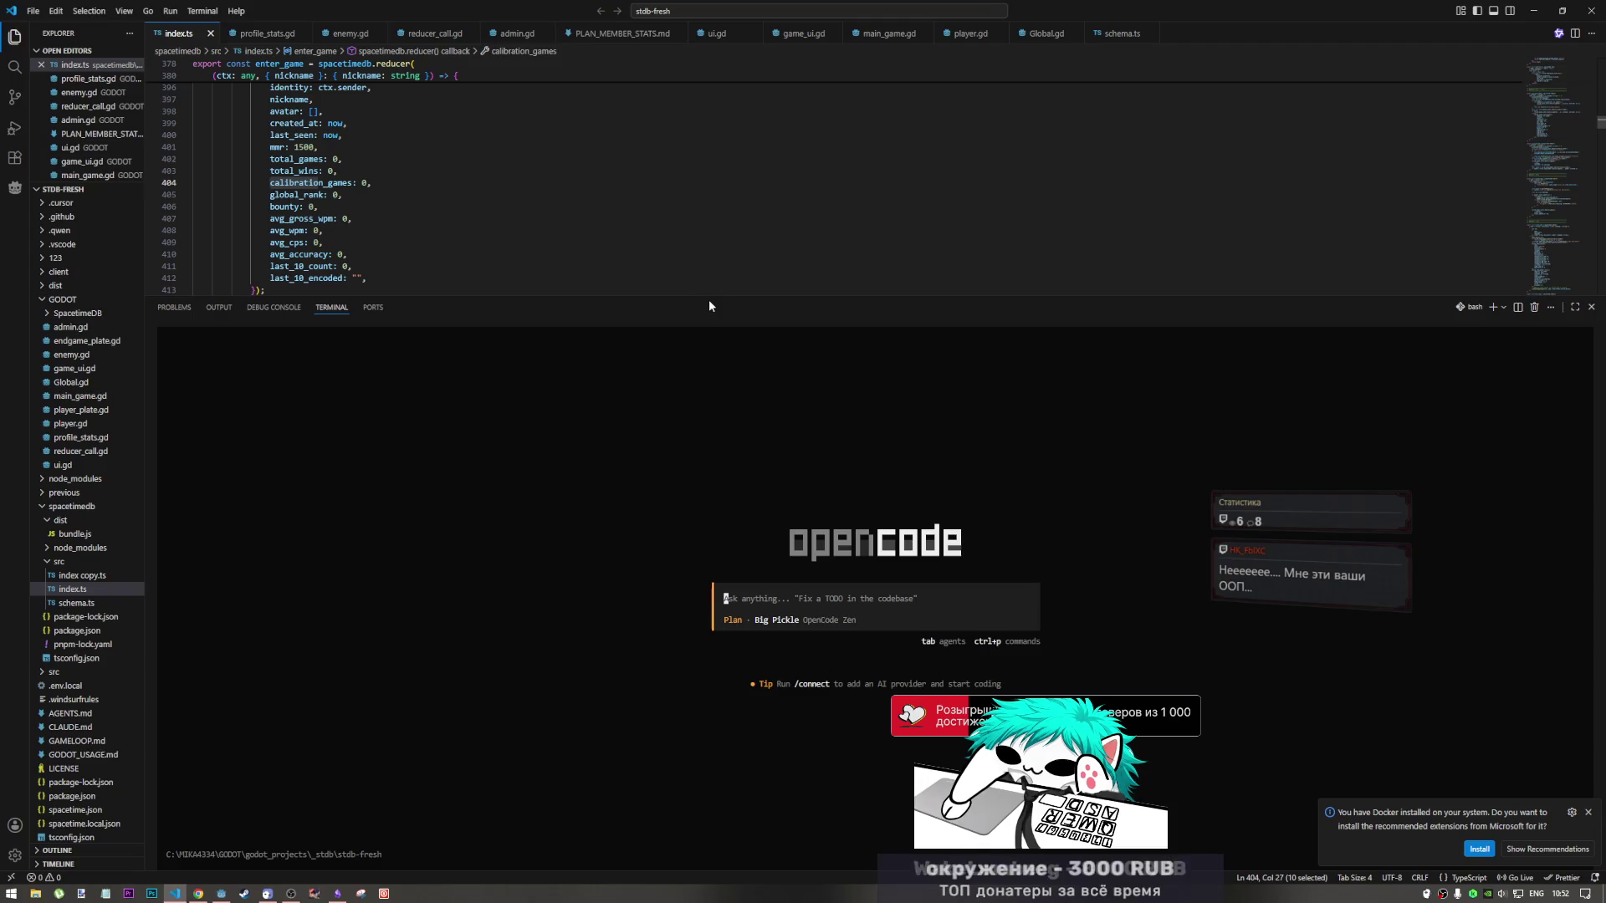
left_click_drag(718, 296, 718, 343)
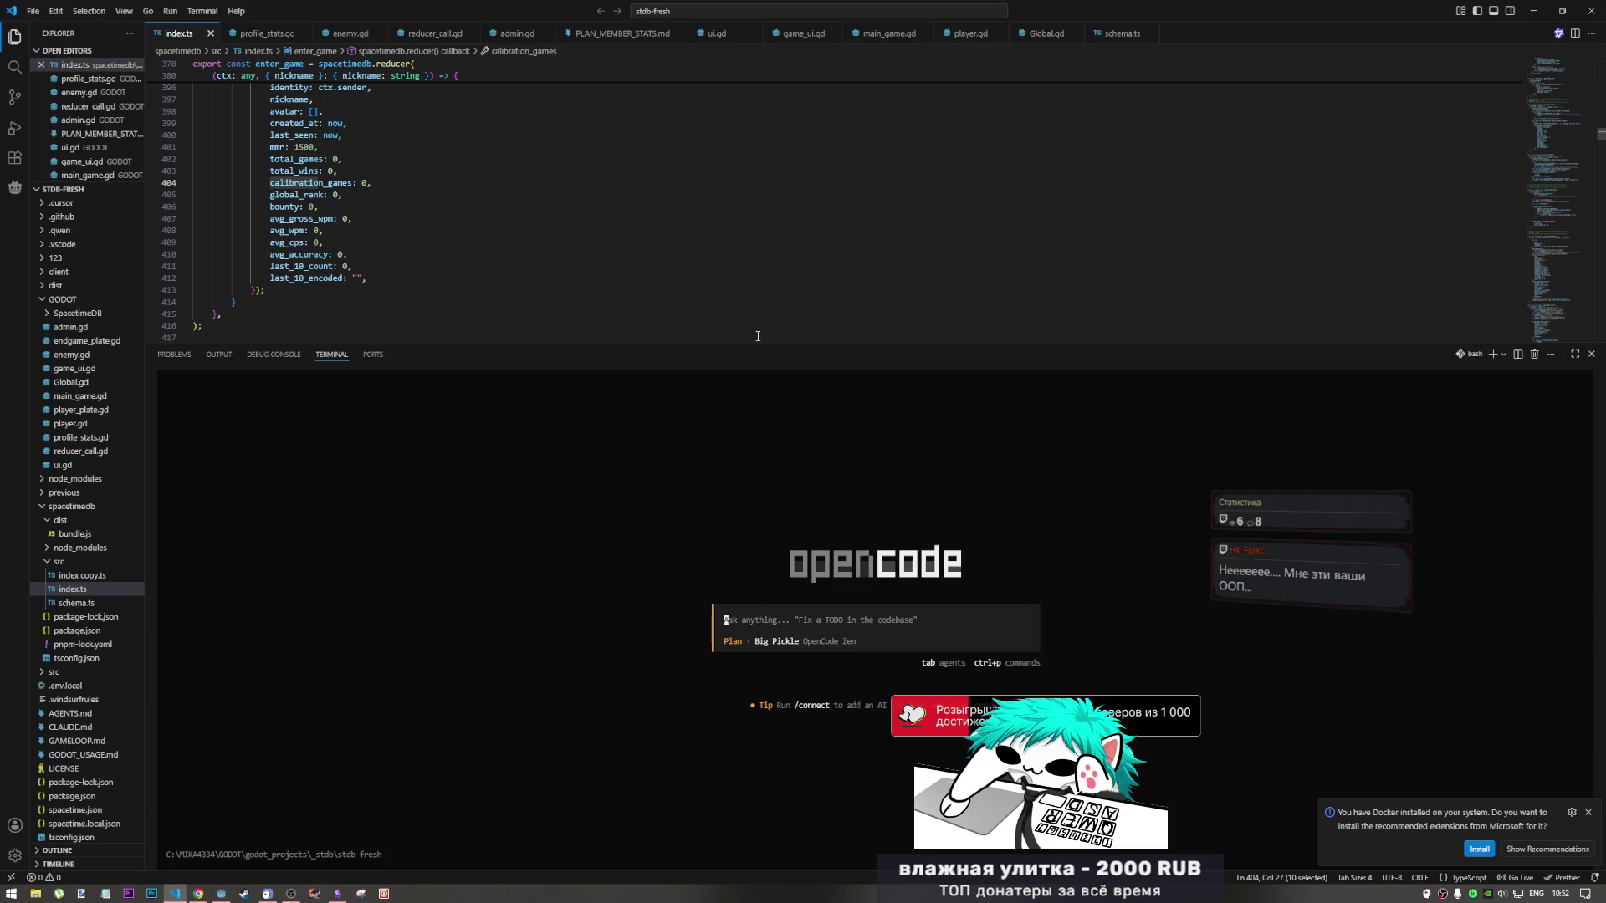
left_click_drag(758, 342, 758, 354)
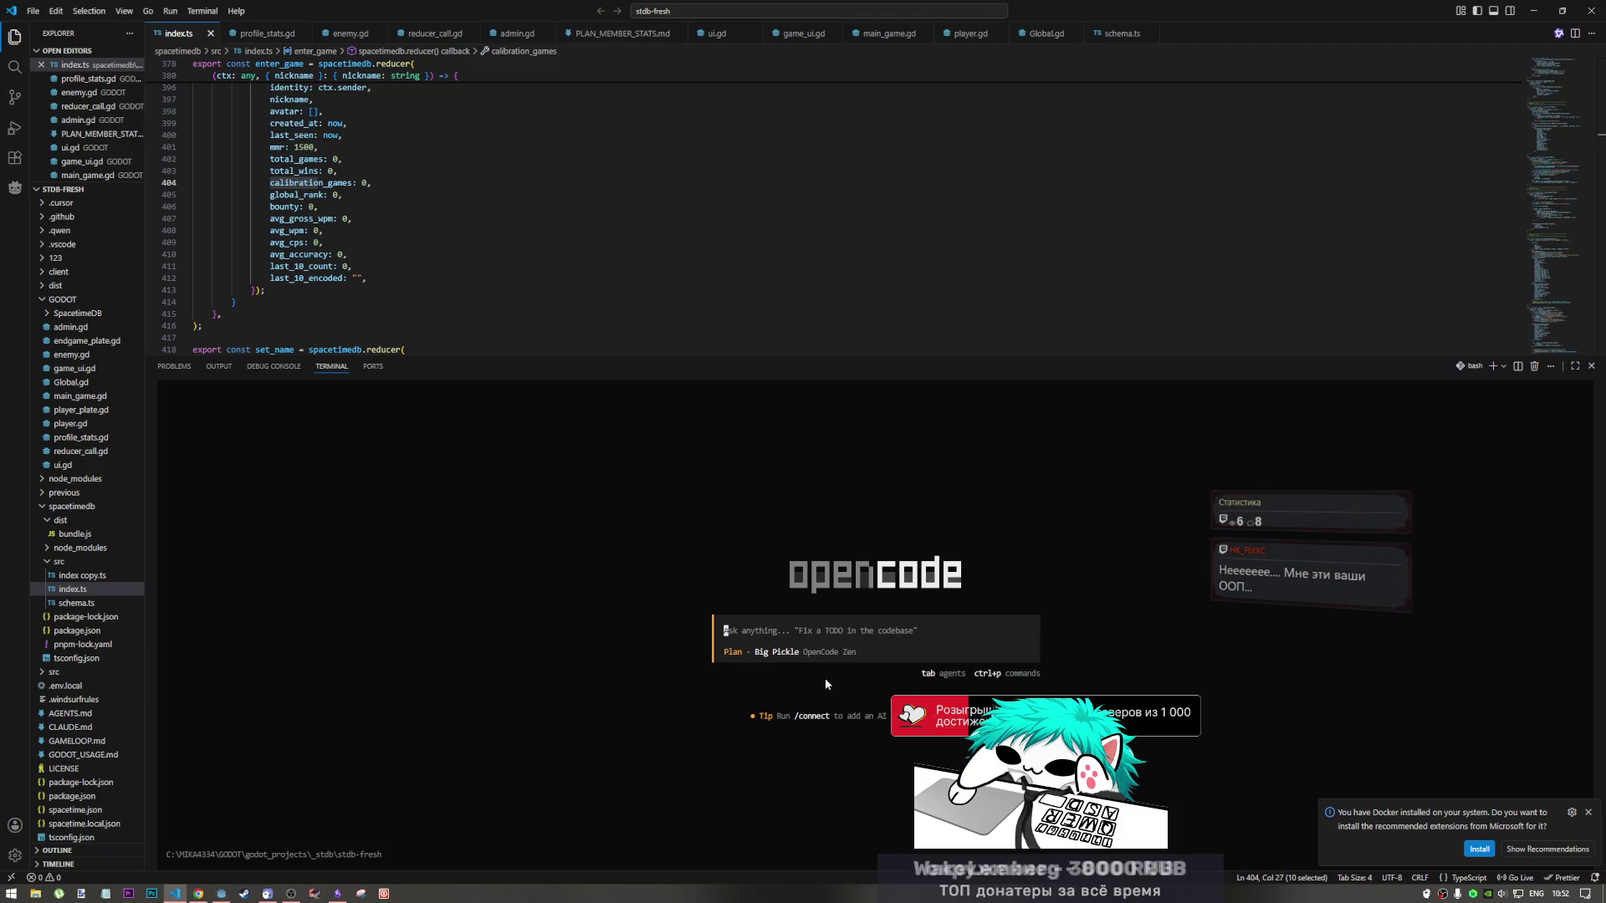
Type the prompt 'как сейчас работает quick start а точнее поиск лобби в waiting стейте'.
type("rf")
key("BackSpace")
key("BackSpace")
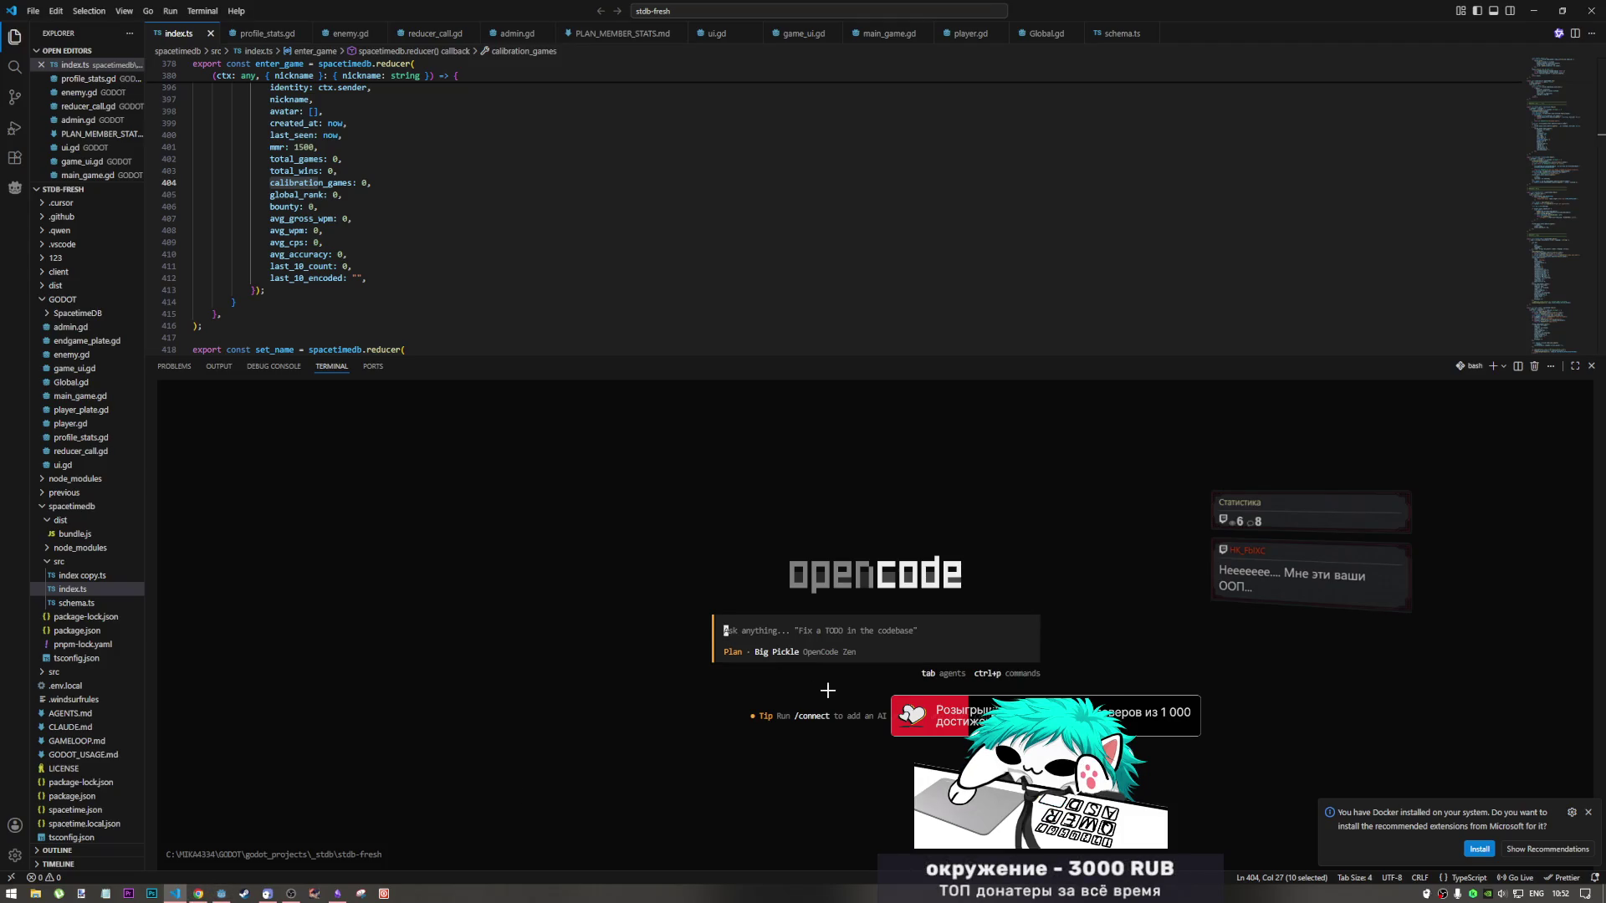
key("alt+shift")
type("как сейчас ")
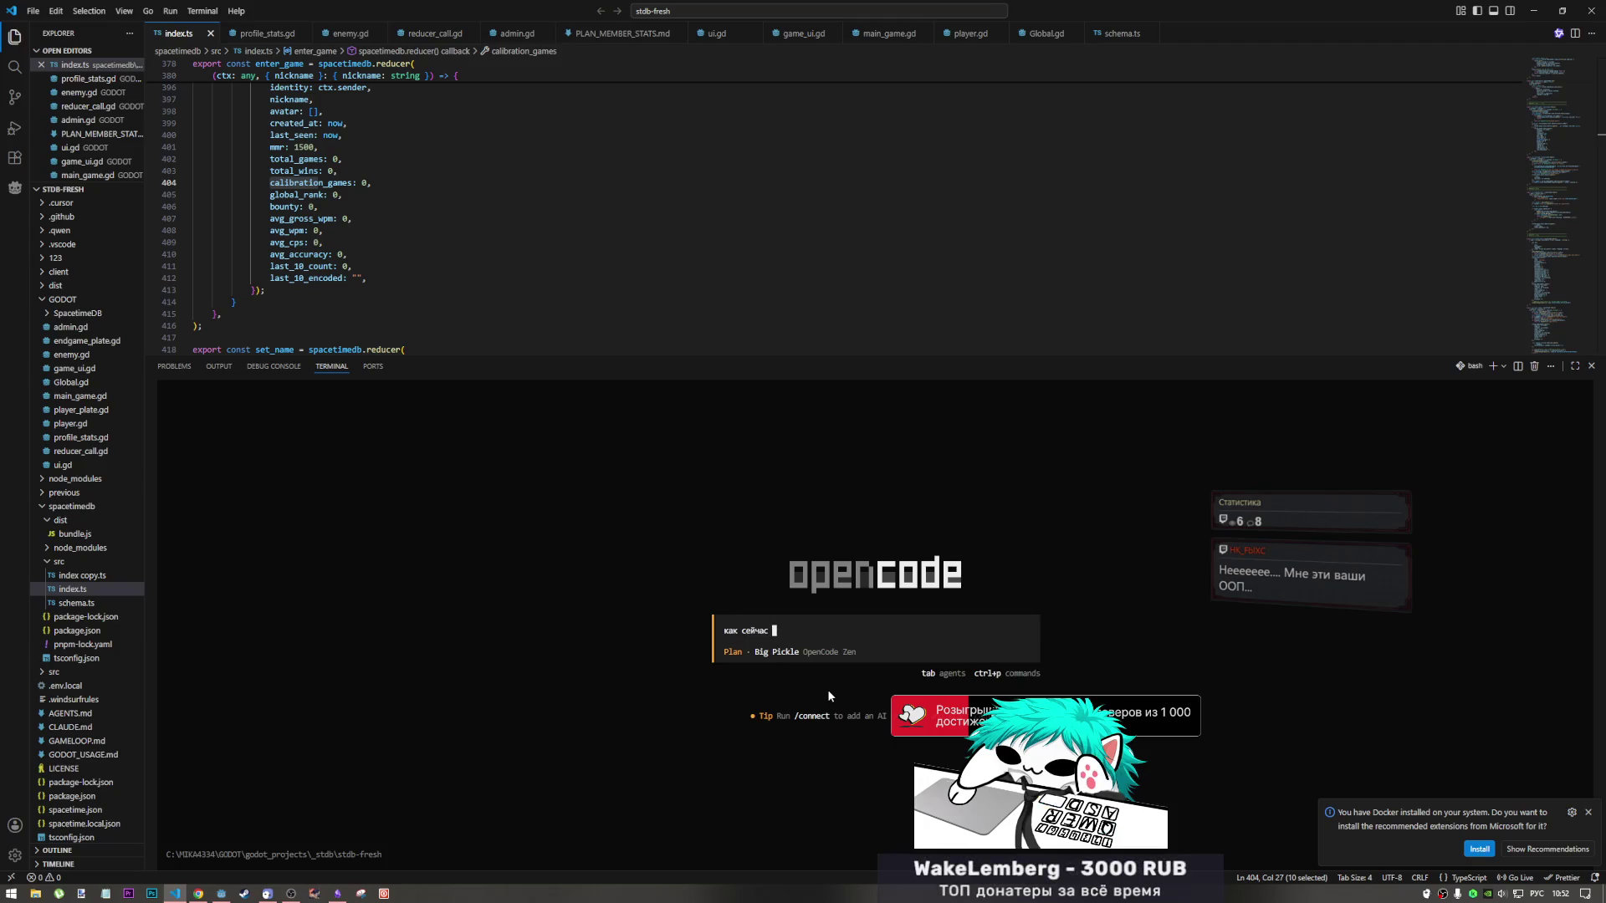
type("работает")
key("alt+shift")
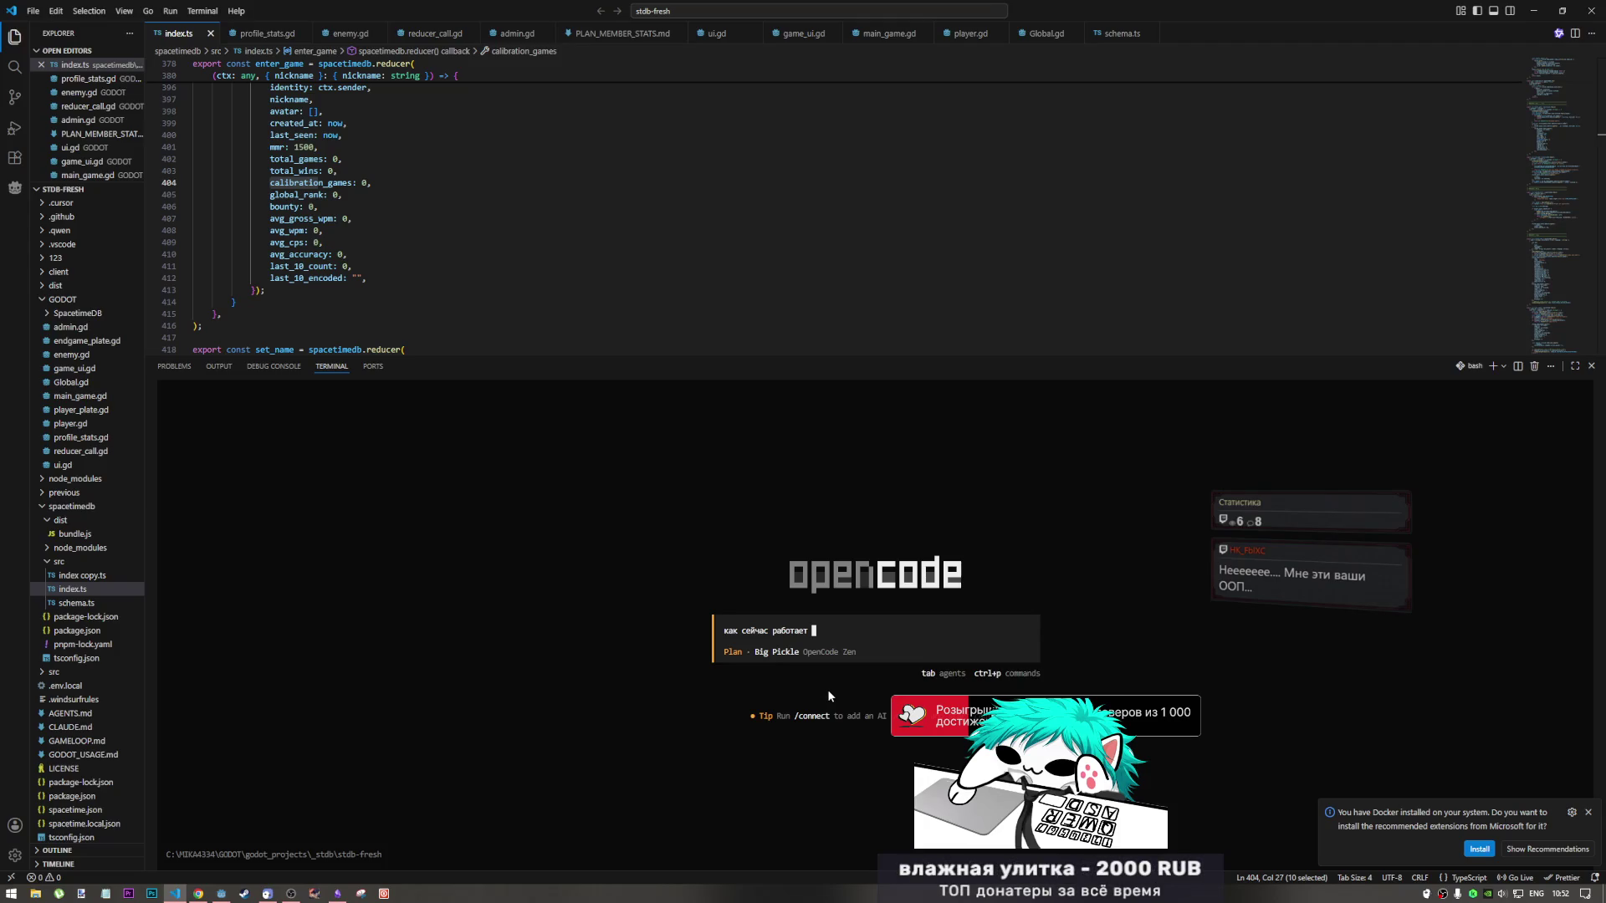
type("quick")
type(" start")
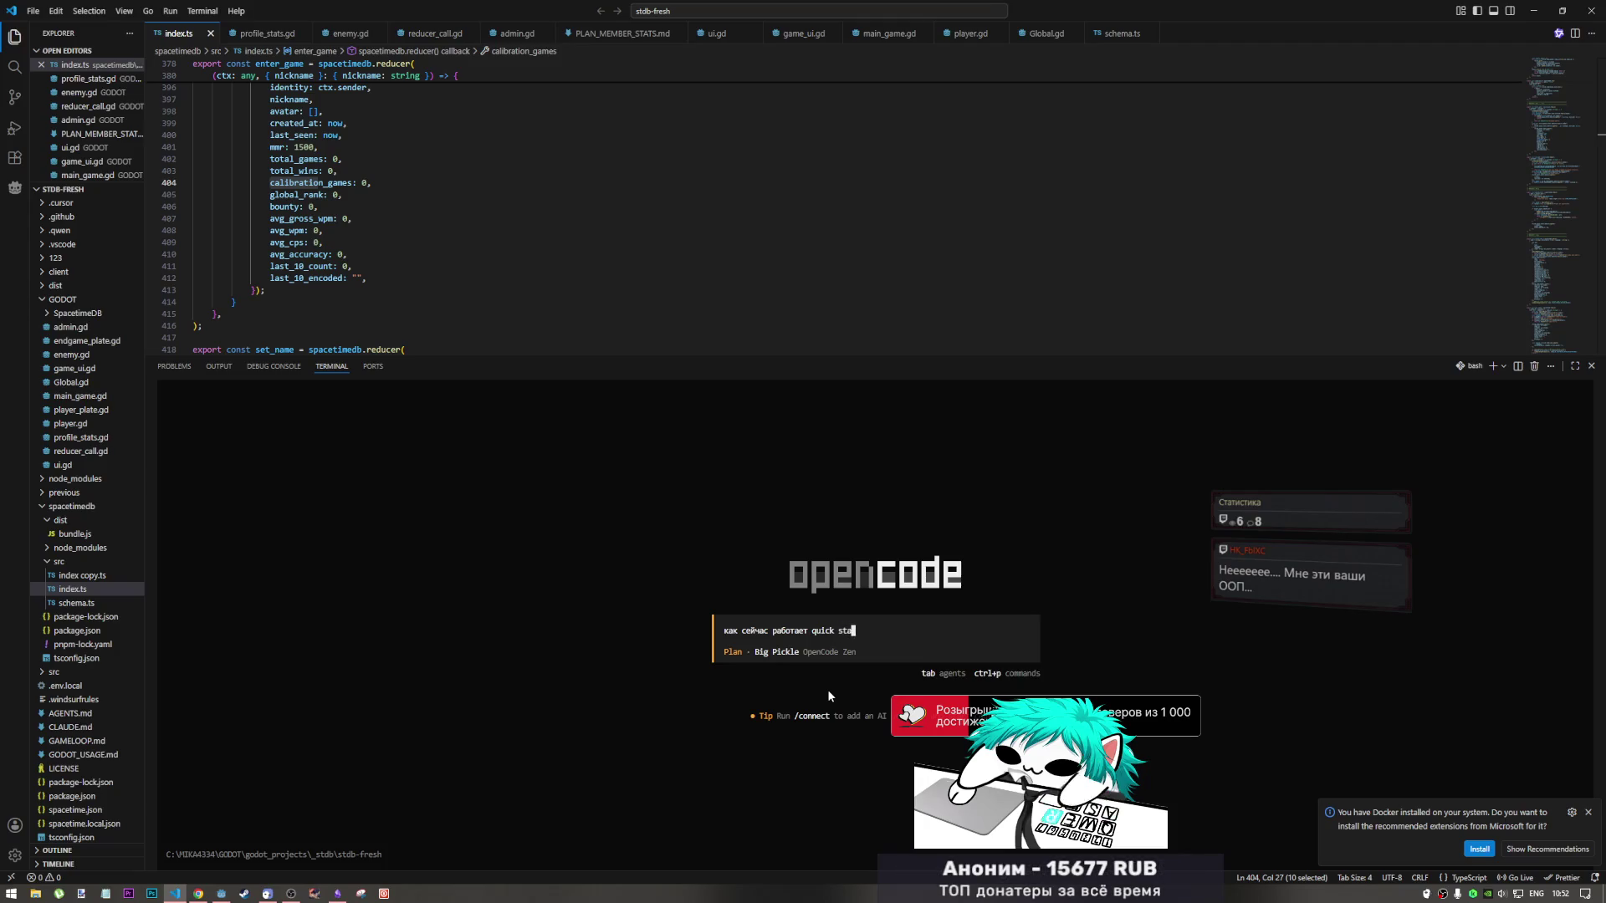
key("alt+shift")
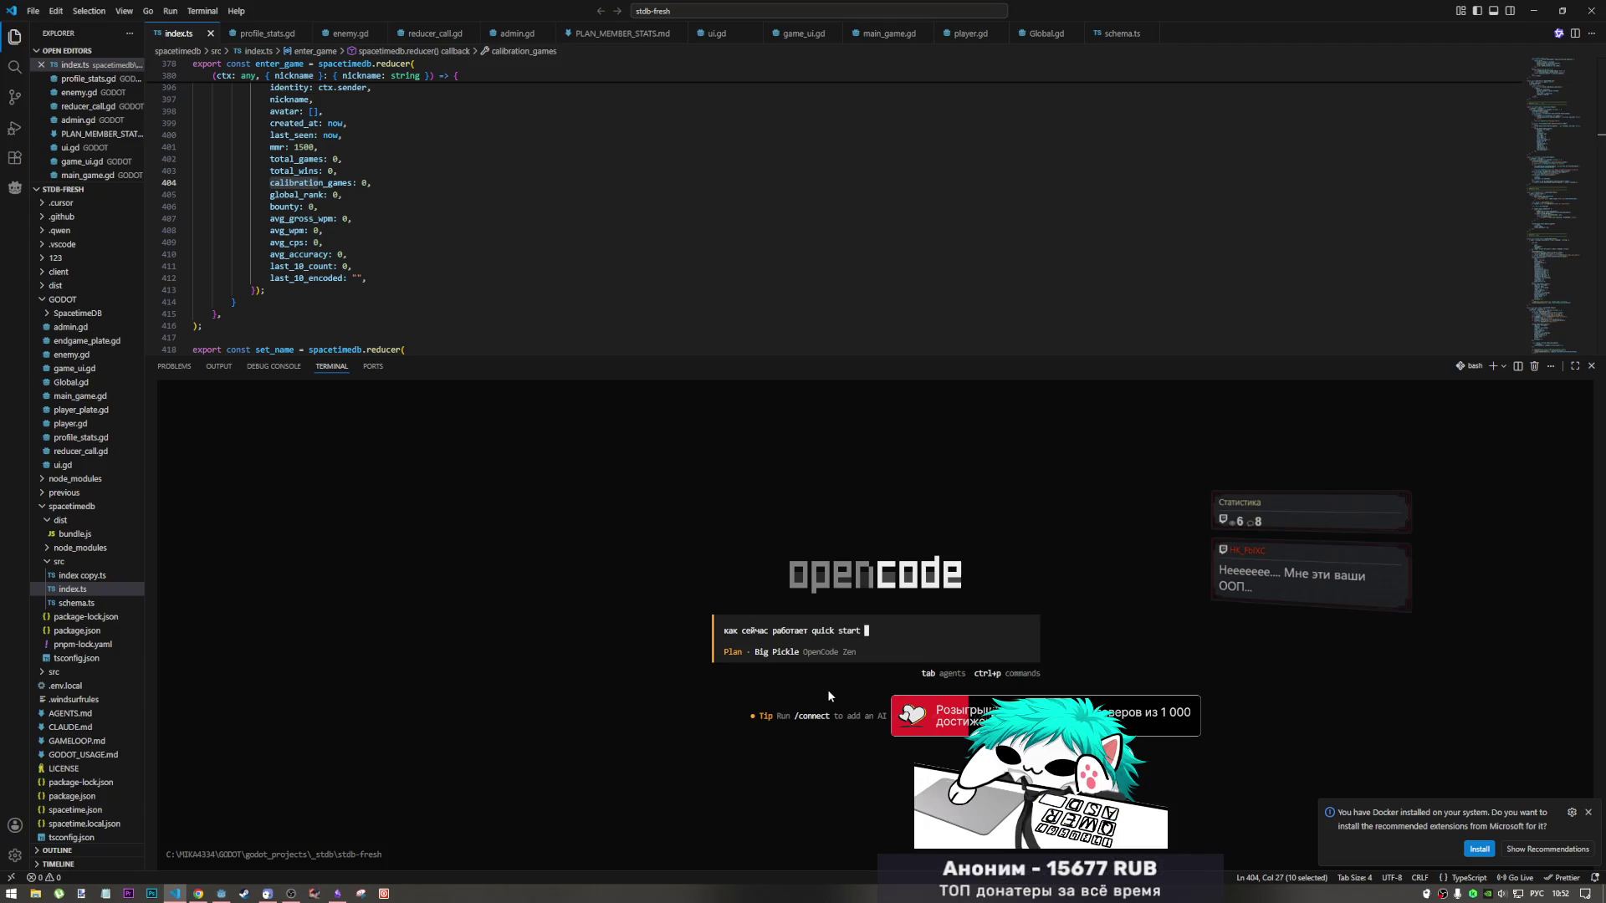
type("а точнее ")
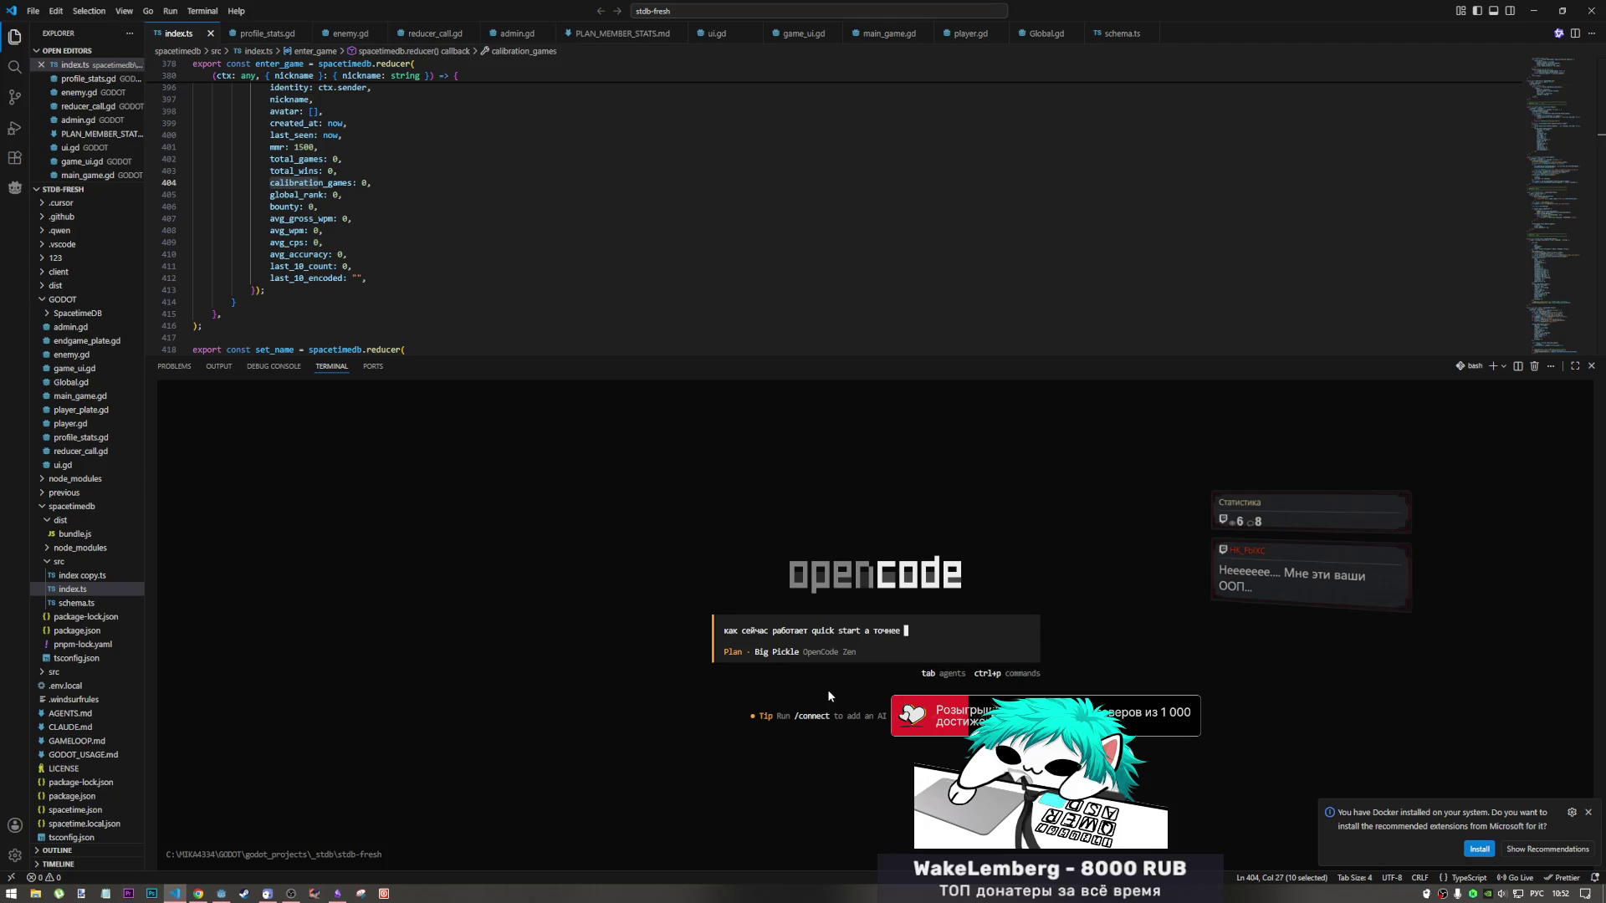
type("поиск ")
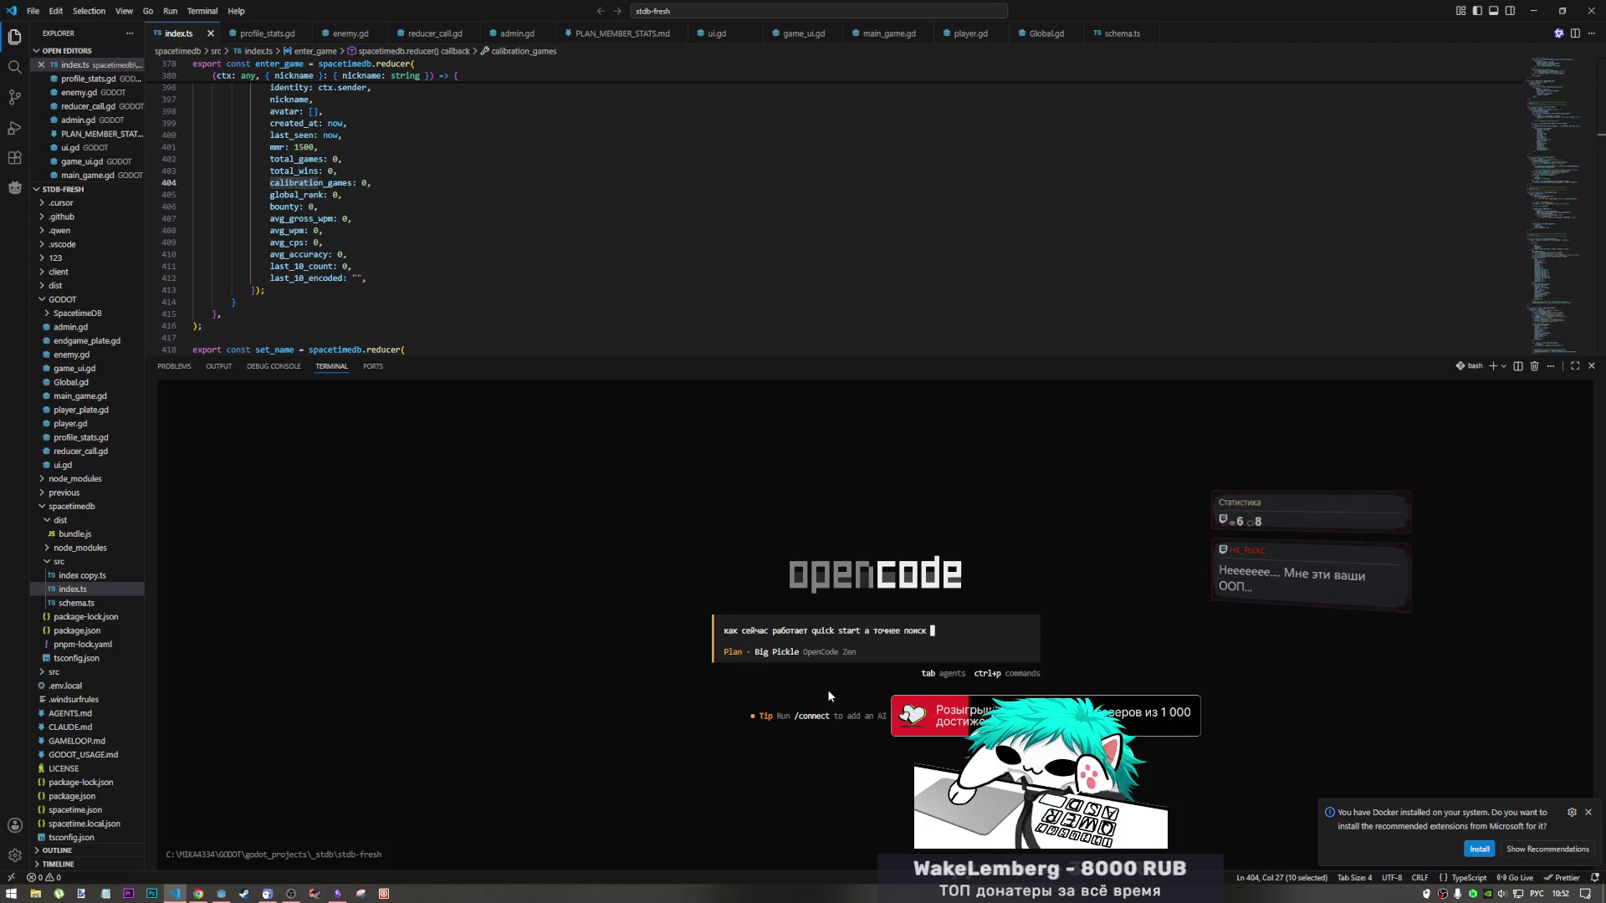
type("лобби")
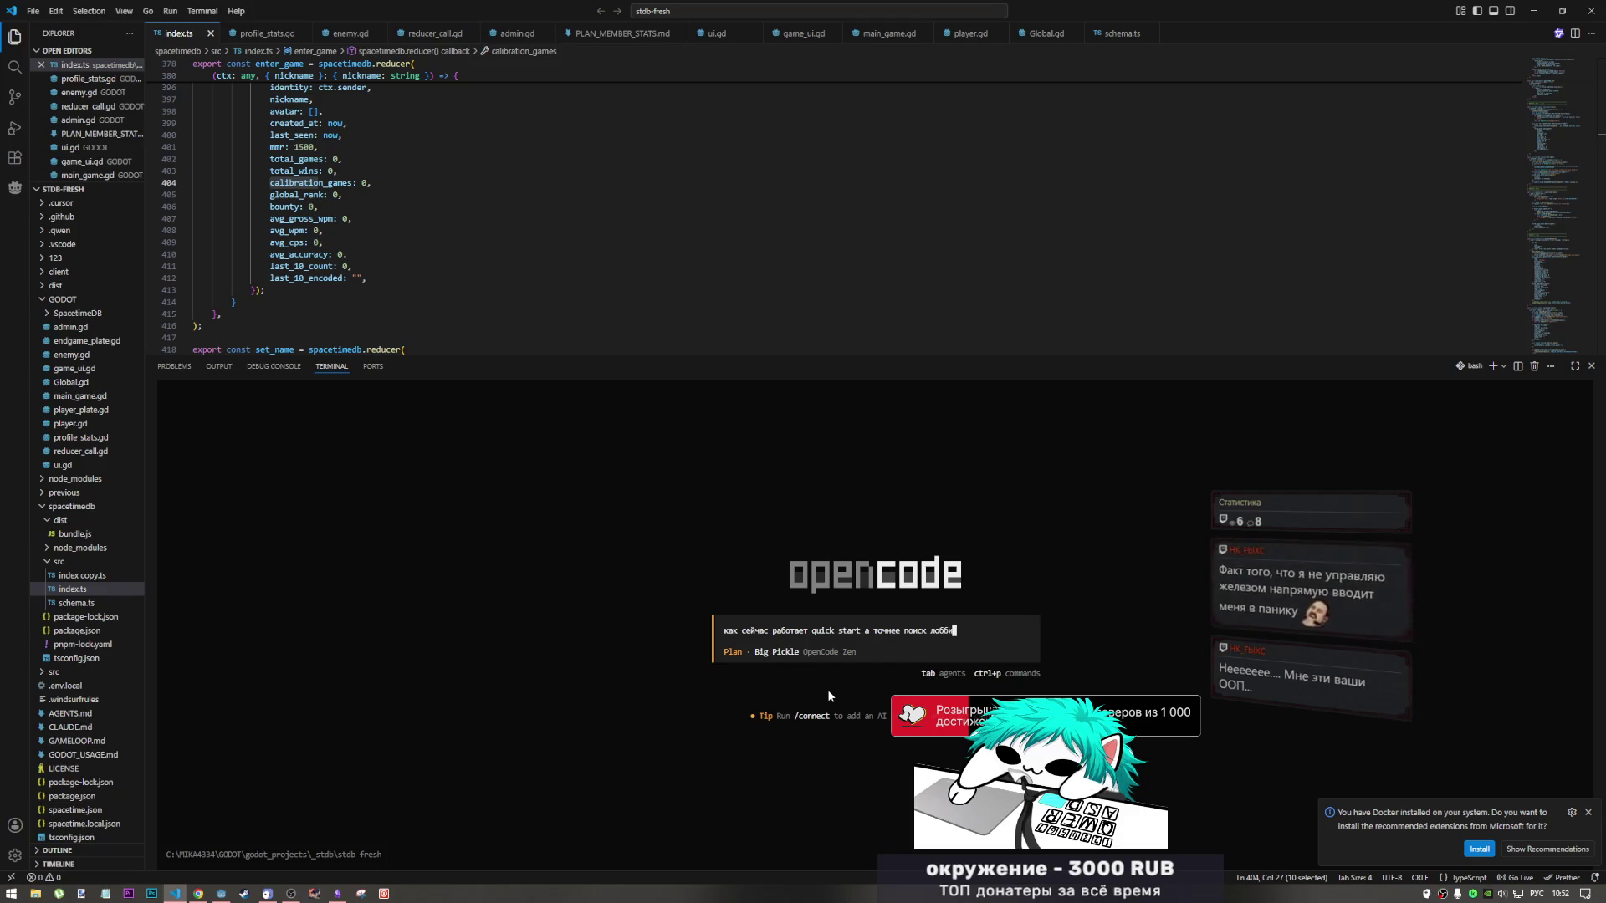
type(" в")
key("alt+shift")
type(" waitin")
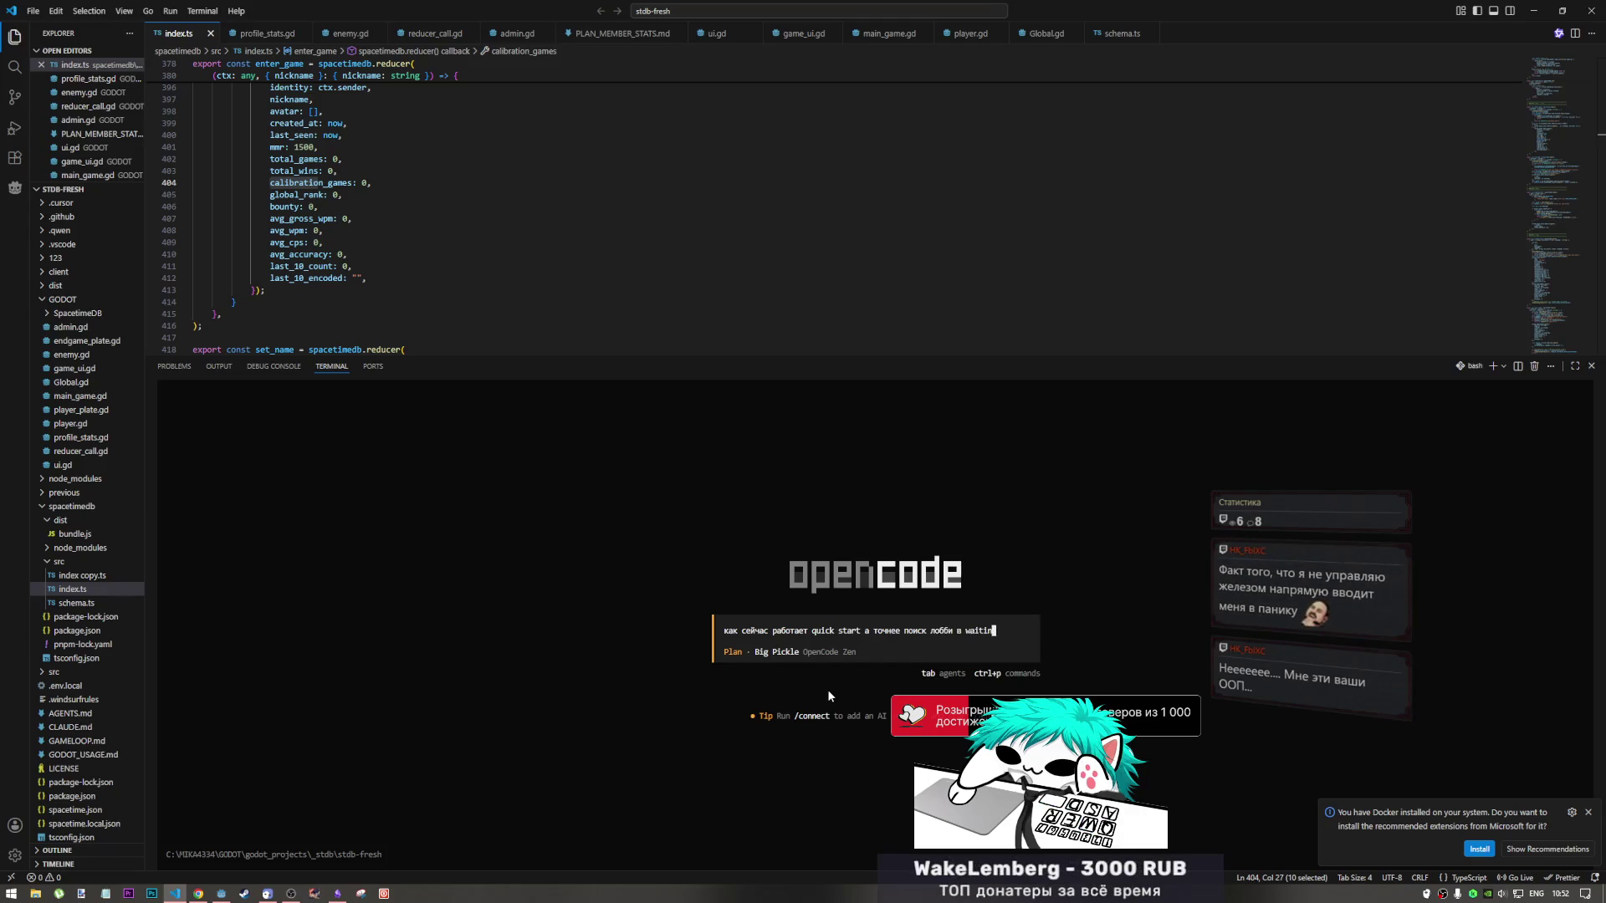
type("g")
key("alt+shift")
type(" стейте")
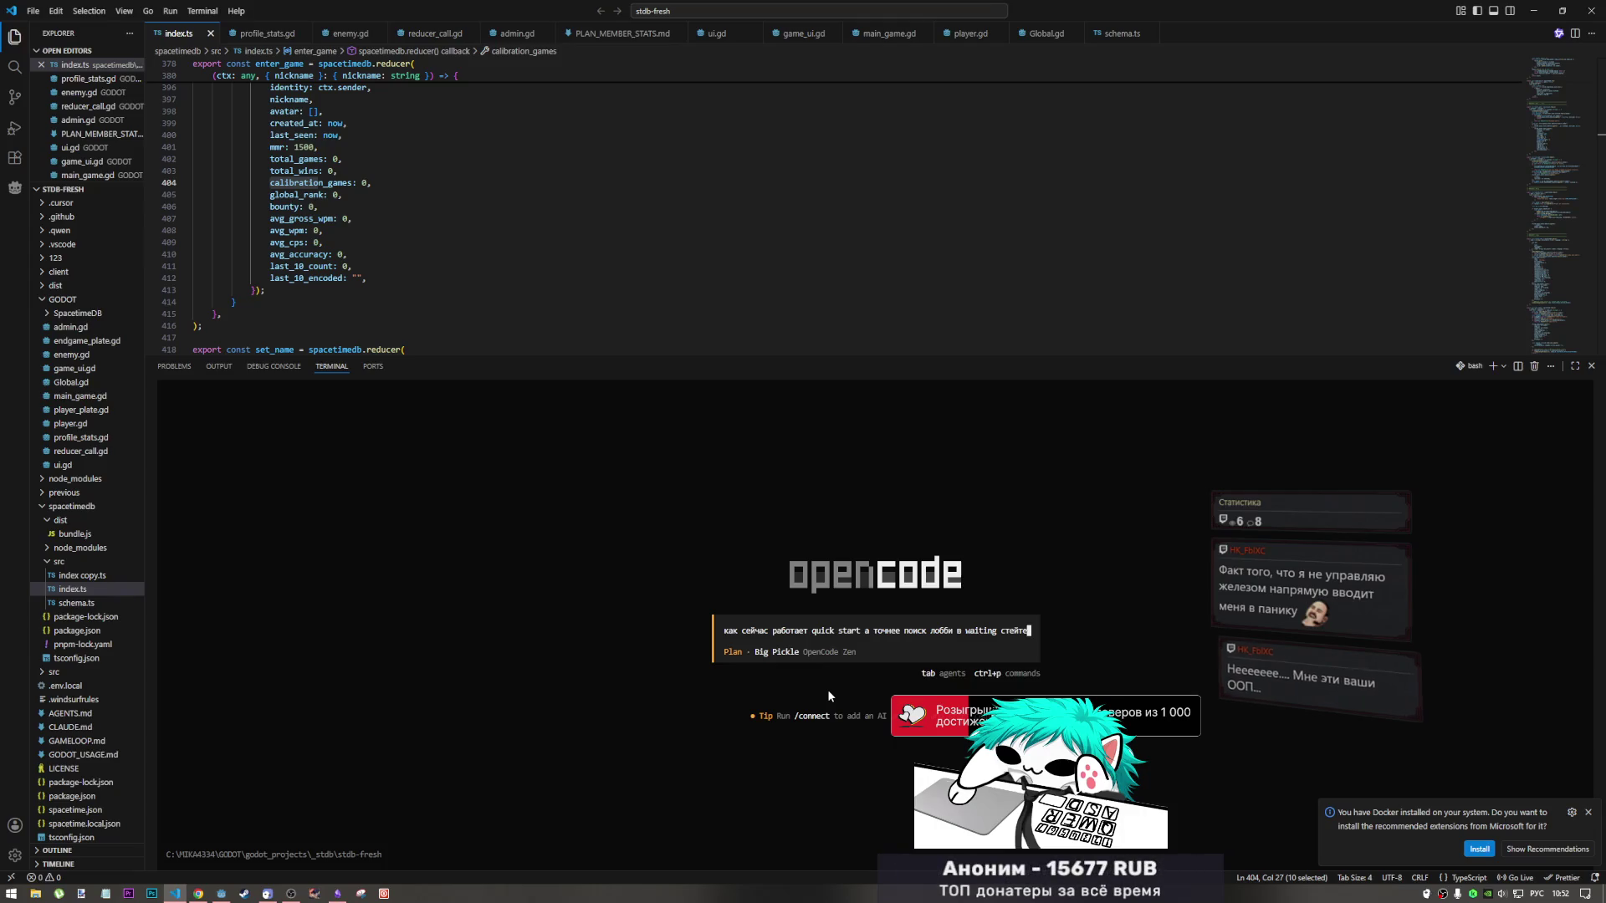
Insert an empty line above the question and attach the index.ts file path to the prompt.
key("Home")
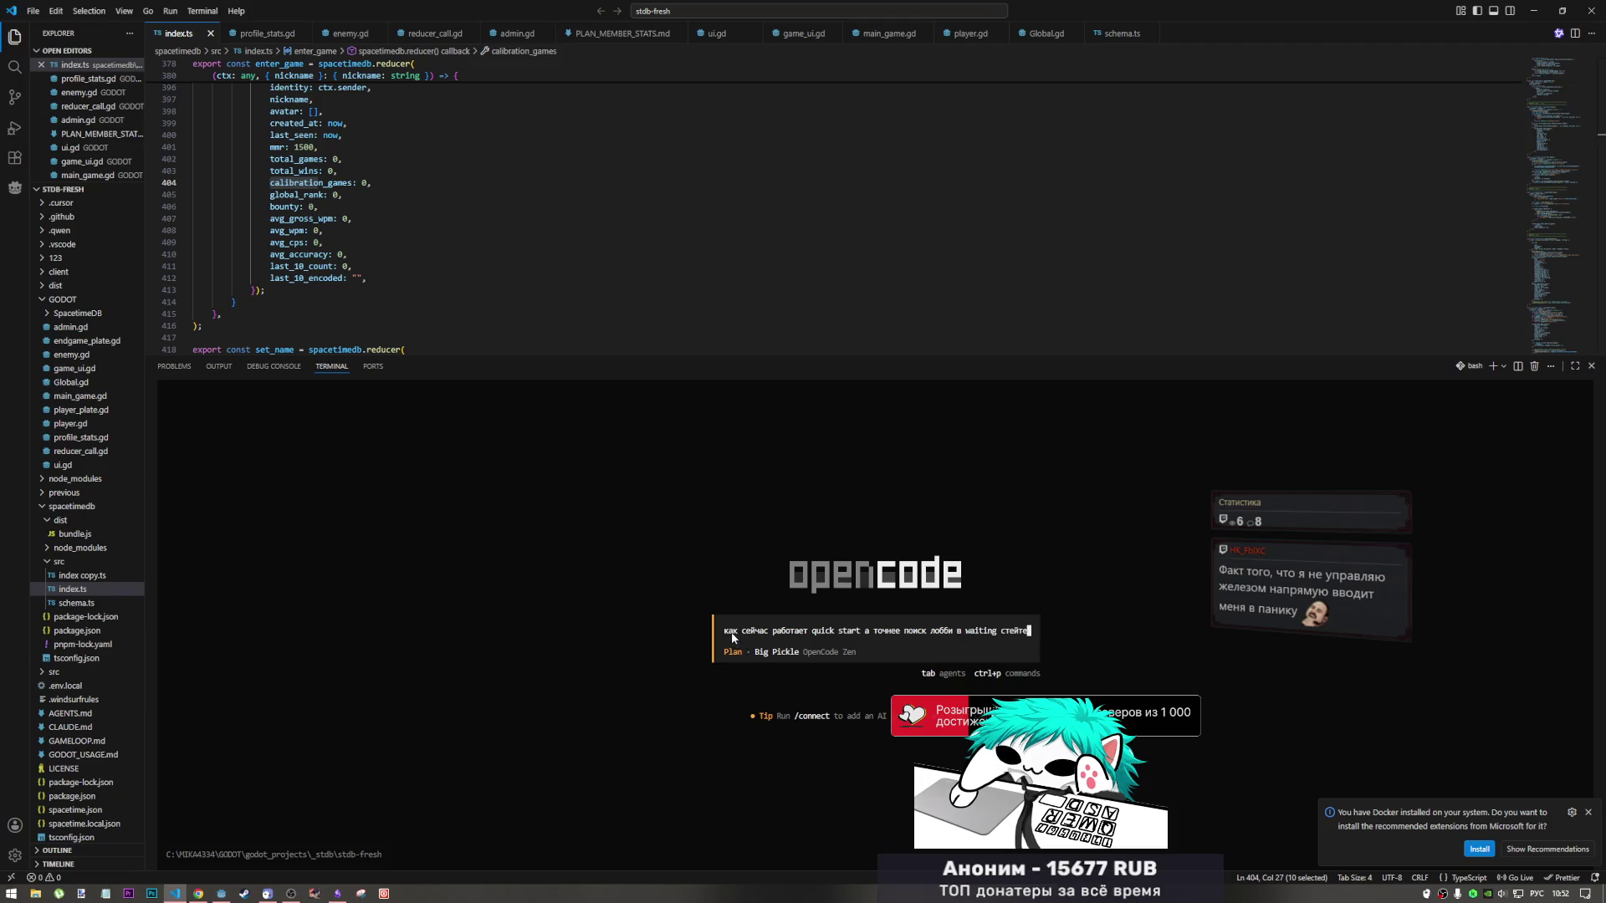
key("Right")
key("Left")
key("shift+Return")
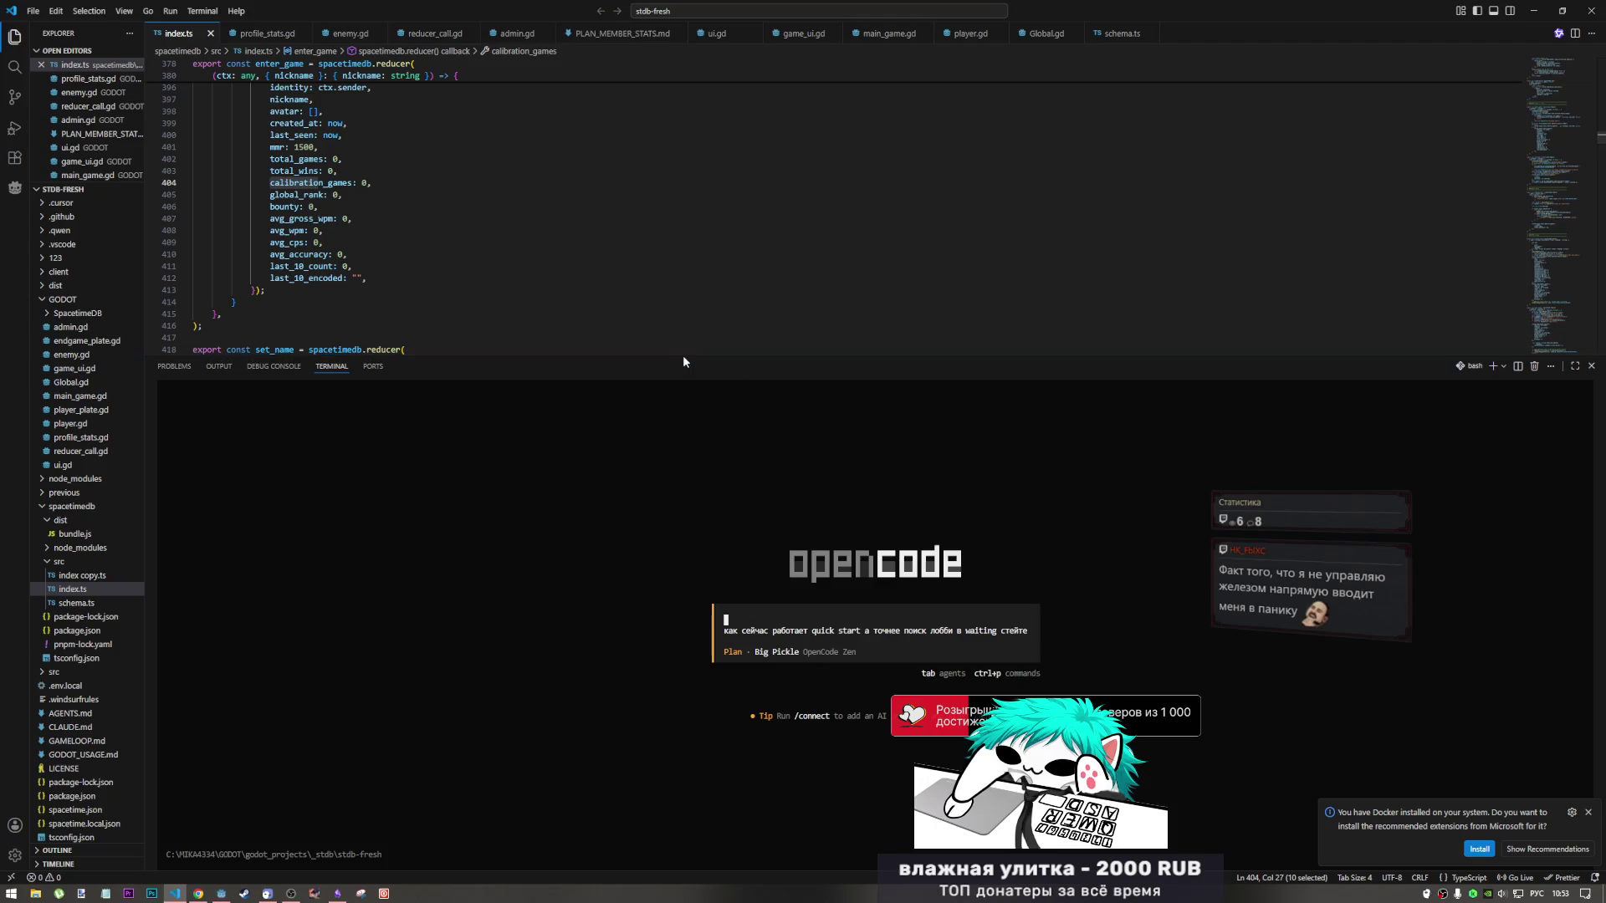
left_click(433, 340)
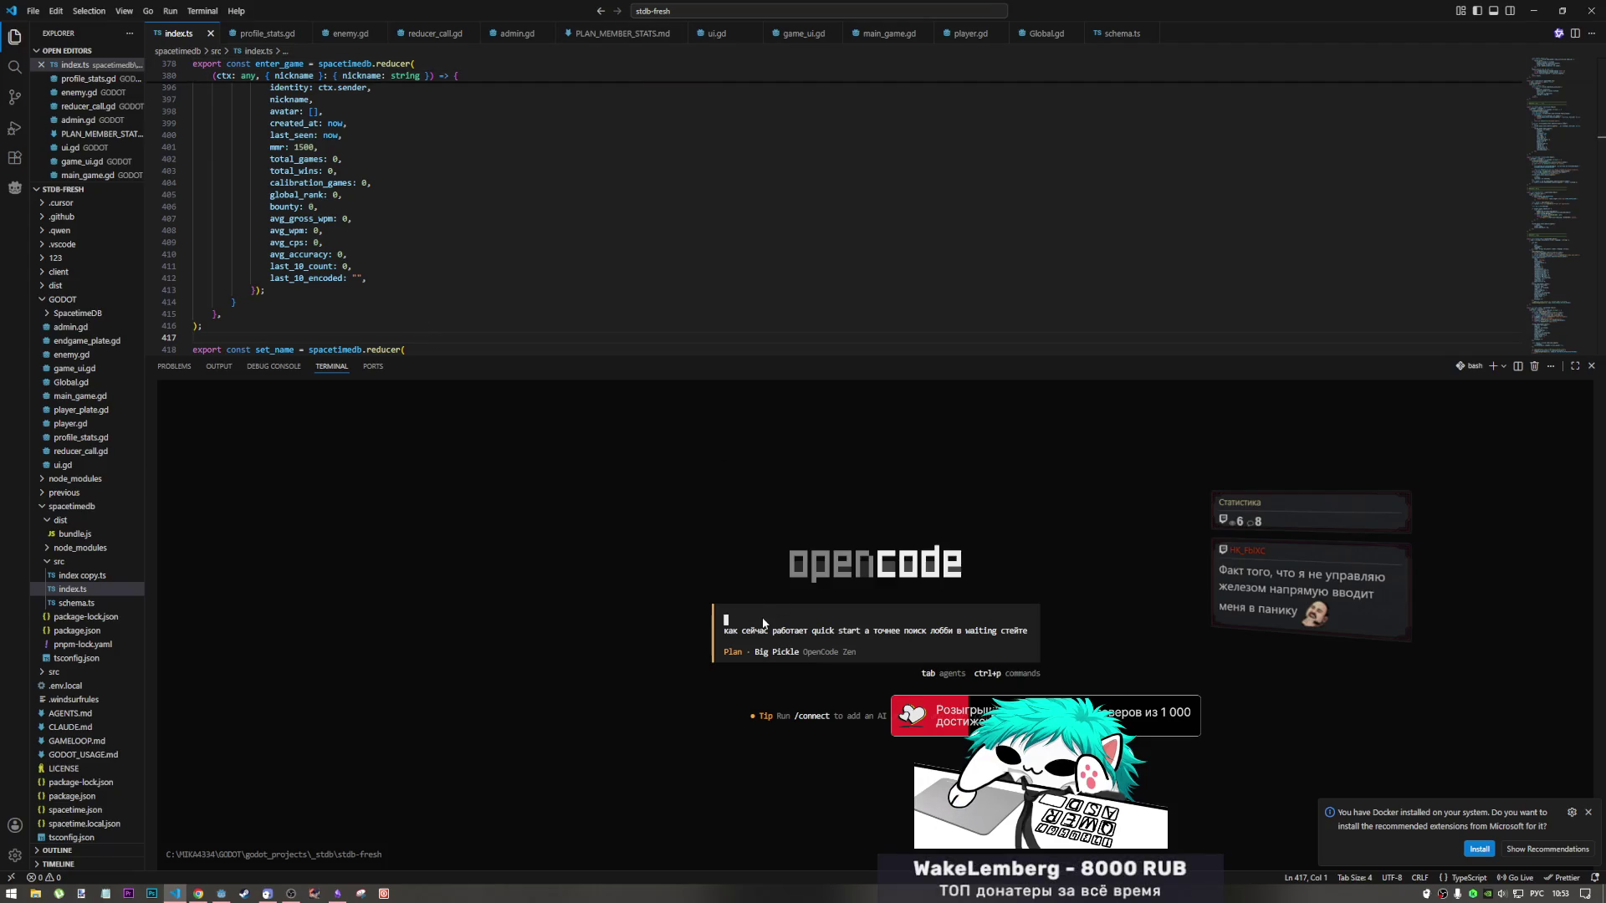
left_click_drag(171, 34, 776, 629)
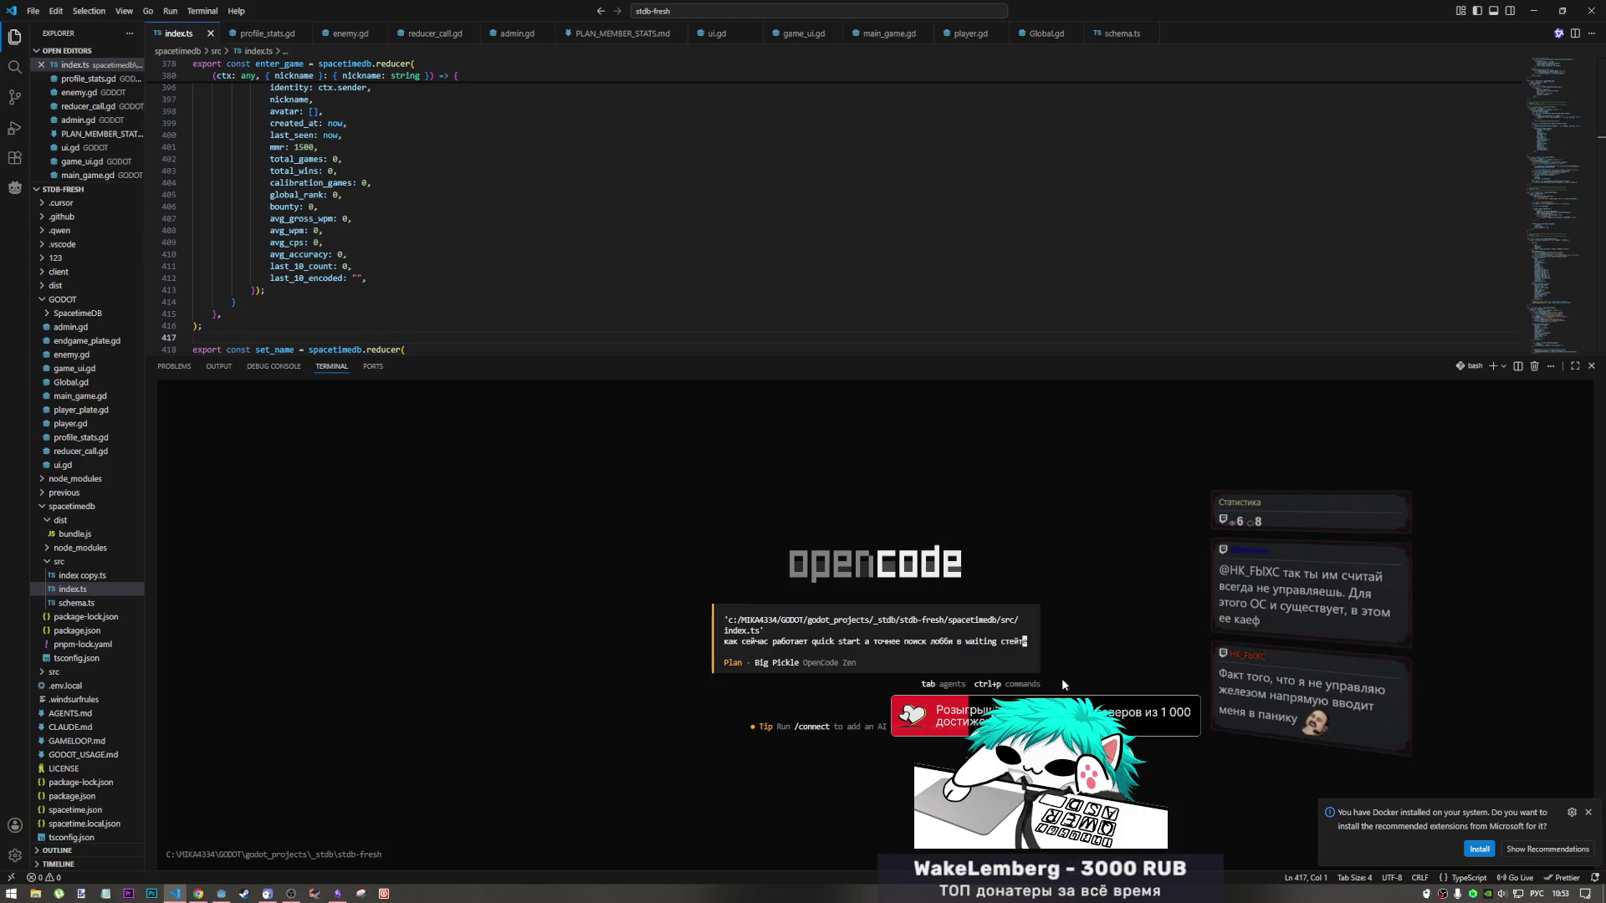
Extend the question with ', нужен доп фильтр по языку, насколько это будет затратно по TeV'.
type("е,")
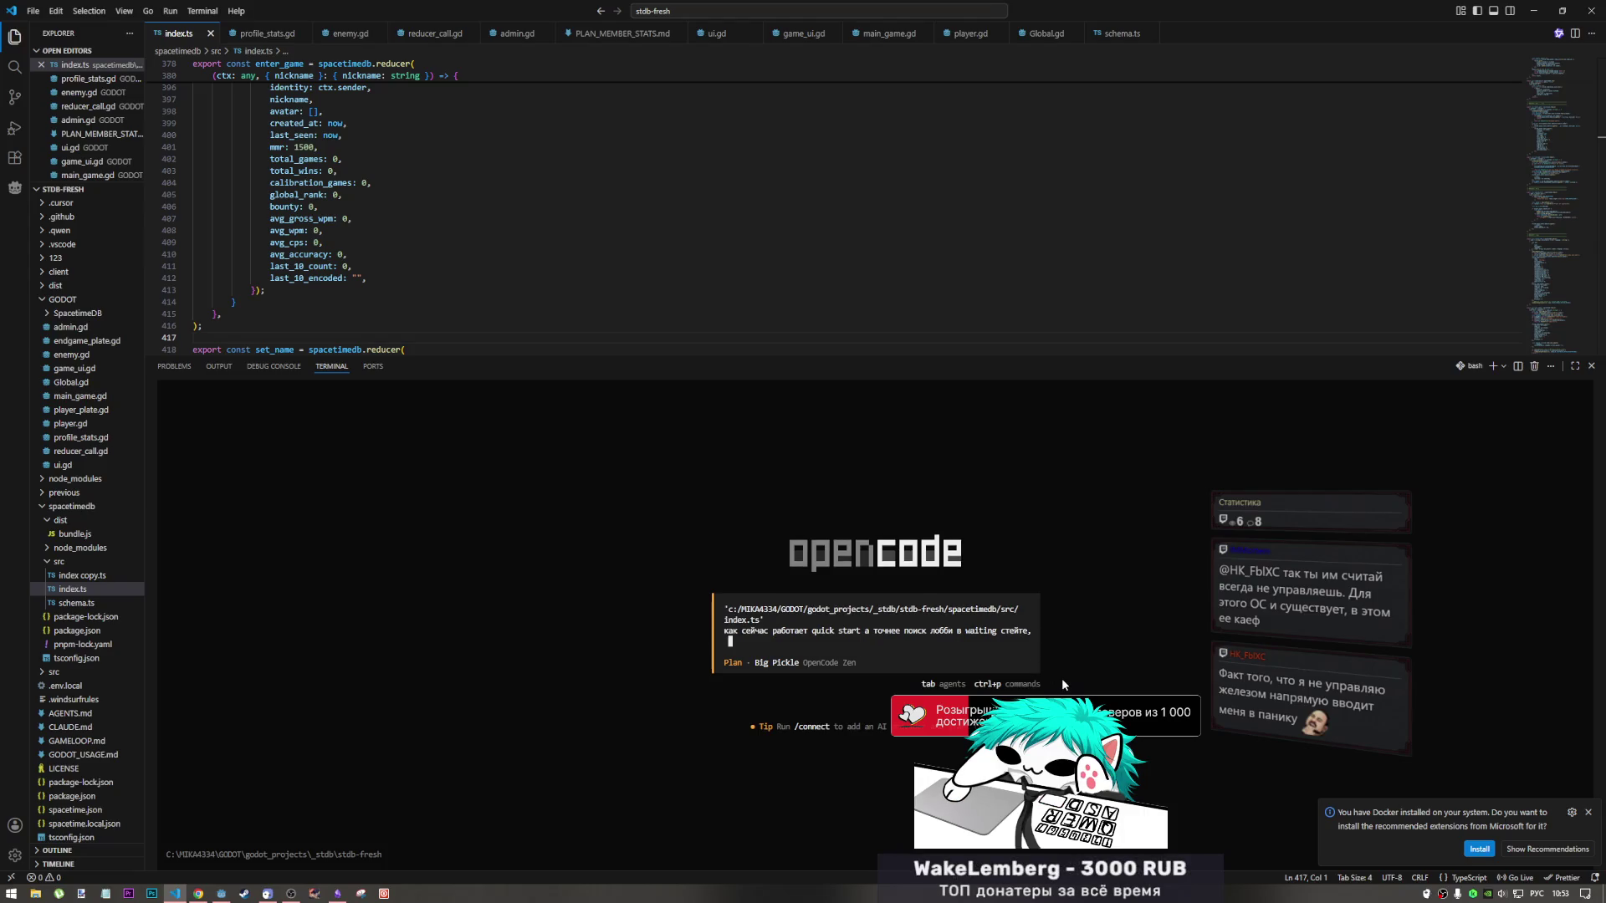
type(" и нужно ли")
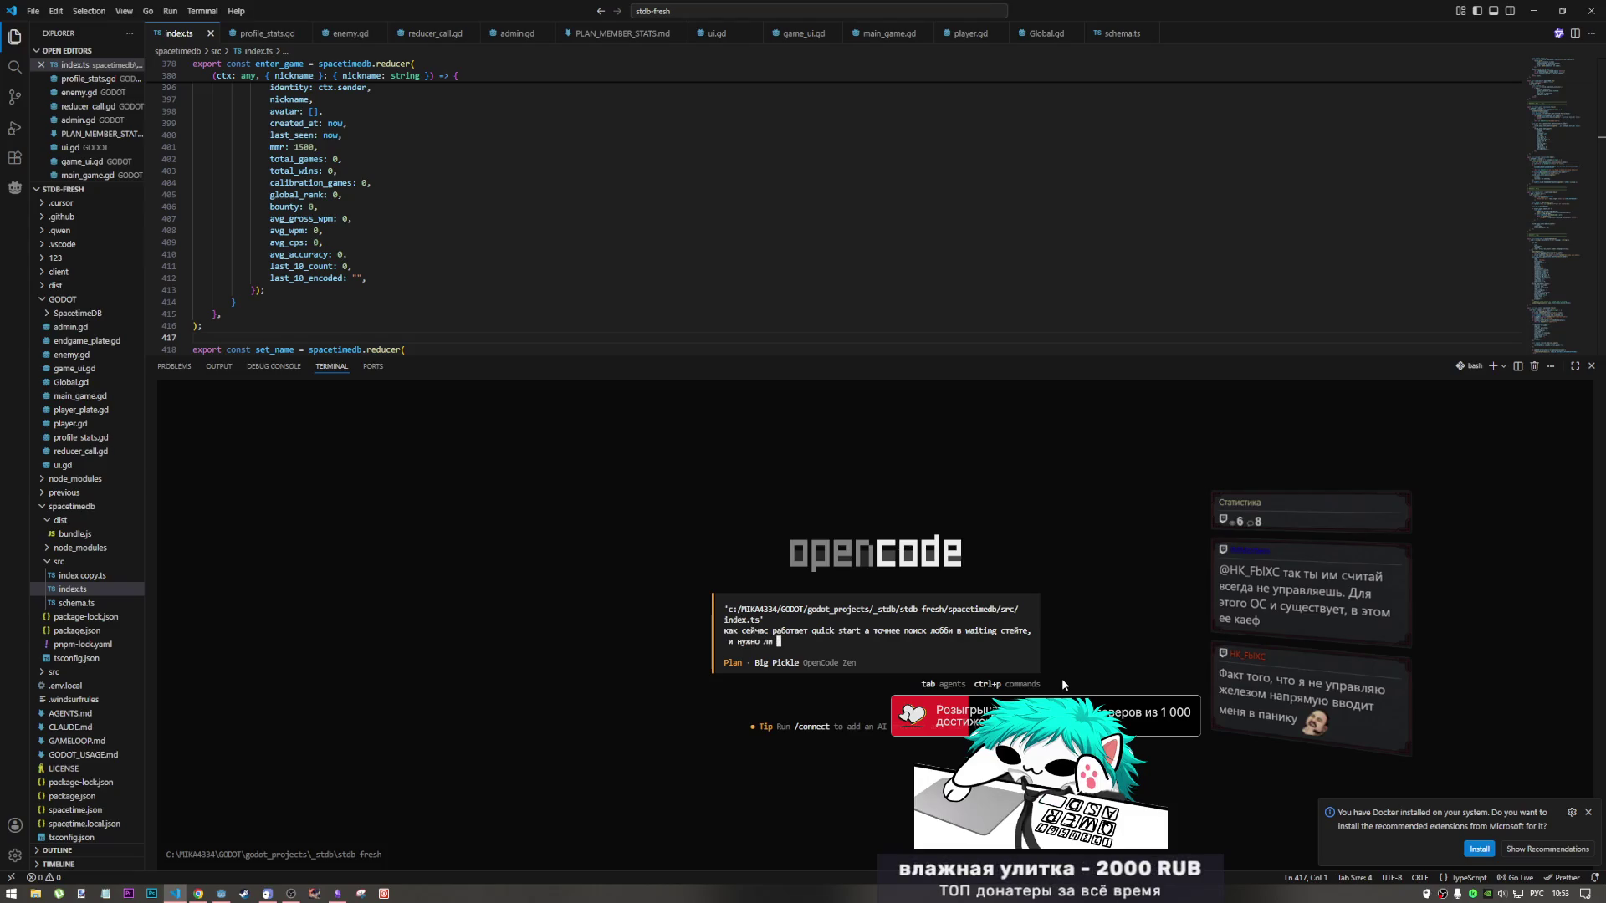
type(" добавлять")
key("BackSpace")
key("BackSpace")
key("BackSpace")
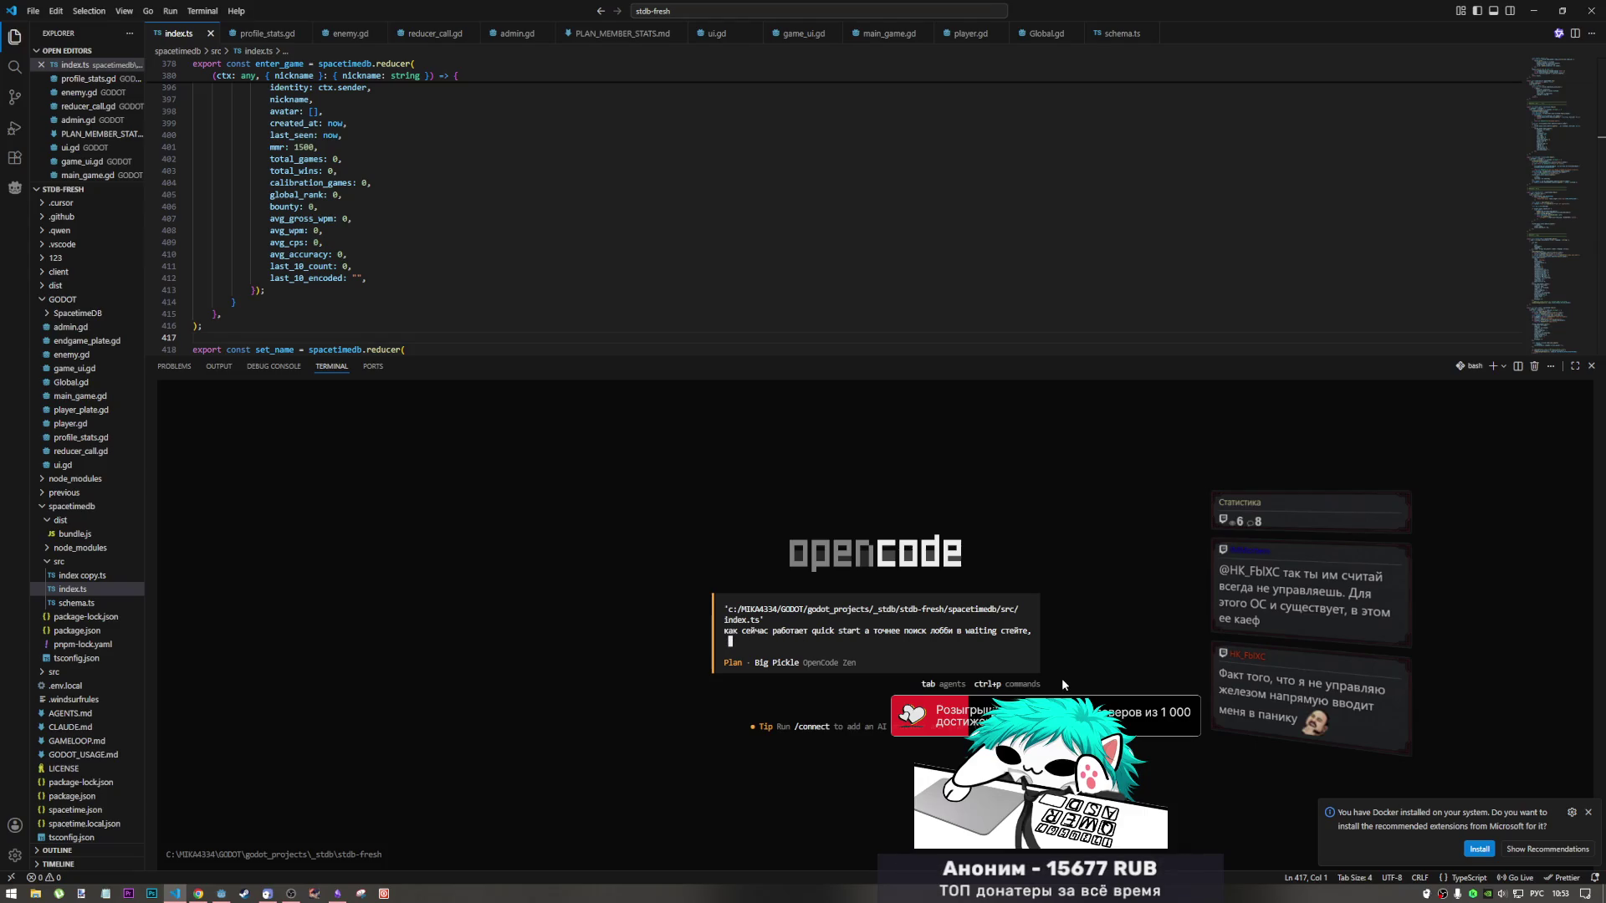
type("нужен филь")
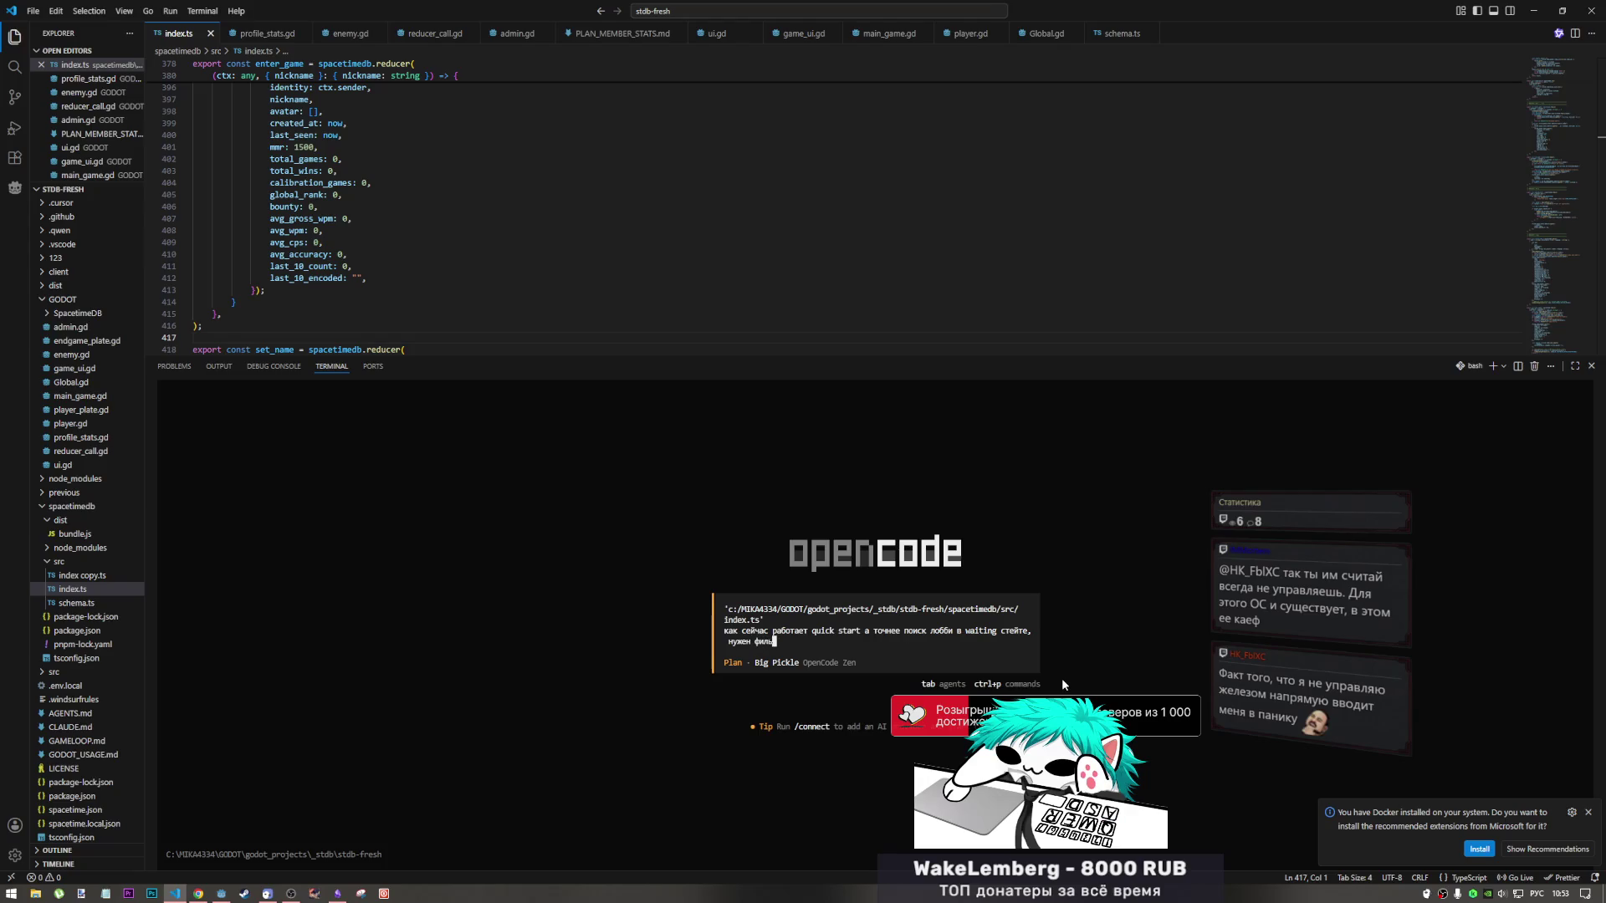
type("доп ф")
type("тр по языку,")
type(" насколько это бу")
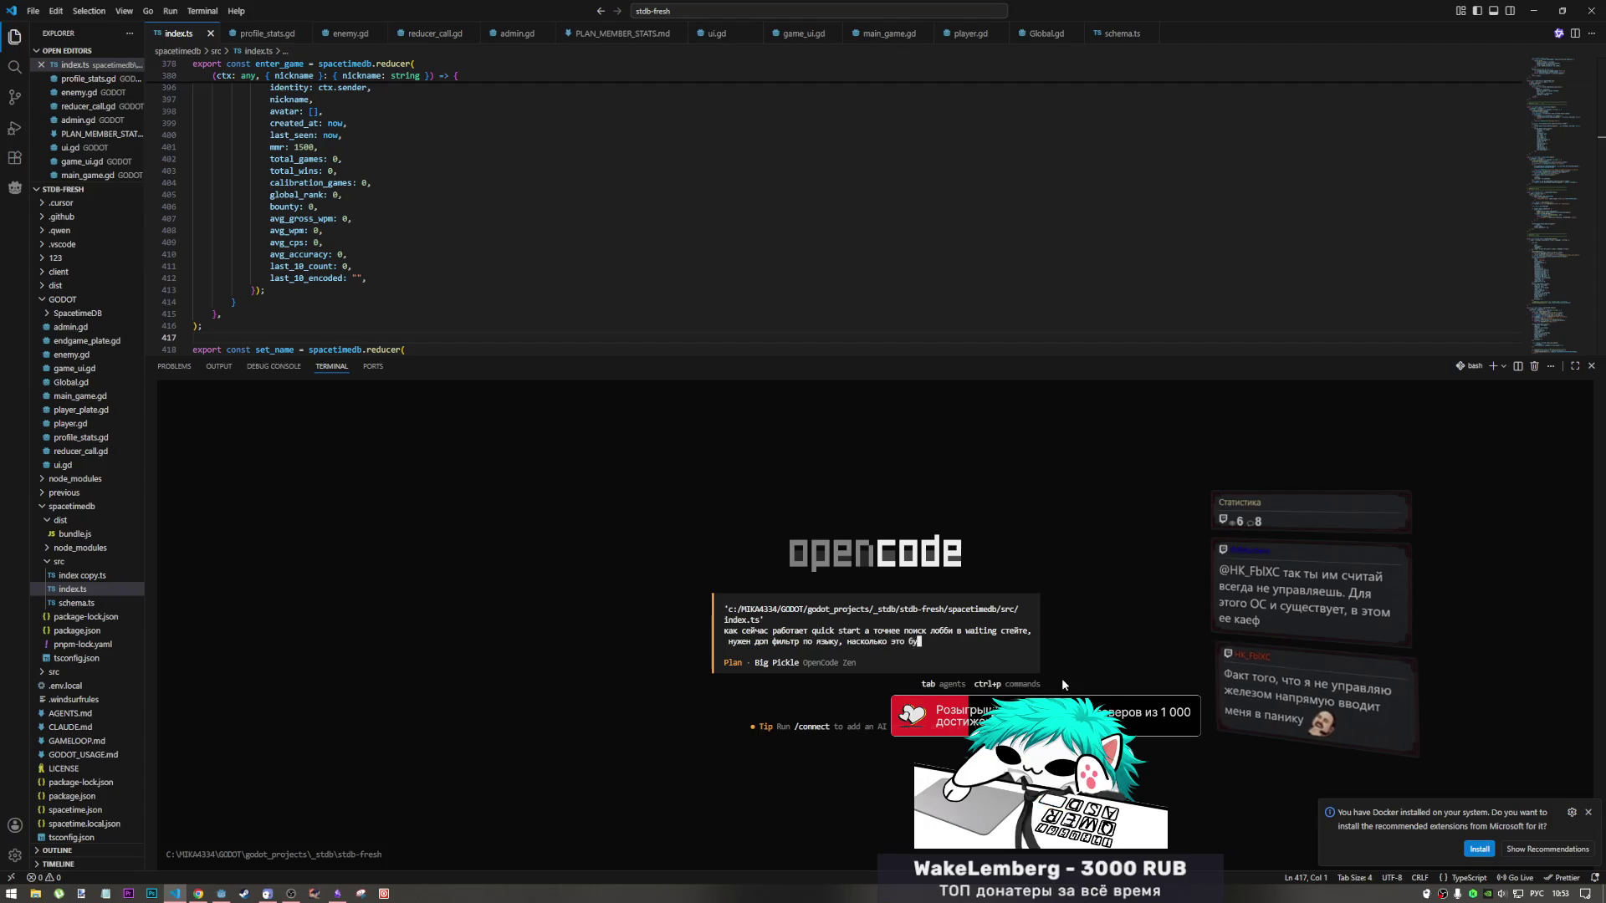
type("ждет затратно")
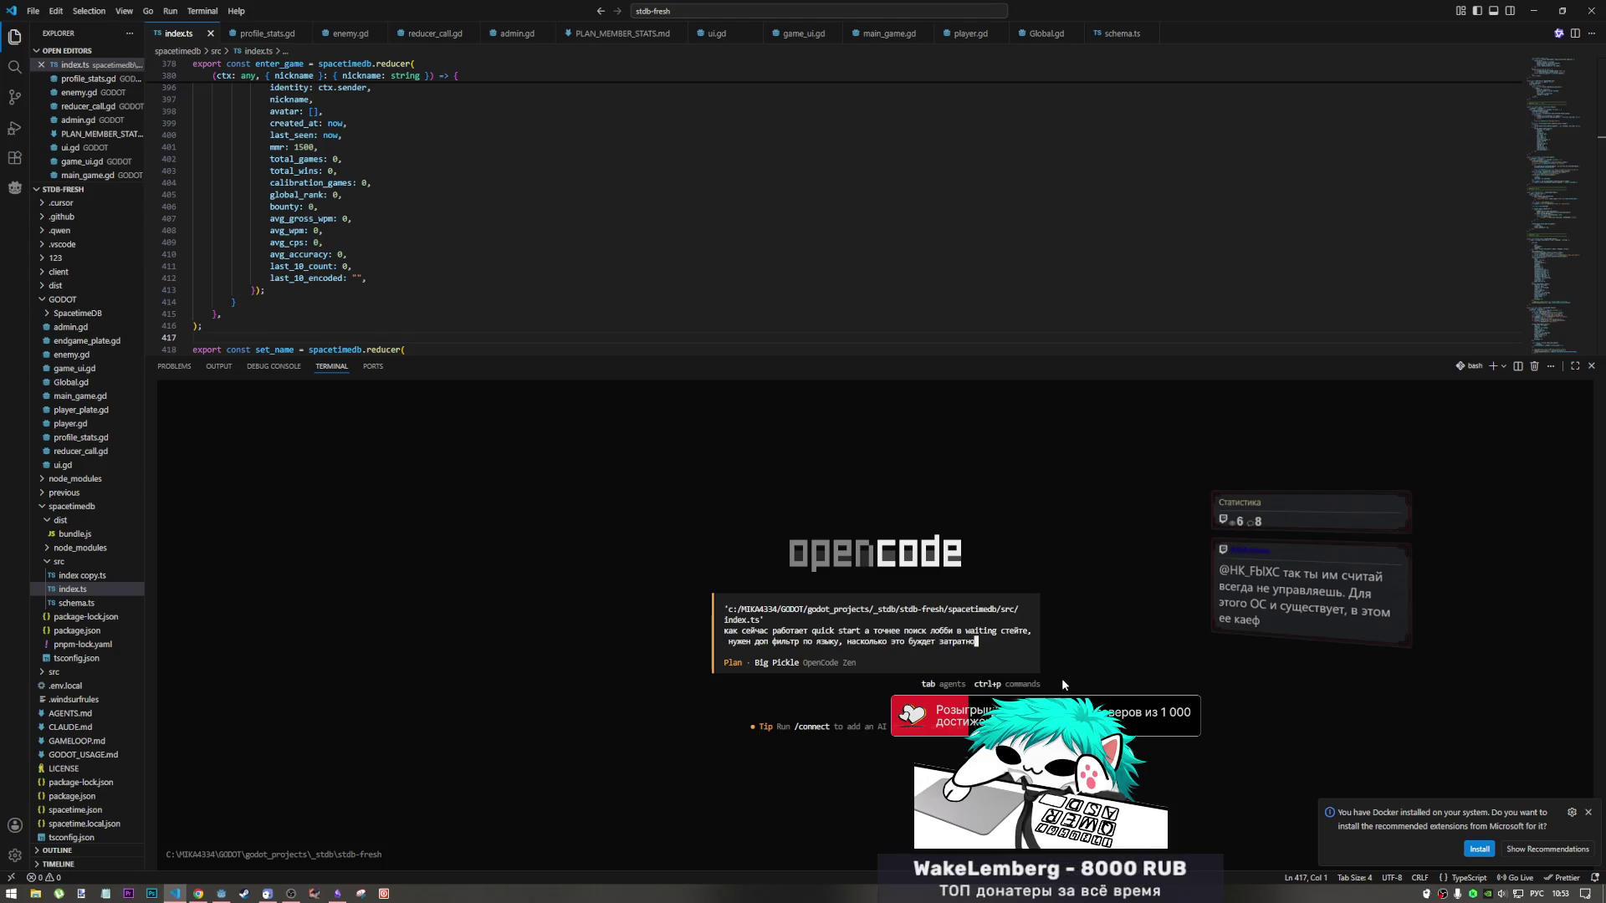
key("Left")
key("Left")
key("Left")
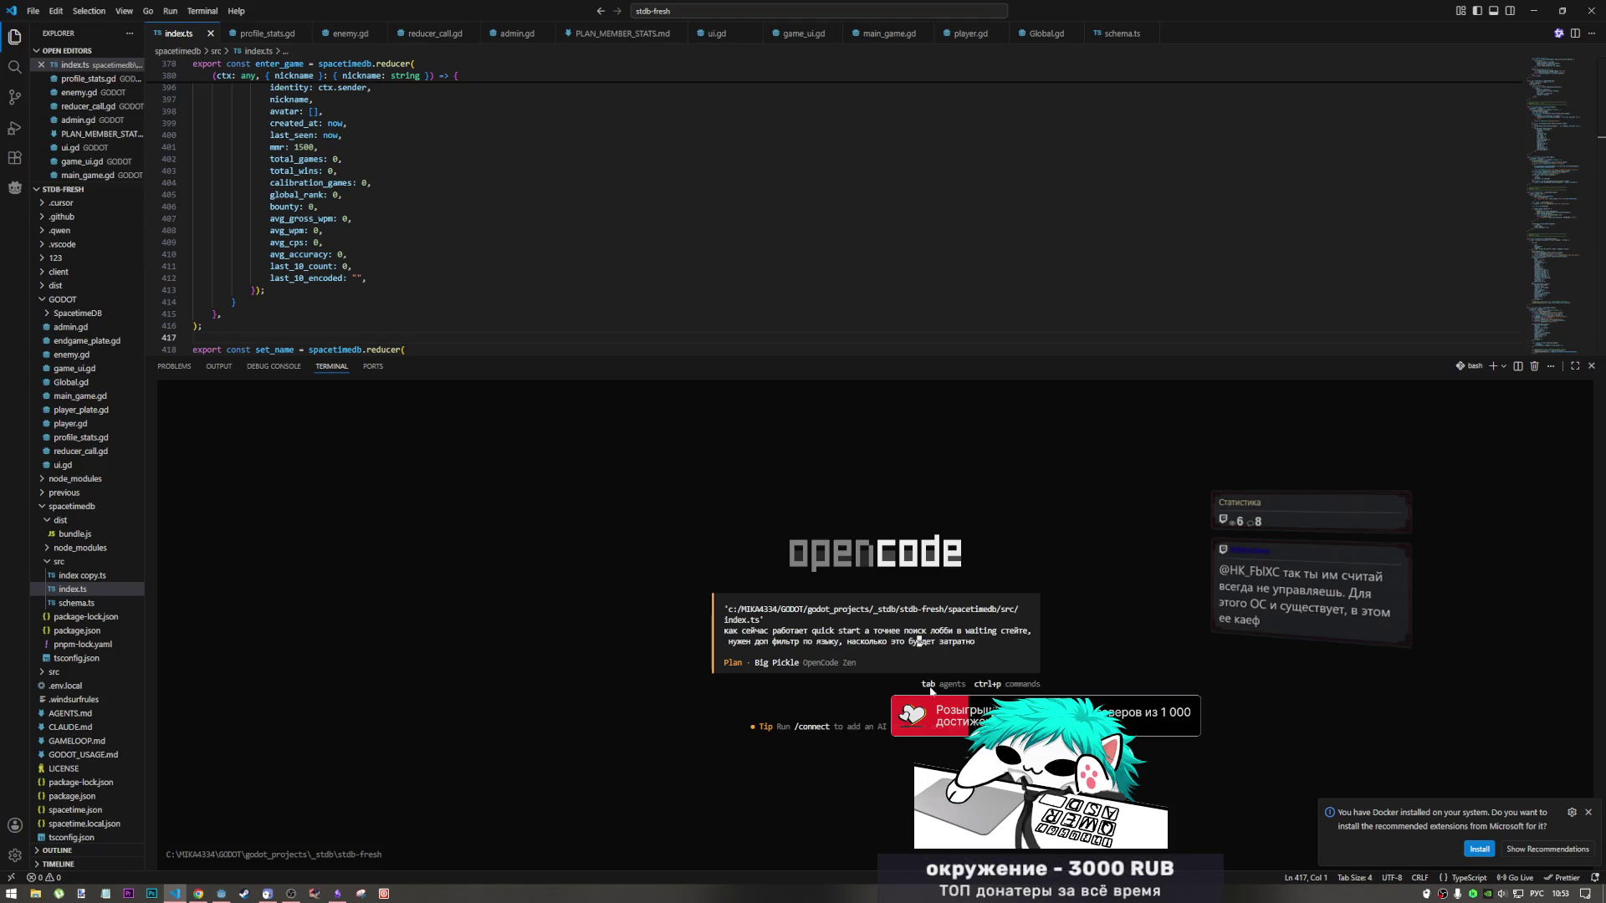
left_click(984, 631)
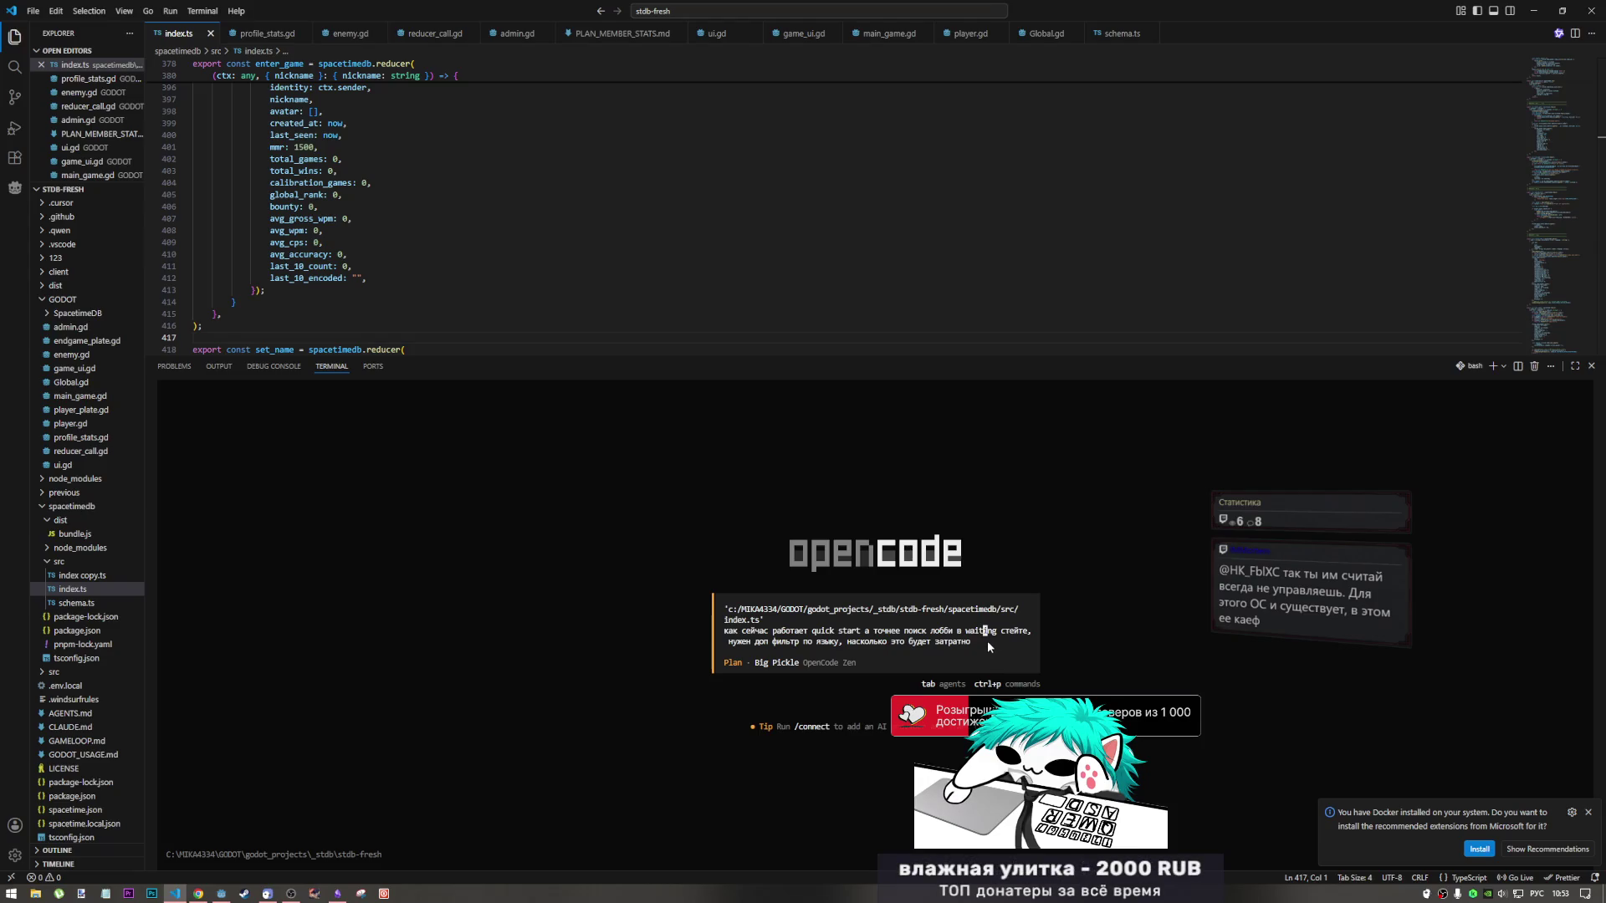
type(" по ")
type("TeV")
Insert the clarification '(на клиенте устанавливается)' after 'по языку' in the question.
key("alt+shift")
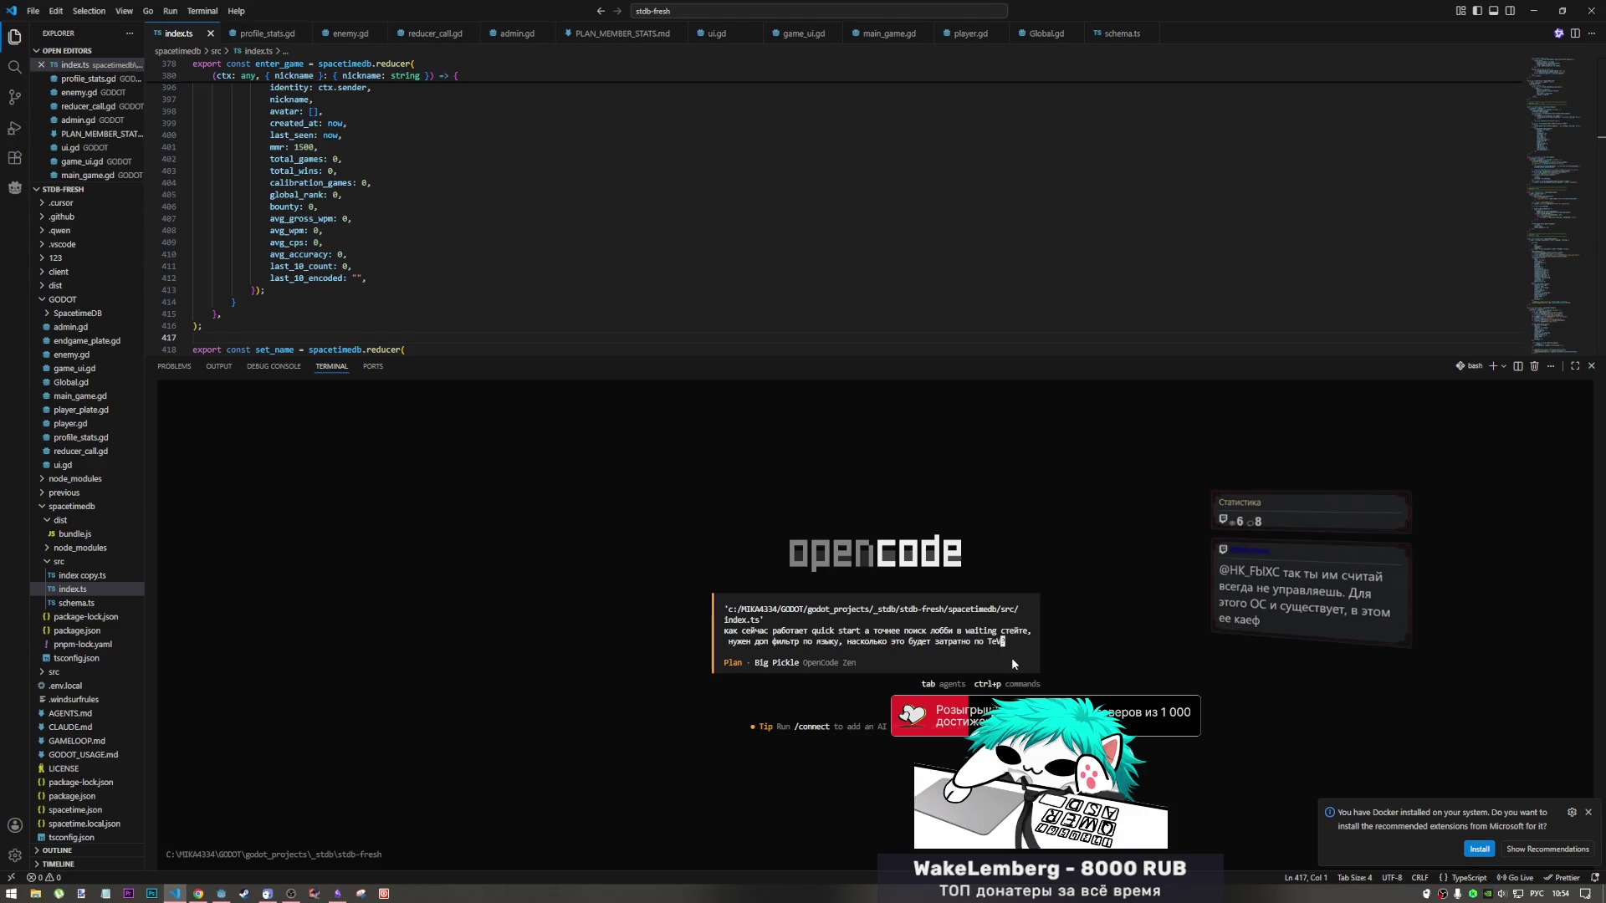
key("ctrl+Left")
key("ctrl+Left")
key("ctrl+Left")
key("Left")
key("Left")
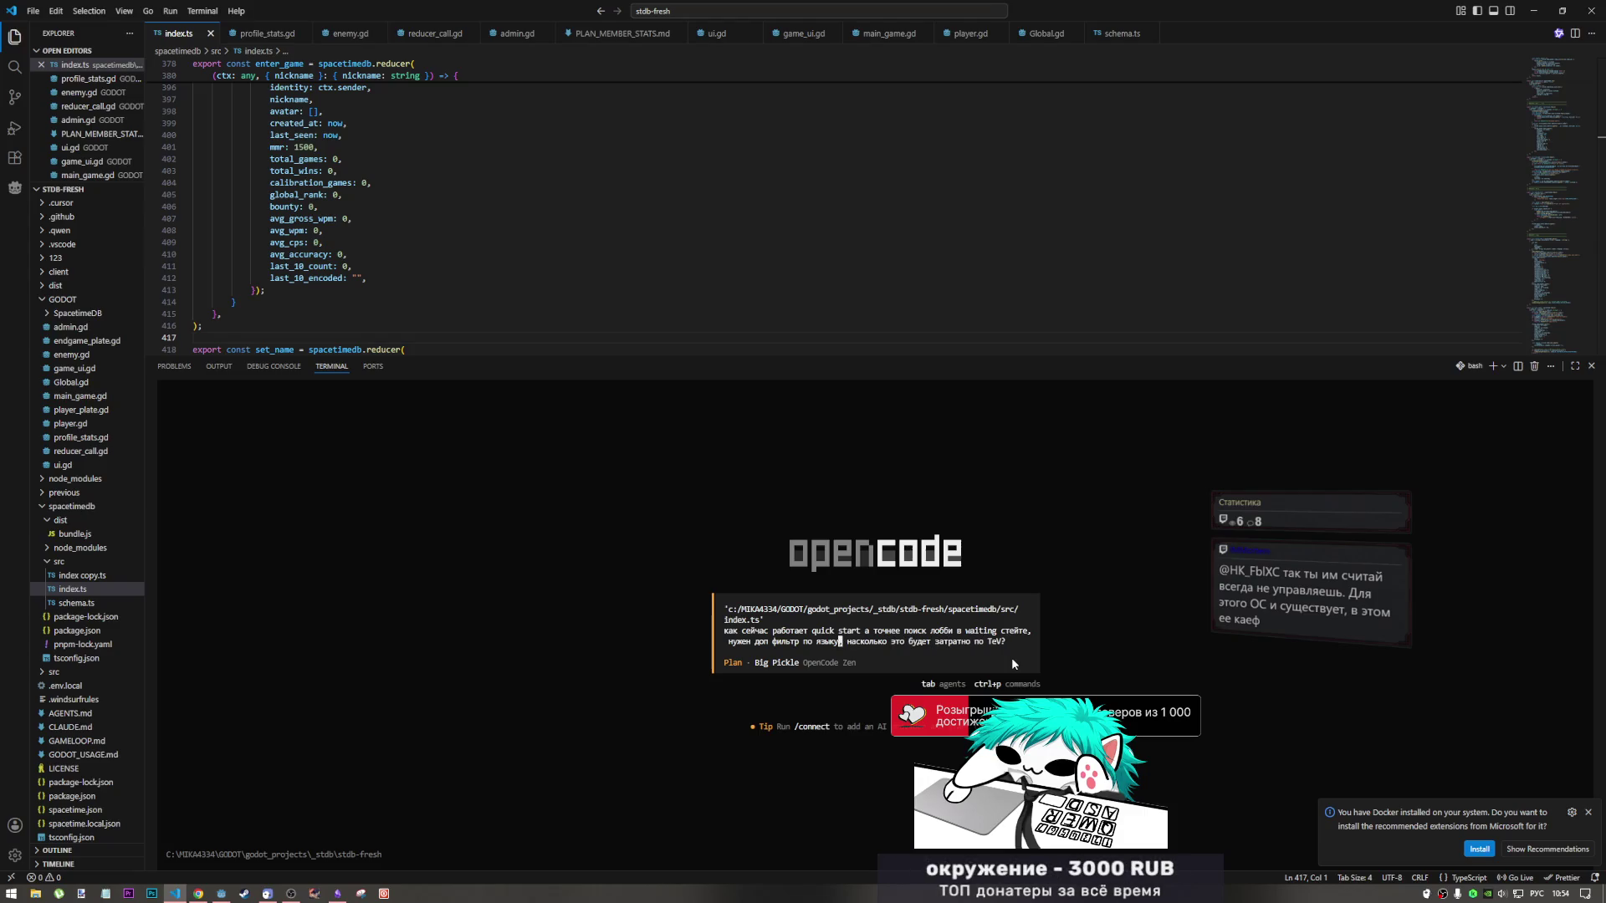
key("alt+shift")
type("? yf")
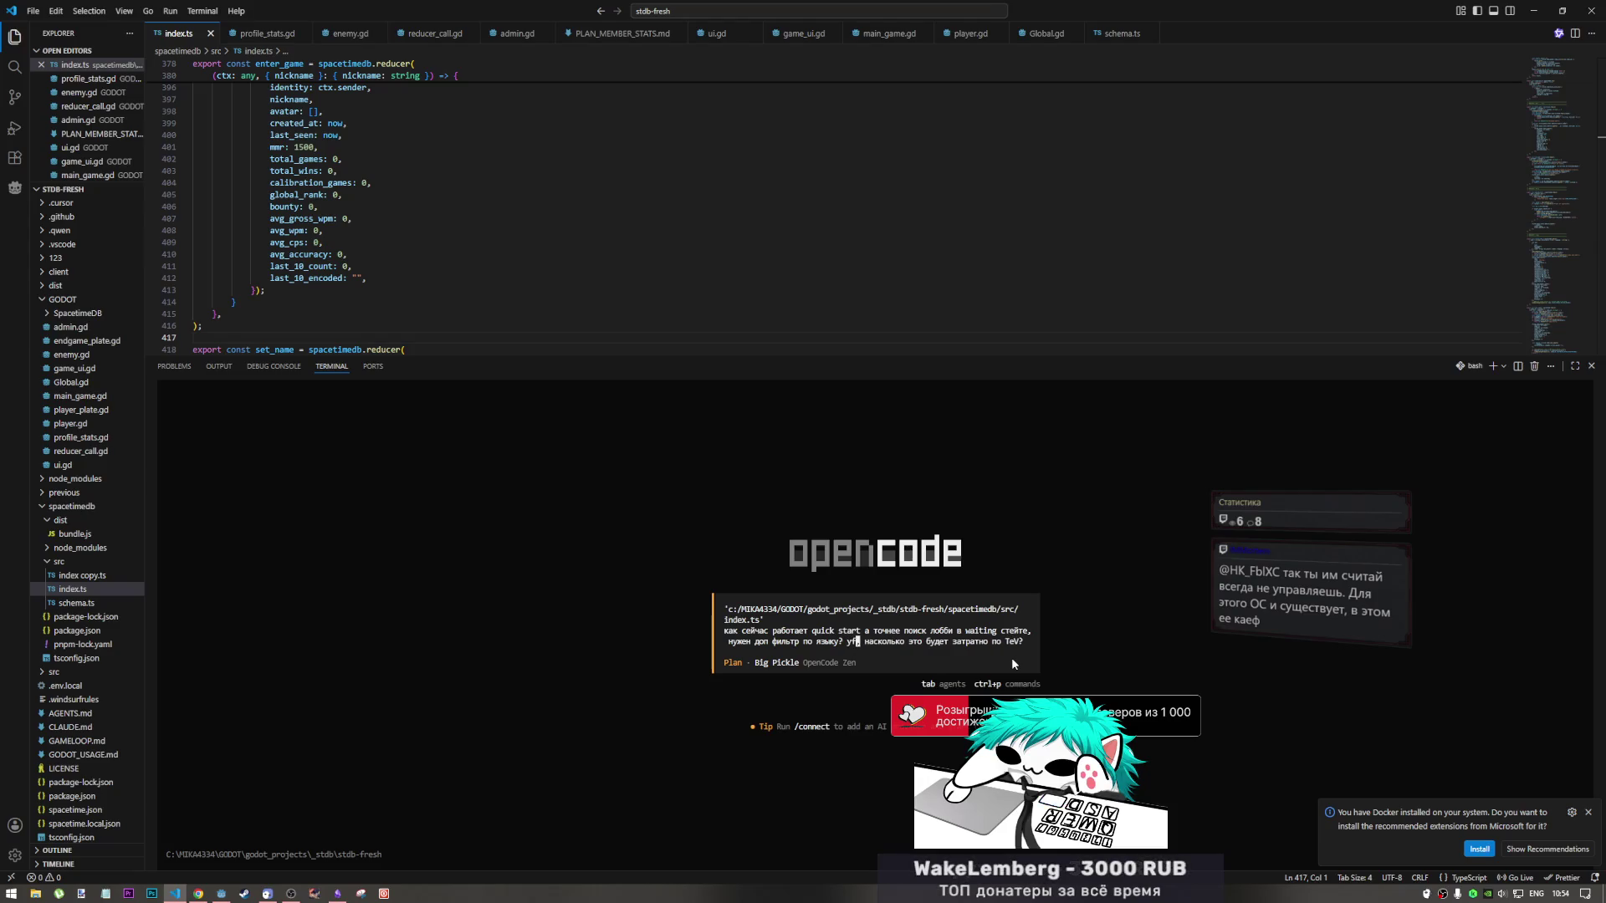
key("BackSpace")
key("BackSpace")
key("BackSpace")
key("Delete")
key("alt+shift")
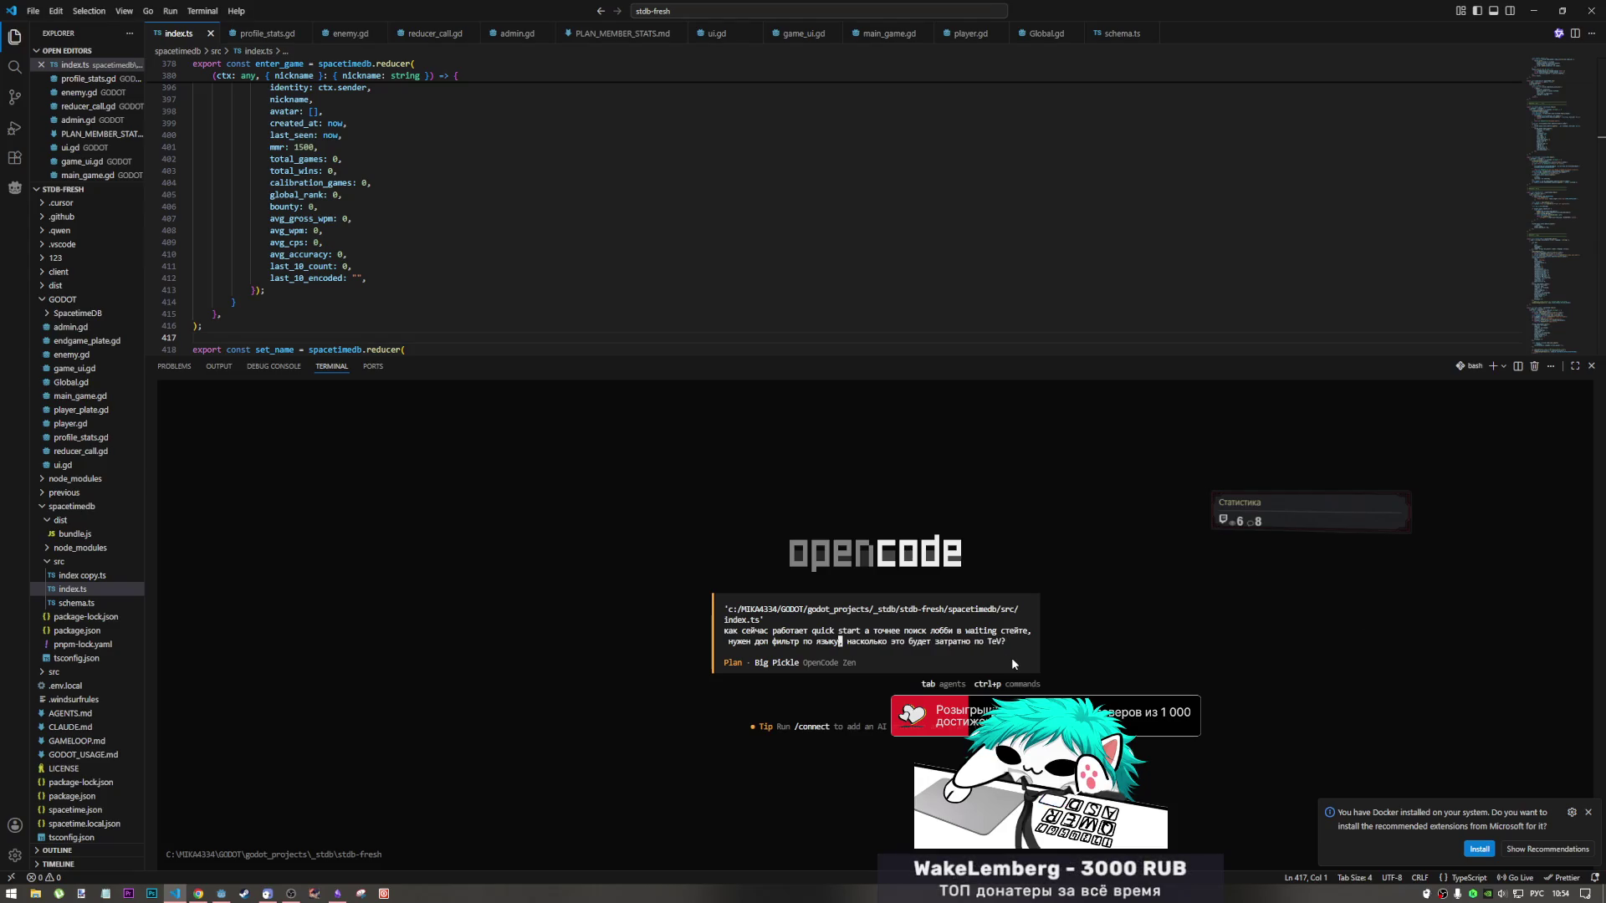
type("()")
key("Left")
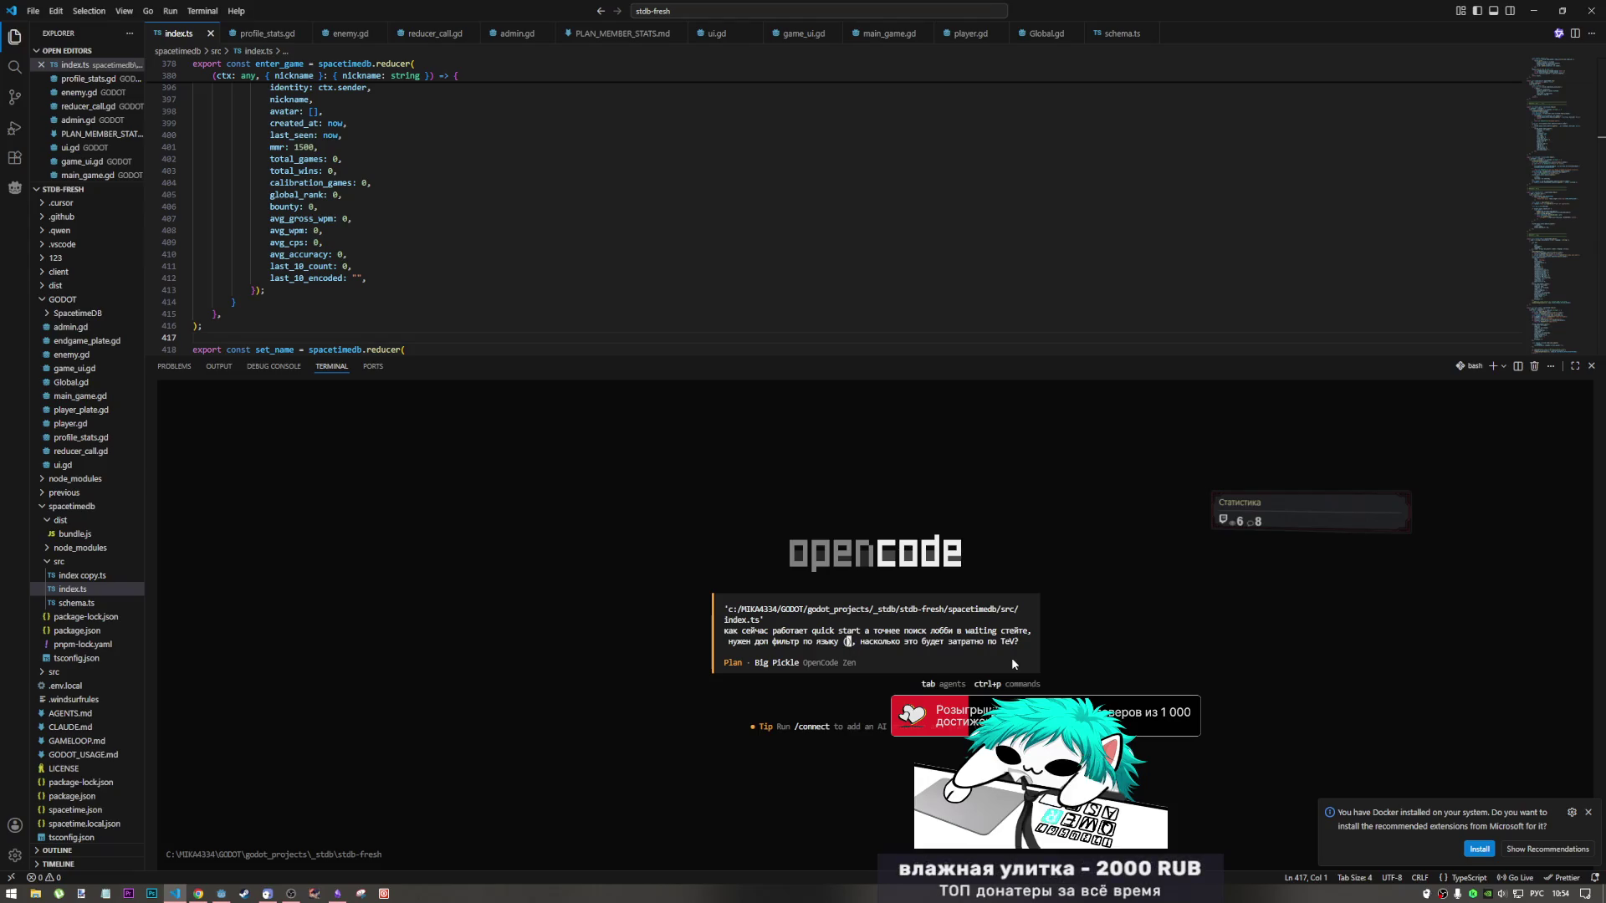
type("клие")
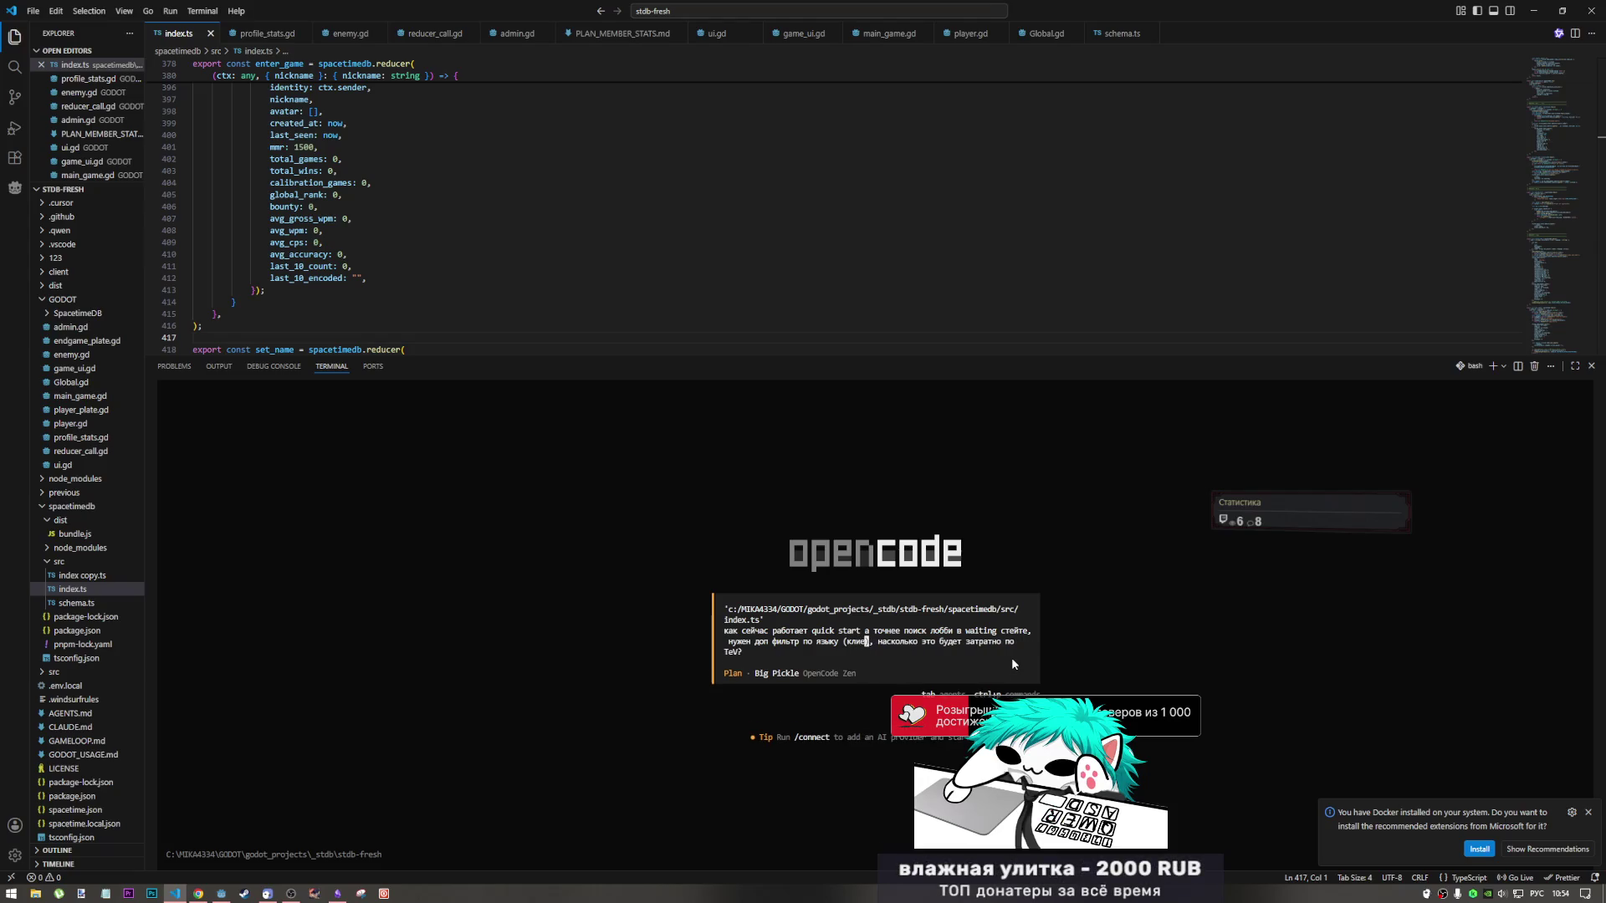
key("BackSpace")
key("BackSpace")
key("BackSpace")
type("на клие")
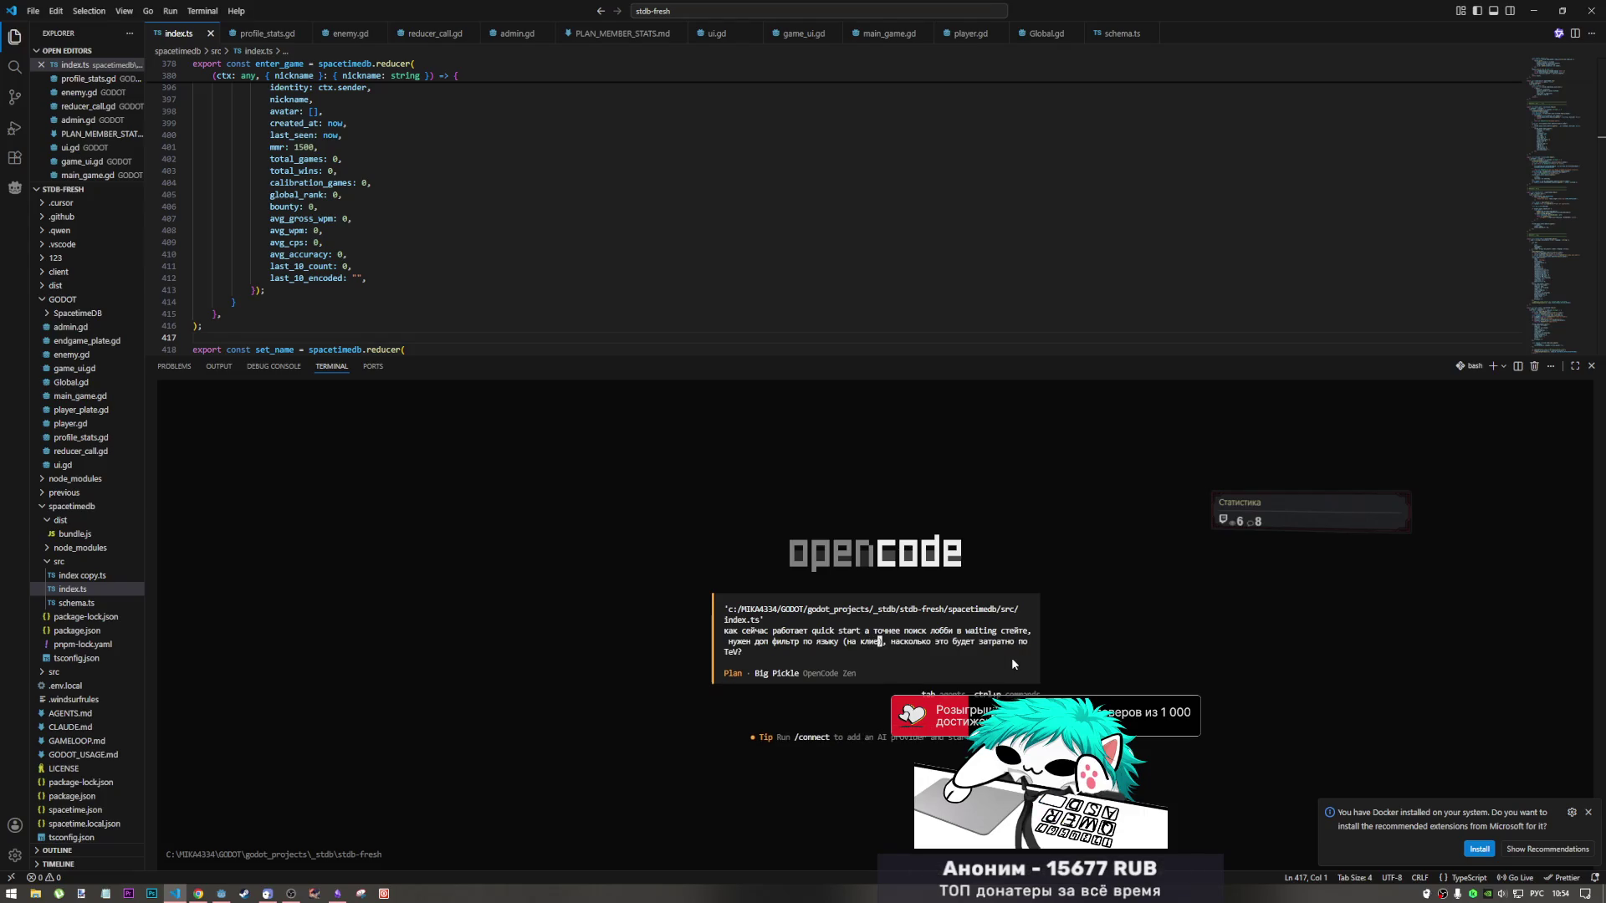
type("нте устанавли")
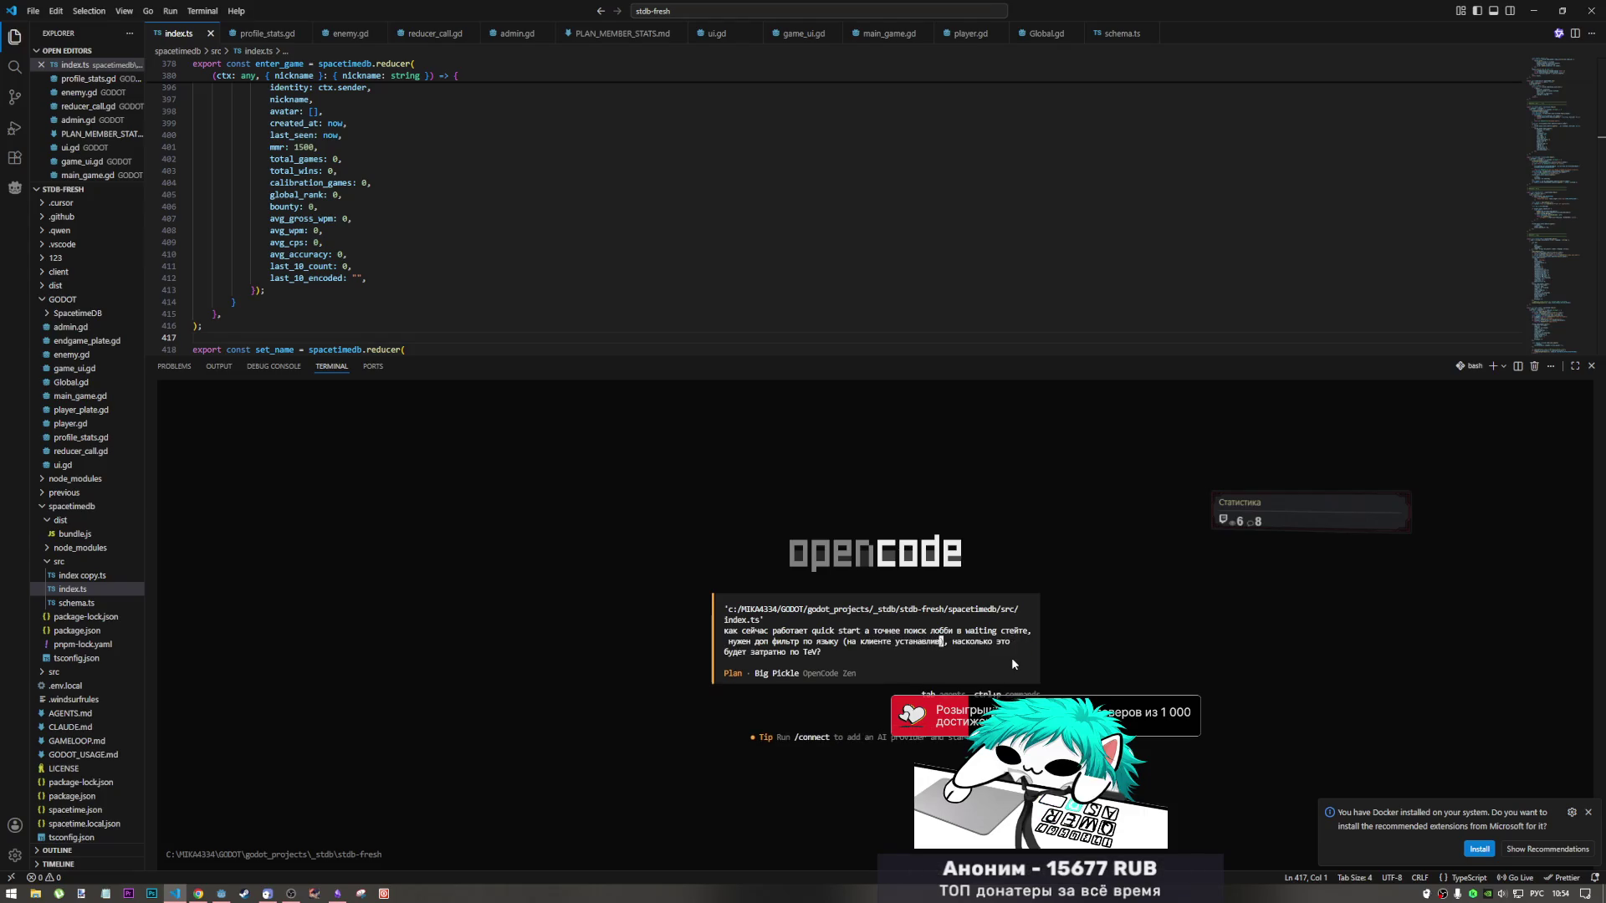
type("вается")
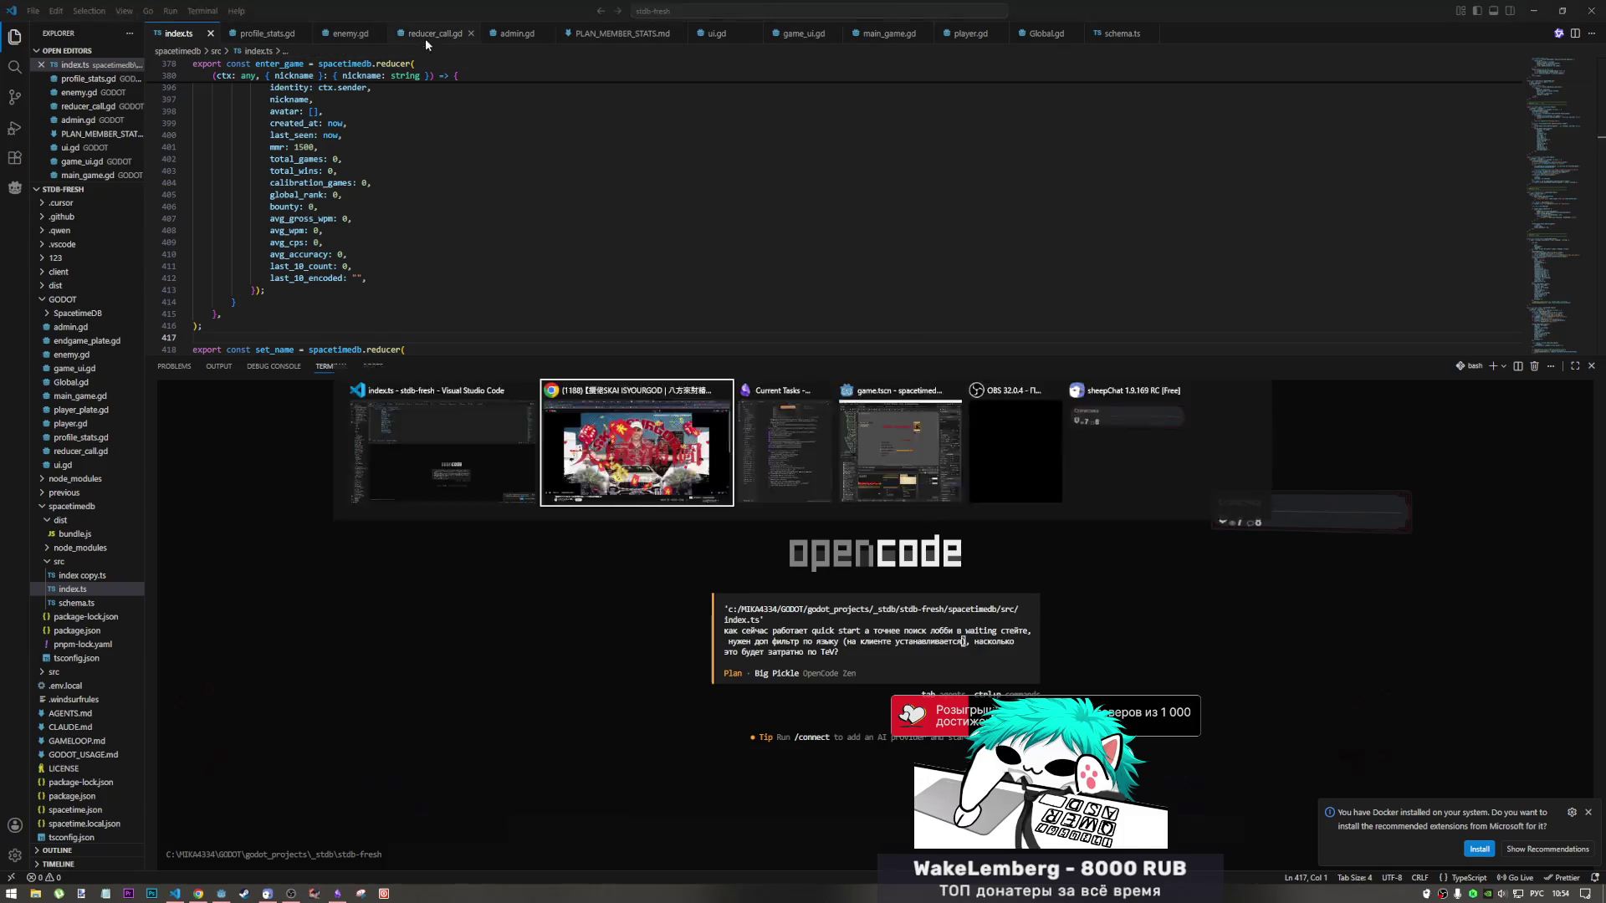
Bring Godot to the front and open ui.gd in its script editor.
left_click(194, 892)
left_click(220, 893)
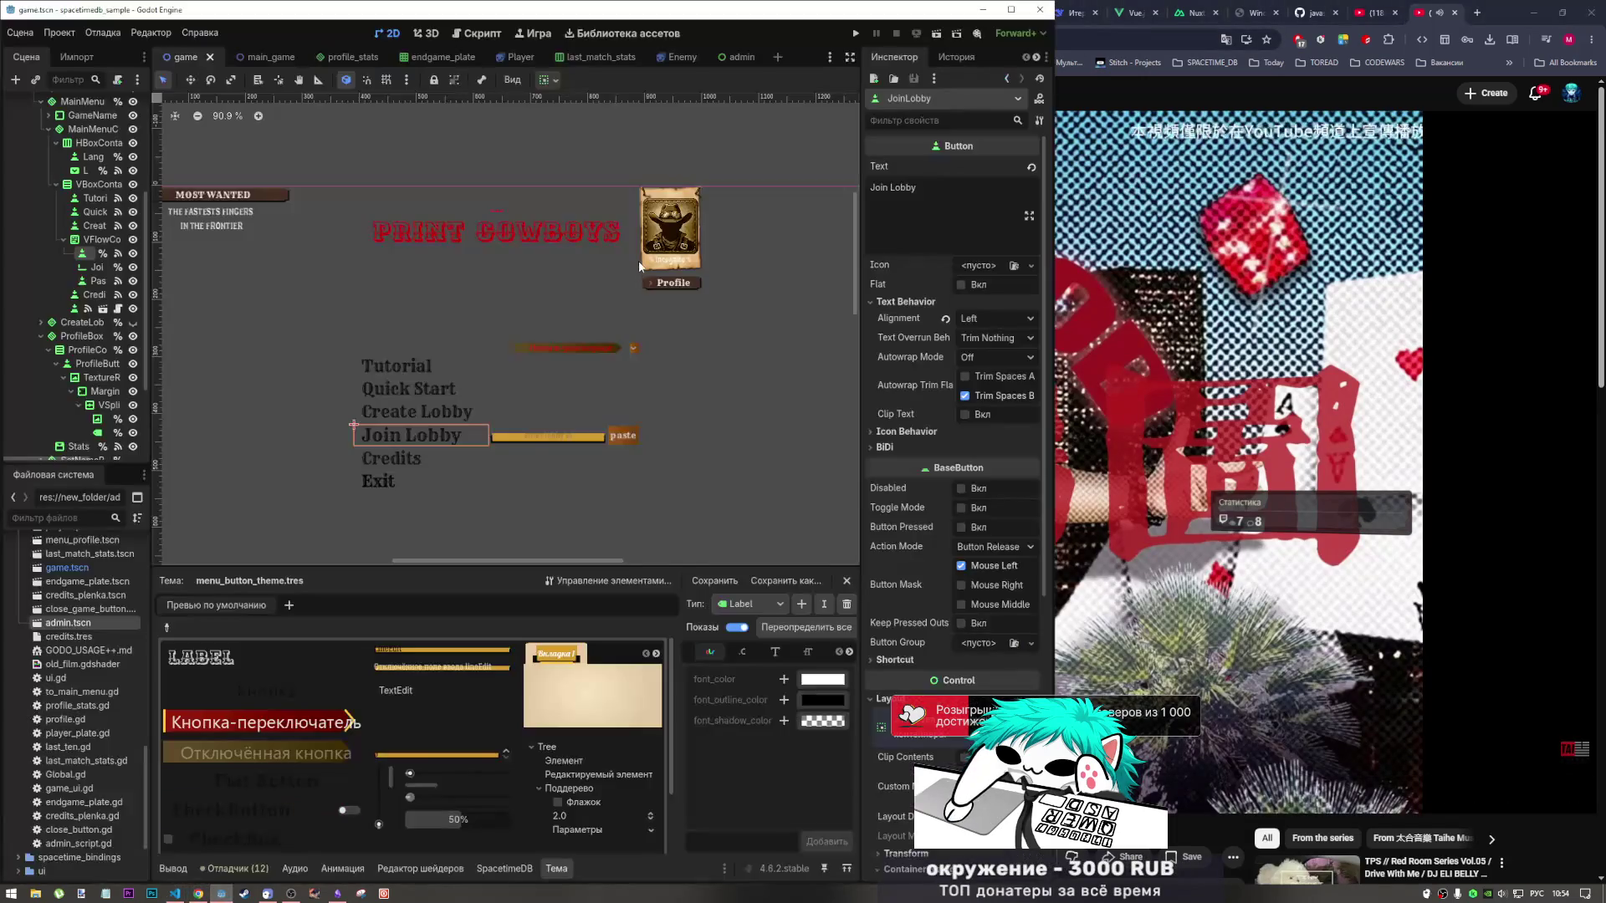
left_click(502, 34)
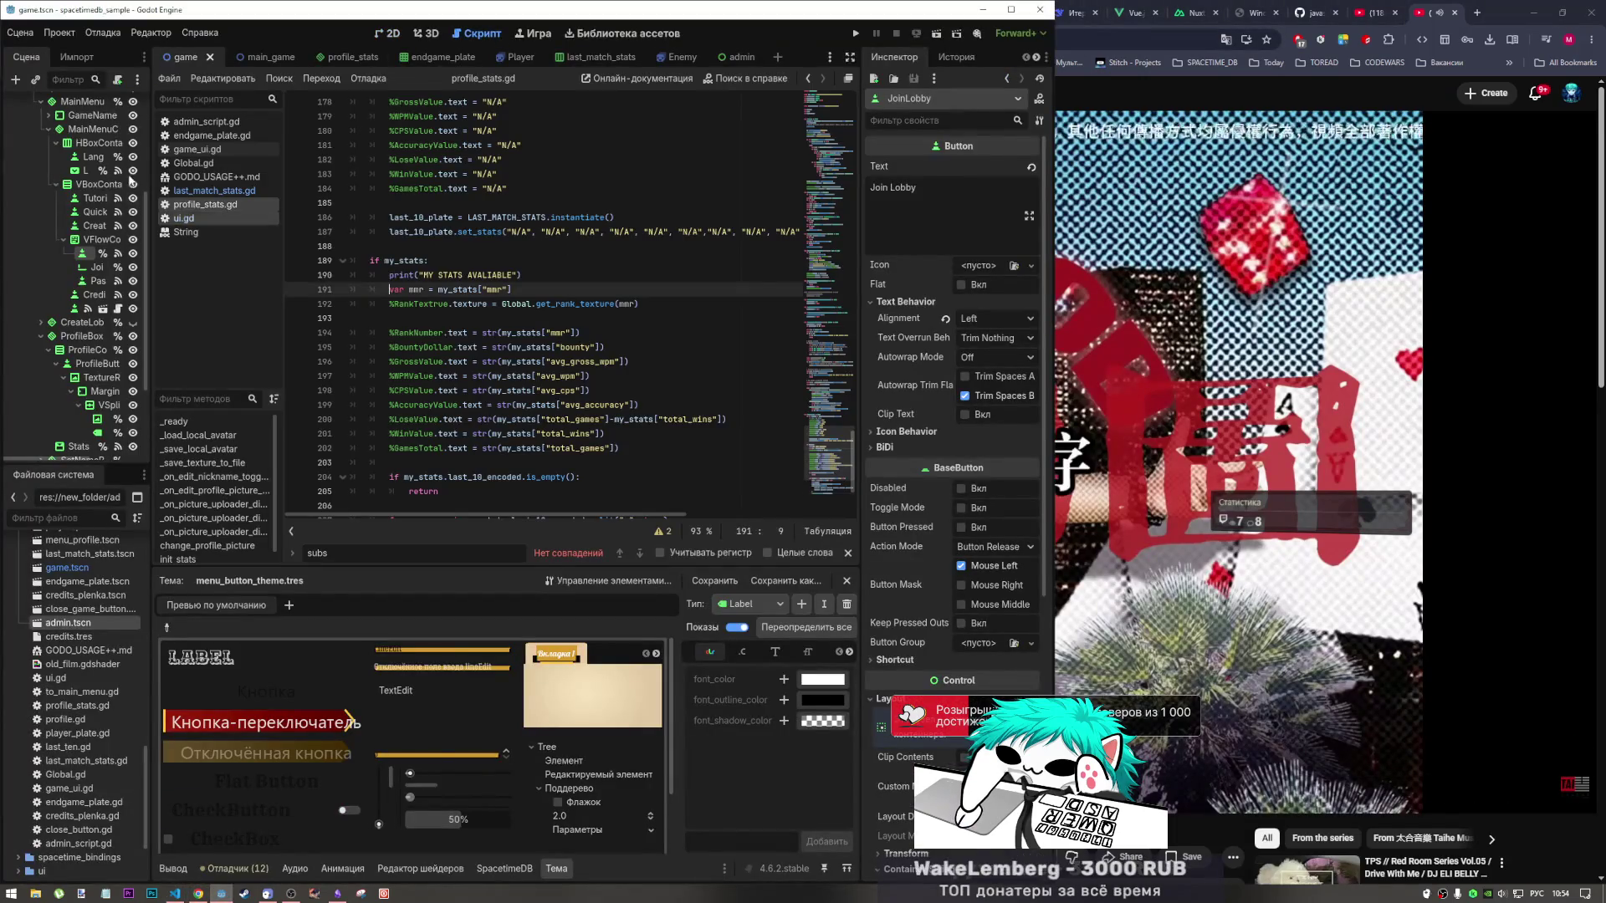
left_click(209, 216)
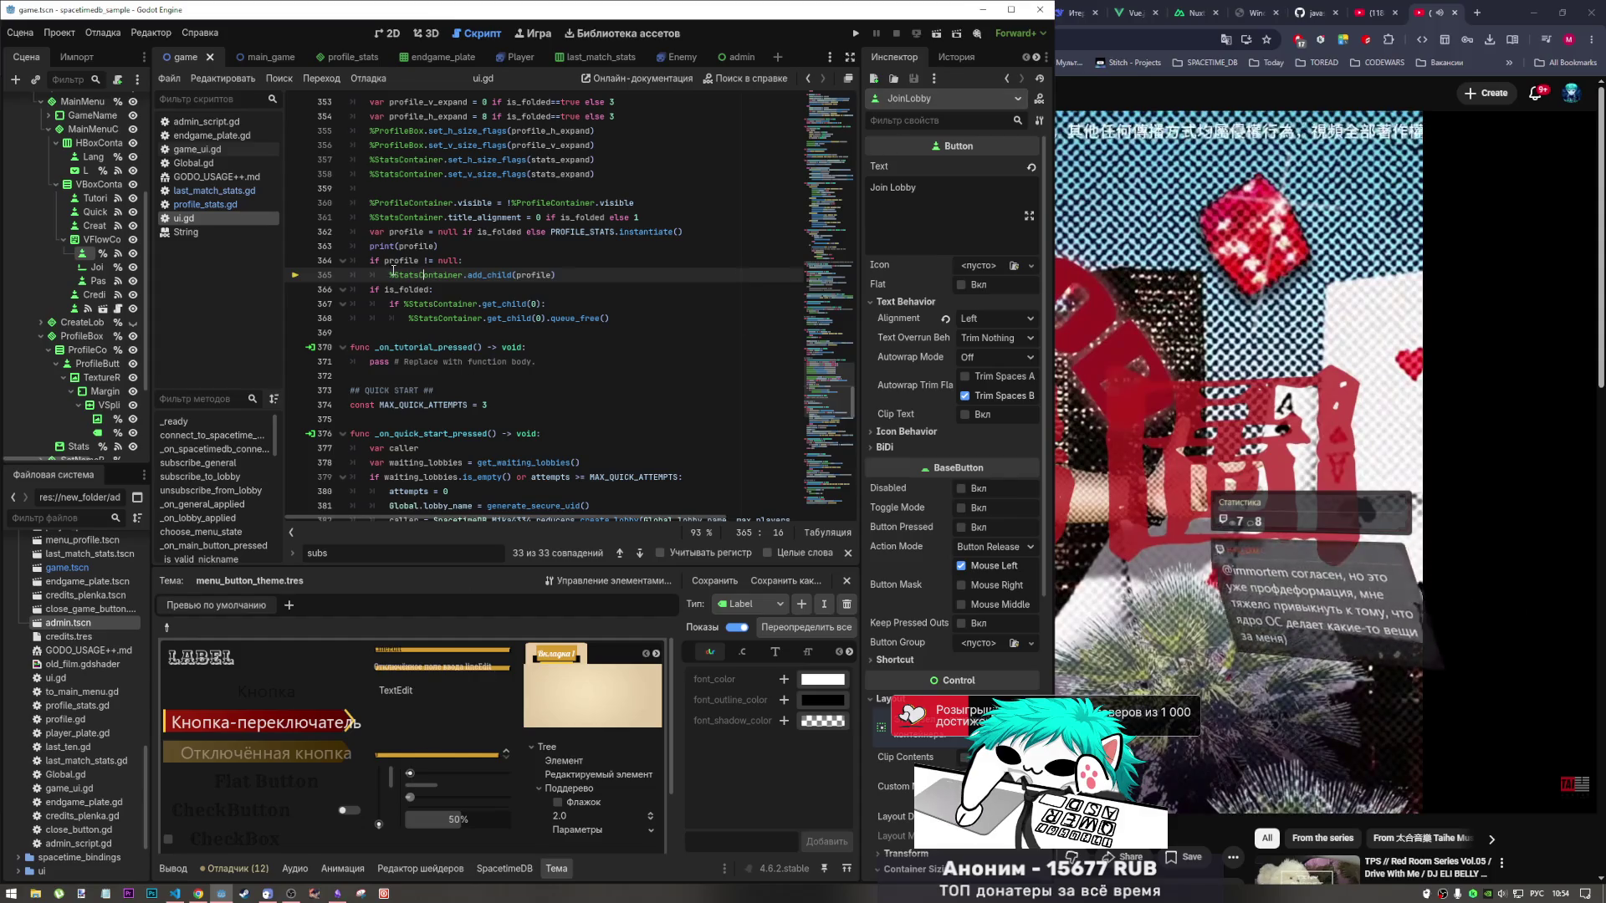
left_click(559, 275)
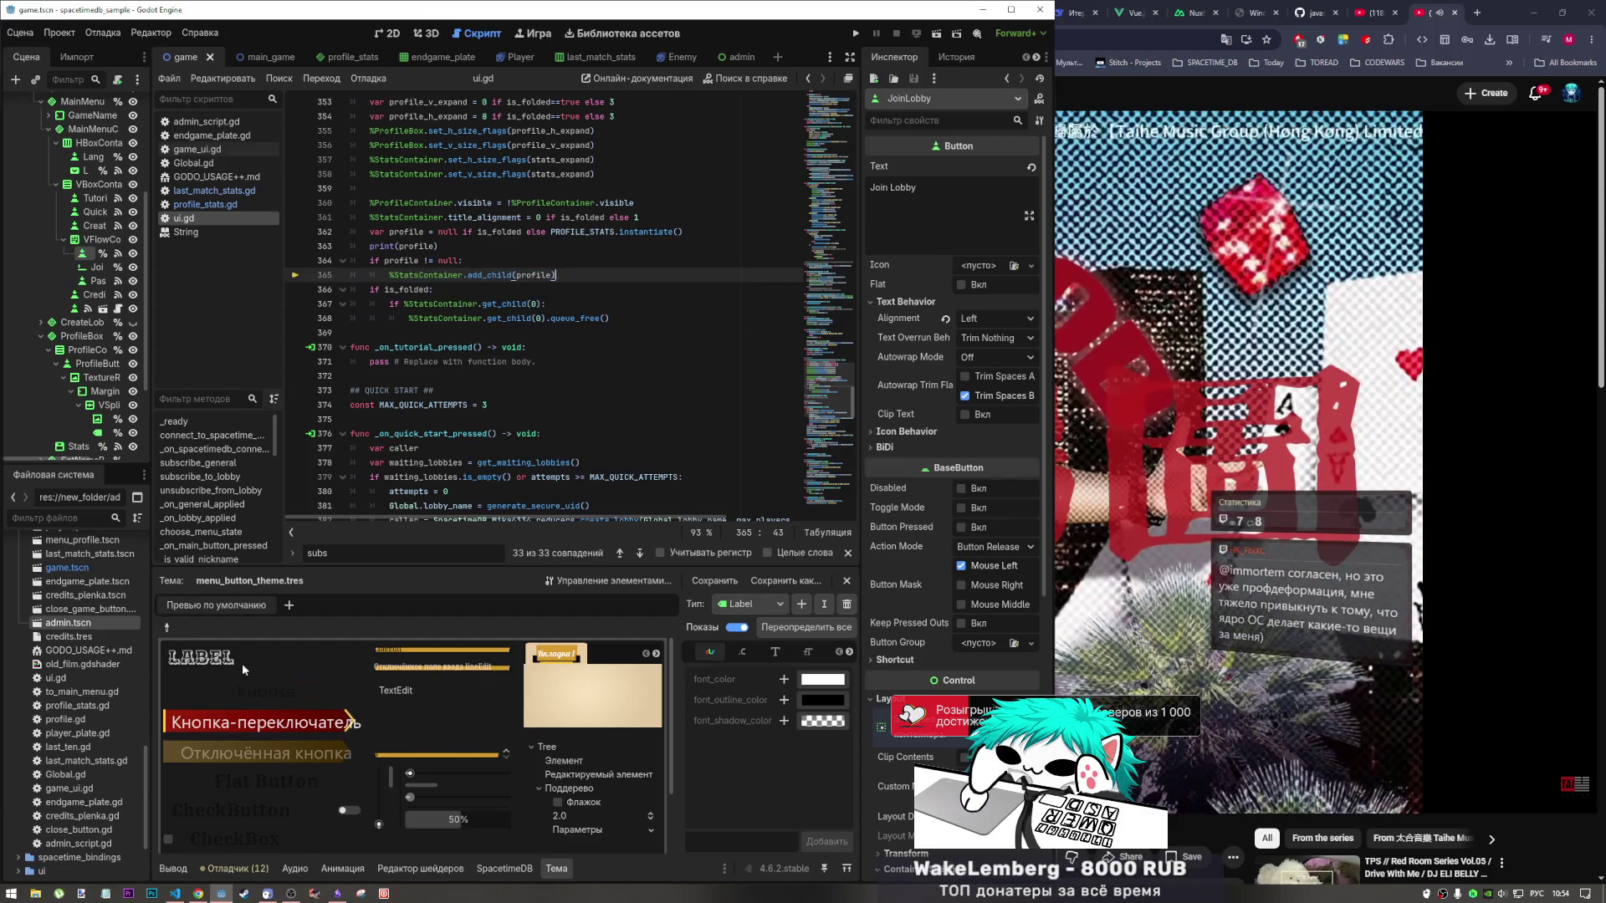
scroll(413, 453, "up", 2)
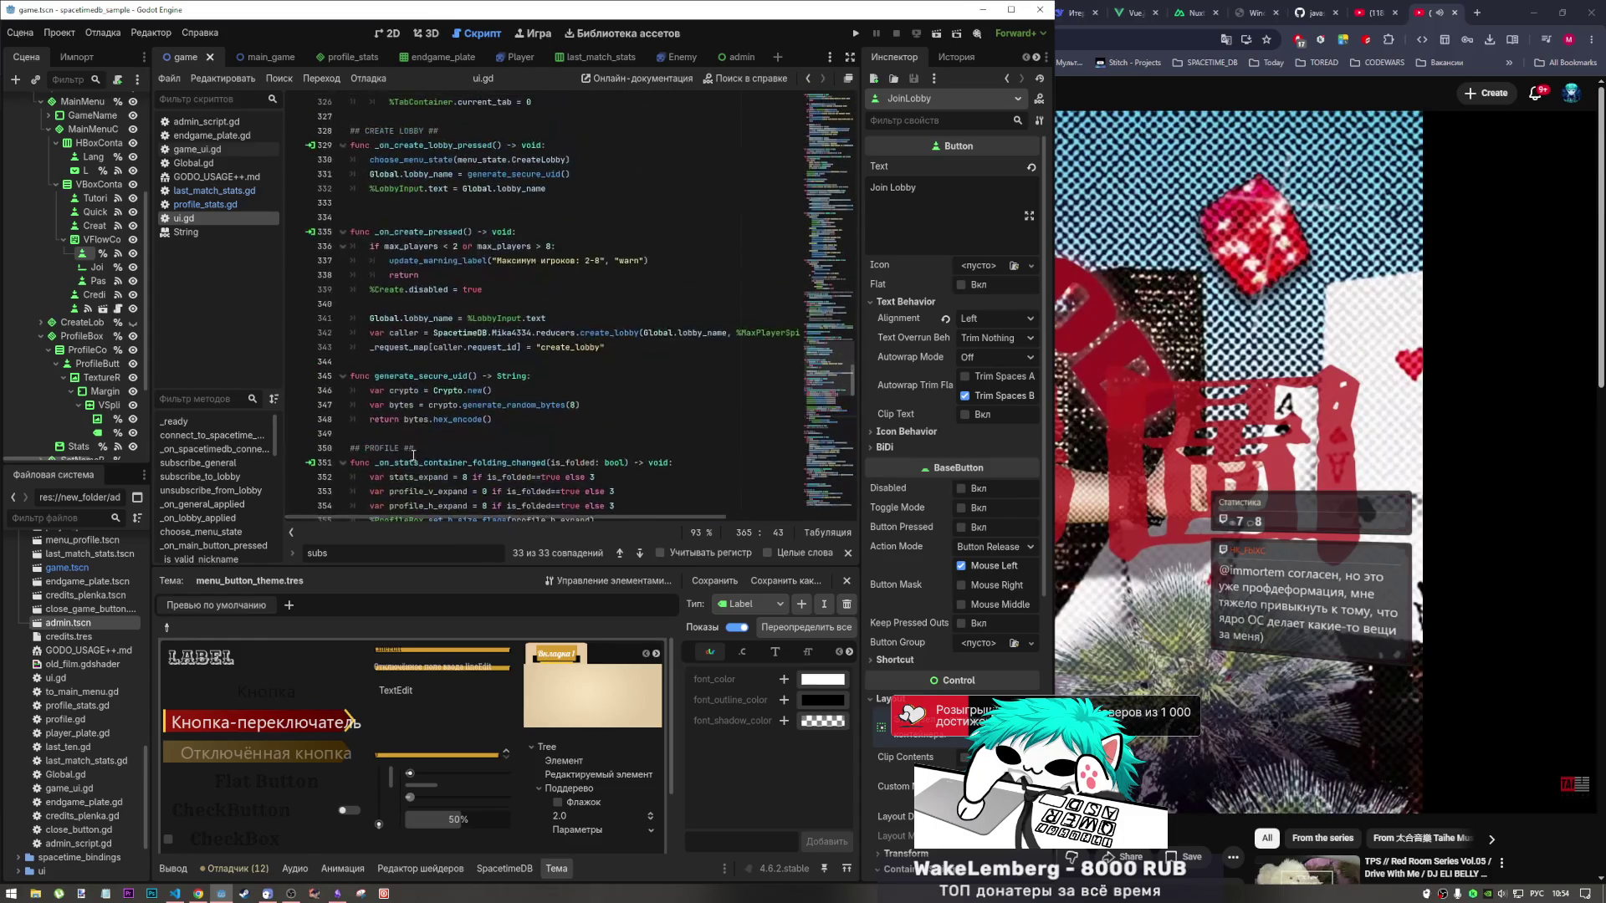
scroll(413, 452, "up", 2)
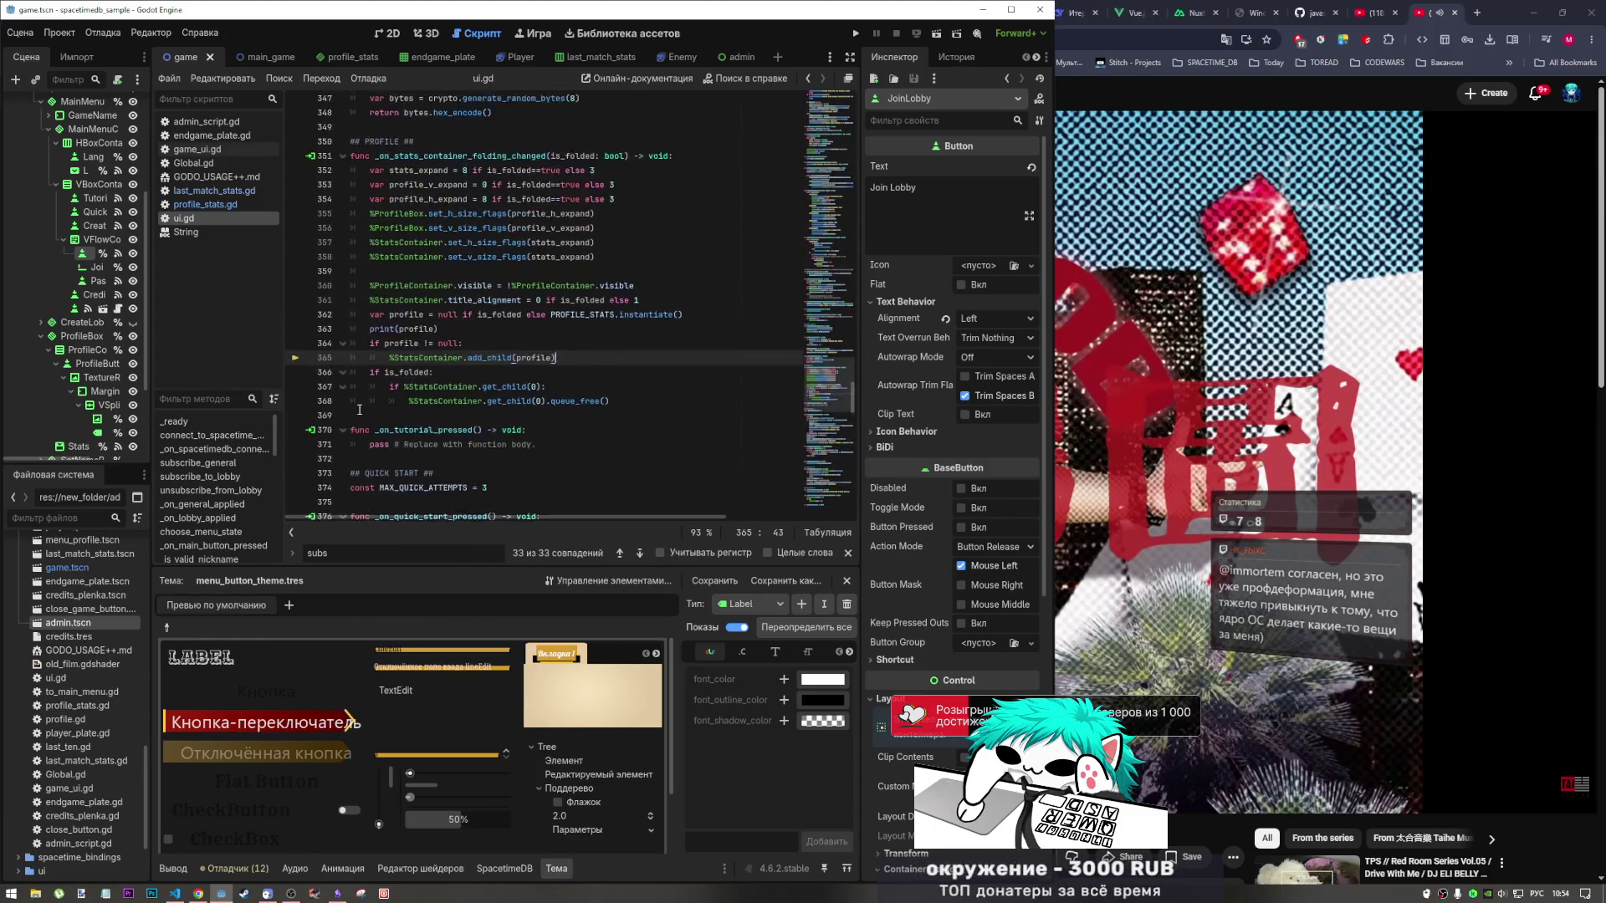
Copy Global.gd's code from Godot into VS Code's Global.gd and save it.
left_click(222, 207)
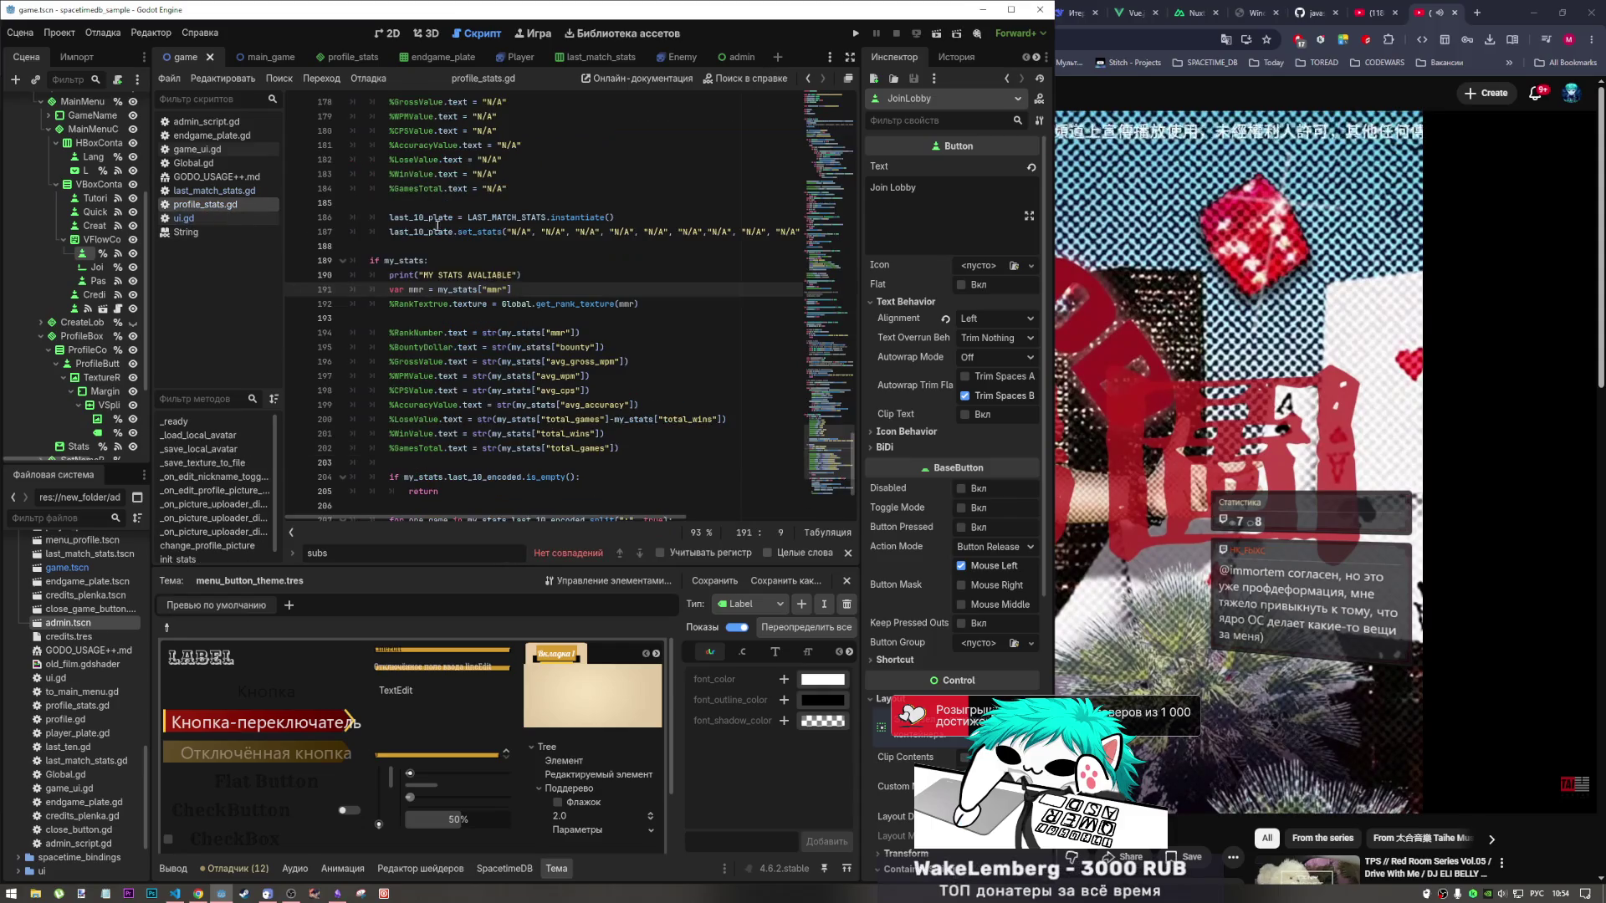
left_click(193, 163)
left_click(517, 203)
key("ctrl+a")
key("alt+Tab")
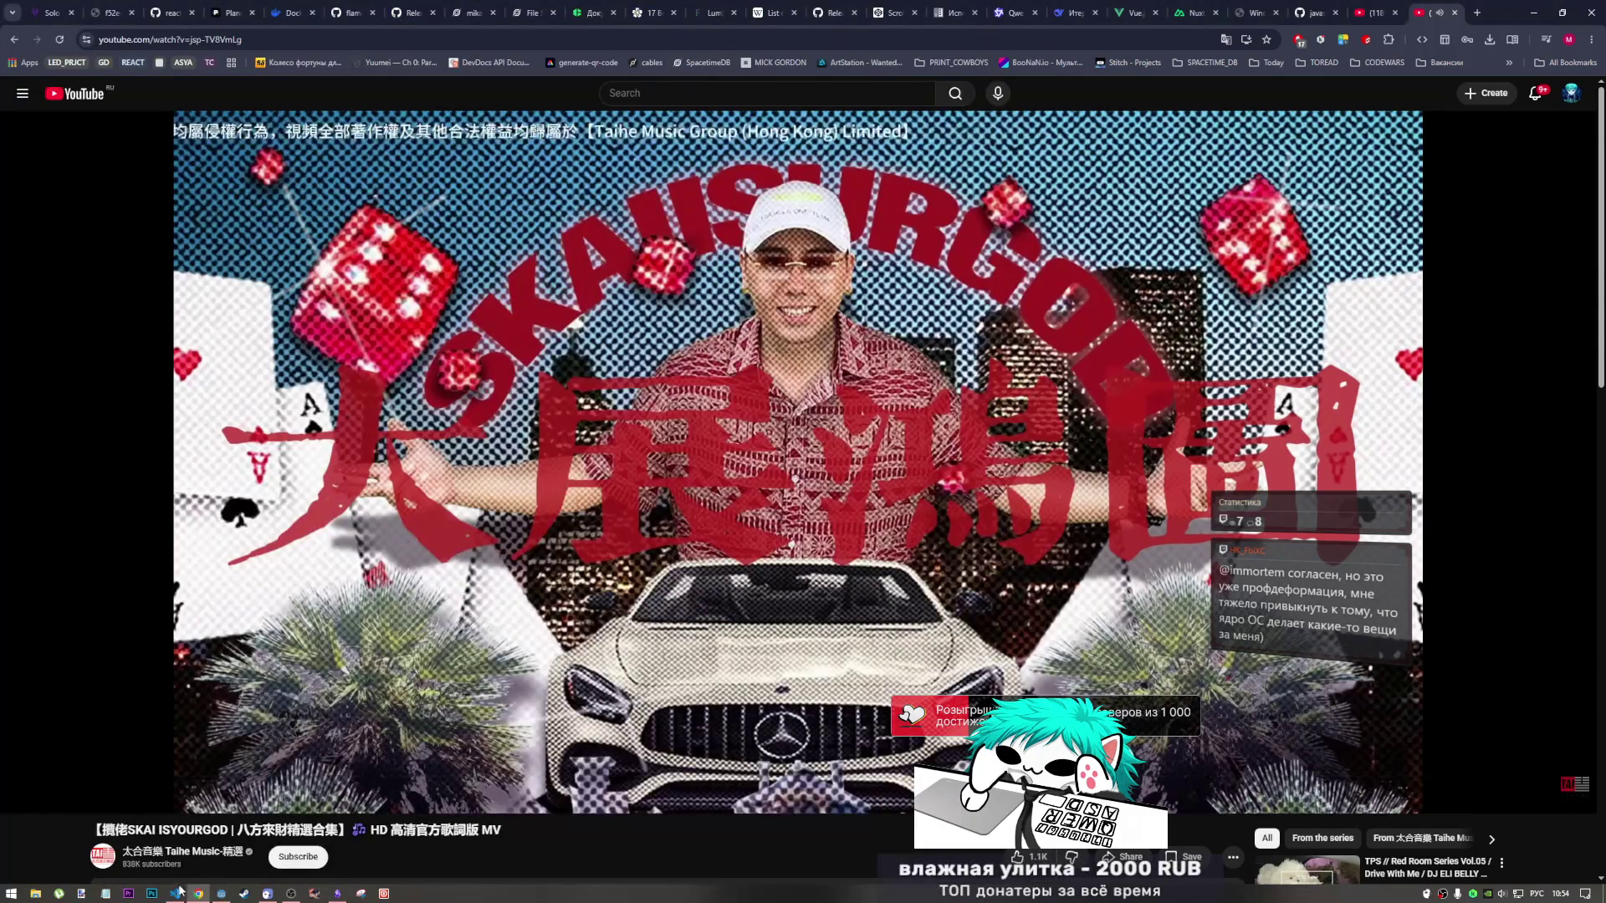
key("alt+Tab")
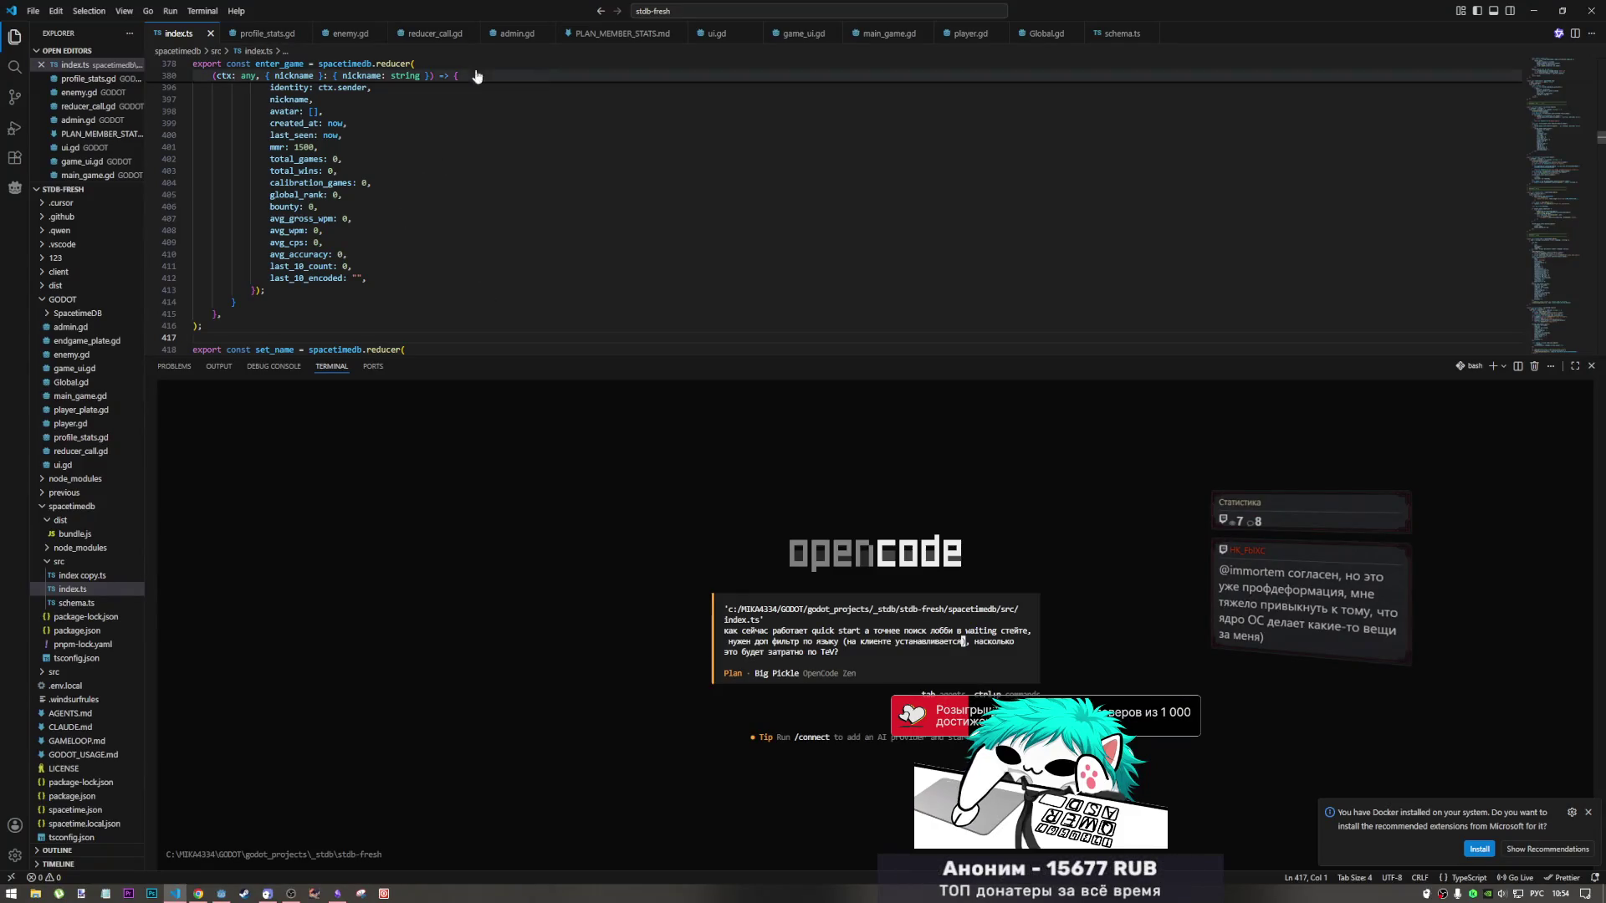
left_click(1045, 34)
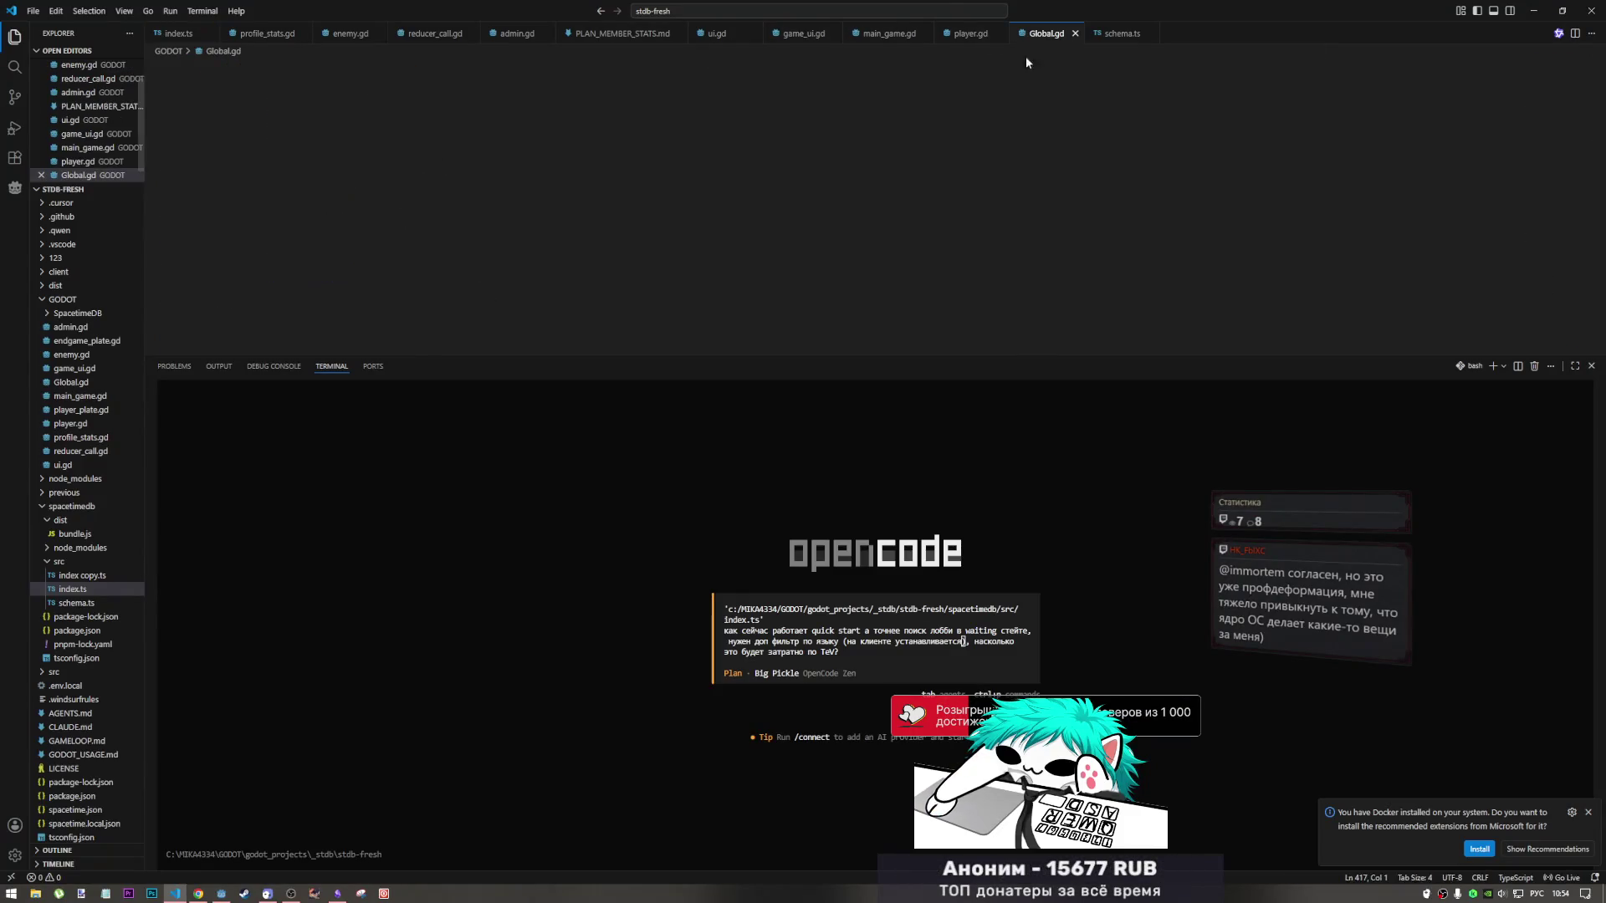
key("ctrl+a")
key("ctrl+v")
key("ctrl+s")
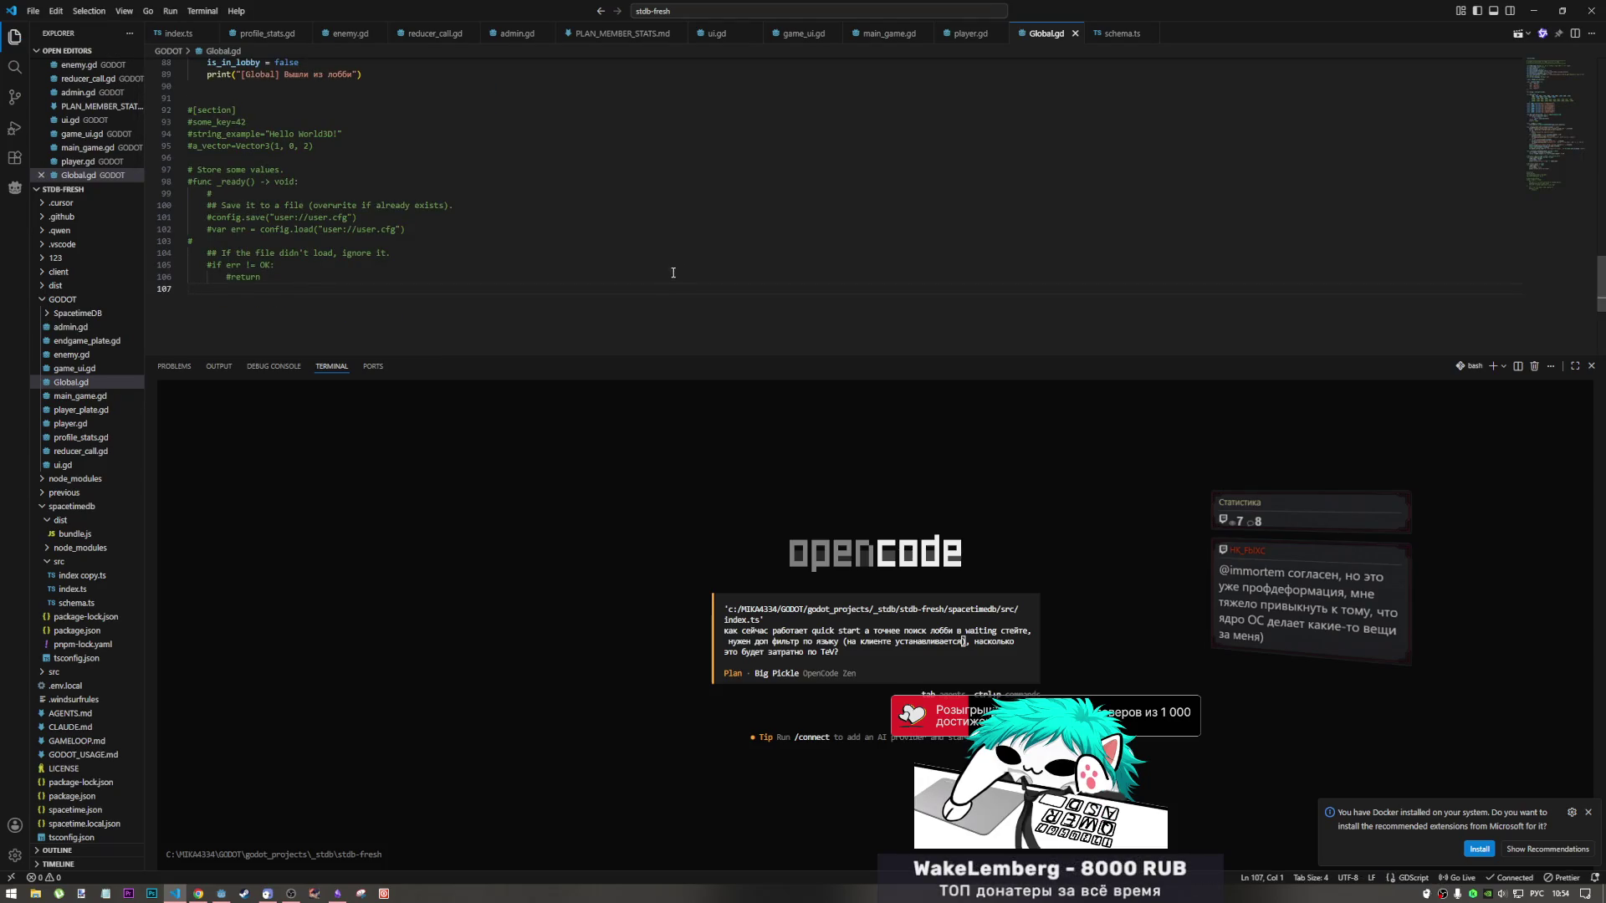
Copy game_ui.gd's code from Godot and paste it over VS Code's game_ui.gd.
key("alt+Tab")
key("alt+Tab")
key("Tab")
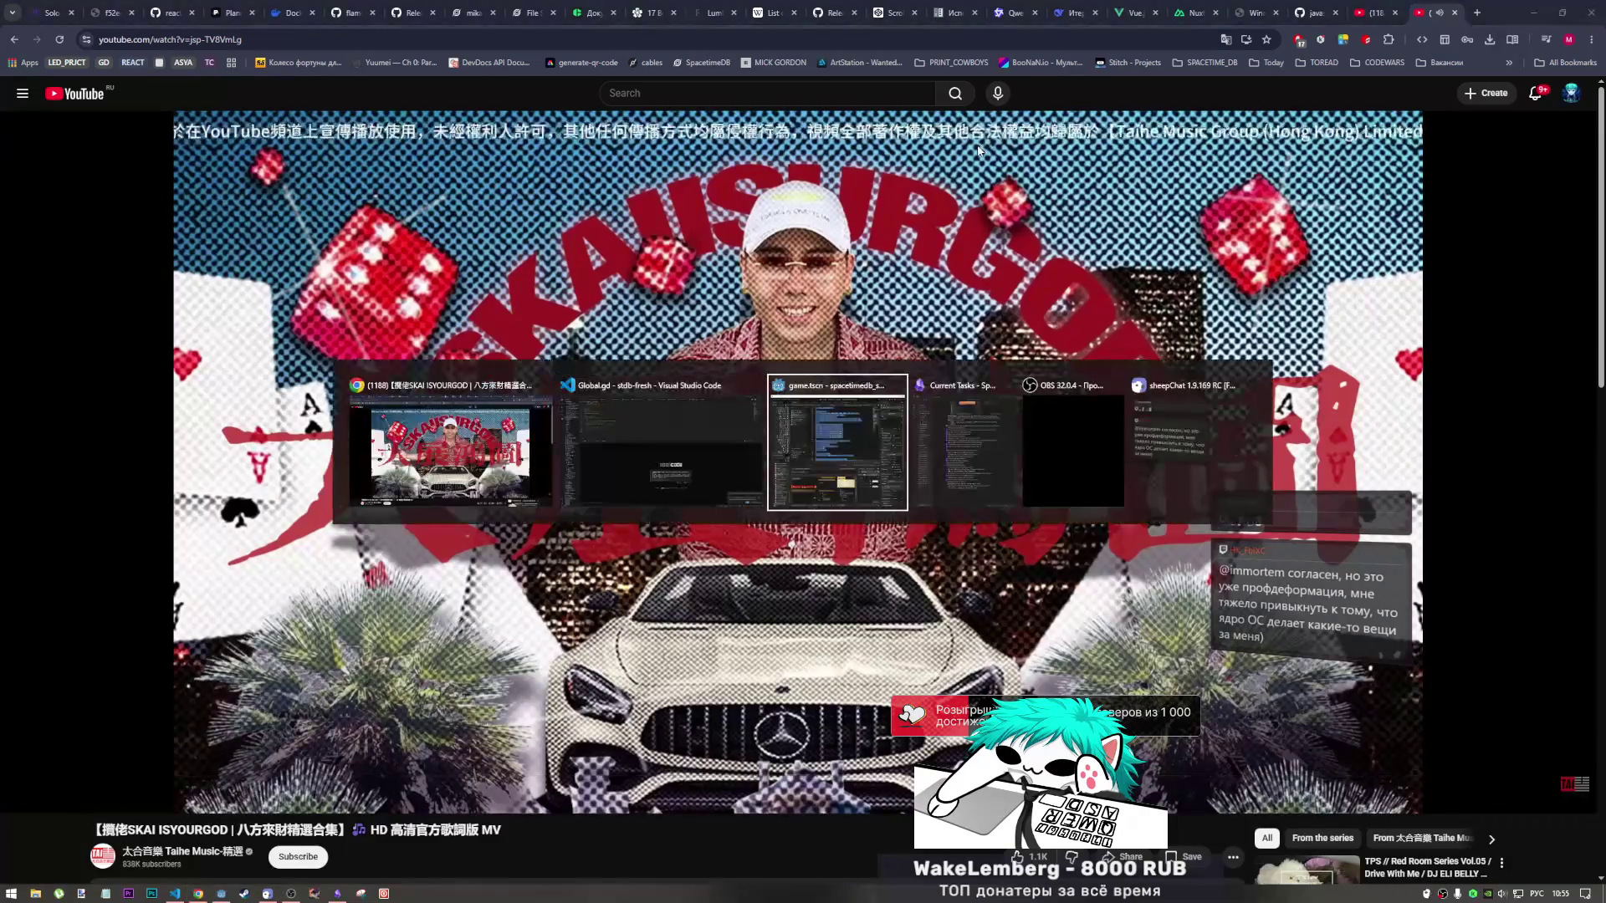
key("alt+Tab")
key("Tab")
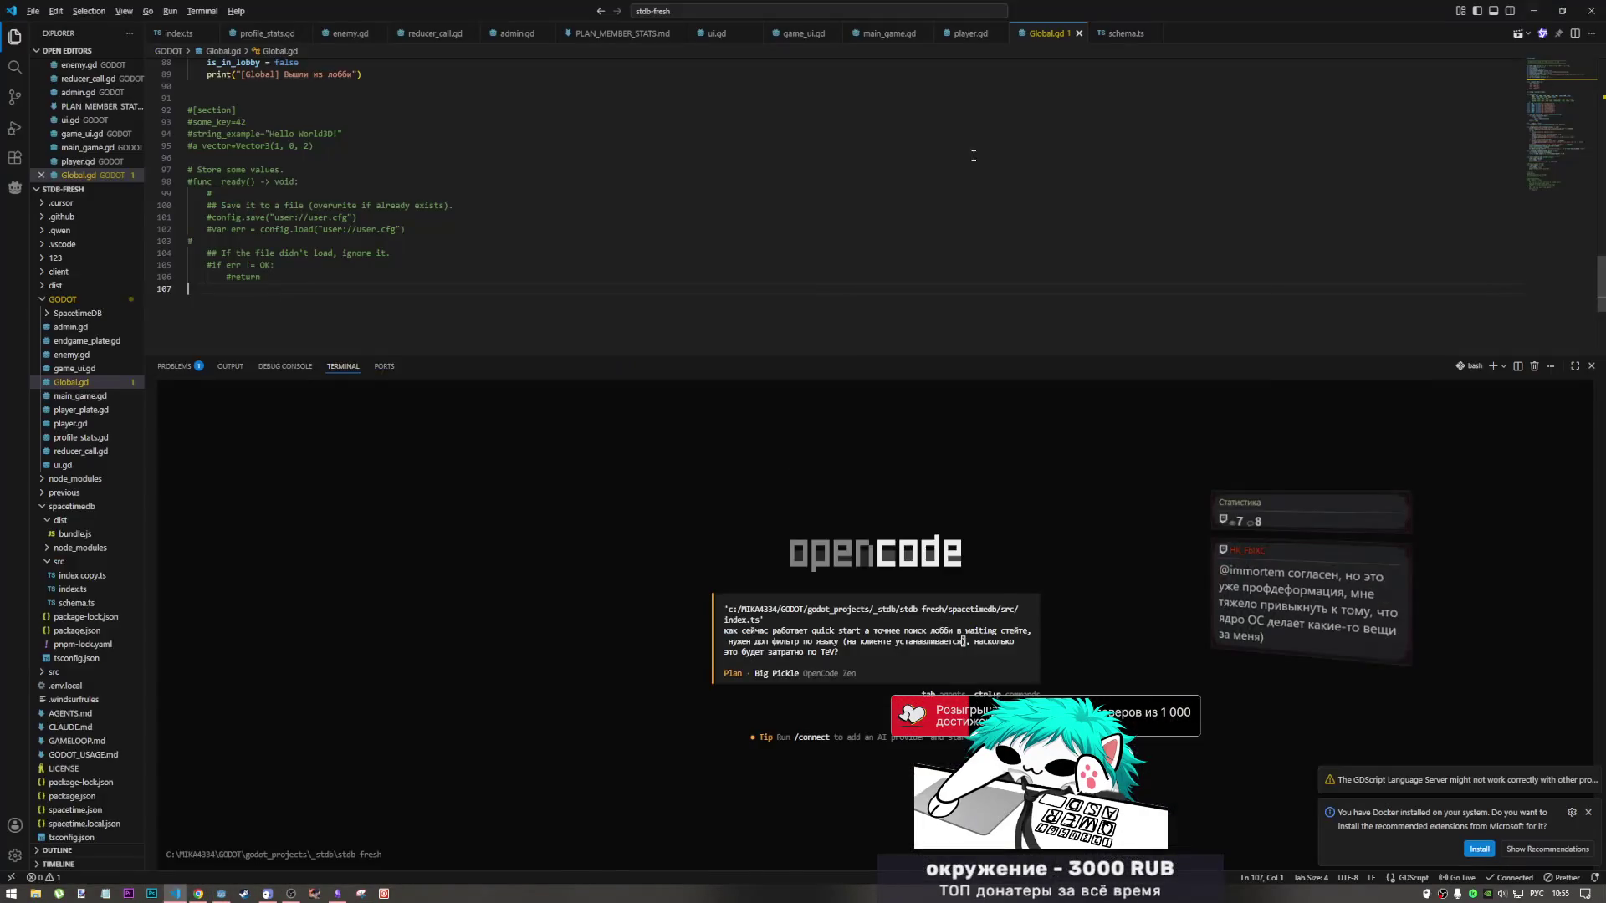
key("alt+Tab")
scroll(796, 196, "up", 8)
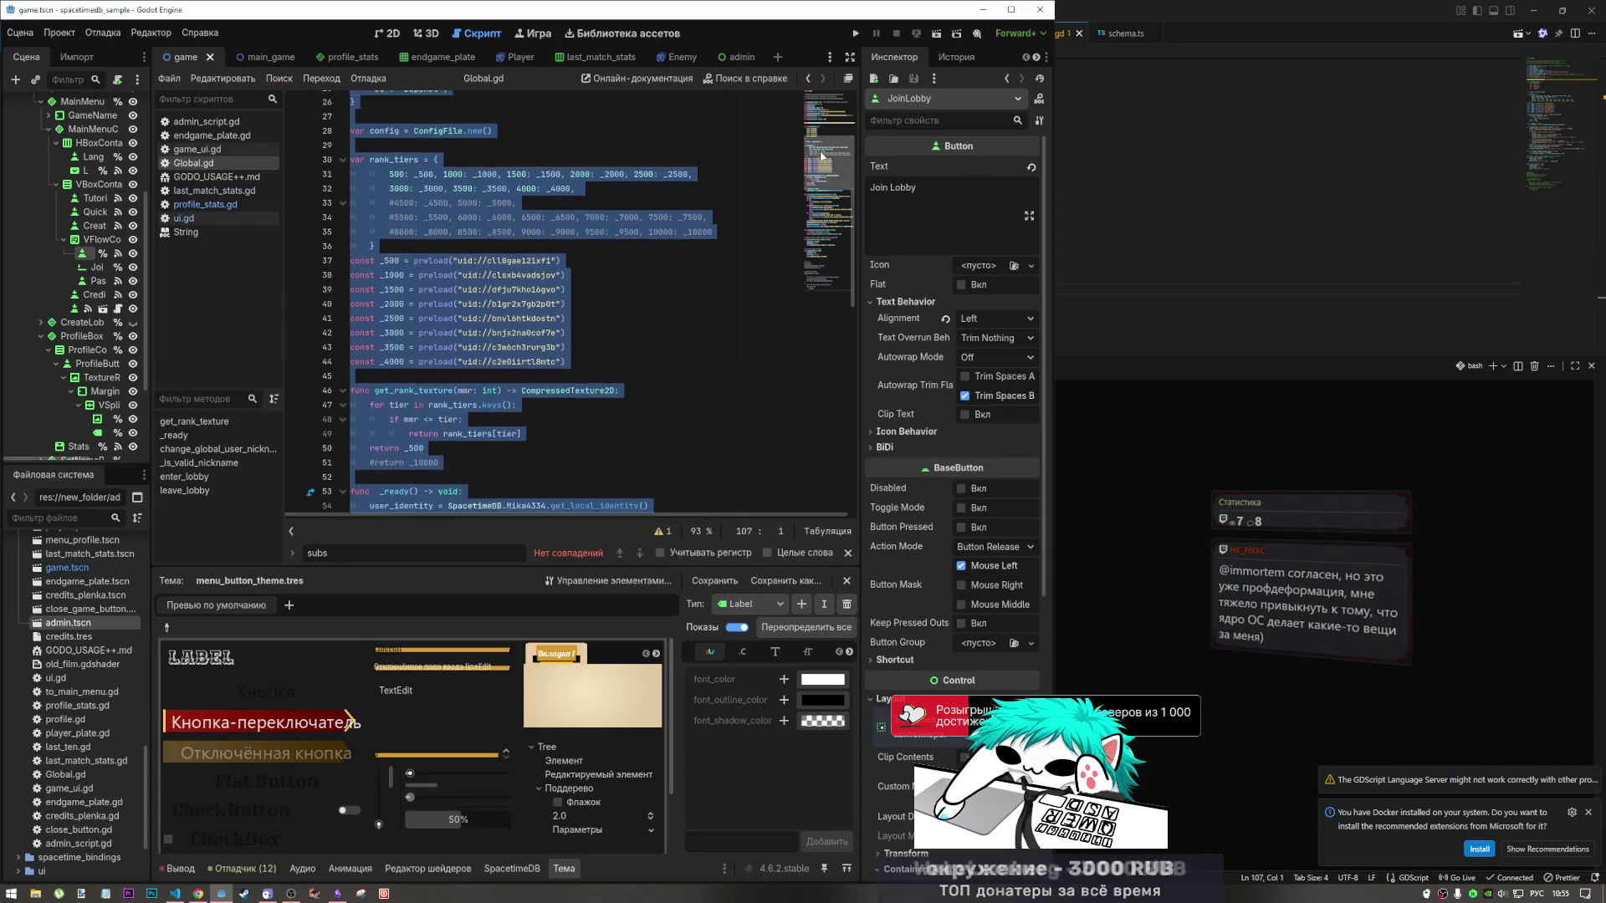
left_click(219, 135)
left_click(209, 149)
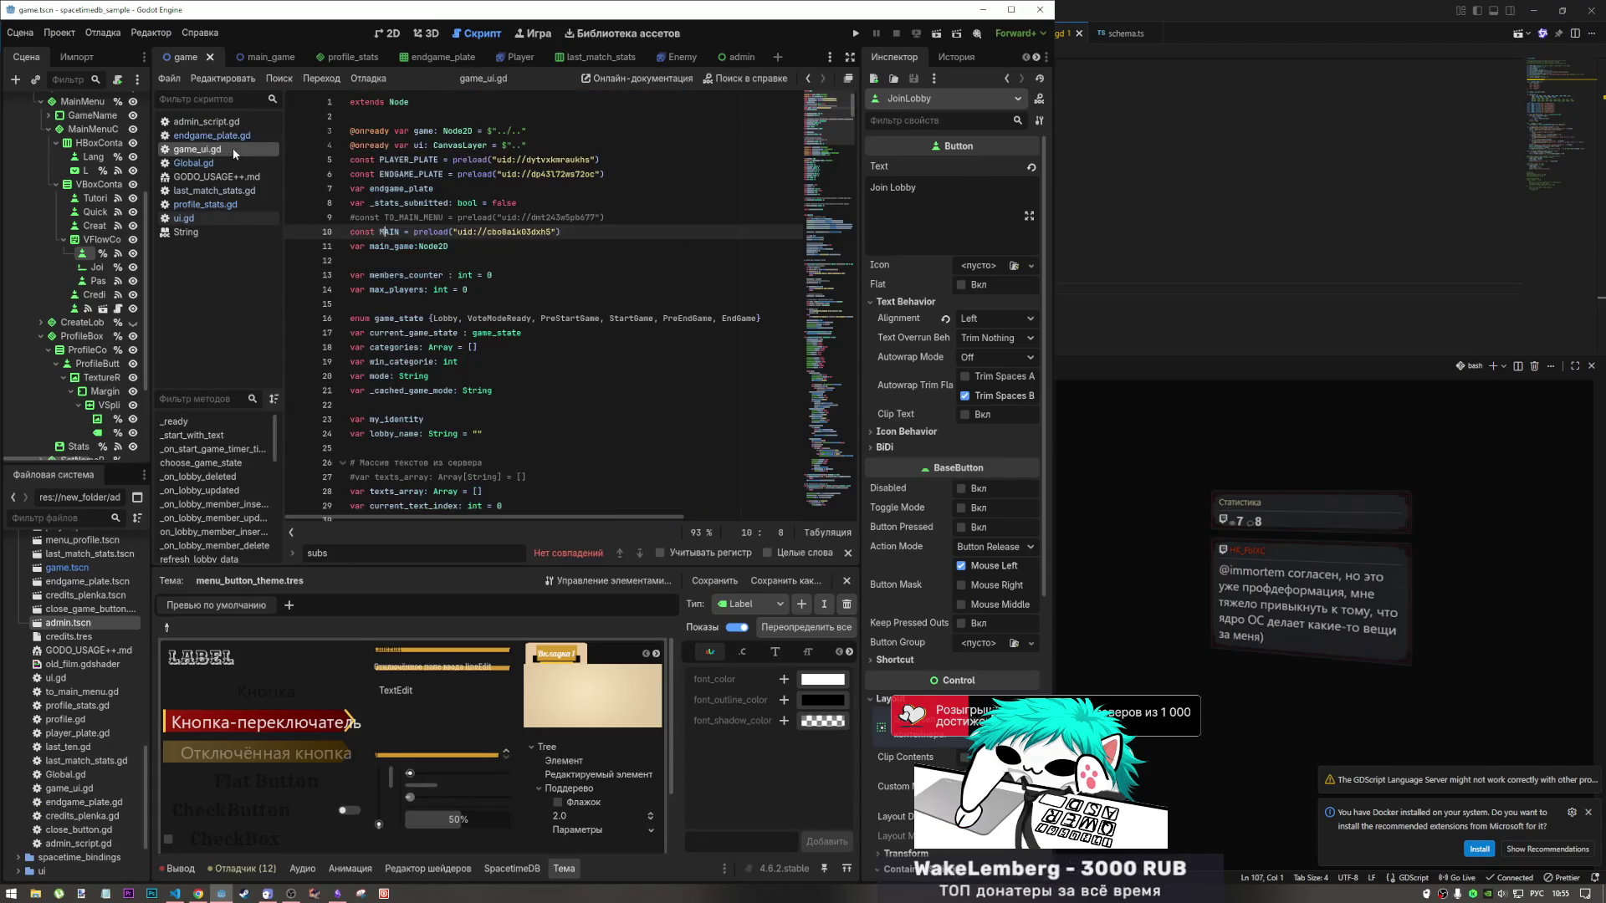
key("ctrl+a")
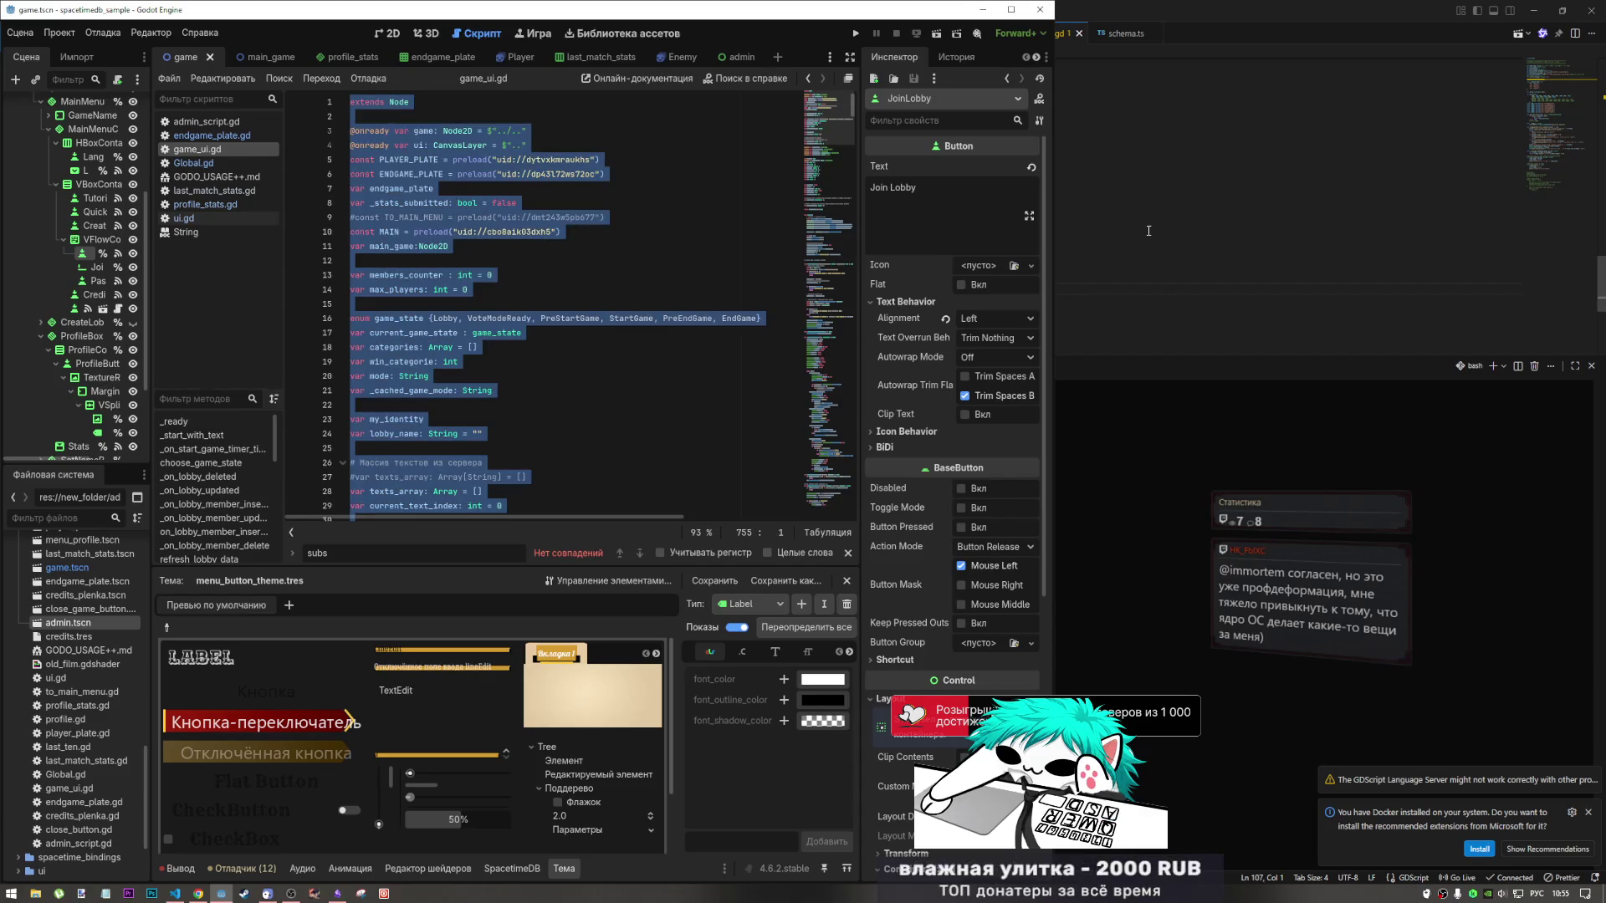
key("alt+Tab")
left_click(803, 33)
key("ctrl+a")
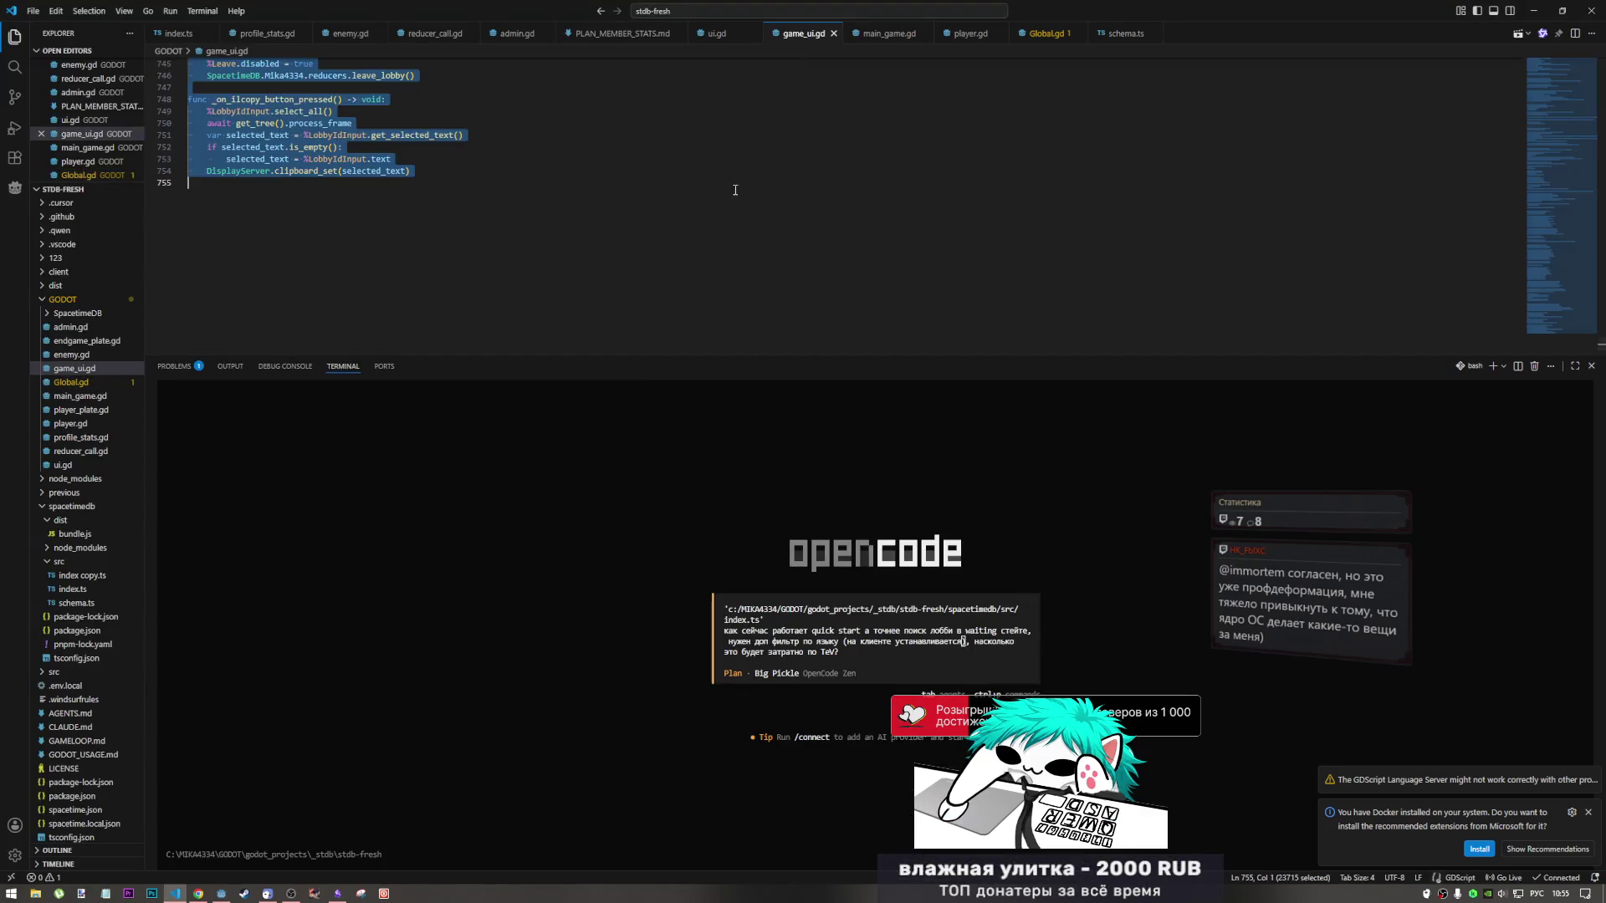
key("ctrl+v")
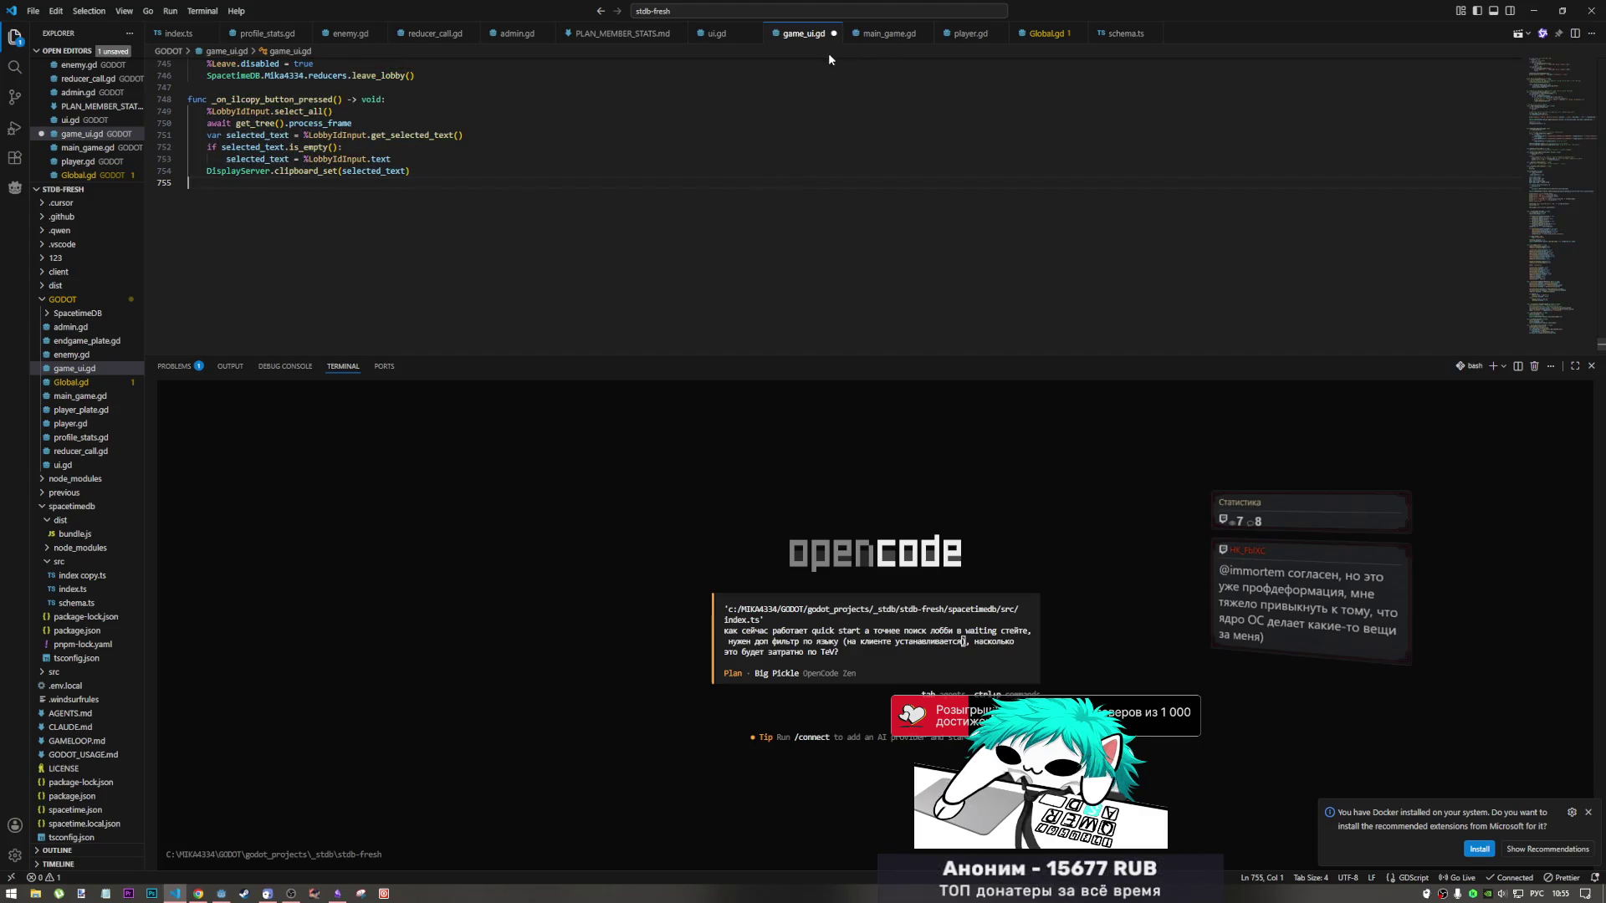
Select and copy all of profile_stats.gd's code in Godot.
key("alt+Tab")
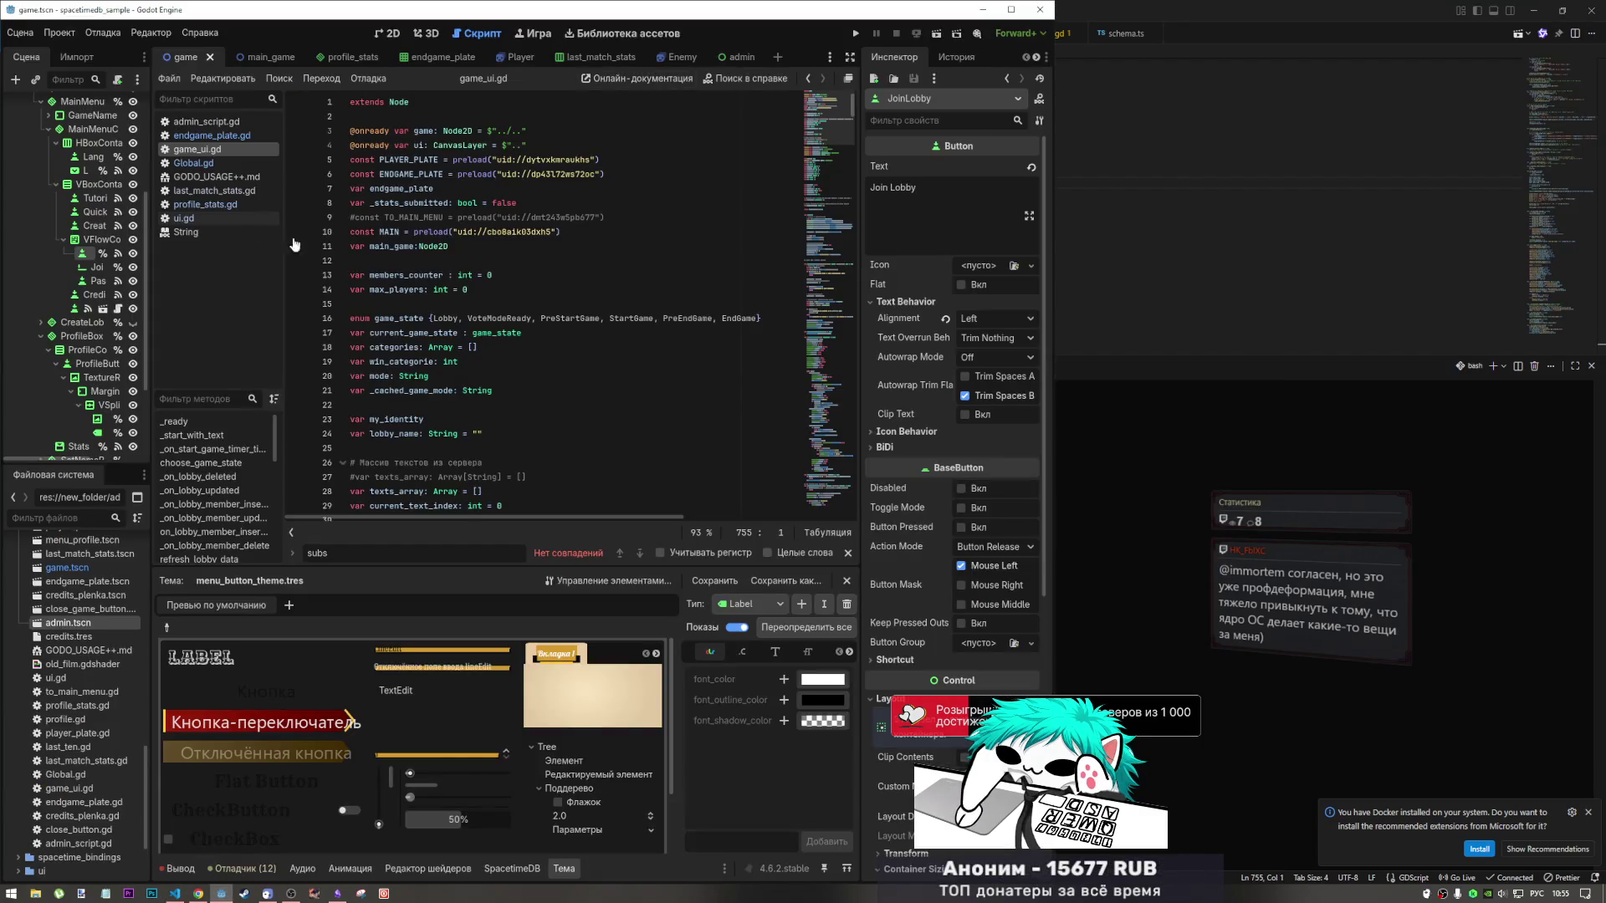
left_click(216, 204)
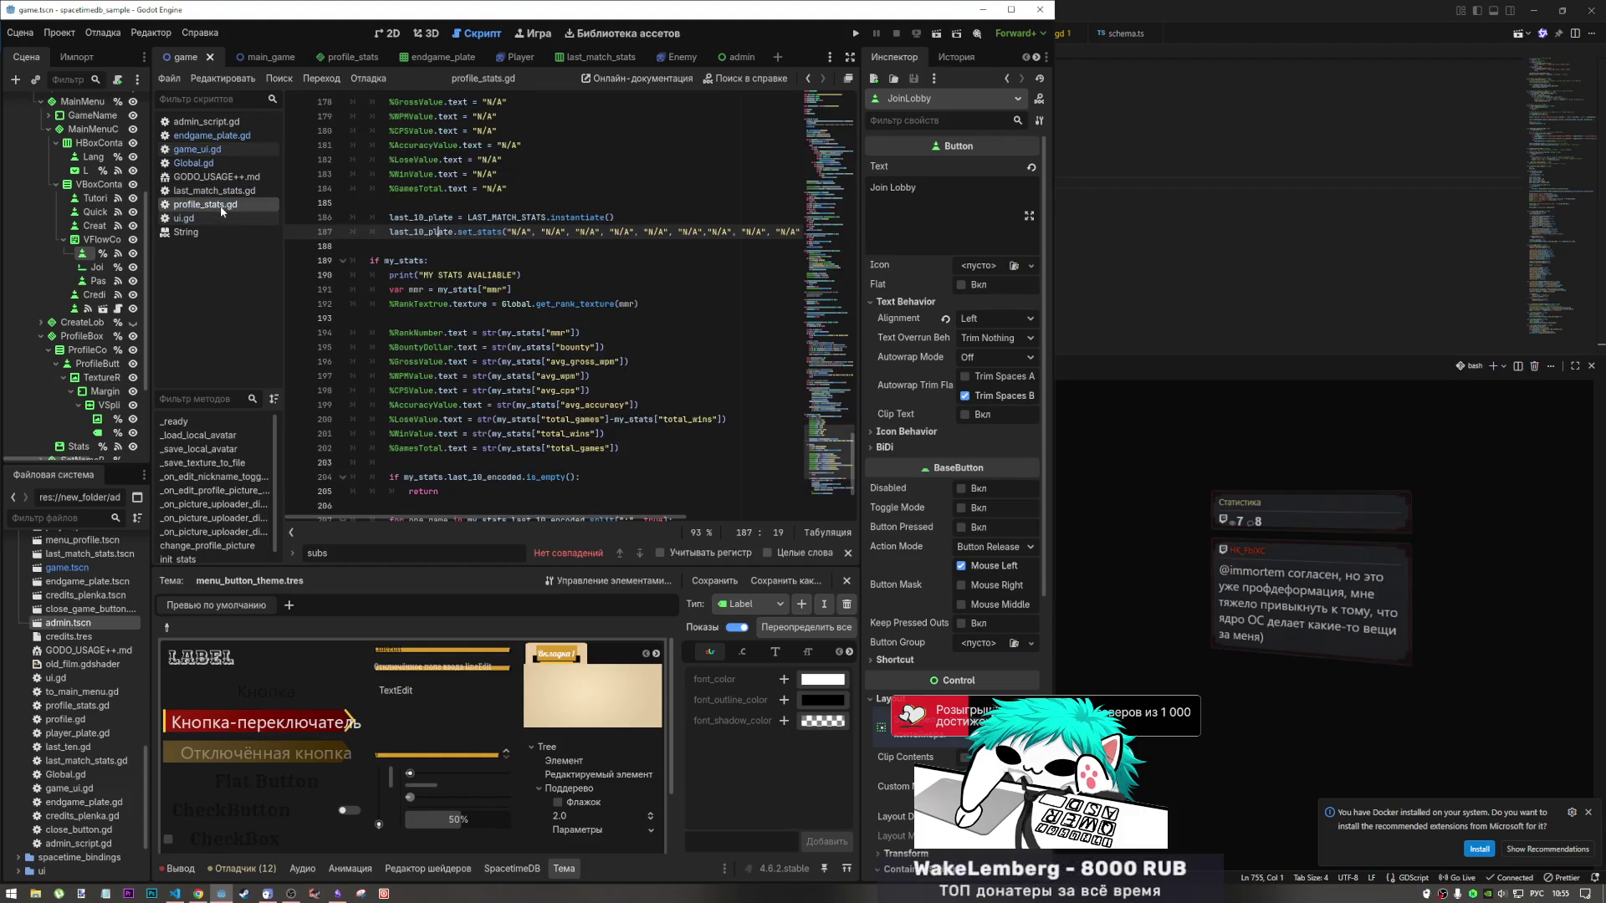
left_click(659, 202)
key("ctrl+a")
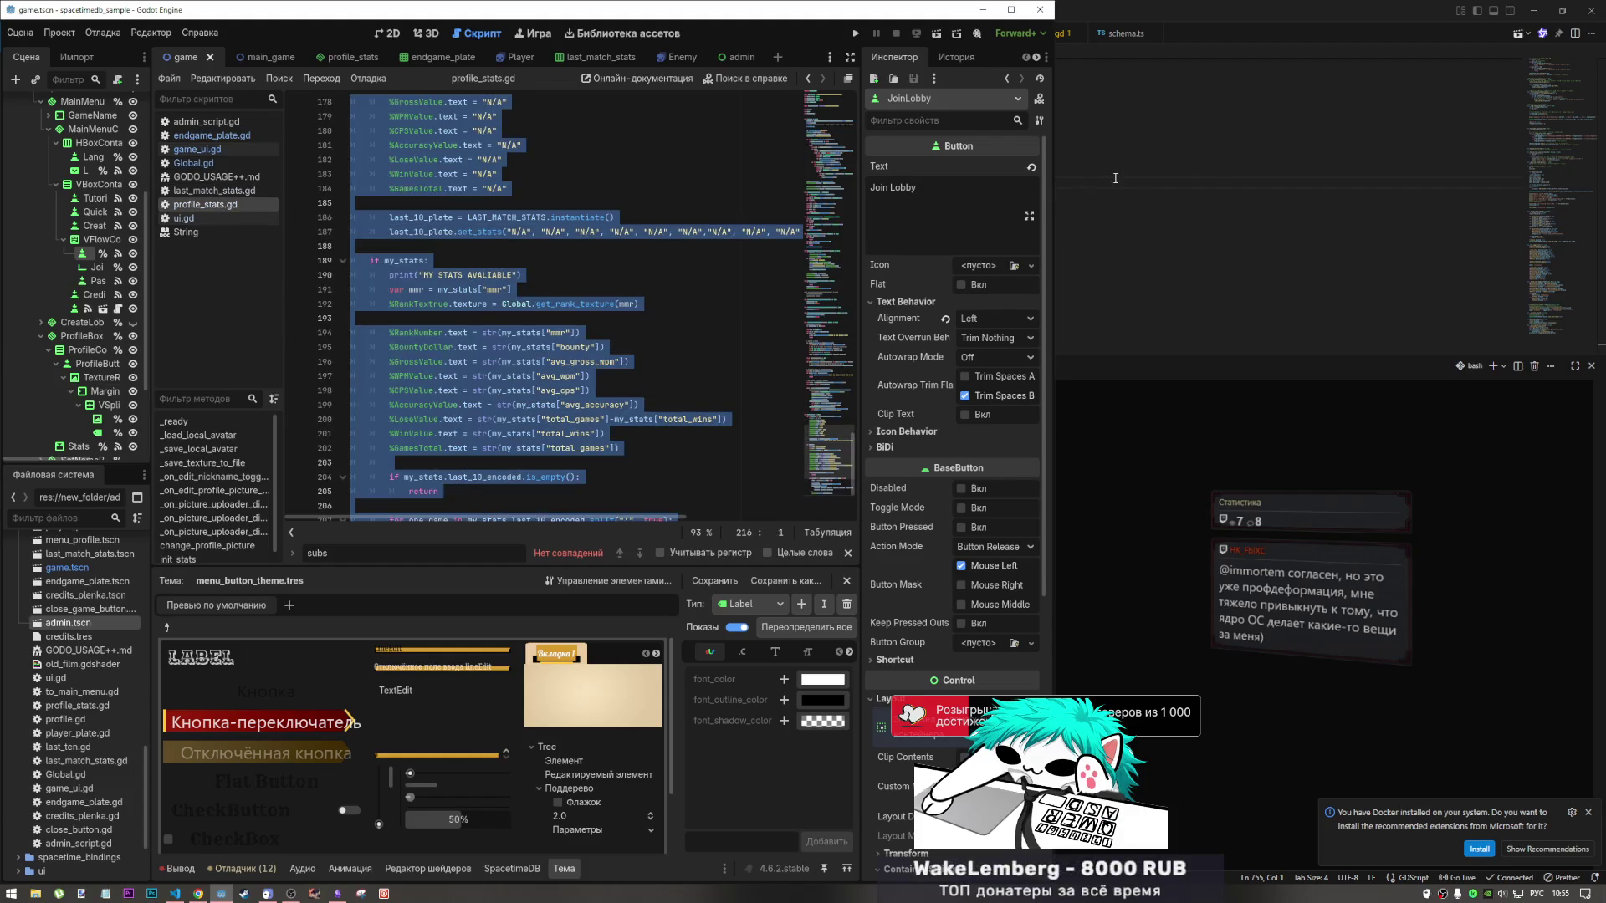
left_click(1115, 177)
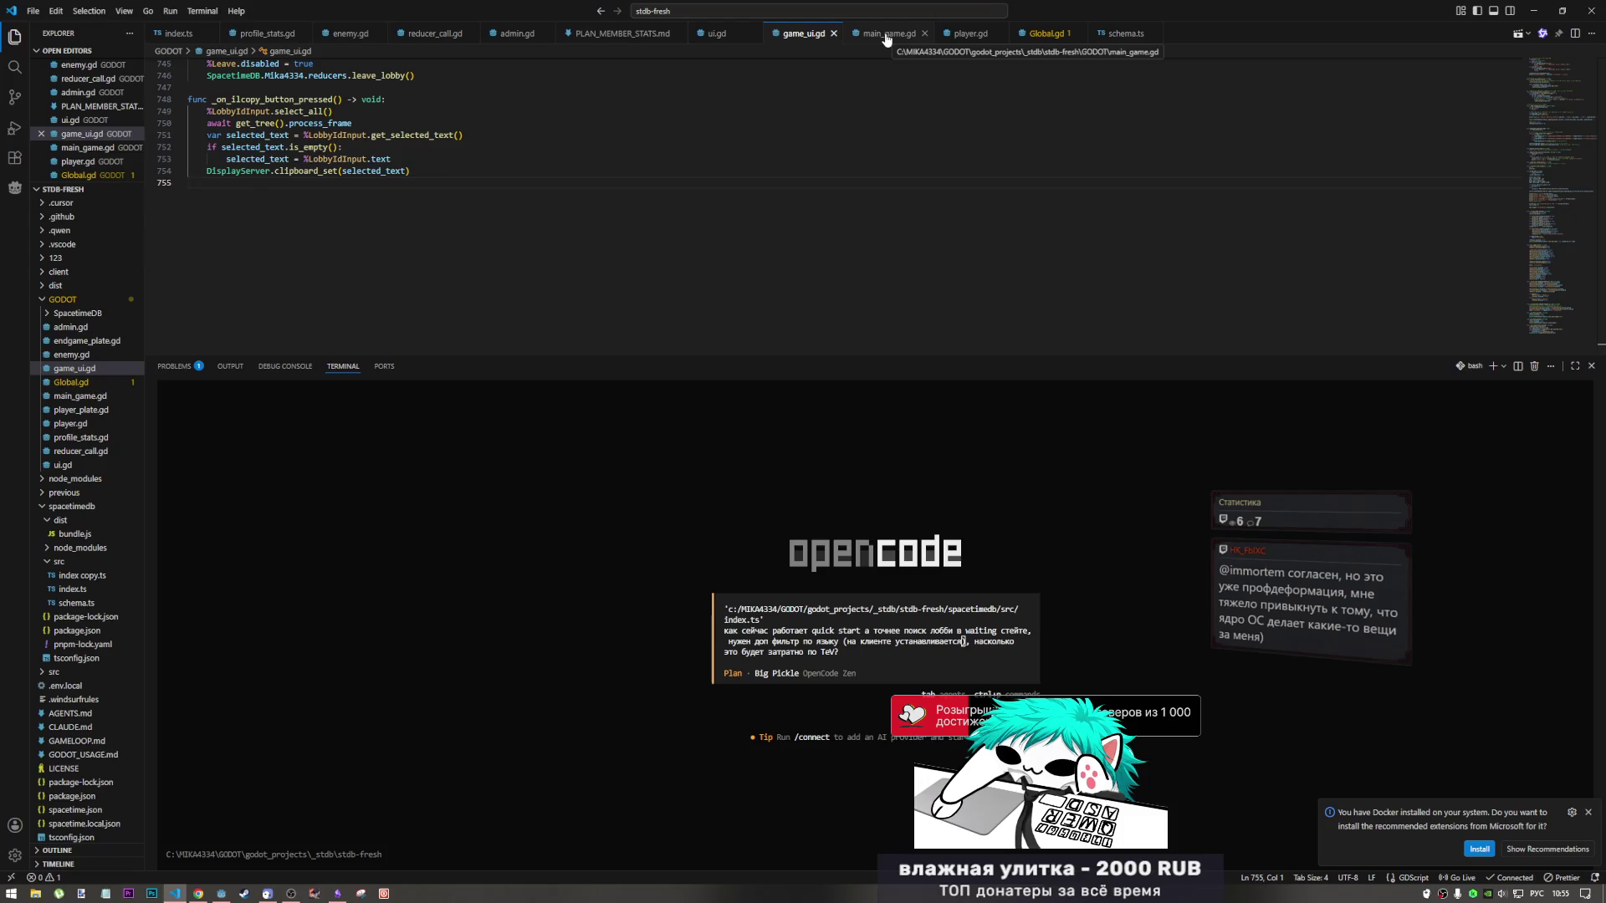
key("alt+Tab")
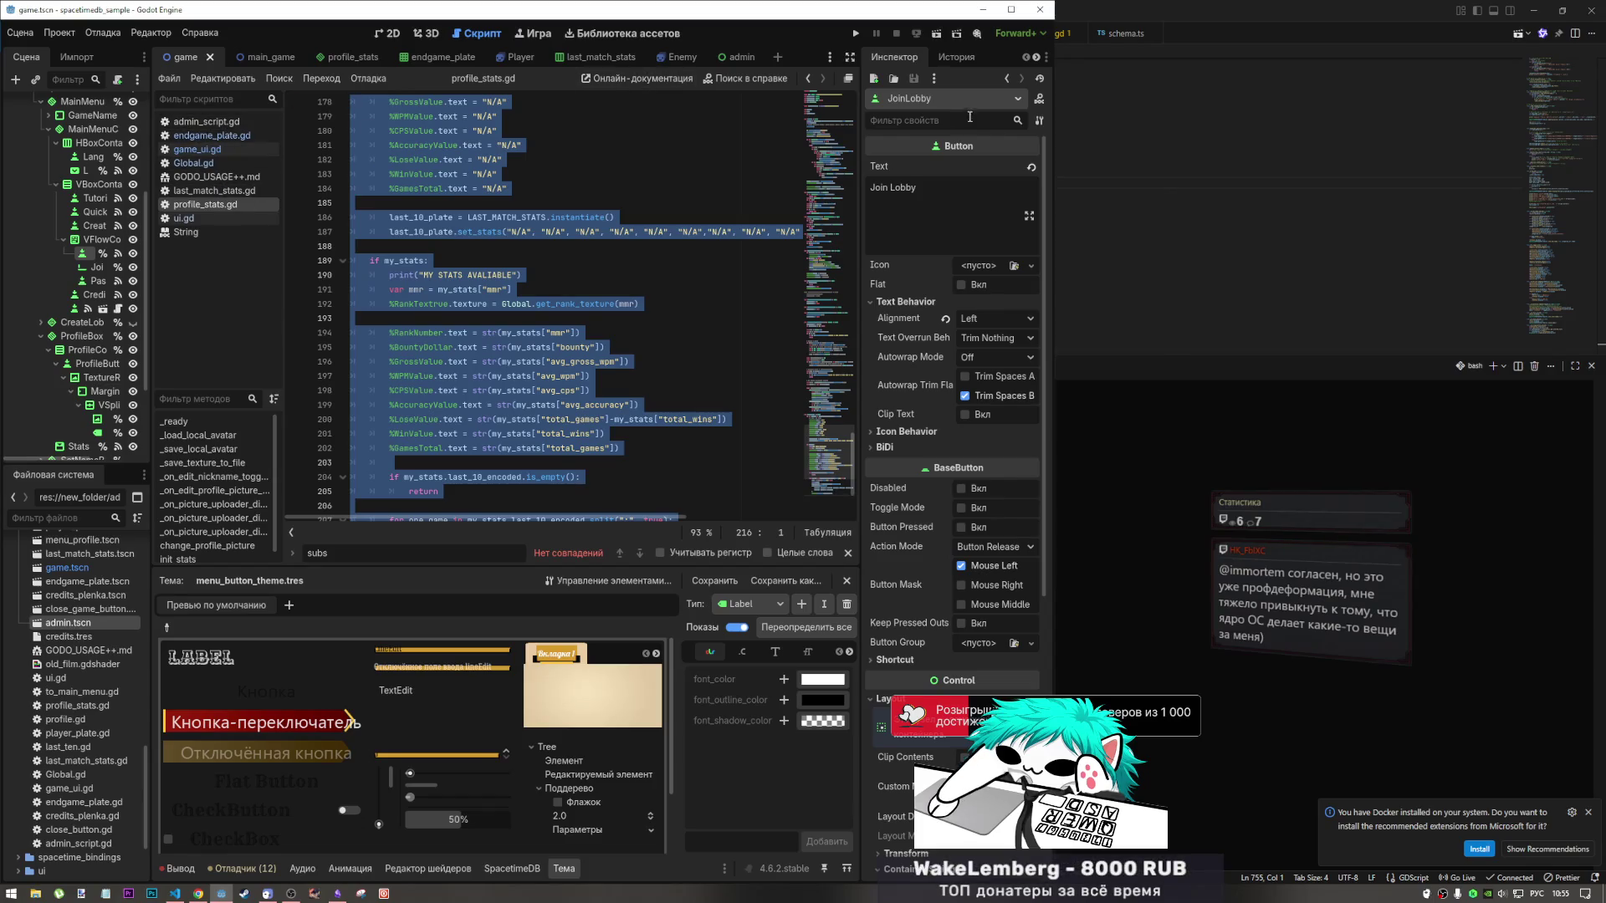
Filter the FileSystem by 'main' and open main_game.gd from the _0 folder.
scroll(84, 711, "up", 6)
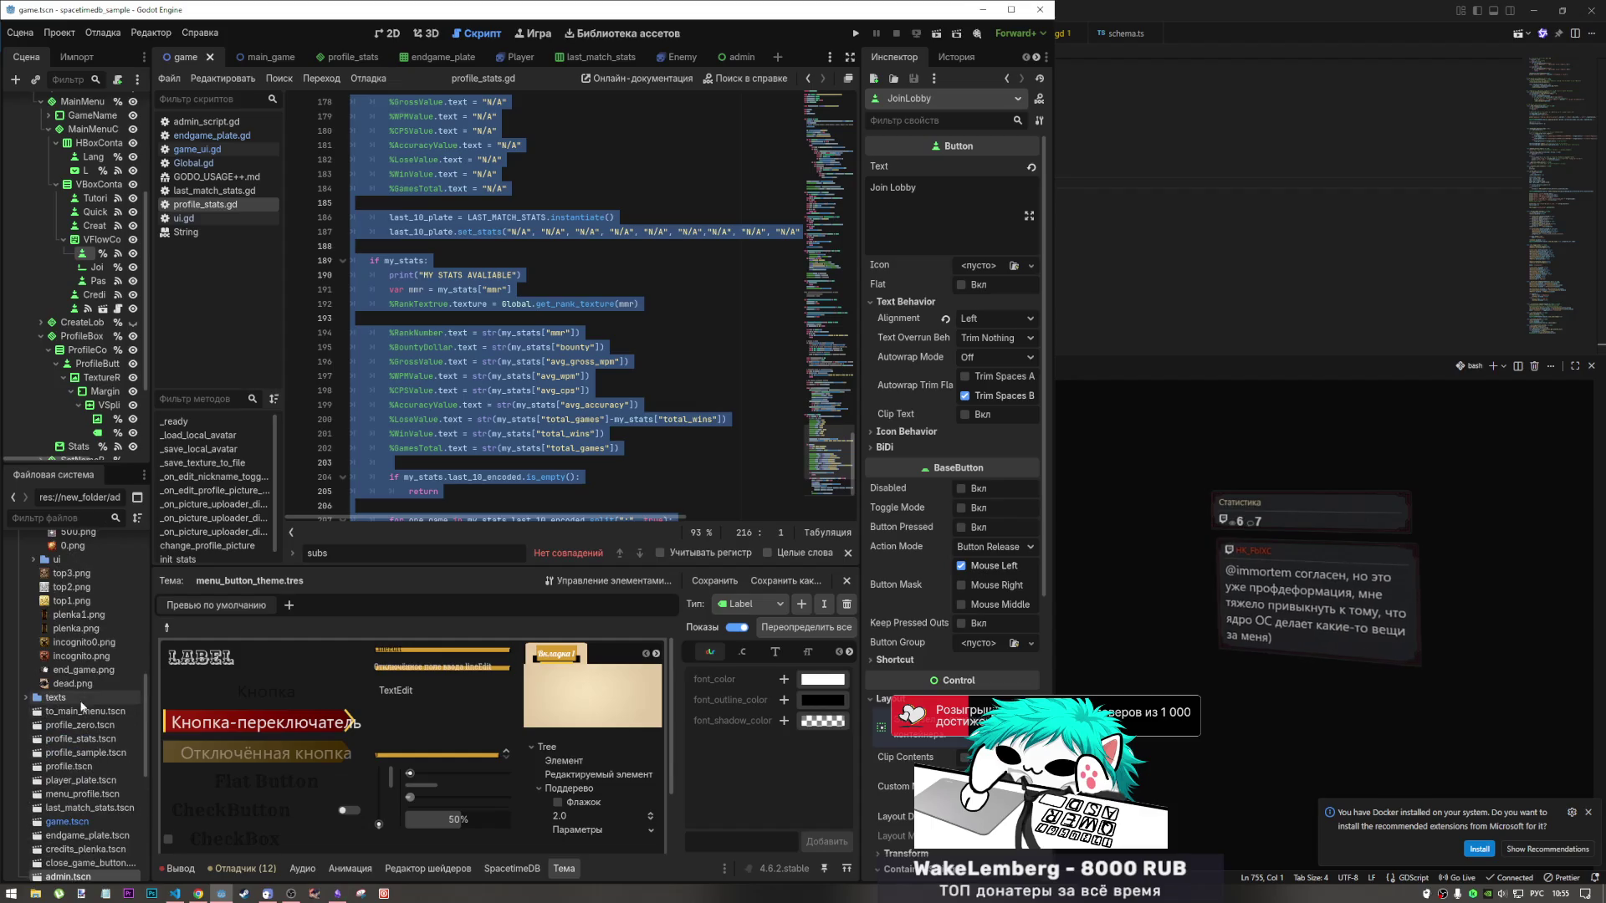
scroll(75, 752, "down", 2)
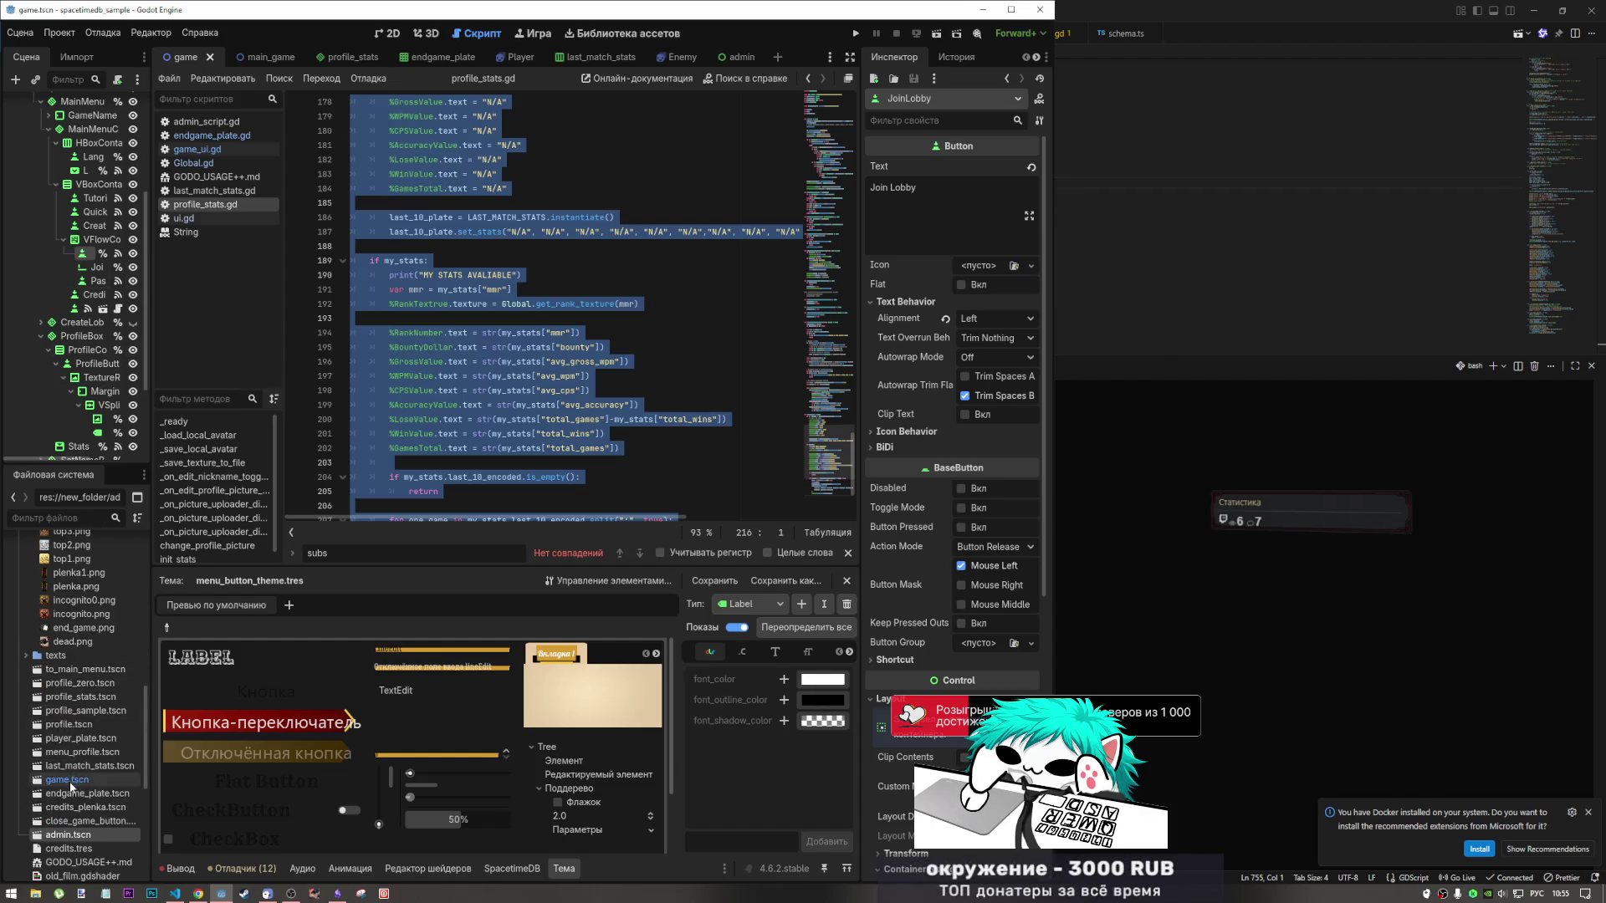
scroll(76, 752, "up", 15)
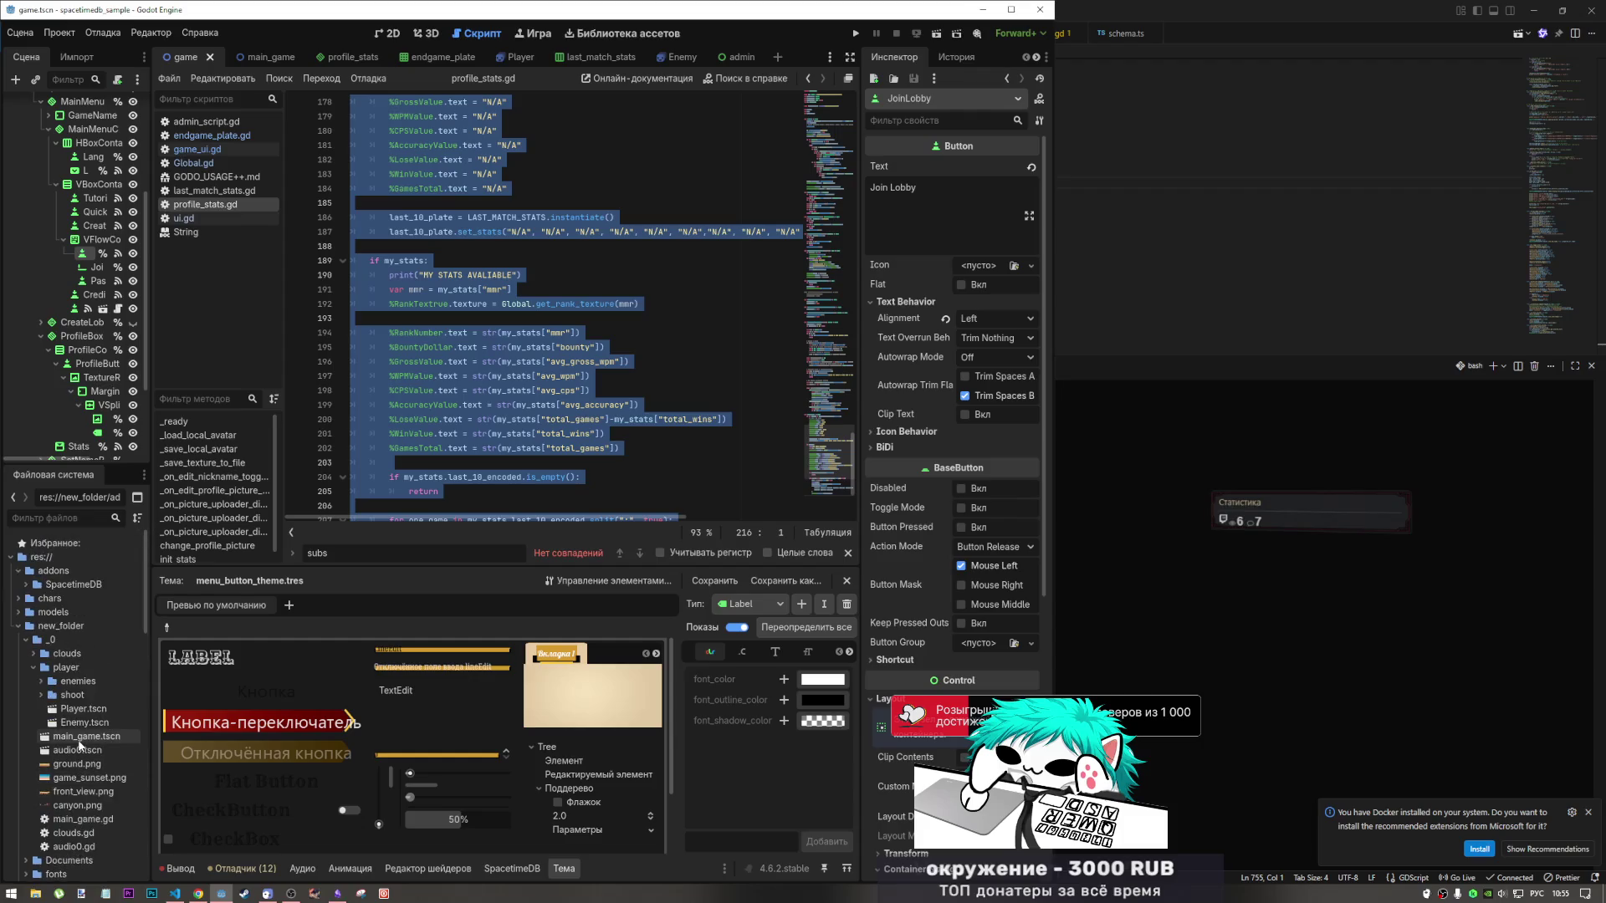
scroll(79, 736, "down", 7)
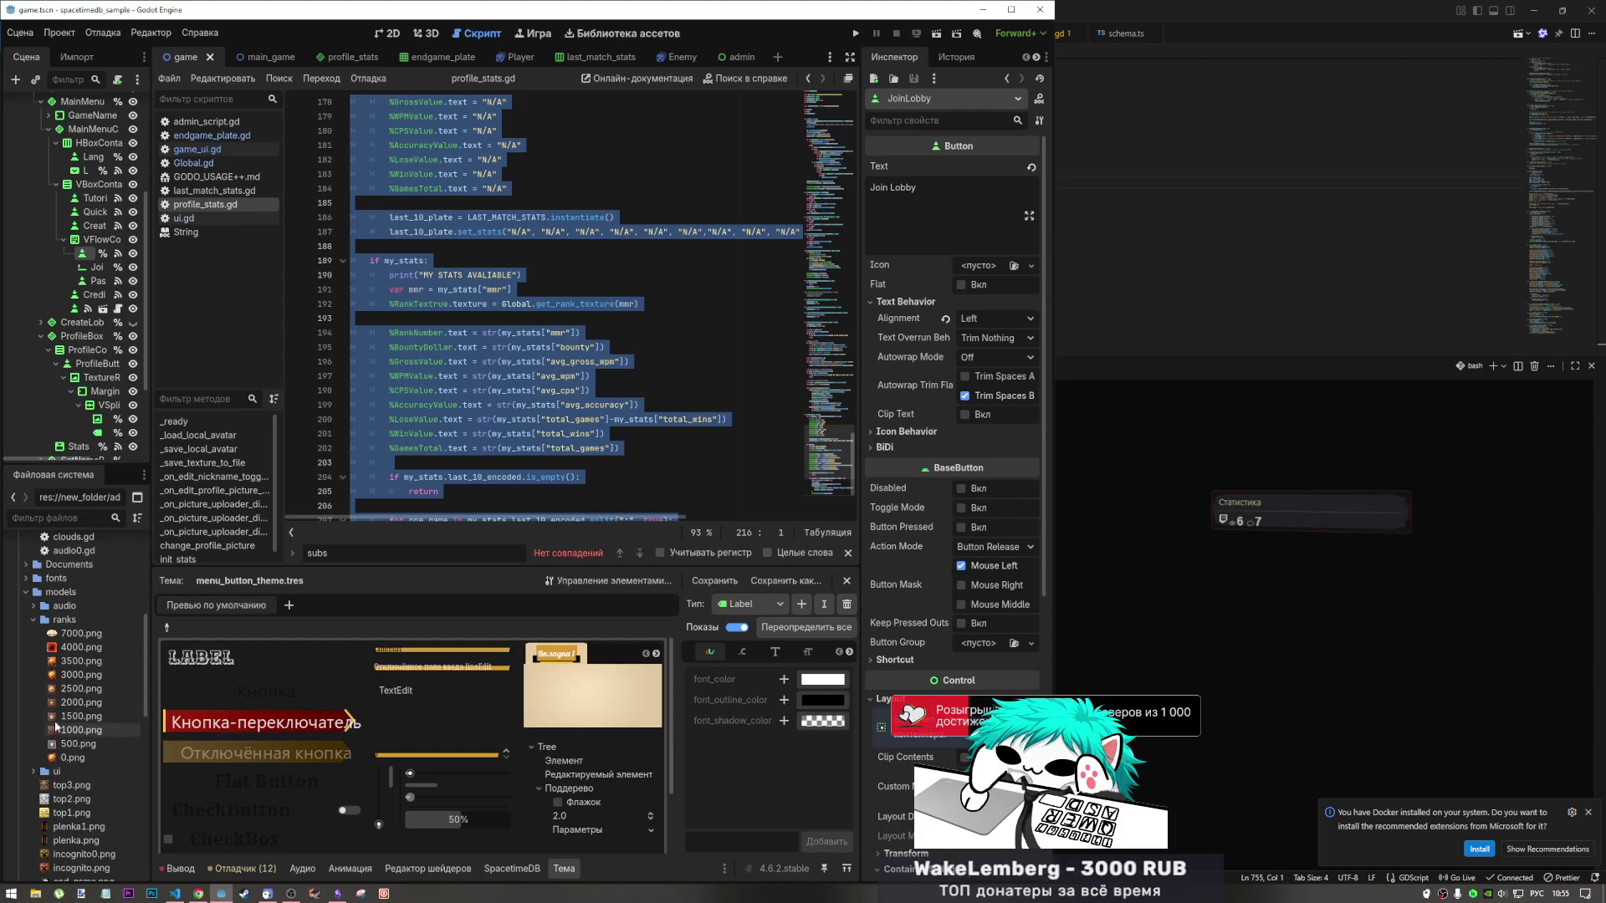
left_click(67, 518)
type("фш")
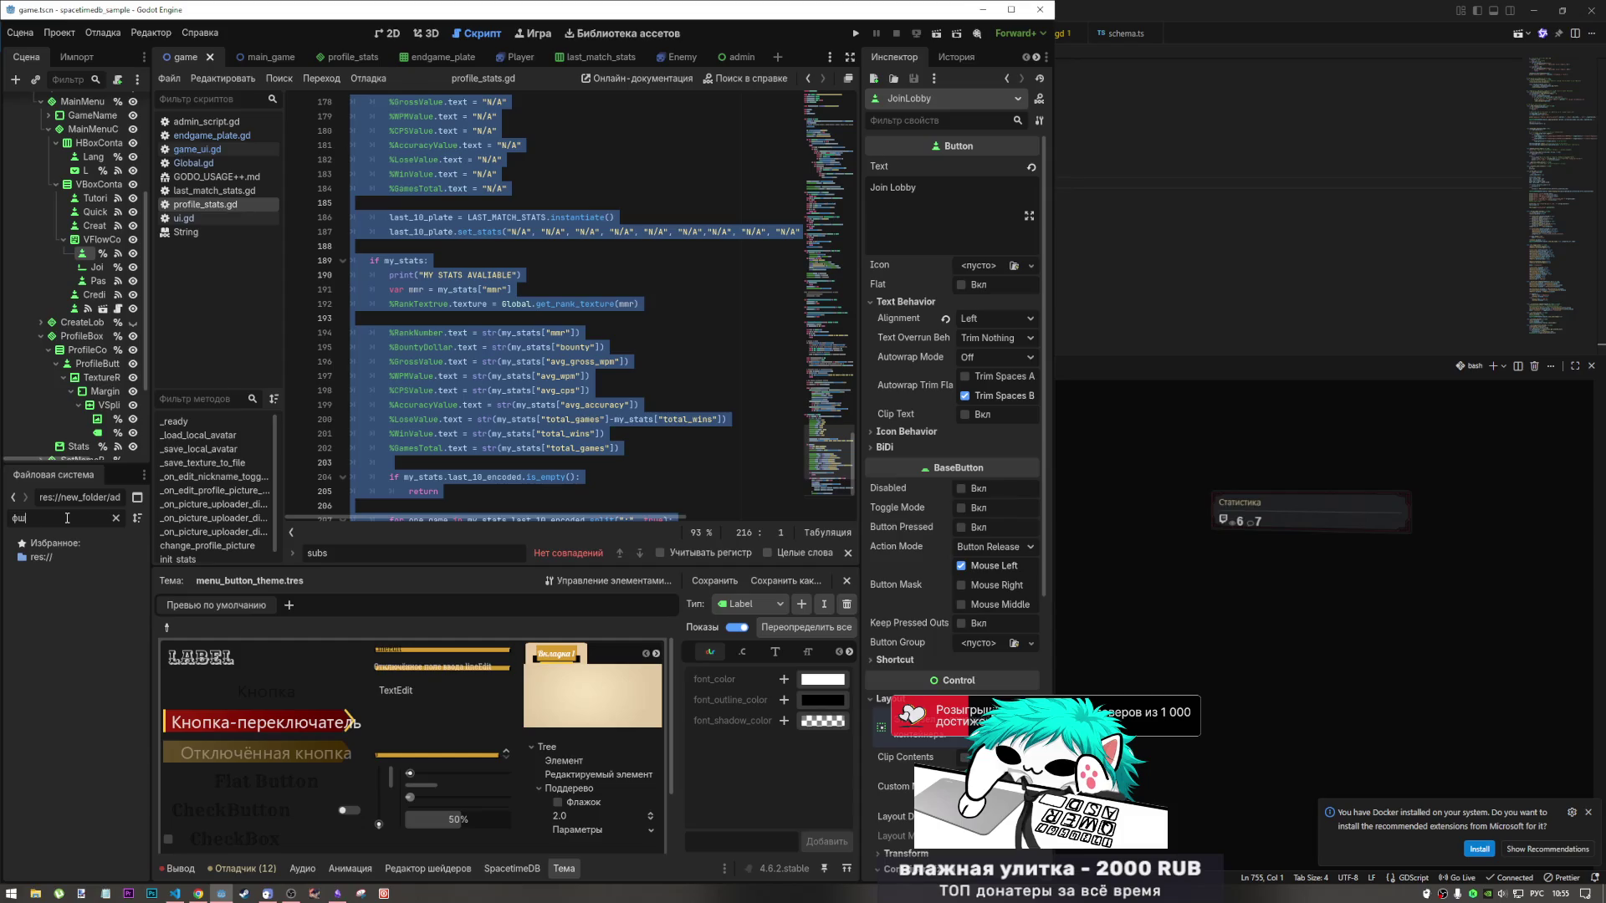
key("BackSpace")
key("alt+shift")
type("main")
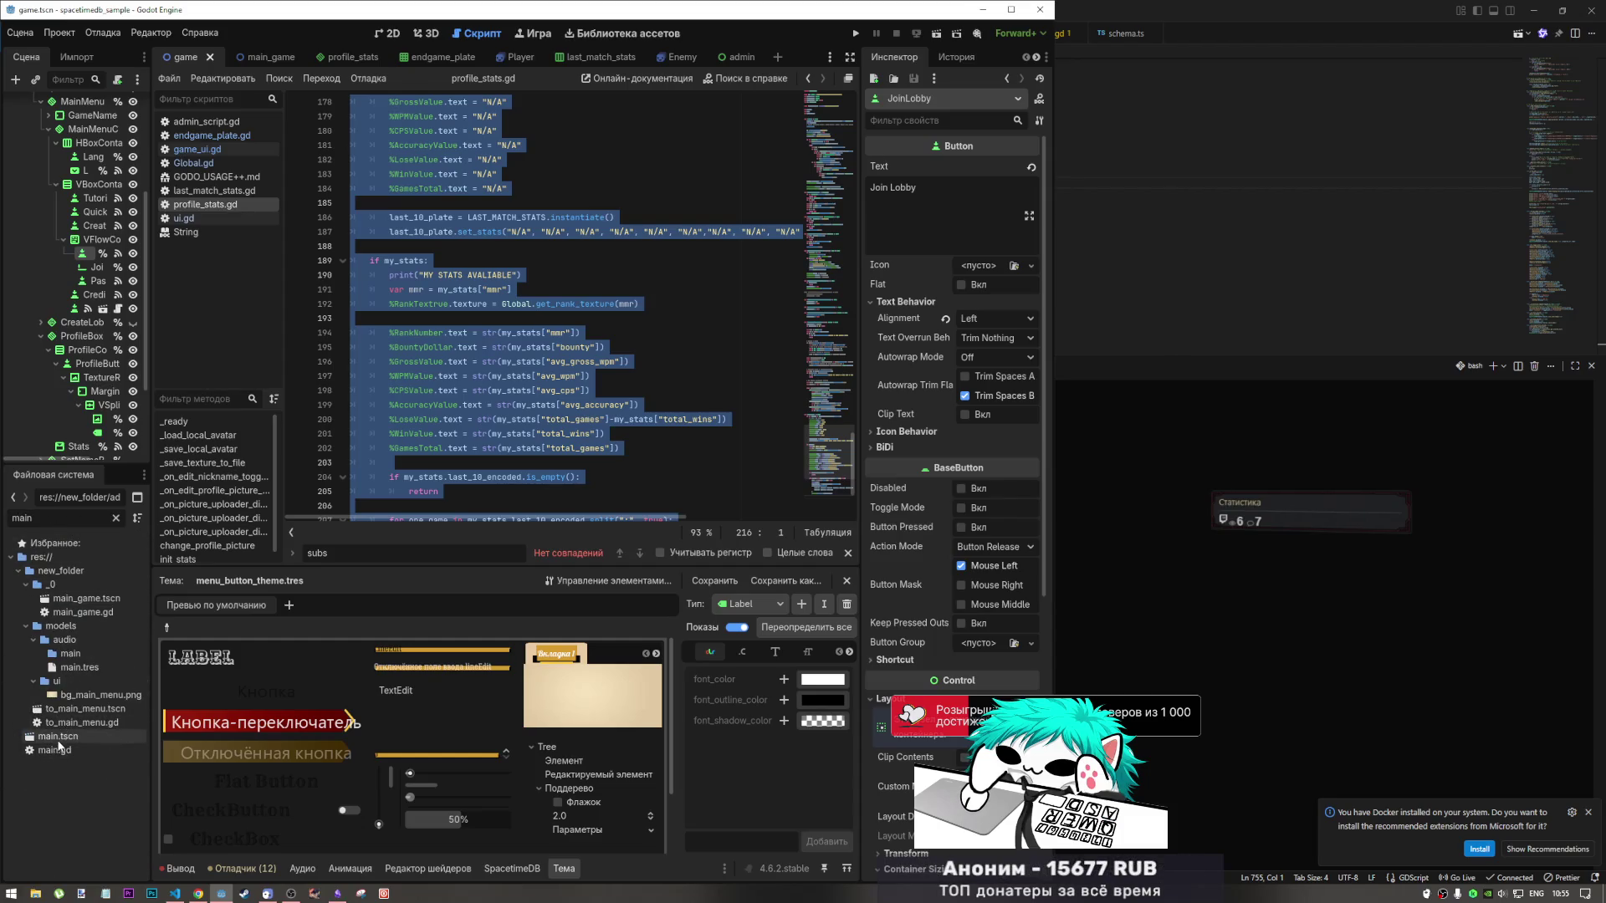
left_click(84, 722)
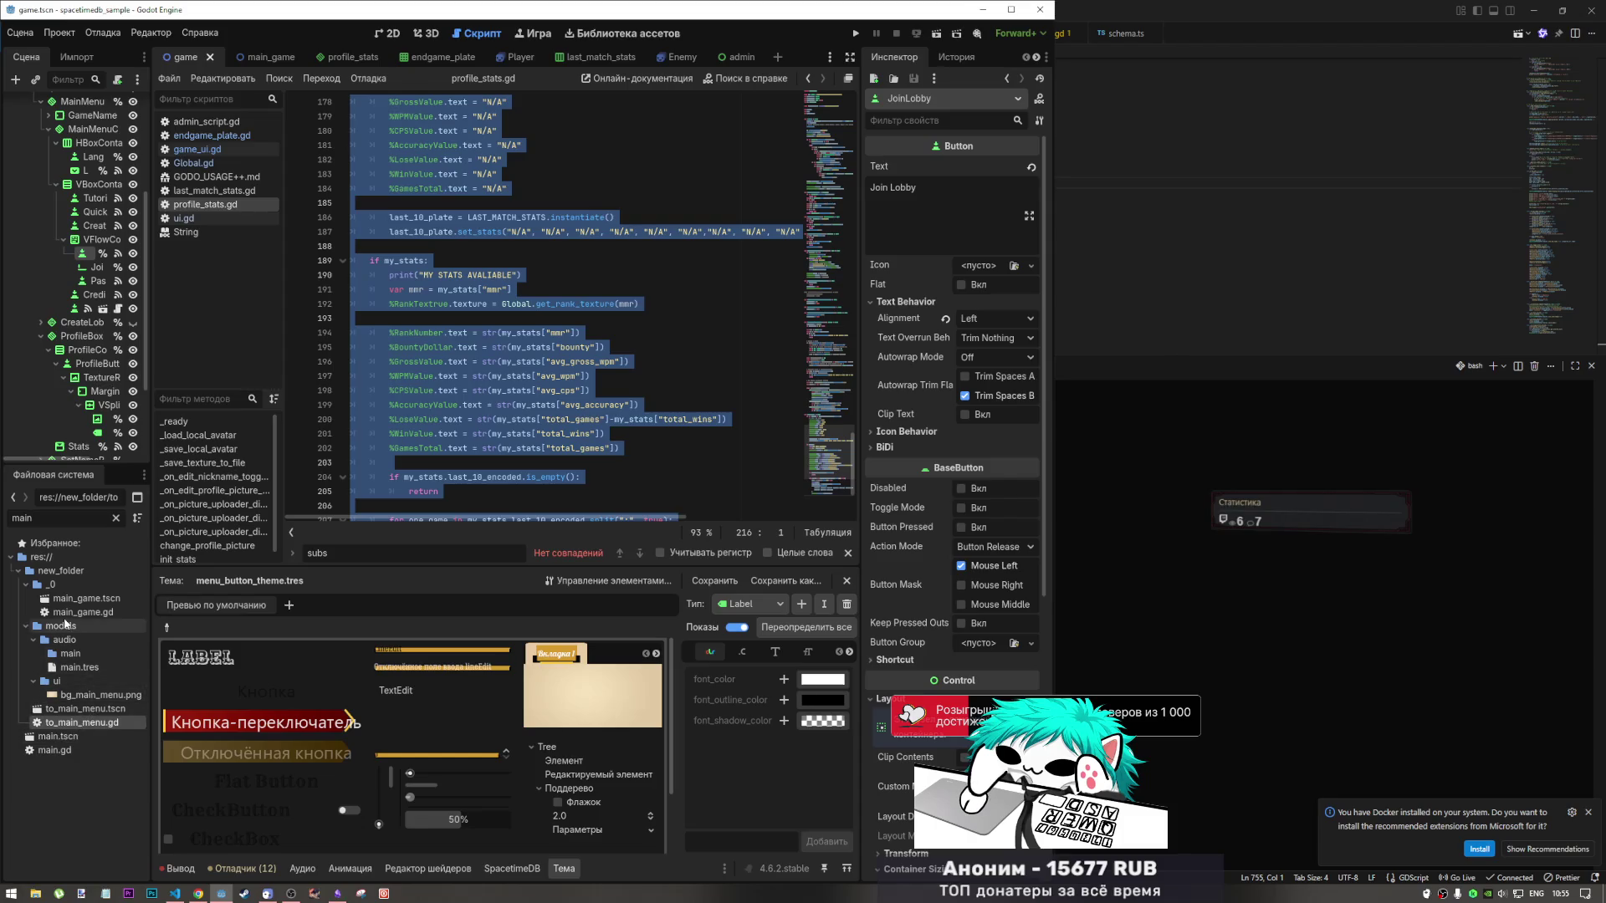
left_click(96, 615)
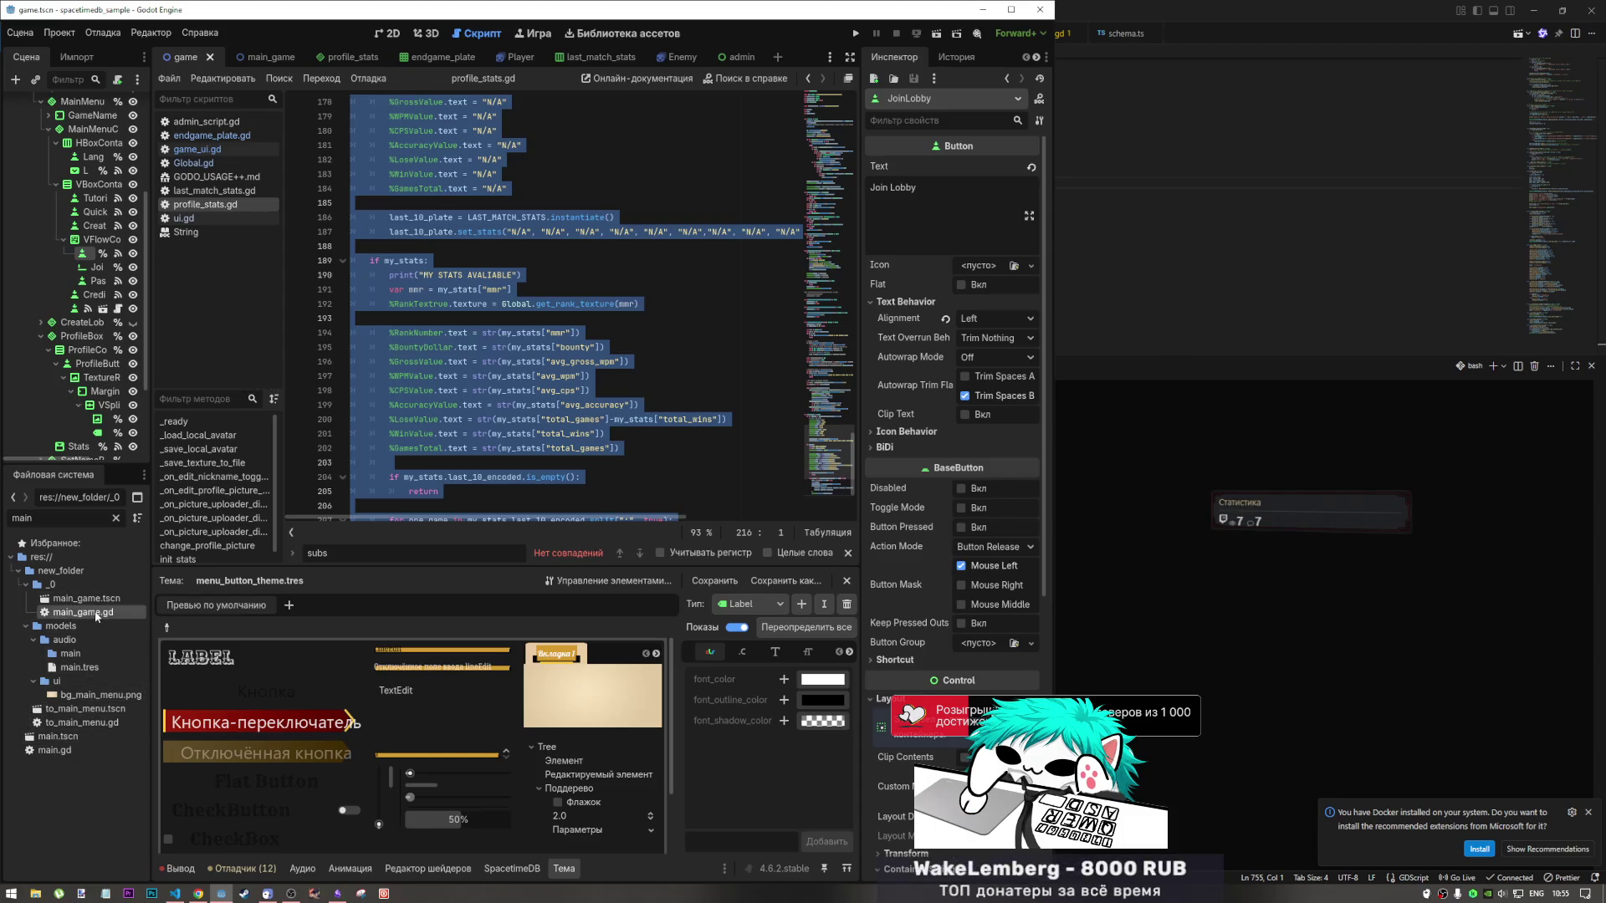
double_click(96, 615)
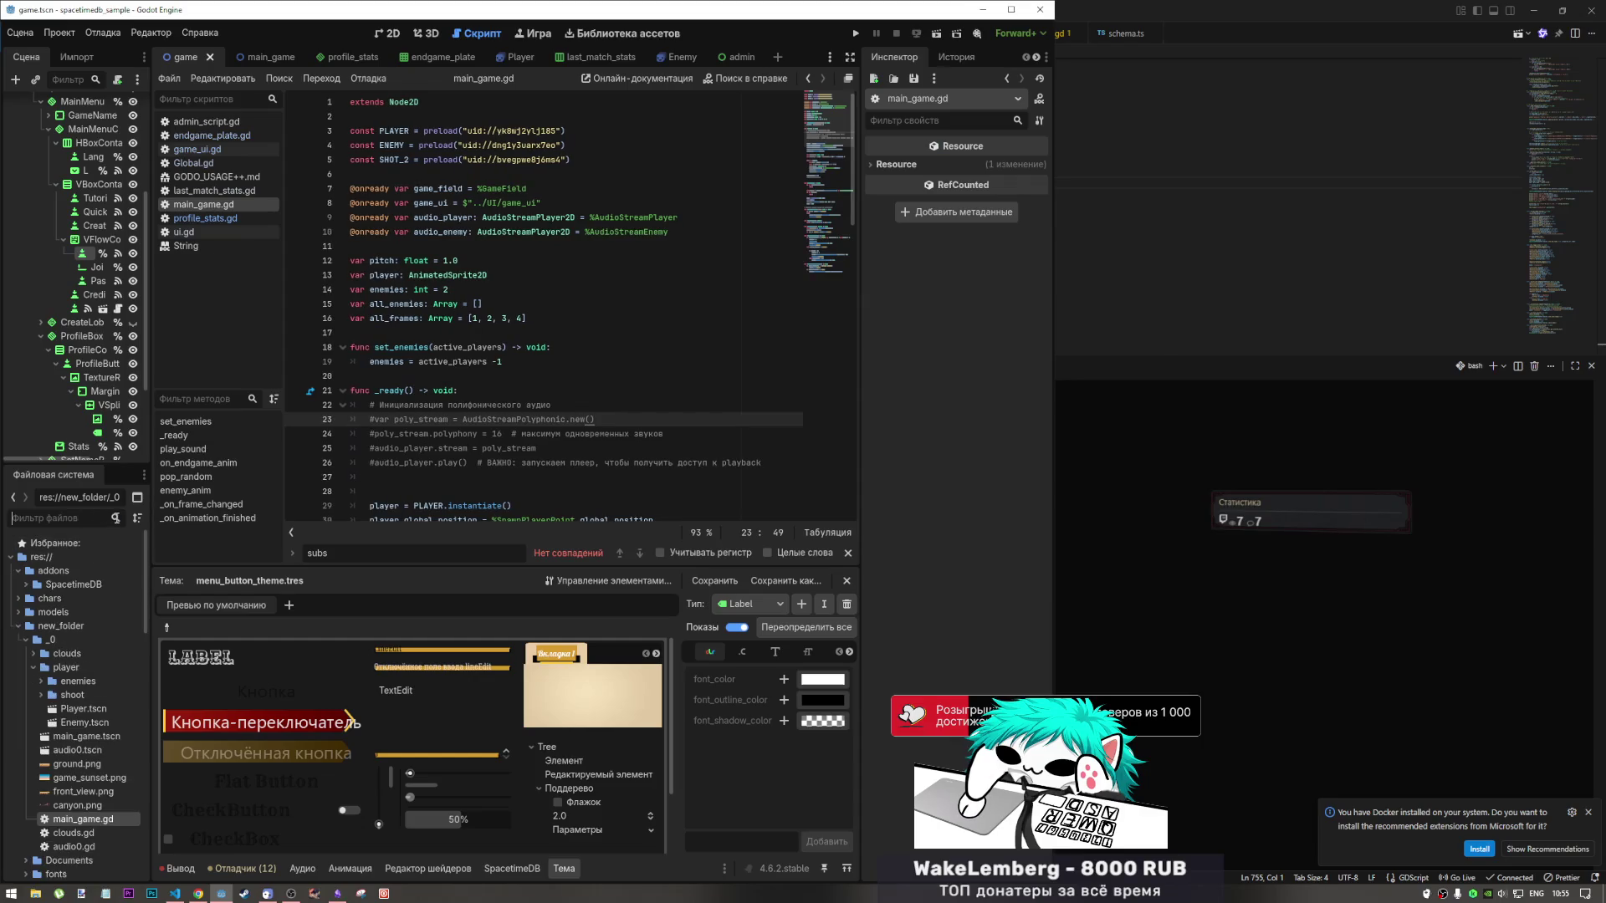
Copy all of main_game.gd's code and bring up main_game.gd in VS Code.
left_click(116, 517)
left_click(543, 246)
key("ctrl+a")
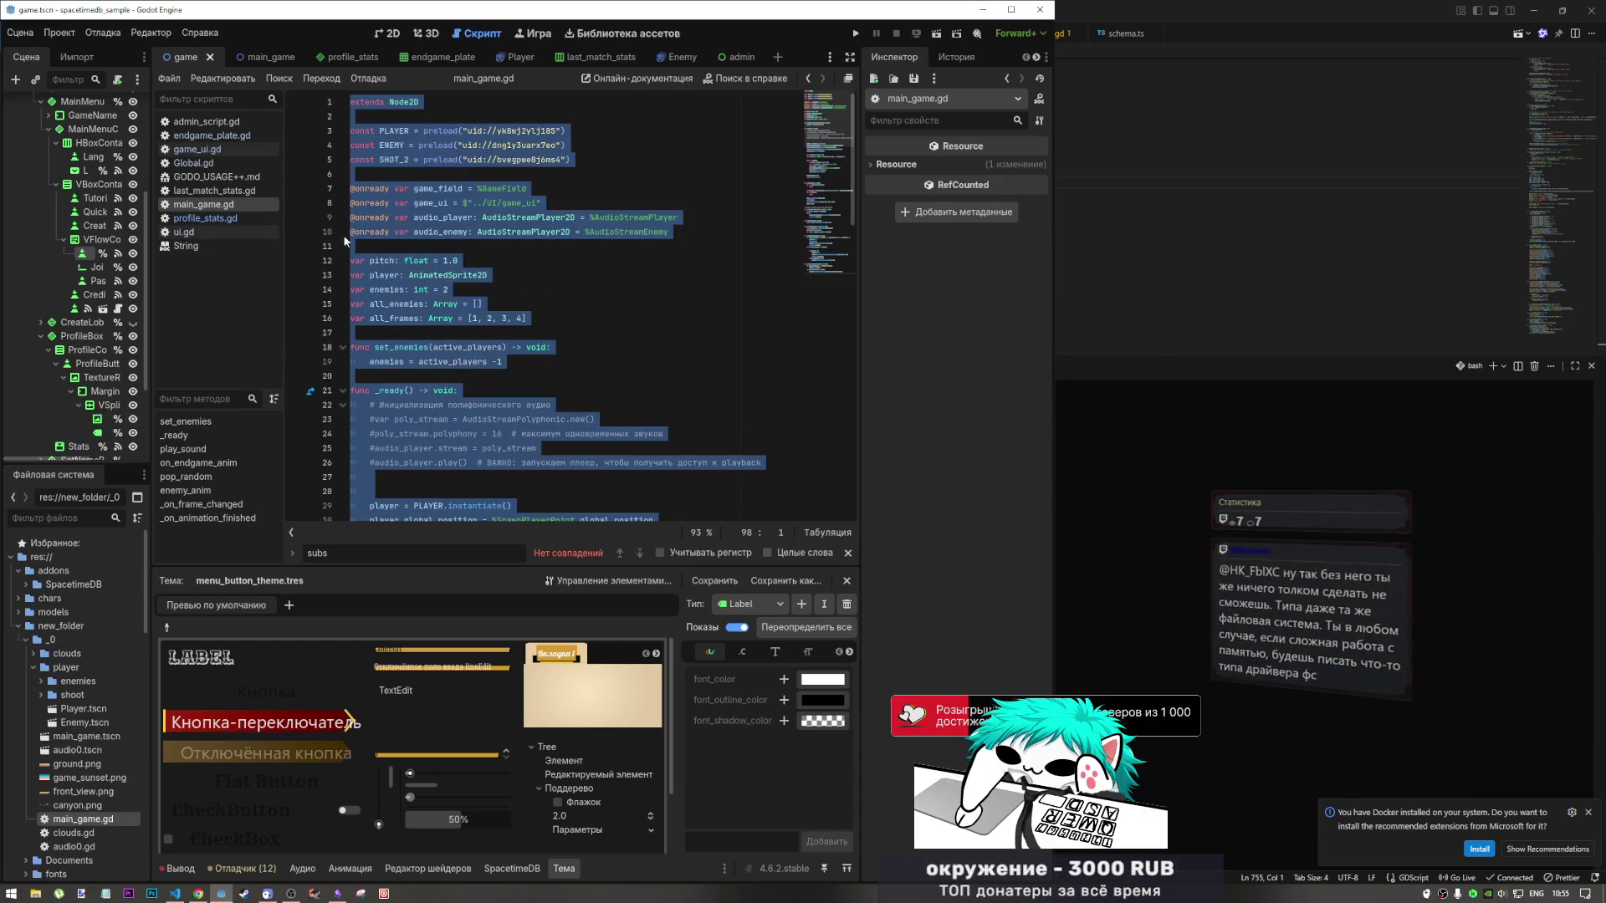
scroll(543, 295, "down", 20)
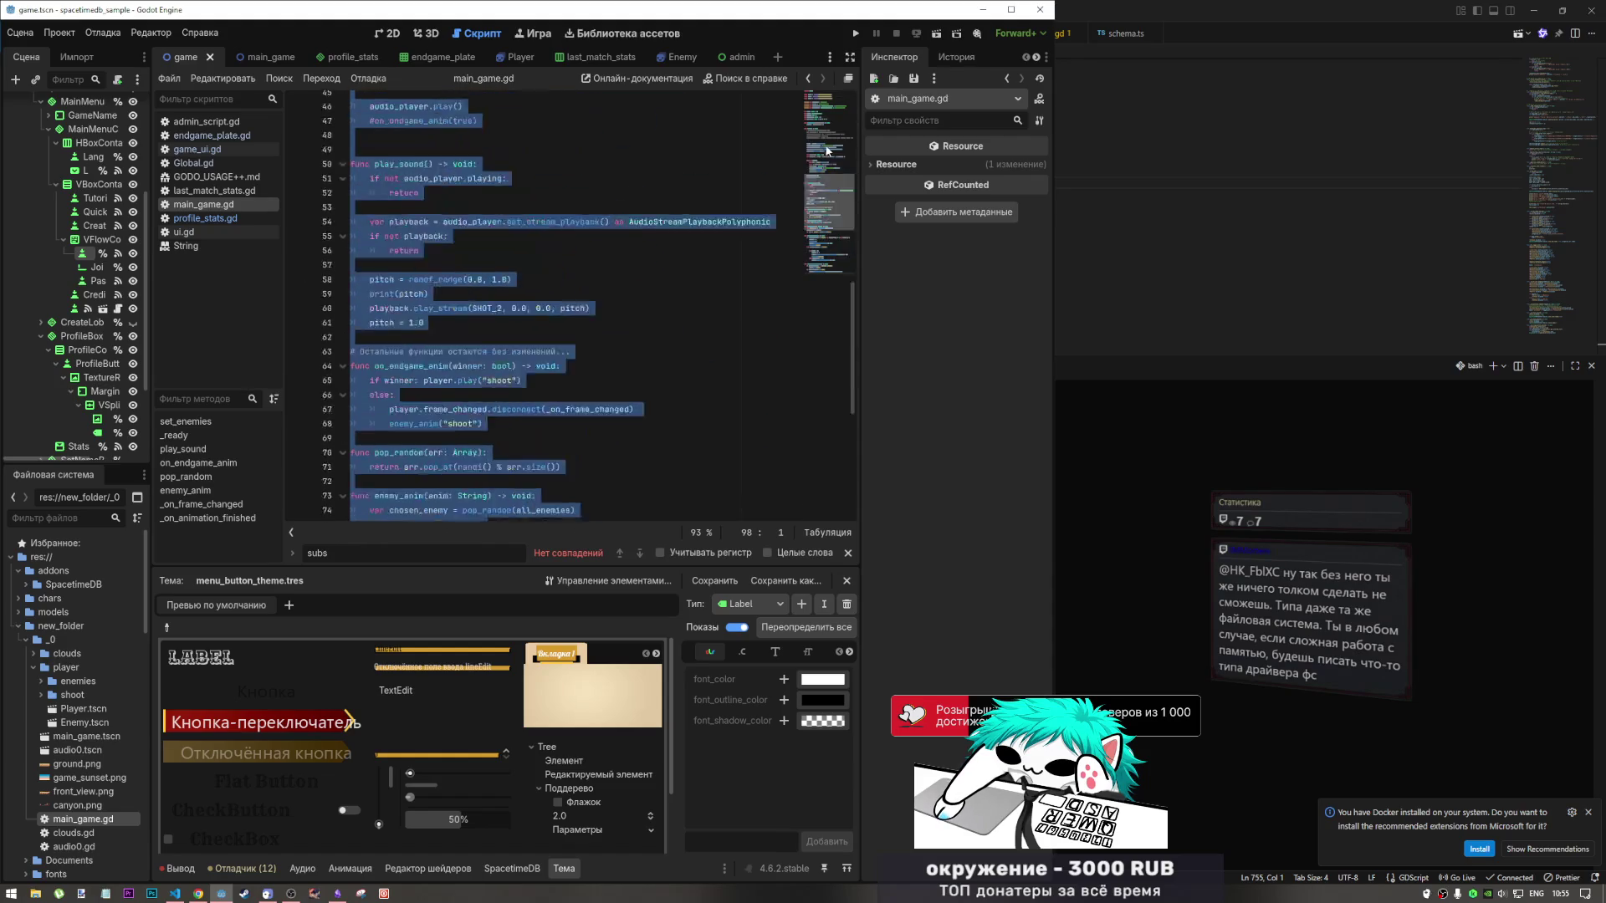
key("alt+Tab")
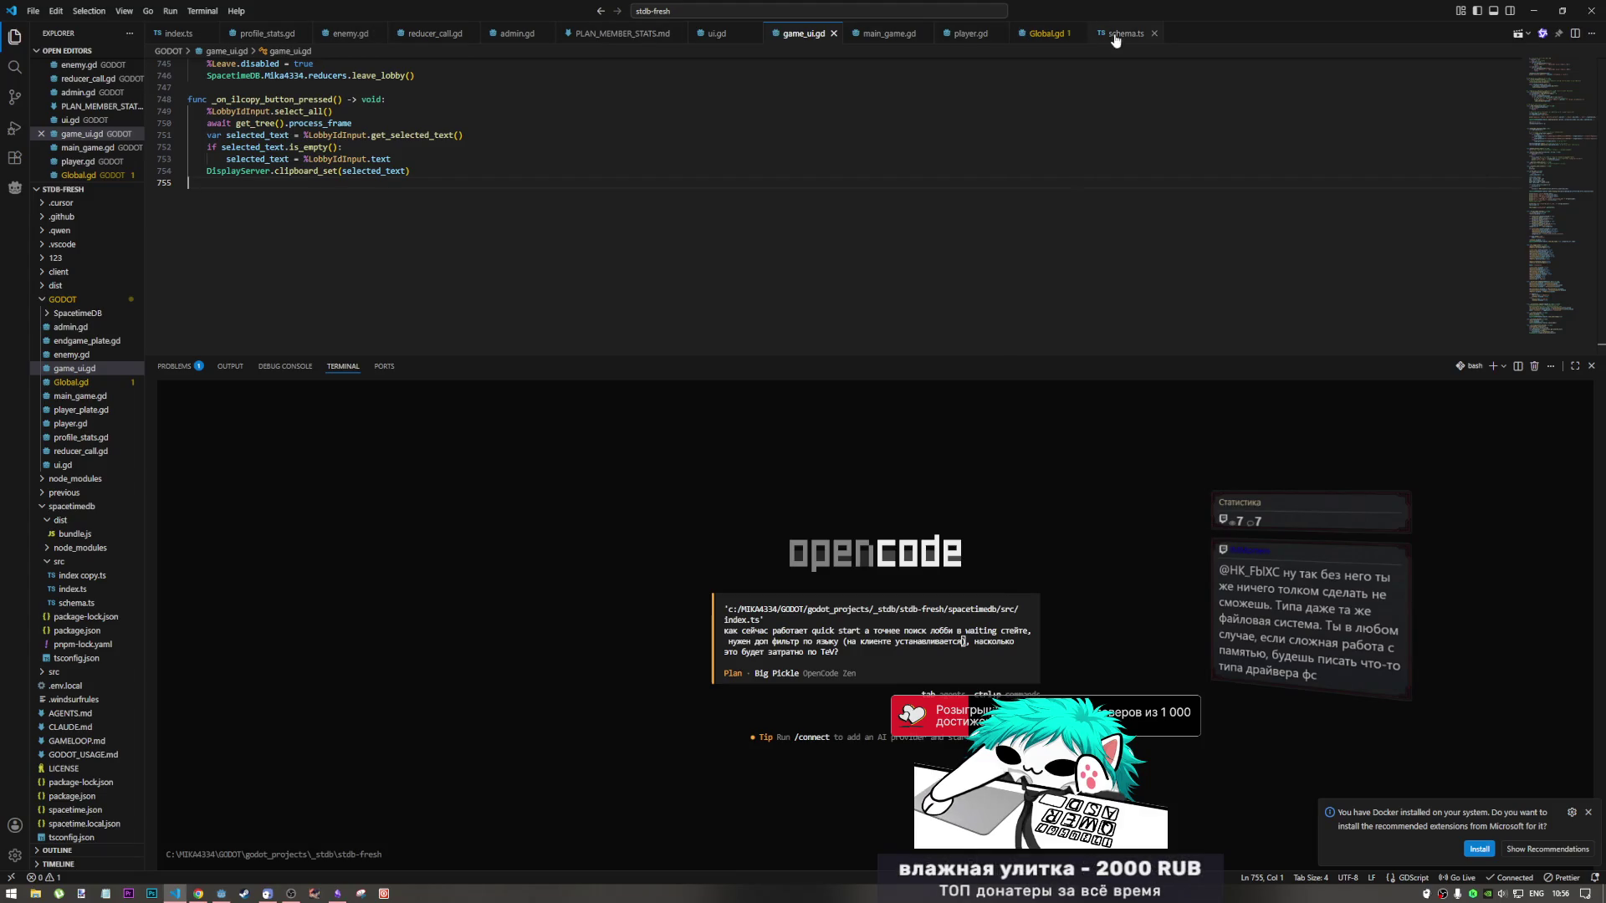
left_click(876, 33)
Add a prompt line saying the language is set through the main menu in Global.
key("ctrl+a")
key("Escape")
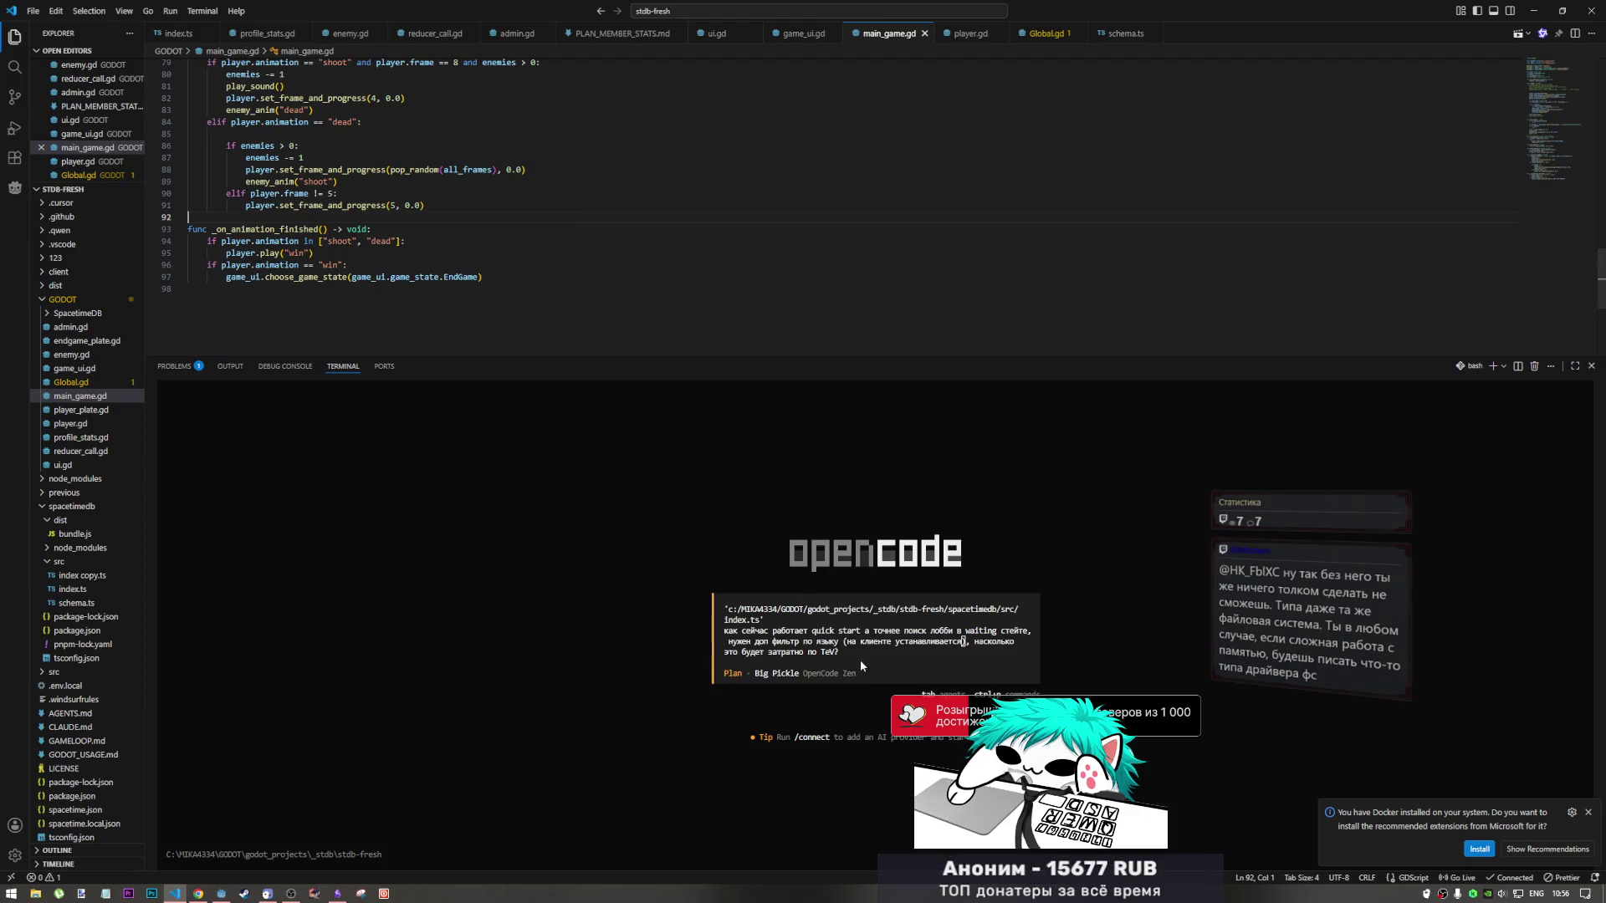
left_click(861, 654)
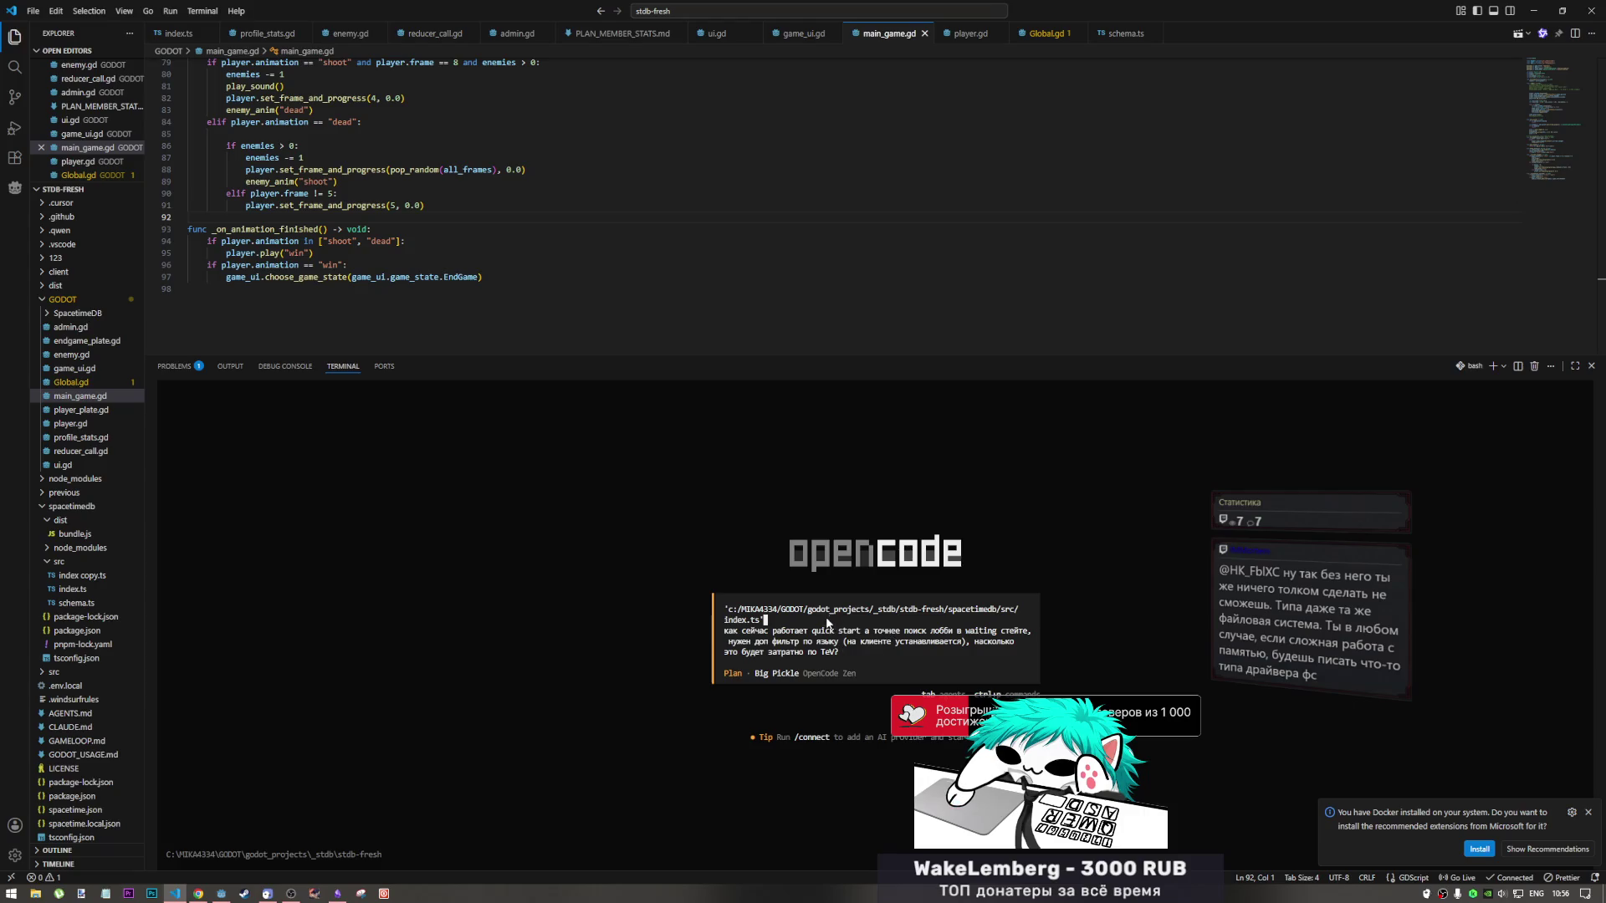
key("shift+Return")
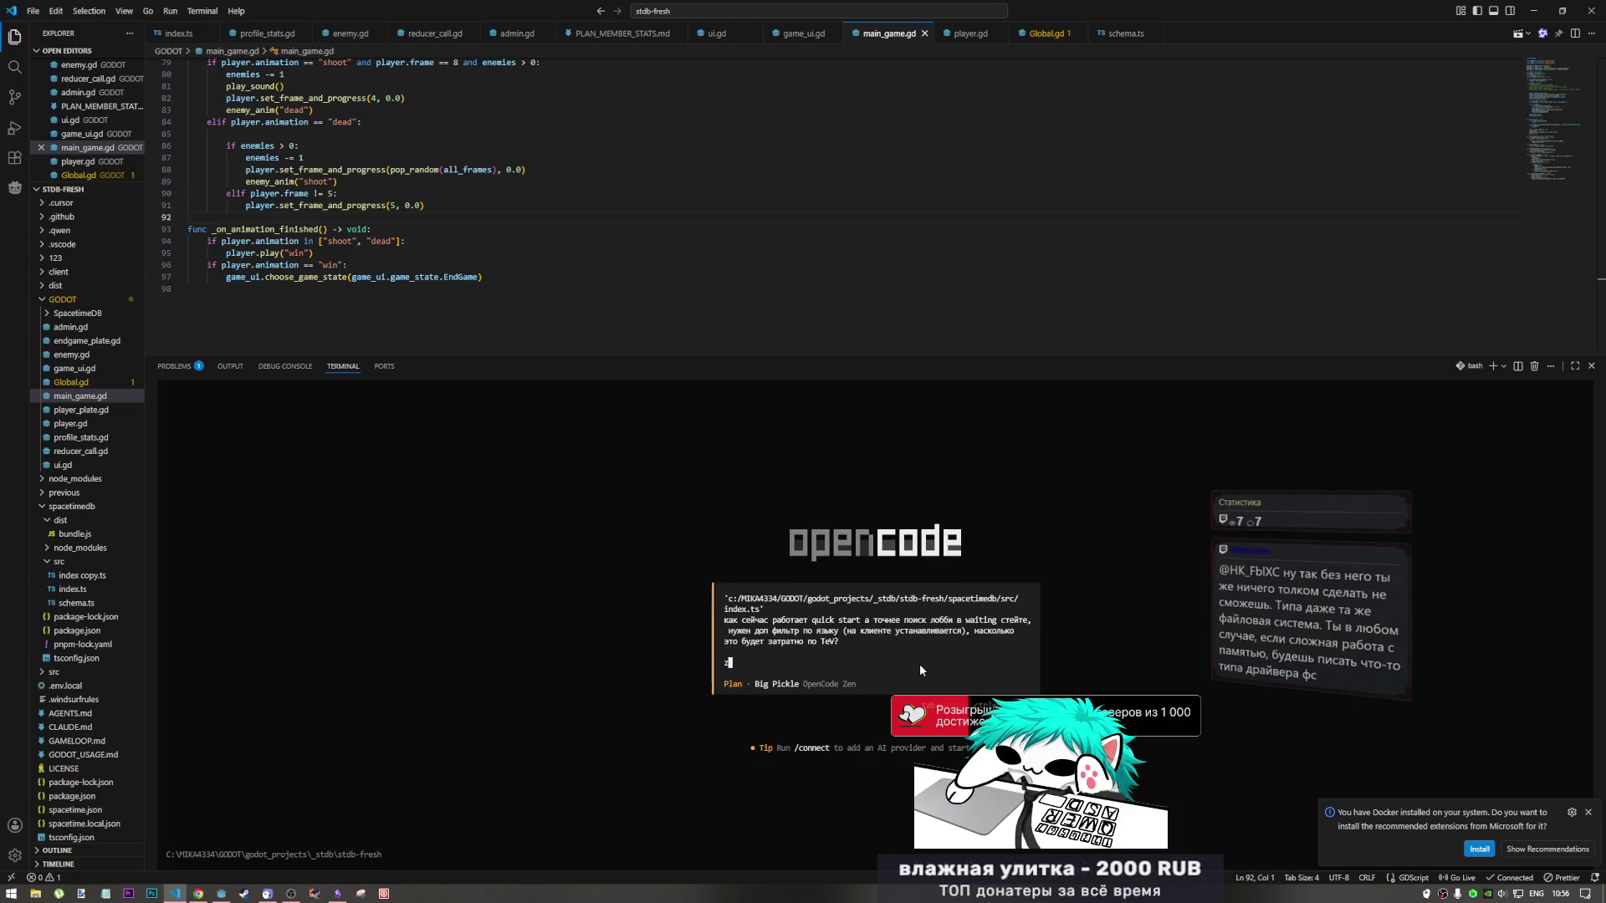
key("alt+shift")
type("язык устанав")
type("ливает чере ")
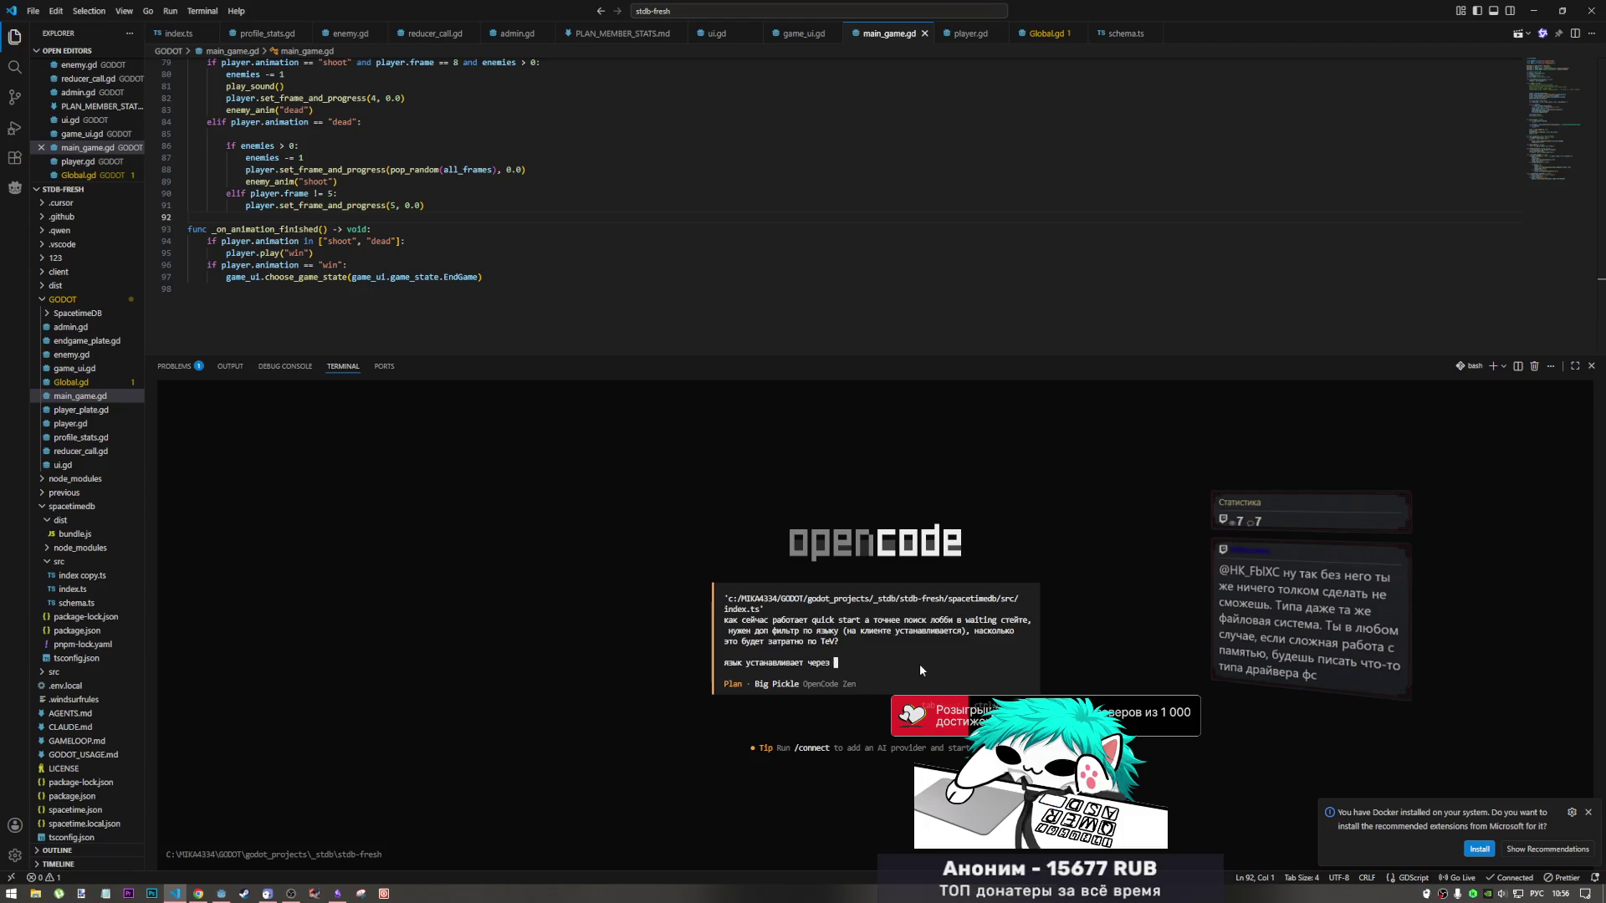
type("з главноле мен")
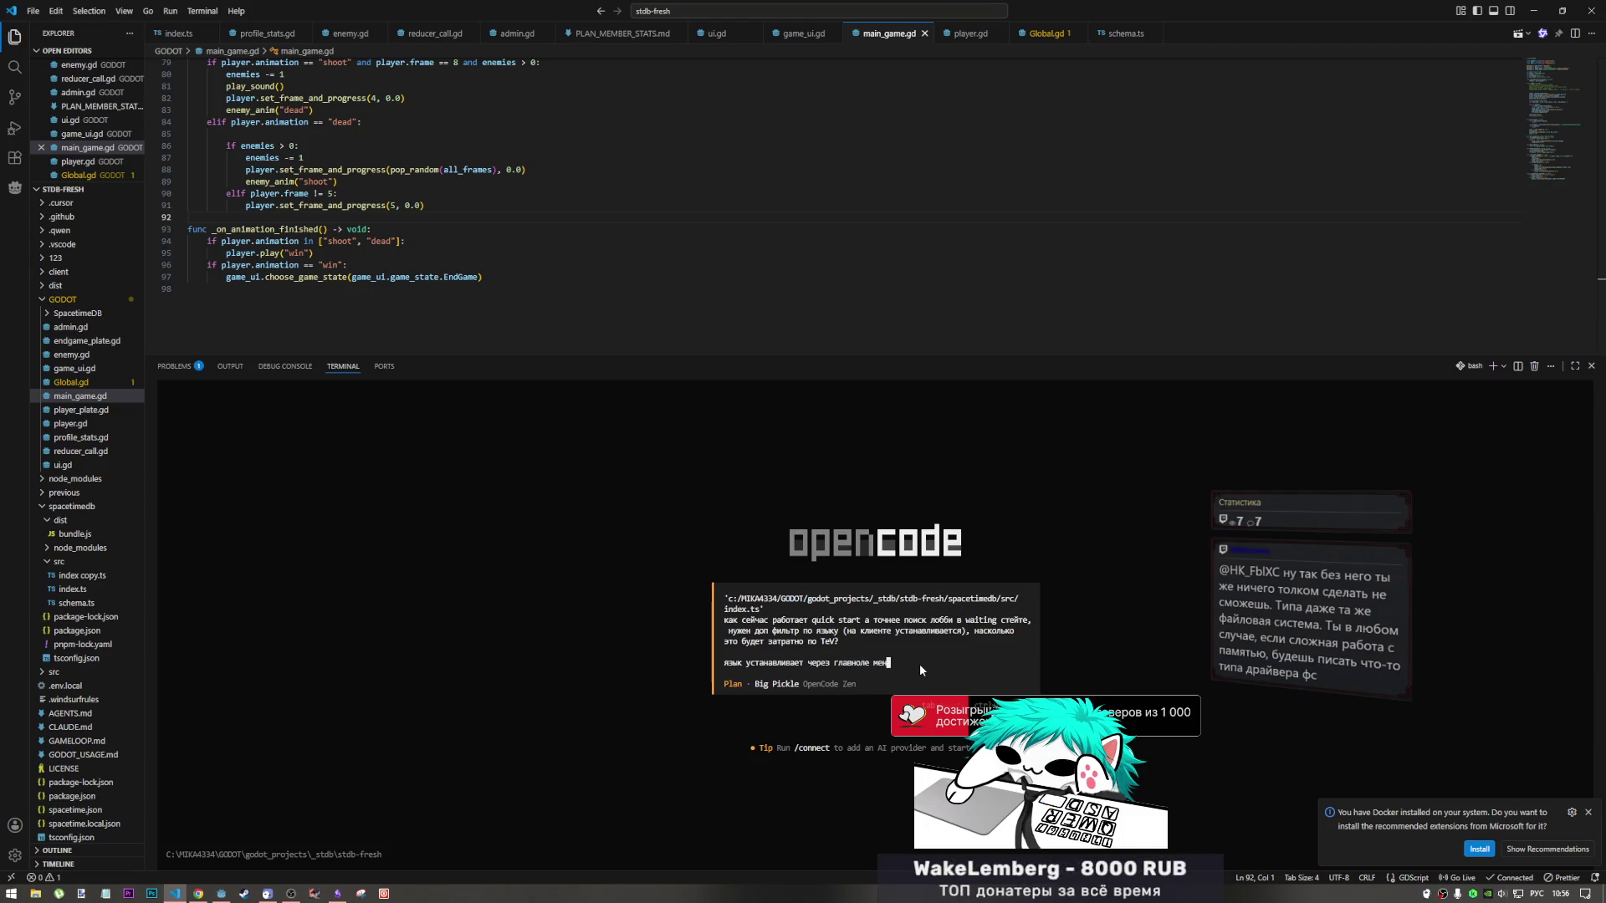
type(" ва г")
key("BackSpace")
key("BackSpace")
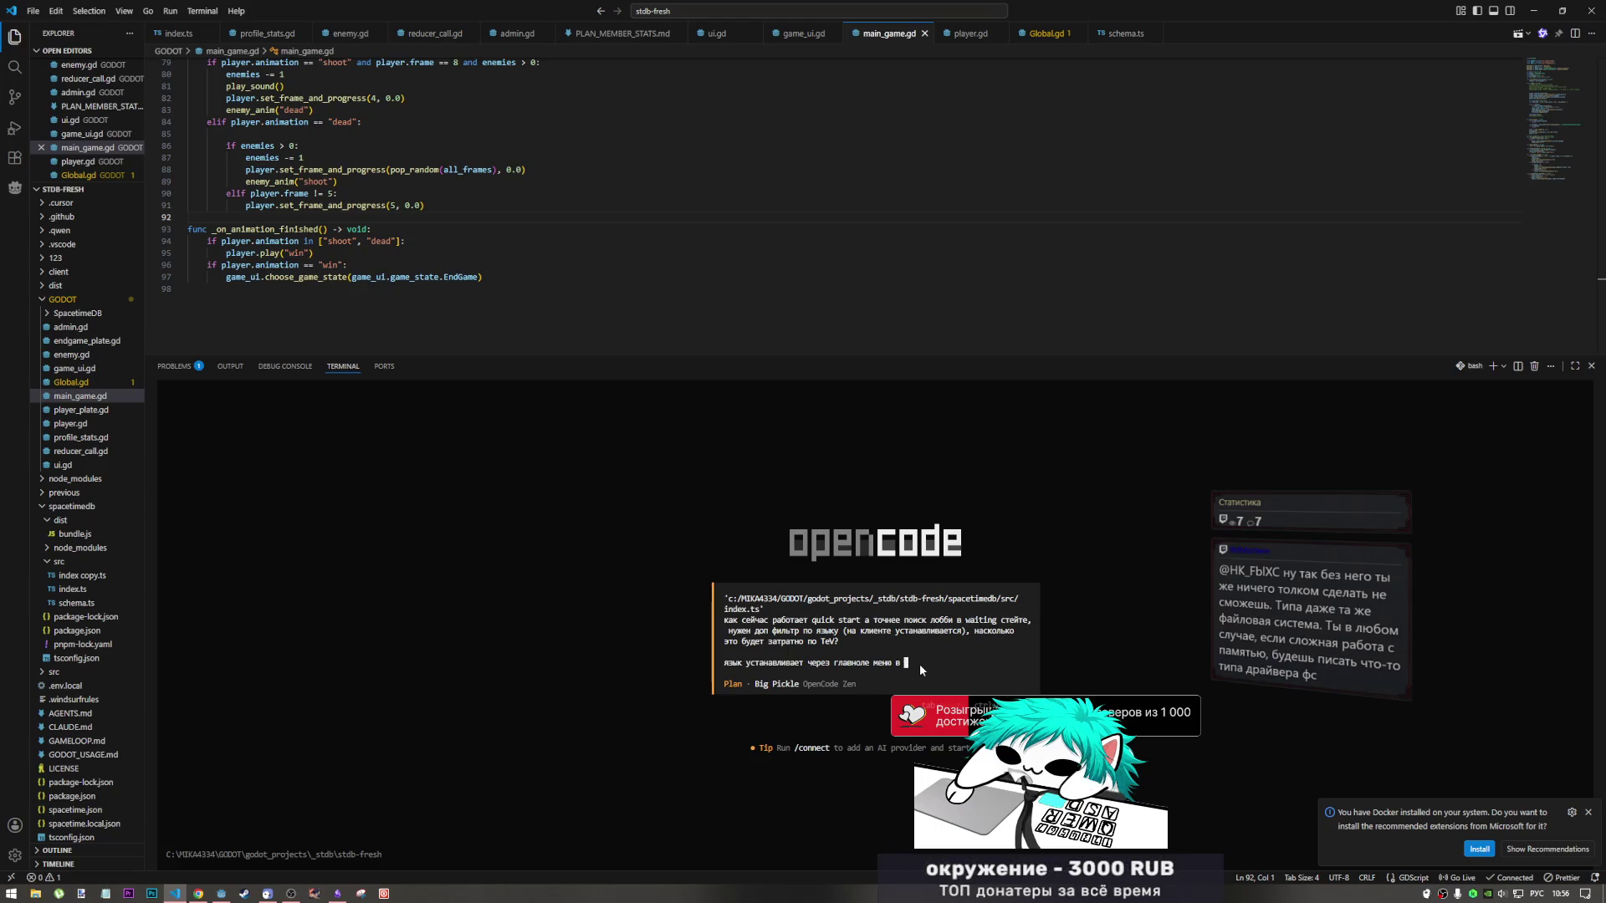
type("глобал")
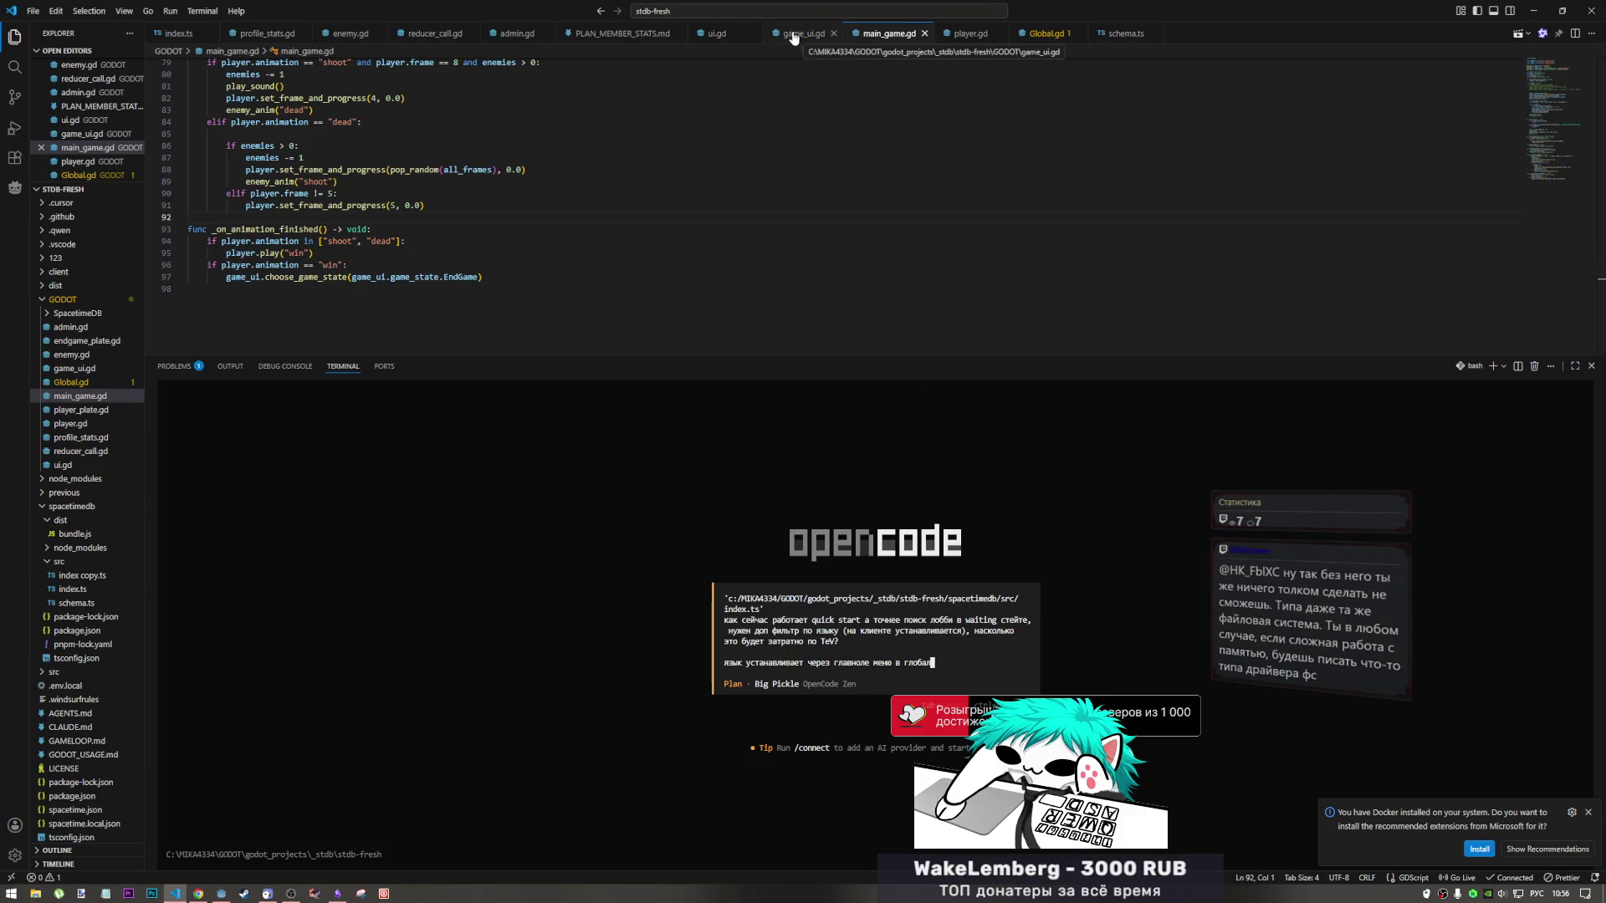
Attach the ui.gd and Global.gd paths to the prompt and submit it to opencode.
left_click(717, 35)
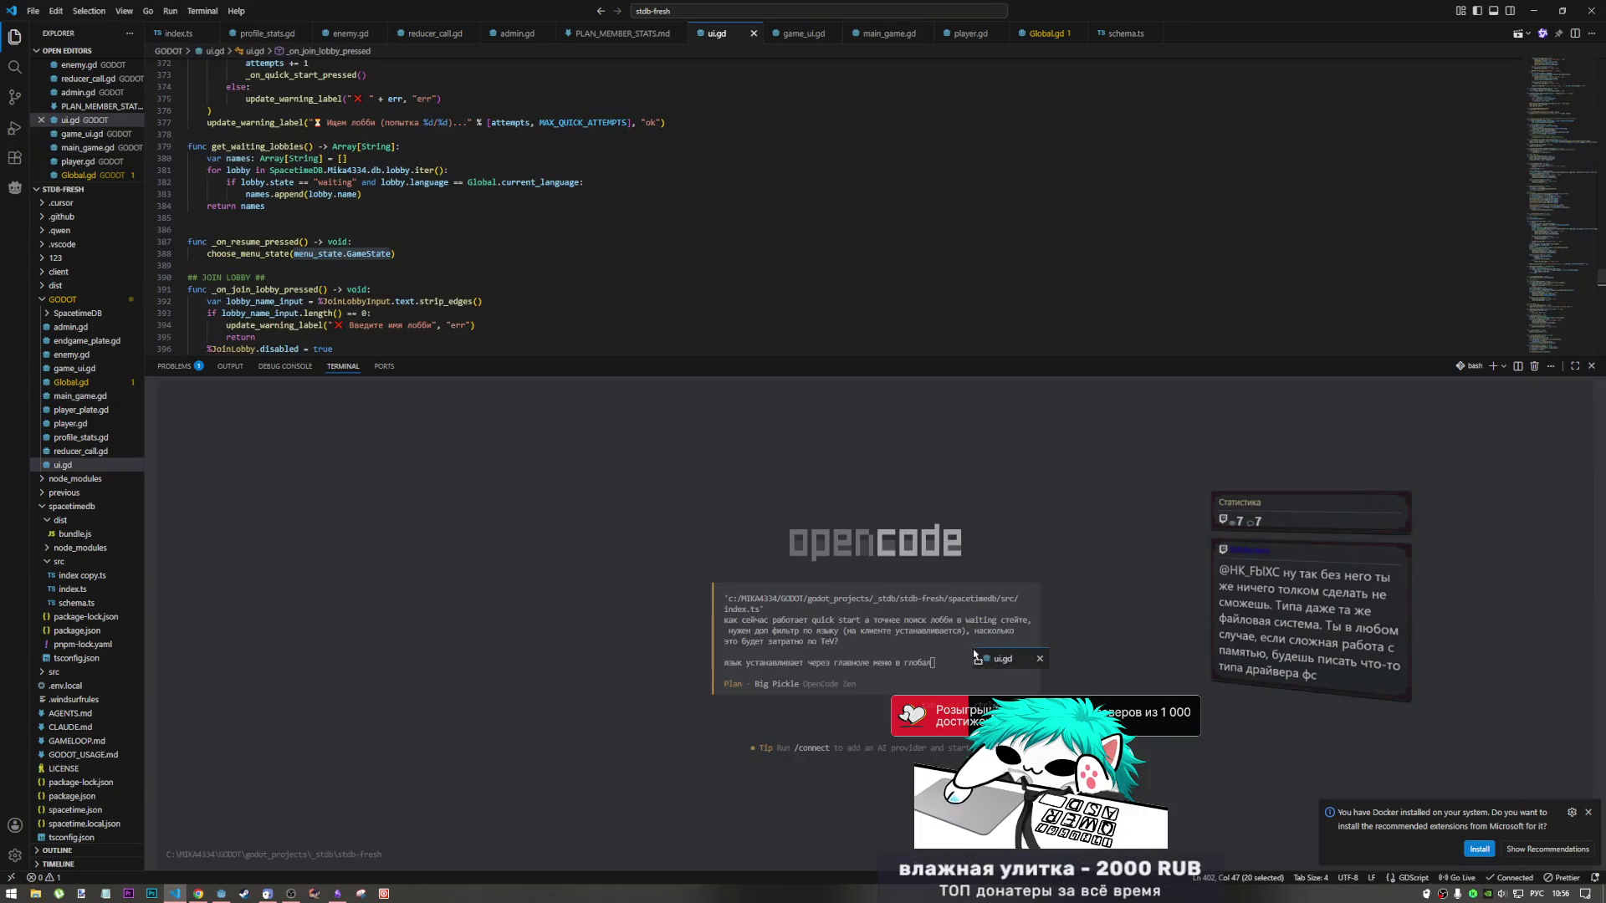
left_click(970, 664)
type("'c:/MIKA4334/GODOT/godot_projects/_stdb/stdb-fresh/GODOT/ui.gd'")
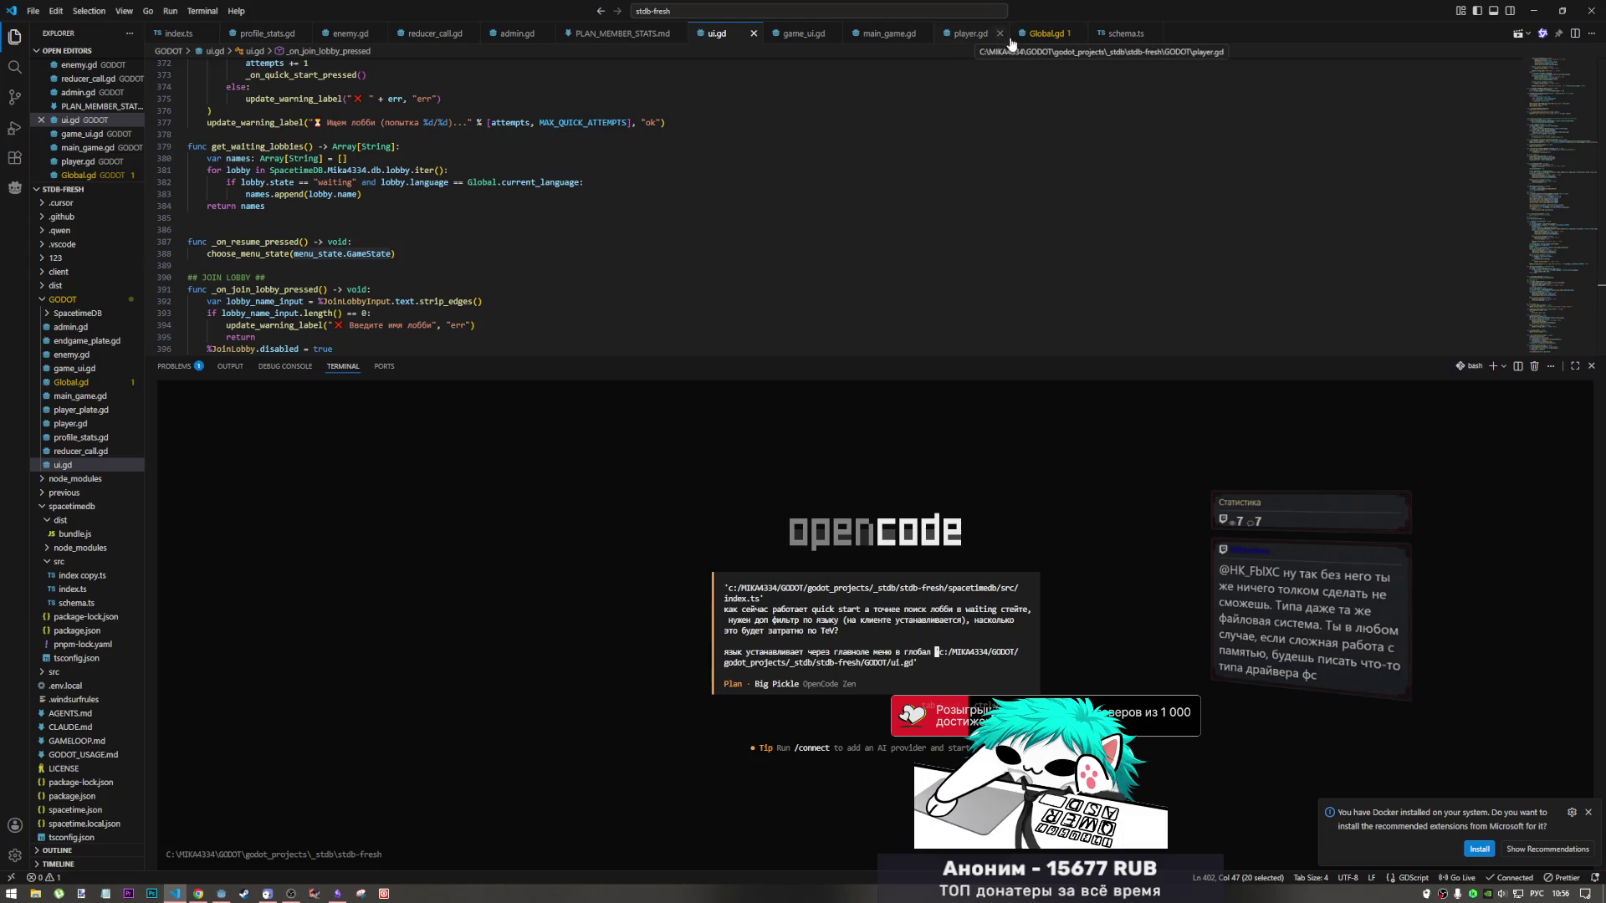
mouse_move(1045, 34)
left_mouse_down()
mouse_move(870, 201)
mouse_move(951, 681)
left_mouse_up()
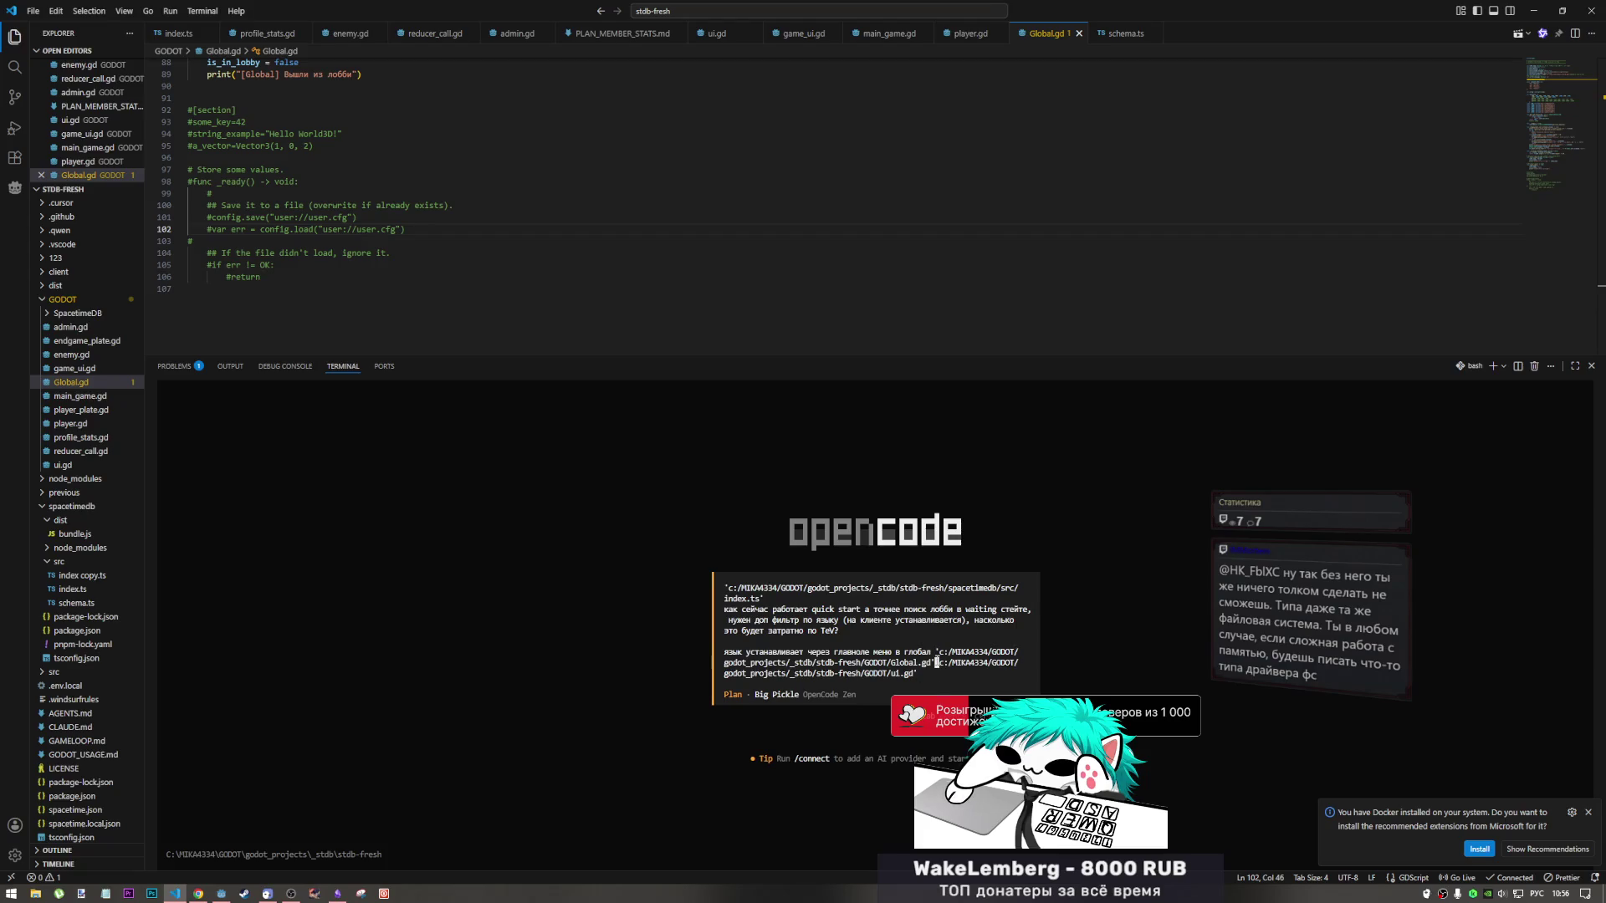
key("Left")
key("Left")
key("Left")
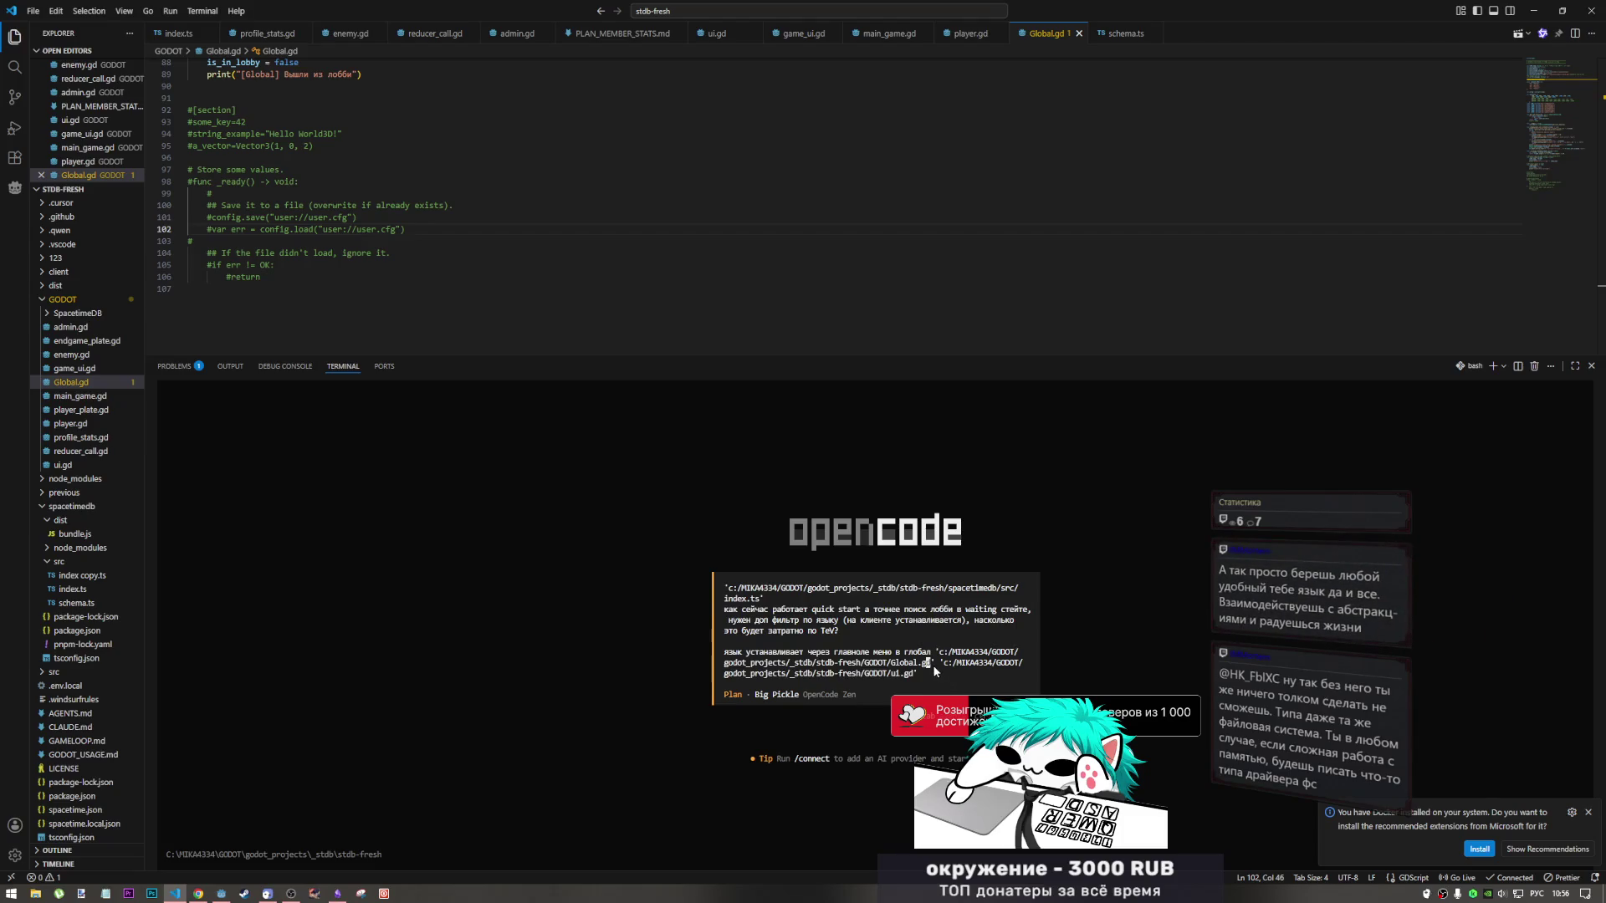
key("Return")
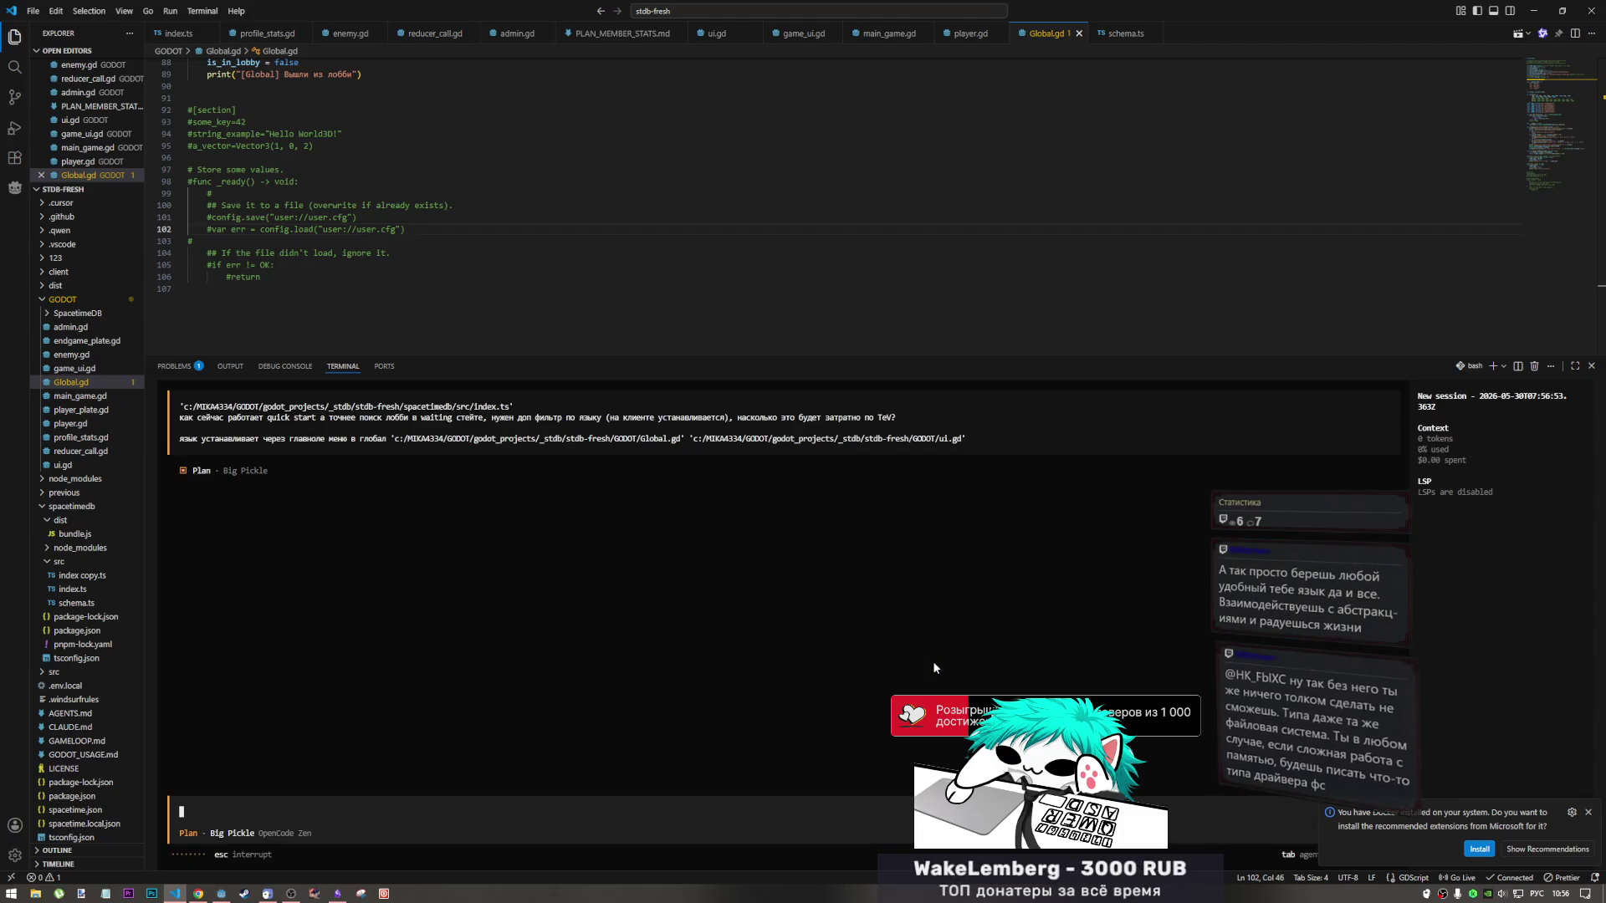
In Godot, widen the Scene dock and show the main menu scene in 2D, then return to VS Code.
left_click(221, 893)
left_click(620, 360)
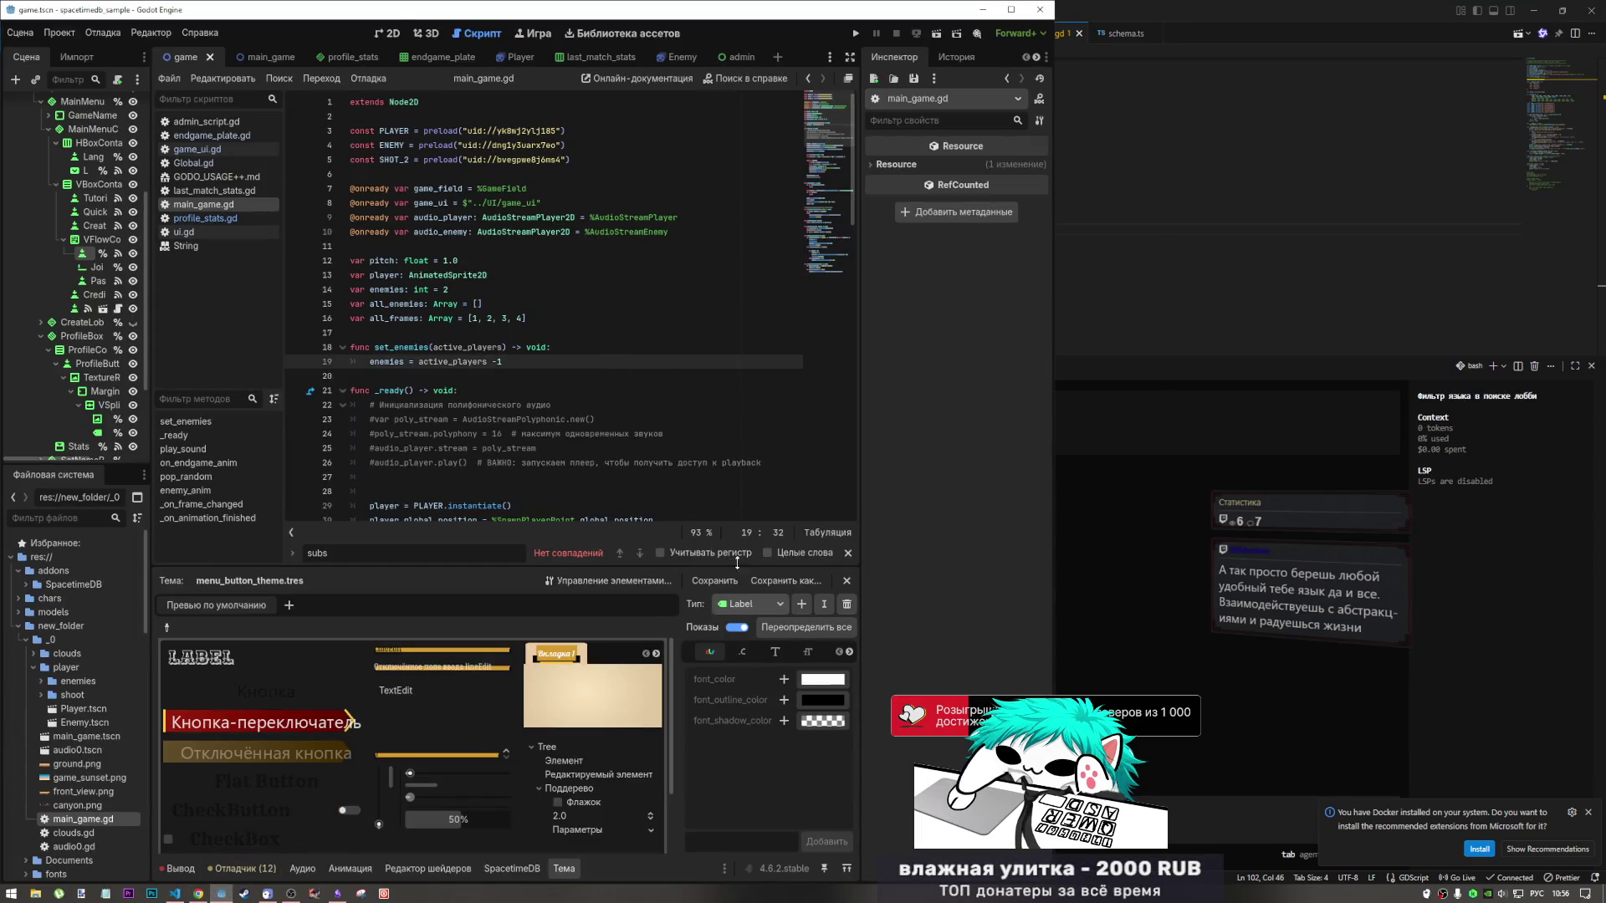
key("Up")
key("Up")
key("Up")
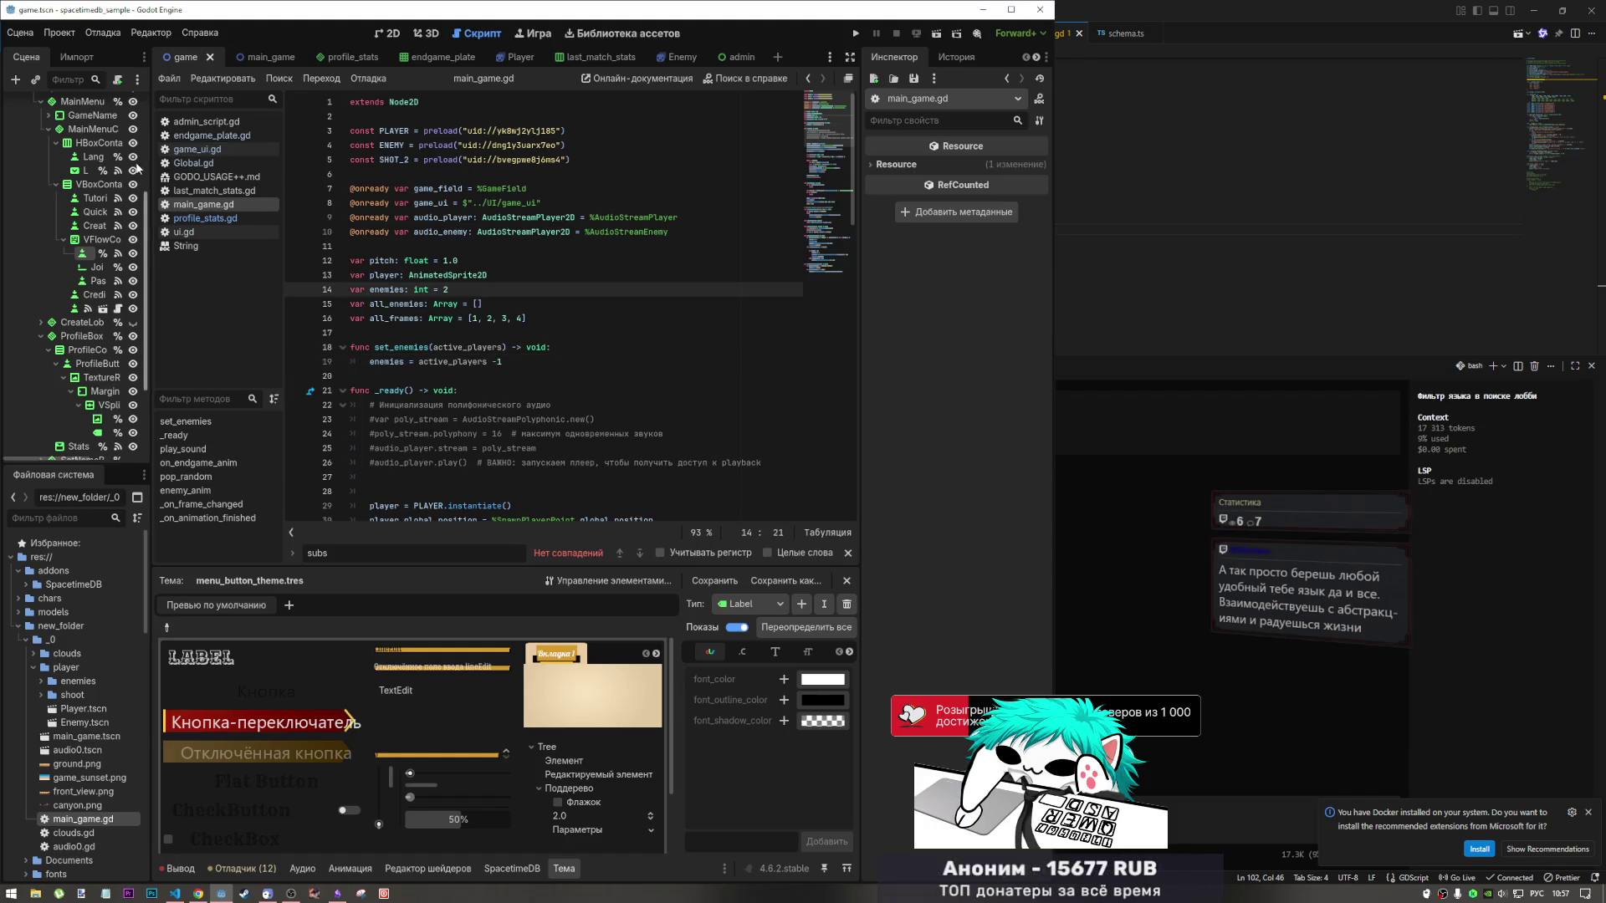
mouse_move(149, 156)
left_mouse_down()
mouse_move(217, 156)
mouse_move(200, 156)
left_mouse_up()
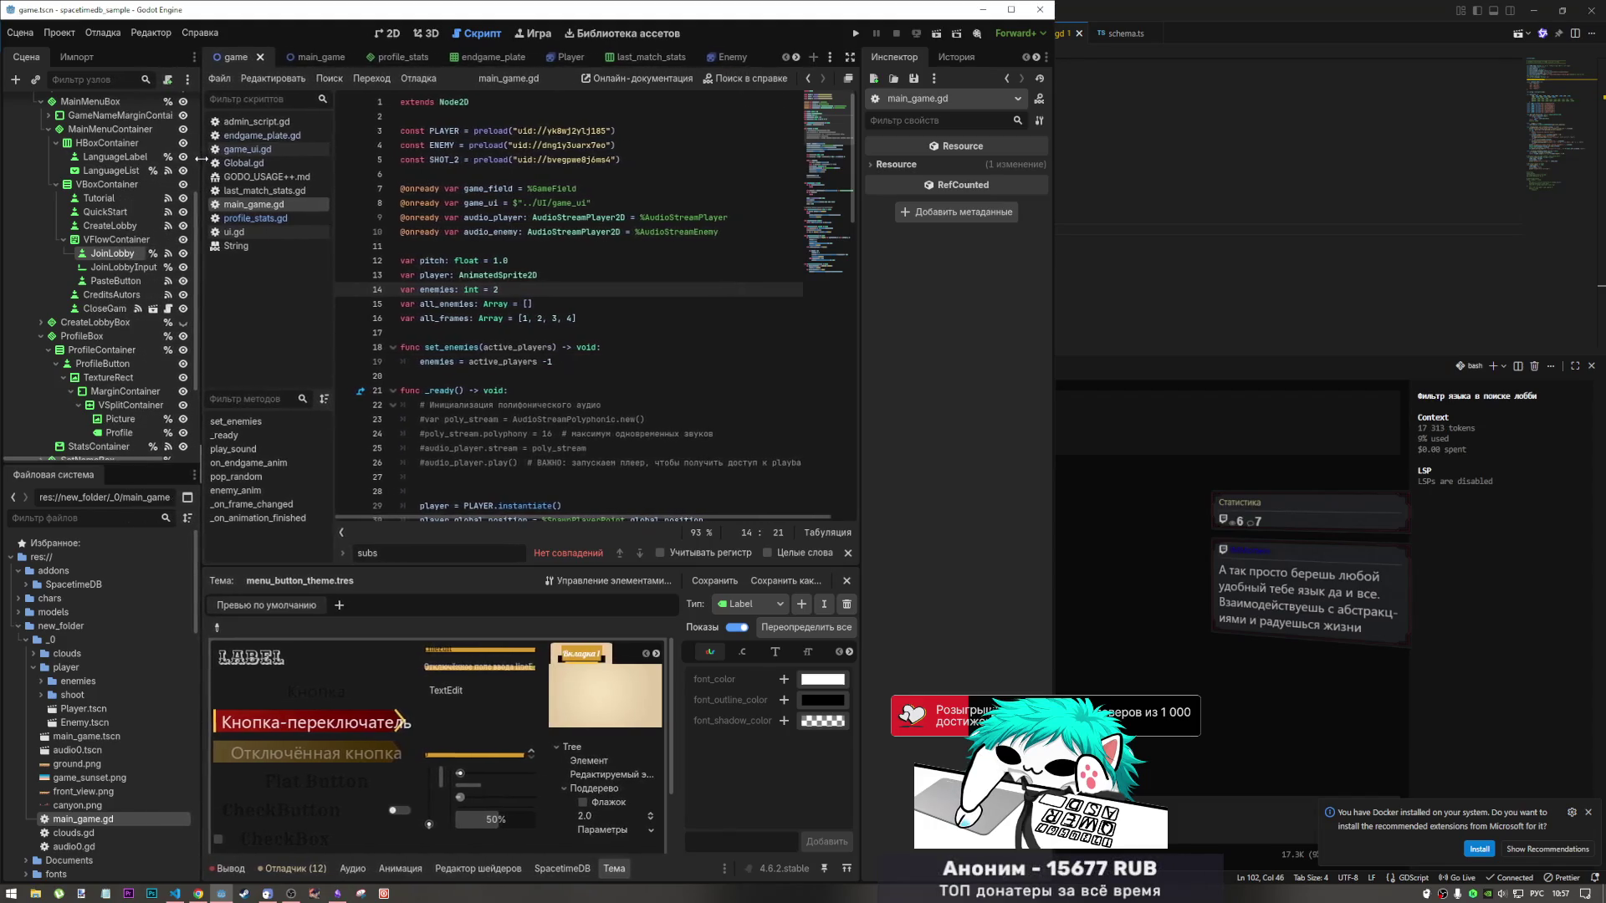
left_click(389, 34)
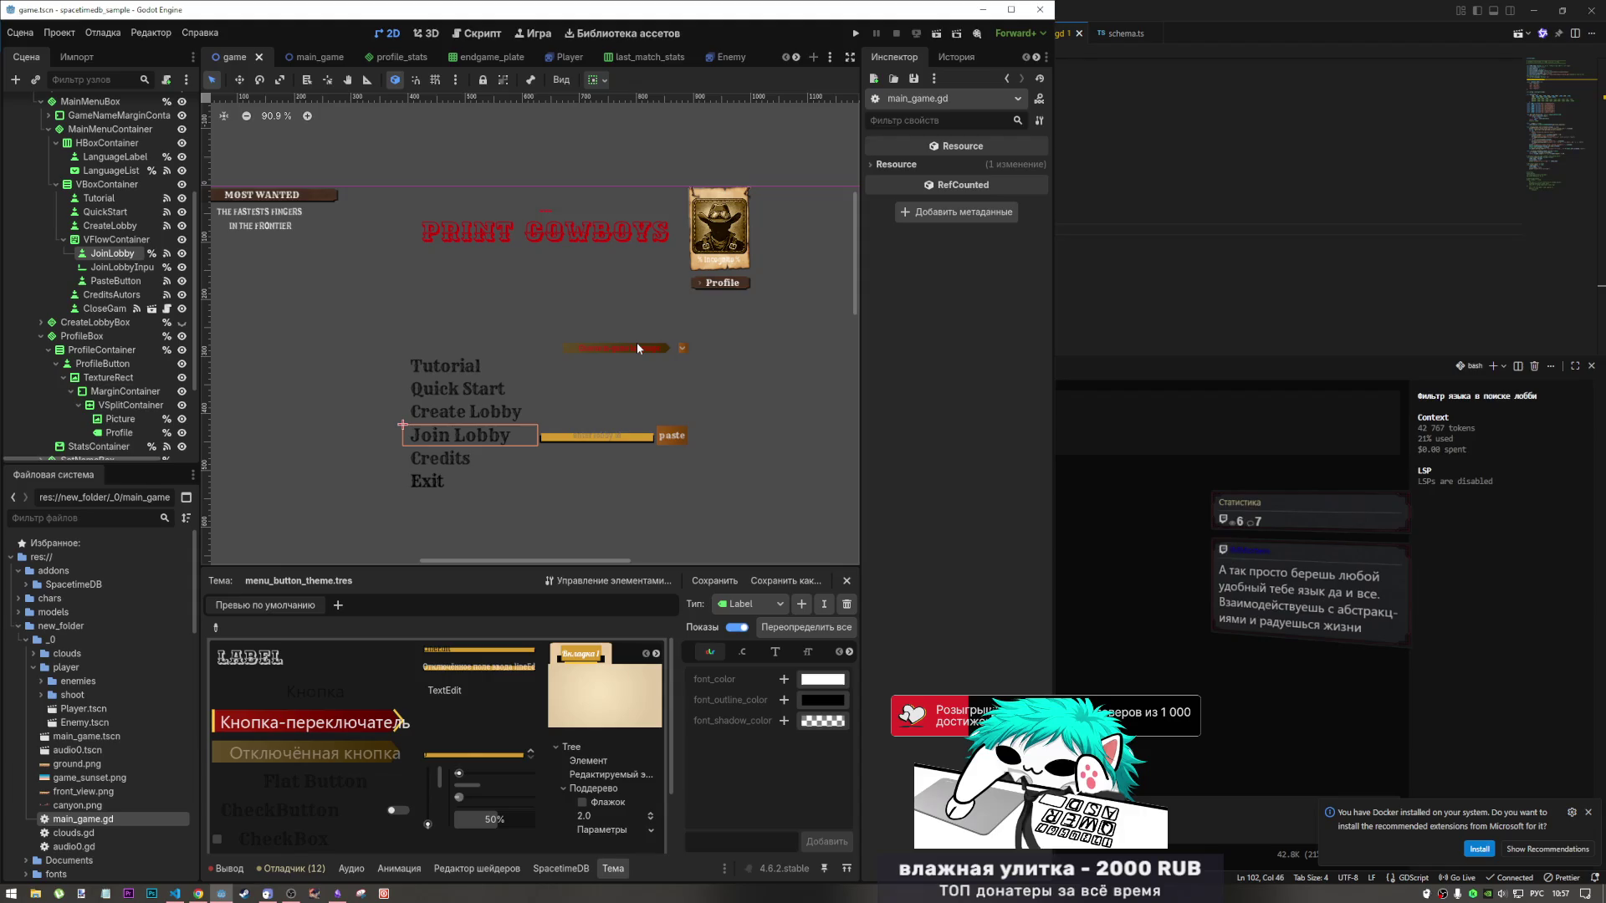
left_click(1306, 11)
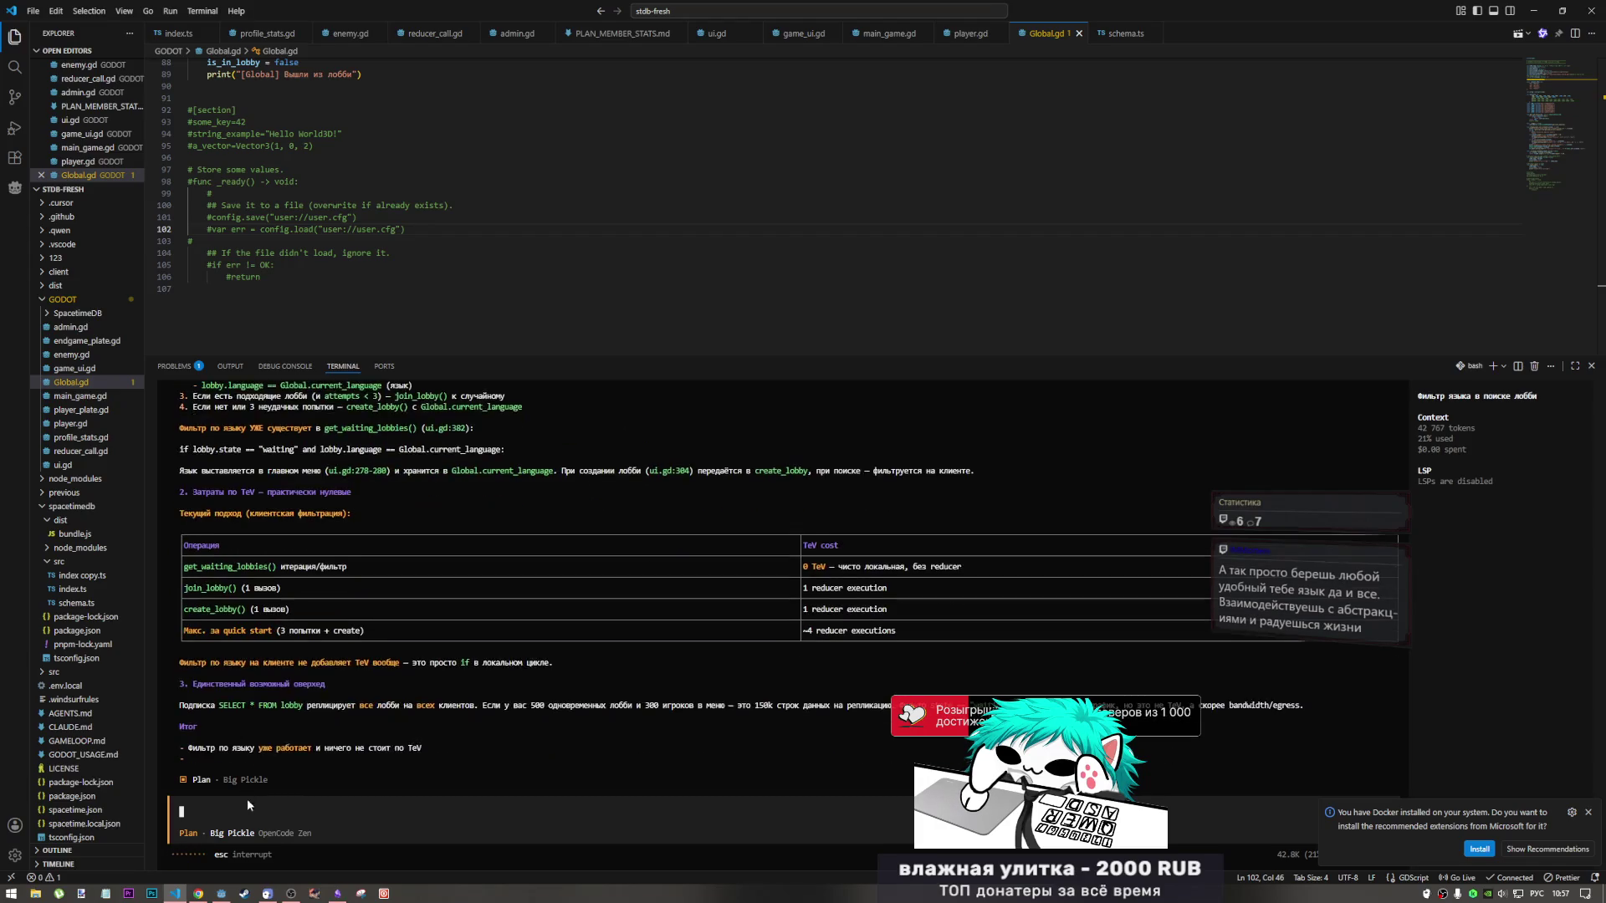
left_click(220, 894)
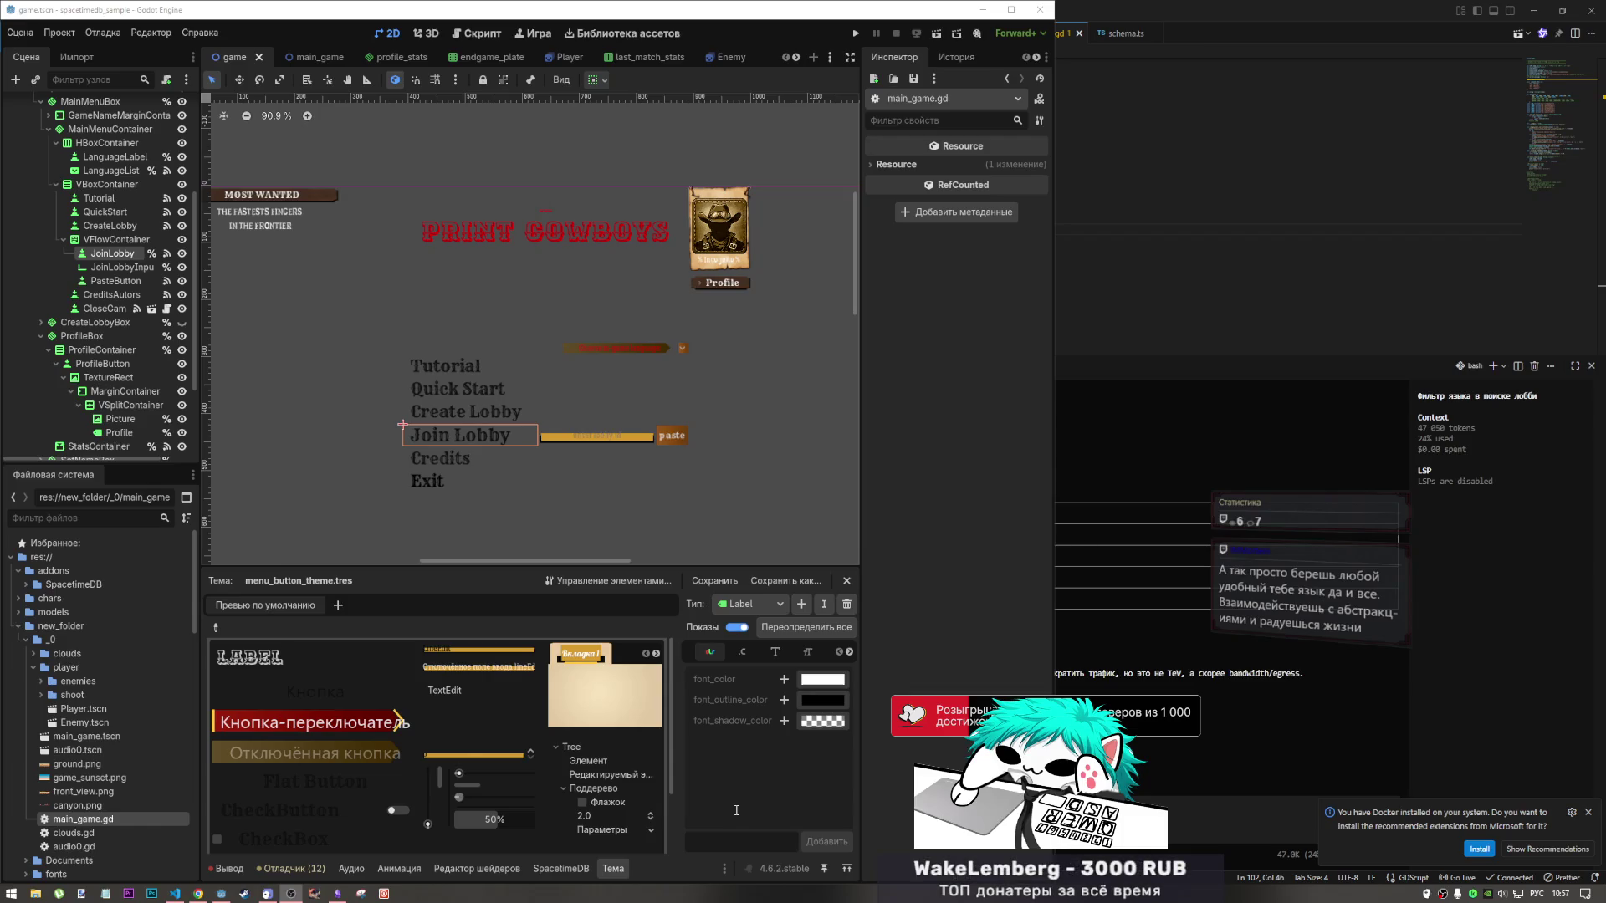
left_click(1237, 335)
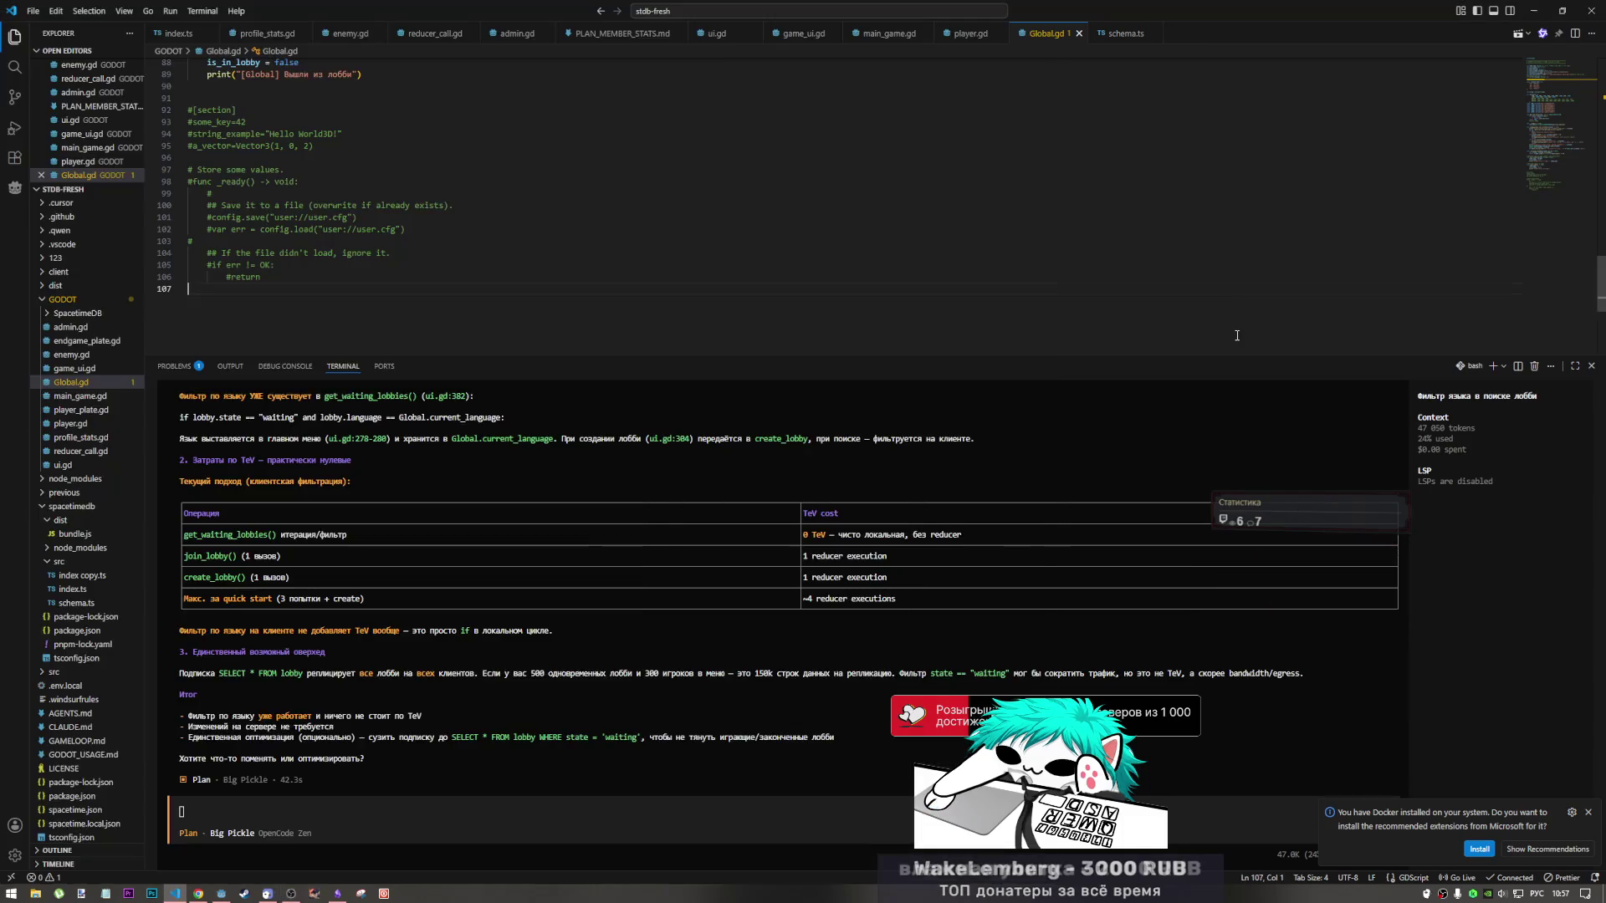
scroll(649, 641, "up", 5)
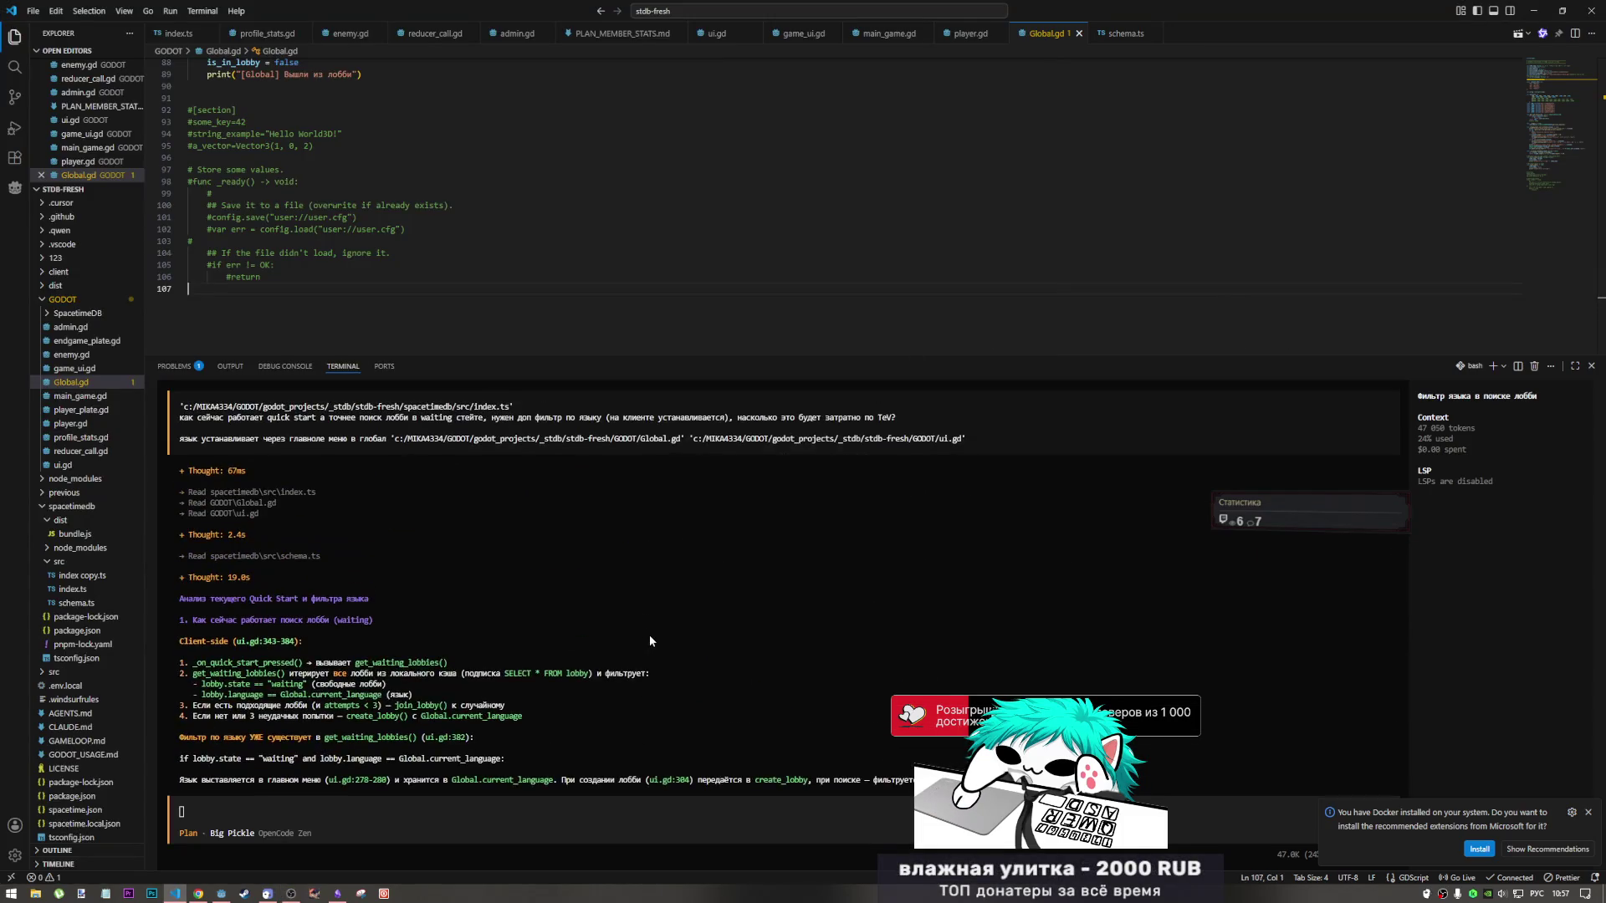
scroll(649, 634, "down", 3)
scroll(649, 629, "up", 3)
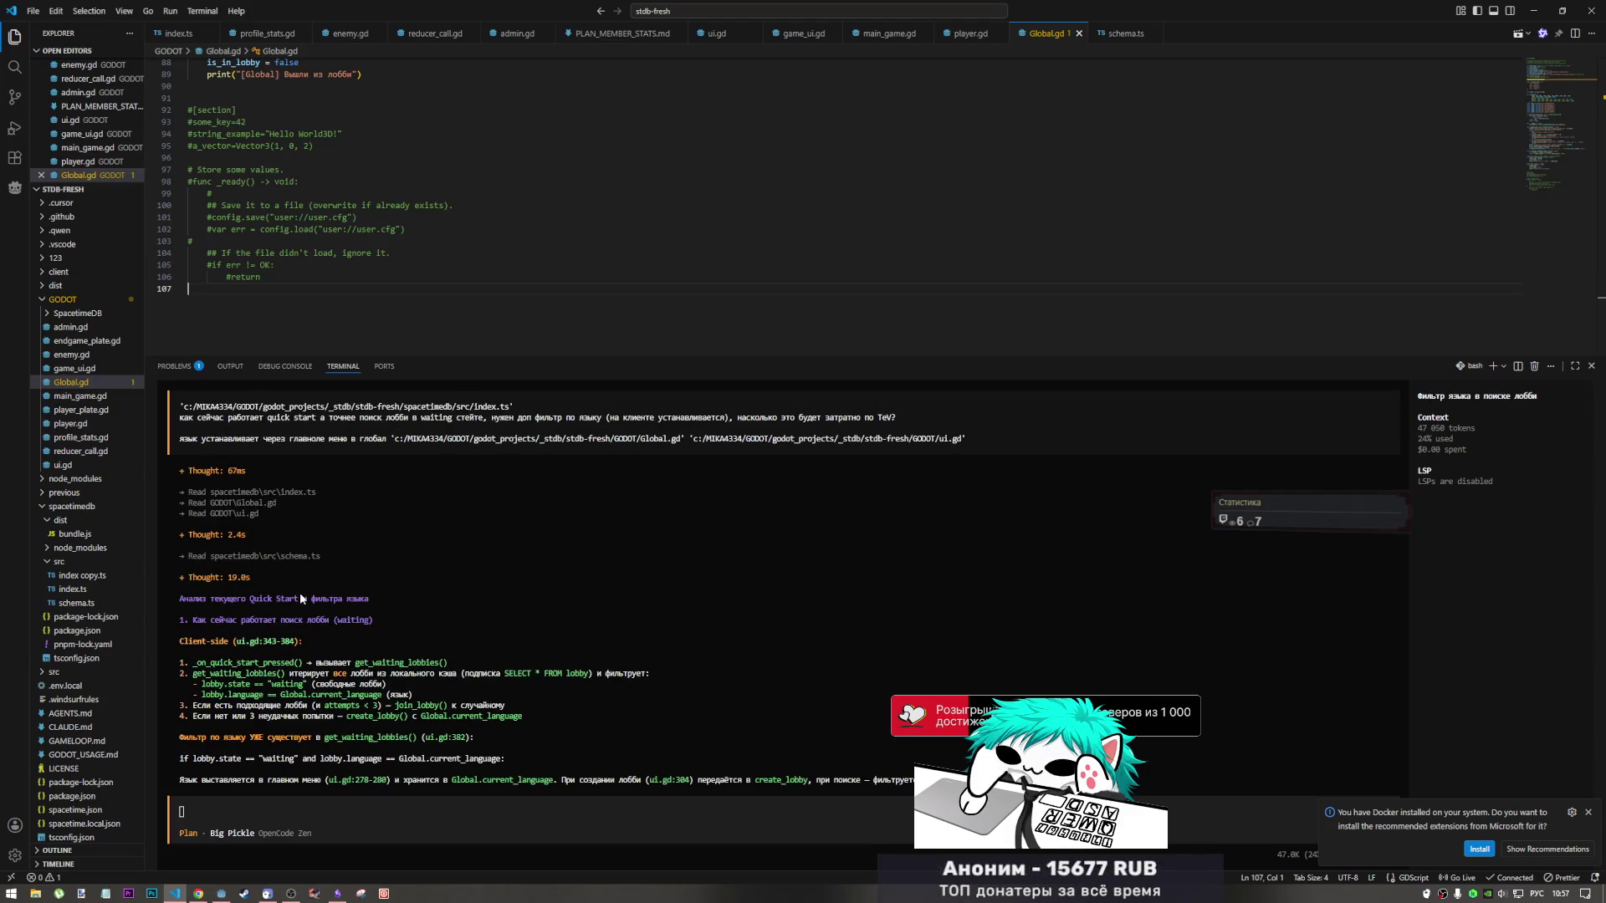
scroll(300, 592, "down", 3)
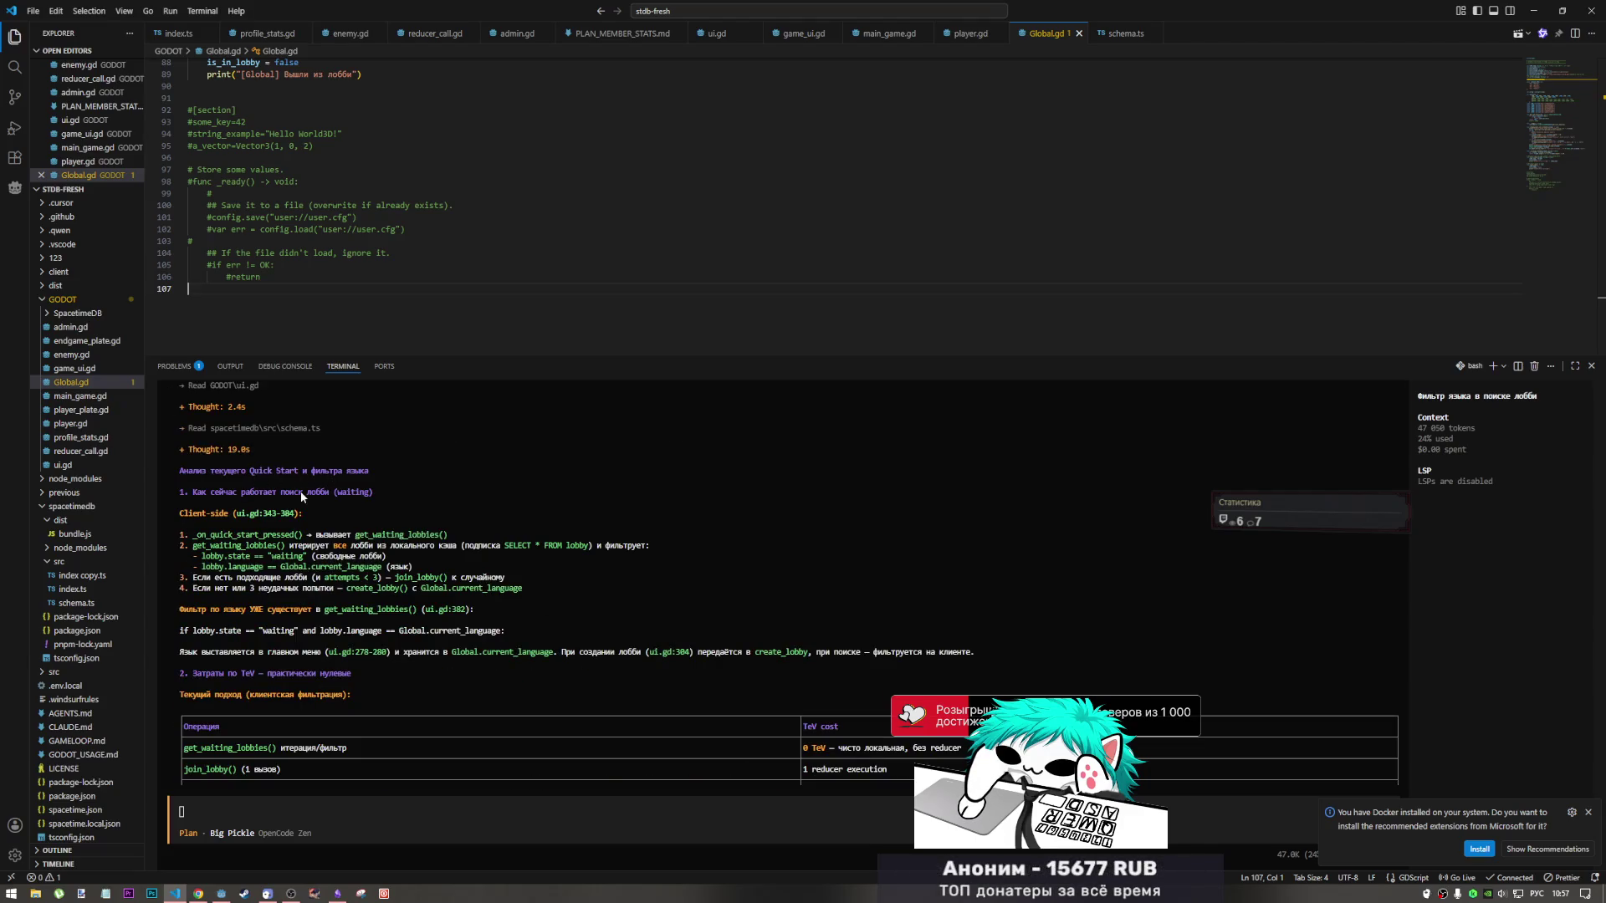
scroll(301, 493, "down", 2)
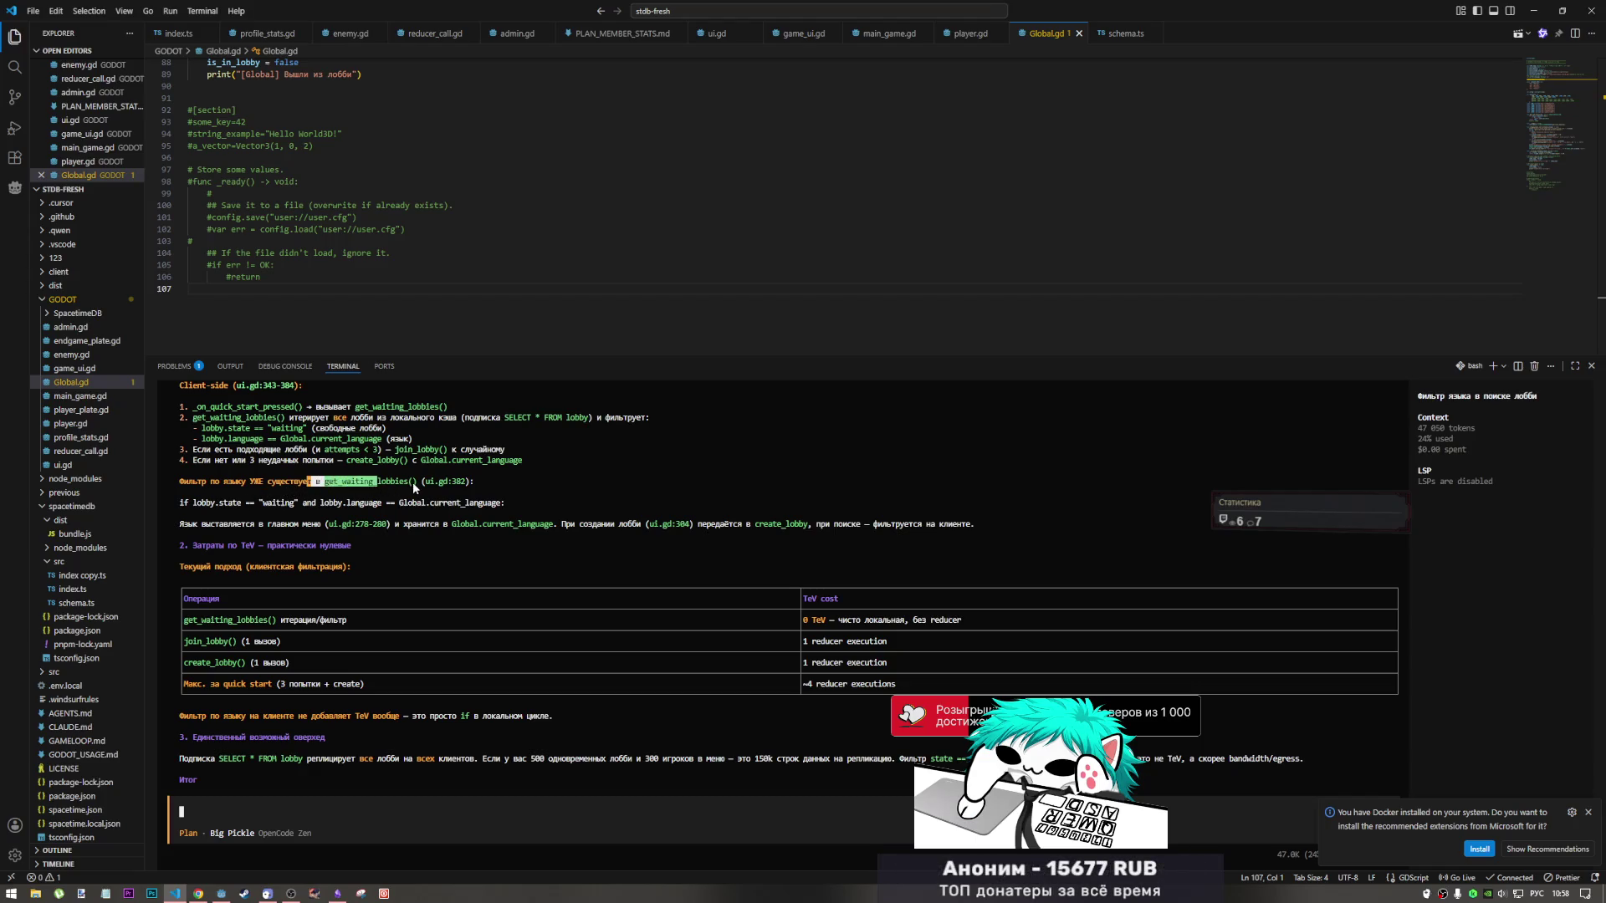
left_click(216, 890)
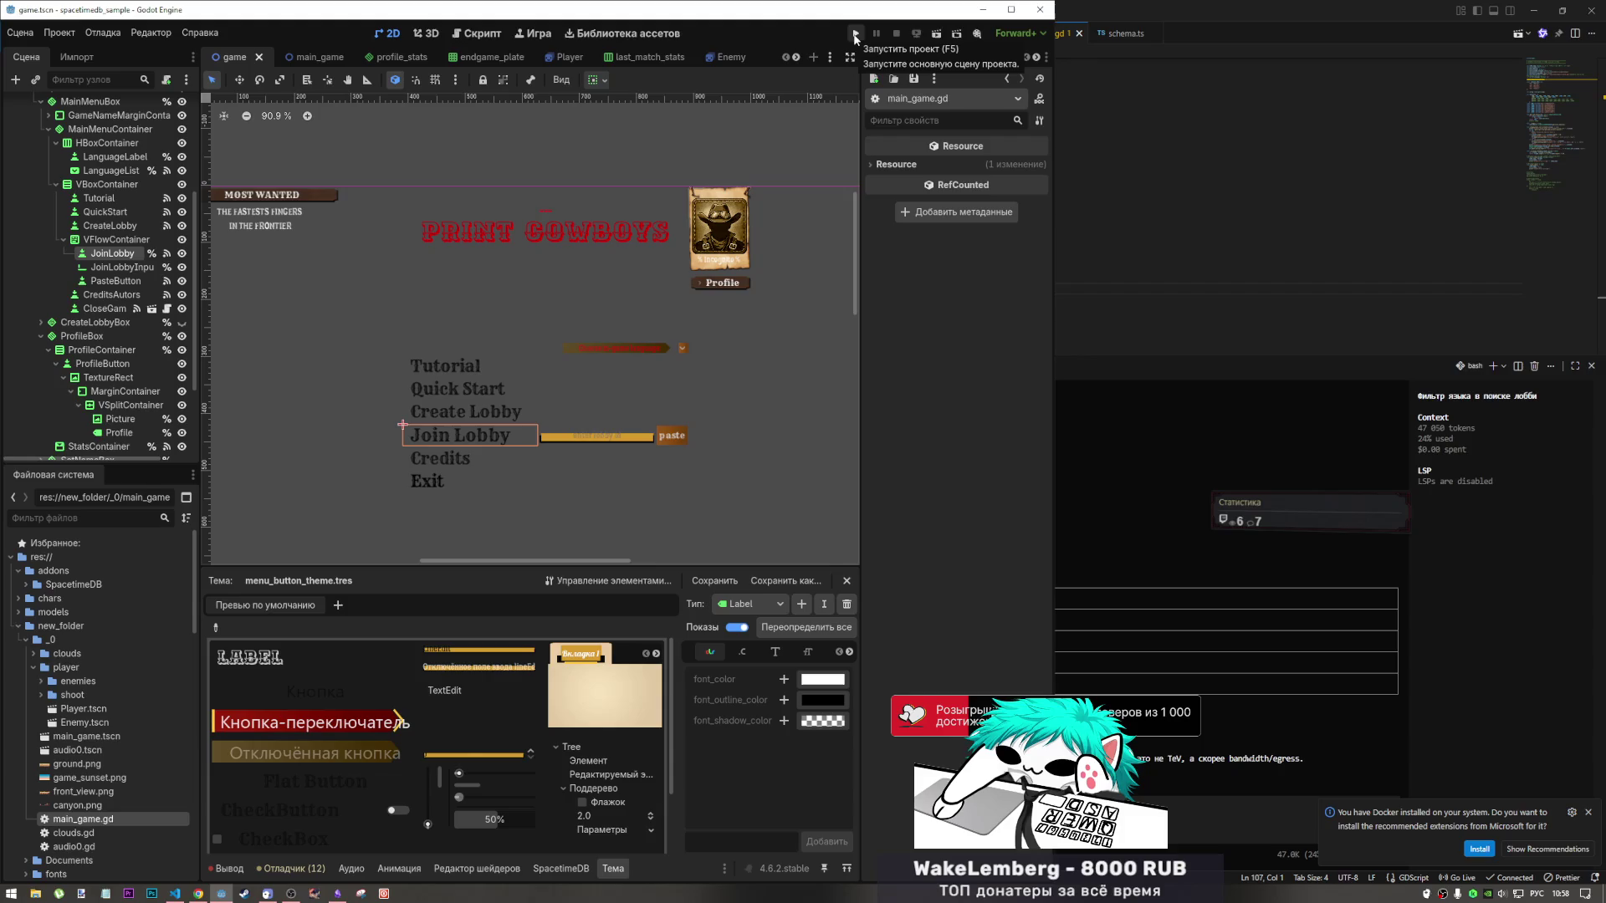
Run the project and, in one instance, set the language to English and create a lobby.
left_click(857, 34)
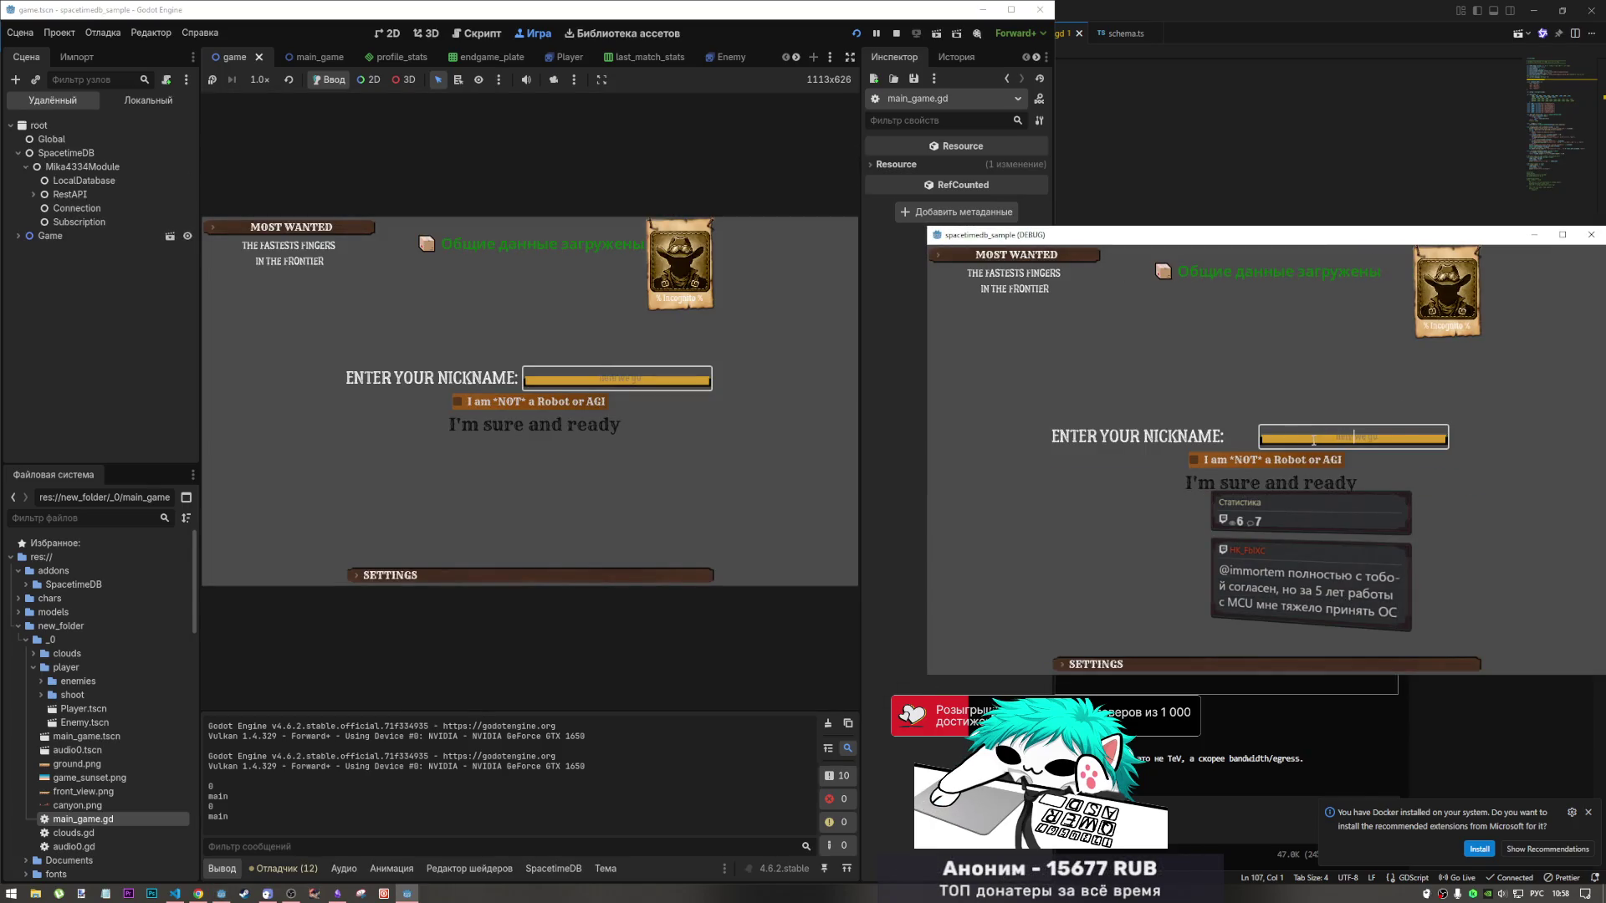
key("Return")
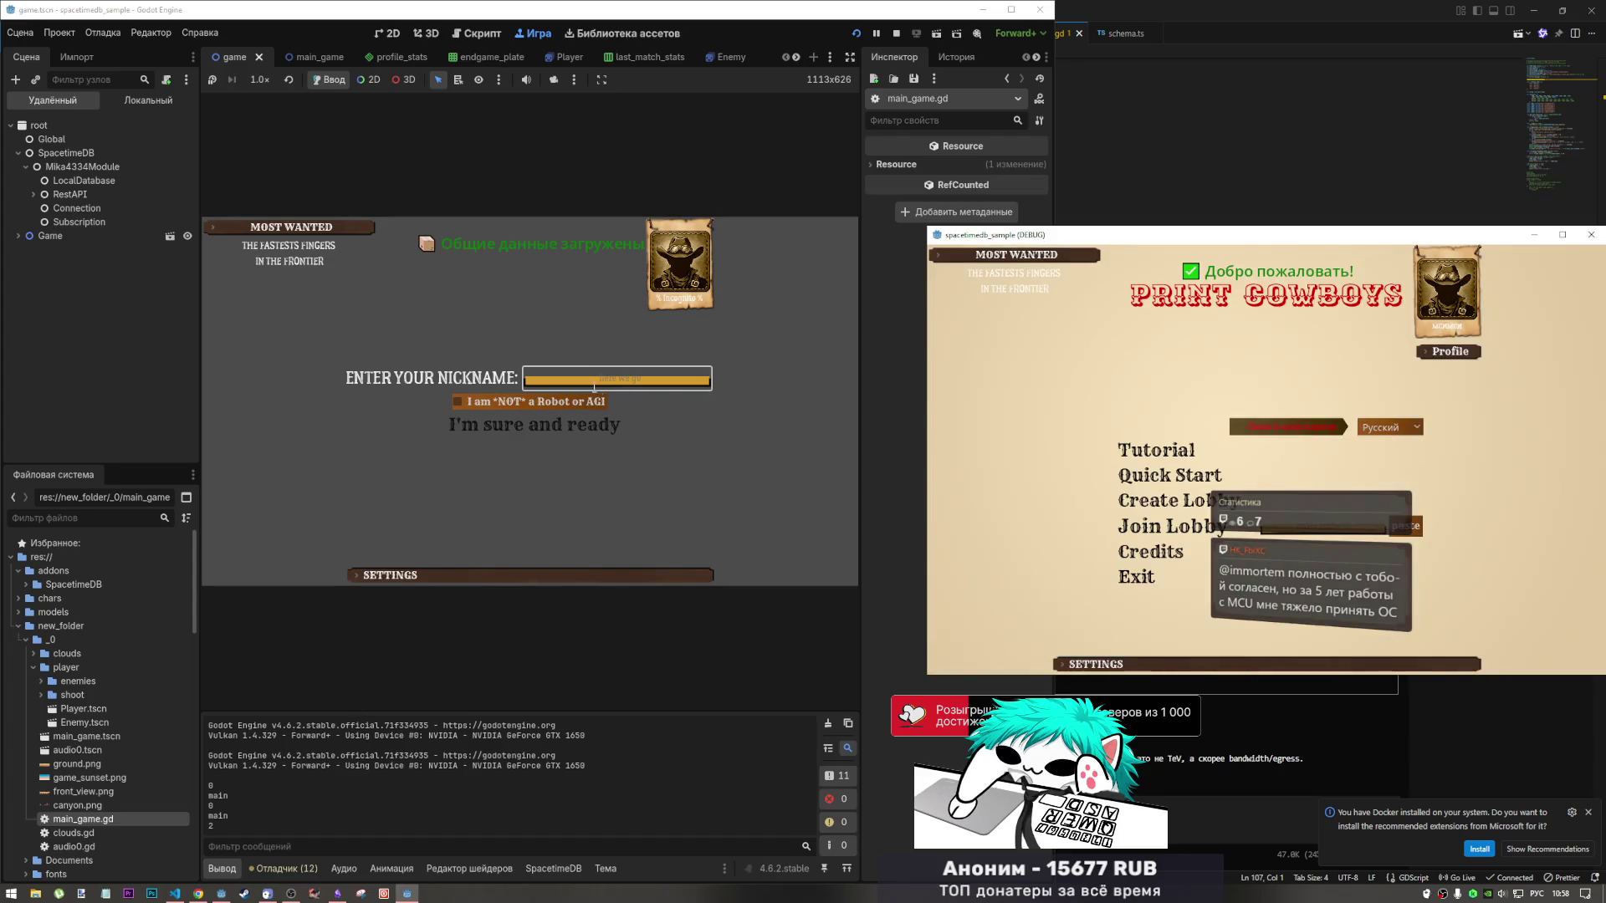
key("Return")
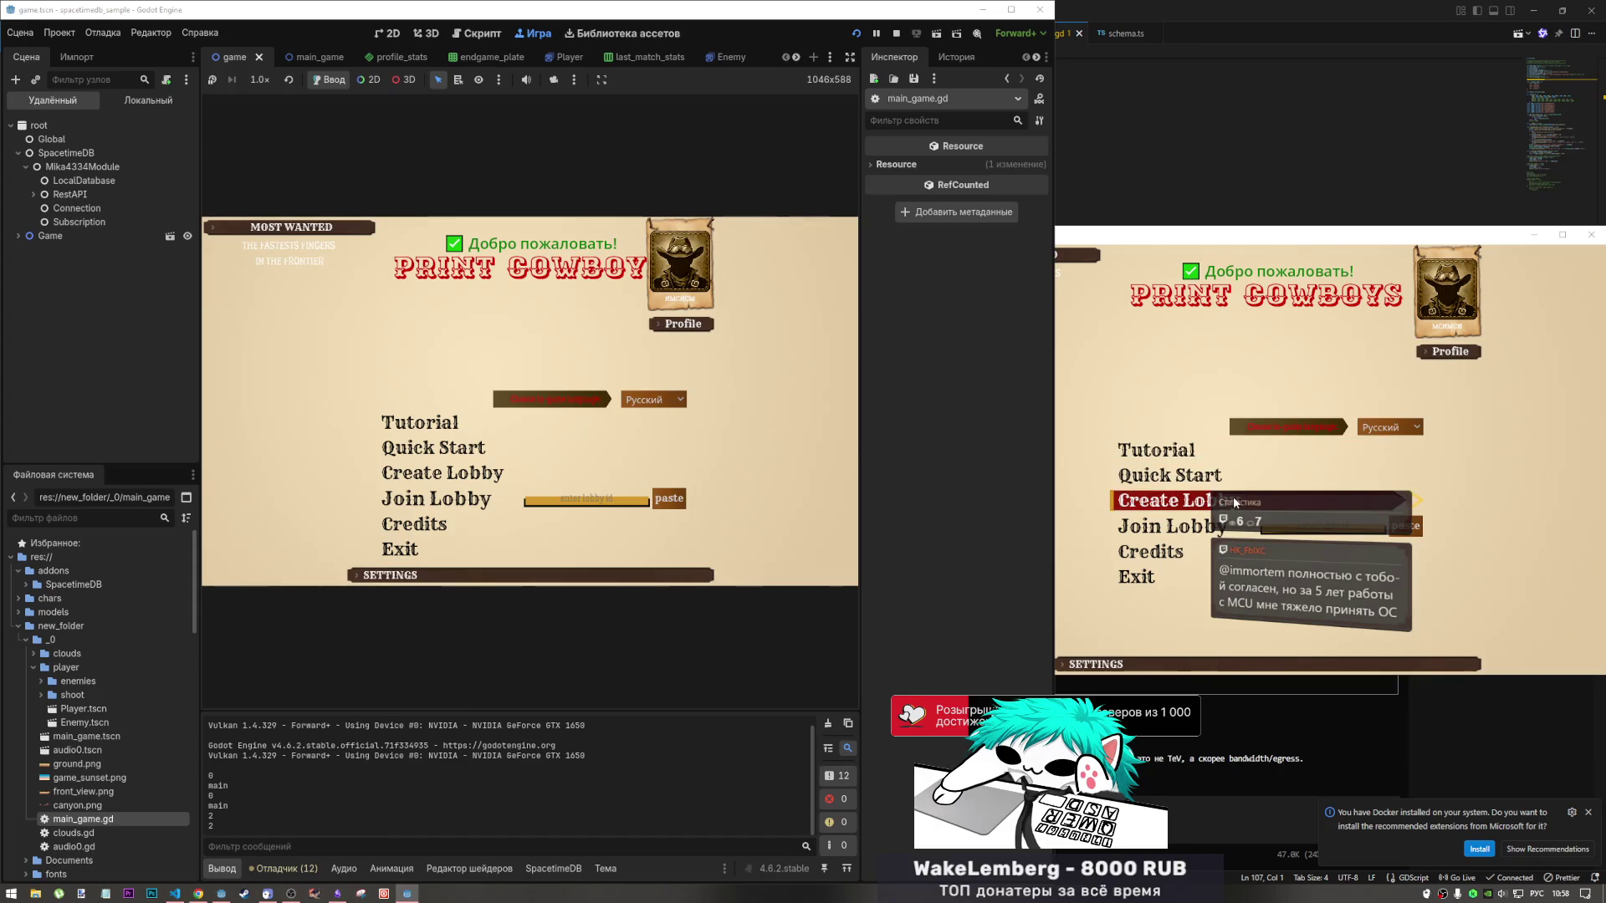
left_click(1380, 428)
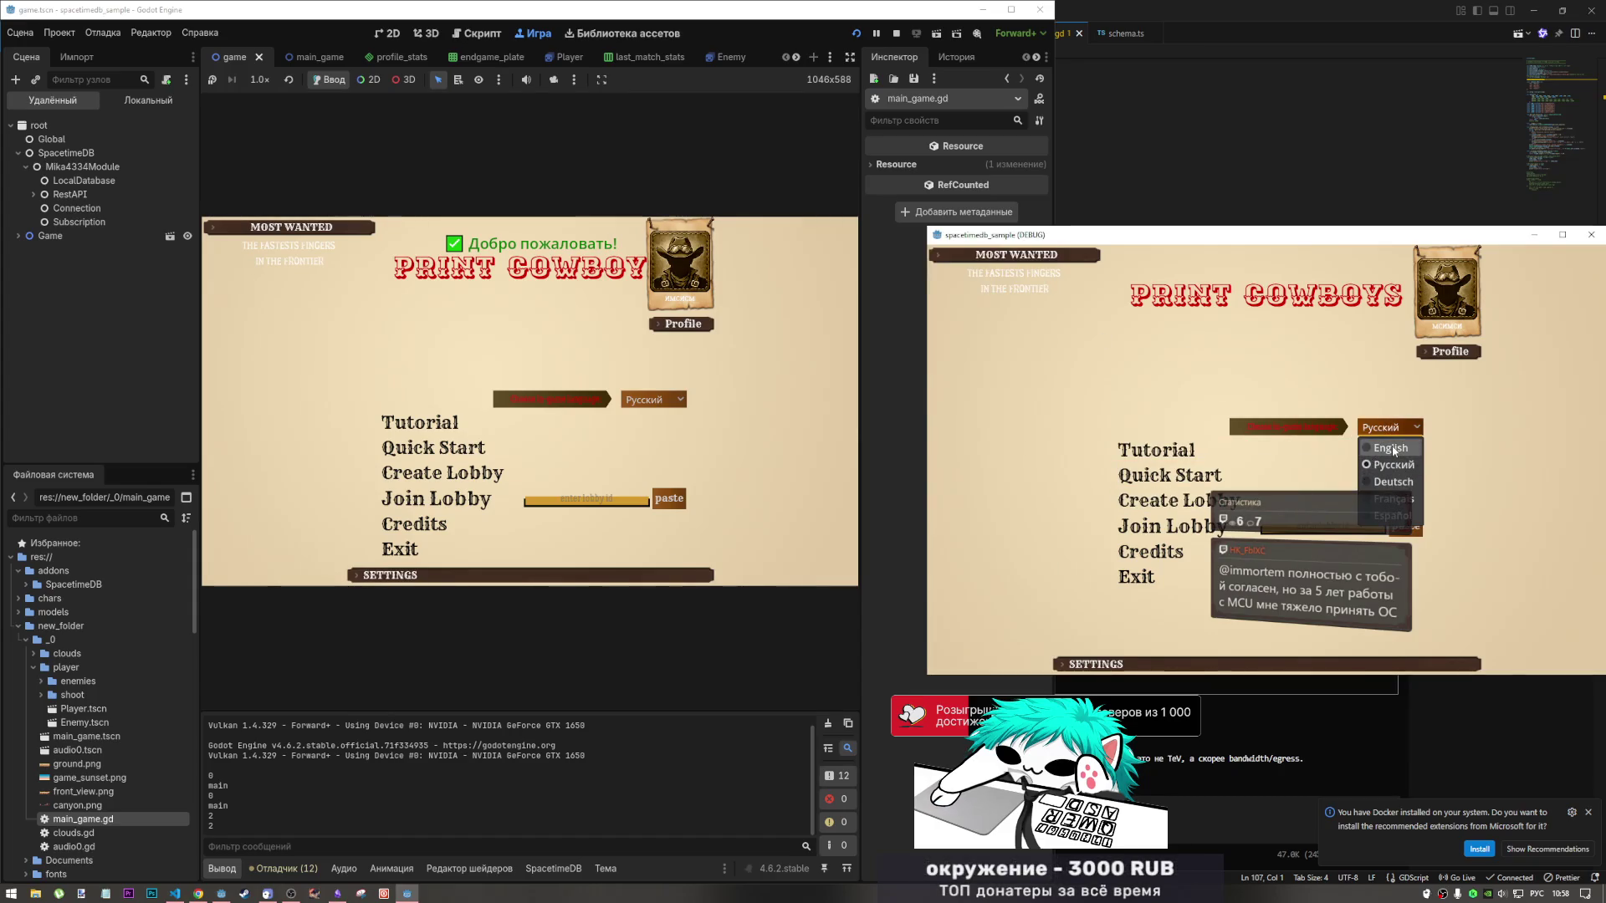
left_click(1388, 448)
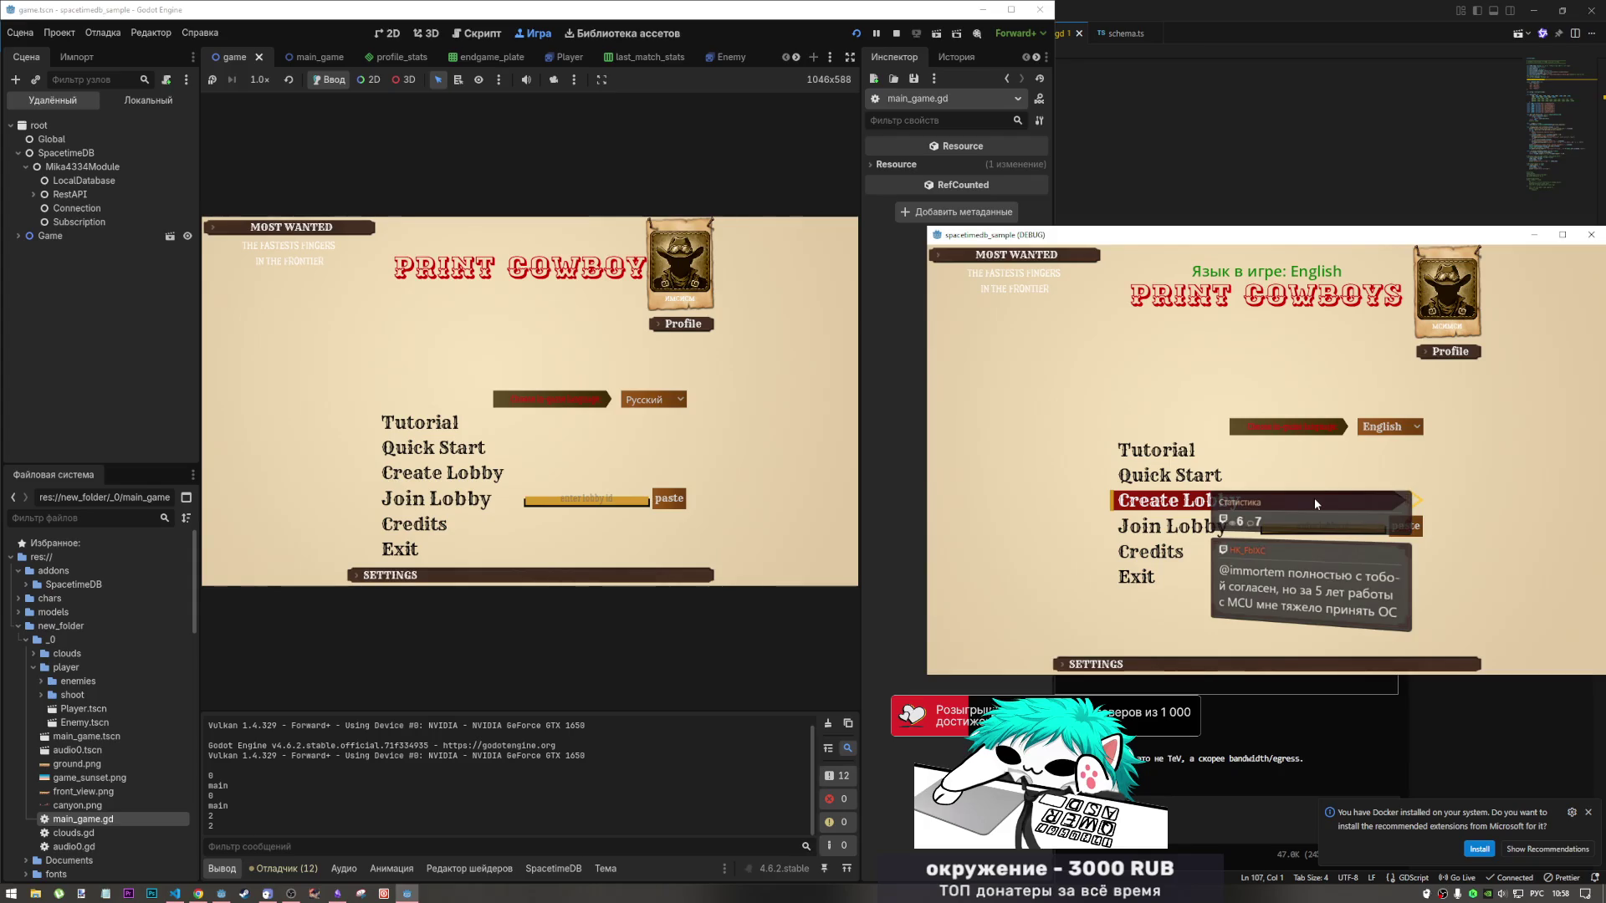
left_click(1315, 504)
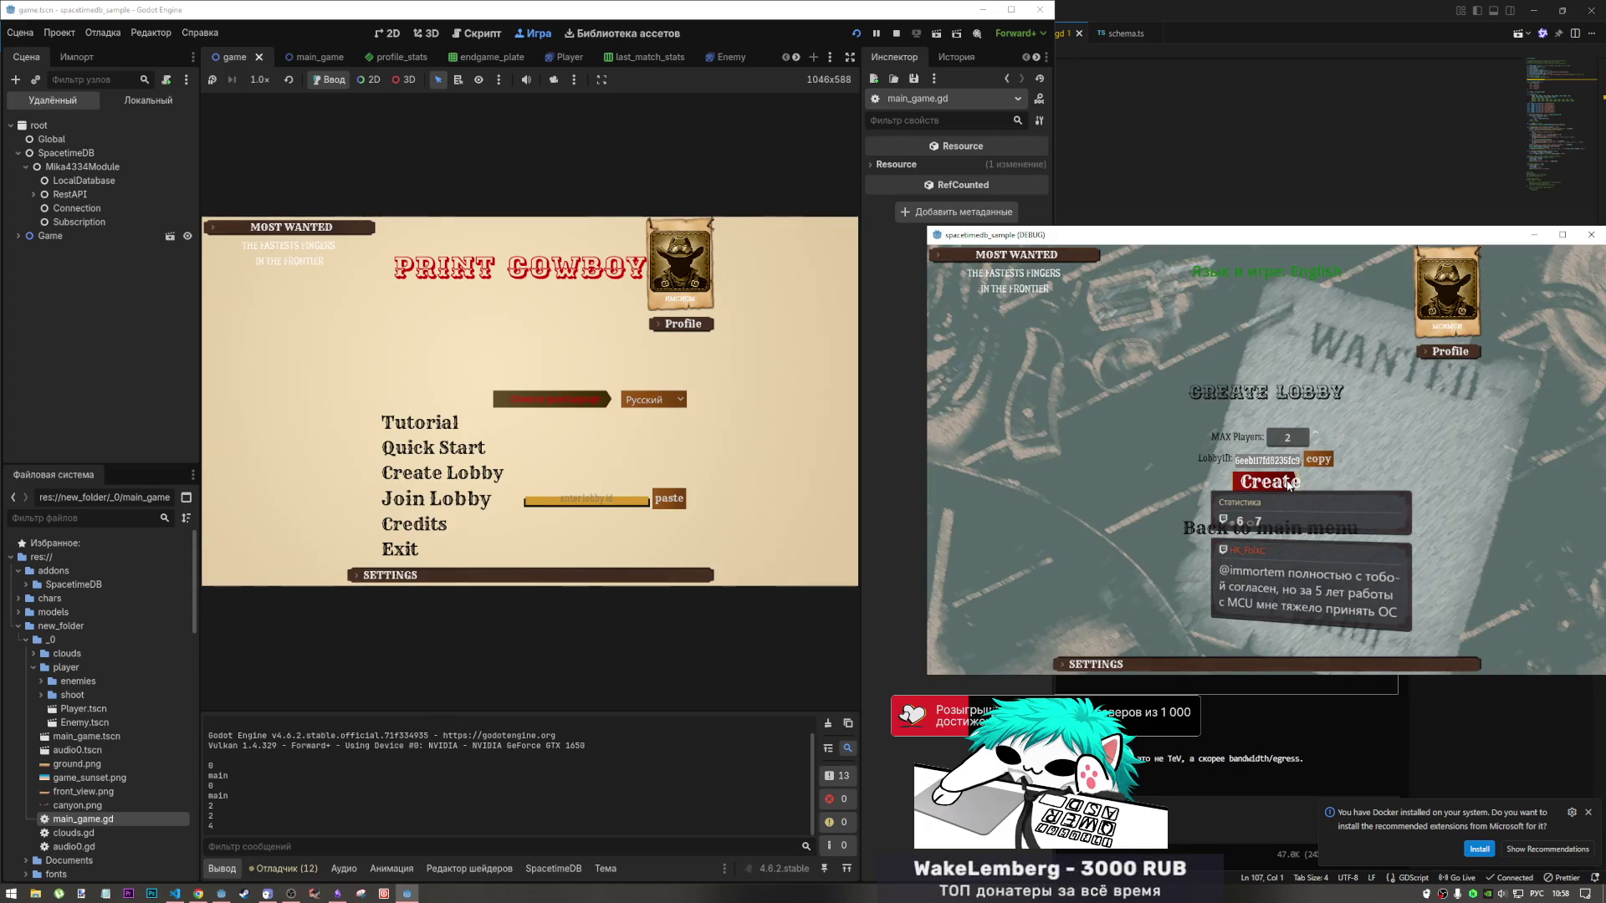
left_click(1288, 484)
left_click(662, 403)
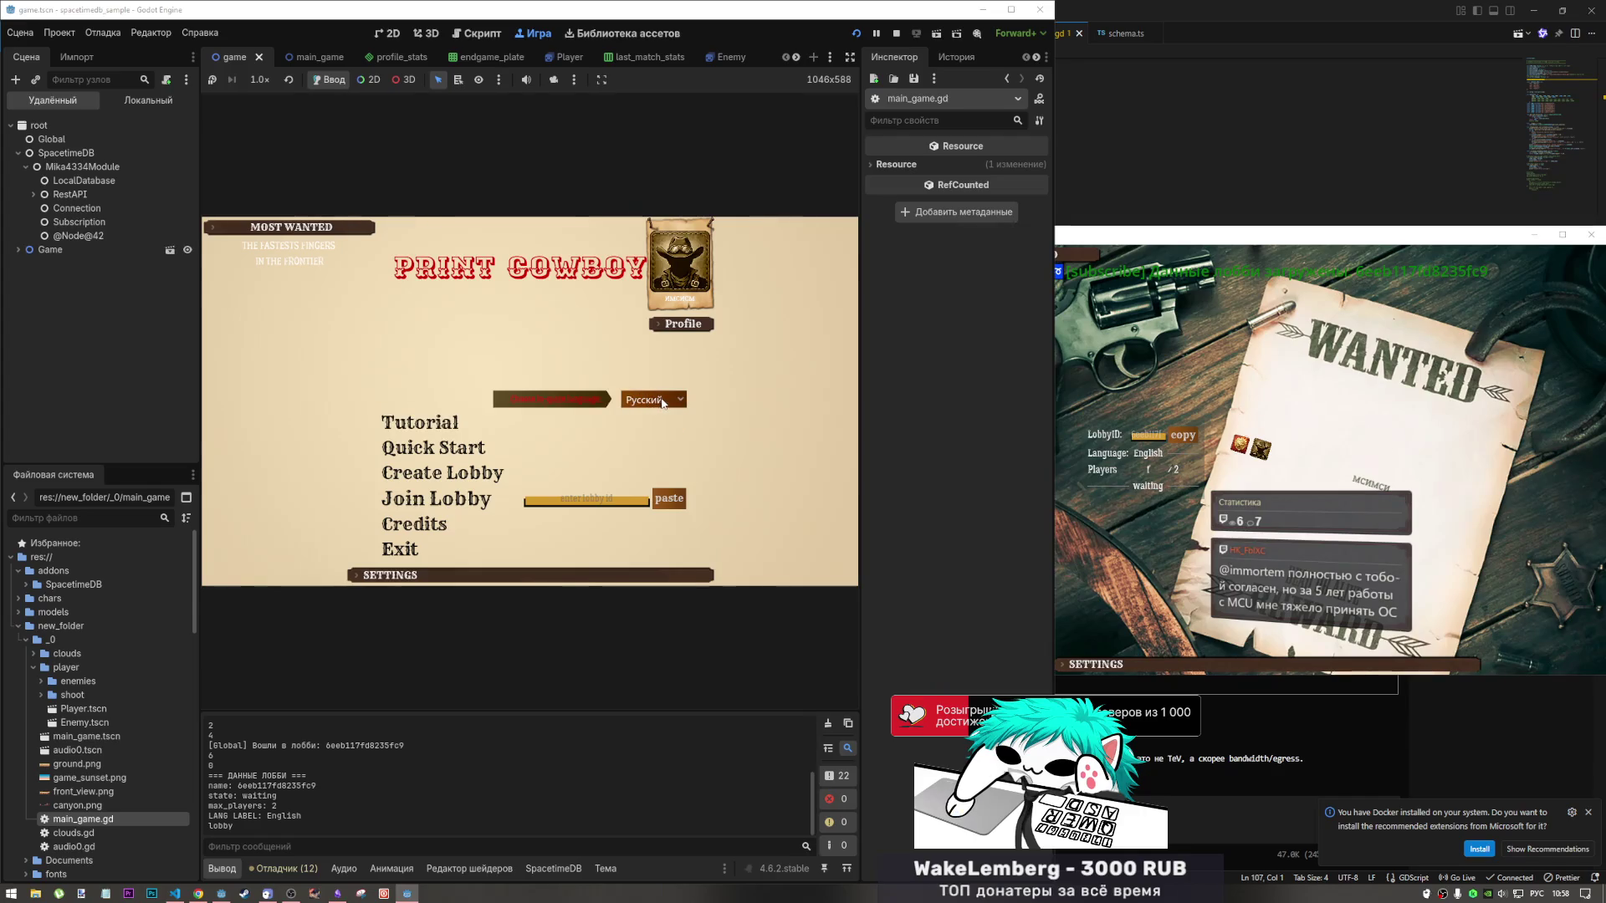
In the Russian instance, quick start a lobby, leave it, and enter the English lobby's ID.
left_click(662, 403)
left_click(662, 403)
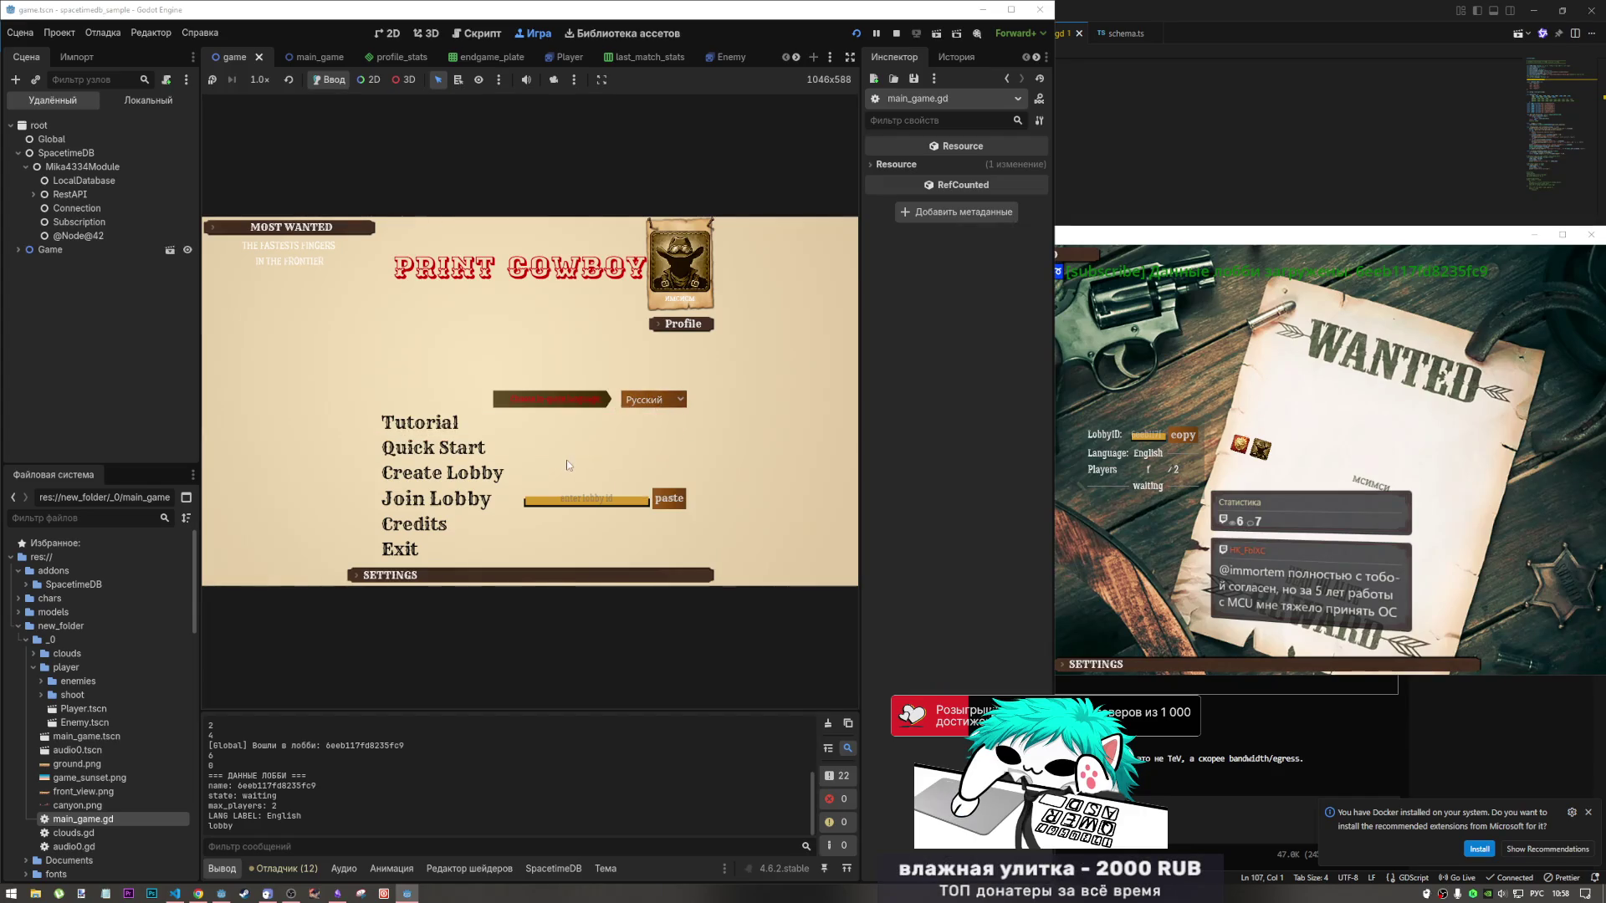
left_click(491, 450)
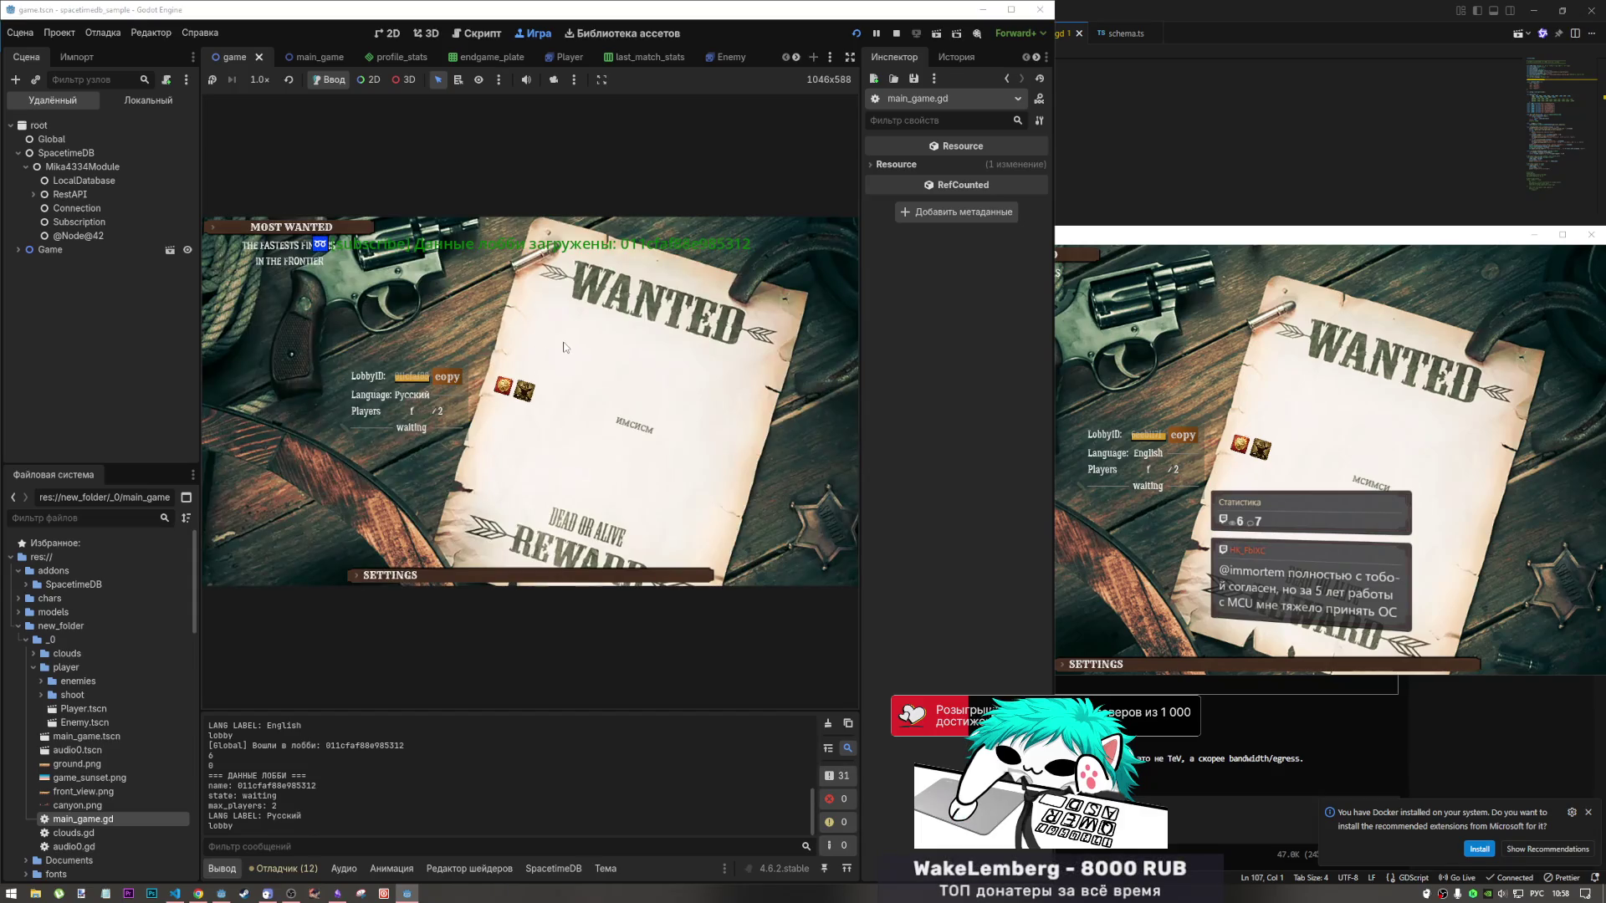
key("Escape")
left_click(559, 415)
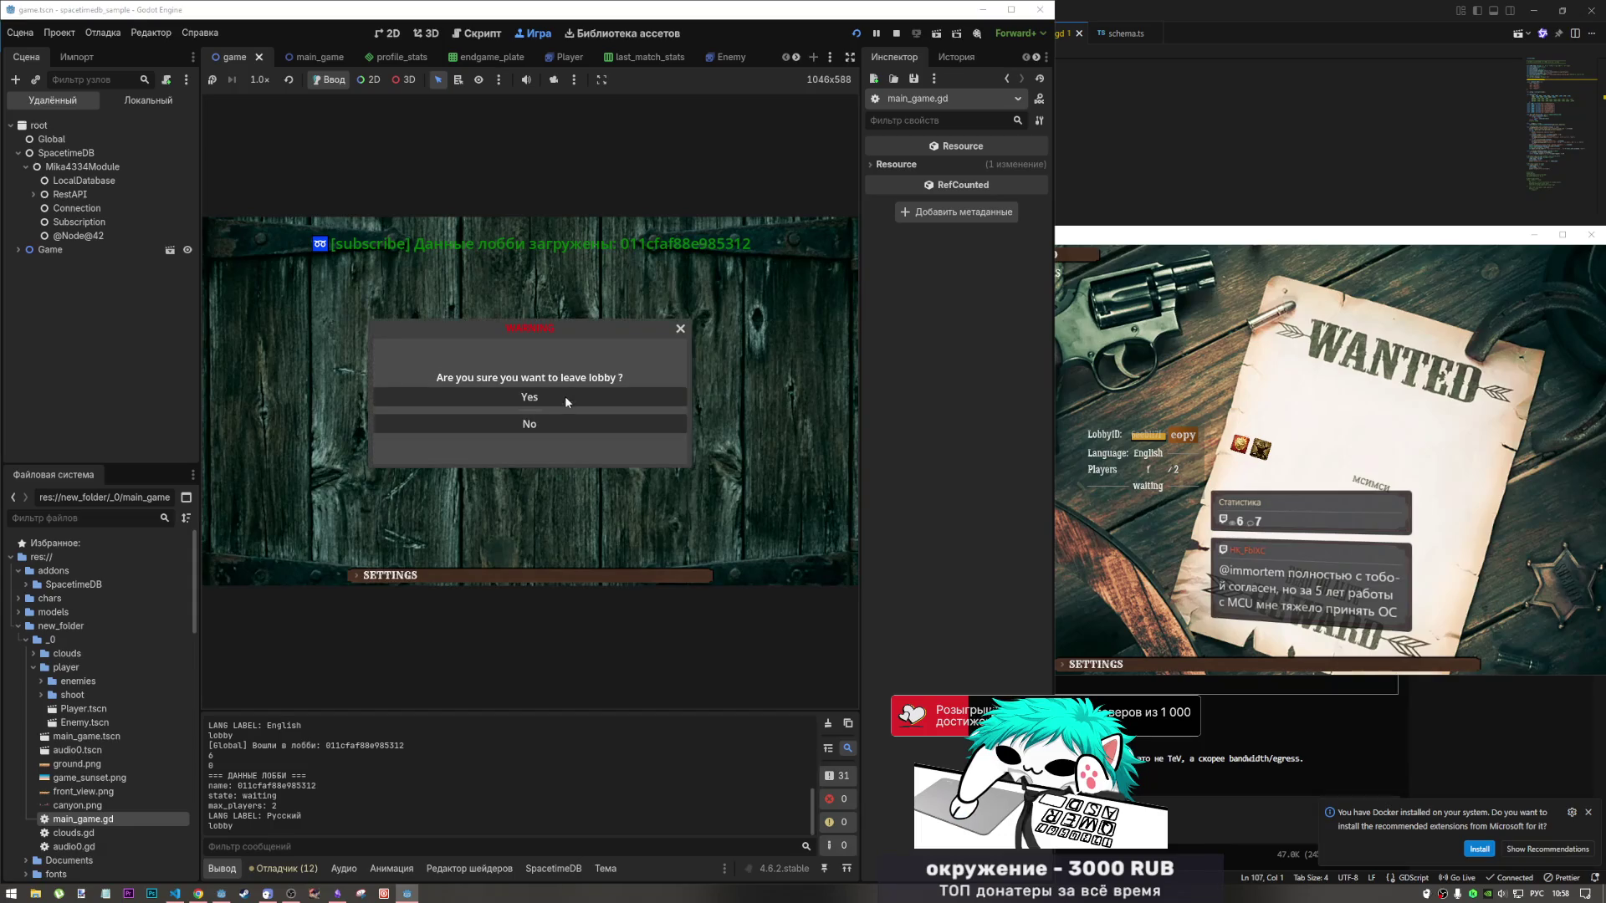
left_click(572, 398)
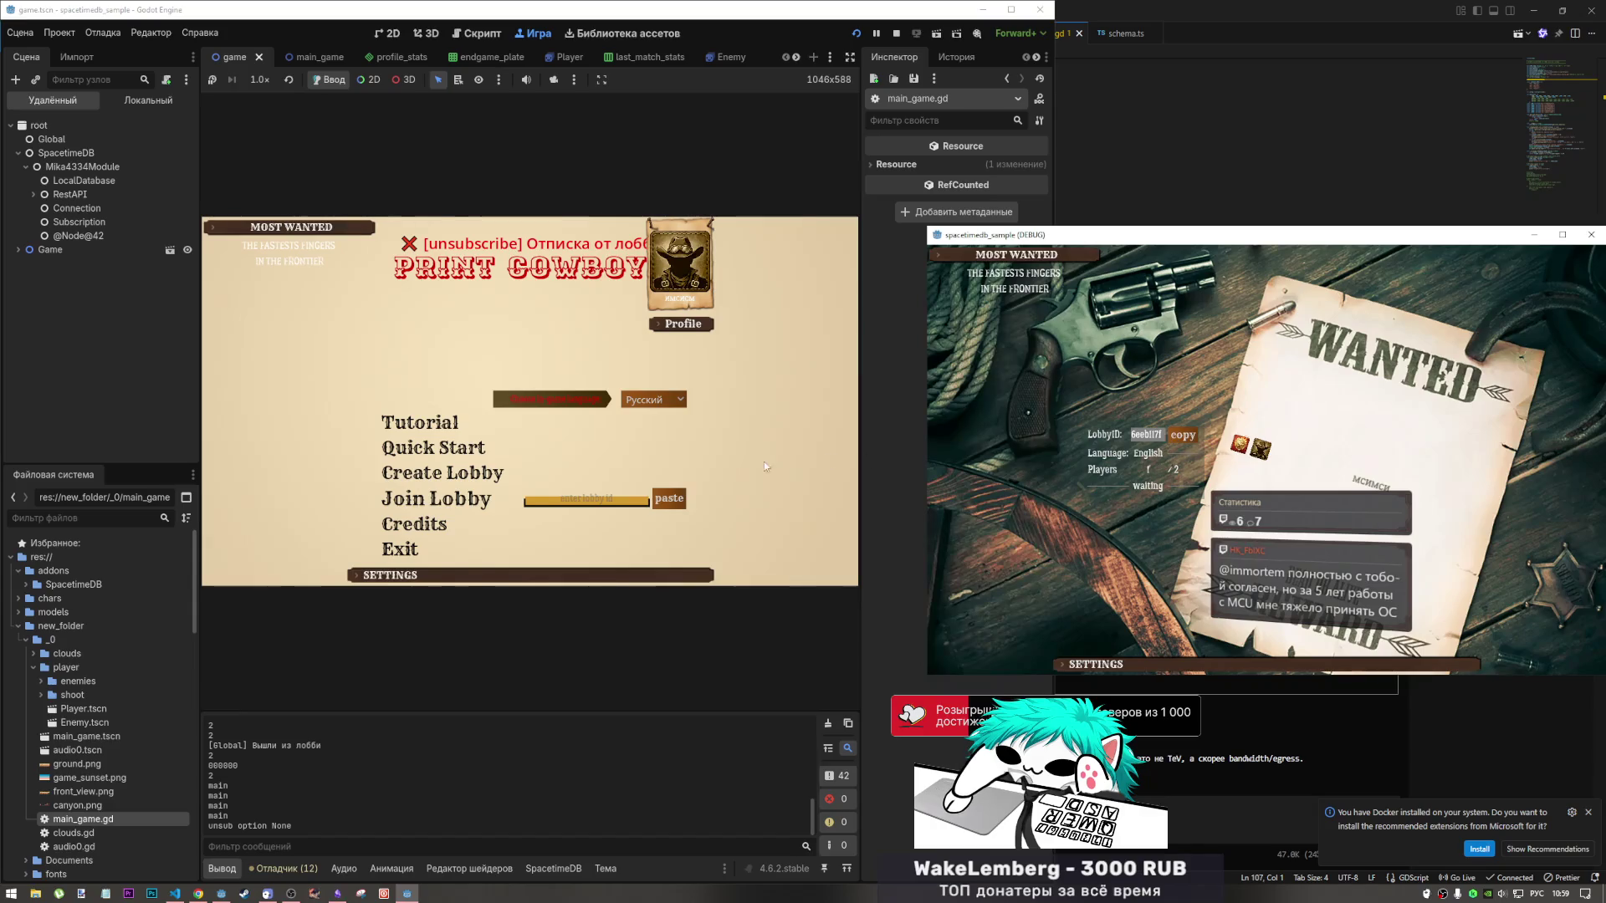
left_click(672, 498)
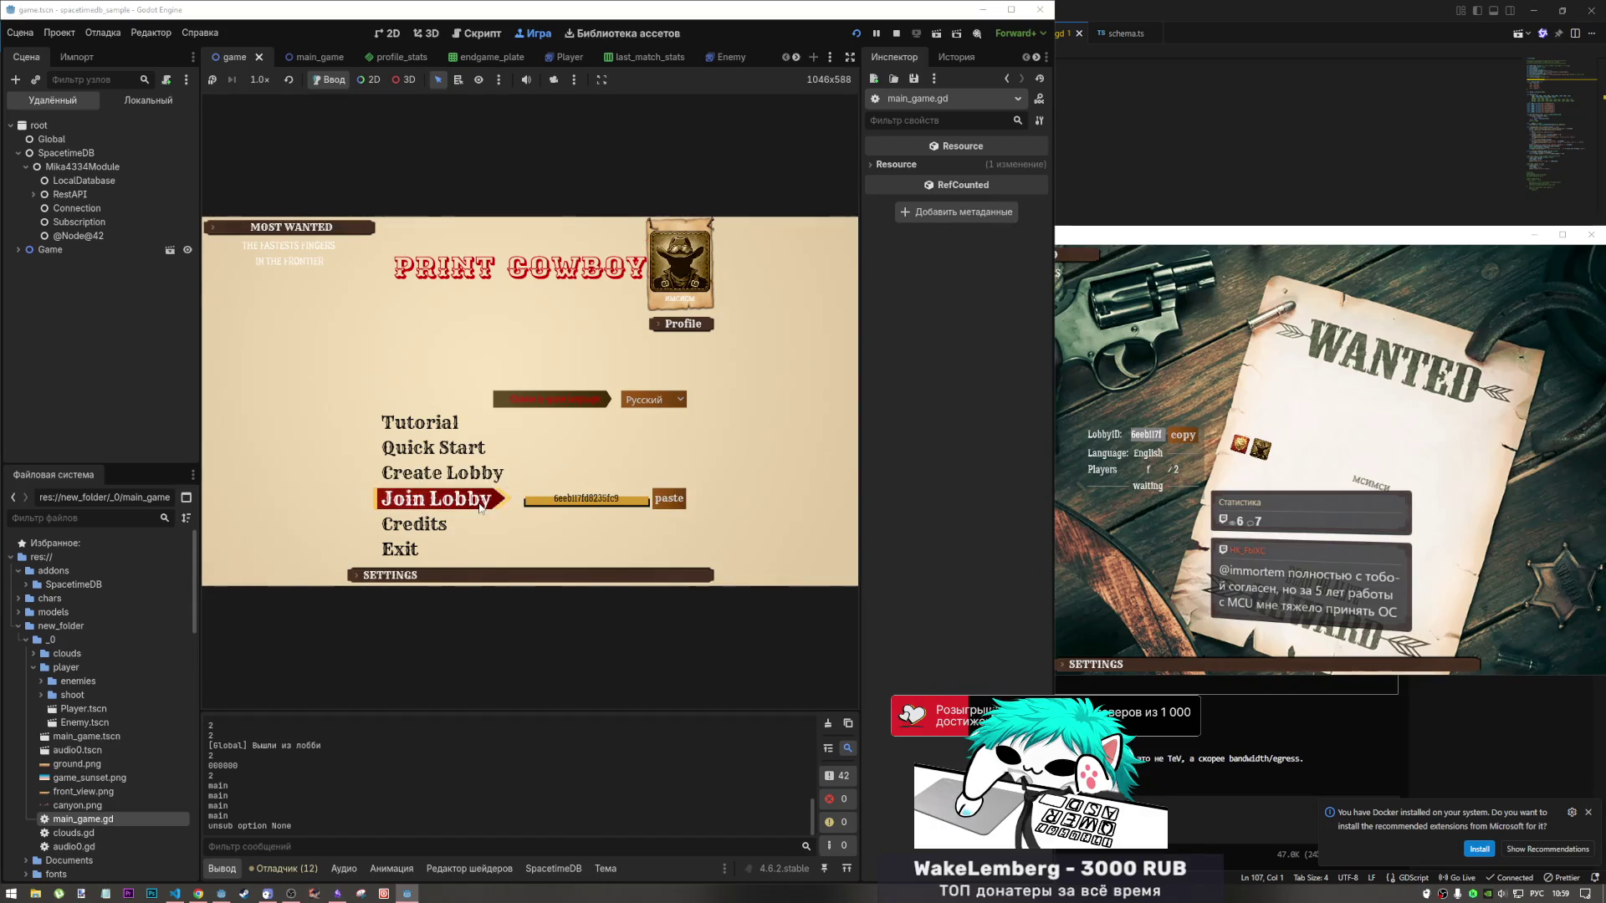
Join the English lobby, lock in category and mode, and switch the keyboard to English.
left_click(477, 502)
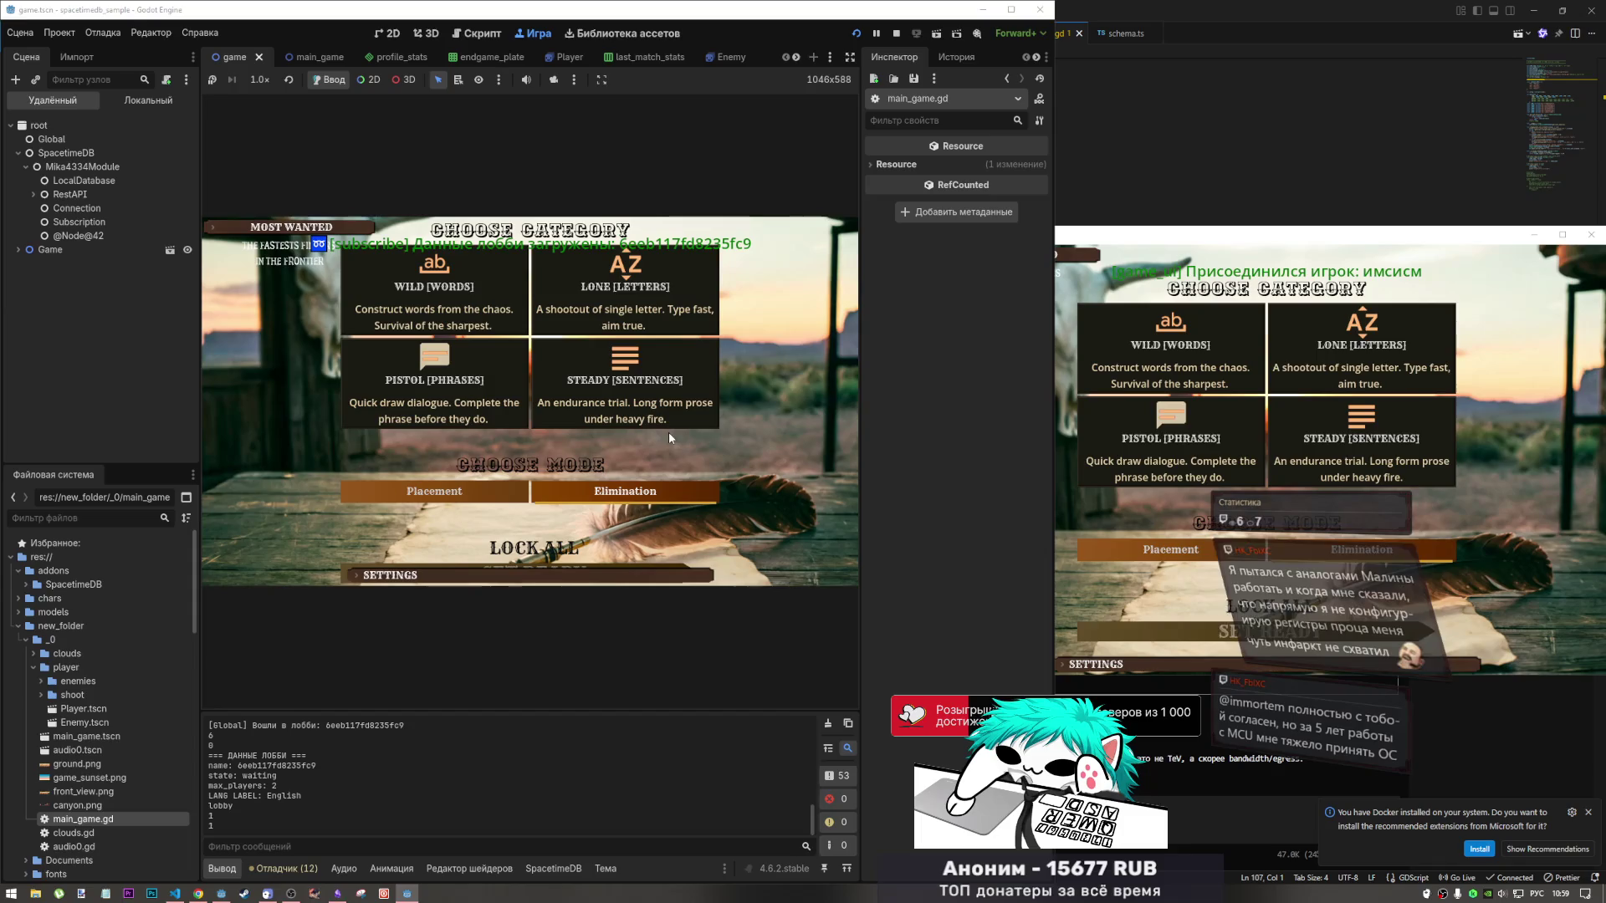
left_click(1107, 331)
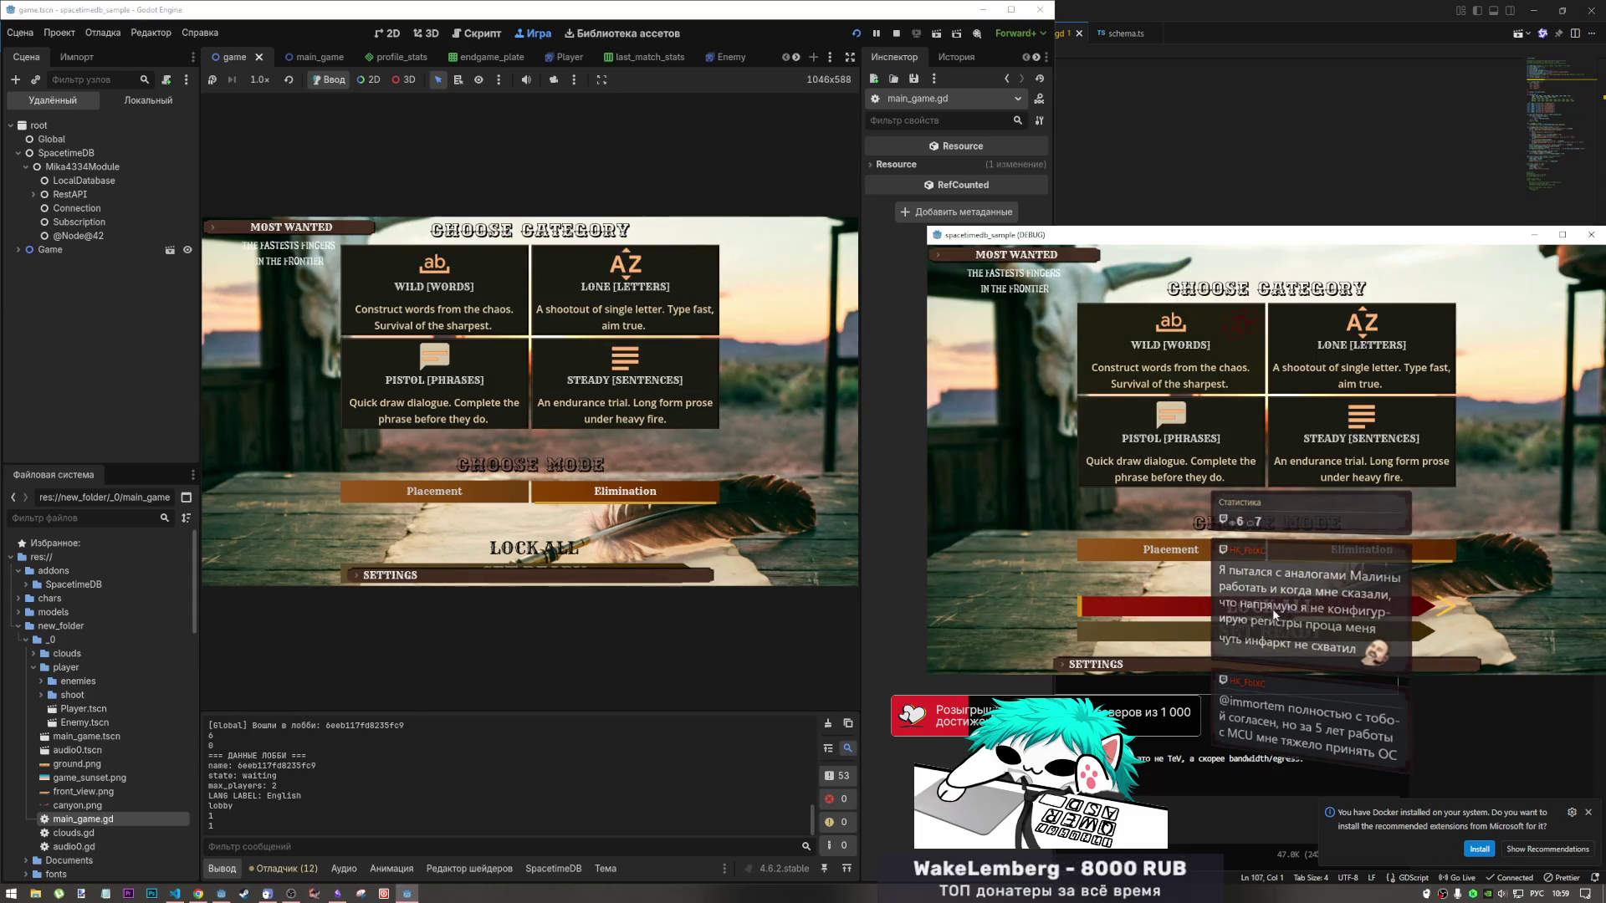
left_click(544, 478)
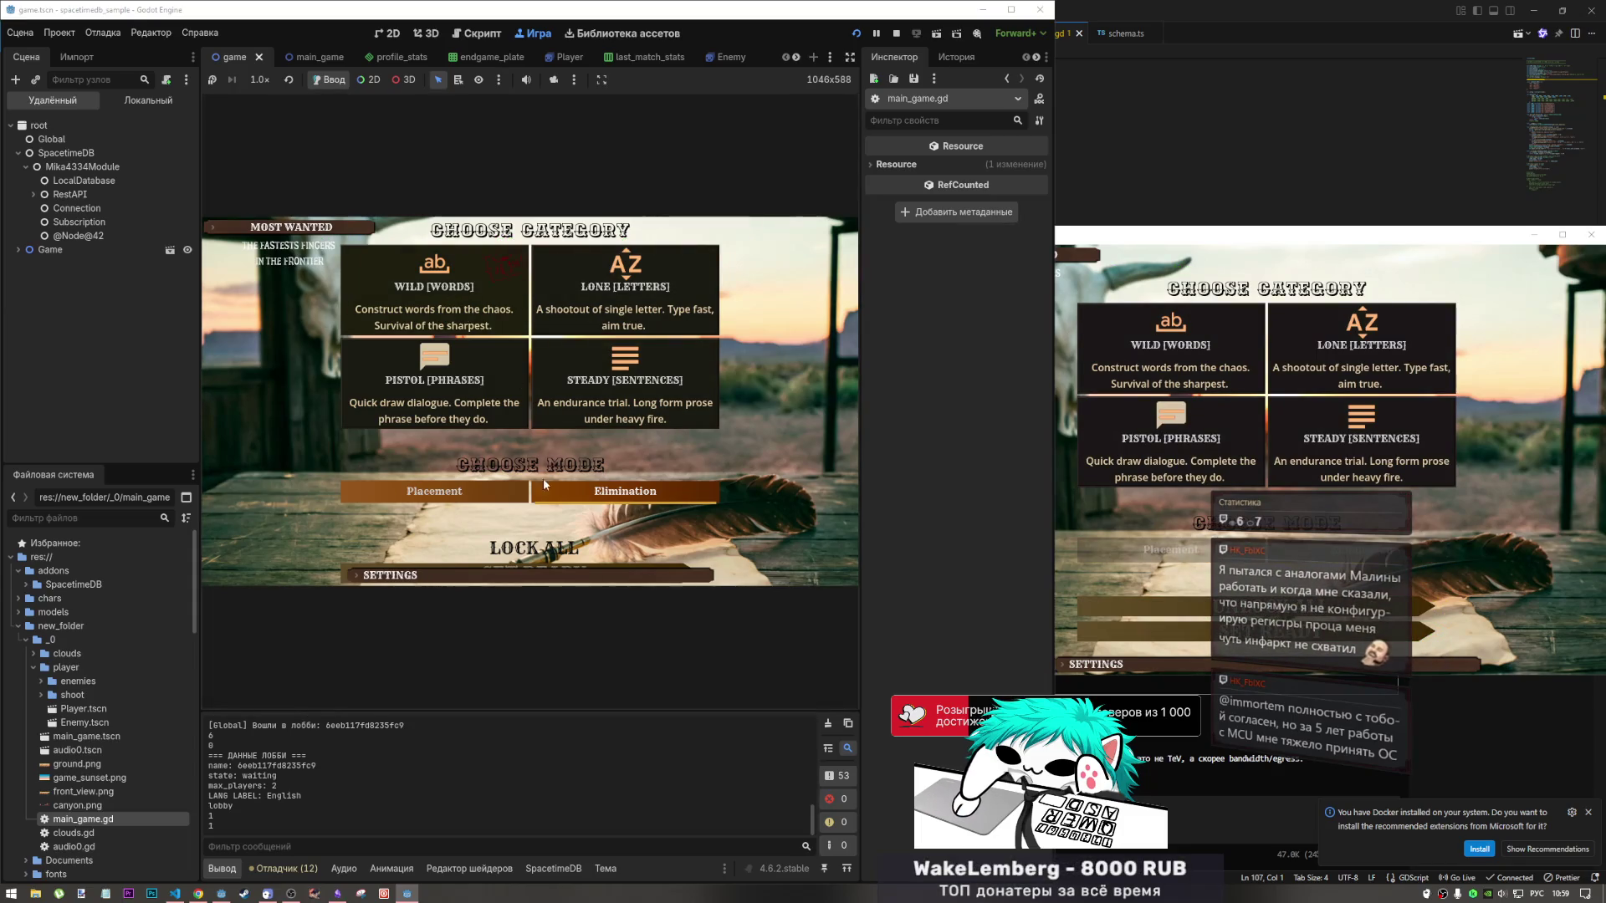
left_click(539, 548)
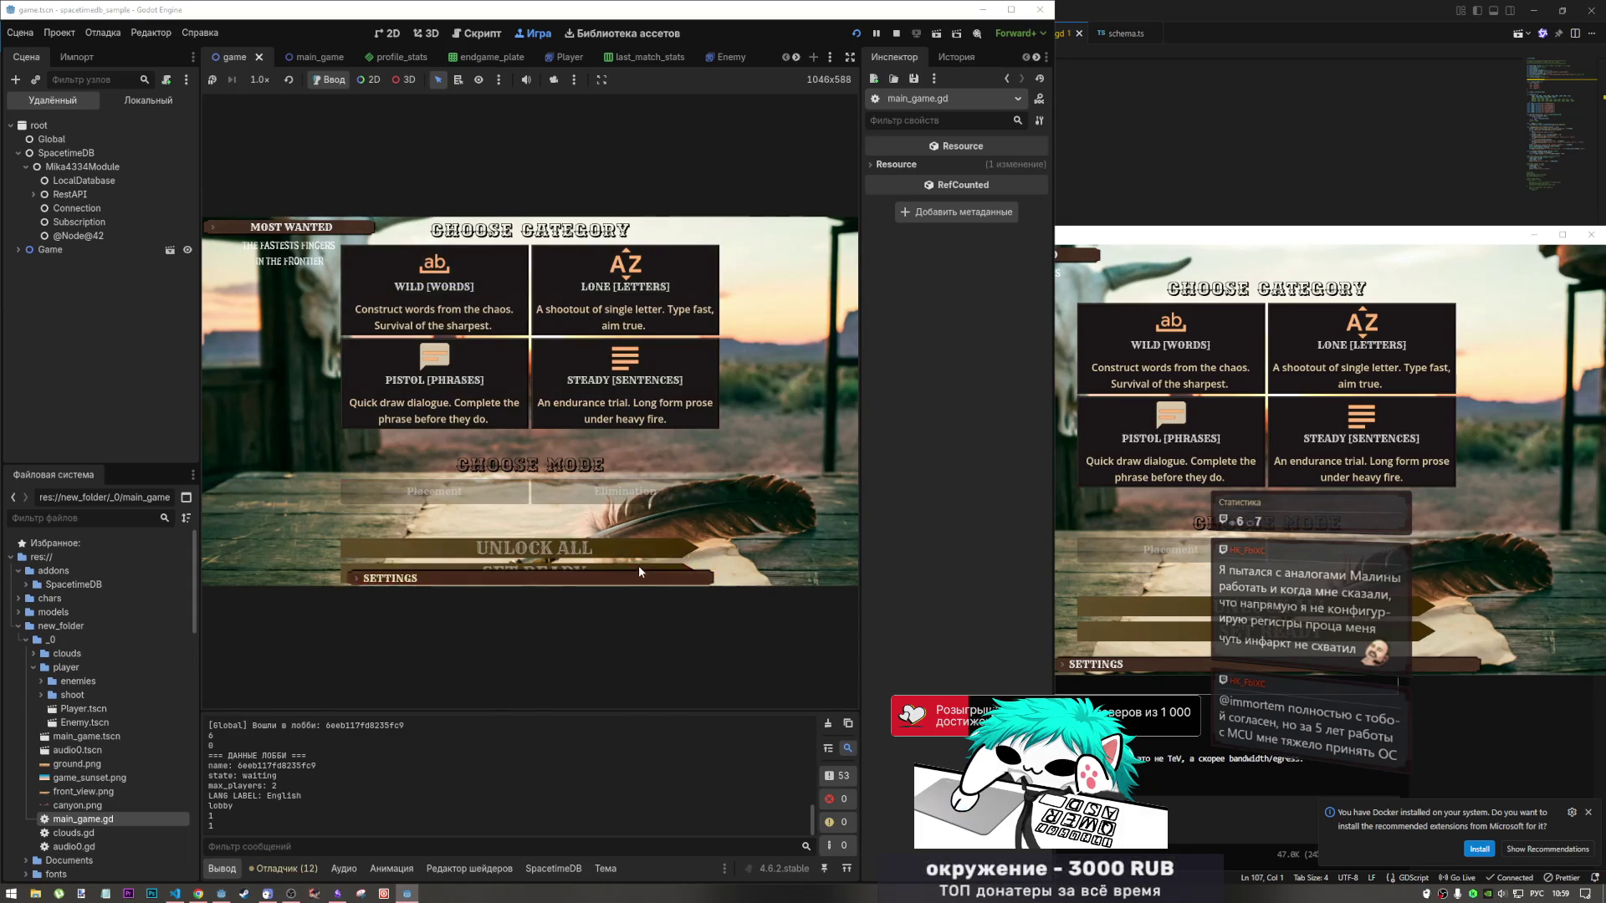
key("alt+shift")
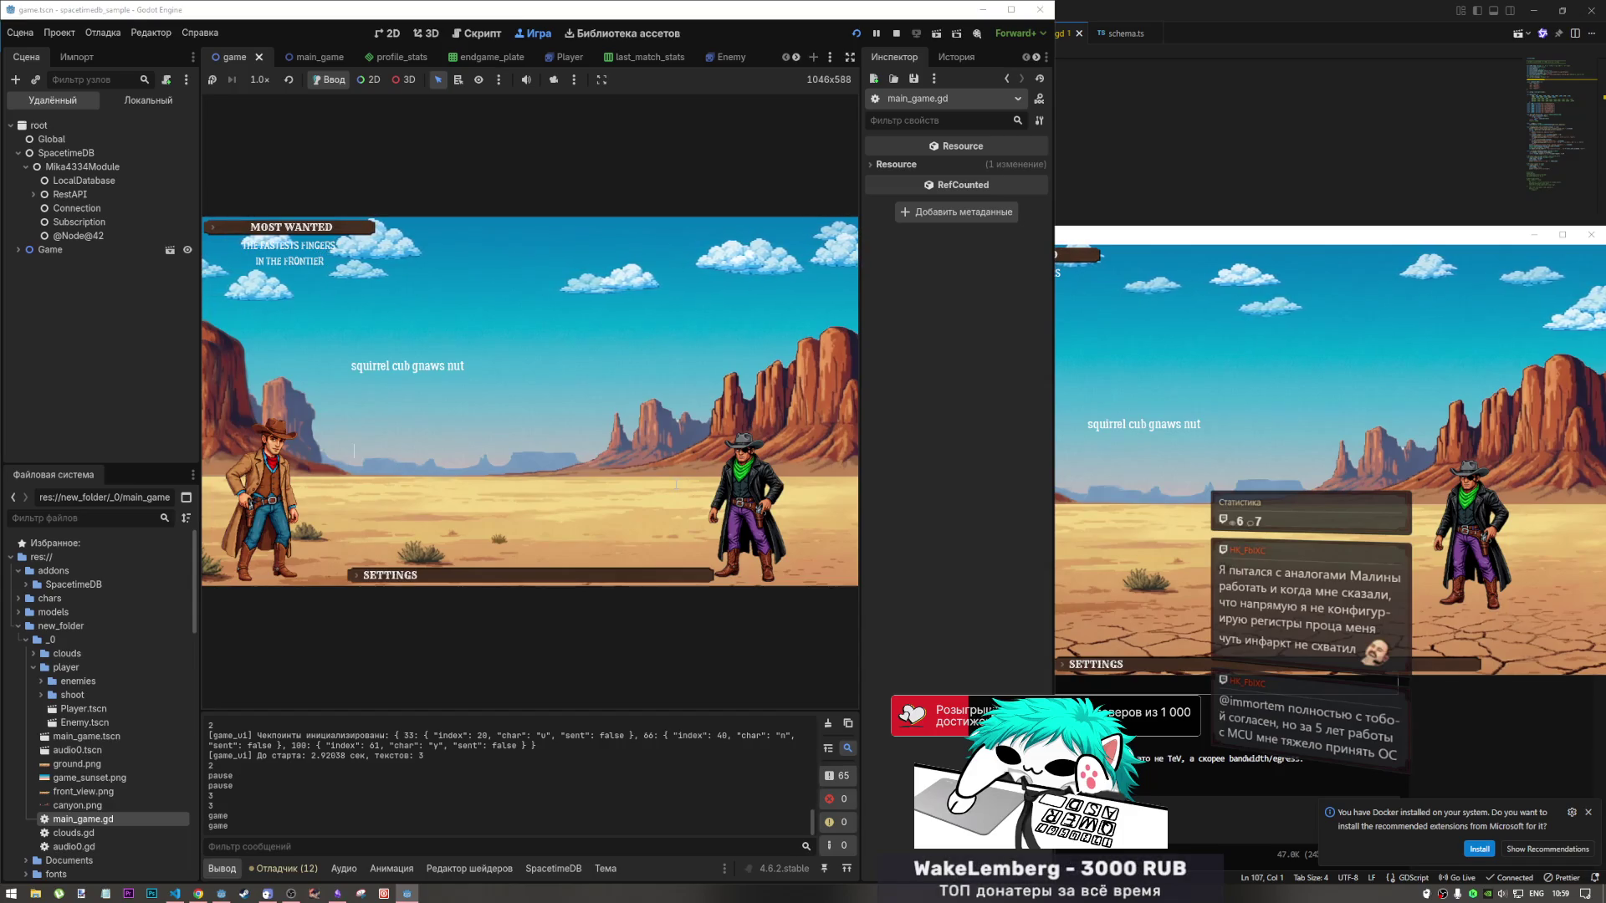
Type 'squirrel cub gnaws nut', 'earth warm in spring', 'ghosts came to party' until the scoreboard appears.
type("sq")
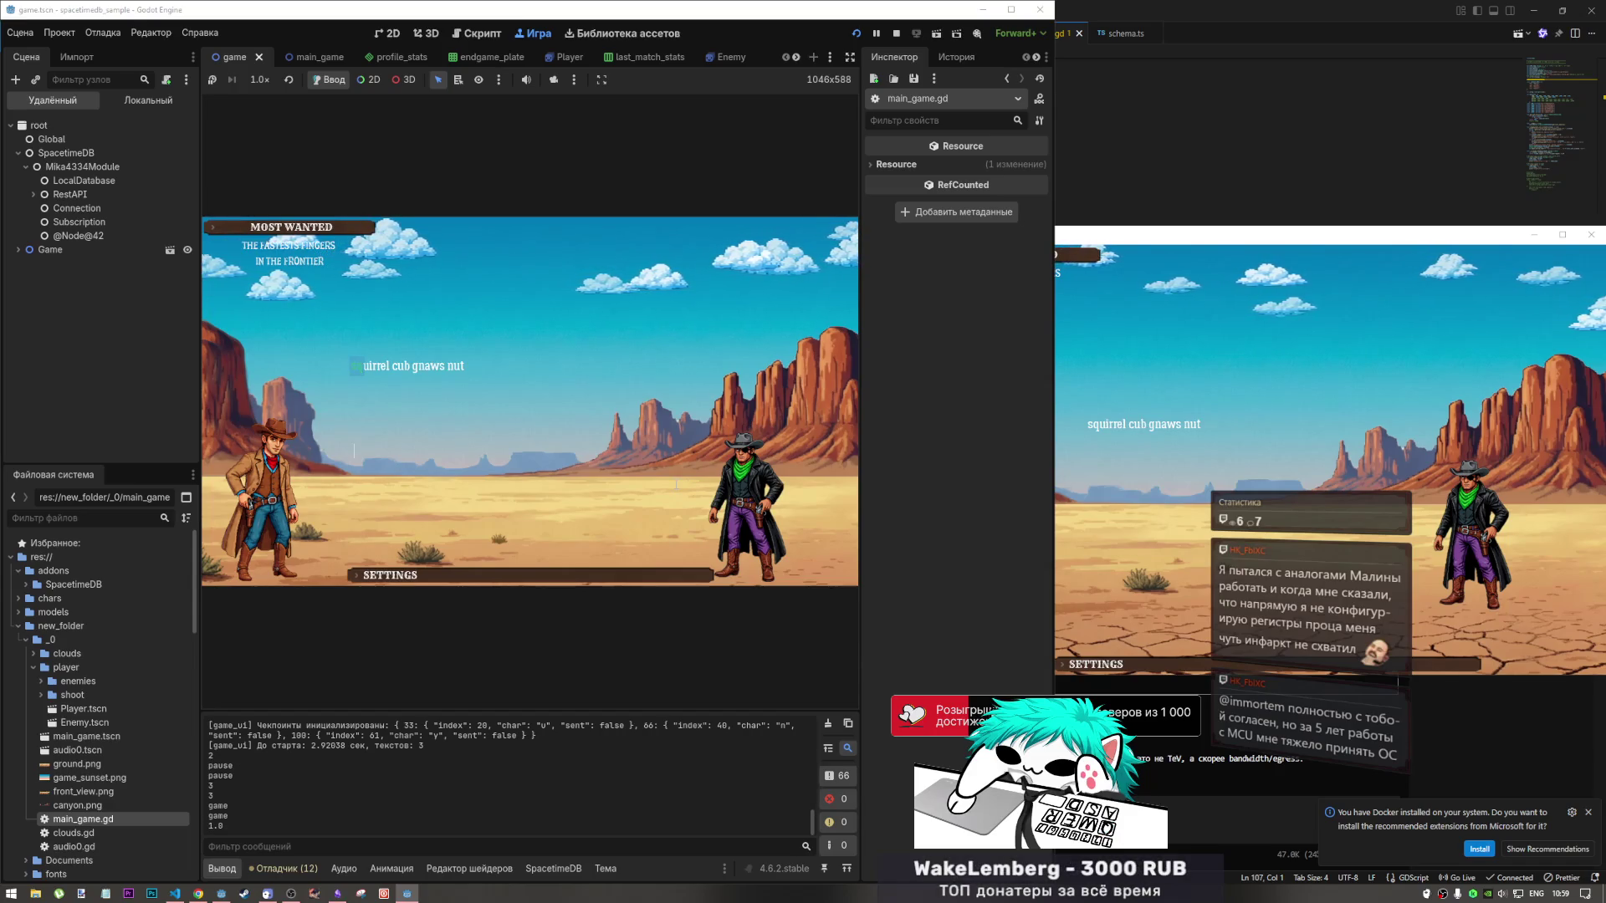
left_click(1207, 469)
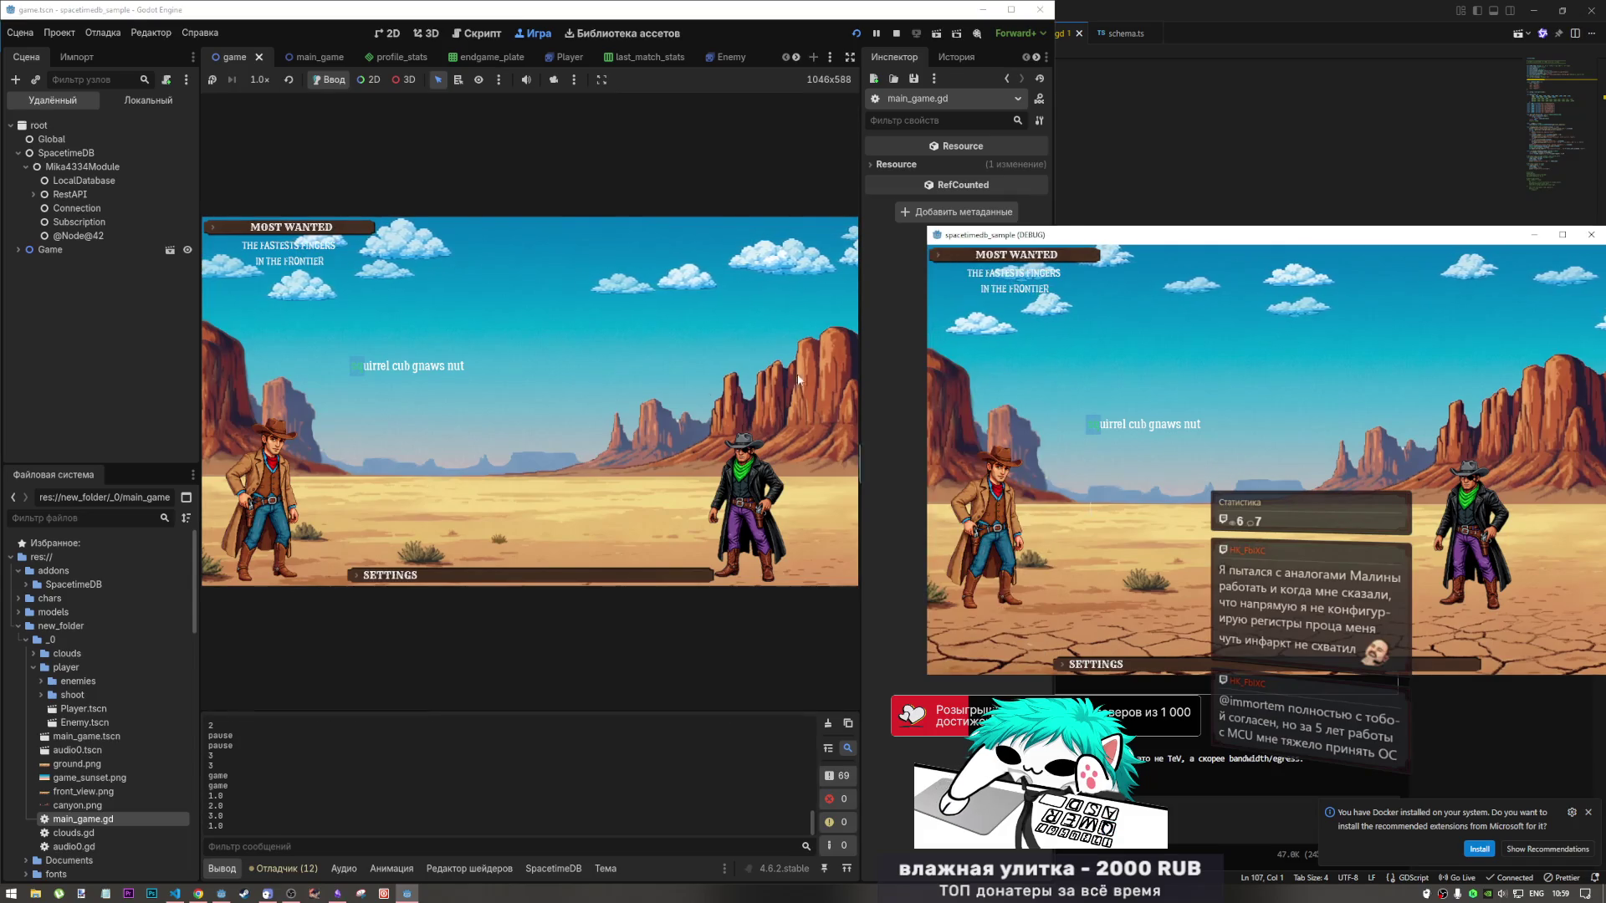
left_click(459, 434)
type("ui")
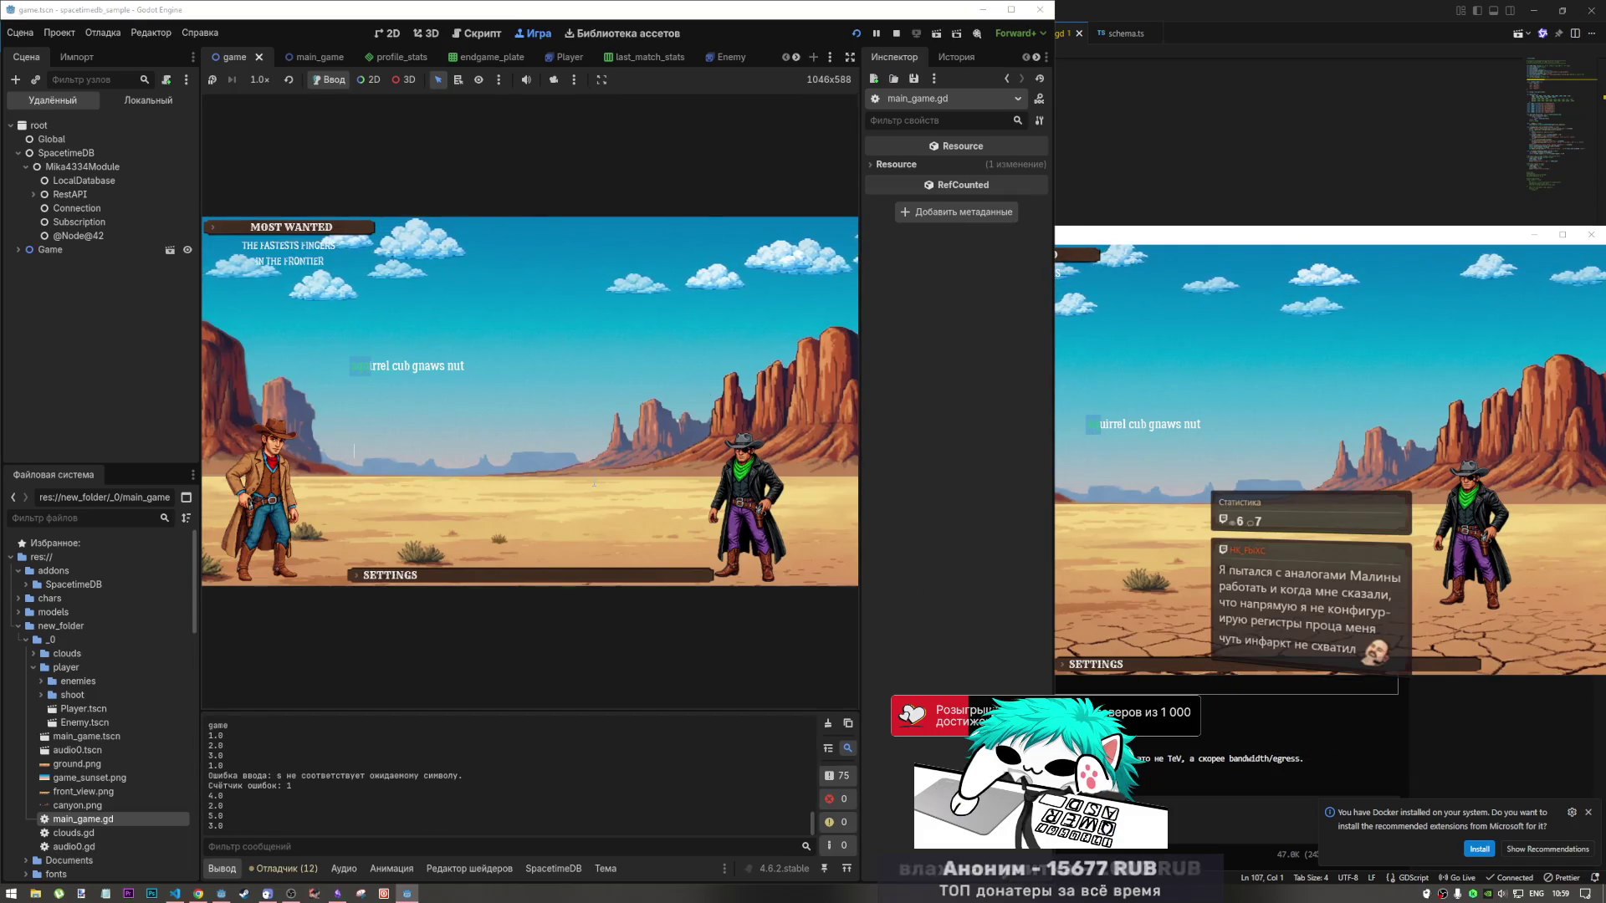
type("er")
type("rel ")
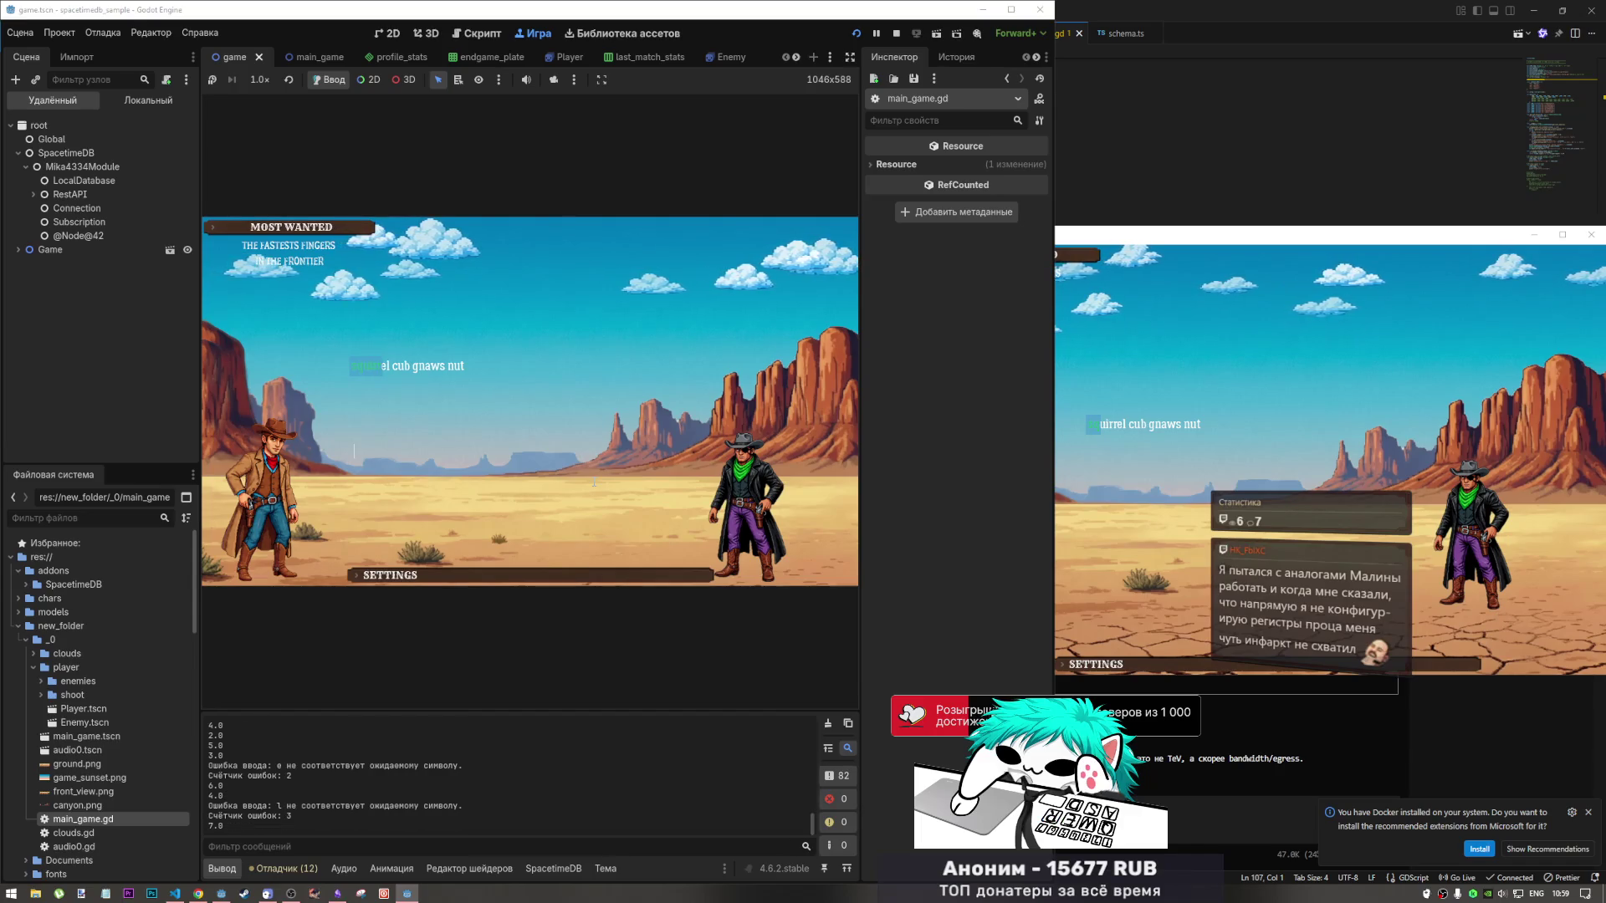
type("cub g")
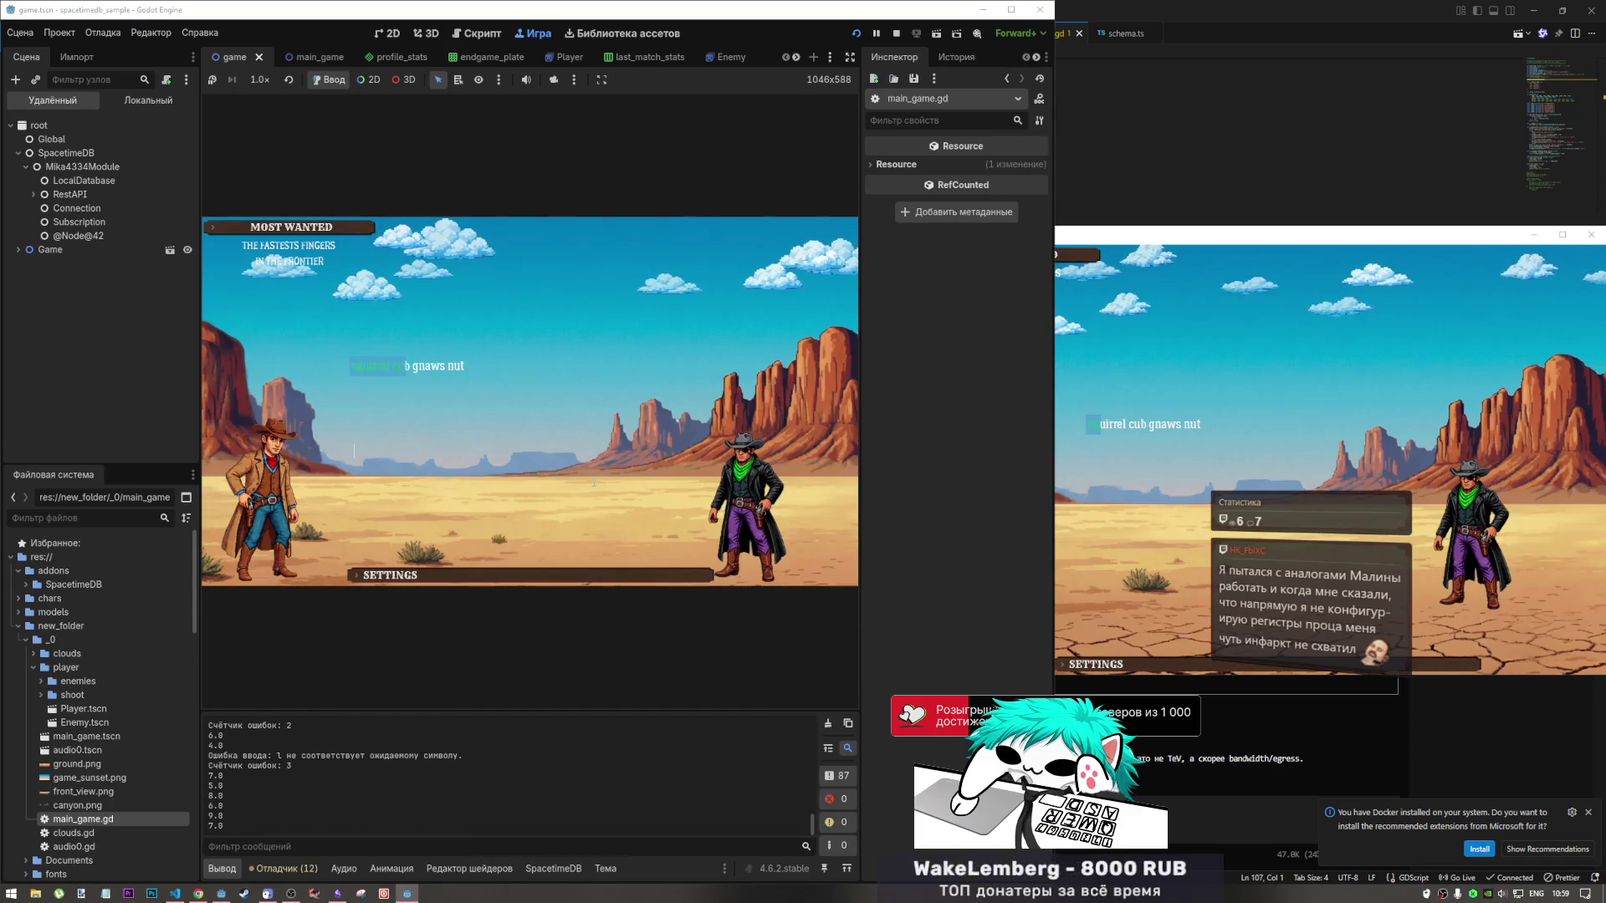
type("naws nut")
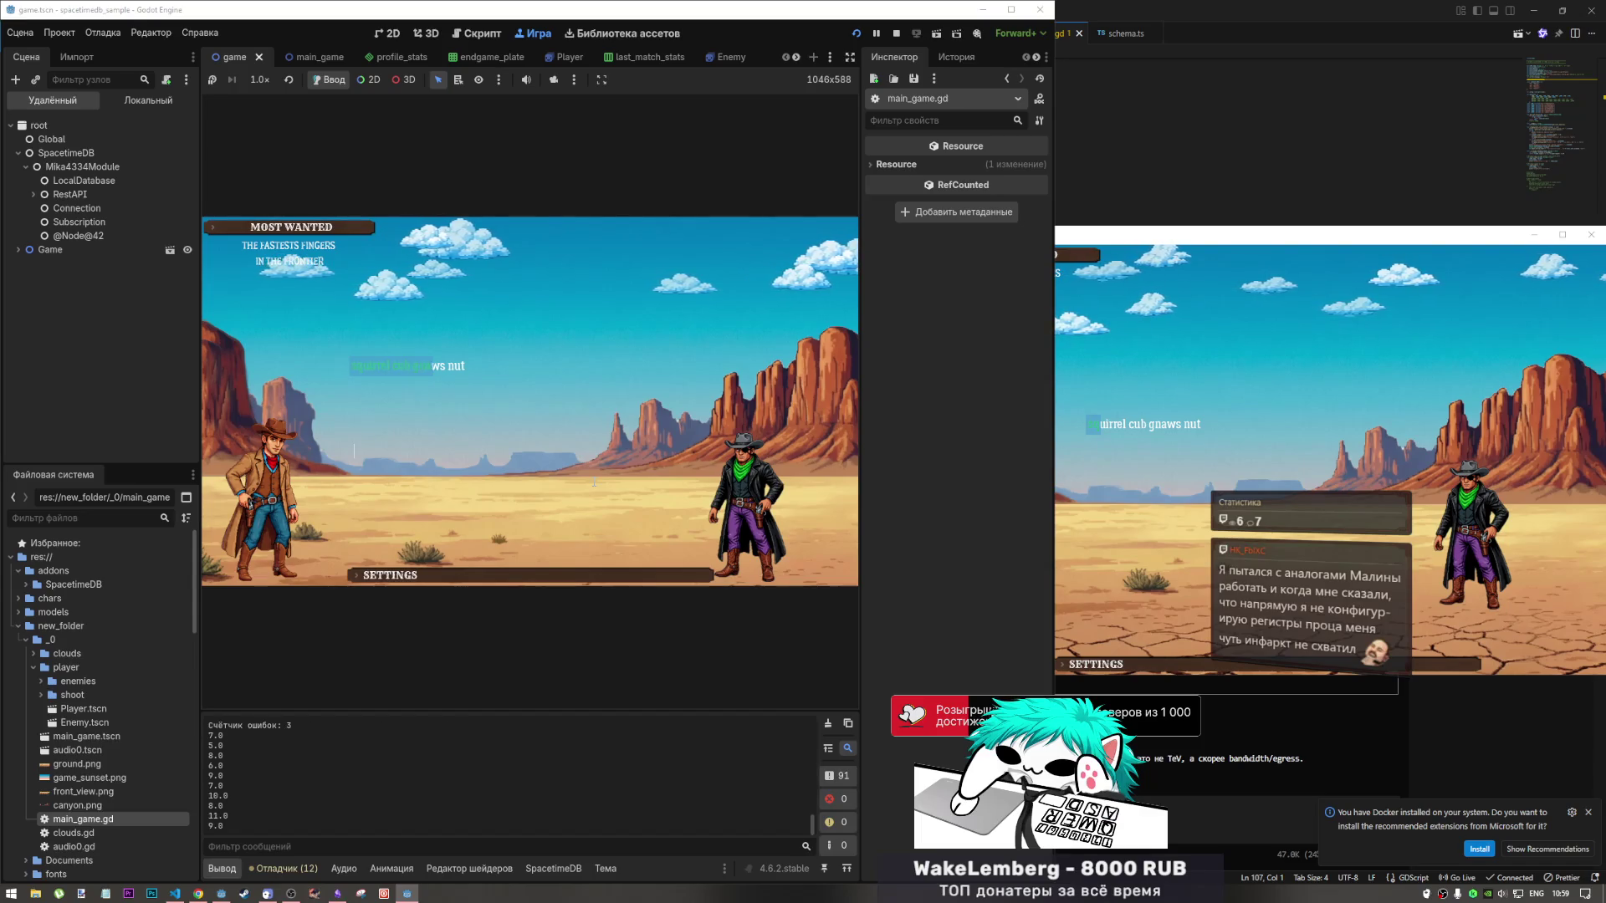
type("ea")
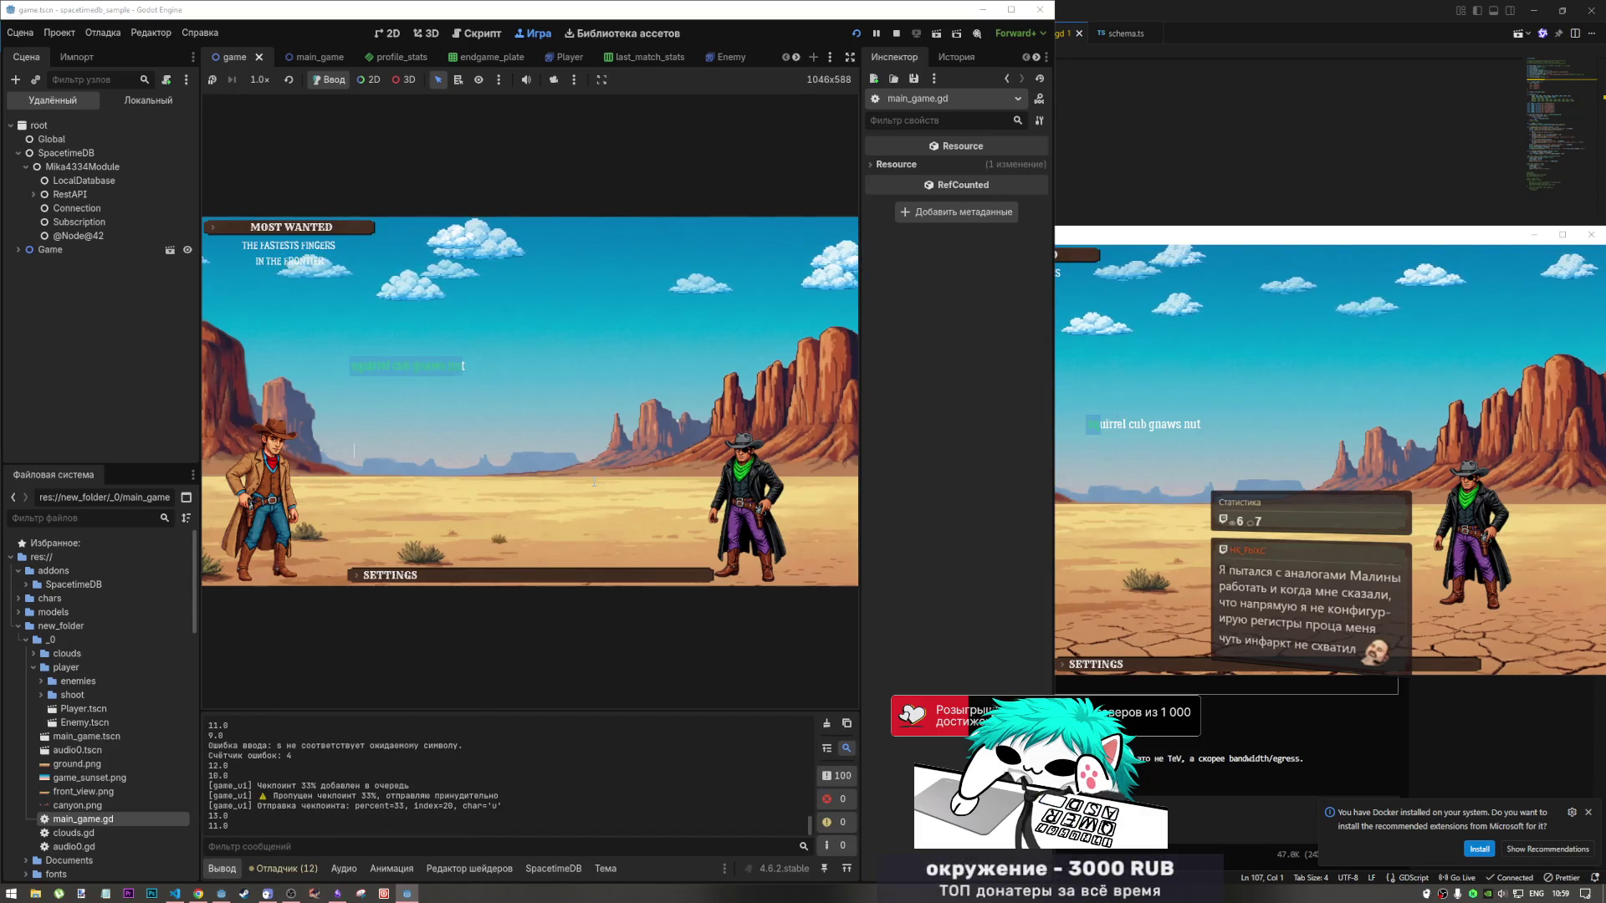
type("rth warm ")
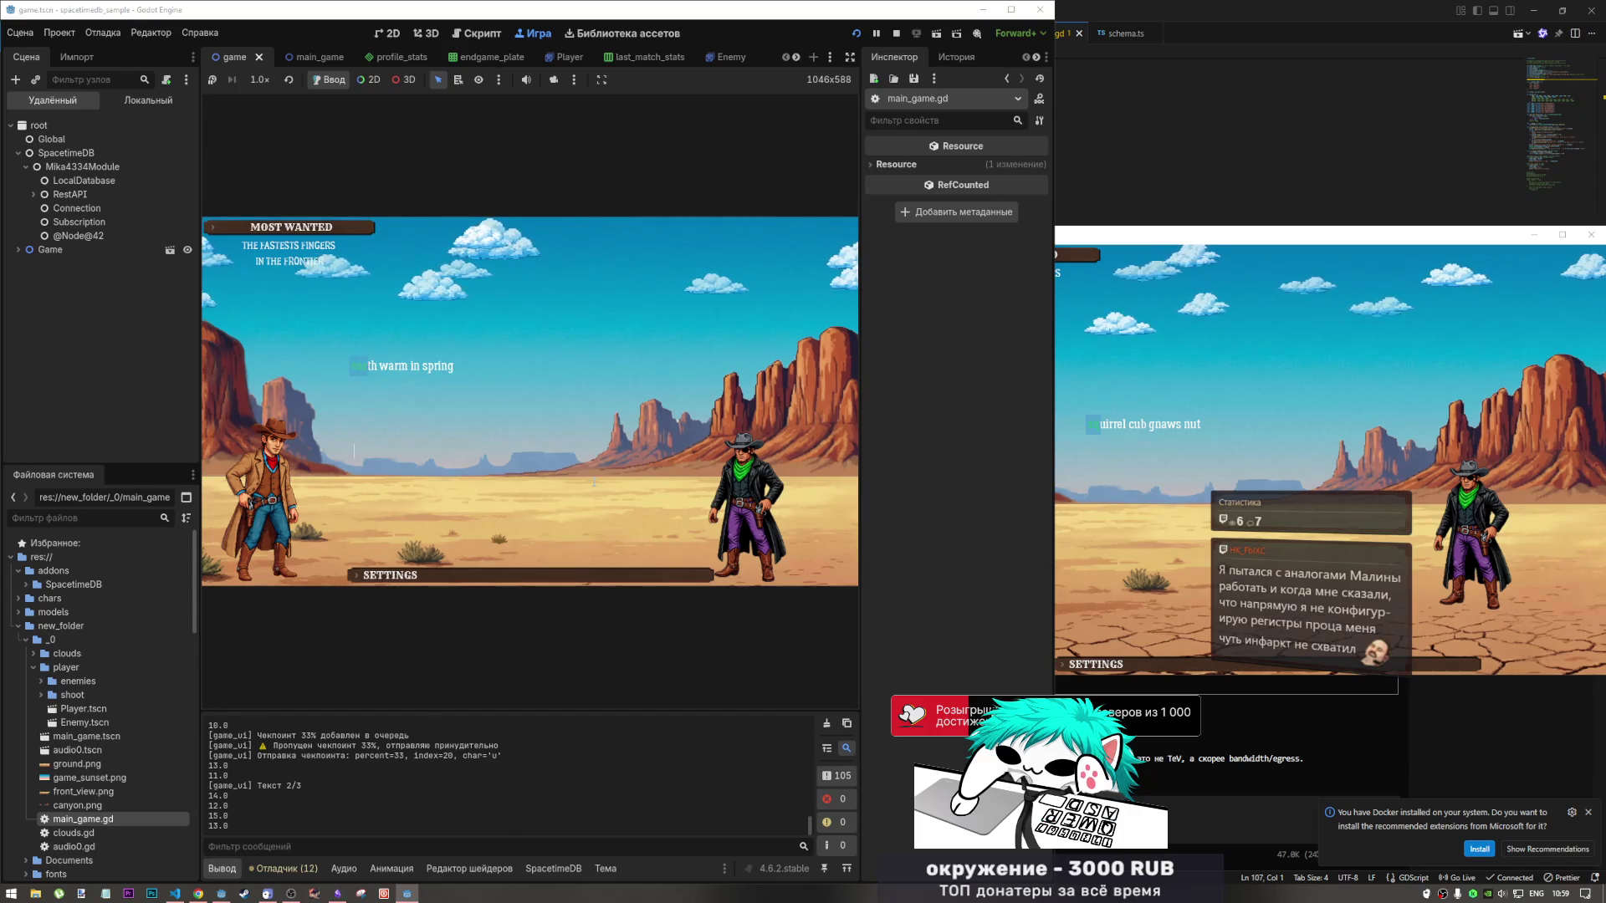
type("in spring")
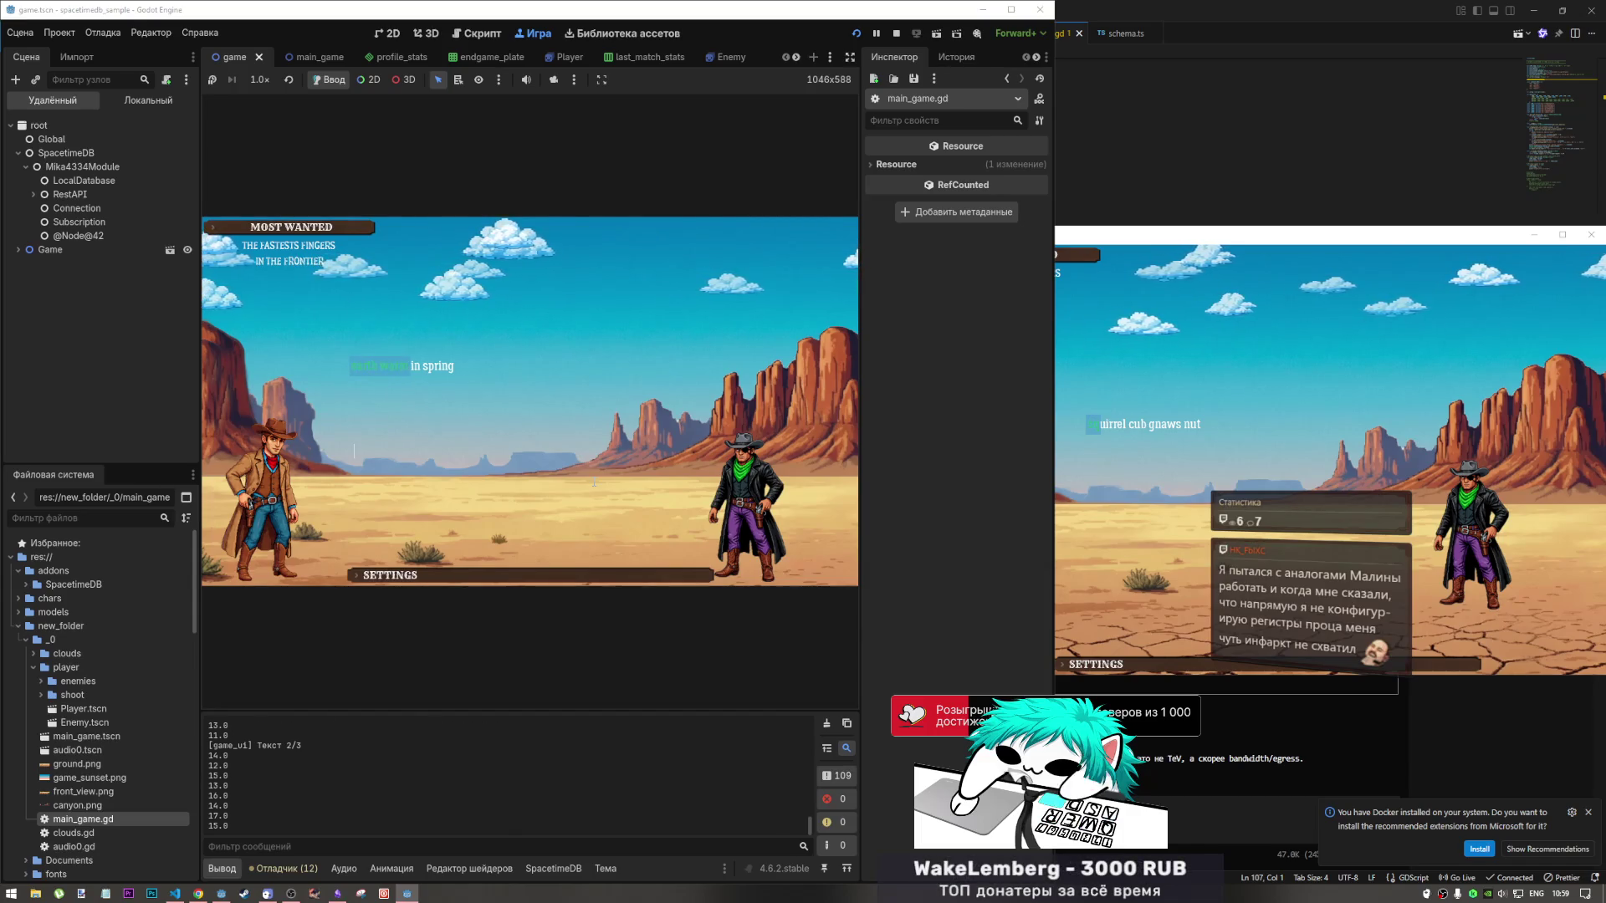
type("gho")
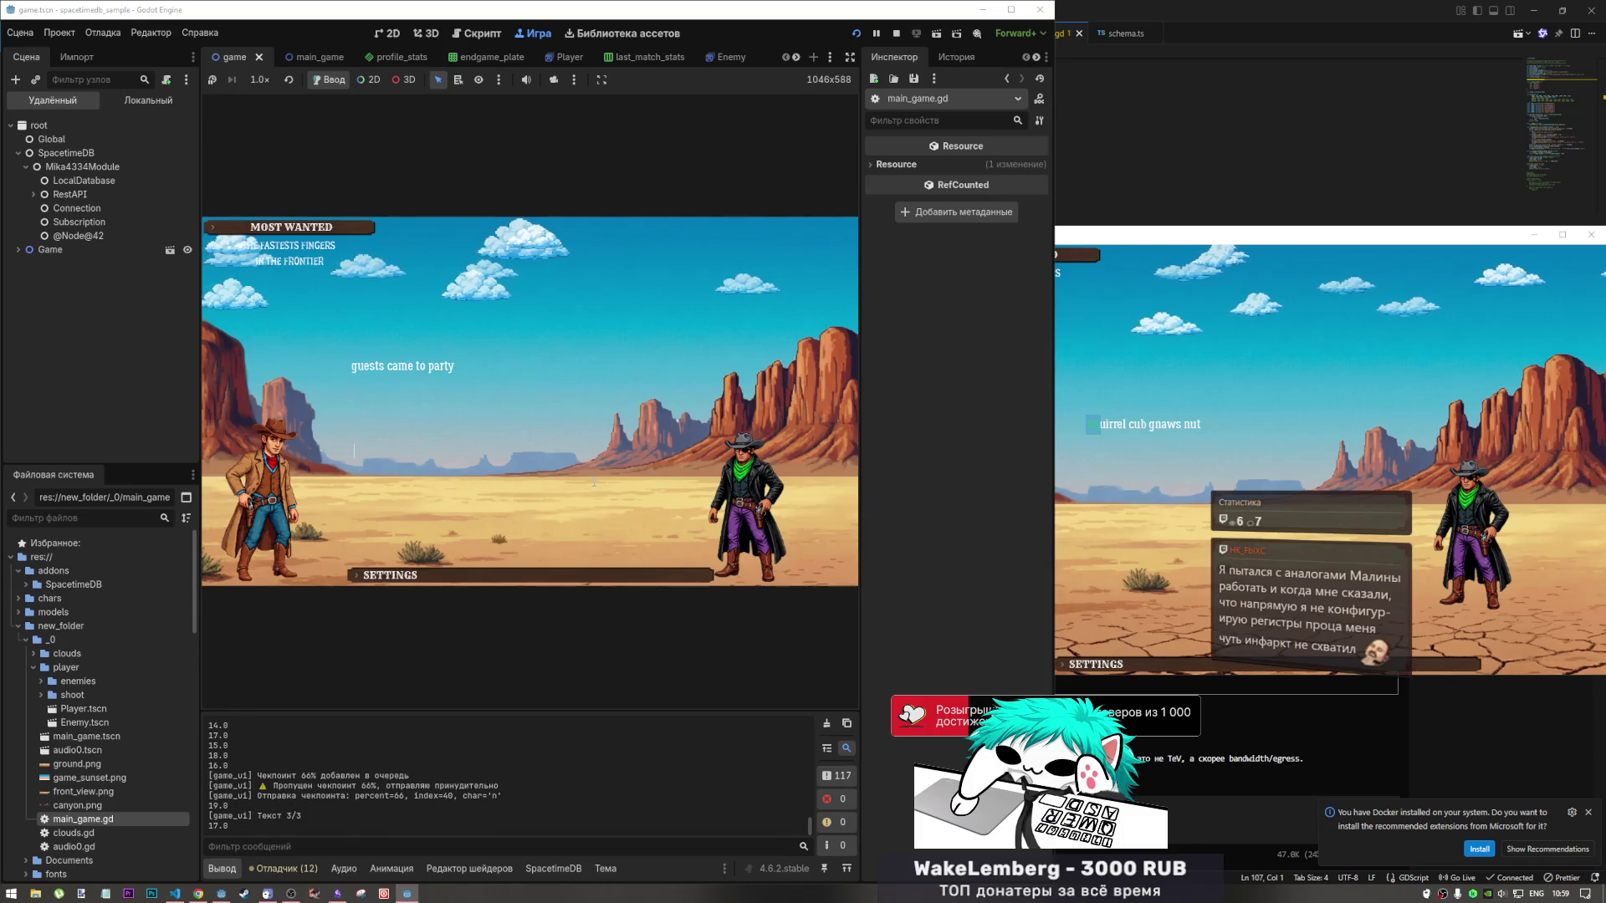
type("sts cam")
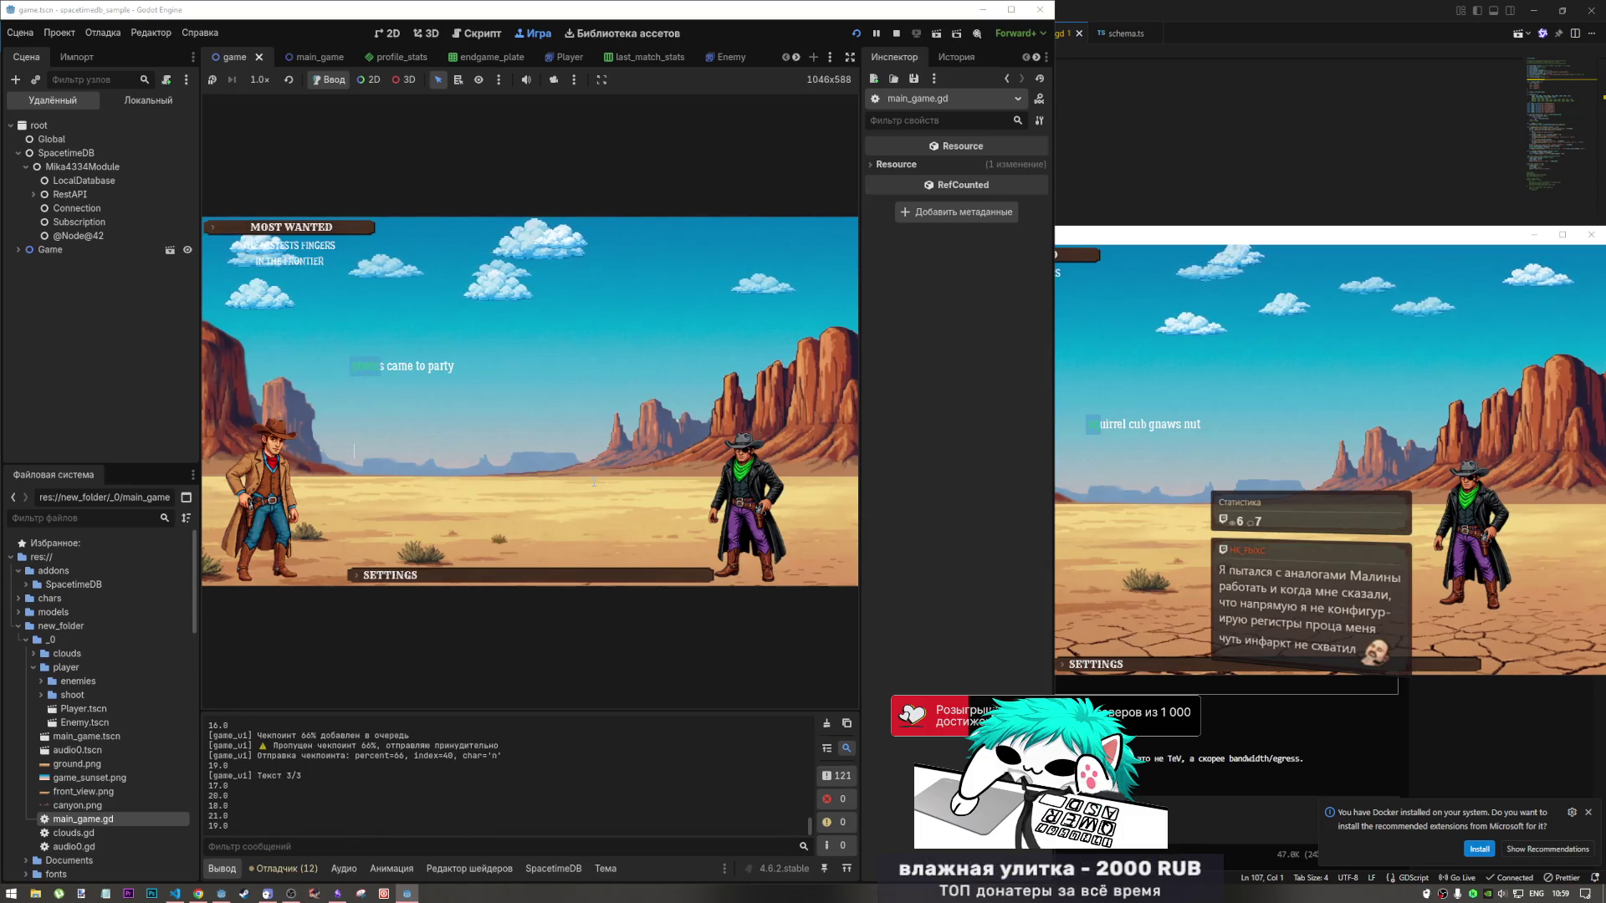
type("e t")
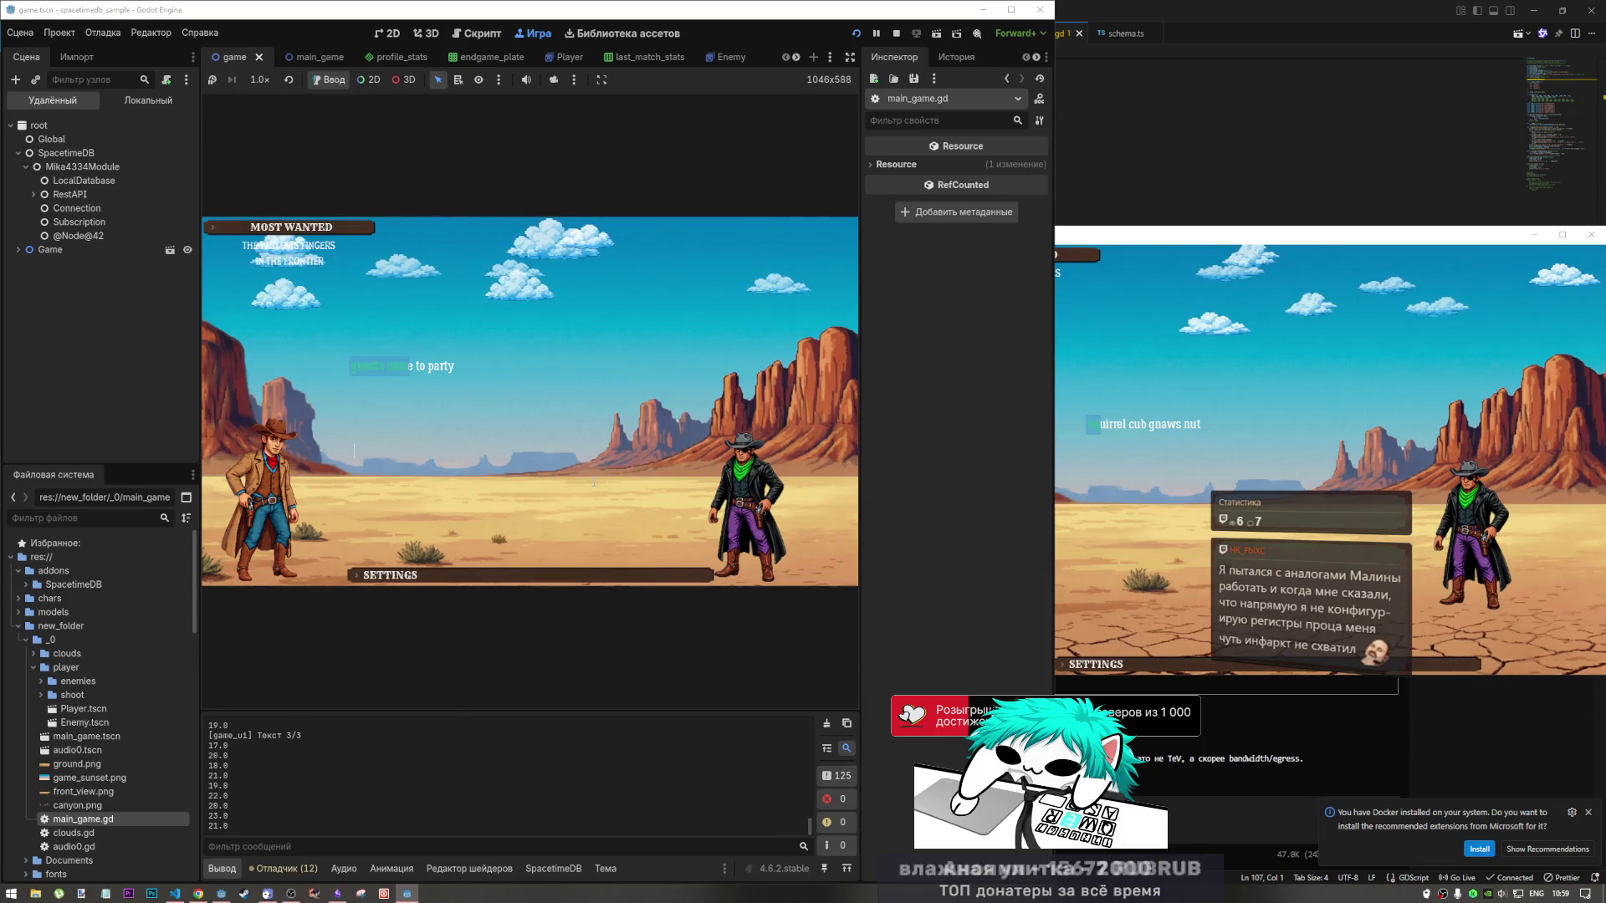
type("o party")
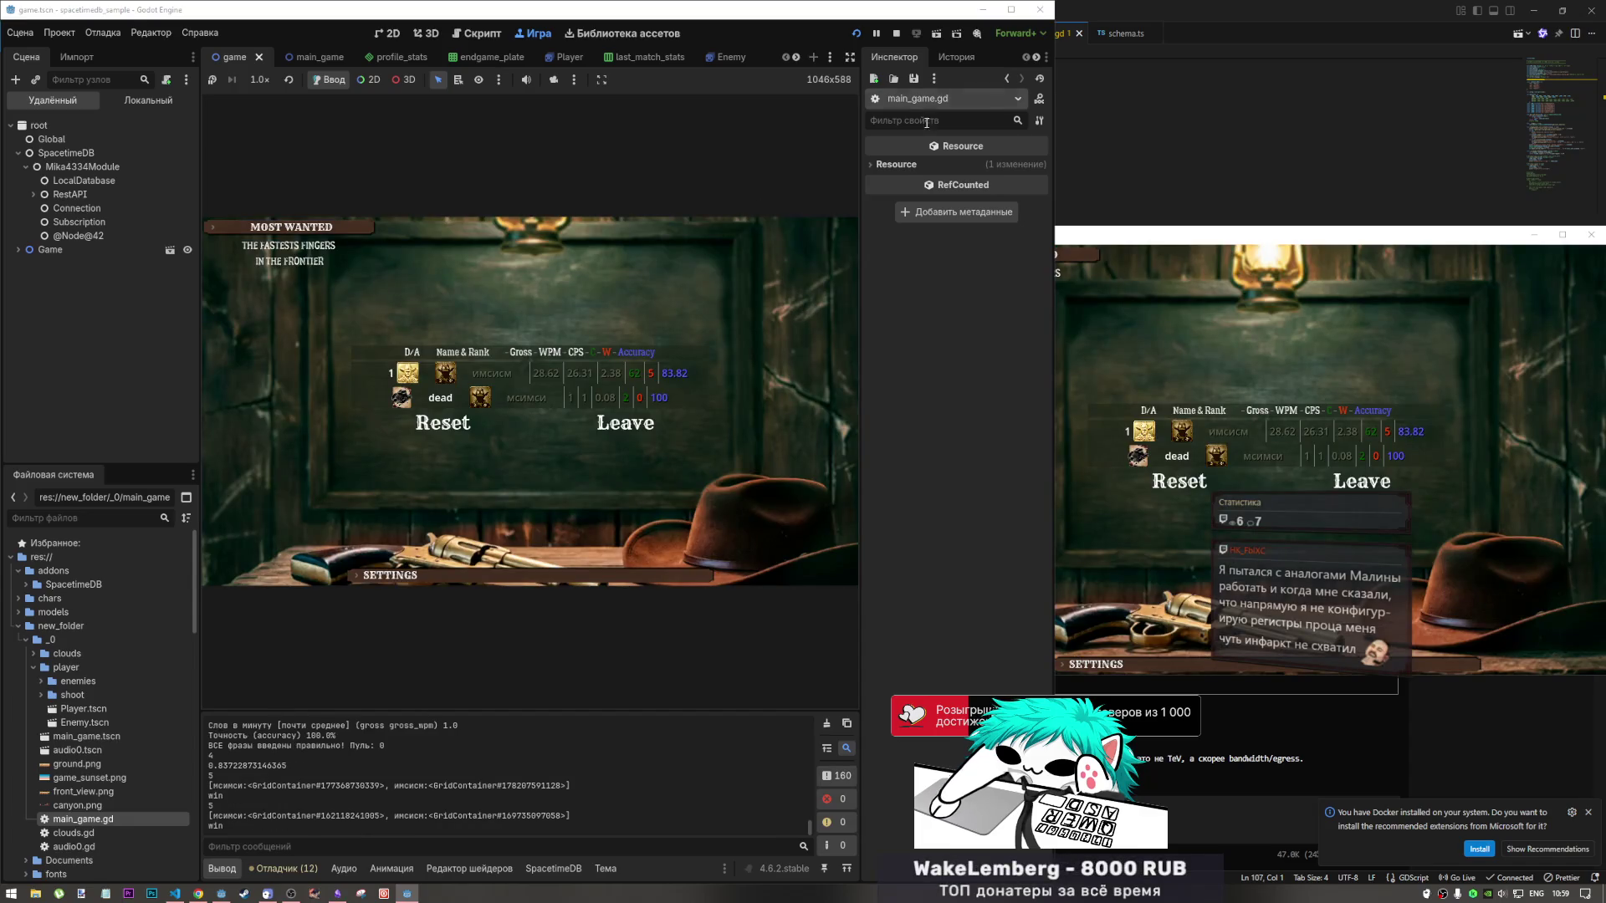
left_click(1361, 481)
Leave the scoreboard in the first game instance and bring VS Code with opencode's review forward.
left_click(698, 429)
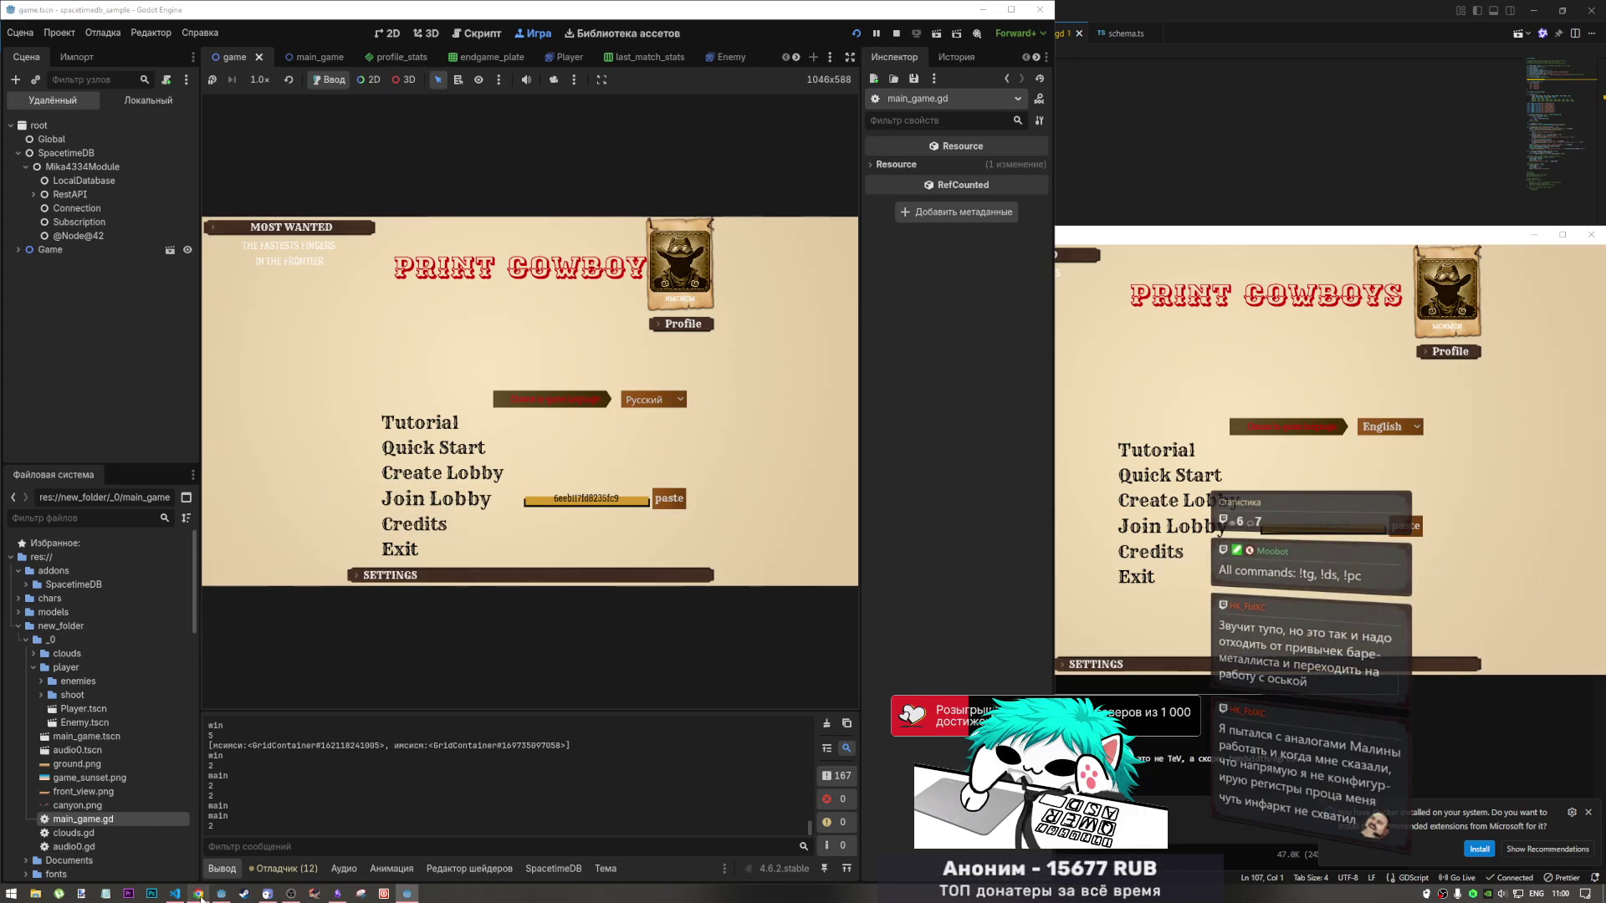
left_click(175, 893)
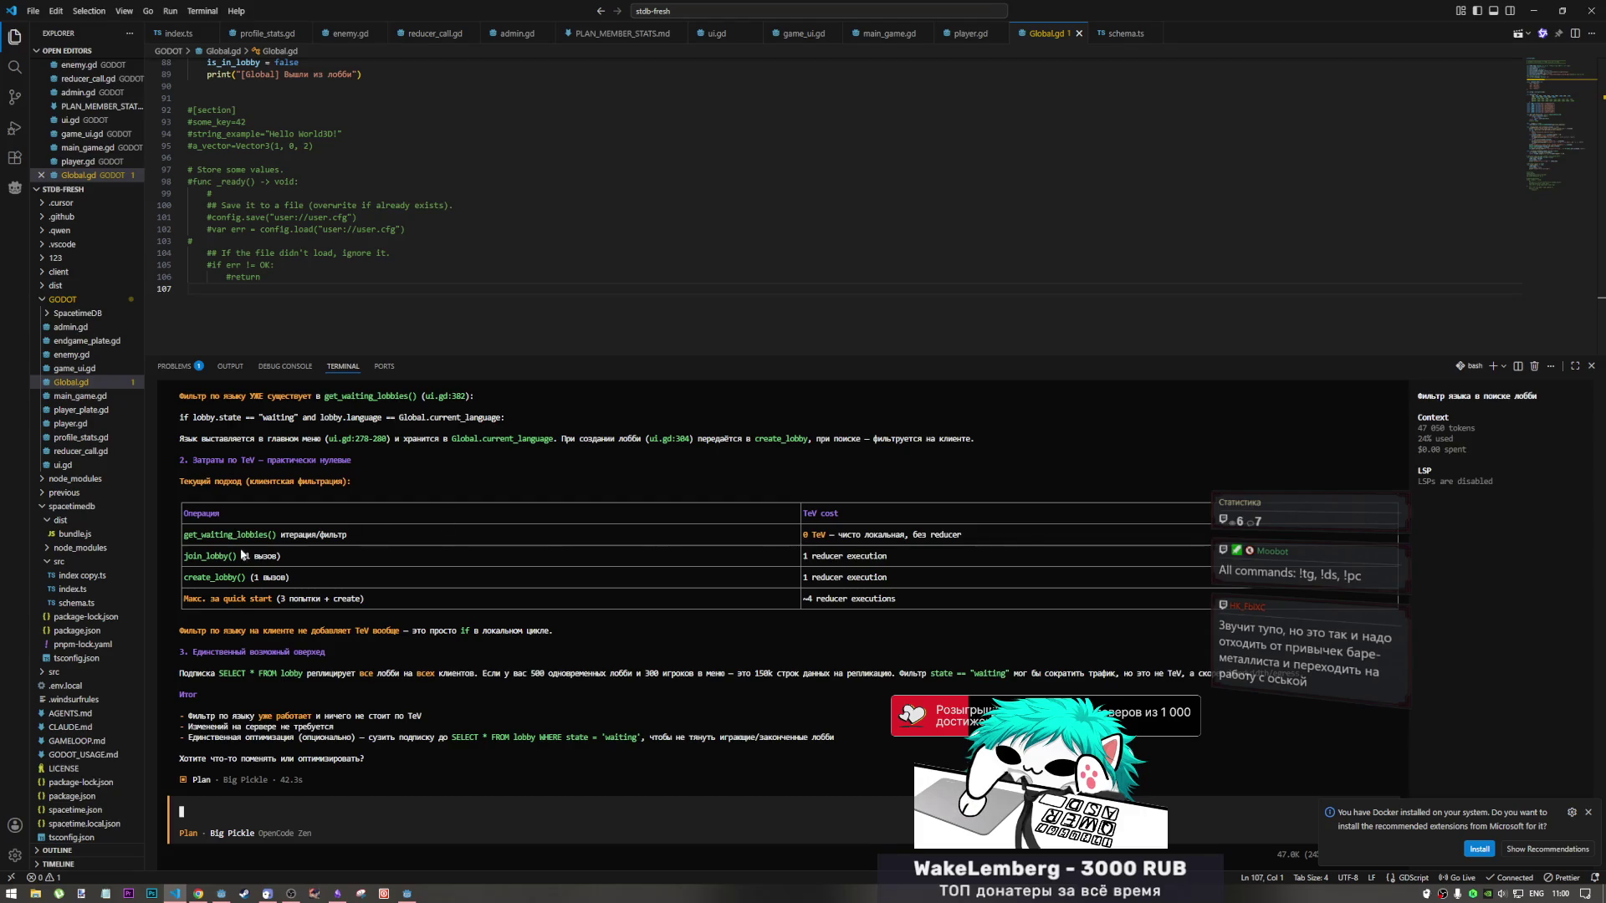
left_click_drag(224, 534, 361, 542)
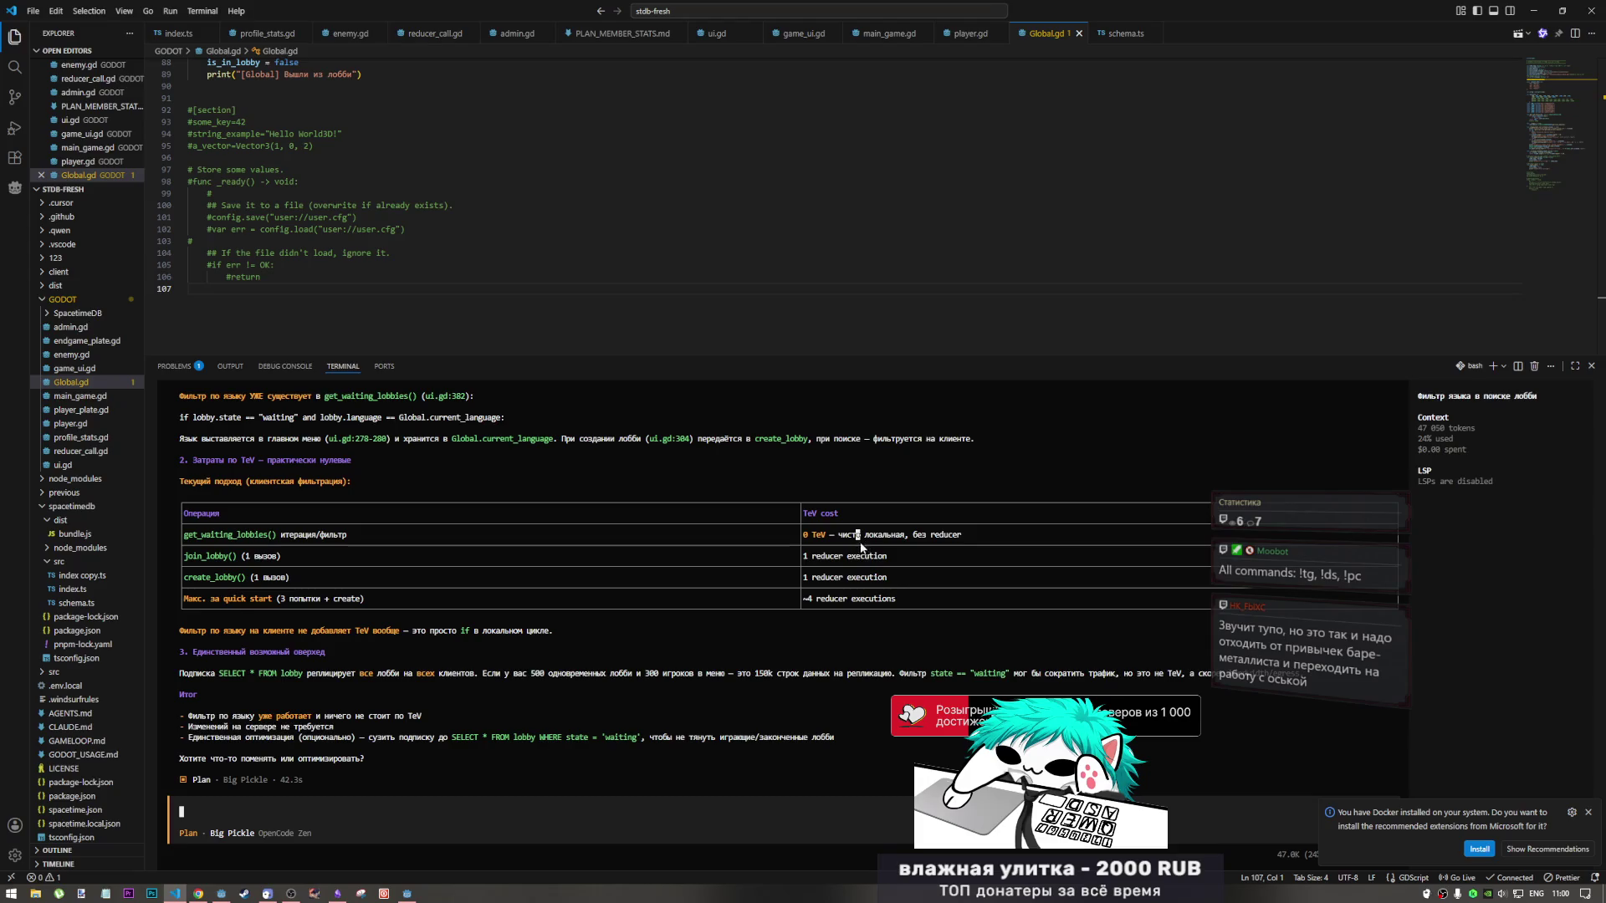
left_click_drag(895, 557, 809, 562)
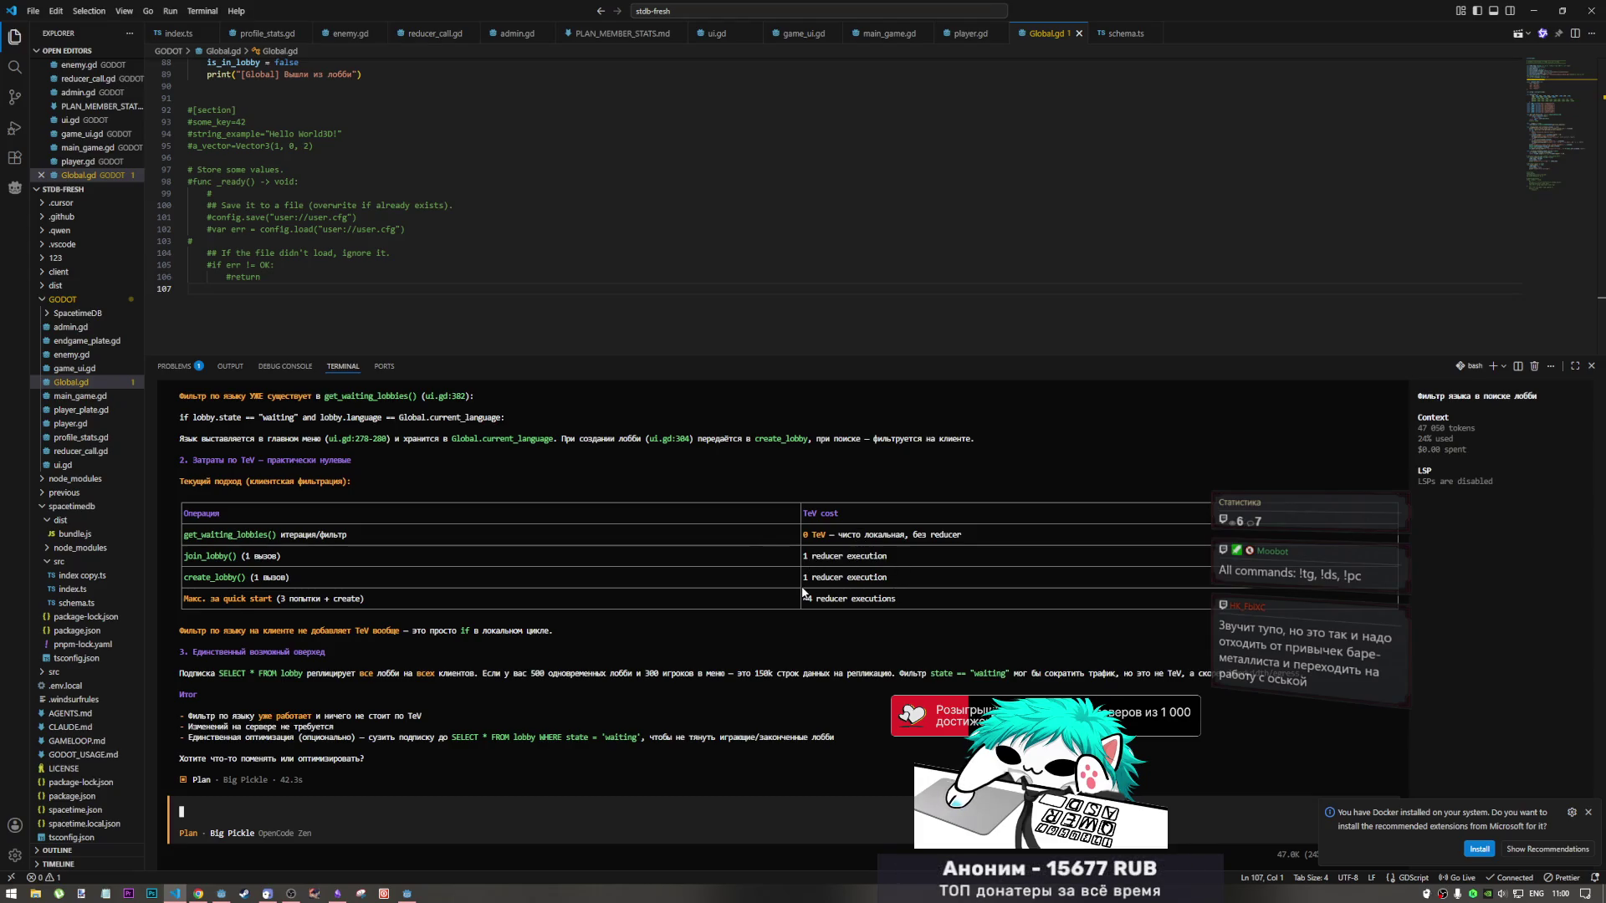
left_click_drag(242, 599, 413, 602)
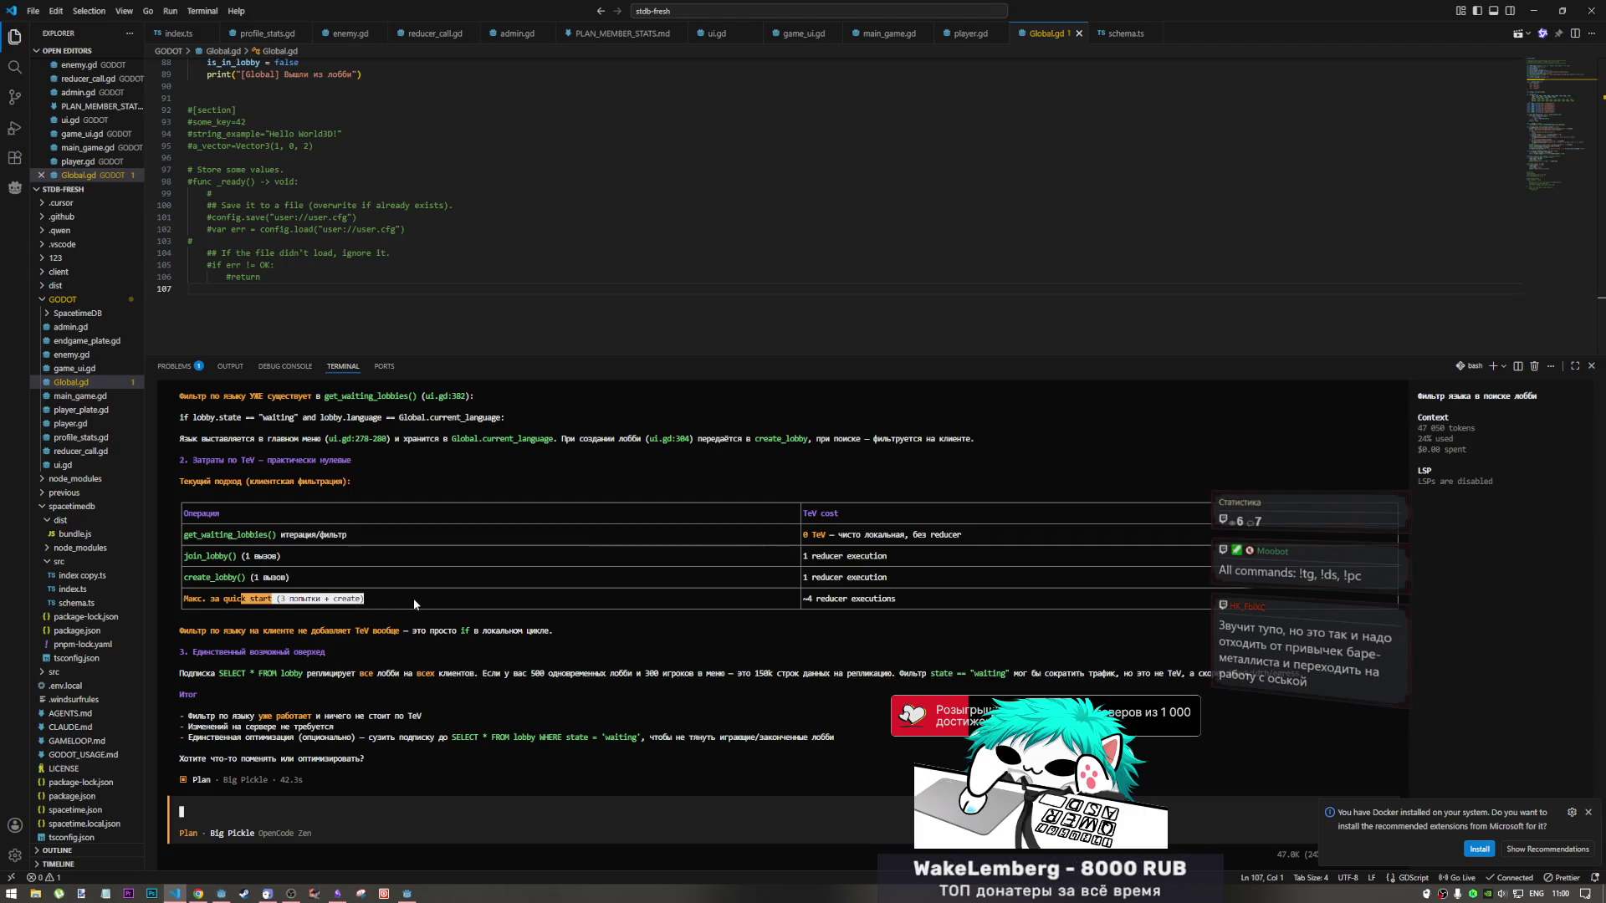
left_click_drag(820, 602, 864, 601)
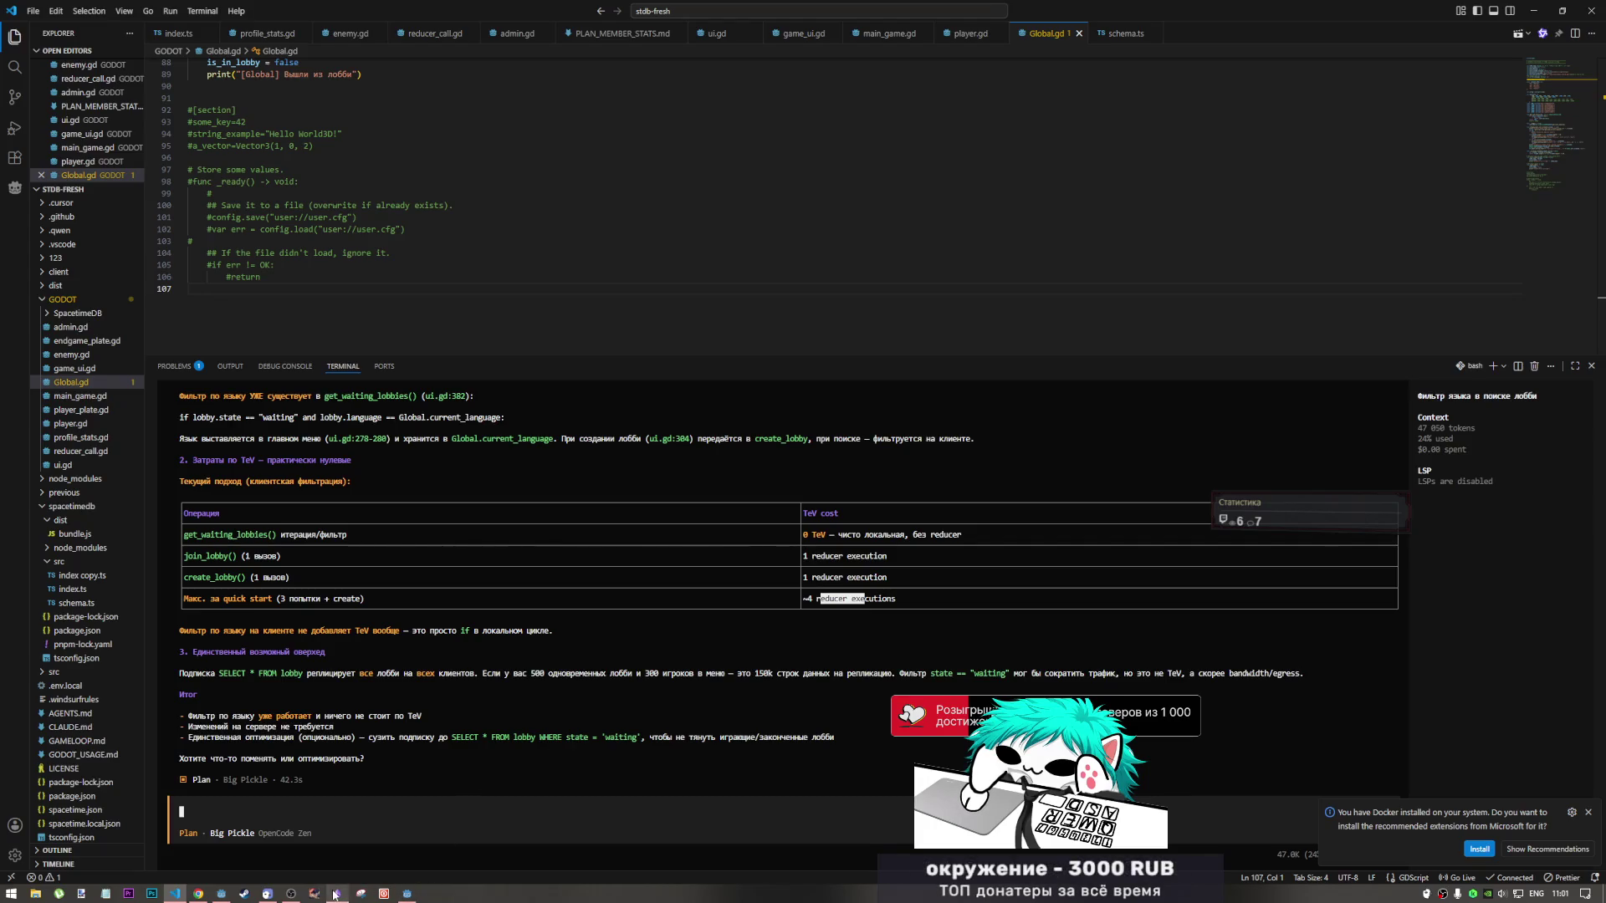
left_click(288, 893)
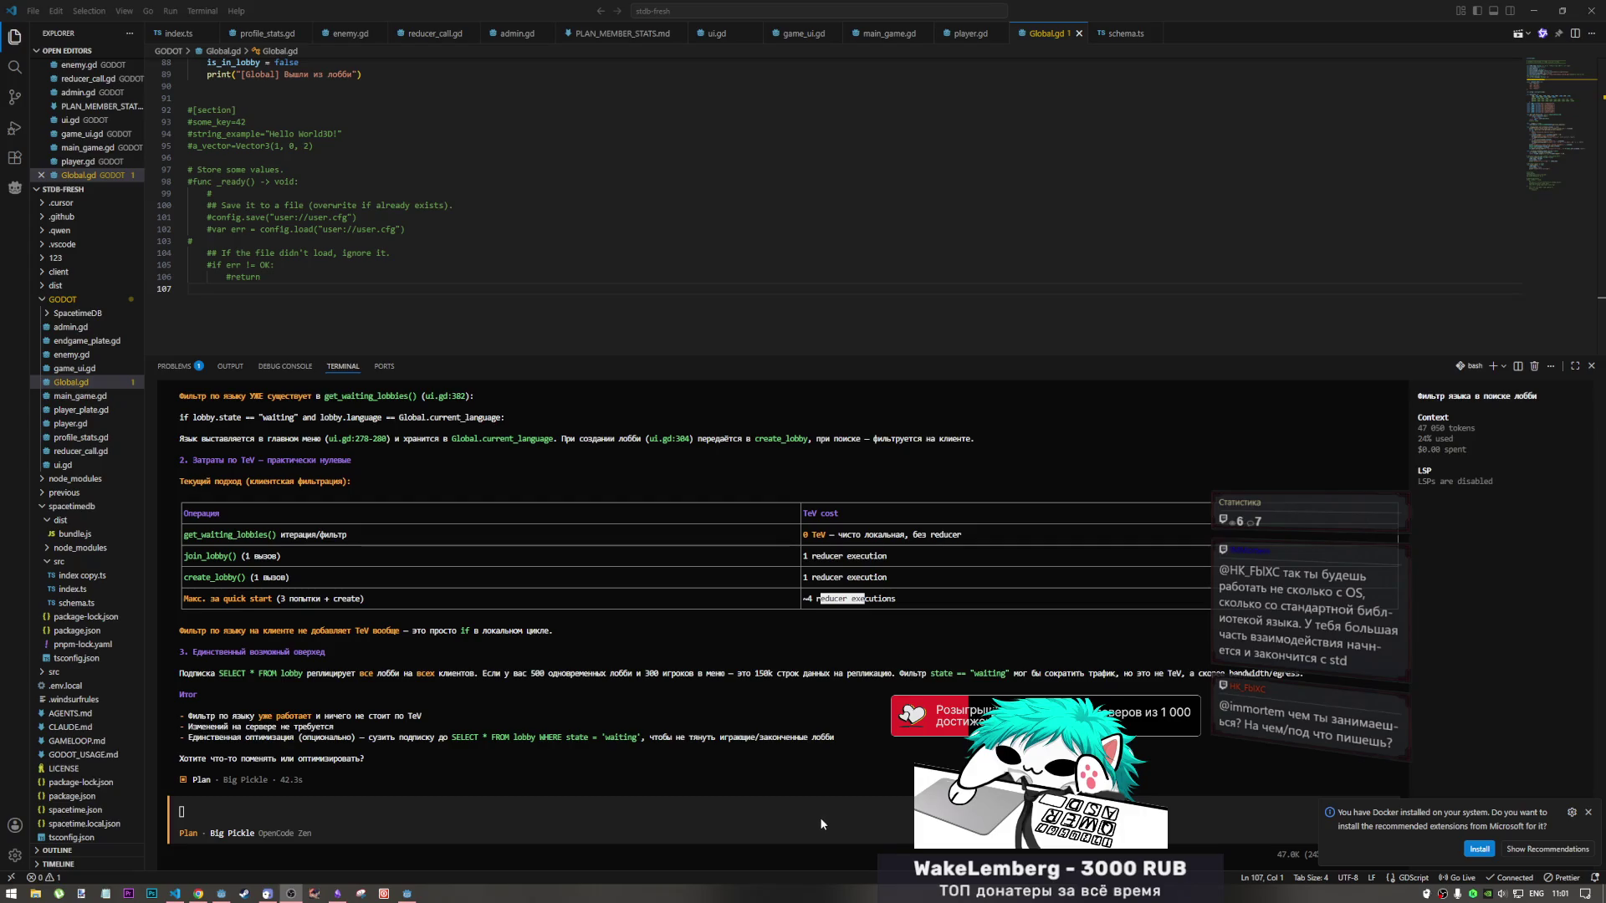
left_click(860, 814)
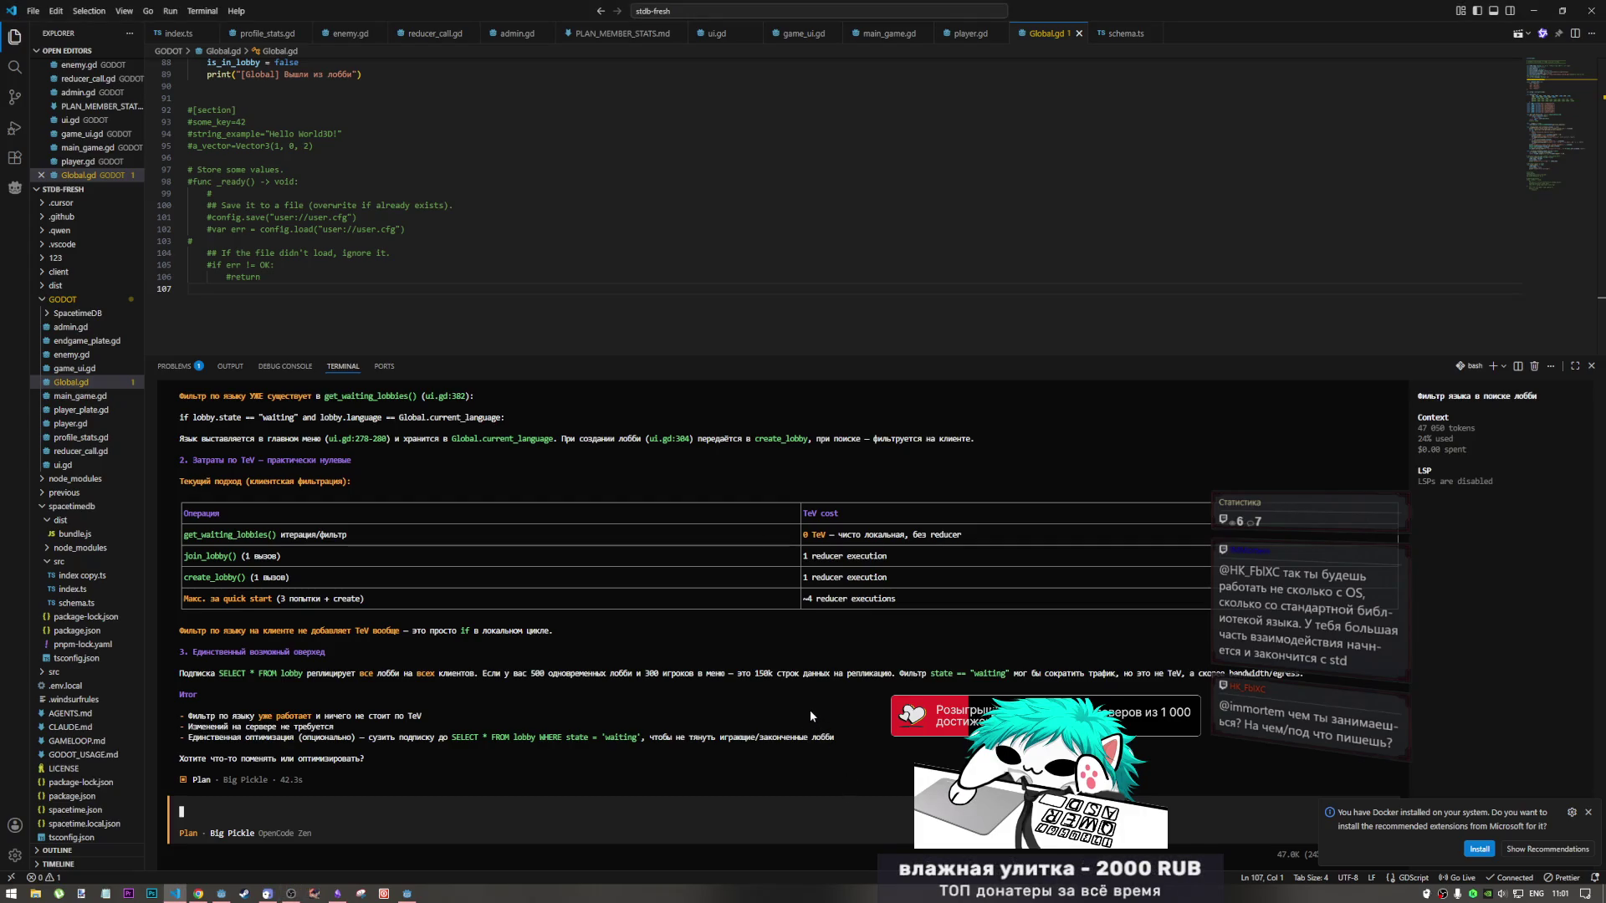
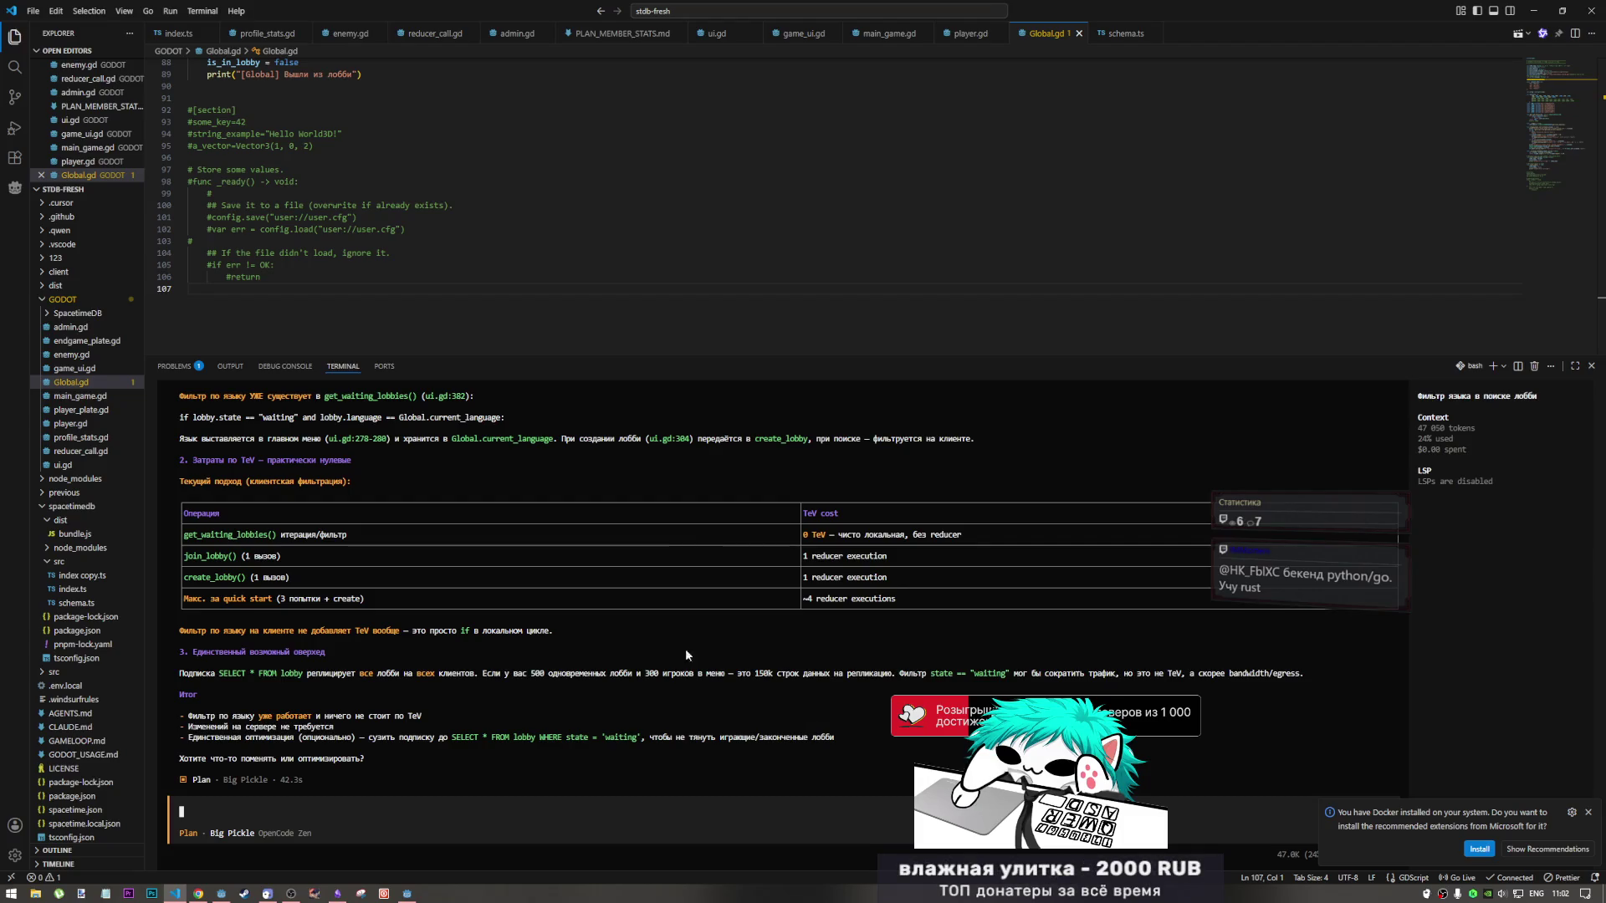
Select the AI's suggested waiting-lobby SQL query in the terminal, then switch to Godot.
left_click_drag(642, 737, 446, 737)
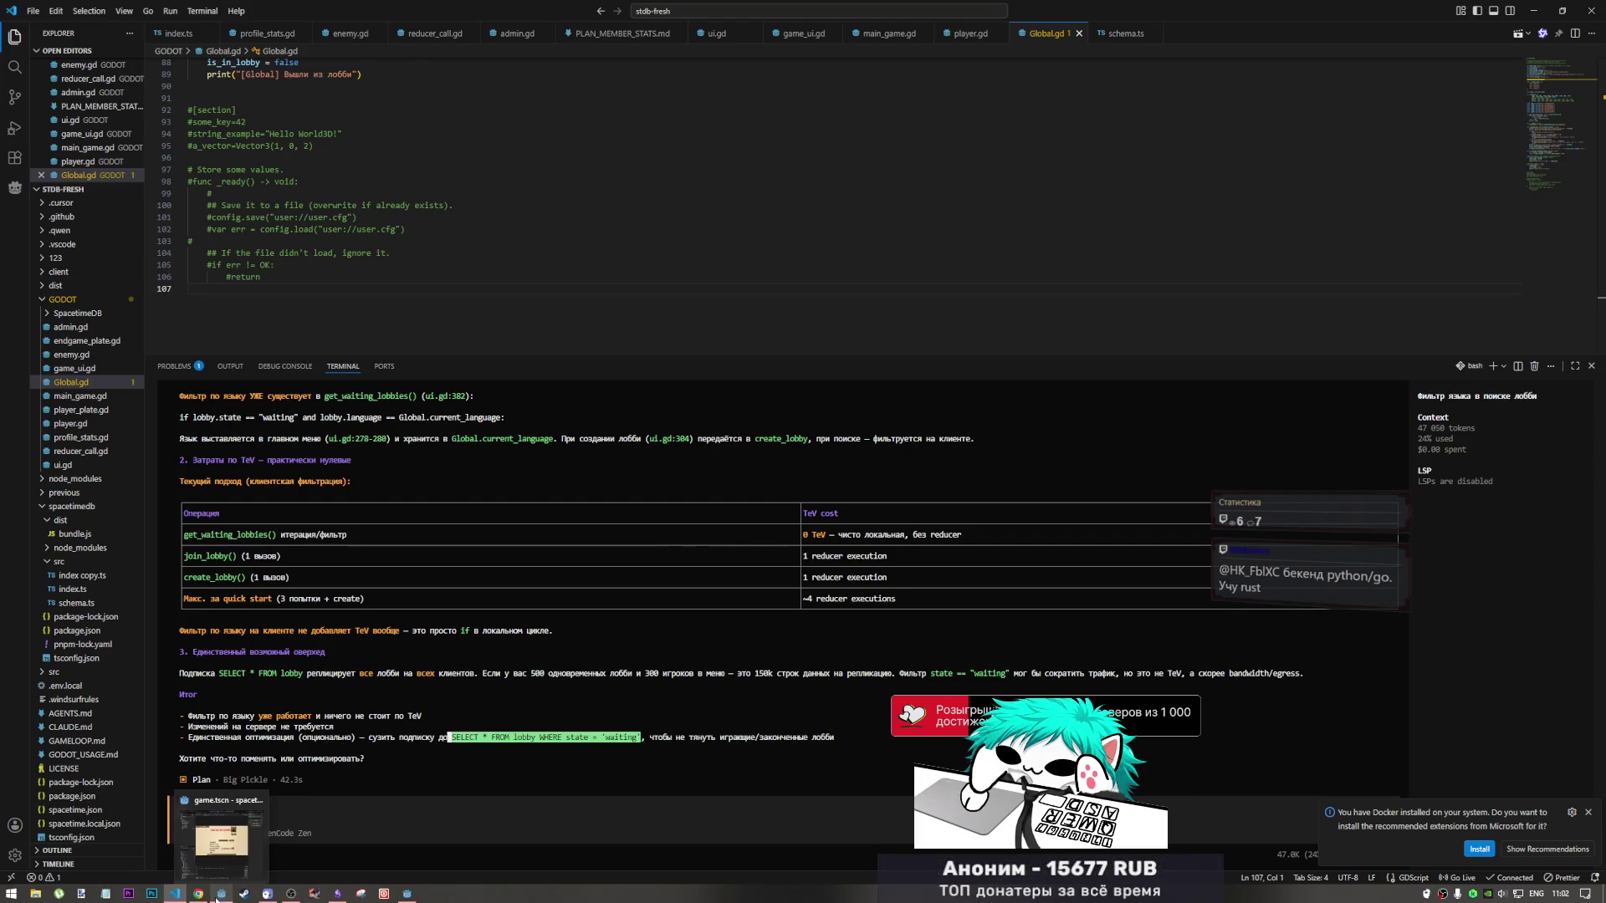
left_click(219, 894)
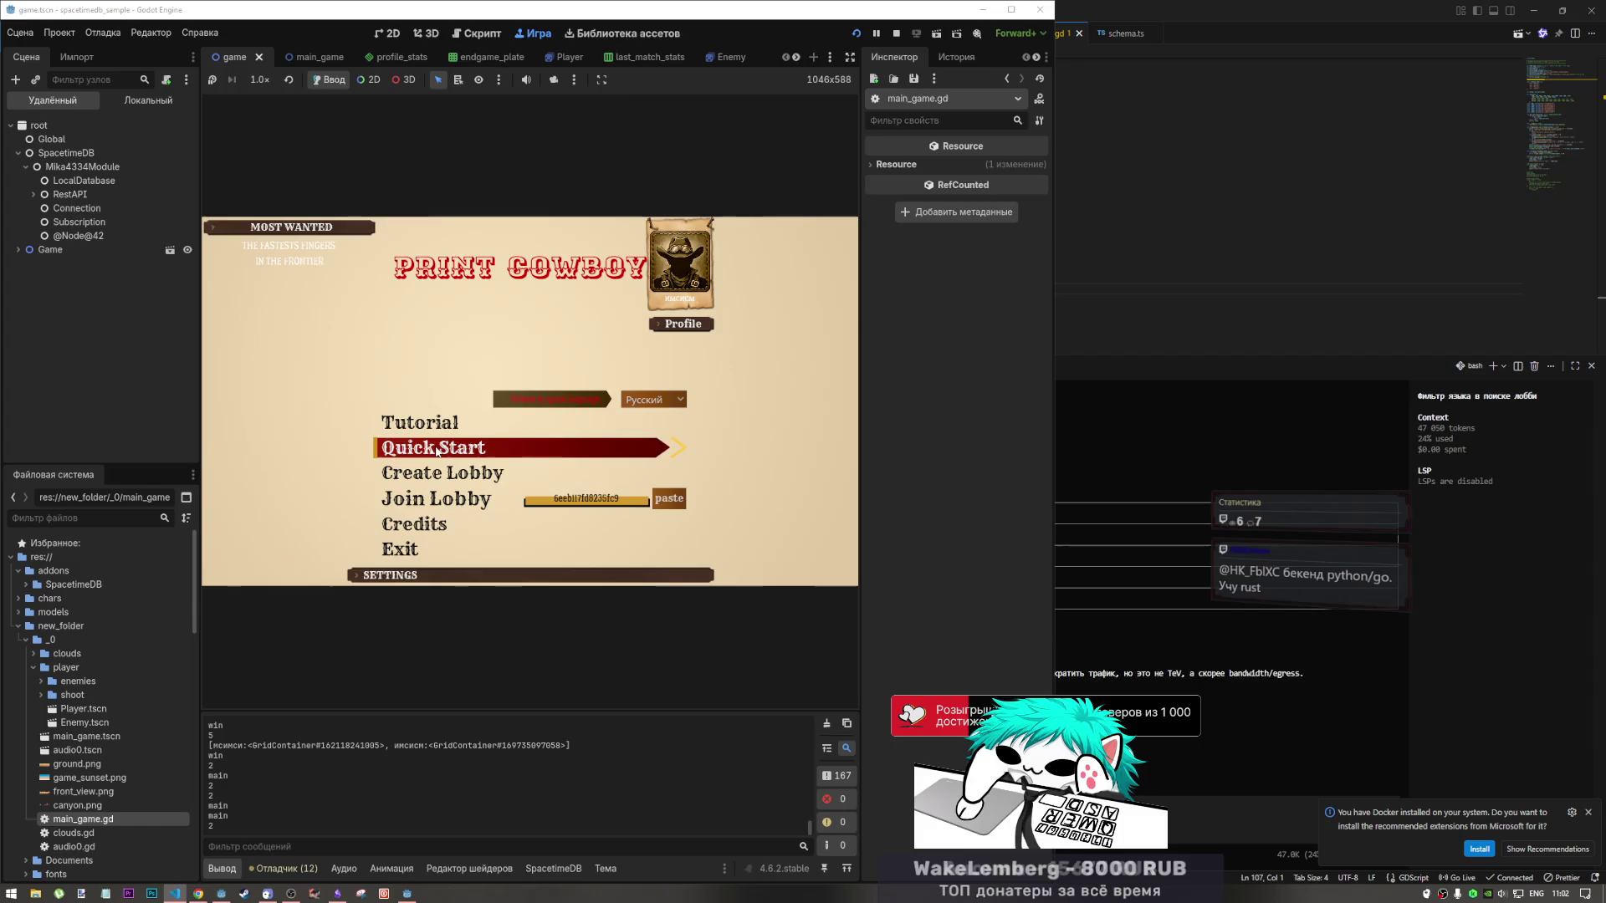
Stop the game and open QuickStart's pressed() handler in ui.gd, reviewing its create_lobby logic.
left_click(897, 35)
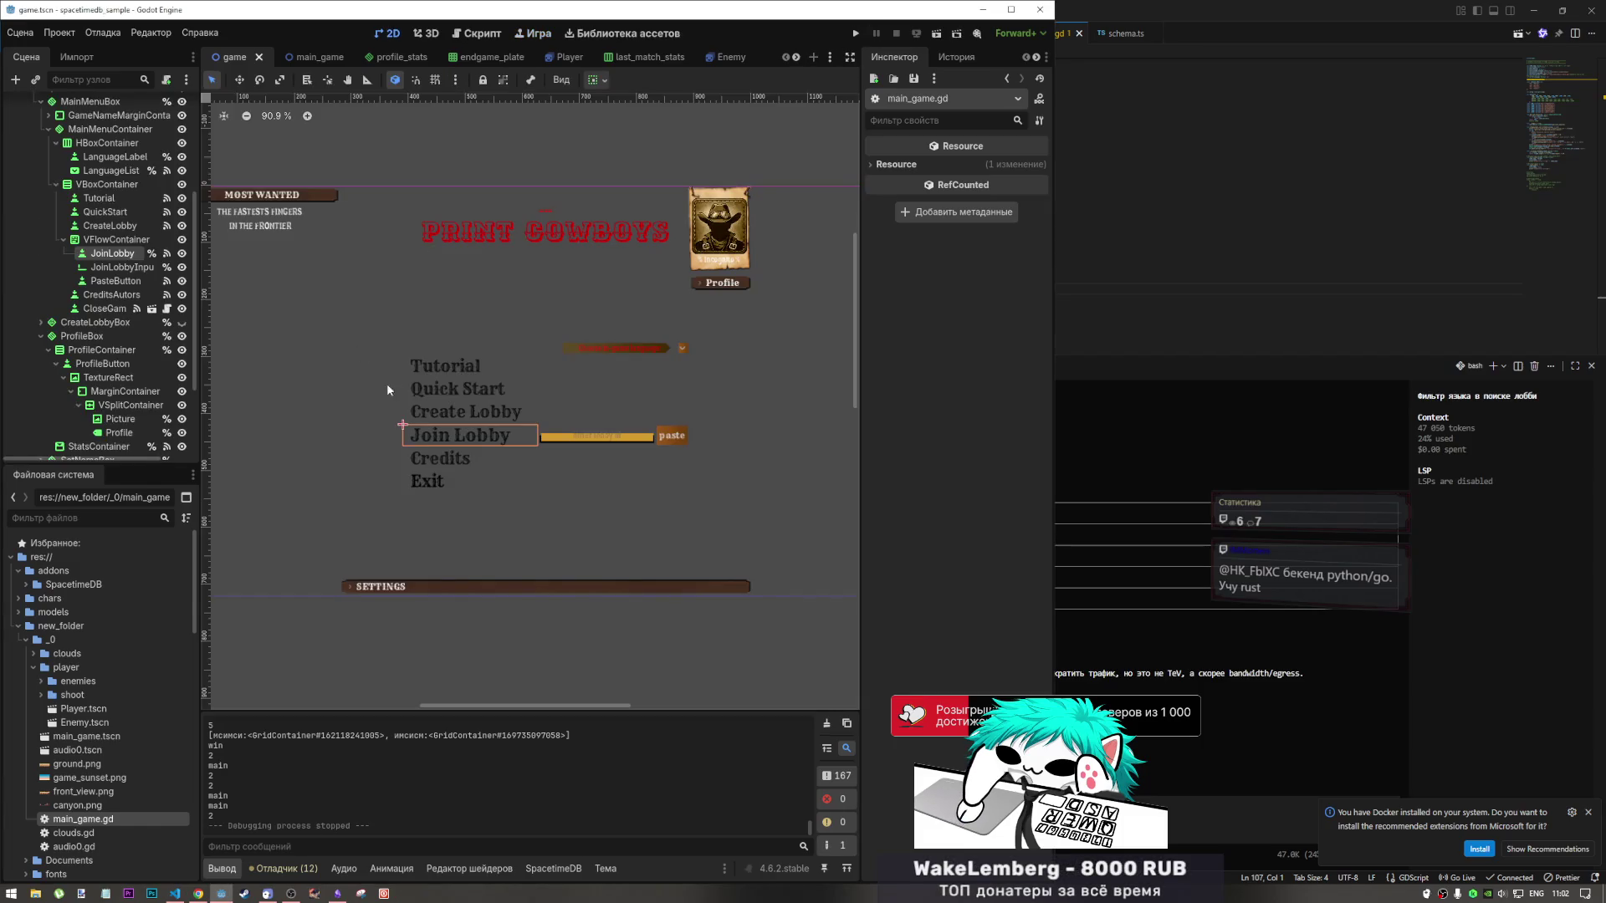
left_click(455, 382)
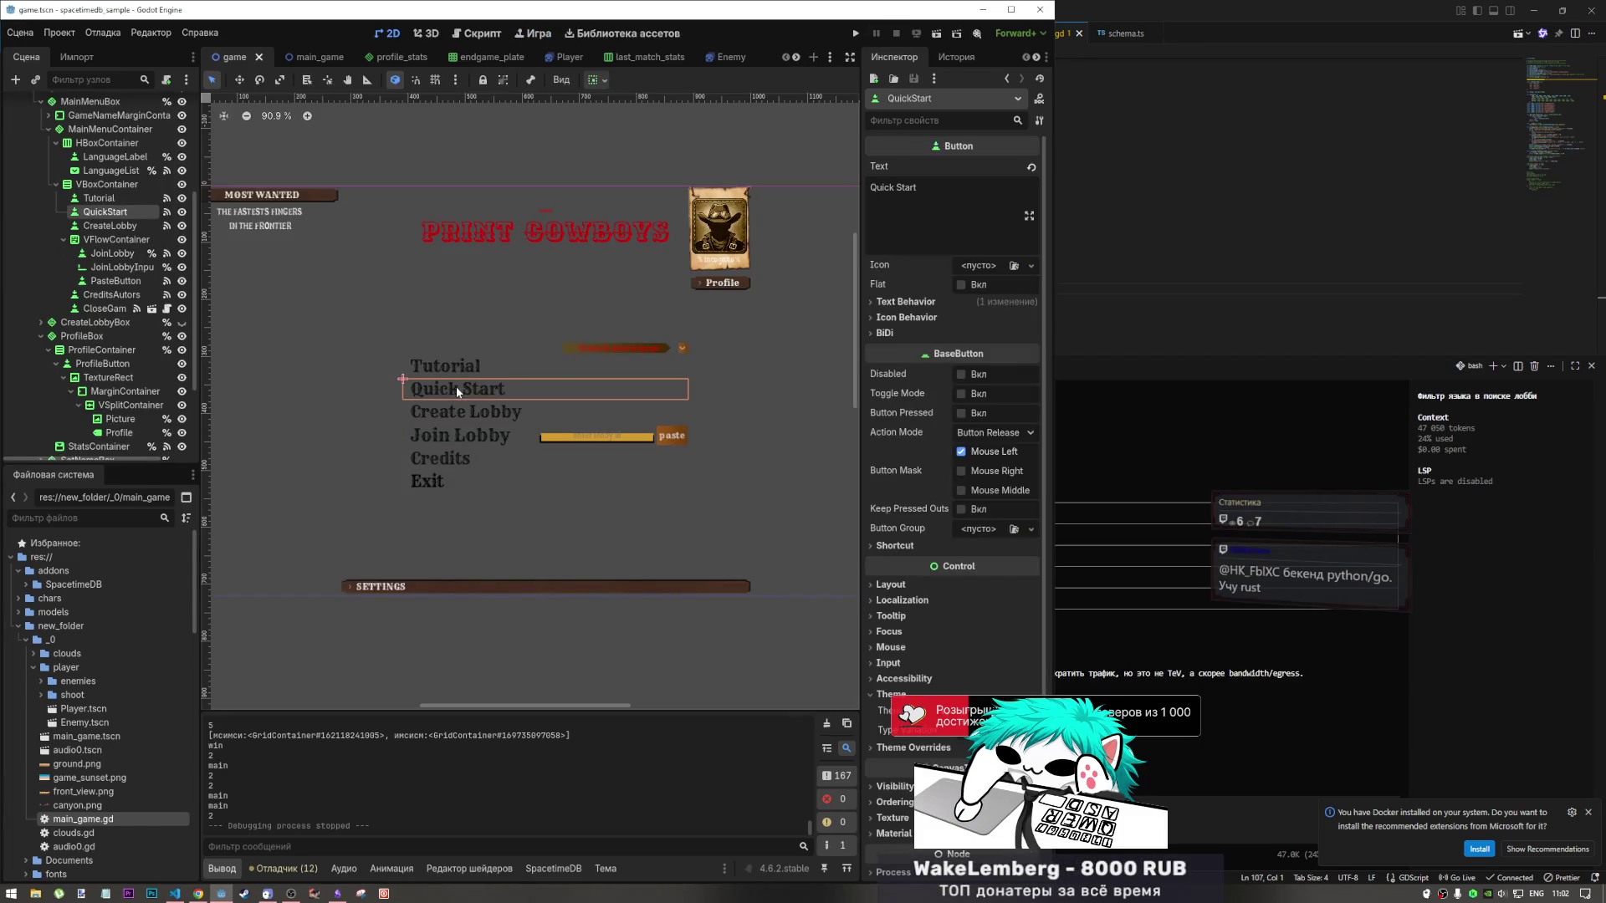
left_click(166, 211)
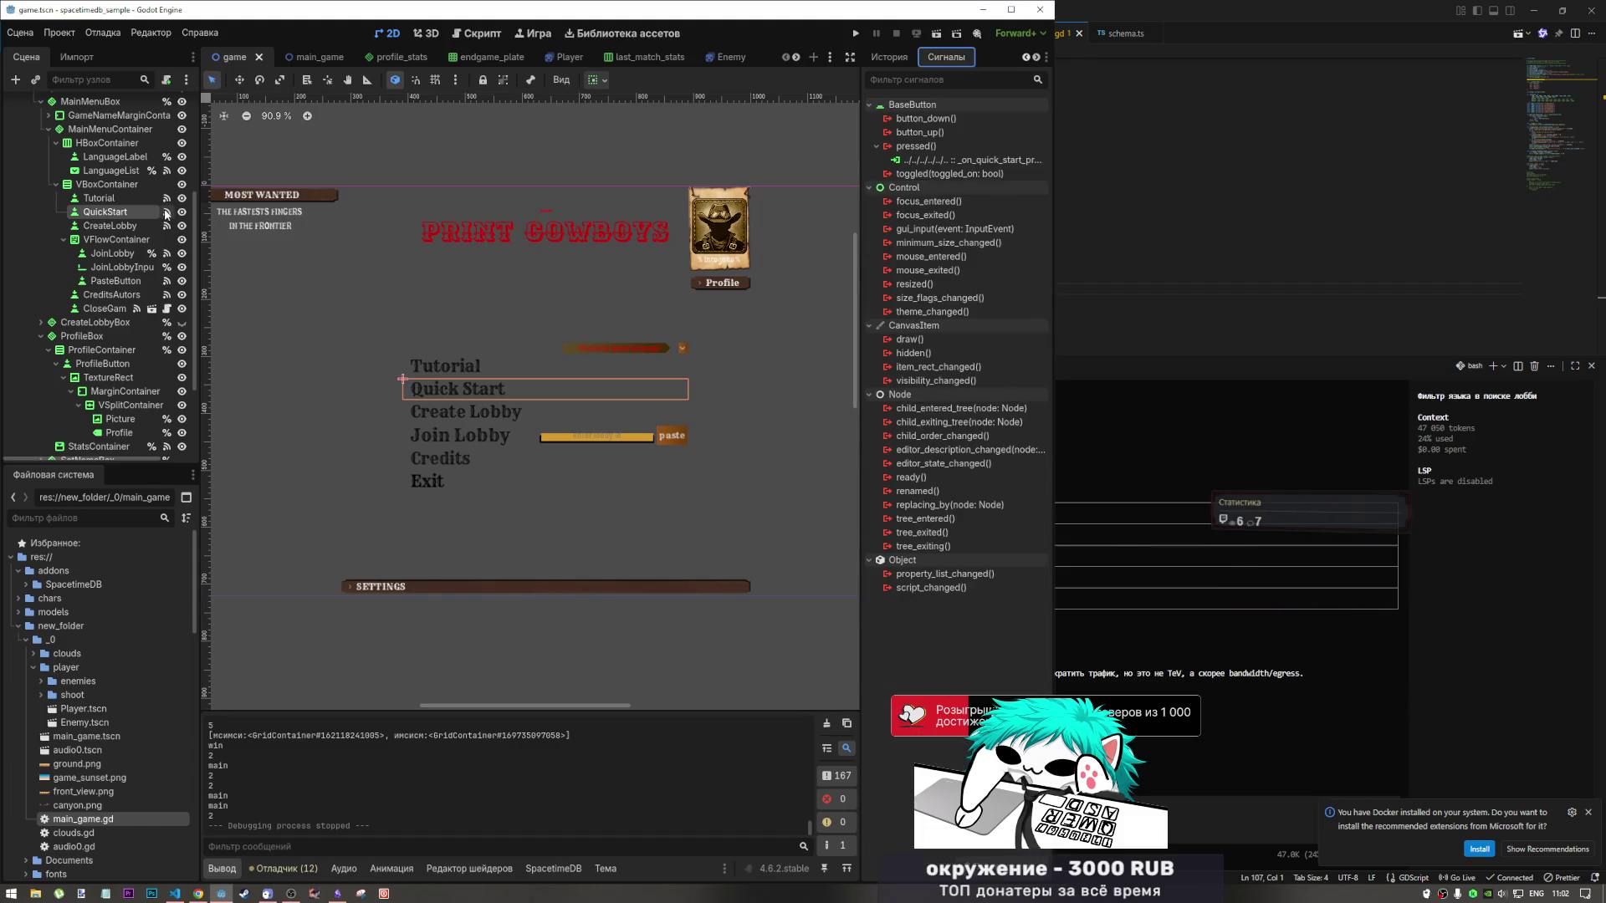
double_click(961, 160)
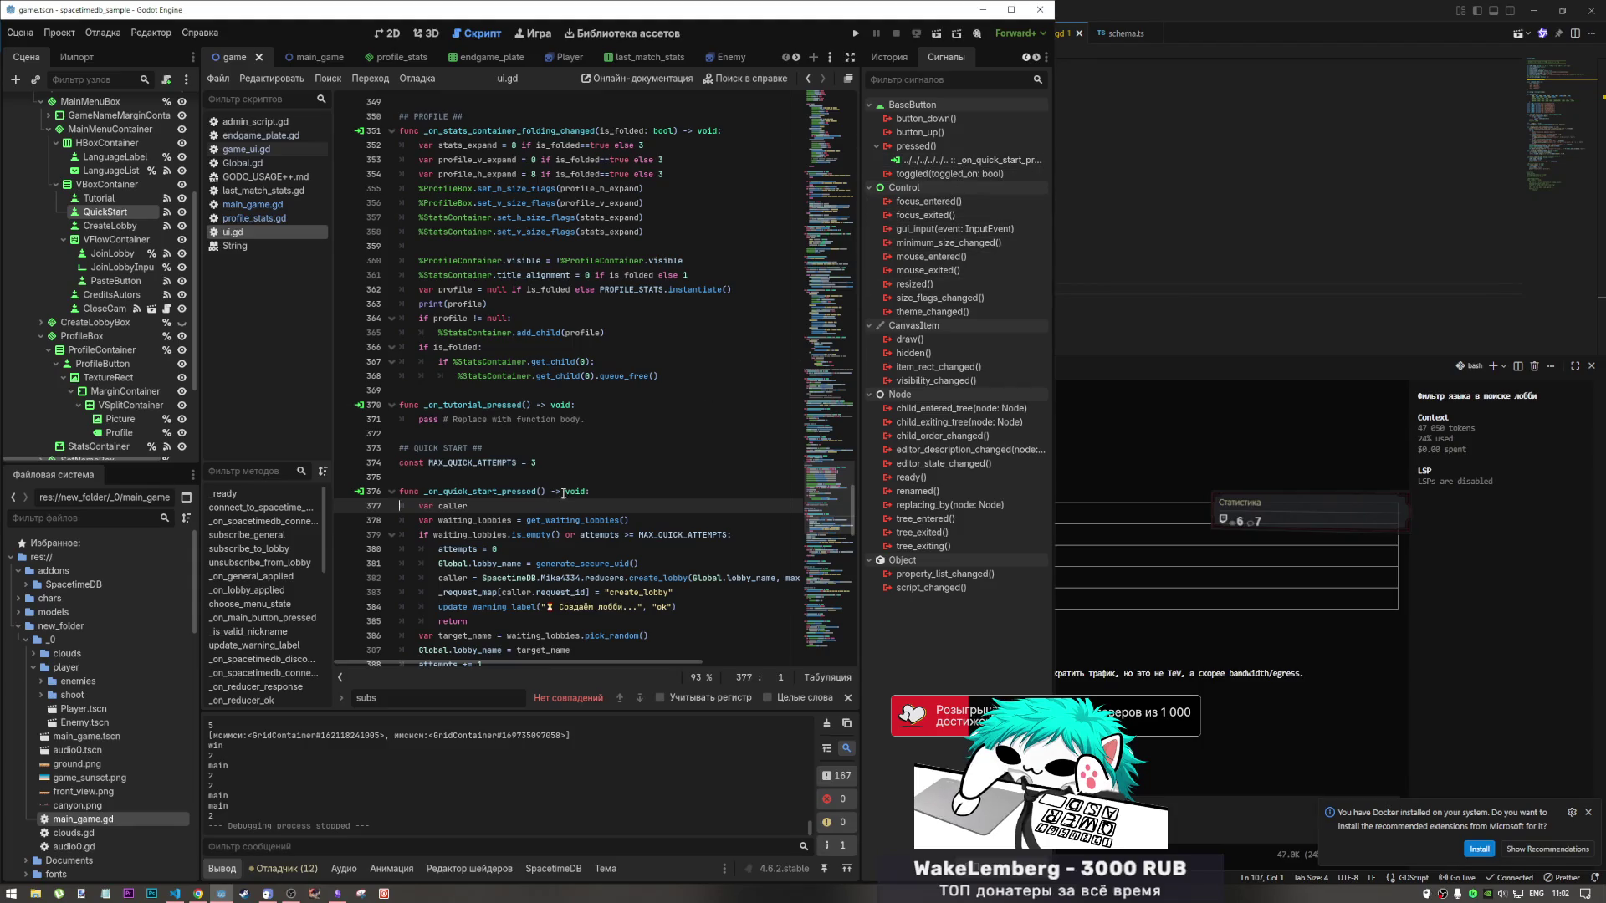
scroll(559, 498, "down", 2)
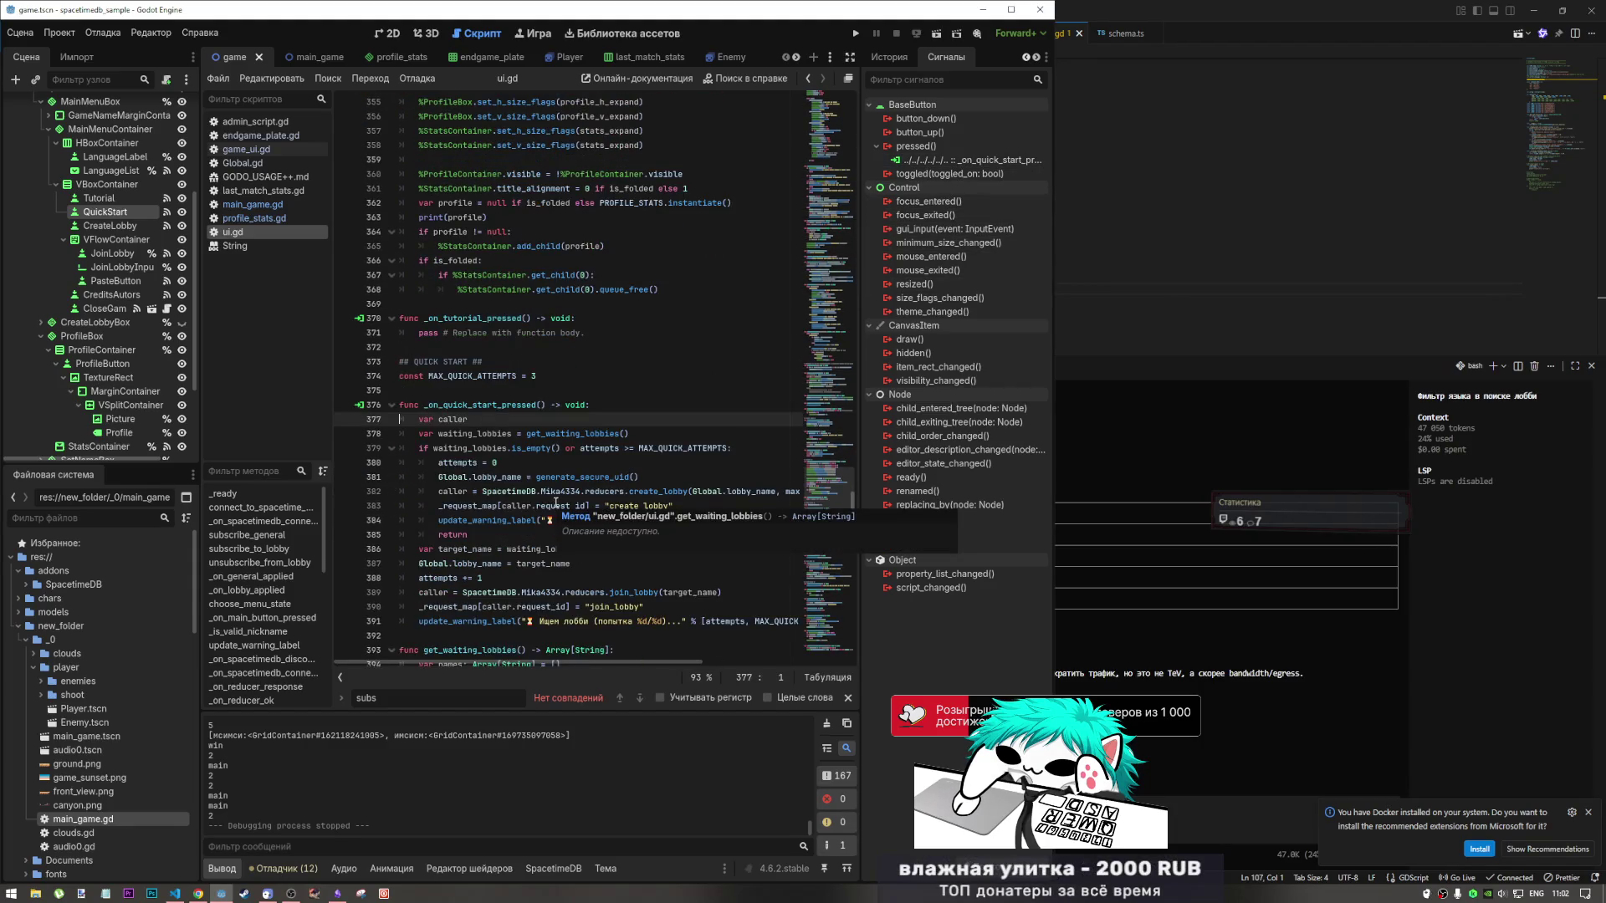
left_click_drag(579, 490, 341, 489)
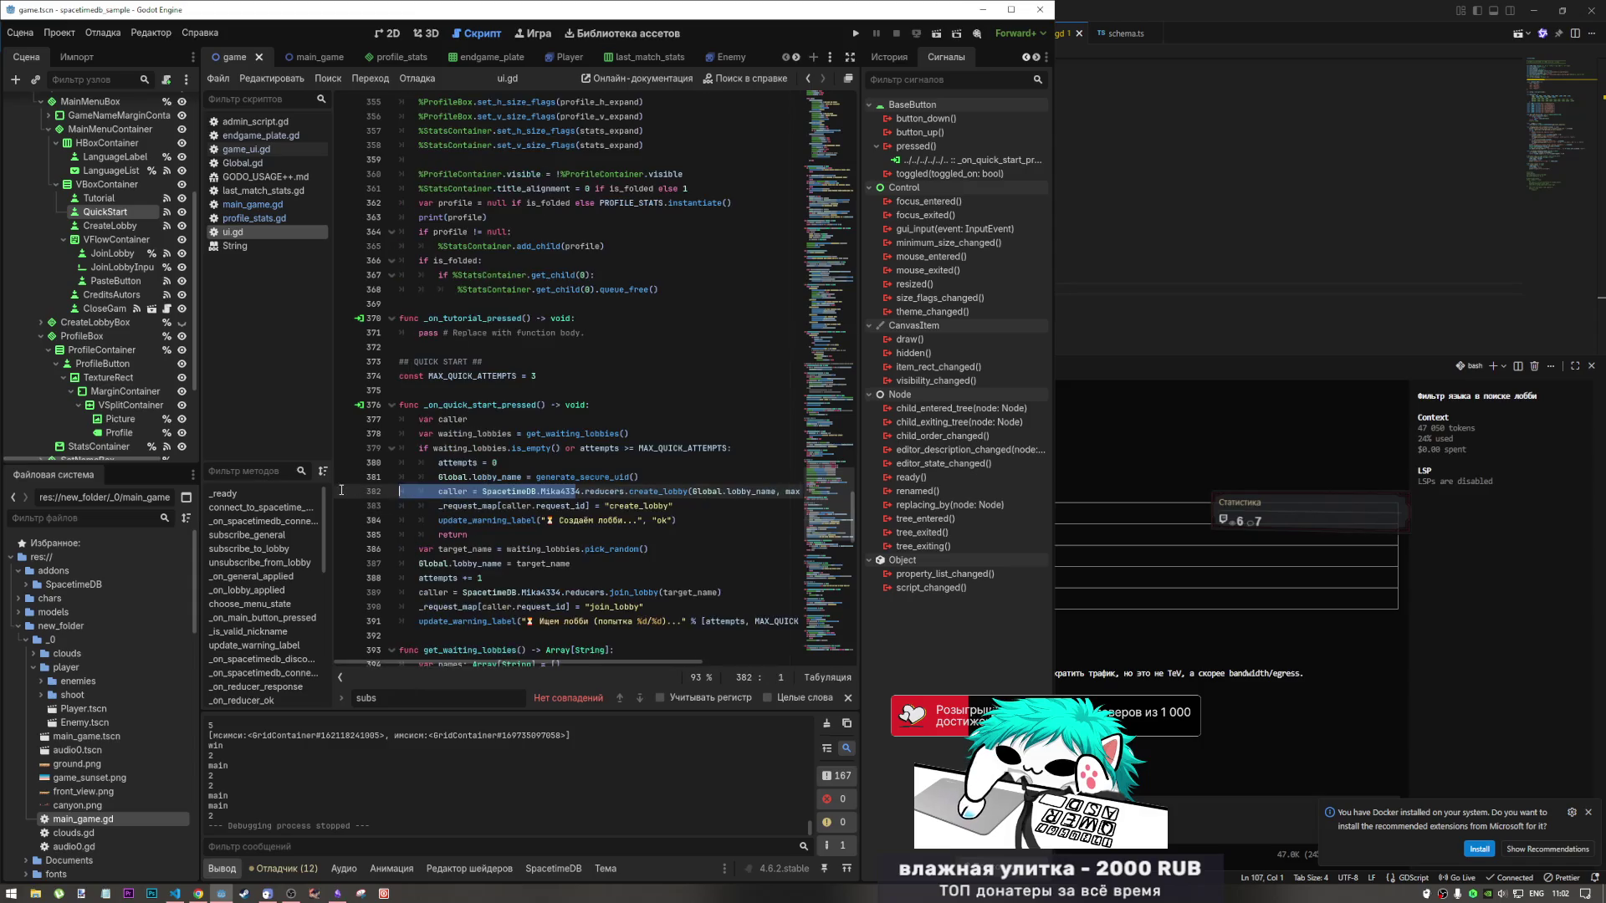
left_click(548, 449)
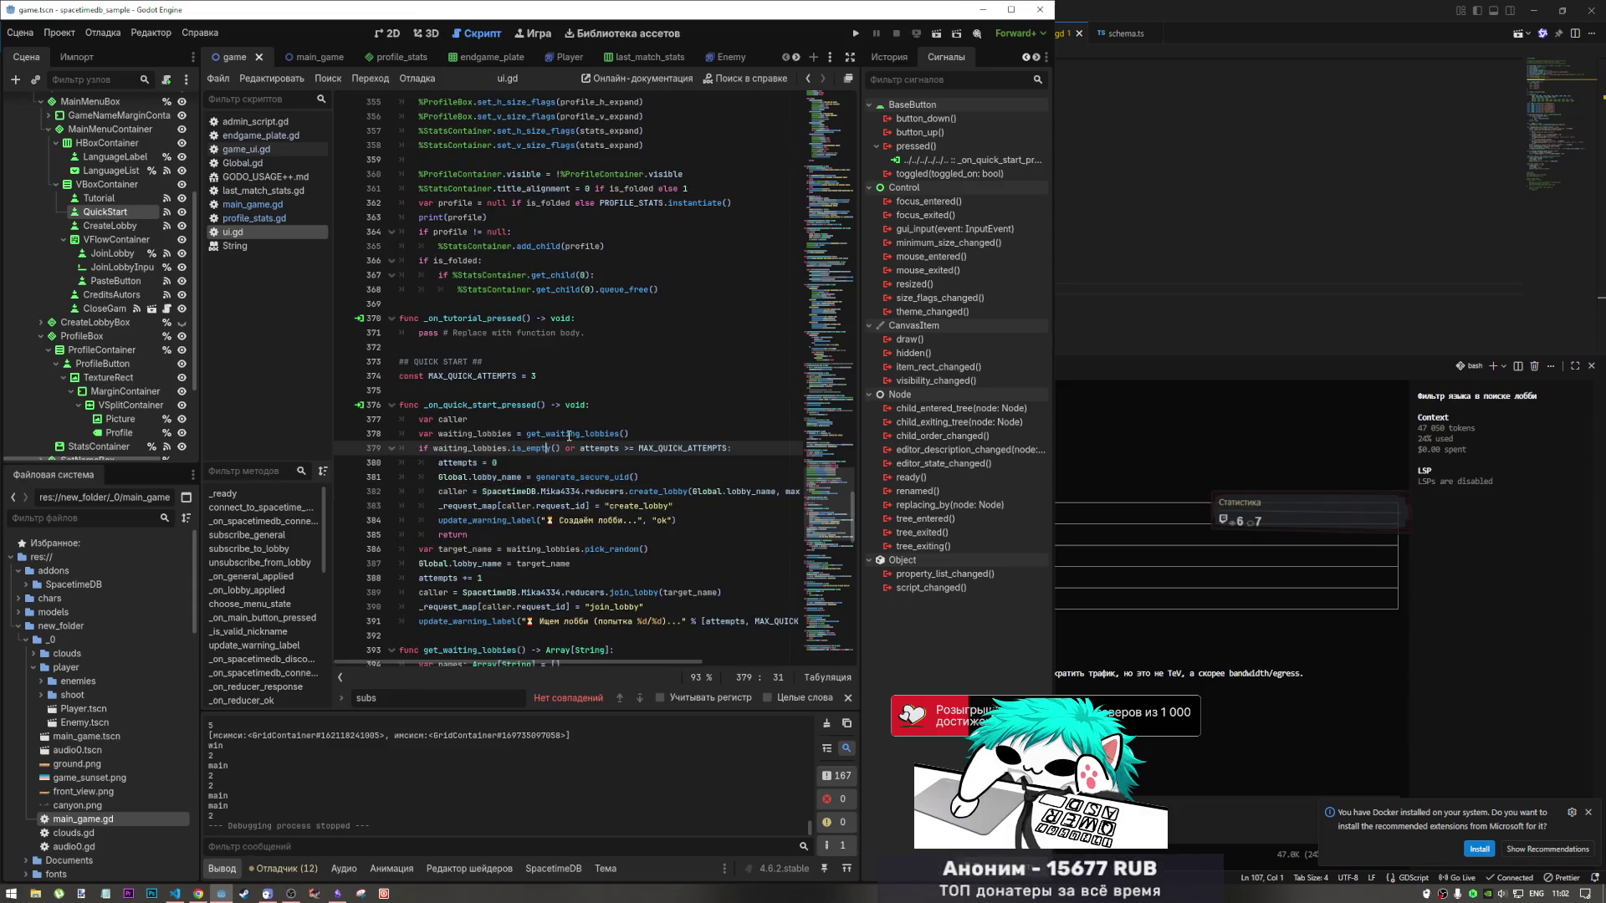
Jump to the get_waiting_lobbies definition and inspect its lobby table loop on line 395.
left_click(588, 435)
left_click(584, 434, "ctrl")
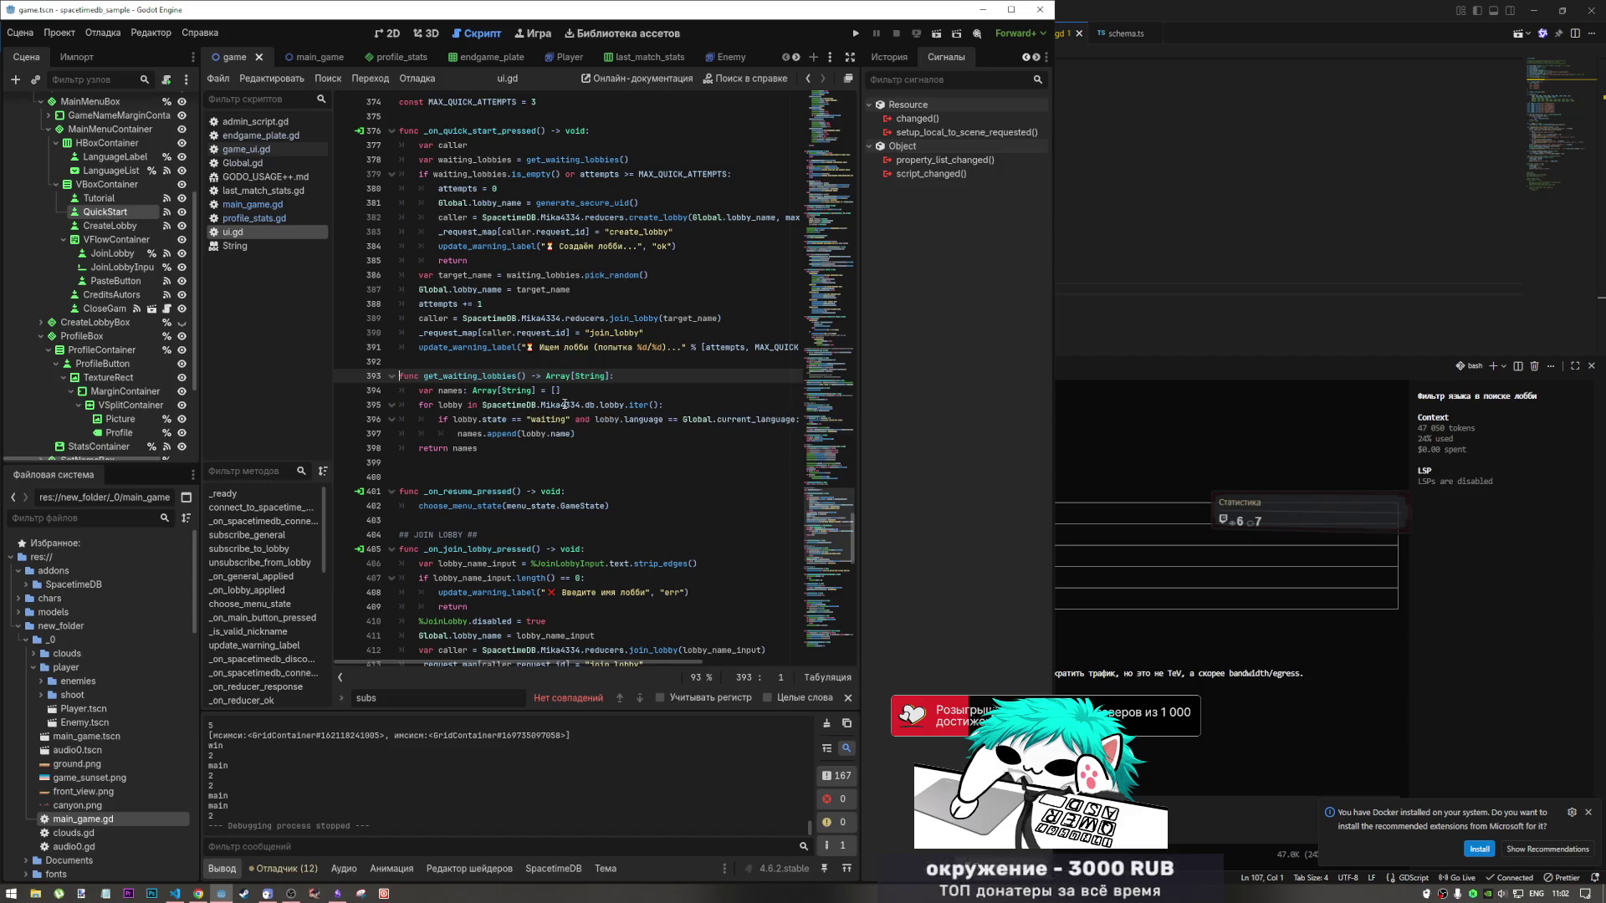
left_click_drag(599, 405, 646, 405)
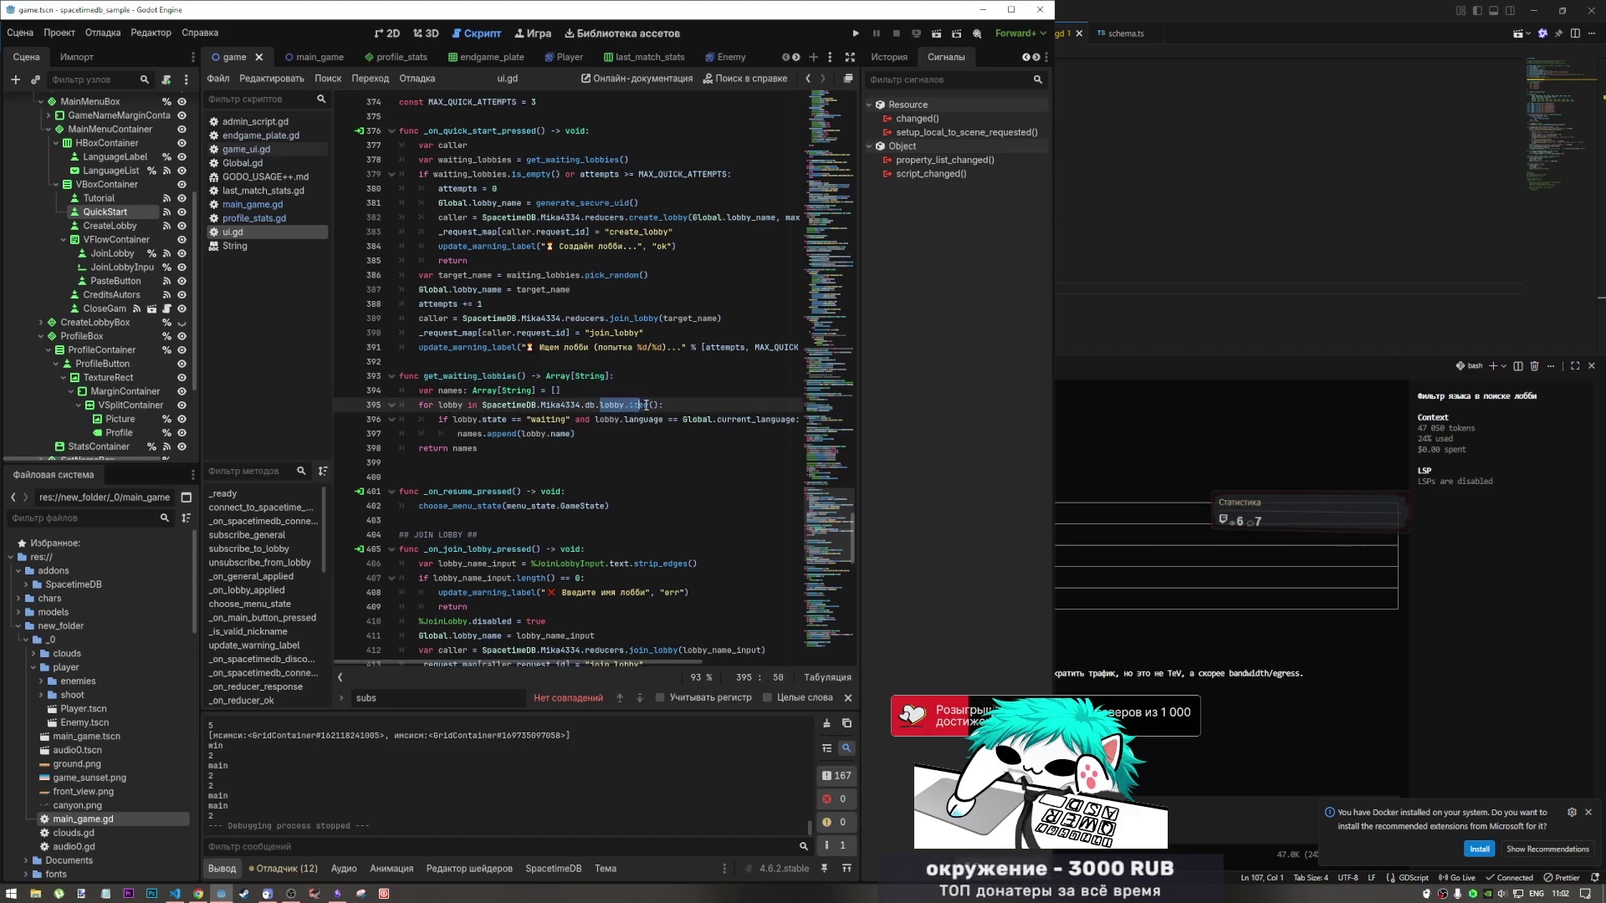
left_click(604, 405)
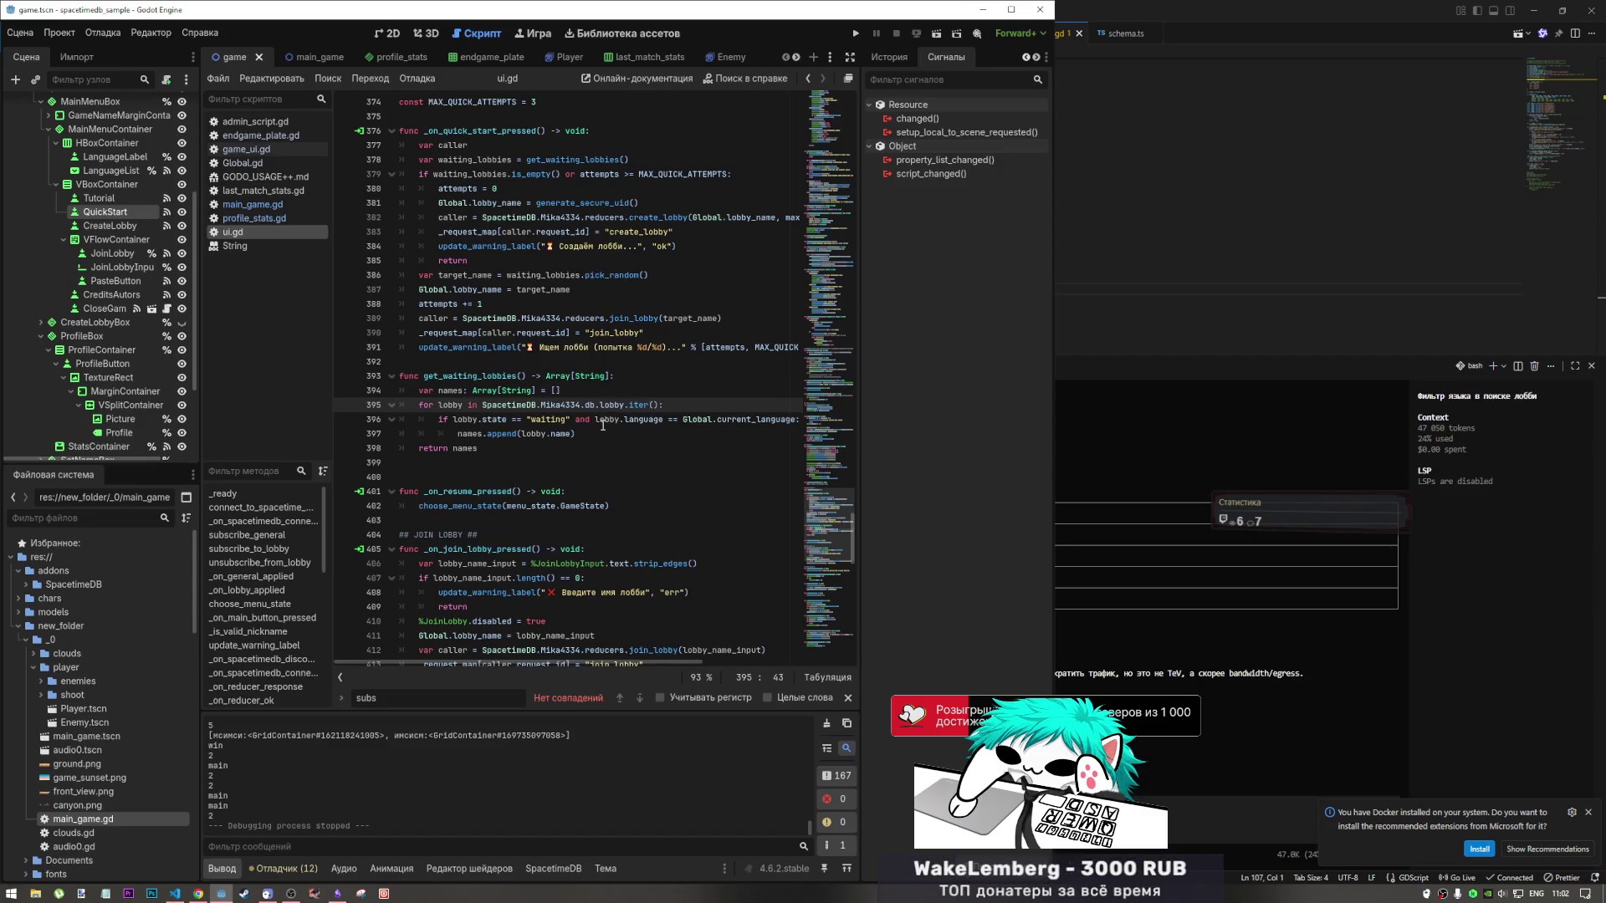
left_click_drag(581, 405, 597, 405)
left_click(620, 405)
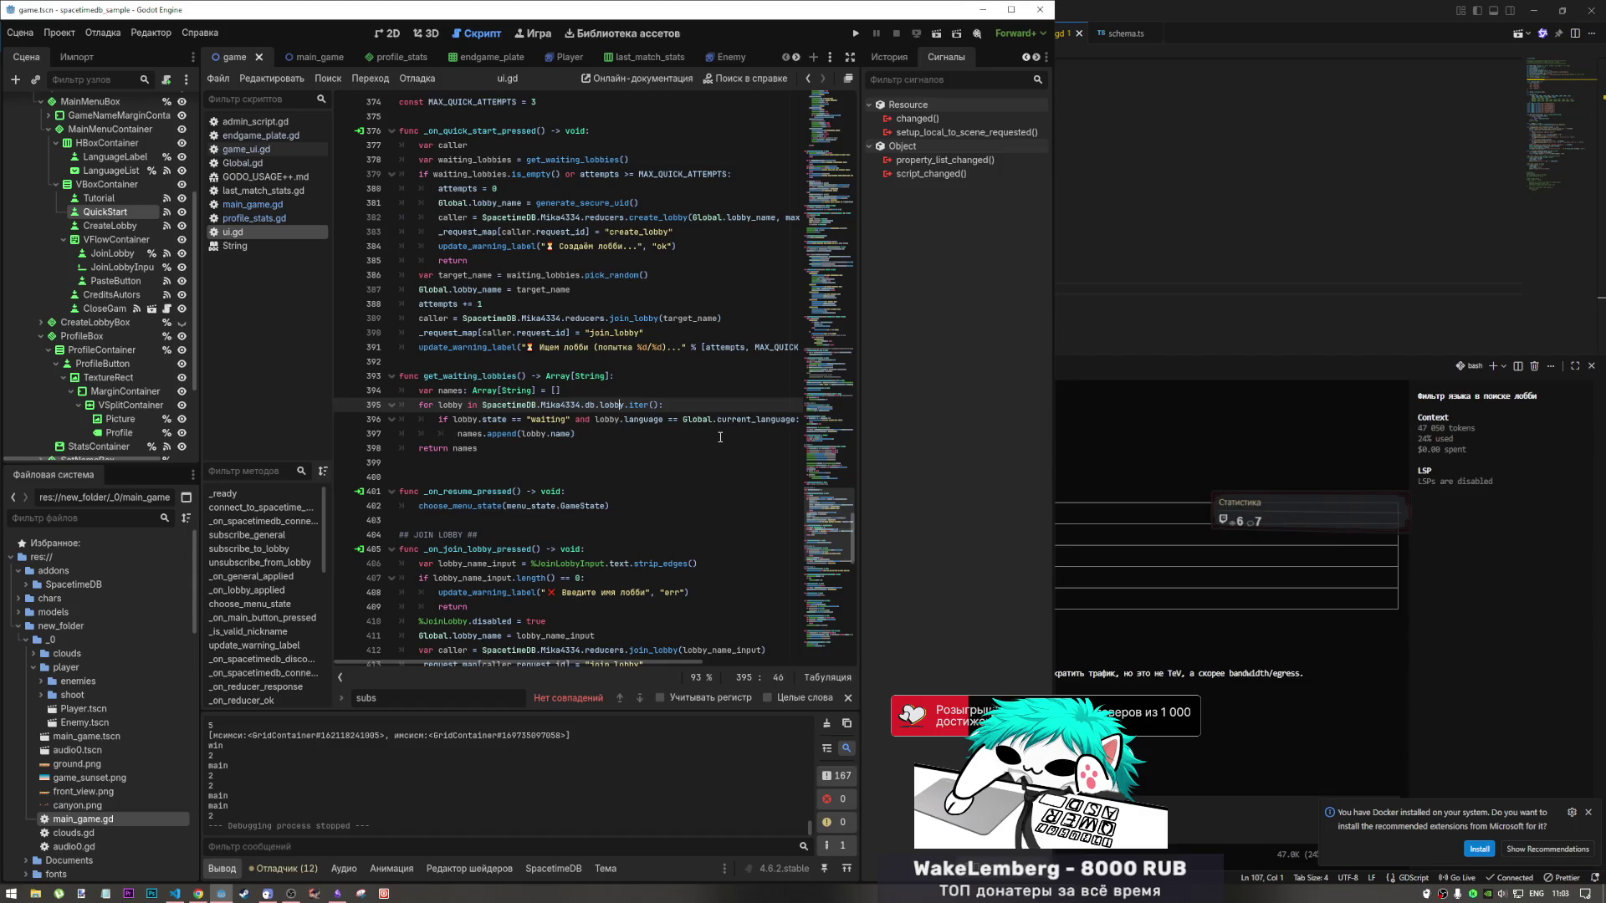
left_click(198, 893)
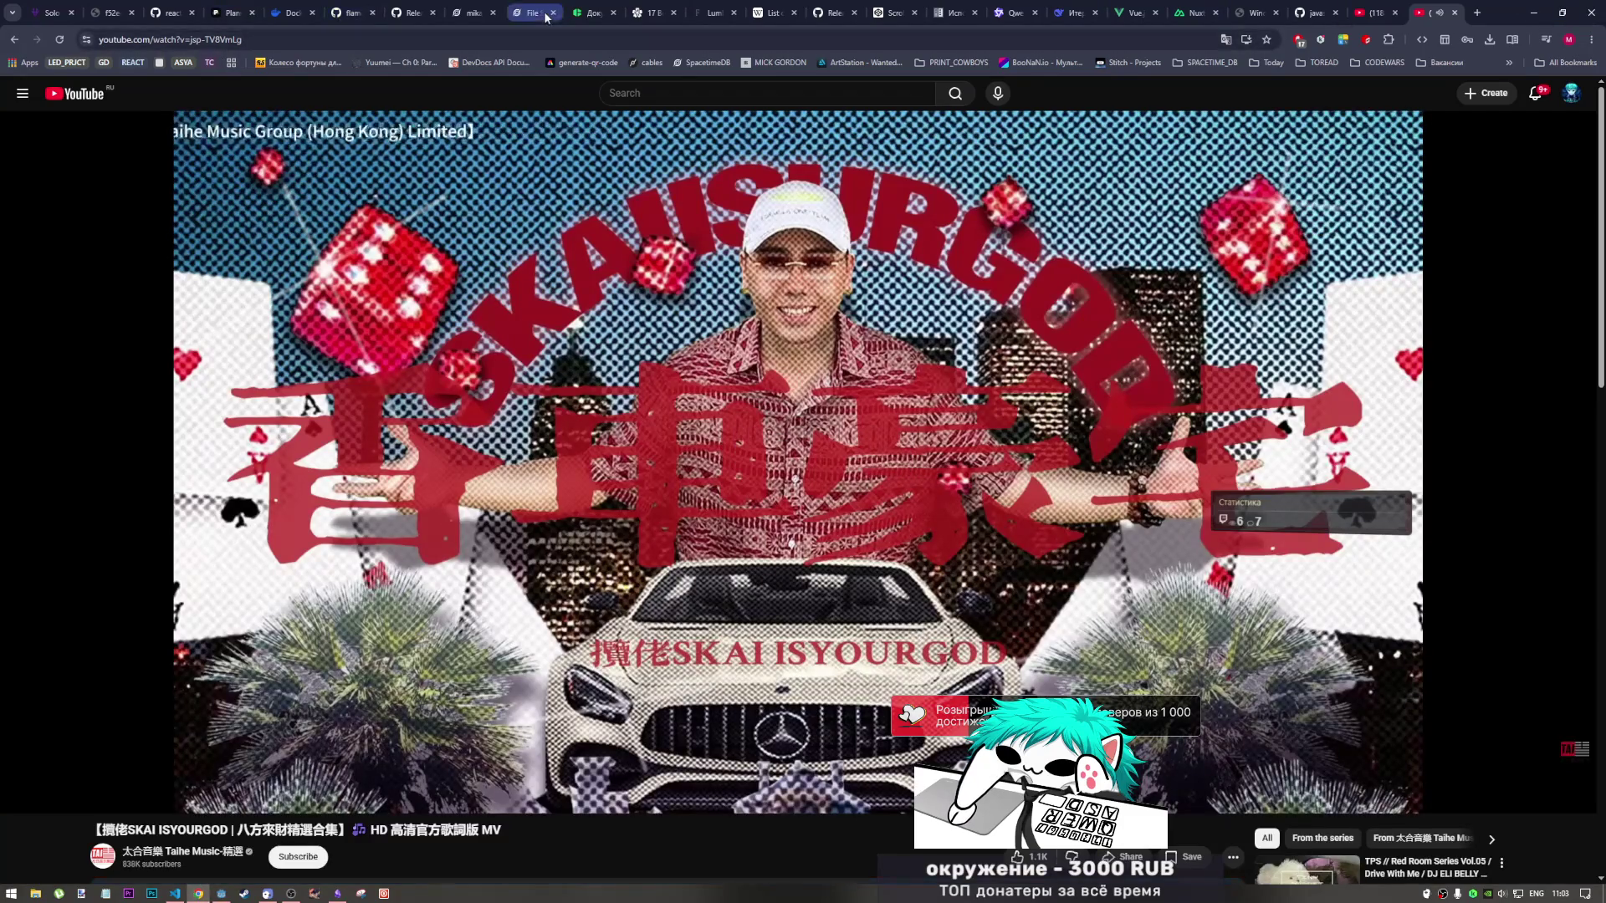
Check the SpacetimeDB Metrics and Usage pages, noting 10.510 TeV used this month.
left_click(470, 12)
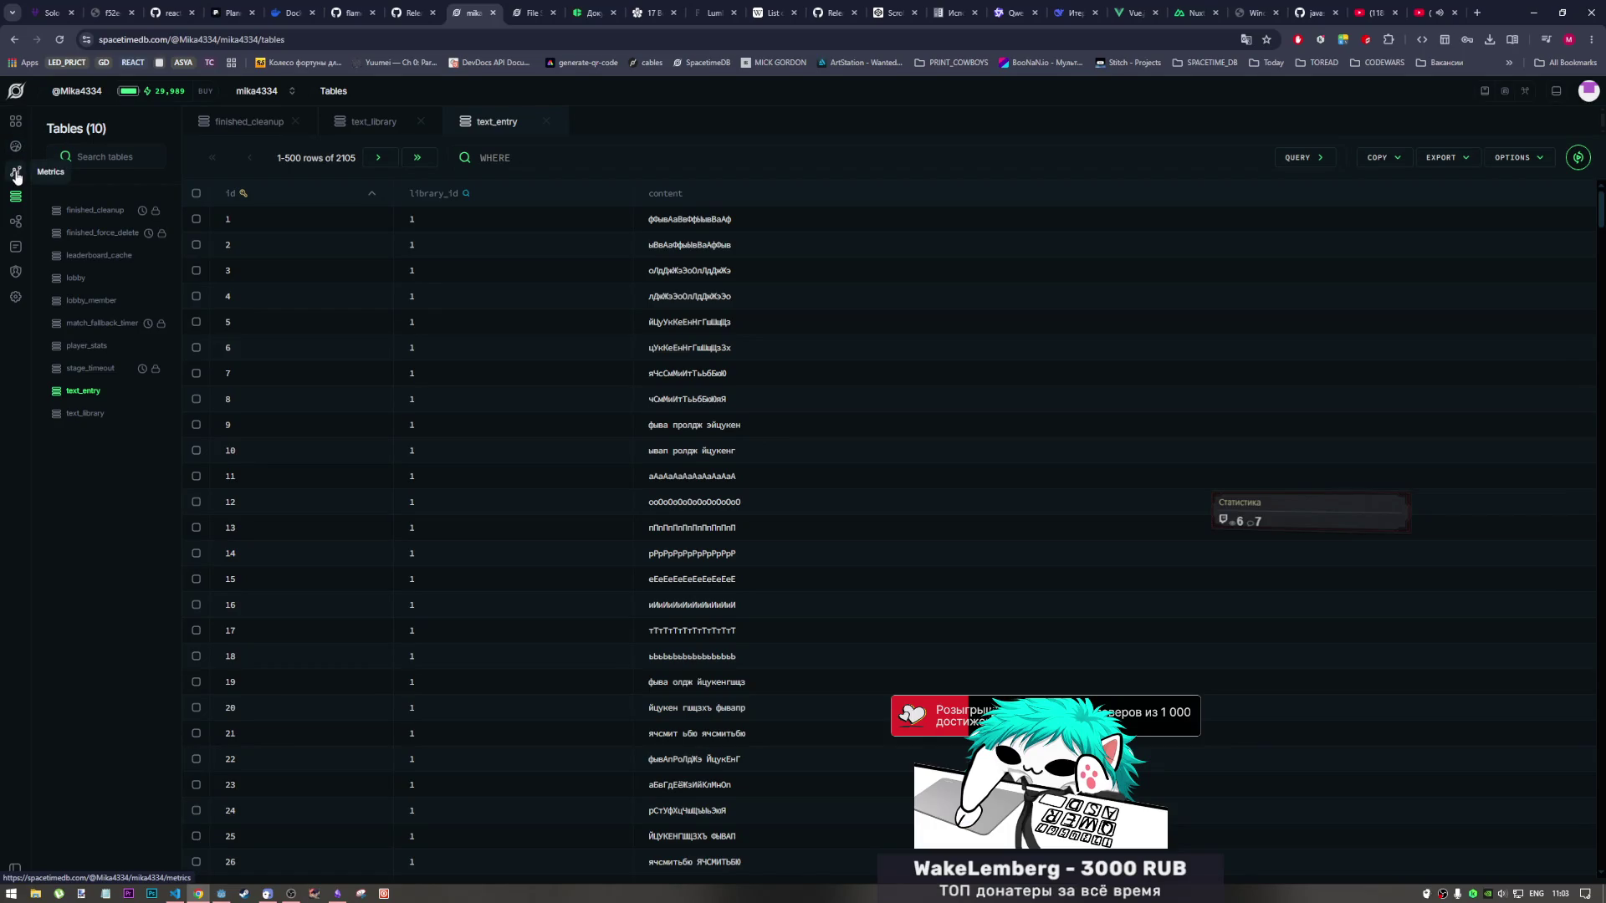
left_click(16, 174)
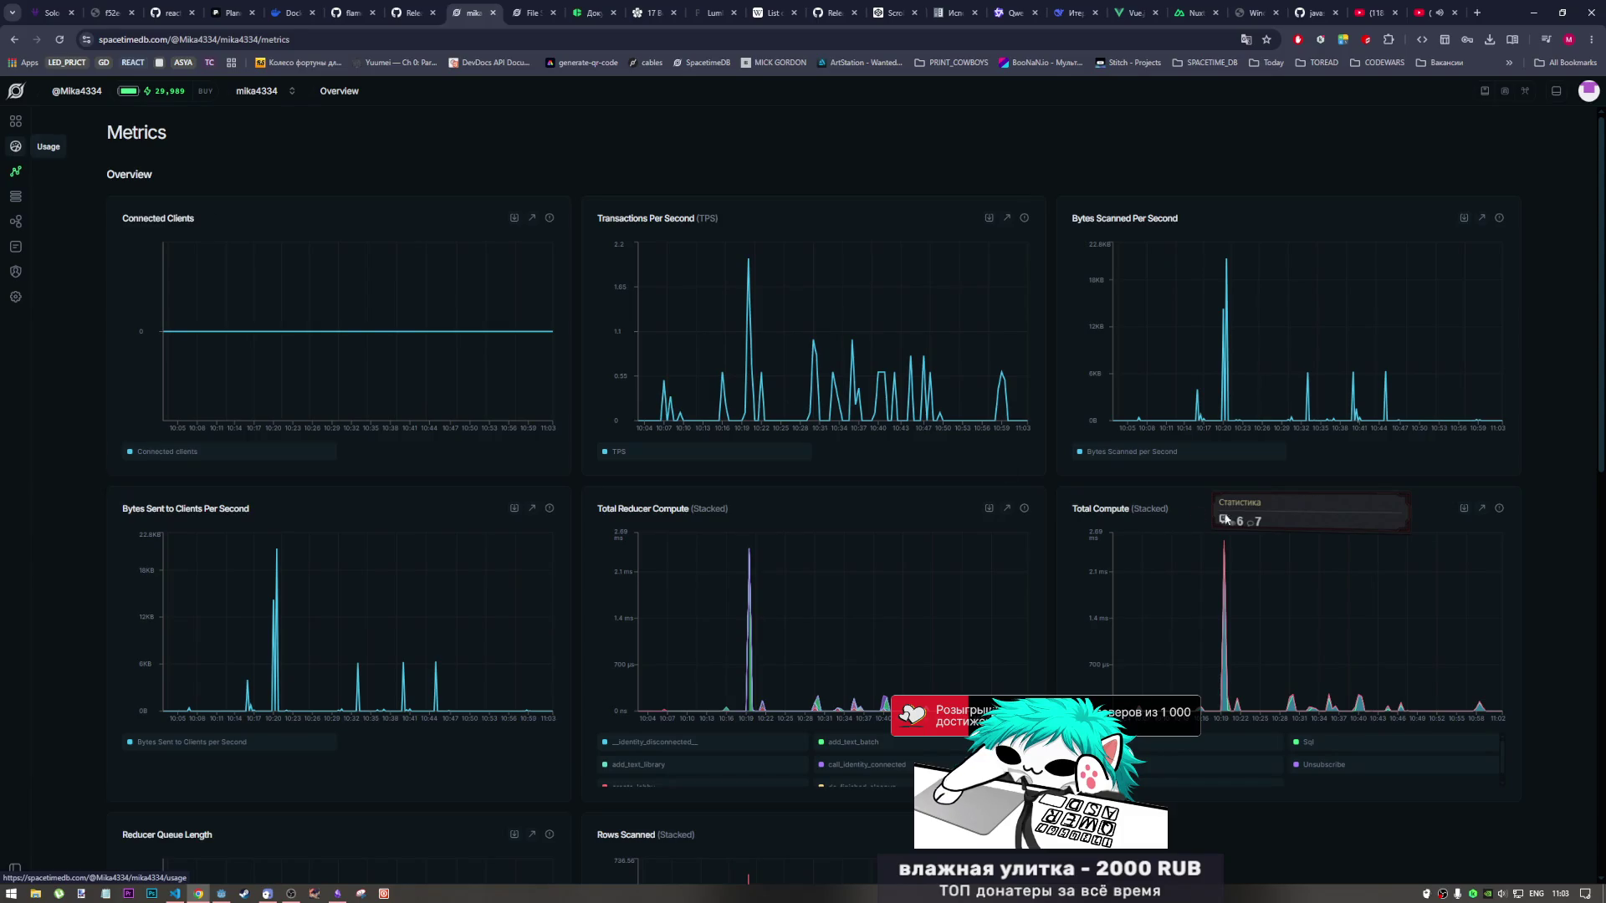
left_click(15, 147)
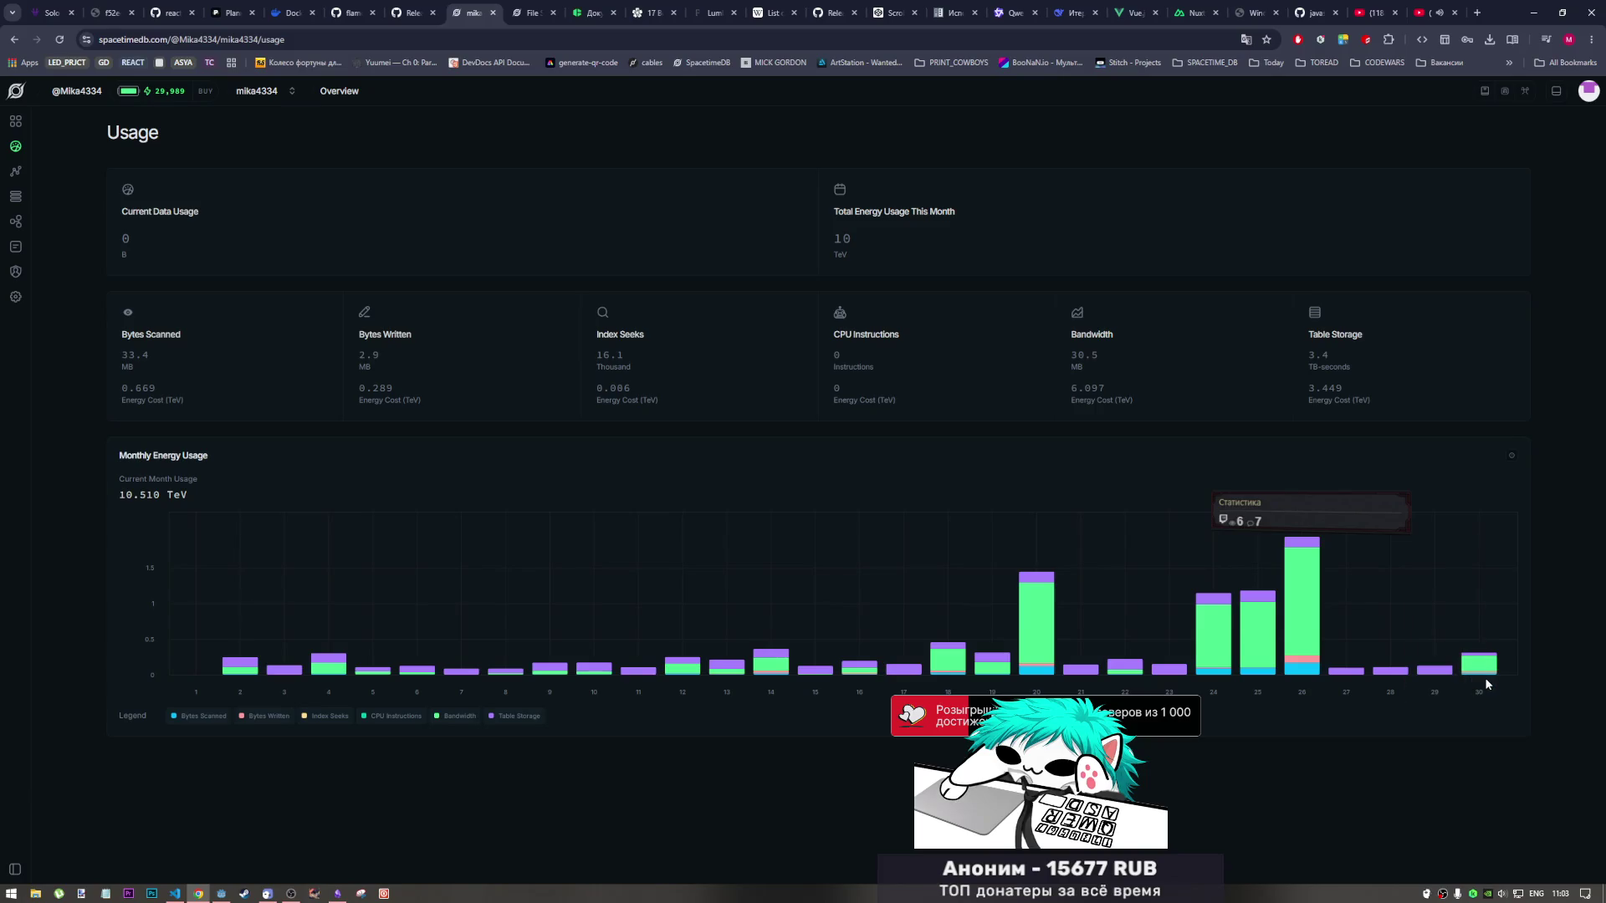
mouse_move(1481, 660)
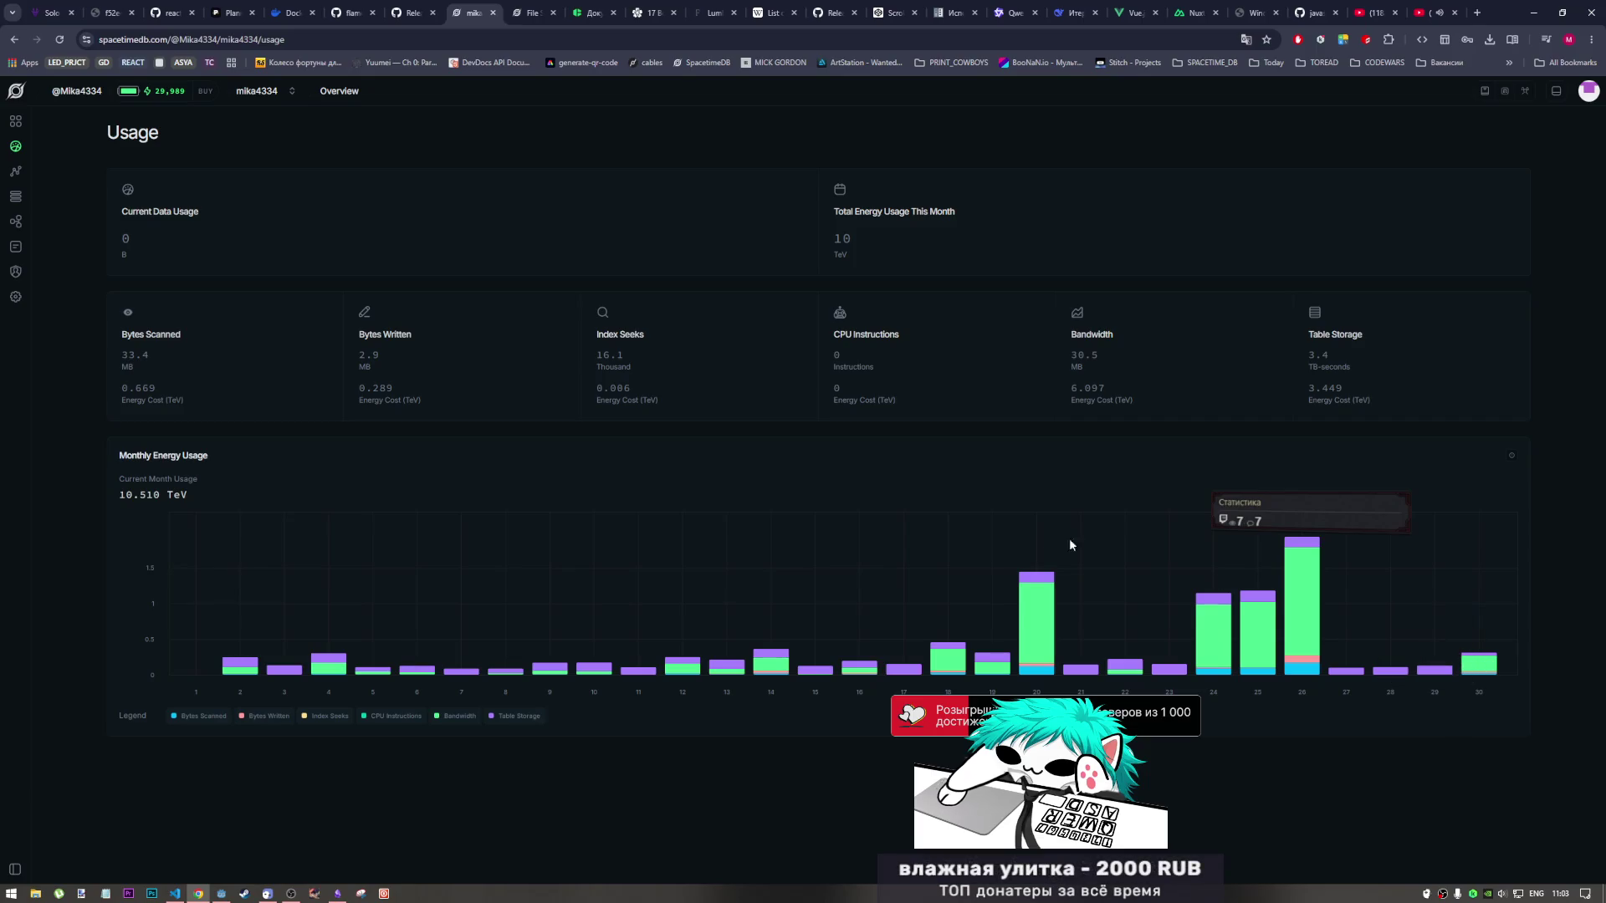
double_click(443, 715)
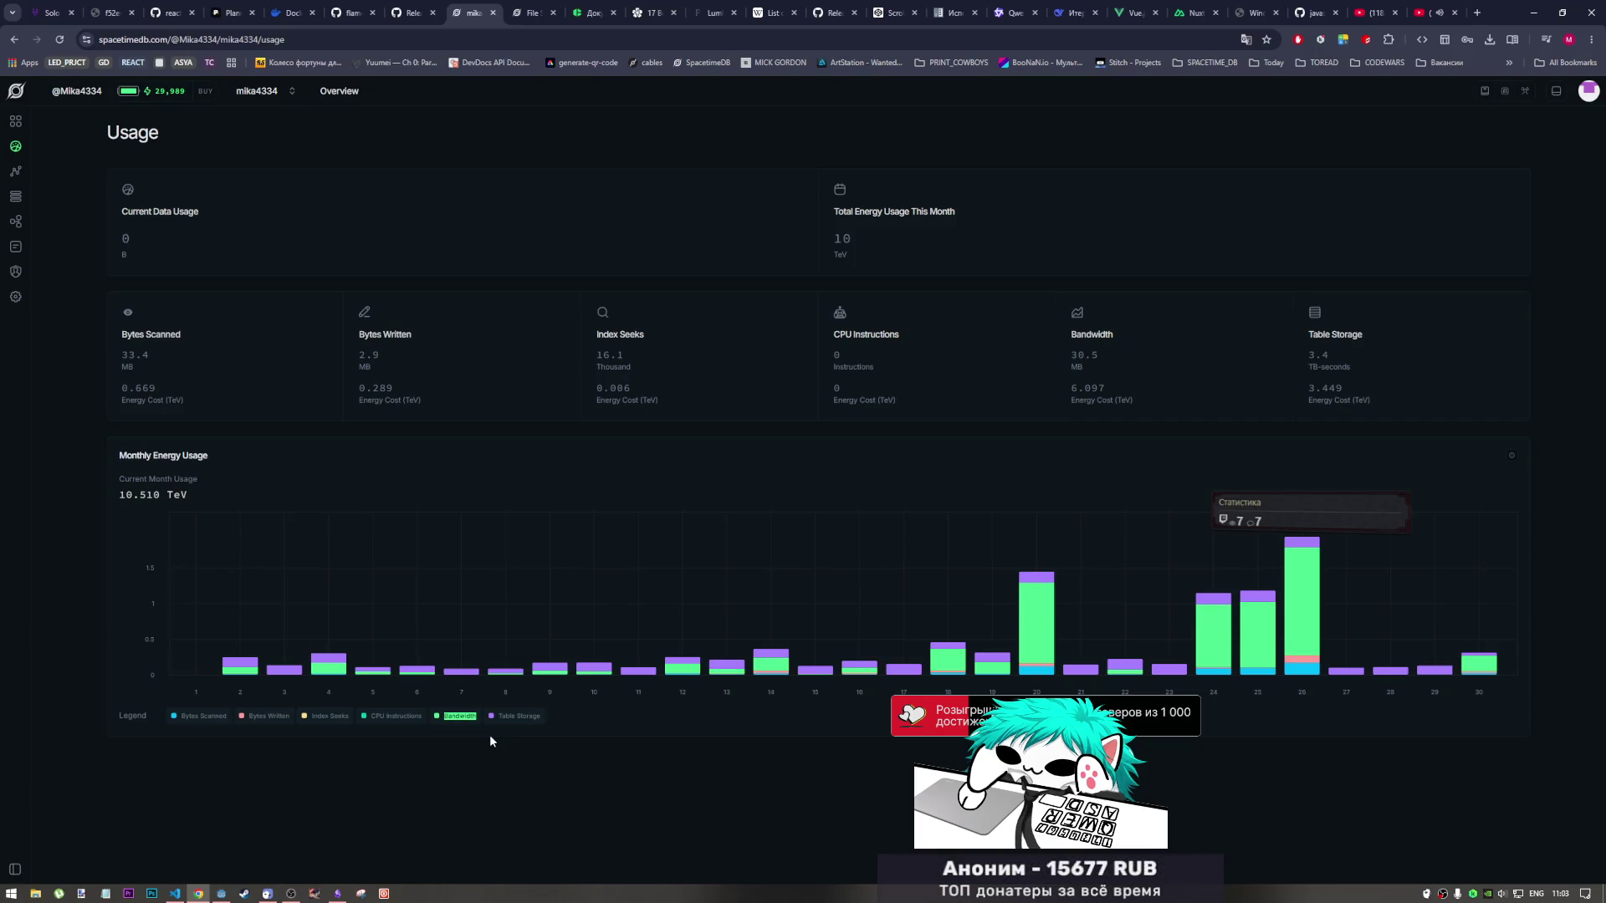
left_click(213, 893)
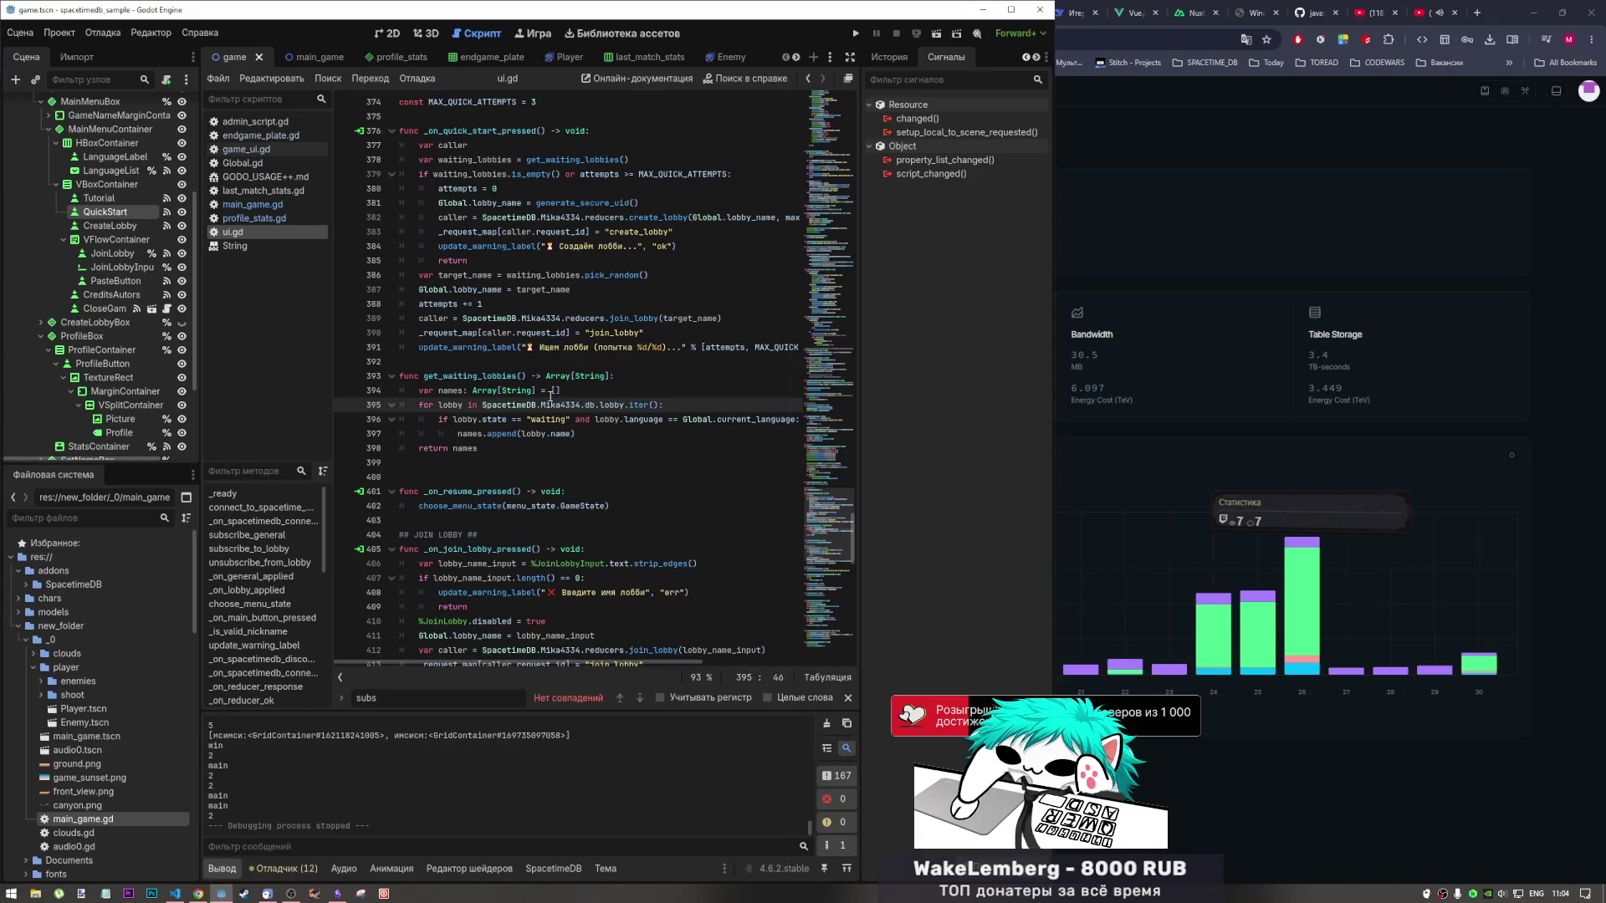
Revisit get_waiting_lobbies' names array in ui.gd, then show the Obsidian Current Tasks note.
left_click(551, 393)
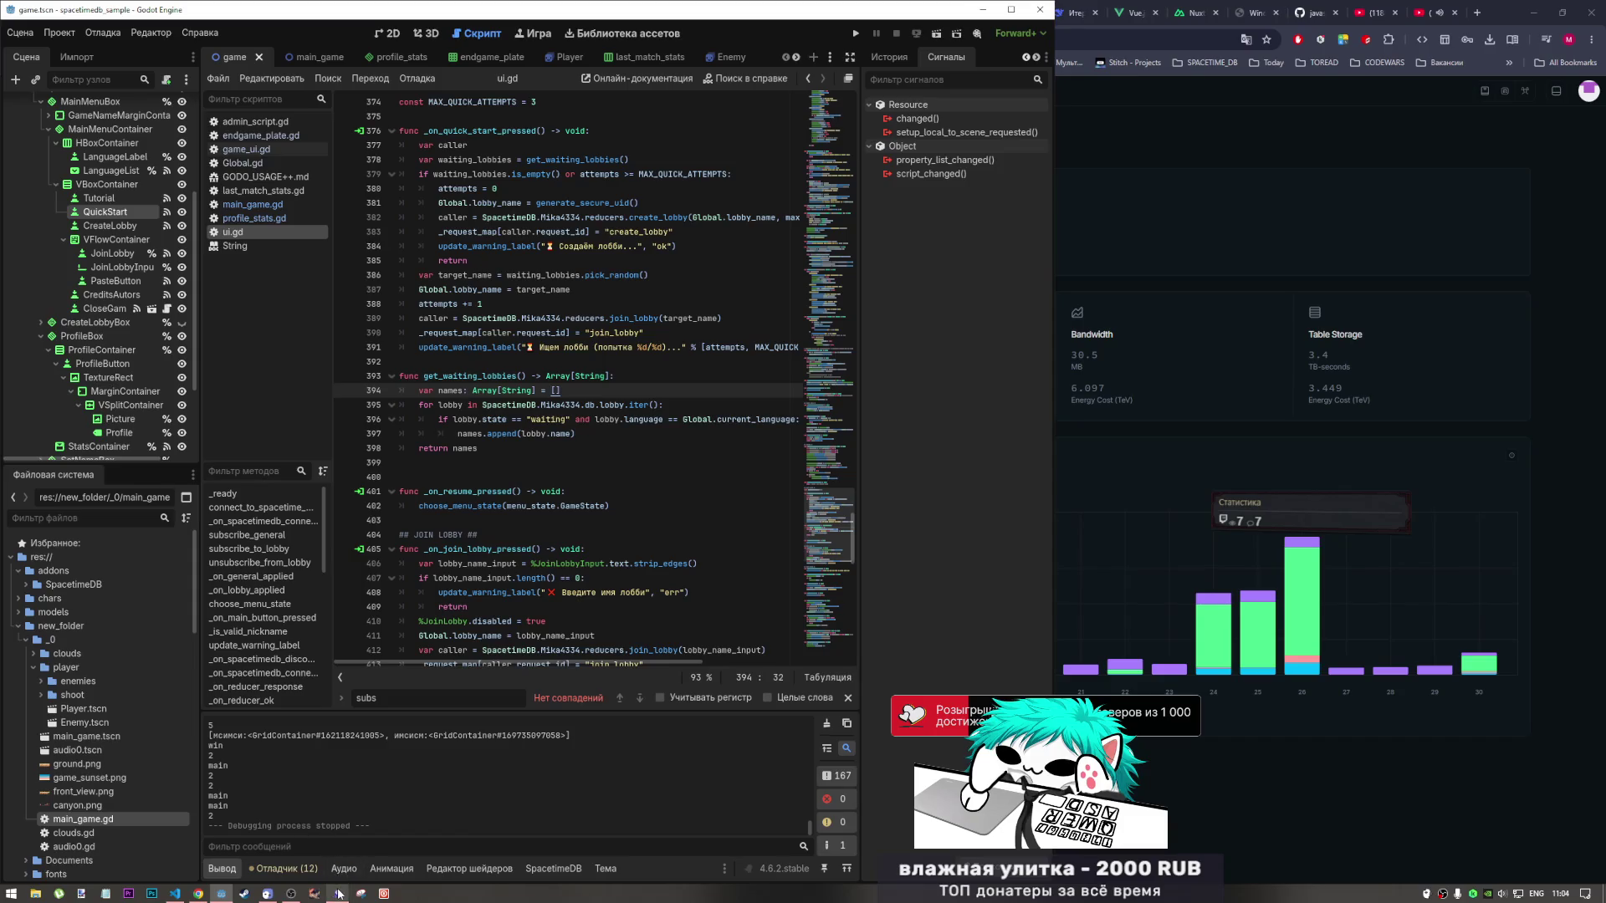
mouse_move(337, 893)
left_click(338, 859)
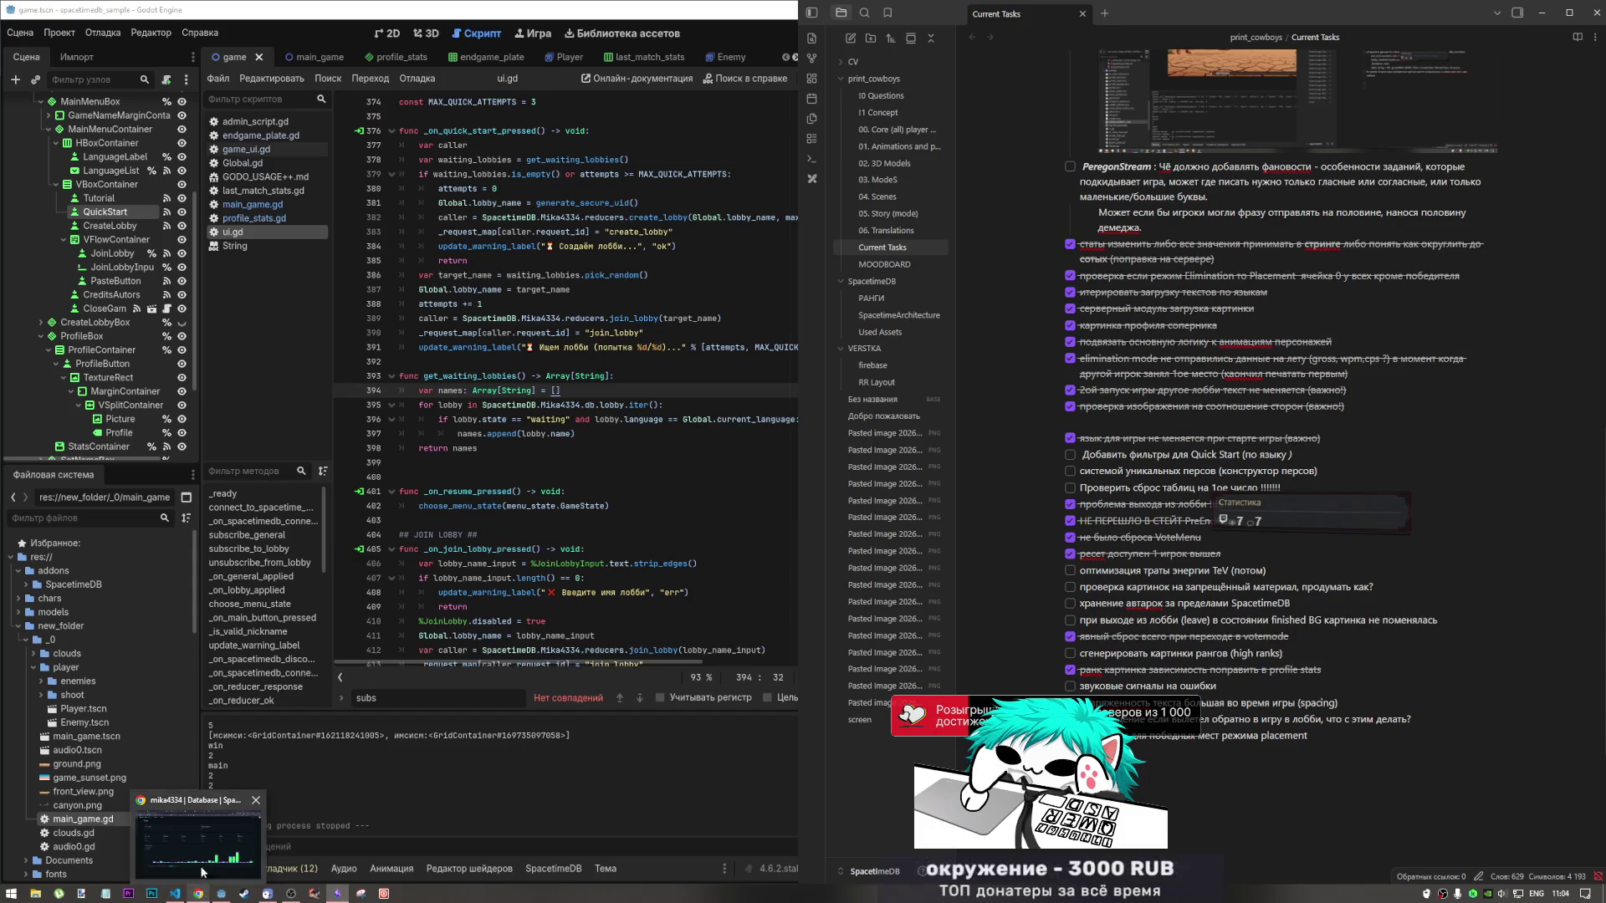
Pass through the SpacetimeDB usage page and return to ui.gd in Godot.
left_click(202, 873)
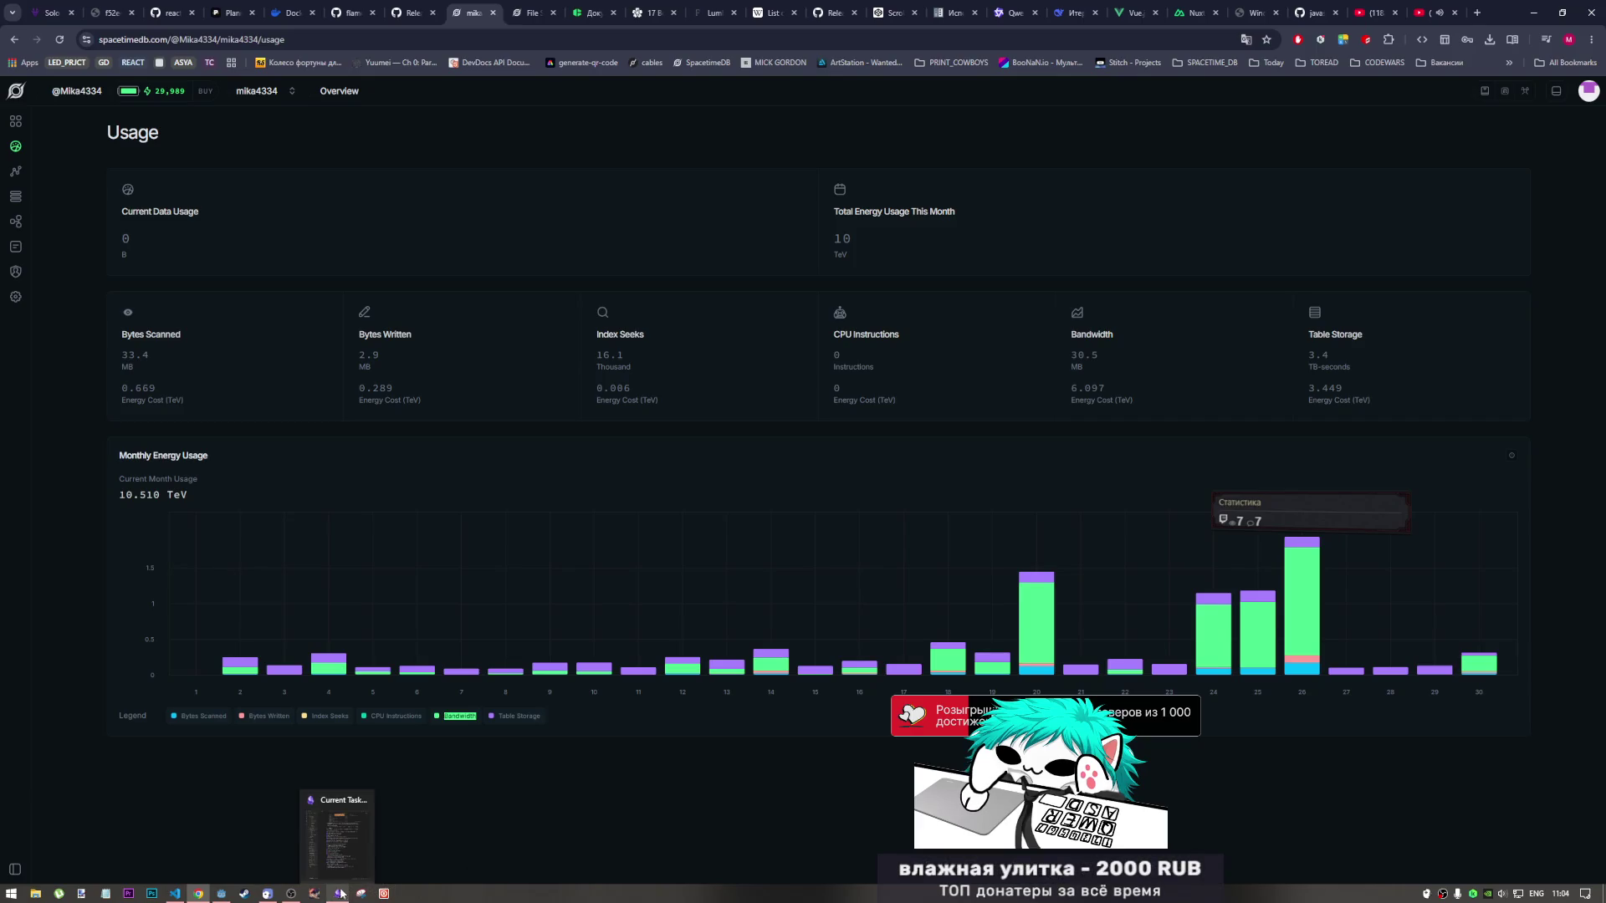
mouse_move(290, 896)
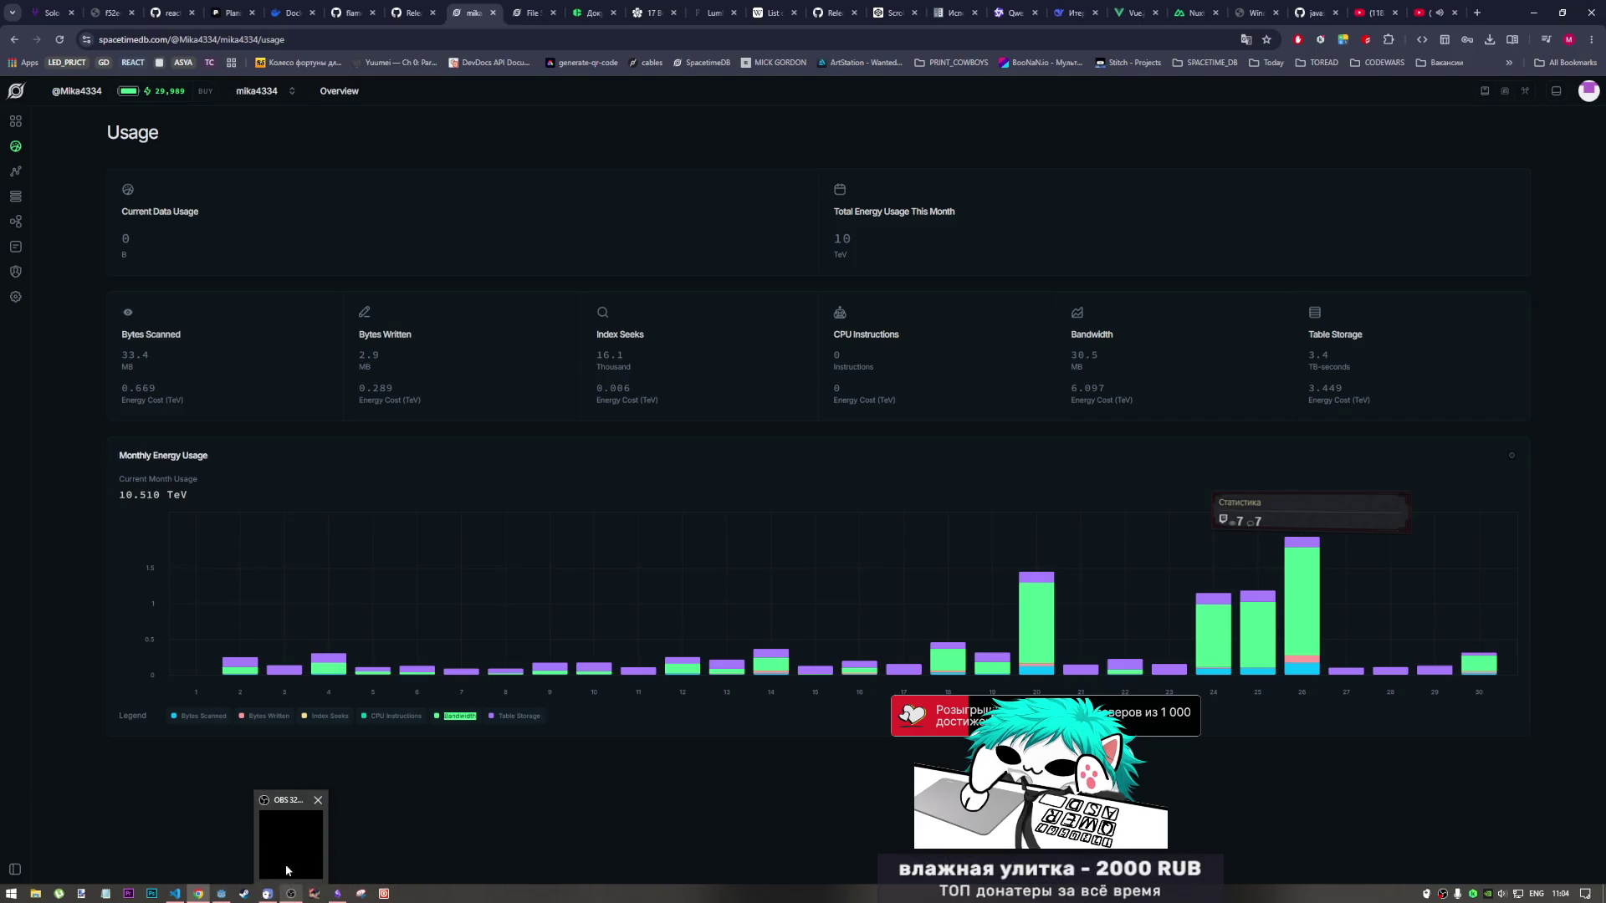
left_click(225, 894)
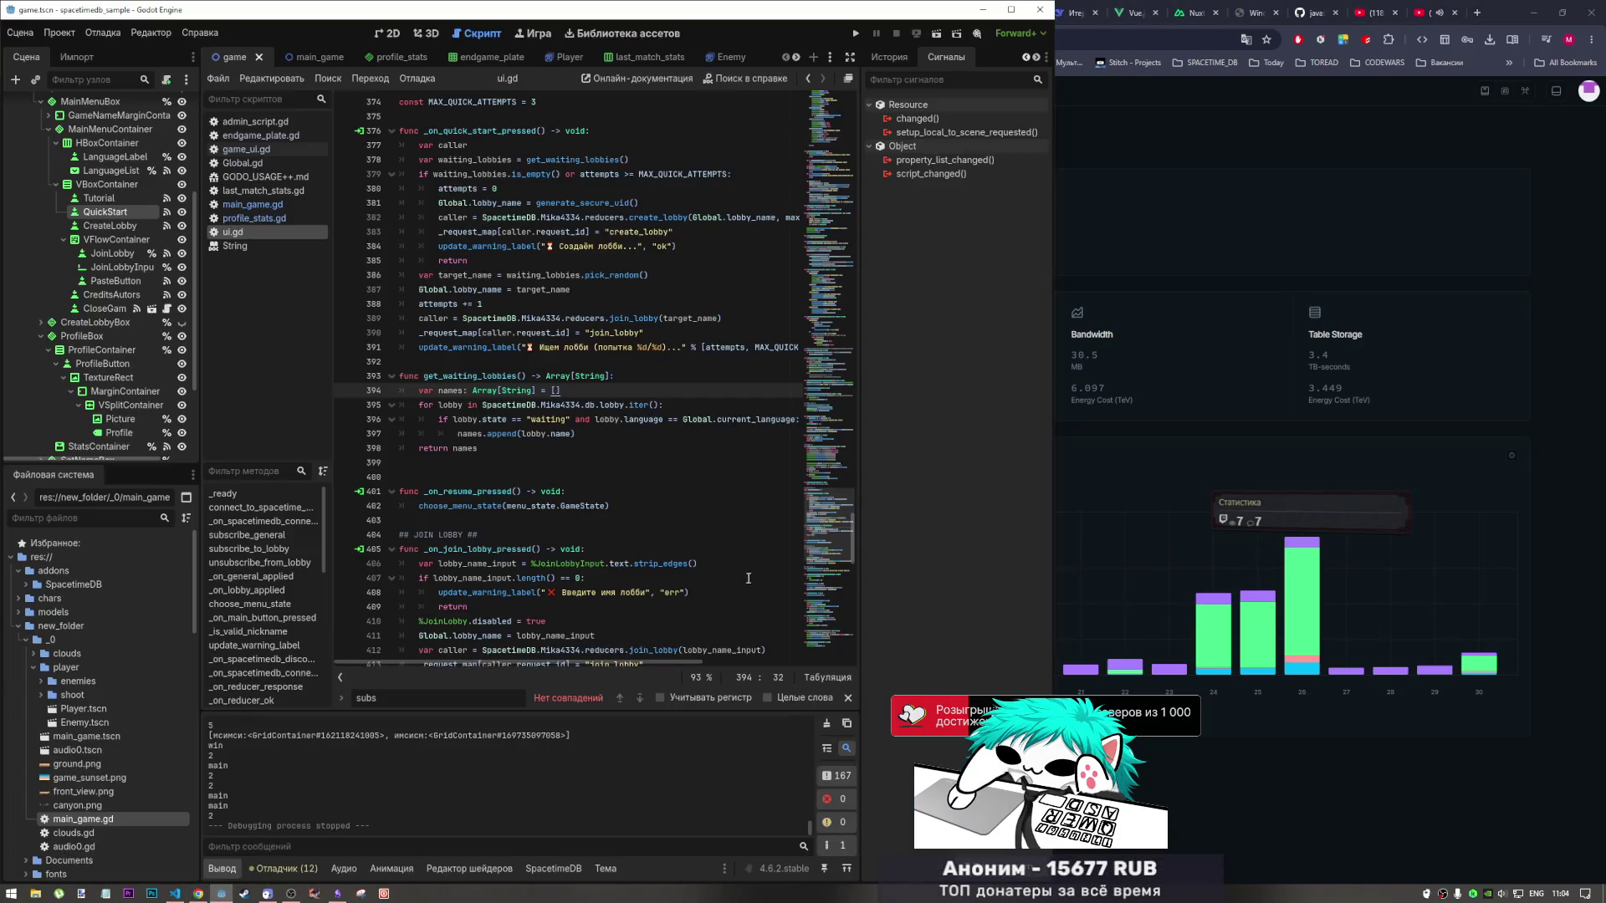
left_click(585, 491)
mouse_move(644, 419)
left_mouse_down()
mouse_move(351, 433)
mouse_move(499, 434)
left_mouse_up()
left_click(448, 434)
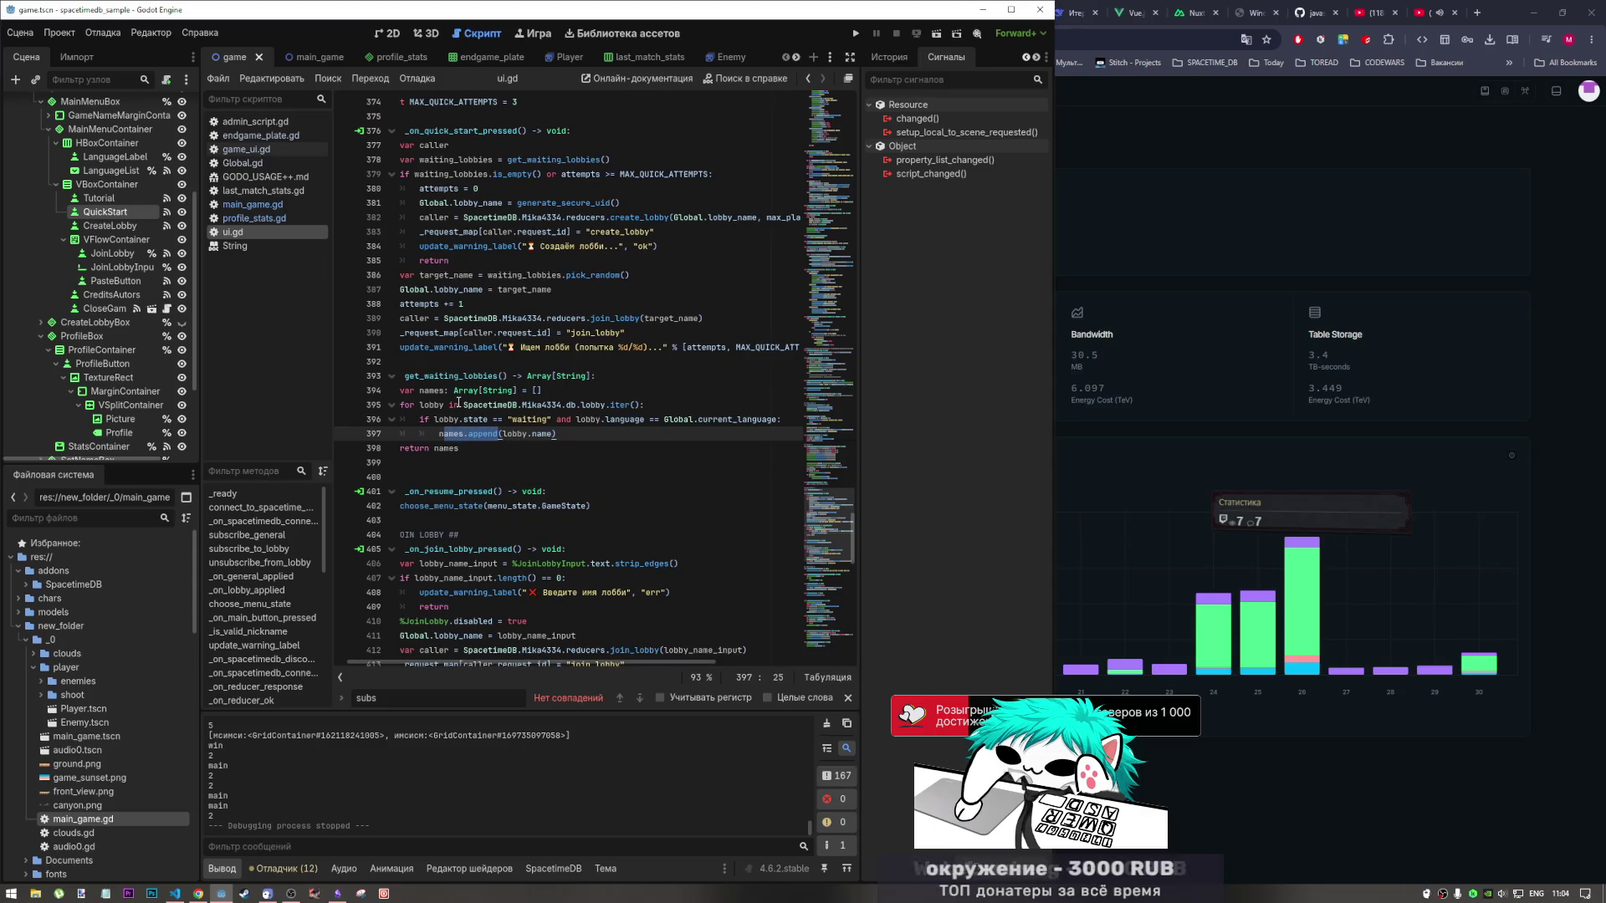
left_click(474, 390)
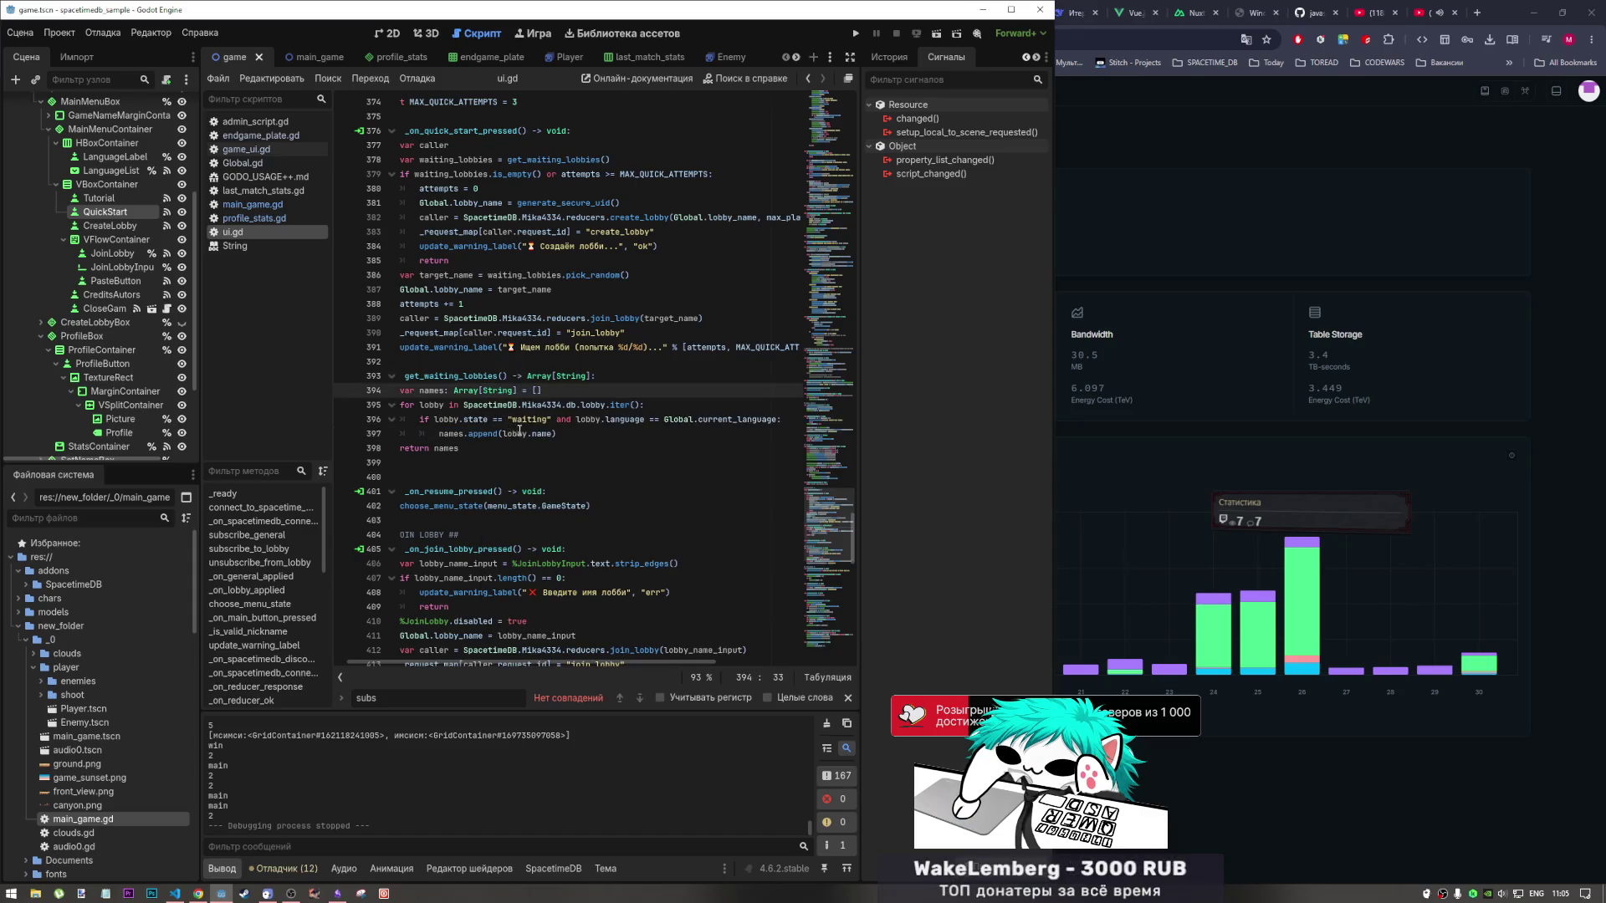
left_click_drag(464, 433, 497, 433)
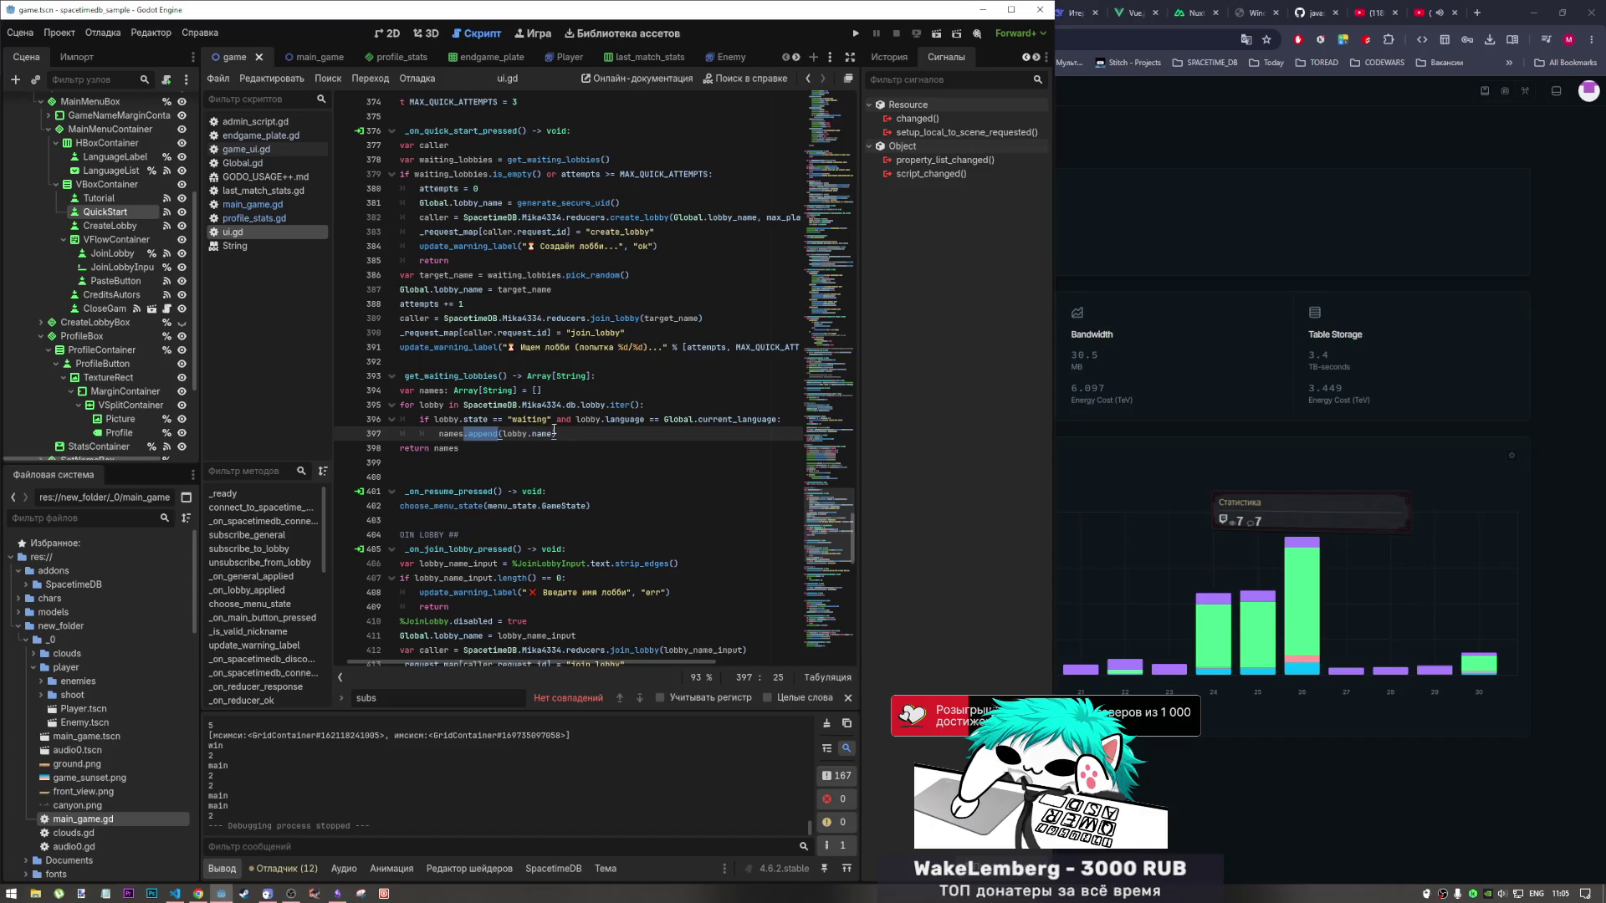
left_click(559, 433)
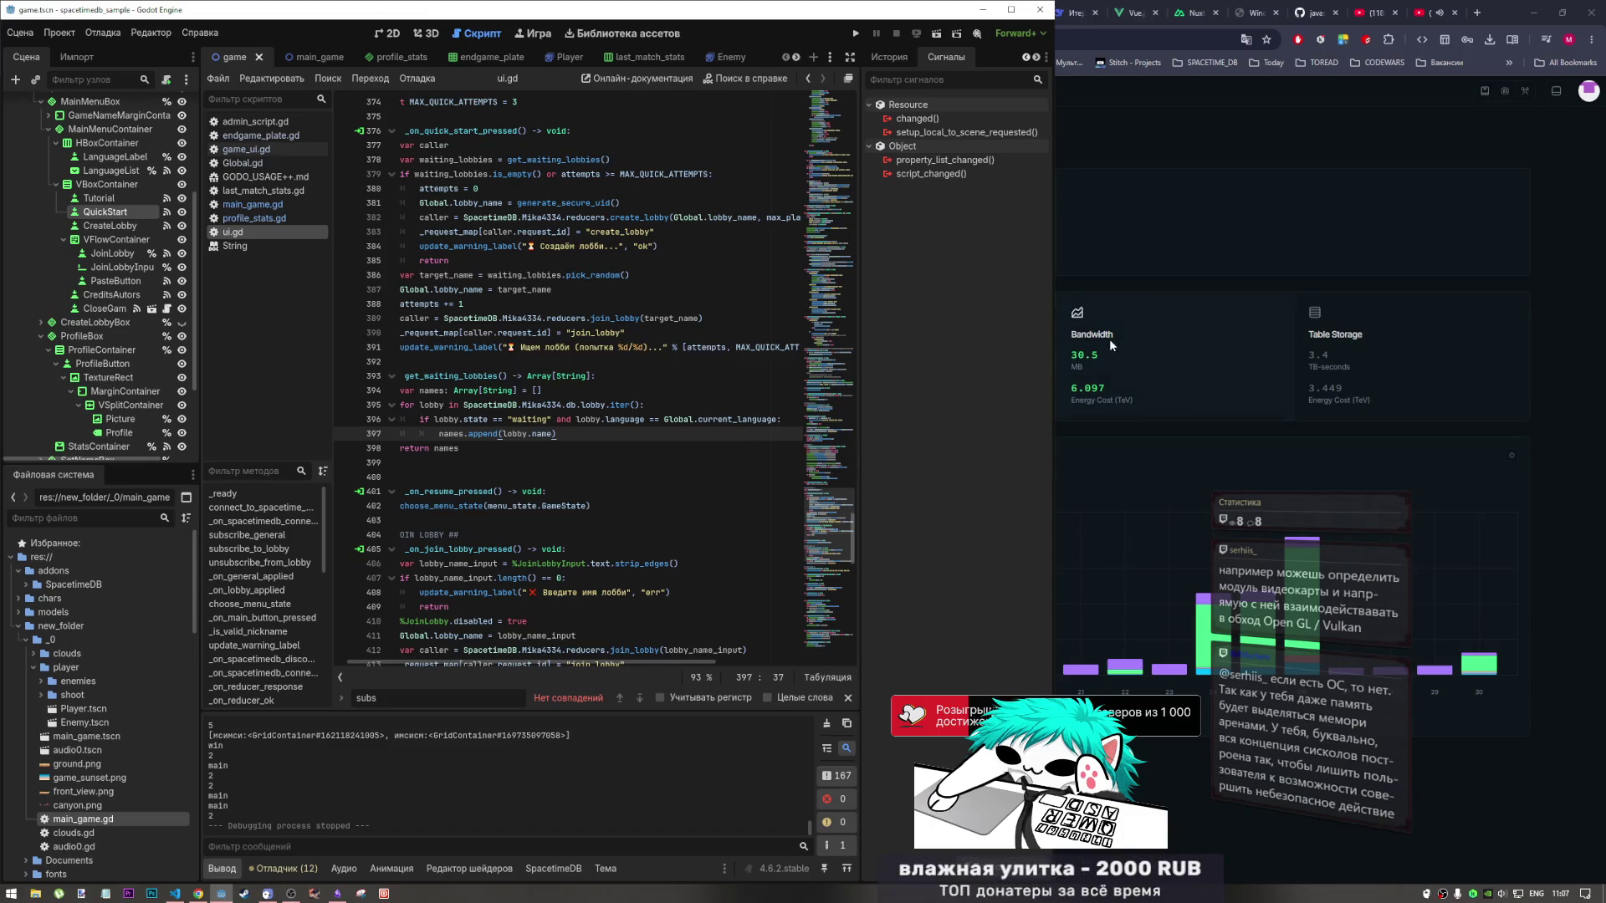
left_click(643, 506)
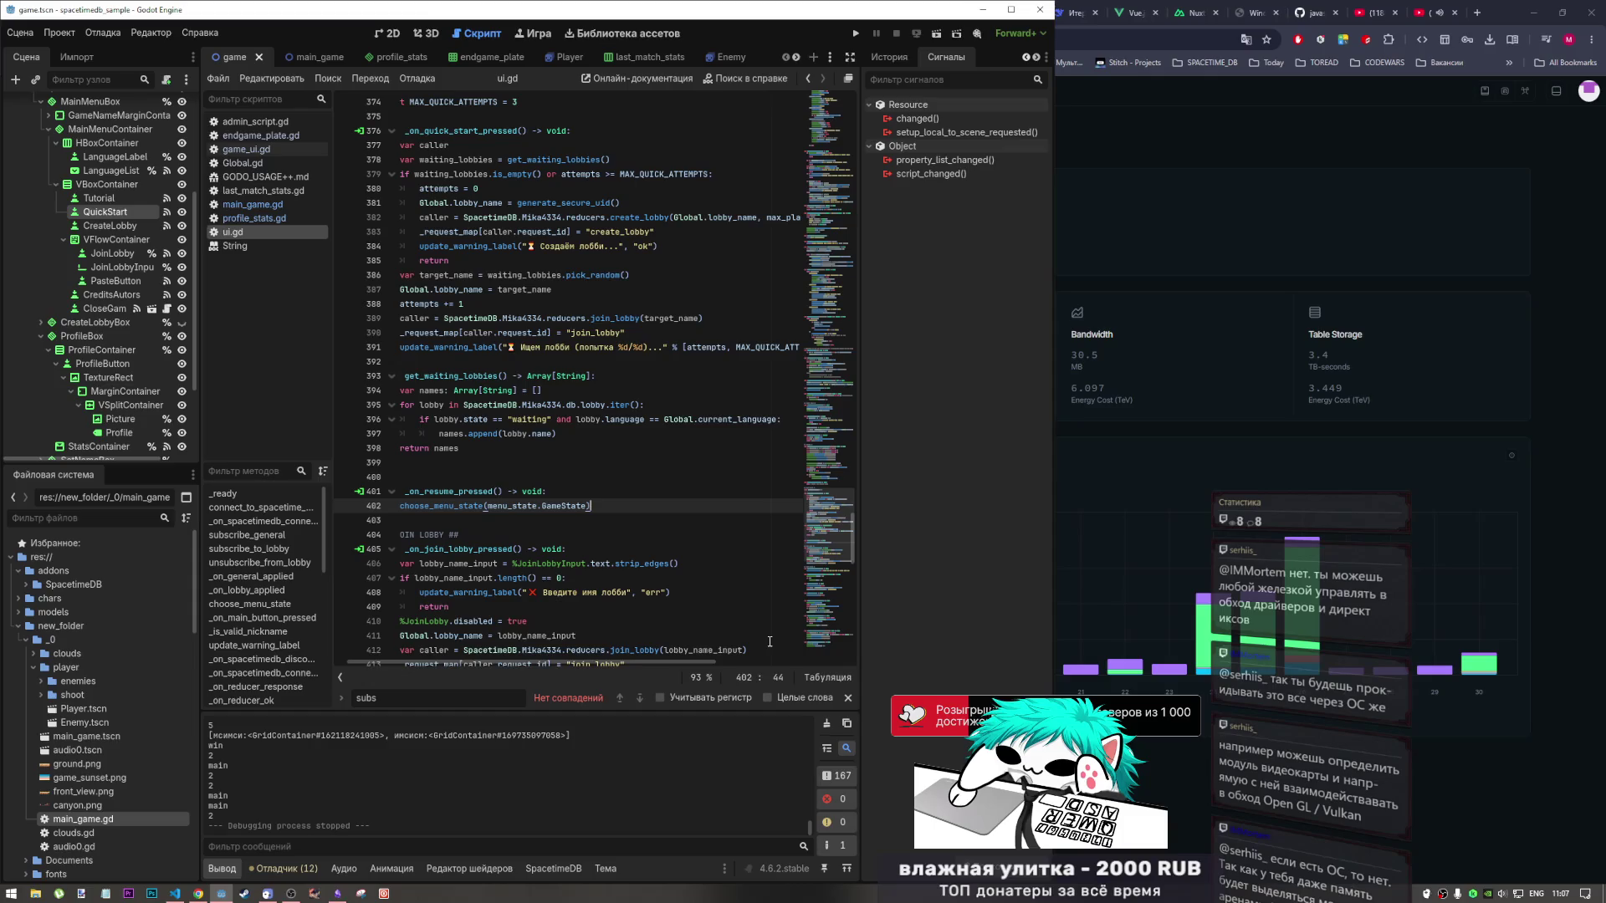
Review the end of get_waiting_lobbies in ui.gd, from the lobby loop to return names.
left_click(682, 577)
scroll(682, 585, "up", 3)
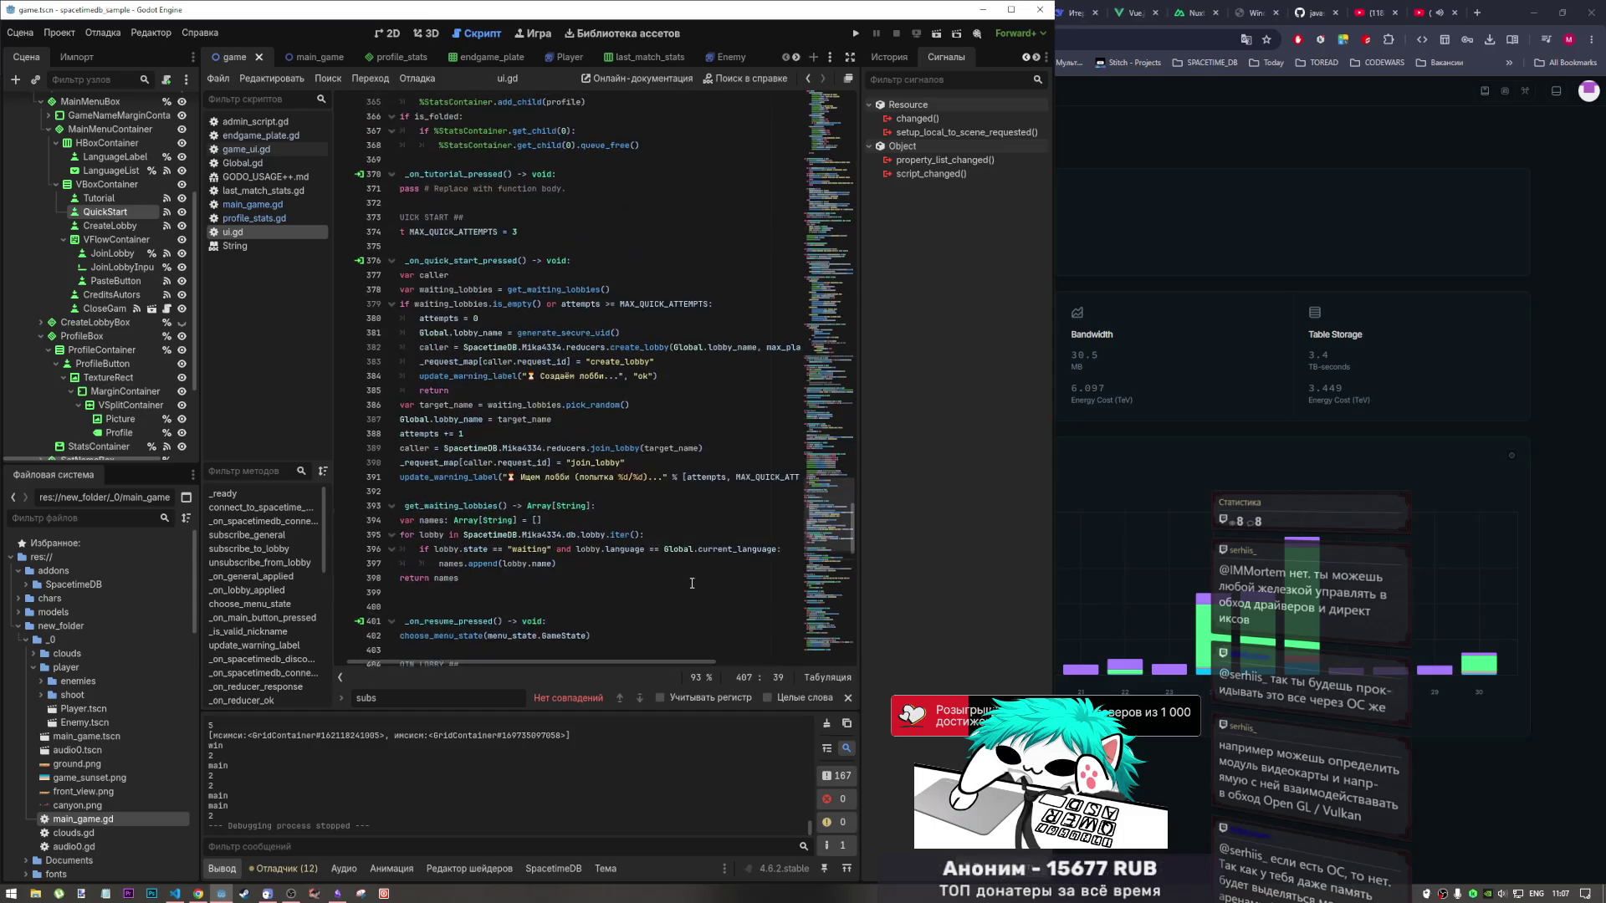
scroll(683, 585, "down", 3)
left_click(585, 548)
left_click(519, 476)
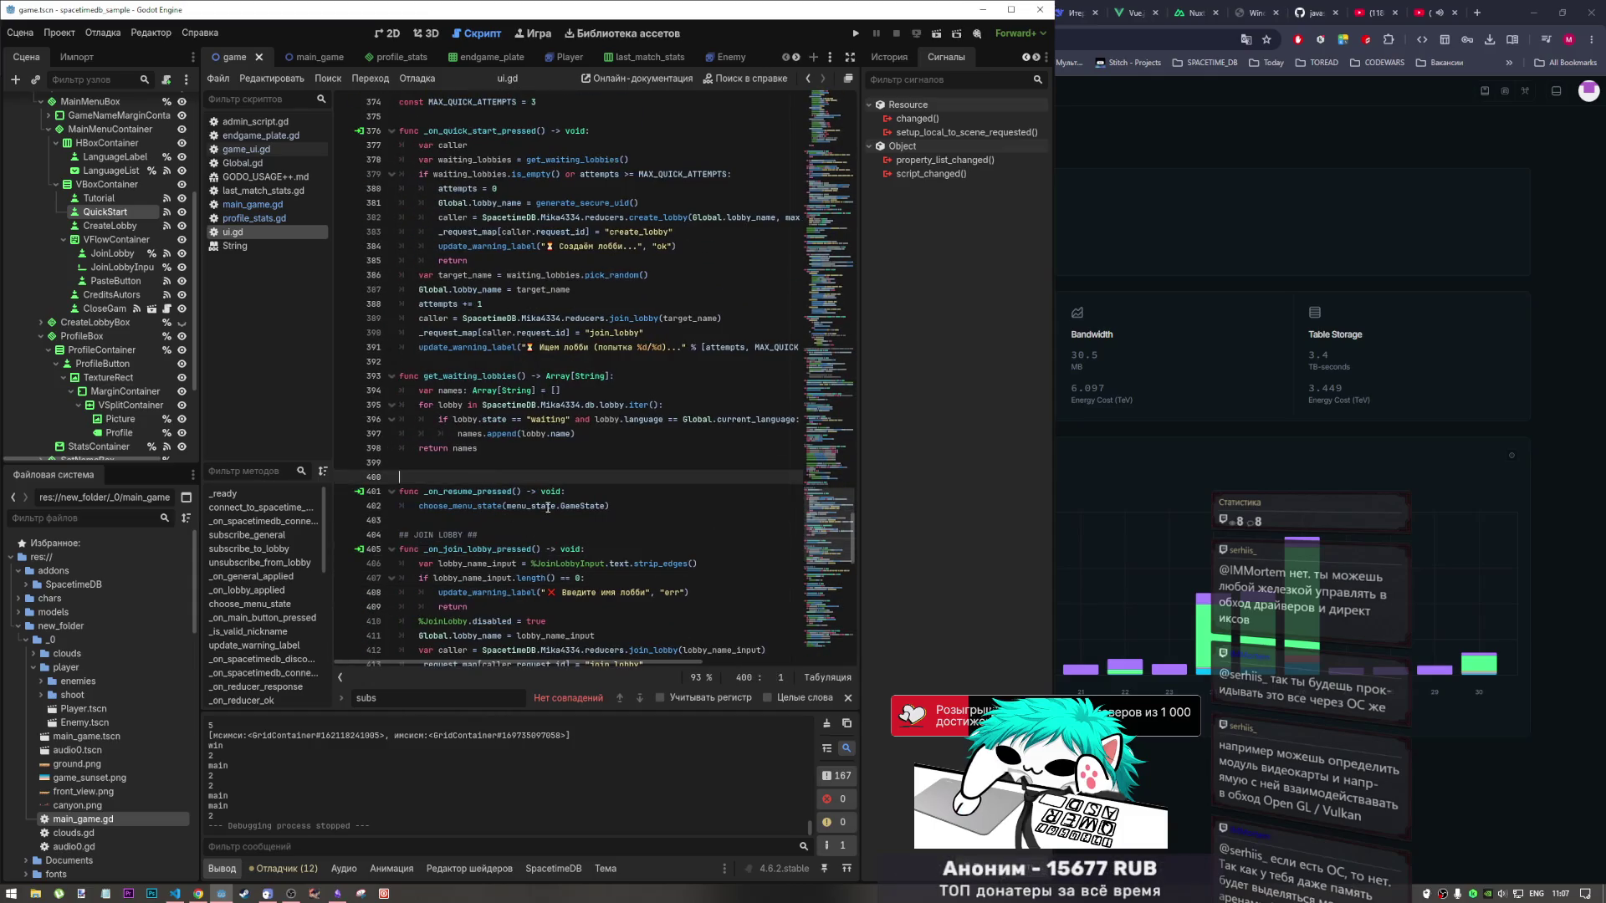
left_click(548, 506)
left_click(504, 454)
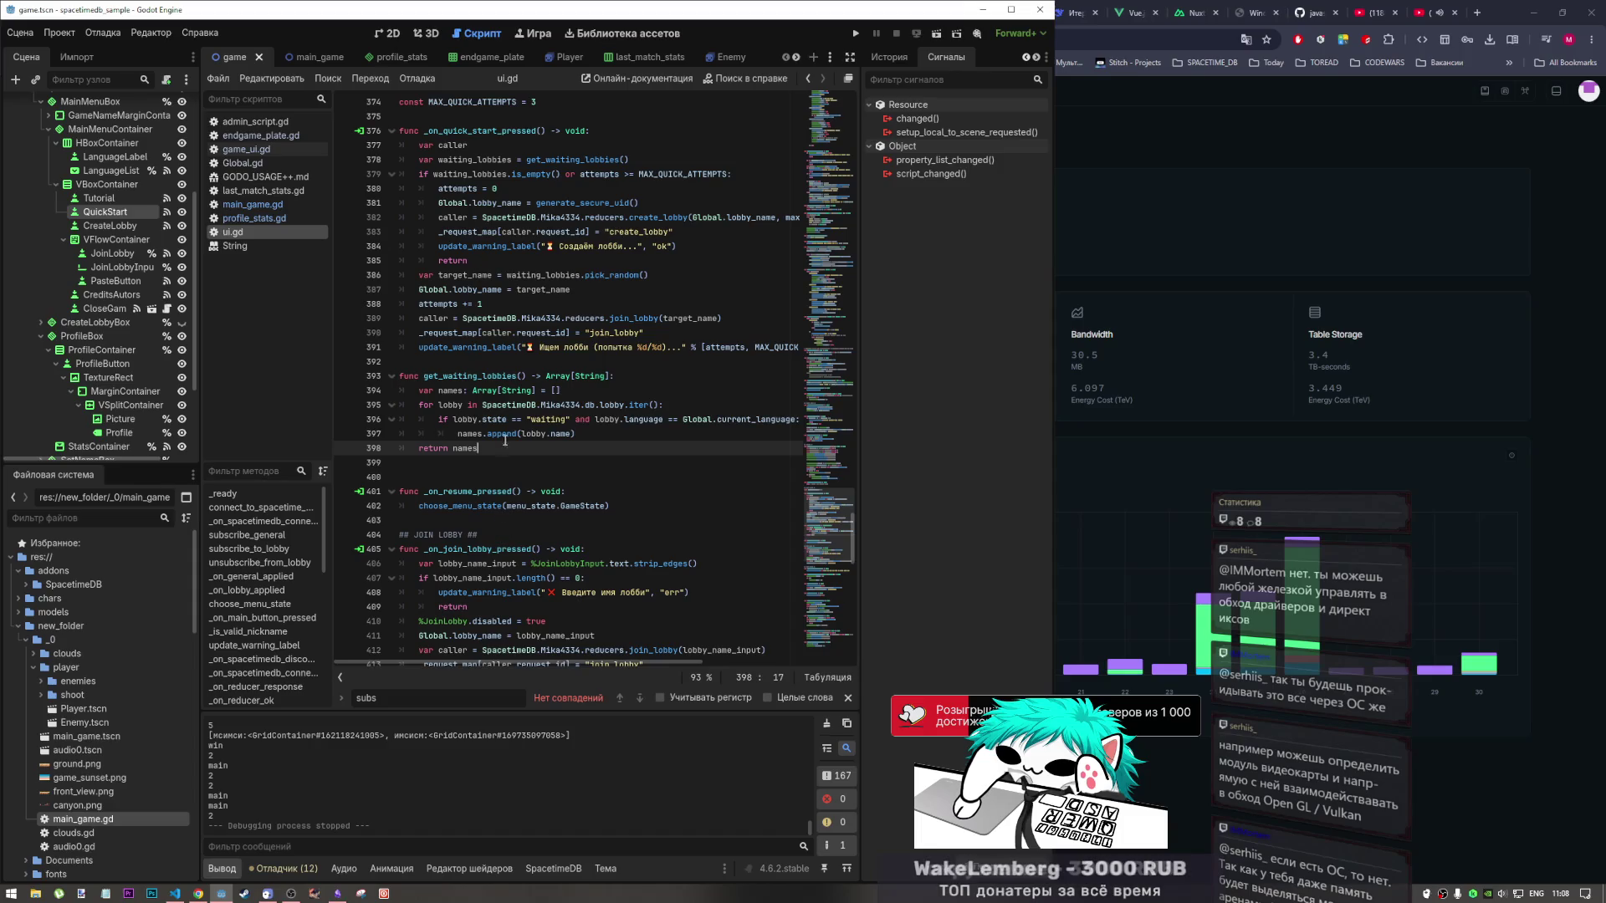
left_click(589, 405)
Scroll ui.gd to the top via the minimap and open Global.gd.
scroll(783, 436, "up", 3)
scroll(814, 444, "up", 20)
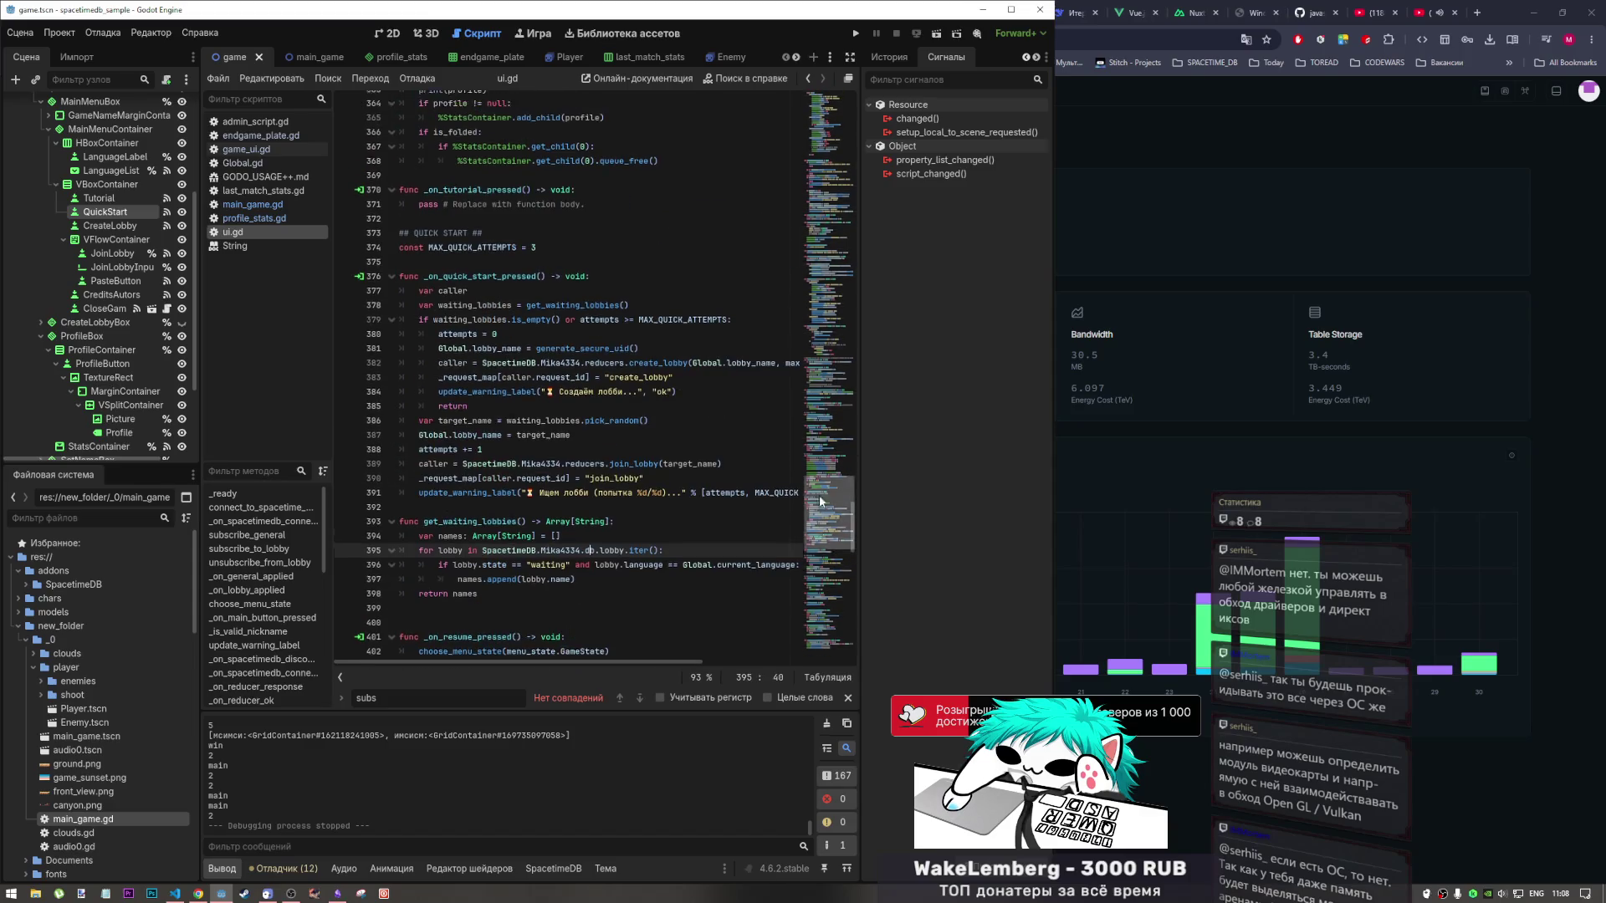
left_click_drag(815, 444, 825, 380)
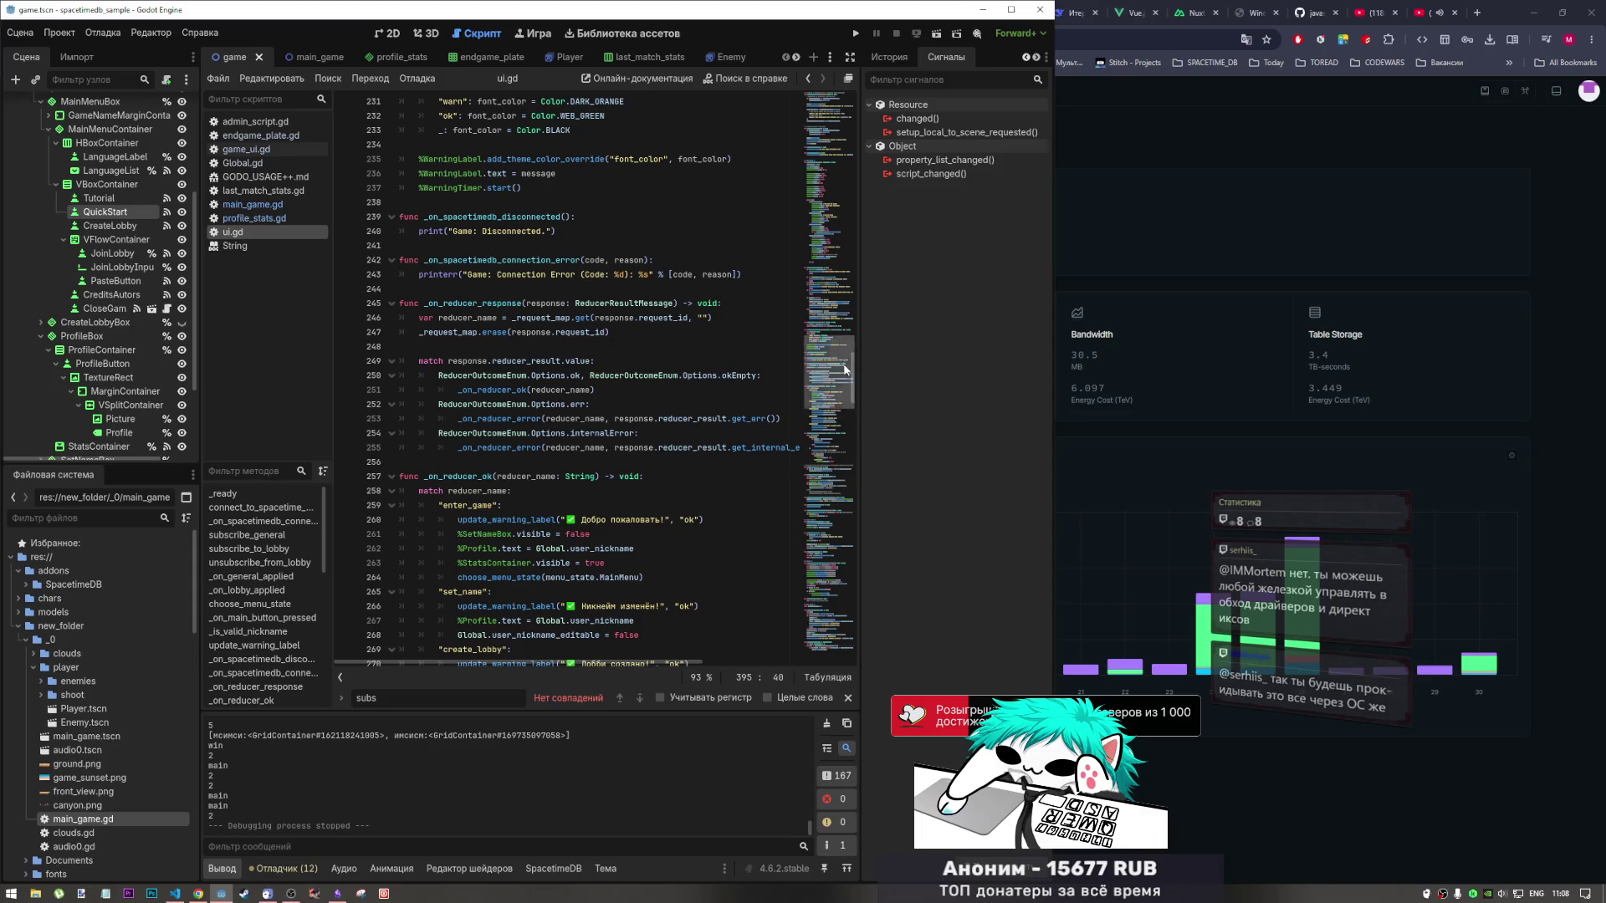
left_click_drag(832, 385, 841, 115)
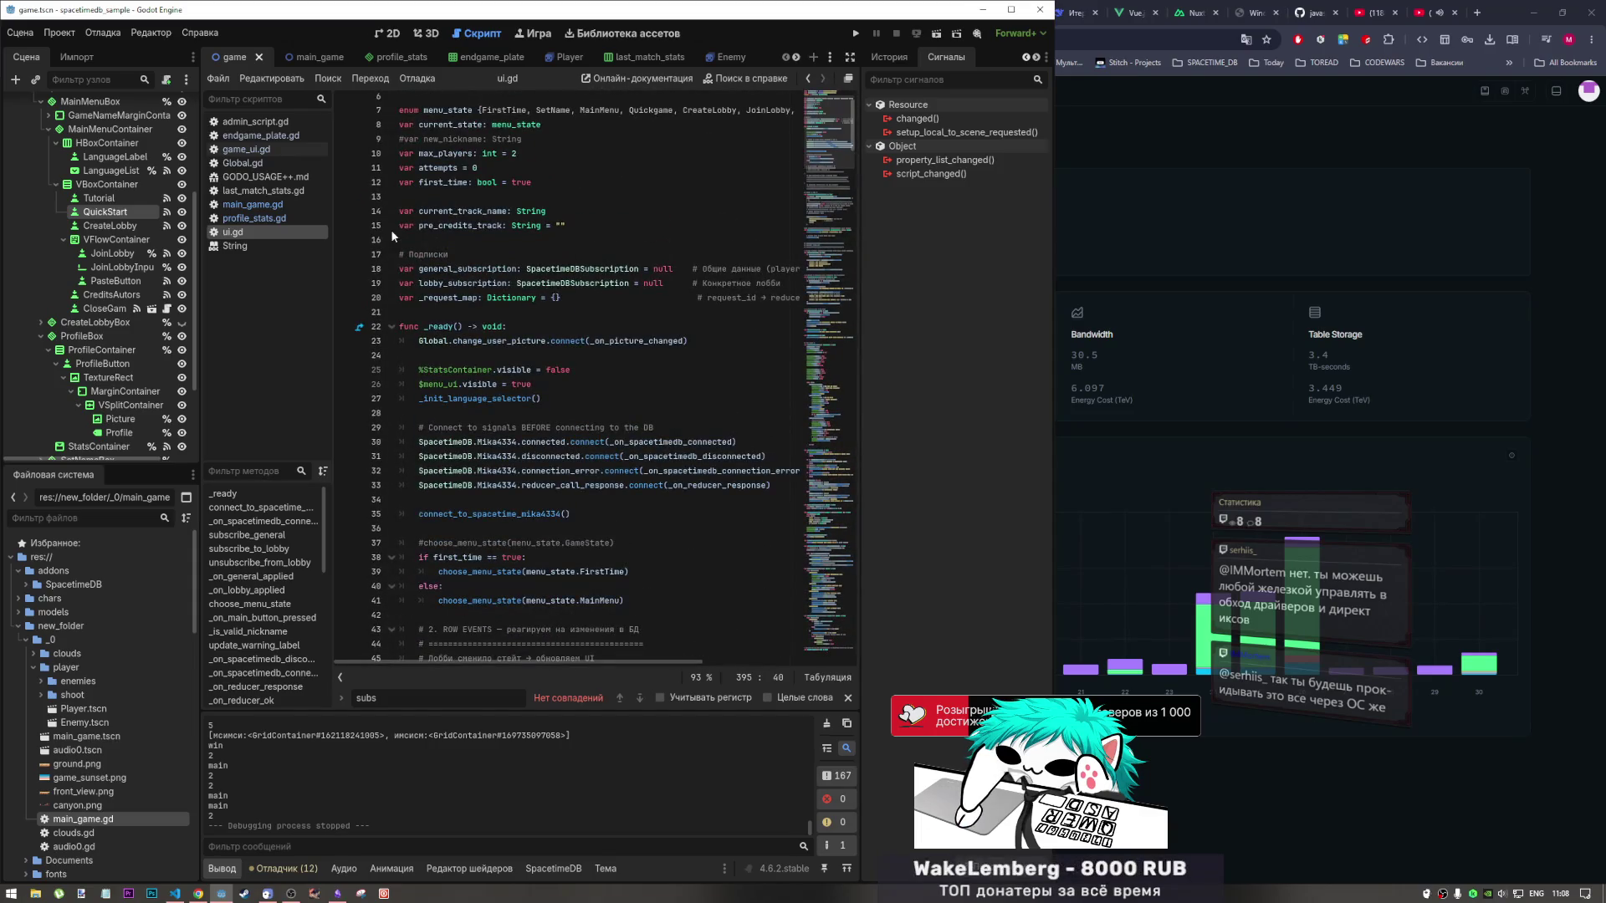
left_click(277, 165)
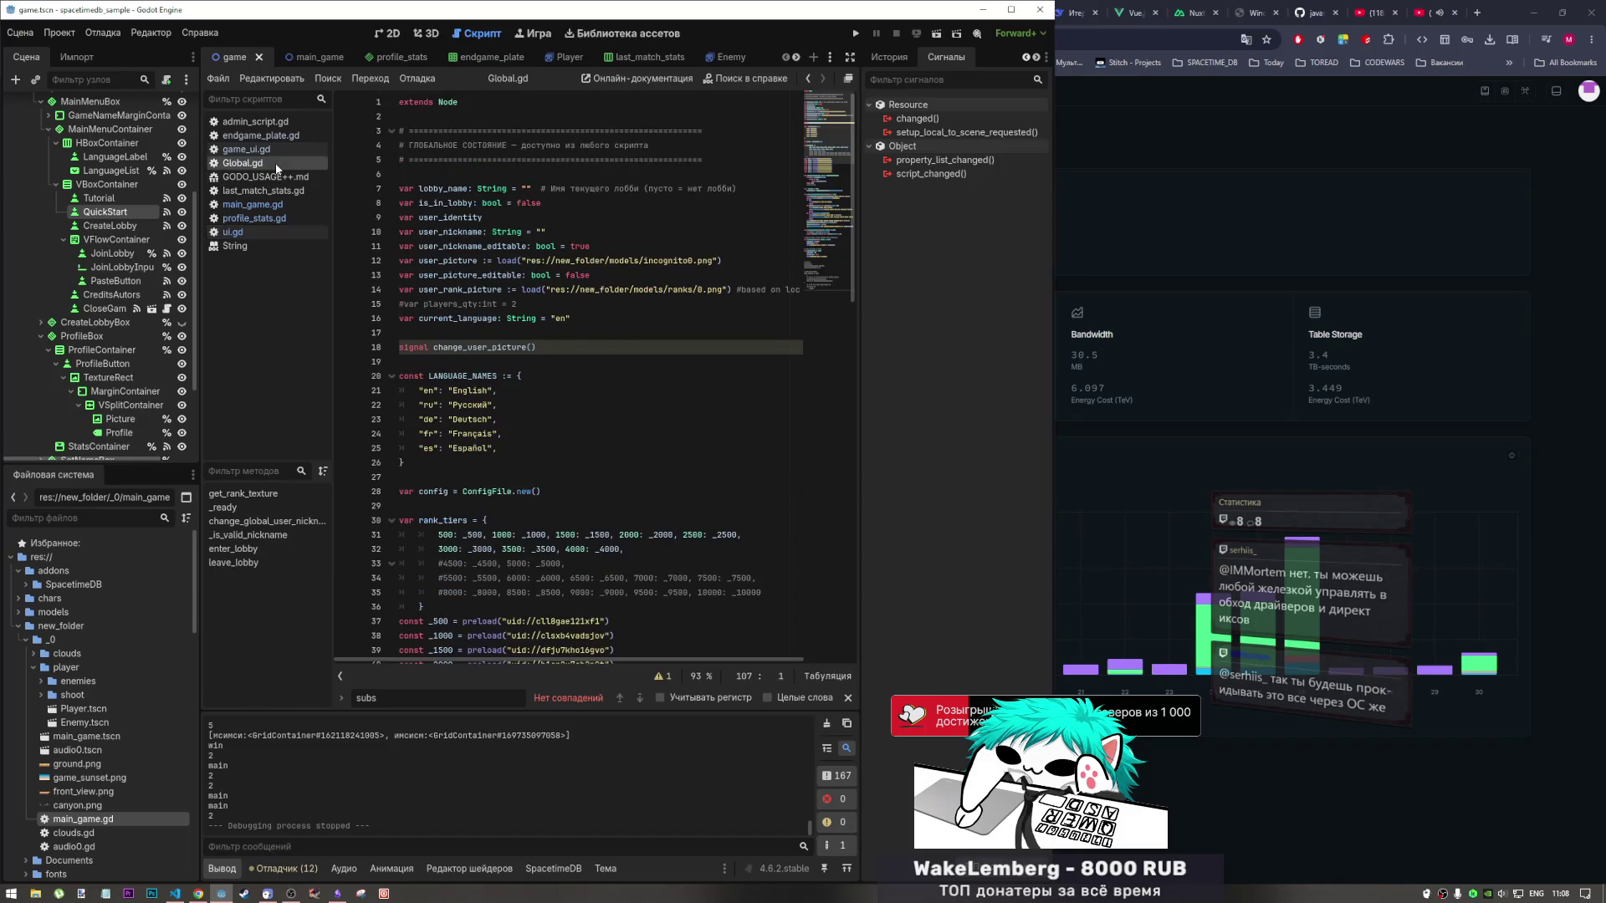
Inspect Global.gd's user_rank_picture and current_language variables, then view the SpacetimeDB usage page.
left_click(278, 146)
left_click(278, 159)
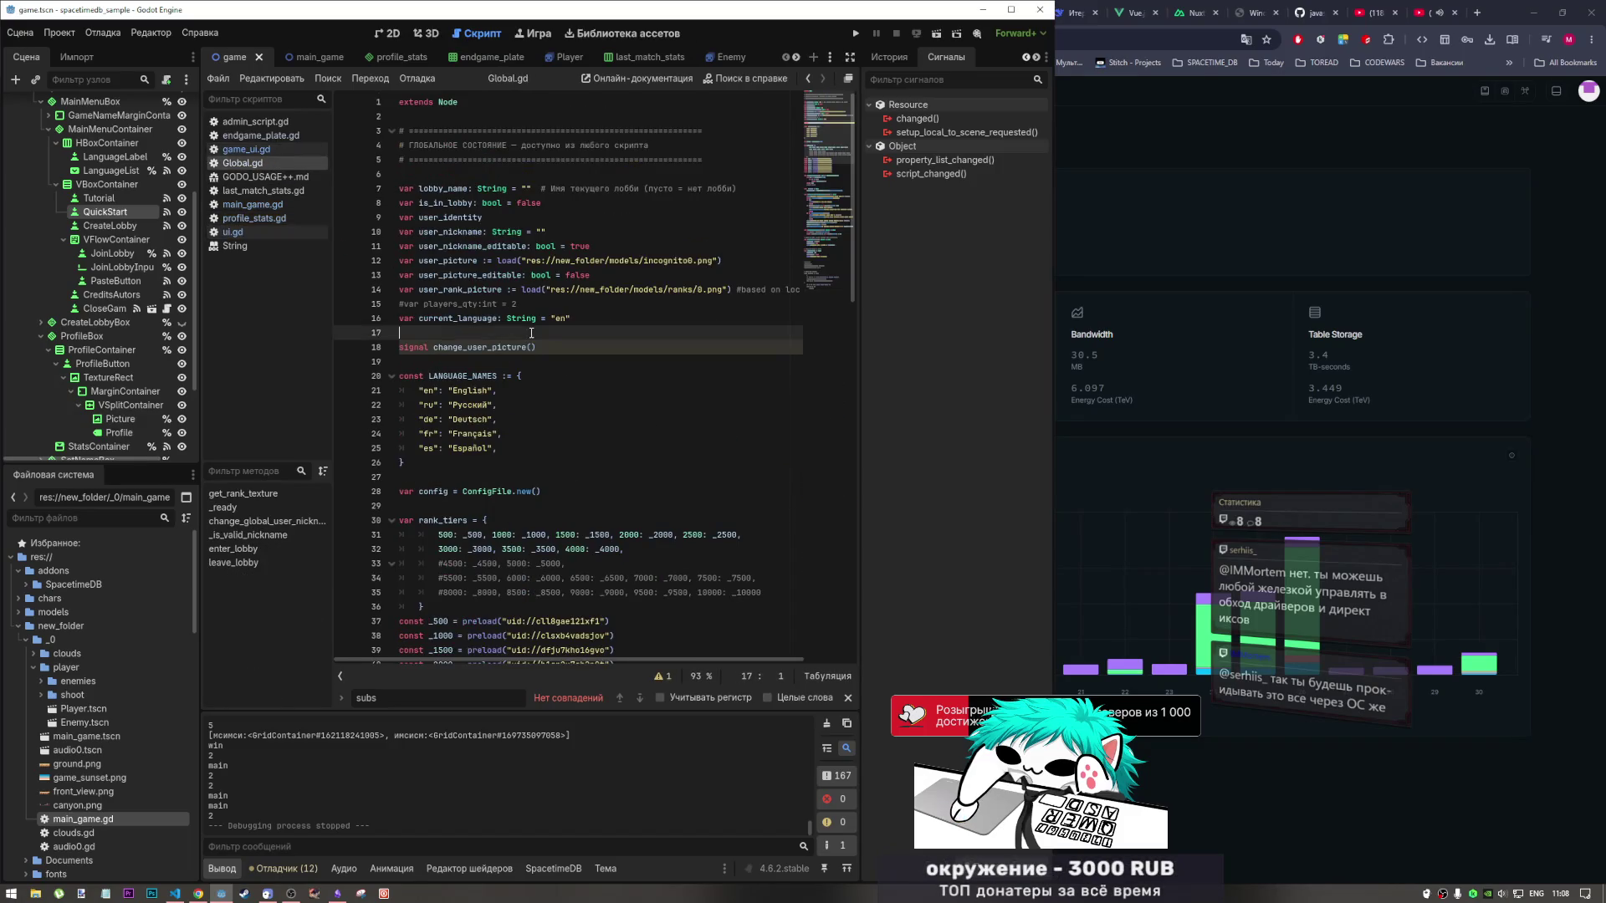
left_click(595, 289)
left_click(651, 302)
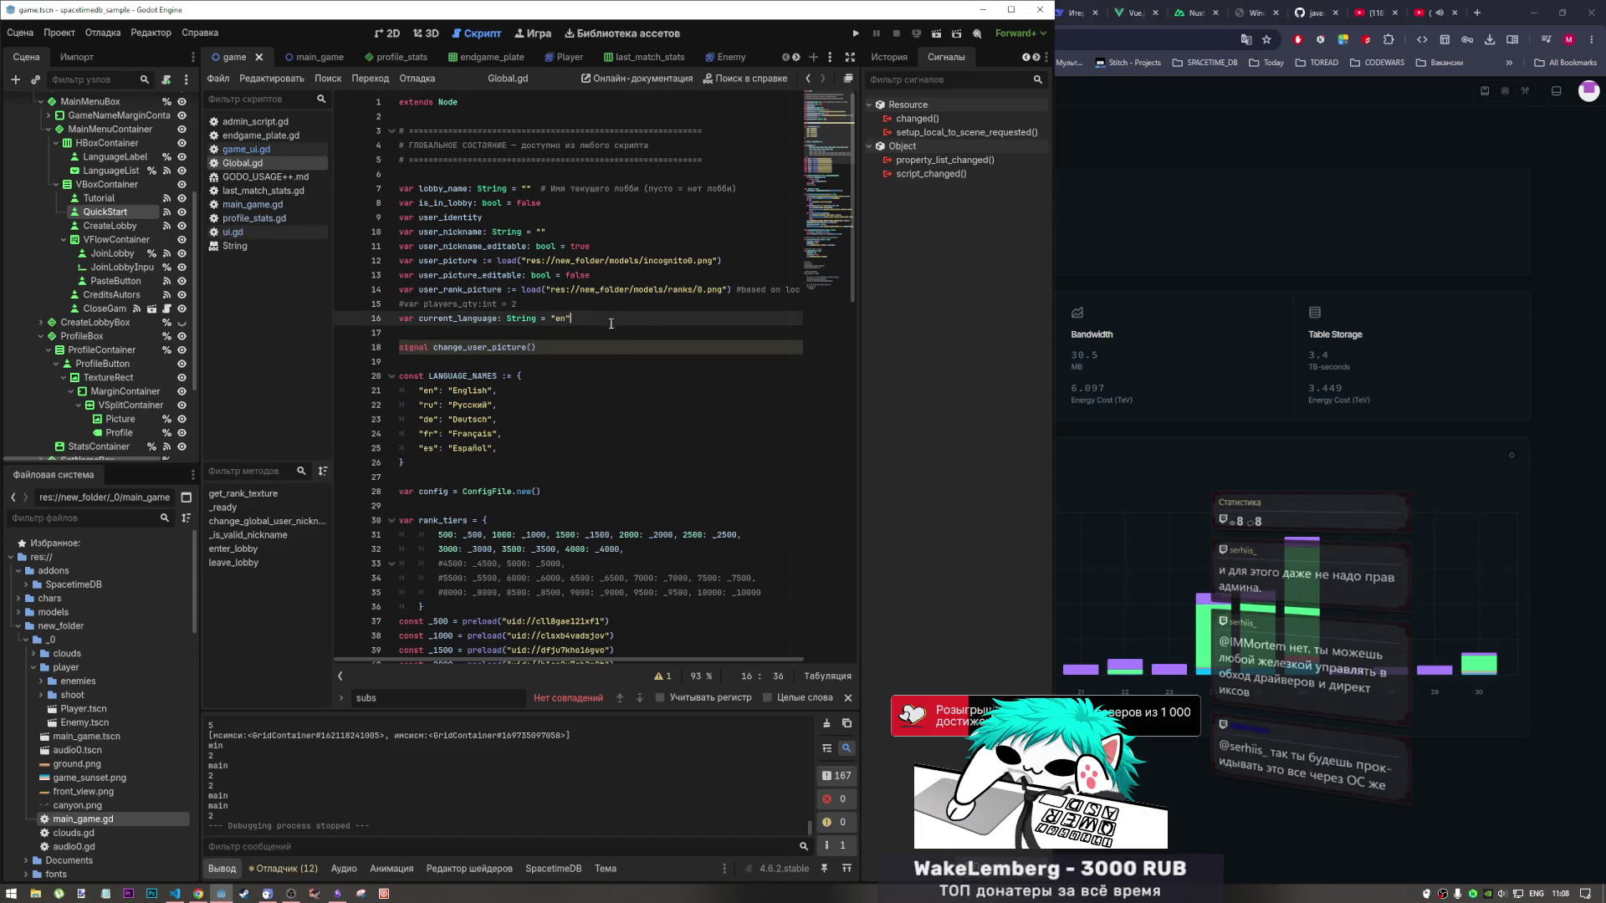
key("Down")
left_click(1592, 391)
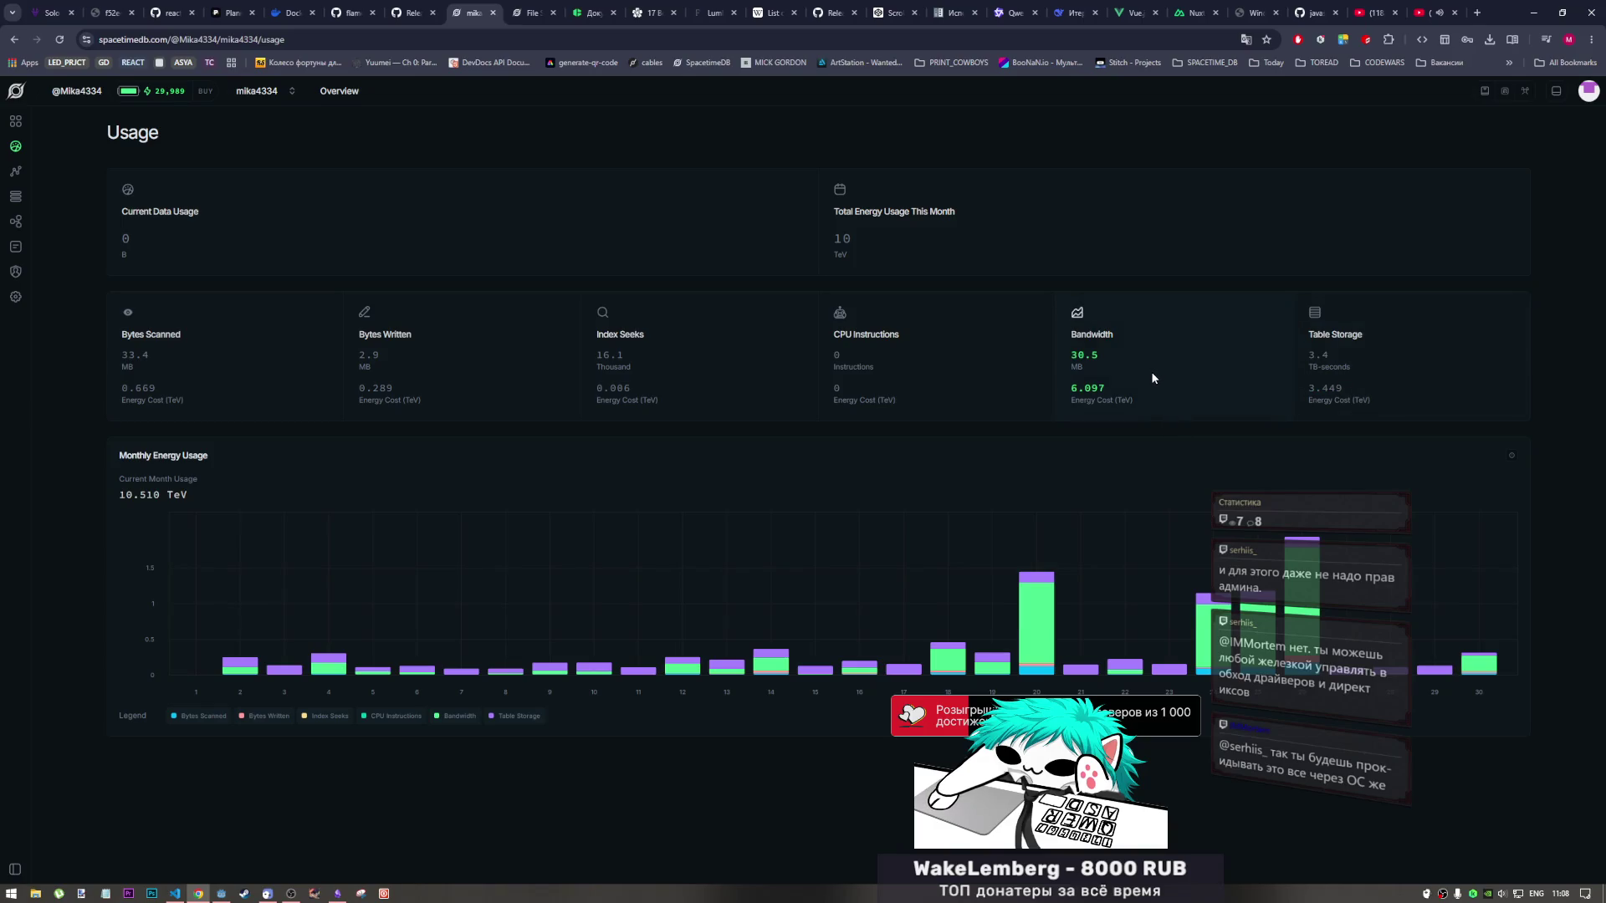
mouse_move(1481, 671)
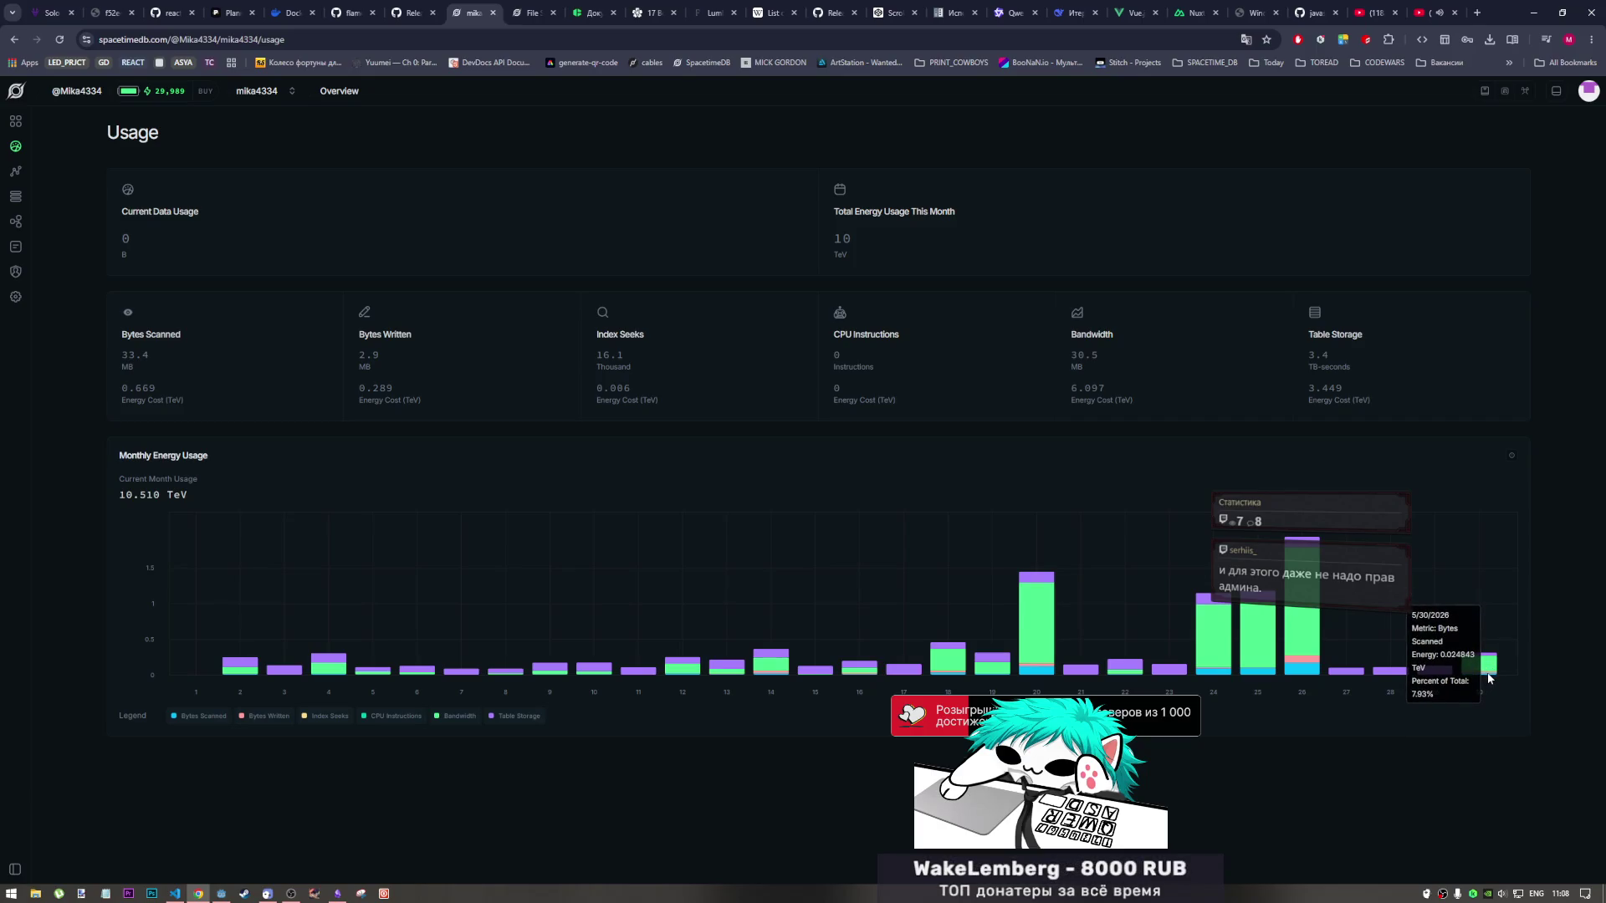
left_click(178, 891)
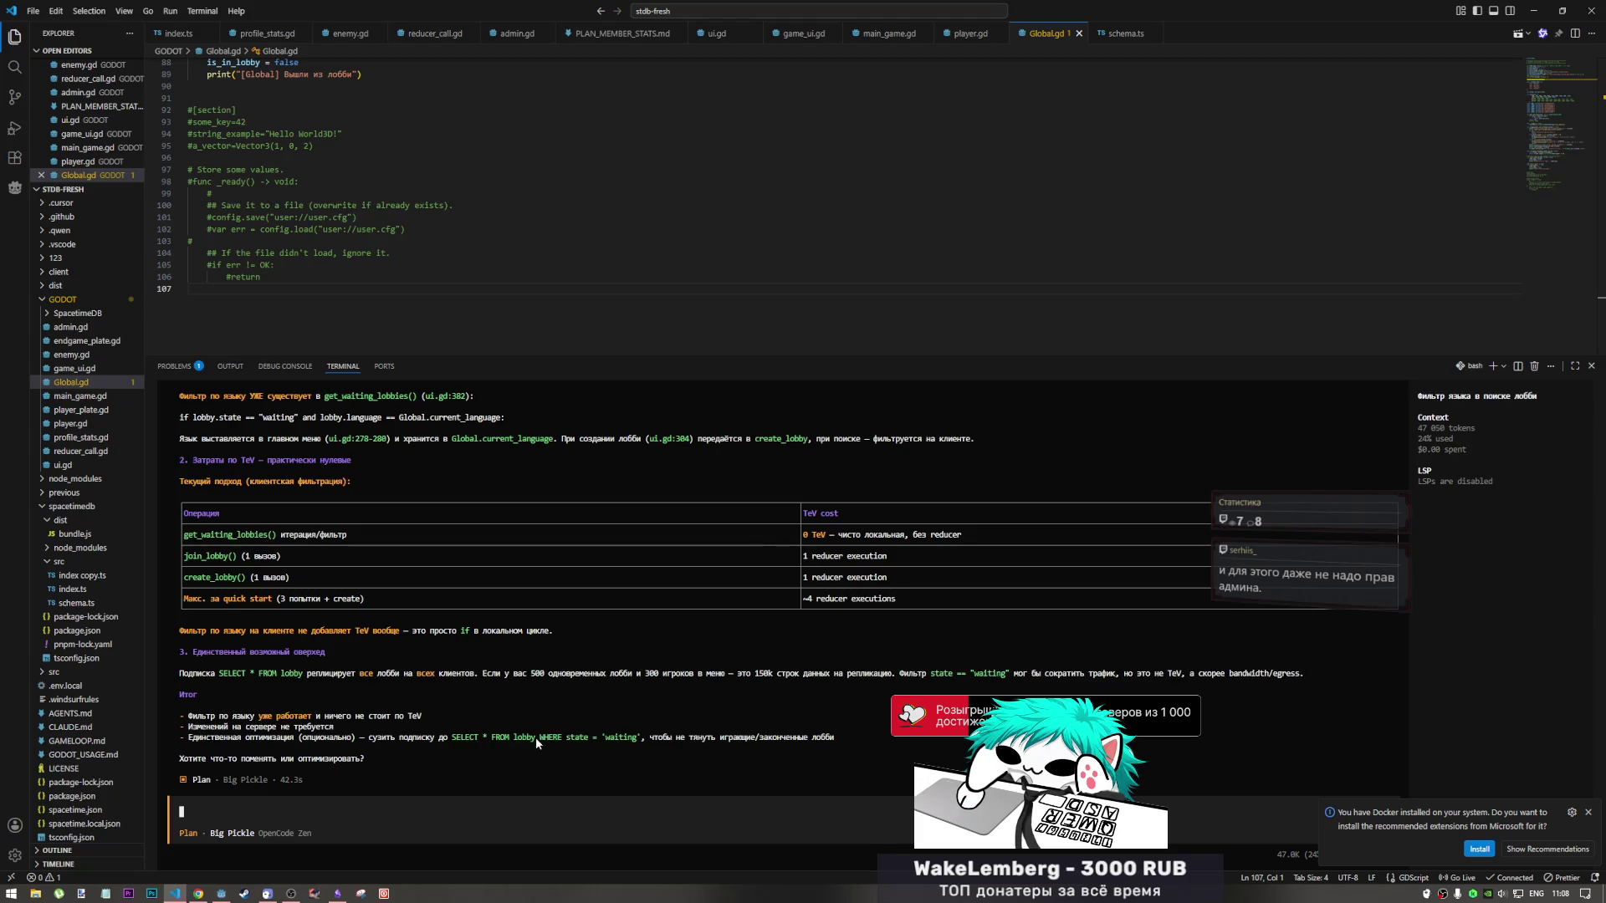
key("alt+Tab")
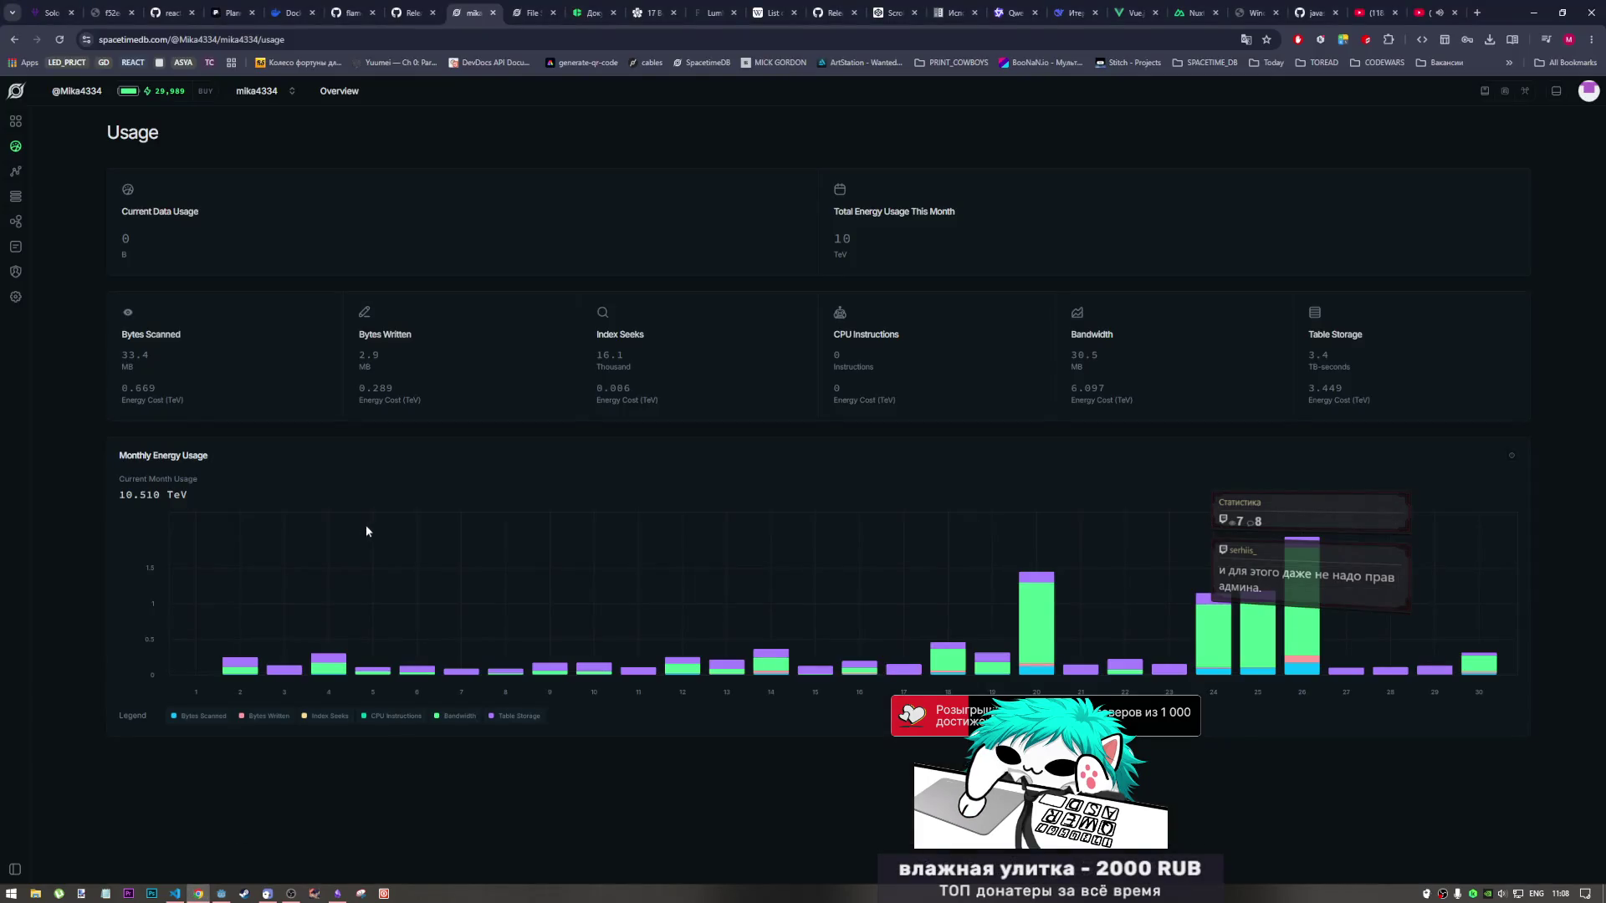
Search scripts for 'SELECT * FROM lobby' and locate the query in ui.gd.
left_click(220, 894)
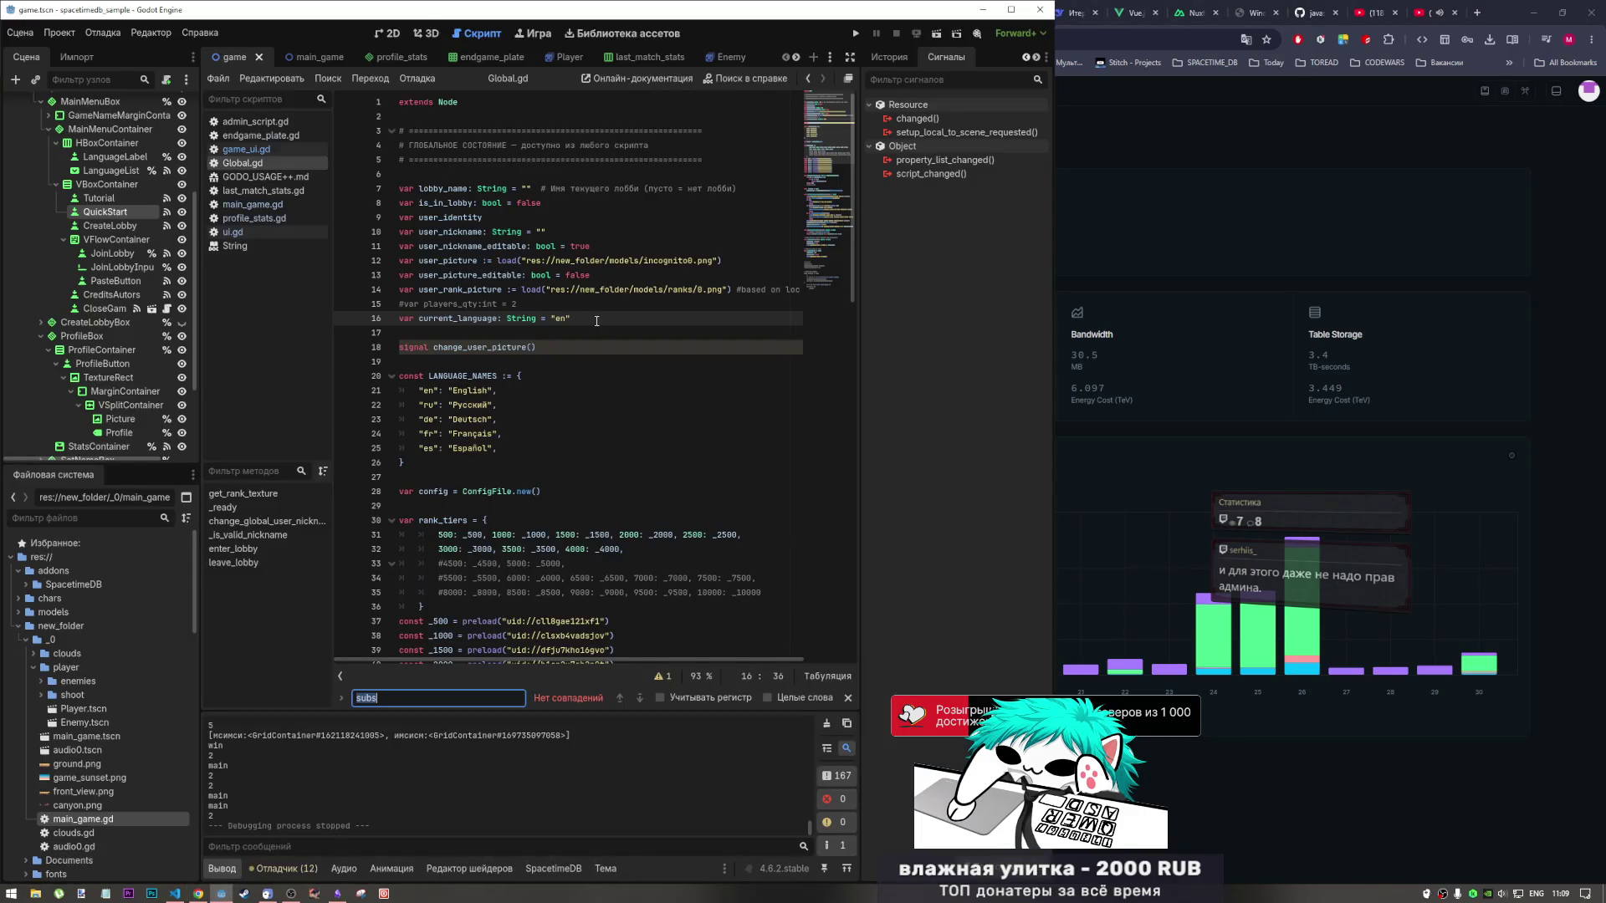
type("SELECT * FROM lobby")
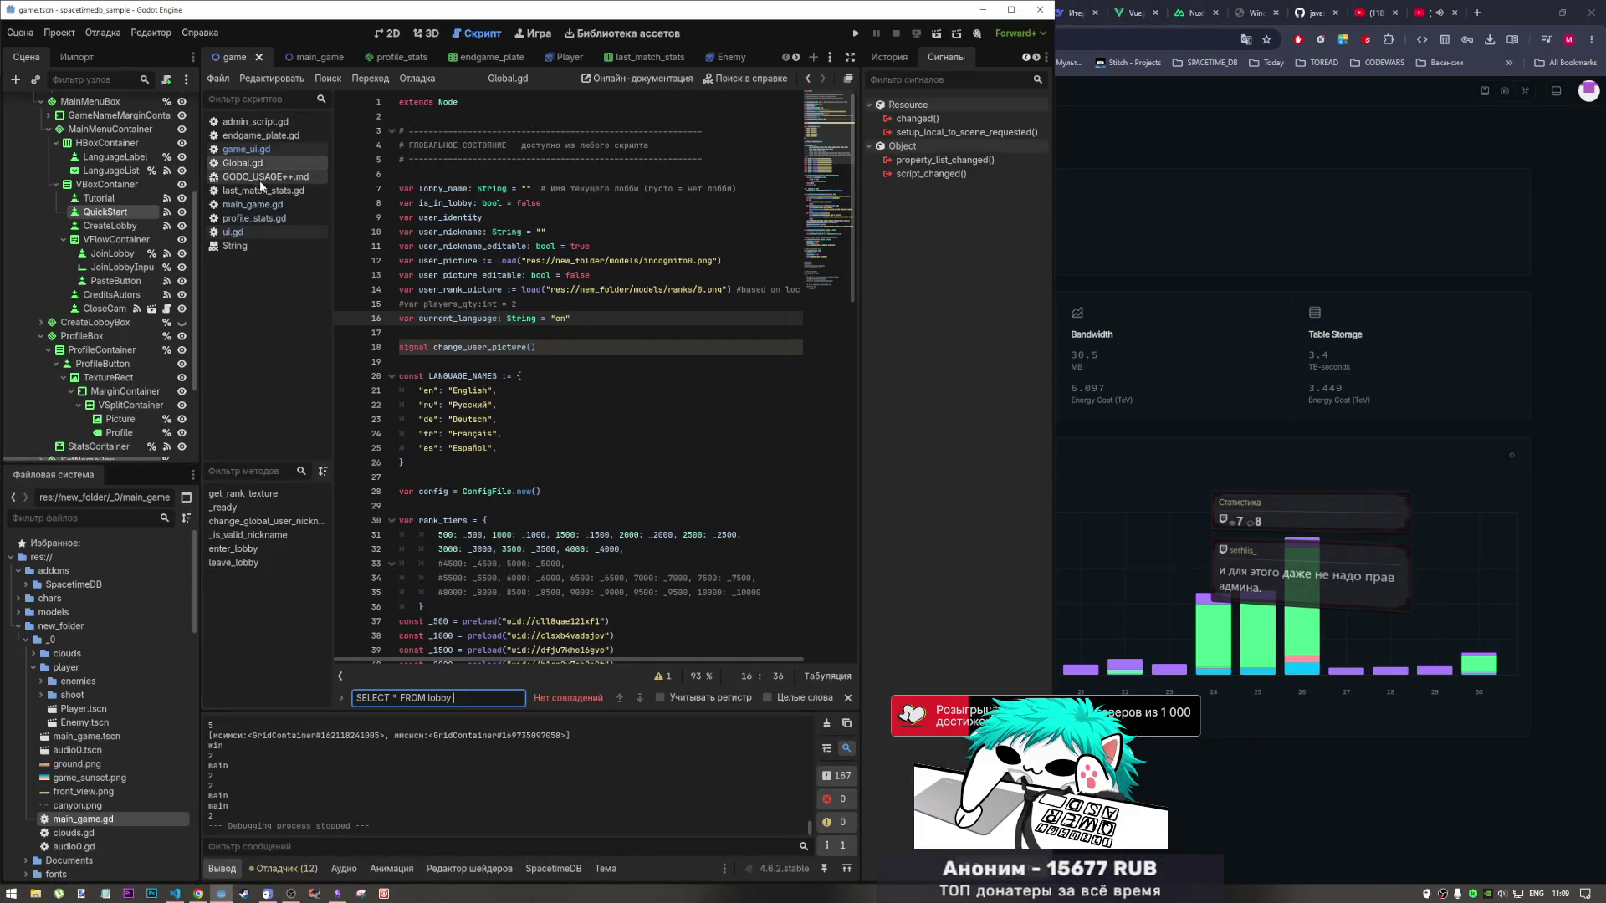
left_click(247, 149)
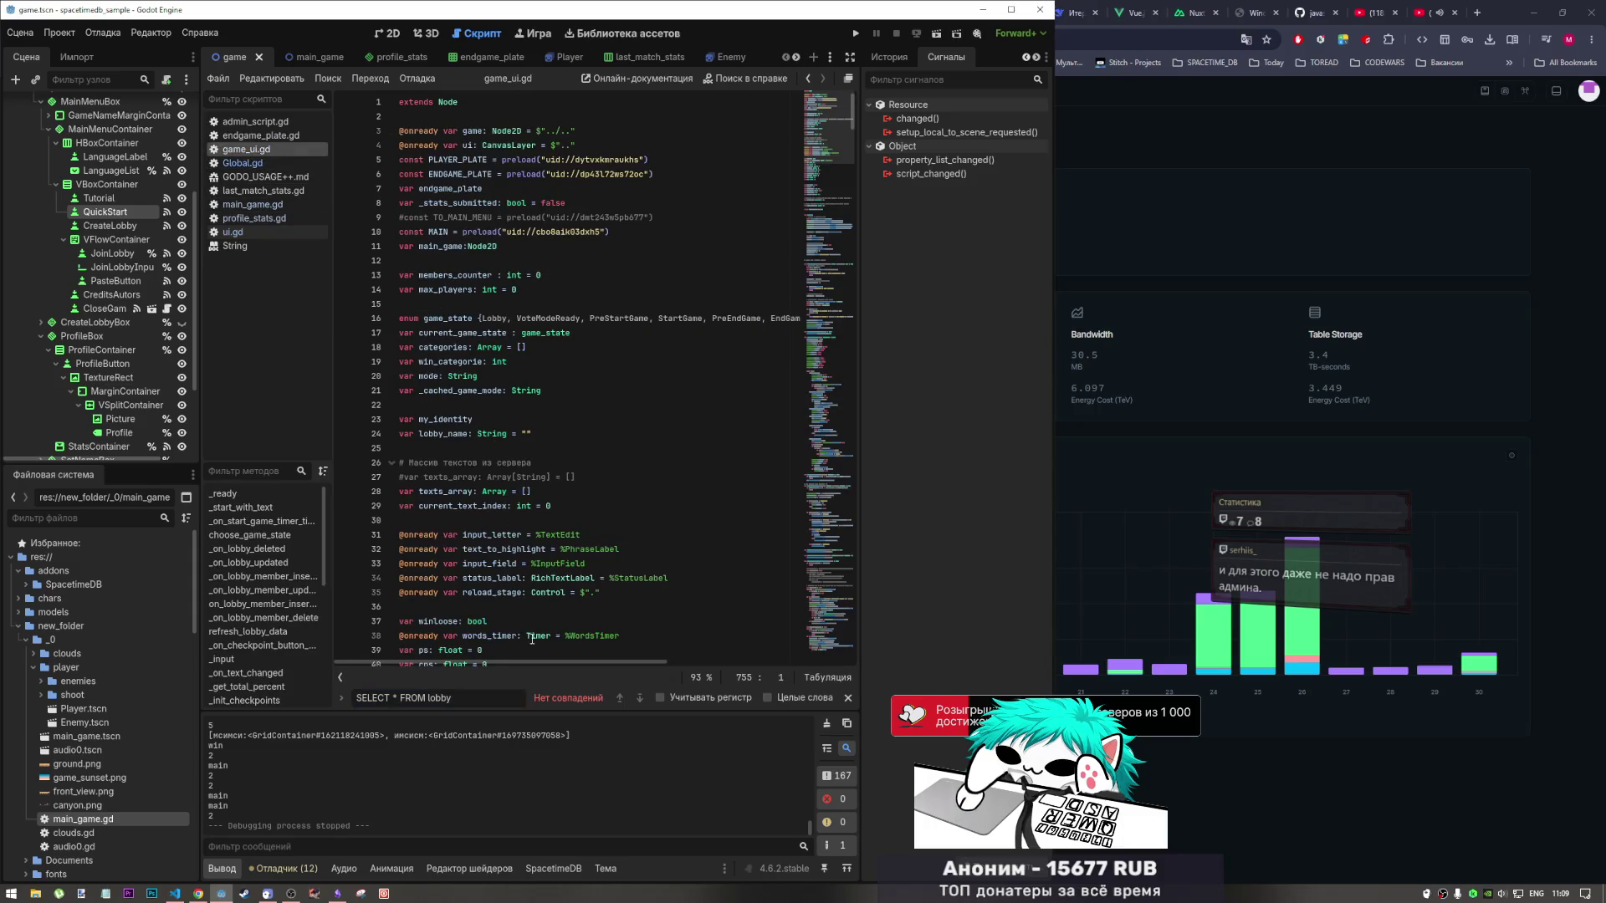
left_click(253, 232)
left_click(640, 697)
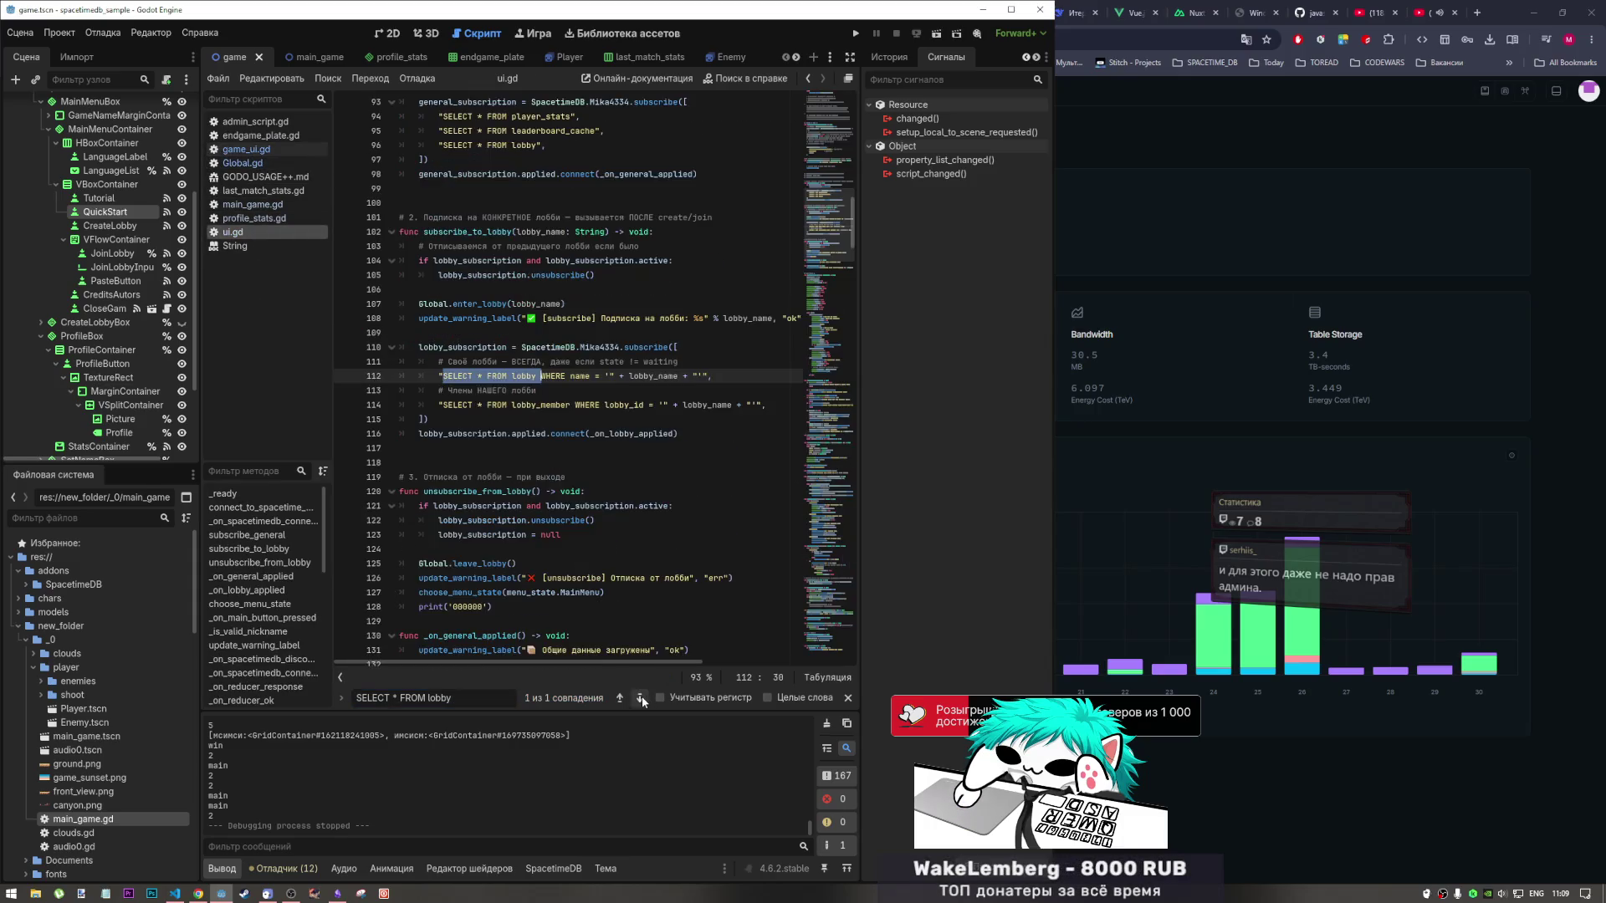
left_click(633, 390)
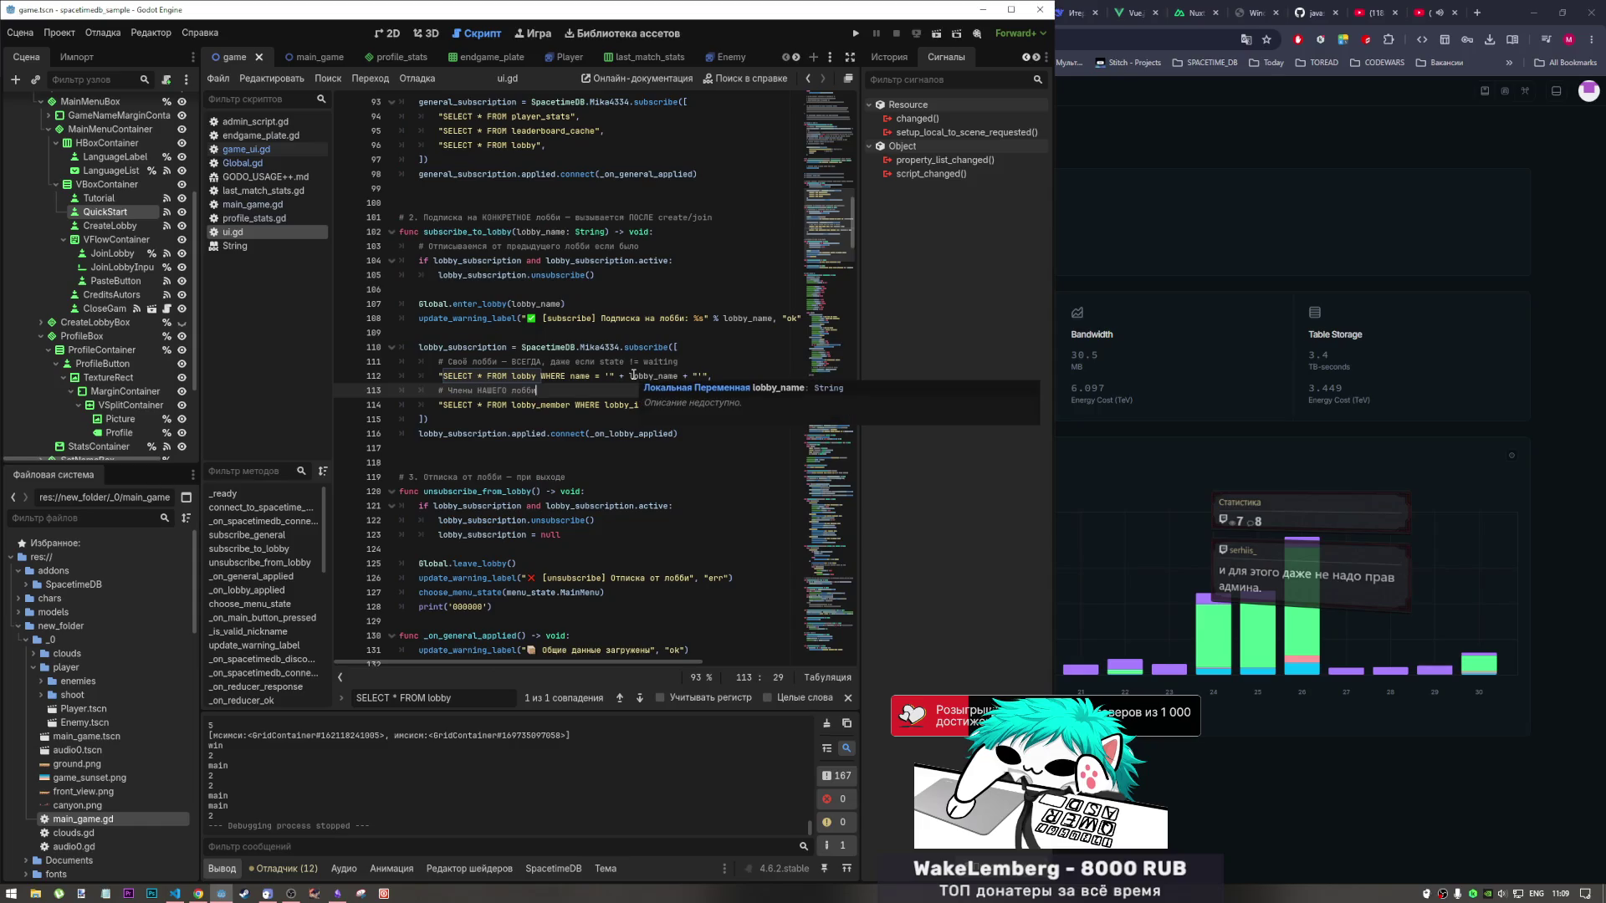
Comment out the SELECT * FROM lobby subscription line, save ui.gd and run the project.
mouse_move(599, 375)
left_mouse_down()
mouse_move(557, 363)
mouse_move(540, 377)
left_mouse_up()
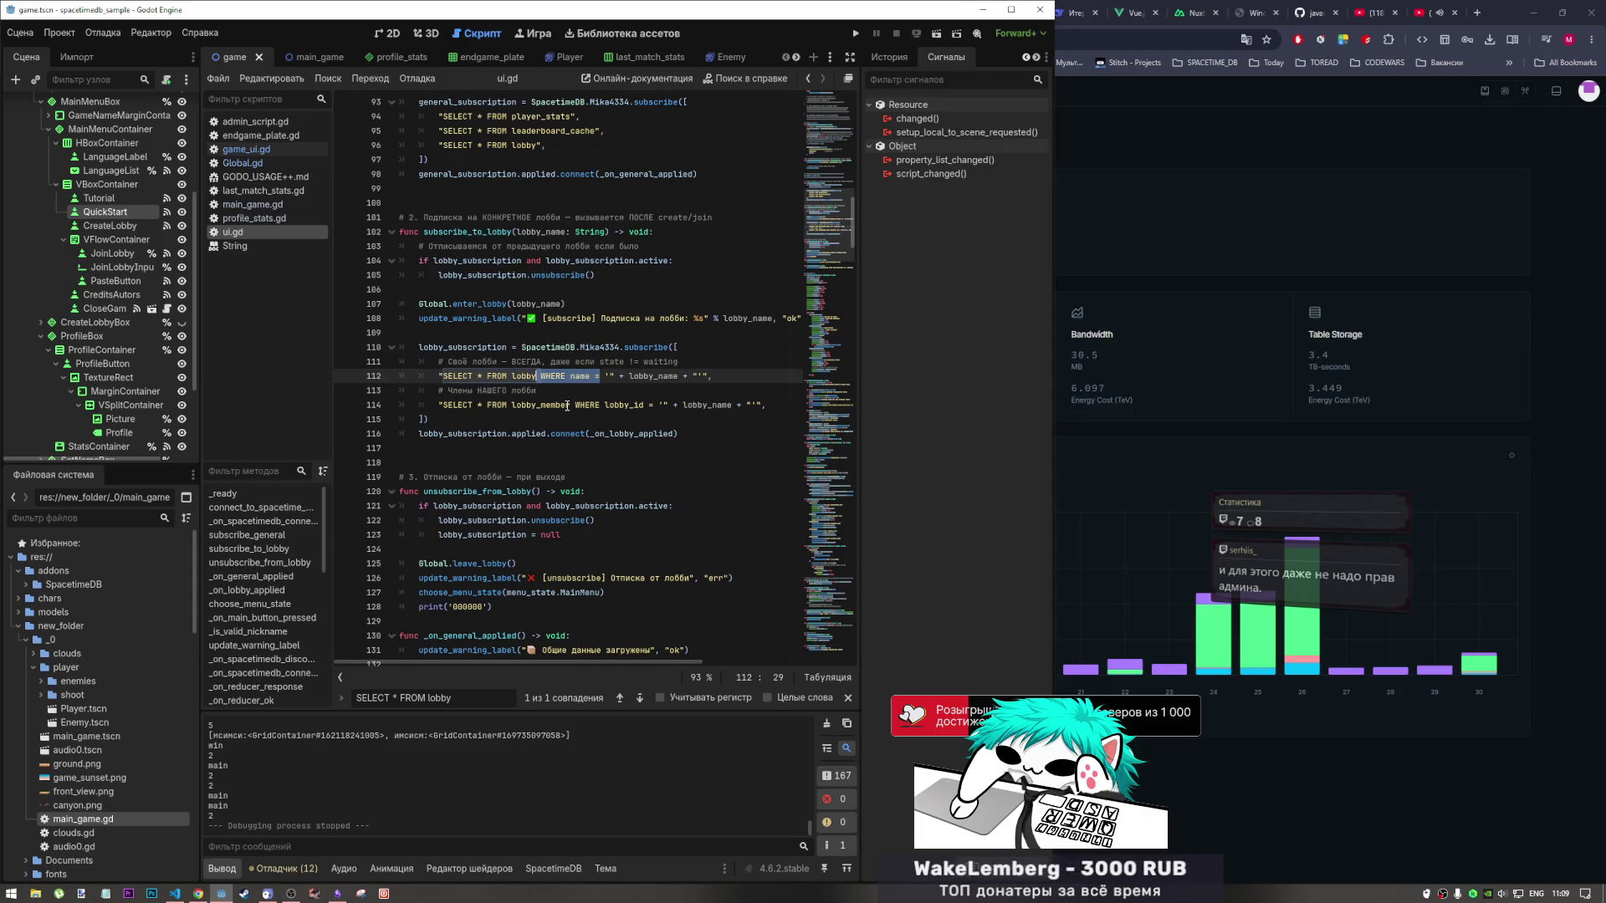
scroll(567, 405, "up", 4)
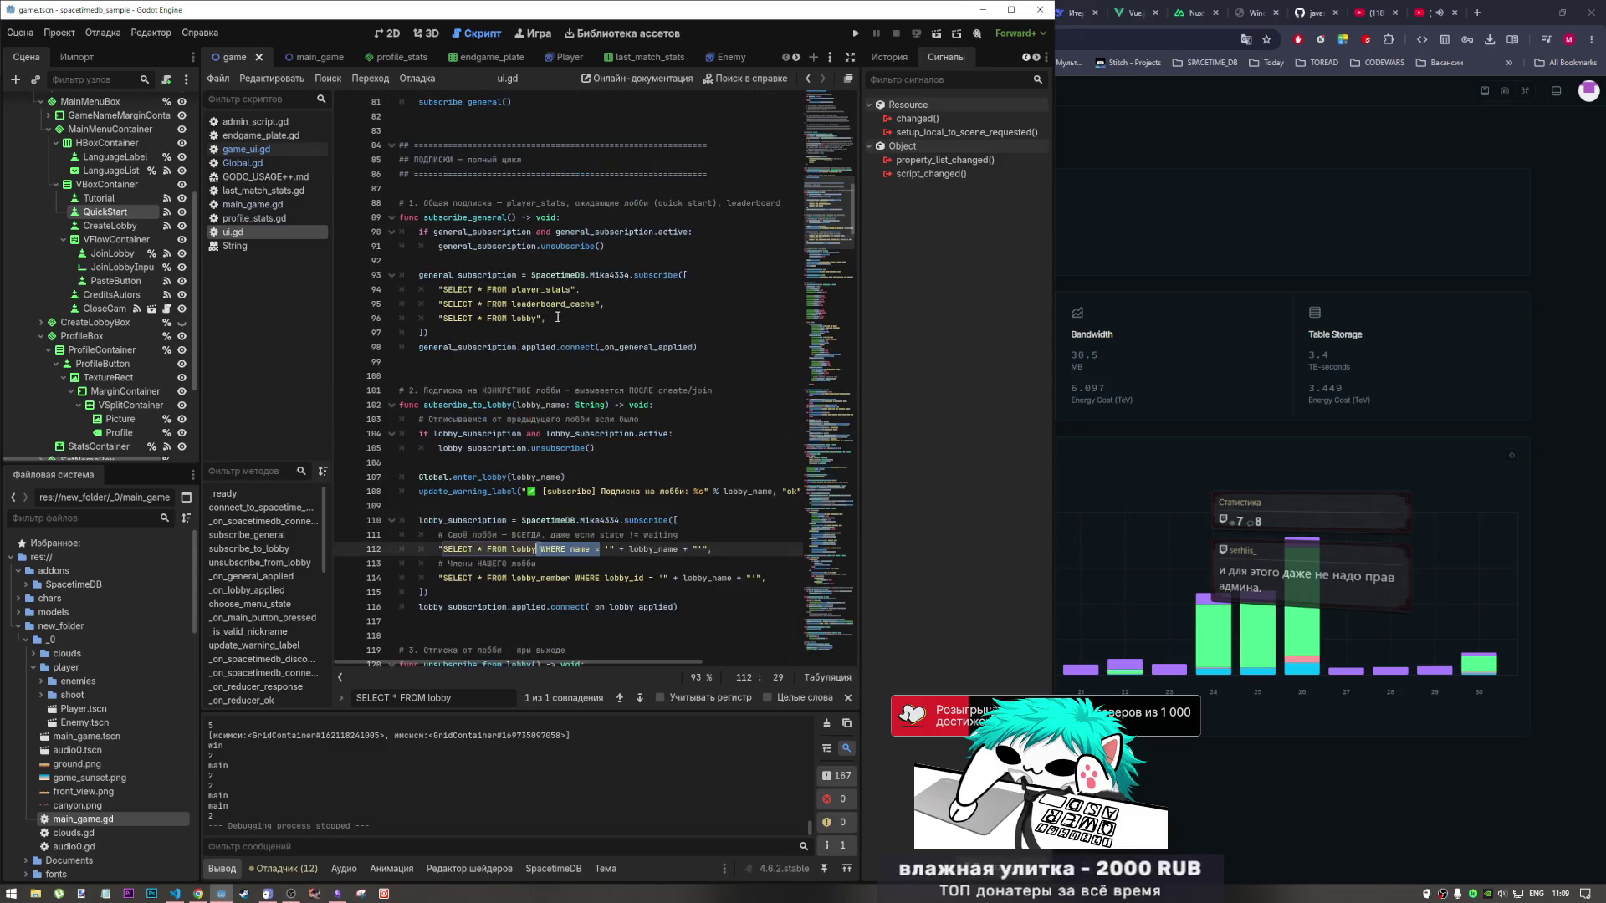
left_click_drag(548, 318, 506, 327)
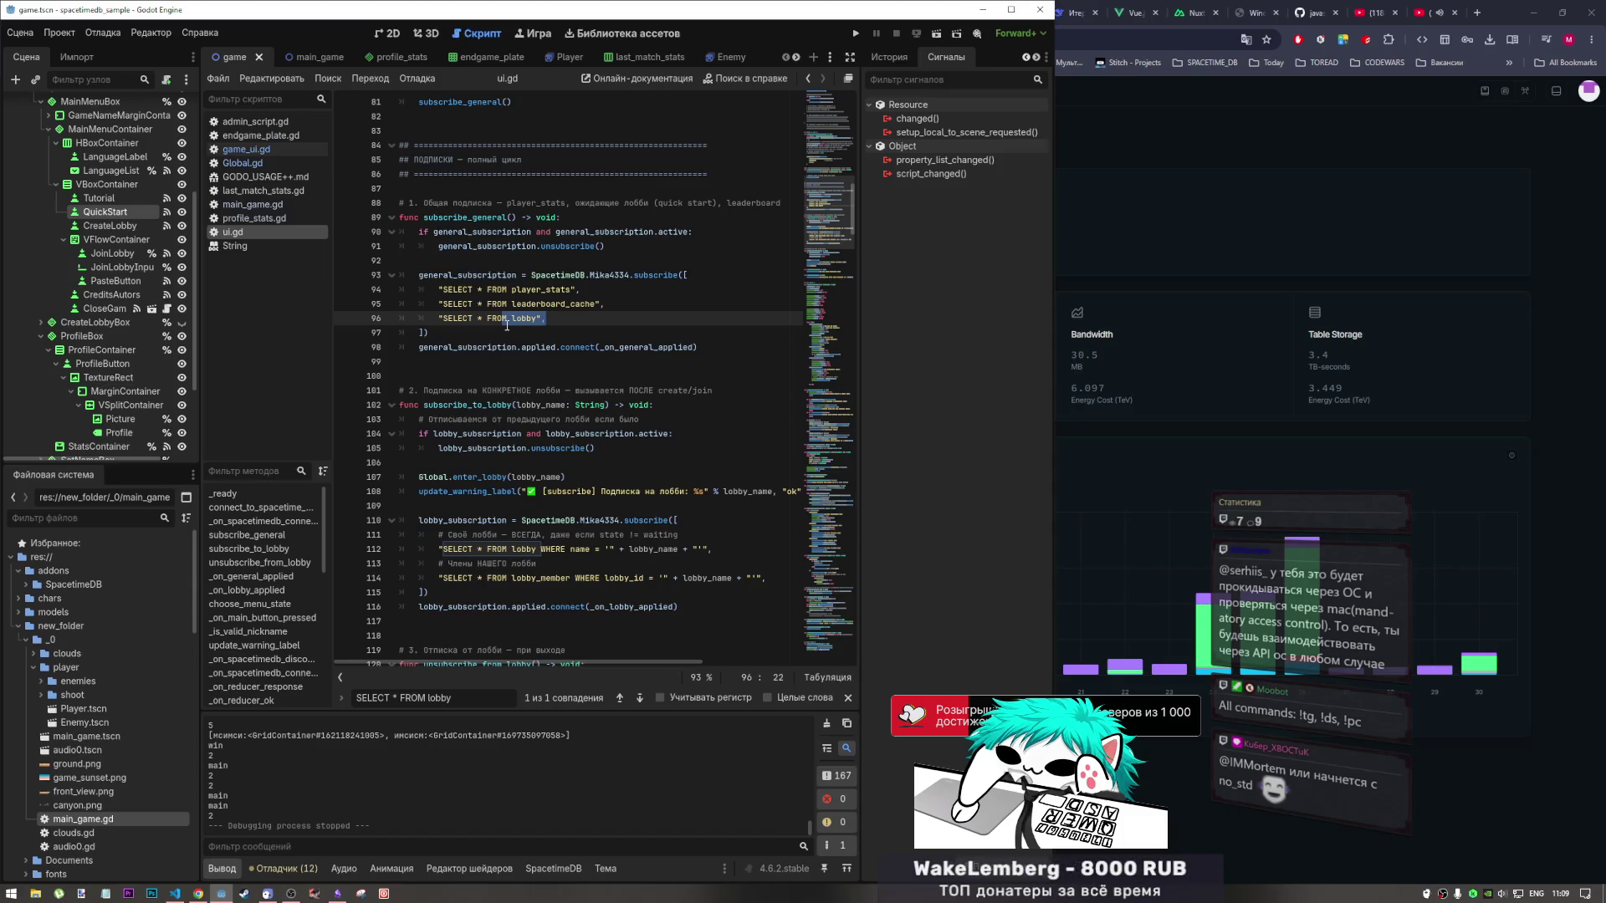
key("ctrl+k")
key("ctrl+s")
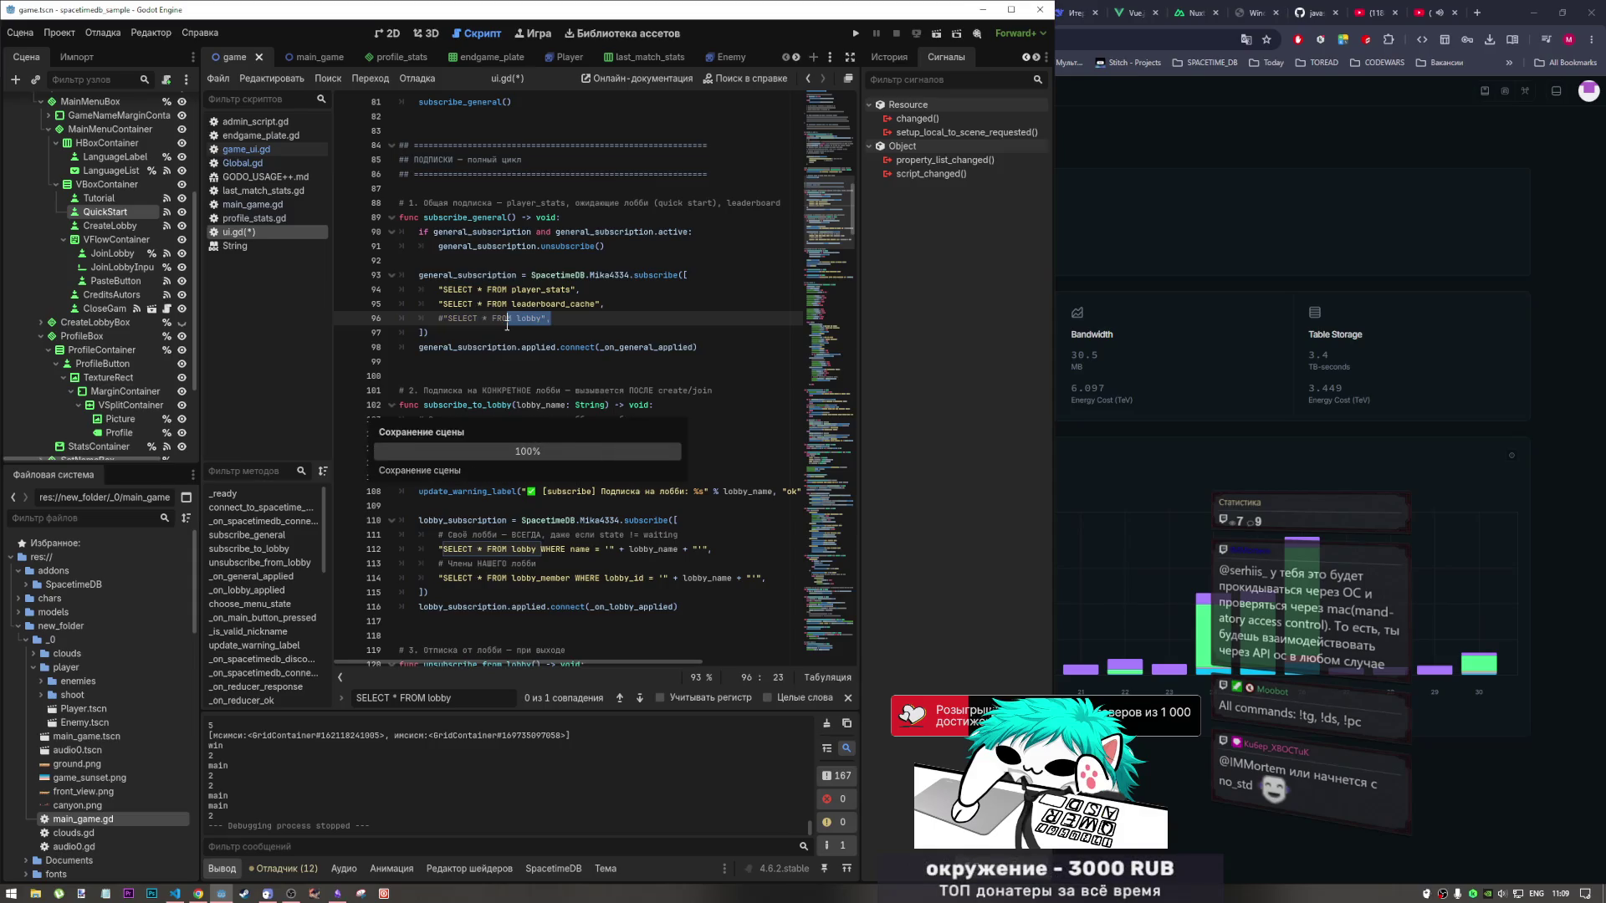
left_click(851, 34)
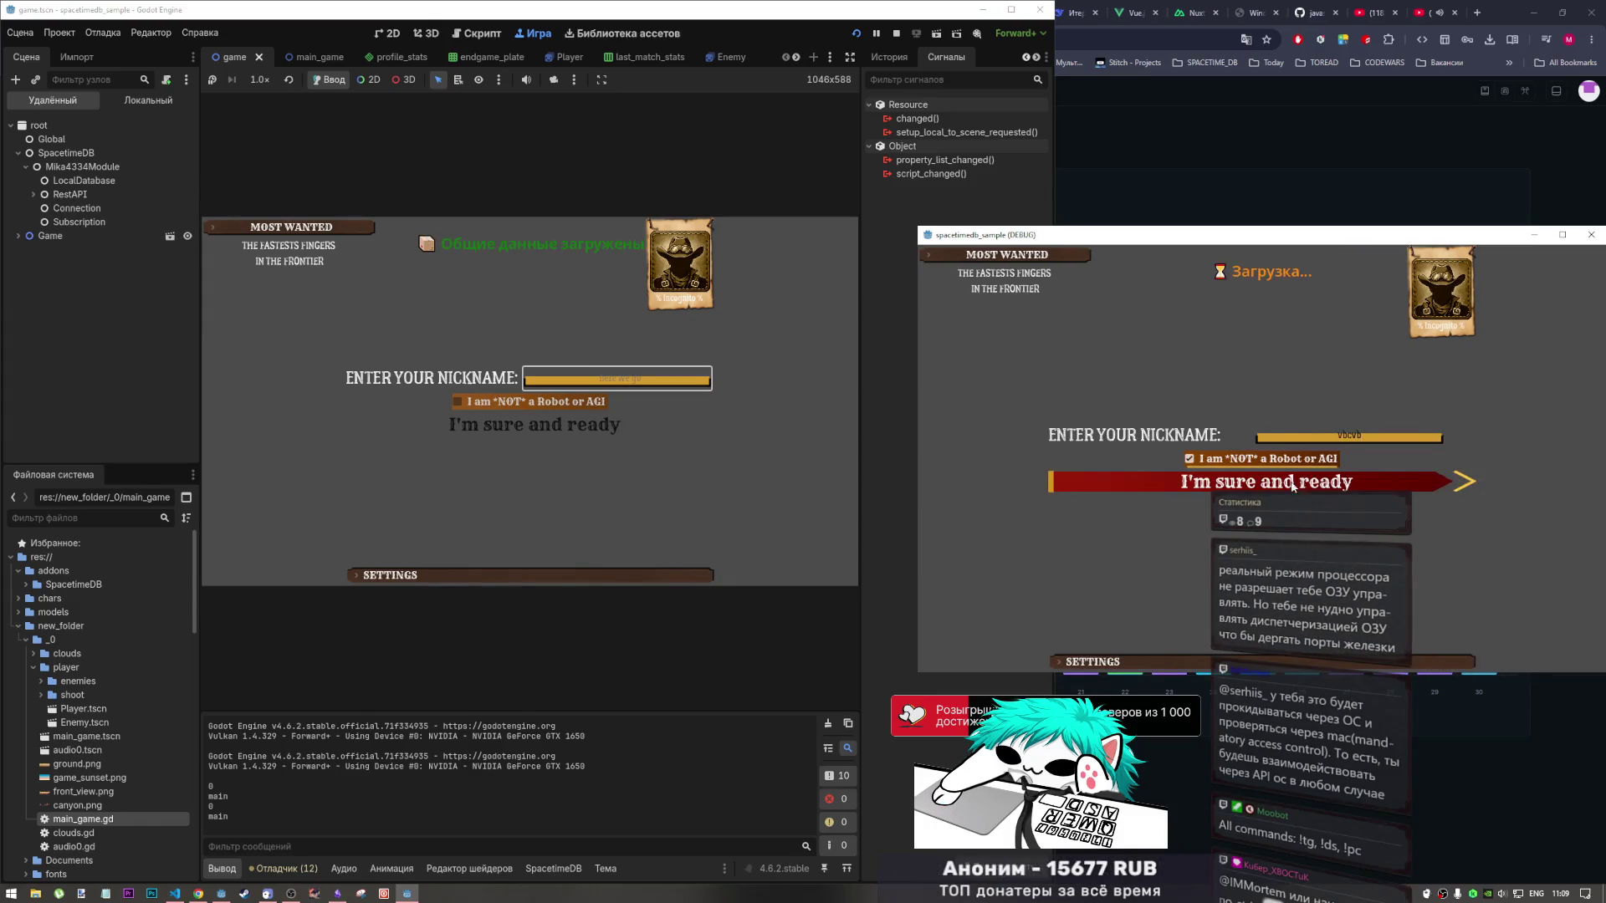
Enter nickname 'cccc', pass the robot check and Quick Start in both game clients.
type("cccc")
left_click(456, 401)
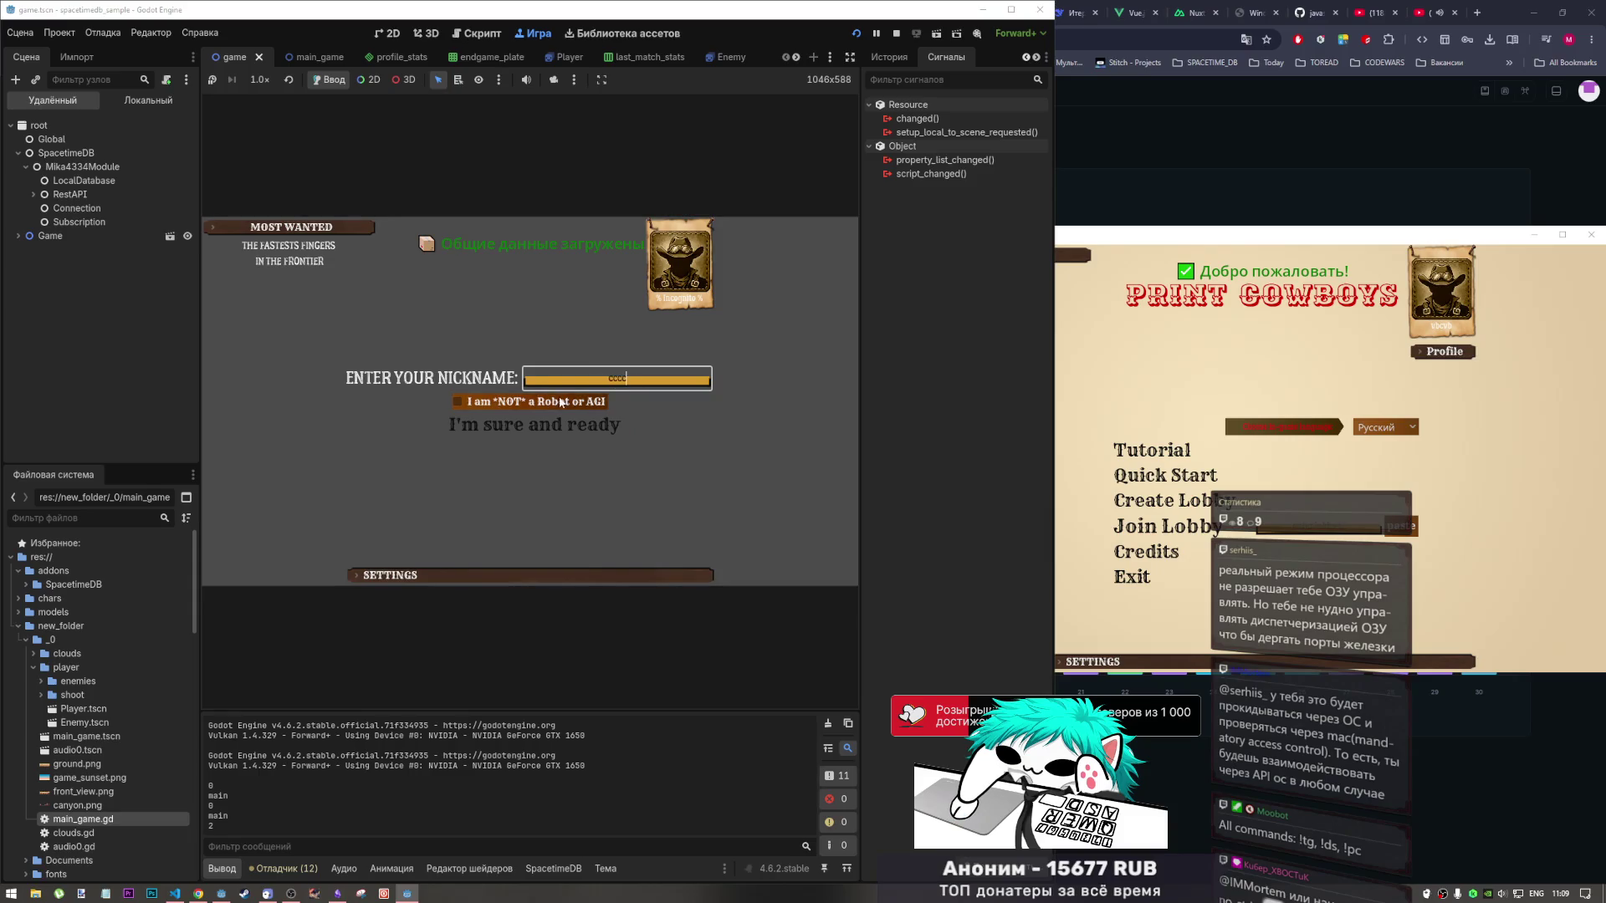
left_click(577, 426)
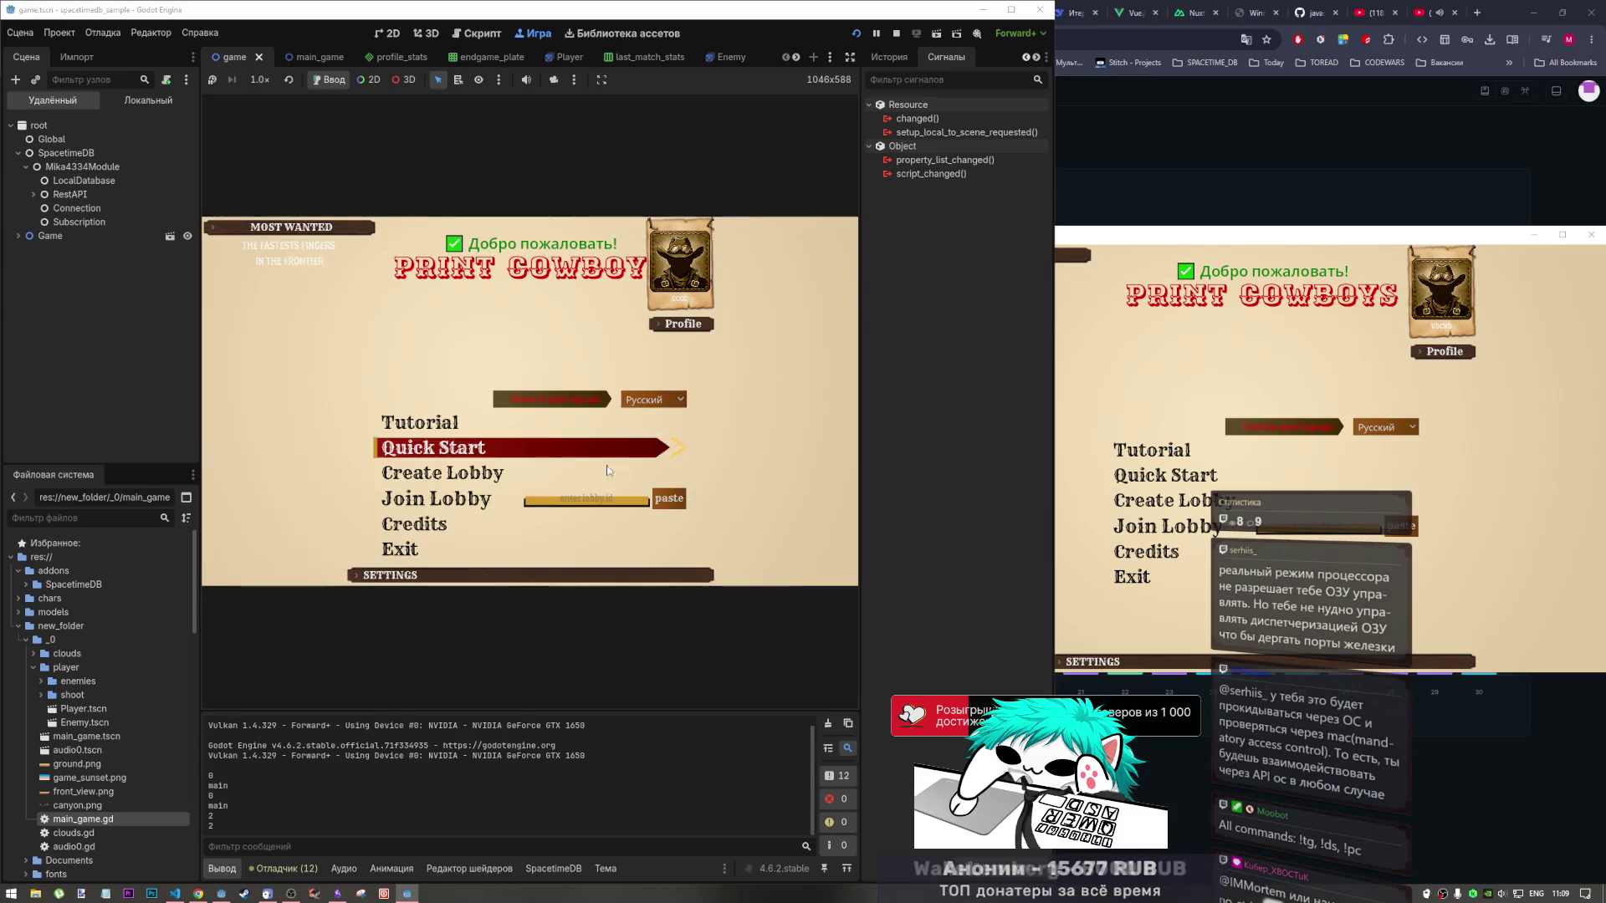
left_click(545, 453)
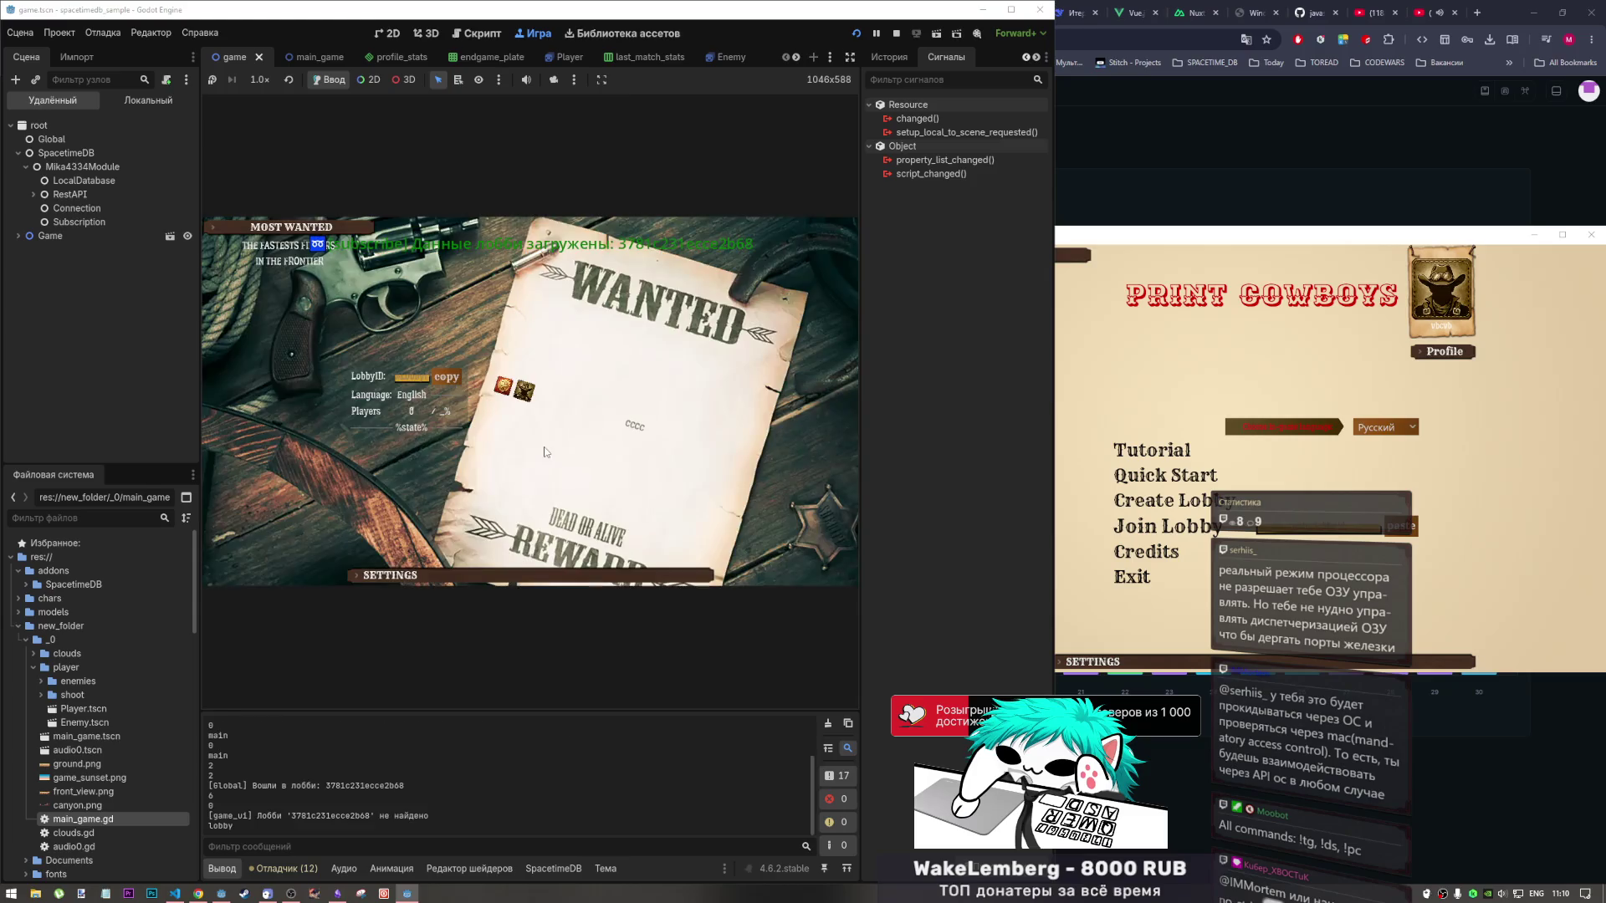
left_click(1194, 482)
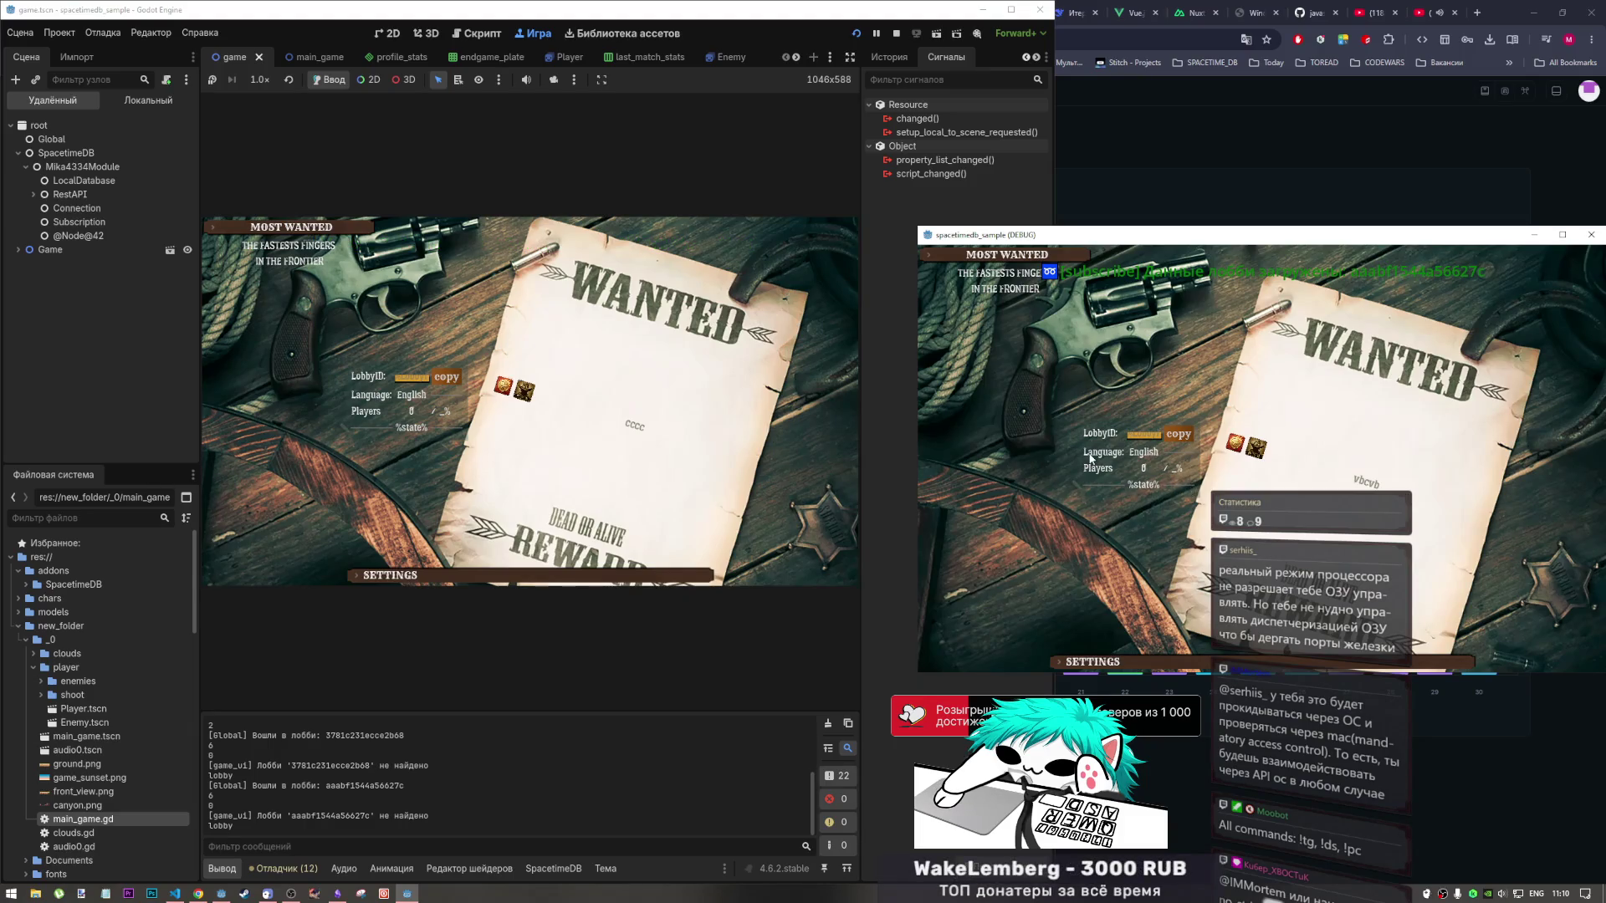
In the second client, leave the lobby to the main menu twice, quick-starting again in between.
key("Escape")
left_click(1188, 471)
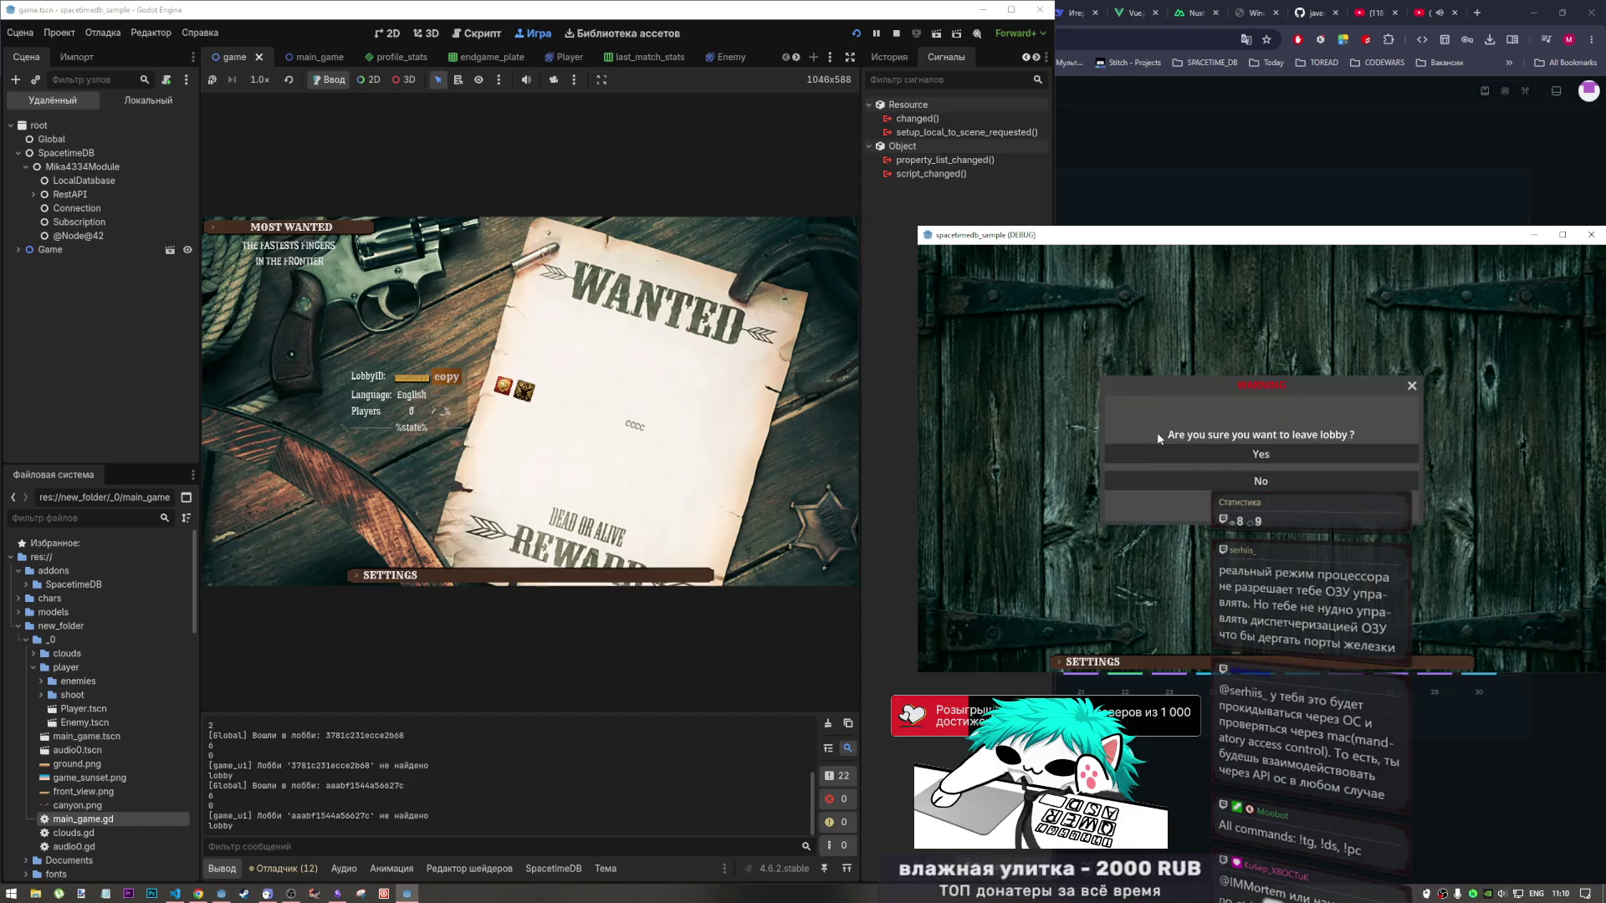
left_click(1219, 448)
left_click(1221, 471)
left_click(1176, 479)
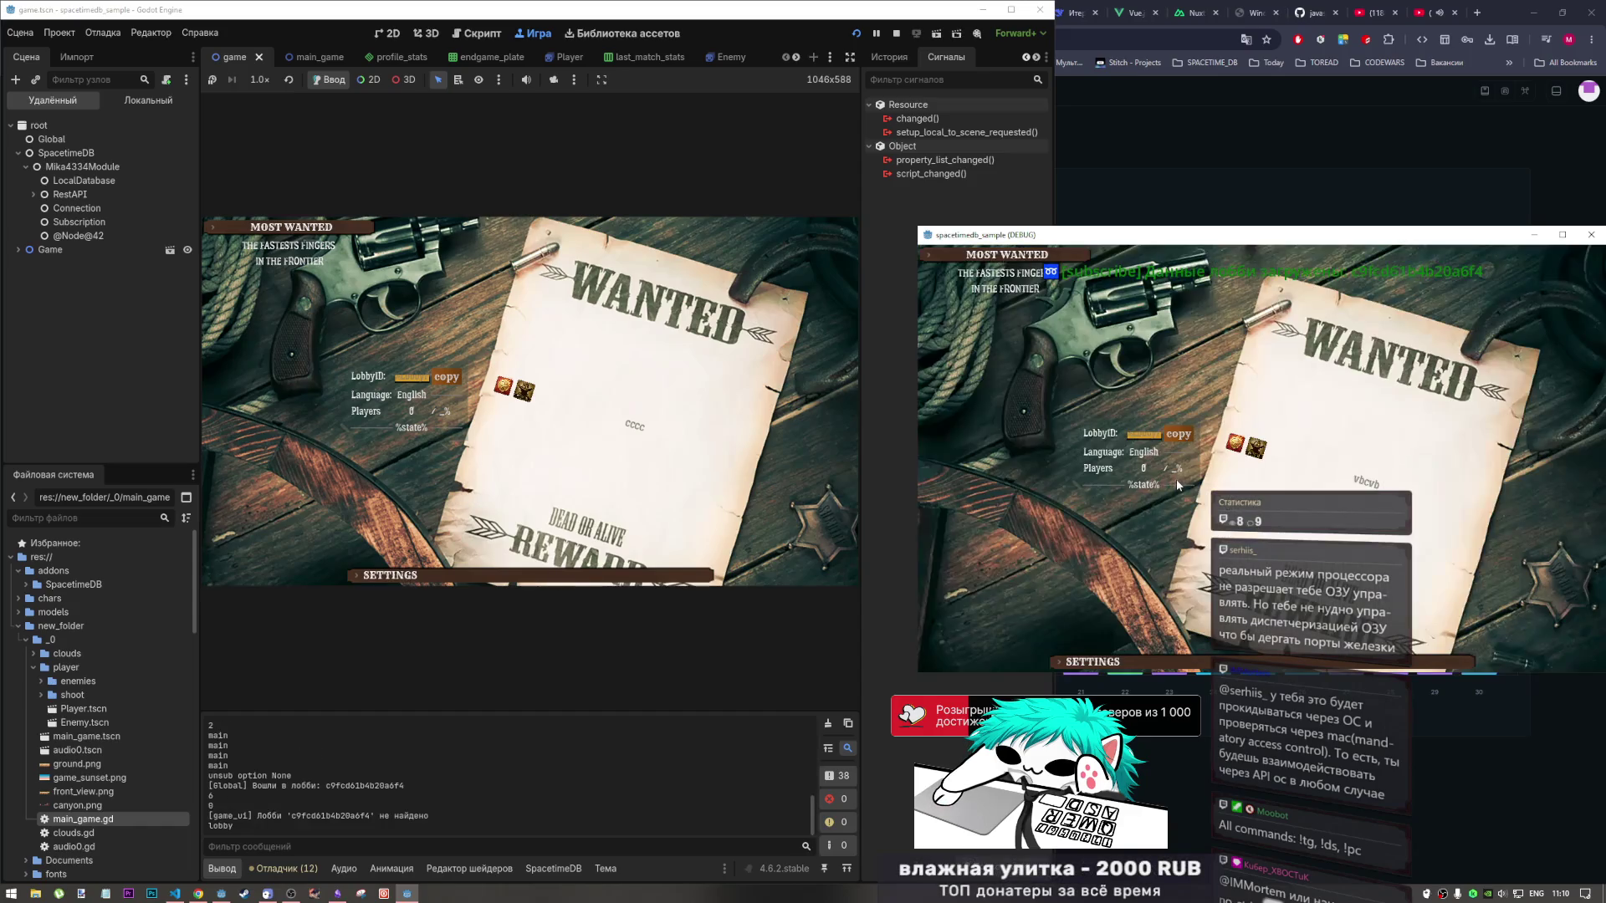
key("Escape")
left_click(1169, 465)
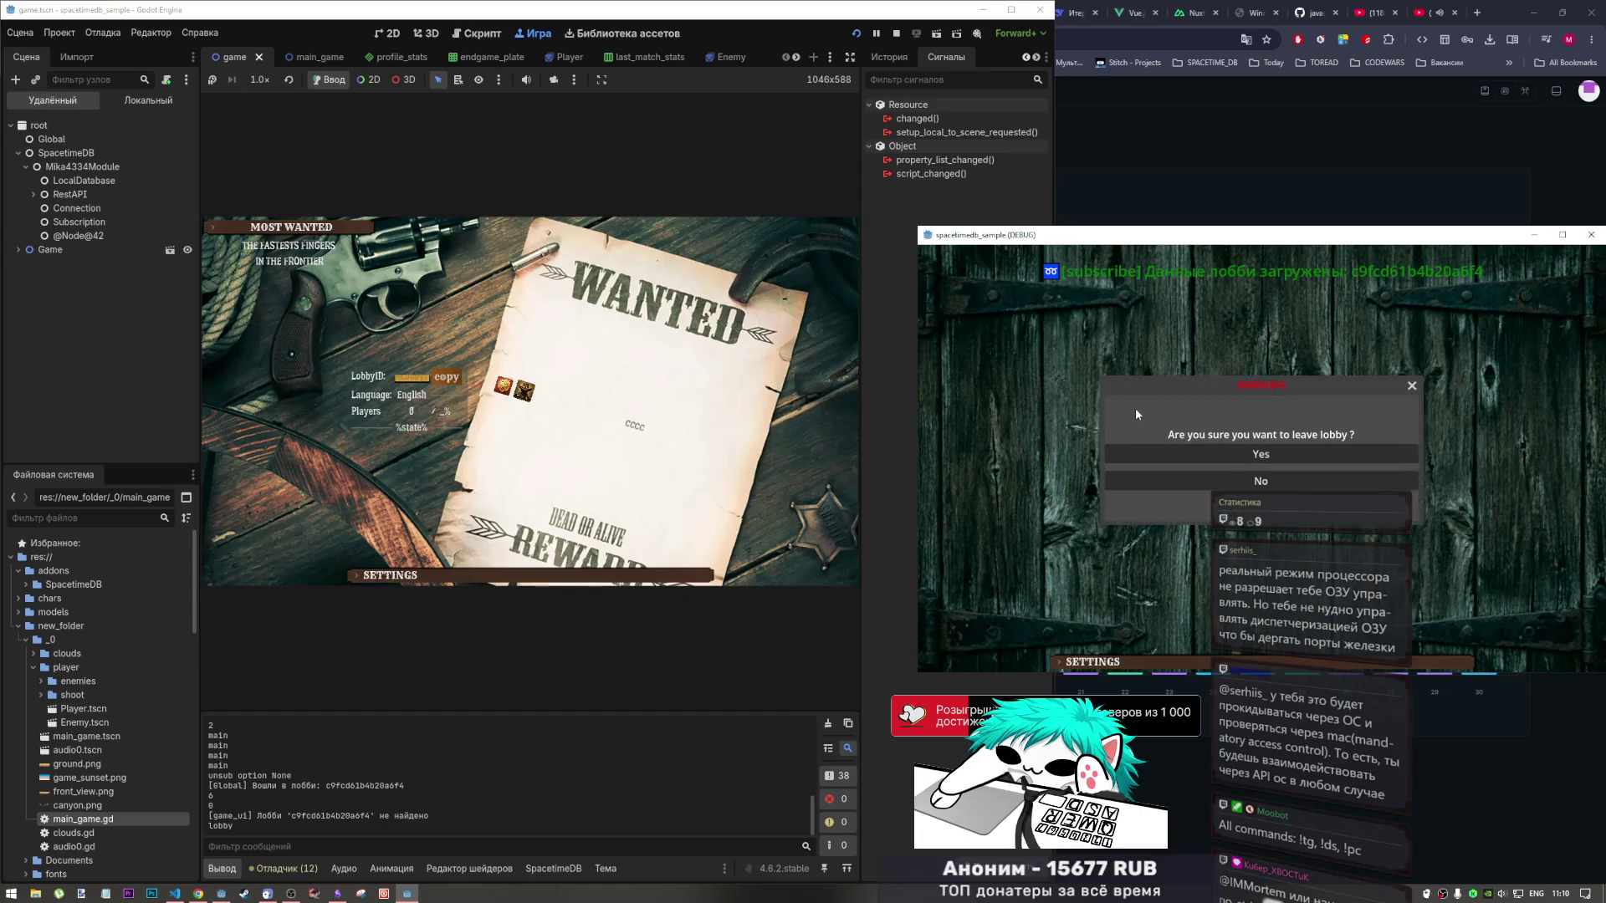
left_click(1173, 460)
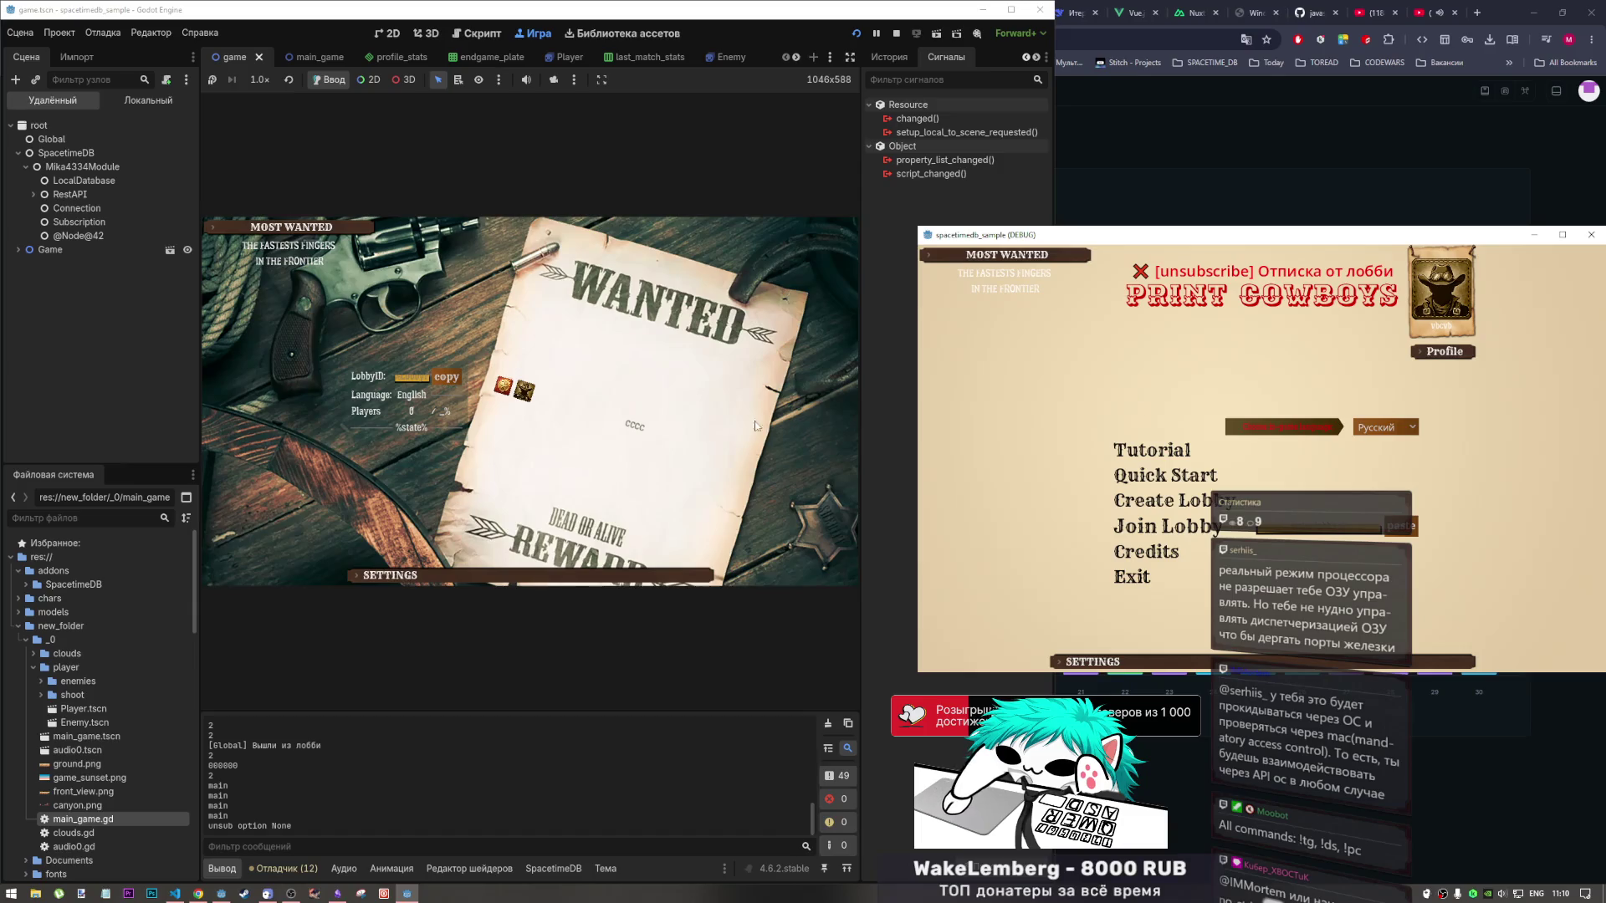
In the editor's running game, leave the lobby and create a new lobby.
left_click(990, 482)
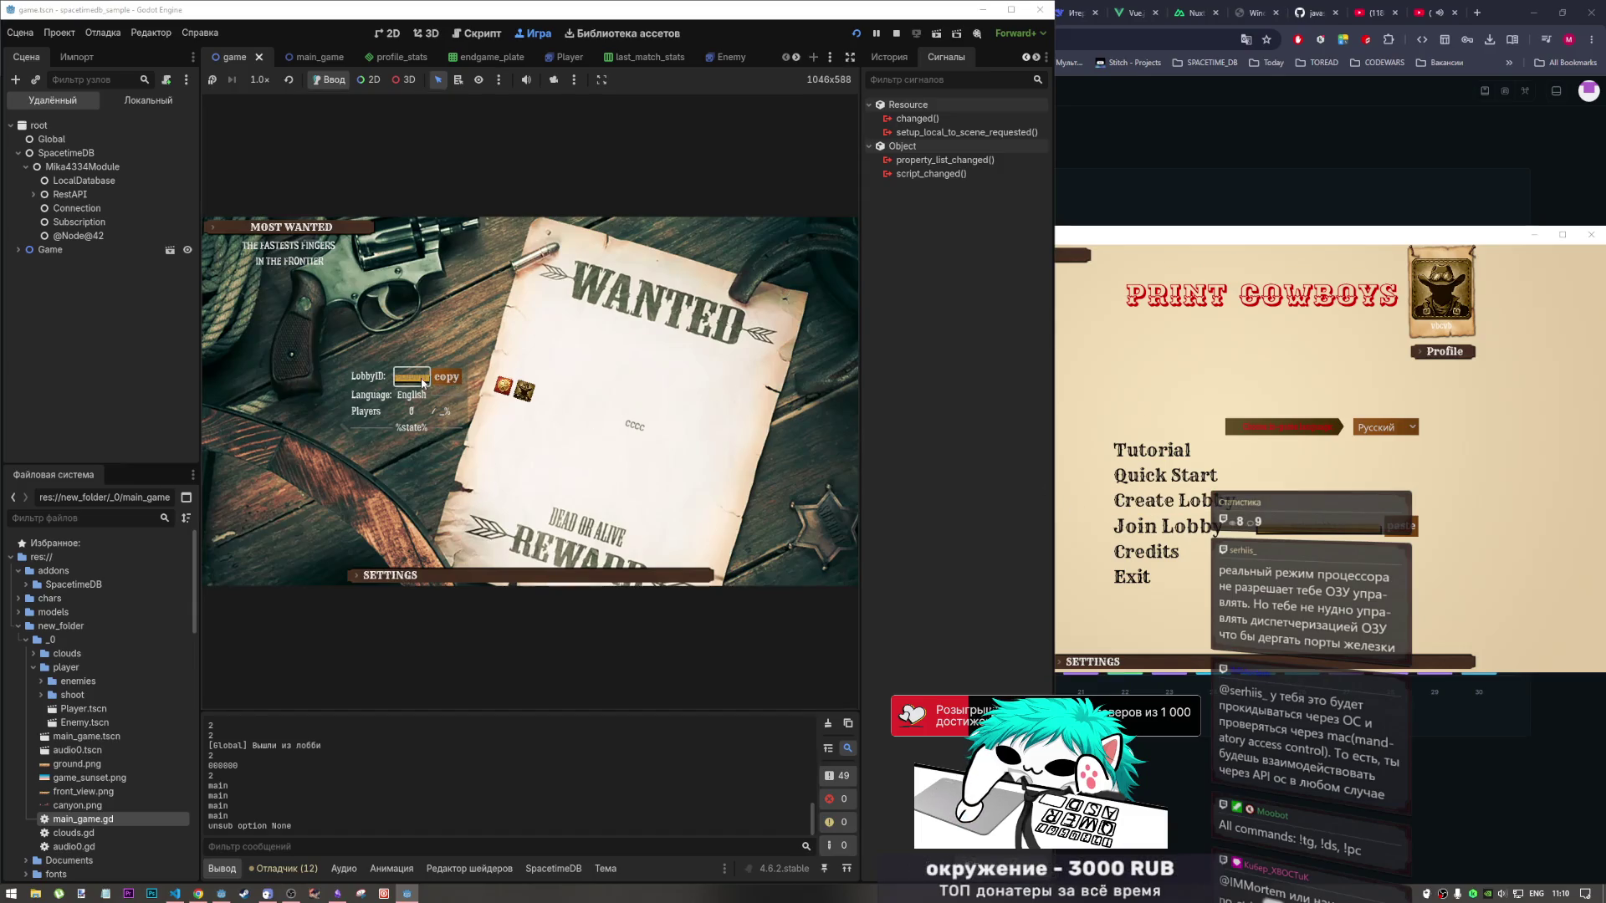
left_click(1211, 529)
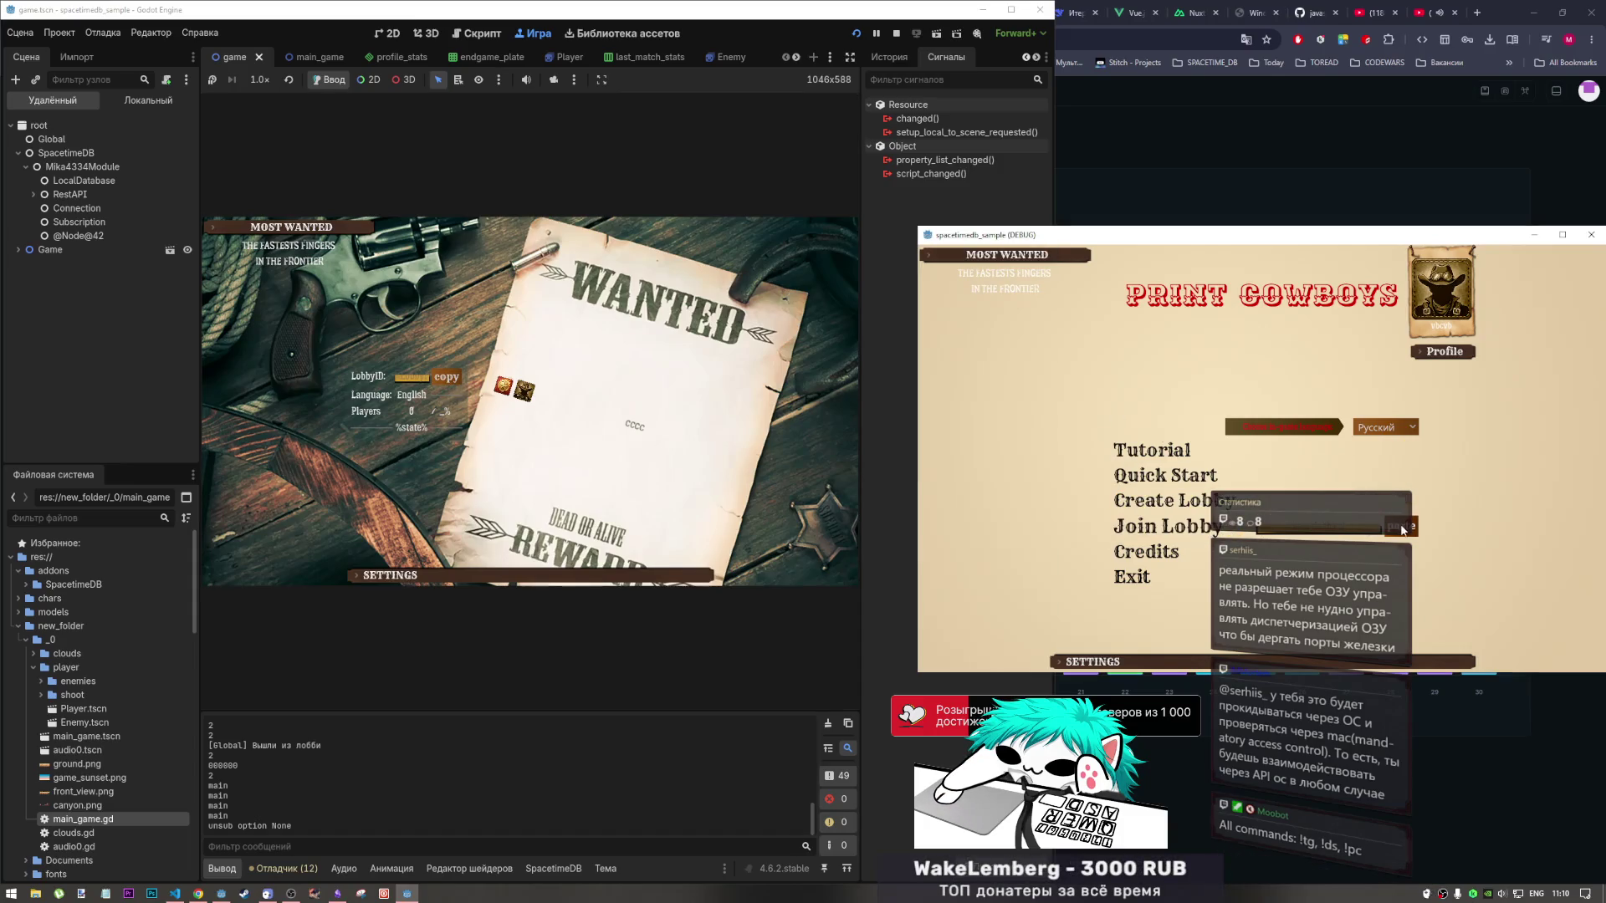
left_click(389, 377)
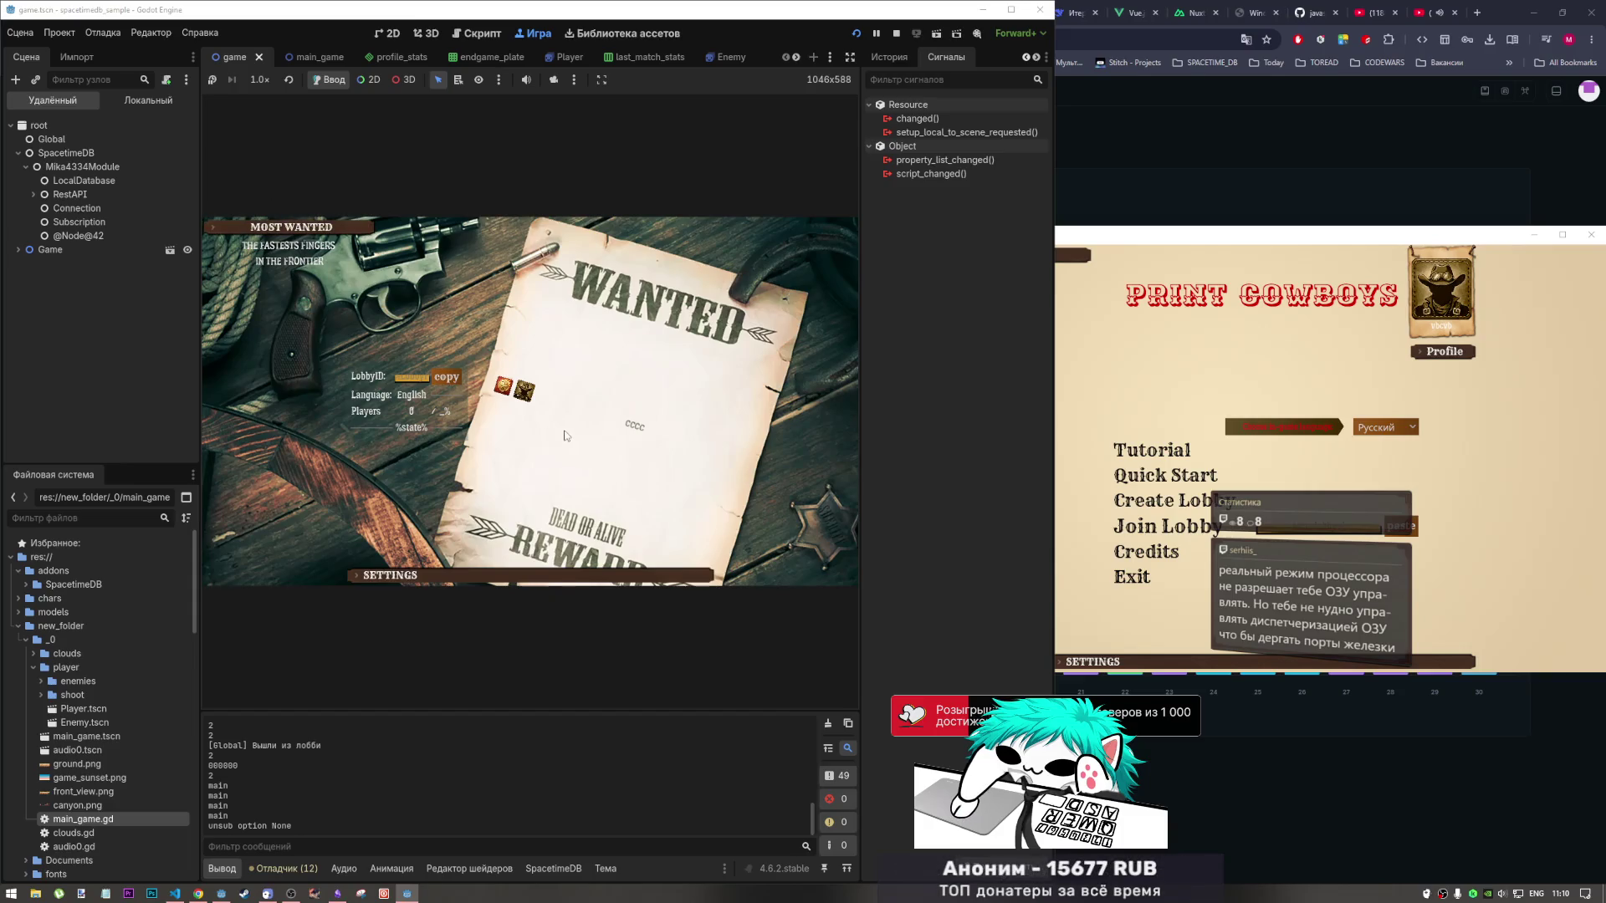
key("Escape")
left_click(559, 403)
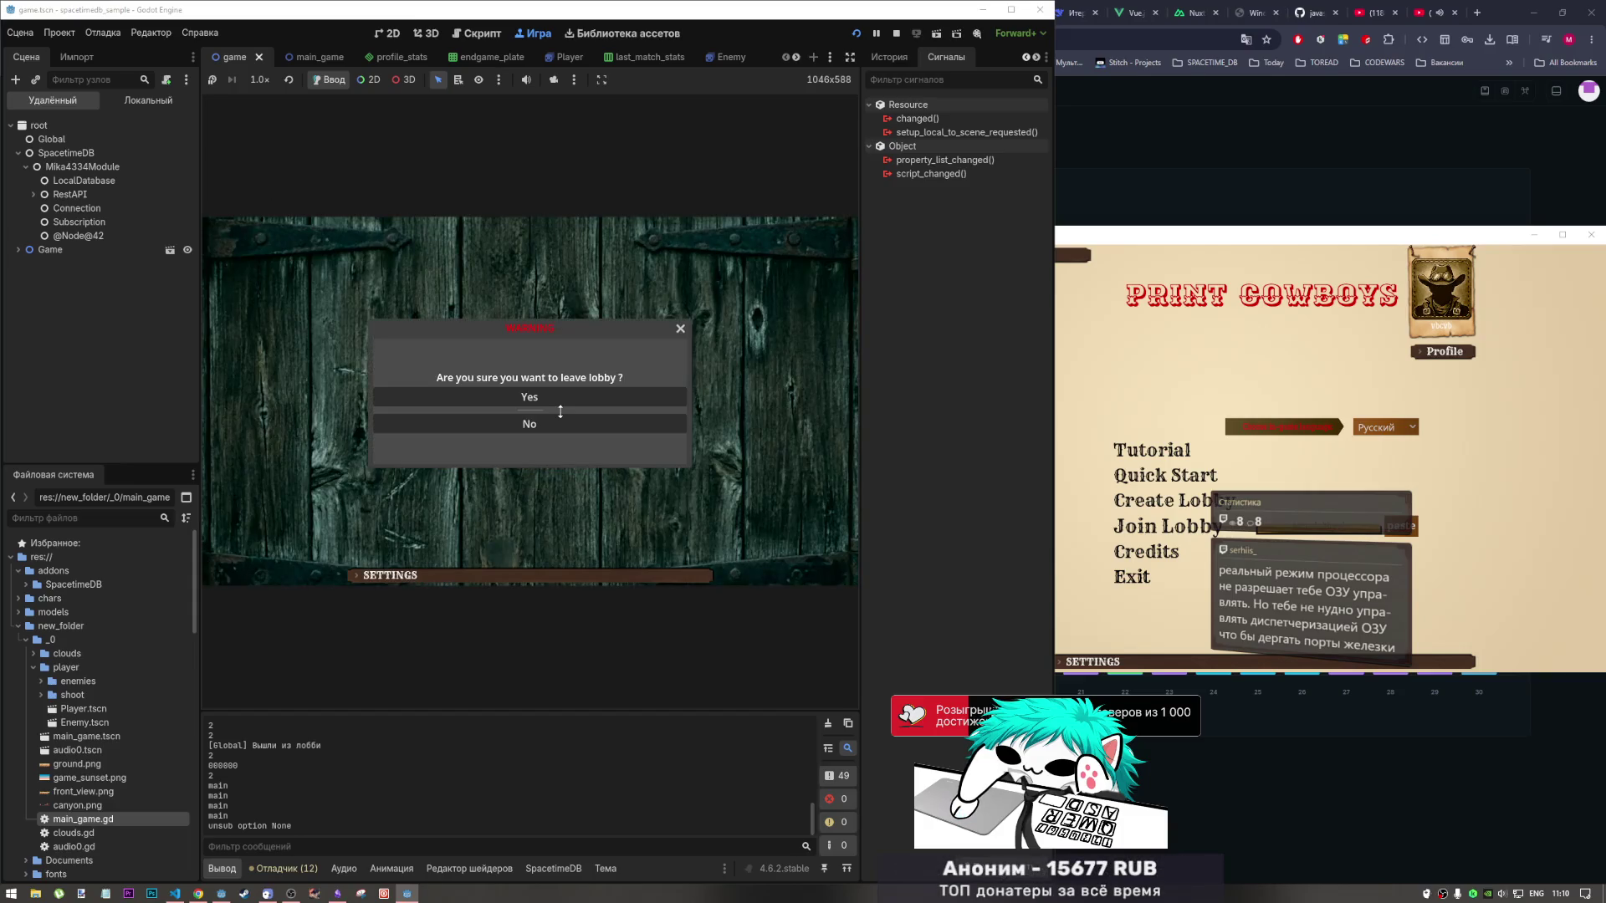
left_click(559, 399)
left_click(531, 469)
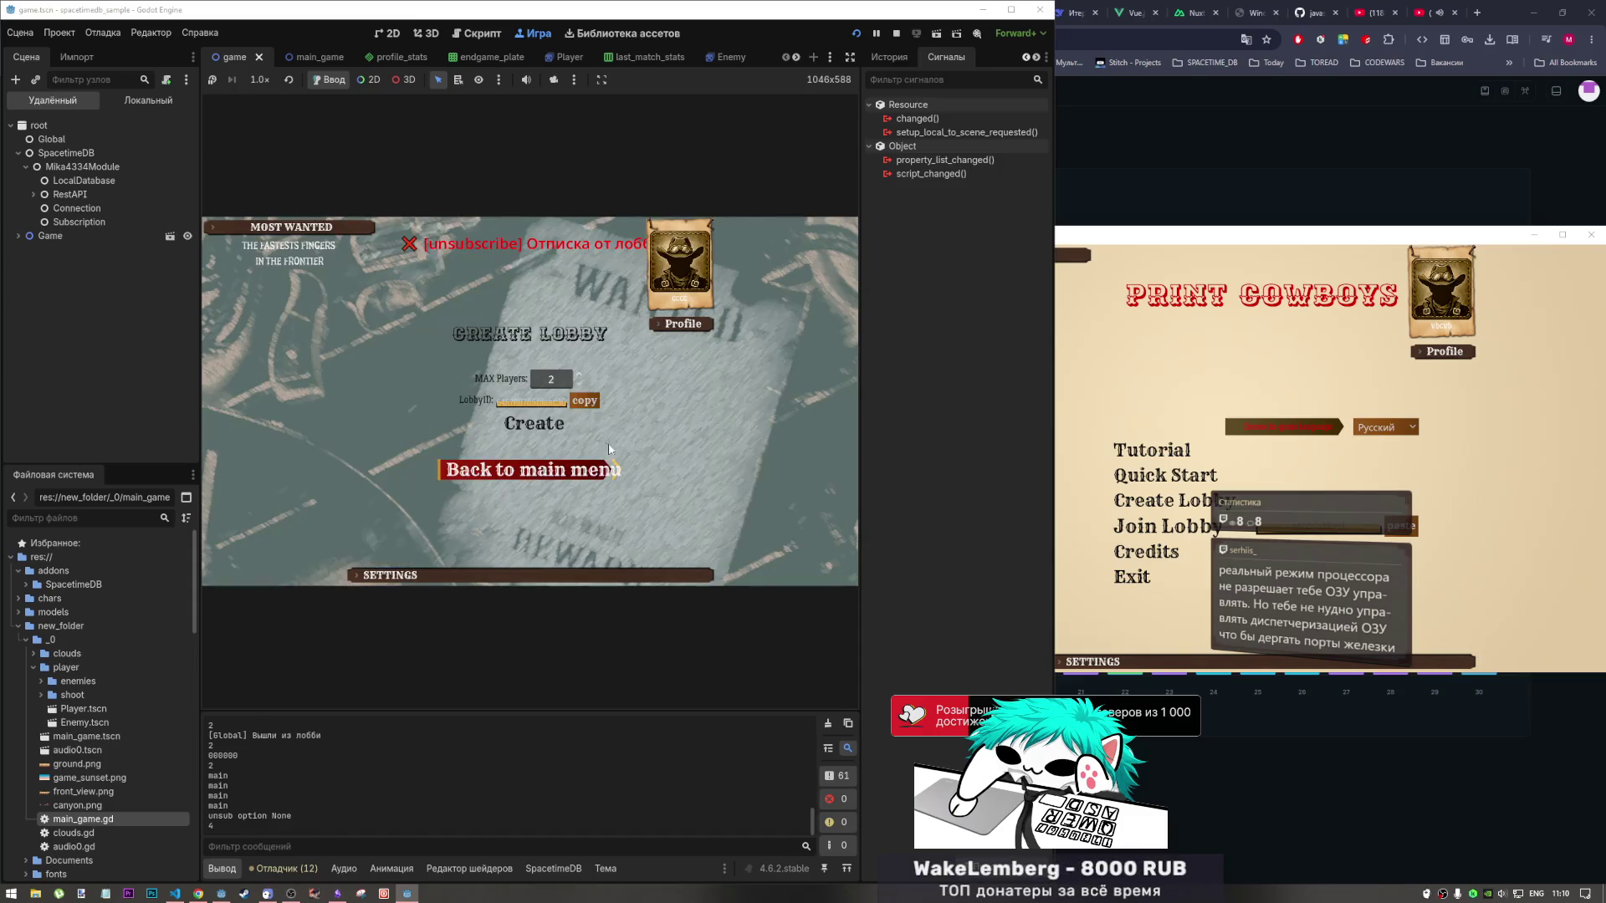
left_click(533, 423)
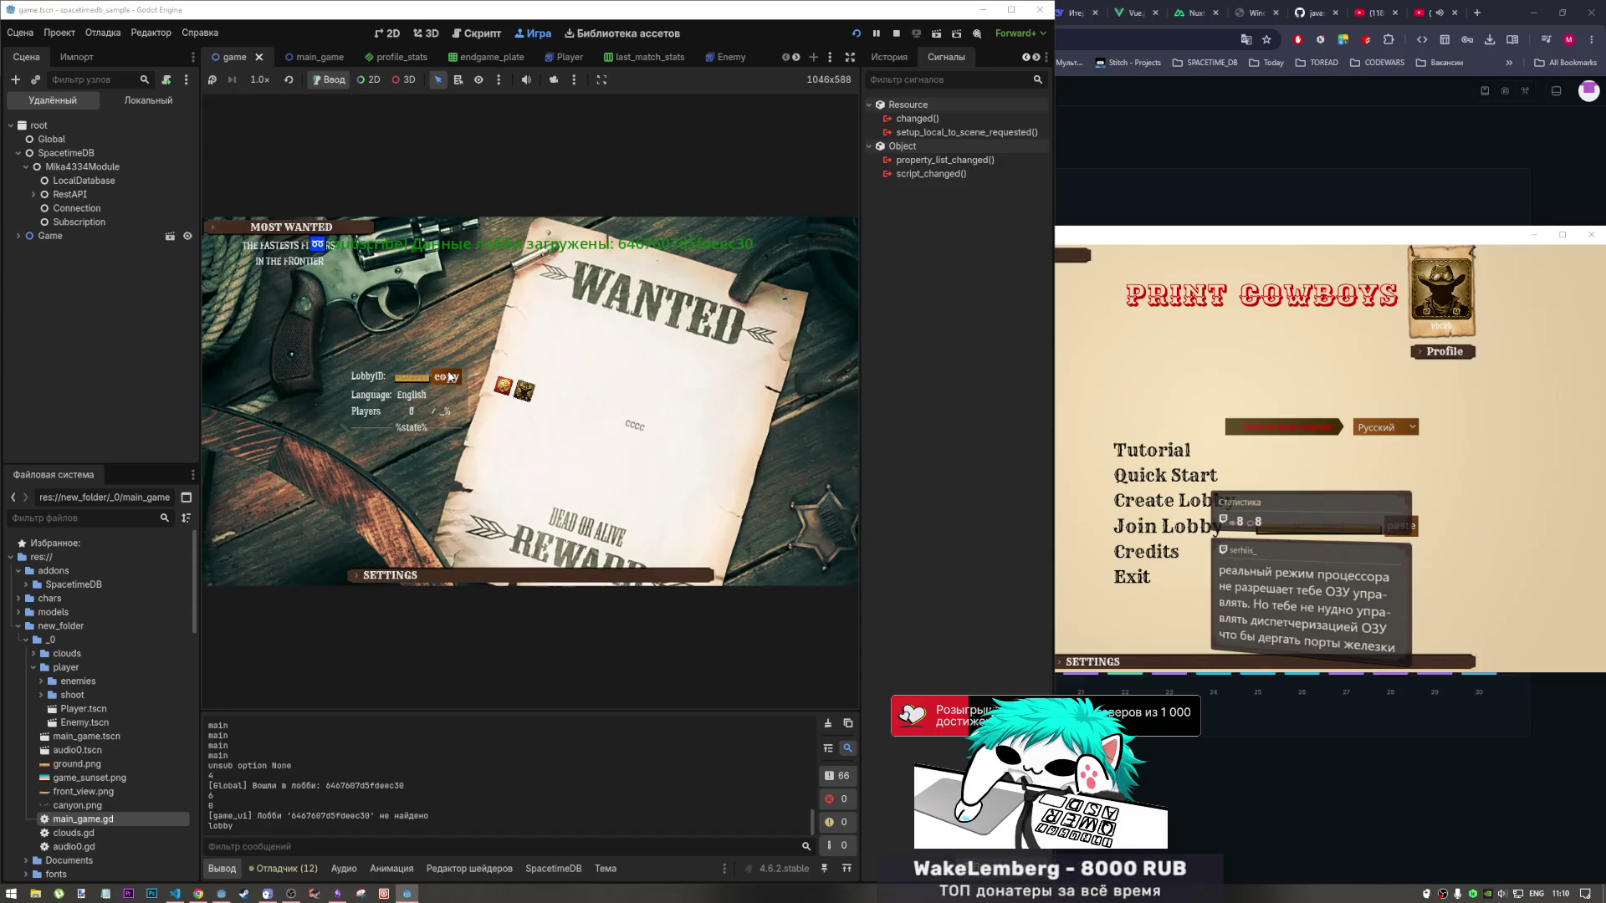
left_click(413, 378)
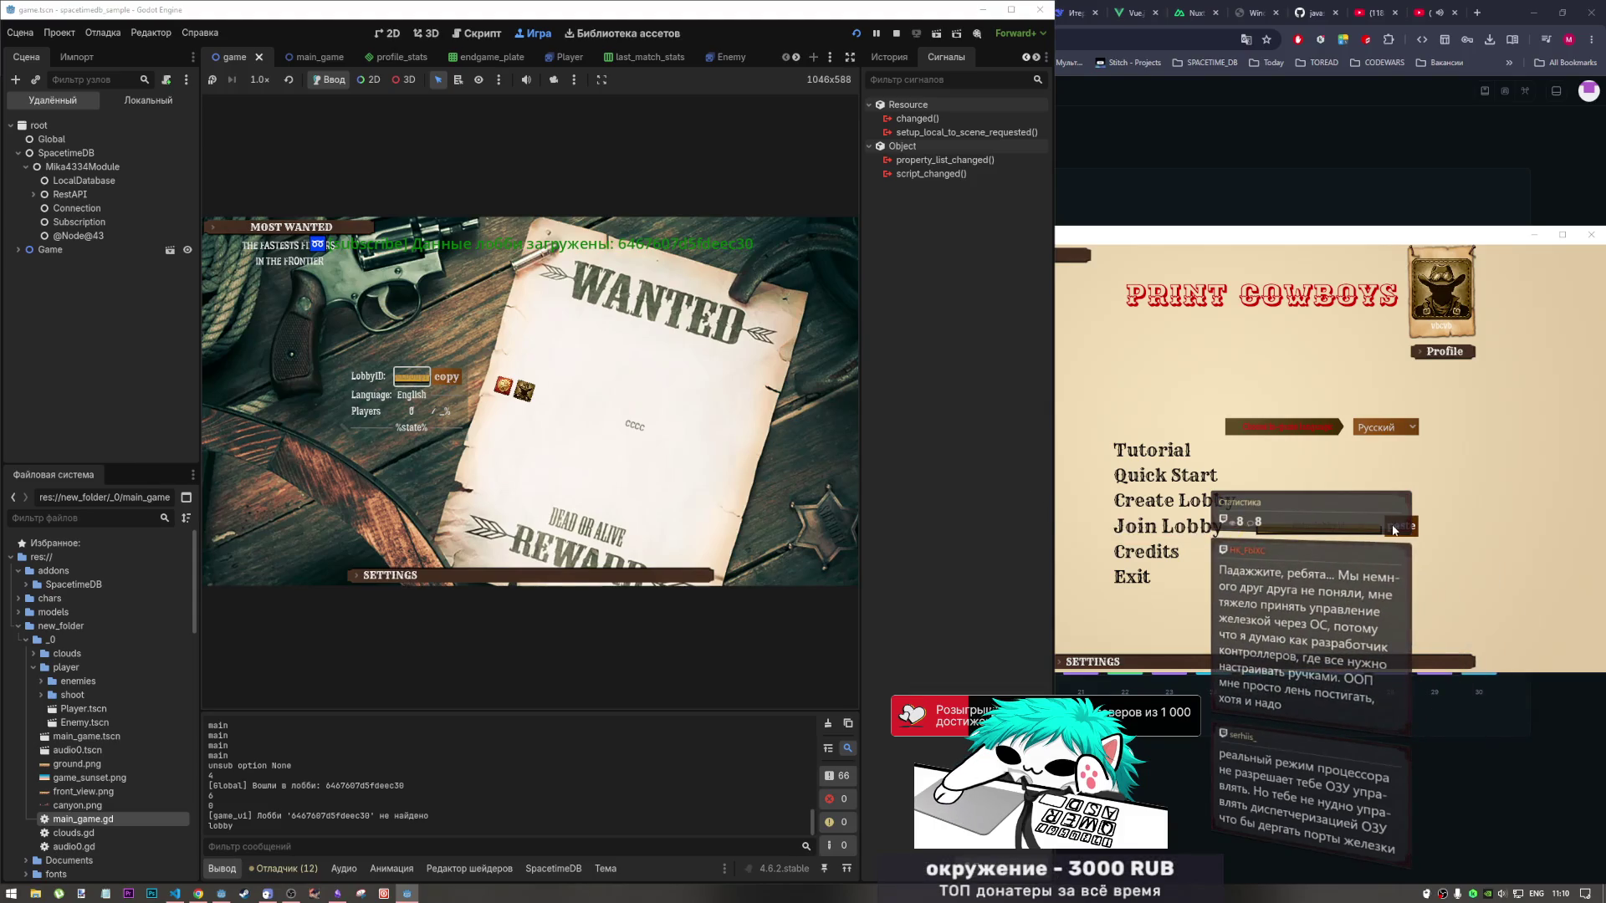
Try joining from the second client, then leave and create another lobby in the editor's game.
left_click(1290, 518)
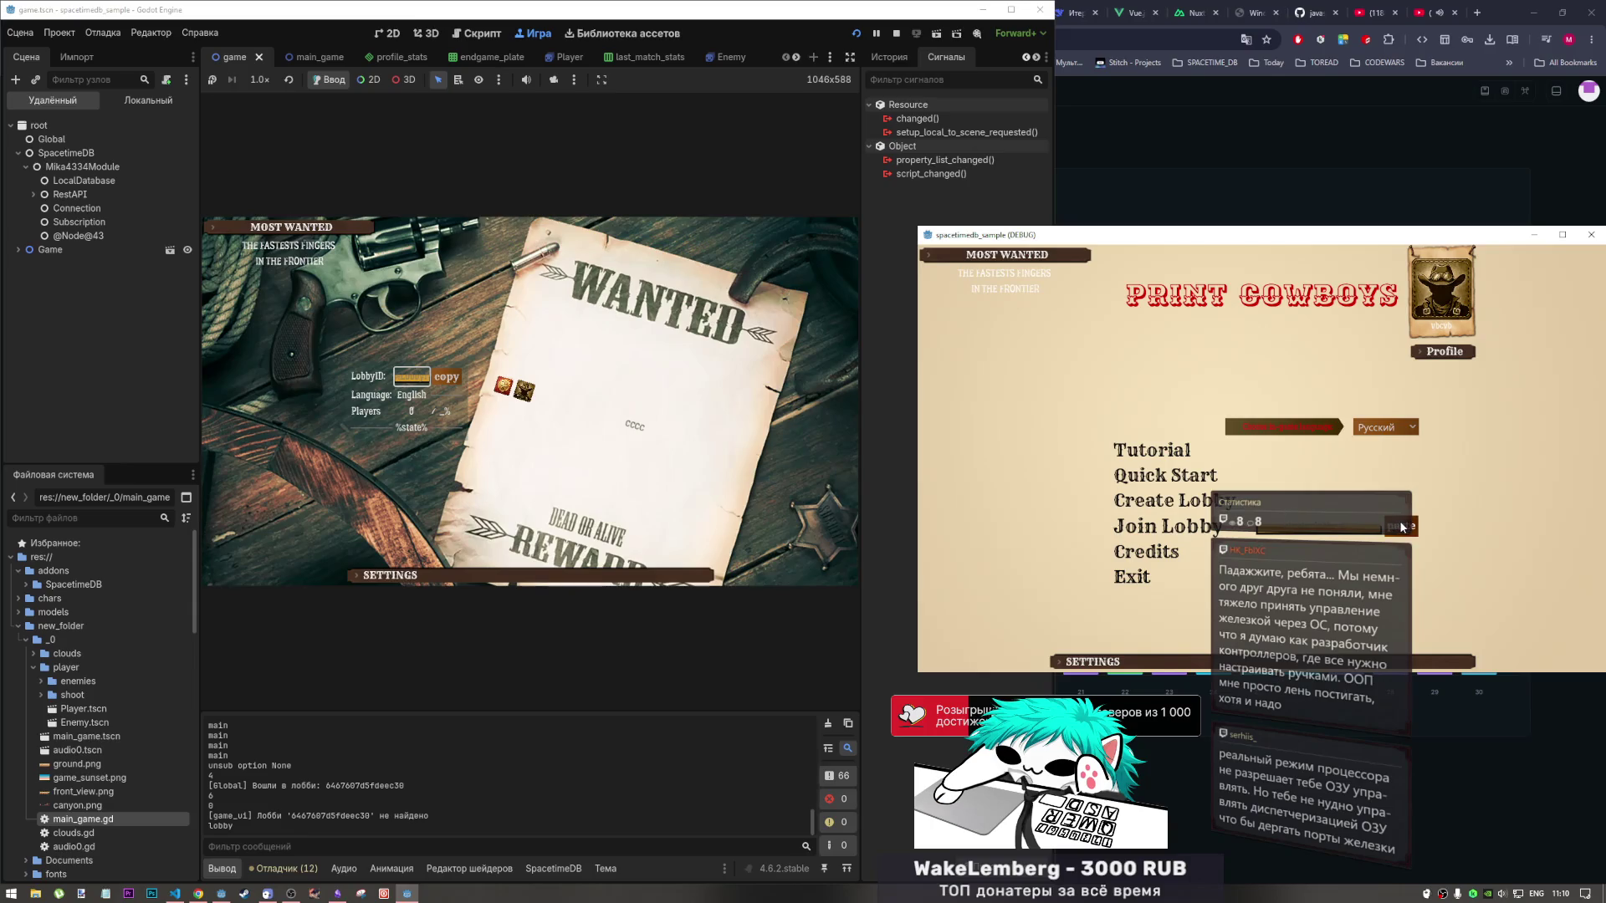
left_click(1168, 526)
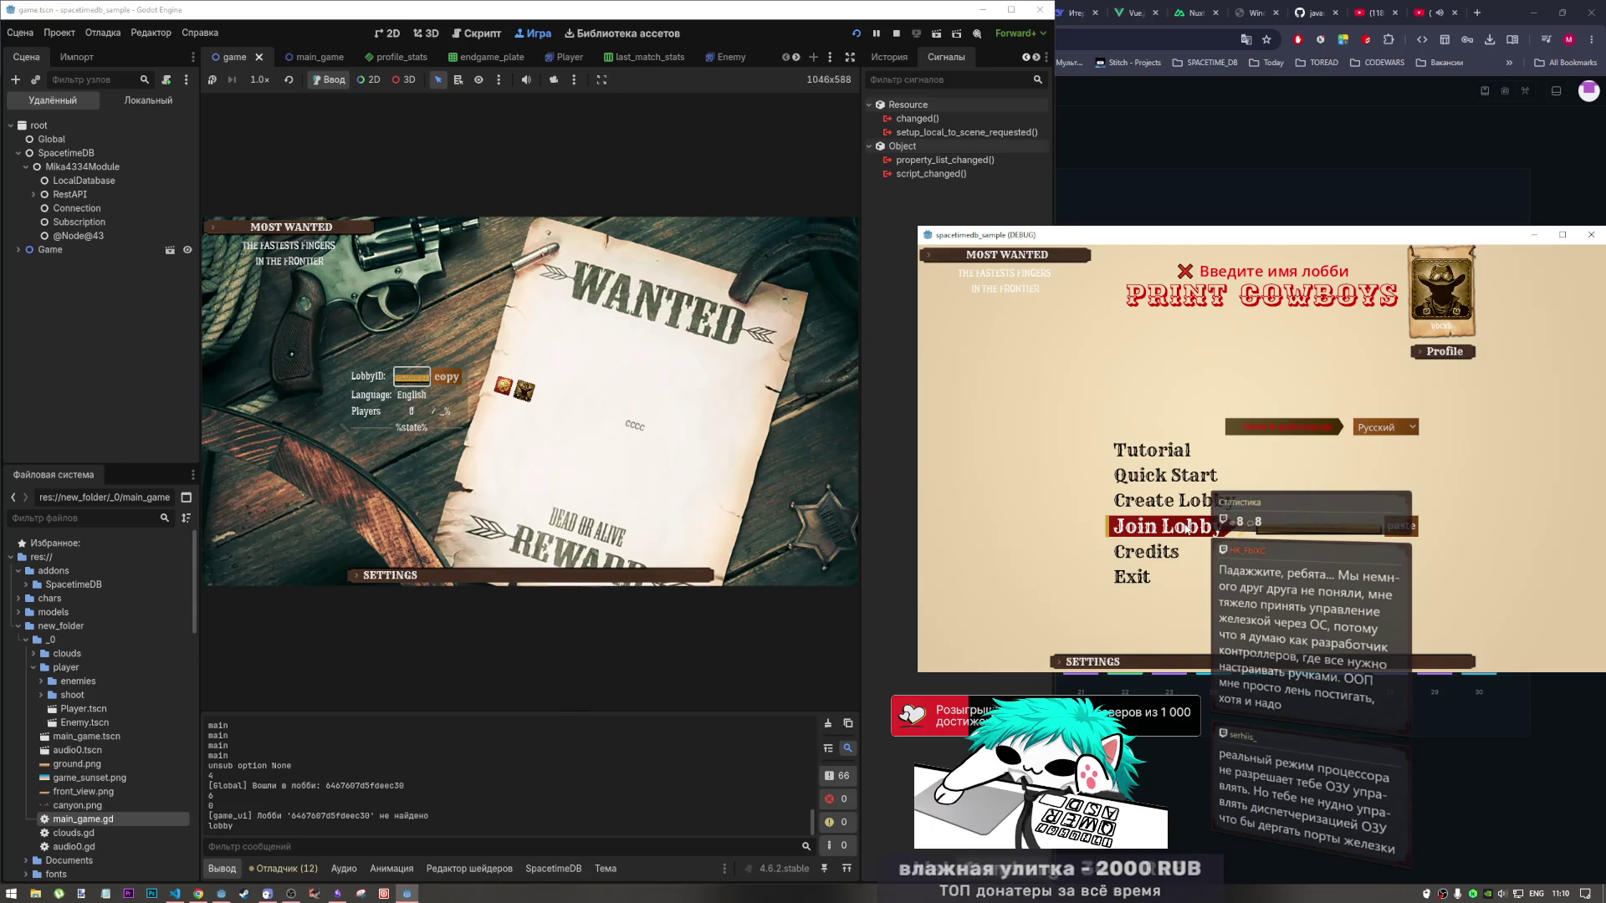
left_click(549, 356)
key("Escape")
left_click(577, 458)
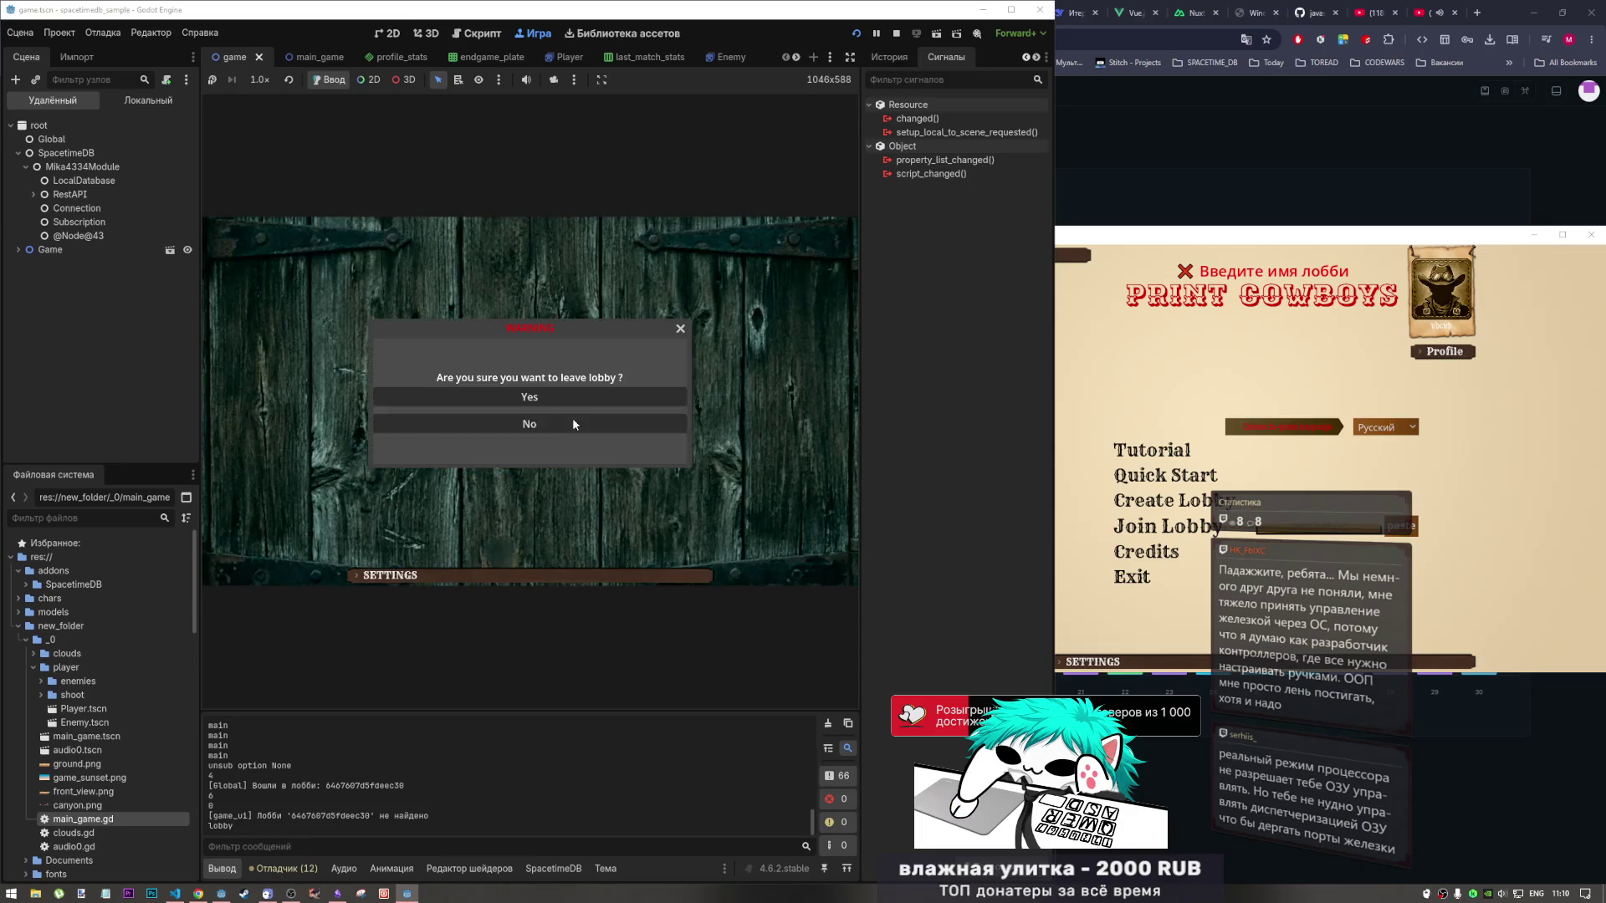
left_click(525, 399)
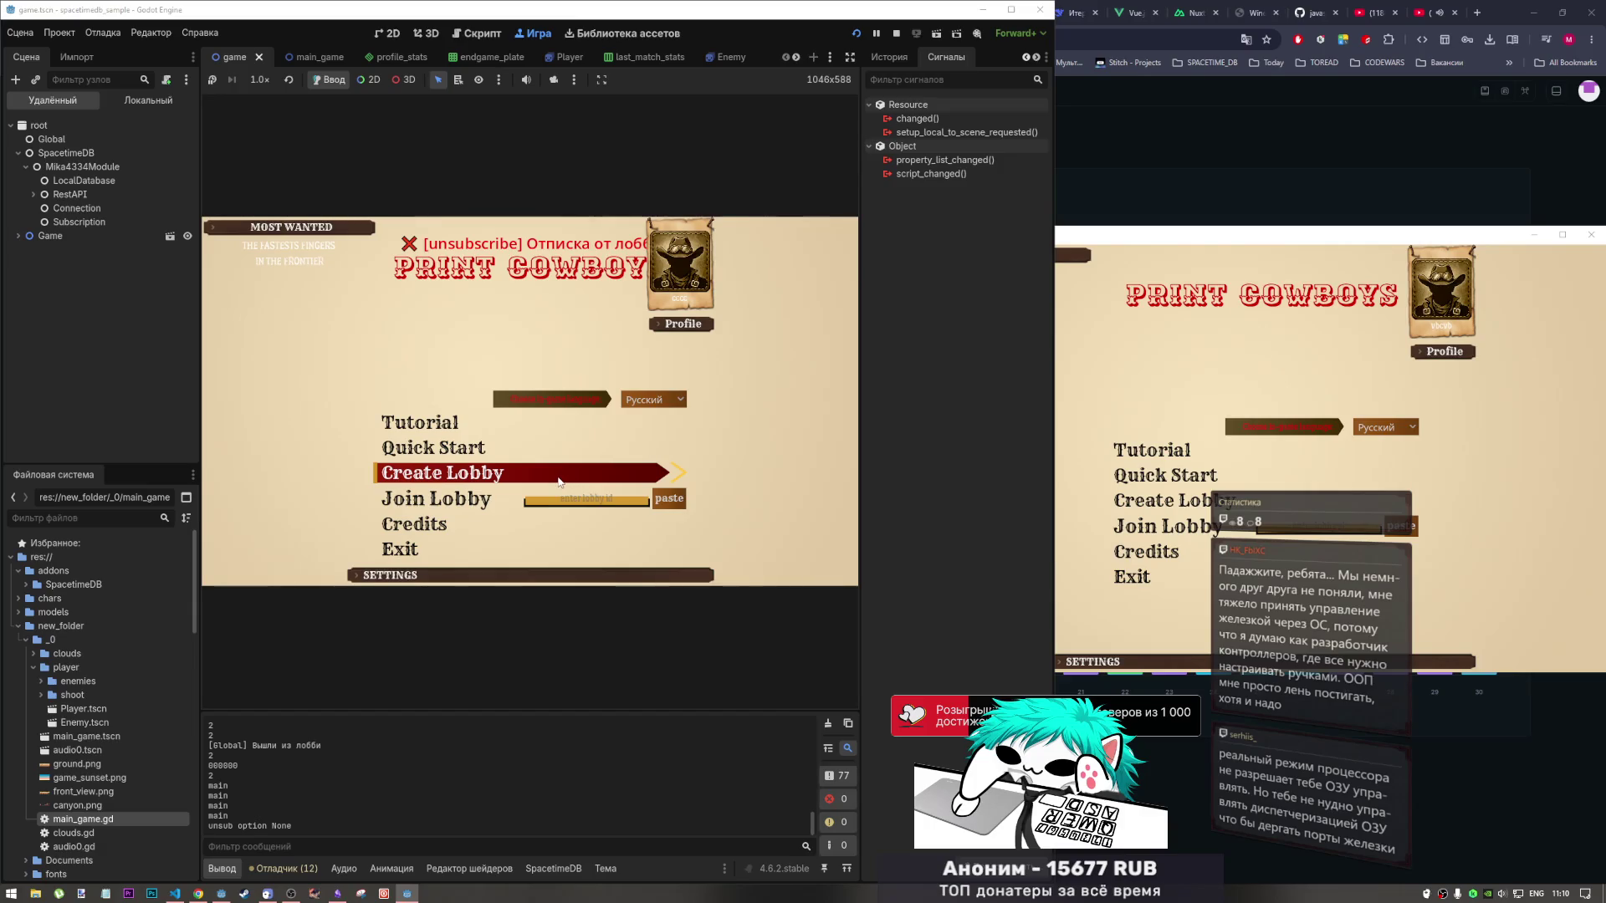
left_click(559, 482)
left_click(554, 430)
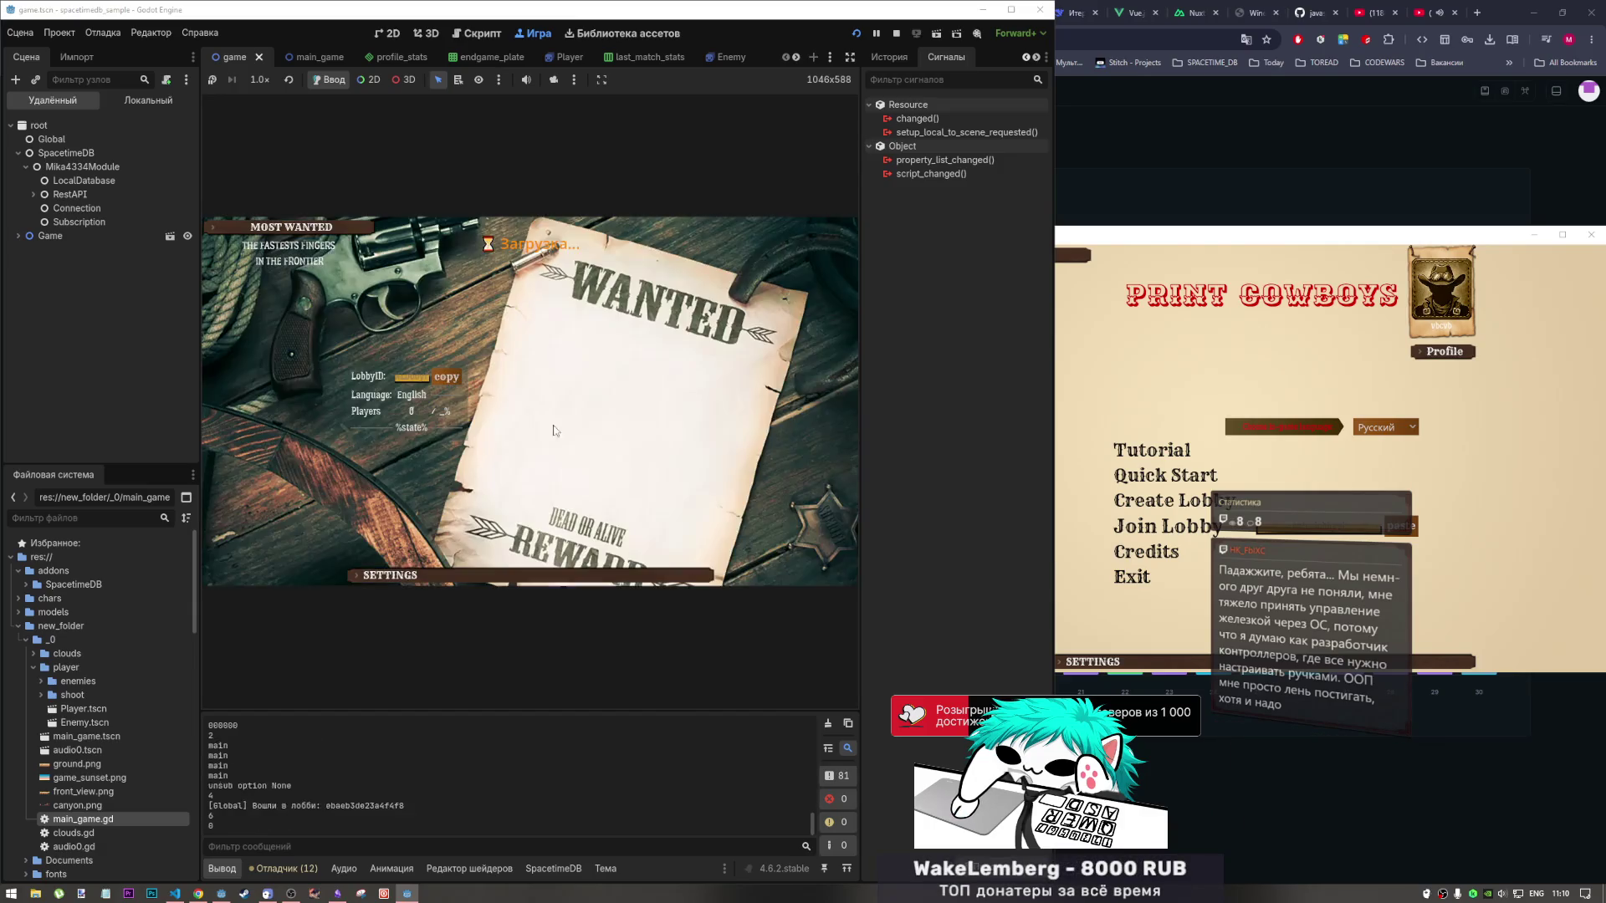
left_click(1125, 27)
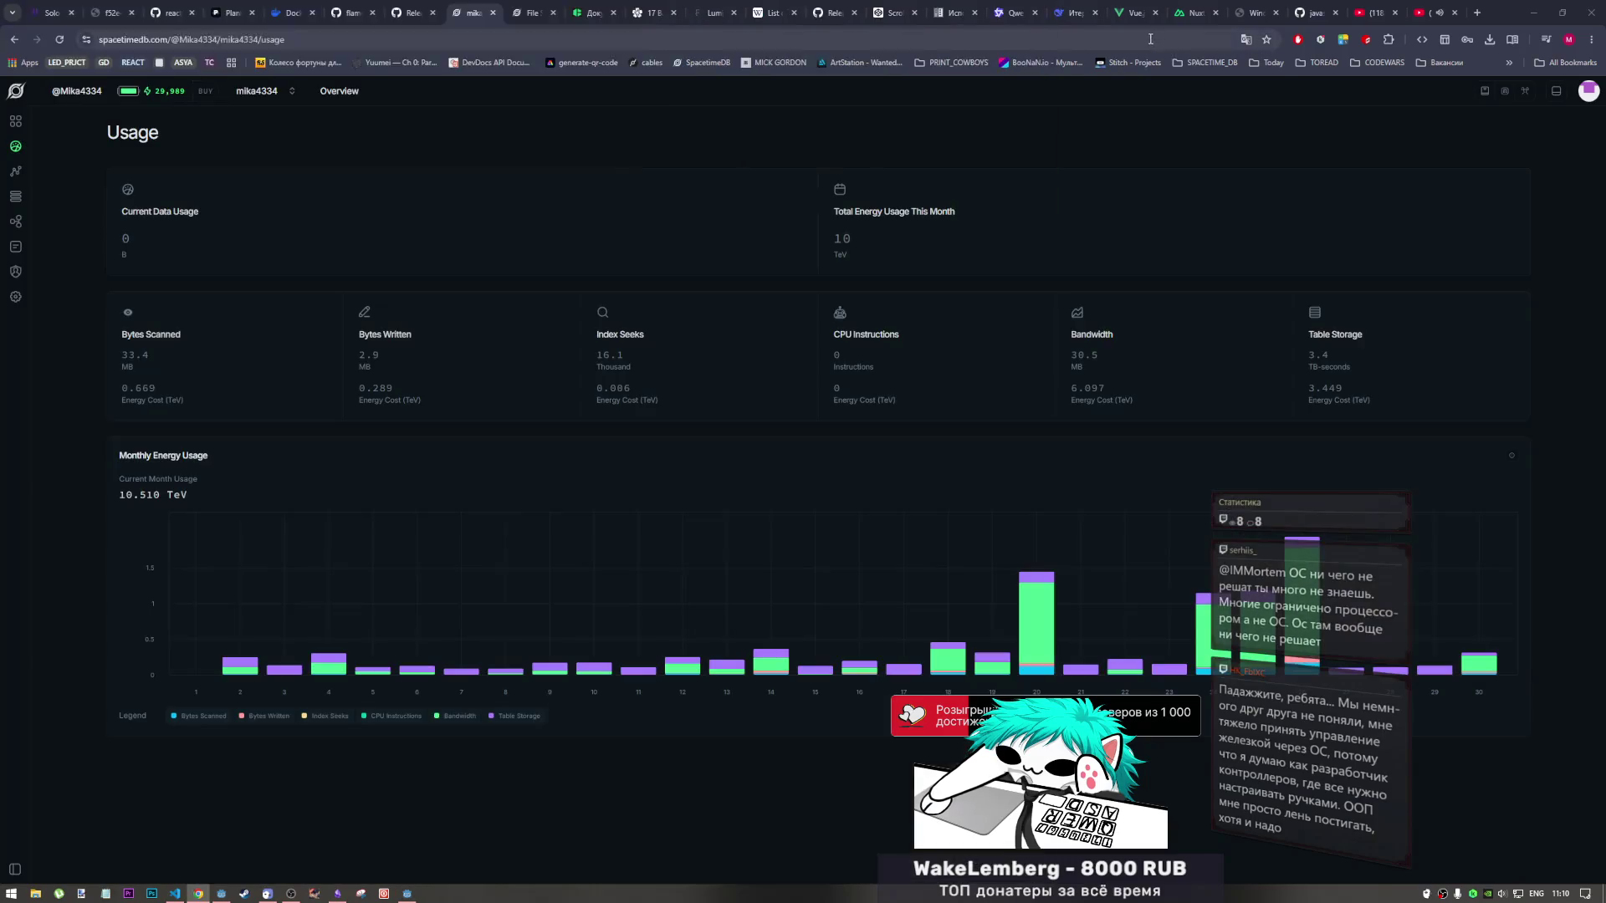
Open SpacetimeDB's lobby_member table, then join the lobby from the second game client.
left_click(49, 205)
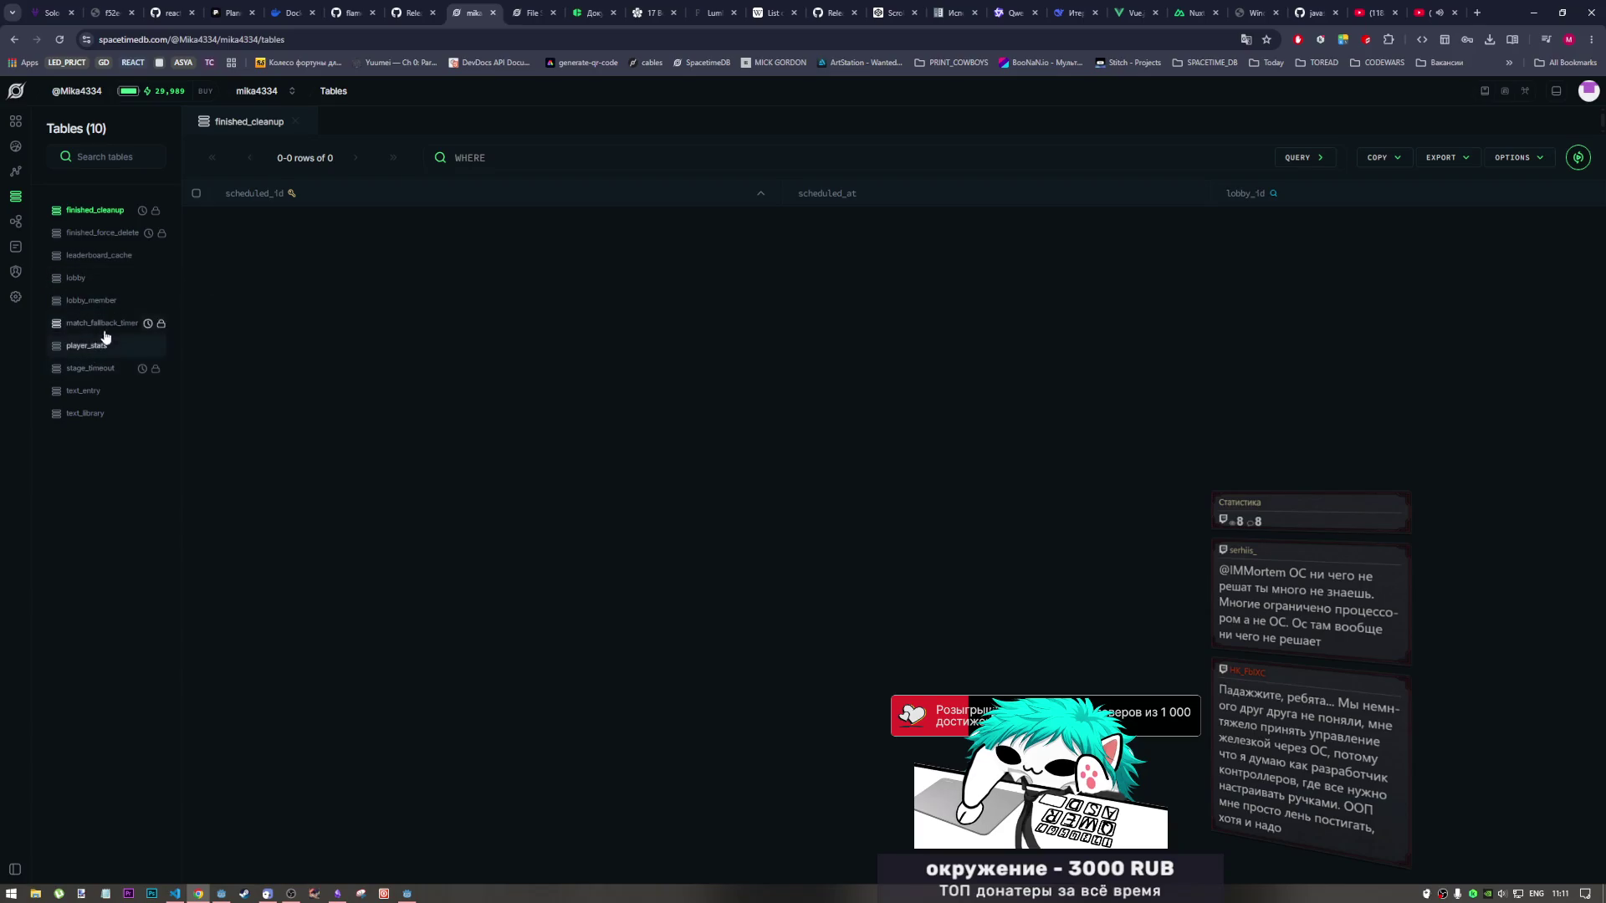
left_click(107, 301)
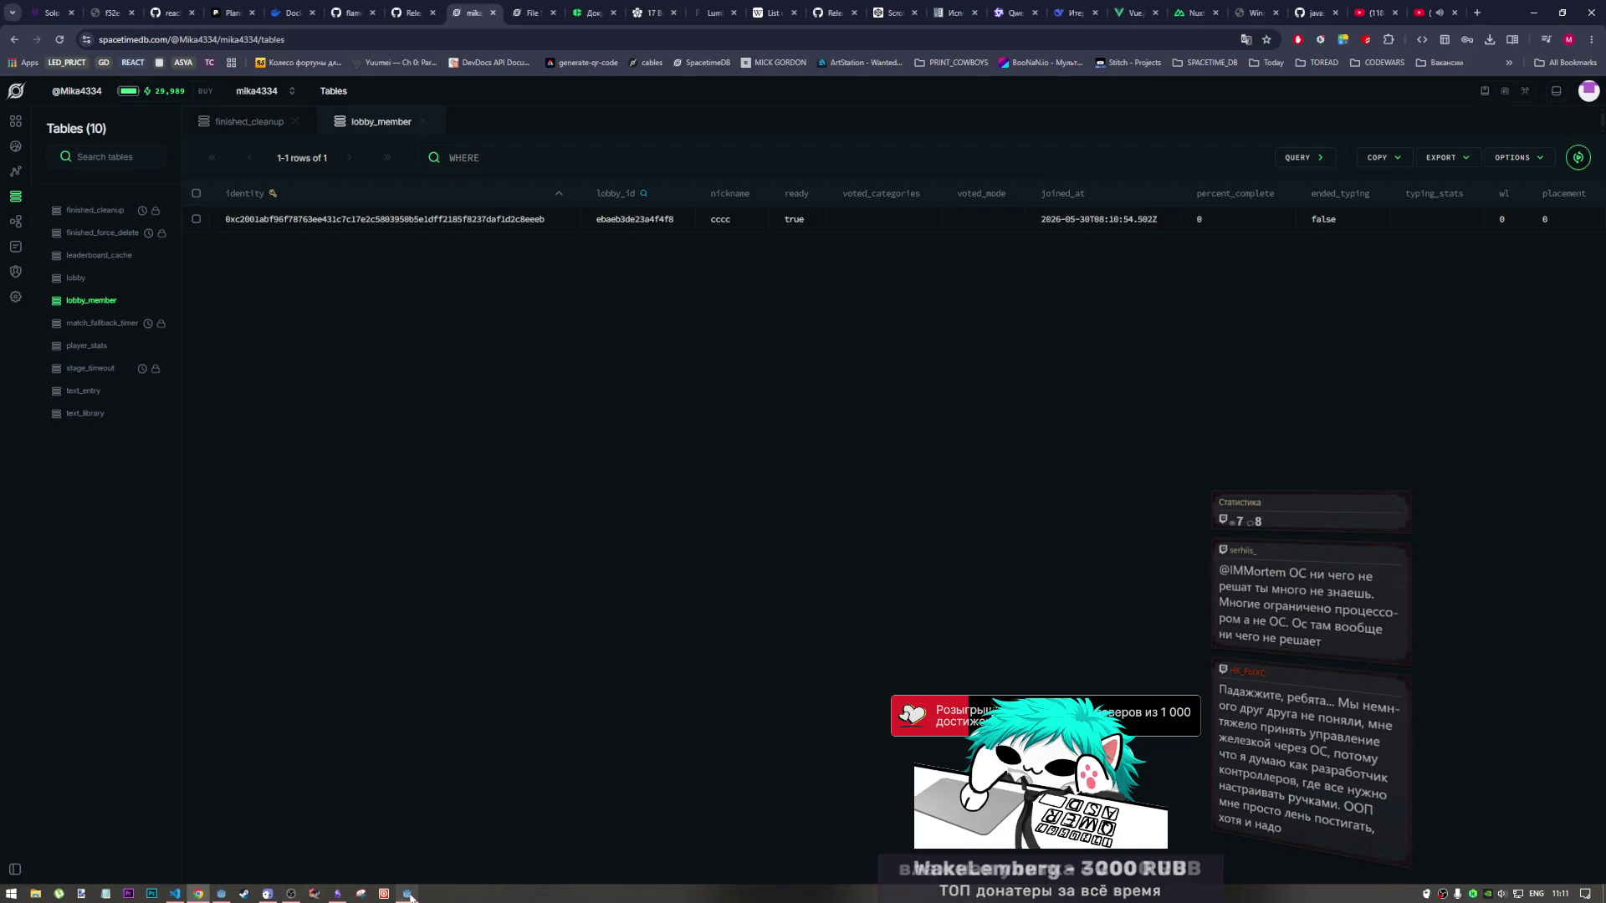
mouse_move(410, 893)
left_click(411, 858)
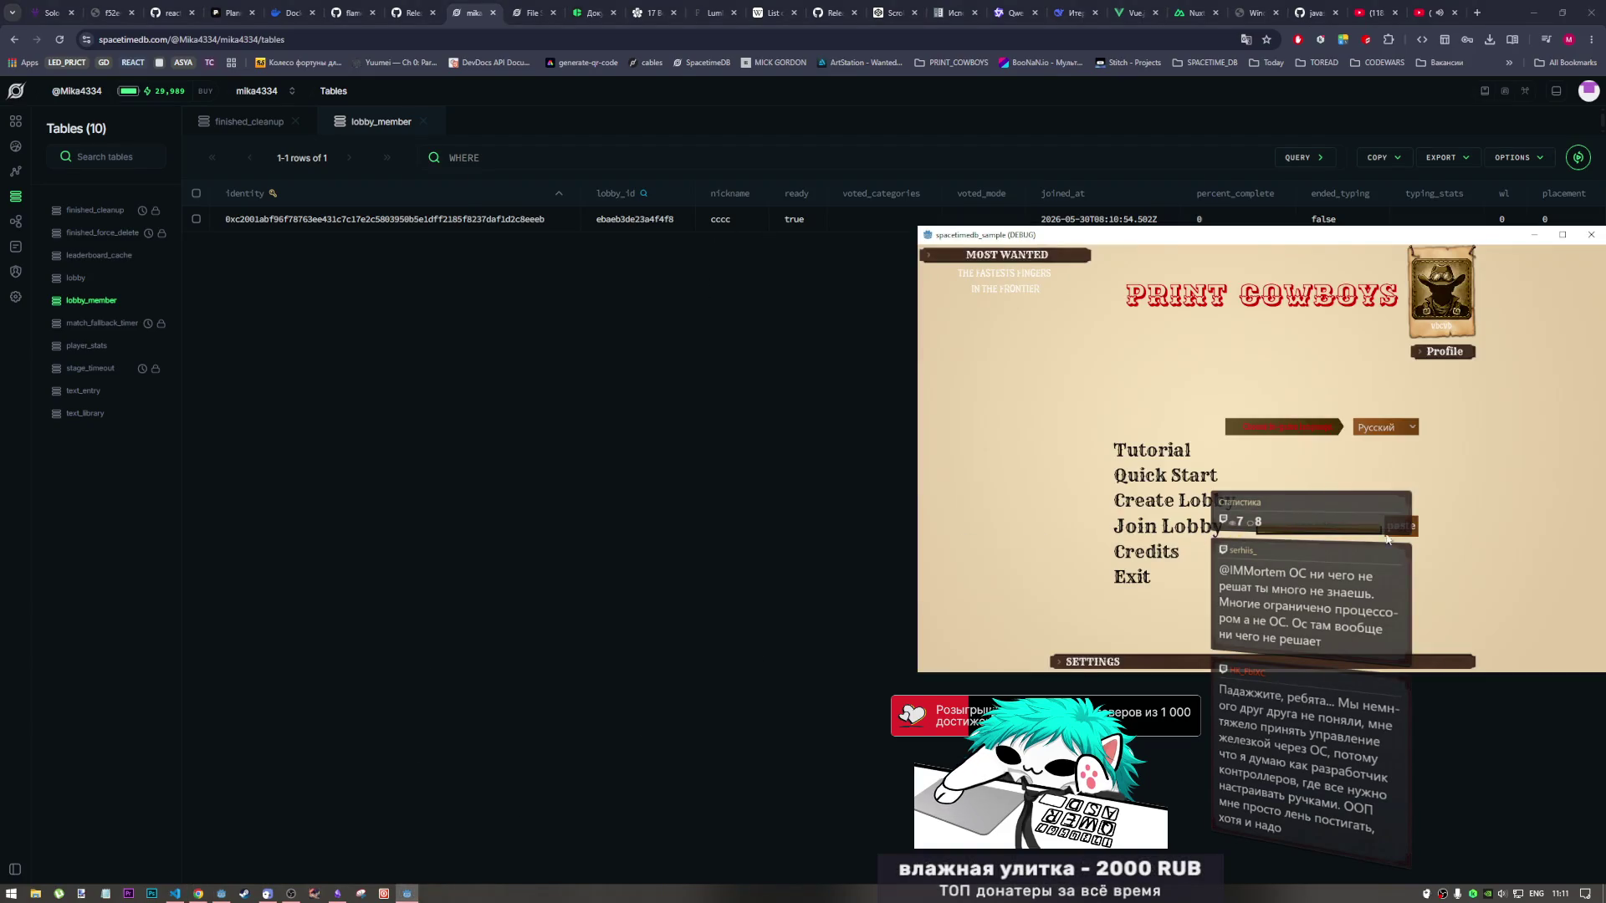
left_click(1202, 525)
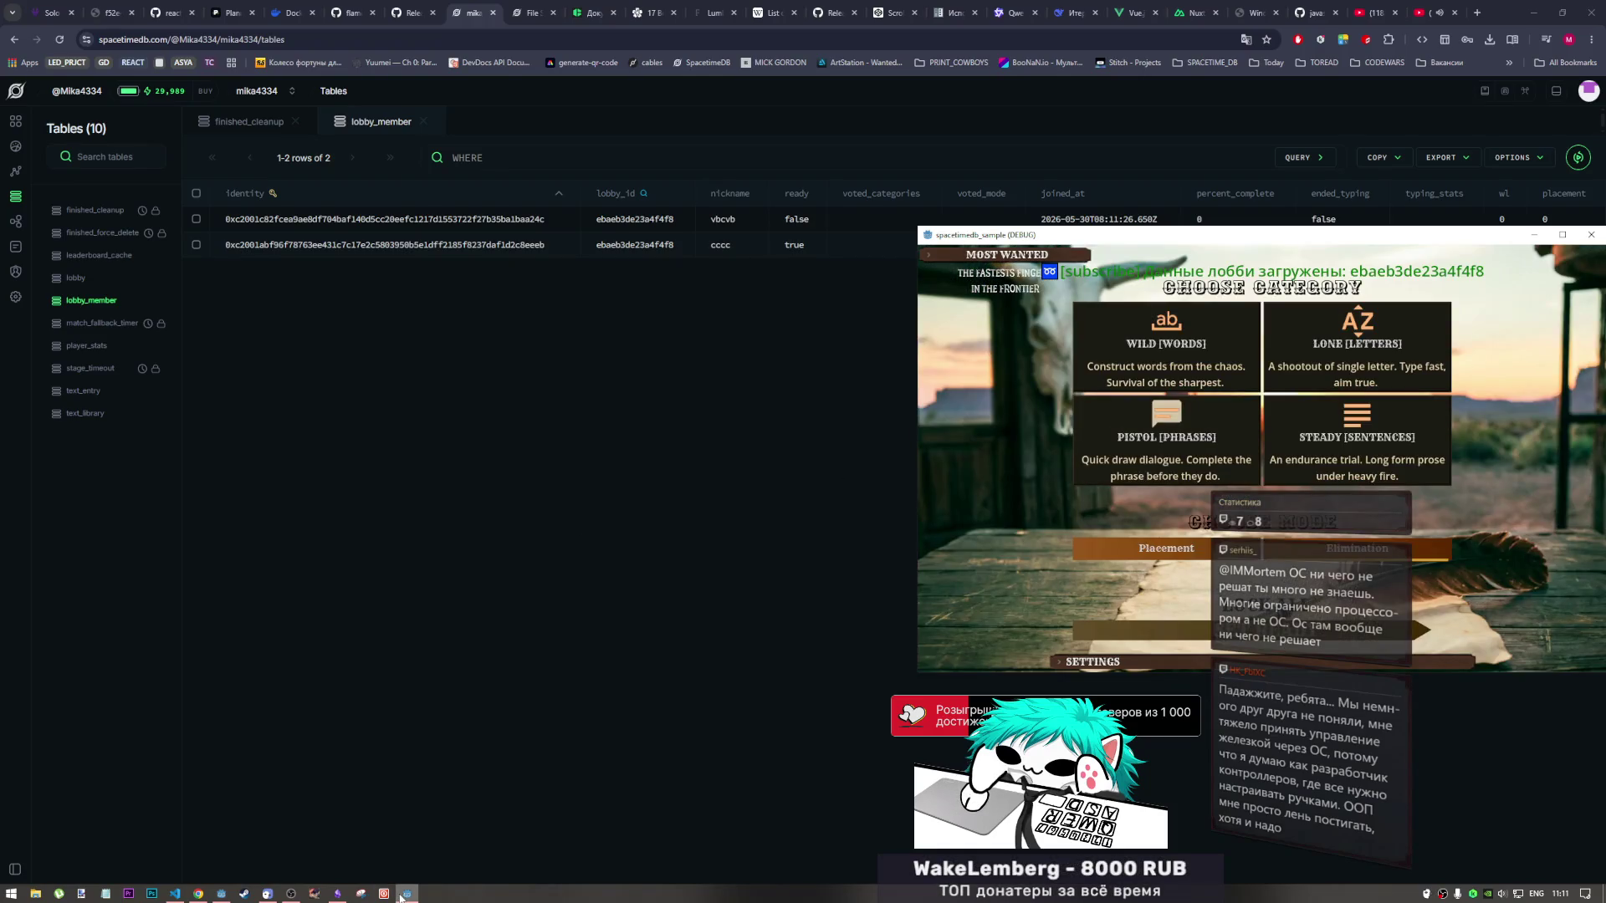
Start a duel in the standalone game client by locking the category and mode and readying up.
left_click(224, 893)
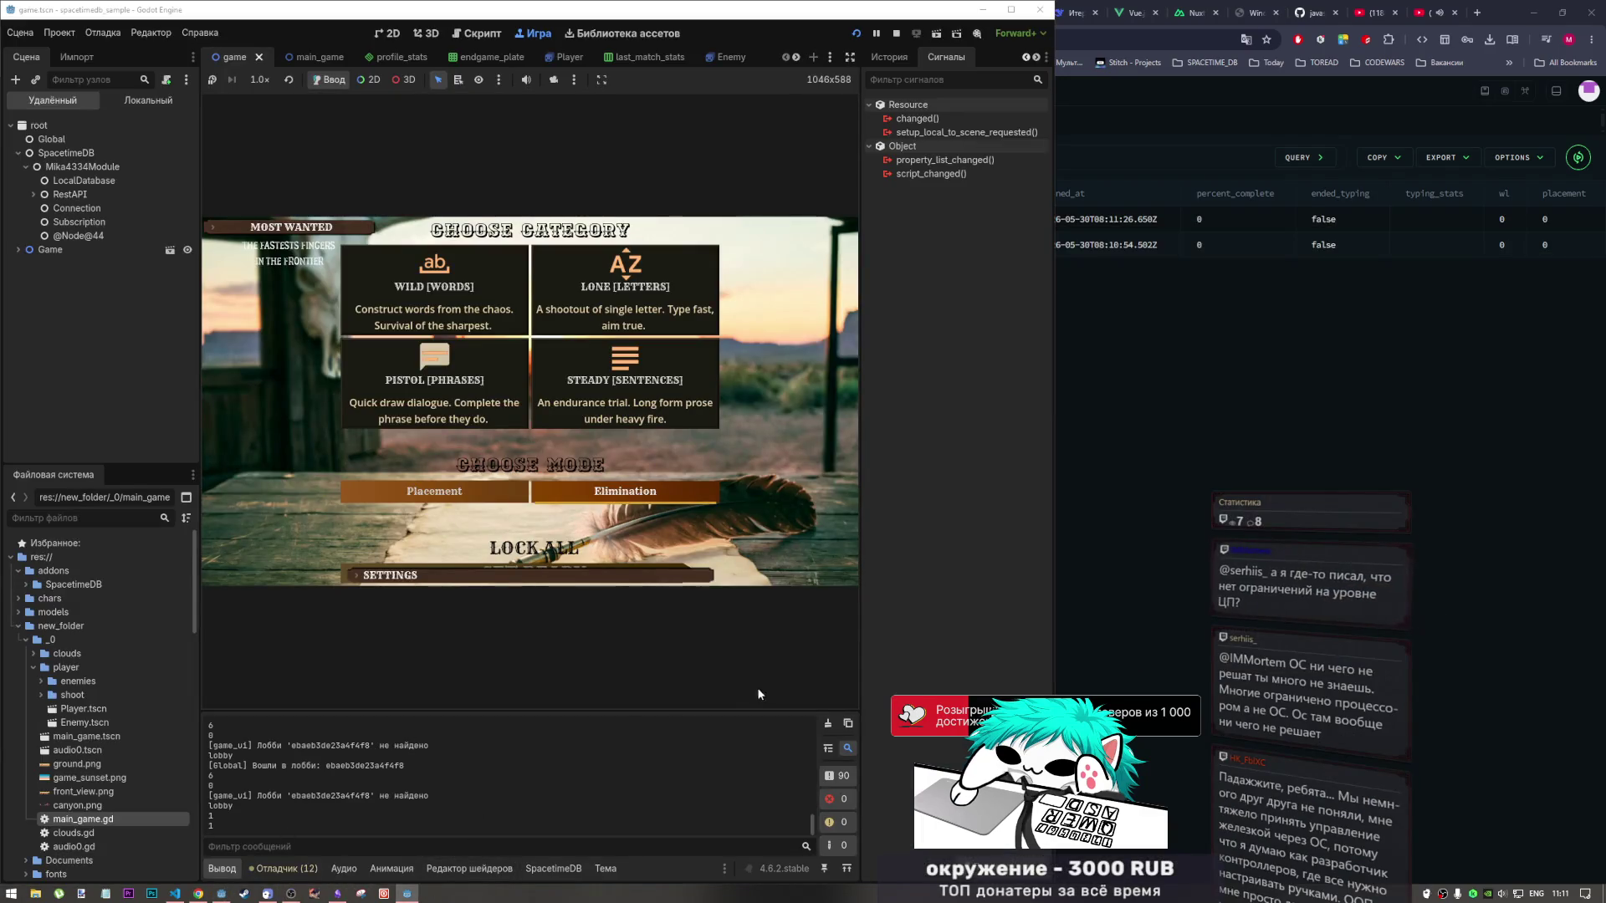
left_click(409, 894)
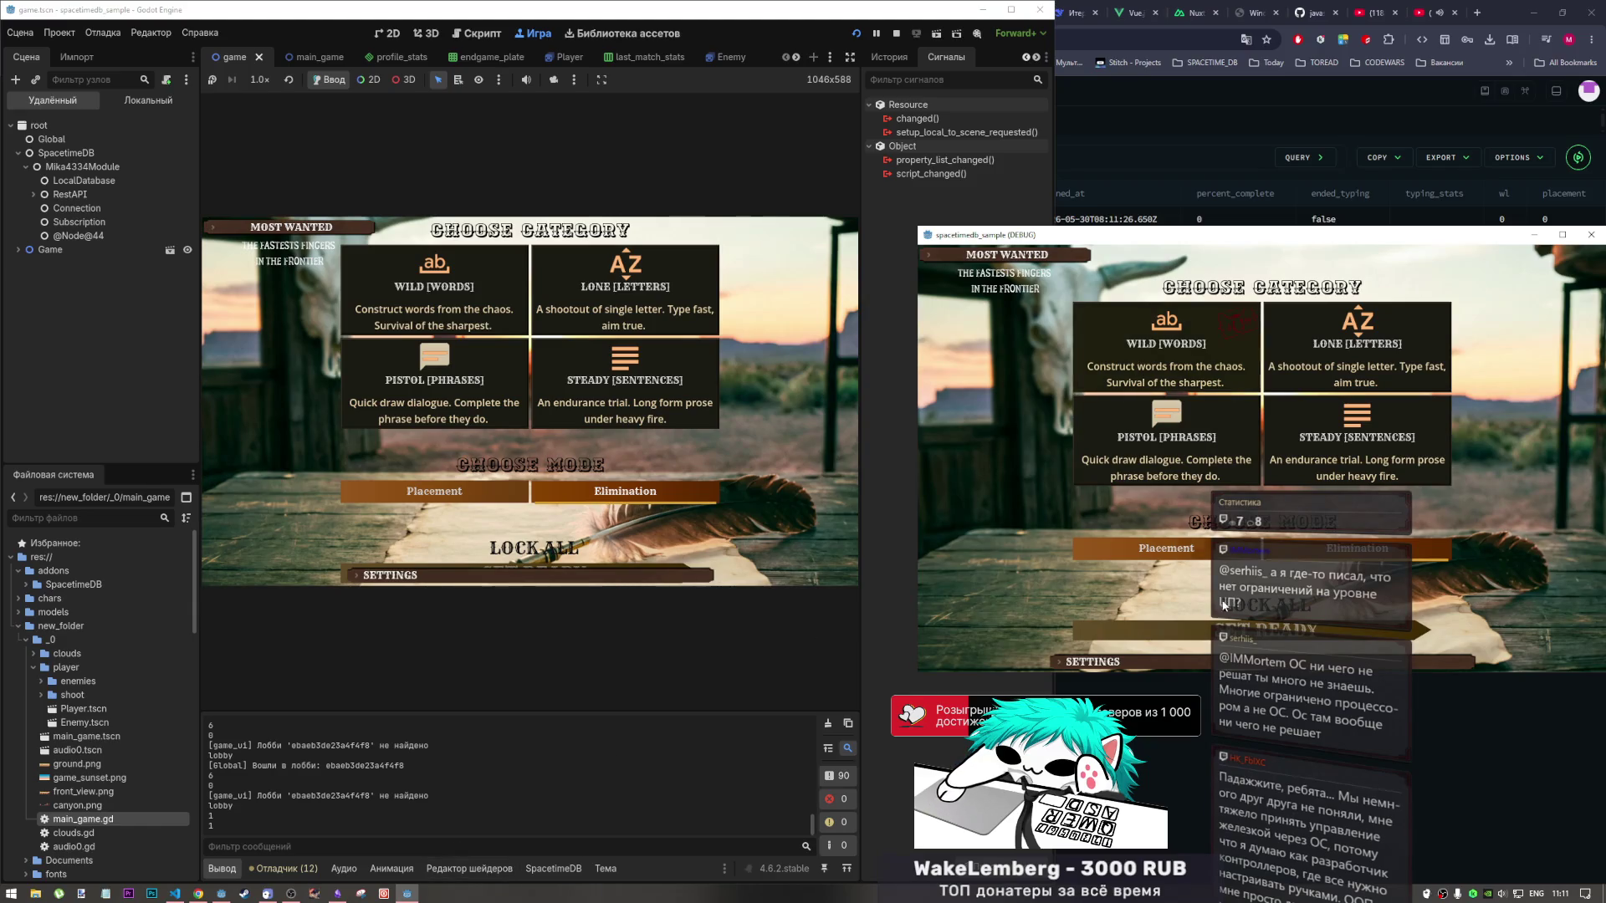
left_click(534, 254)
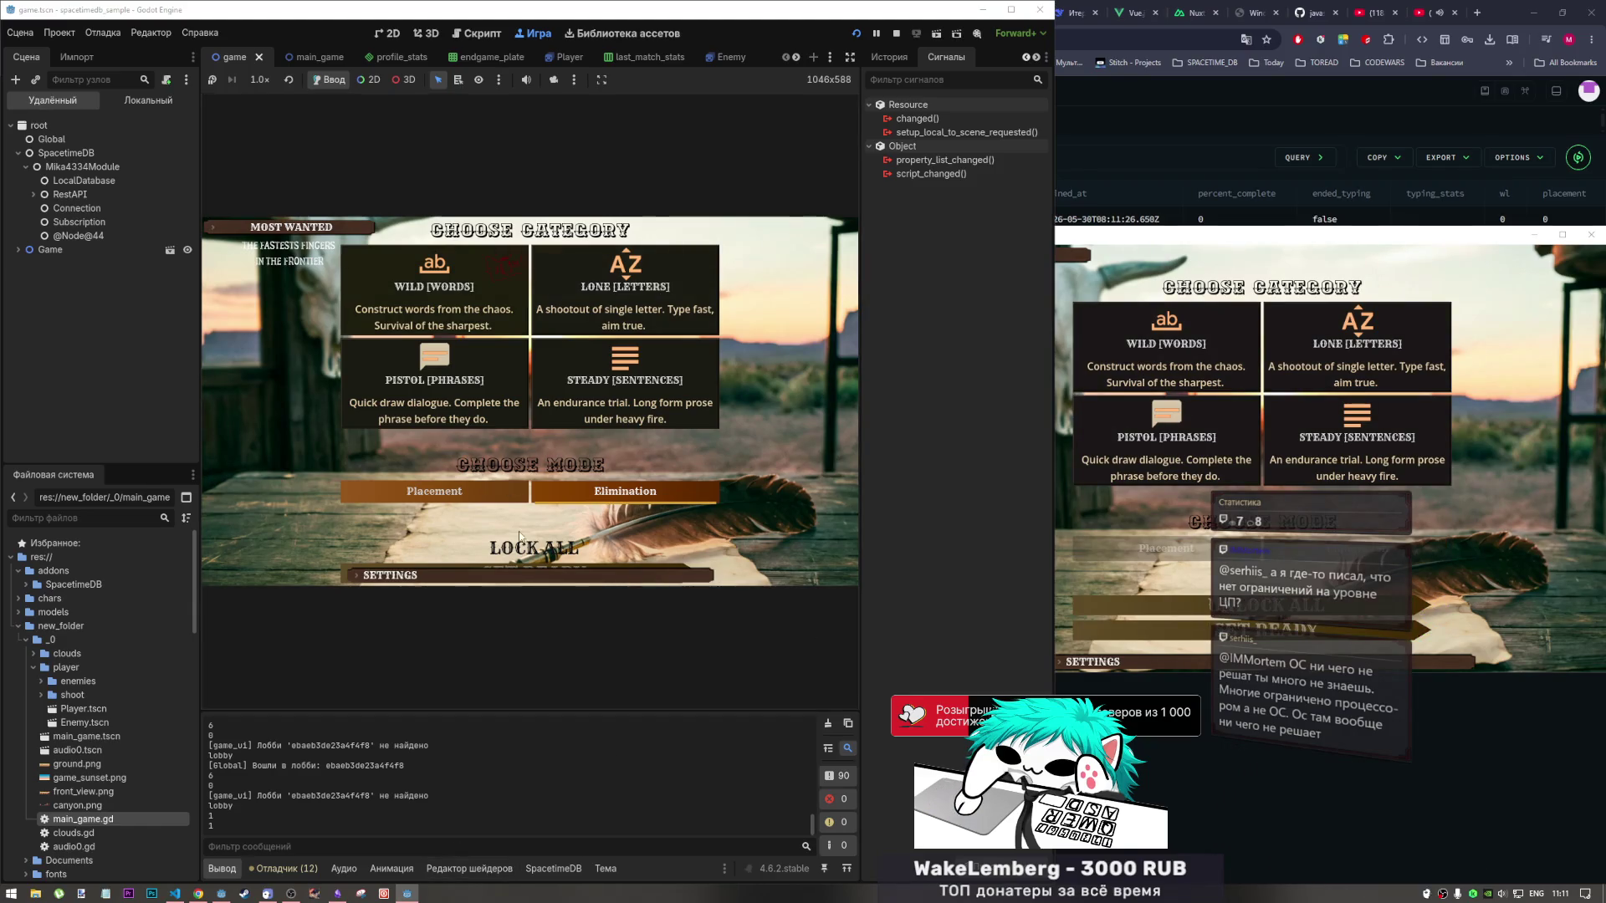
left_click(575, 572)
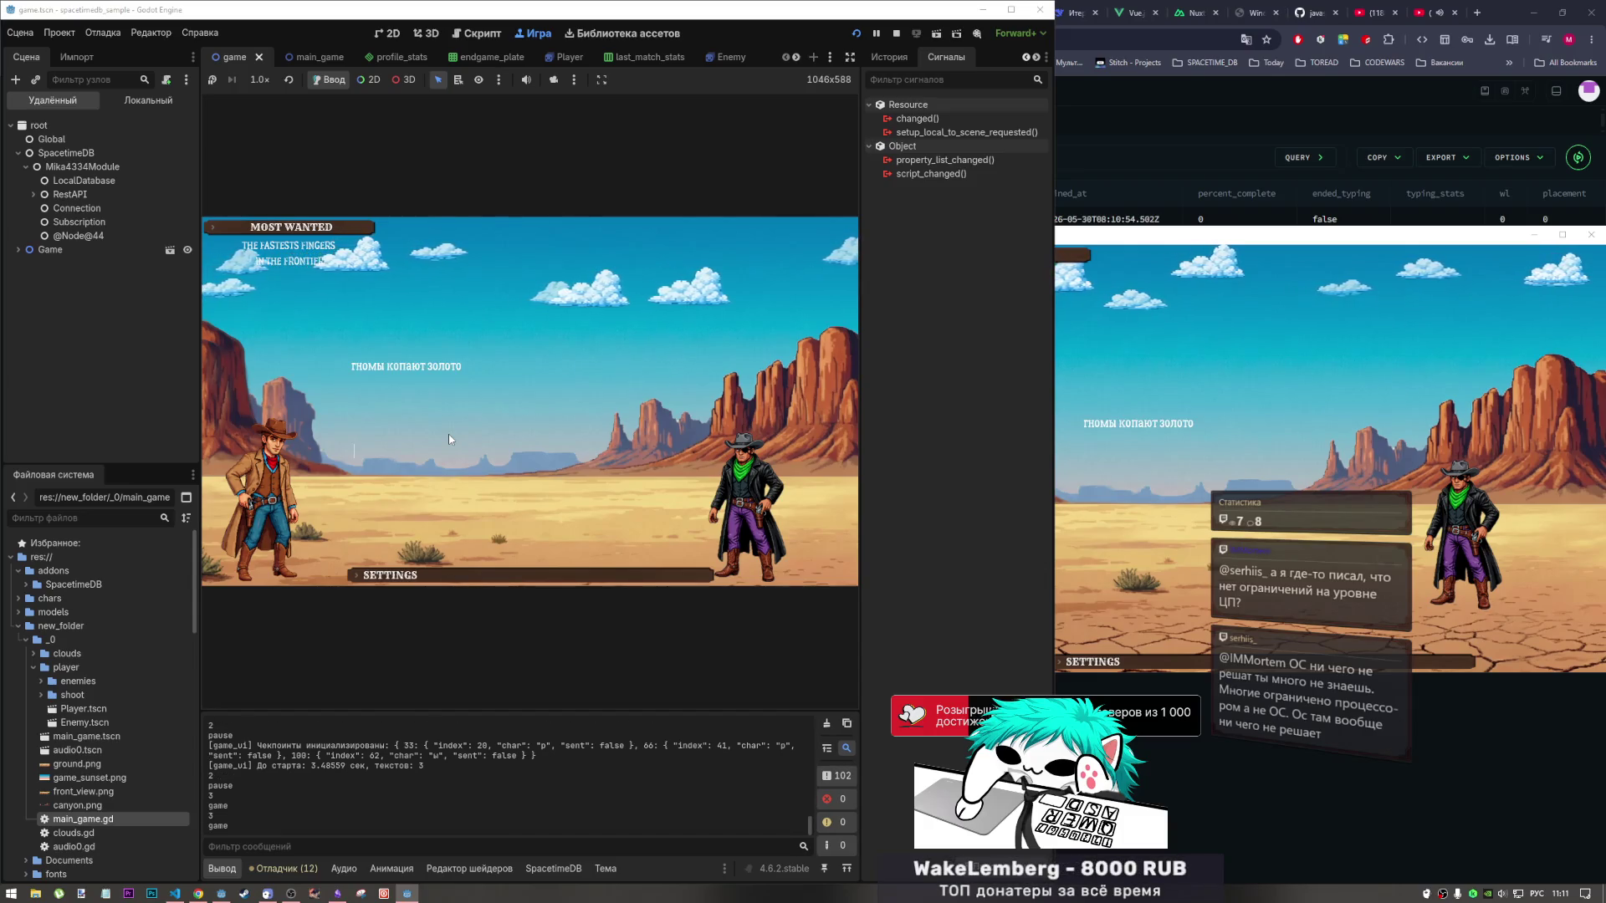
Type a Russian sample phrase during the match, then leave the results screen in both game clients.
key("alt+shift")
type("гномы копаю")
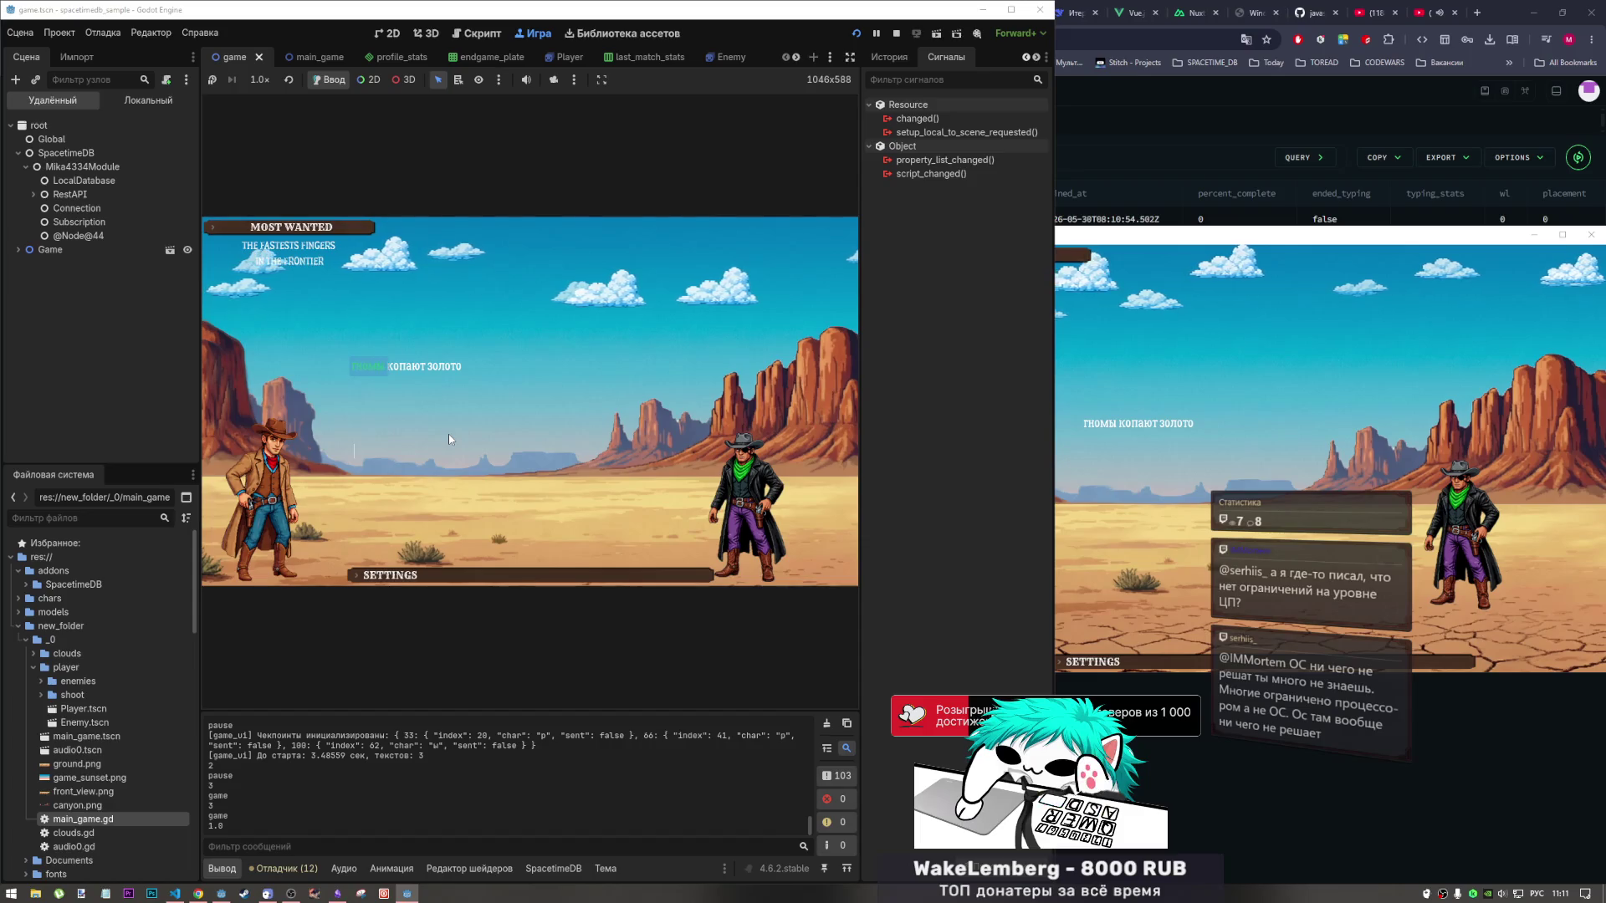
type("т золото")
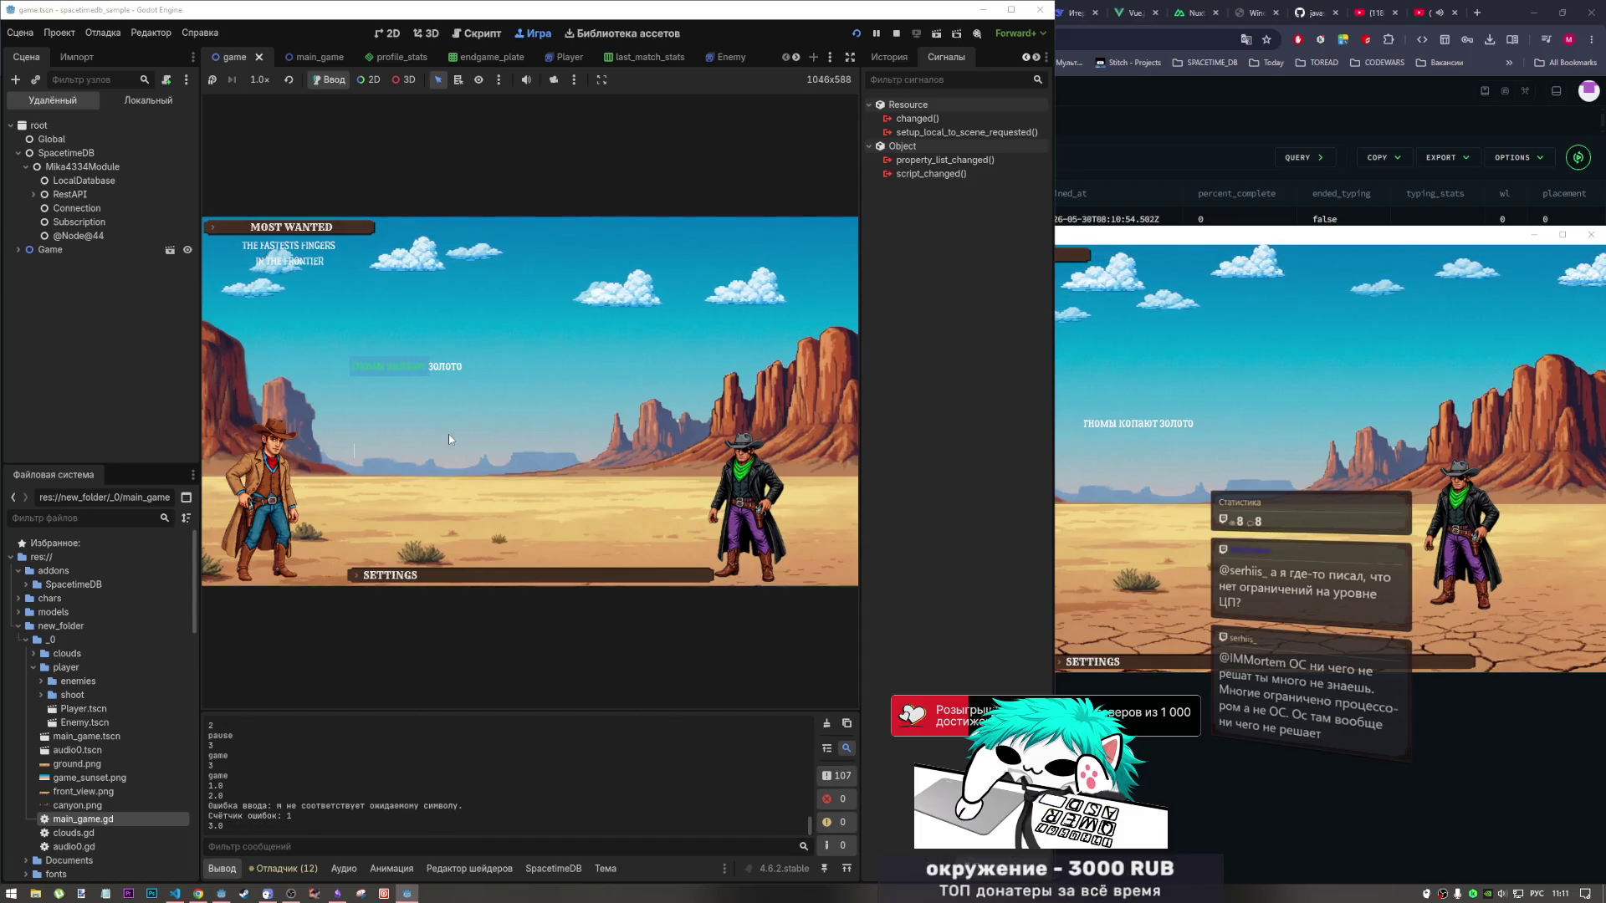
type("кошк")
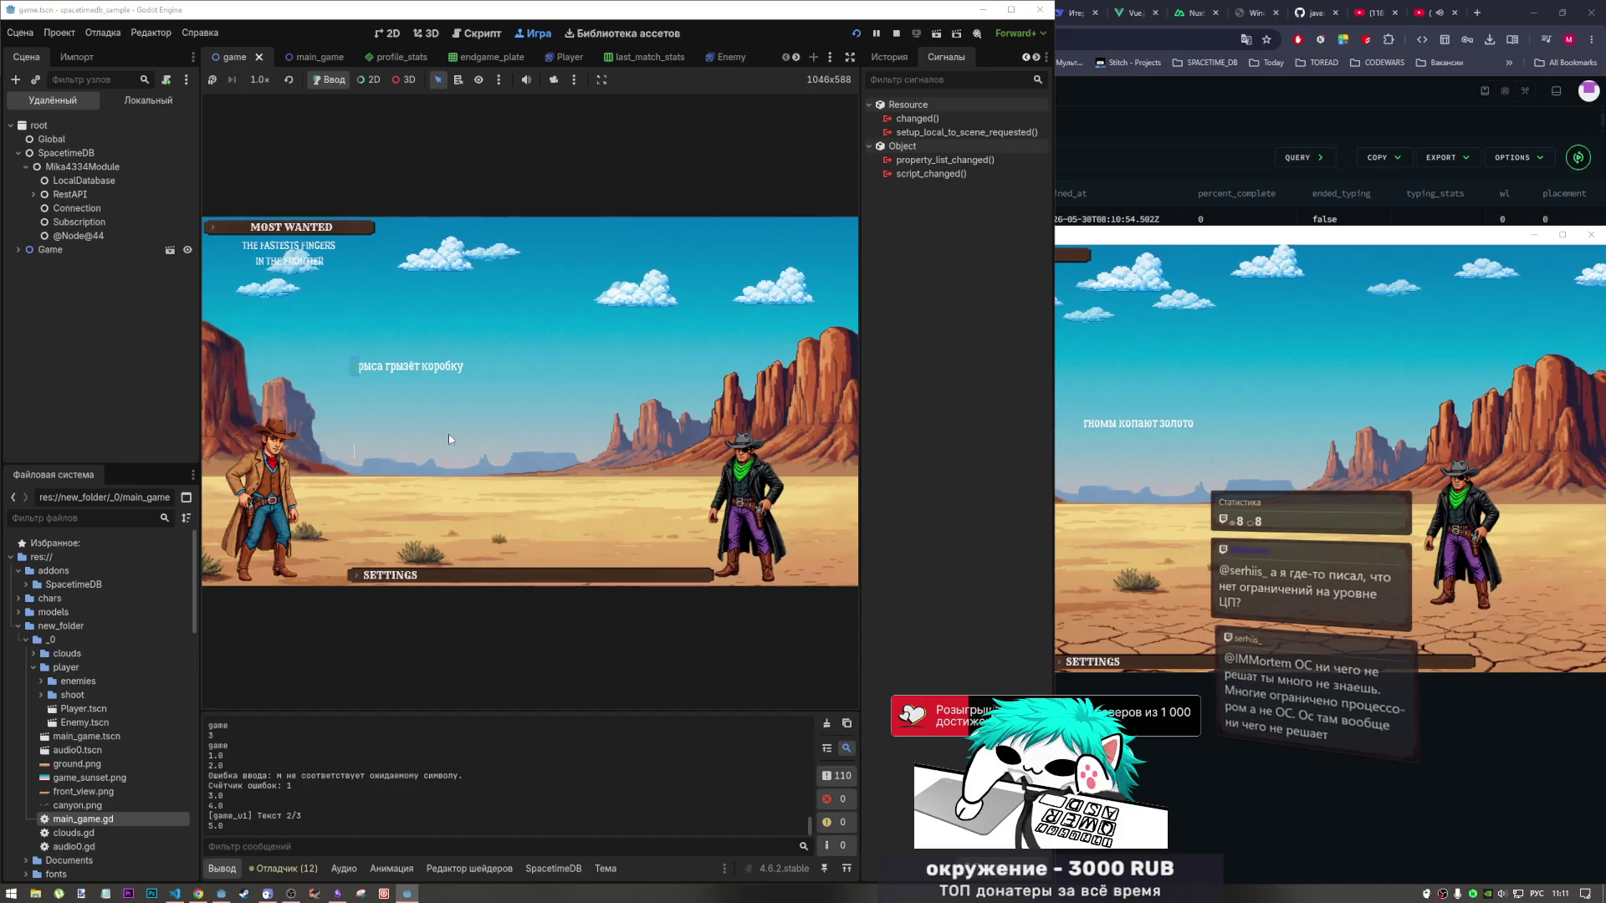
type("а гры")
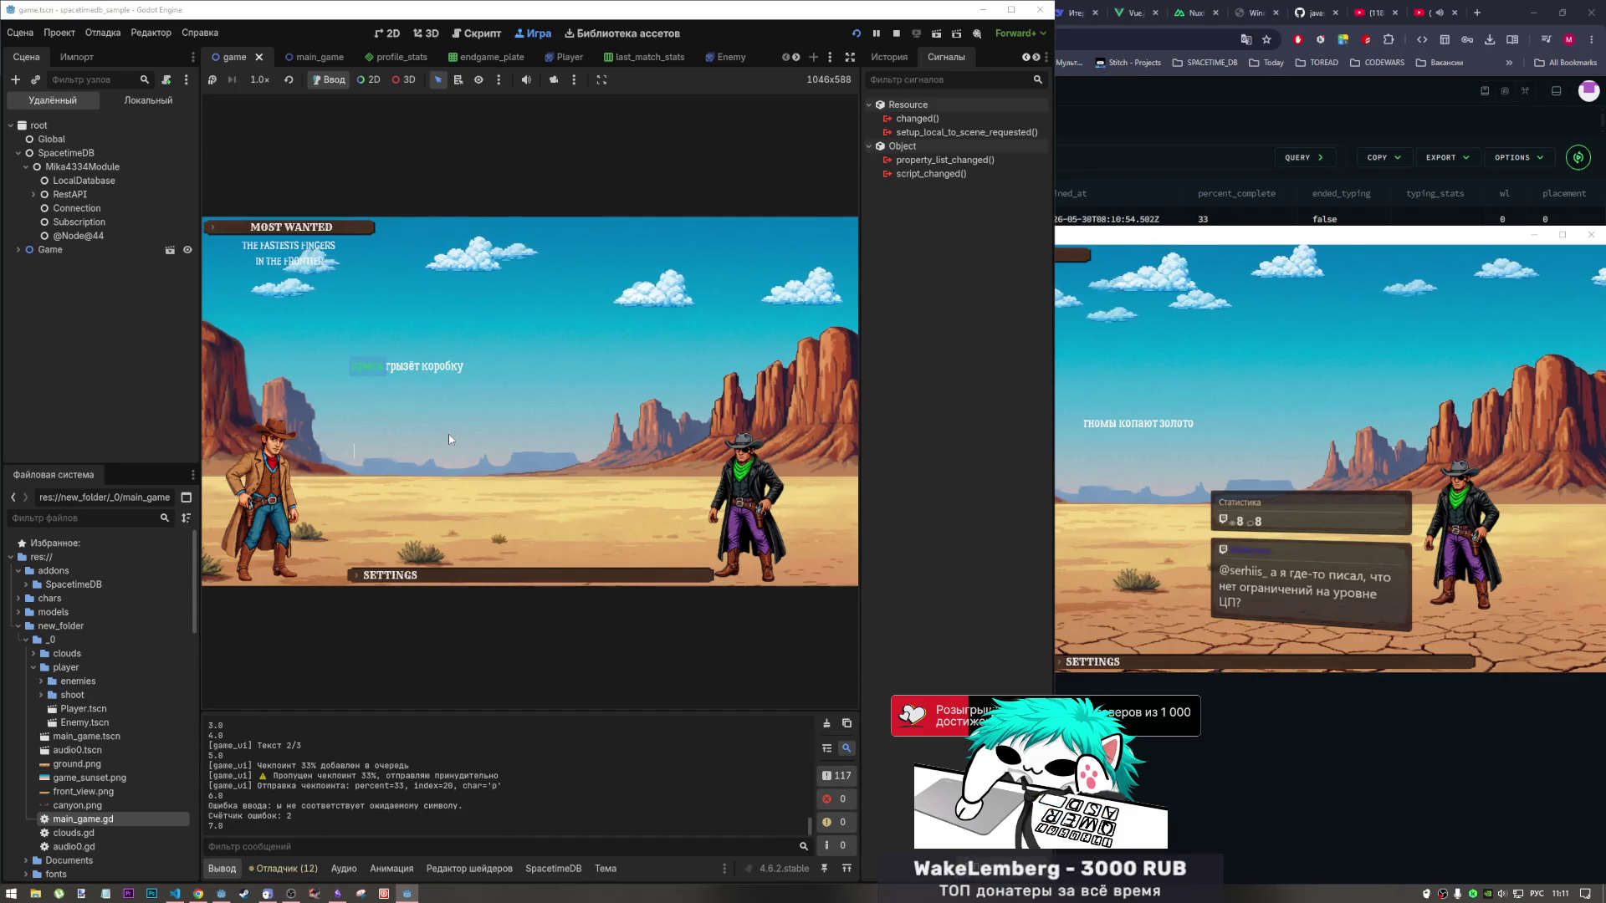
type("зхёё")
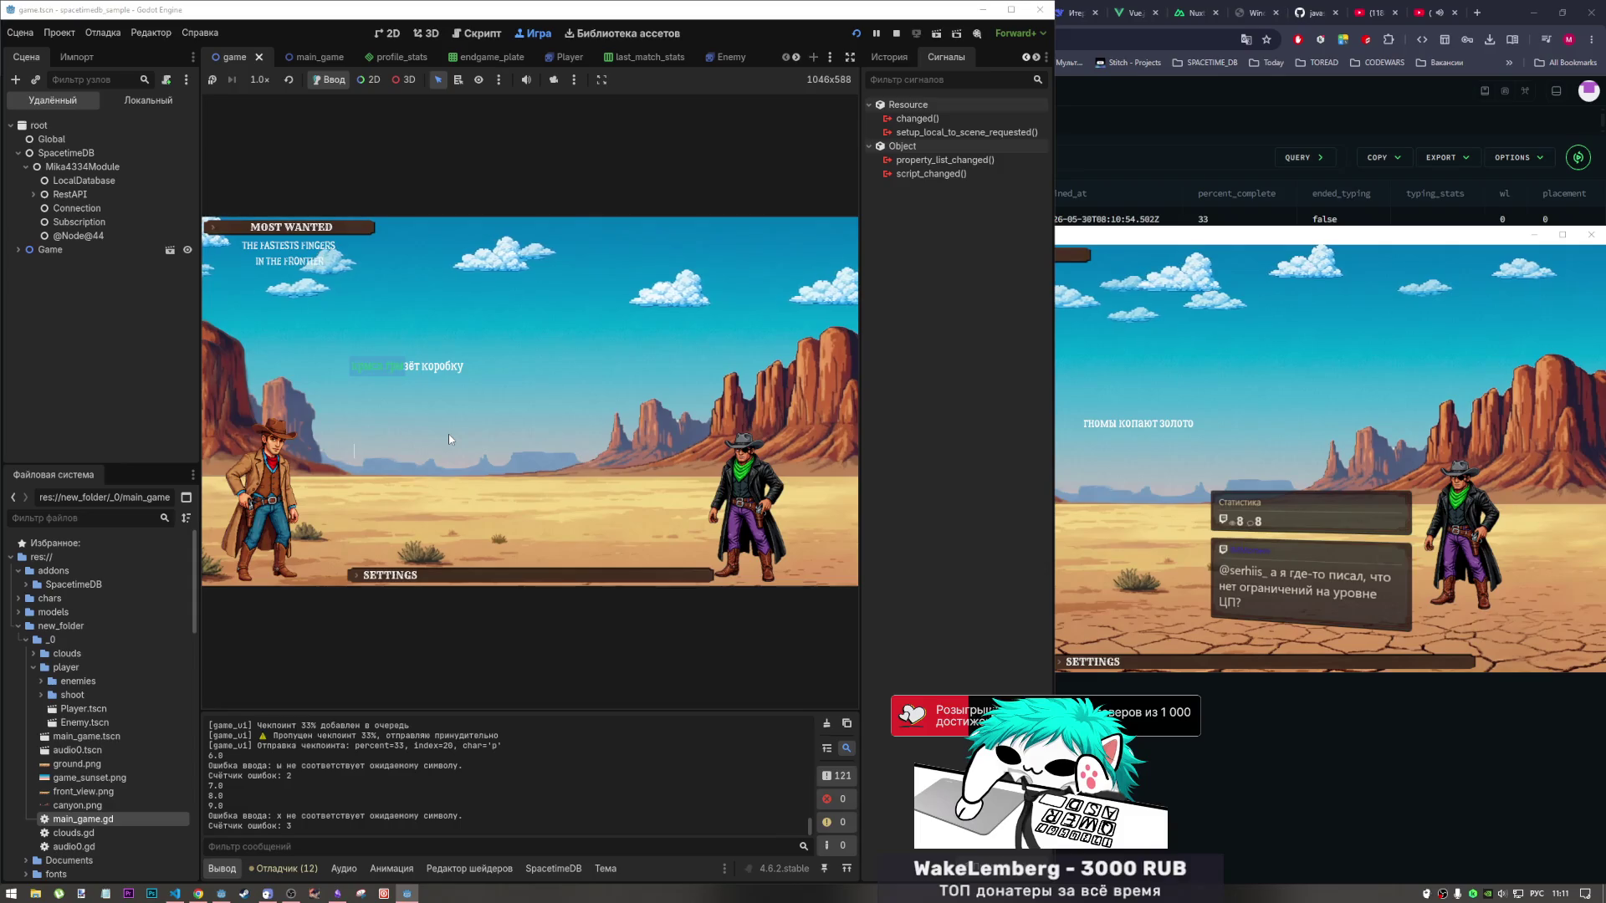
type("зёт коро")
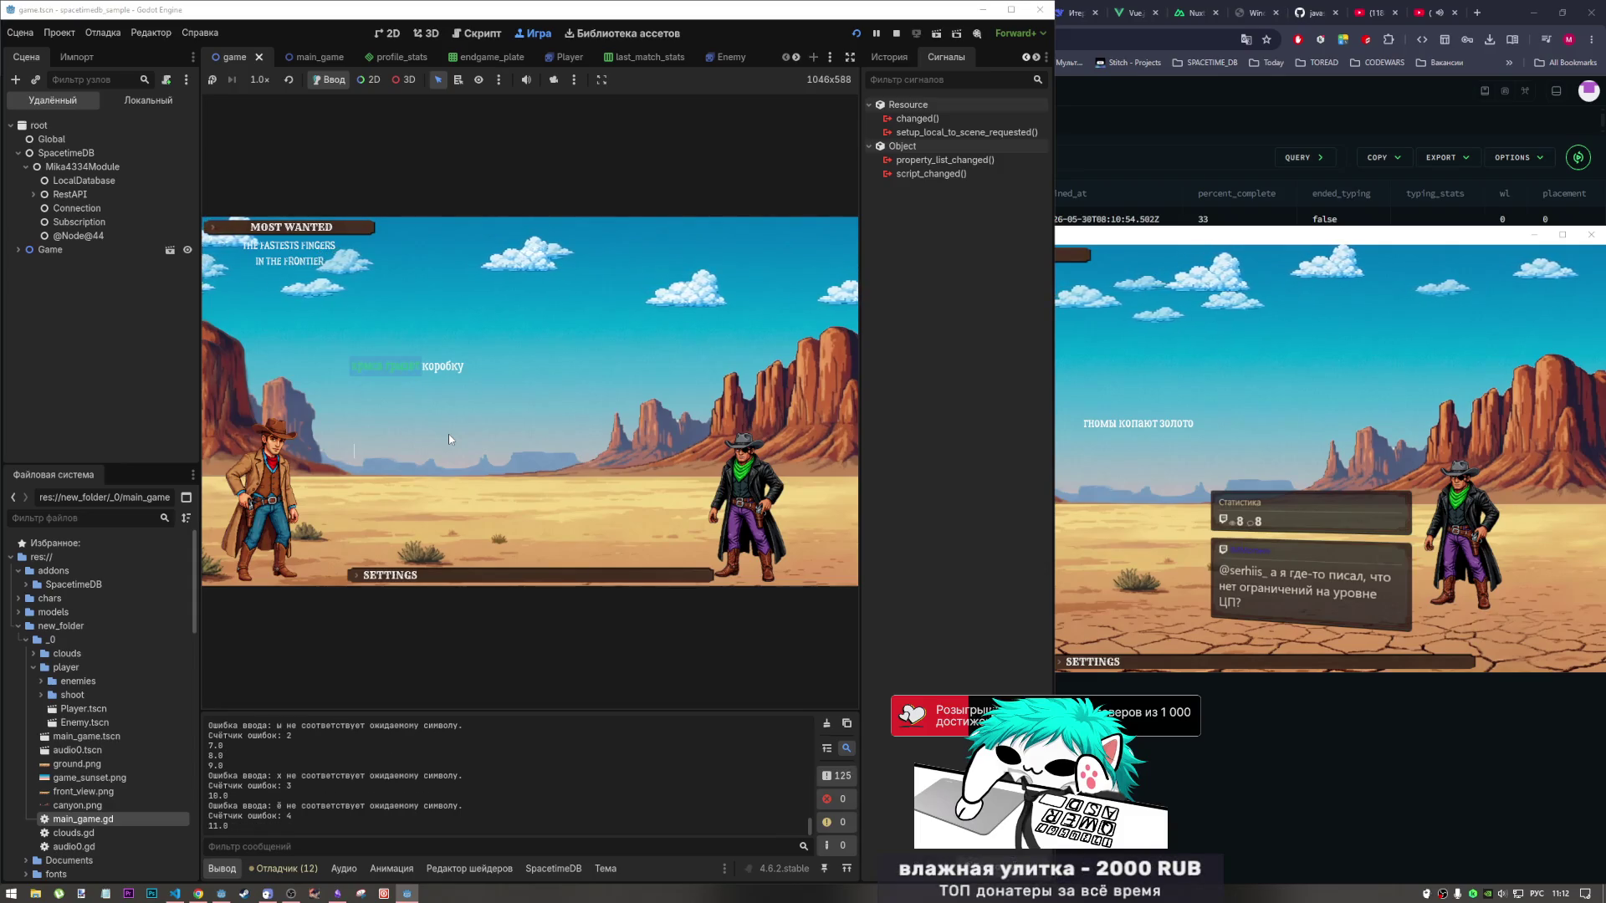
type("бкуСтроить")
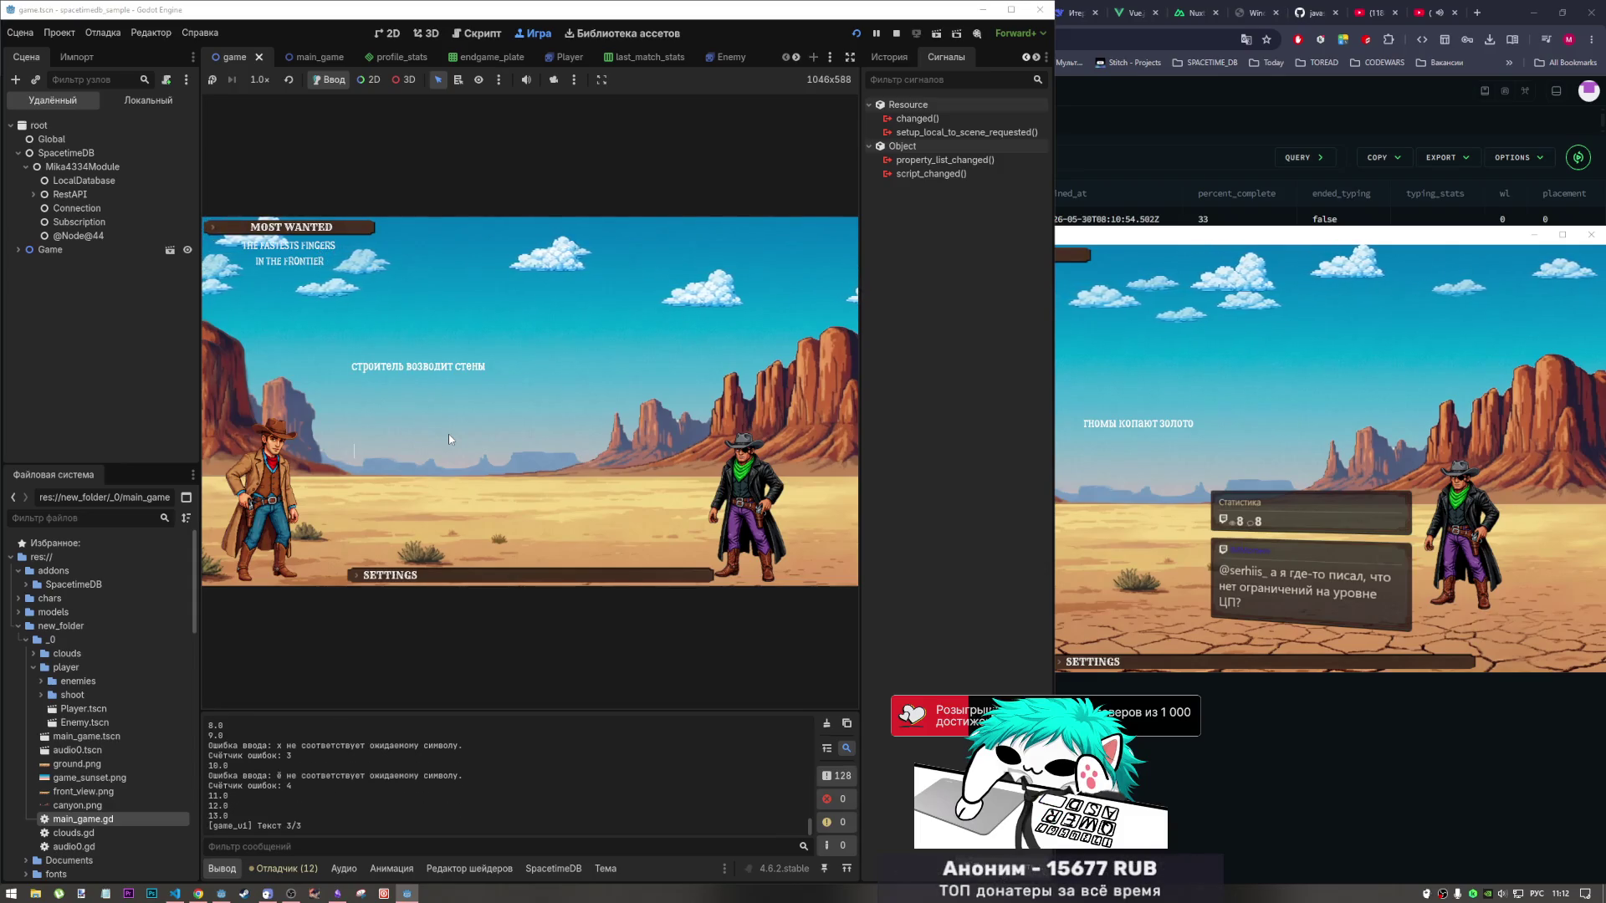
type("ель по")
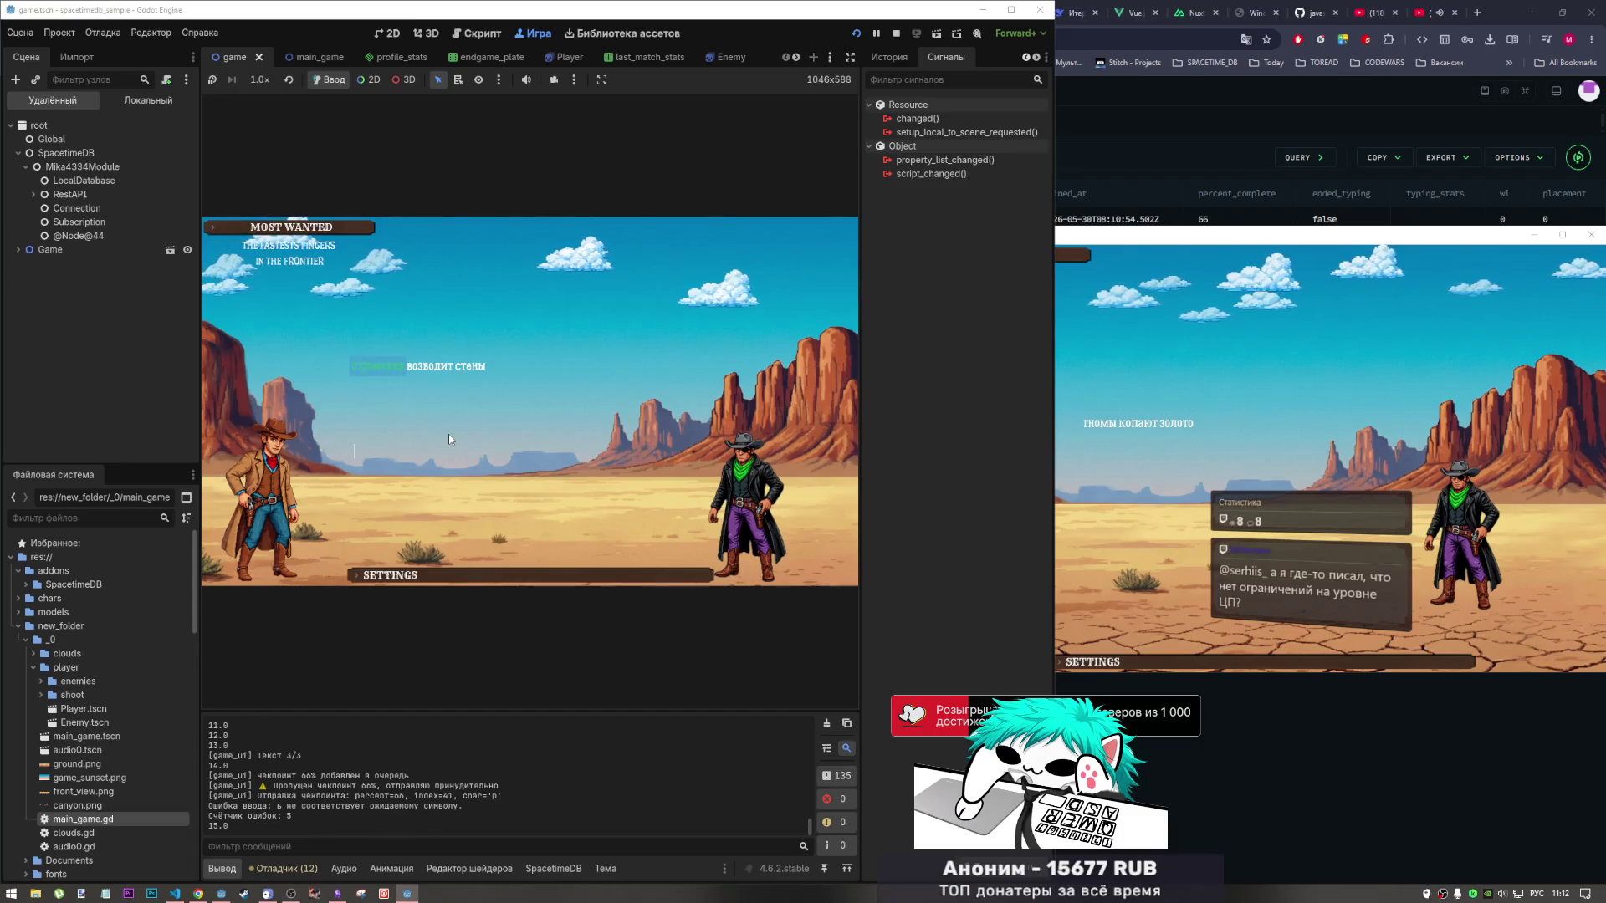
type(" воз")
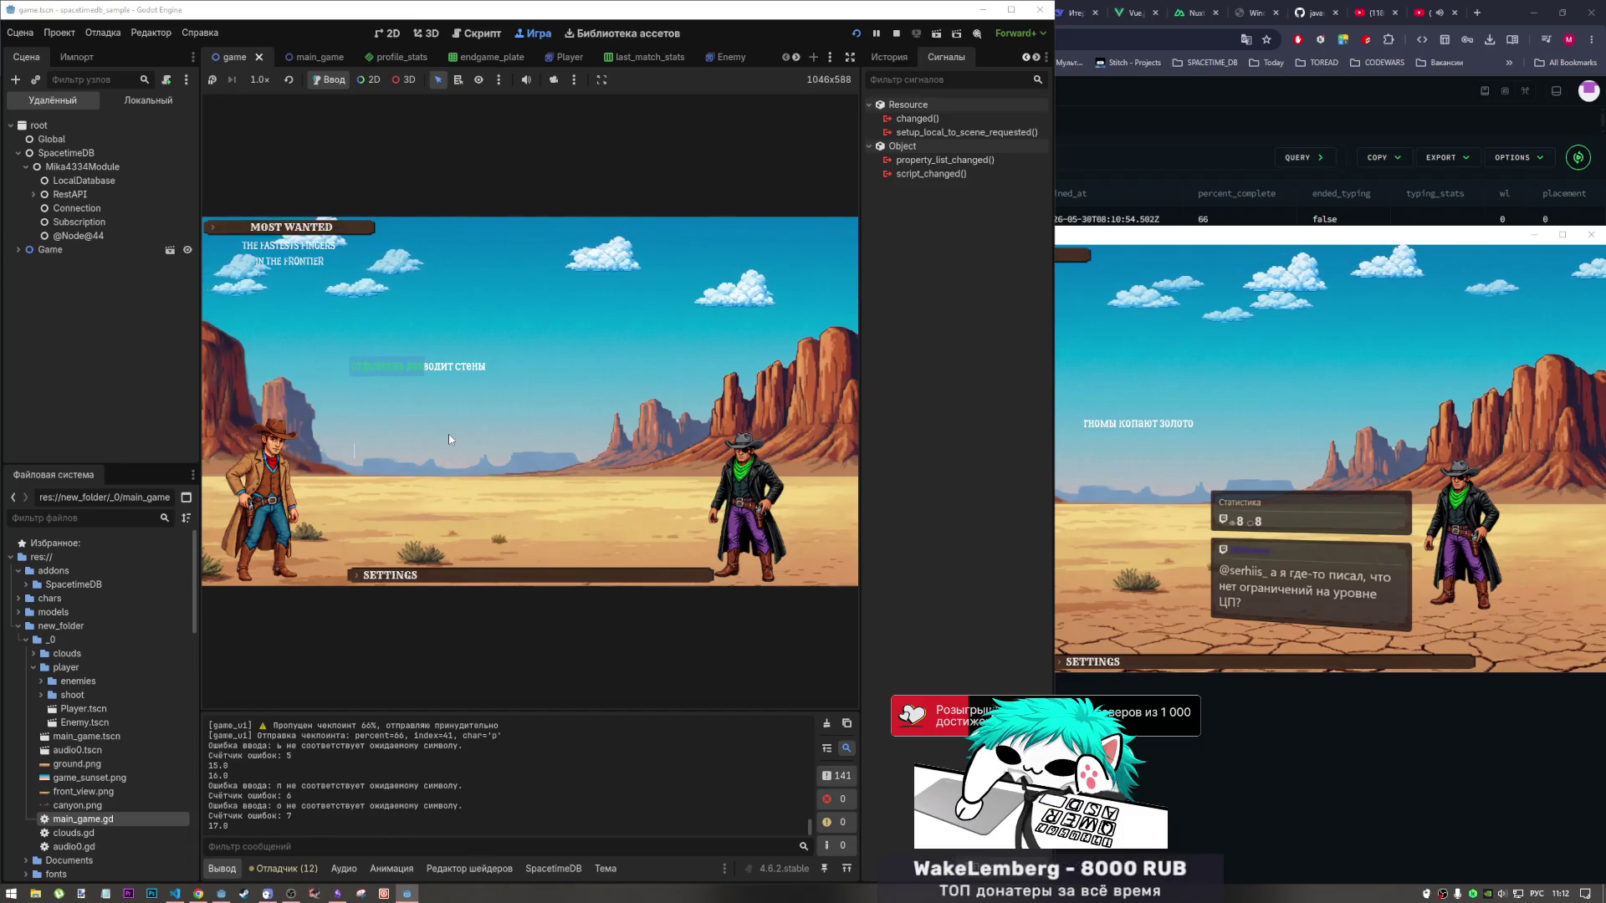
type("водит стены")
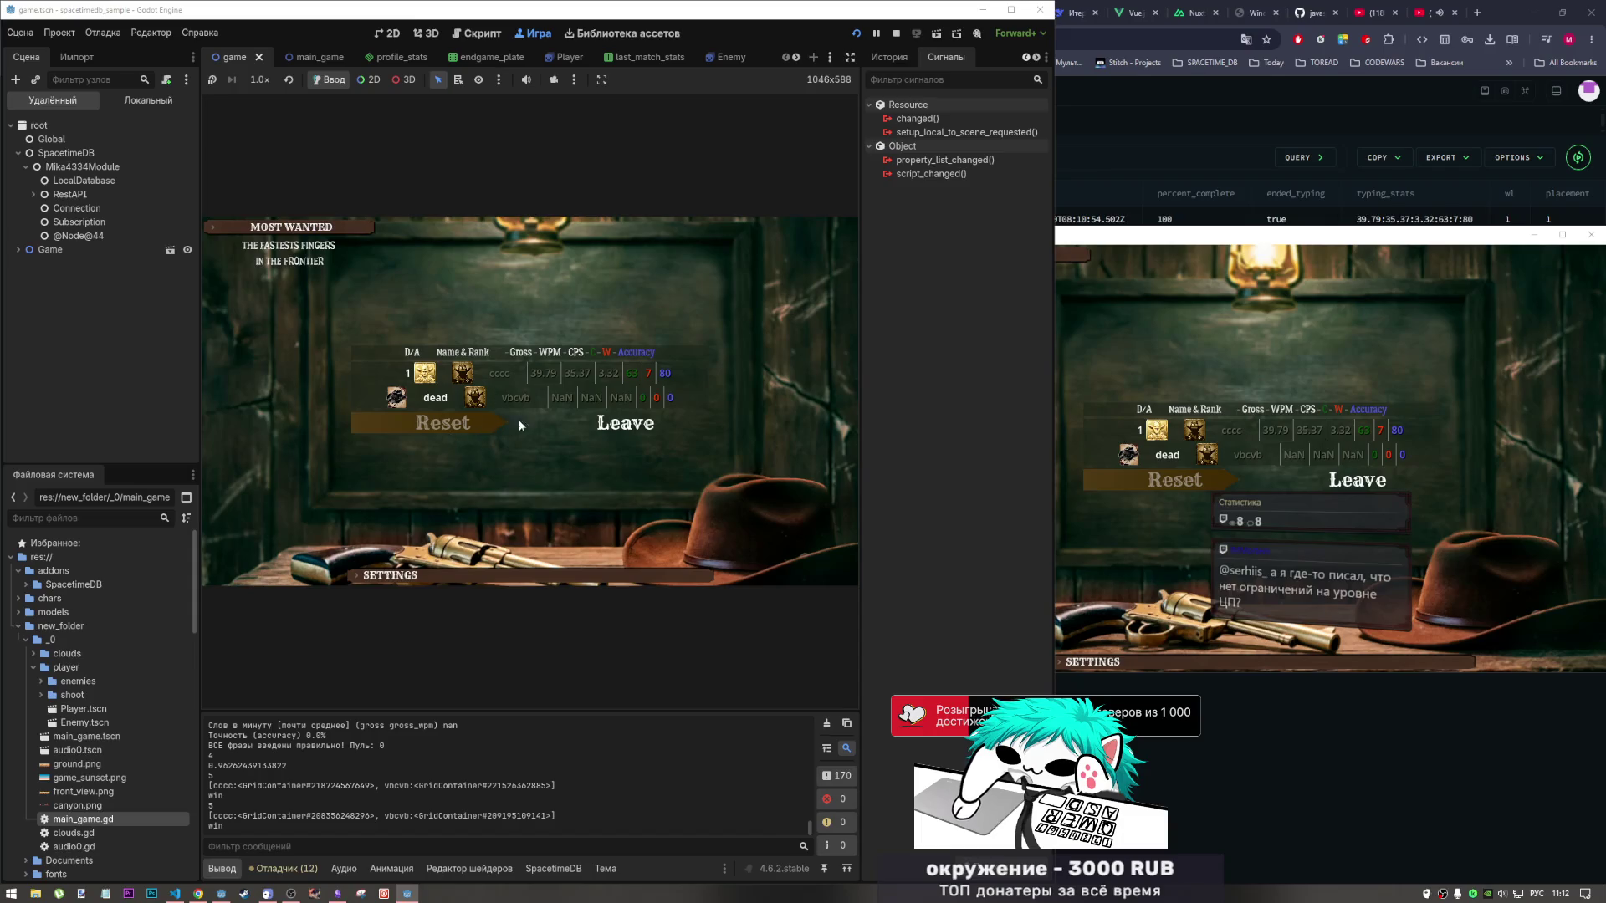
left_click(607, 431)
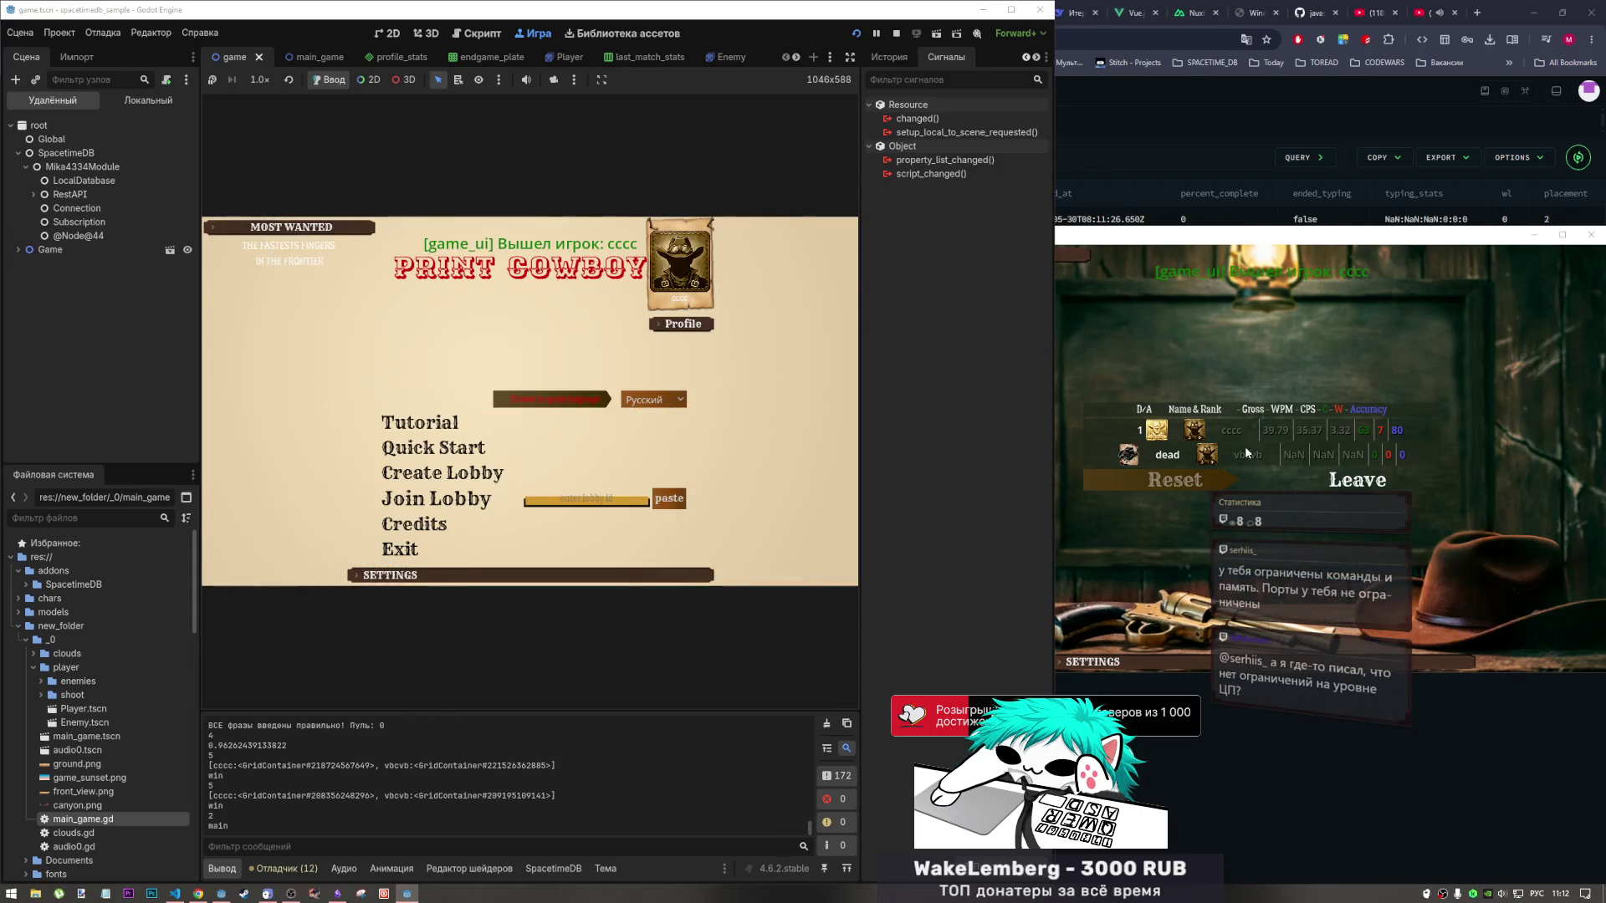
left_click(1376, 485)
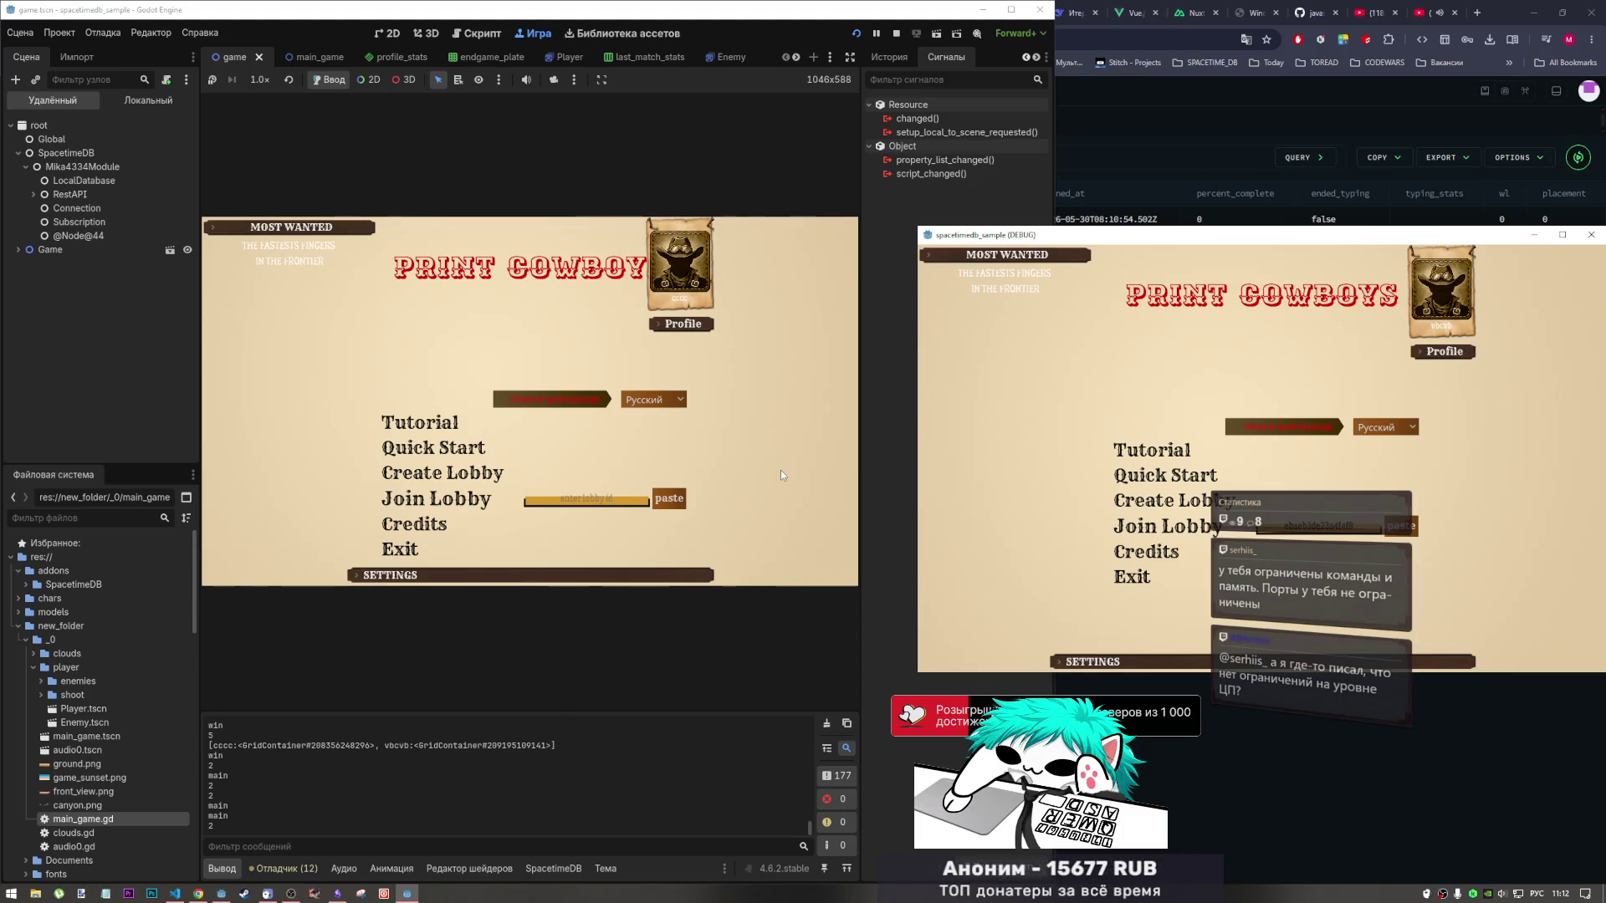
left_click(1118, 108)
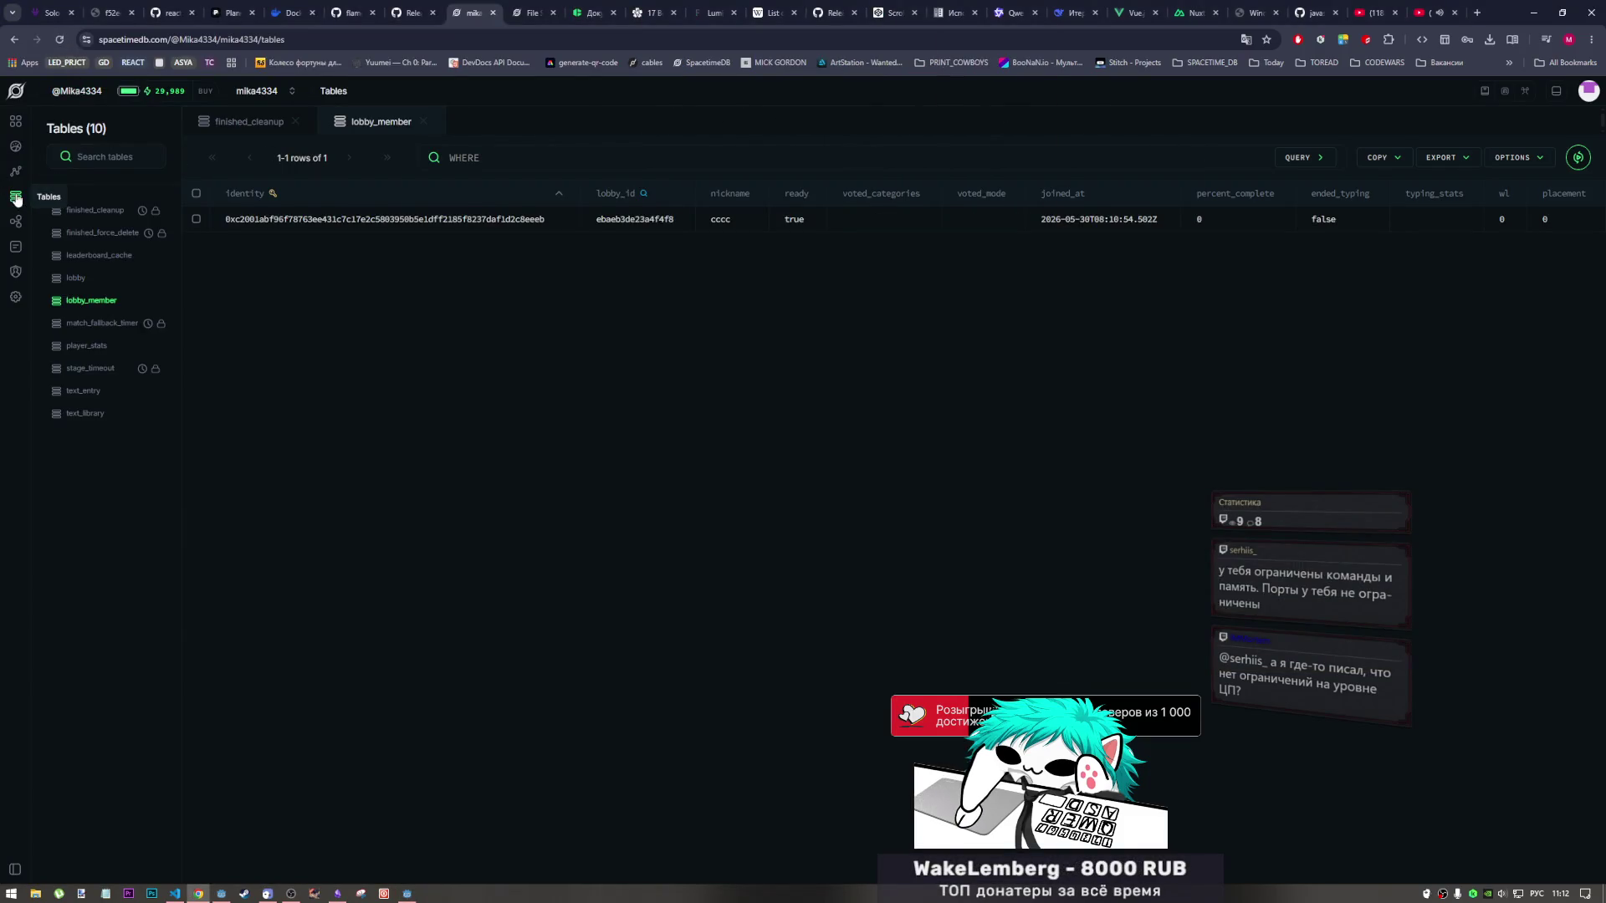
Inspect the match_fallback_timer, lobby_member and lobby tables, then reload the SpacetimeDB dashboard.
left_click(99, 322)
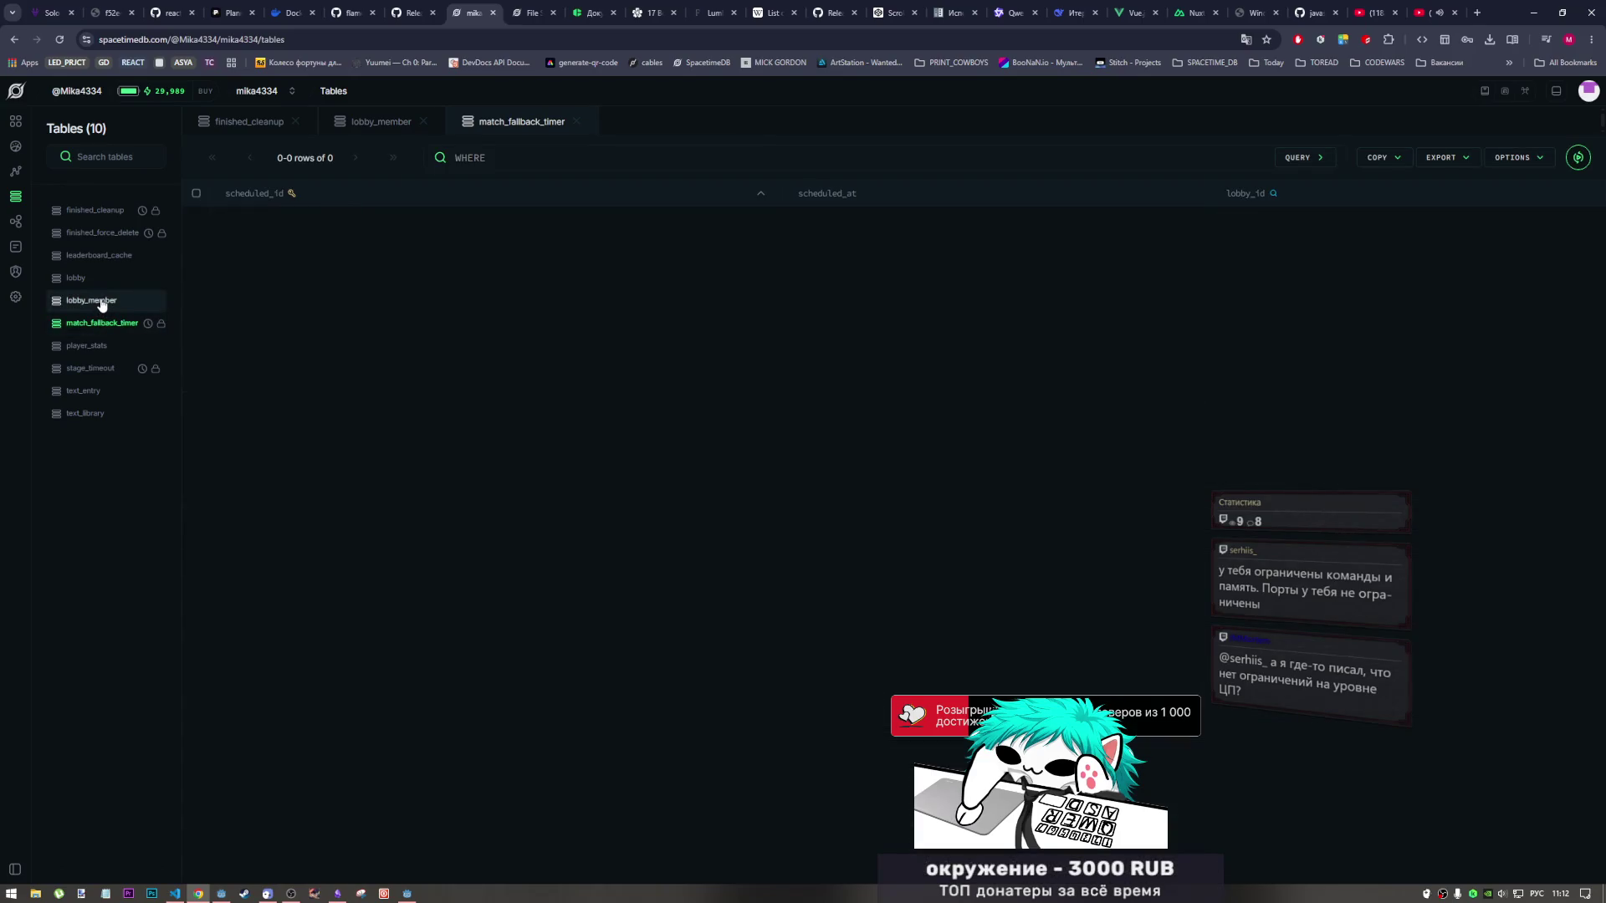
left_click(99, 302)
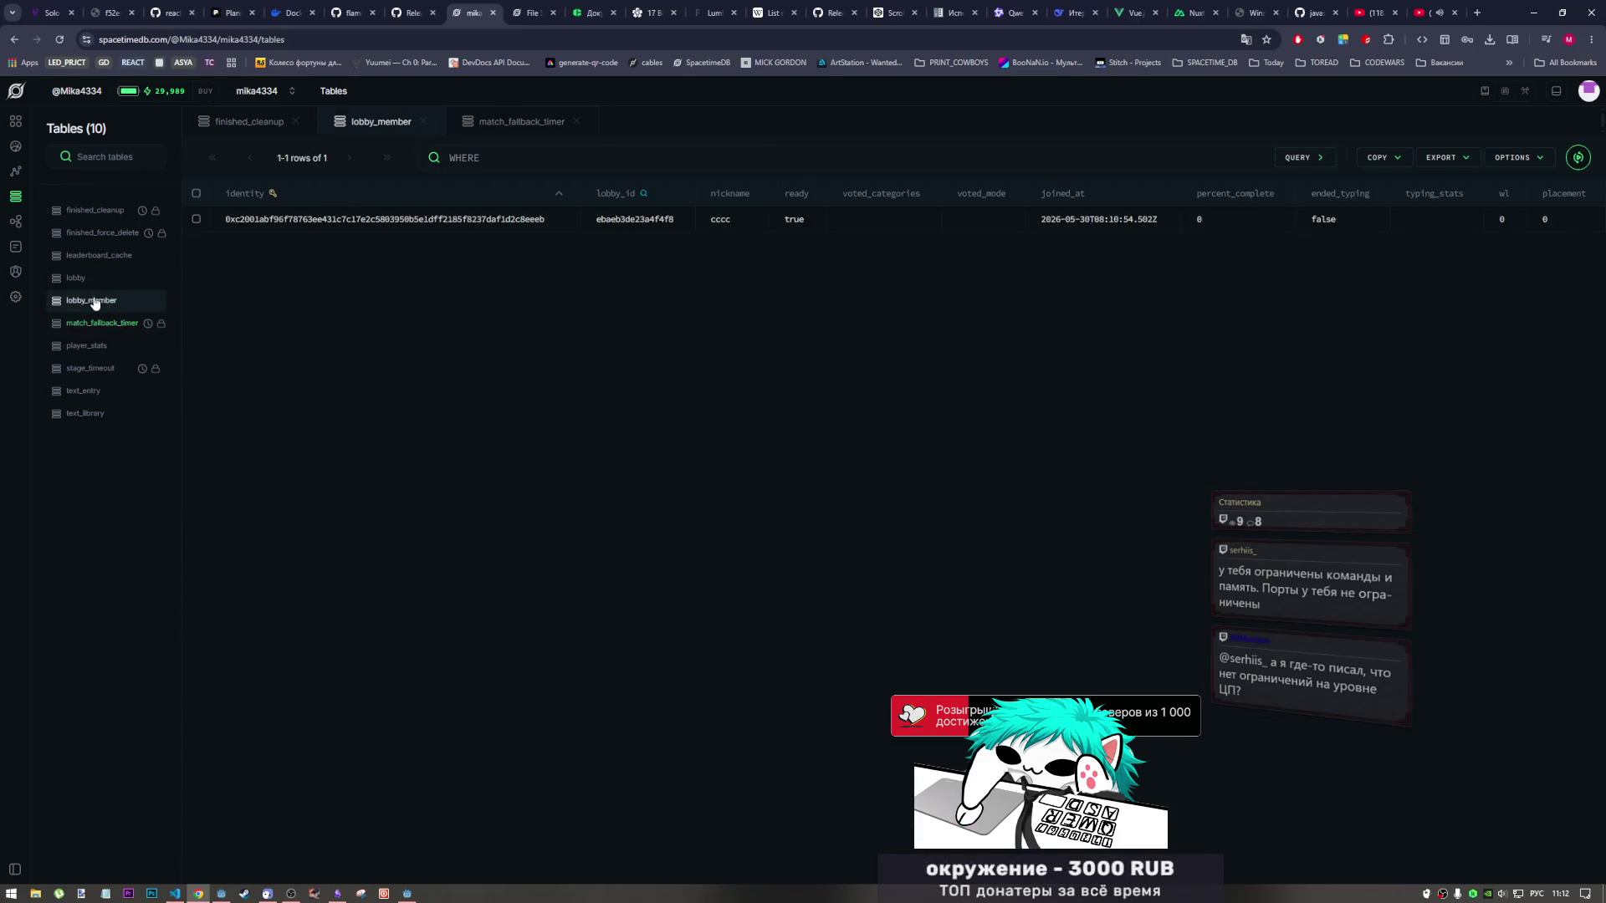
left_click(77, 279)
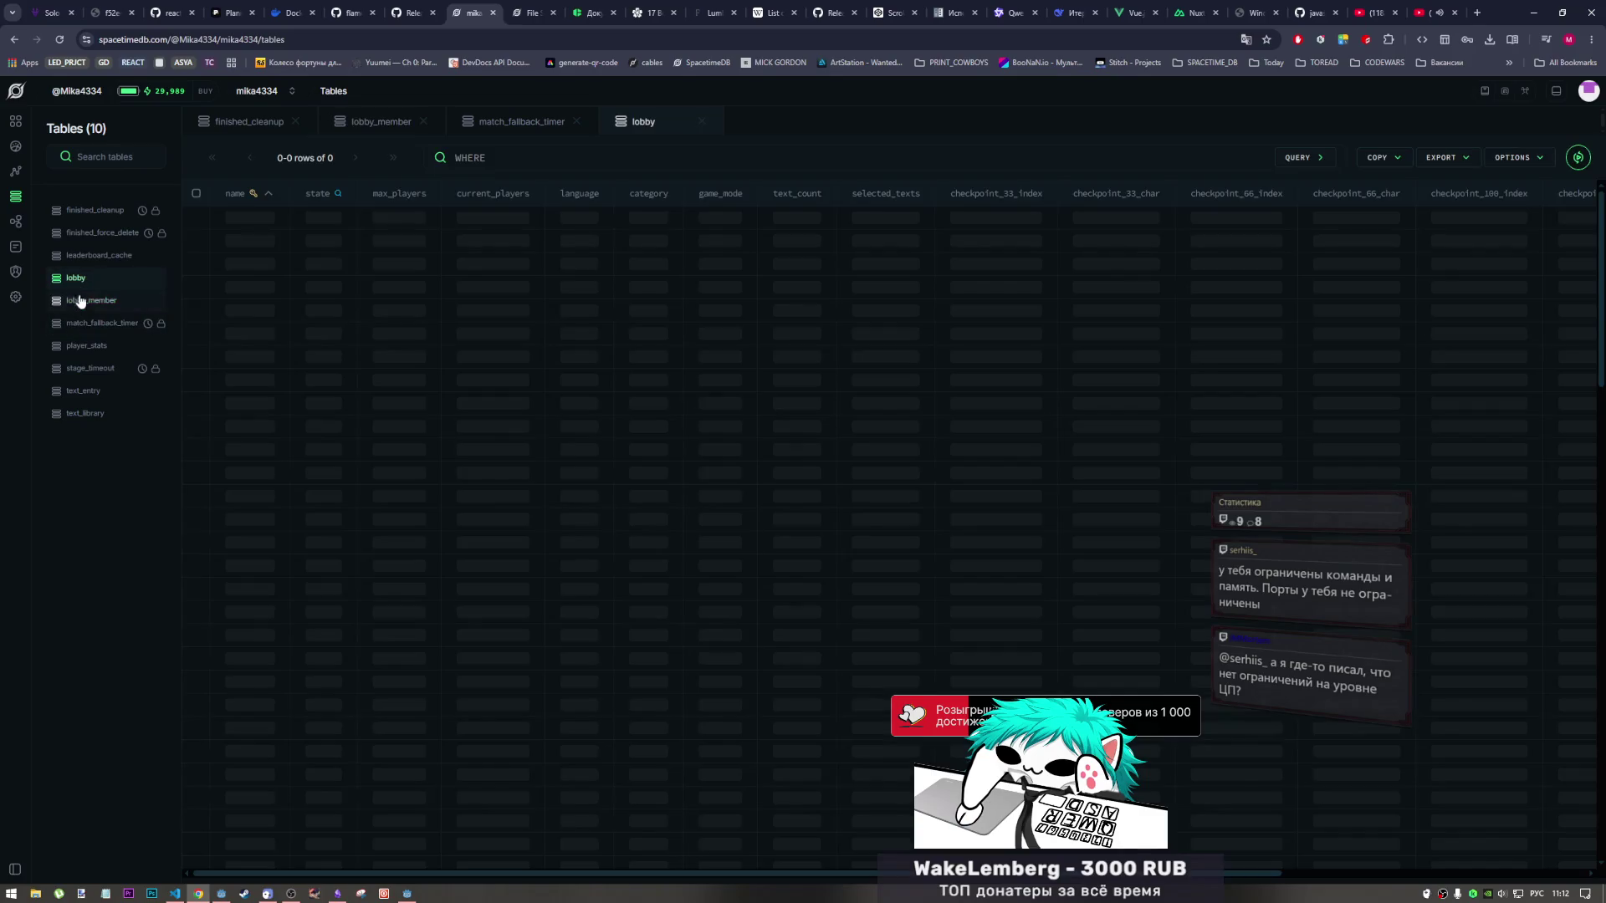
left_click(83, 301)
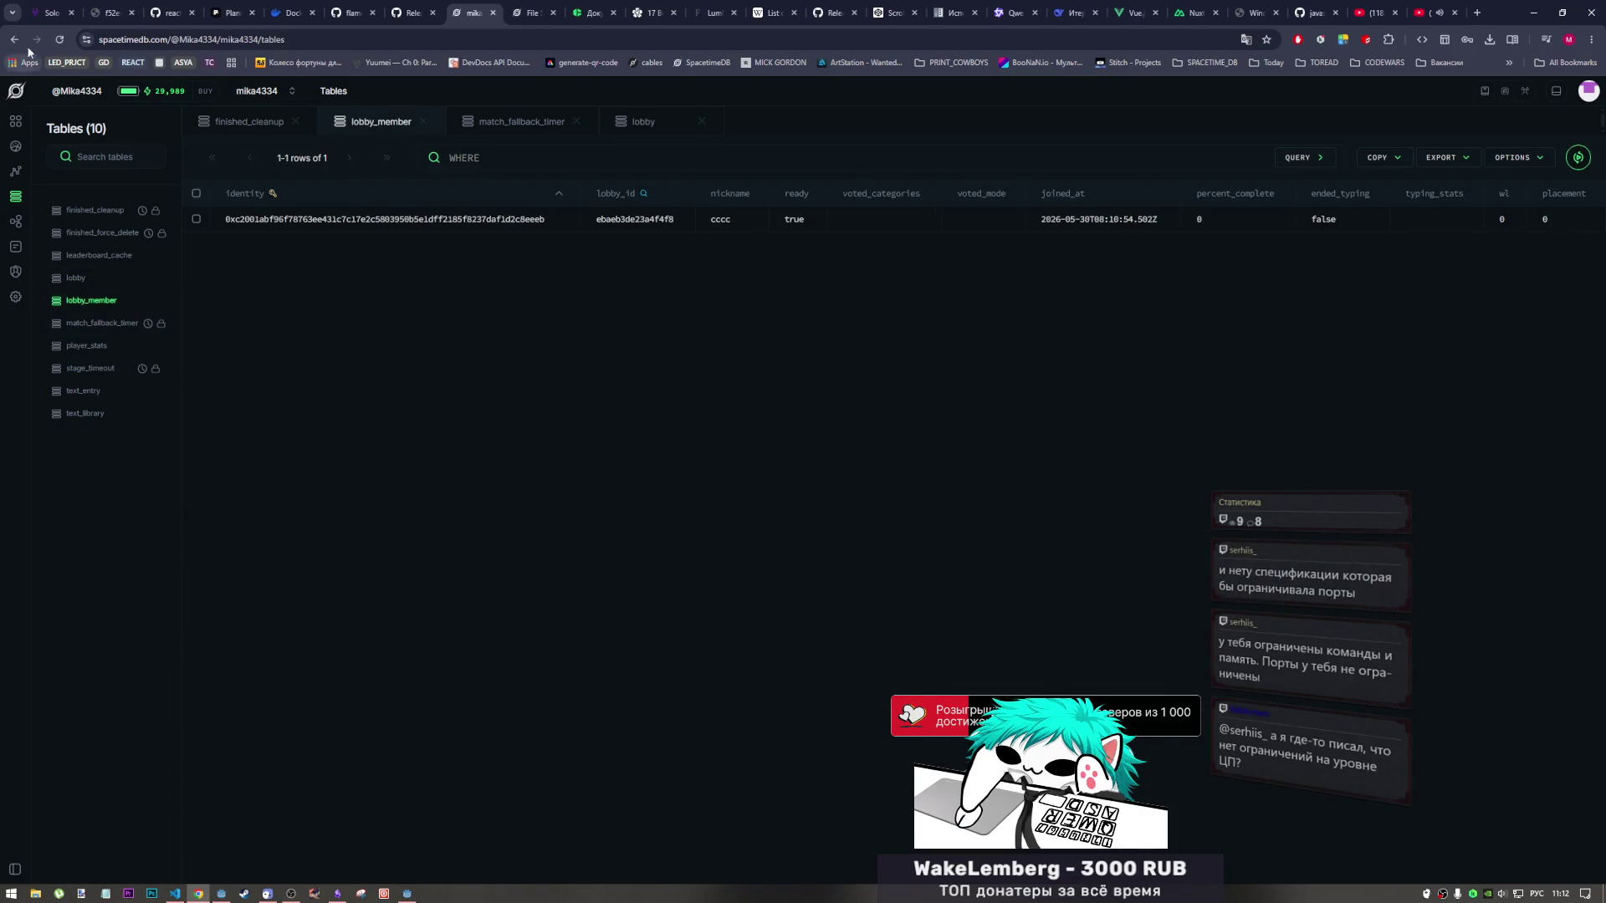
left_click(60, 39)
left_click(181, 894)
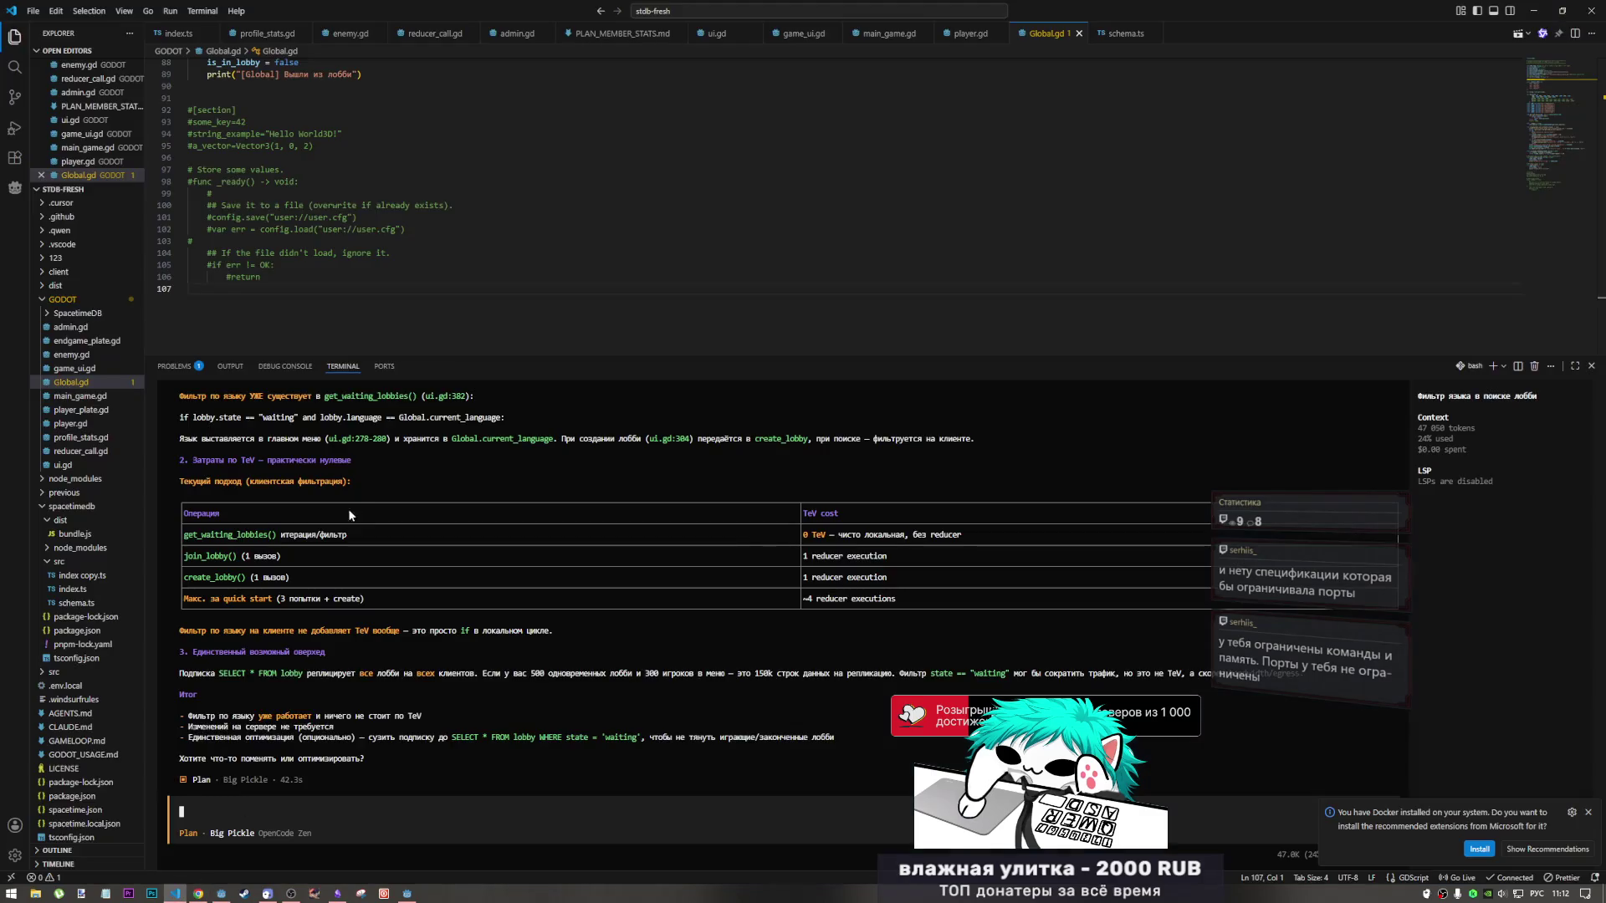
Stop the running game and uncomment line 96 of ui.gd's general subscription.
left_click(221, 894)
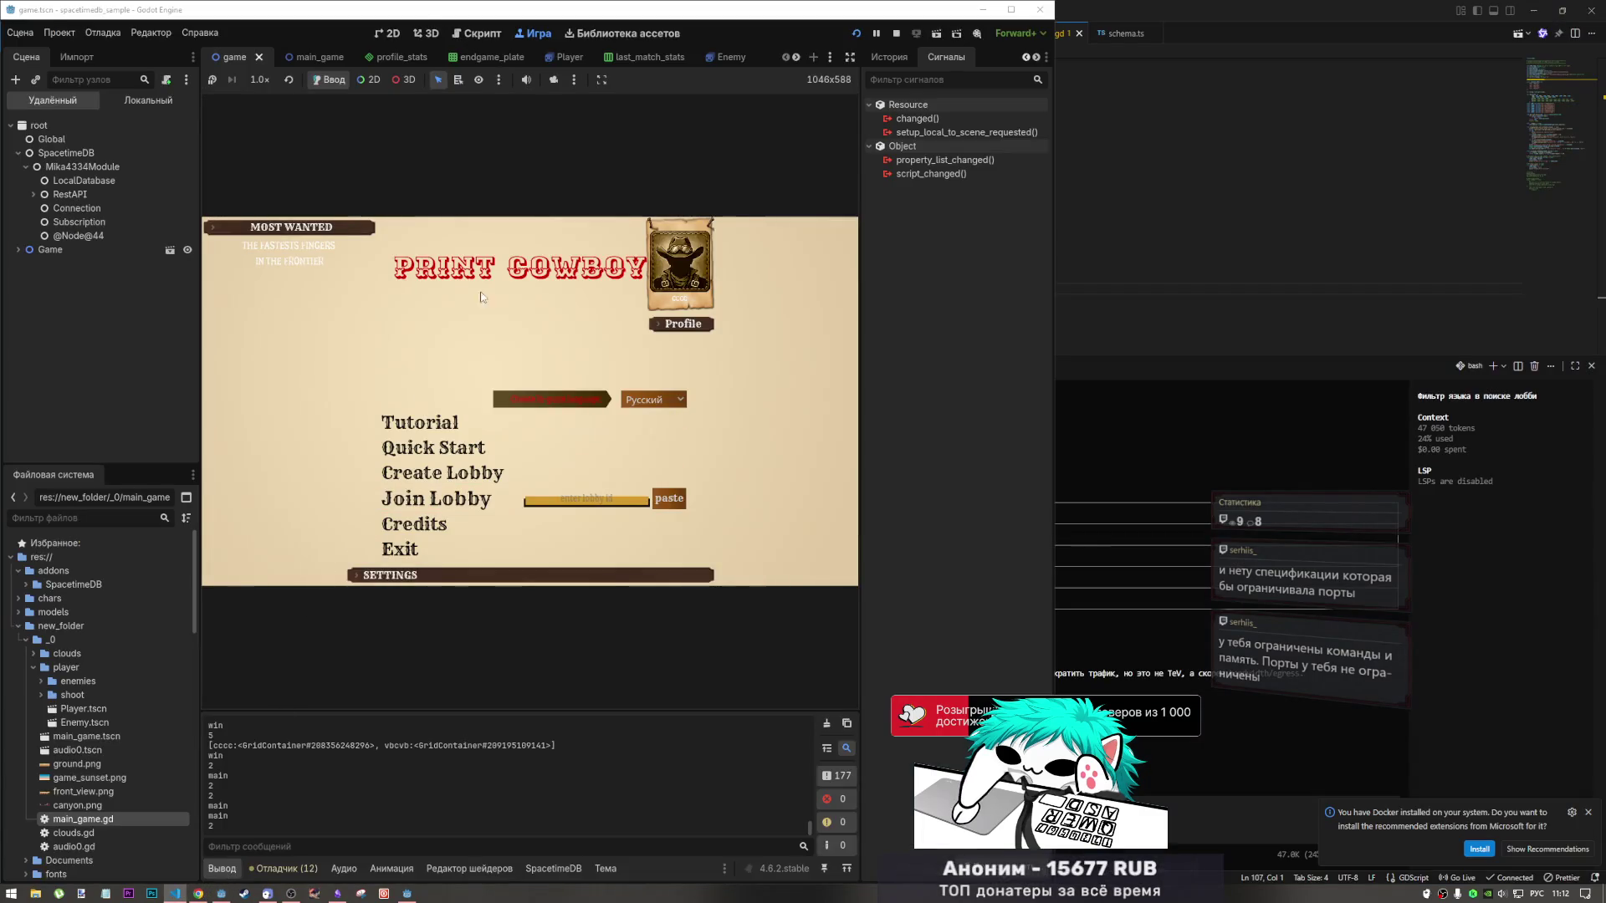
left_click(896, 34)
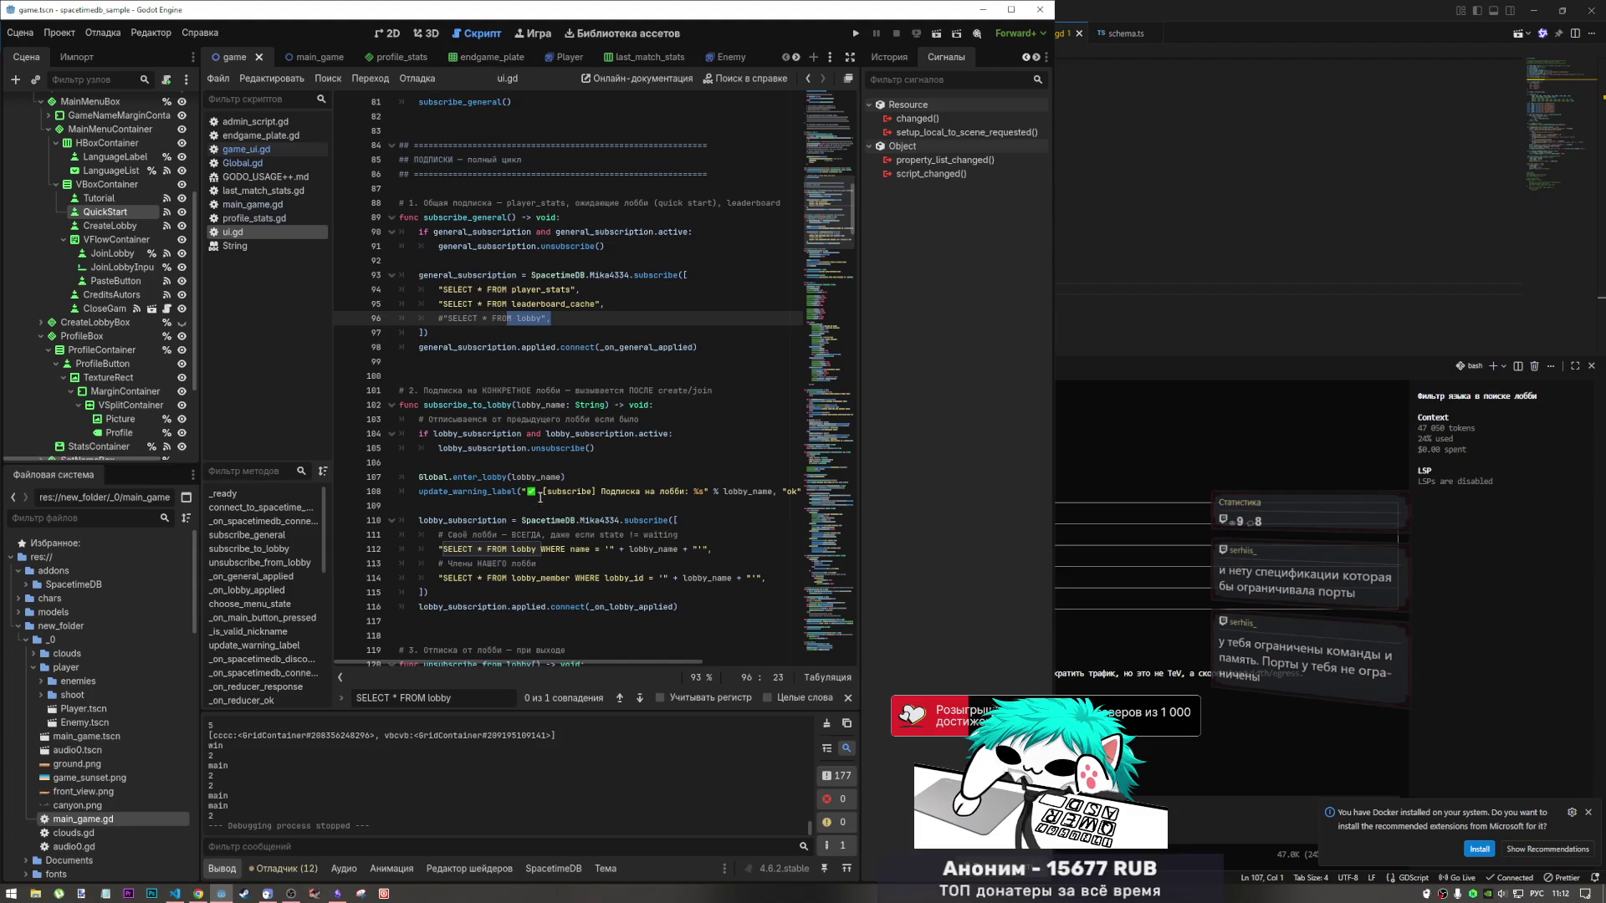
key("End")
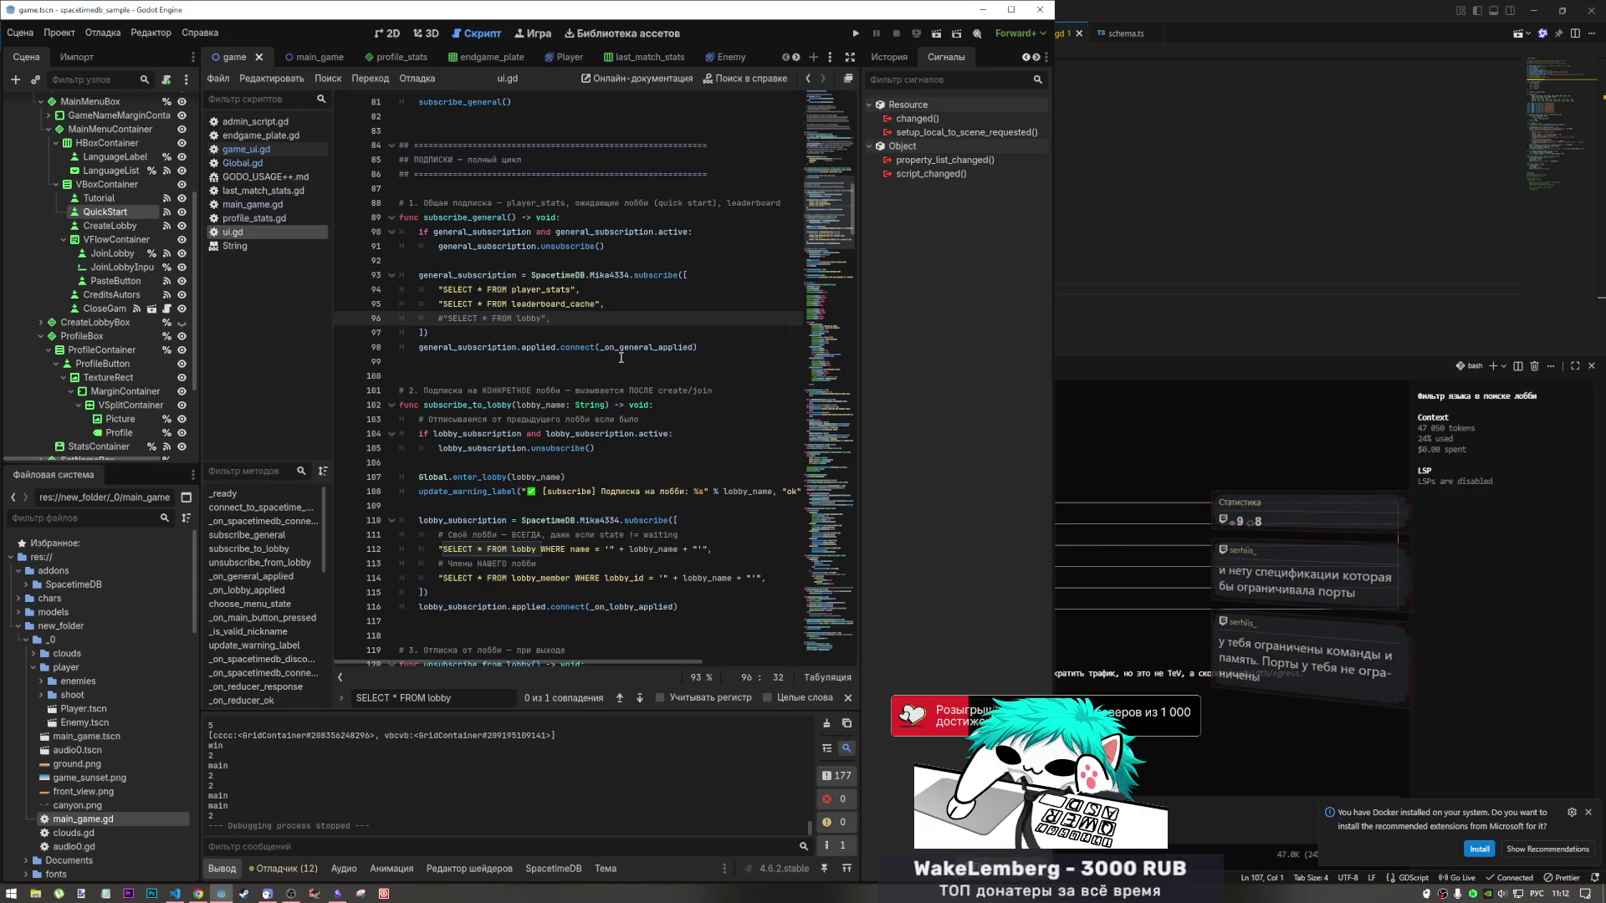
key("ctrl+s")
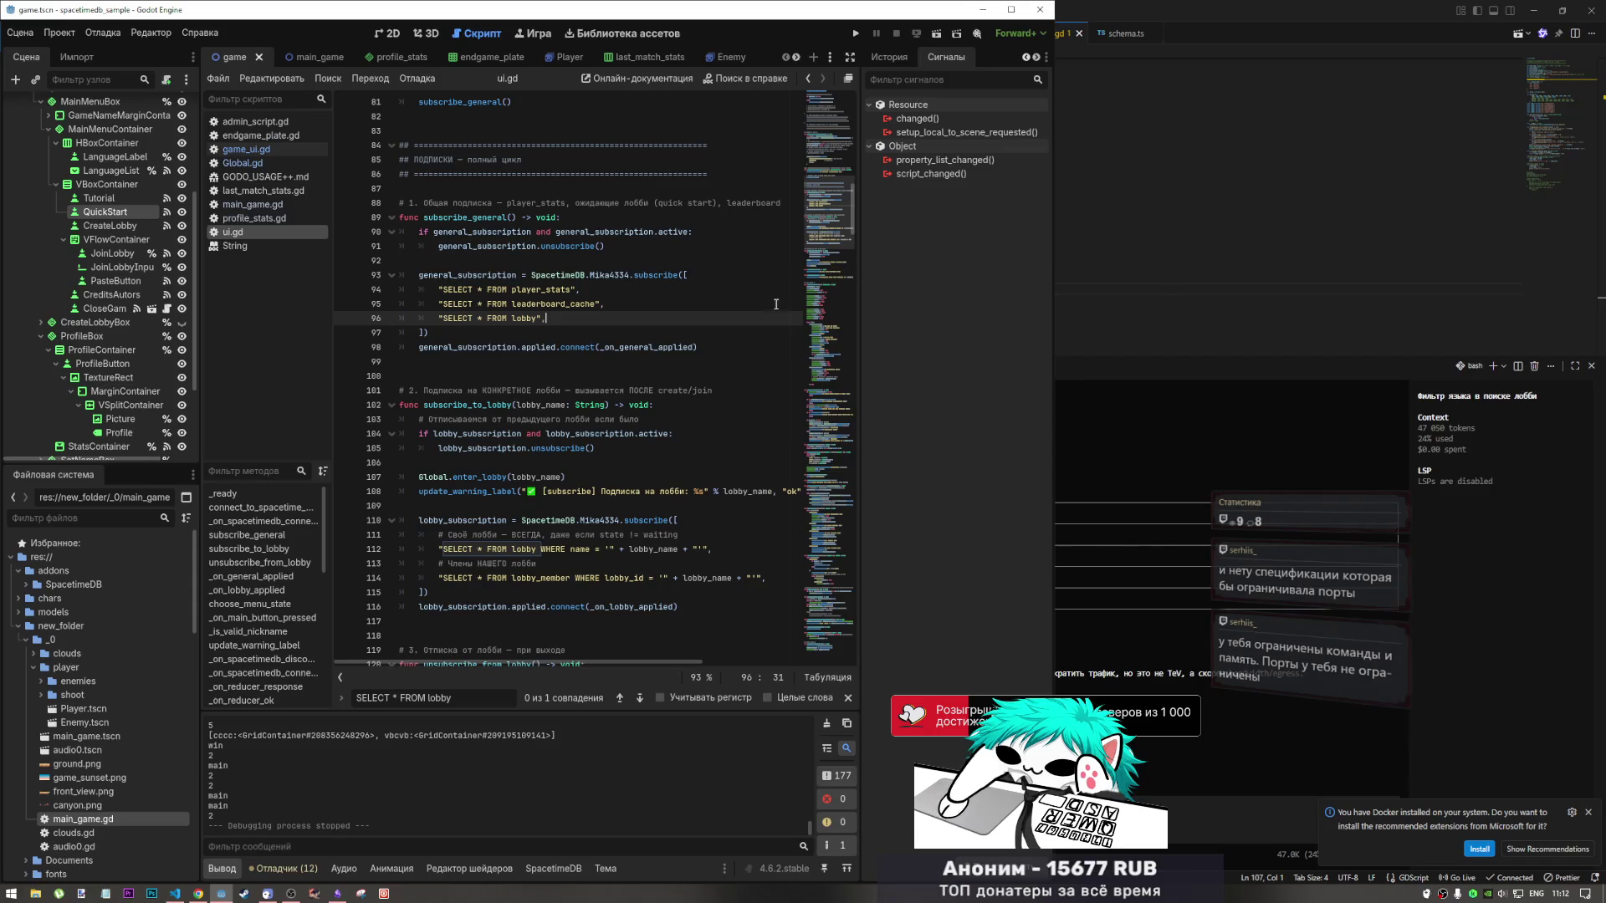
Tidy the end of the 'SELECT * FROM lobby' line, select the query, and begin a task note.
left_click(510, 317)
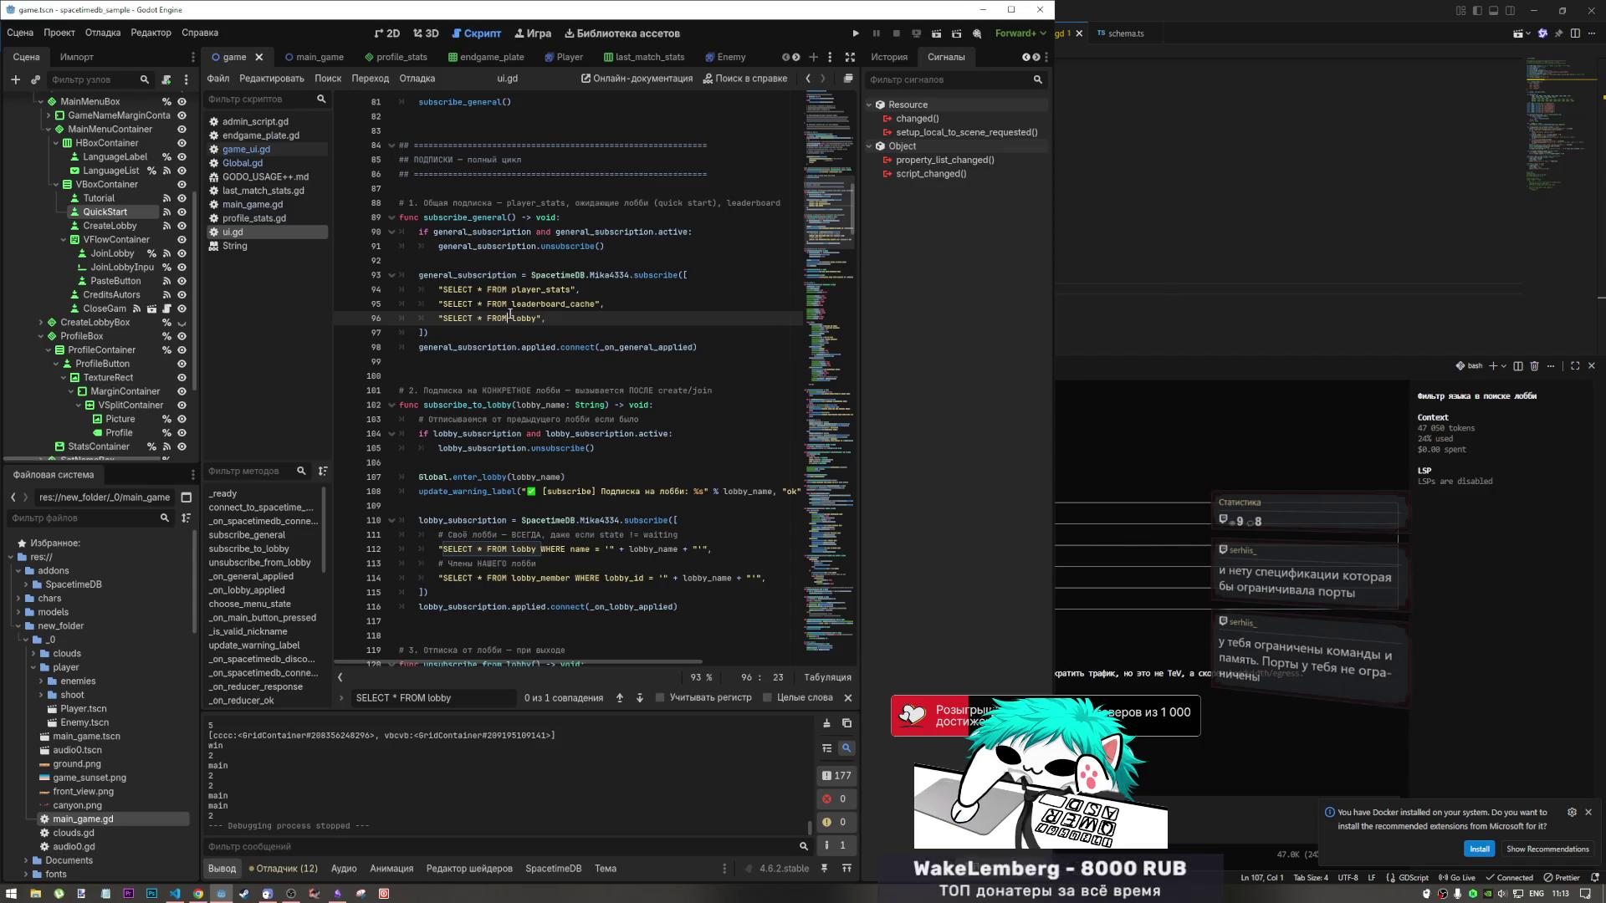
key("End")
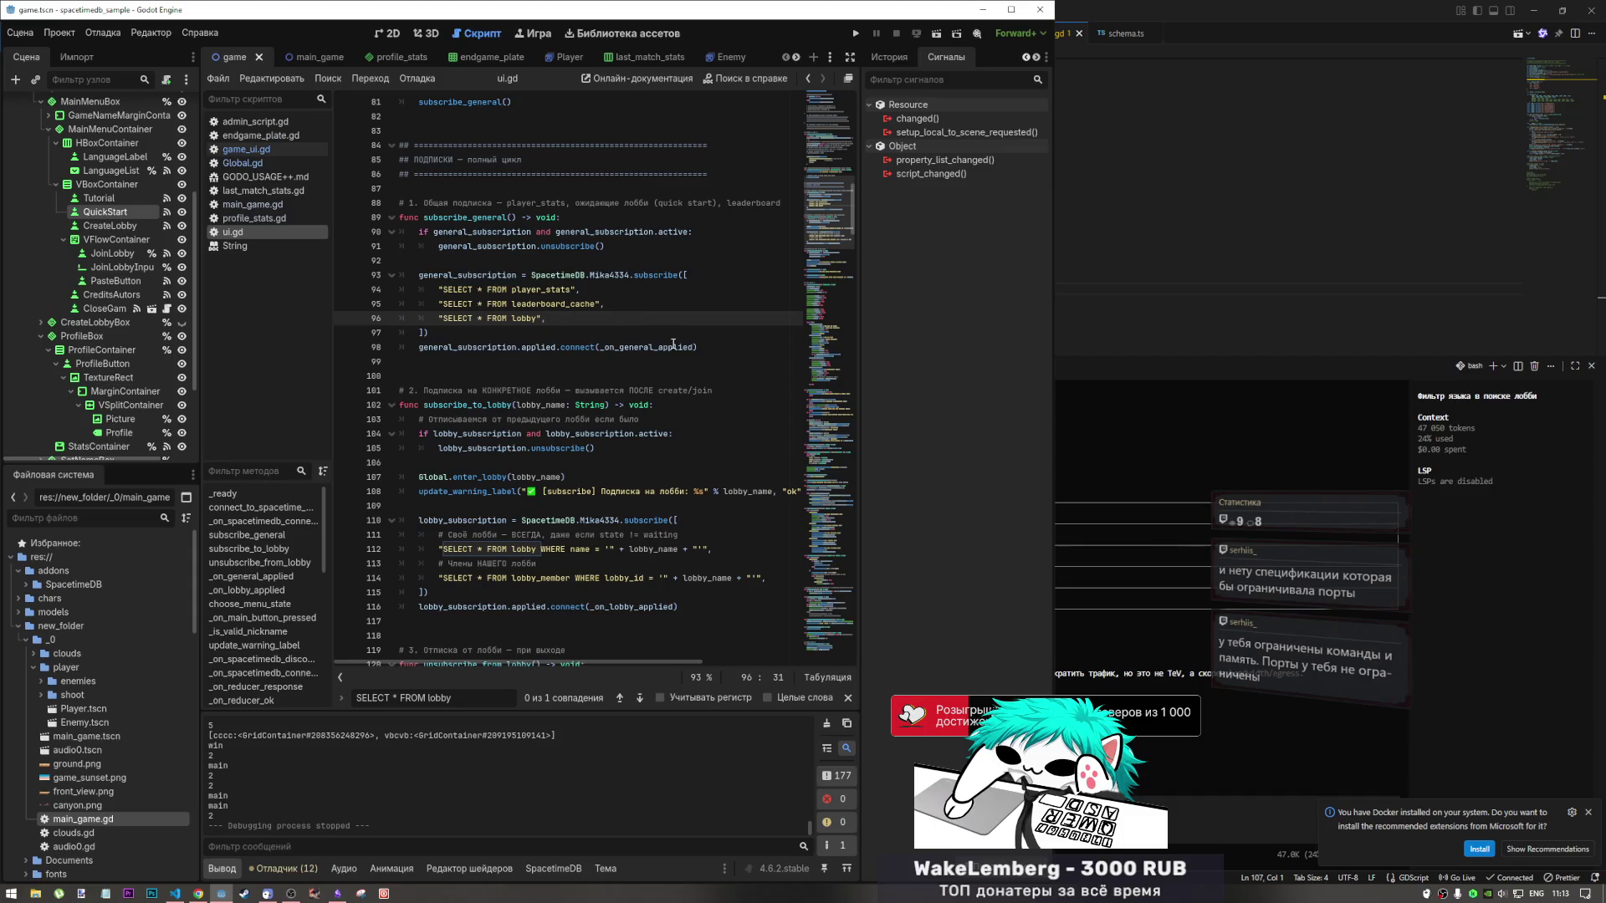
key("alt+shift")
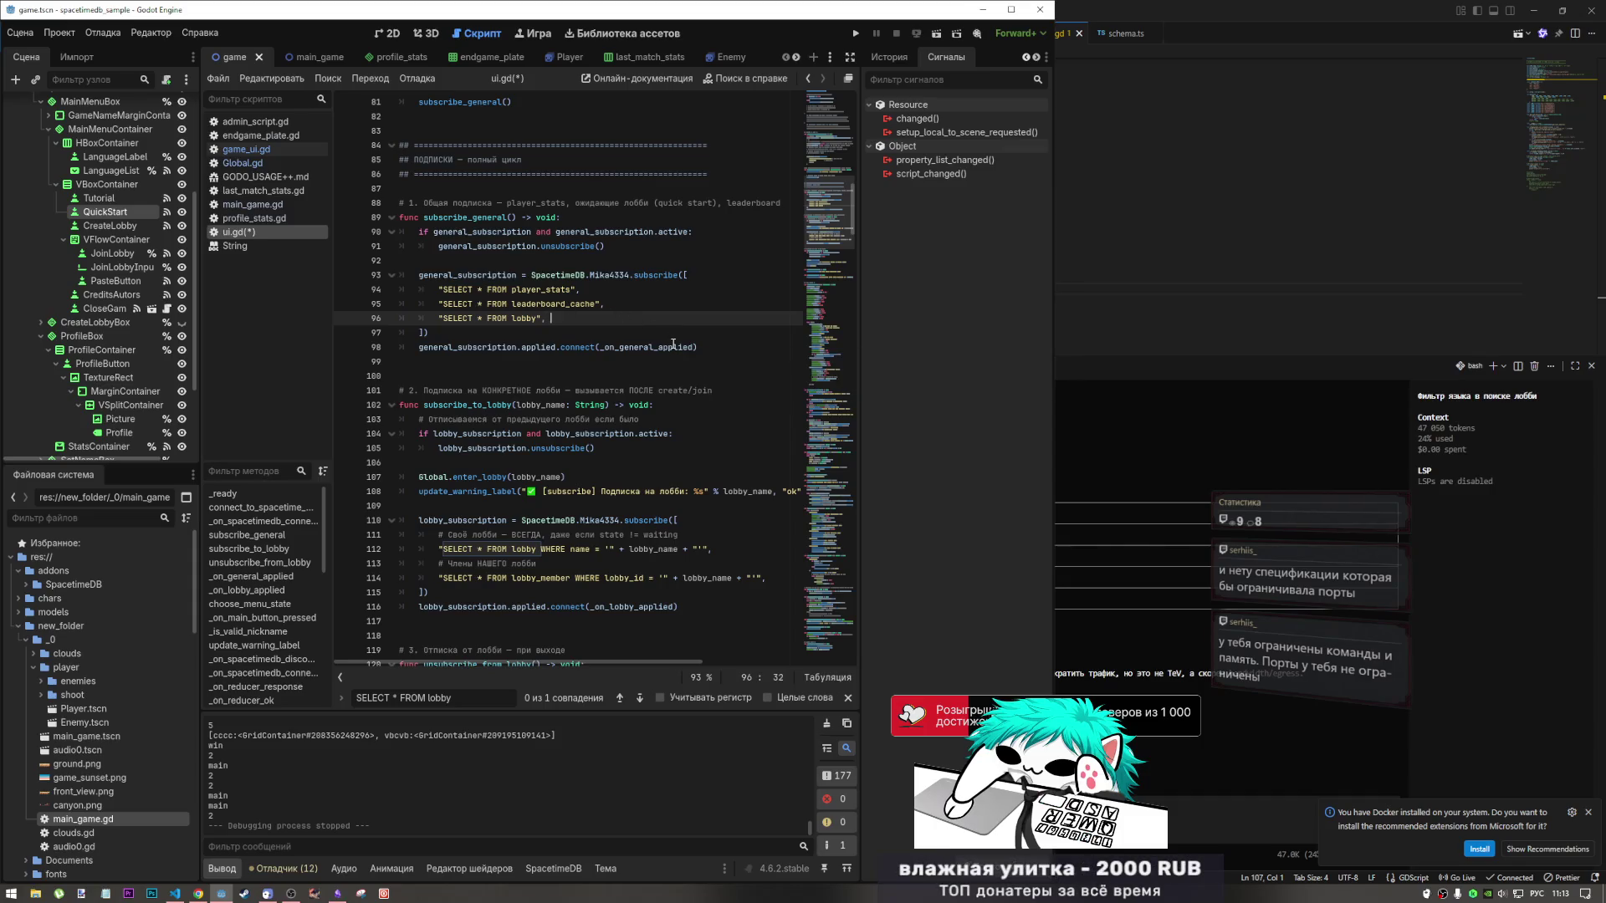
type("з")
key("BackSpace")
key("BackSpace")
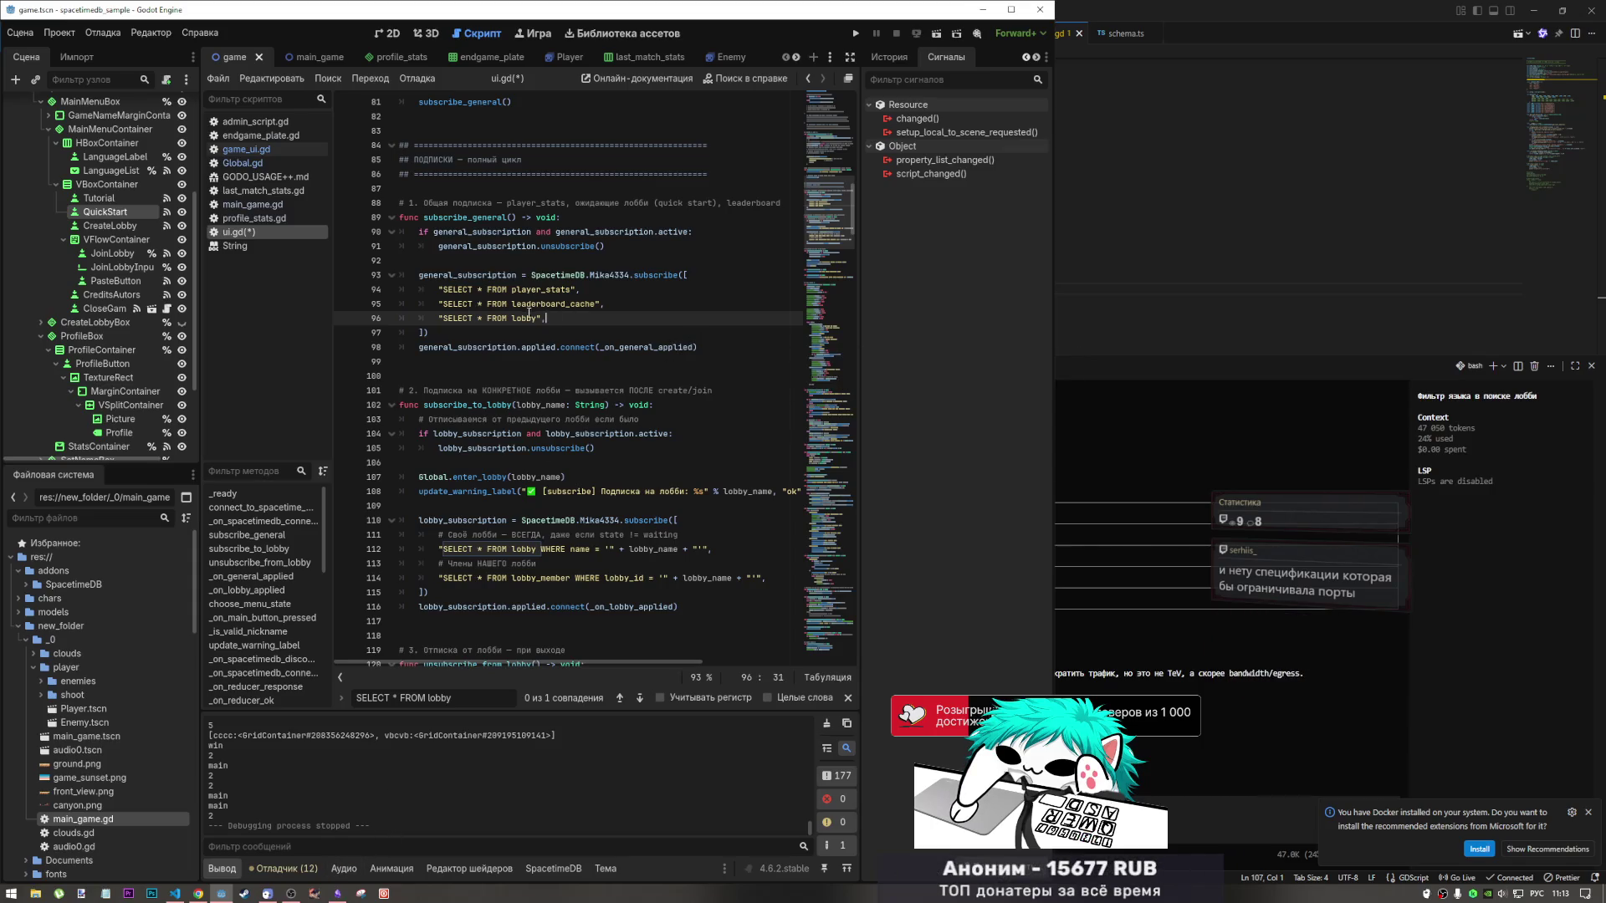
left_click_drag(546, 319, 439, 322)
key("ctrl+c")
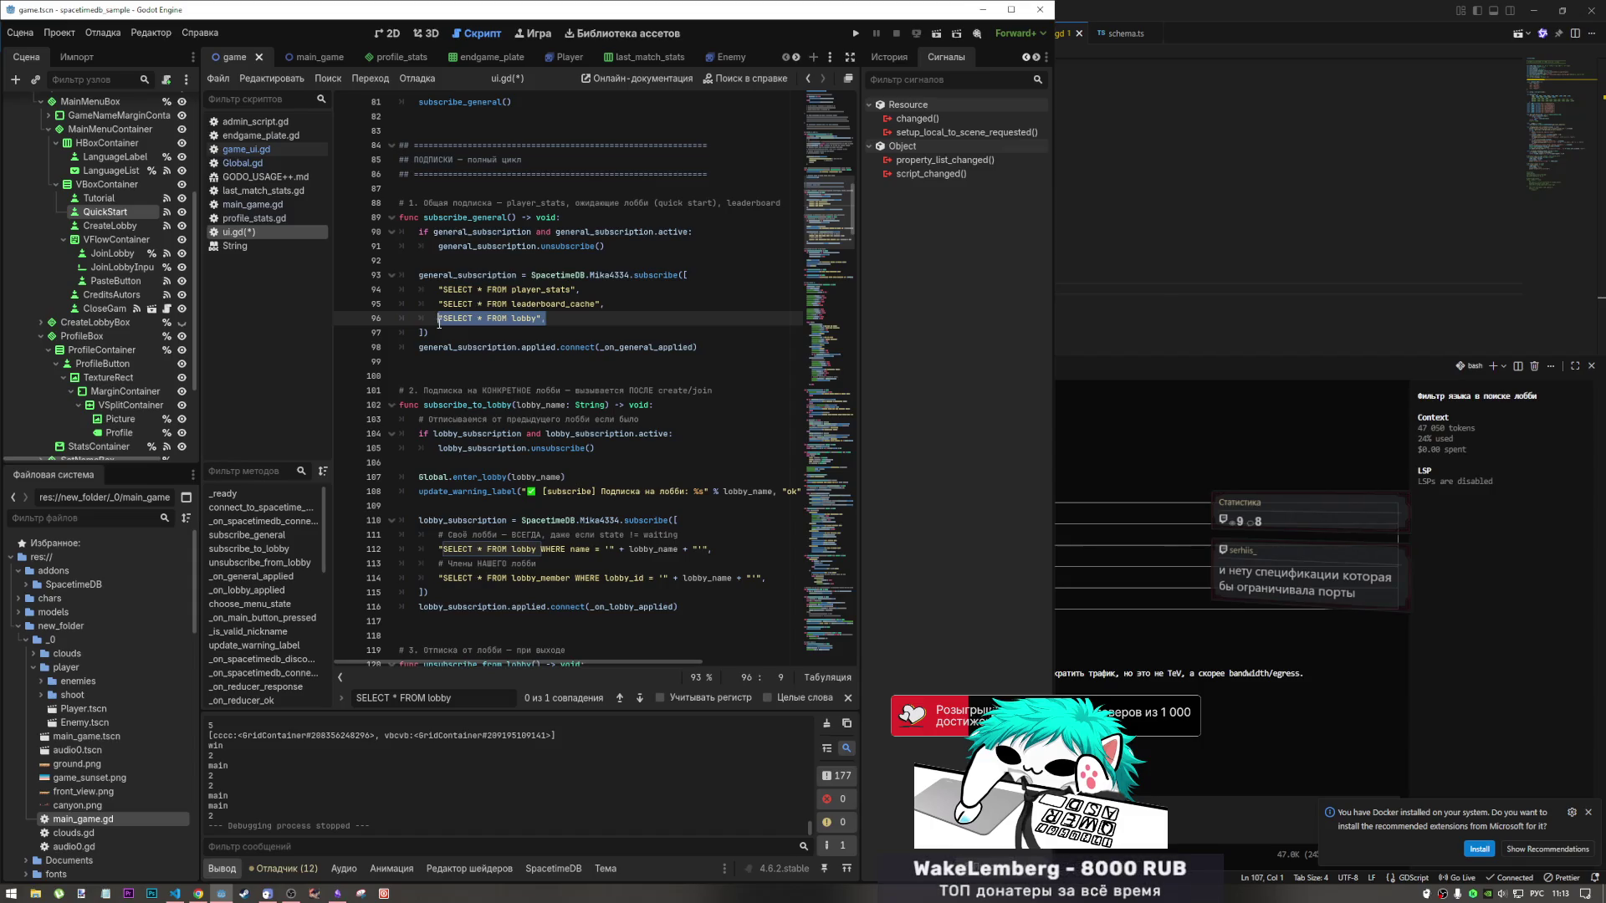
left_click(348, 894)
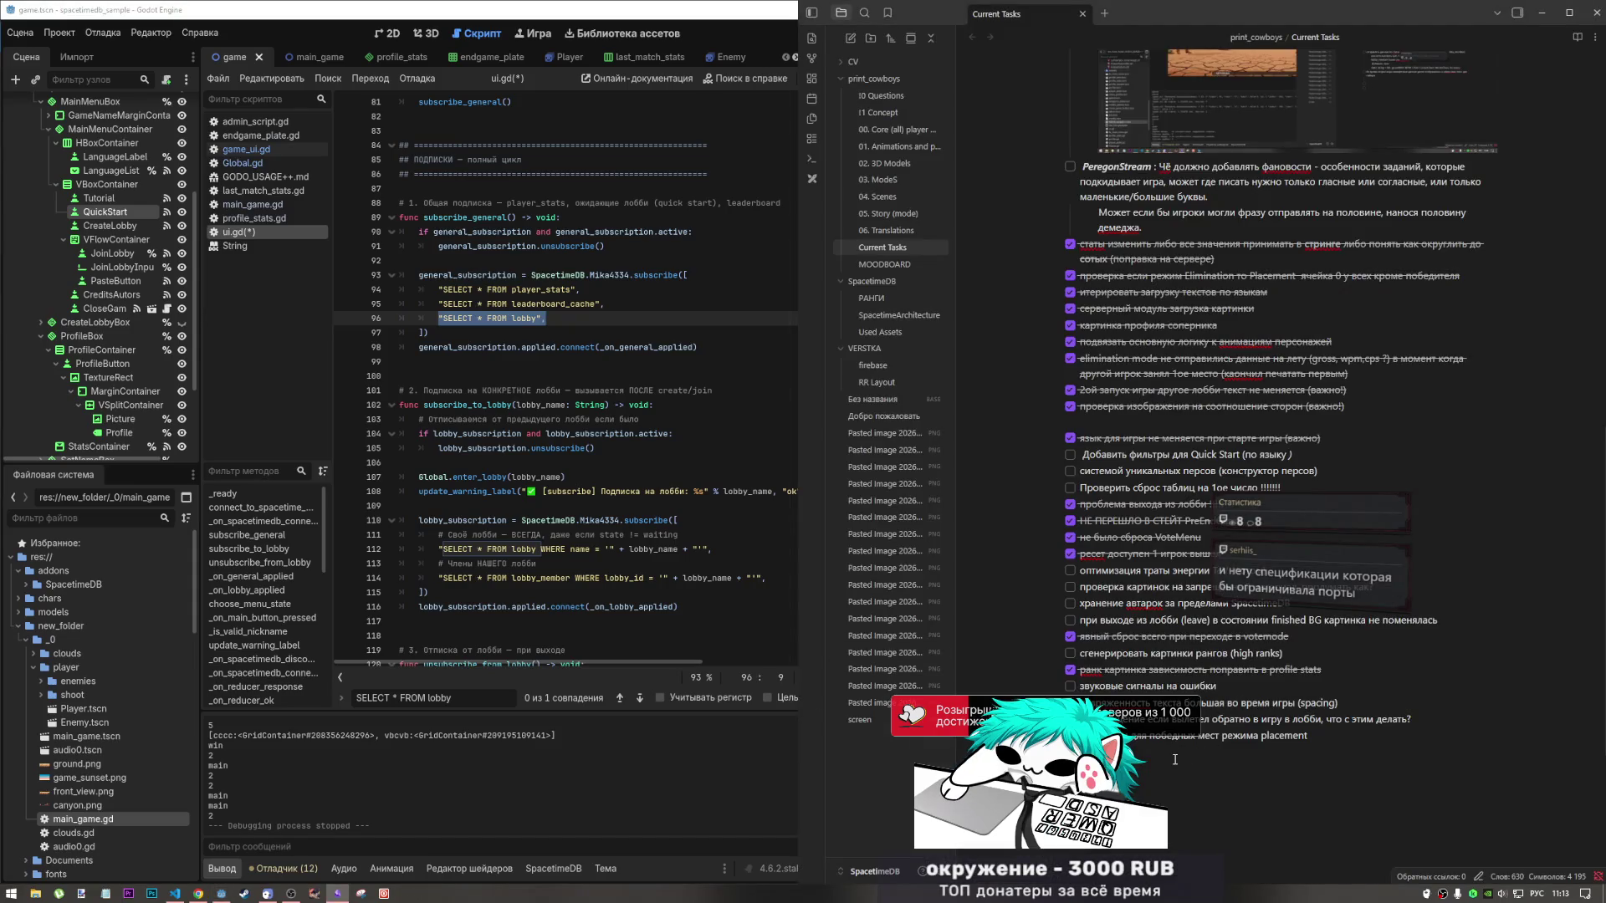
type("не работа")
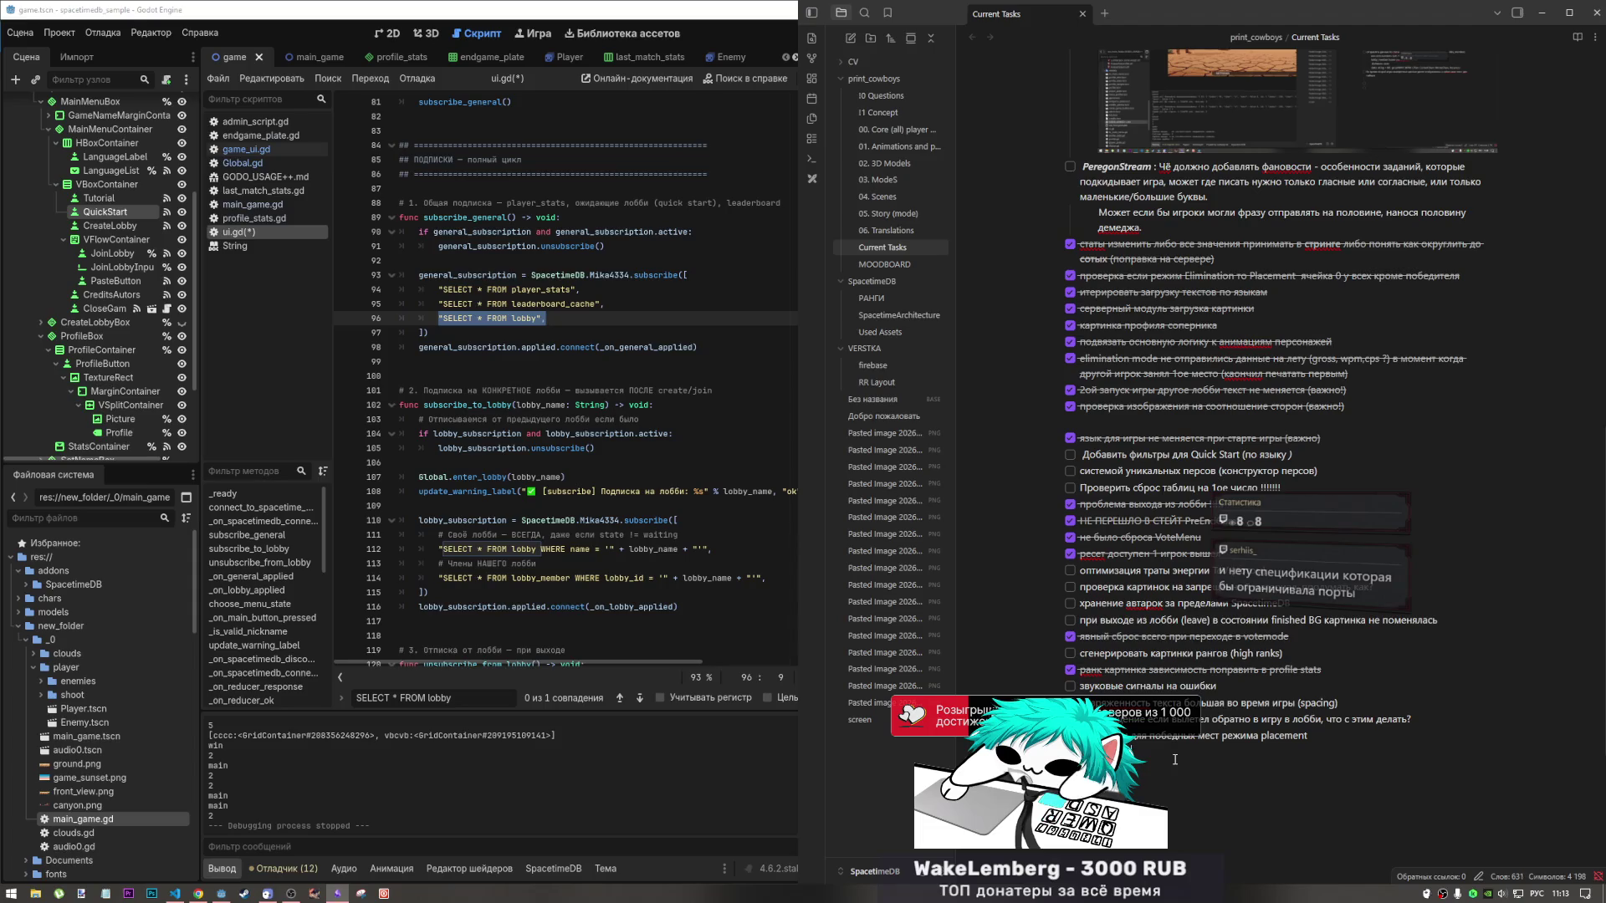
Start the Current Tasks entry with 'ui.gd', the pasted lobby query and 'продумать general подписку'.
key("alt+shift")
type("ui.")
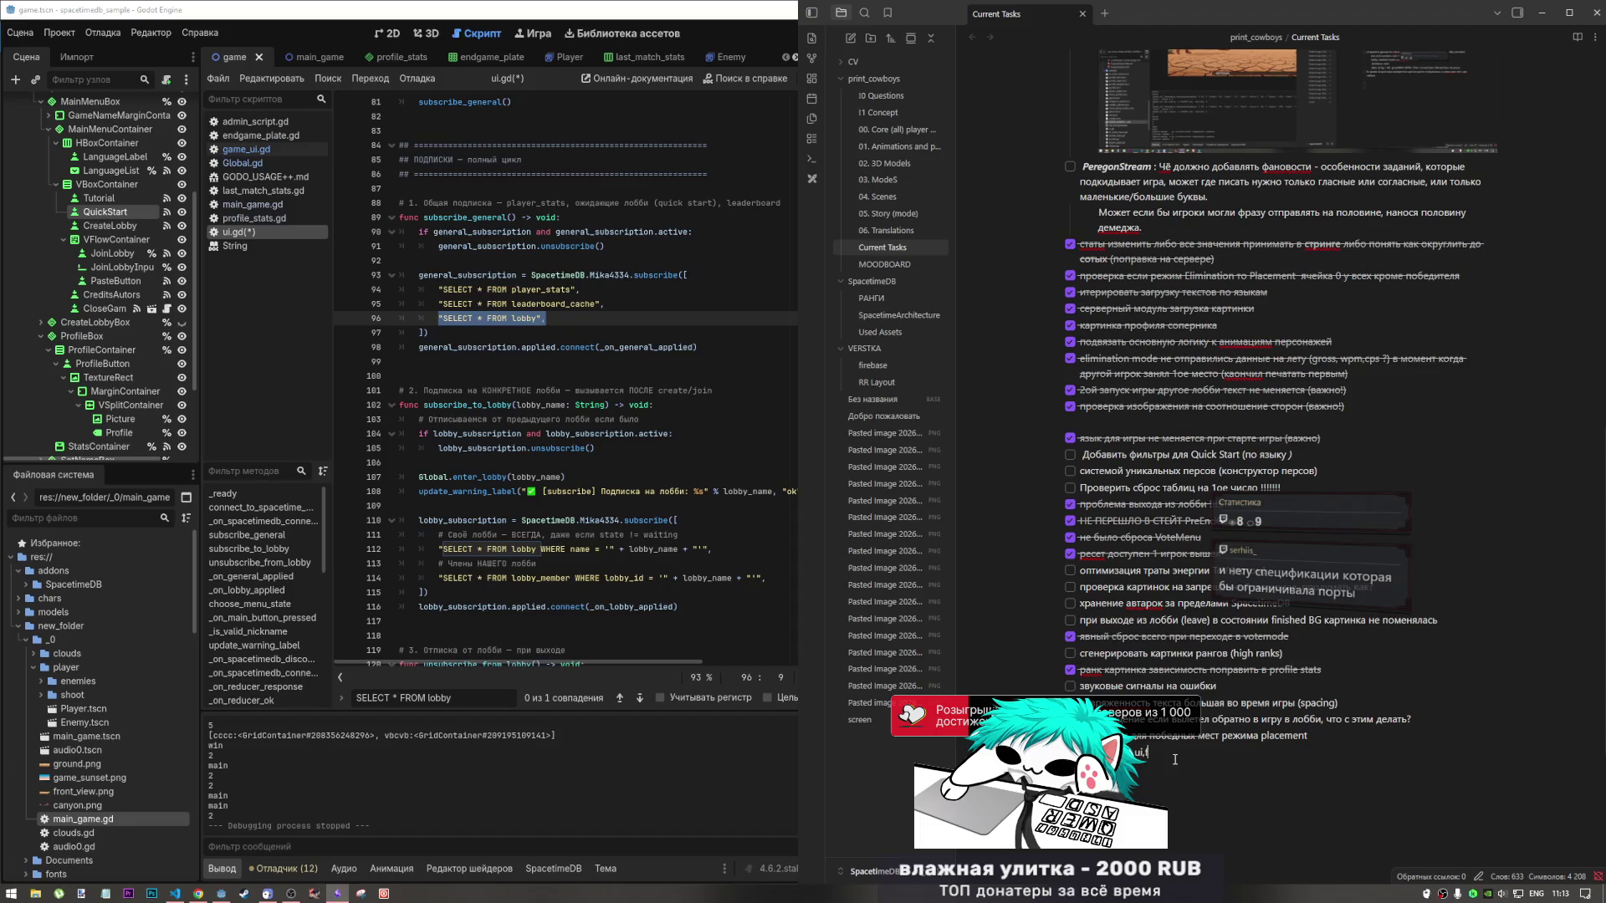
type("gd")
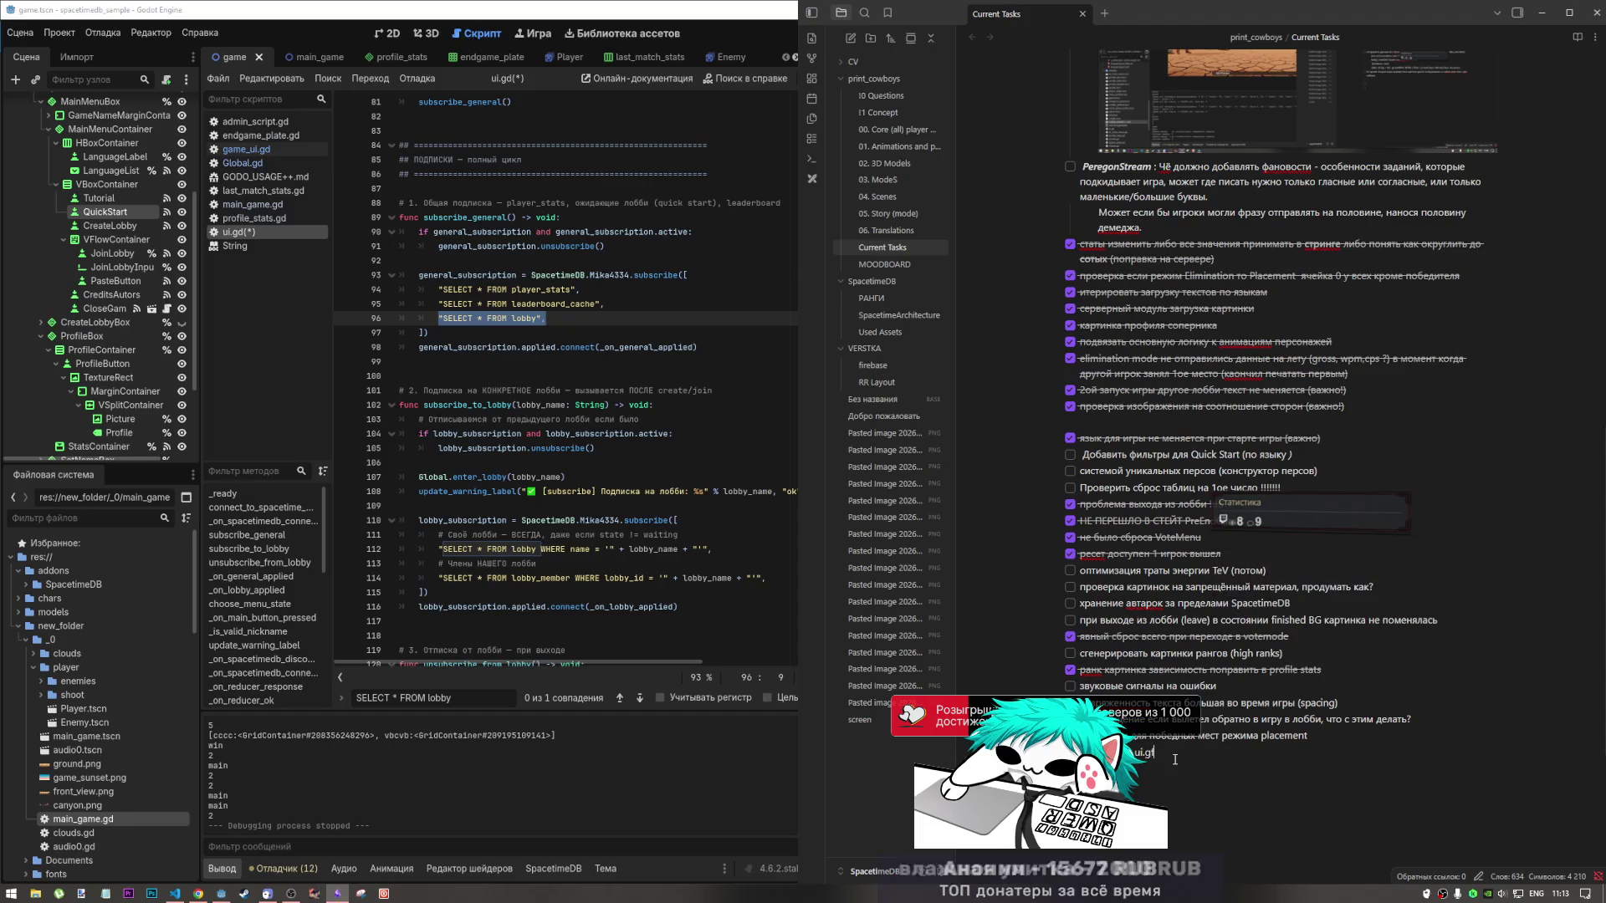
key("ctrl+v")
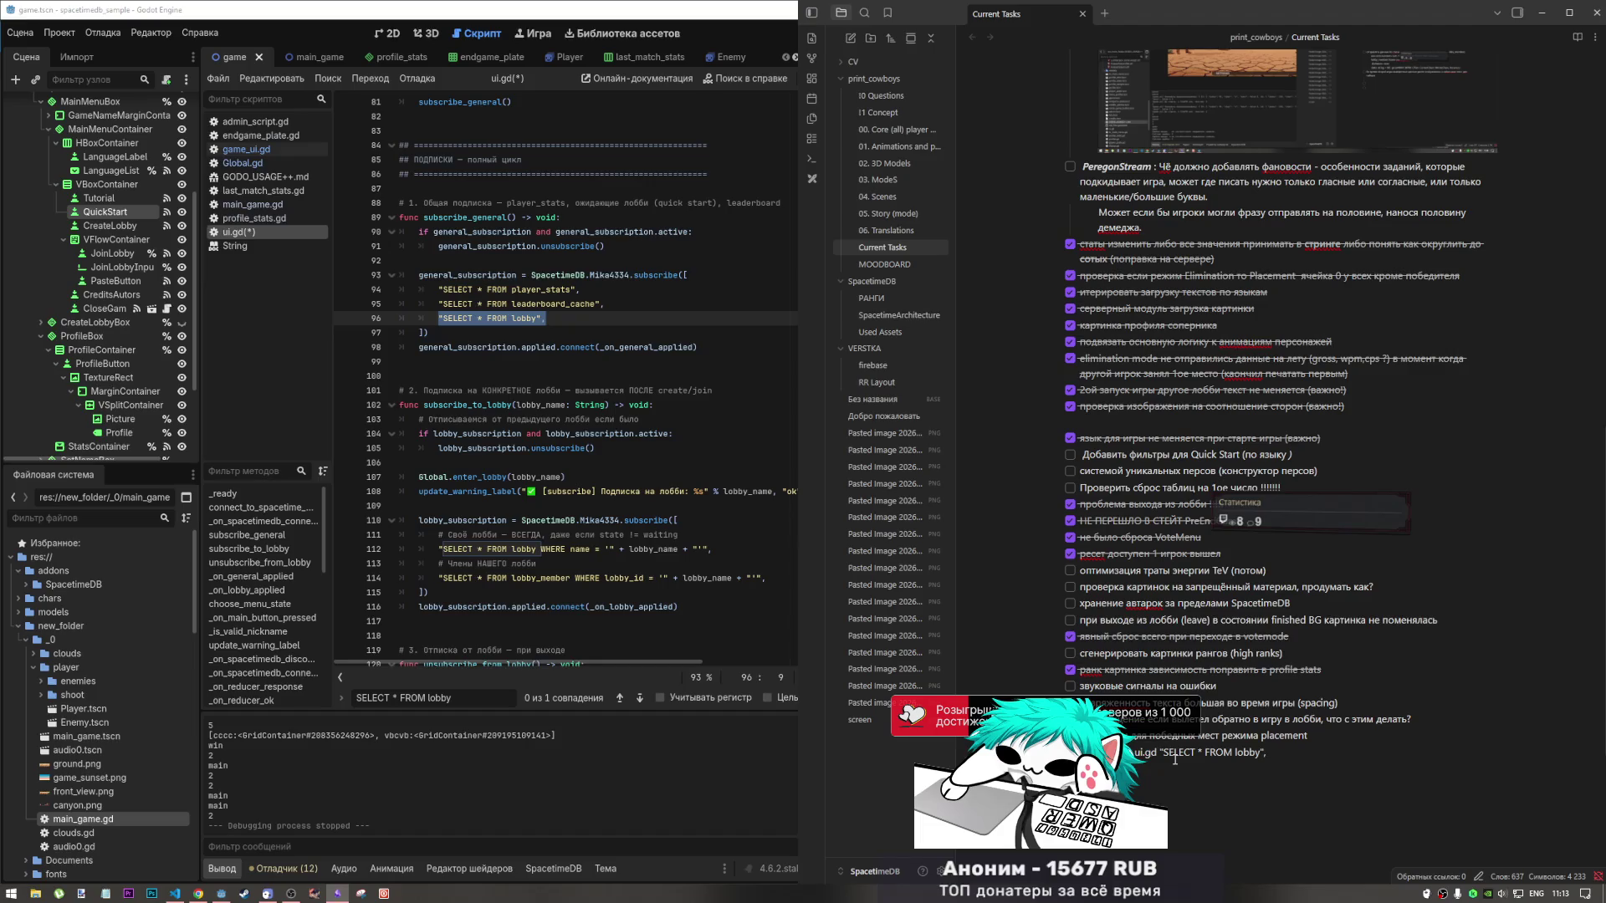
key("alt+shift")
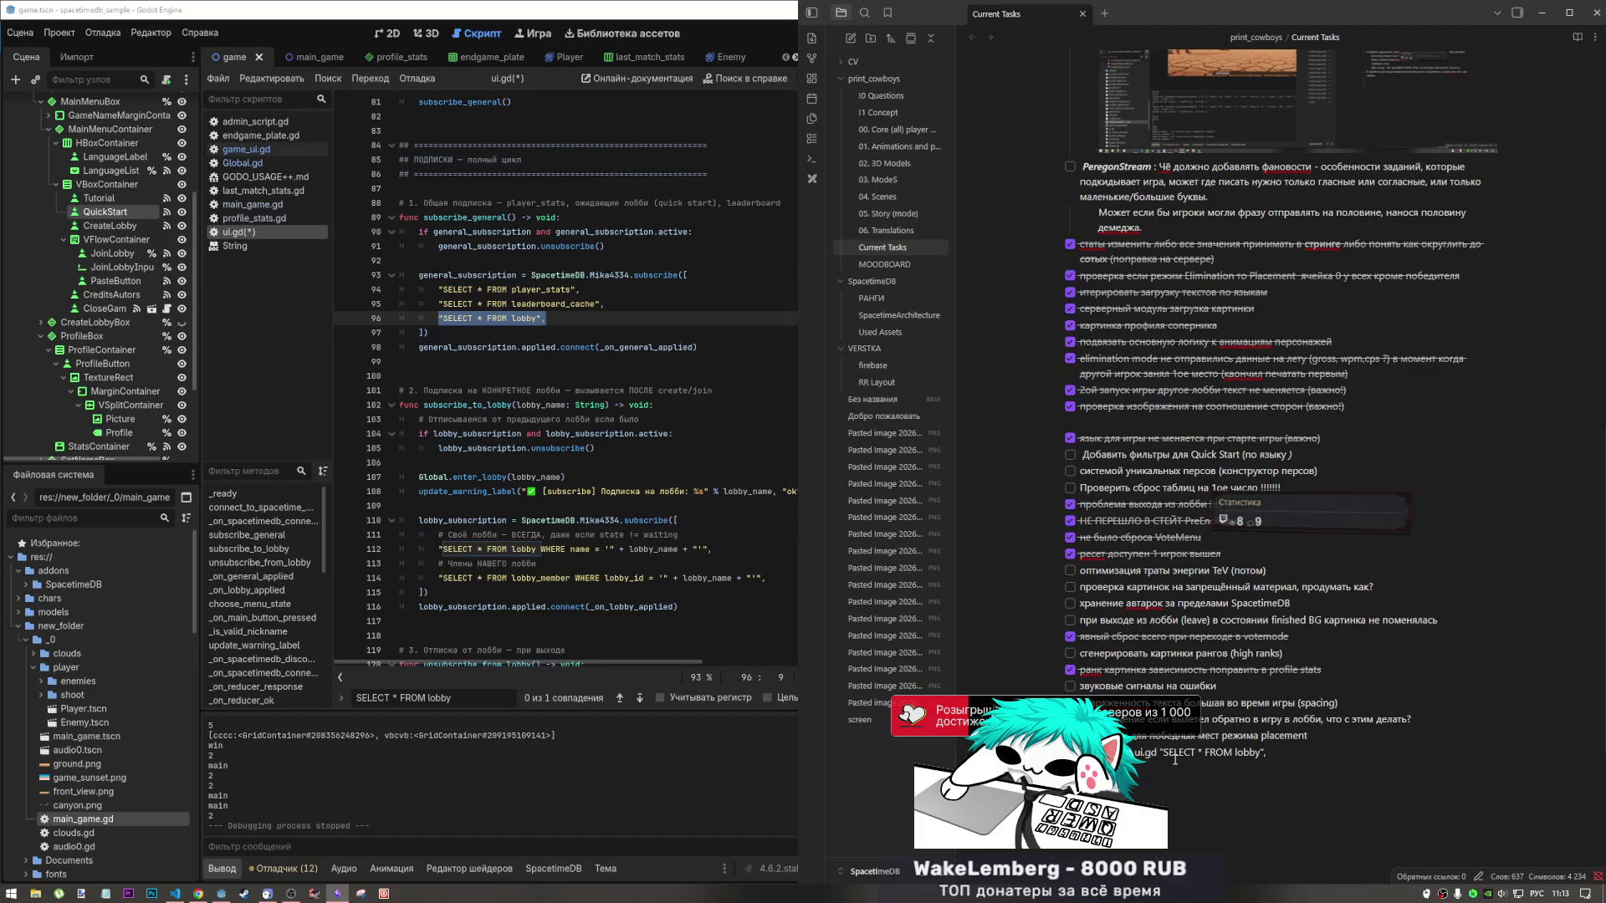
type("продумать ")
type("подписку")
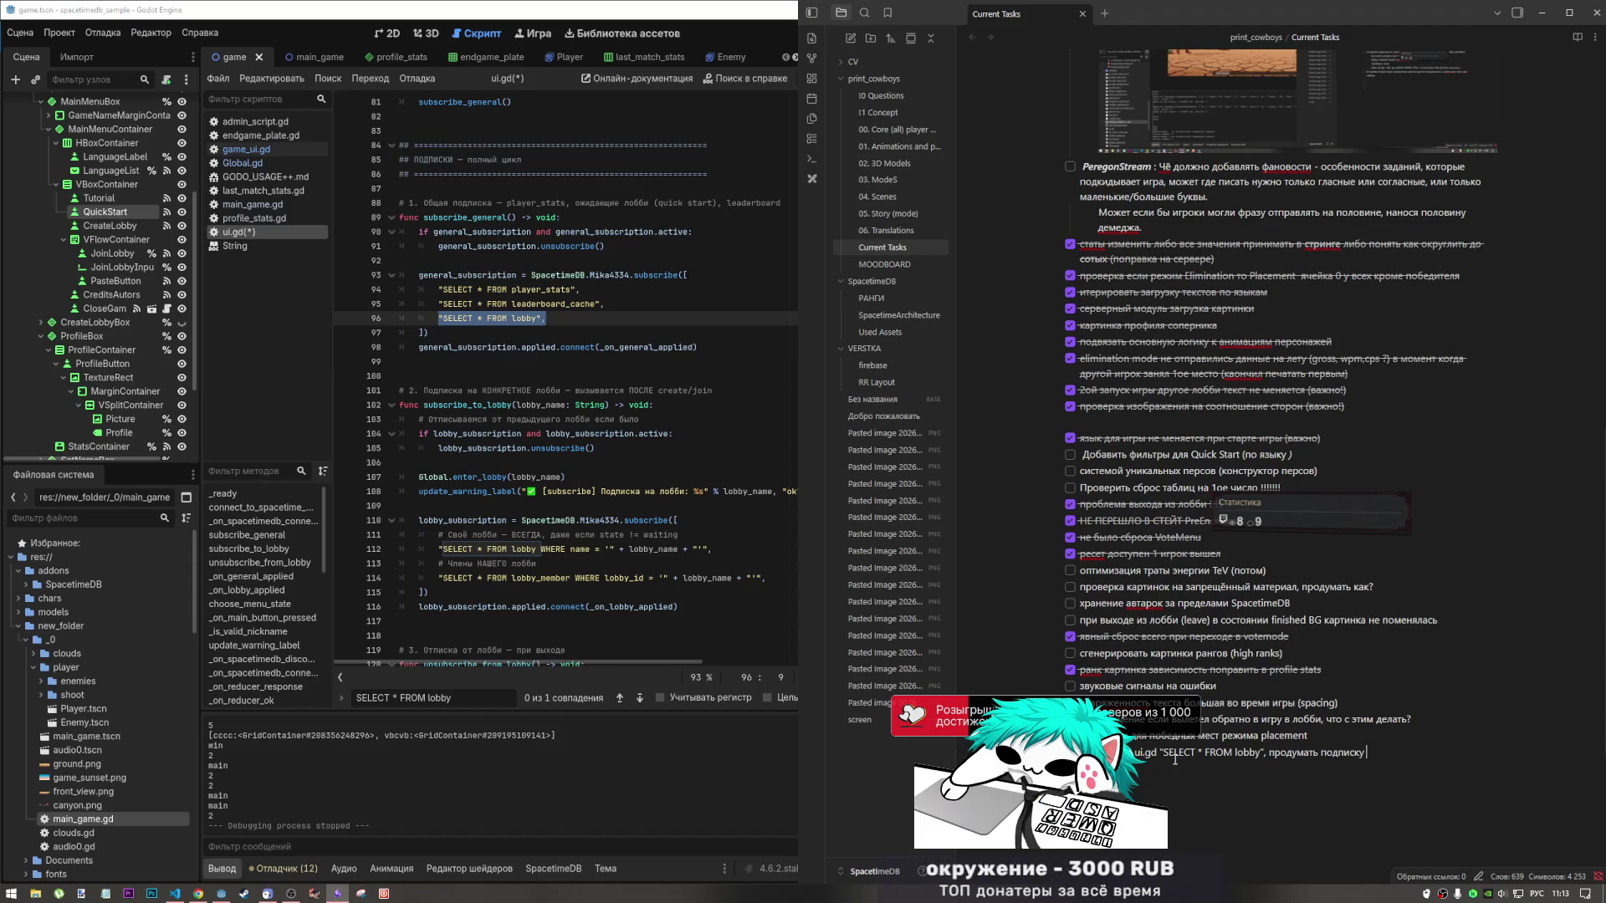
left_click(1324, 761)
key("alt+shift")
type("general")
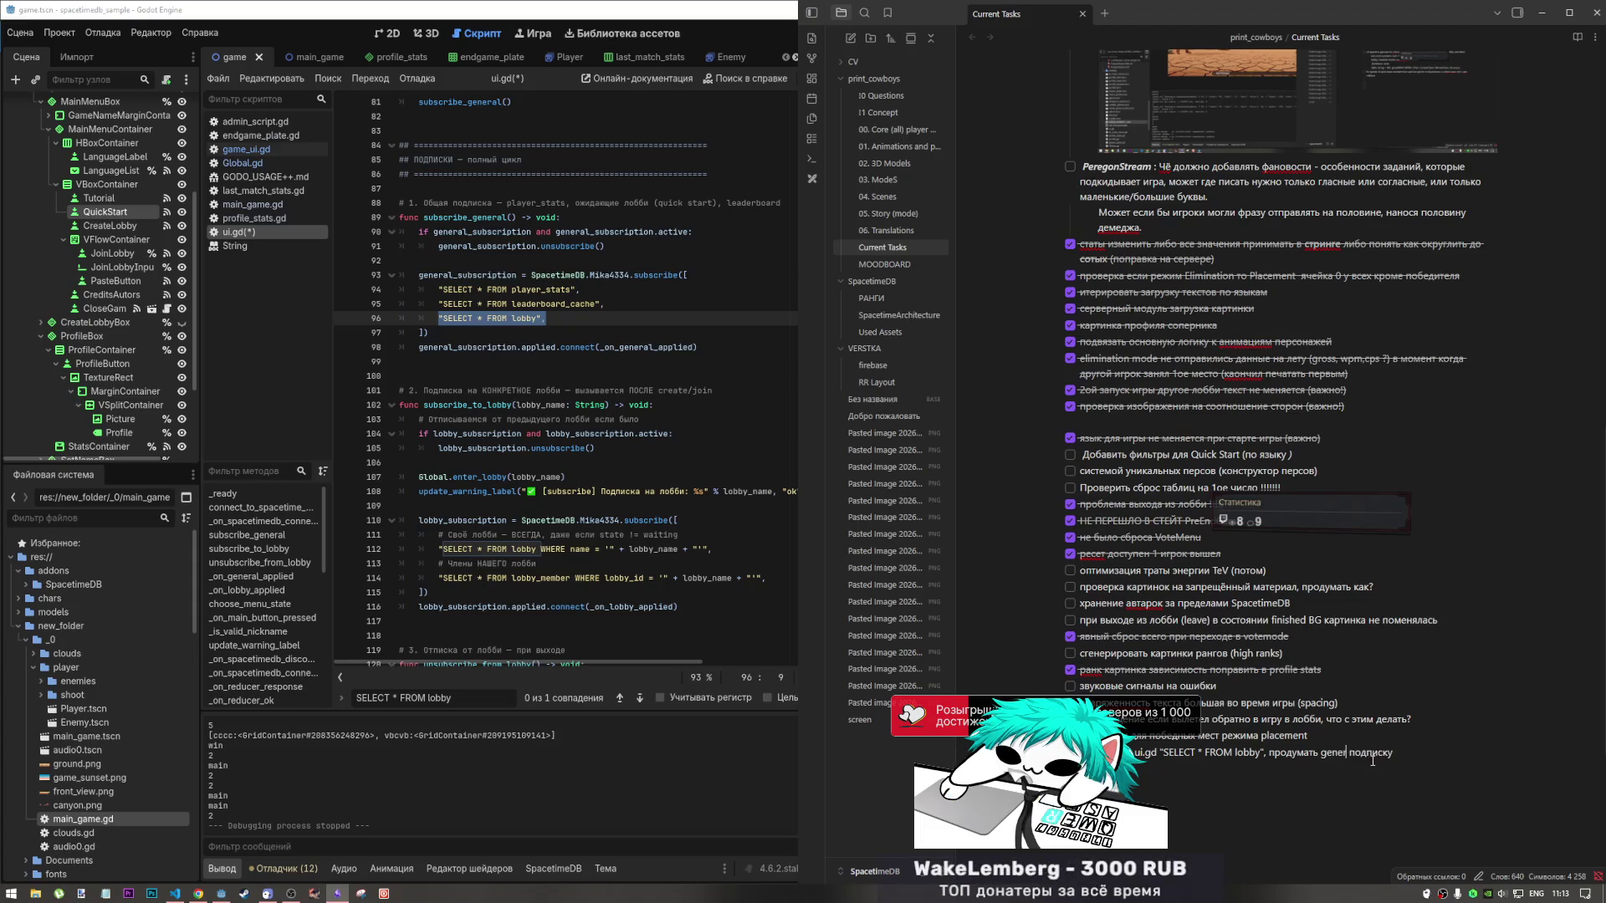
Finish the entry with 'для сокращения TeV', correcting the typos along the way.
left_click(1419, 753)
key("alt+shift")
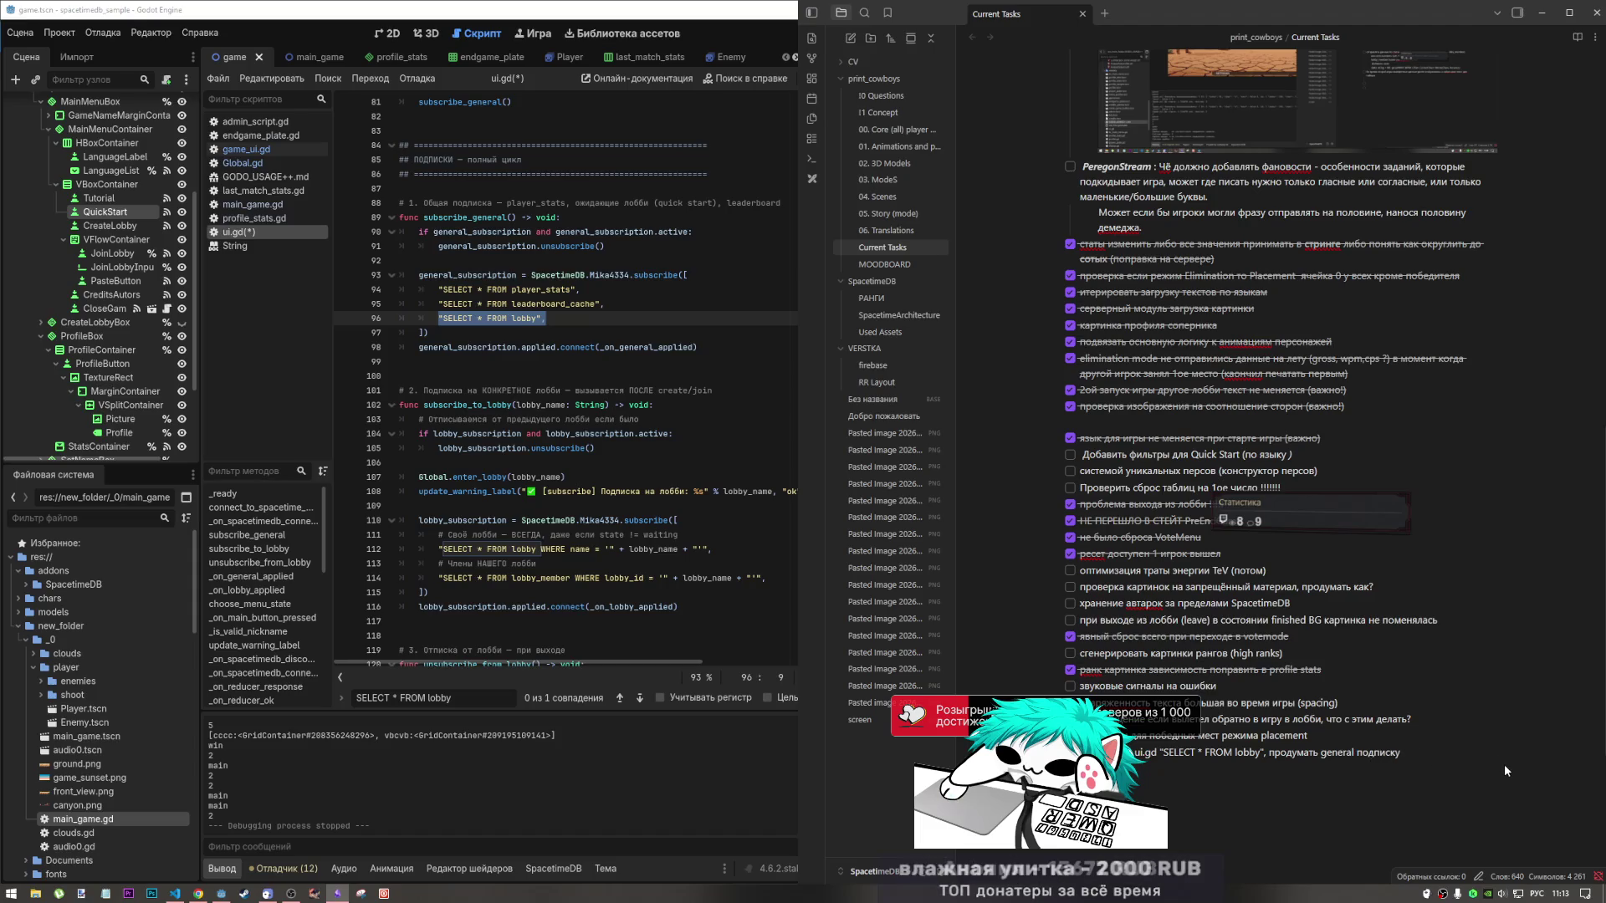
key("alt+shift")
type("lkz")
key("BackSpace")
key("BackSpace")
key("BackSpace")
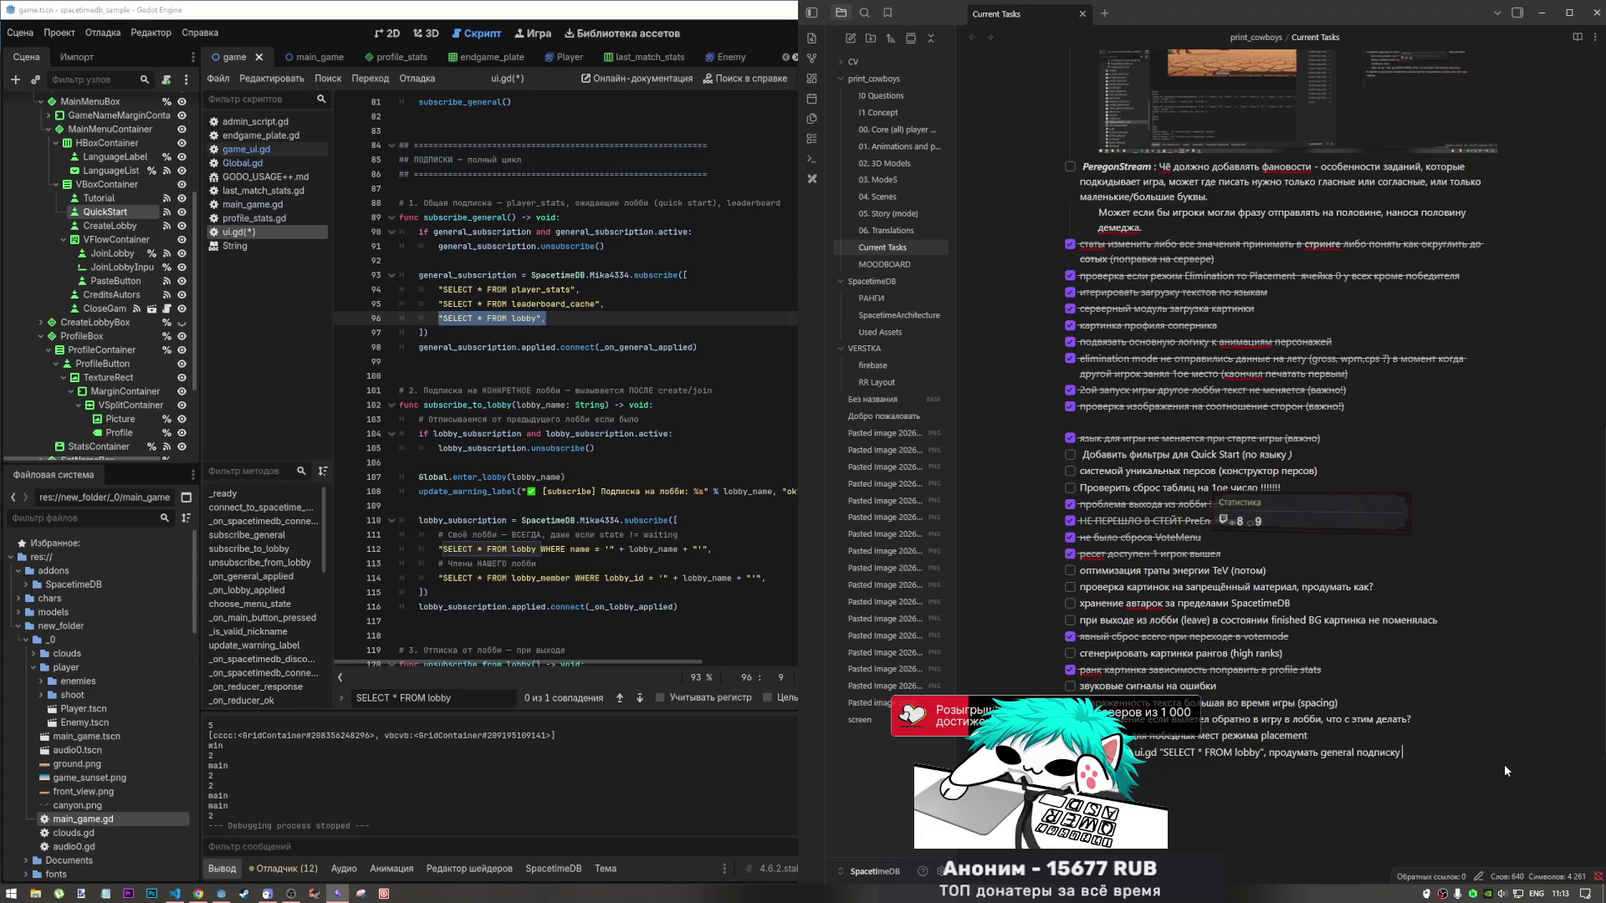
key("alt+shift")
type("для сокр")
type("ащше")
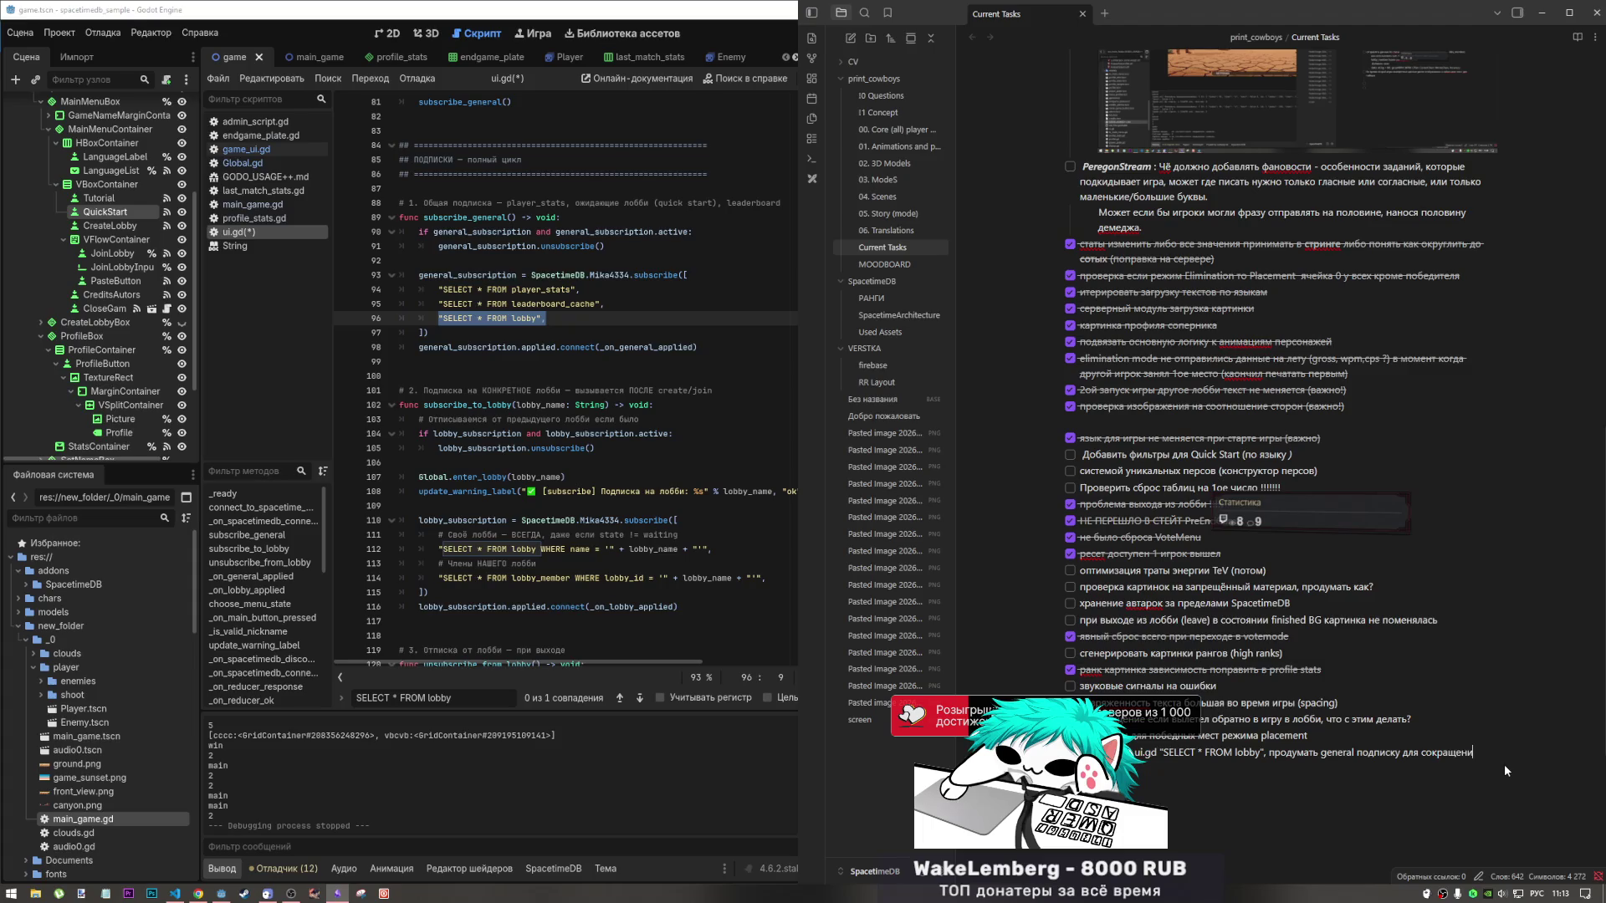
type("я")
key("alt+shift")
type("tev")
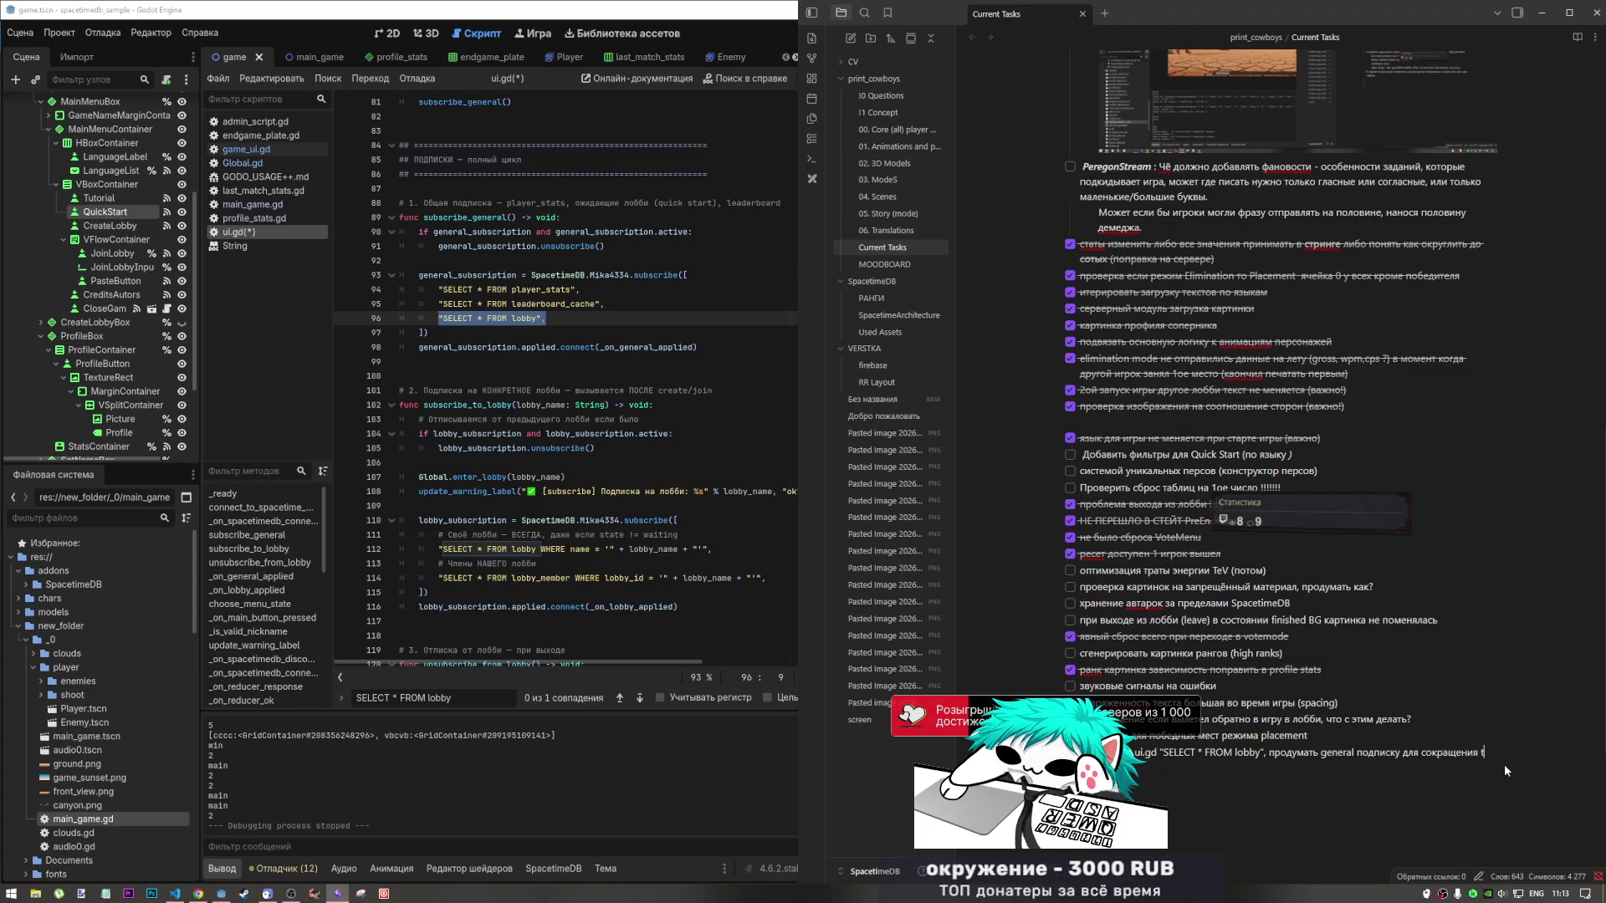
key("BackSpace")
type("ev")
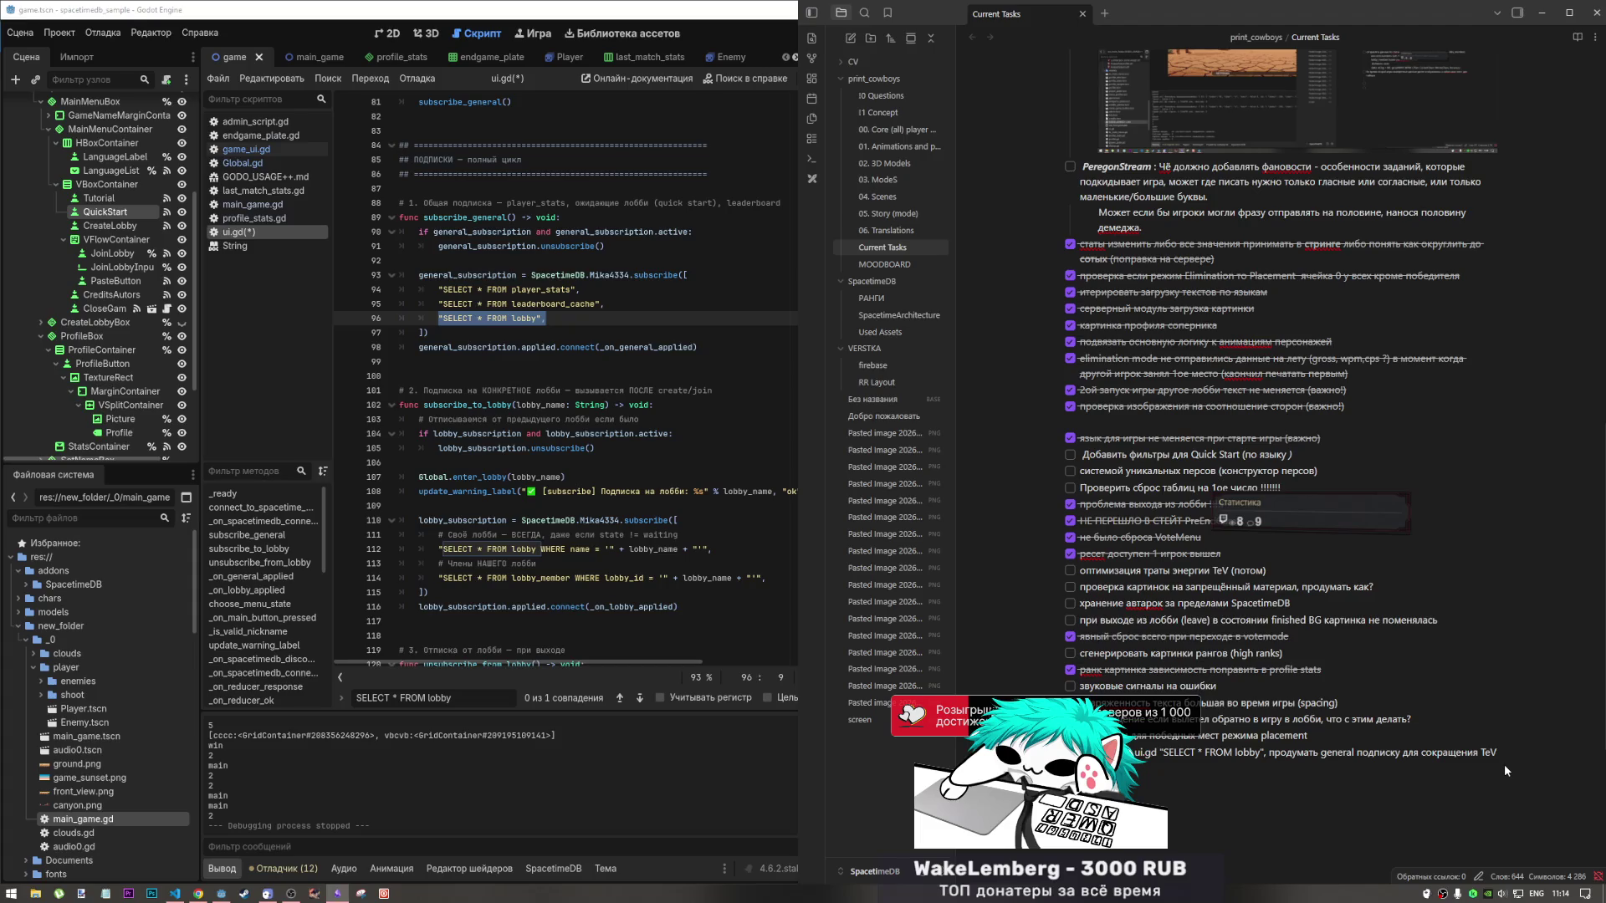
left_click(536, 347)
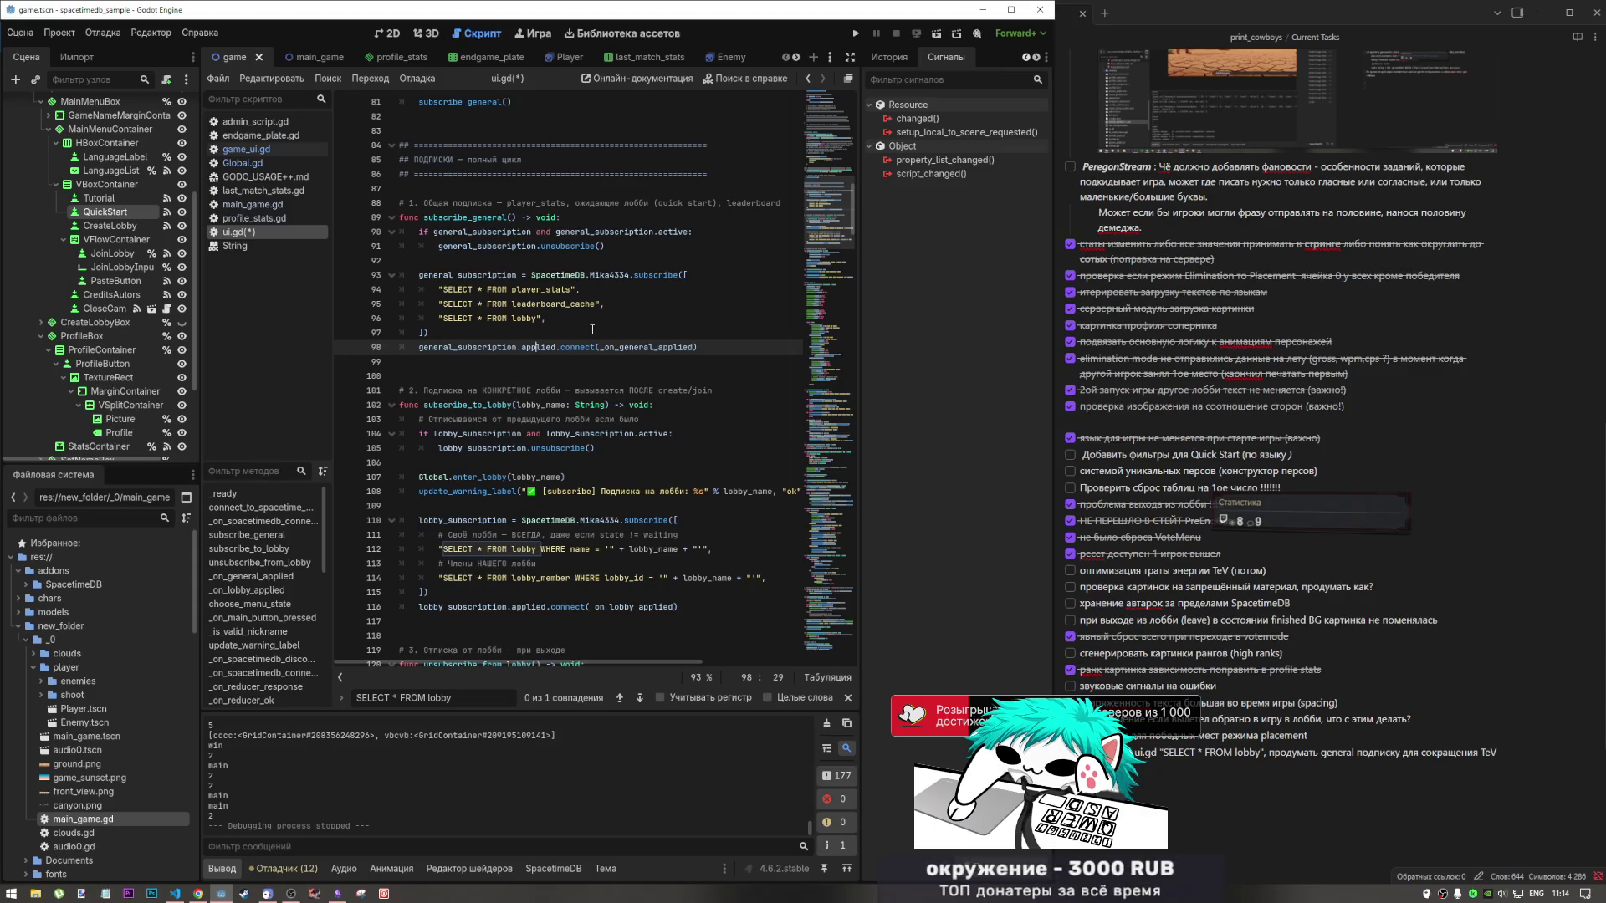
Save ui.gd and review the task notes.
left_click(592, 319)
key("ctrl+s")
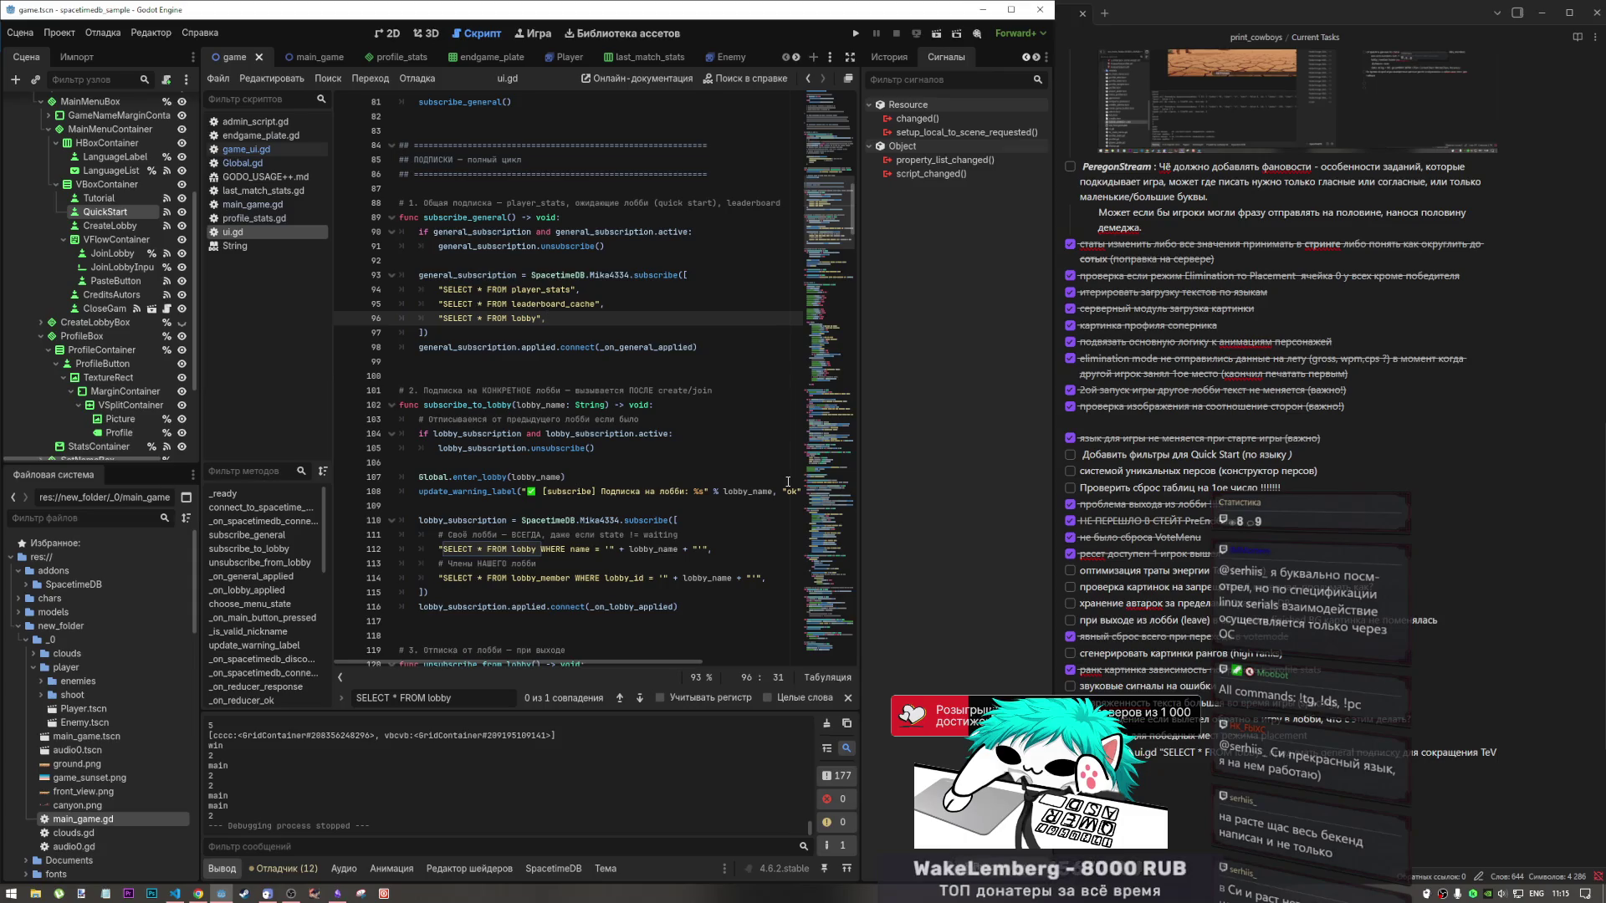
left_click(1249, 397)
scroll(1249, 397, "down", 4)
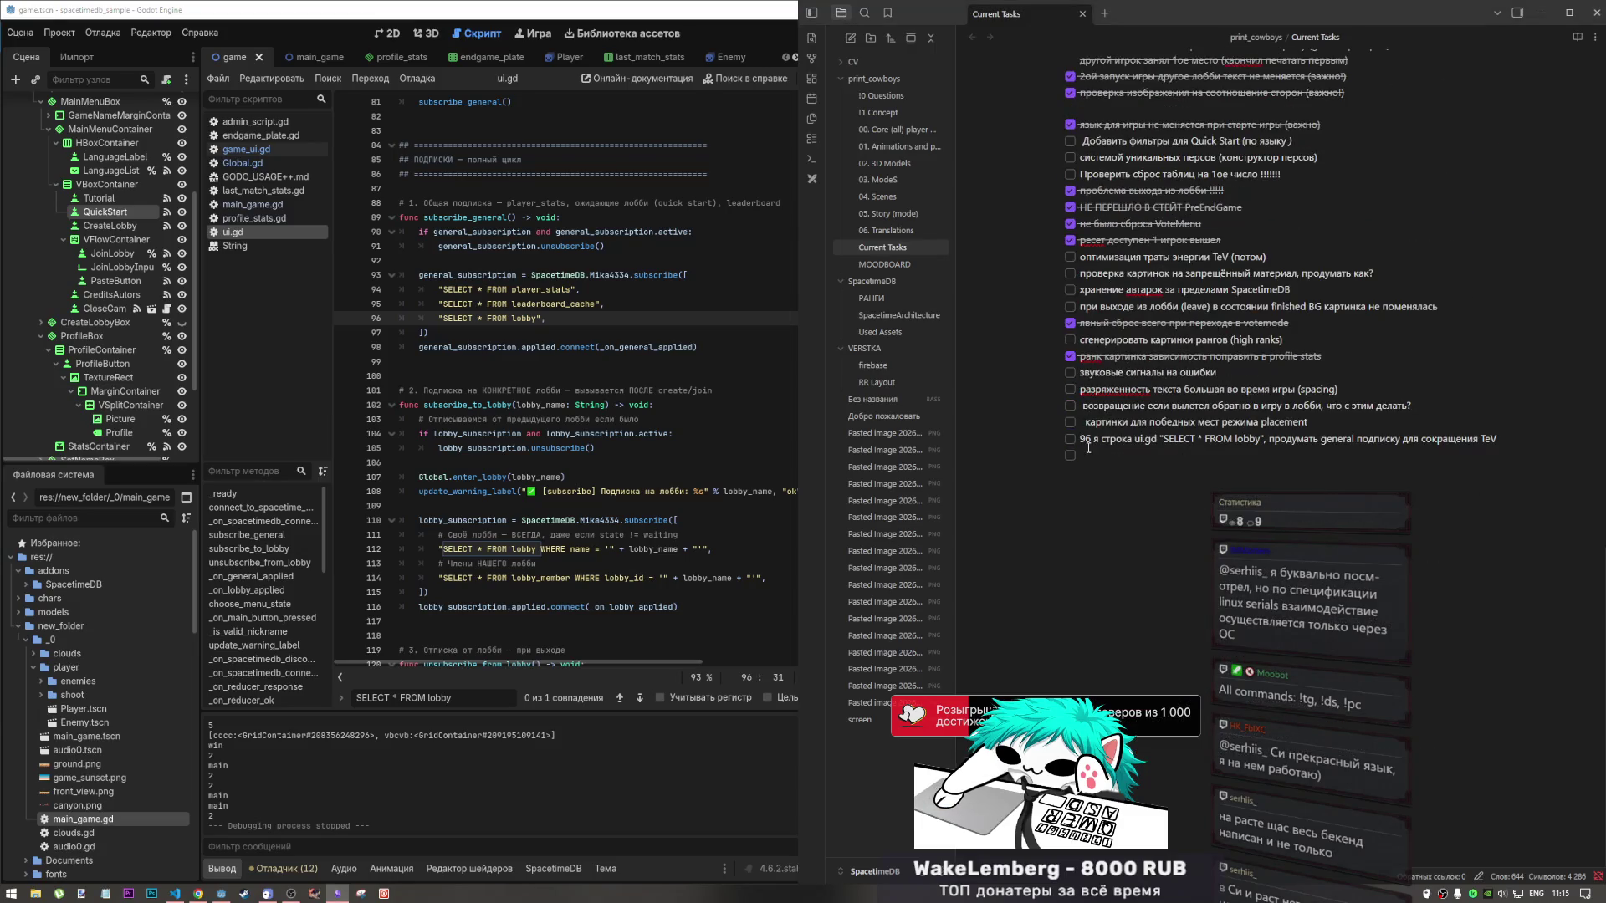
left_click(592, 361)
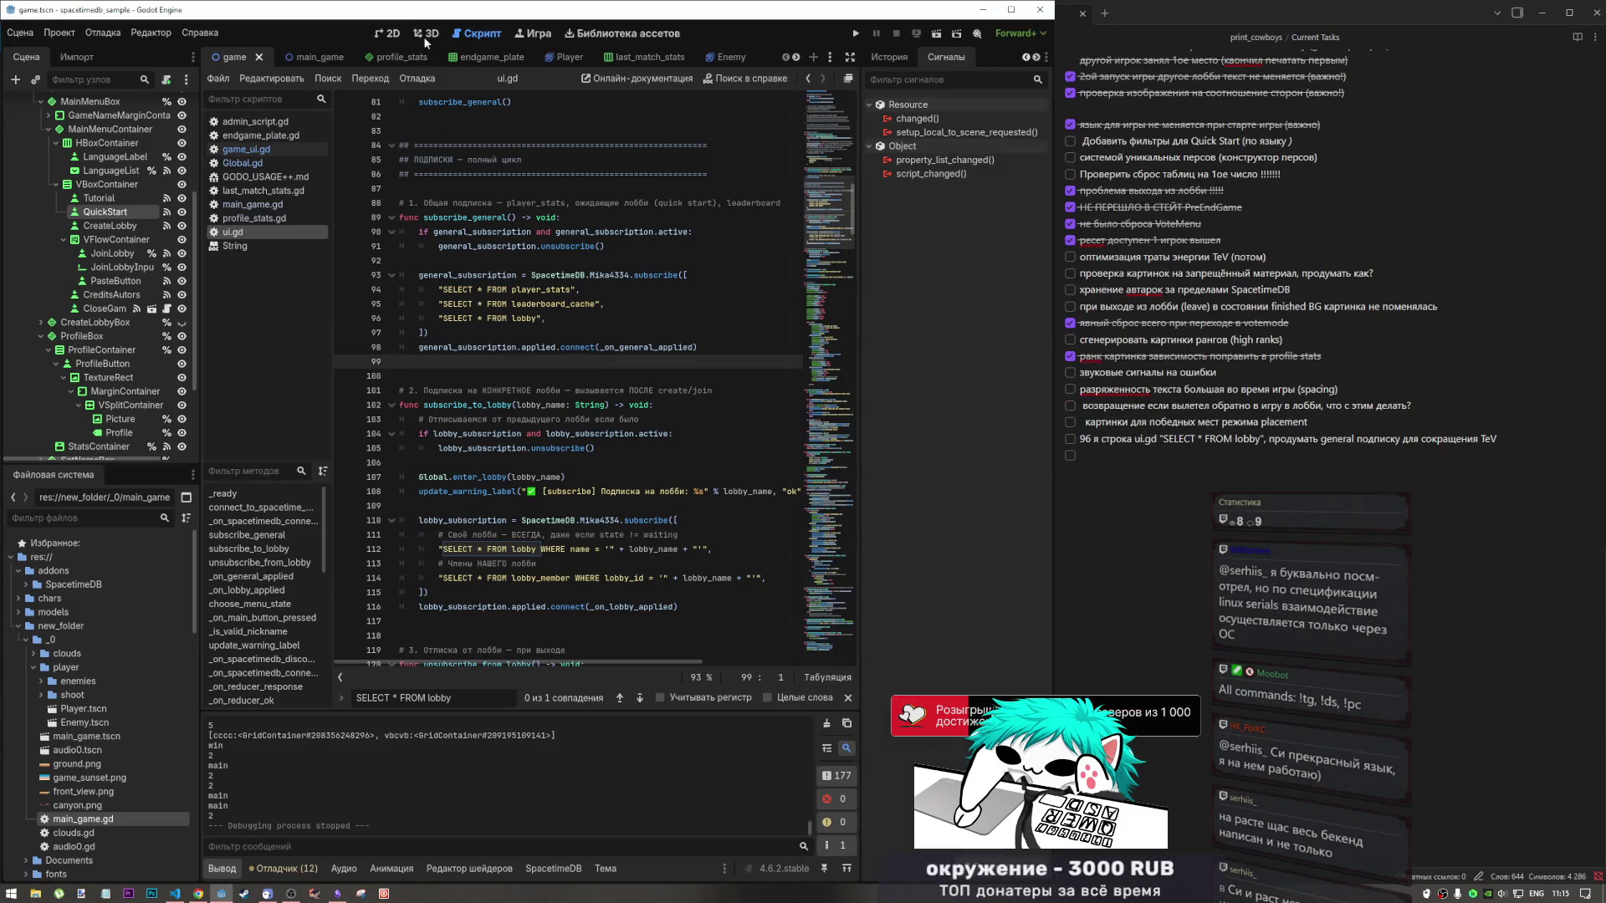
View the main menu scene in 2D, then open GODO_USAGE++.md in the script editor.
left_click(385, 33)
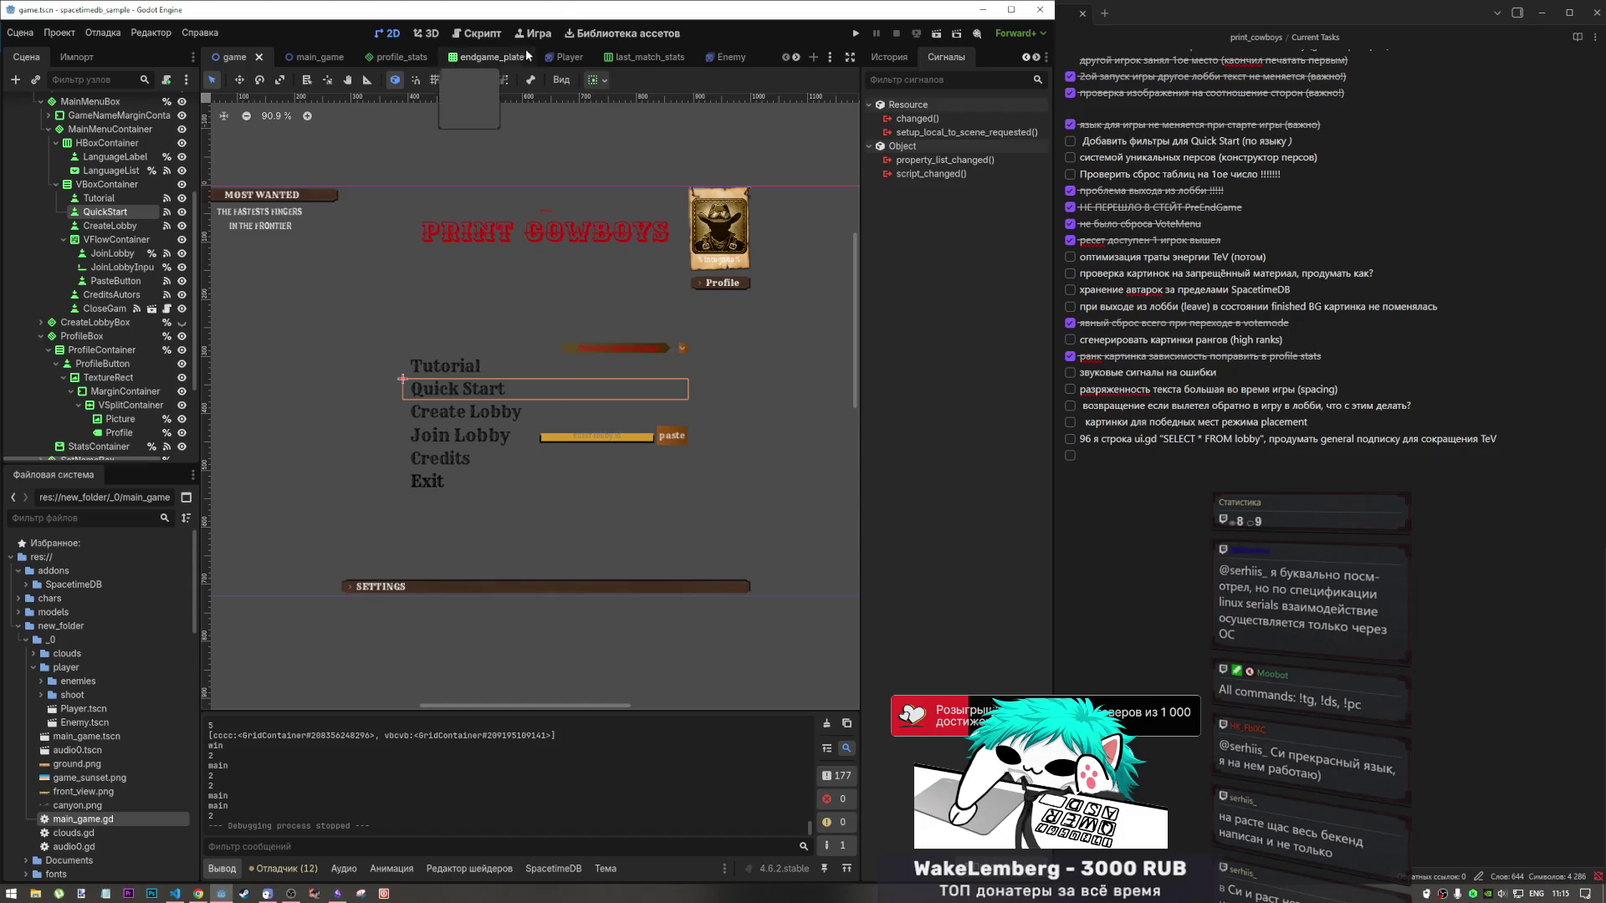
left_click(470, 33)
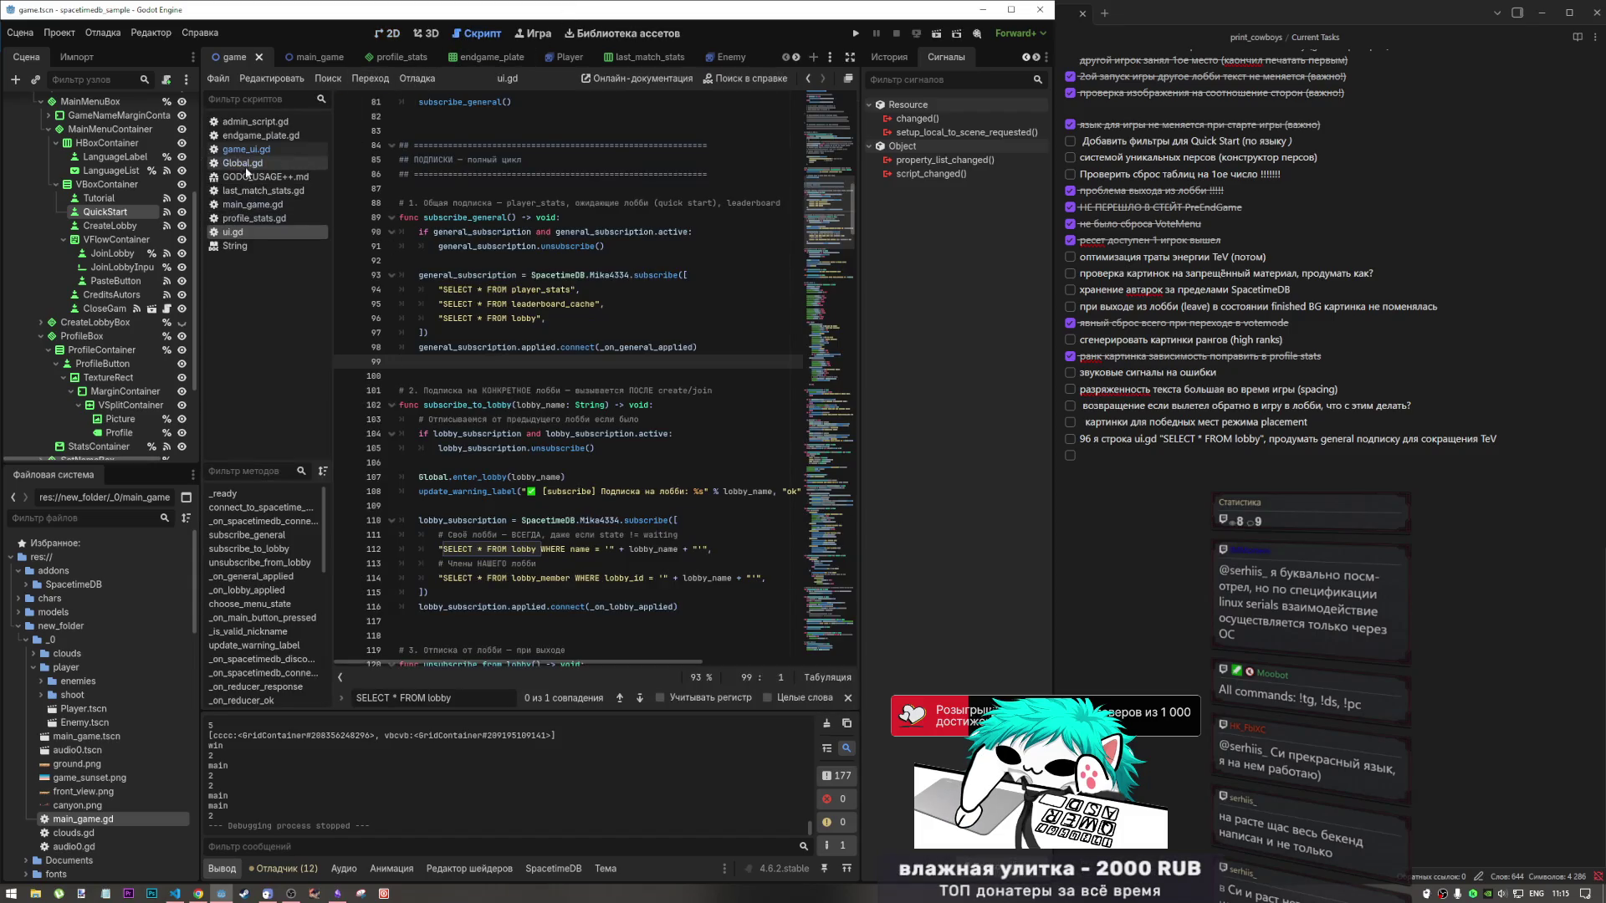
left_click(274, 177)
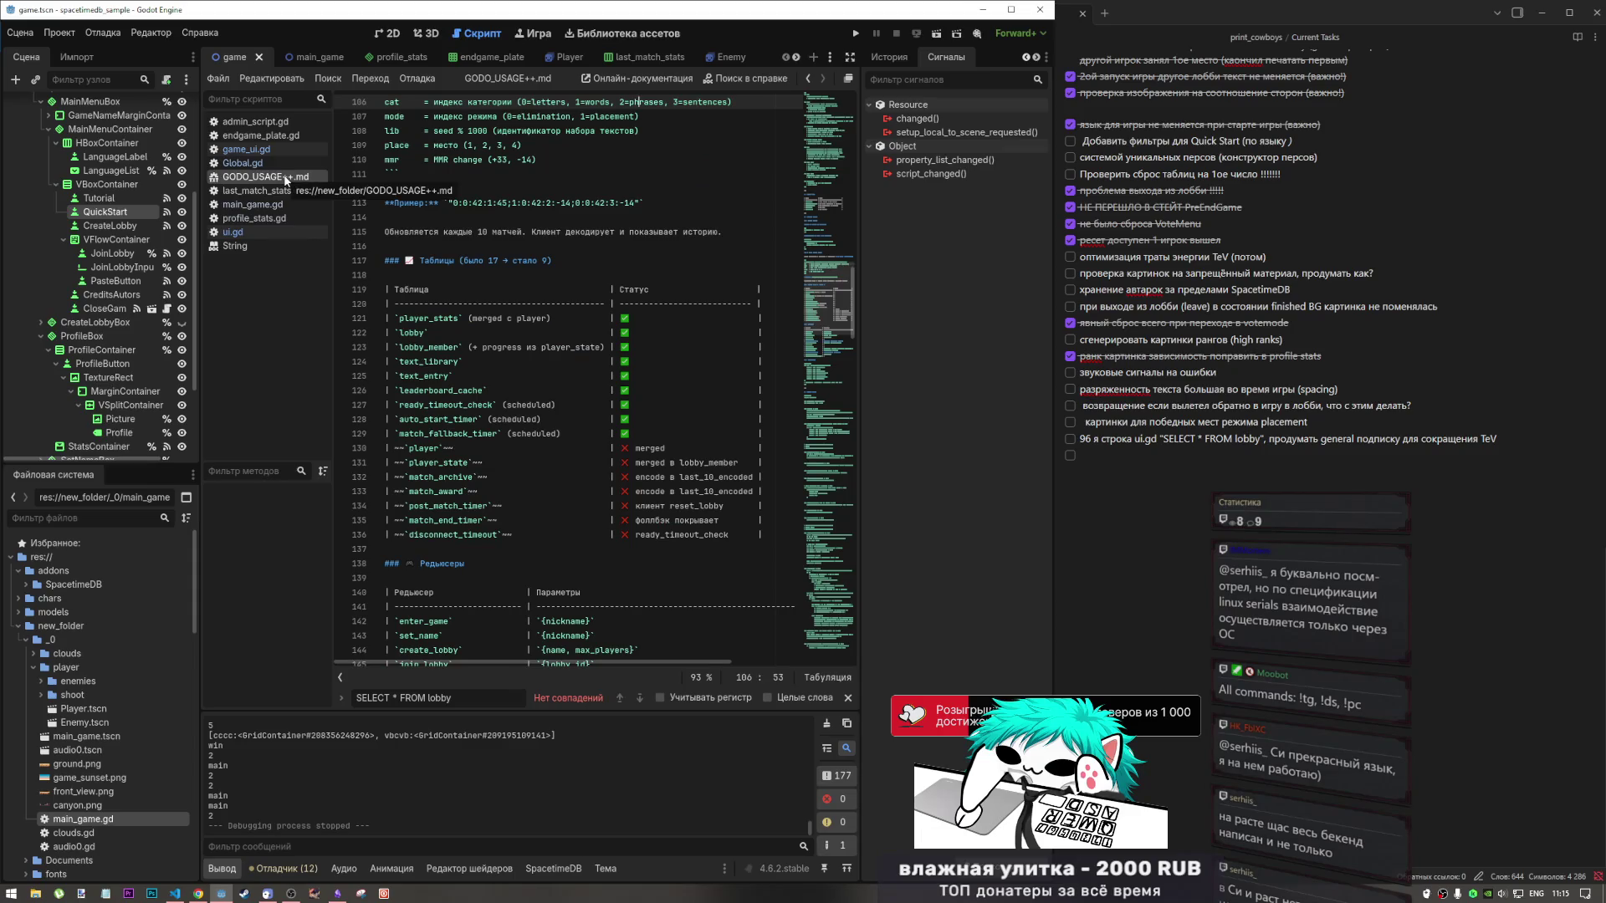
Close GODO_USAGE++.md and glance over the last_match_stats scene.
right_click(301, 178)
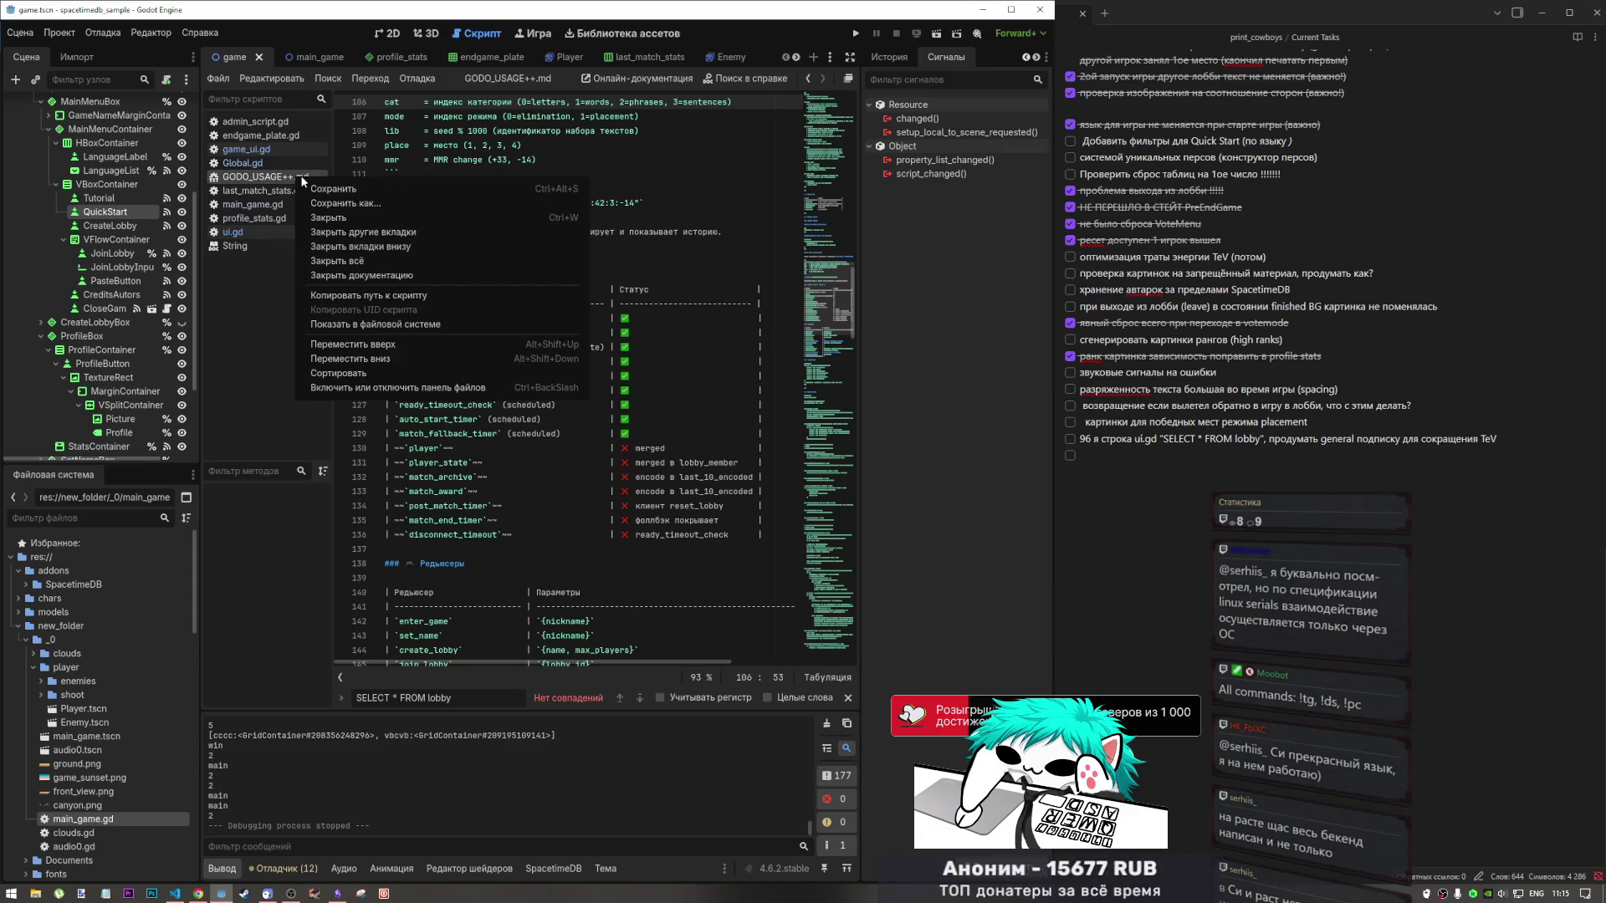
left_click(341, 218)
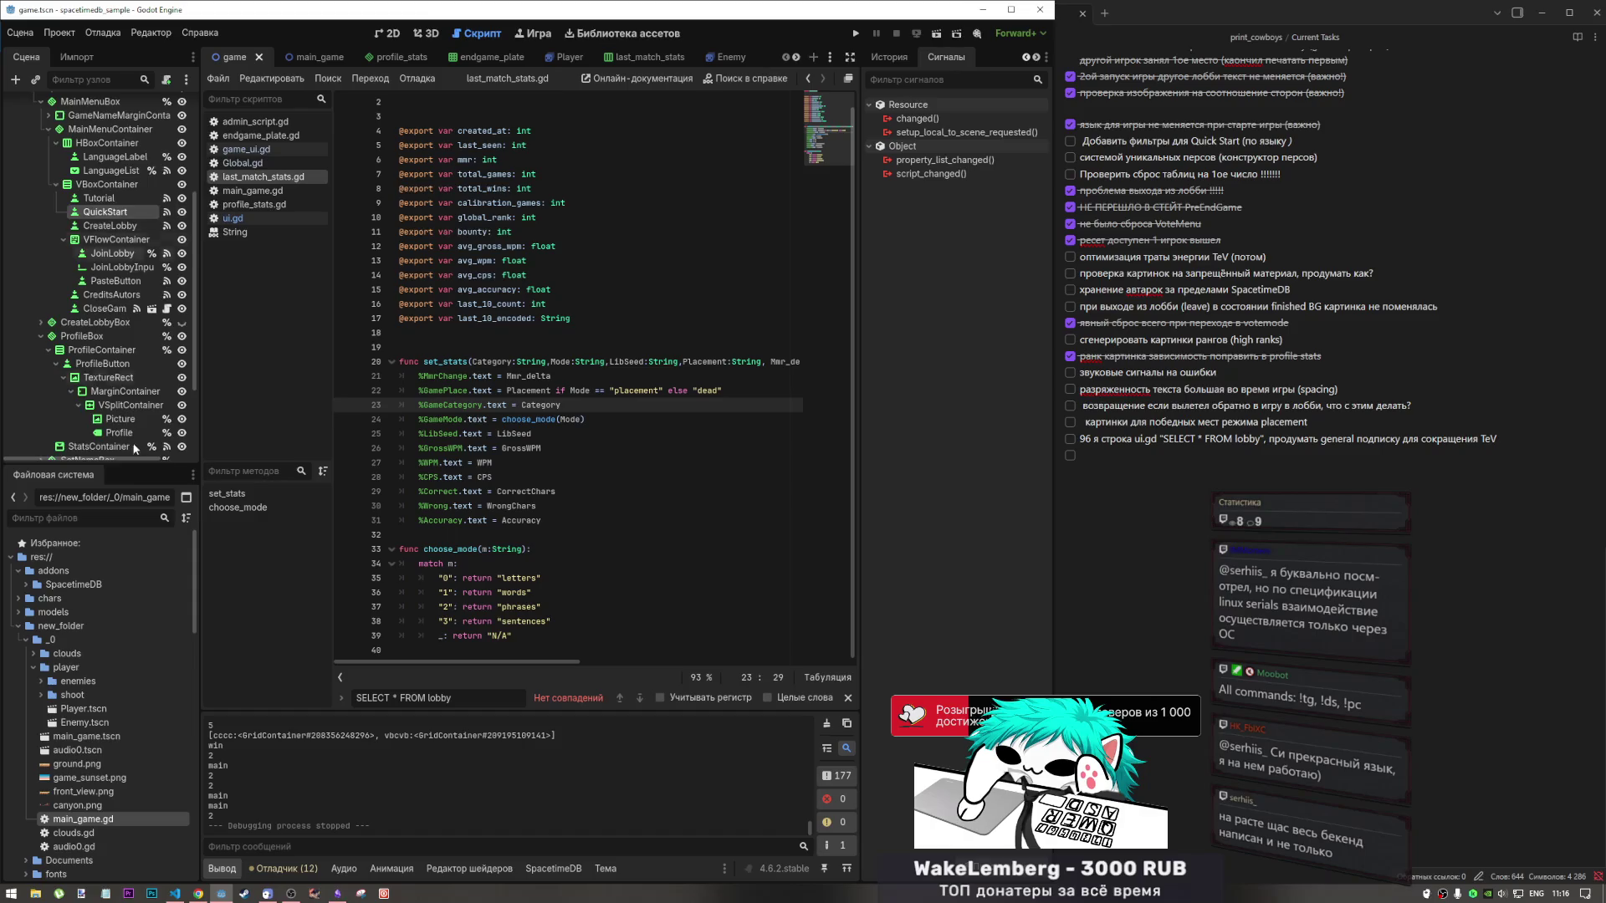
scroll(134, 415, "down", 3)
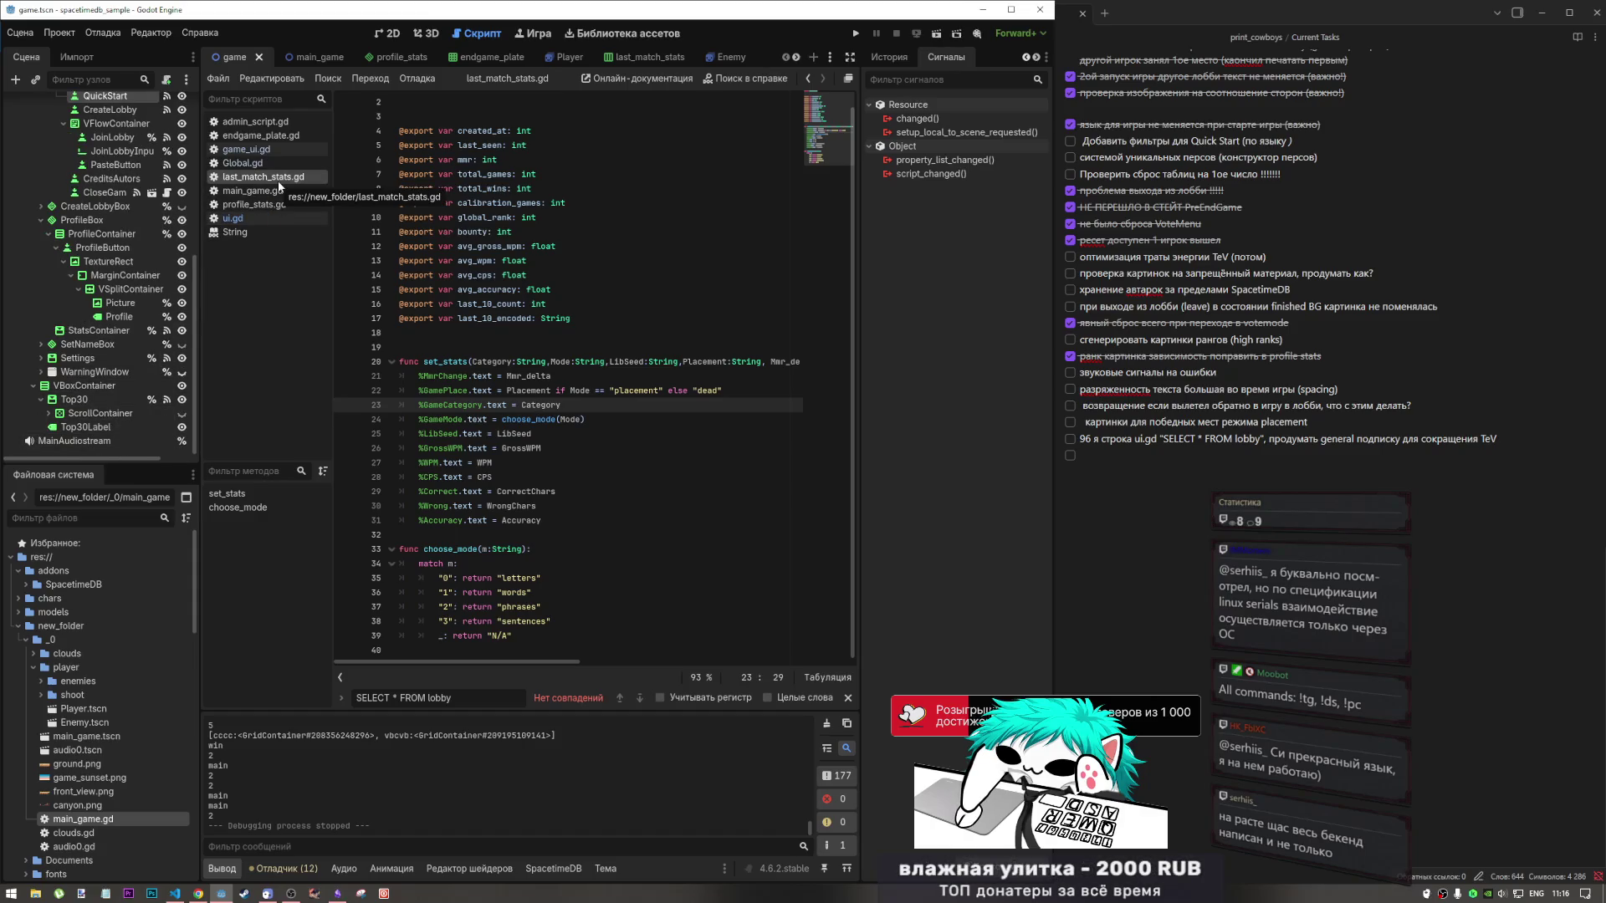
left_click(642, 57)
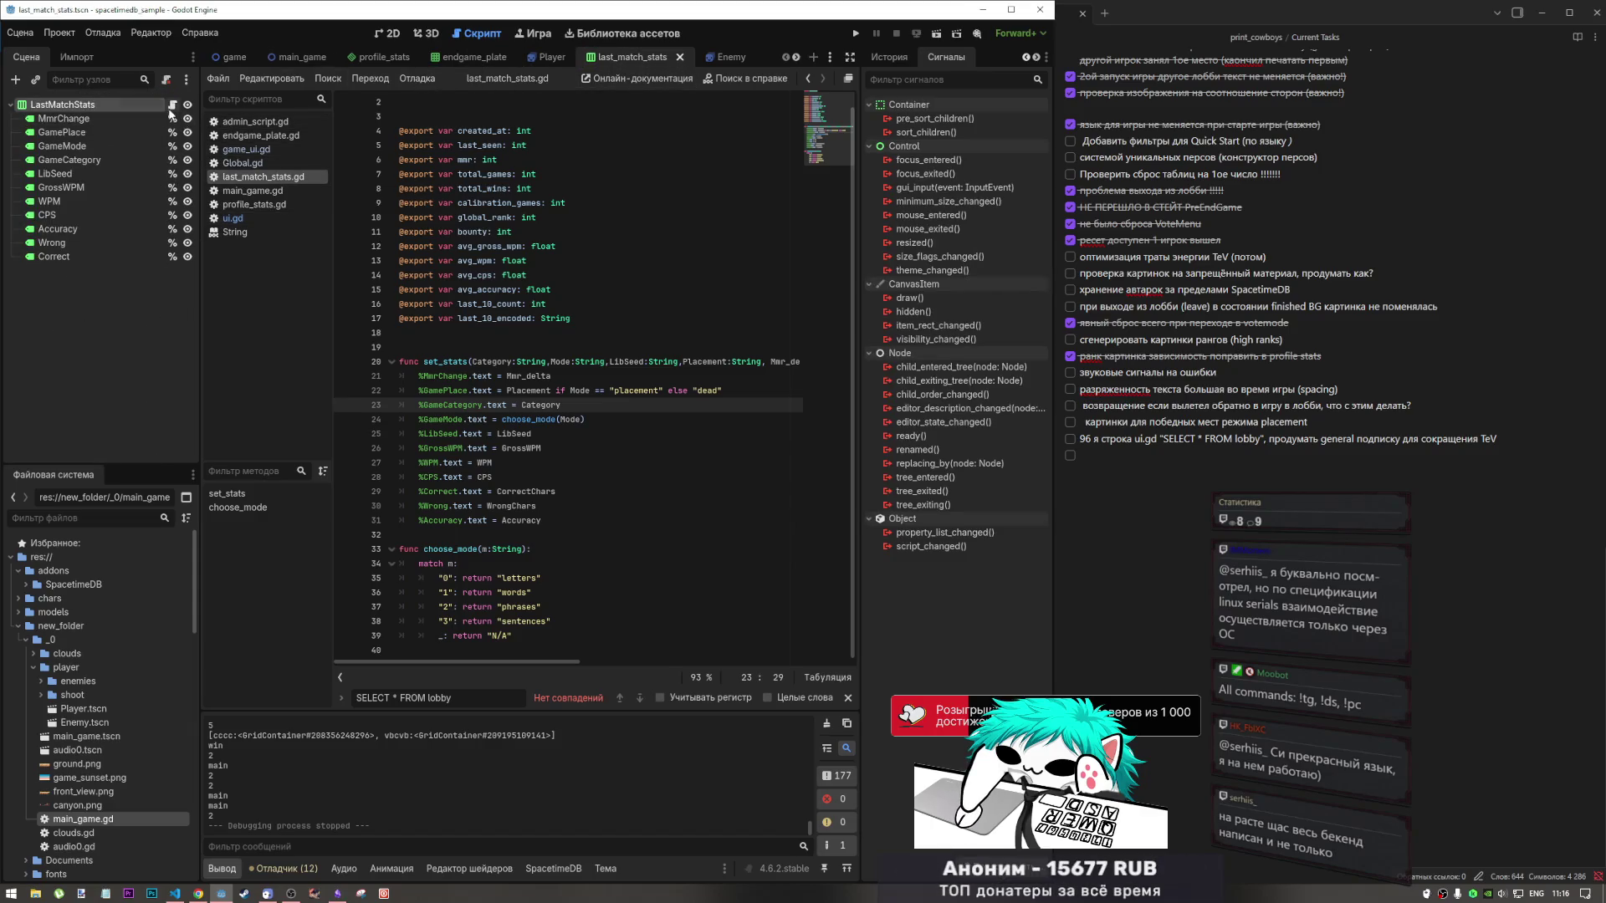
scroll(648, 441, "up", 1)
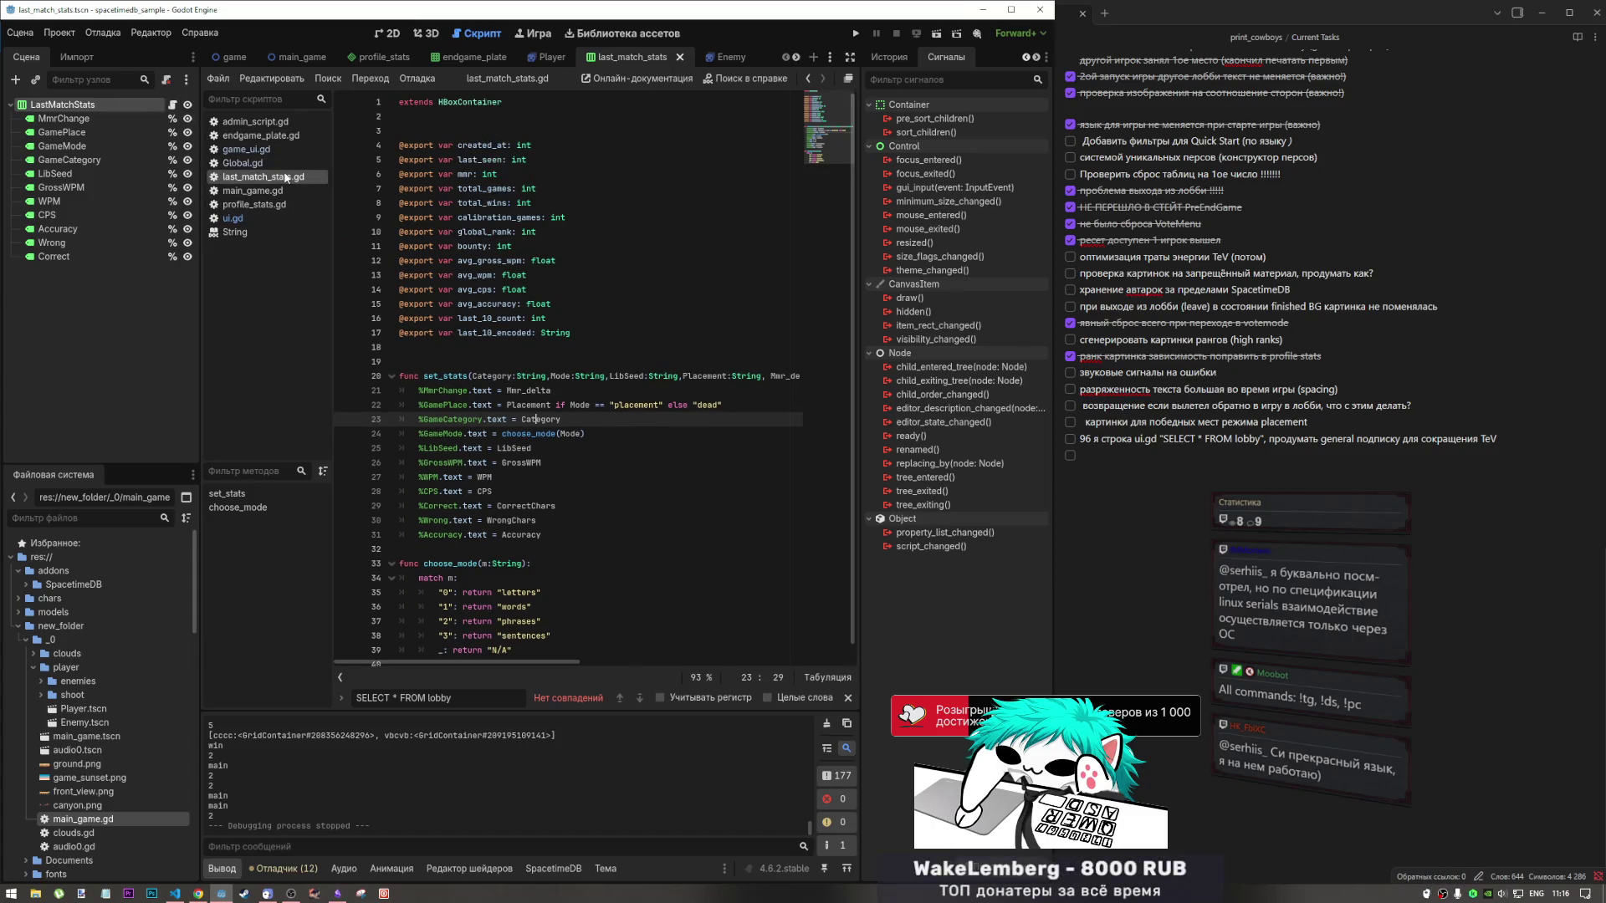
scroll(562, 452, "down", 1)
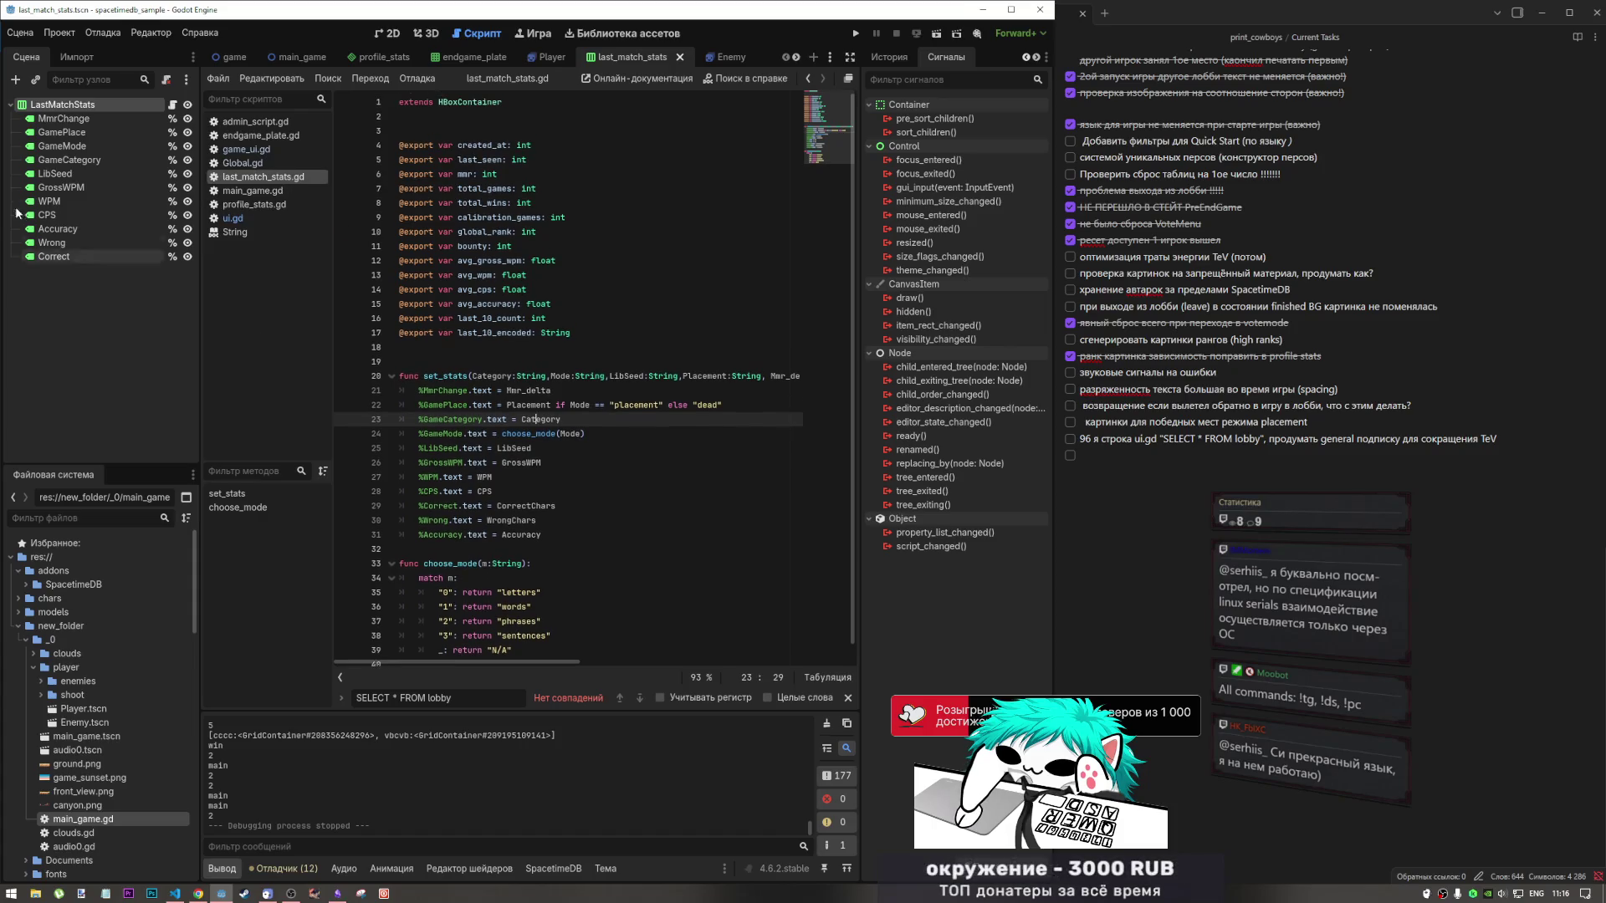
Review the profile_stats scene and its profile_stats.gd script.
left_click(370, 57)
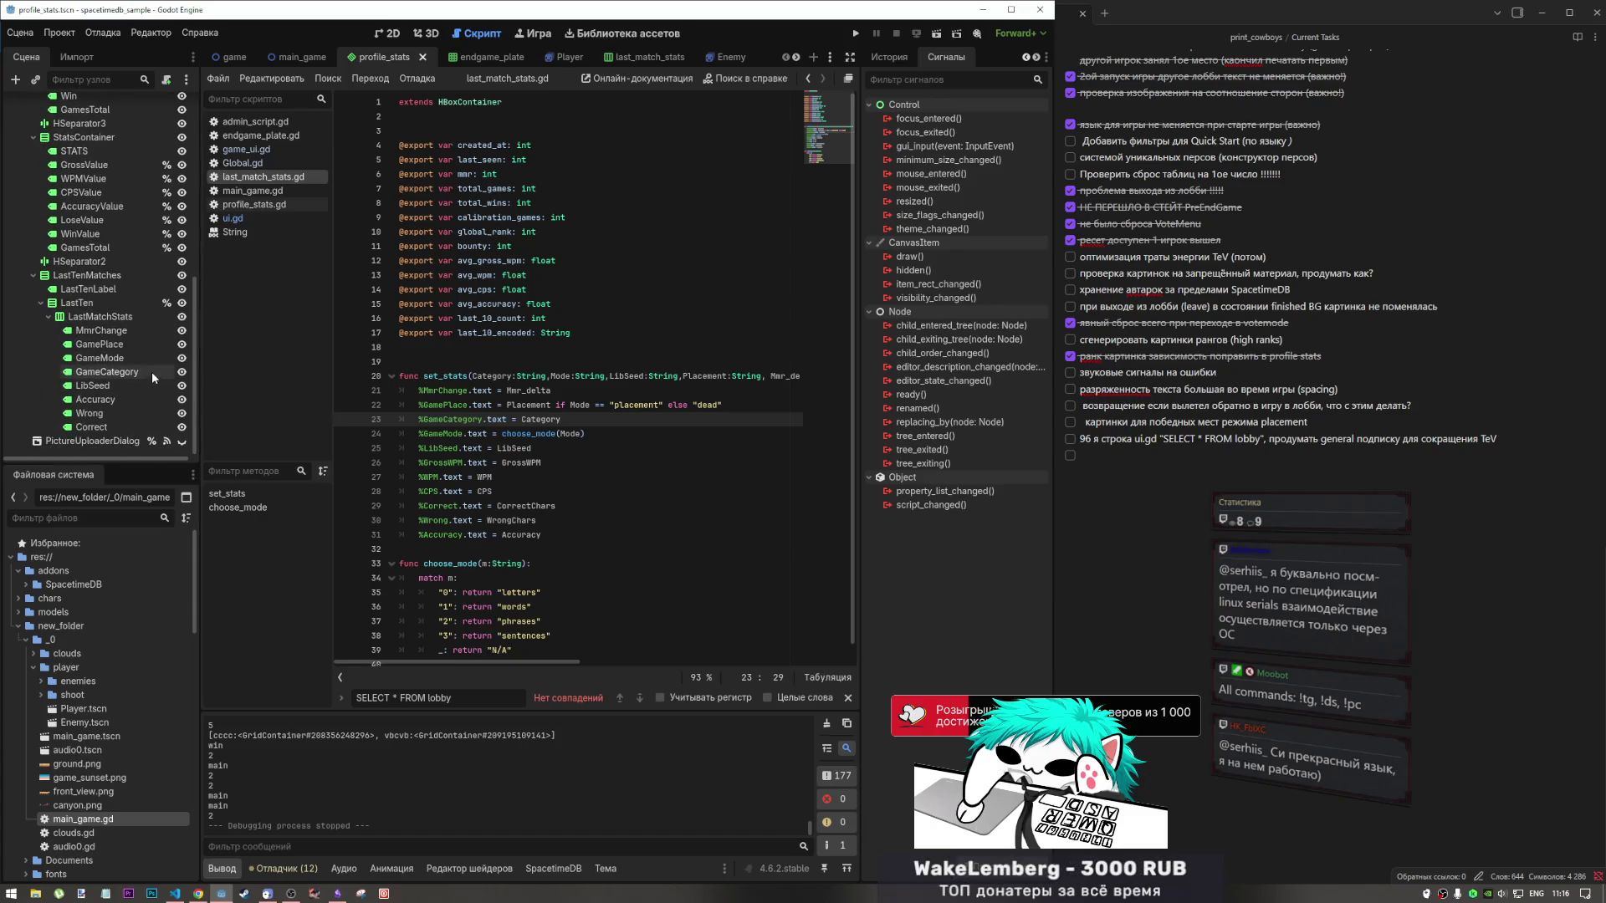
scroll(152, 363, "up", 4)
scroll(152, 363, "up", 4)
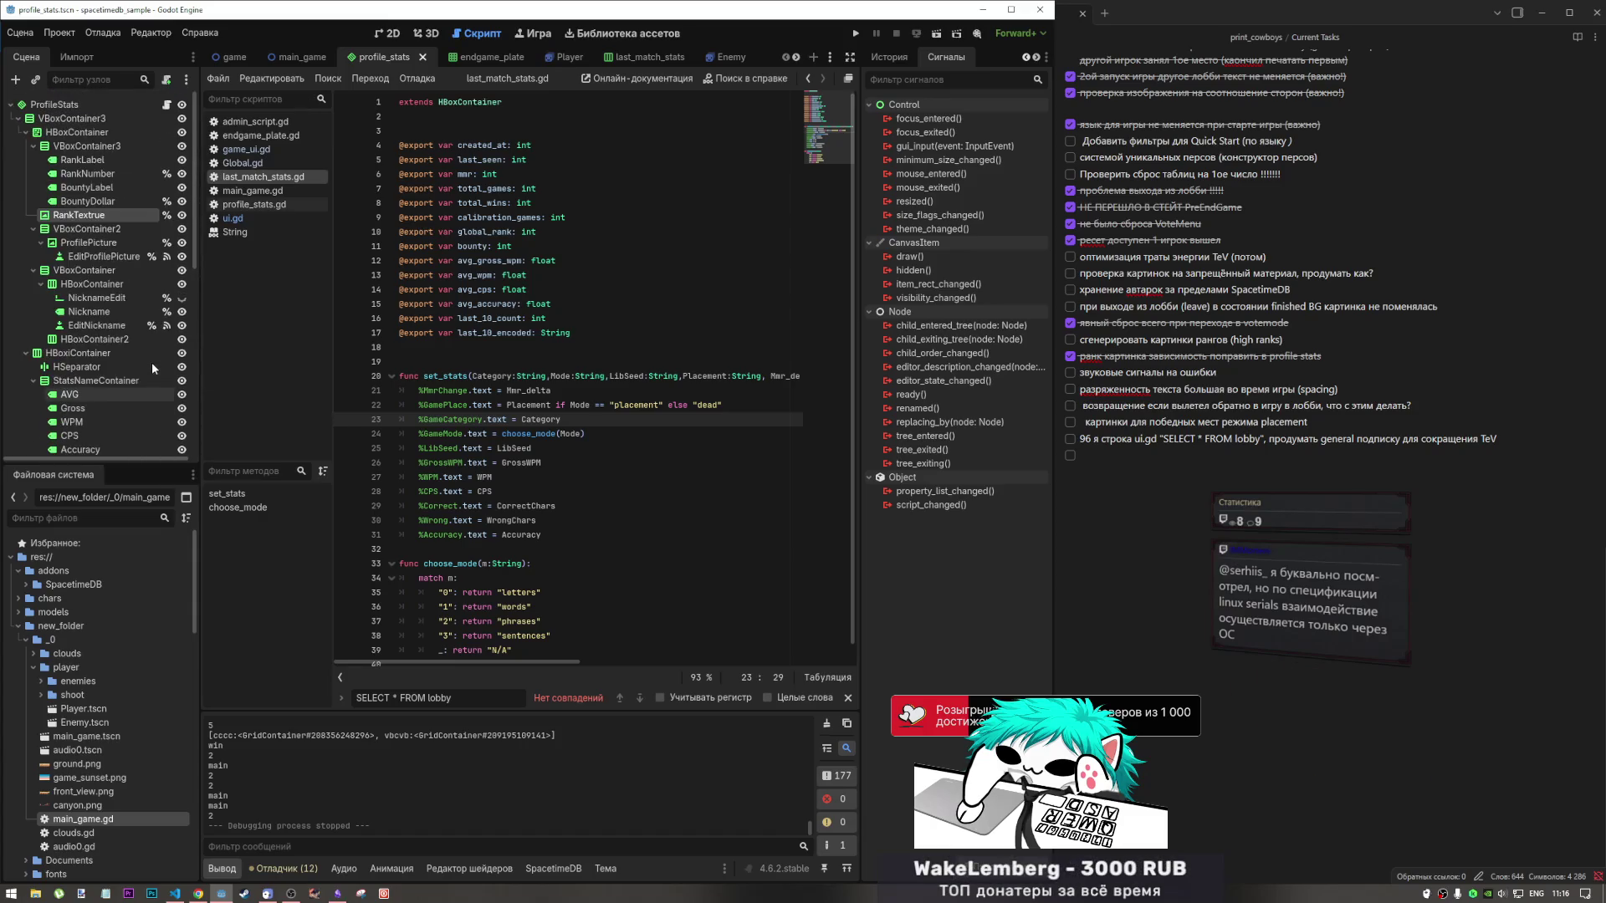
left_click(168, 106)
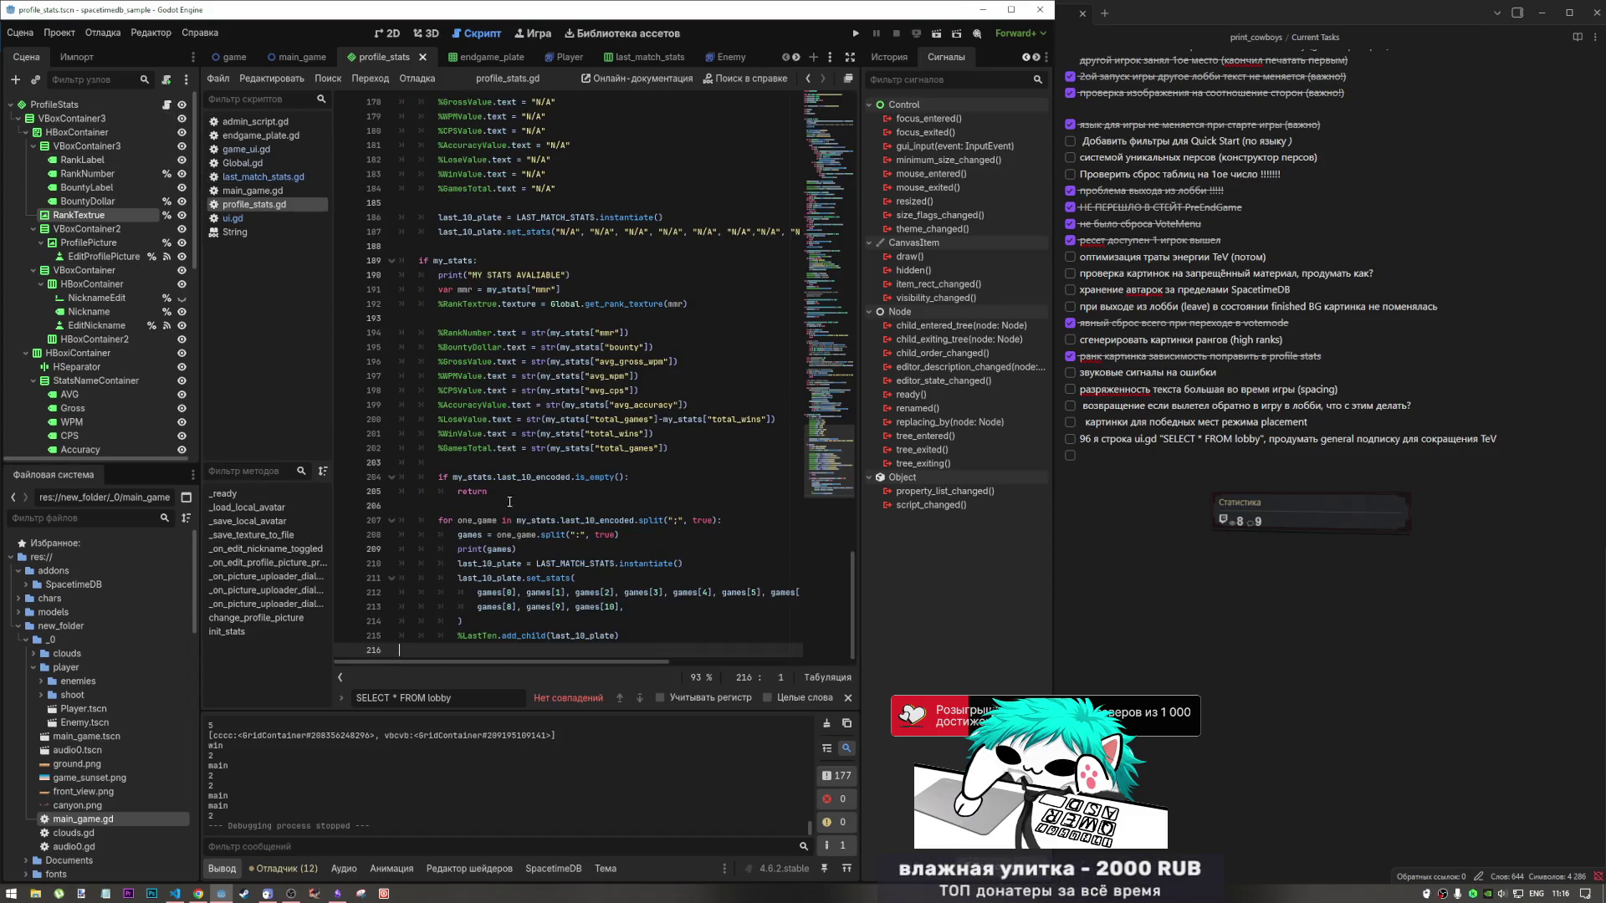
scroll(516, 488, "up", 10)
scroll(516, 487, "down", 10)
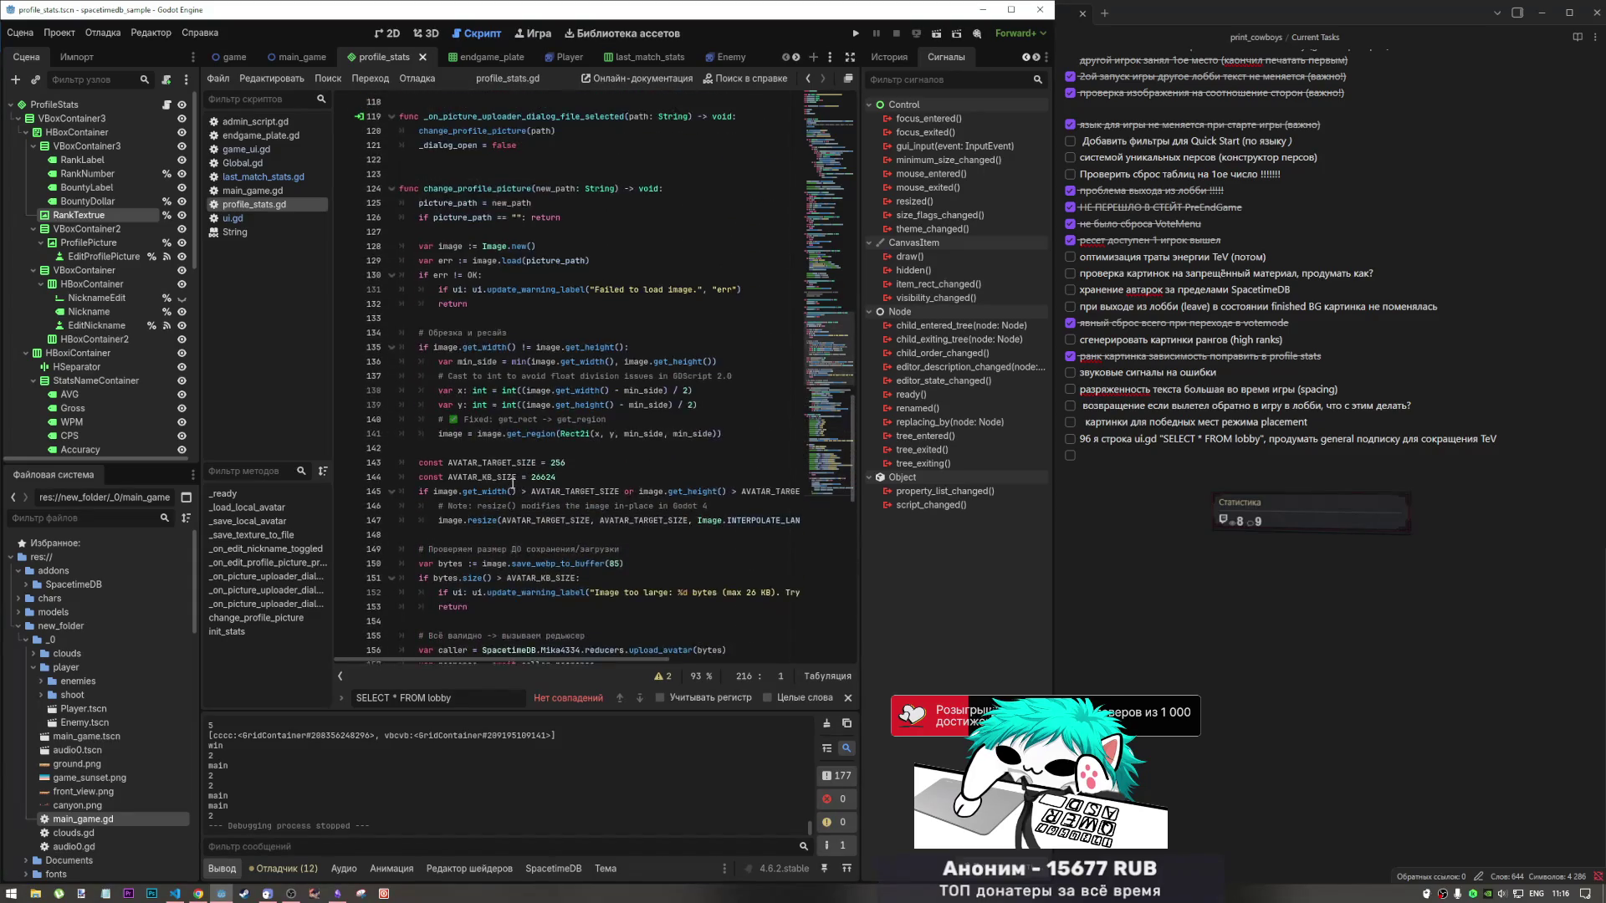
scroll(505, 479, "up", 3)
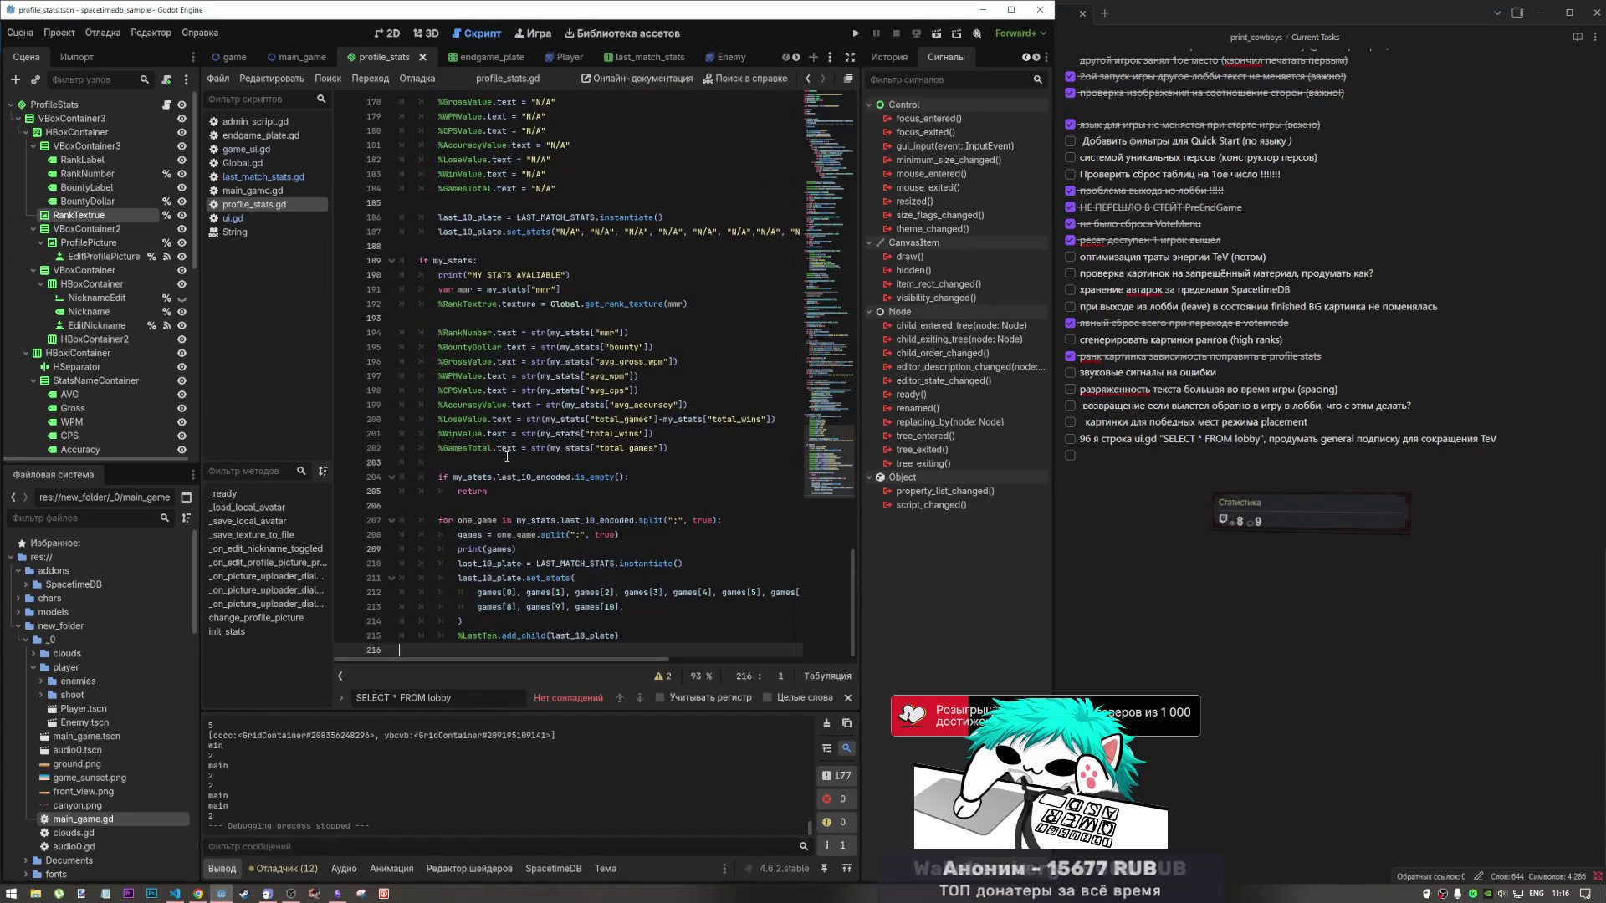
Open the last_match_stats scene and its last_match_stats.gd script, selecting part of set_stats.
left_click(630, 56)
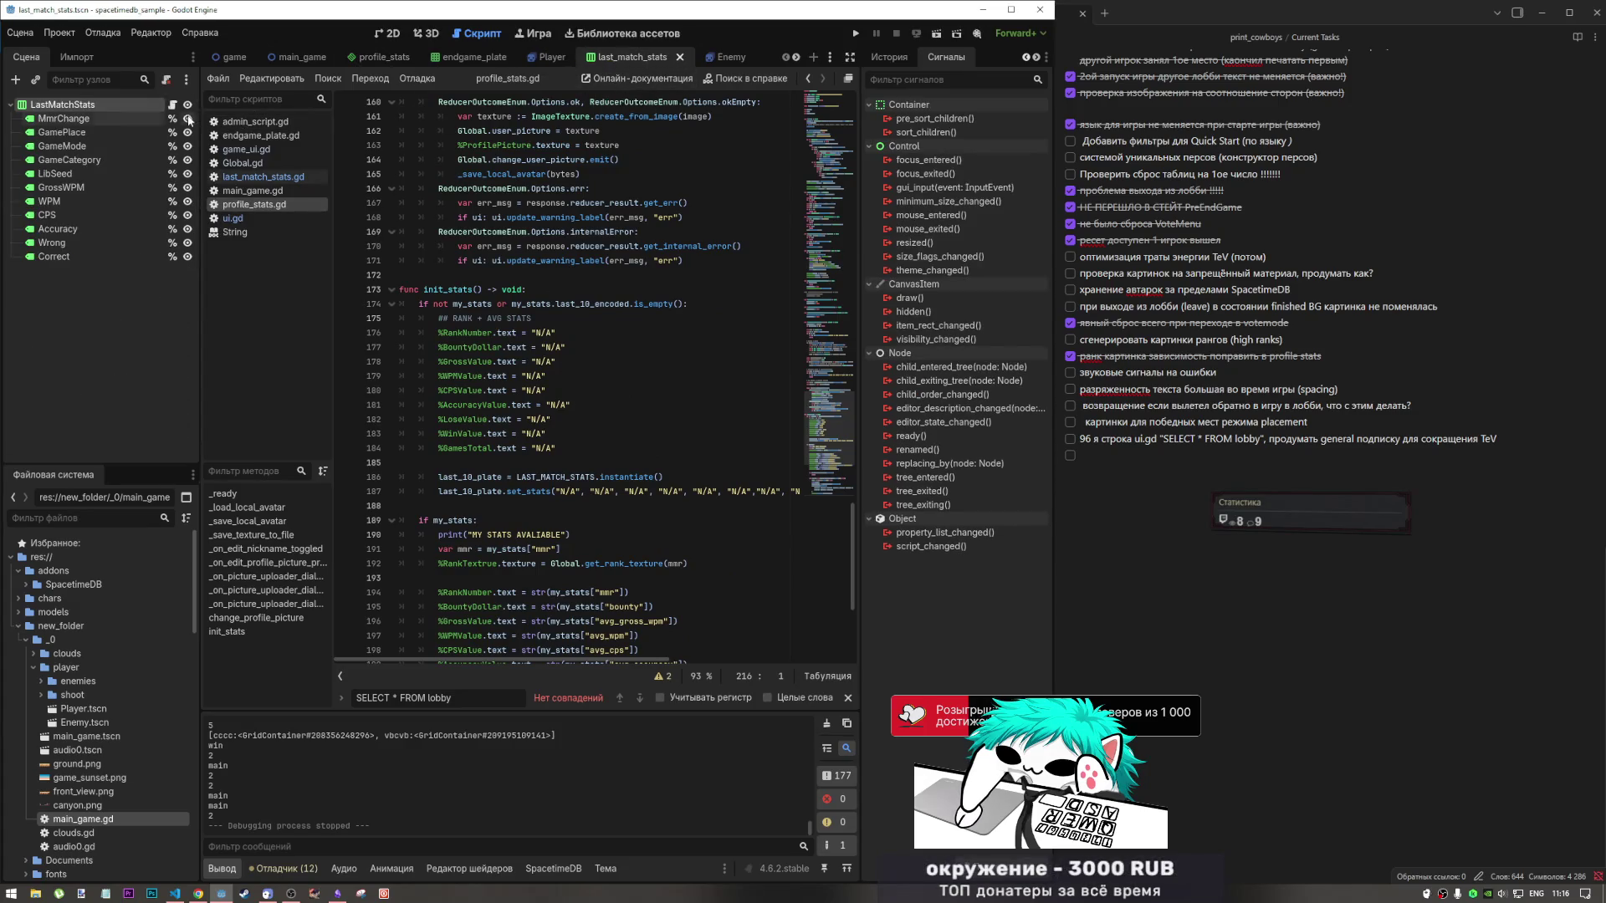
left_click(262, 176)
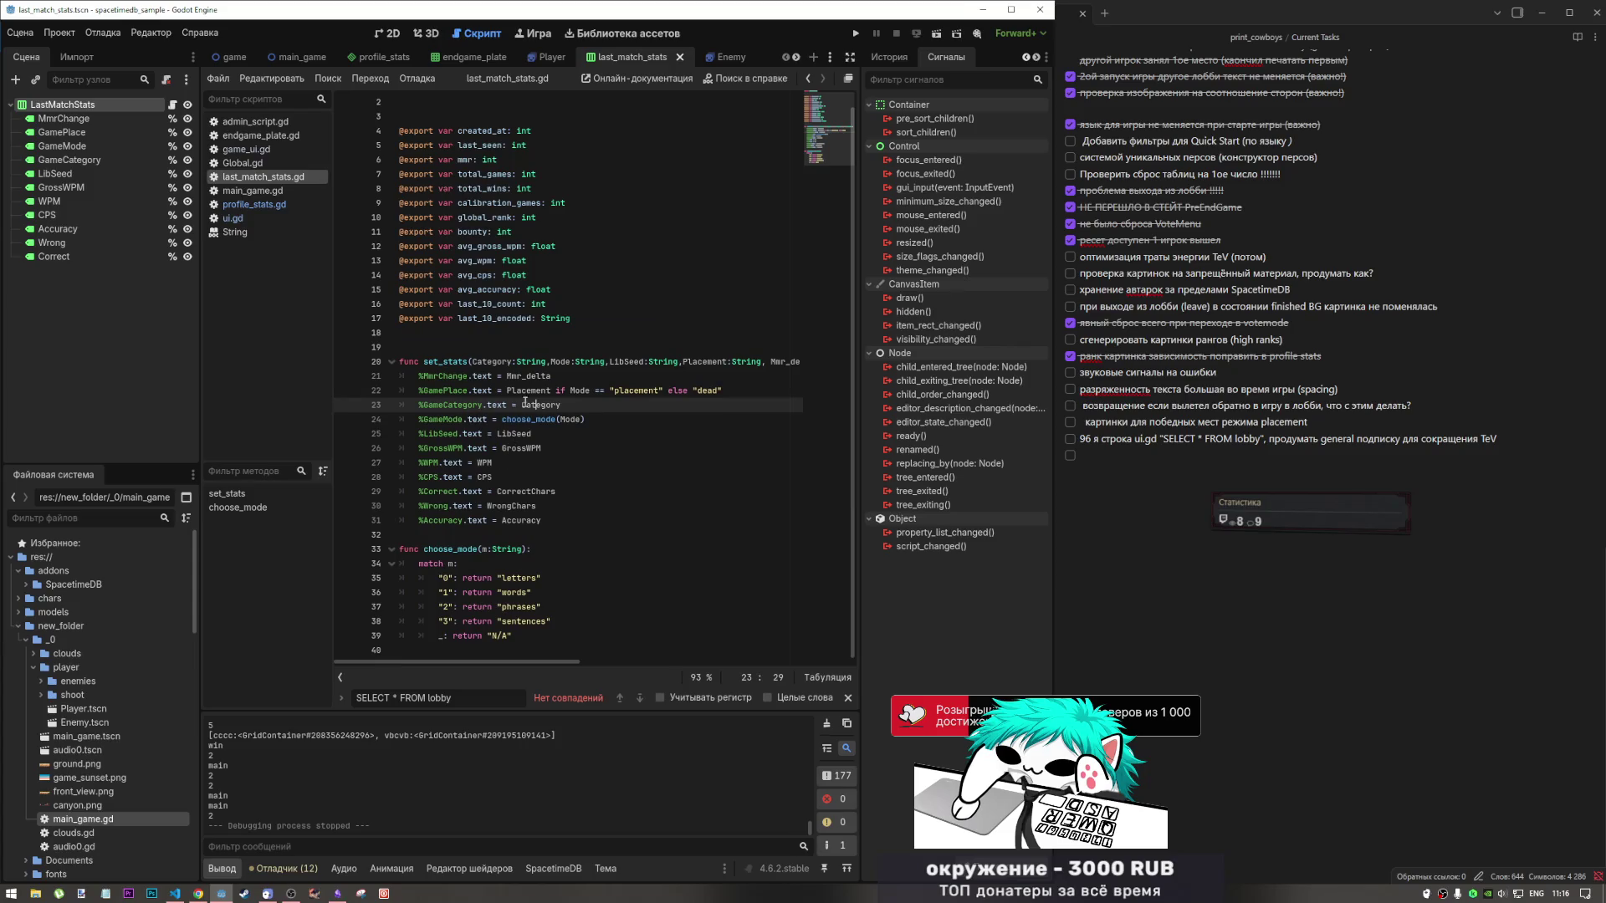
mouse_move(460, 362)
left_mouse_down()
mouse_move(535, 433)
mouse_move(532, 491)
left_mouse_up()
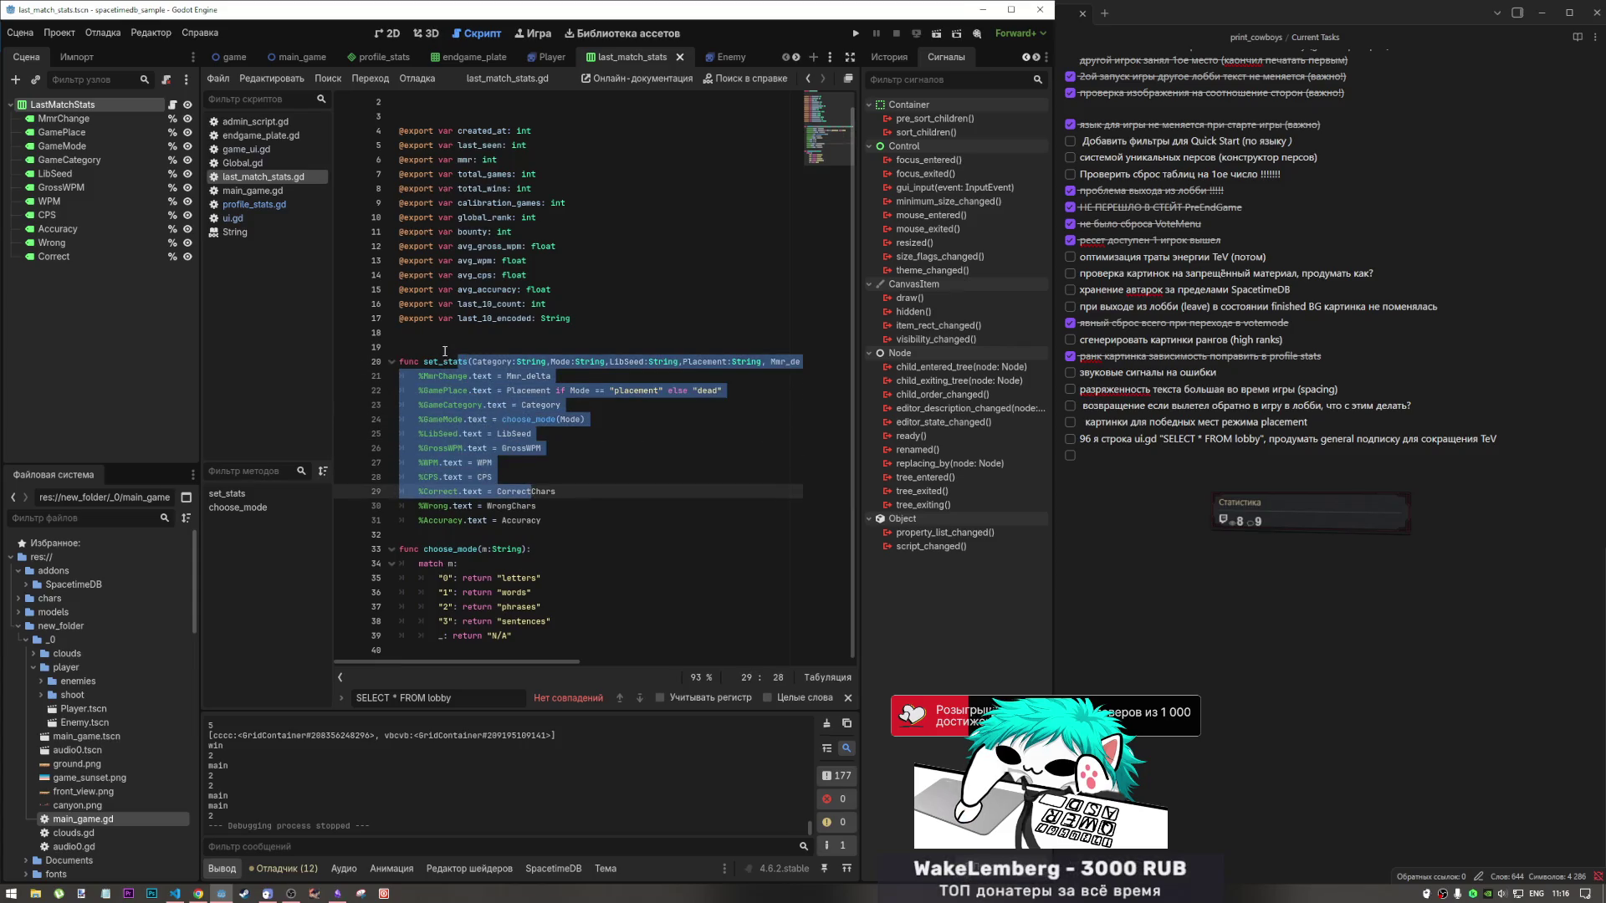
left_click(444, 351)
scroll(534, 387, "up", 1)
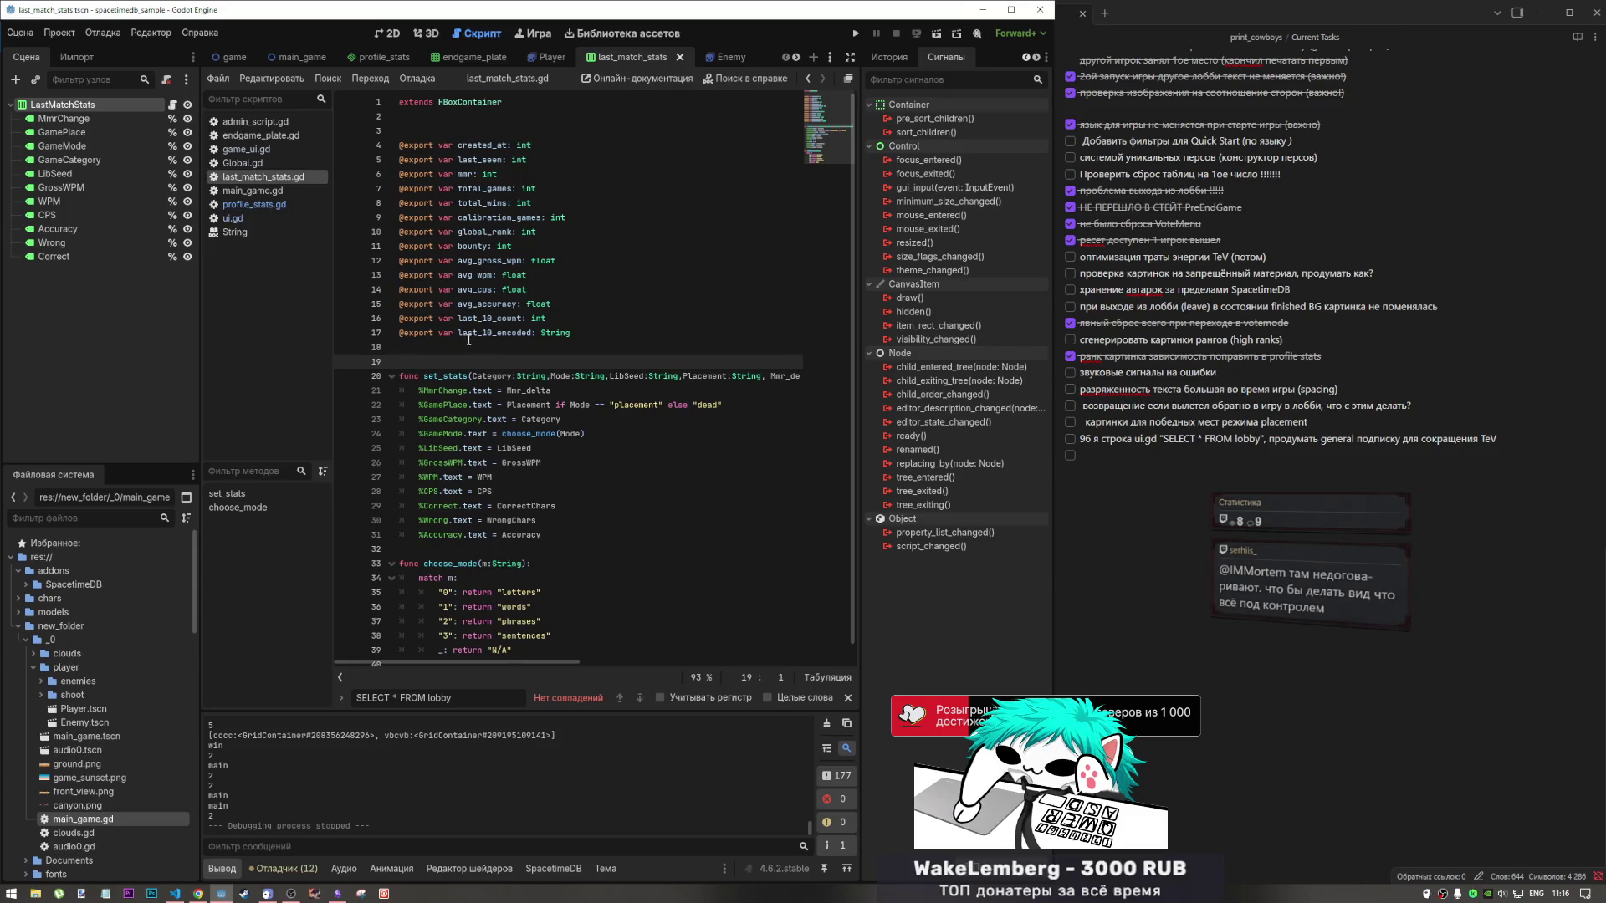
left_click_drag(577, 333, 348, 135)
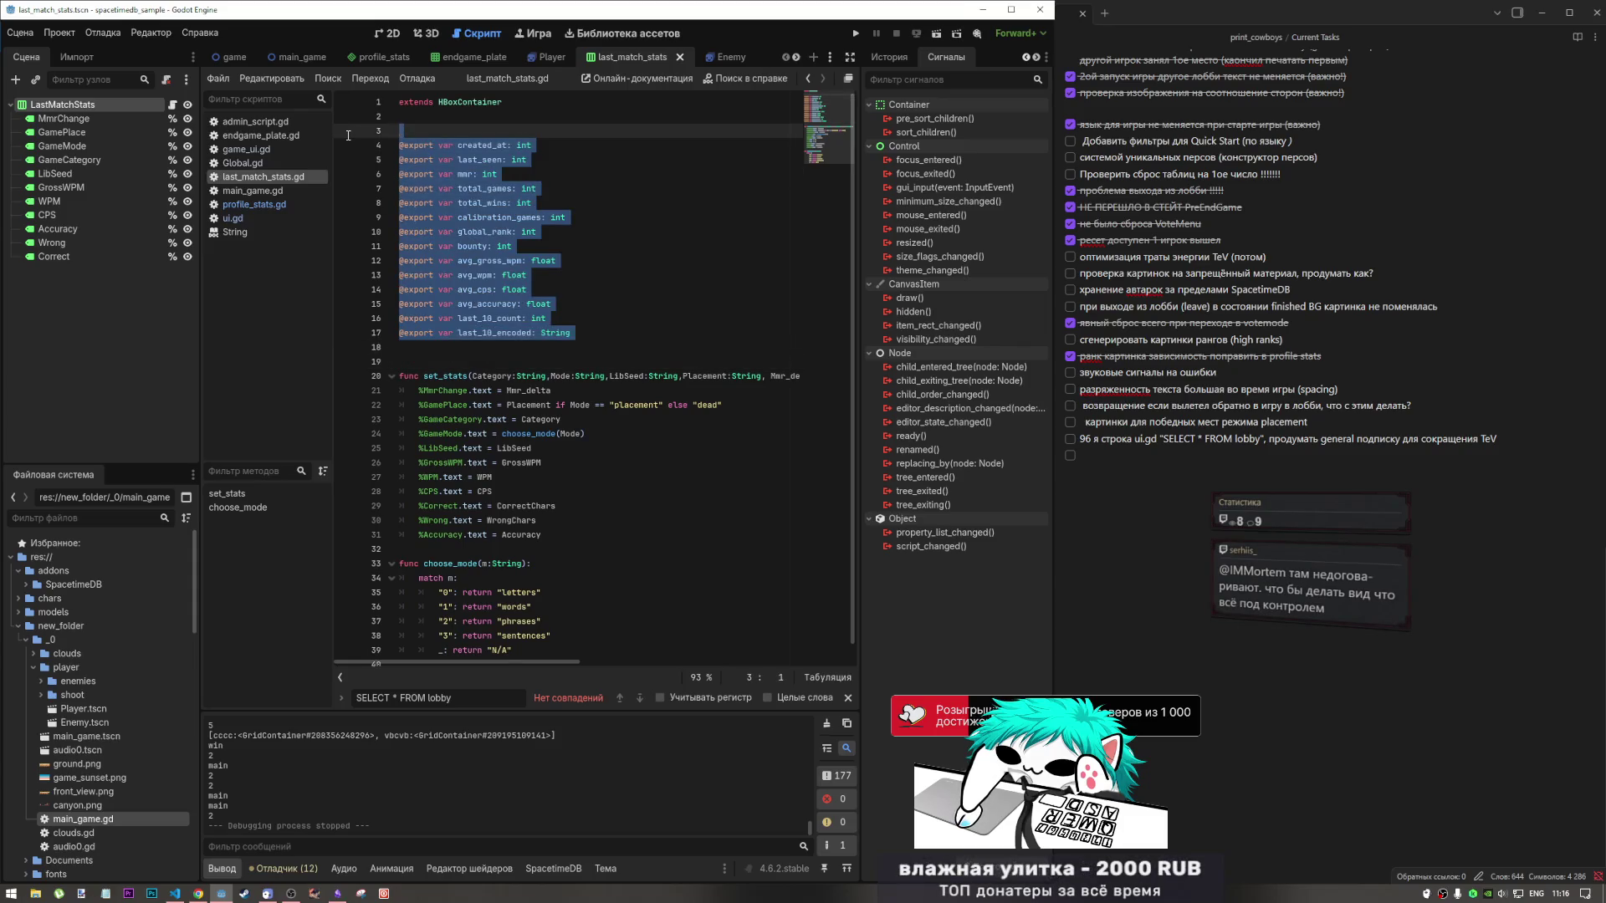
key("Delete")
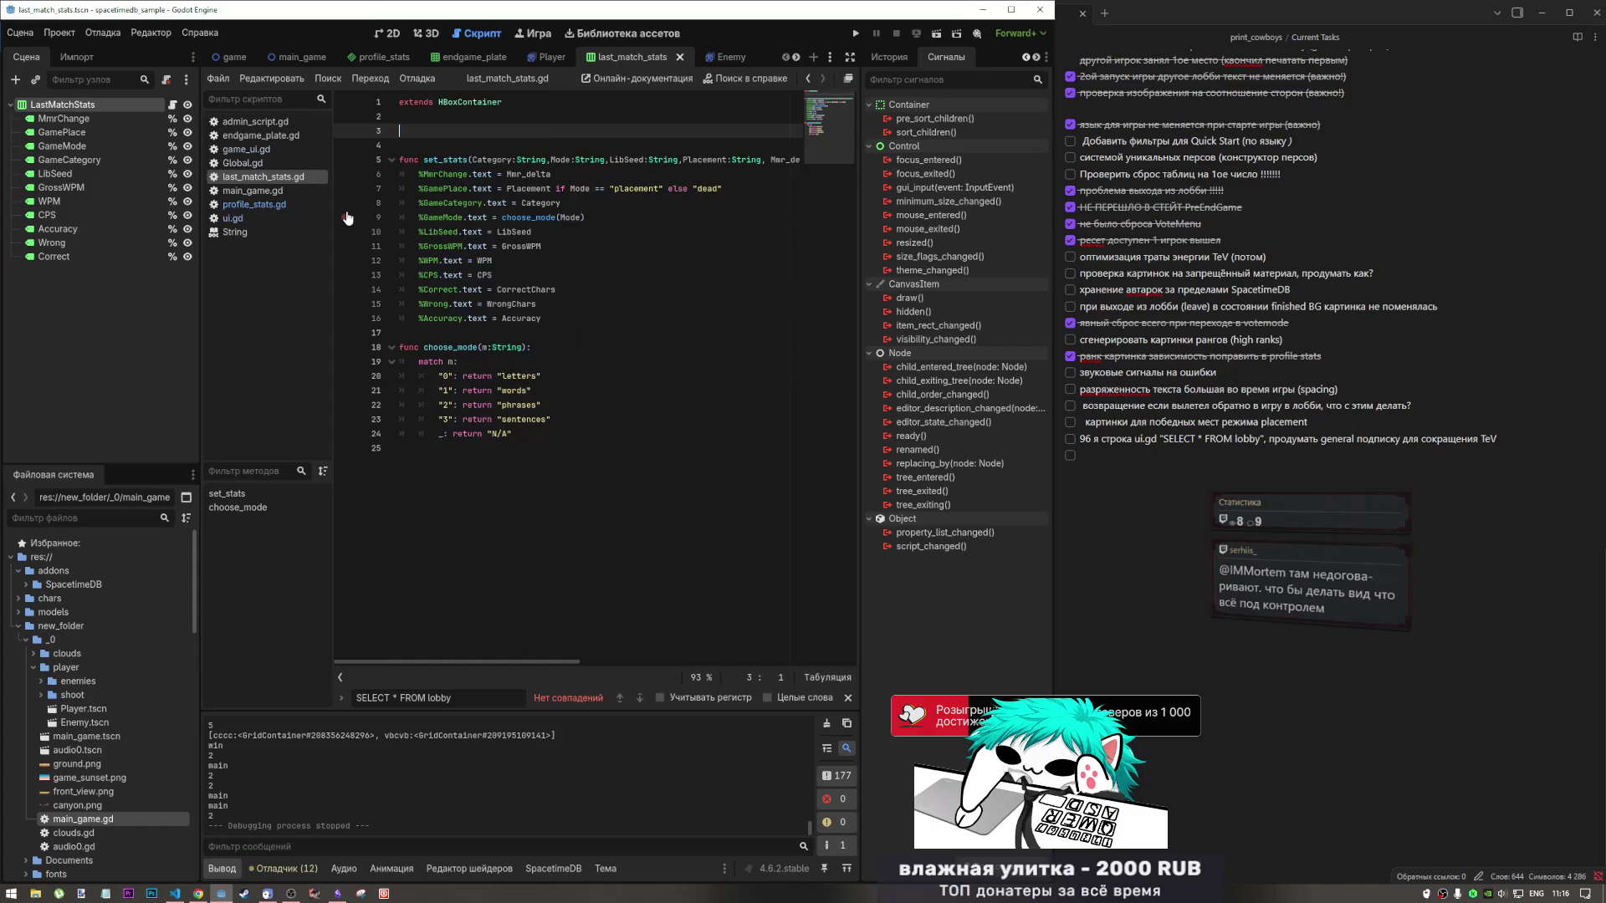
key("Delete")
key("Delete")
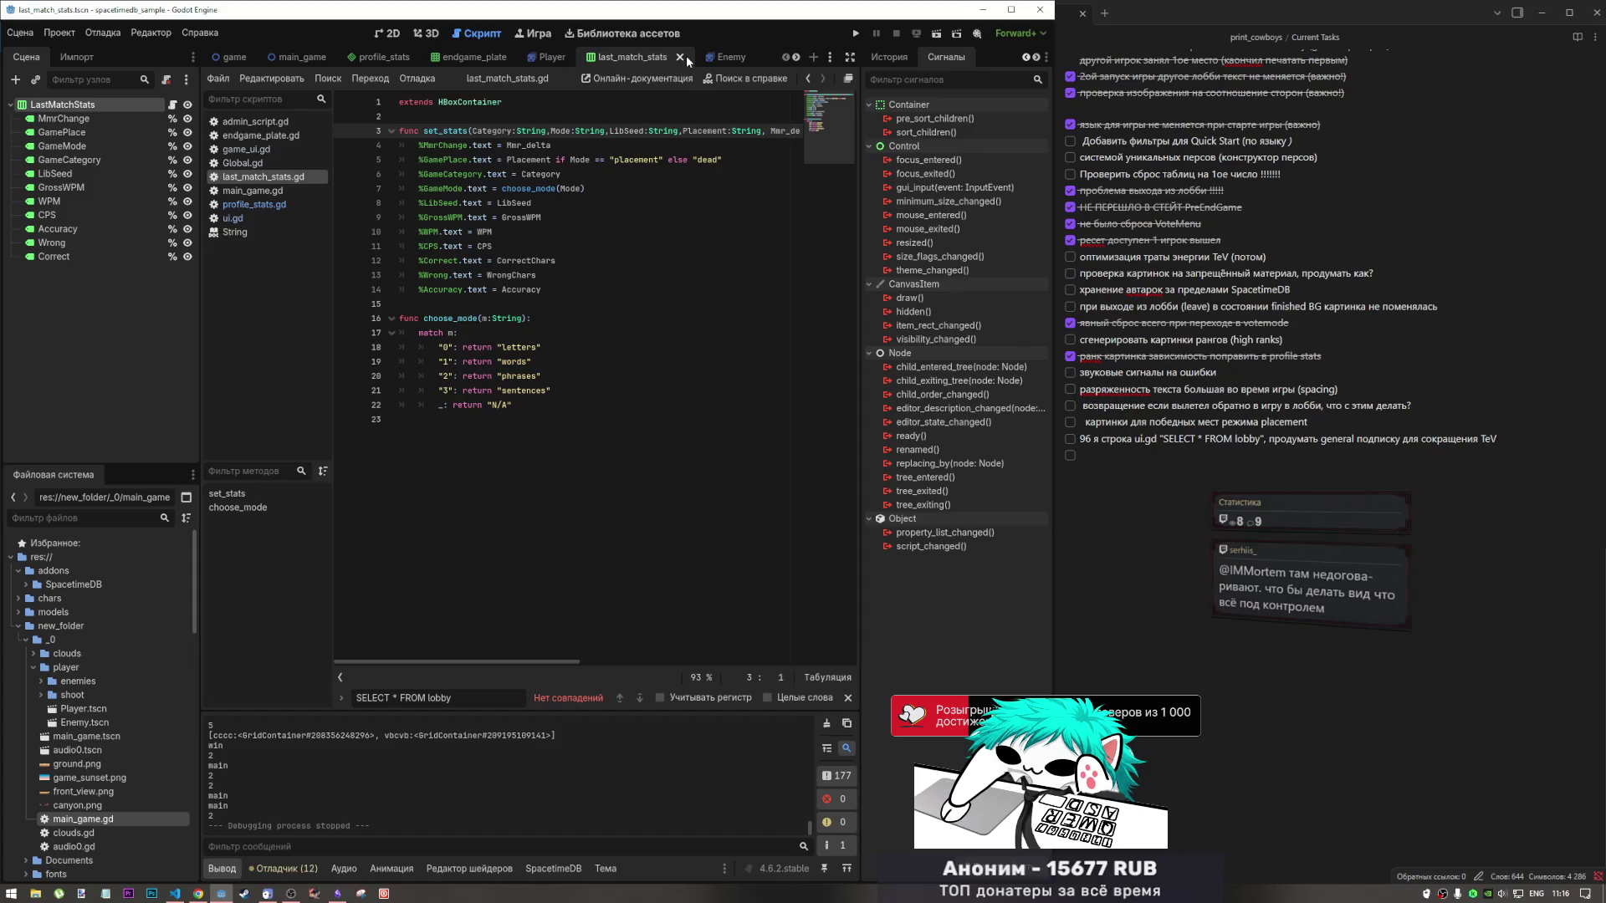
key("Up")
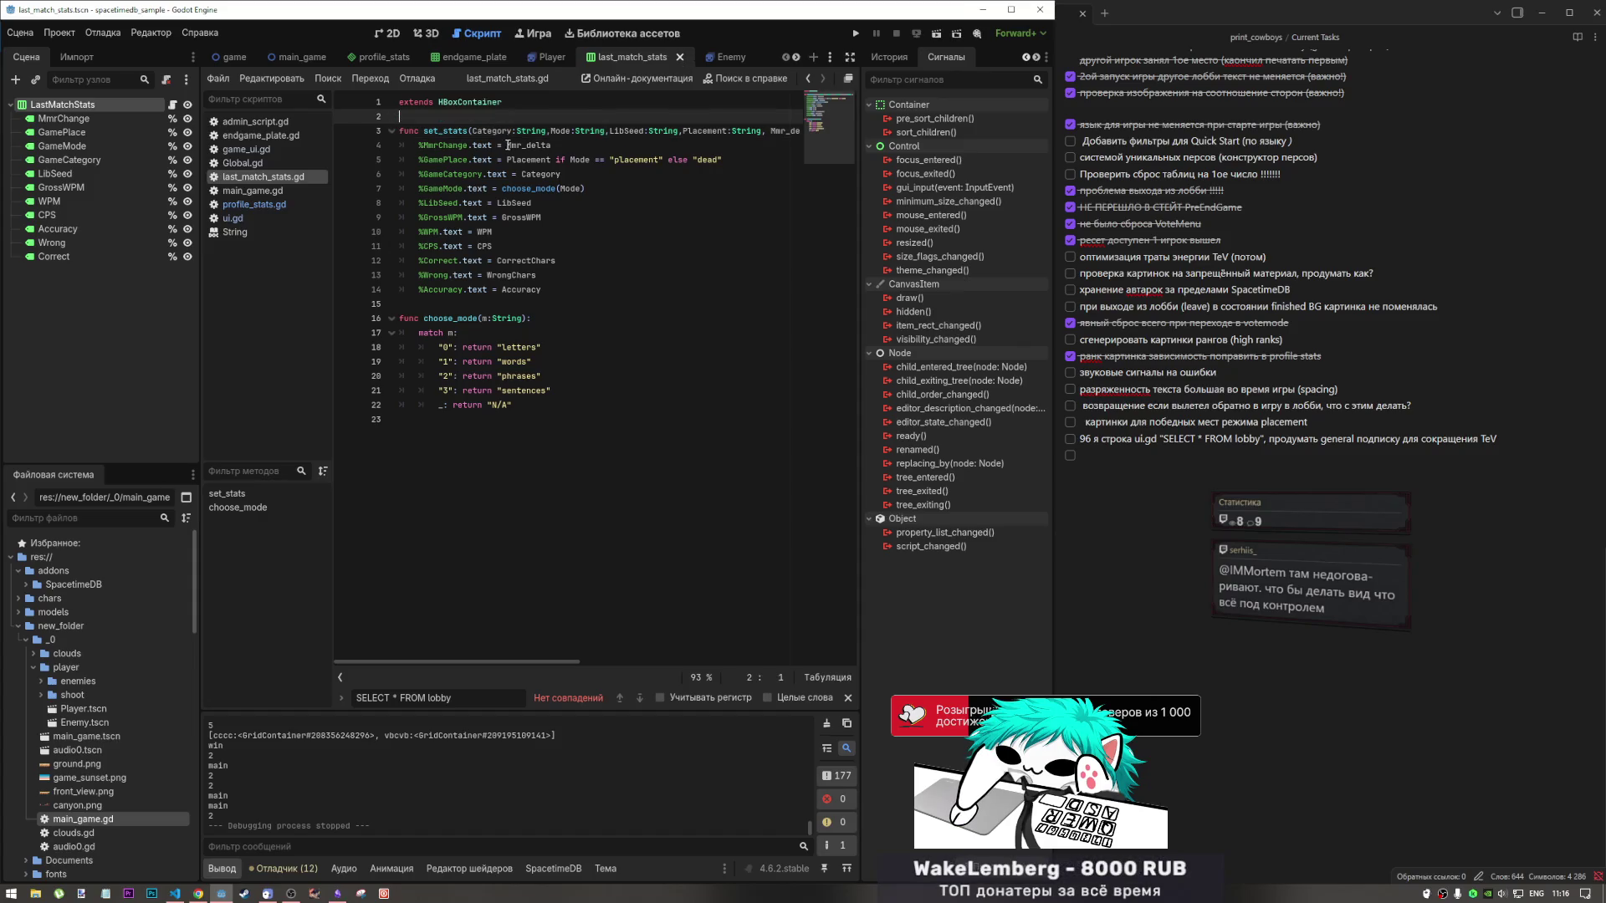
left_click(678, 56)
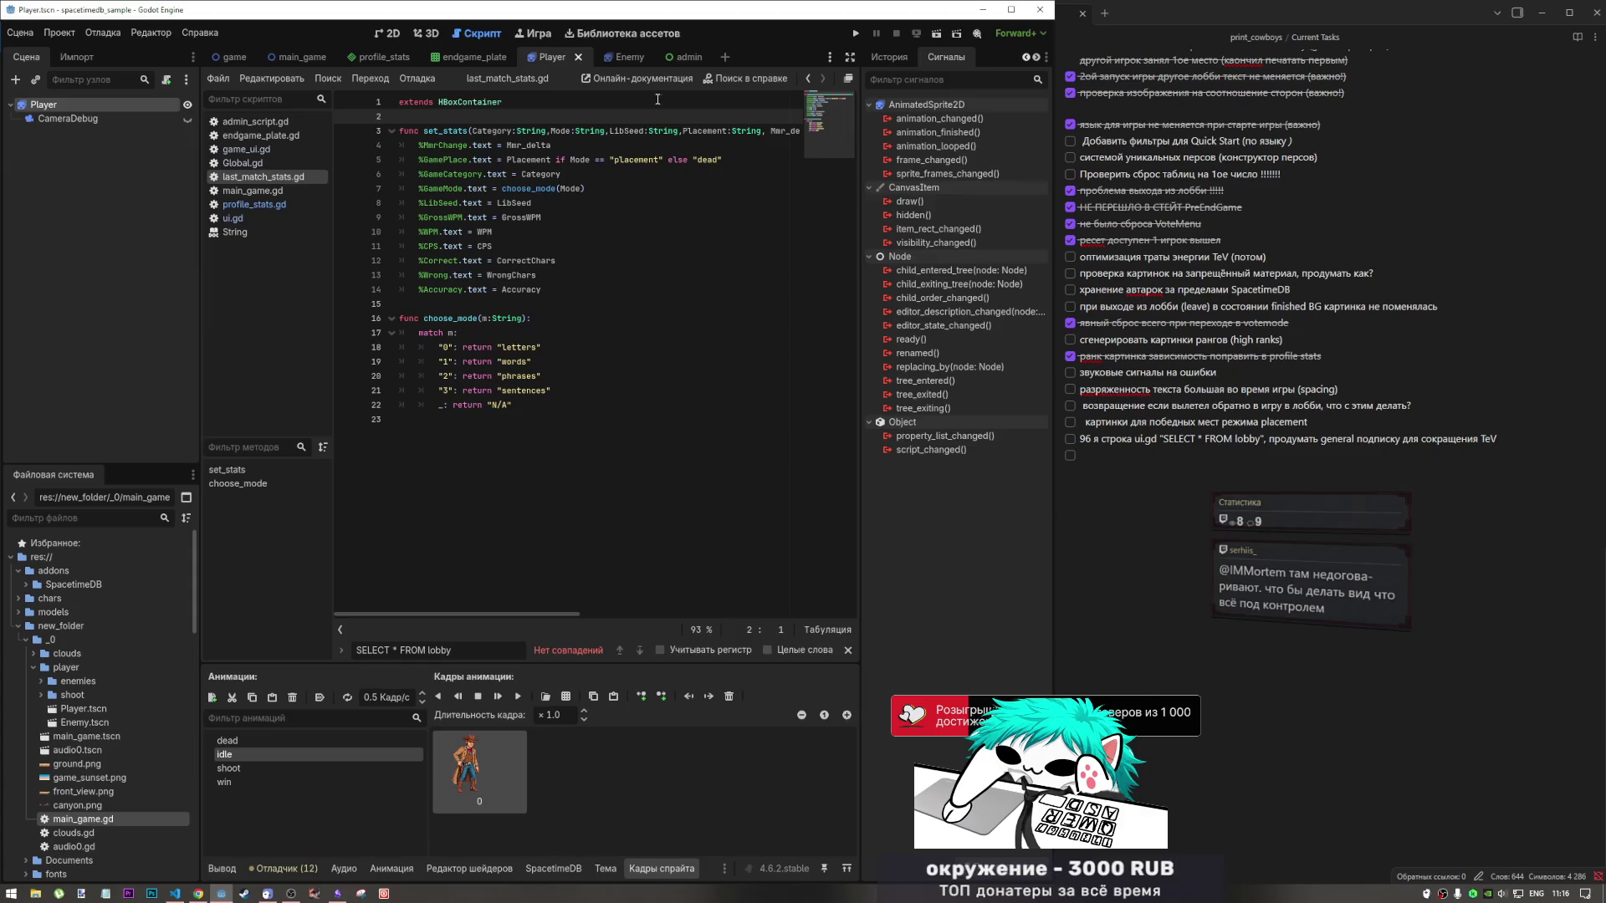
Show the Player scene in 2D and list the dead animation's frames in SpriteFrames.
left_click(387, 34)
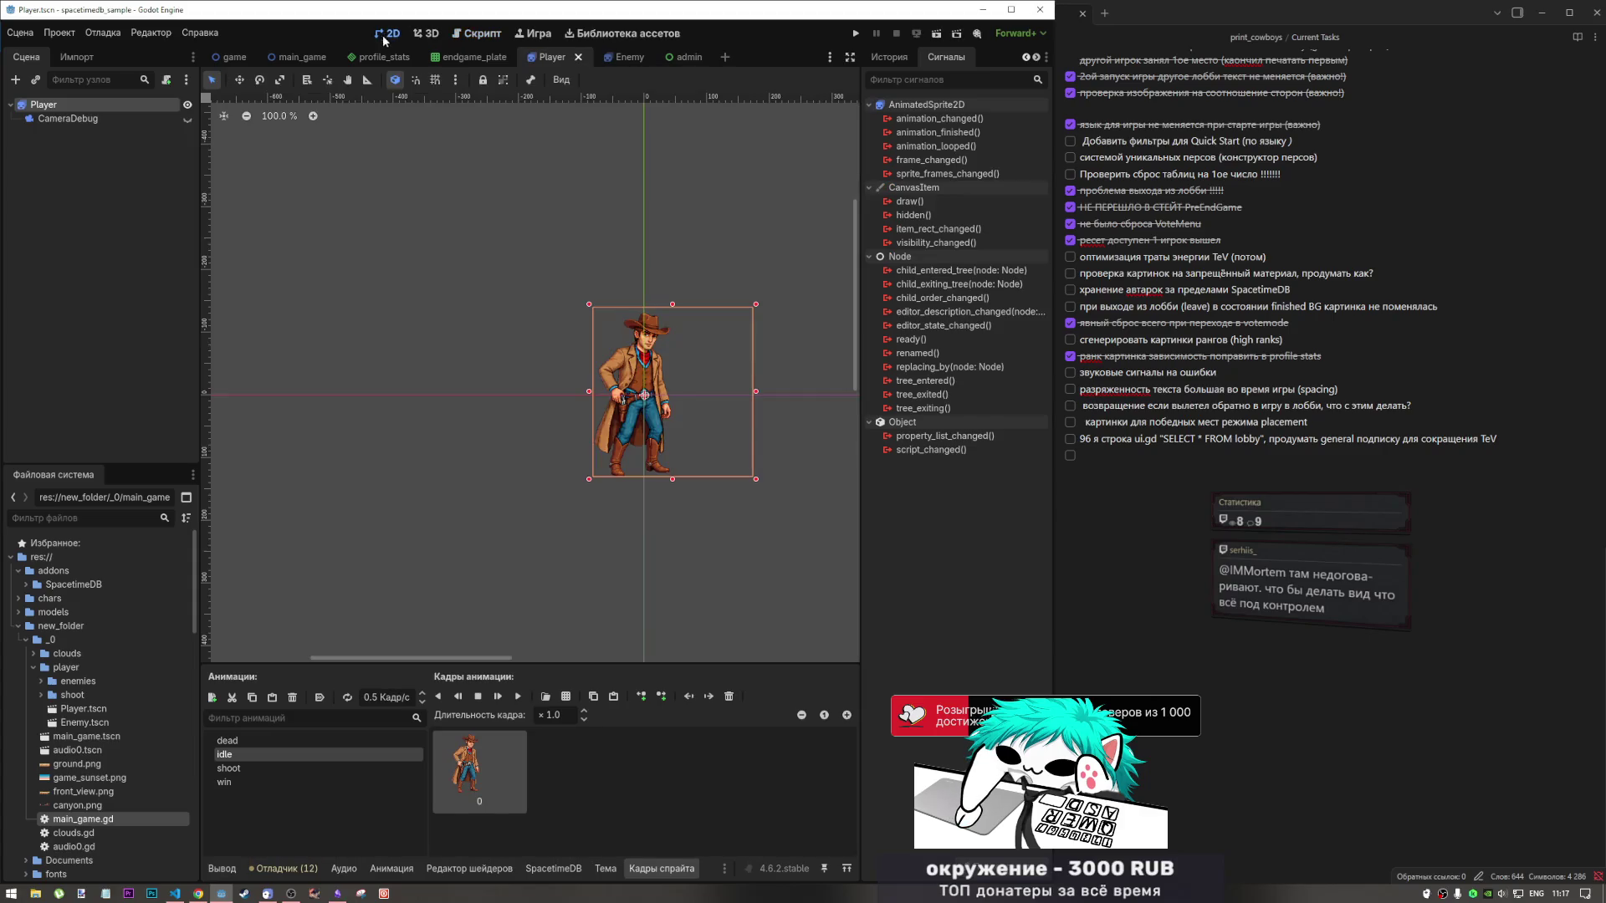
scroll(520, 514, "down", 2)
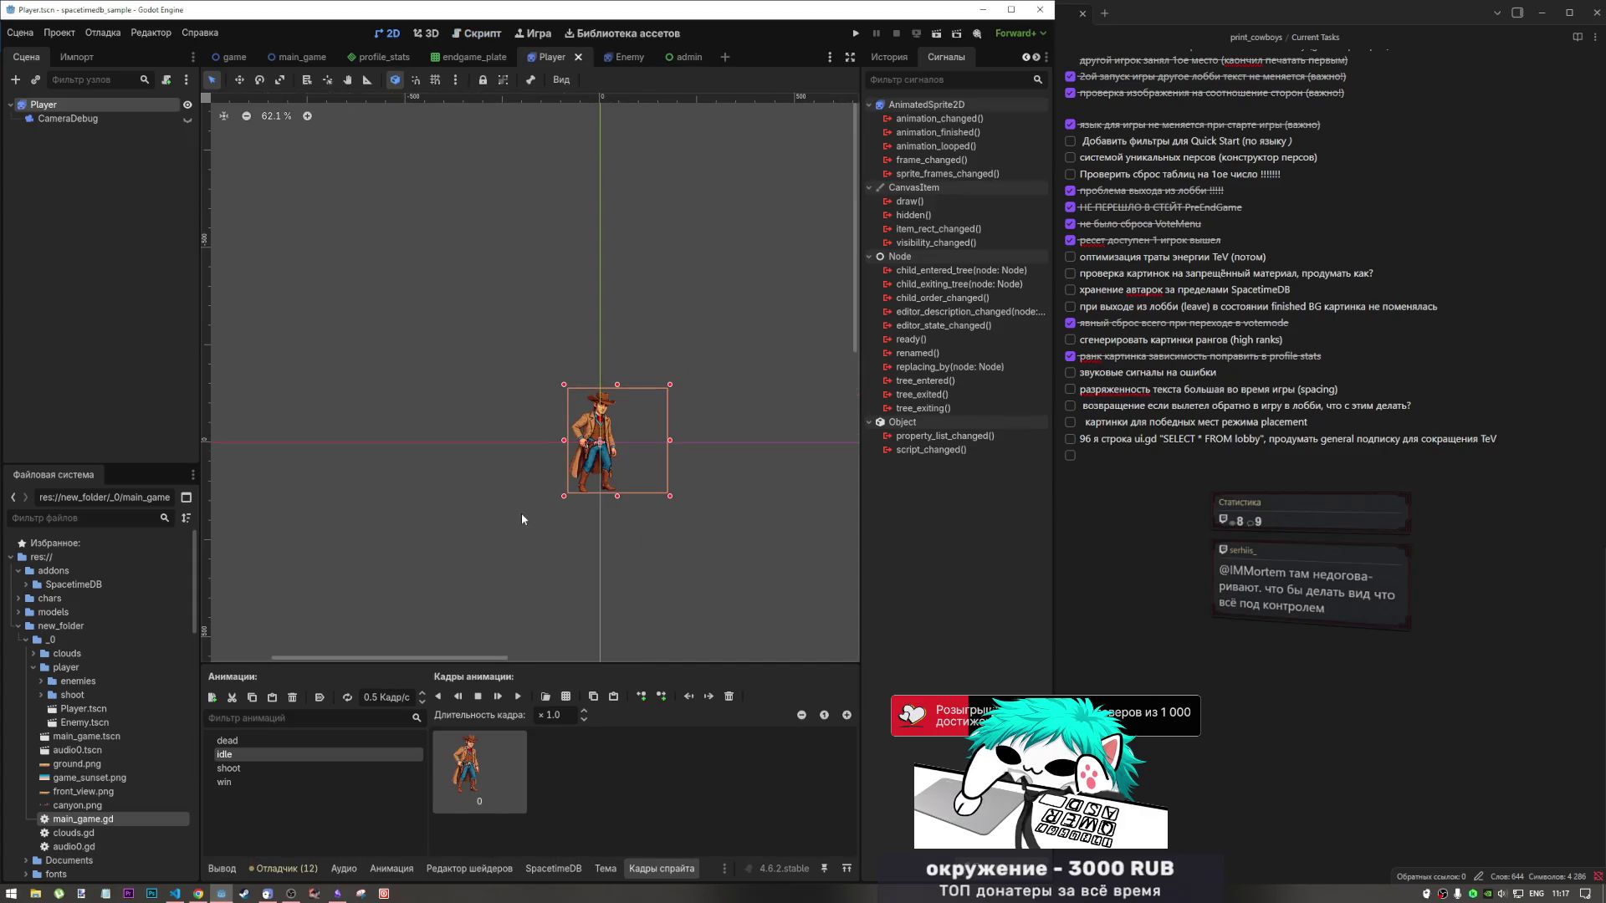
left_click(243, 740)
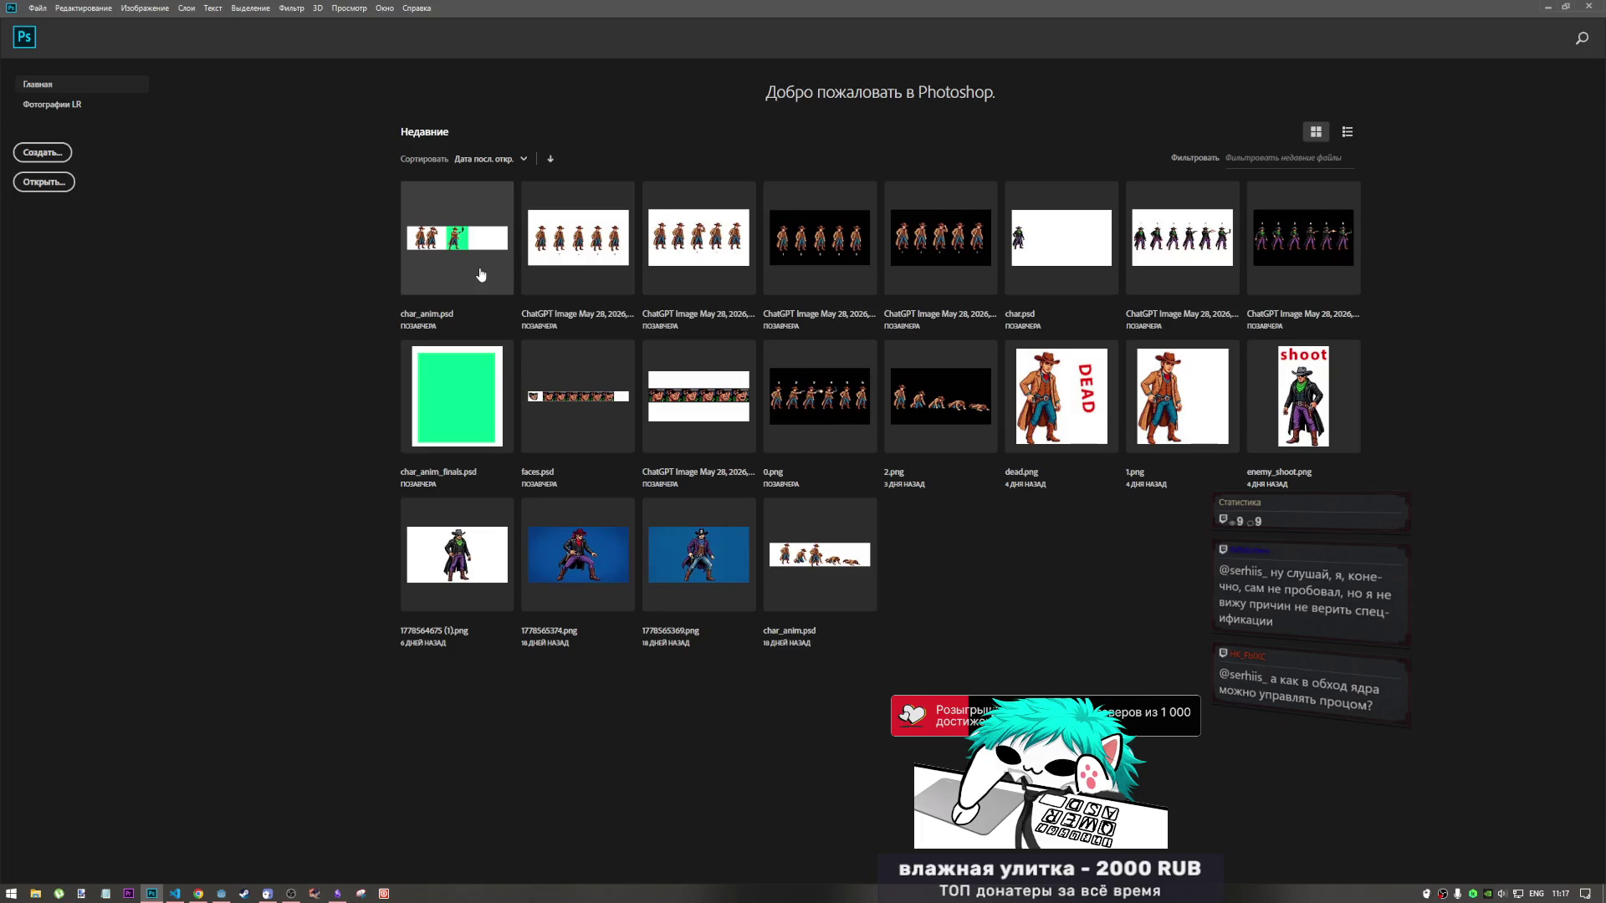
Open char_anim_finals.psd, make the player layer visible, then quit Photoshop via the save prompt.
left_click(484, 423)
key("Escape")
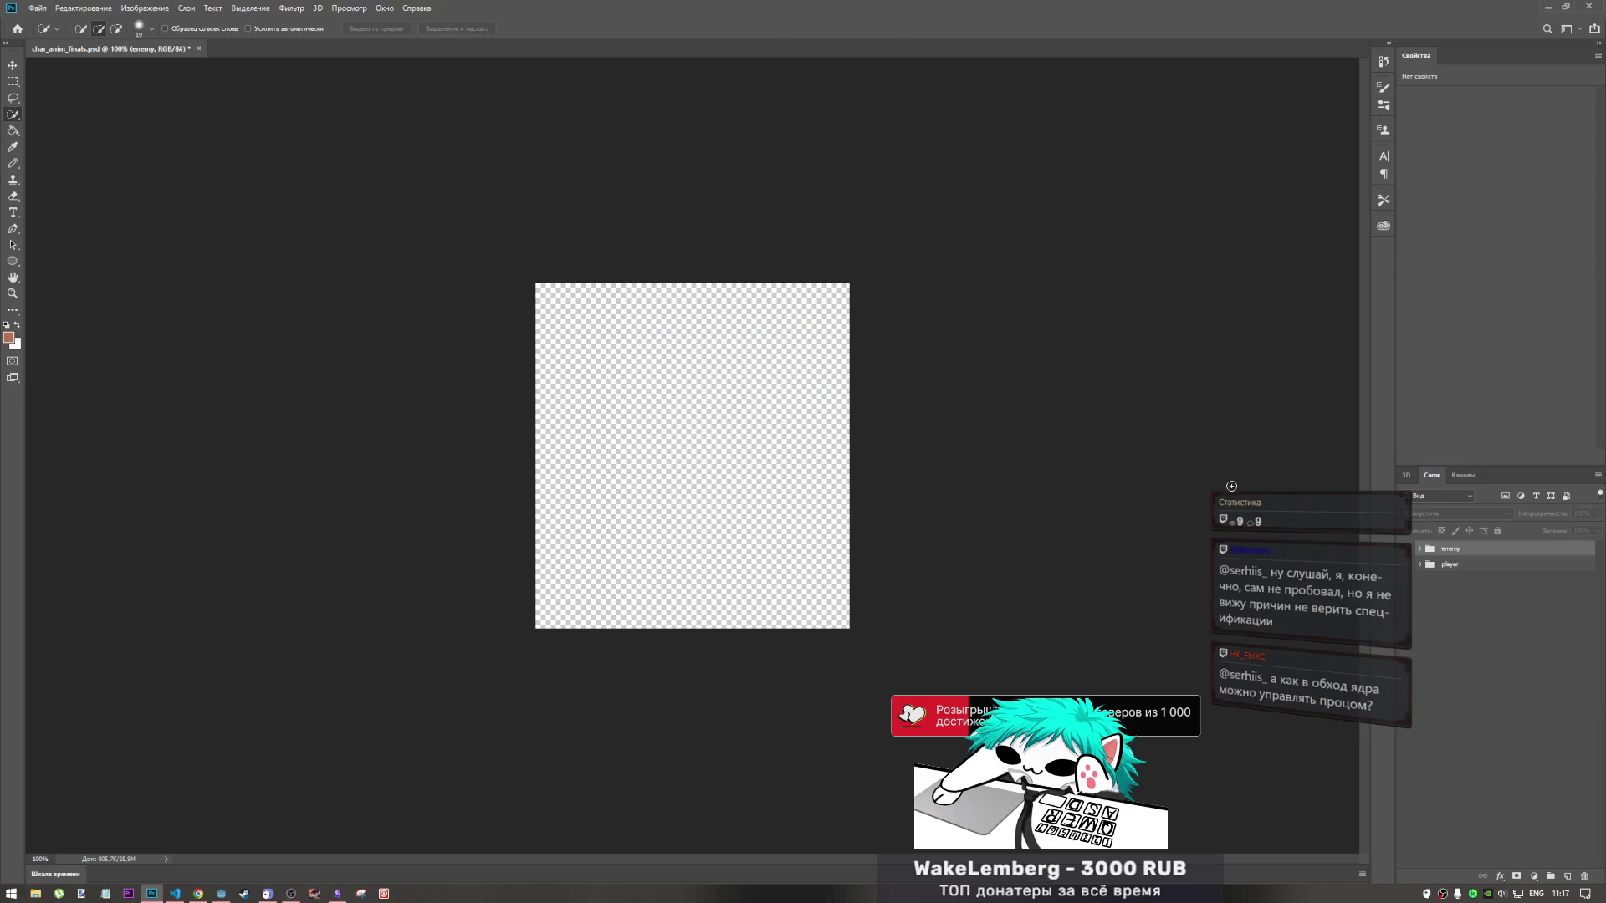
left_click(1406, 565)
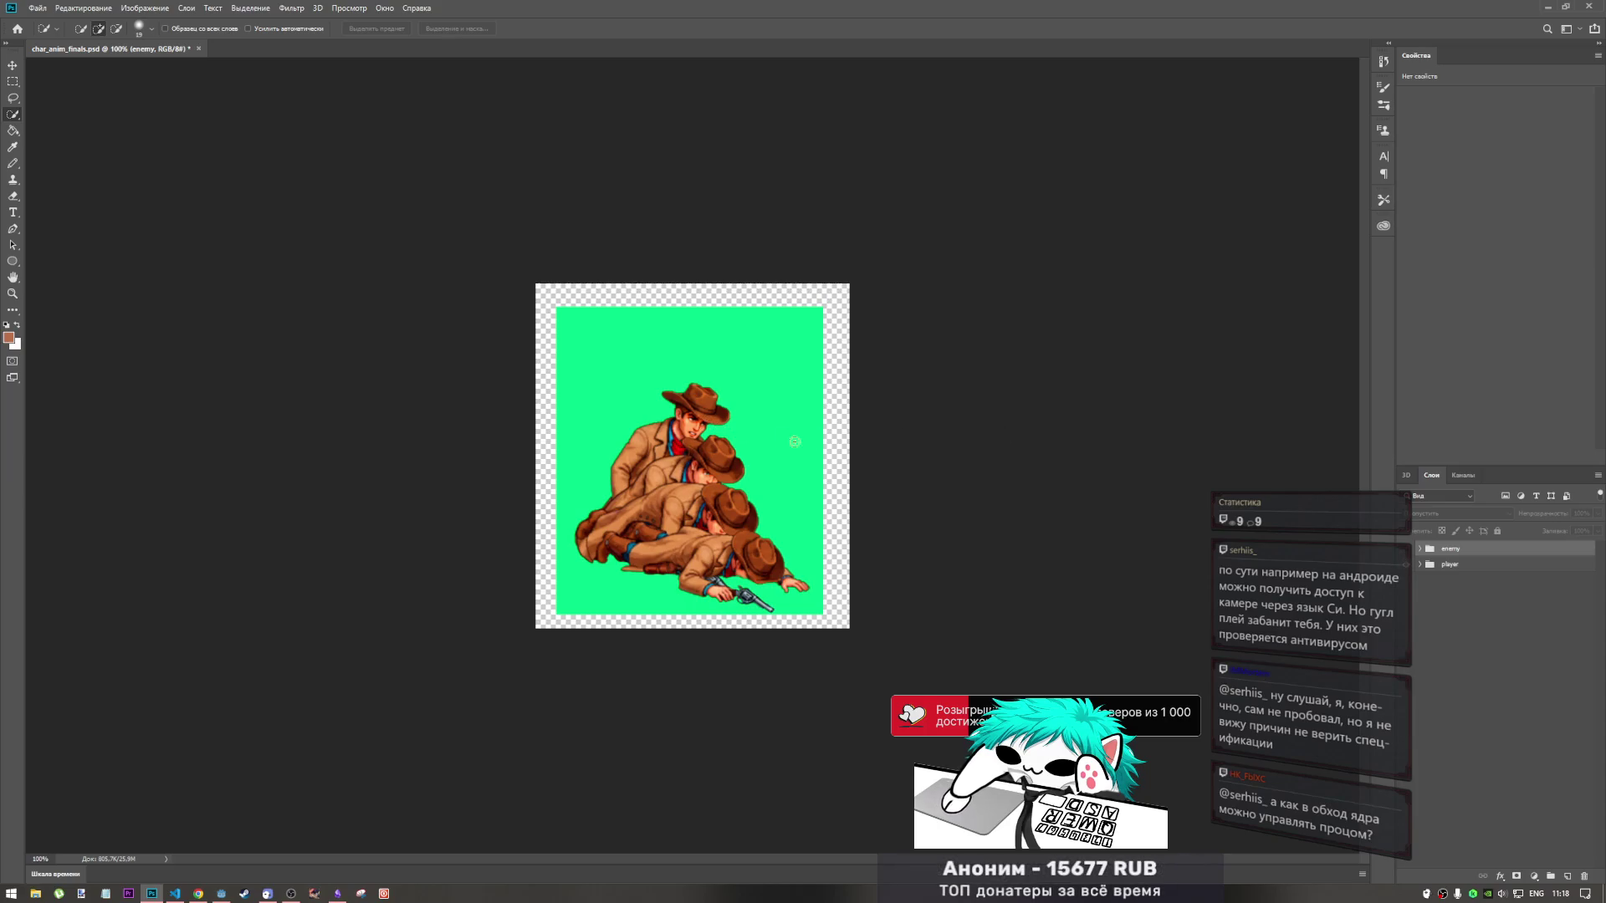
left_click(1600, 8)
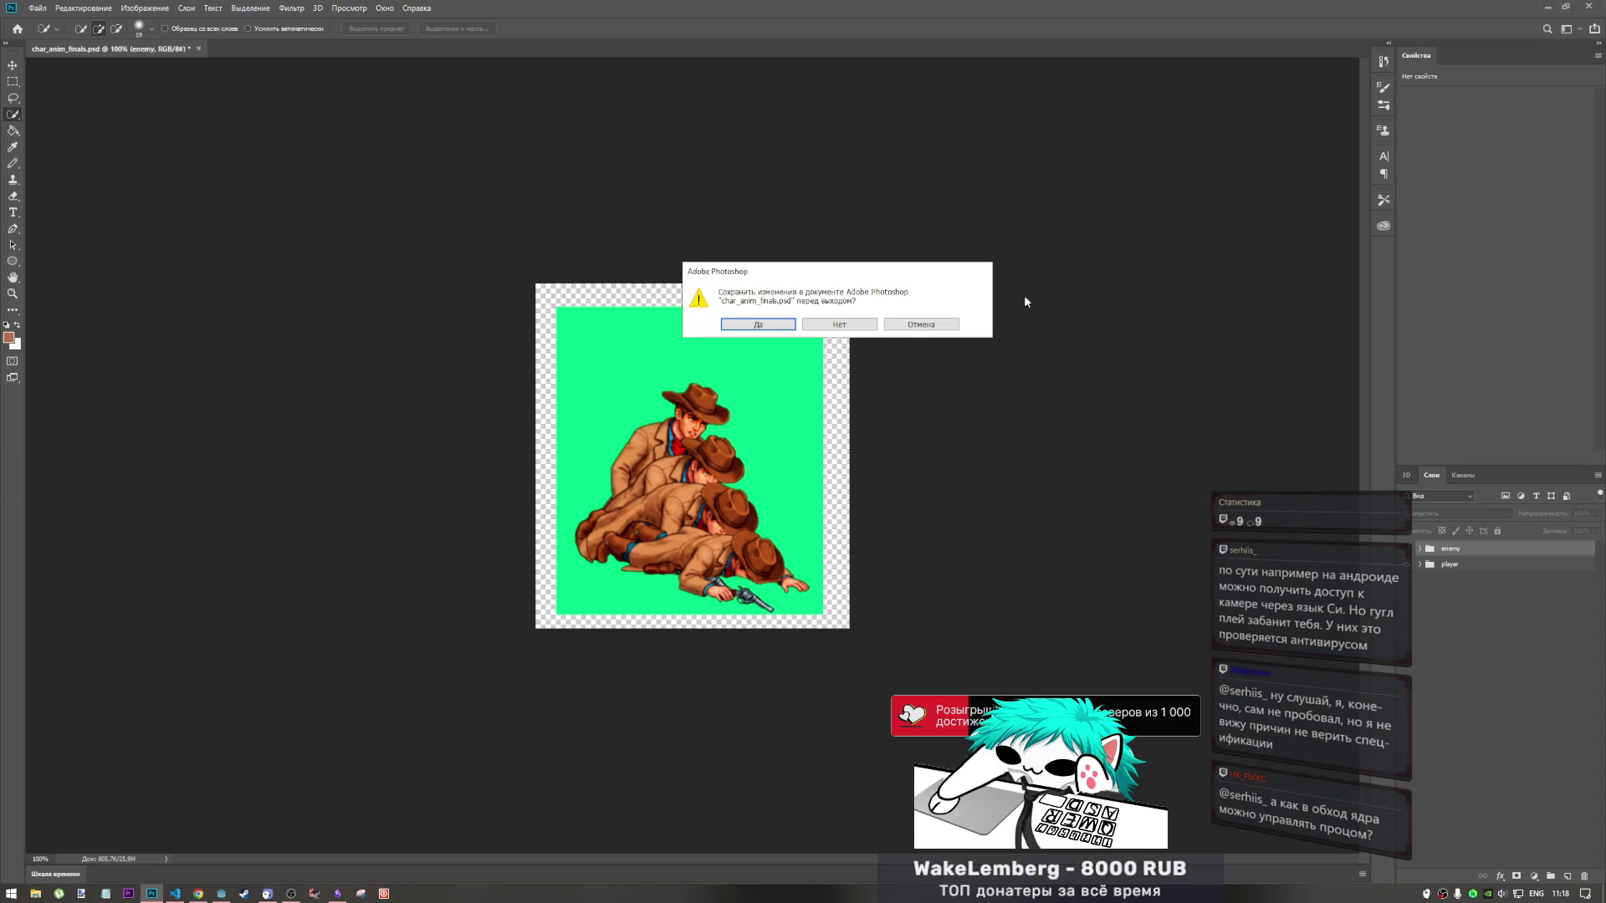
left_click(893, 326)
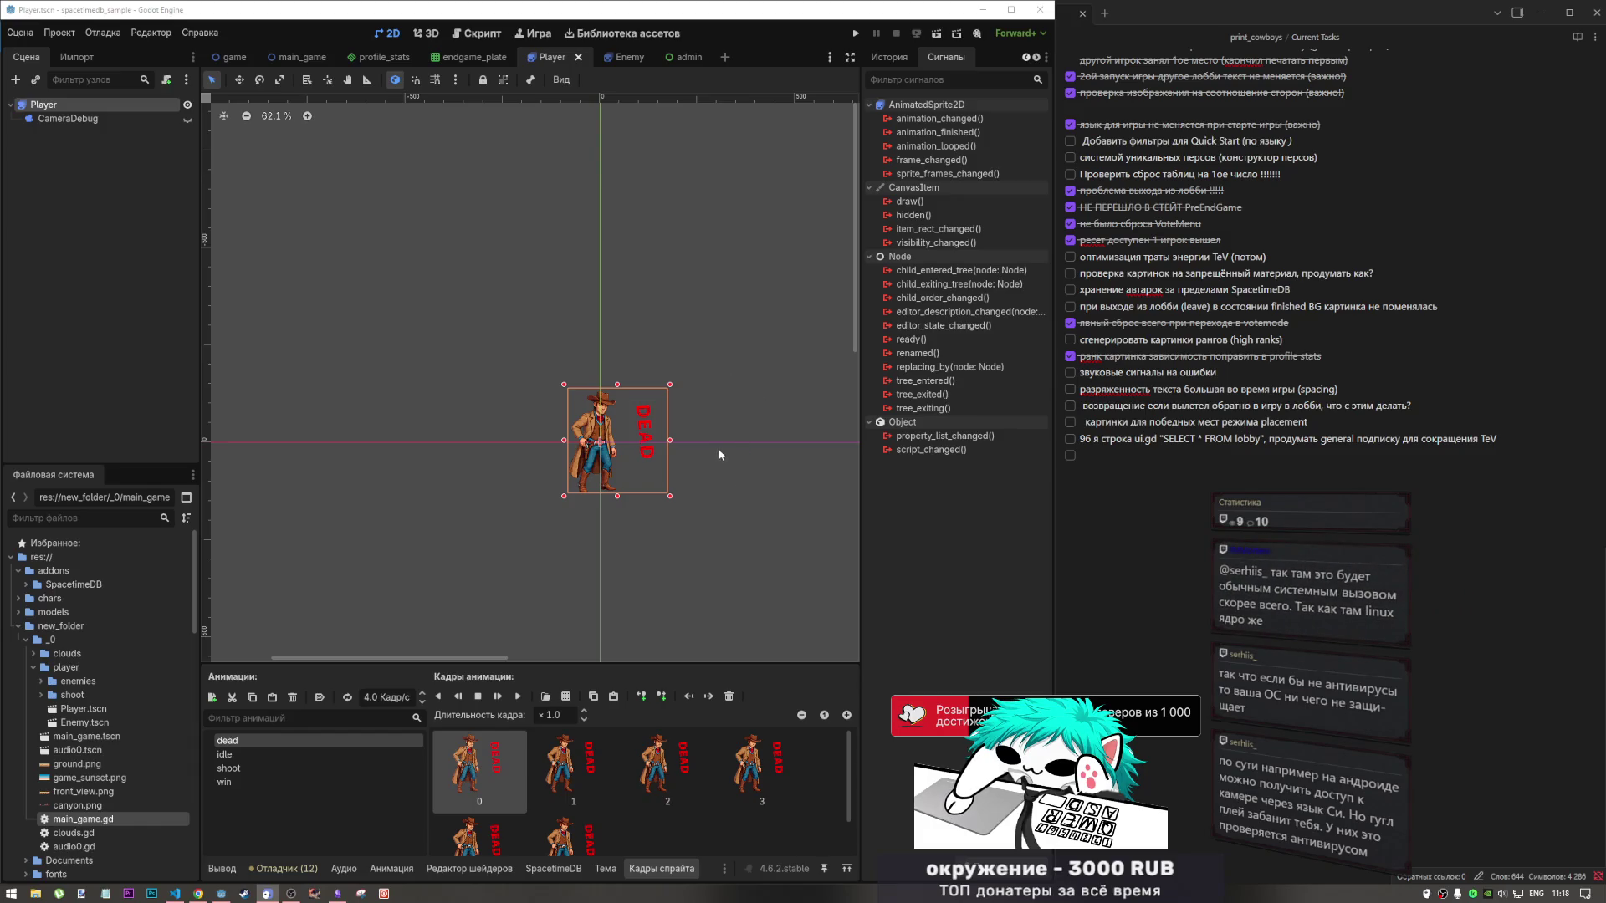
scroll(713, 440, "down", 1)
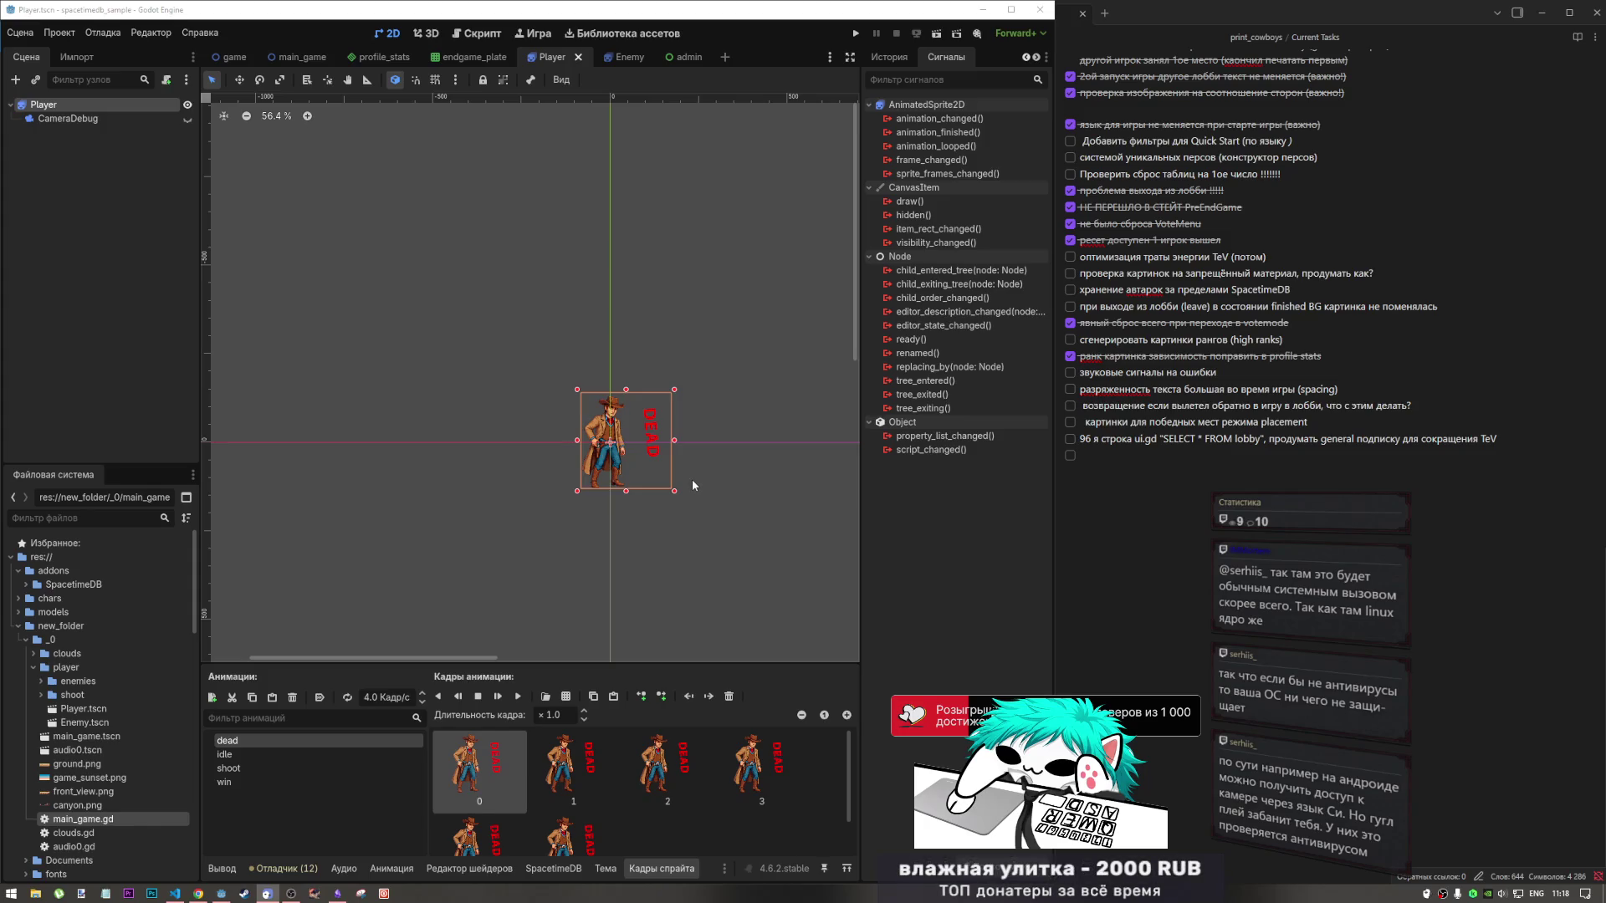
left_click(707, 362)
scroll(620, 447, "up", 15)
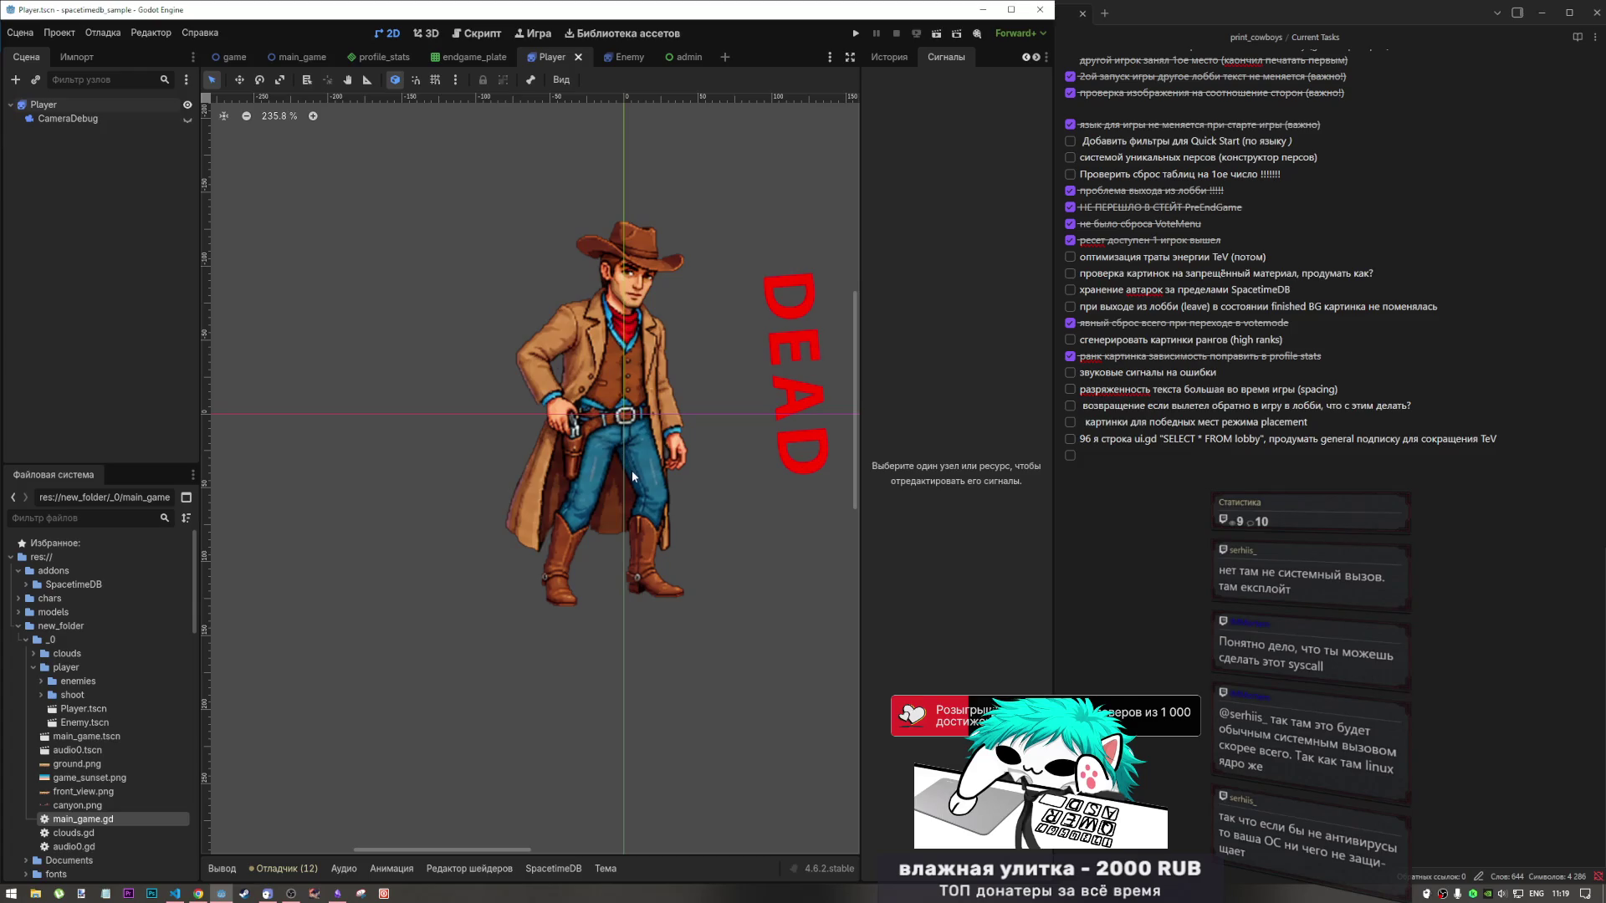
scroll(632, 475, "down", 5)
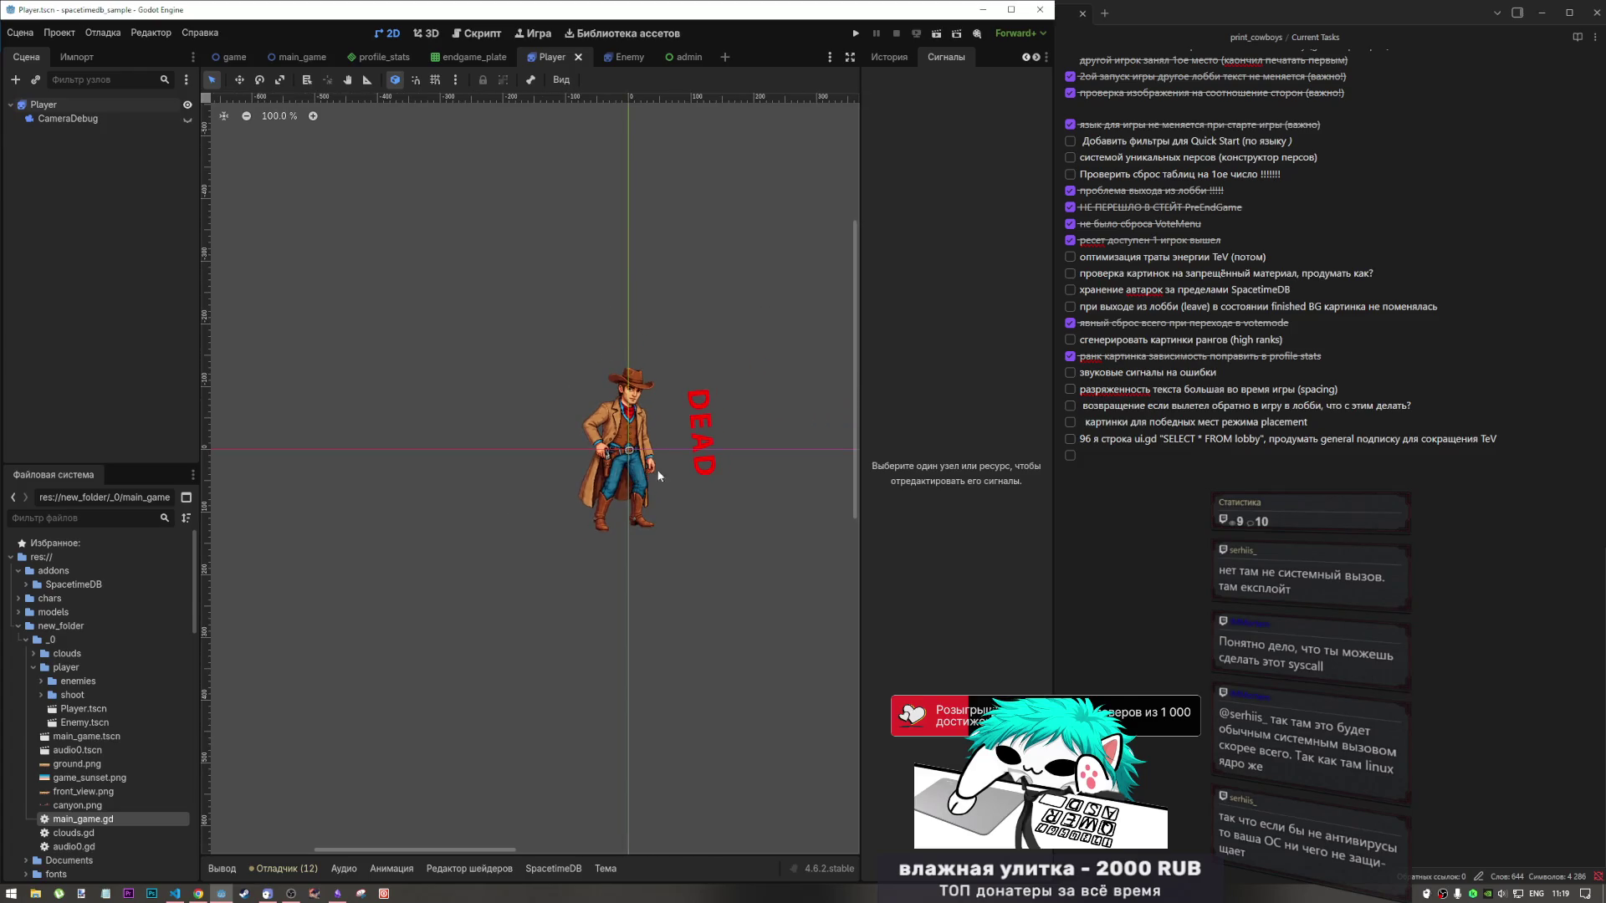
scroll(659, 475, "down", 2)
scroll(721, 470, "up", 2)
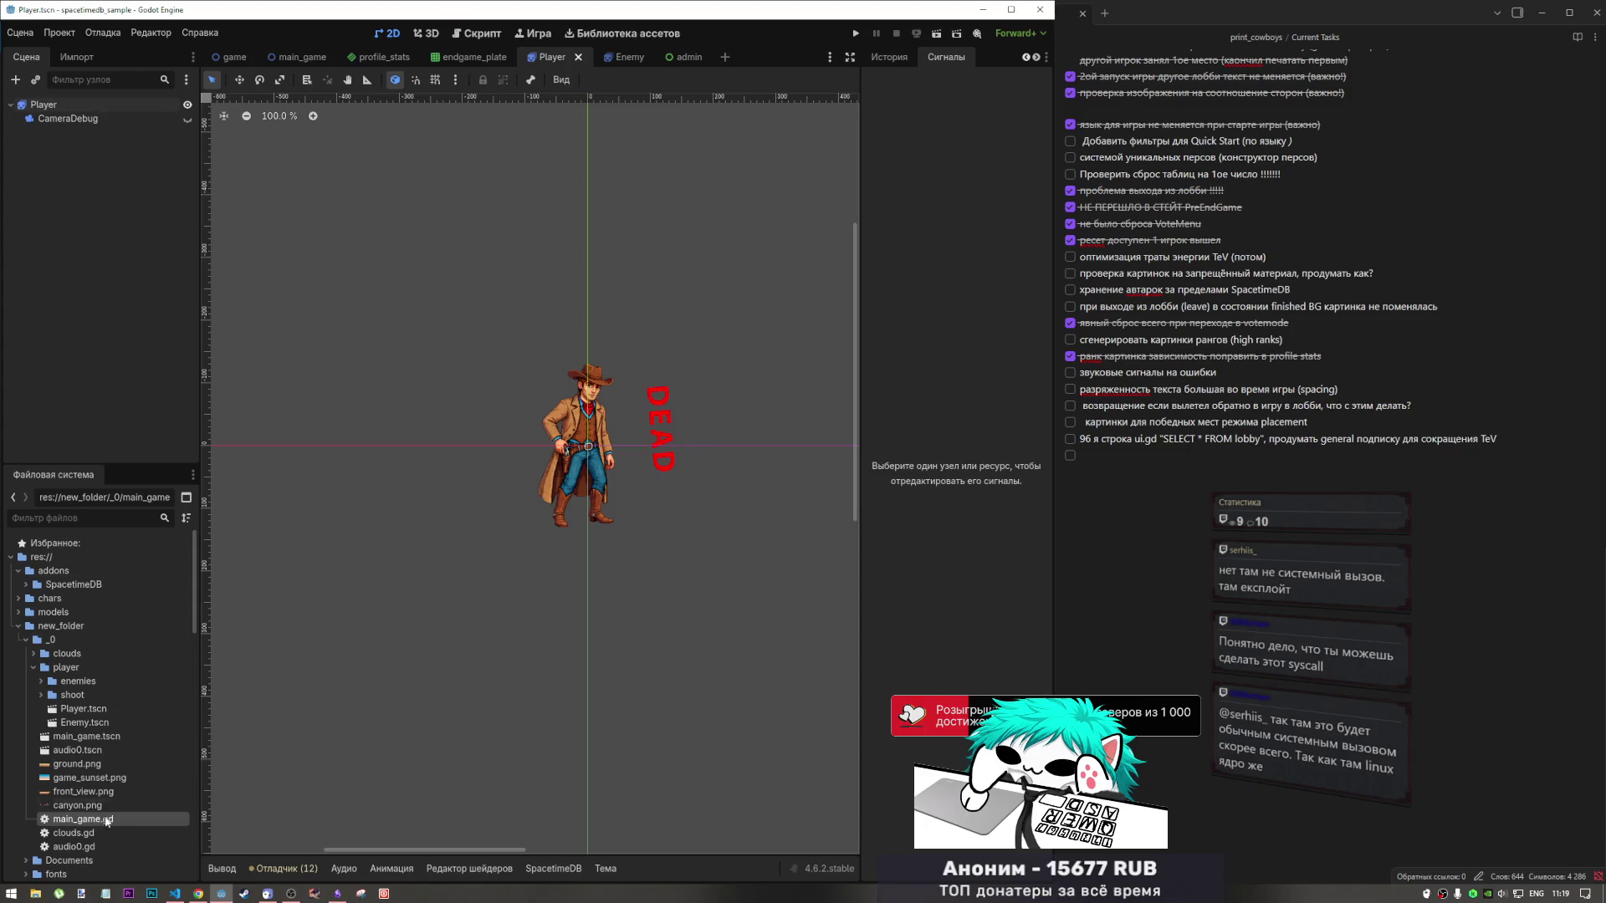
left_click(92, 105)
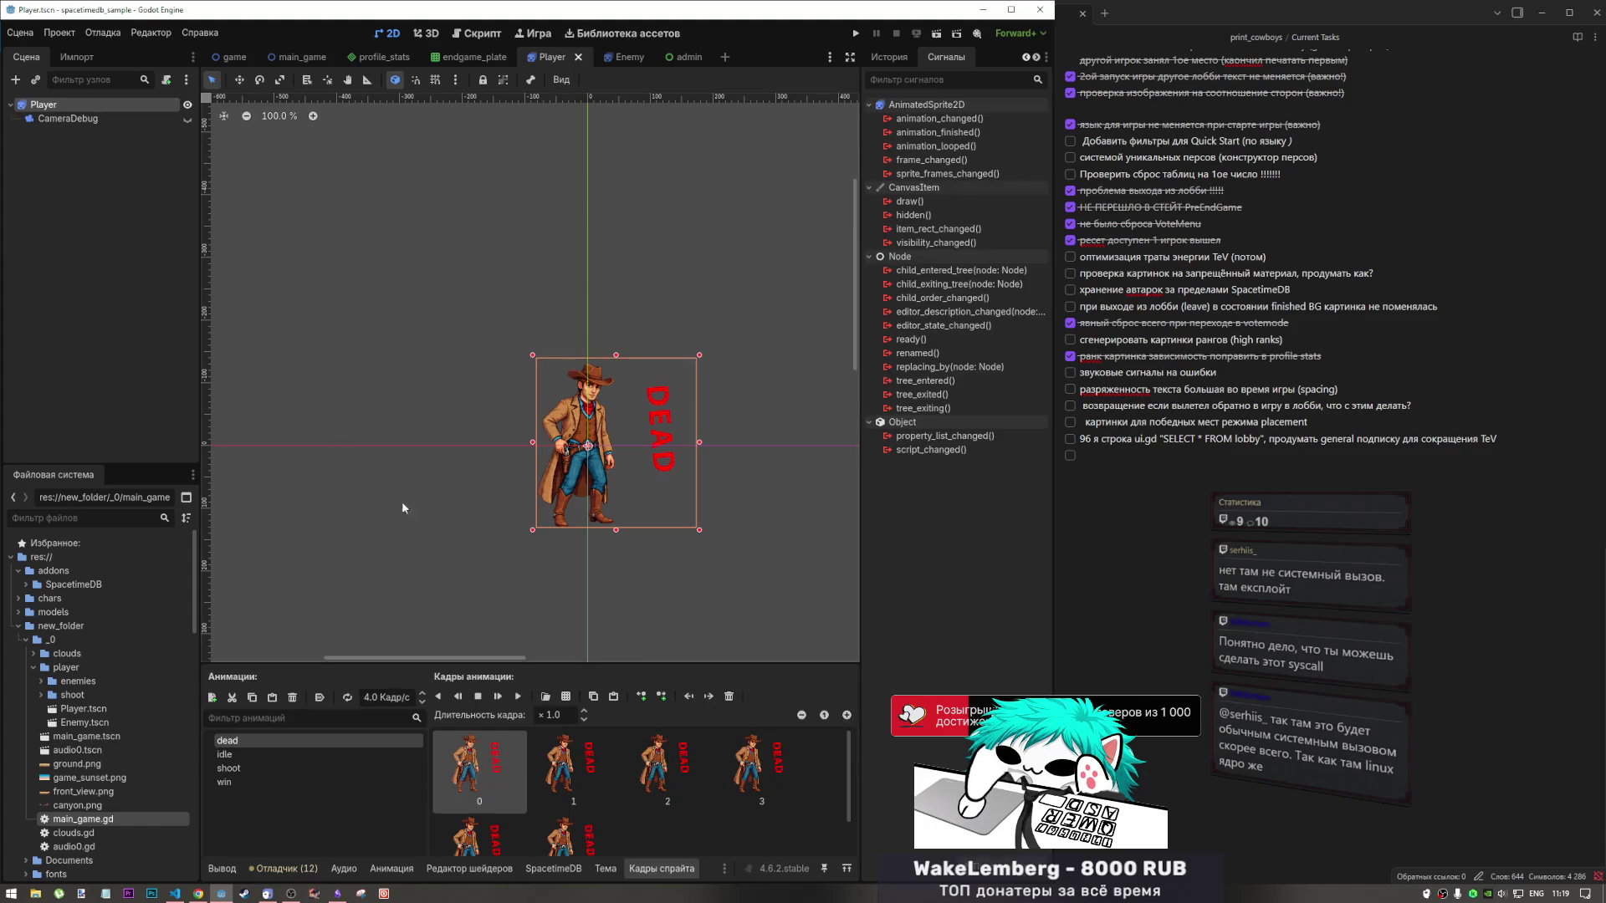
left_click(299, 755)
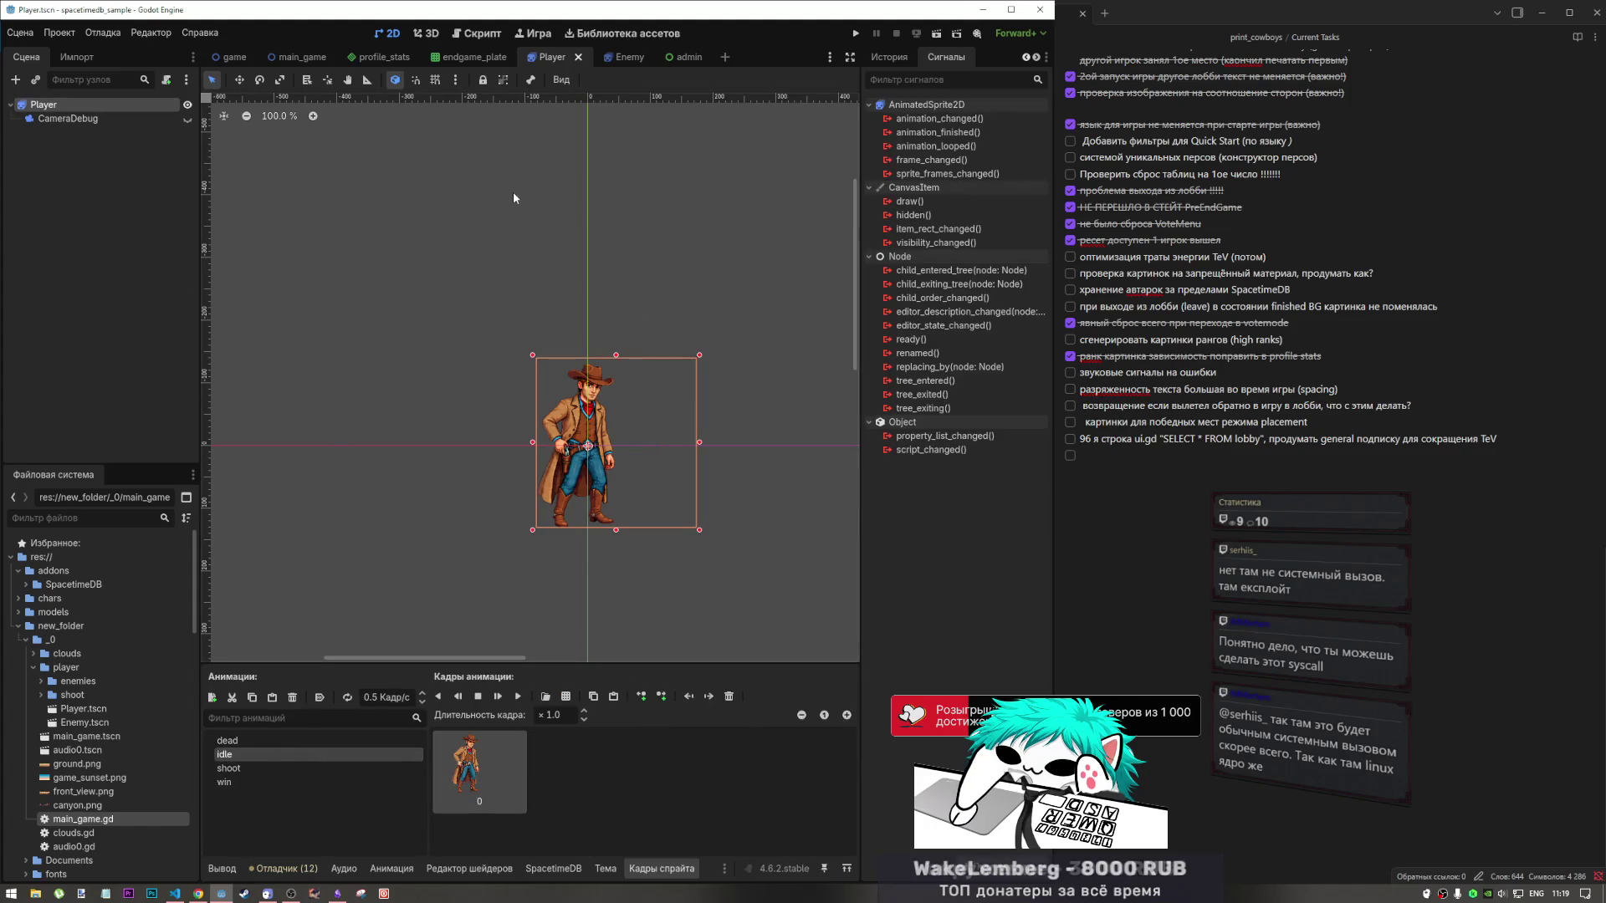
left_click(514, 199)
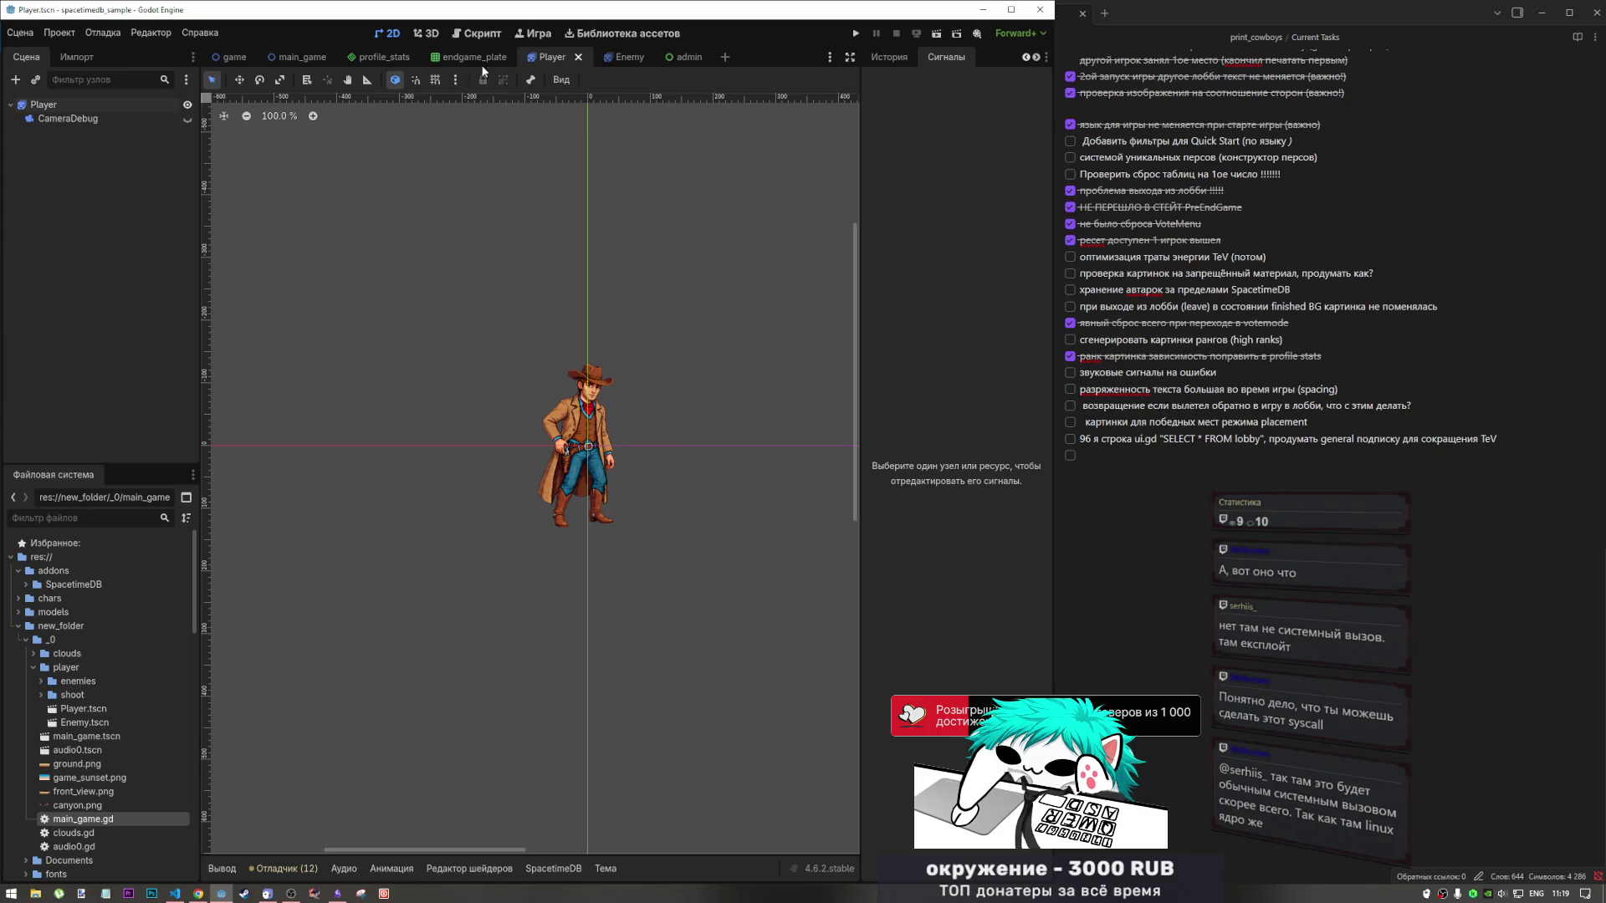
left_click(476, 34)
left_click(387, 33)
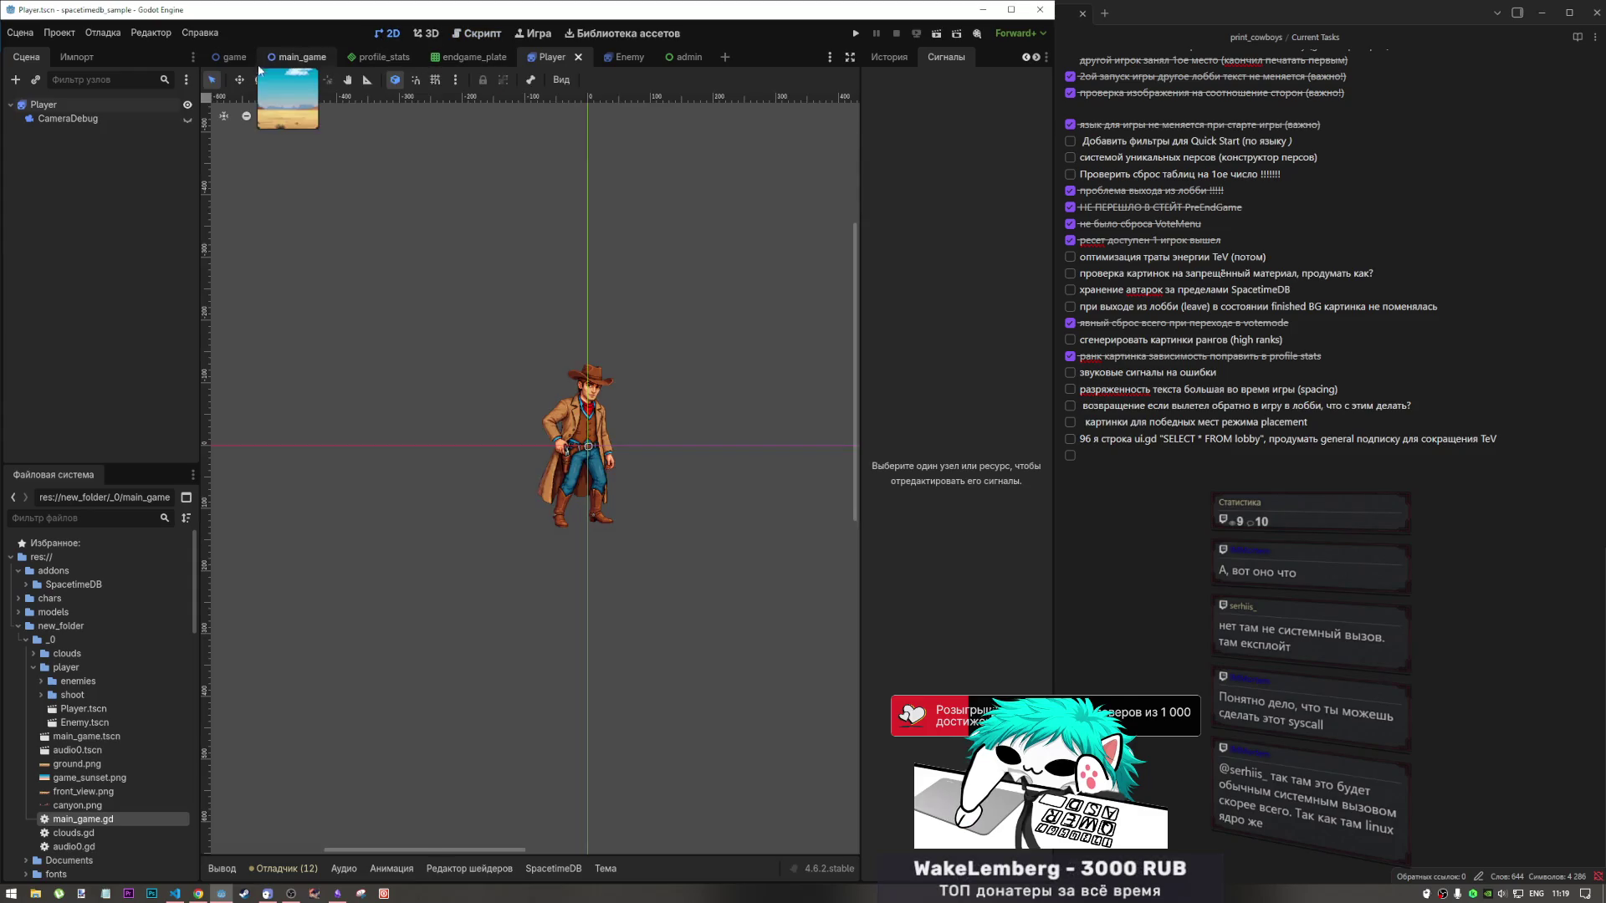
Switch to the game scene, check the task notes, and select the Quick Start button node.
left_click(234, 57)
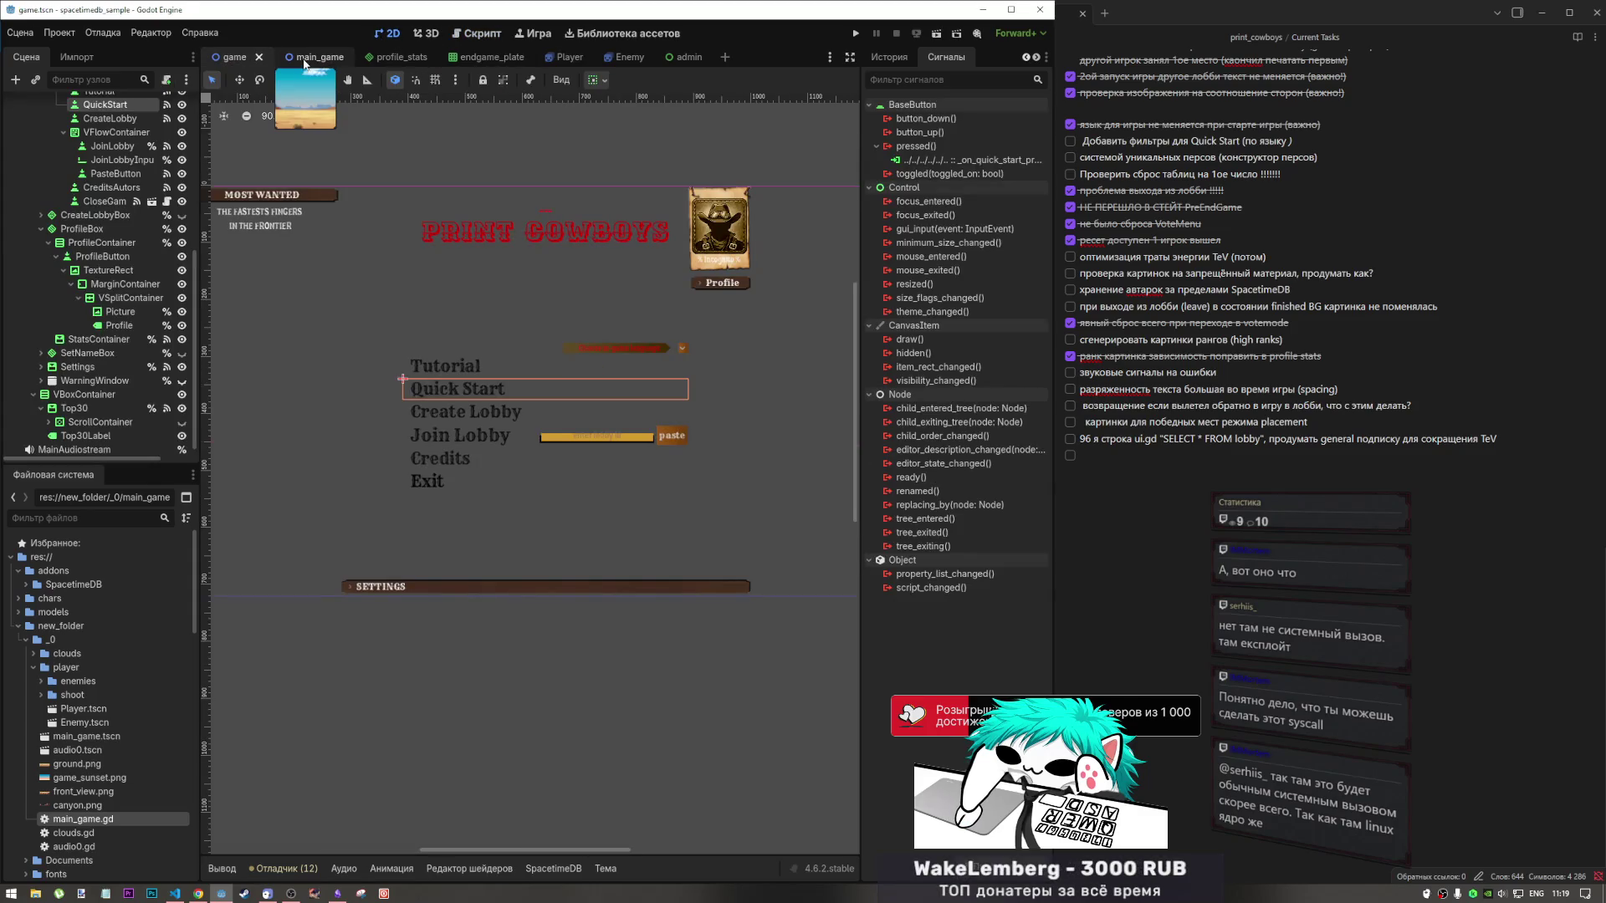
scroll(632, 469, "down", 2)
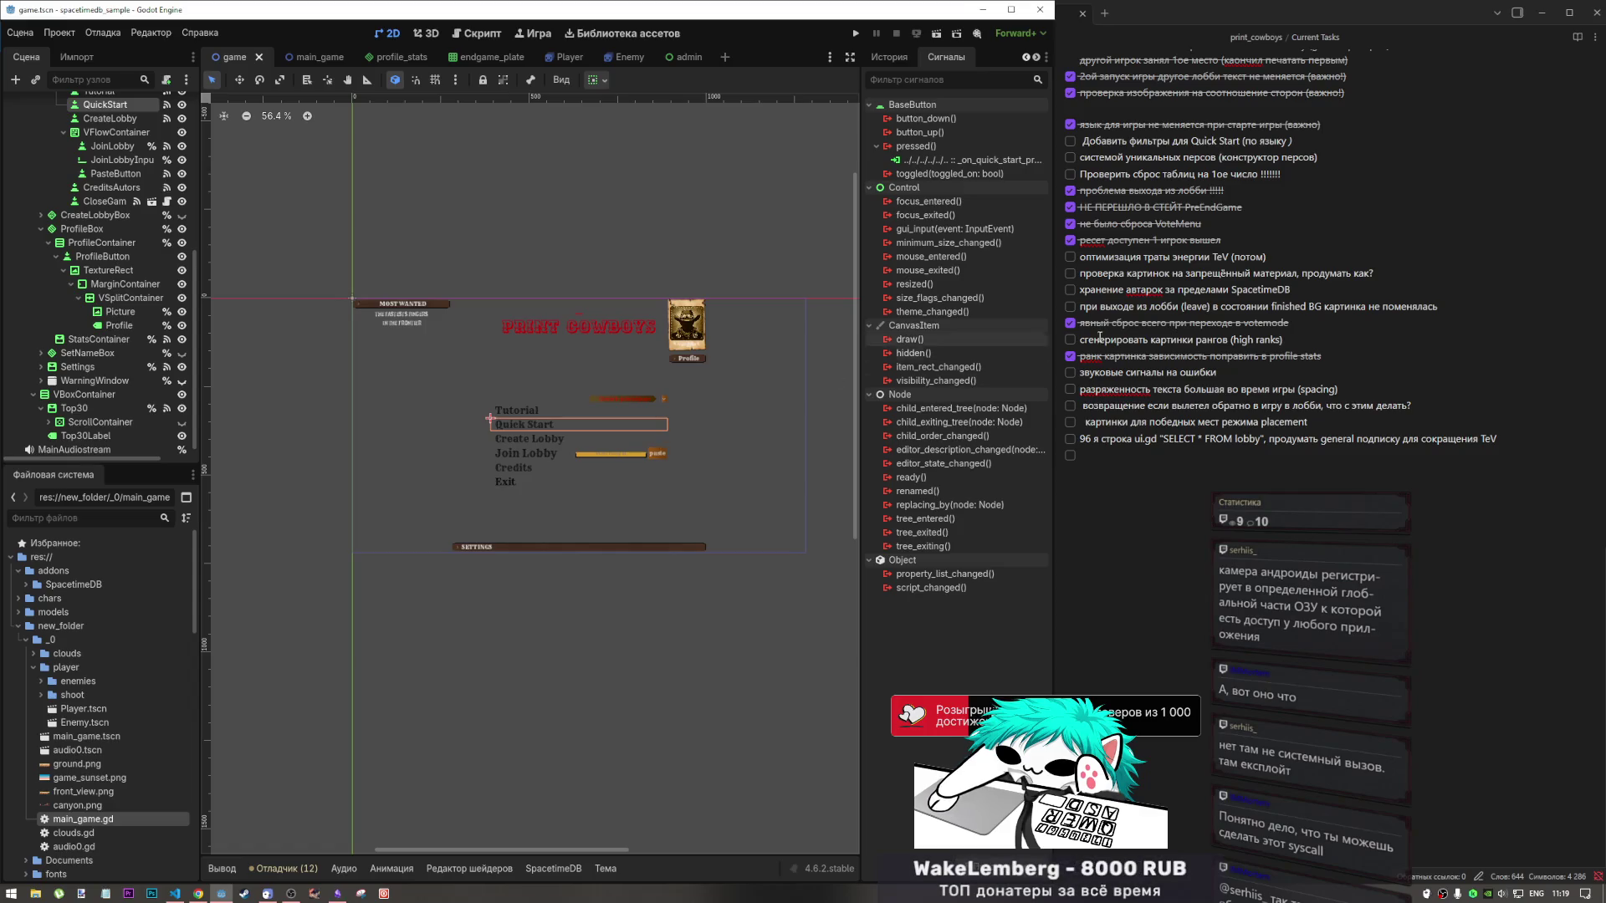
left_click(1126, 466)
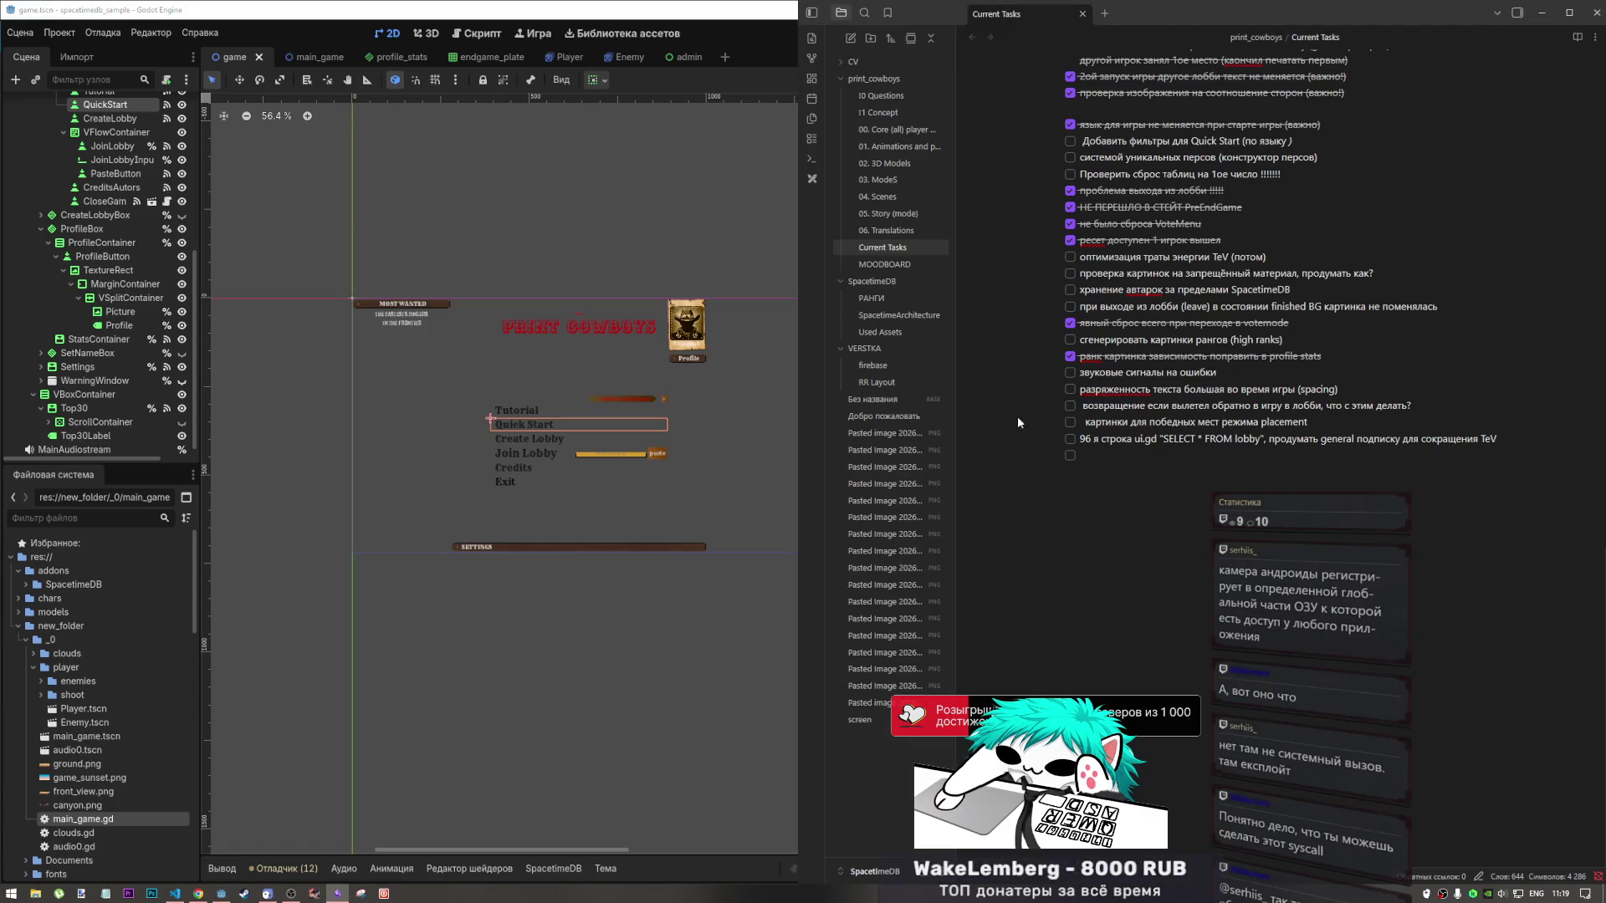
left_click(499, 580)
scroll(640, 385, "up", 3)
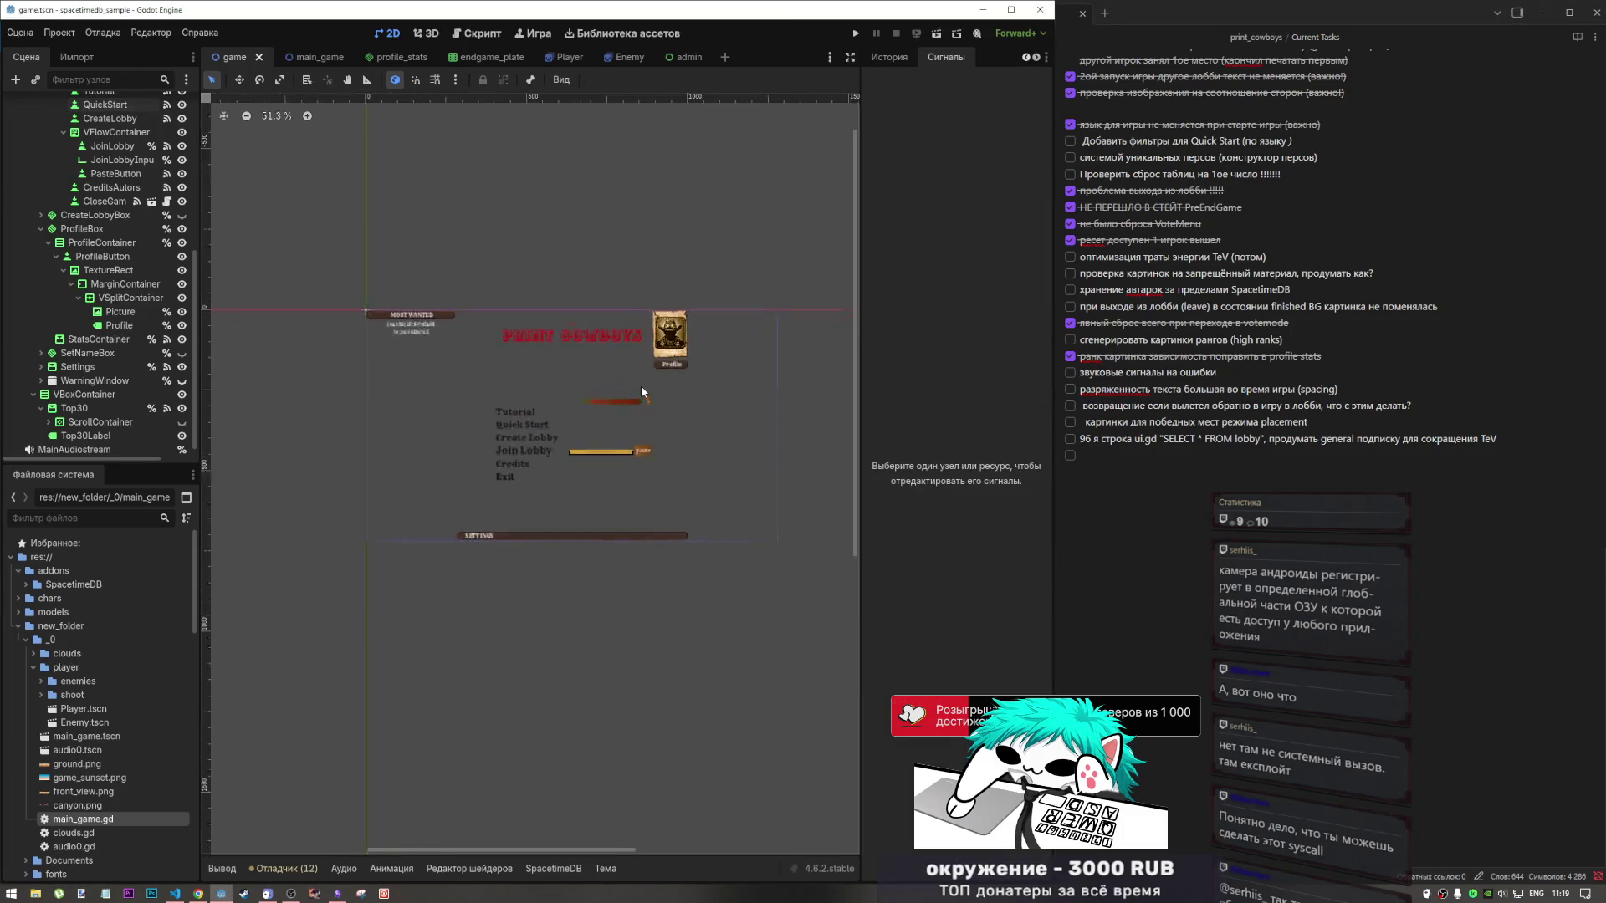
left_click(403, 460)
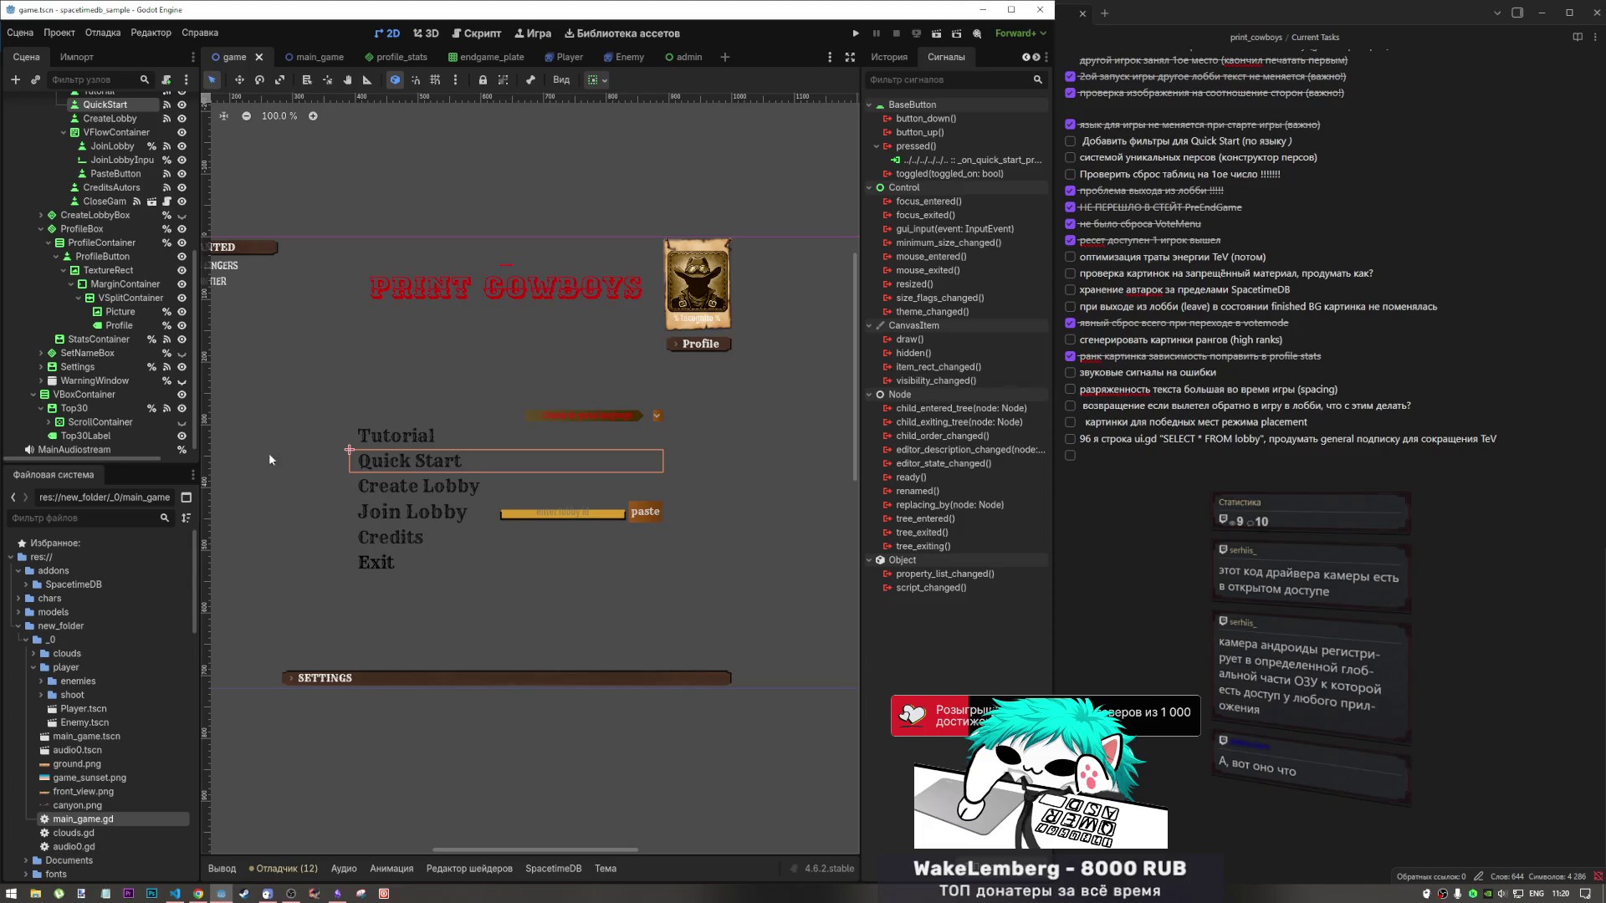
Select menu_ui and then the MOST WANTED leaderboard box on the menu canvas.
scroll(91, 270, "up", 7)
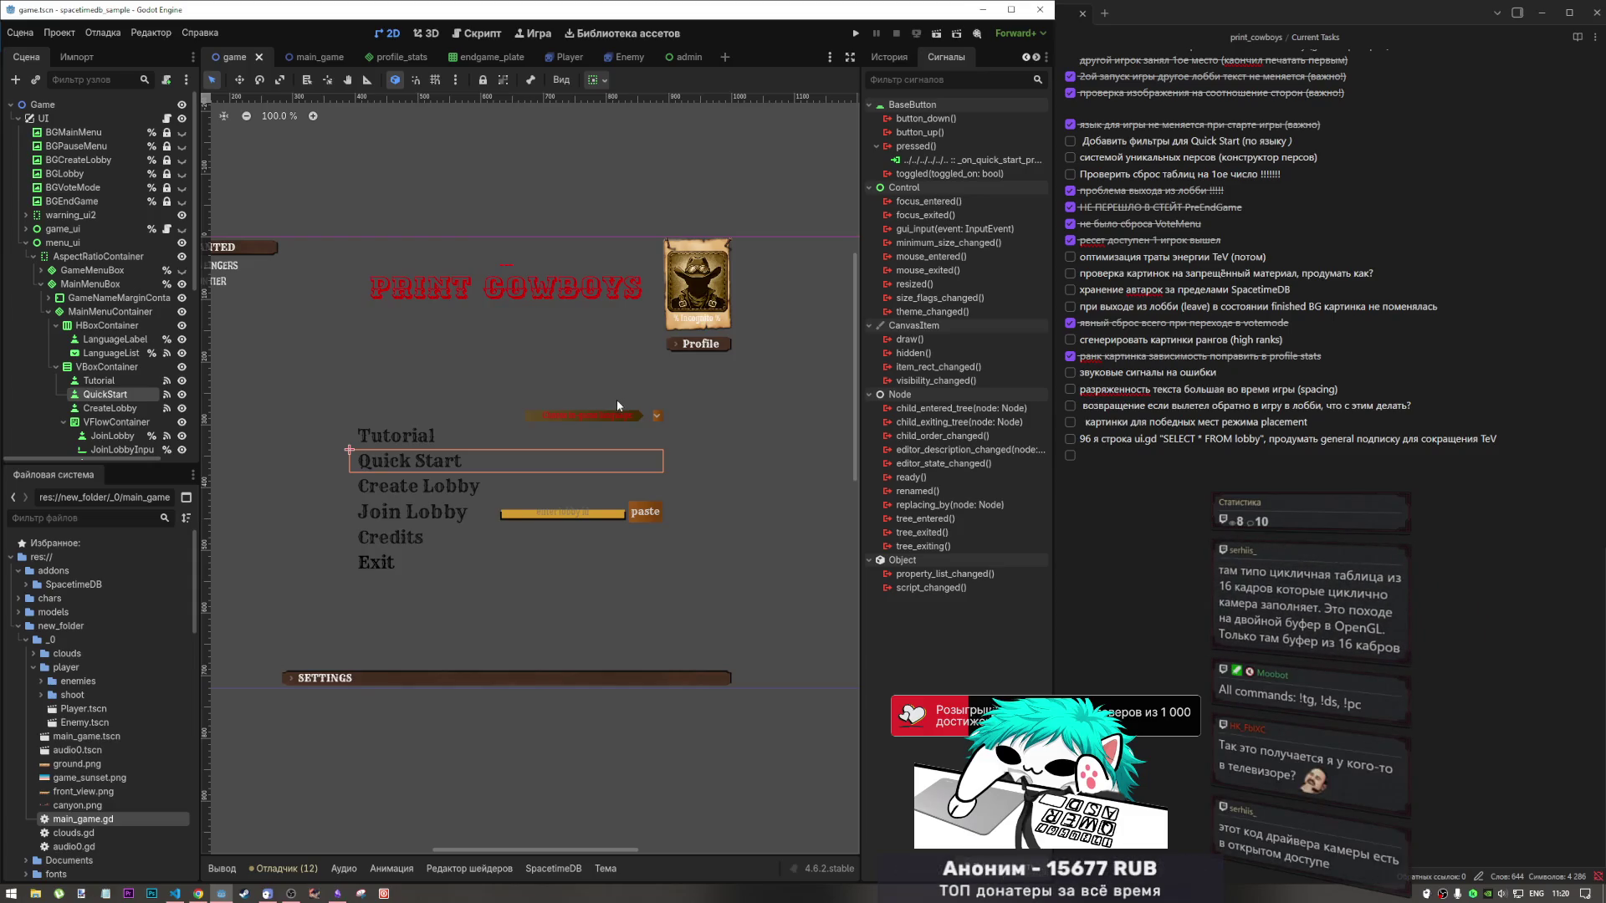
left_click(77, 219)
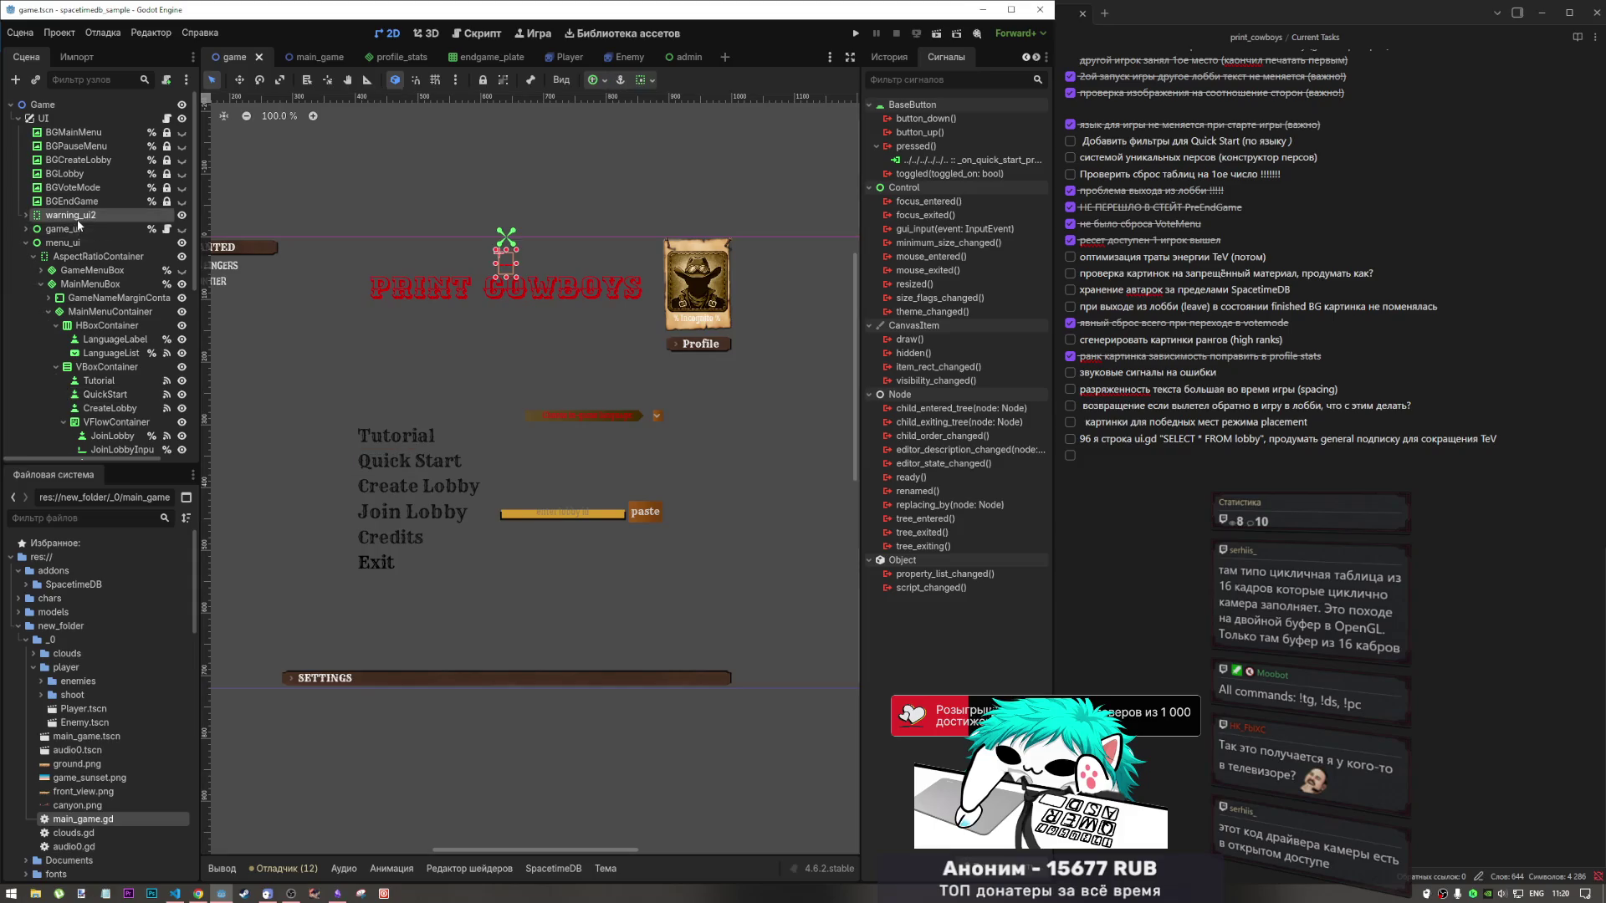
left_click(38, 245)
scroll(680, 319, "down", 4)
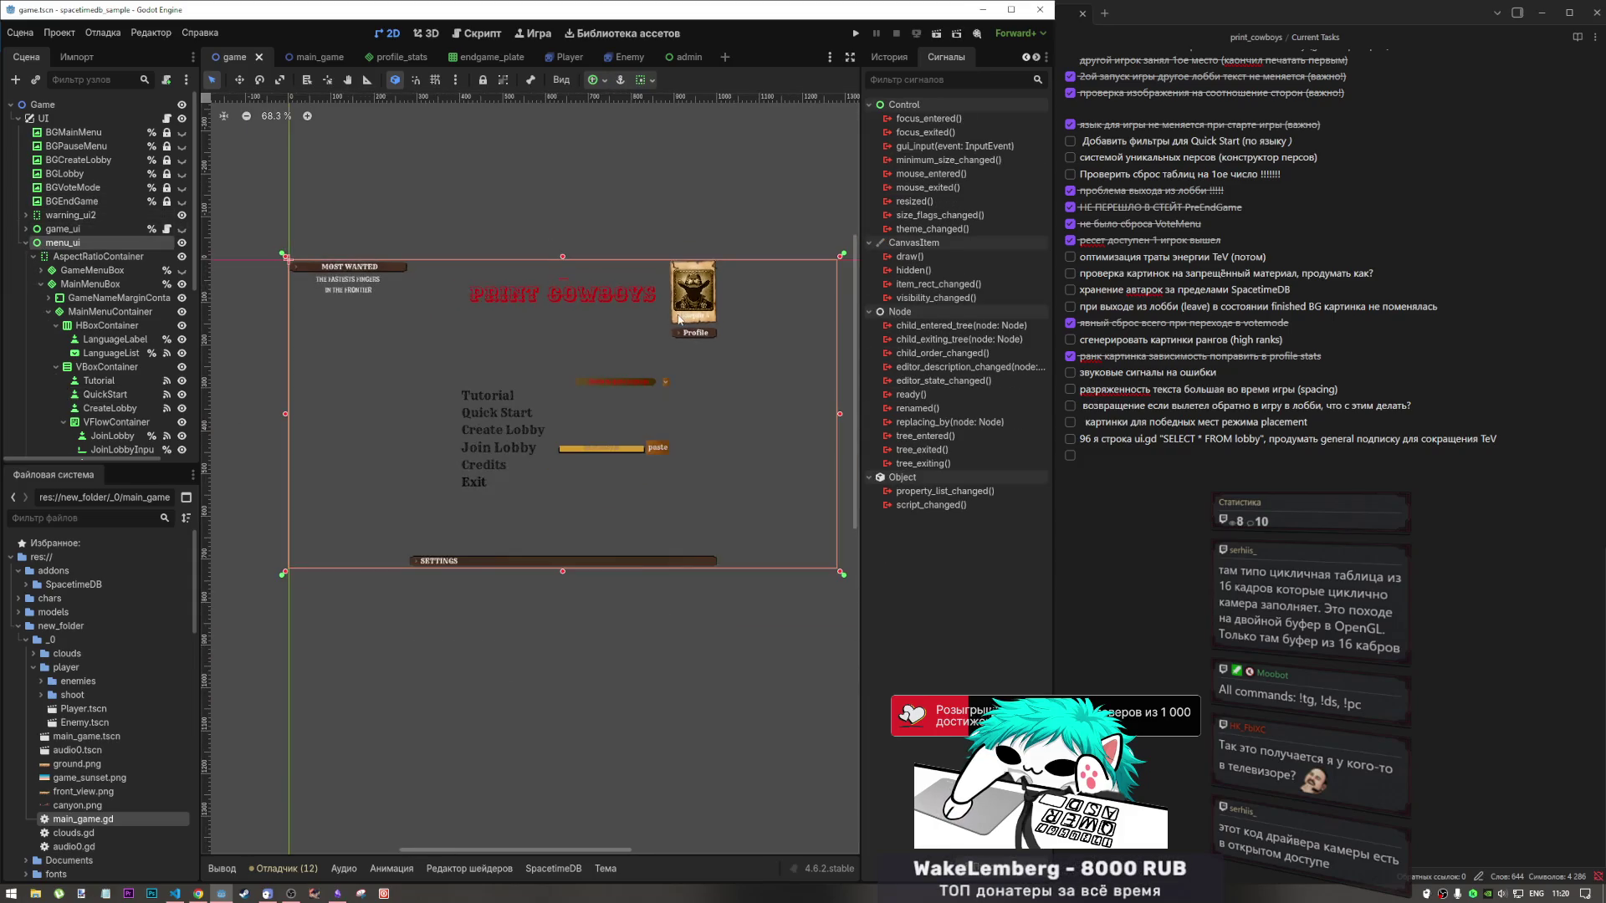
scroll(650, 283, "up", 1)
left_click(306, 264)
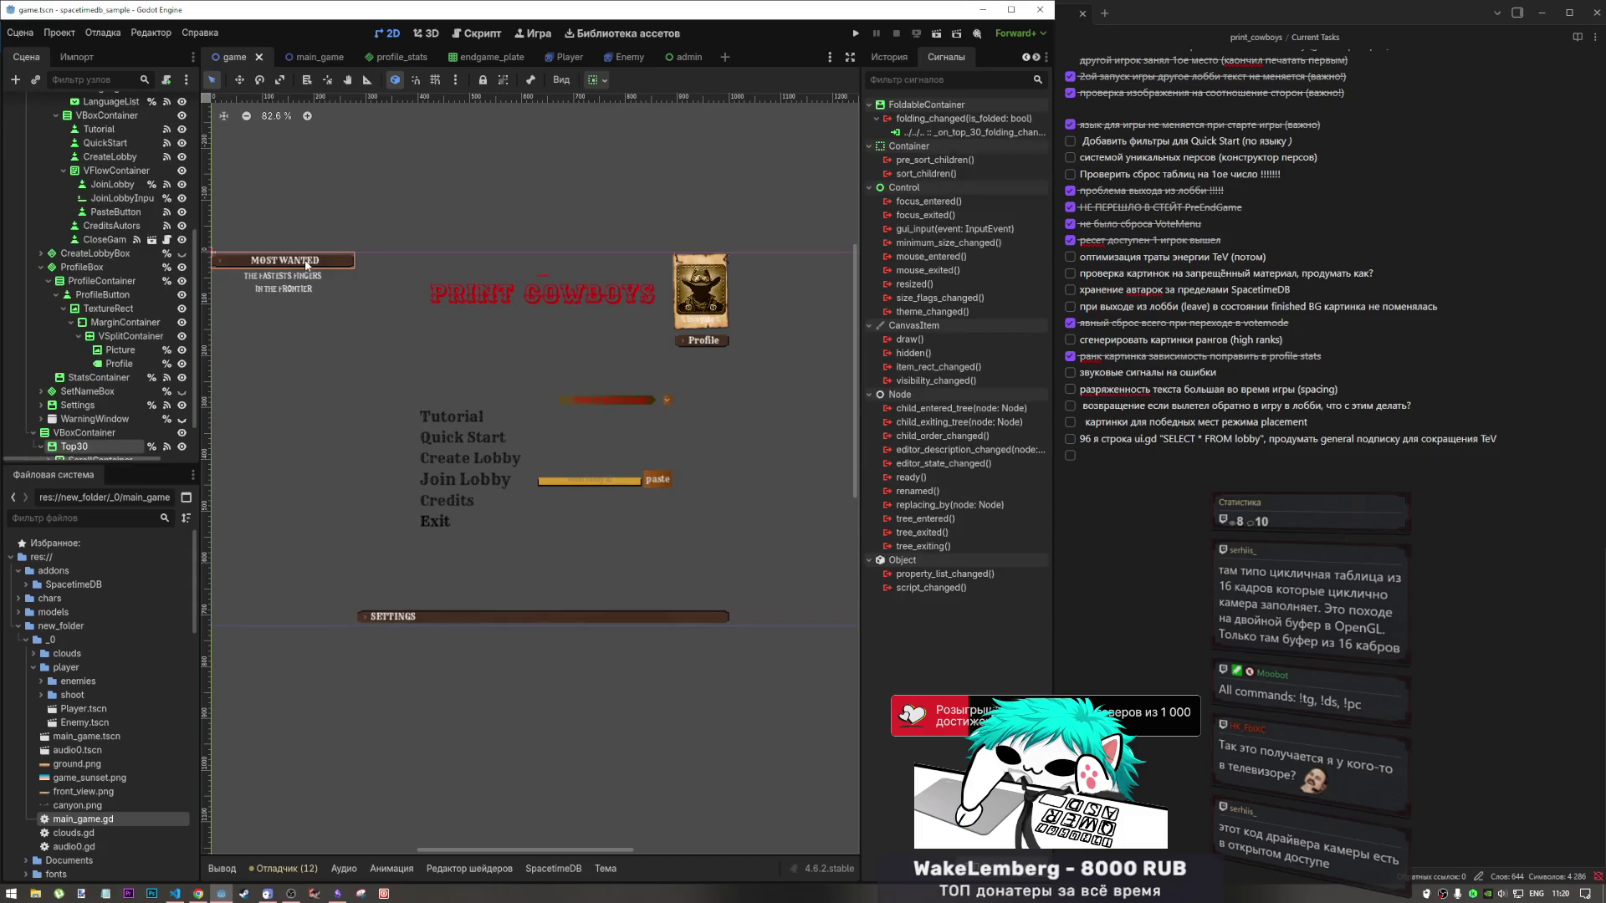
Select the Top30 container and open its folding_changed handler in ui.gd.
scroll(135, 430, "down", 1)
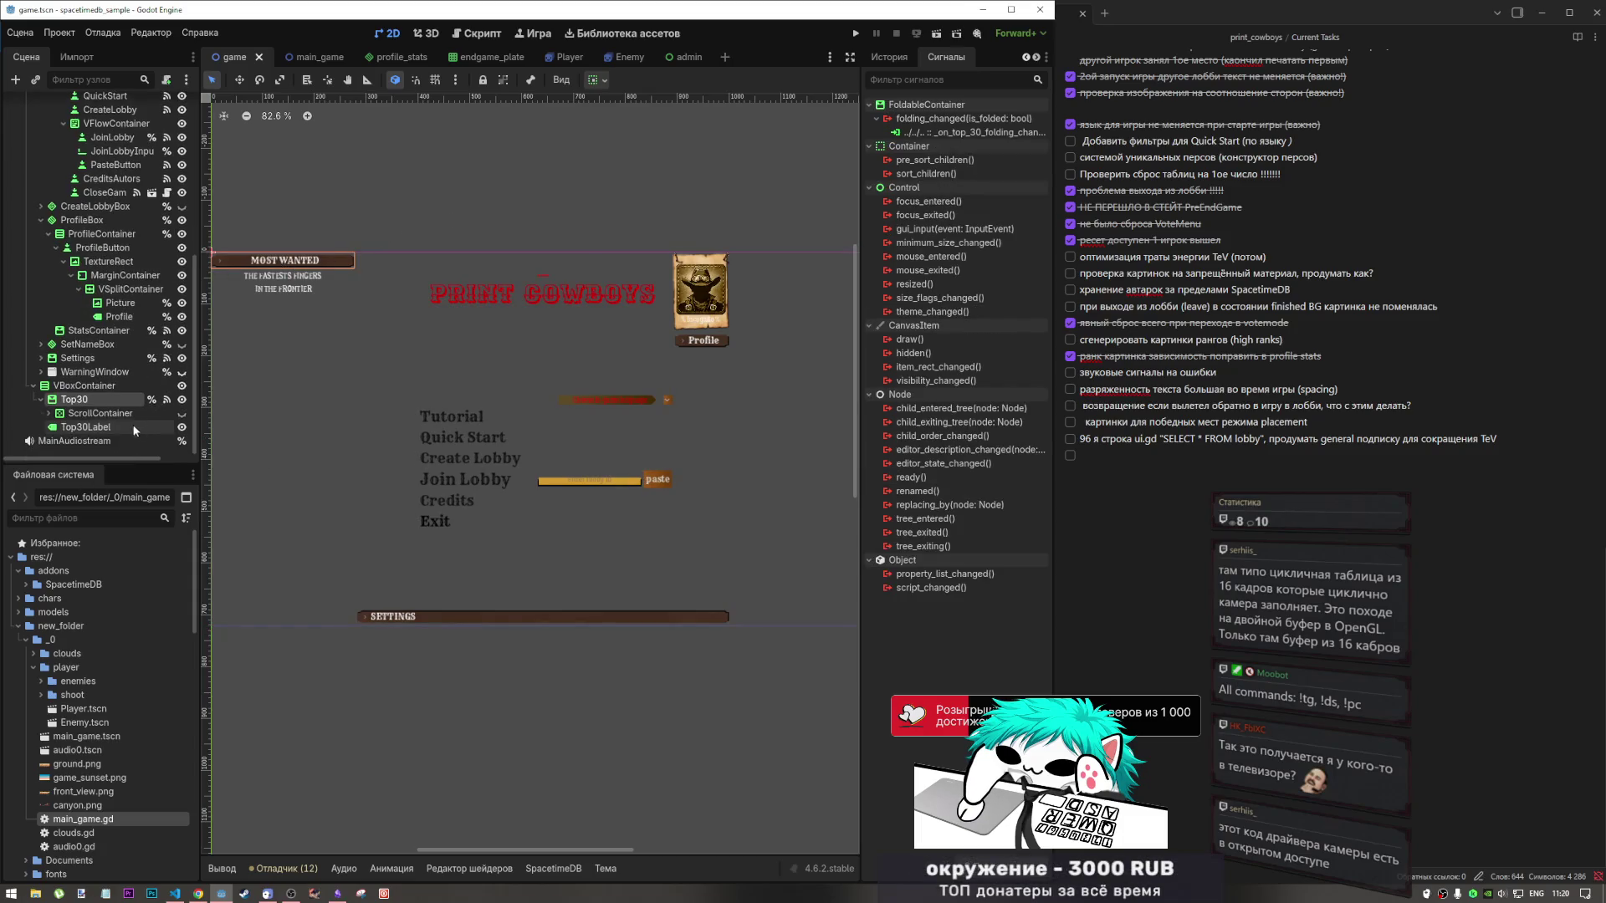
left_click(94, 414)
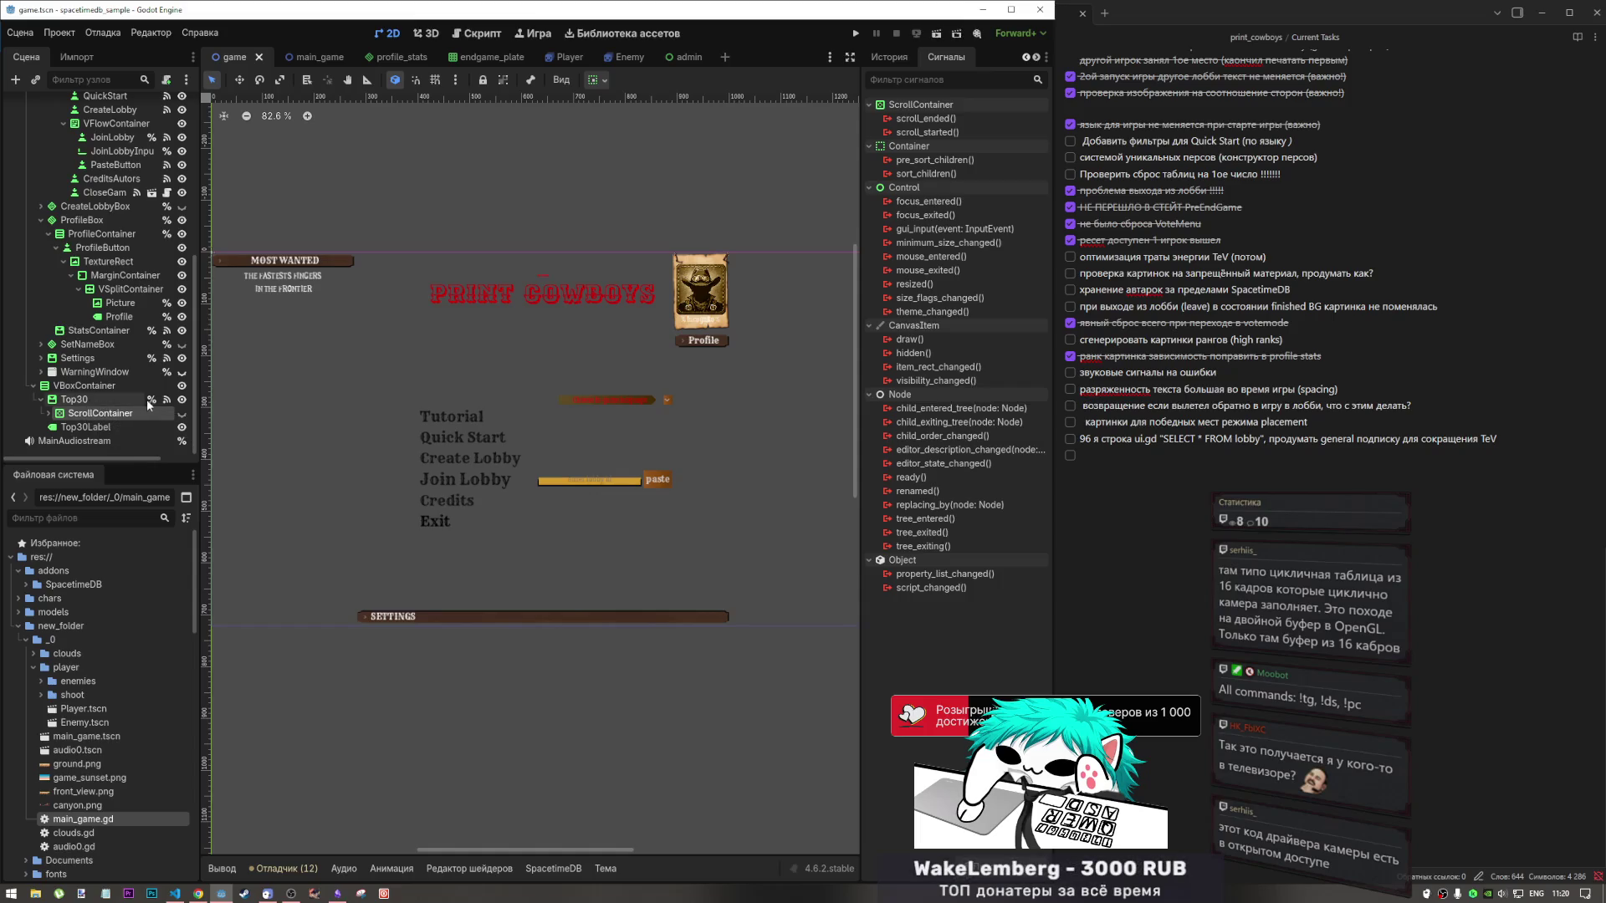
left_click(148, 401)
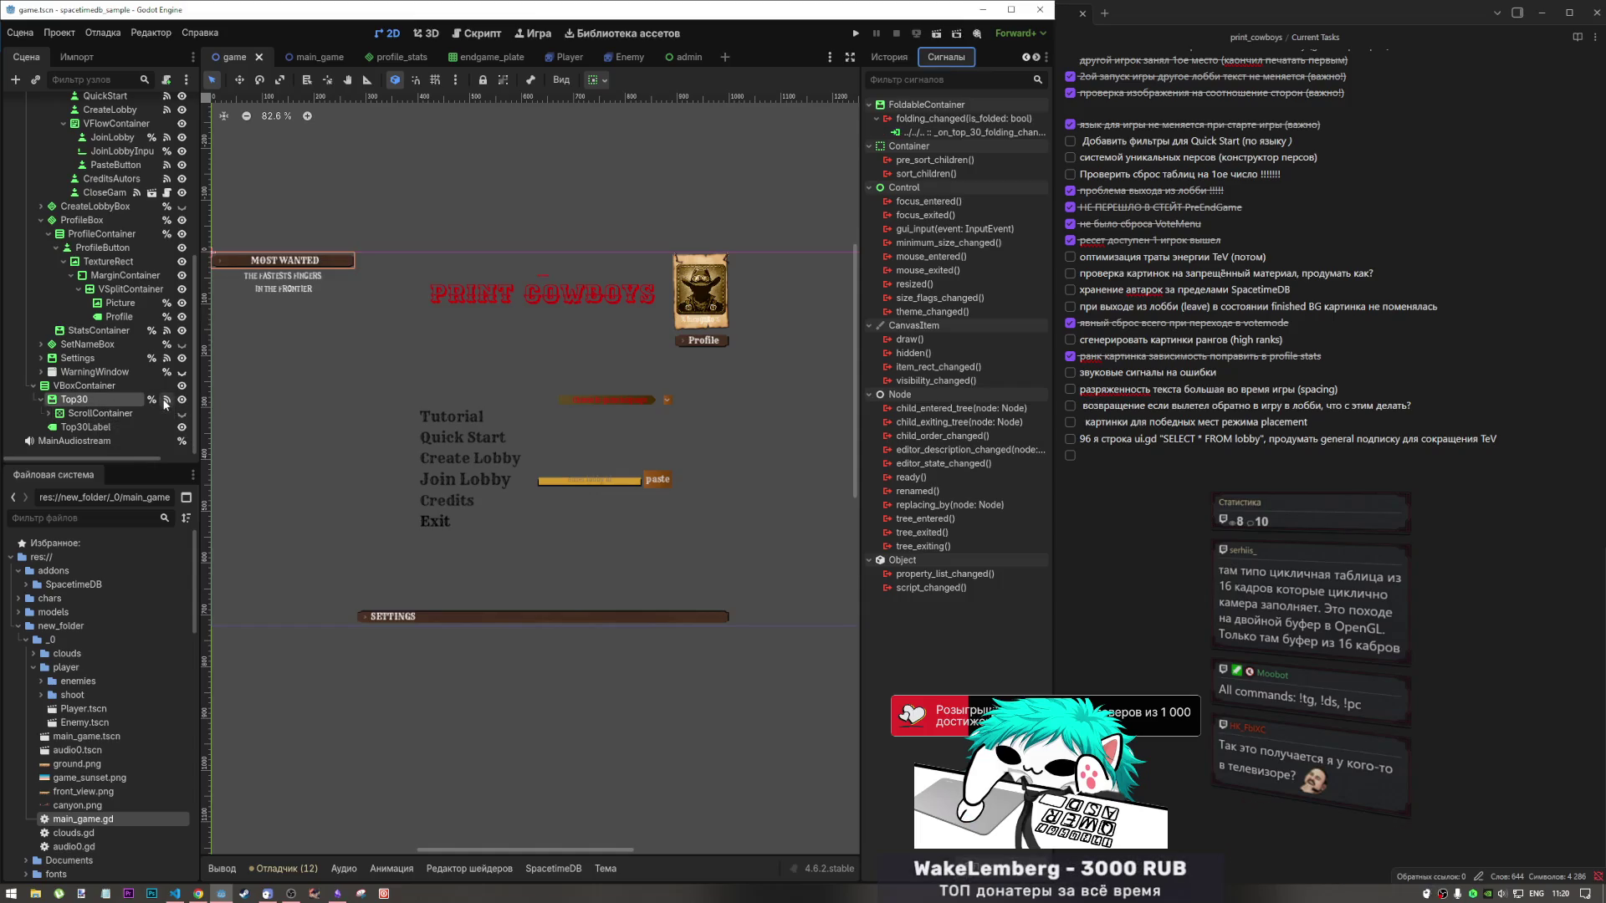
double_click(965, 133)
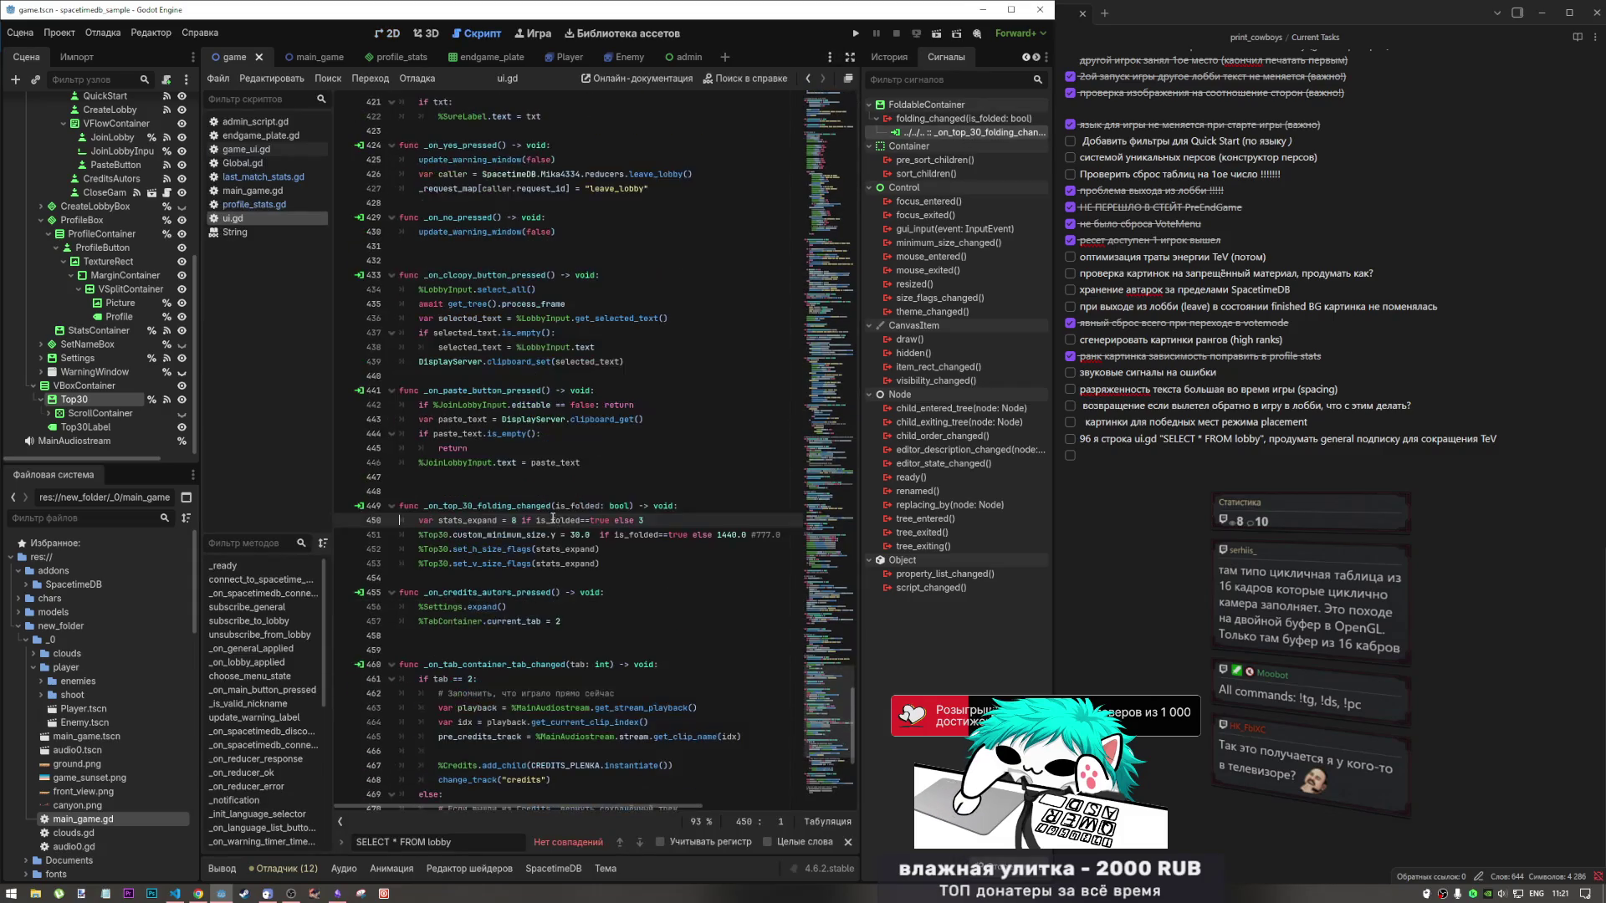
Expand and select the ScrollContainer under Top30 in the Scene dock.
scroll(553, 523, "down", 3)
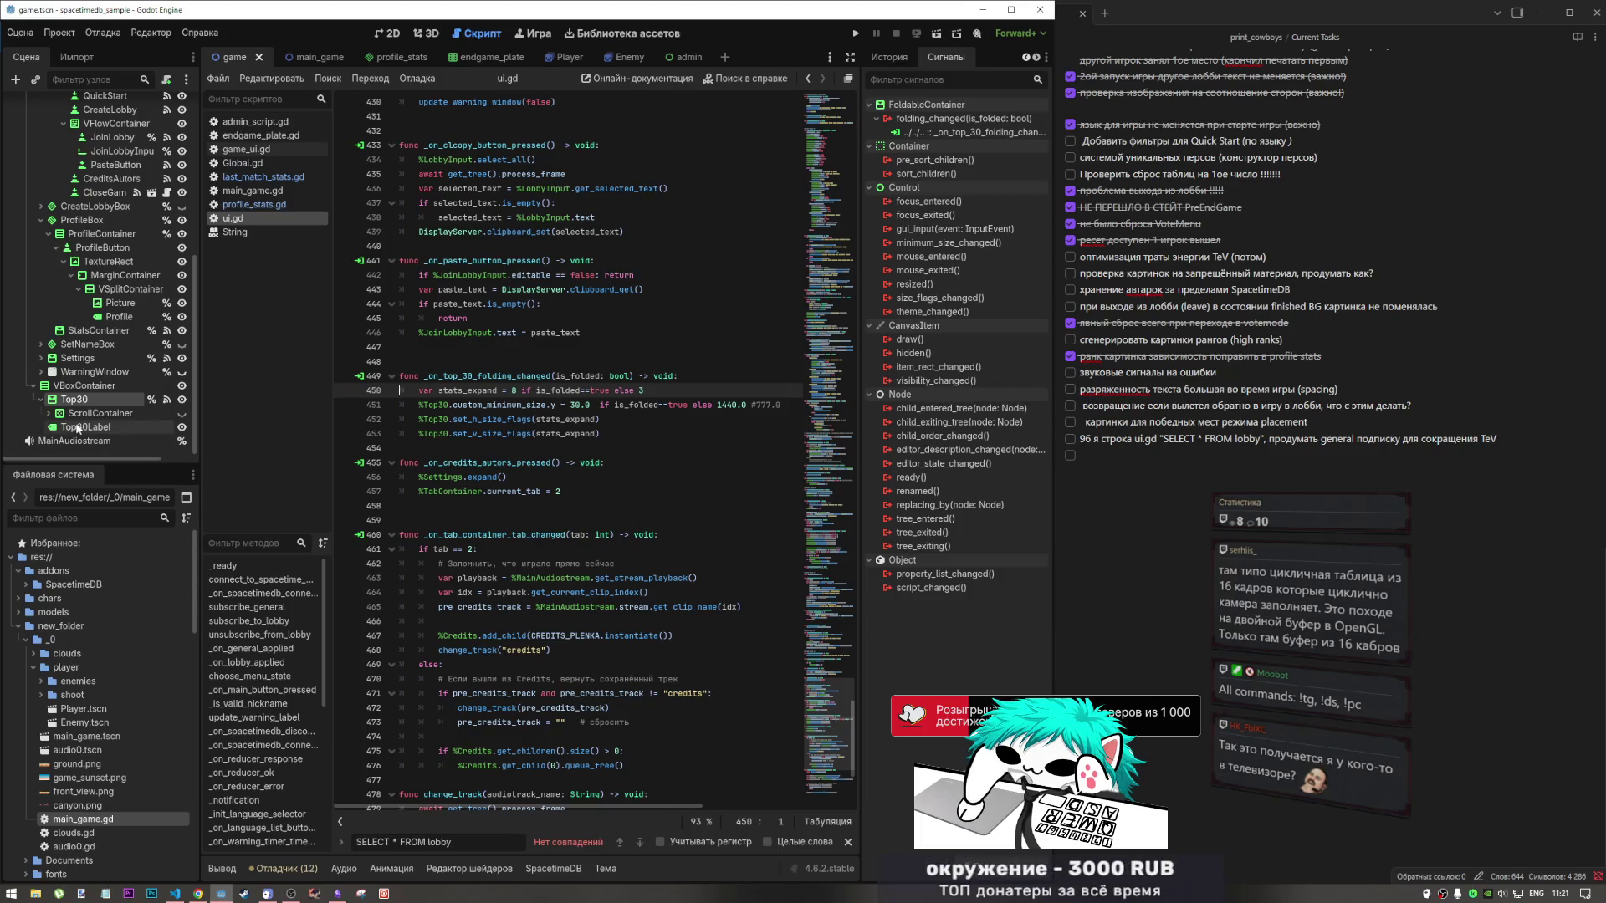
left_click(48, 413)
left_click(100, 413)
scroll(125, 368, "down", 5)
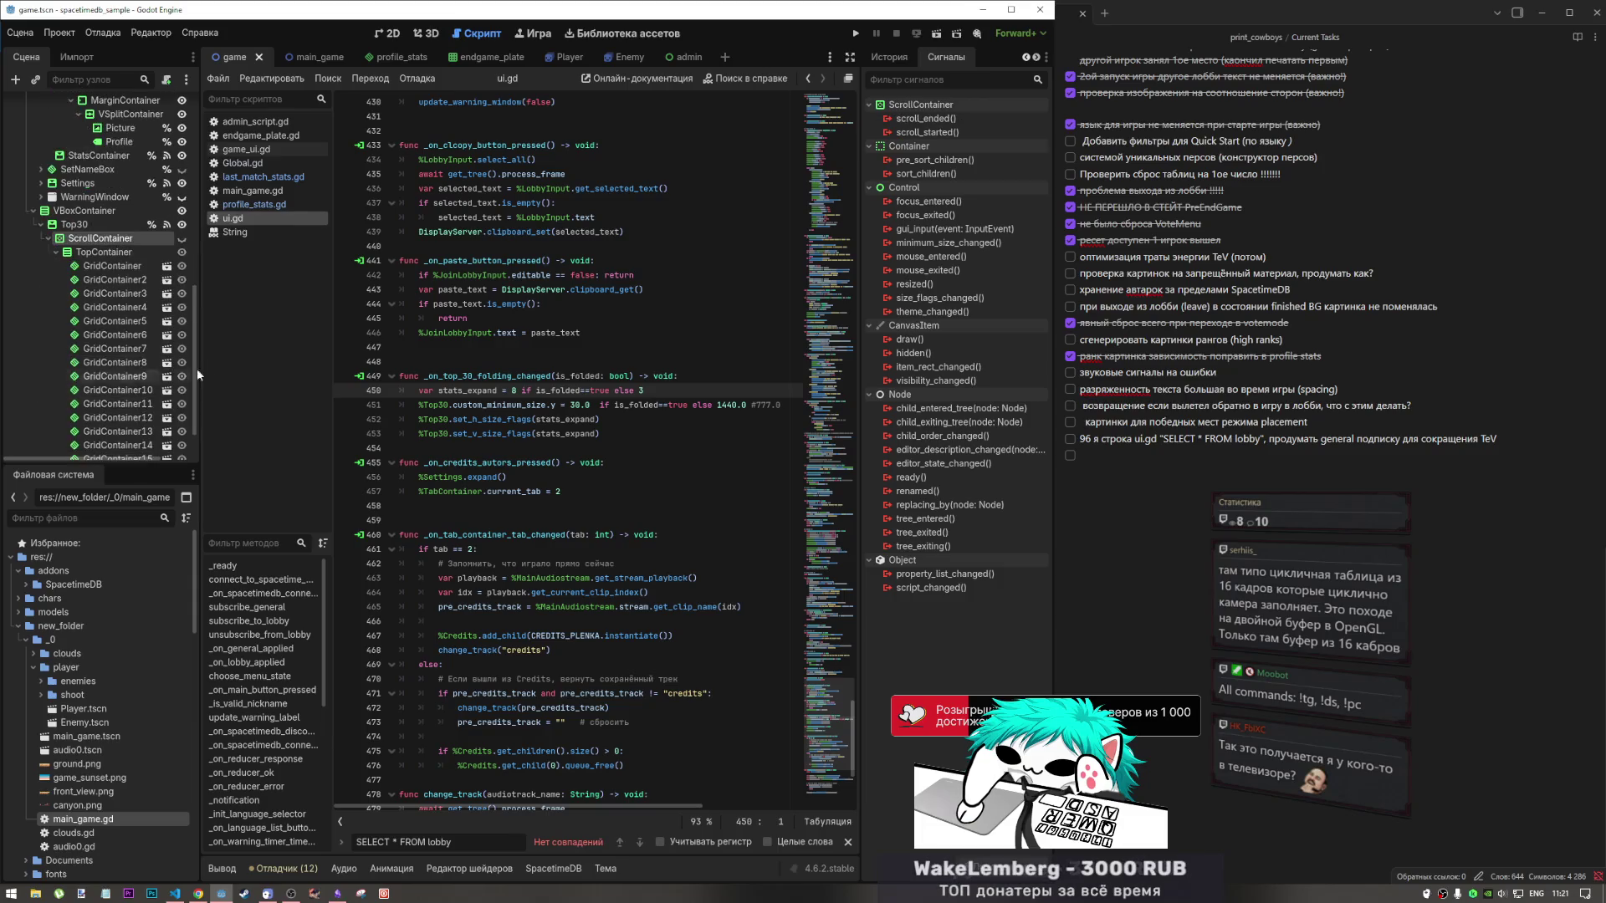
In the 2D view, select the first GridContainer row, then step up to TopContainer and Top30.
left_click(389, 35)
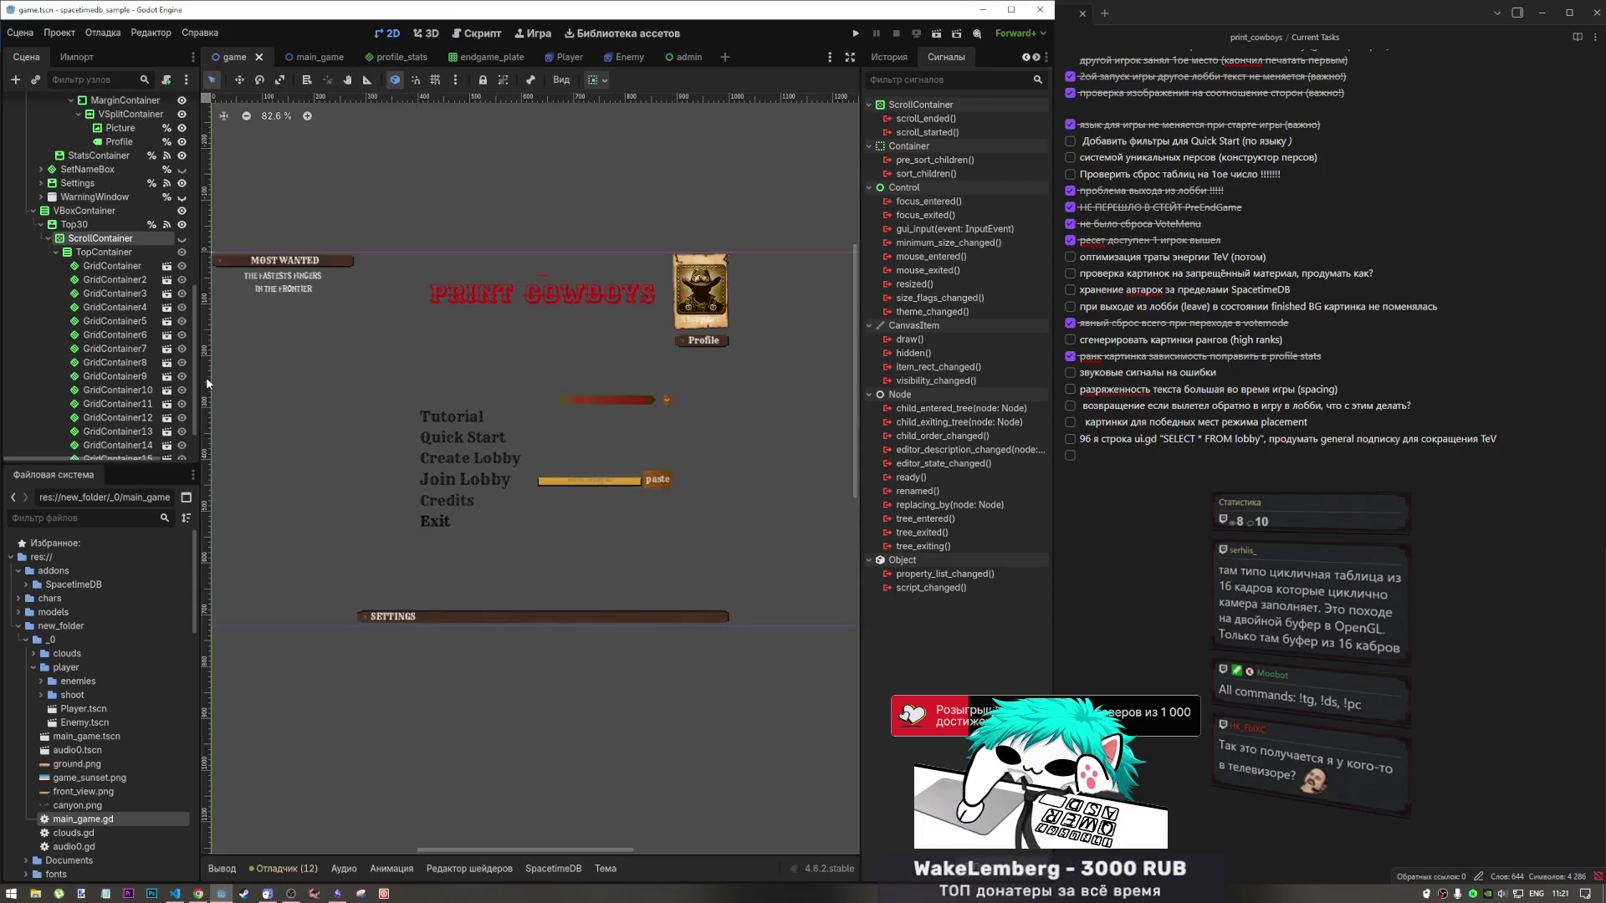
left_click(132, 267)
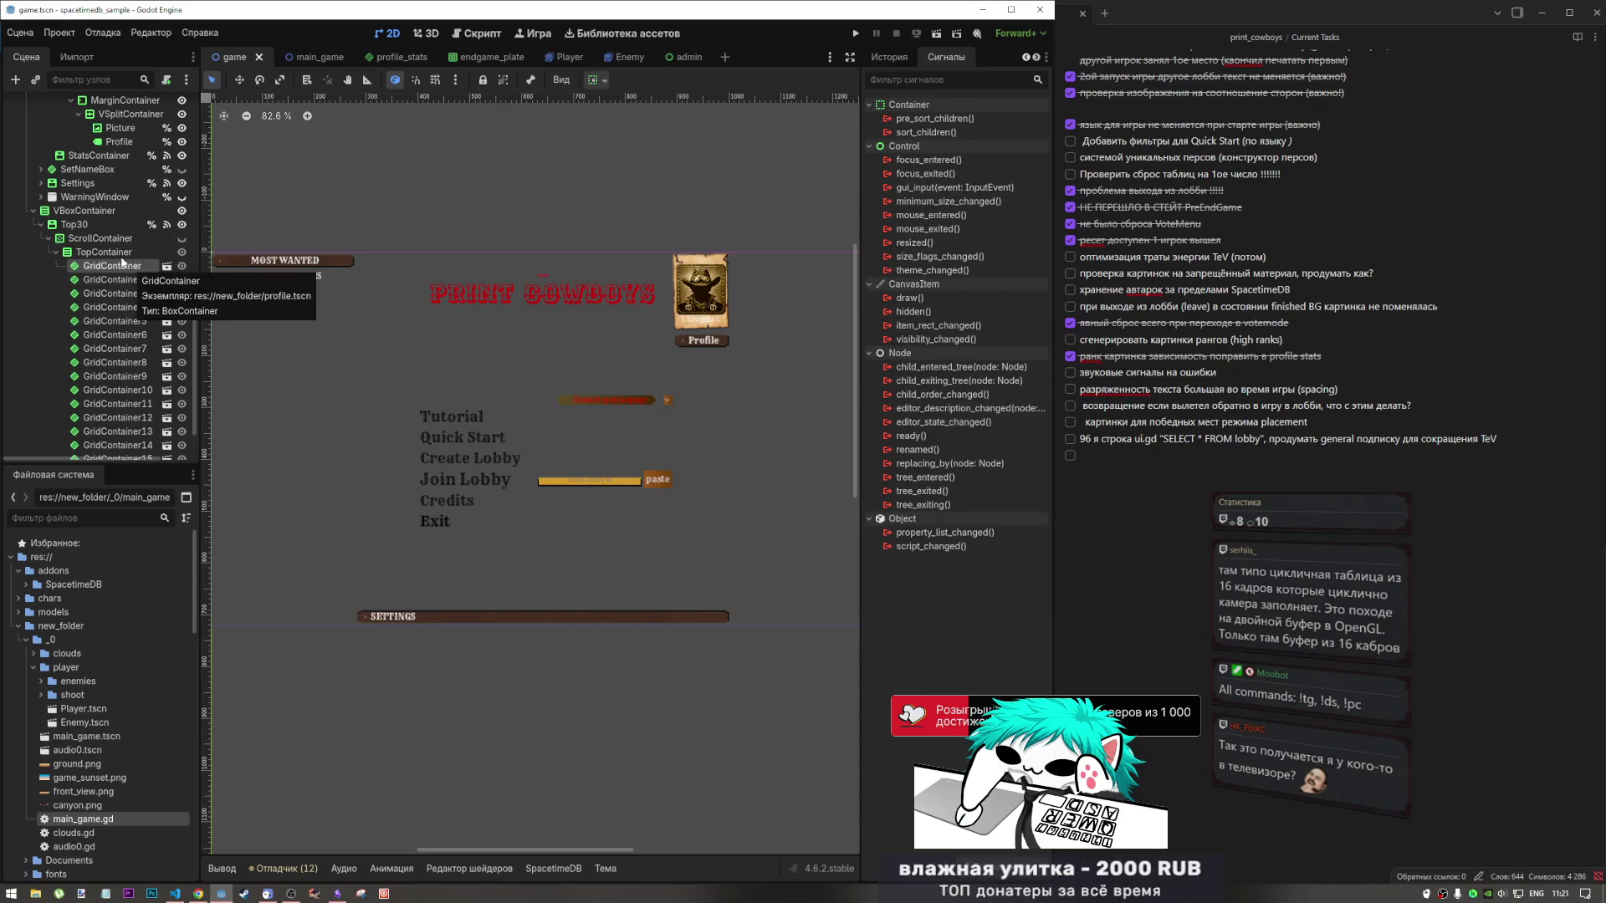
key("Left")
scroll(120, 319, "down", 2)
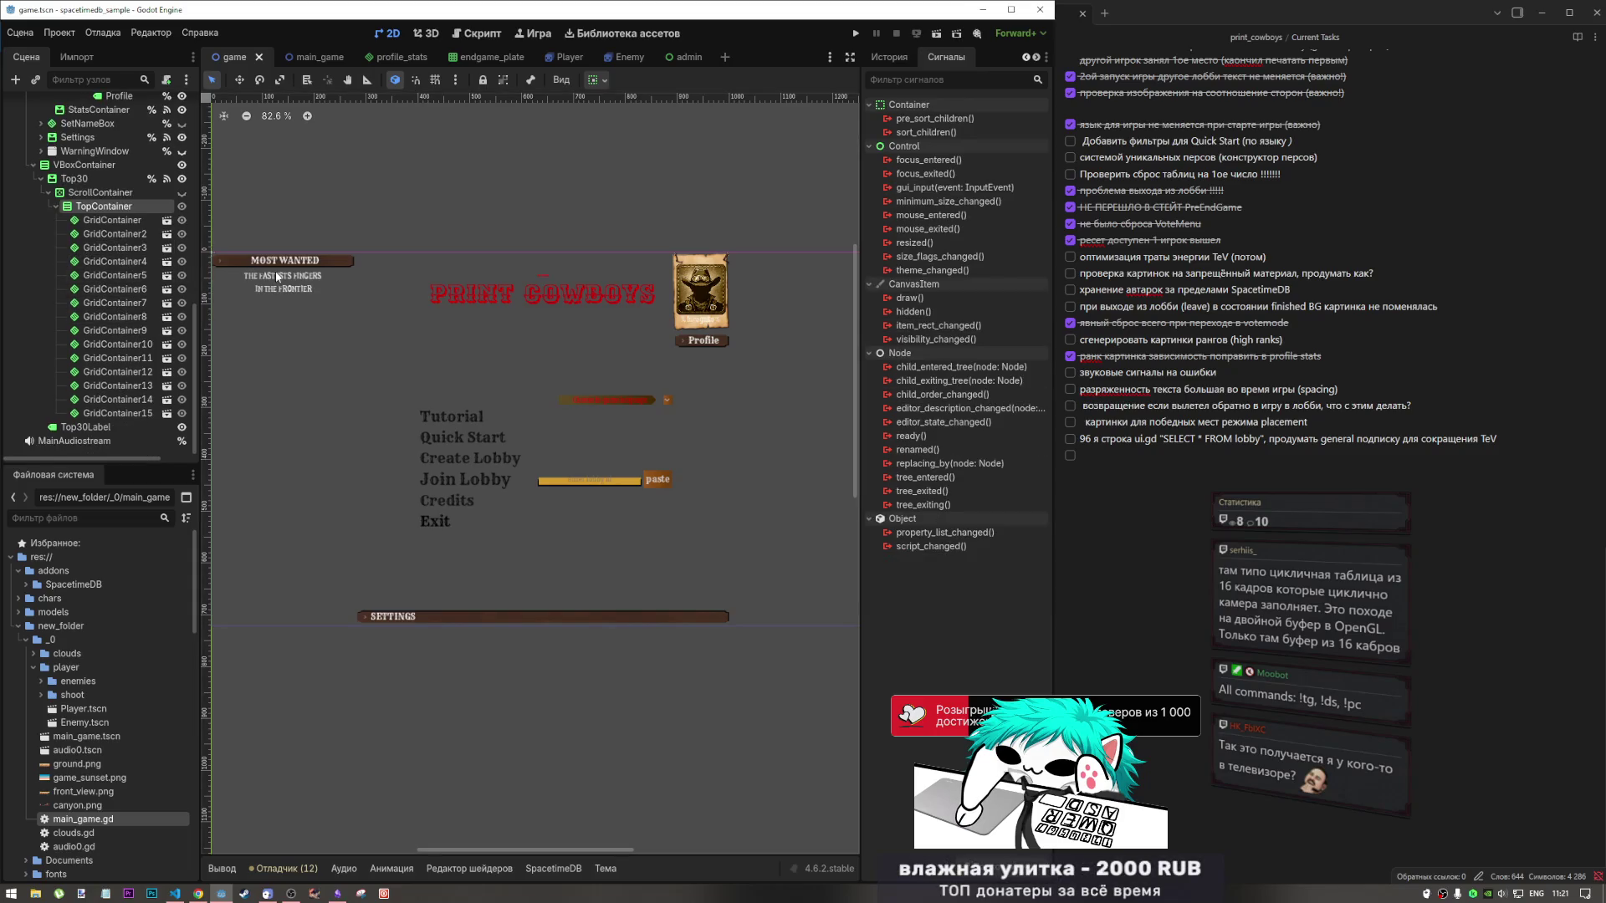
key("Up")
key("Up")
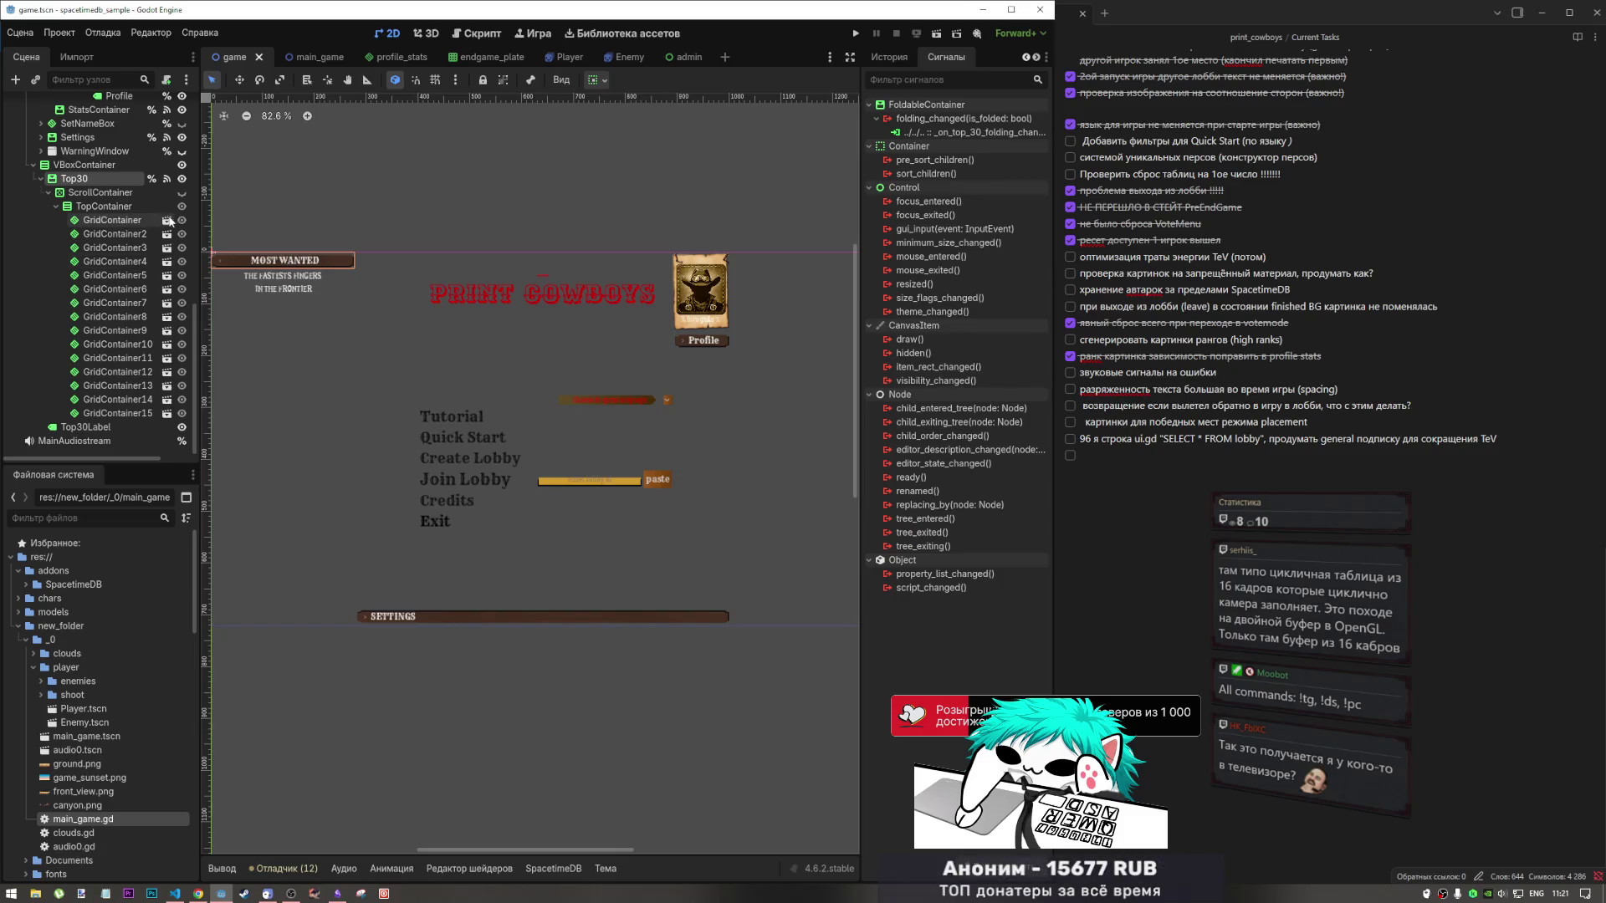
Open the profile scene used by each leaderboard row, then return to the game scene tab.
left_click(167, 220)
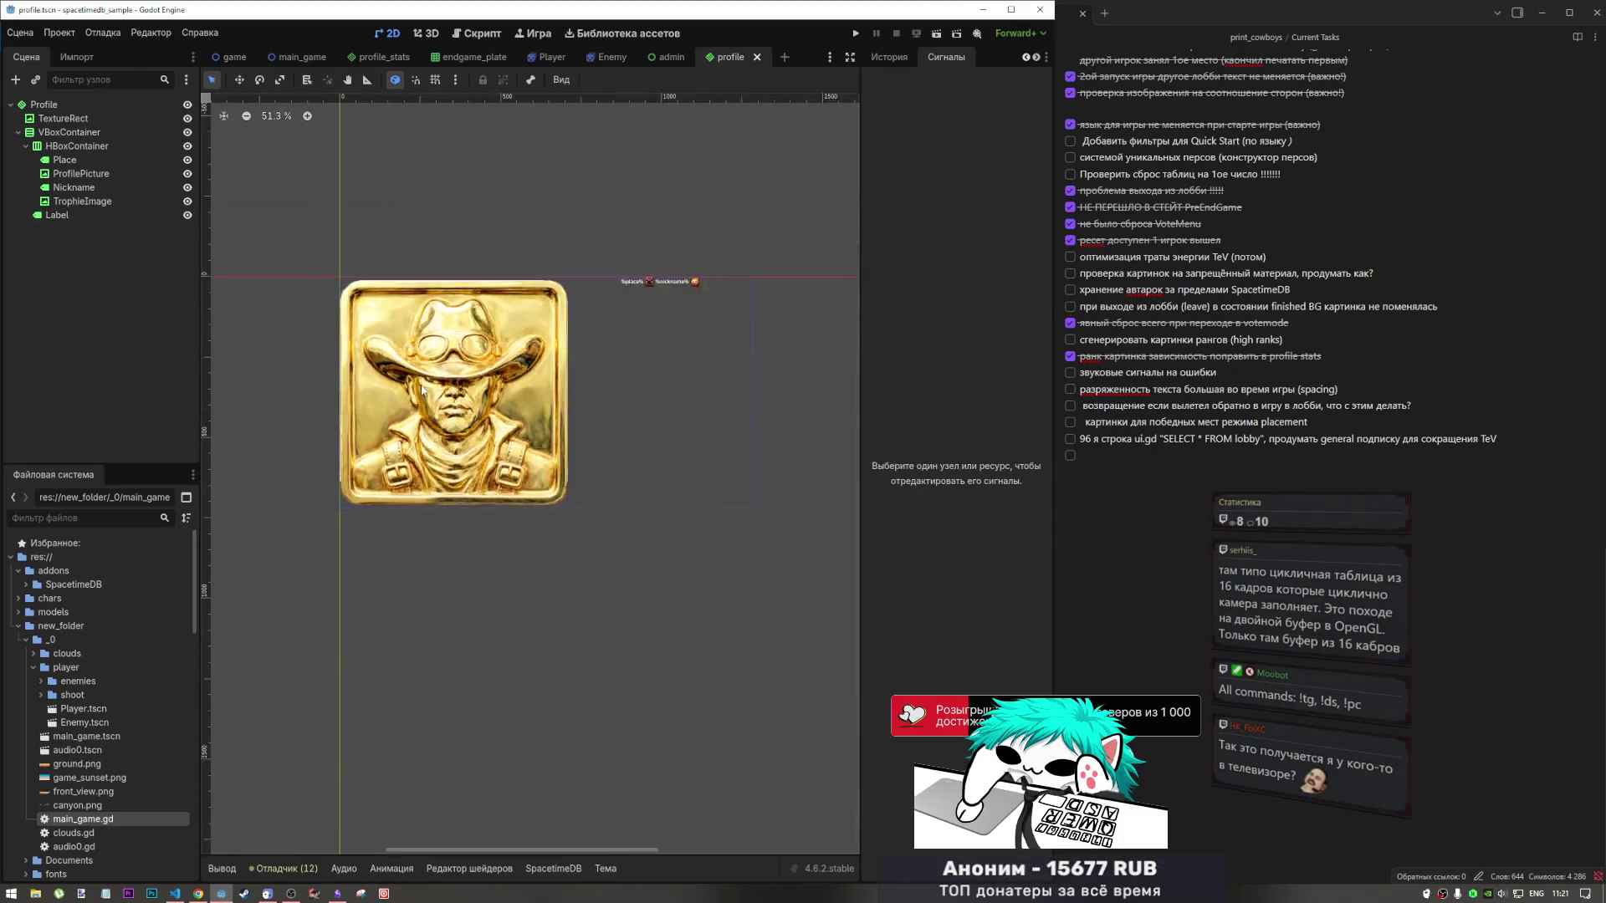
scroll(595, 368, "up", 4)
scroll(574, 322, "down", 1)
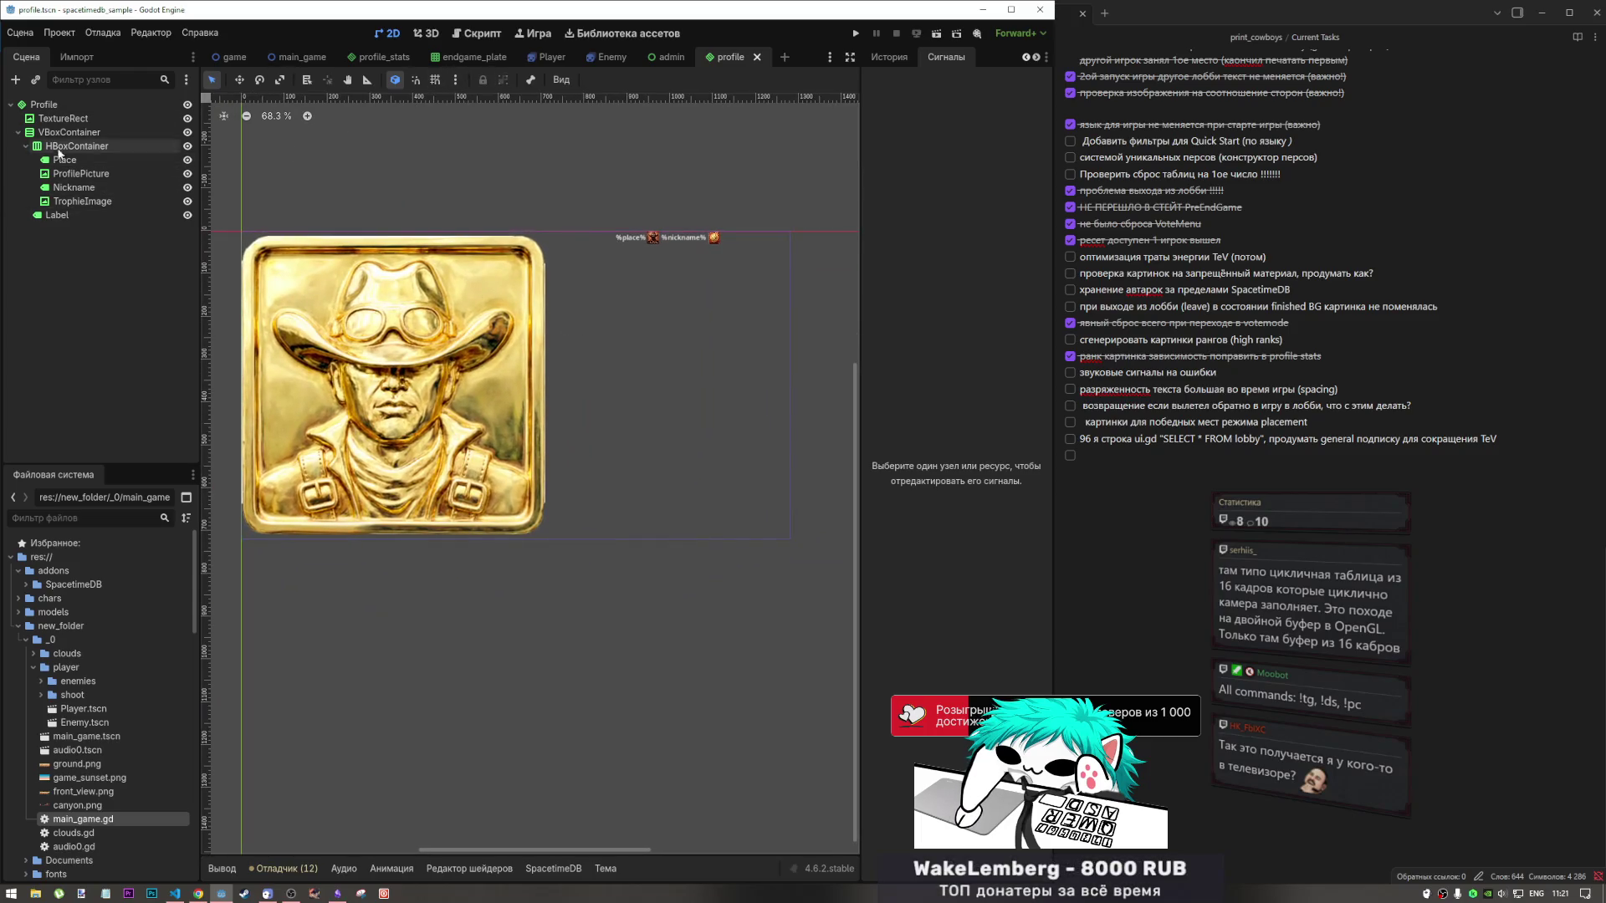
mouse_move(259, 64)
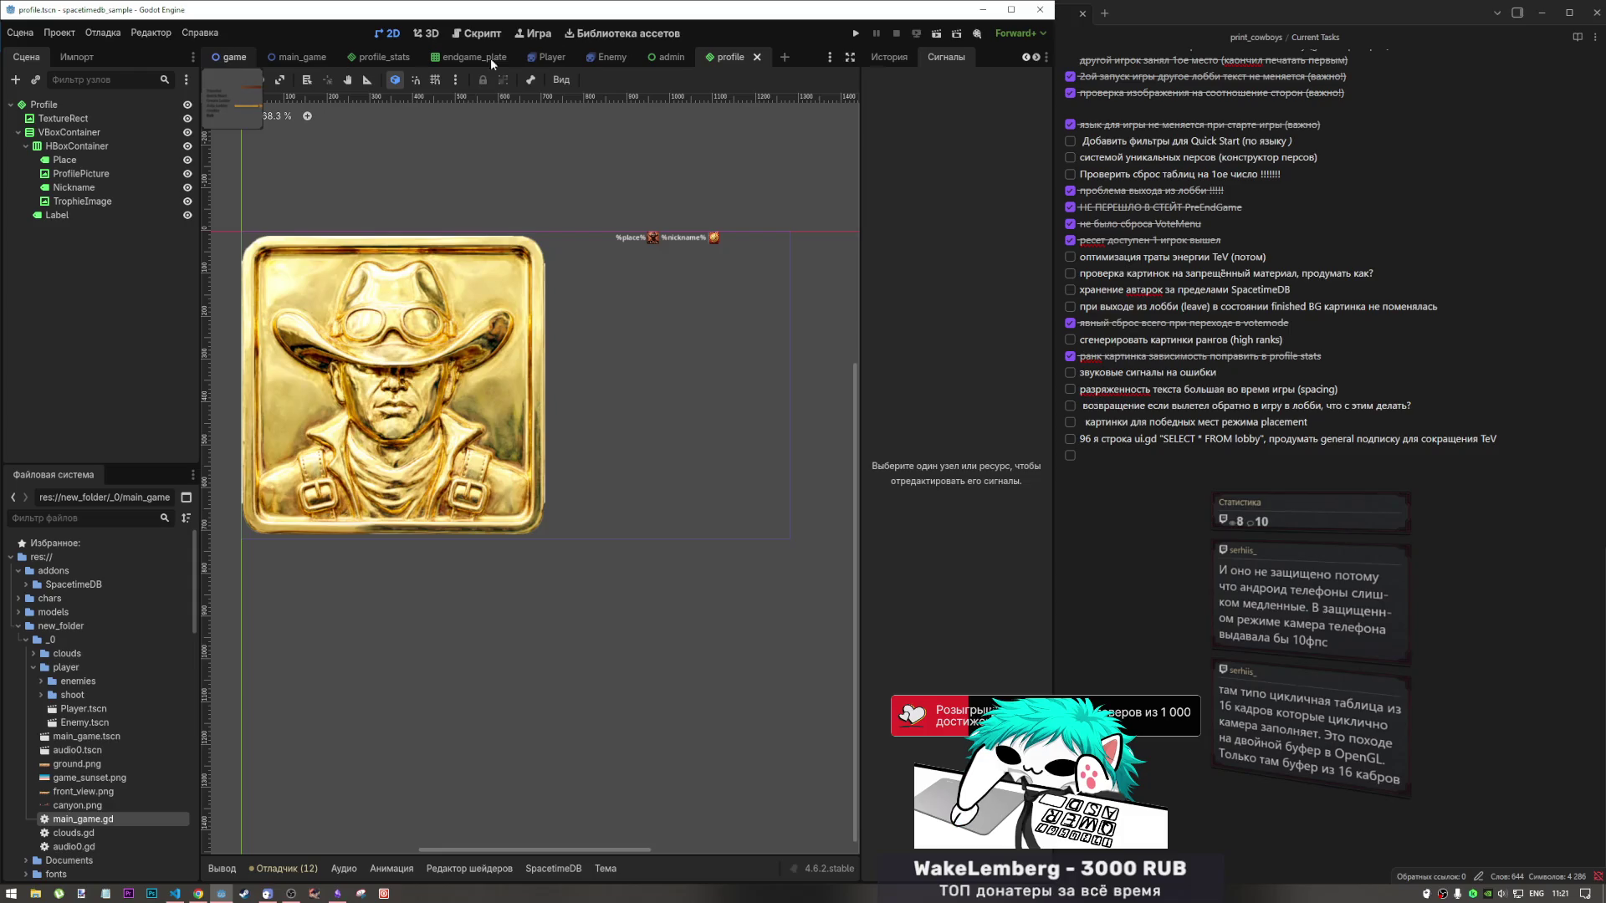
left_click(226, 57)
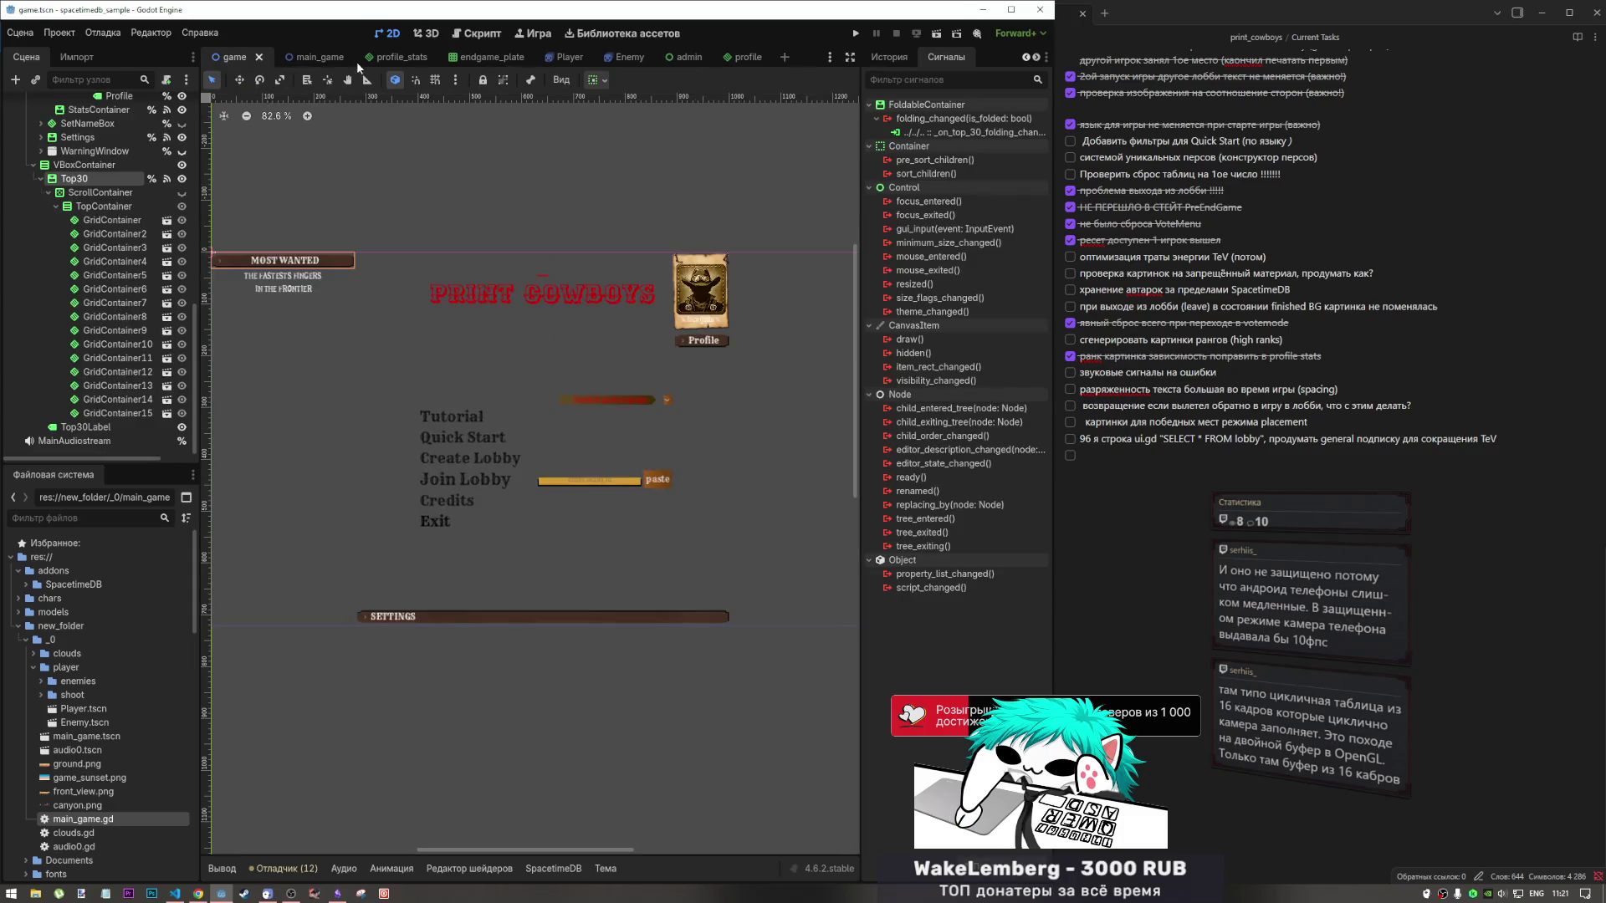
Select the Top30 leaderboard container and show its properties in the Inspector.
left_click(114, 234)
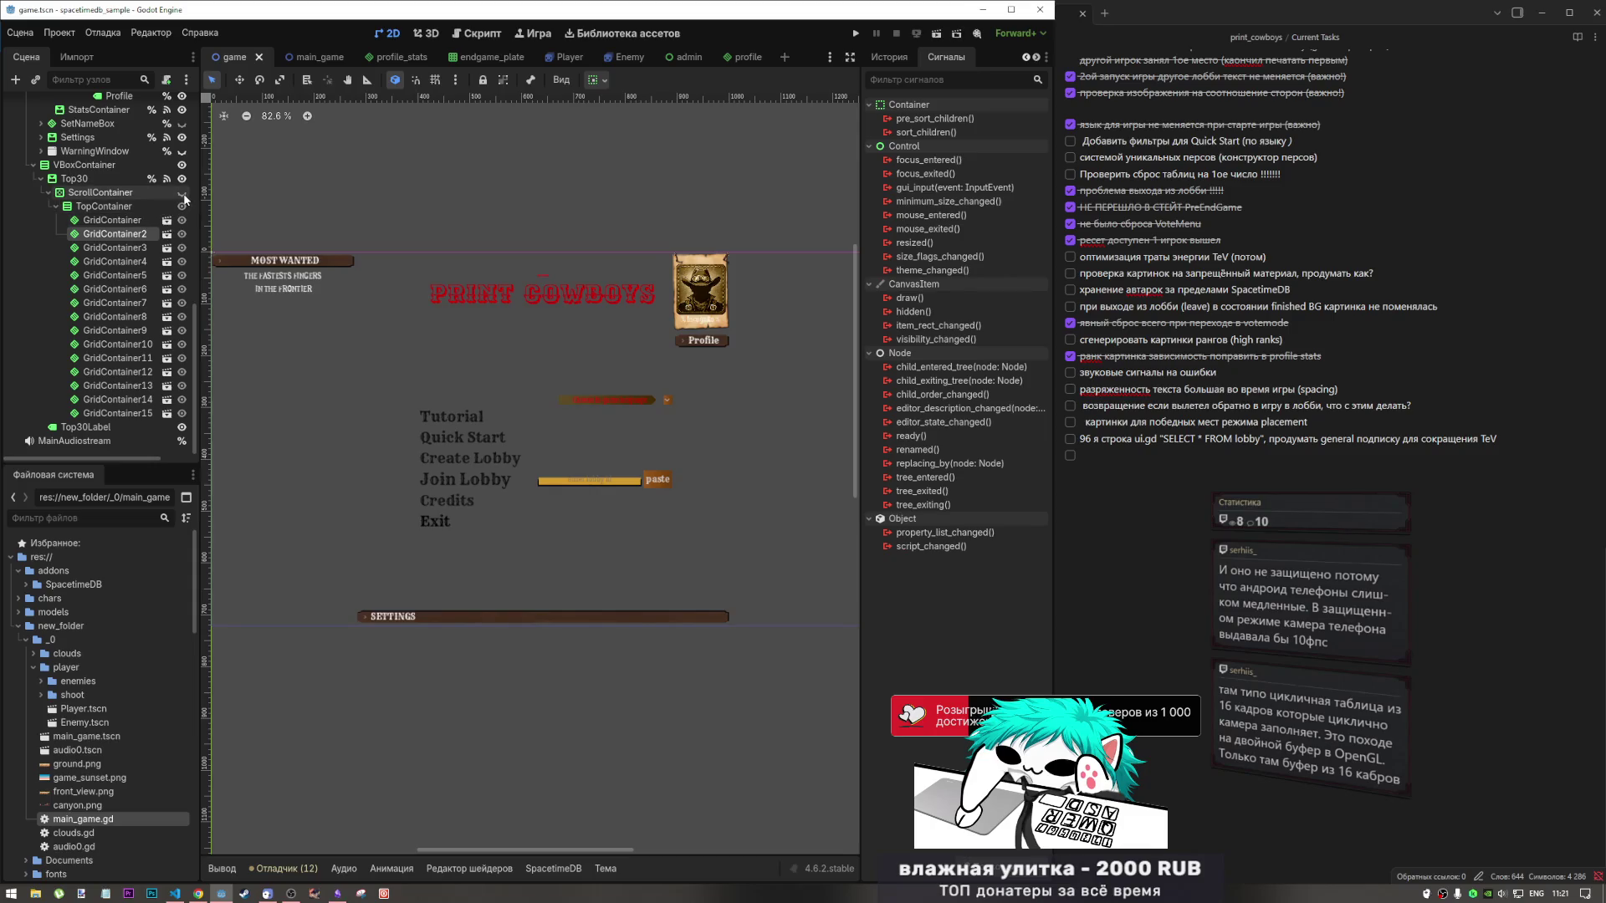
left_click(74, 179)
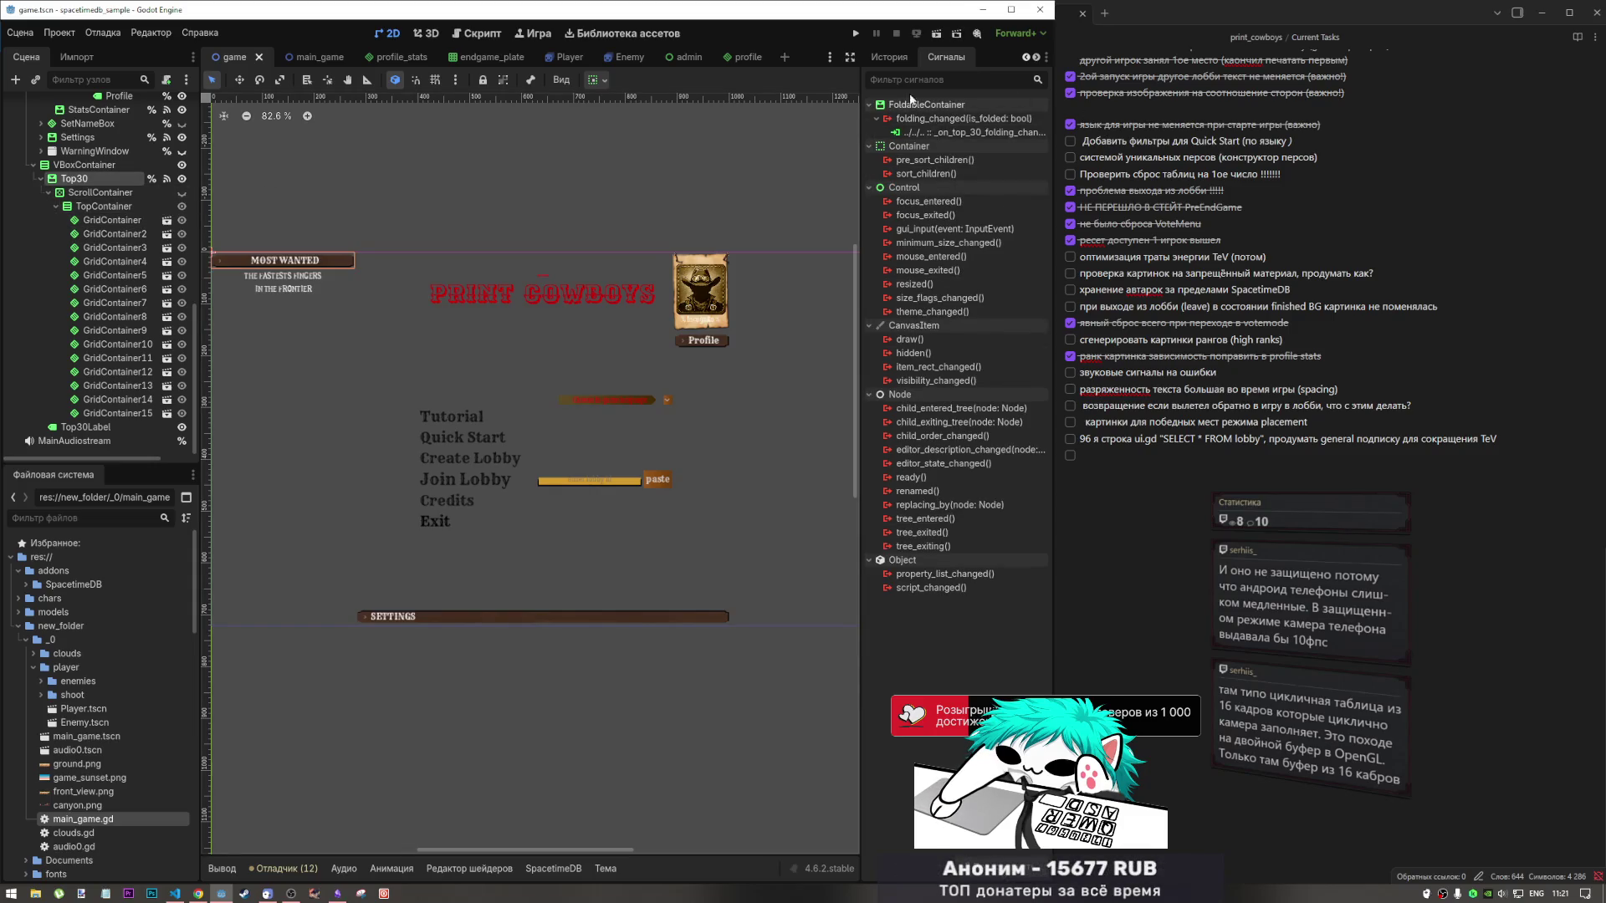
left_click(889, 57)
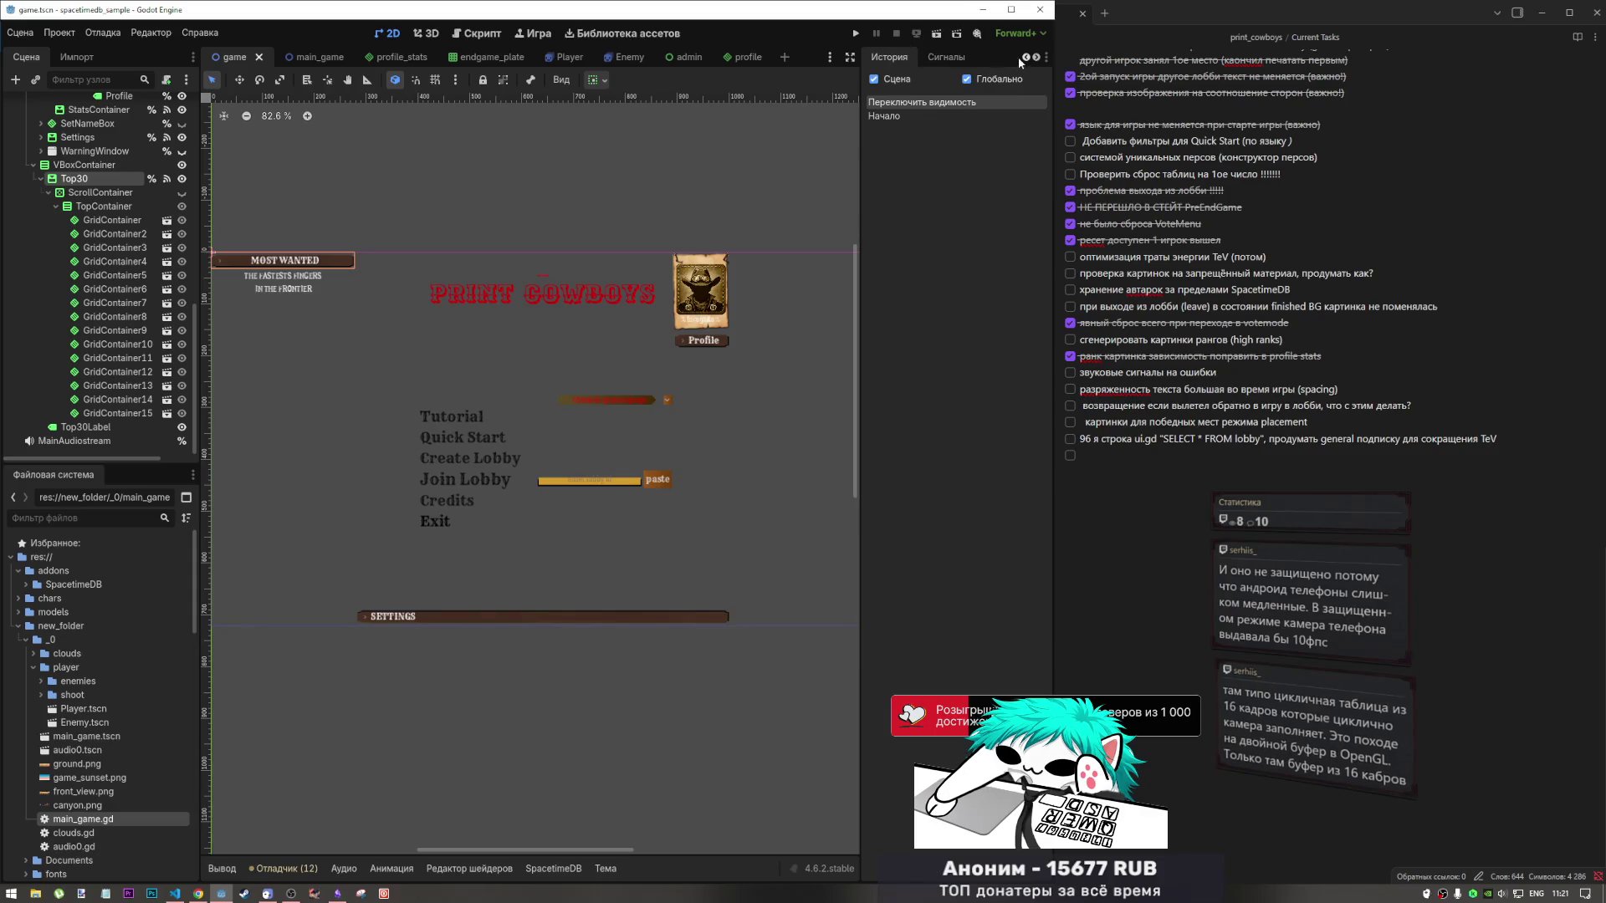
left_click(1024, 57)
left_click(894, 57)
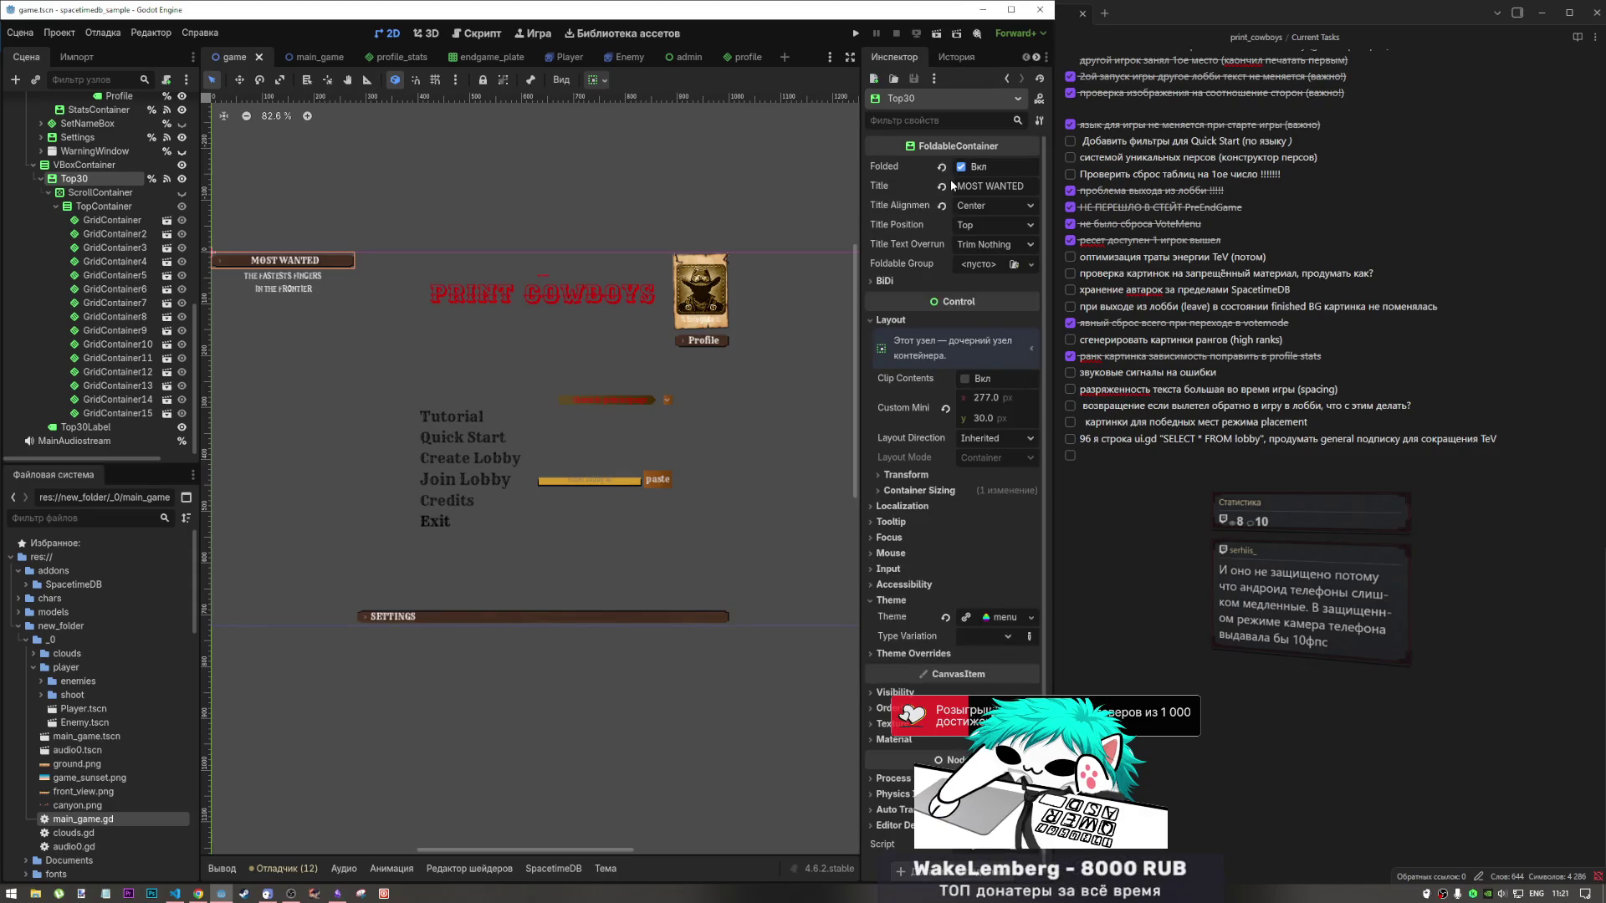
Toggle Top30's Folded property off and back on, then select its ScrollContainer.
left_click(961, 166)
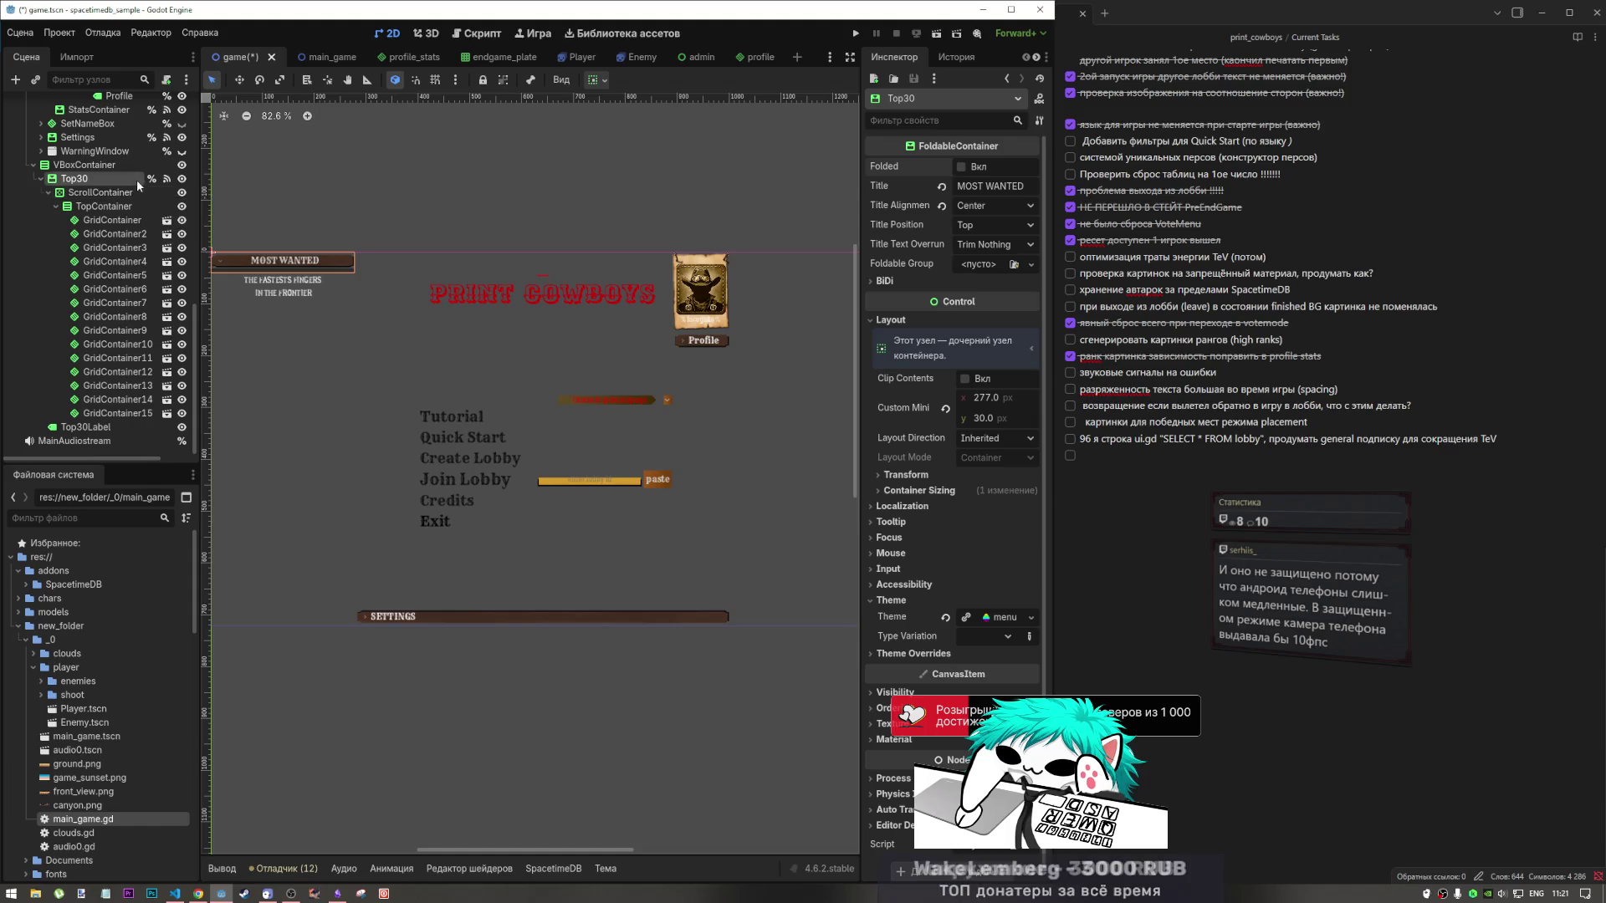
left_click(961, 167)
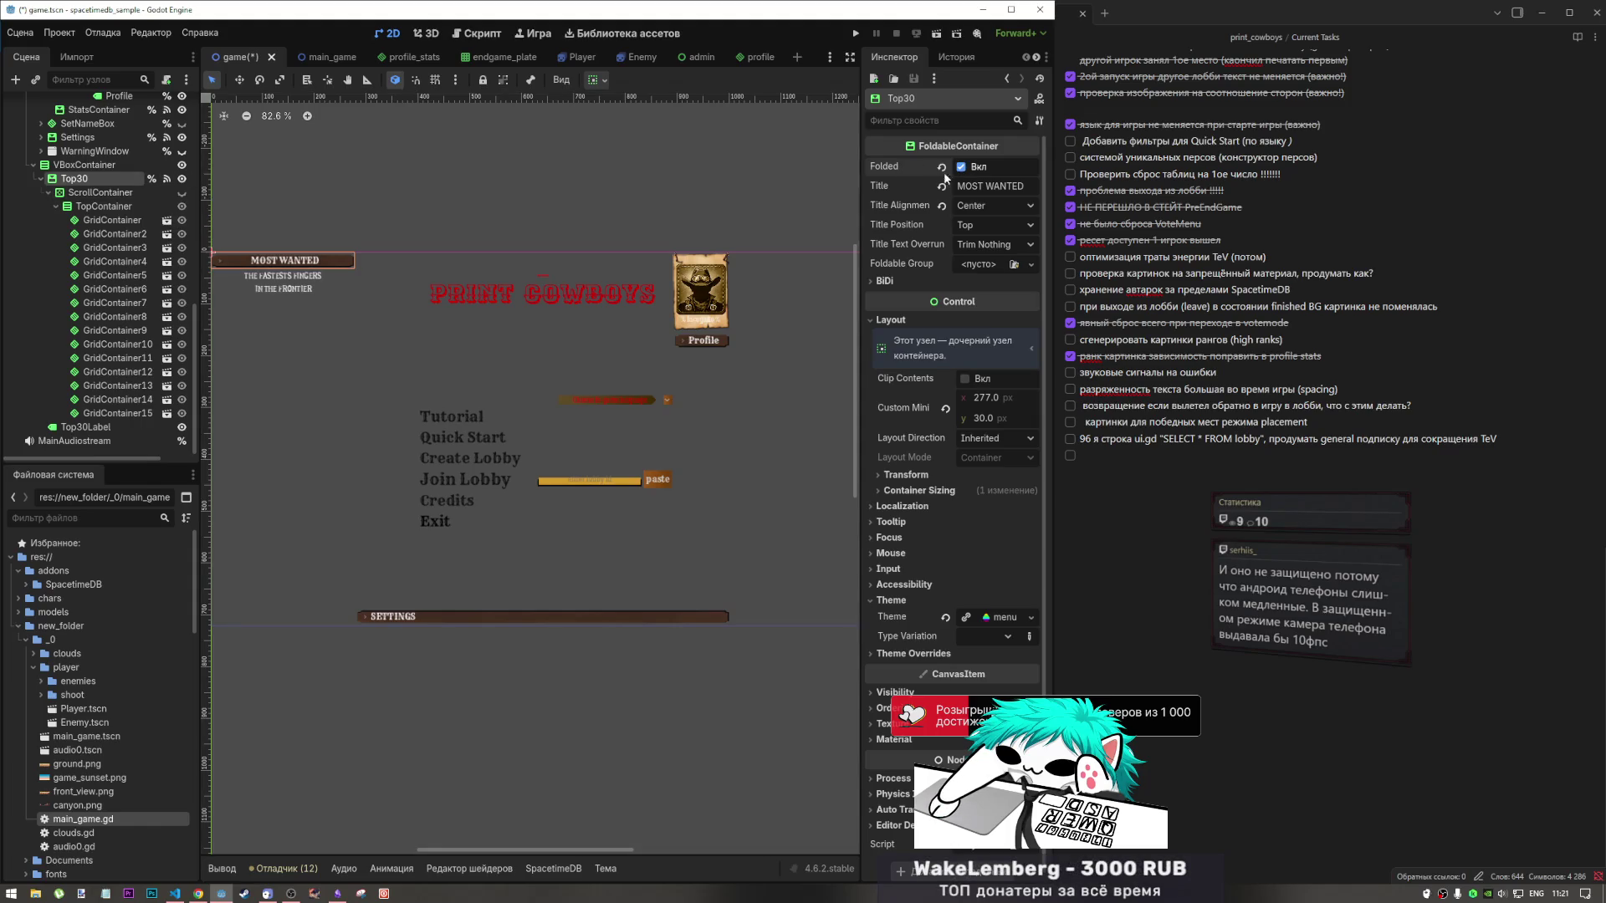
left_click(98, 193)
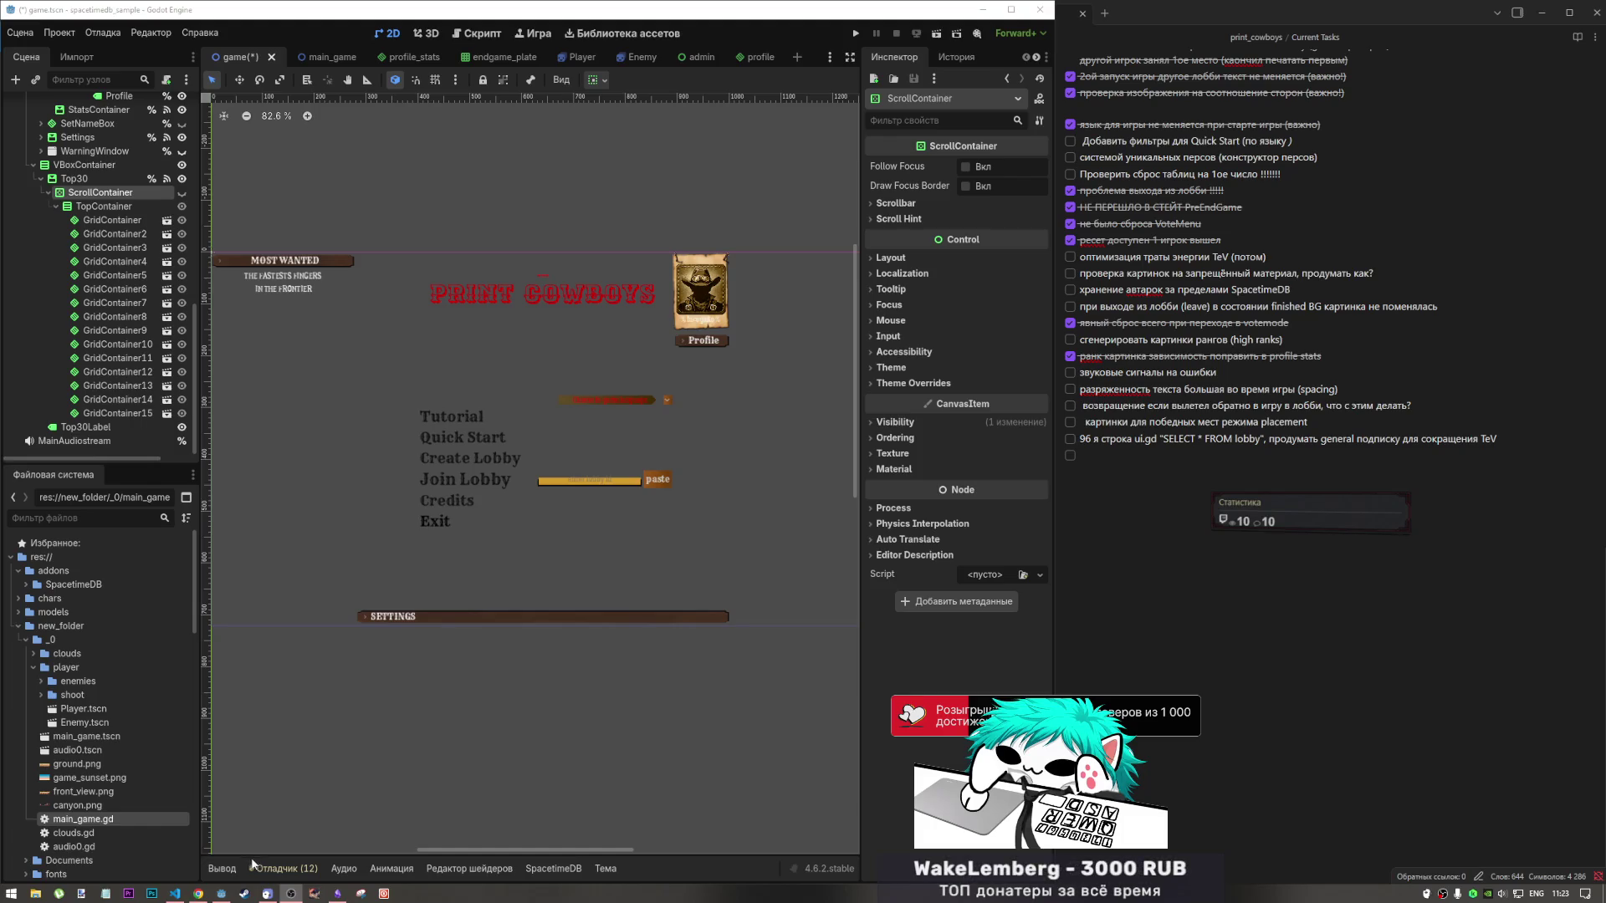
Review layout settings of GridContainer2–GridContainer15 and the first GridContainer, then bring up SpacetimeDB tables.
left_click_drag(854, 481, 855, 499)
scroll(637, 486, "up", 1)
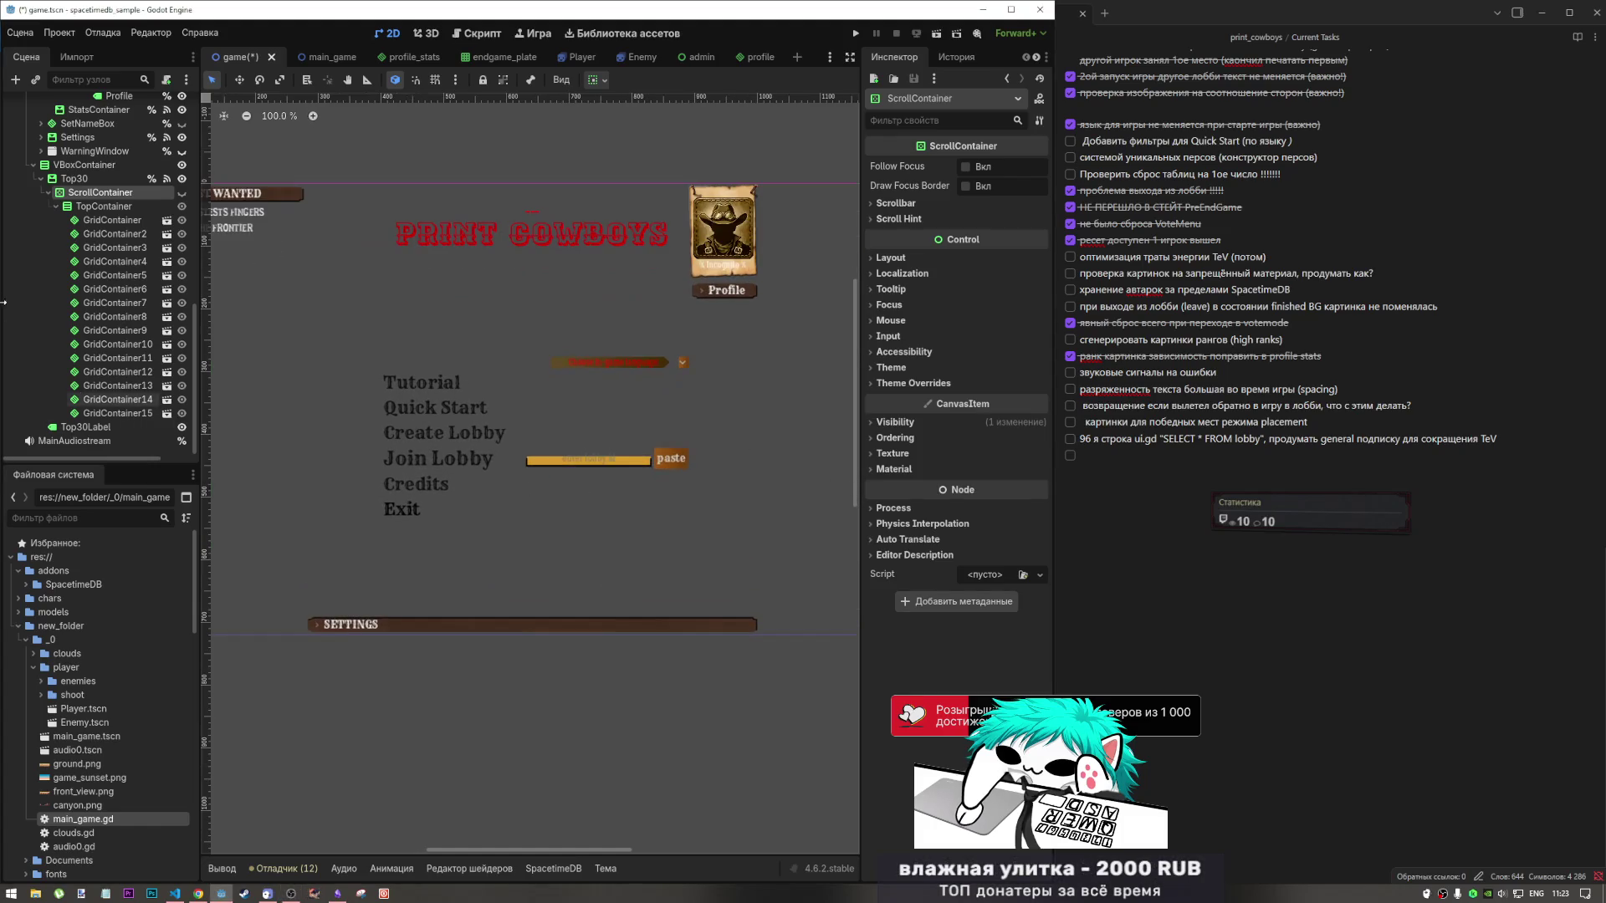
left_click(114, 233)
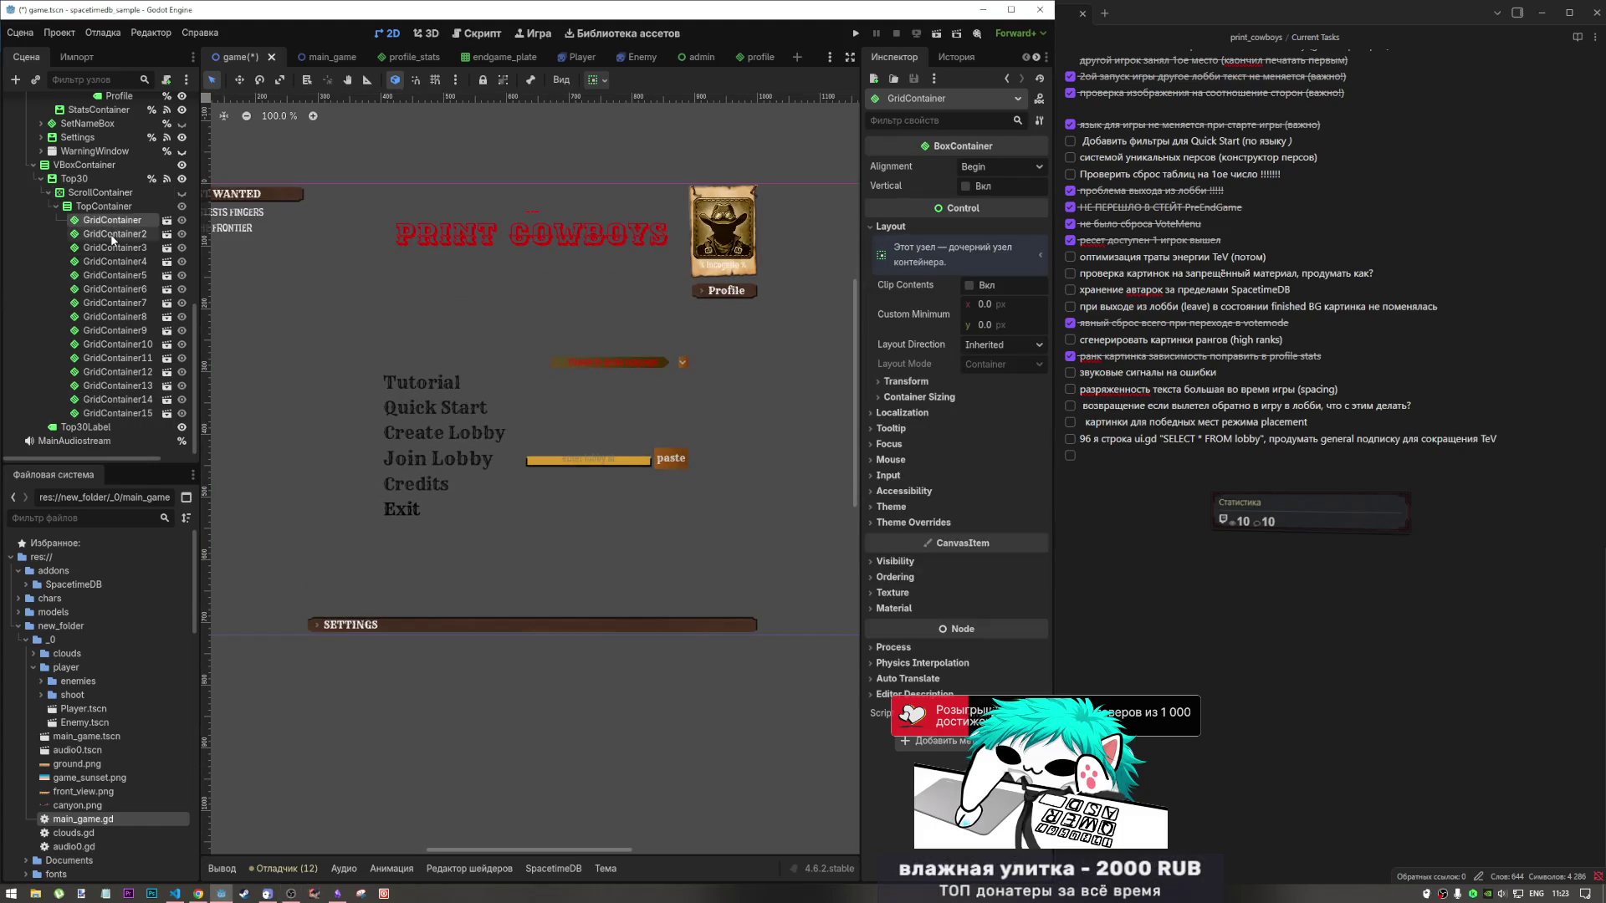
left_click(124, 411, "shift")
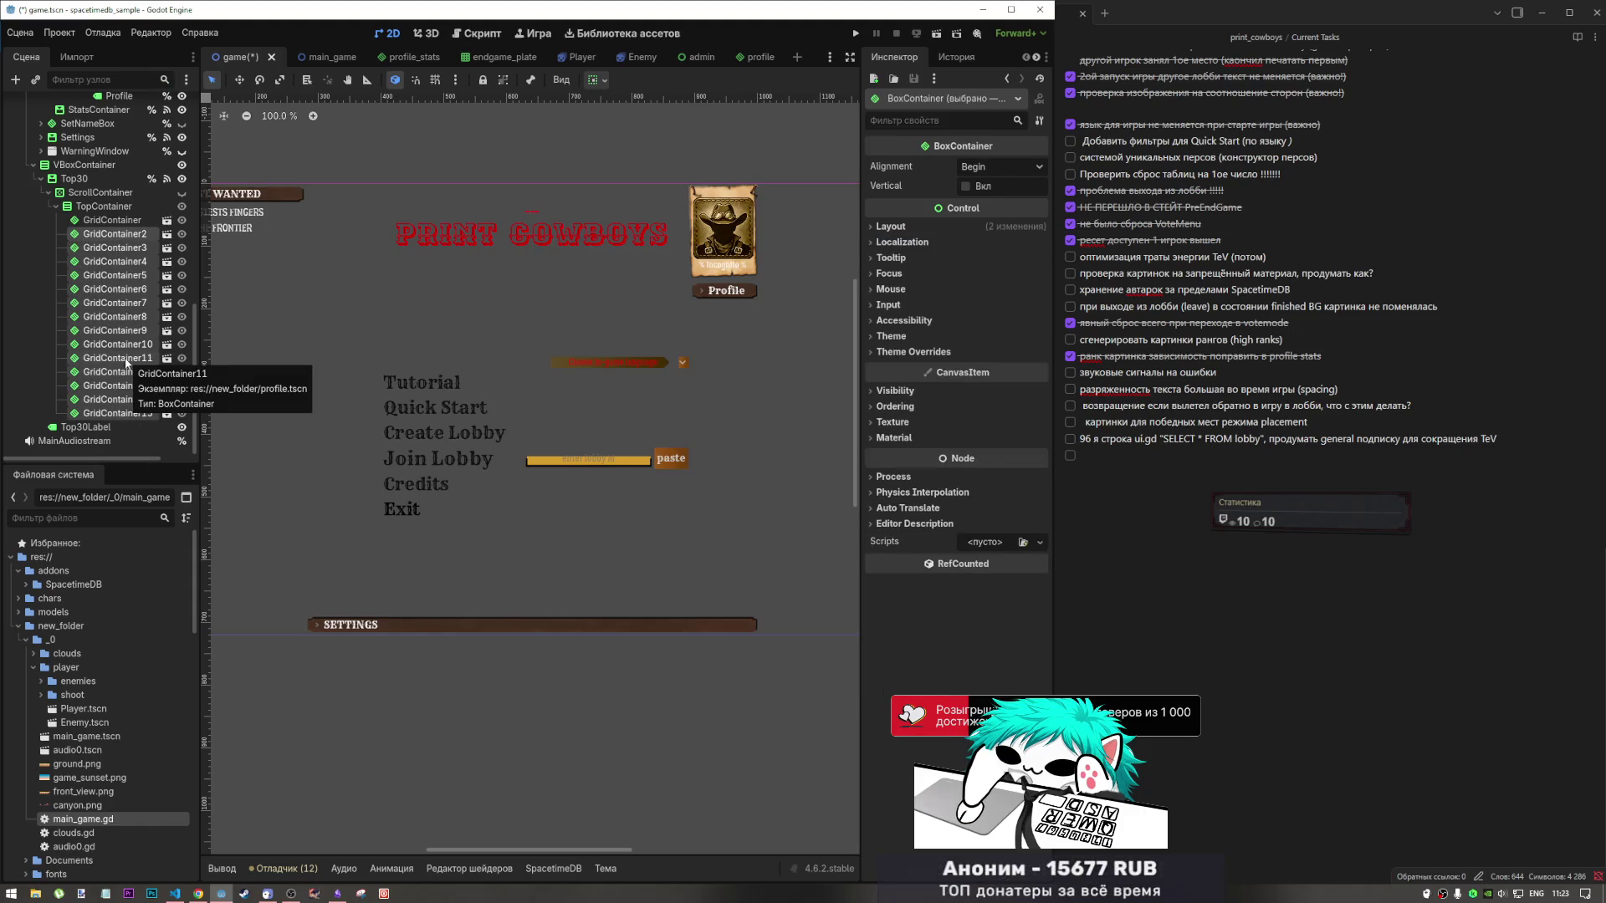
left_click(124, 262)
left_click(125, 220)
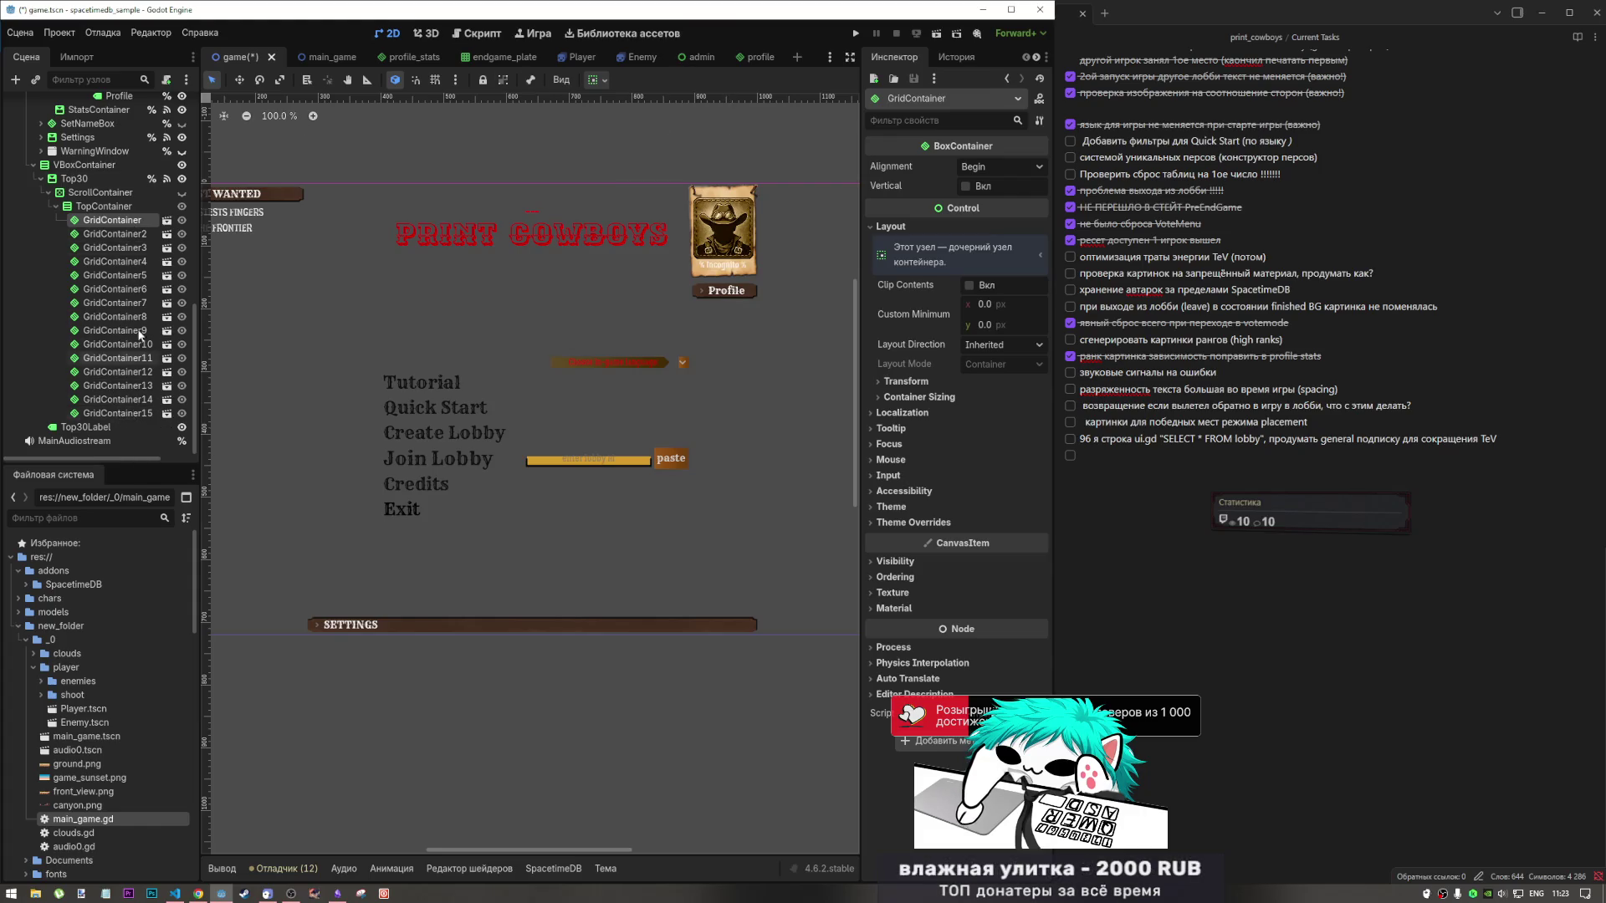
left_click(199, 893)
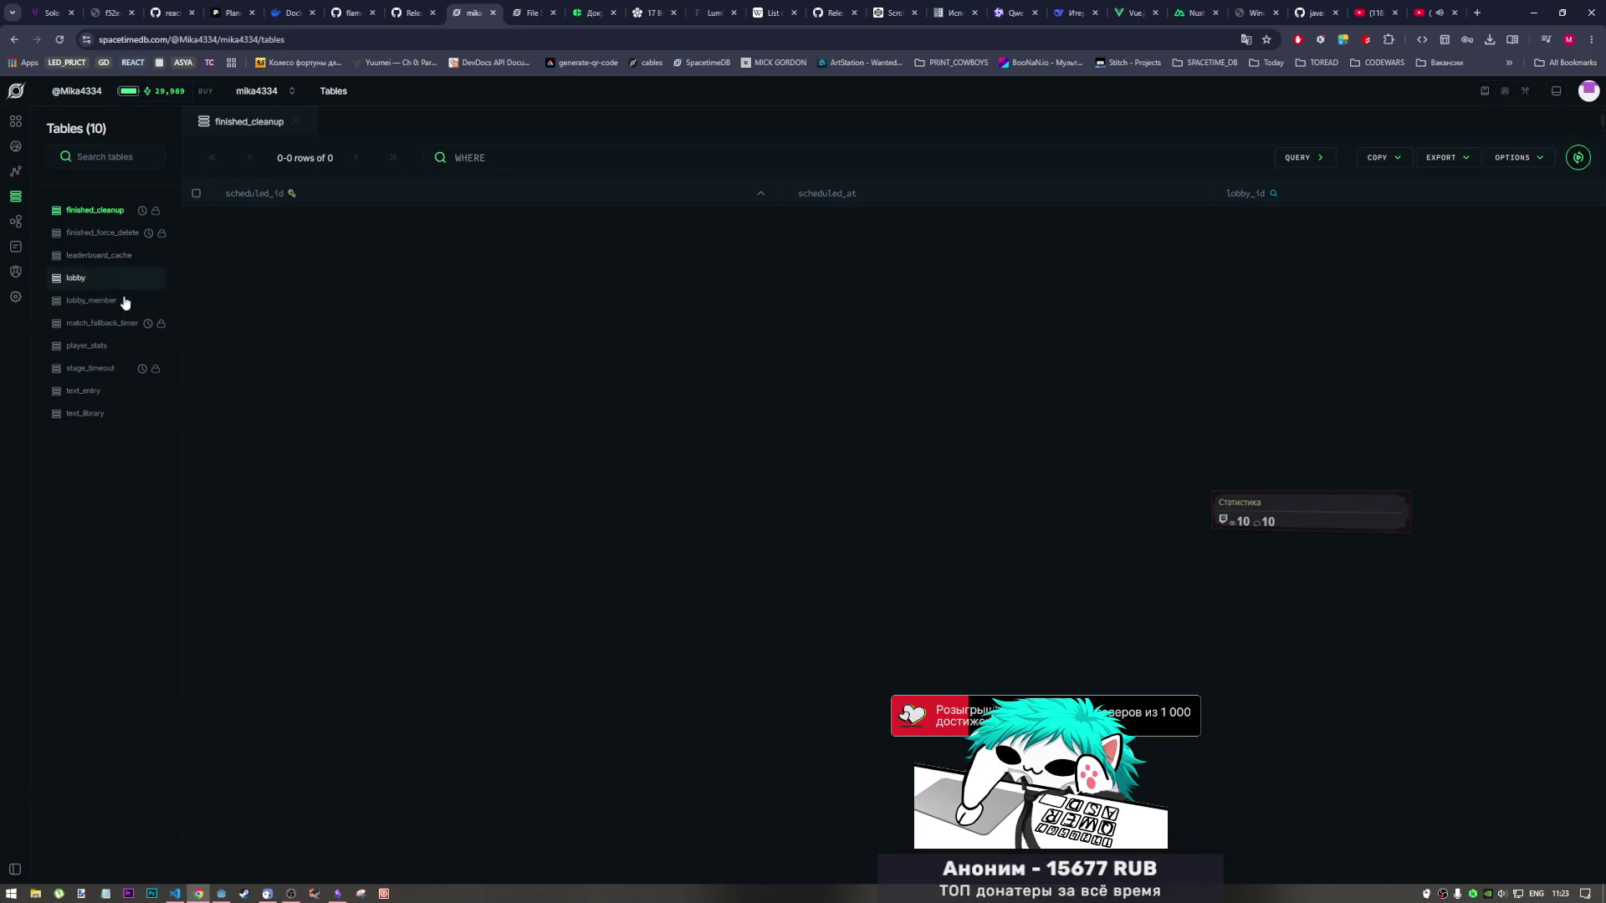
Check the stage_timeout and leaderboard_cache tables, both empty, then return to VS Code.
left_click(112, 373)
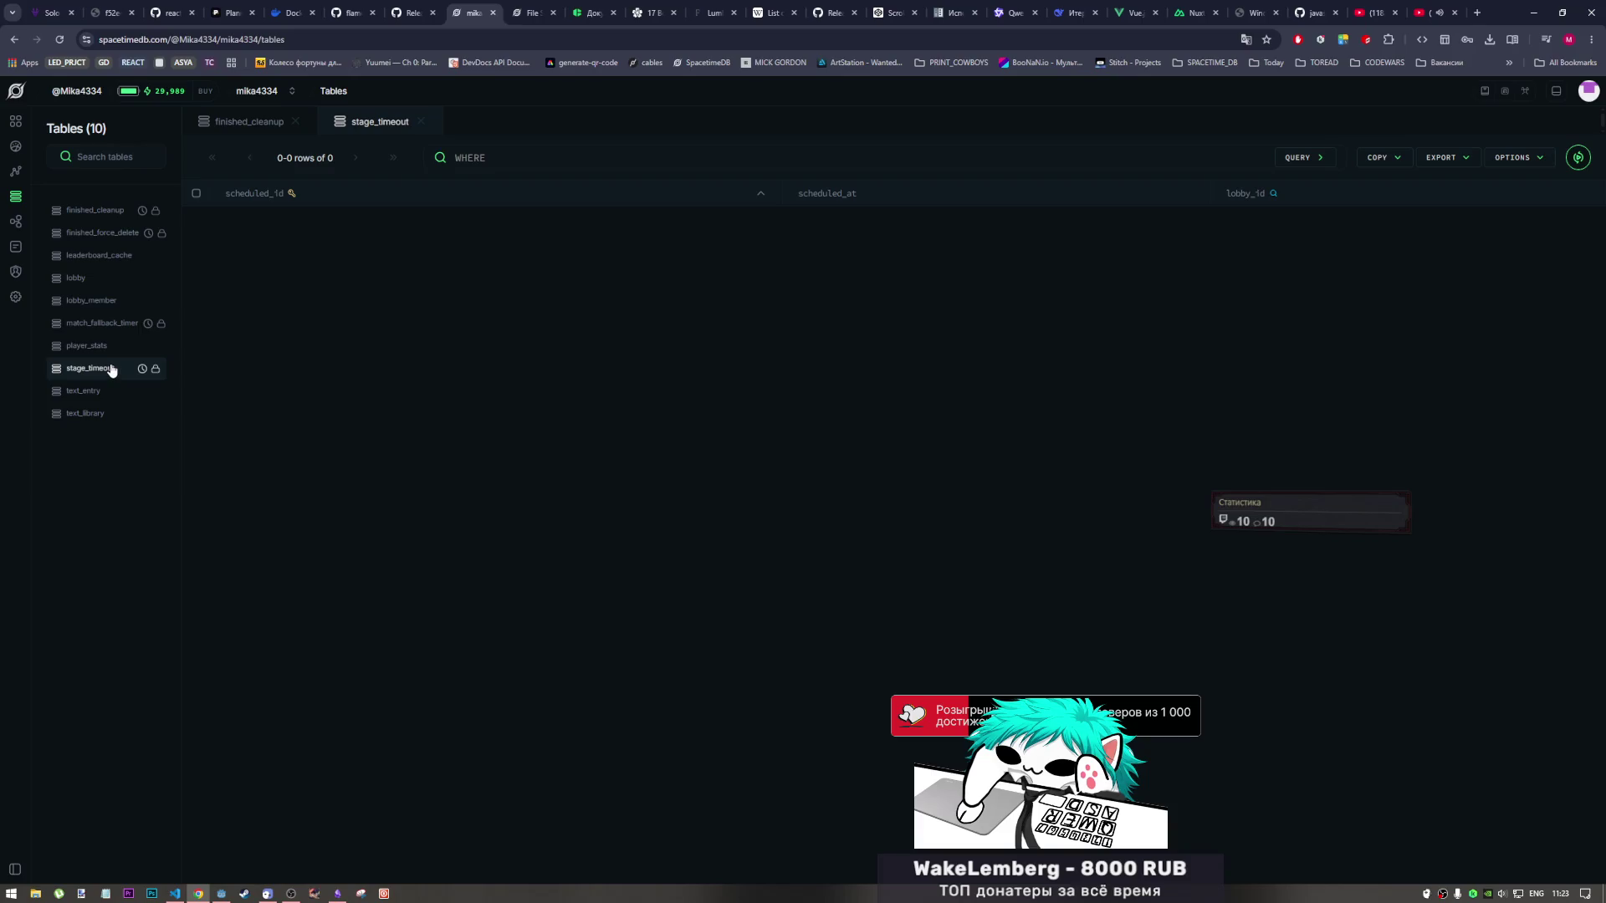
left_click(102, 255)
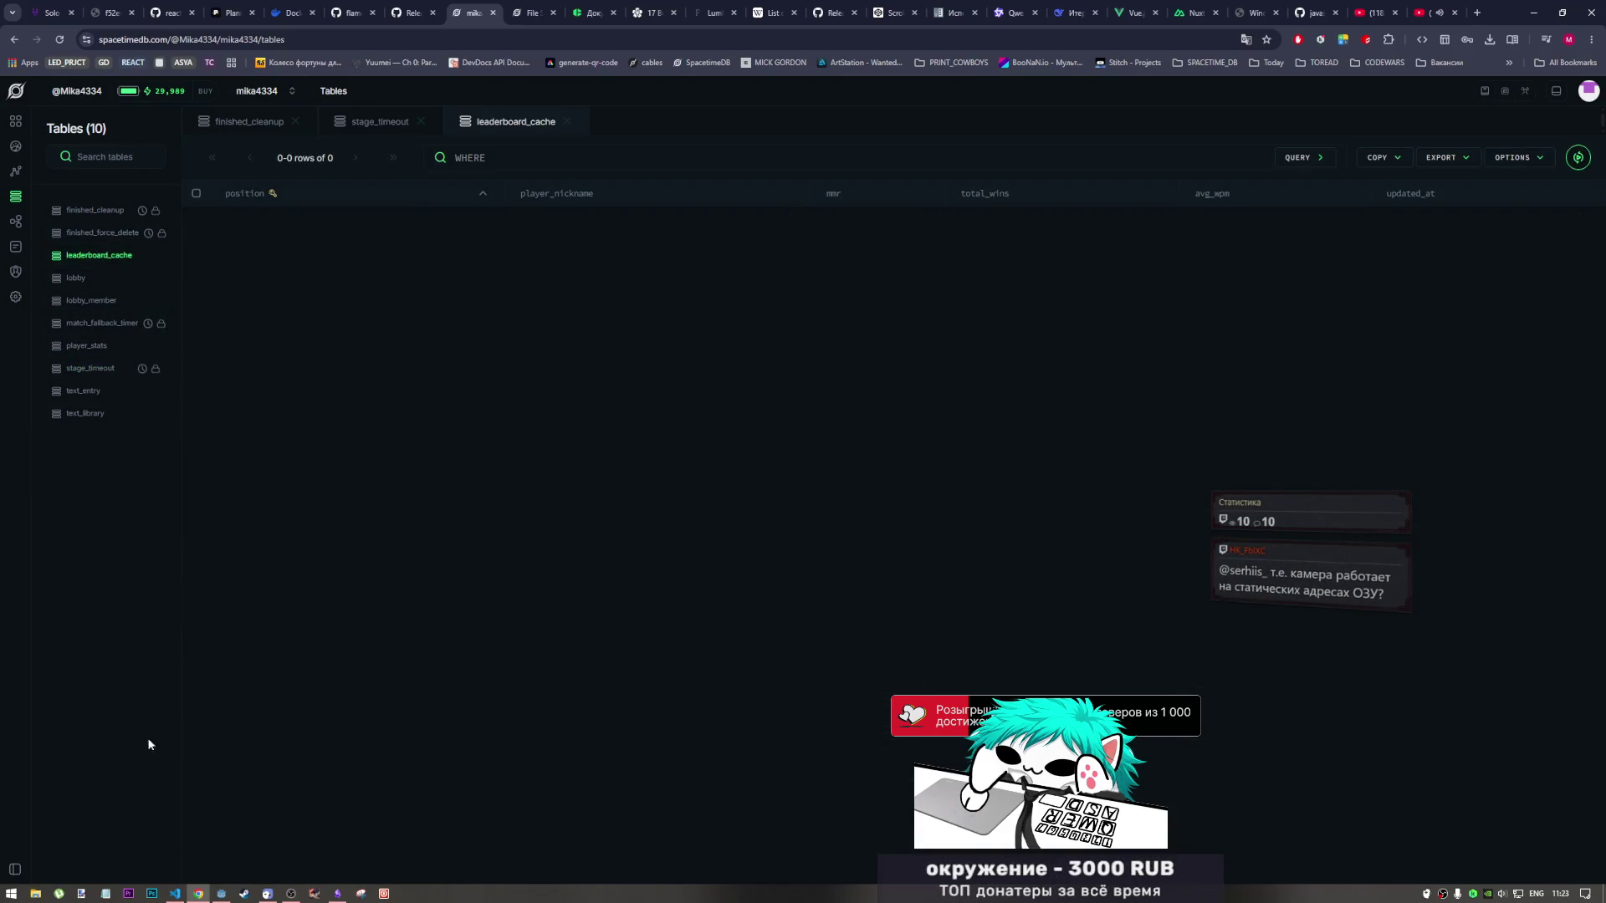
left_click(175, 894)
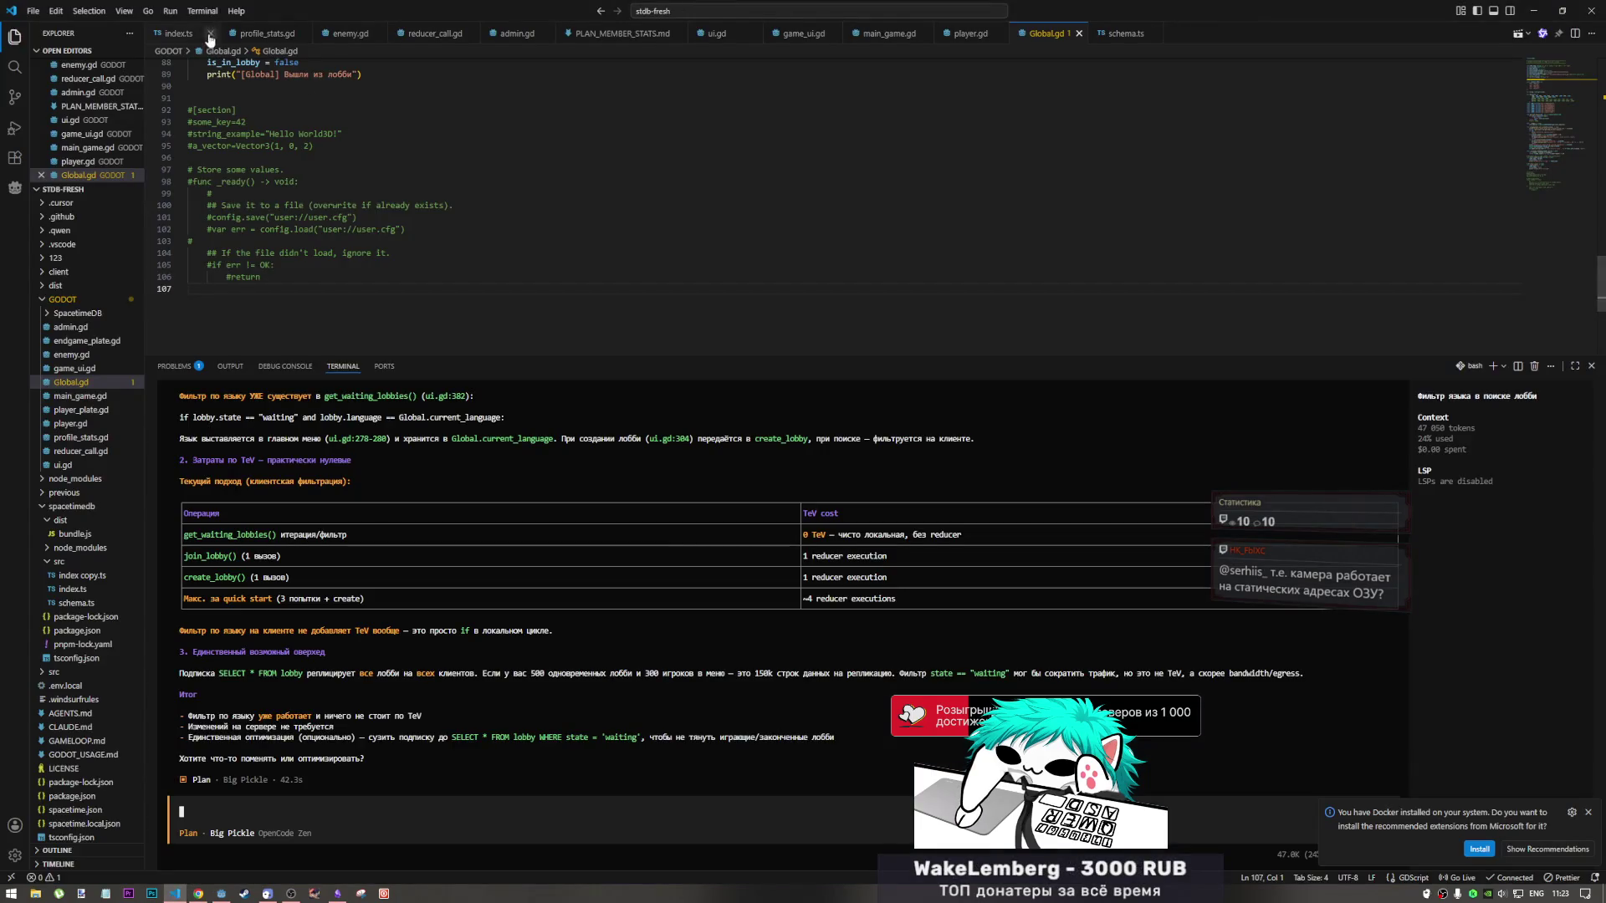
From index.ts, ask the AI in Russian whether leaderboard is broadcast automatically or per reducer call.
left_click(177, 33)
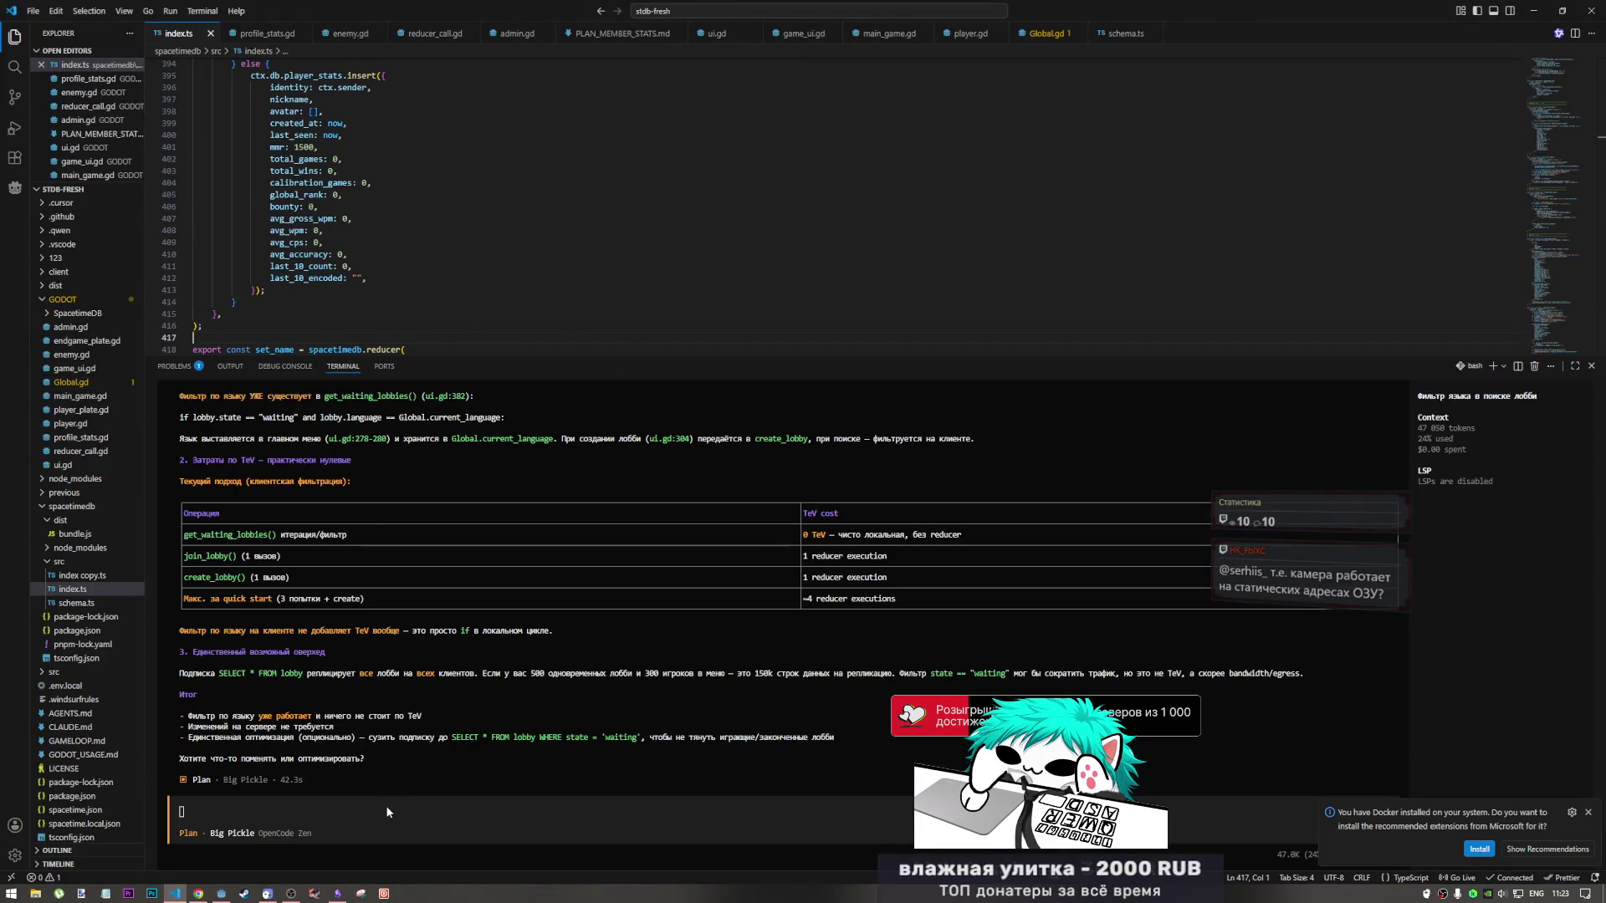
left_click(410, 816)
type("r")
key("BackSpace")
key("alt+shift")
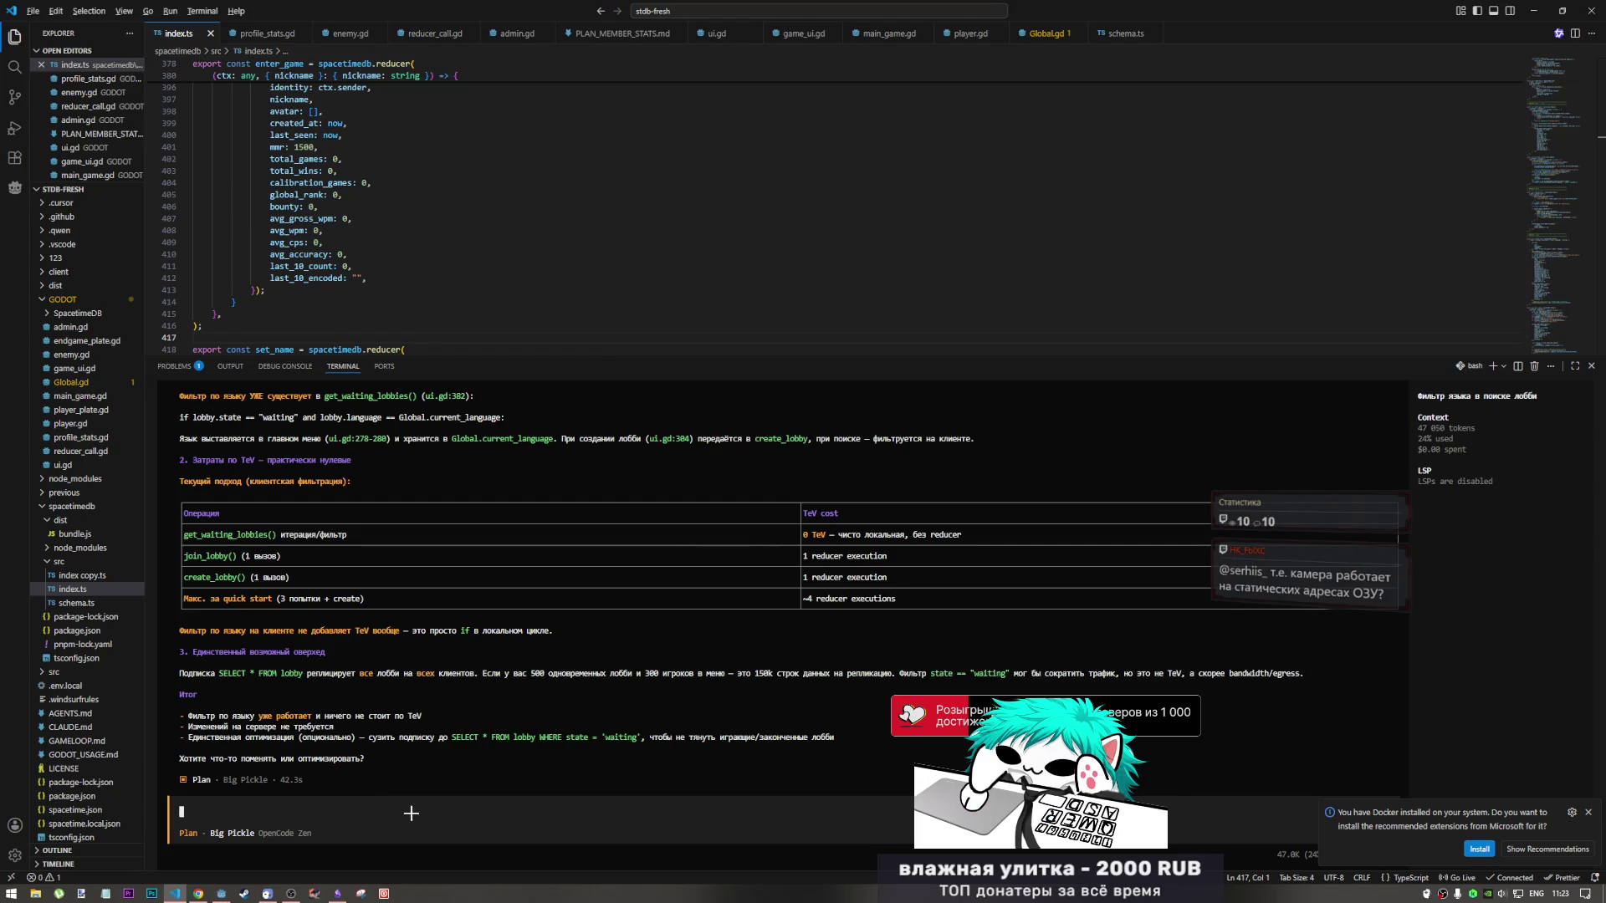
type("как сейчас бро")
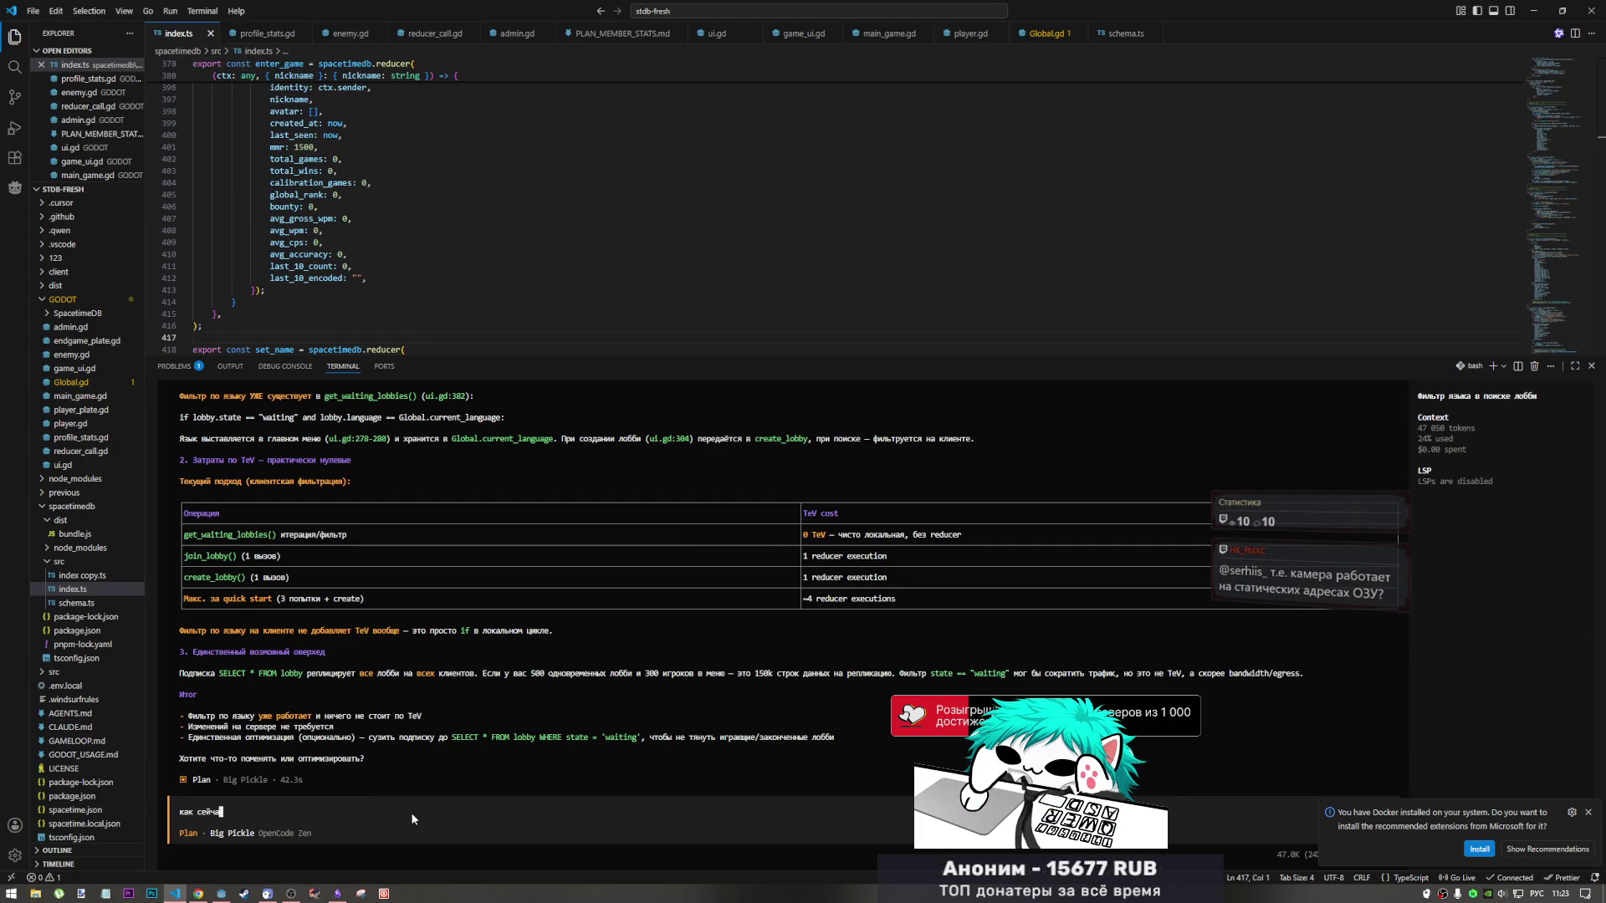
type("дкастится")
key("alt+shift")
type(" leade")
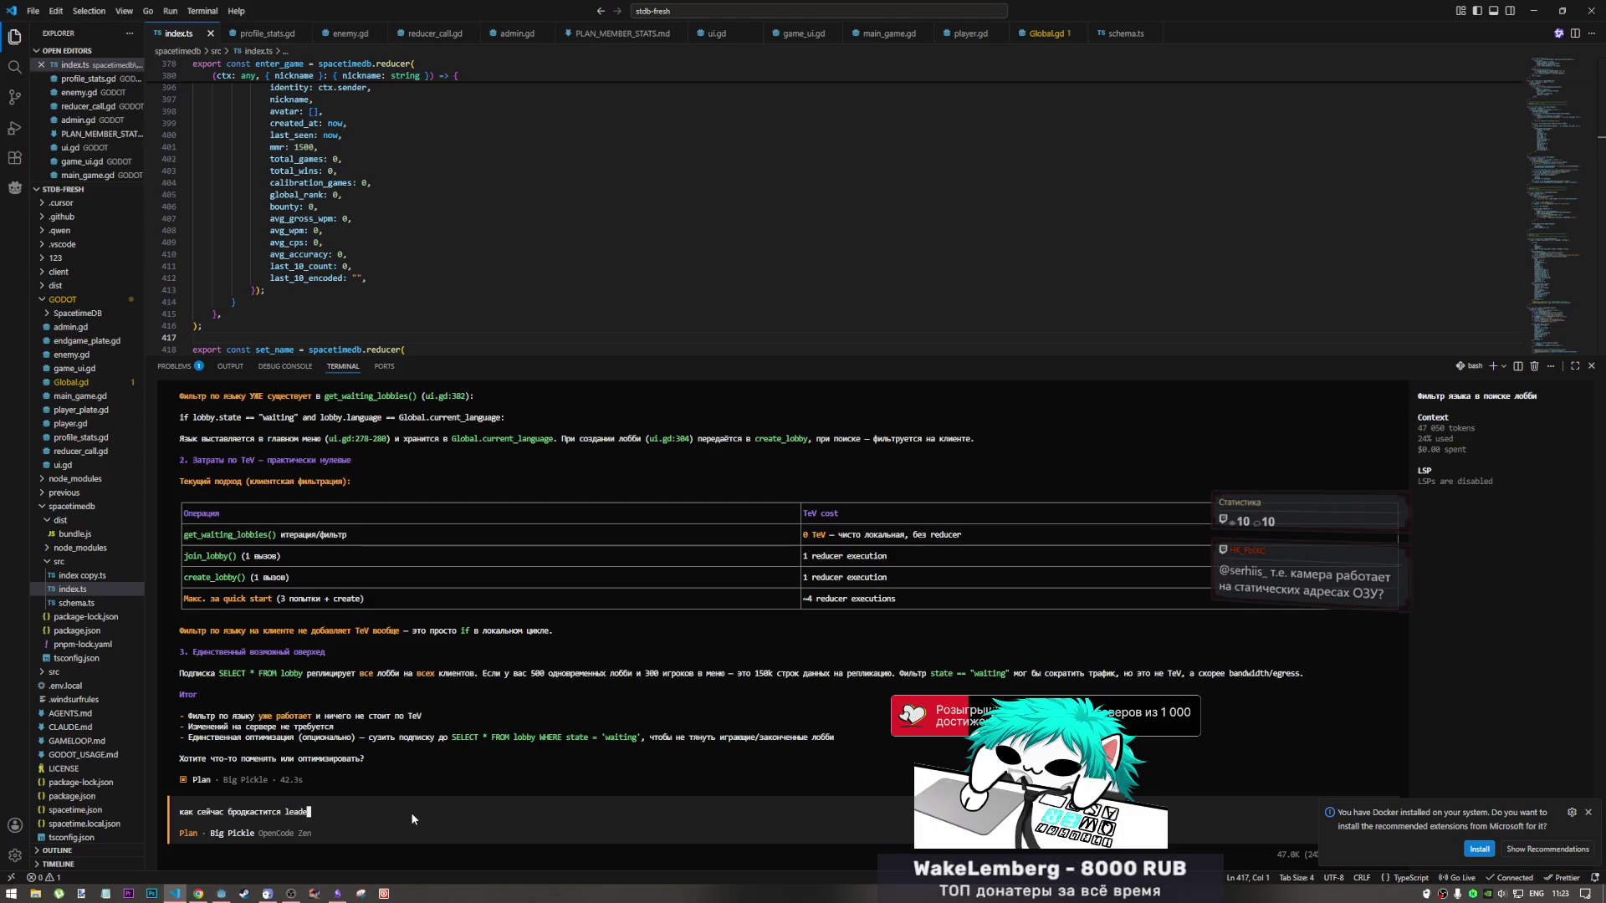
type("rboard?")
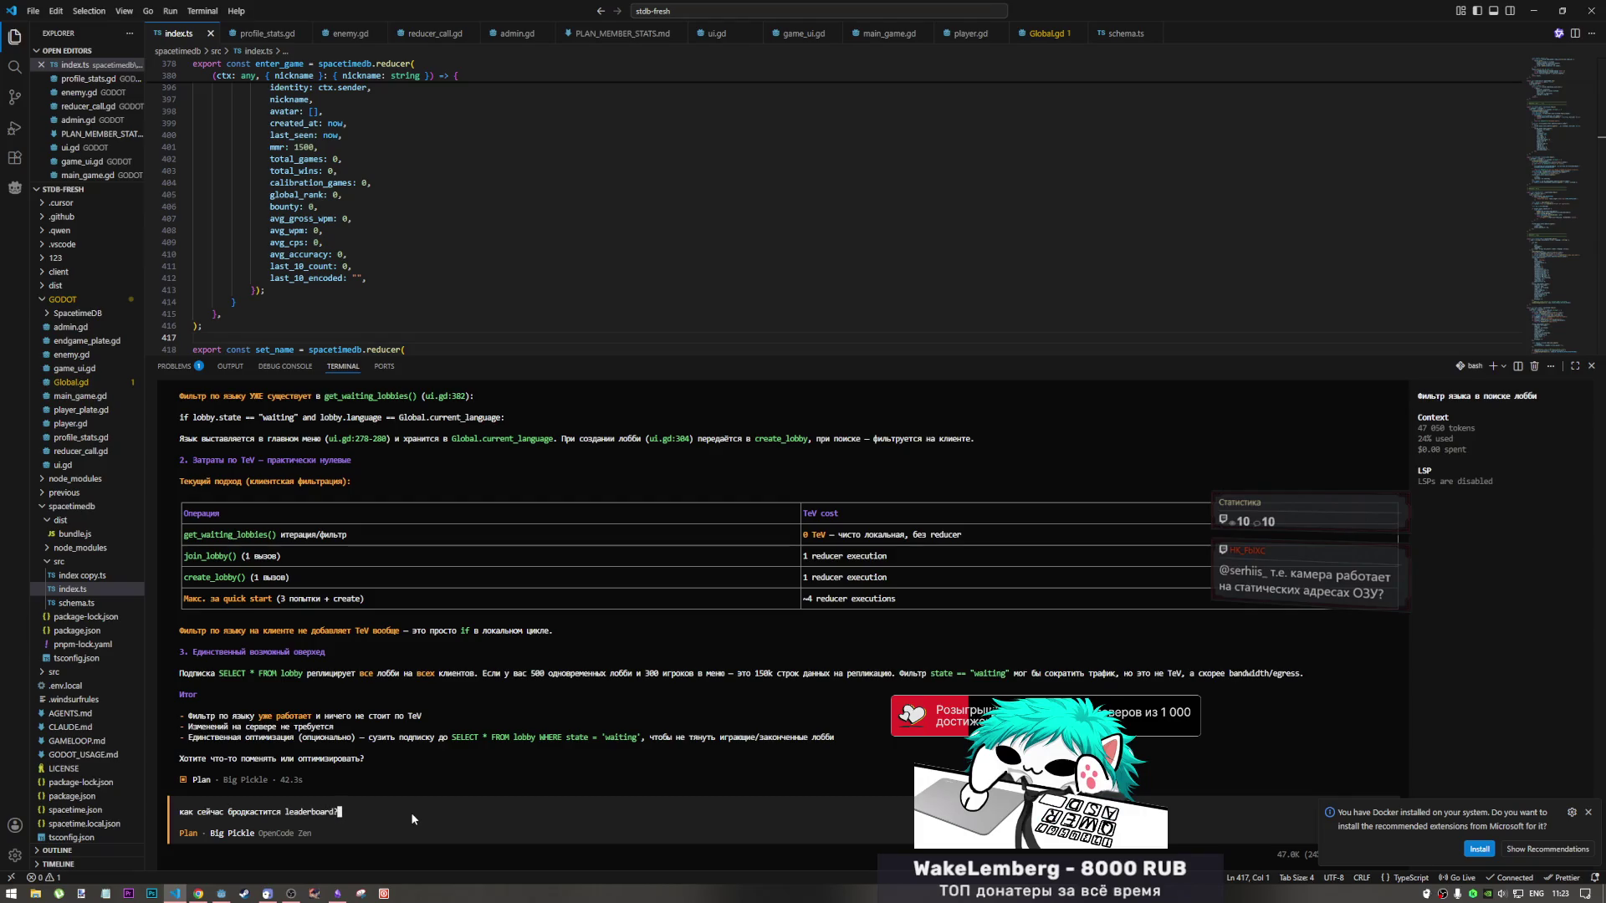
key("alt+shift")
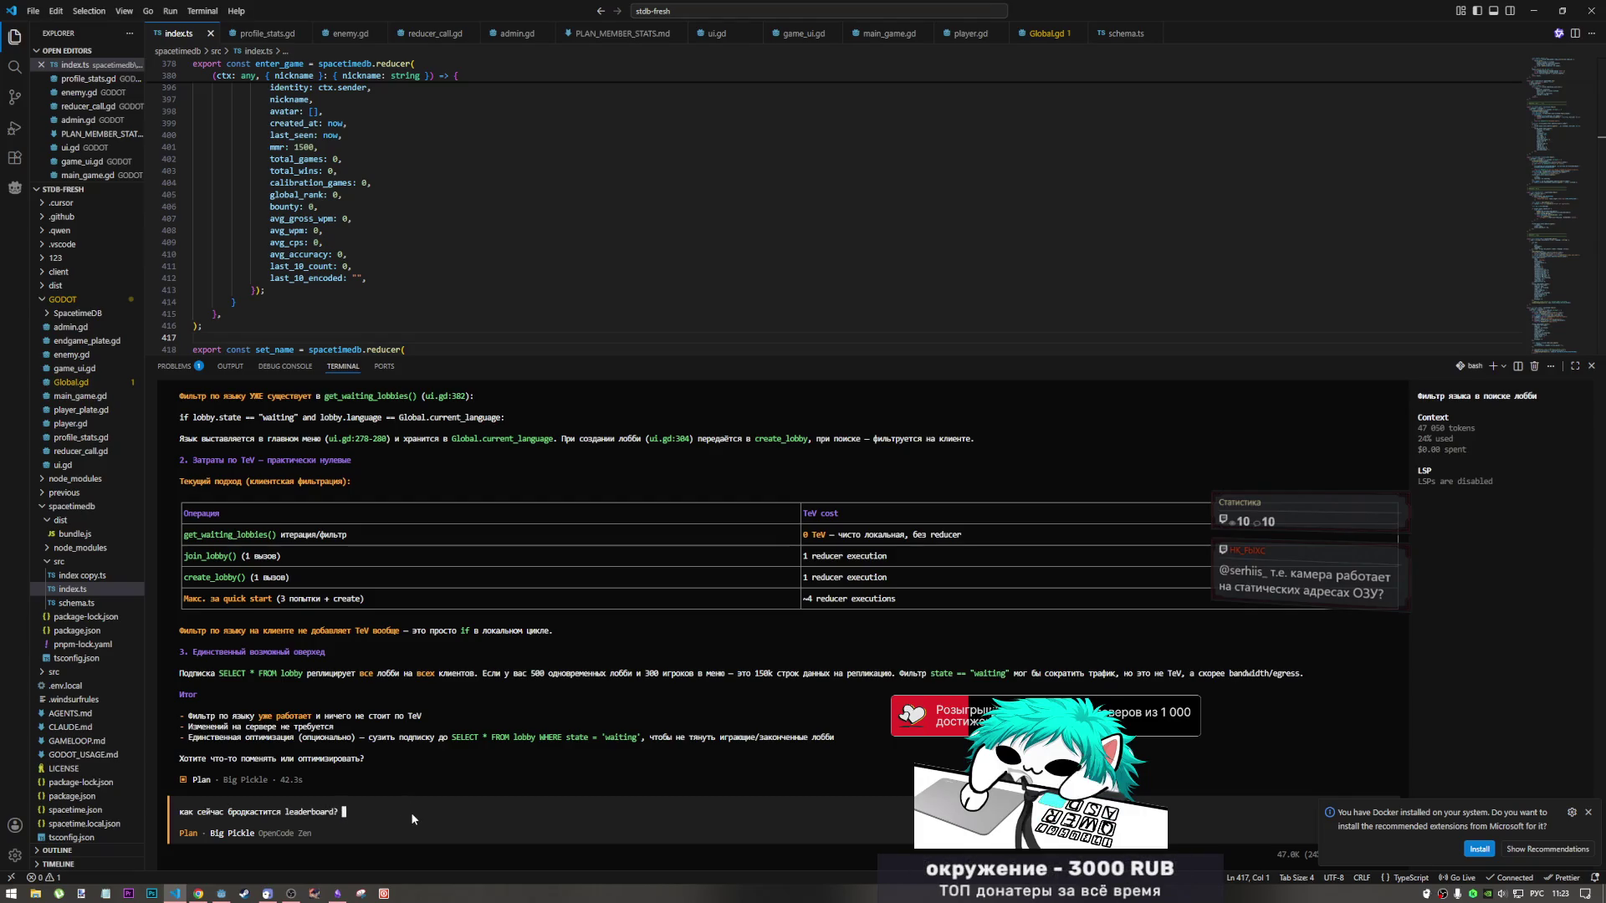
type("или он")
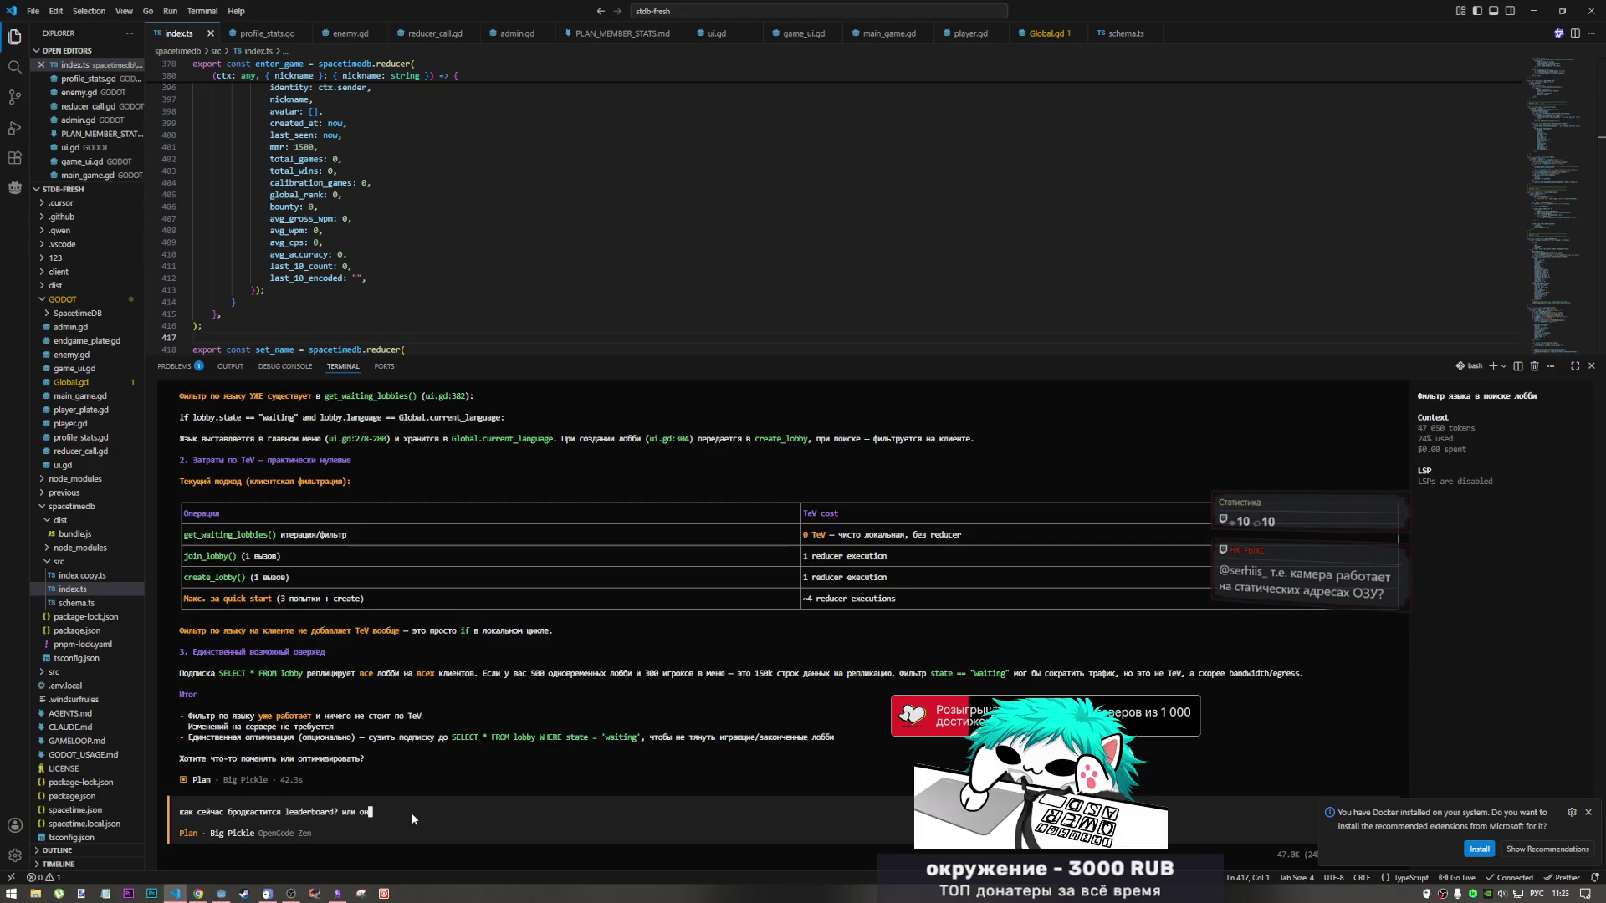
type(" по вызов")
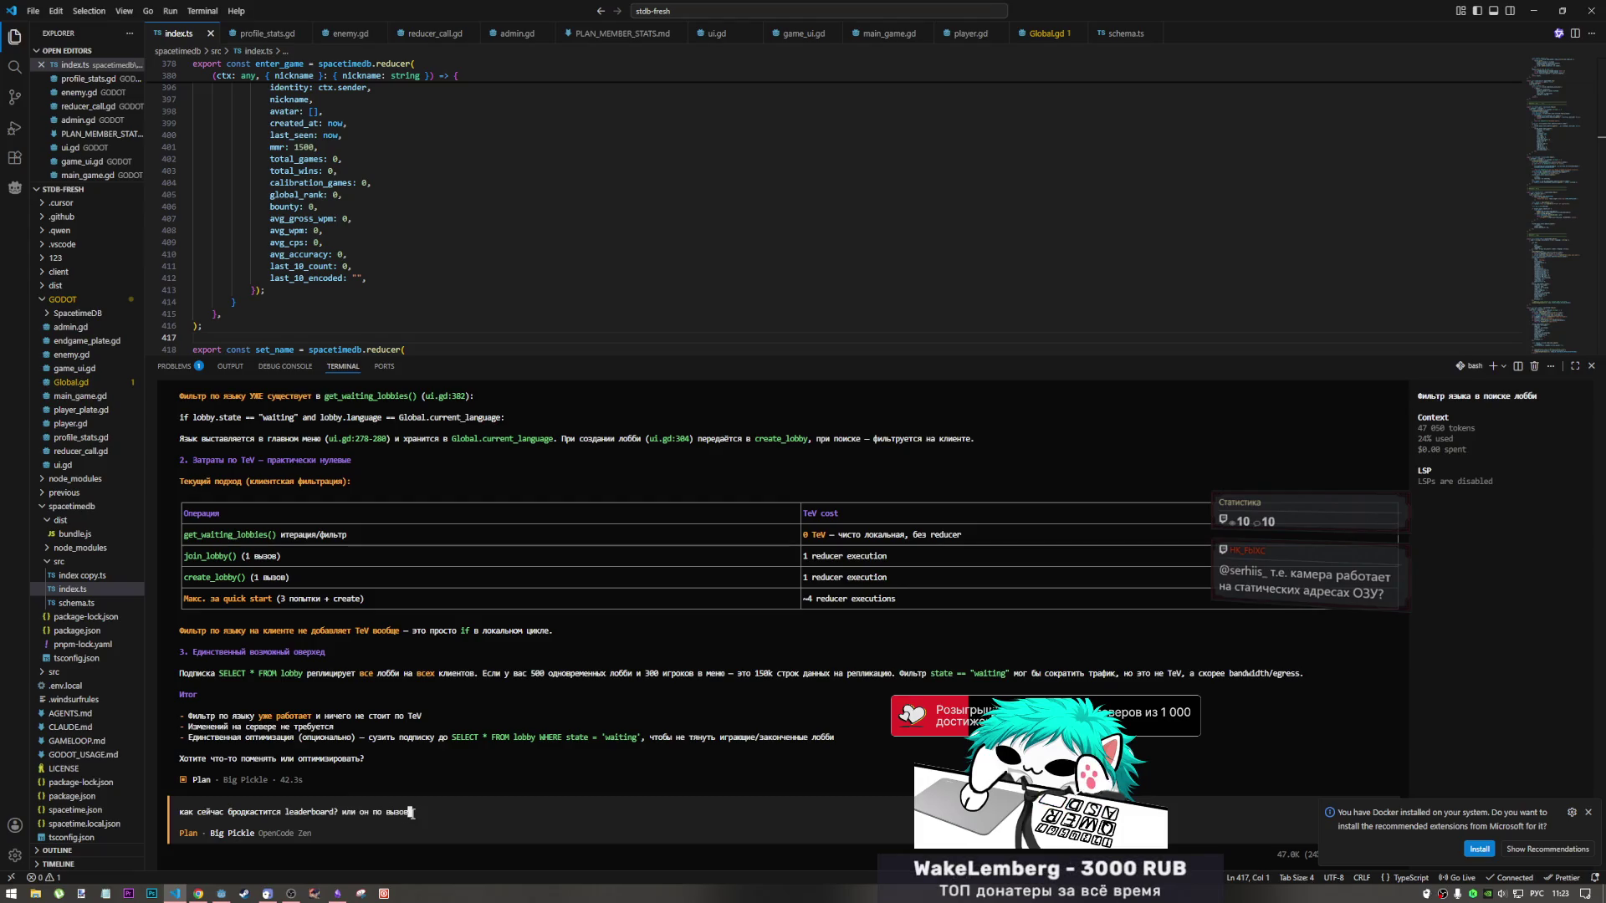
type("у редьюсера?")
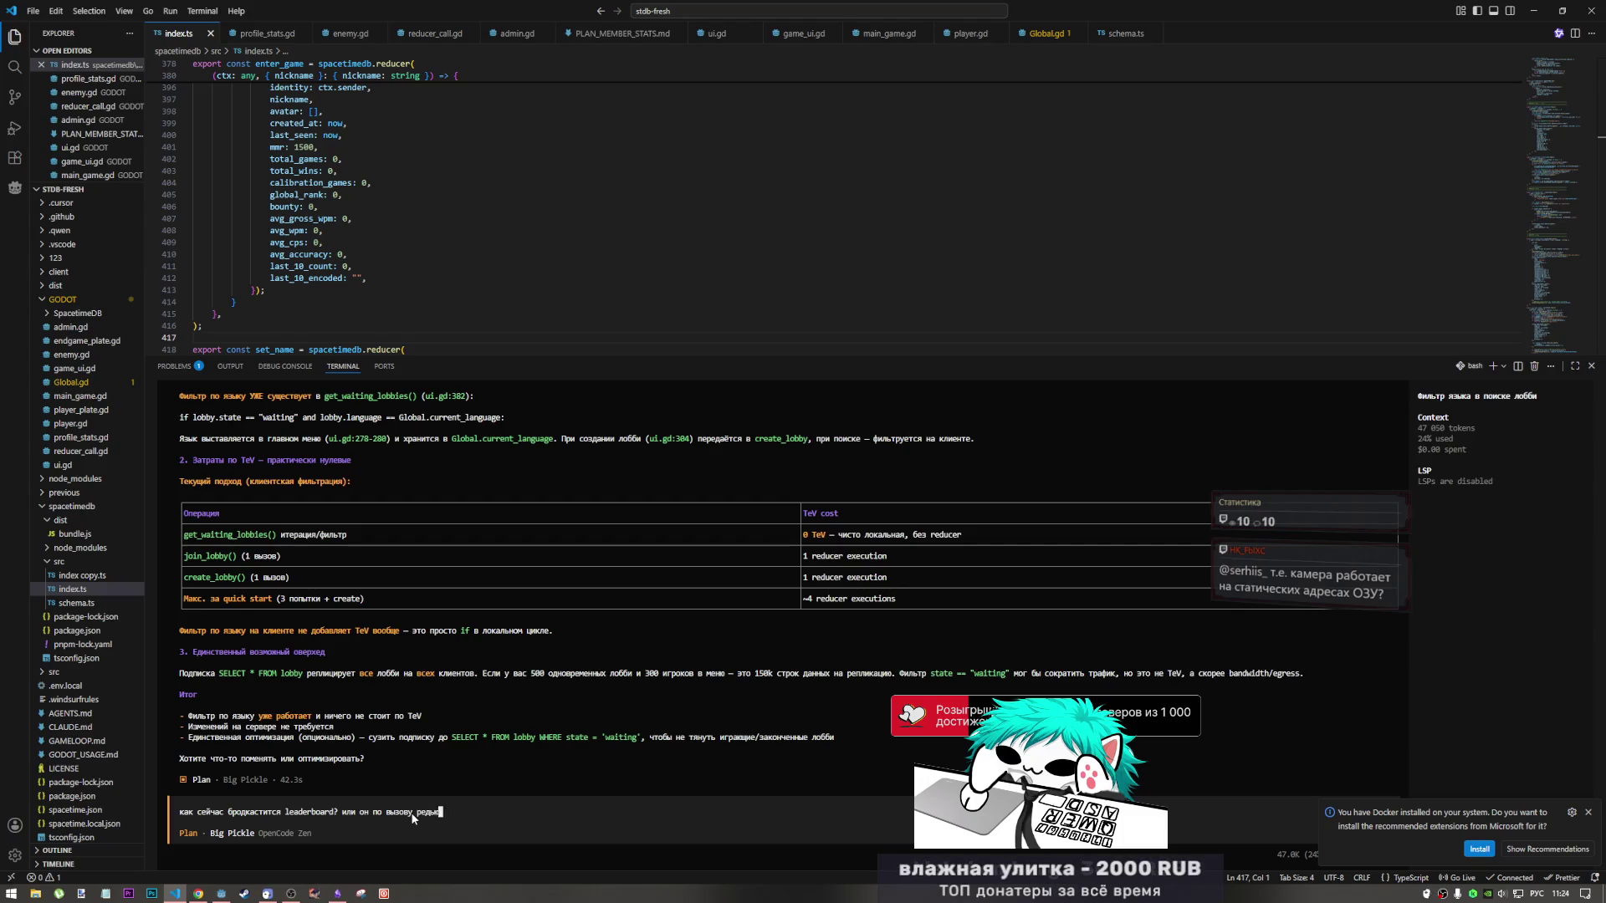
key("Return")
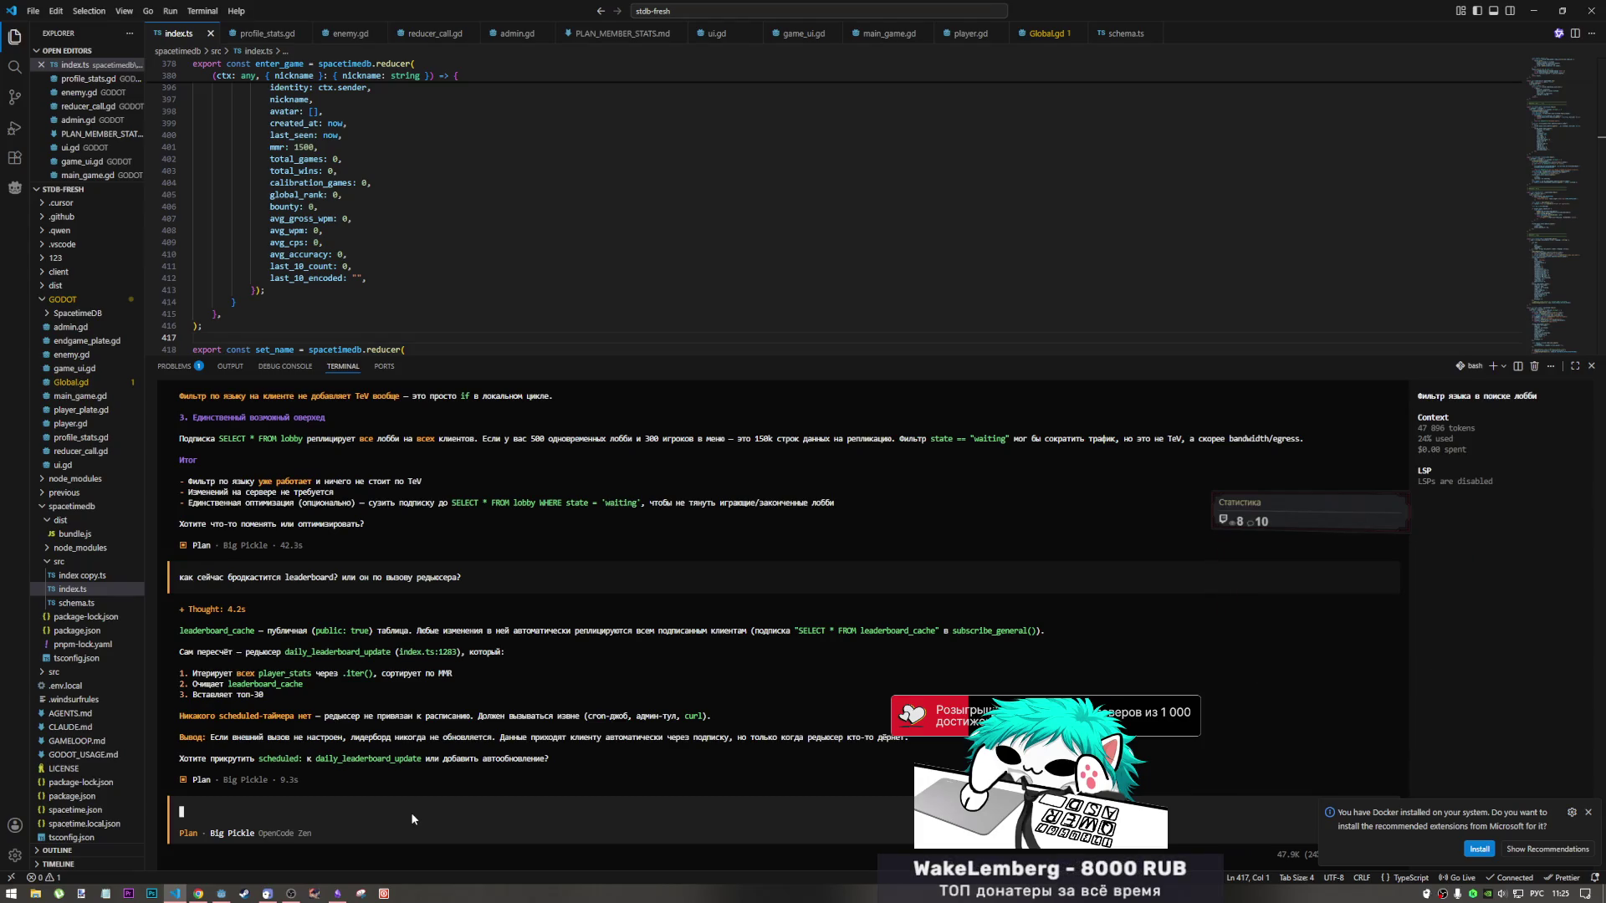
Wait for the AI's reply explaining leaderboard_cache refreshes only via daily_leaderboard_update.
mouse_move(291, 894)
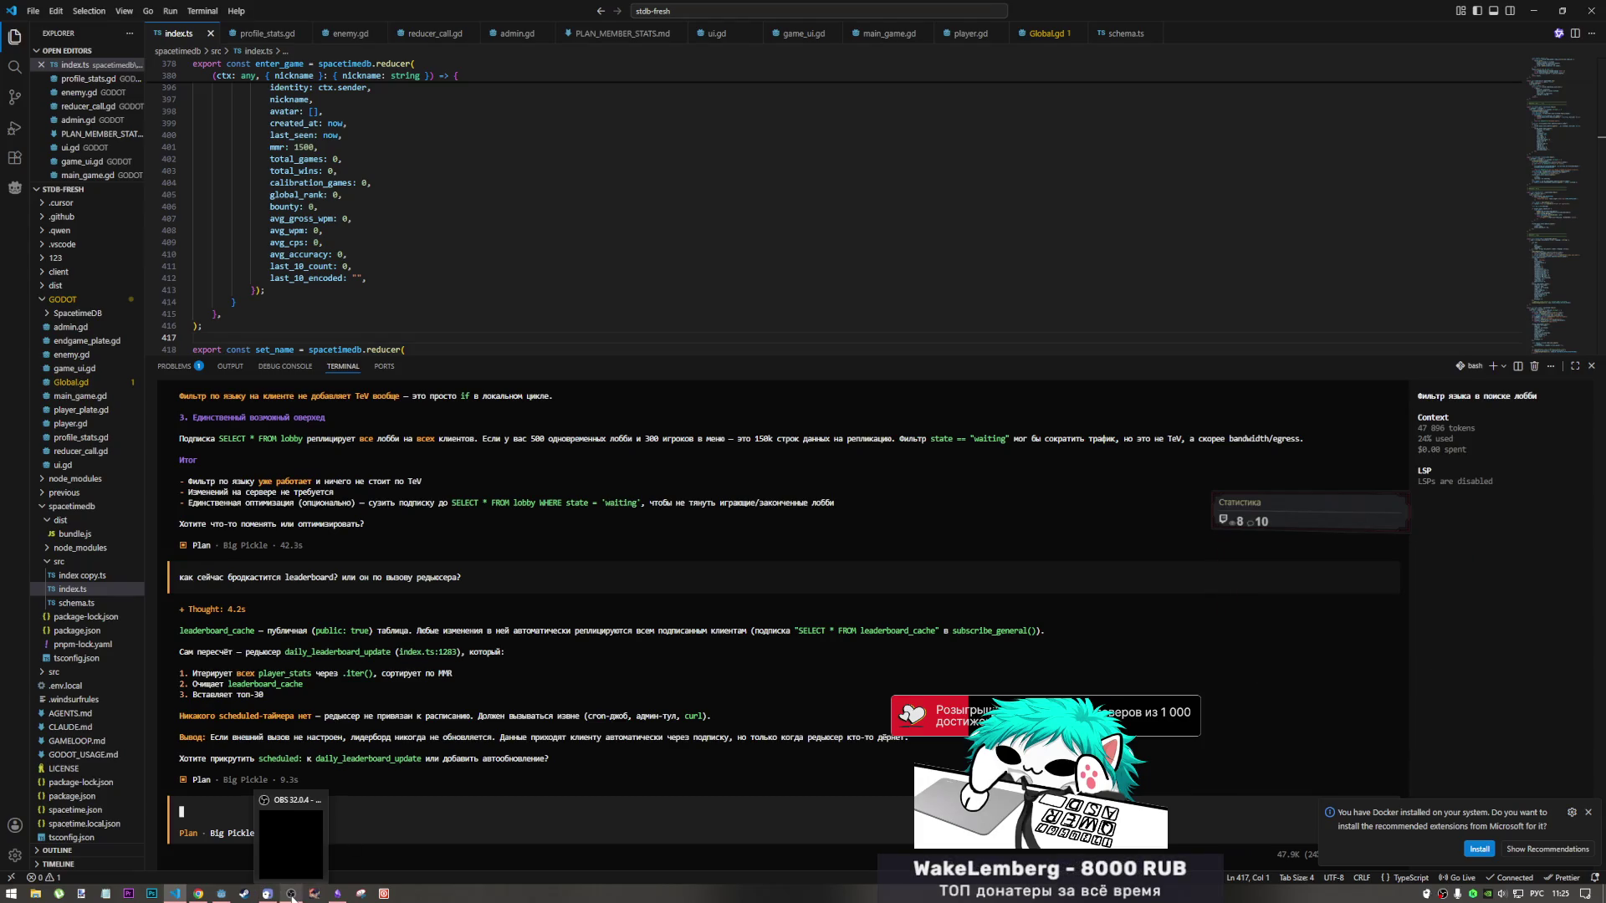
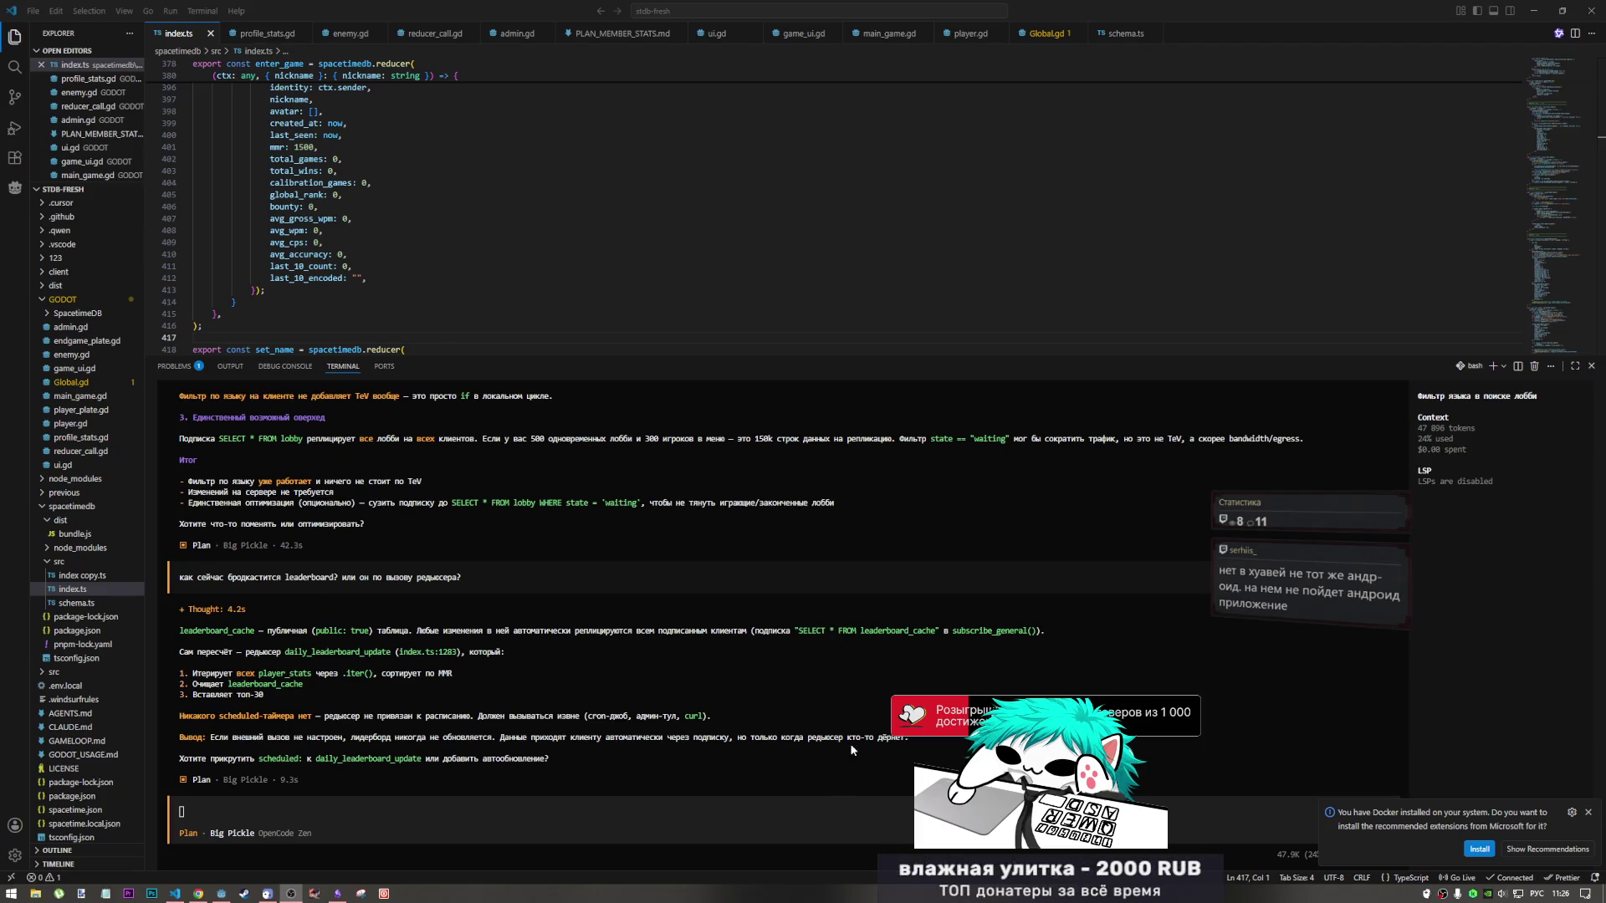
In the OpenCode prompt, type a Russian follow-up: are local calls too costly, and is a table subscription enough?
left_click(902, 741)
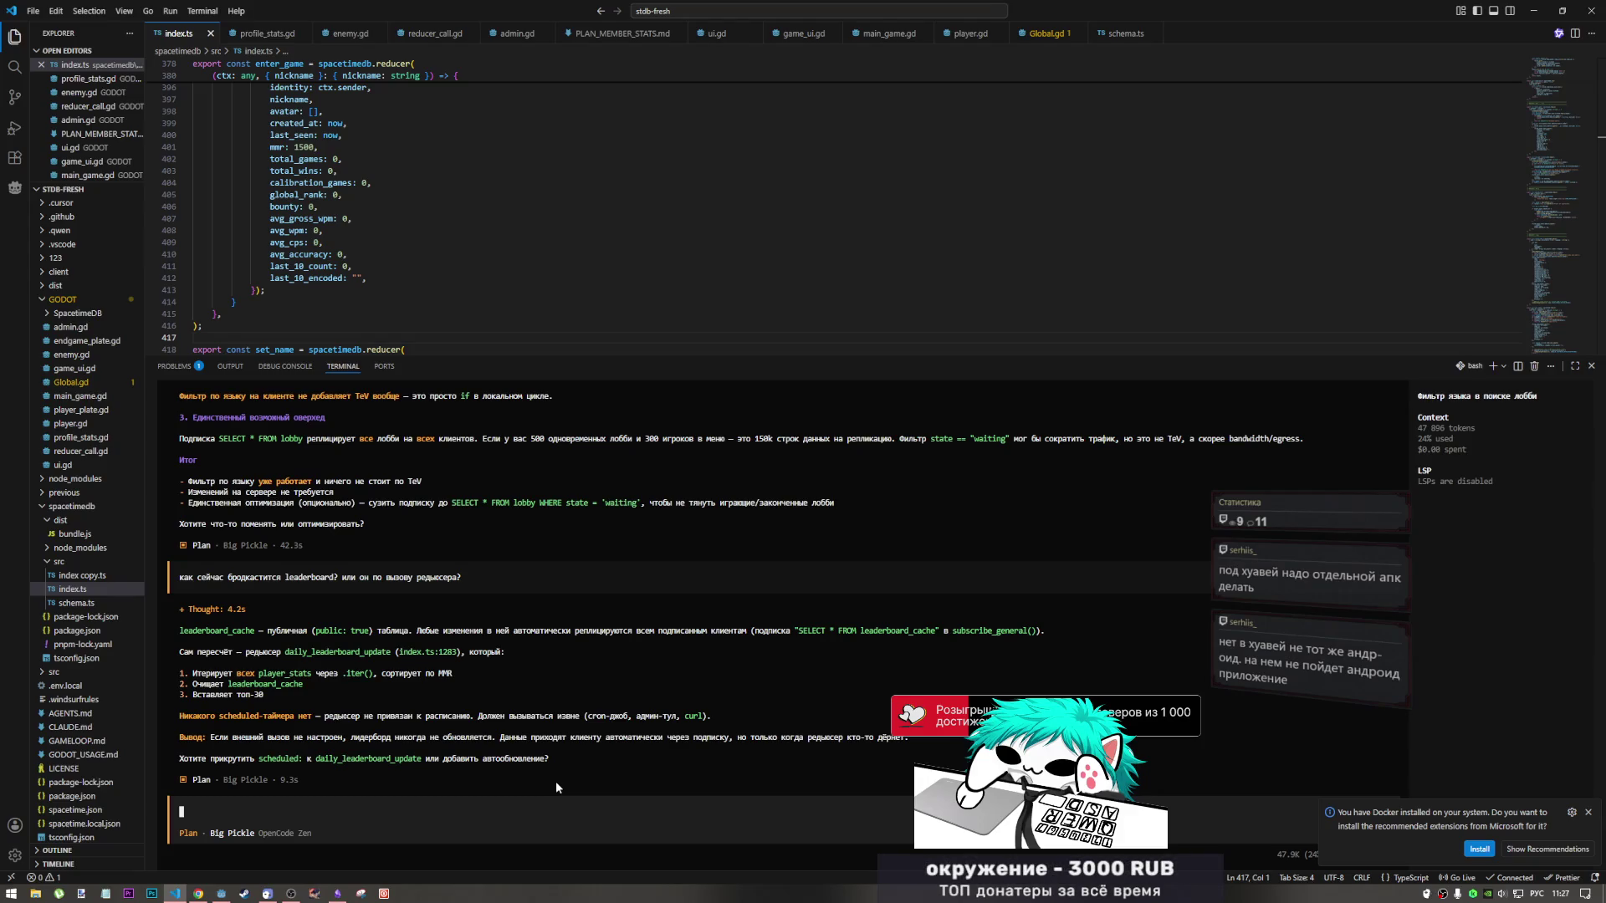
type("наверное в")
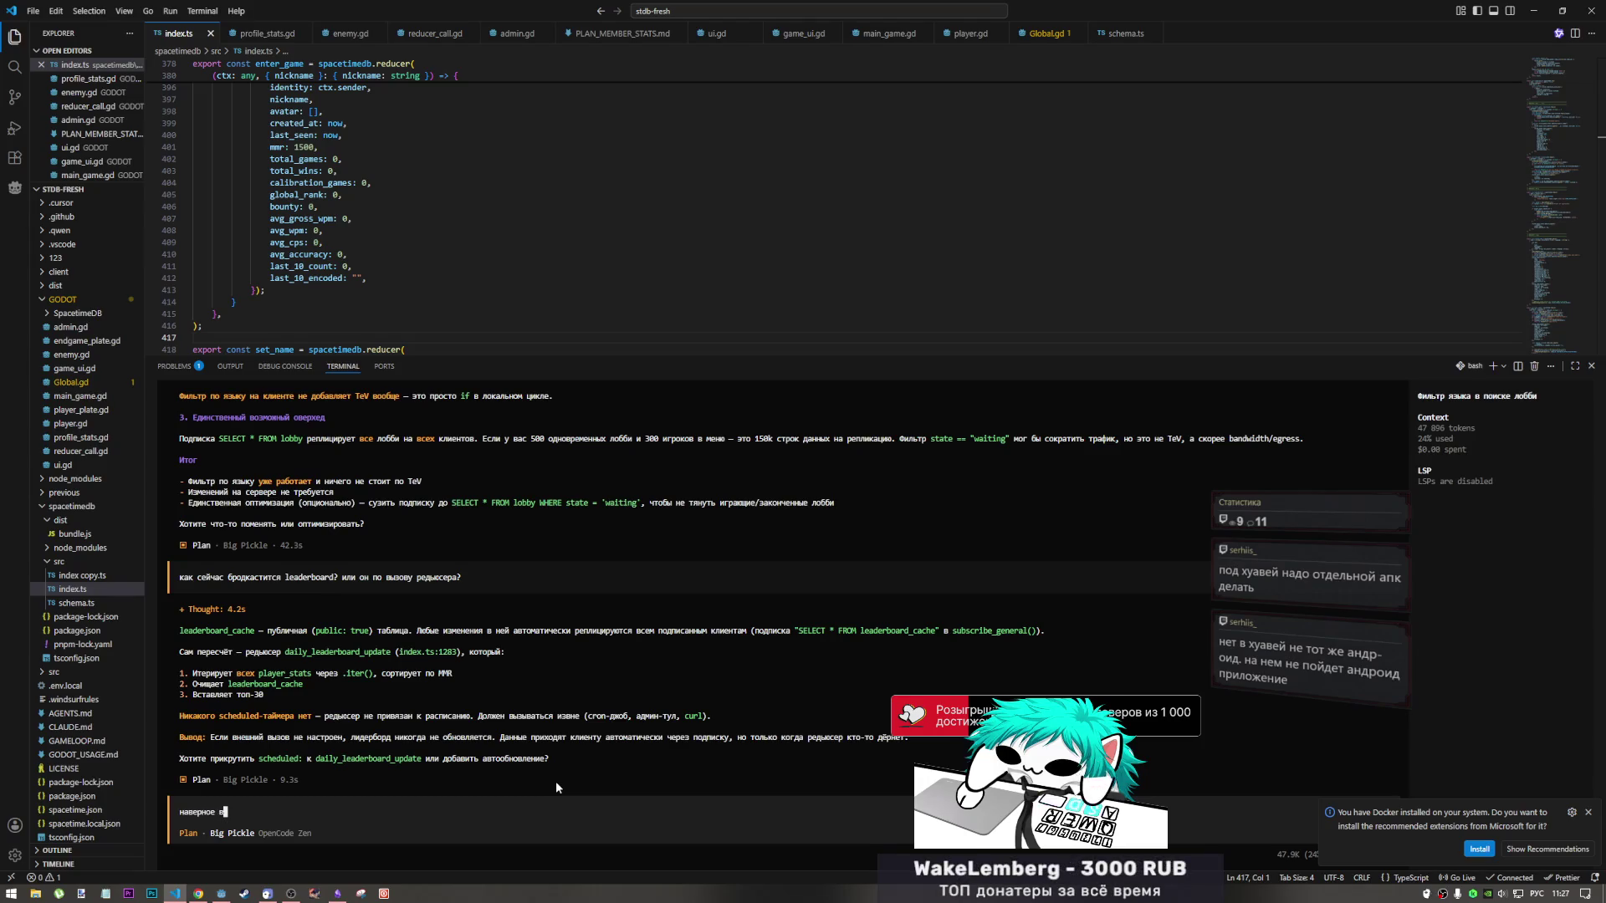
type("ызов ")
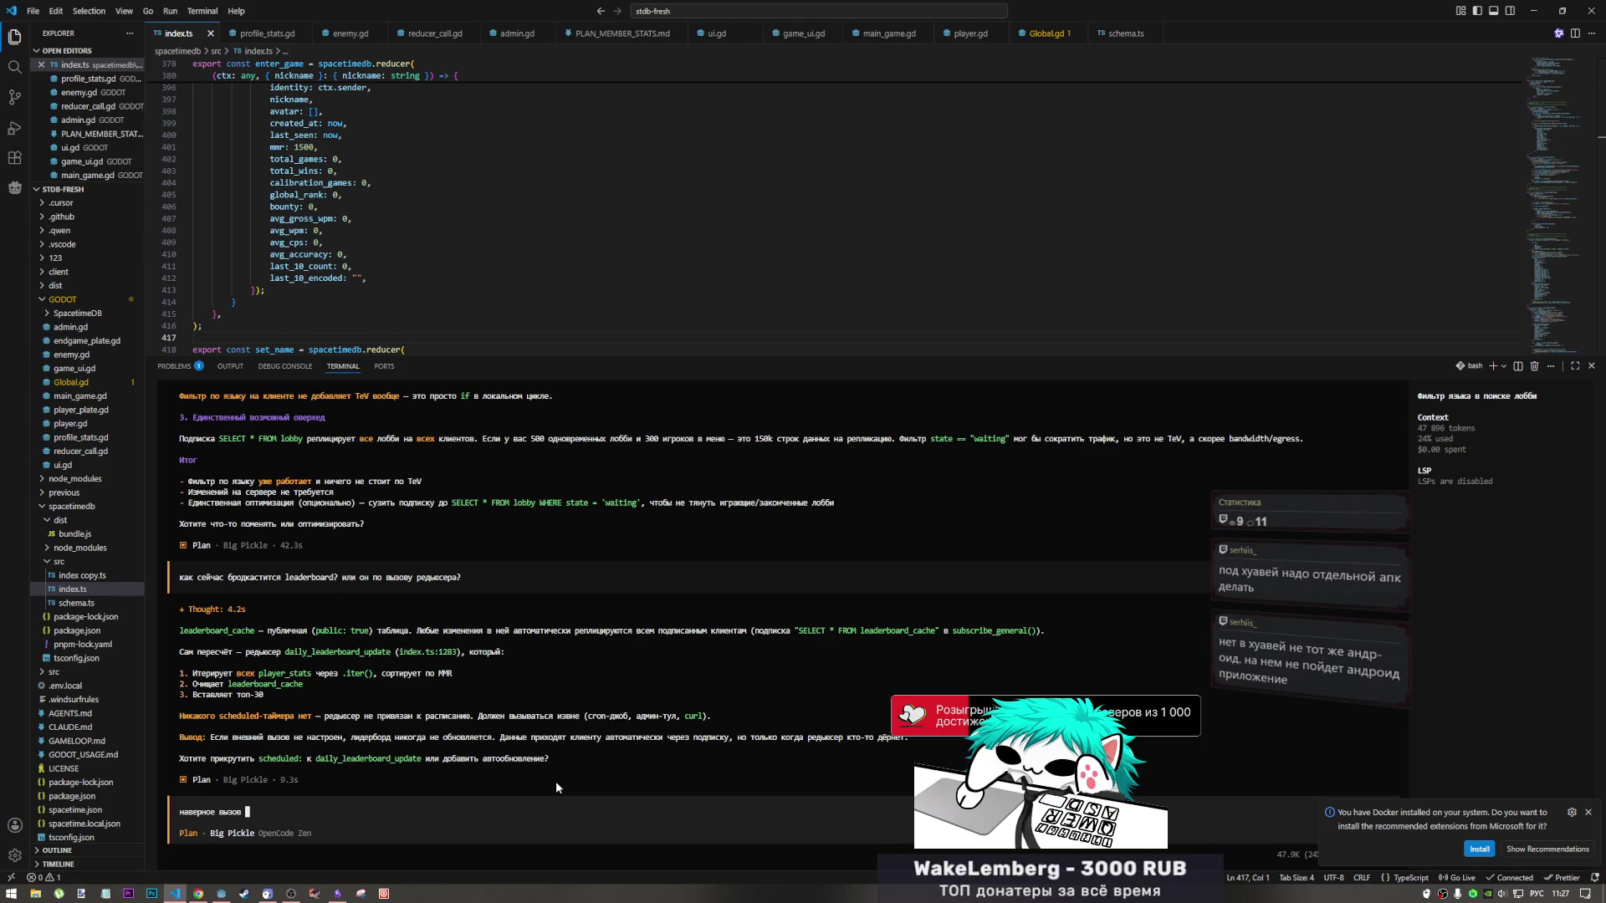
type("локально буде")
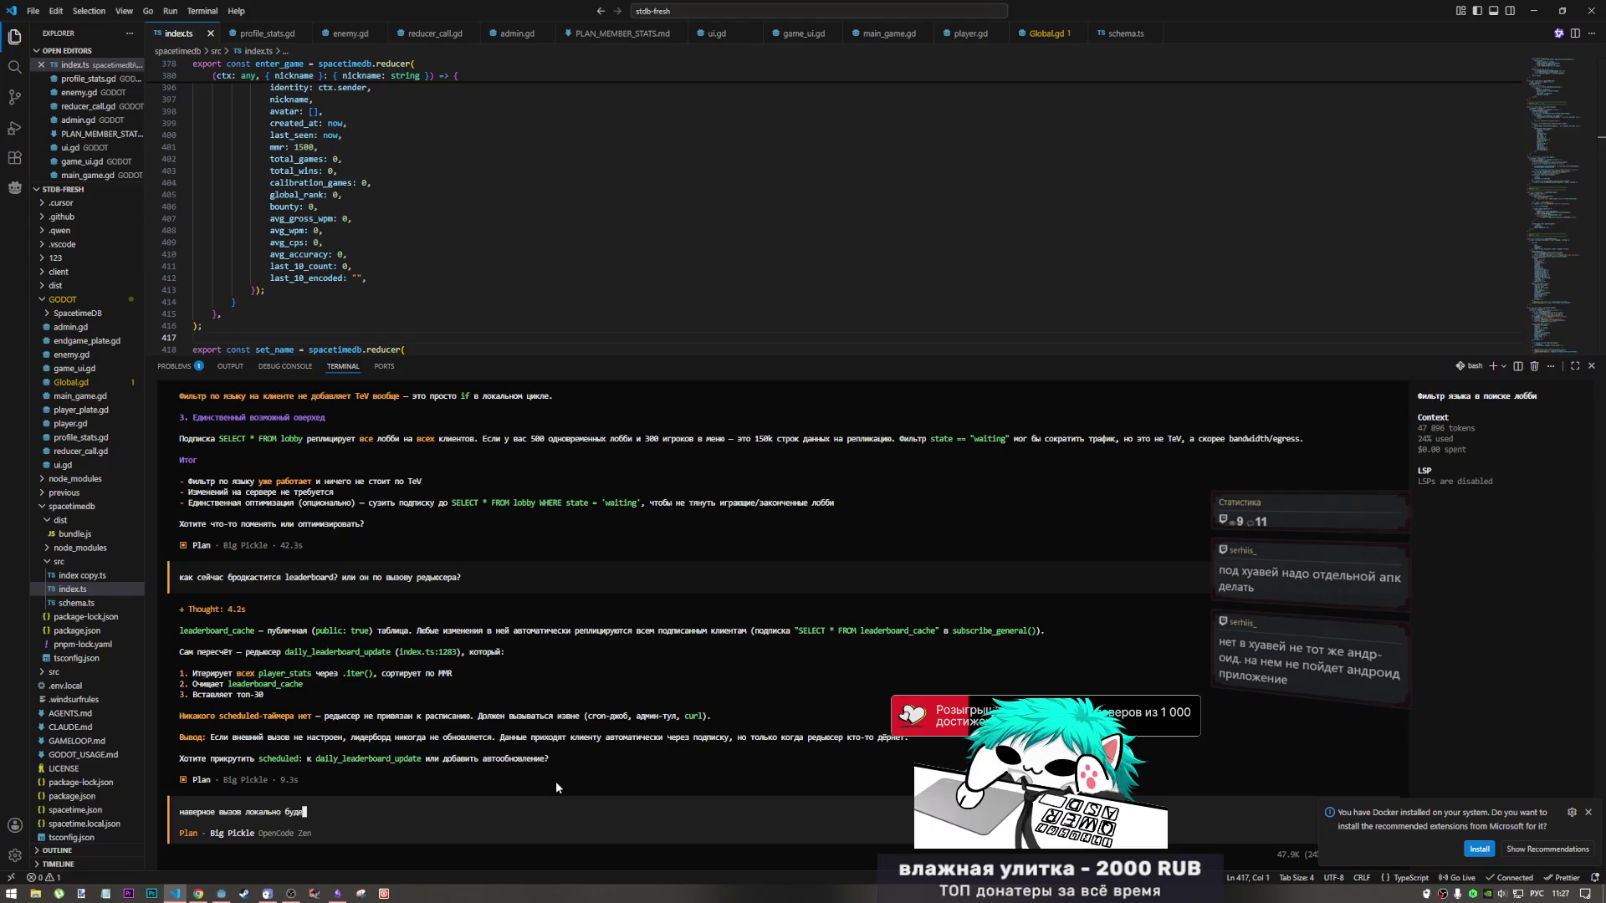
type("т дорого, ")
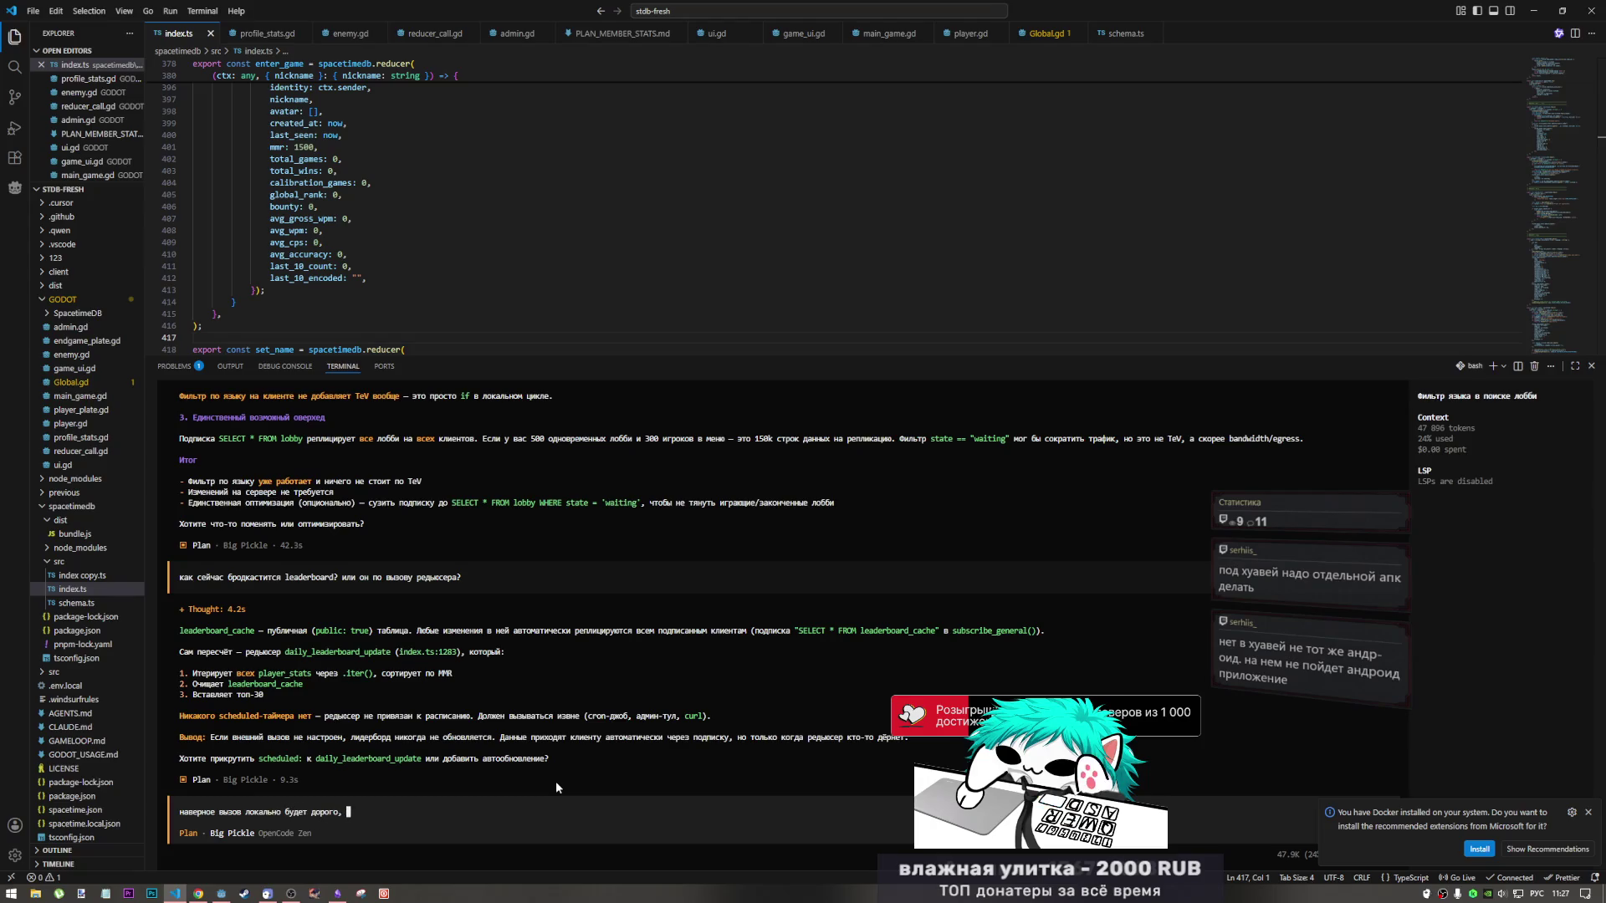
type("а подписки на")
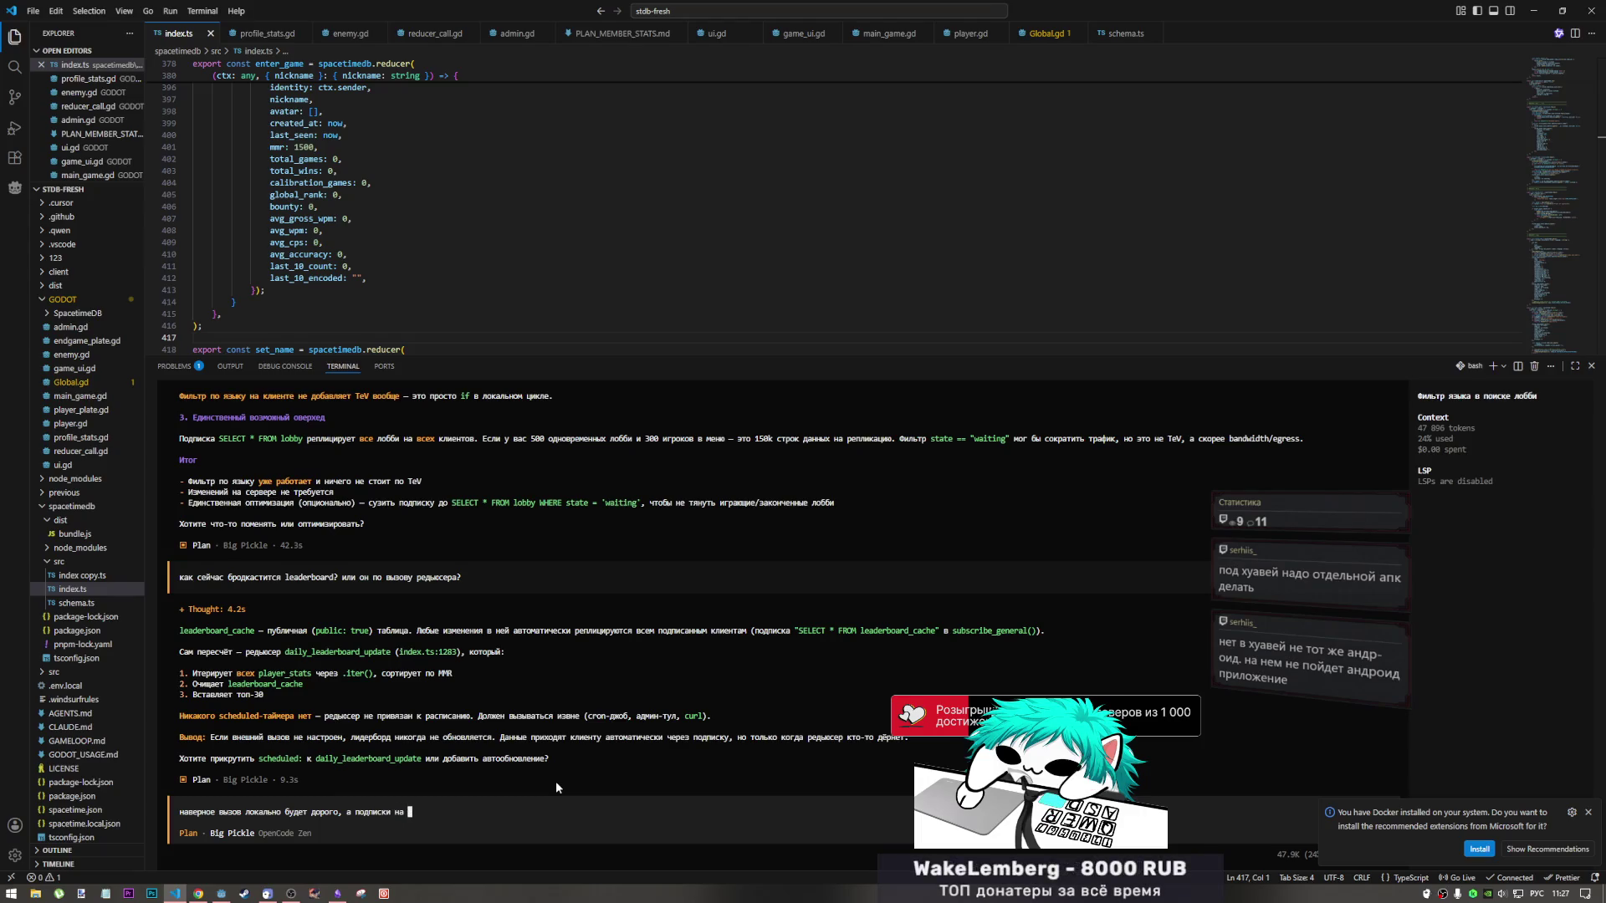
type(" таблицу не хвати")
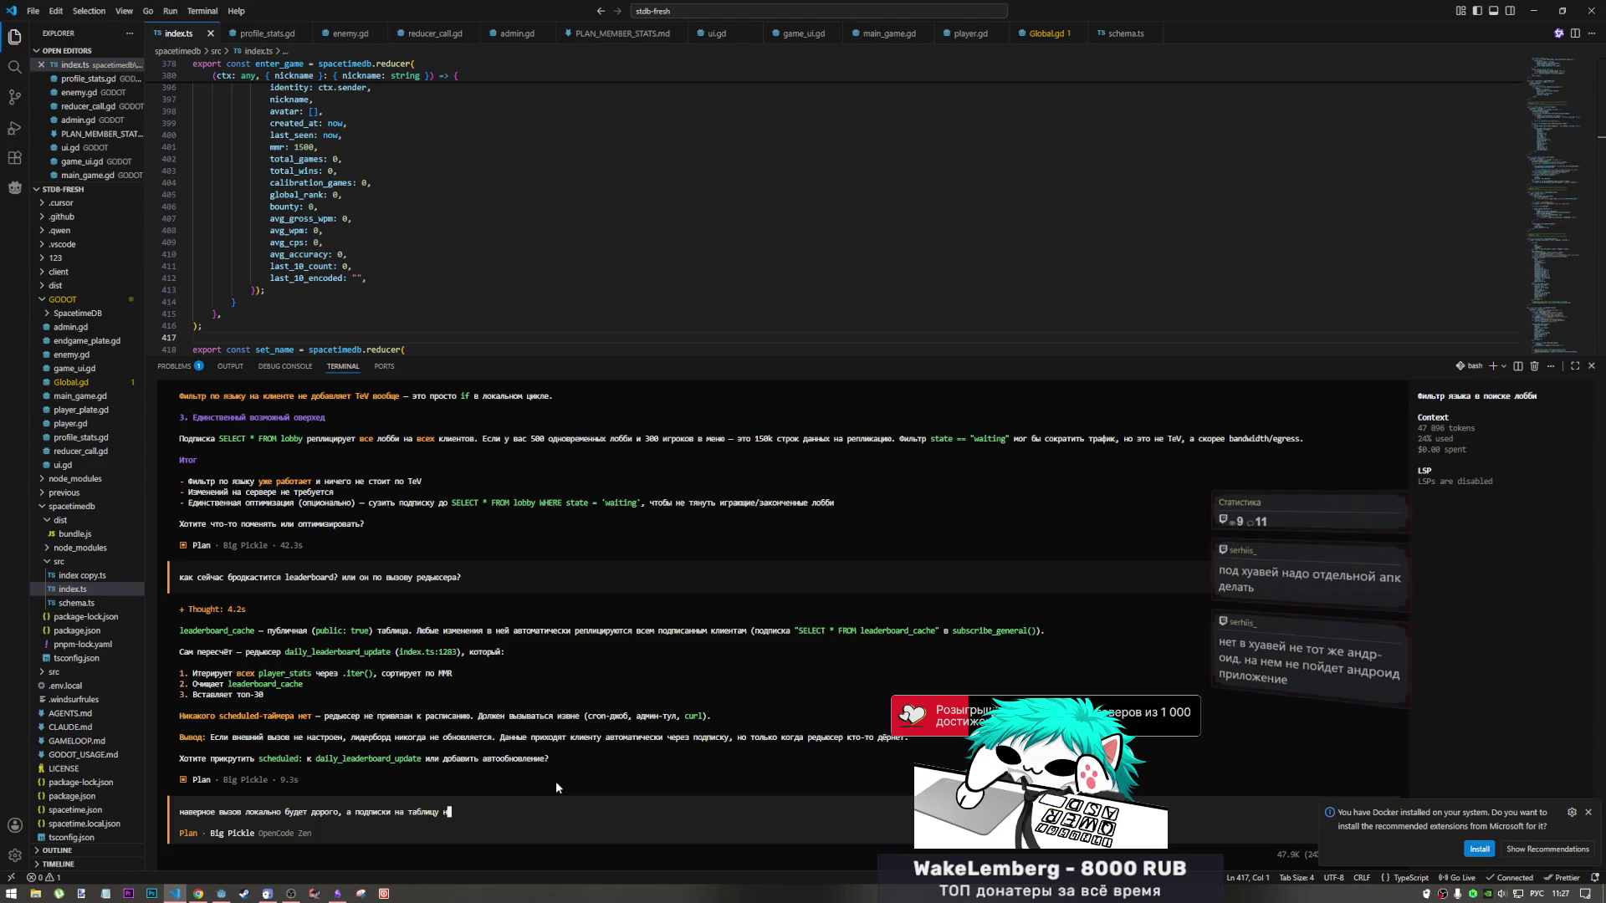
type("т? ")
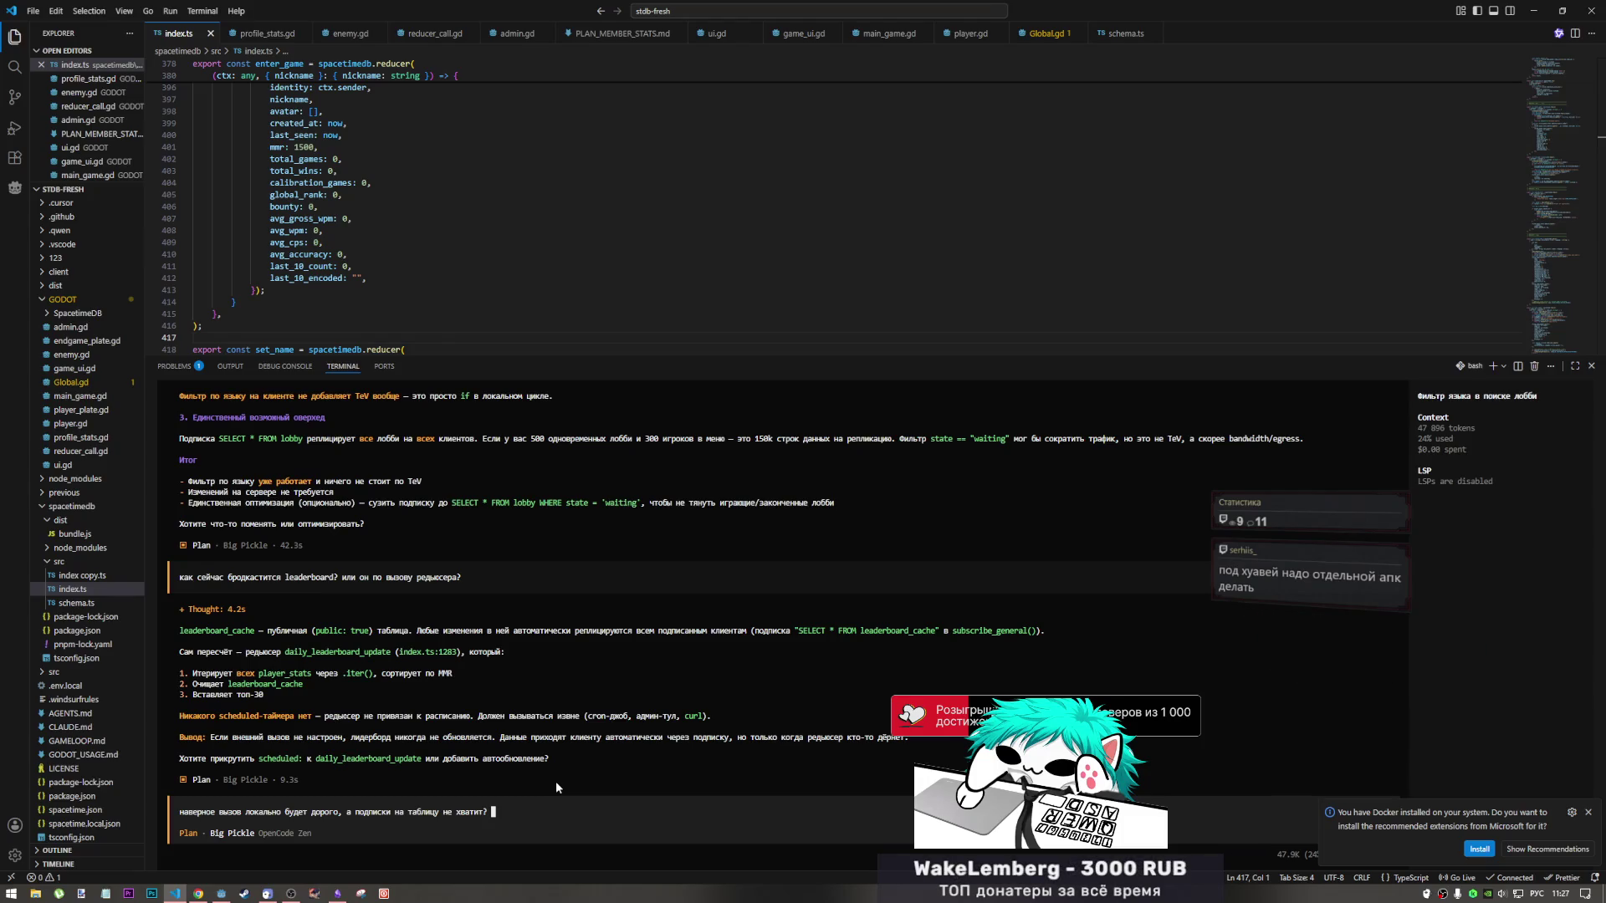
type("отслеживать локально db")
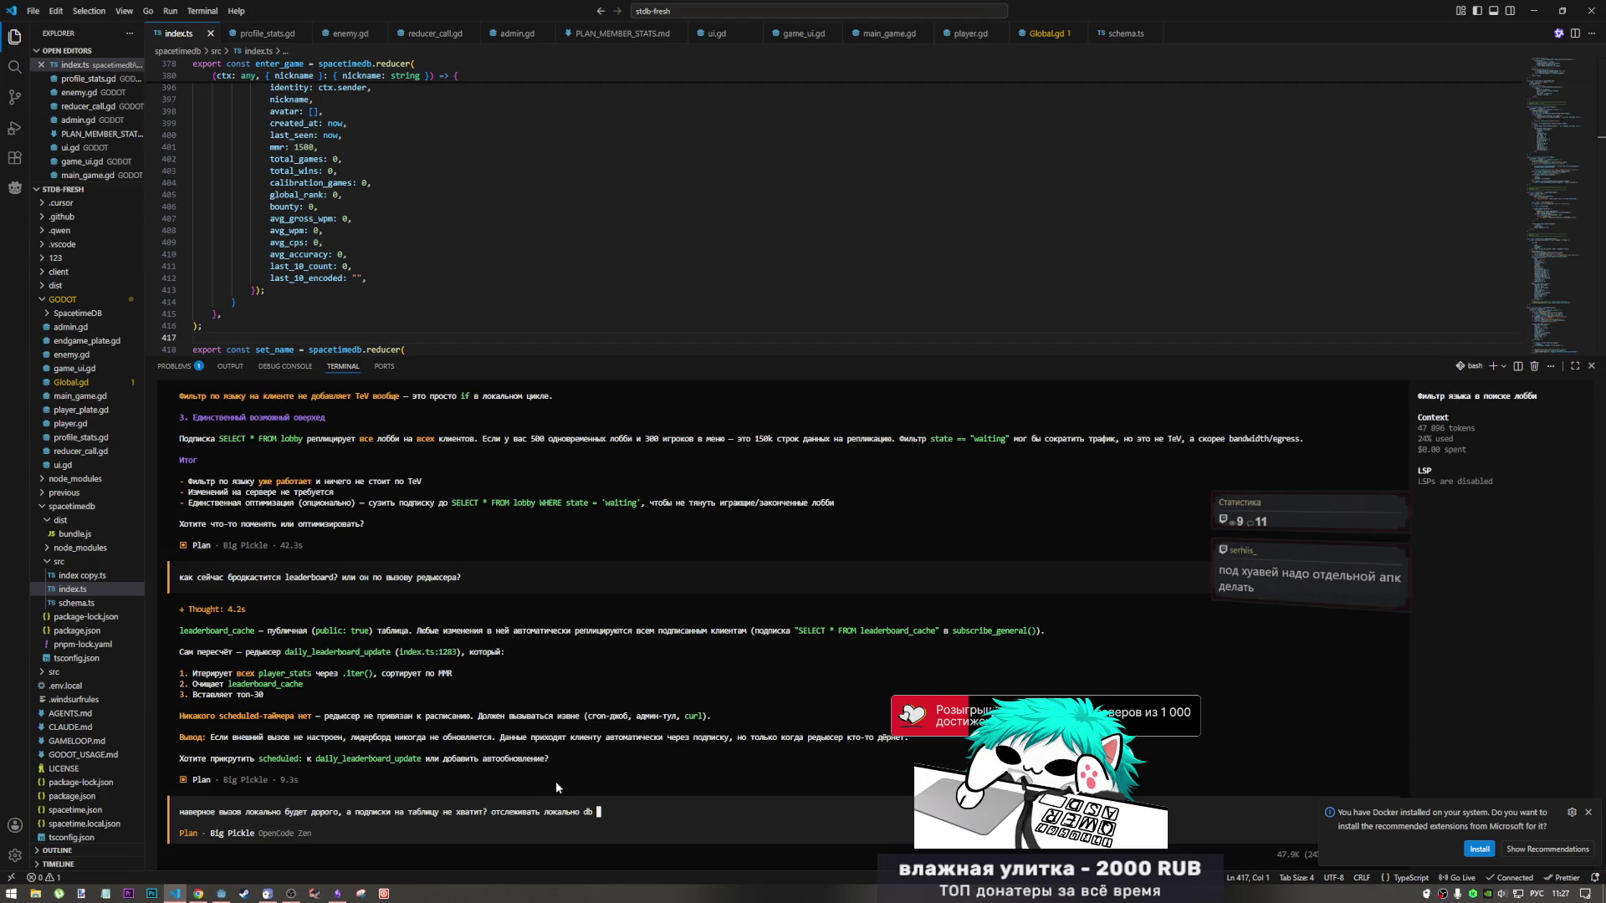
type(" изменения или")
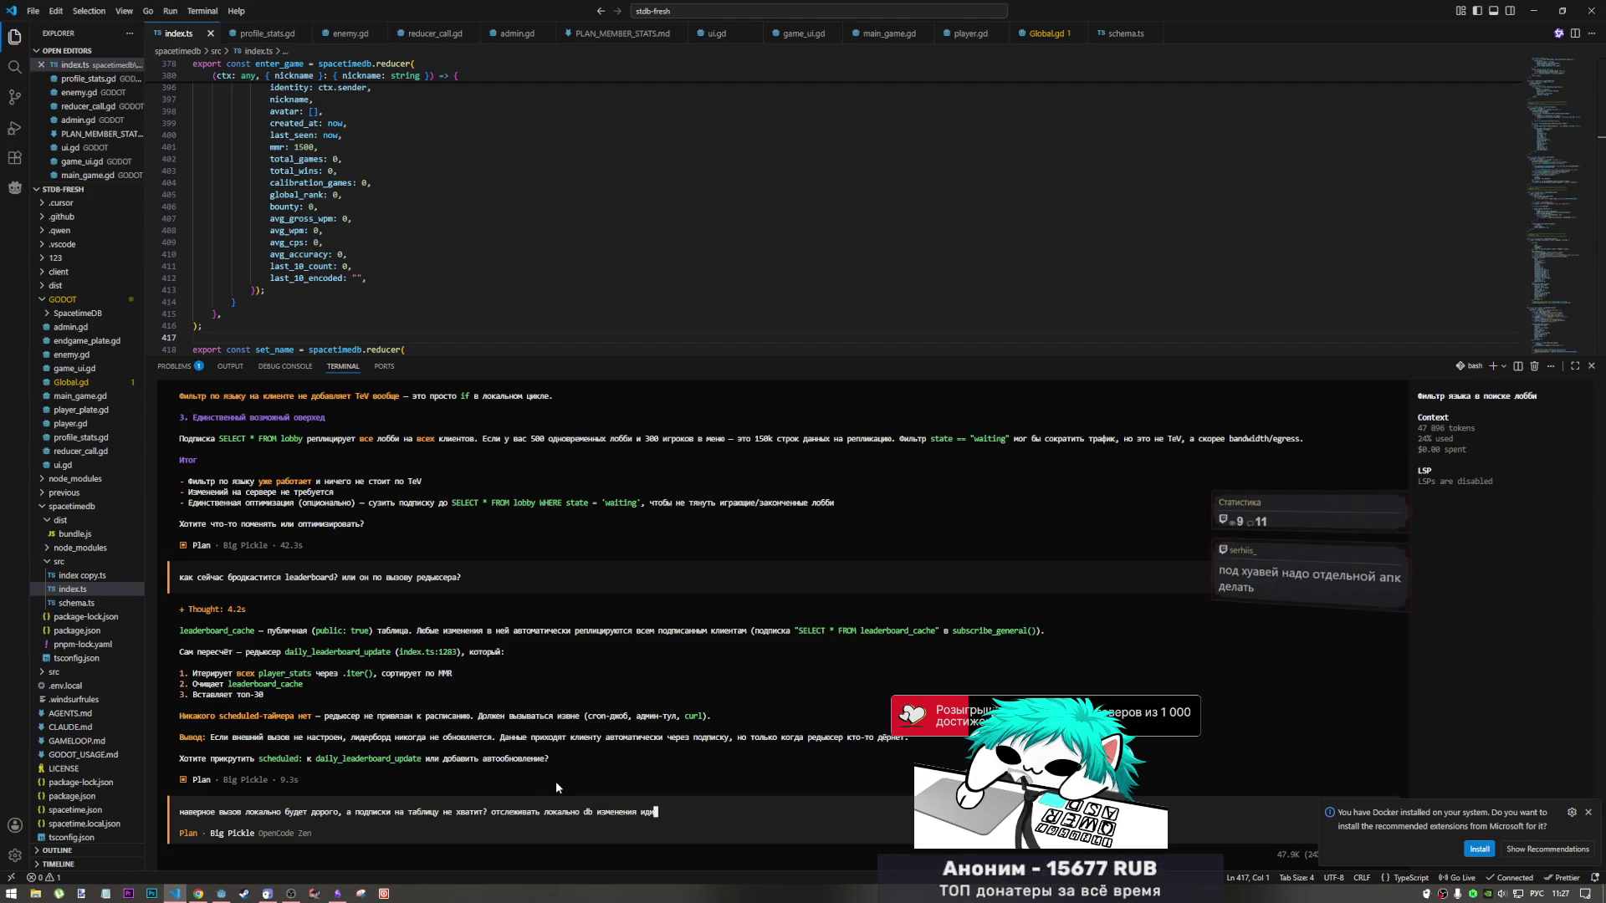
type(" невоз")
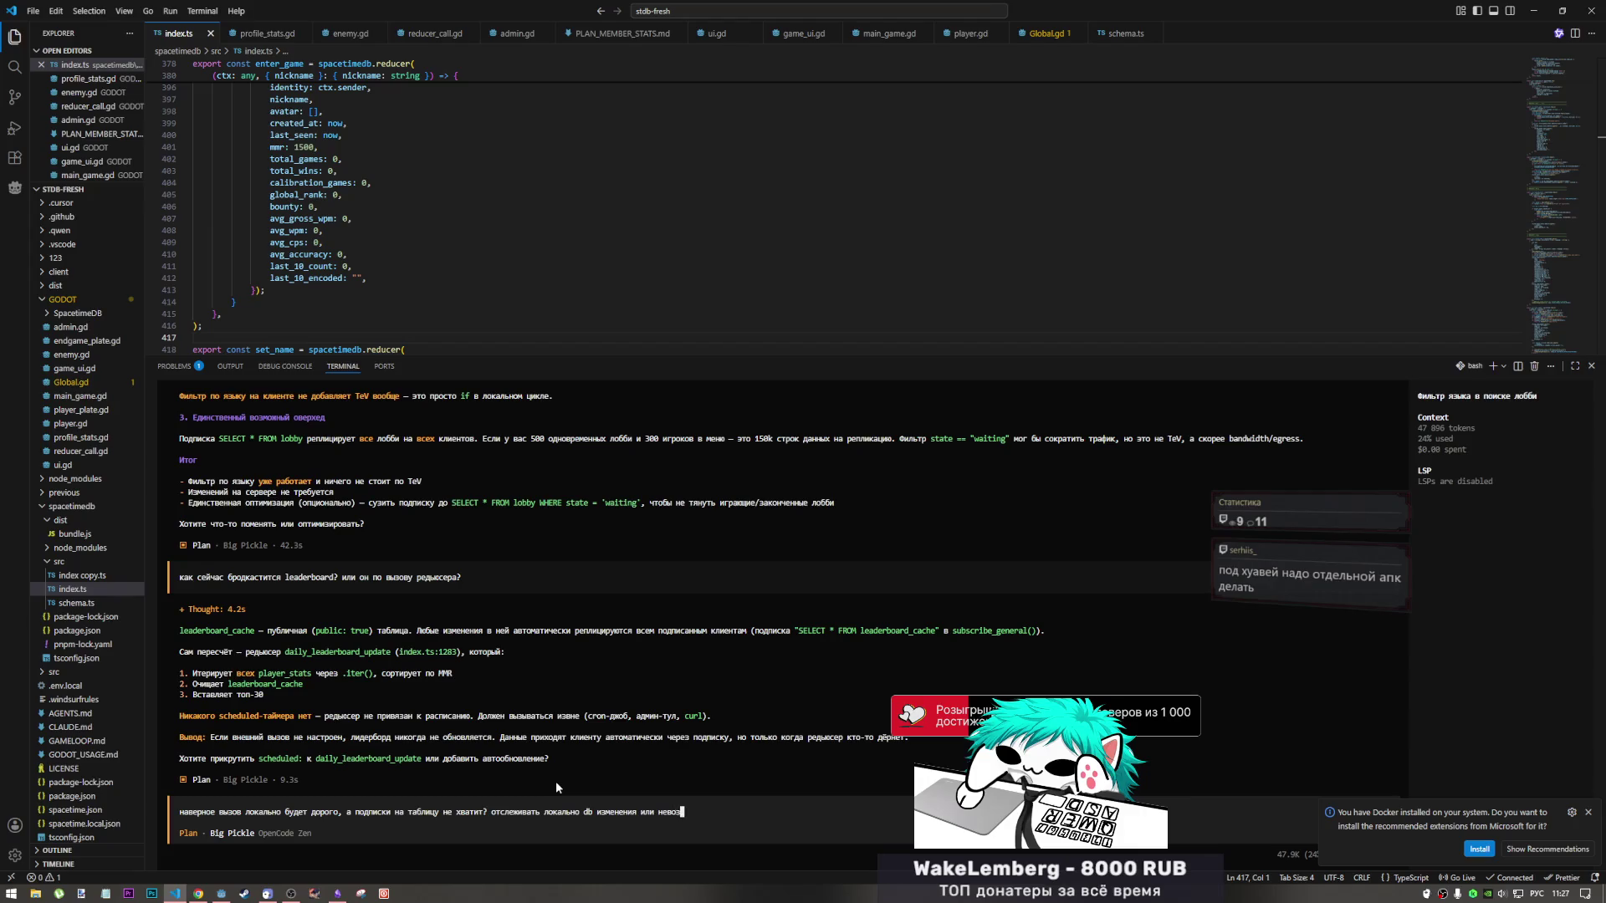
type("можно?")
Submit the follow-up about local call cost versus table subscription to OpenCode.
key("Return")
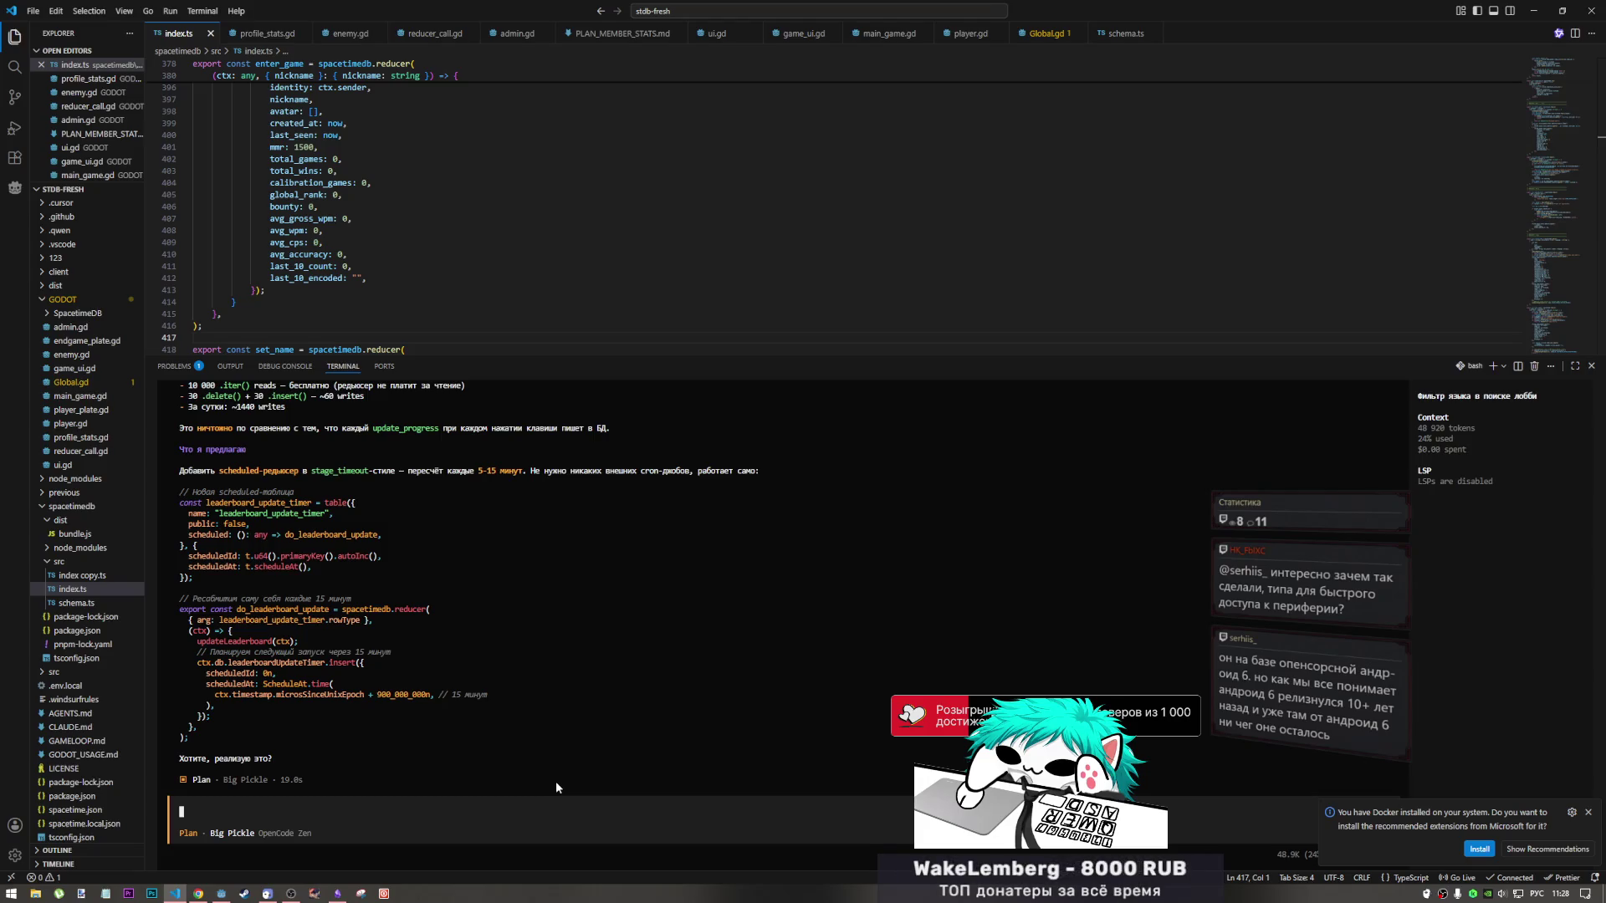
Scroll up through OpenCode's reply proposing the 15-minute leaderboard_update_timer reducer.
scroll(539, 735, "up", 3)
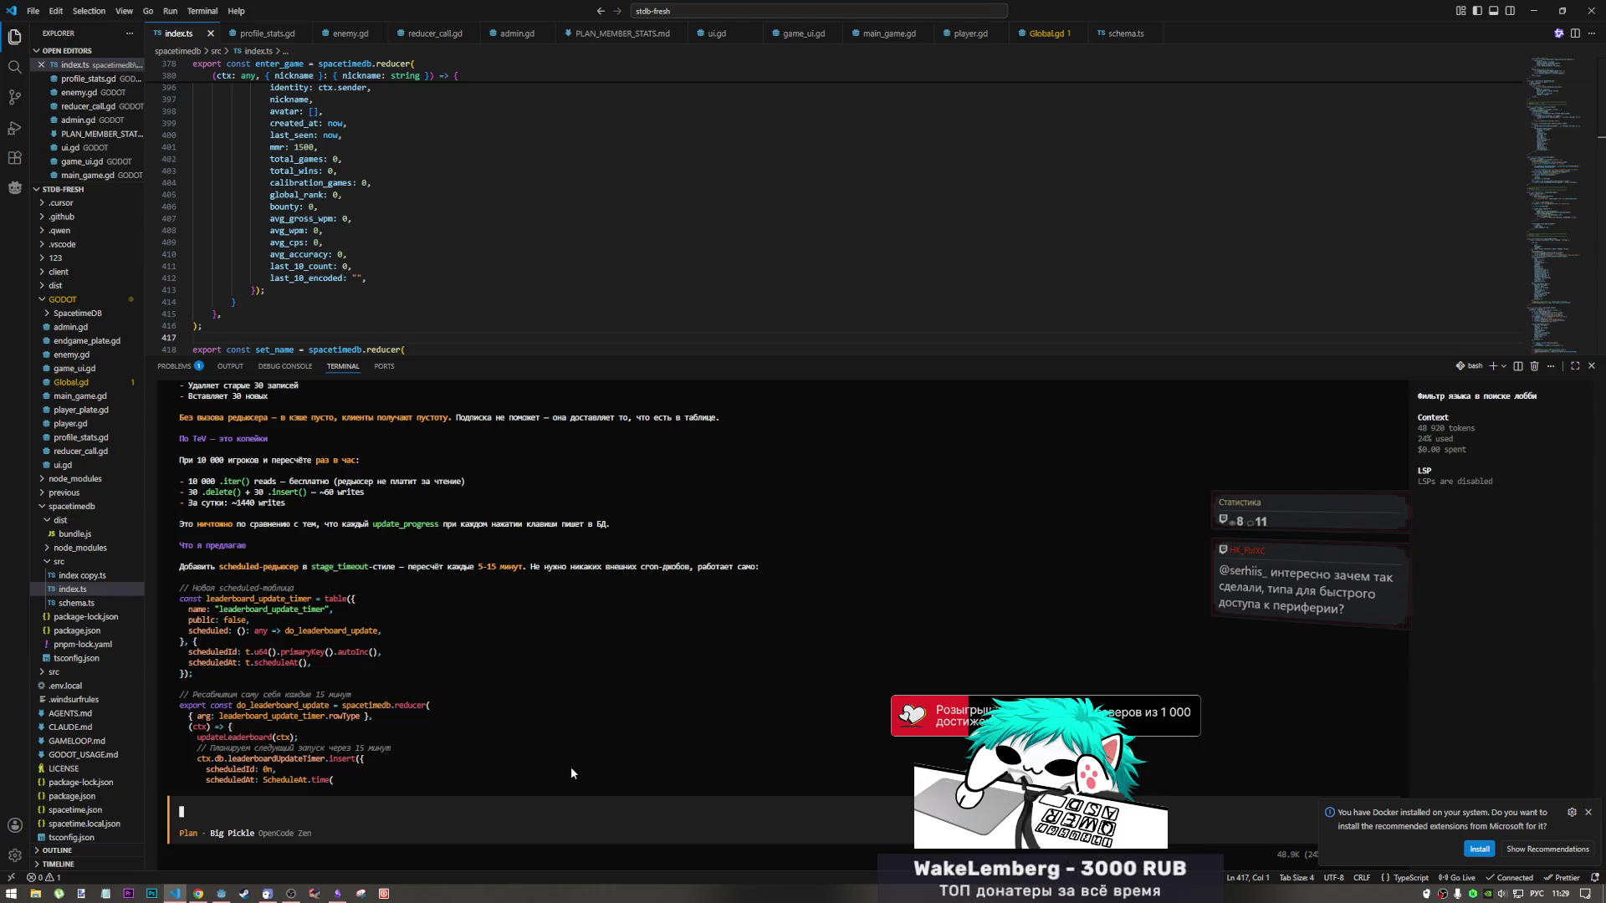
scroll(567, 681, "up", 5)
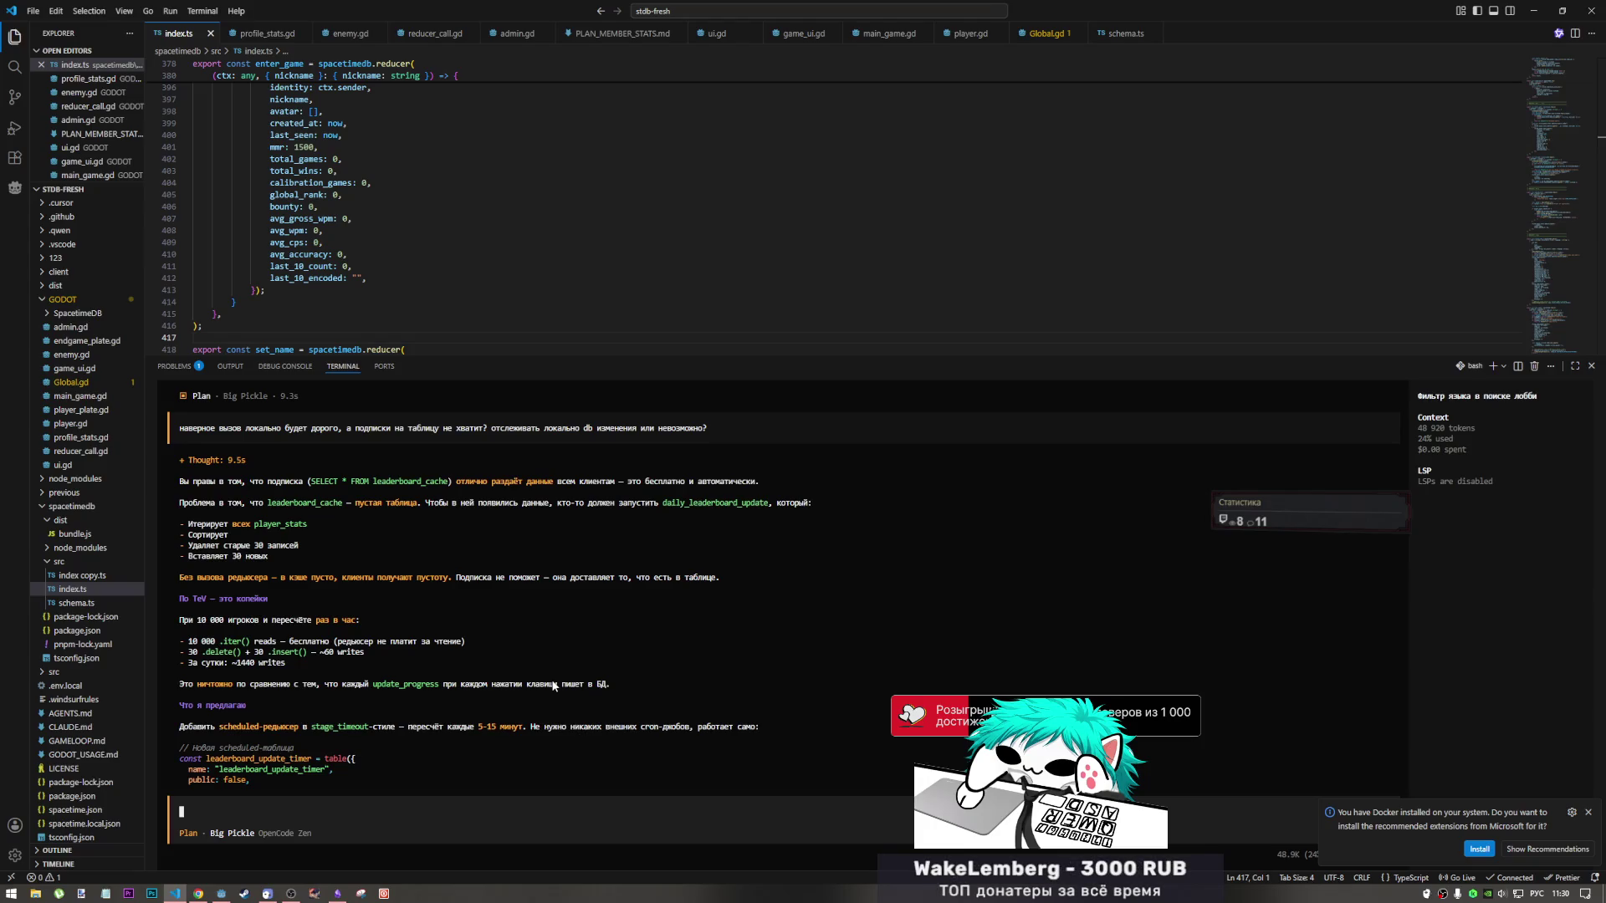
mouse_move(320, 641)
left_mouse_down()
mouse_move(201, 654)
mouse_move(445, 642)
left_mouse_up()
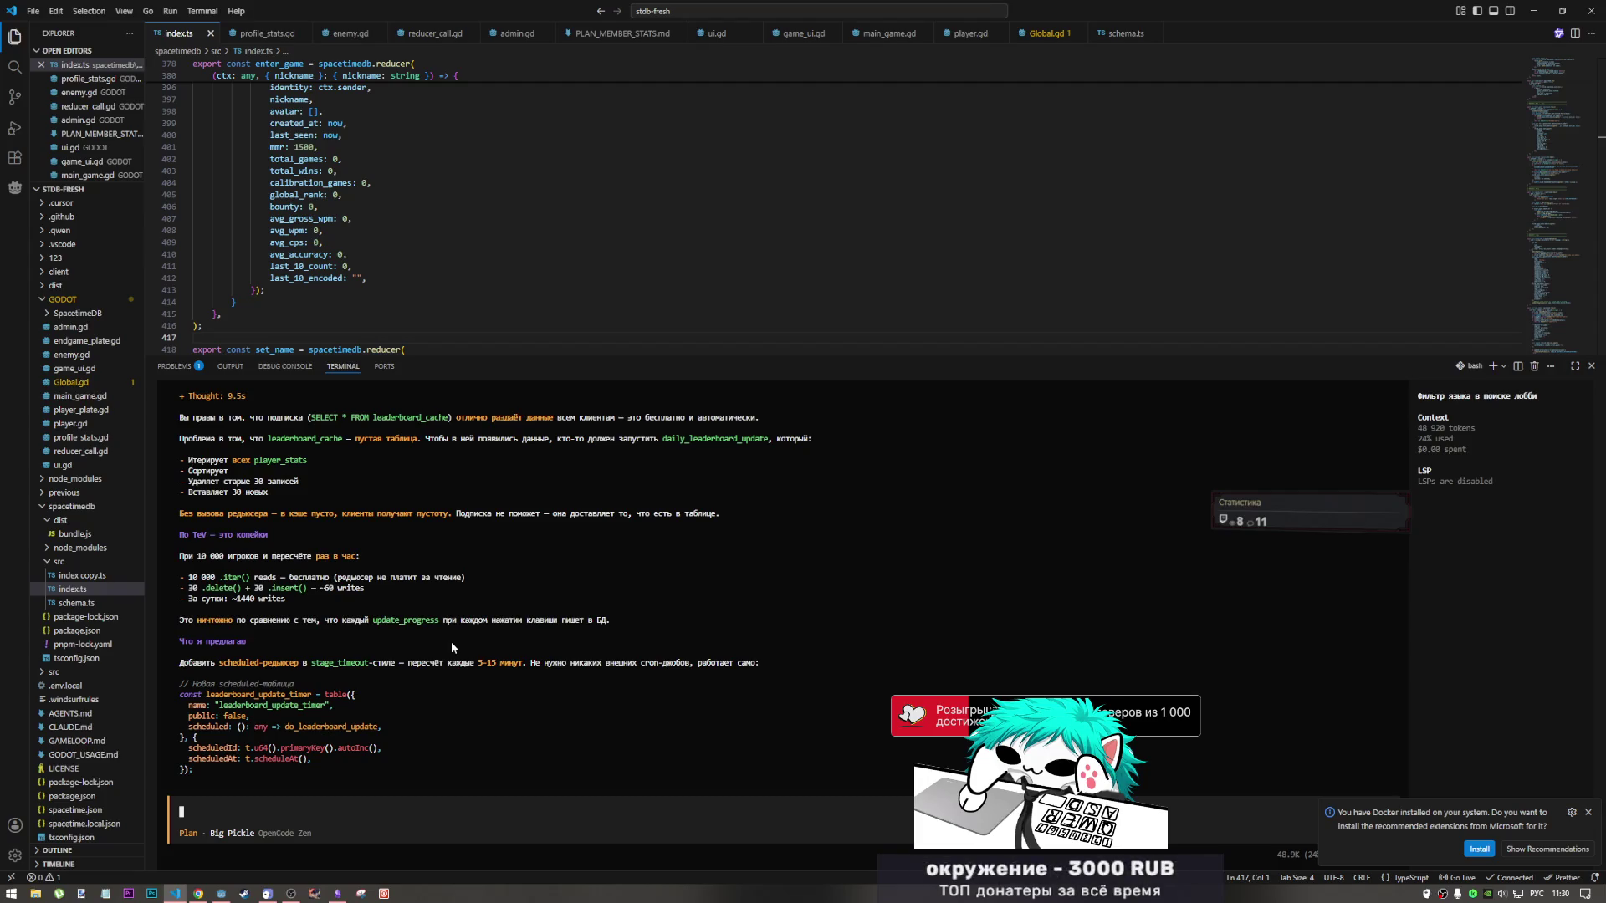
left_click(292, 893)
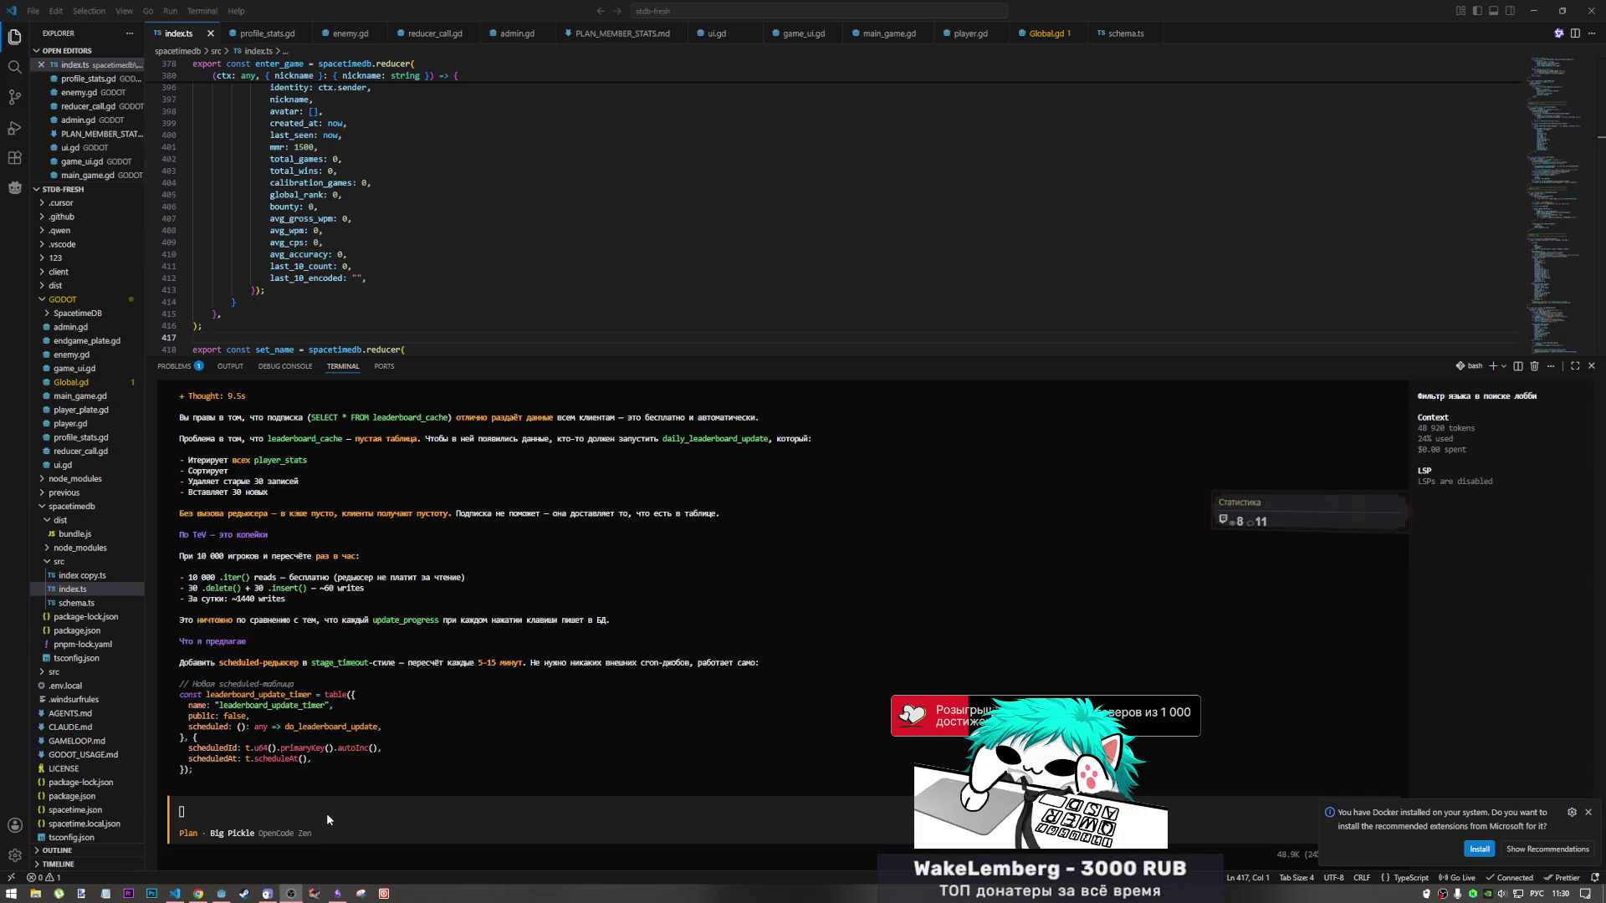
left_click(388, 709)
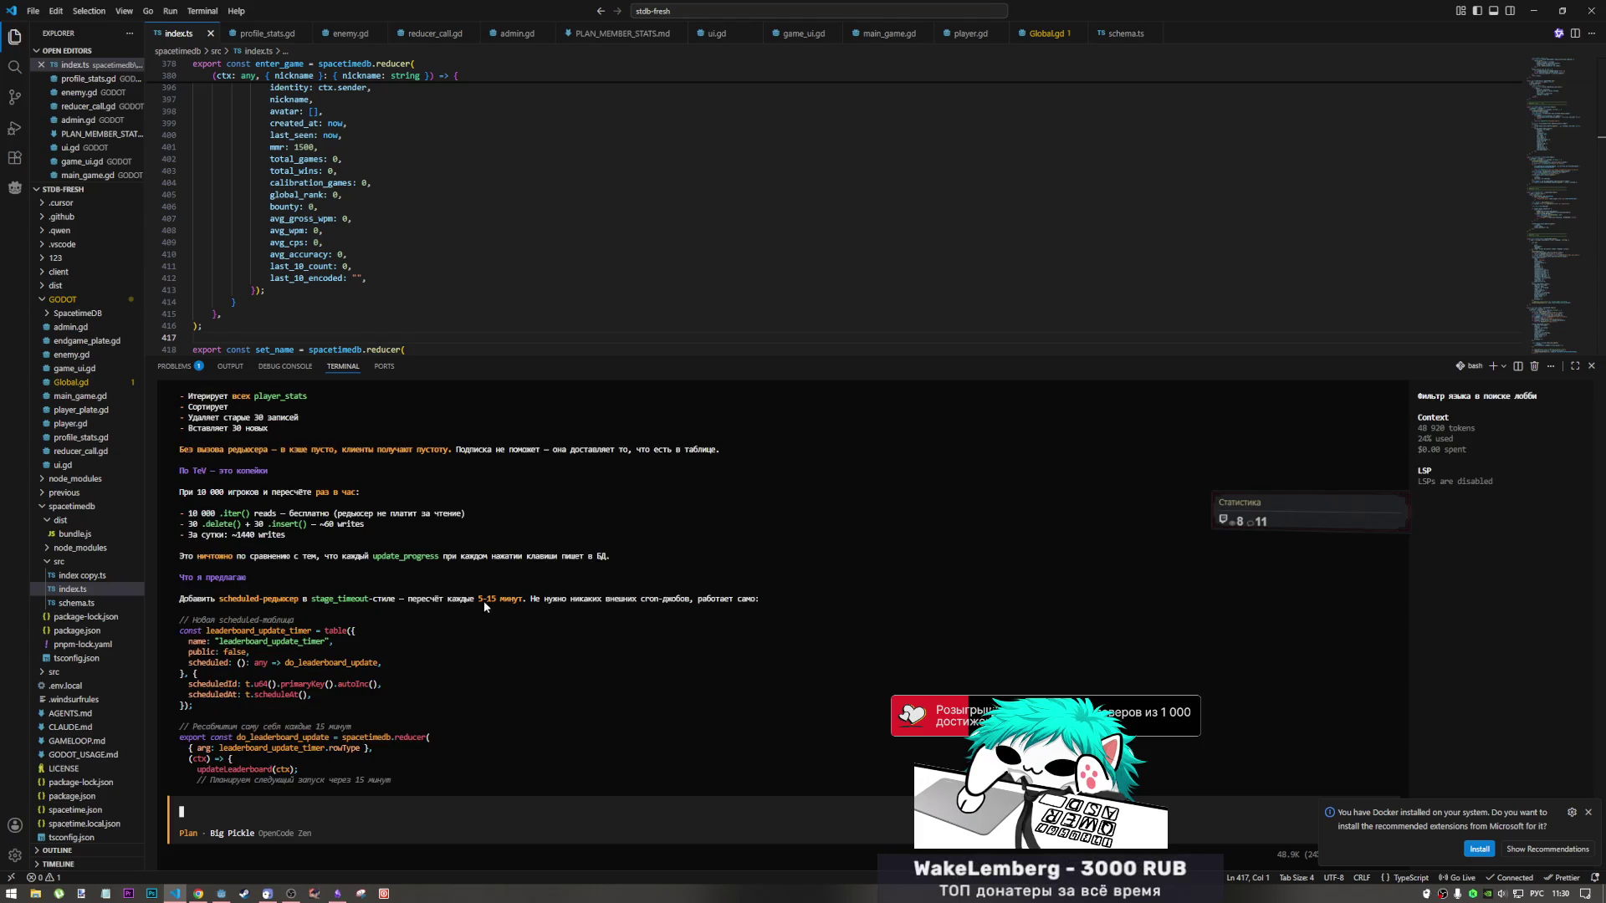
left_click_drag(485, 601, 517, 602)
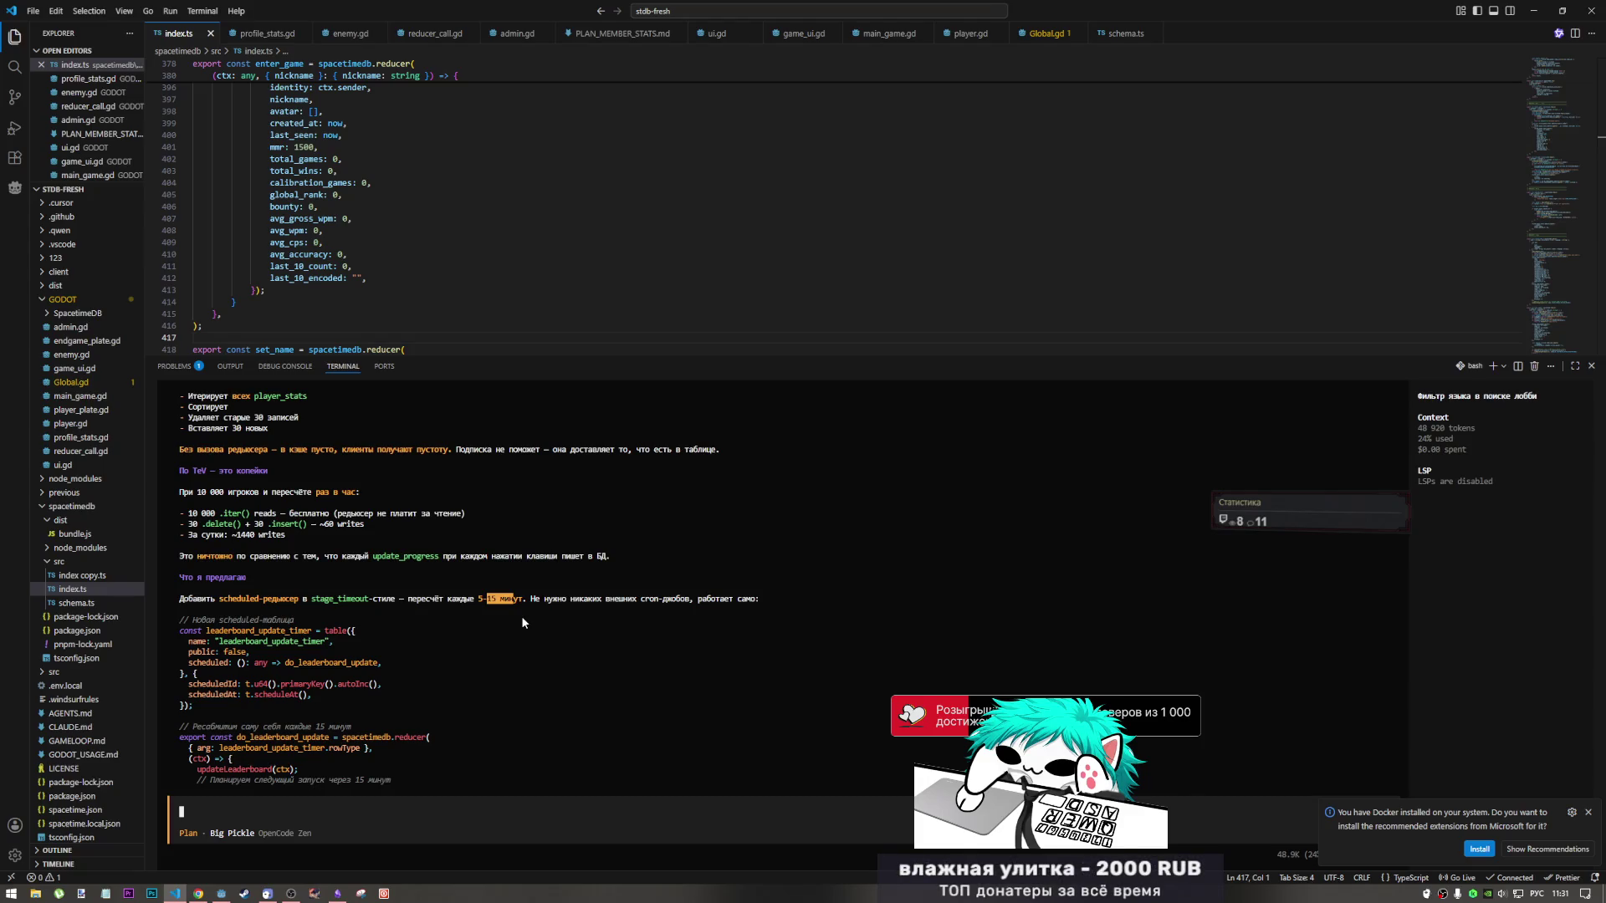
scroll(520, 615, "up", 5)
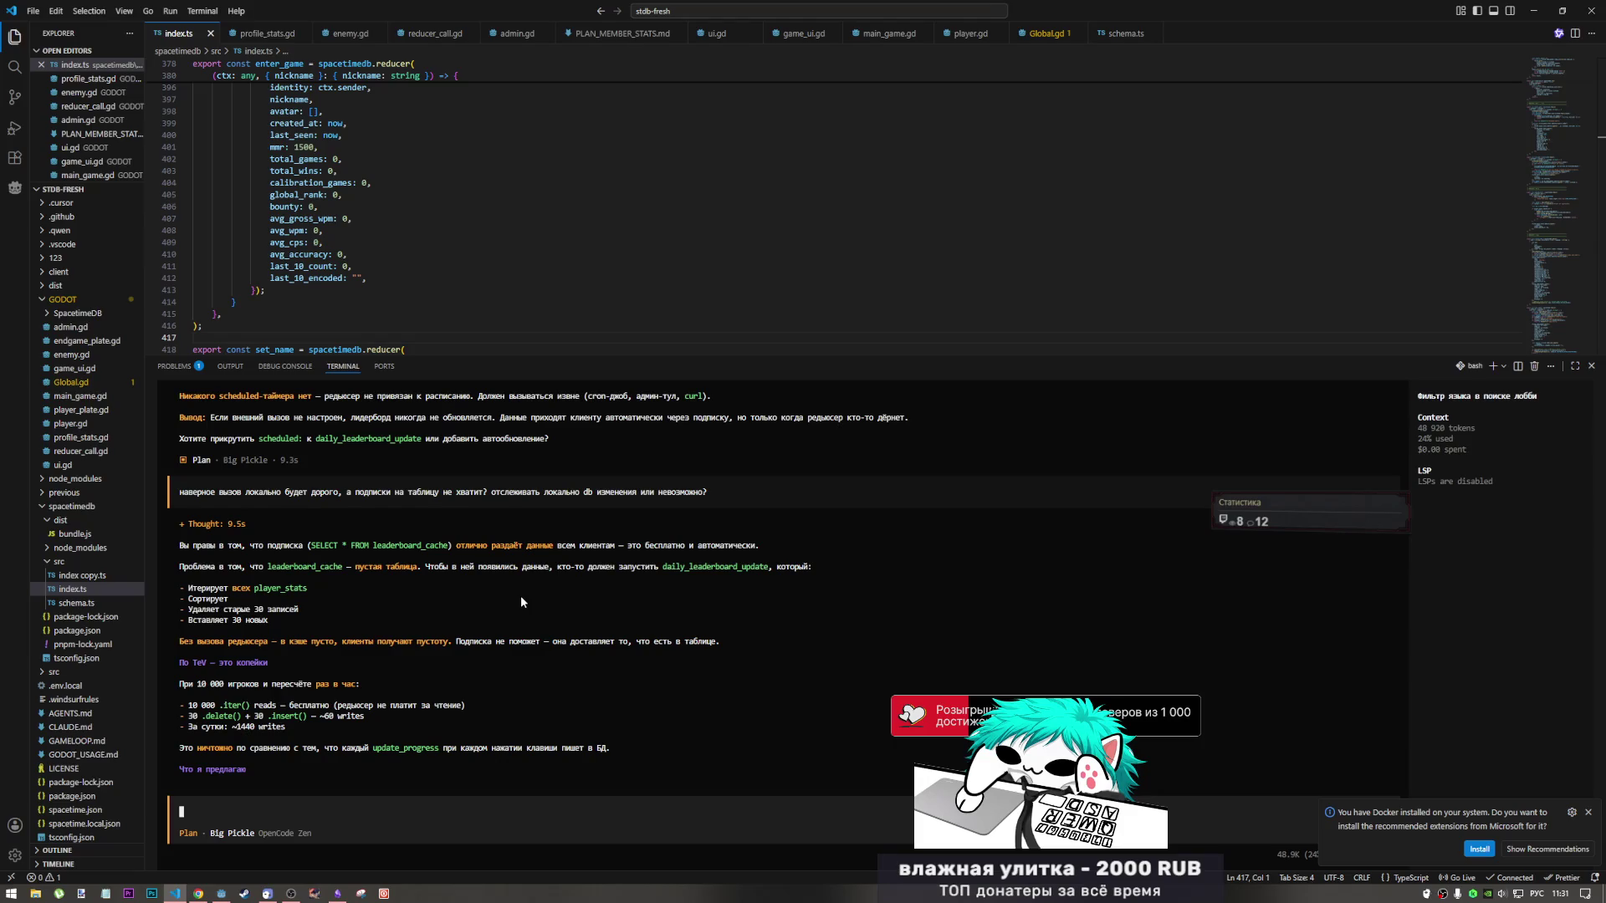
type("п")
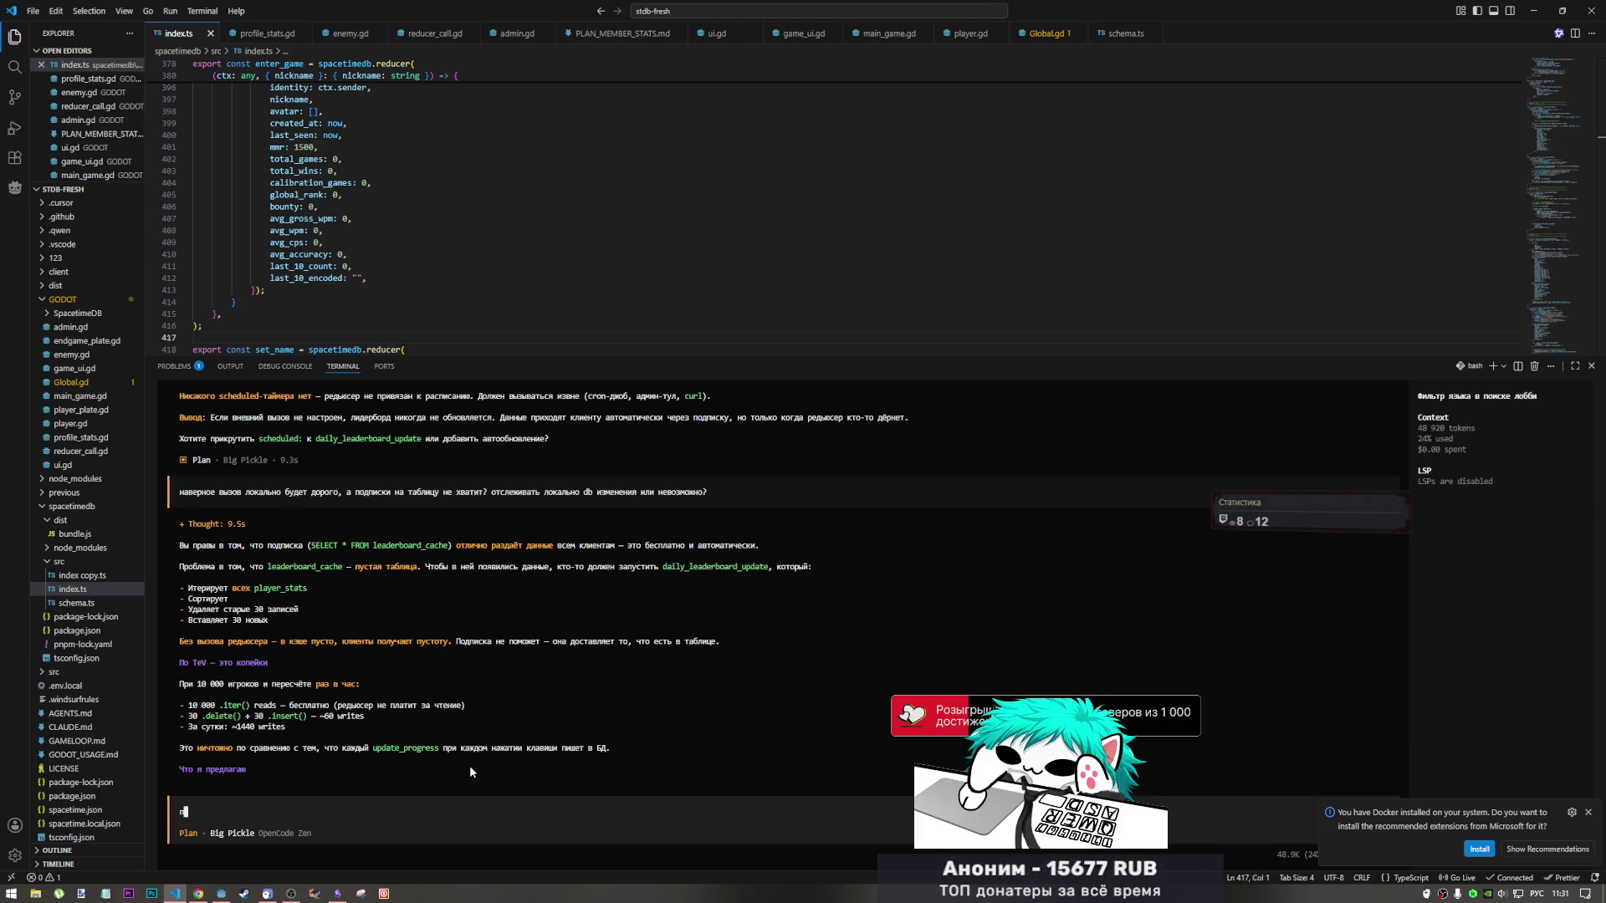
type("равилен ")
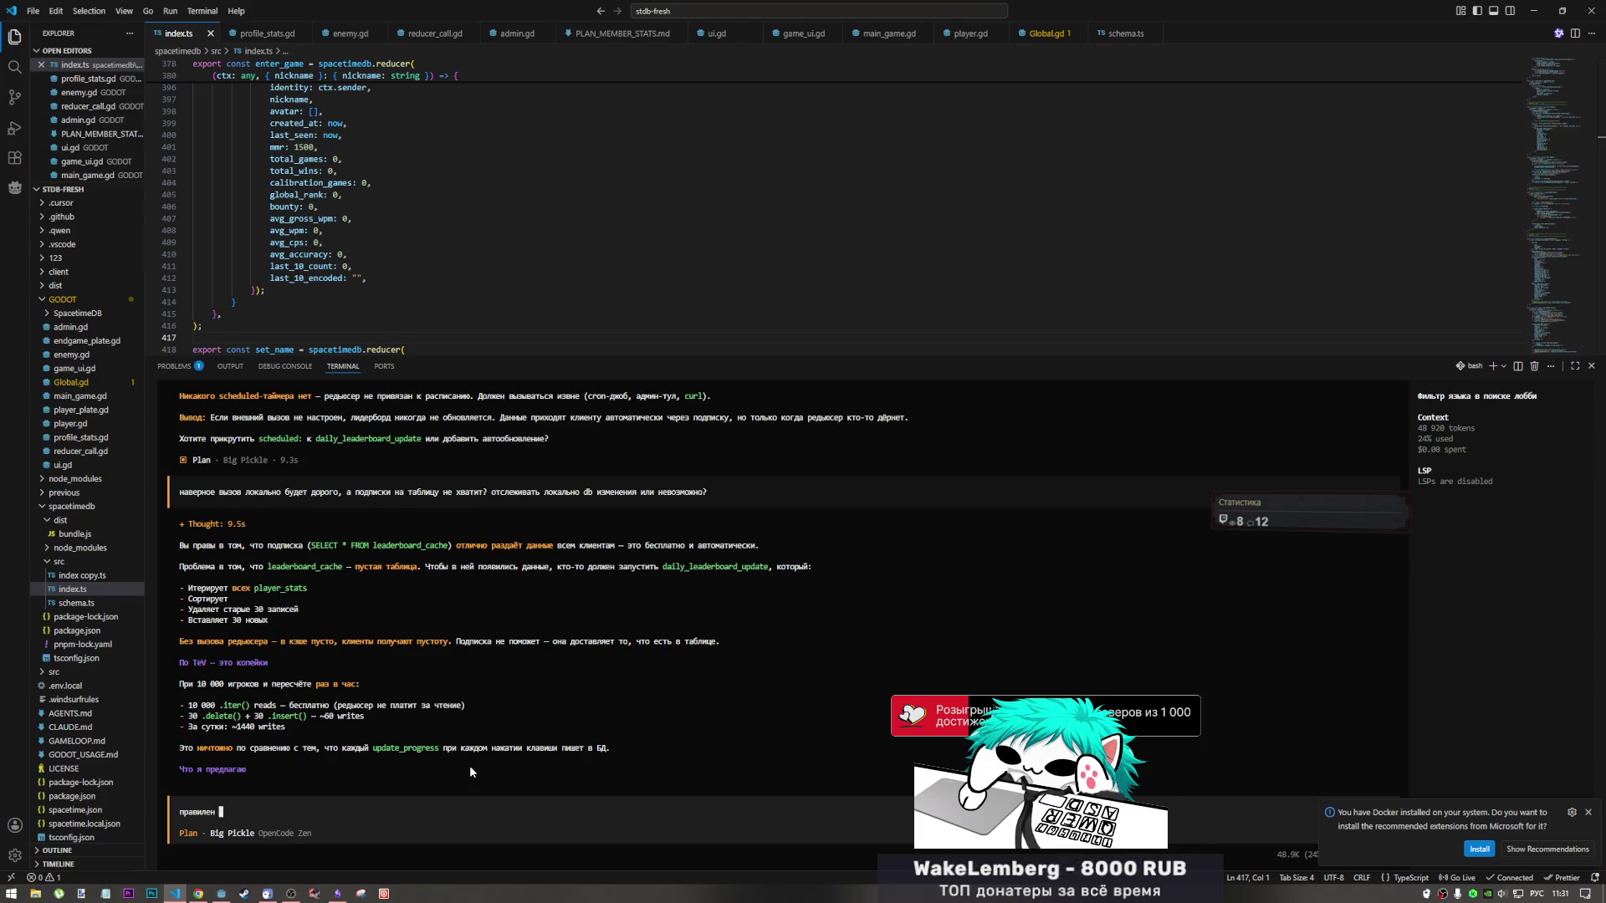
type("ли подхо")
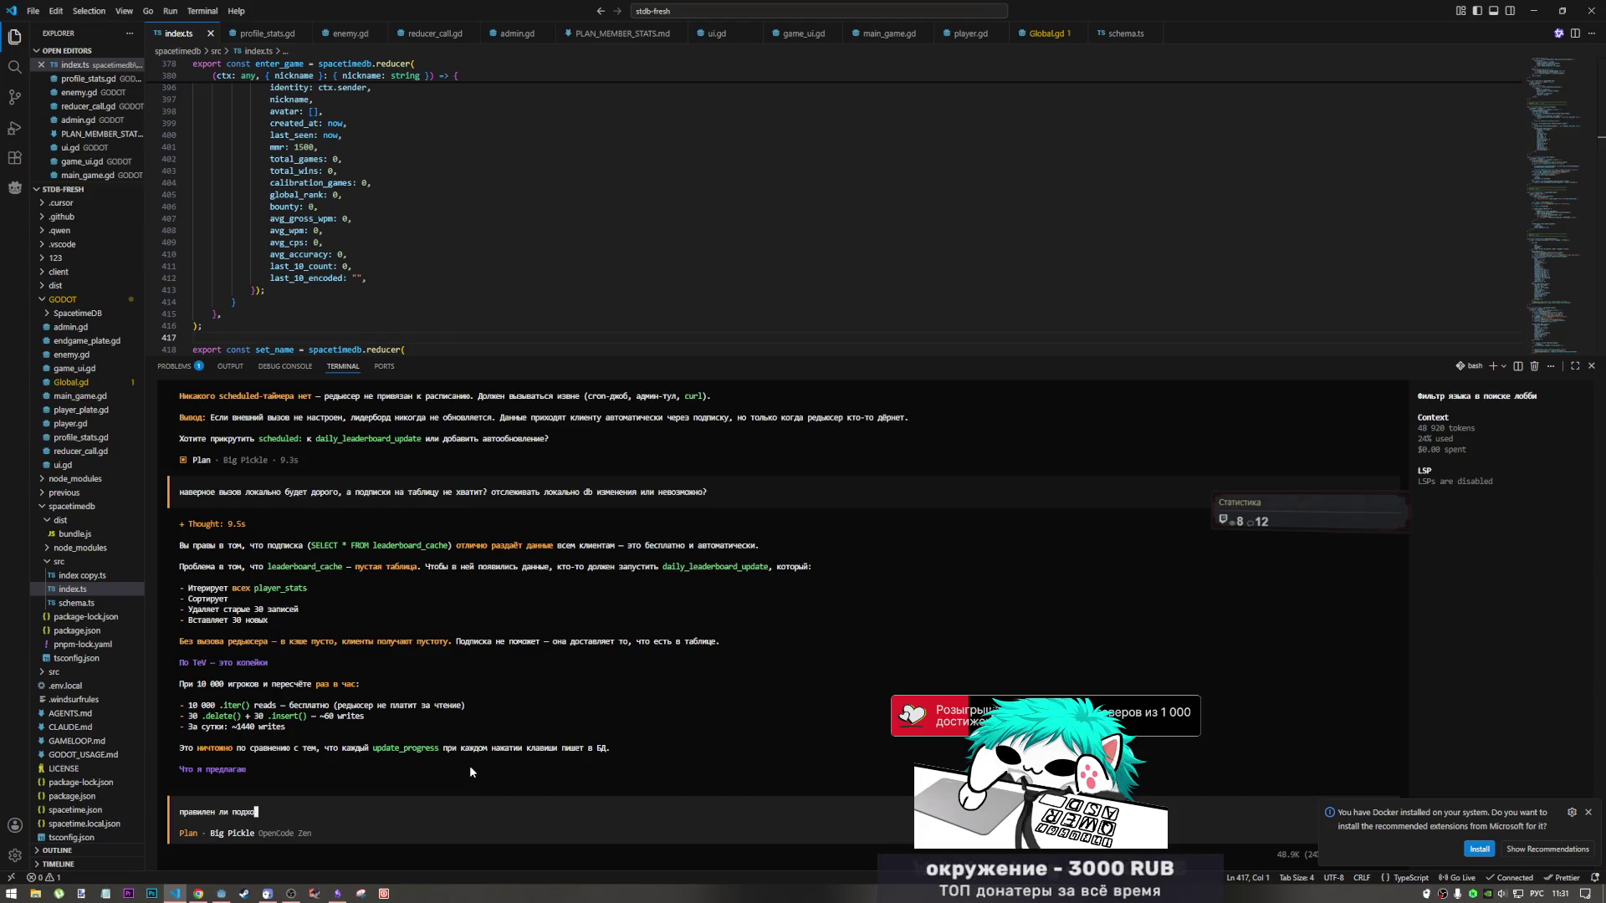
type("д к с")
type("озданиюб")
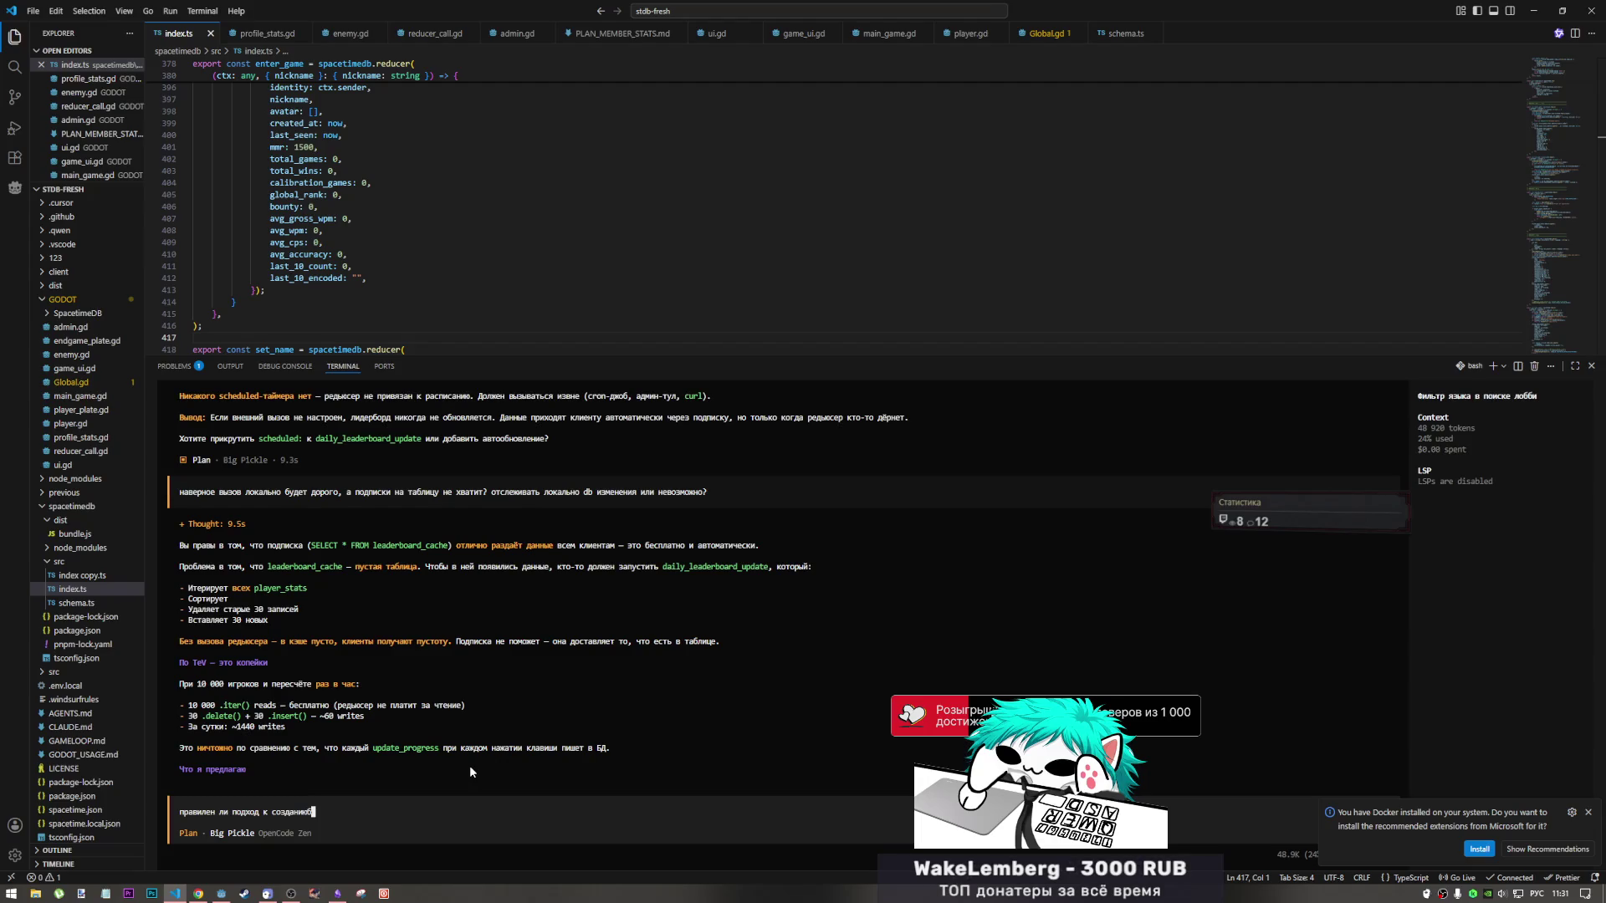
Drop a quoted SELECT * FROM lobby query, and ask whether to keep leaderboard_cache since all stats are subscribed.
key("BackSpace")
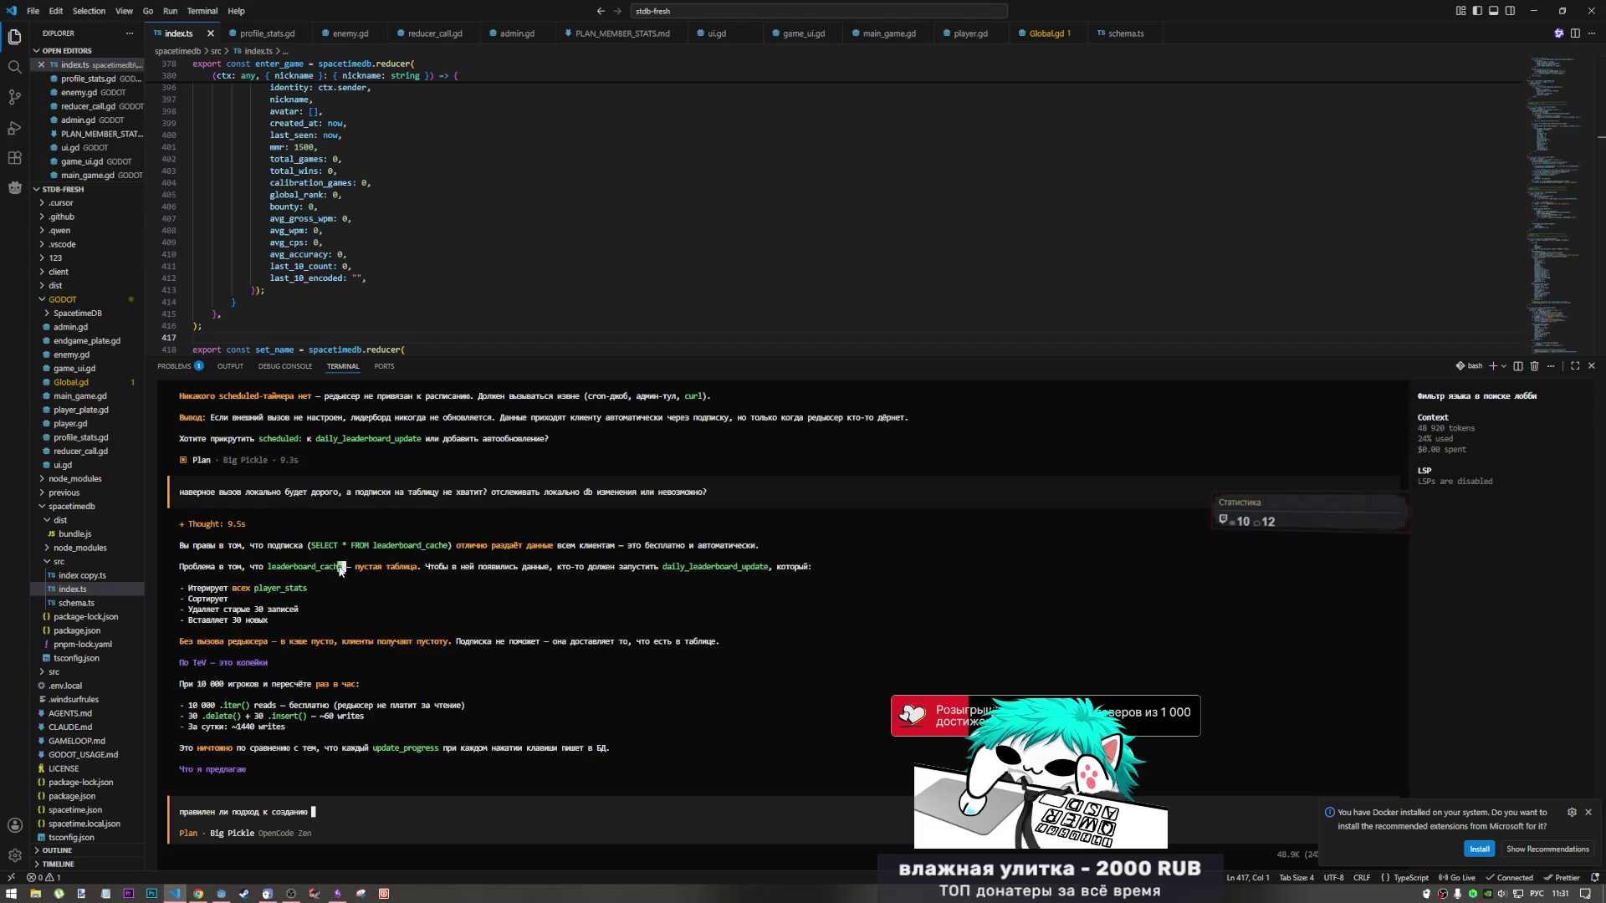
type("\"SELECT * FROM lobby\",")
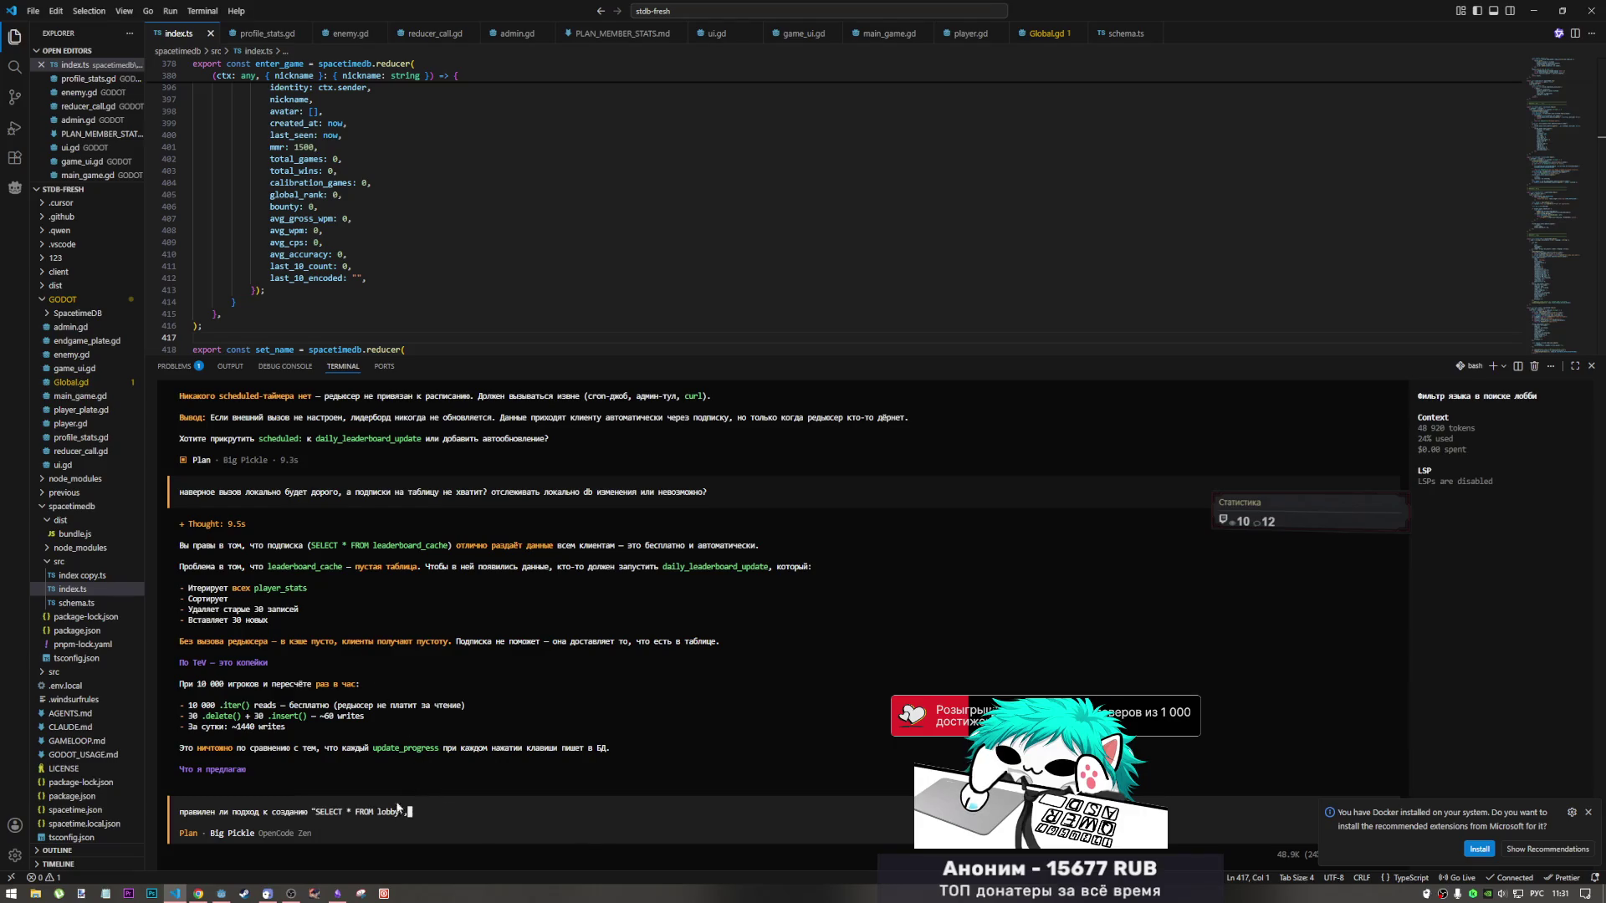
key("ctrl+BackSpace")
key("ctrl+BackSpace")
key("ctrl+BackSpace")
key("alt+shift")
type("lea")
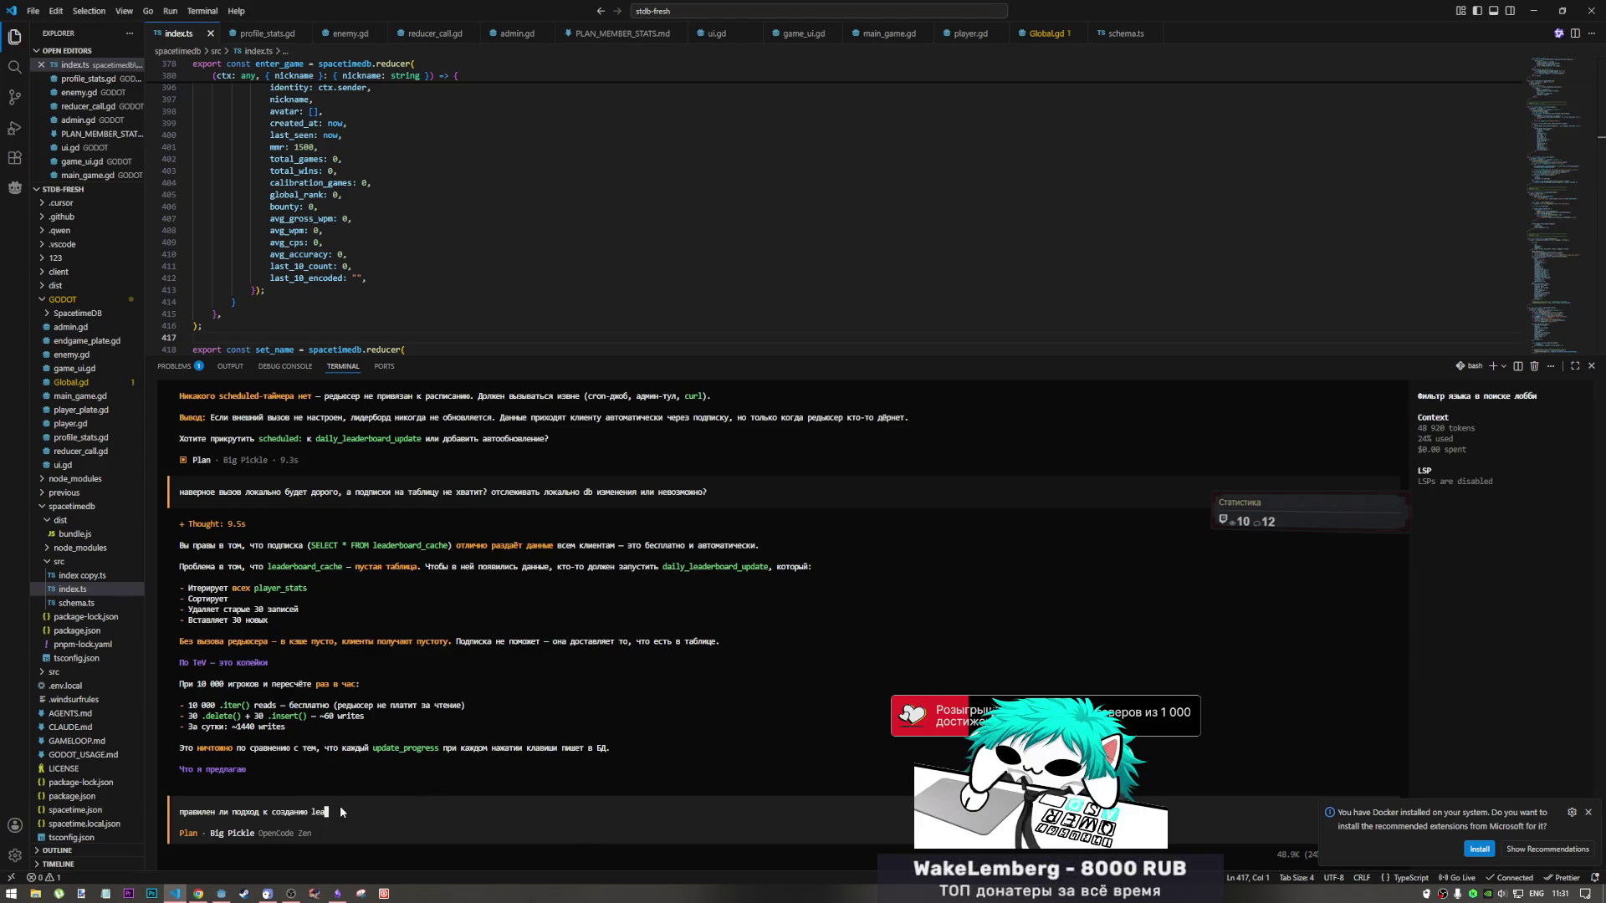
type("derboard_")
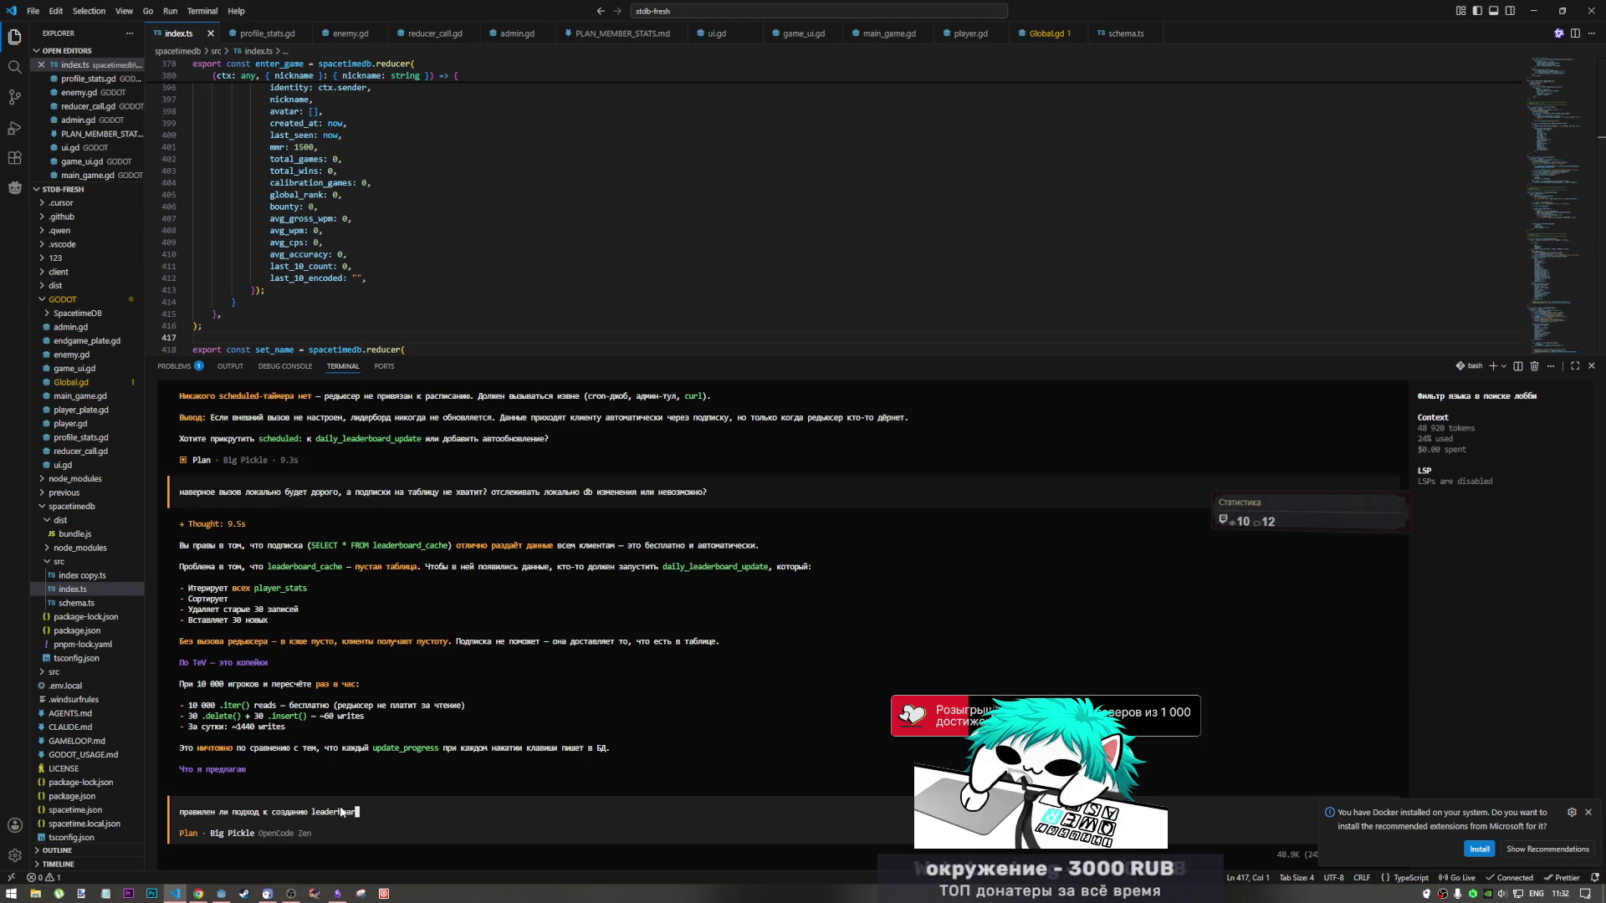
type("ca")
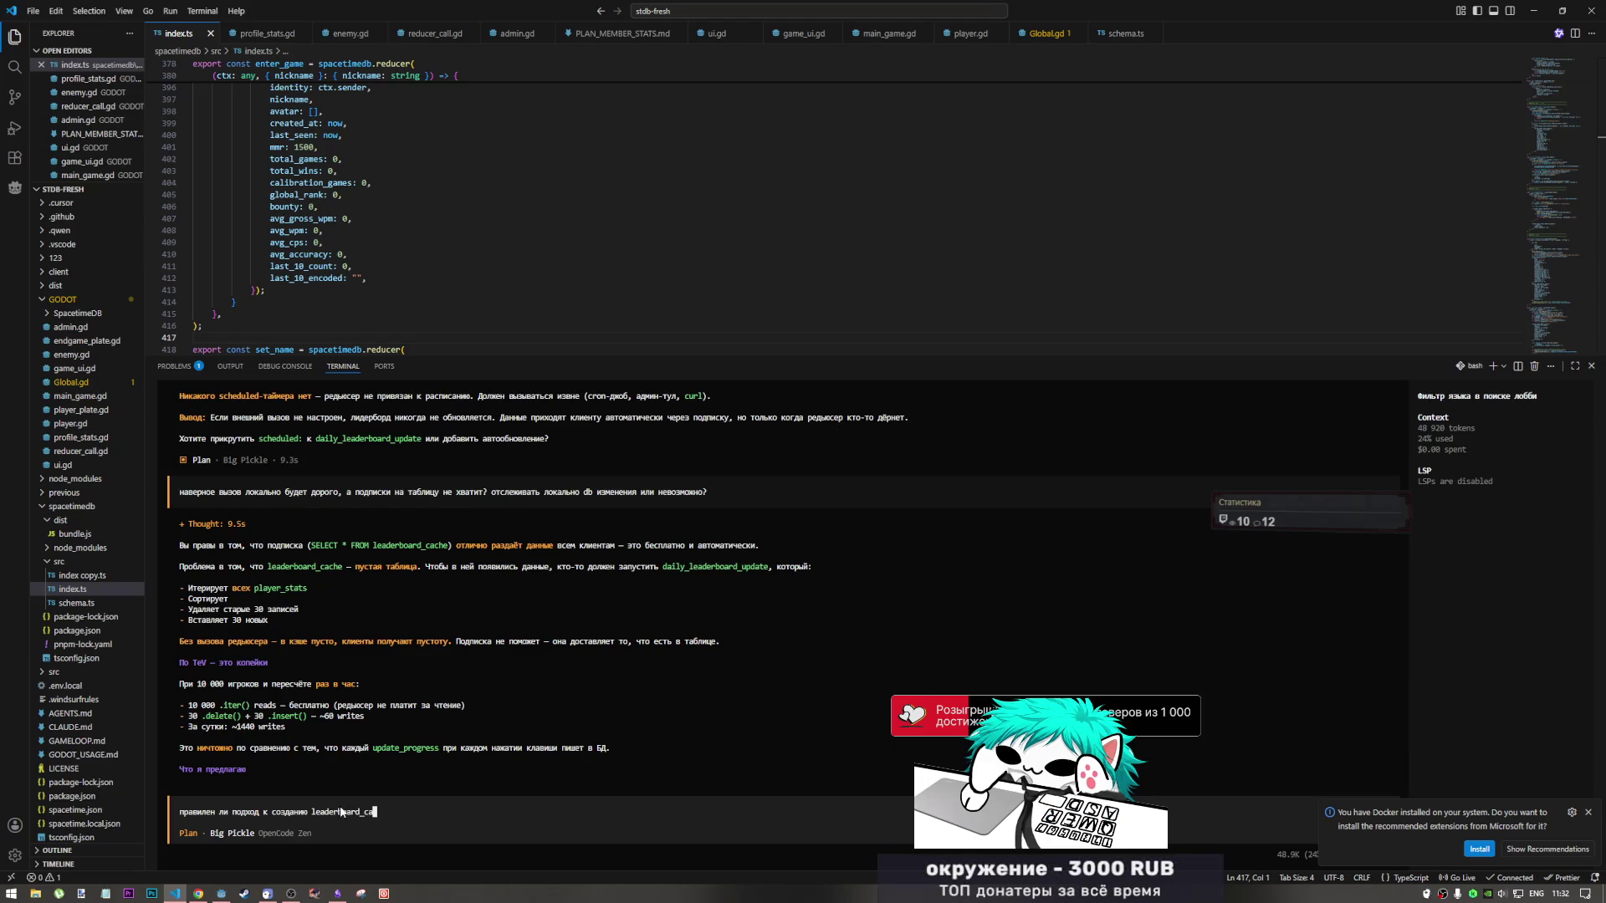
type("che?")
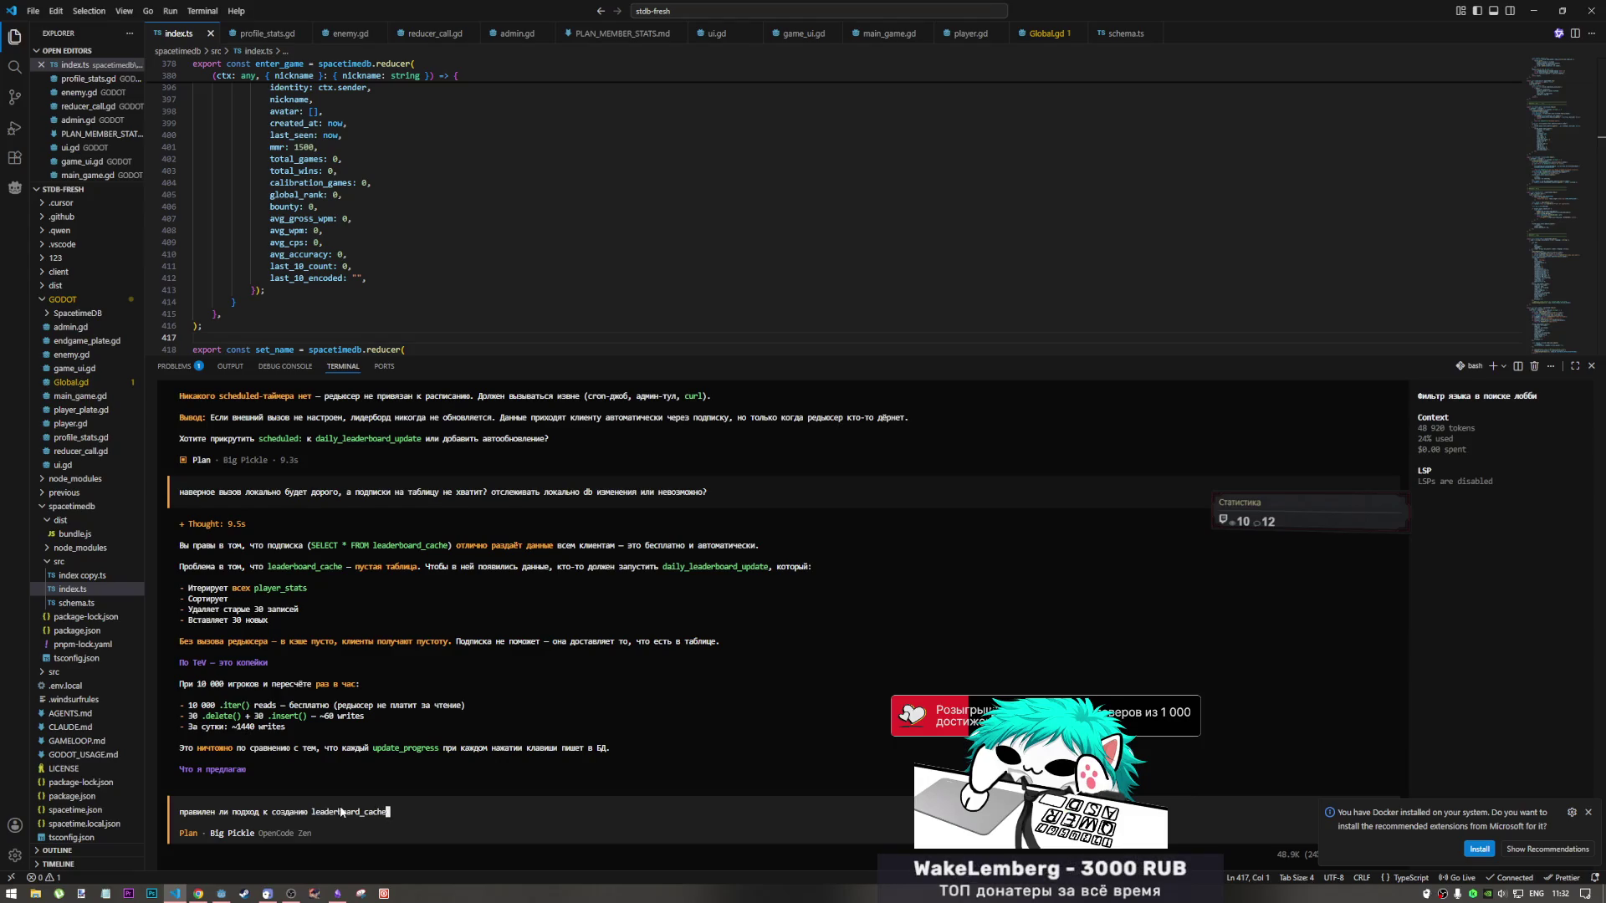
key("alt+shift")
type(" или ")
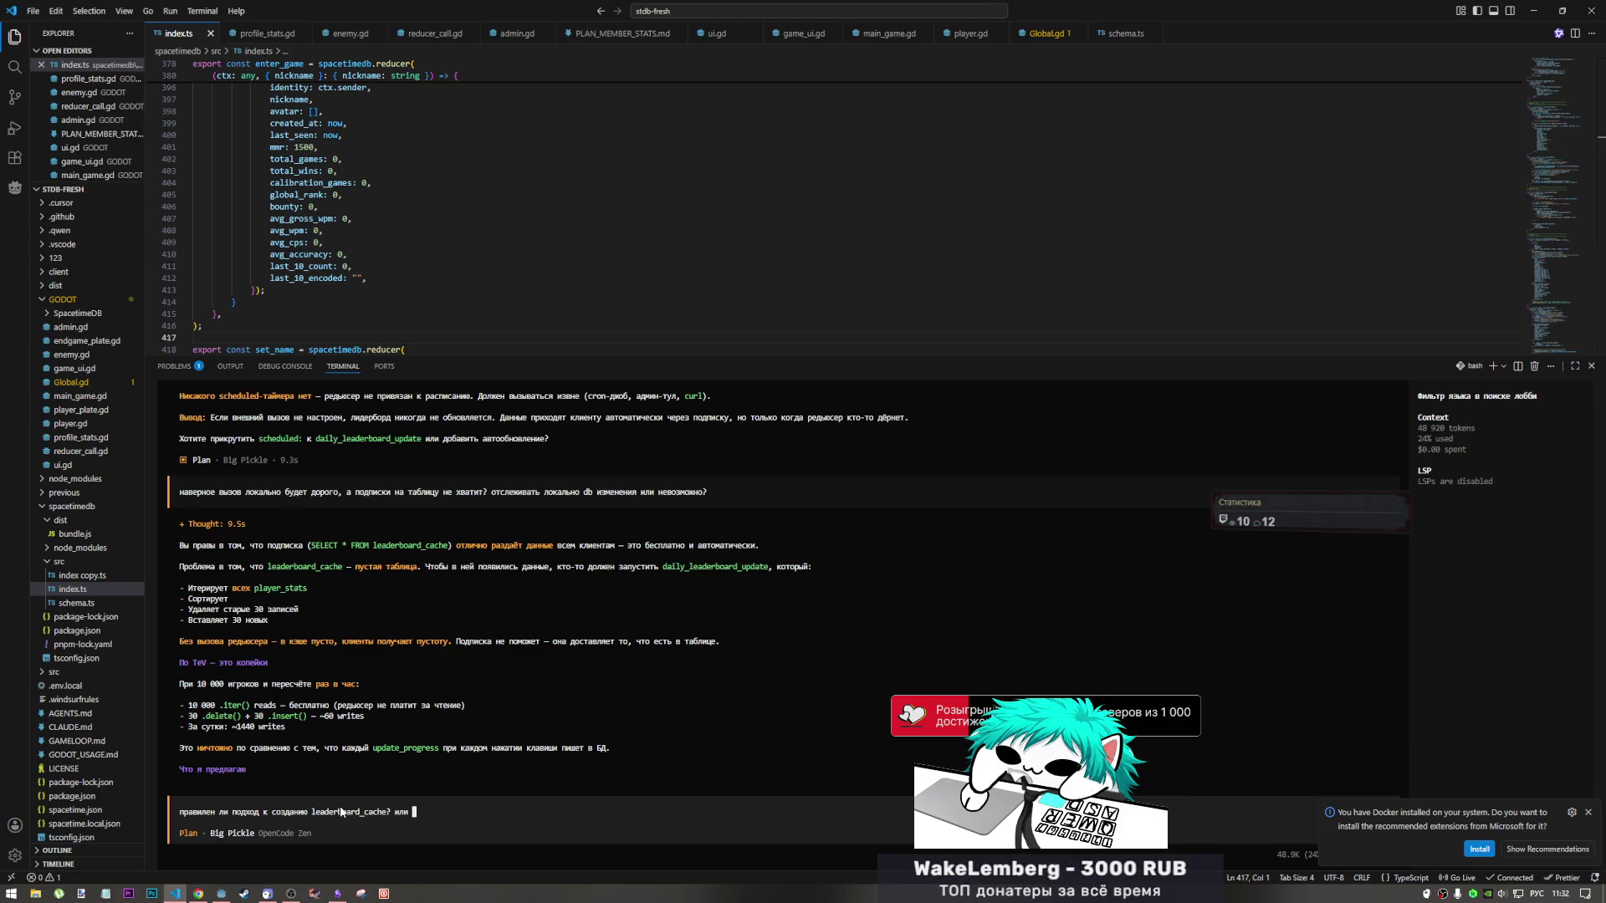
type("стоит отказ")
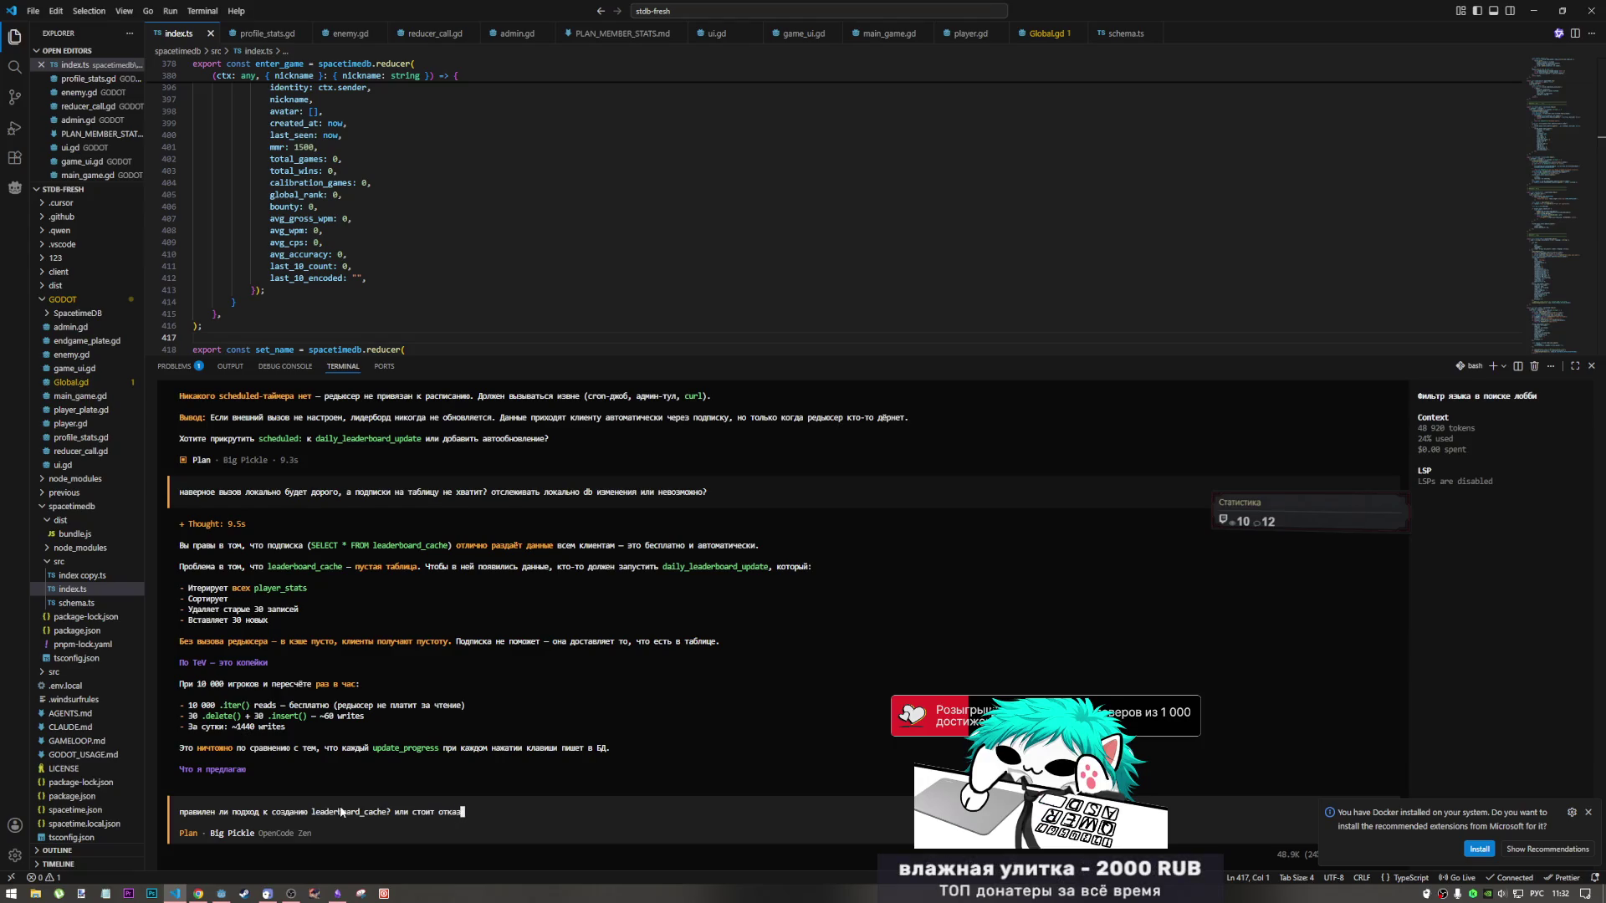
type("ать я т.к. у нас")
type(" по")
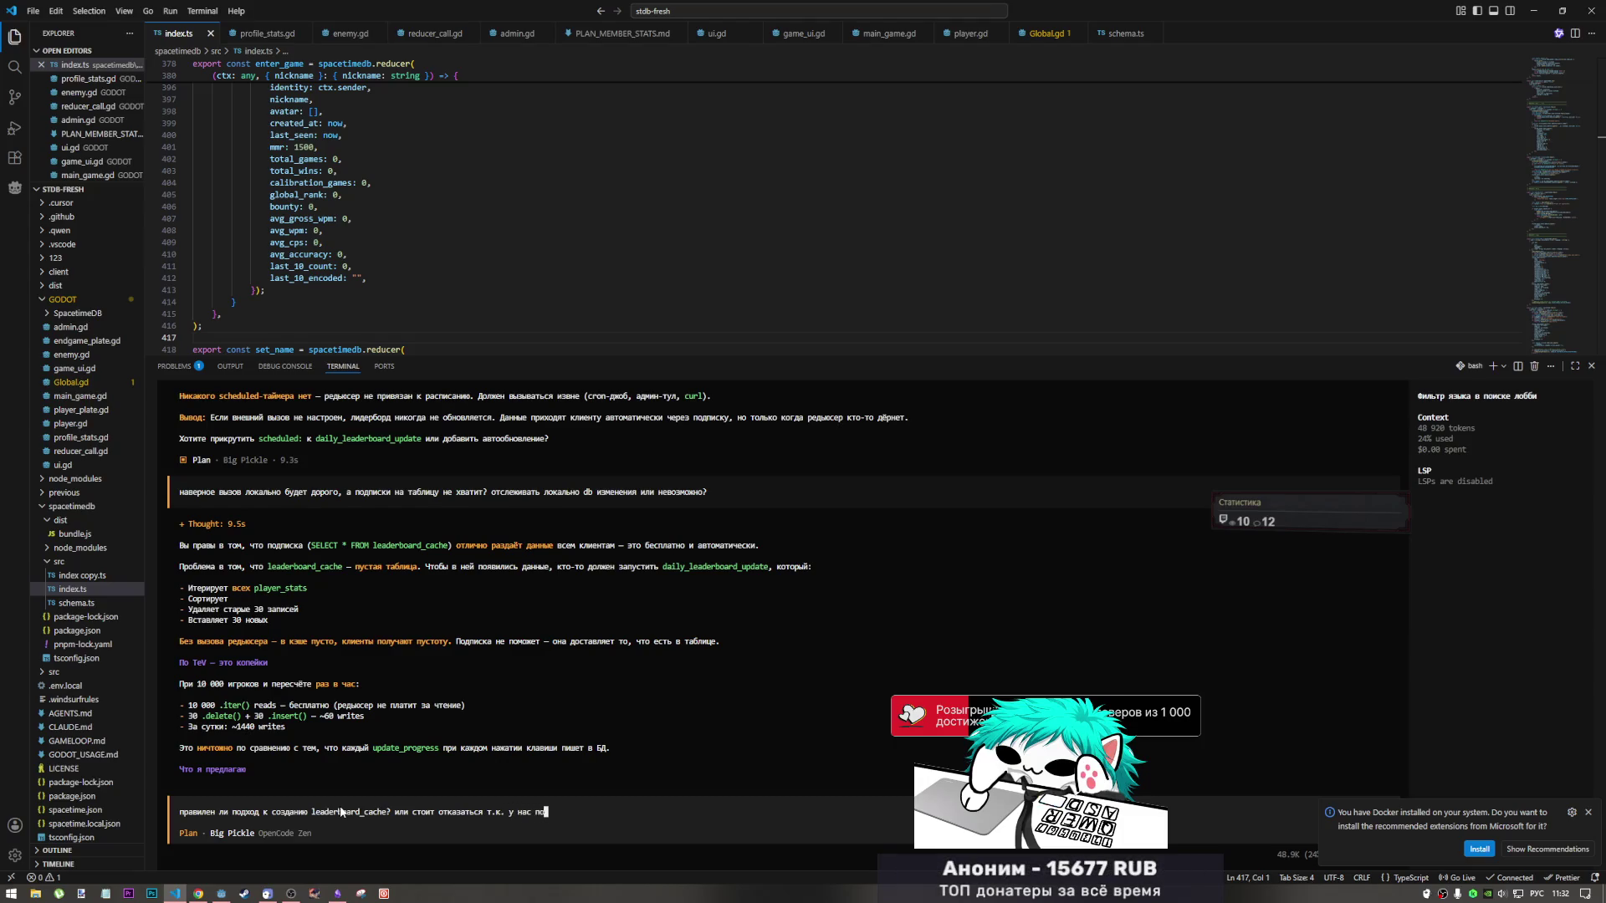
type("дписка на всех")
Add the alternative of designing another system without a player_stats subscription, fixing typos along the way.
key("alt+shift")
key("BackSpace")
key("BackSpace")
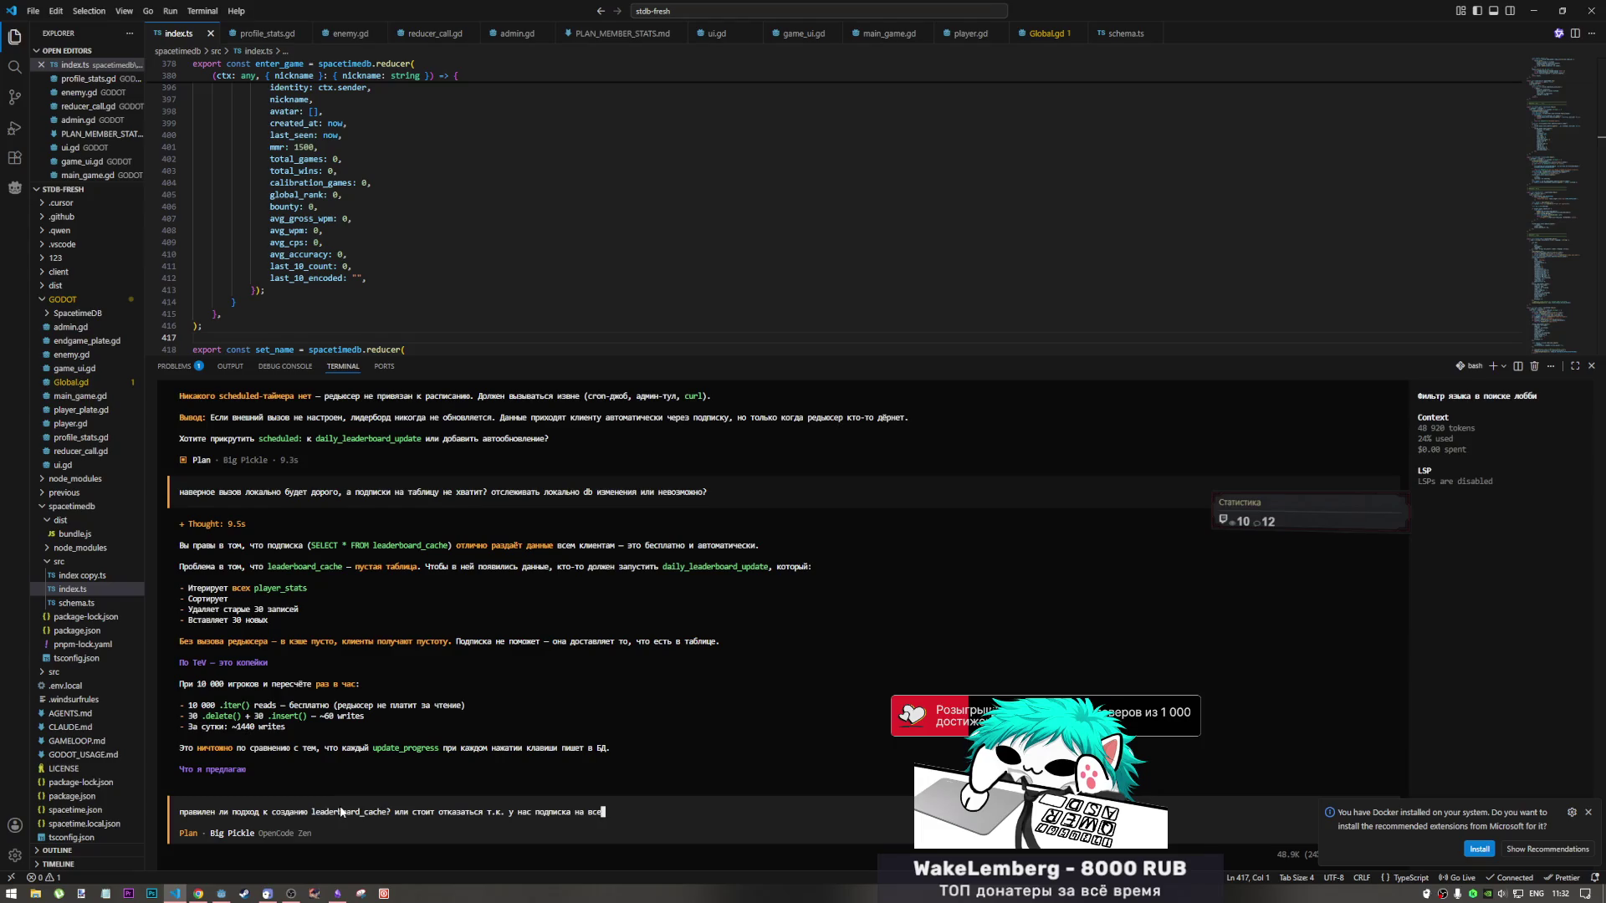
key("alt+shift")
type("статы игроков, ")
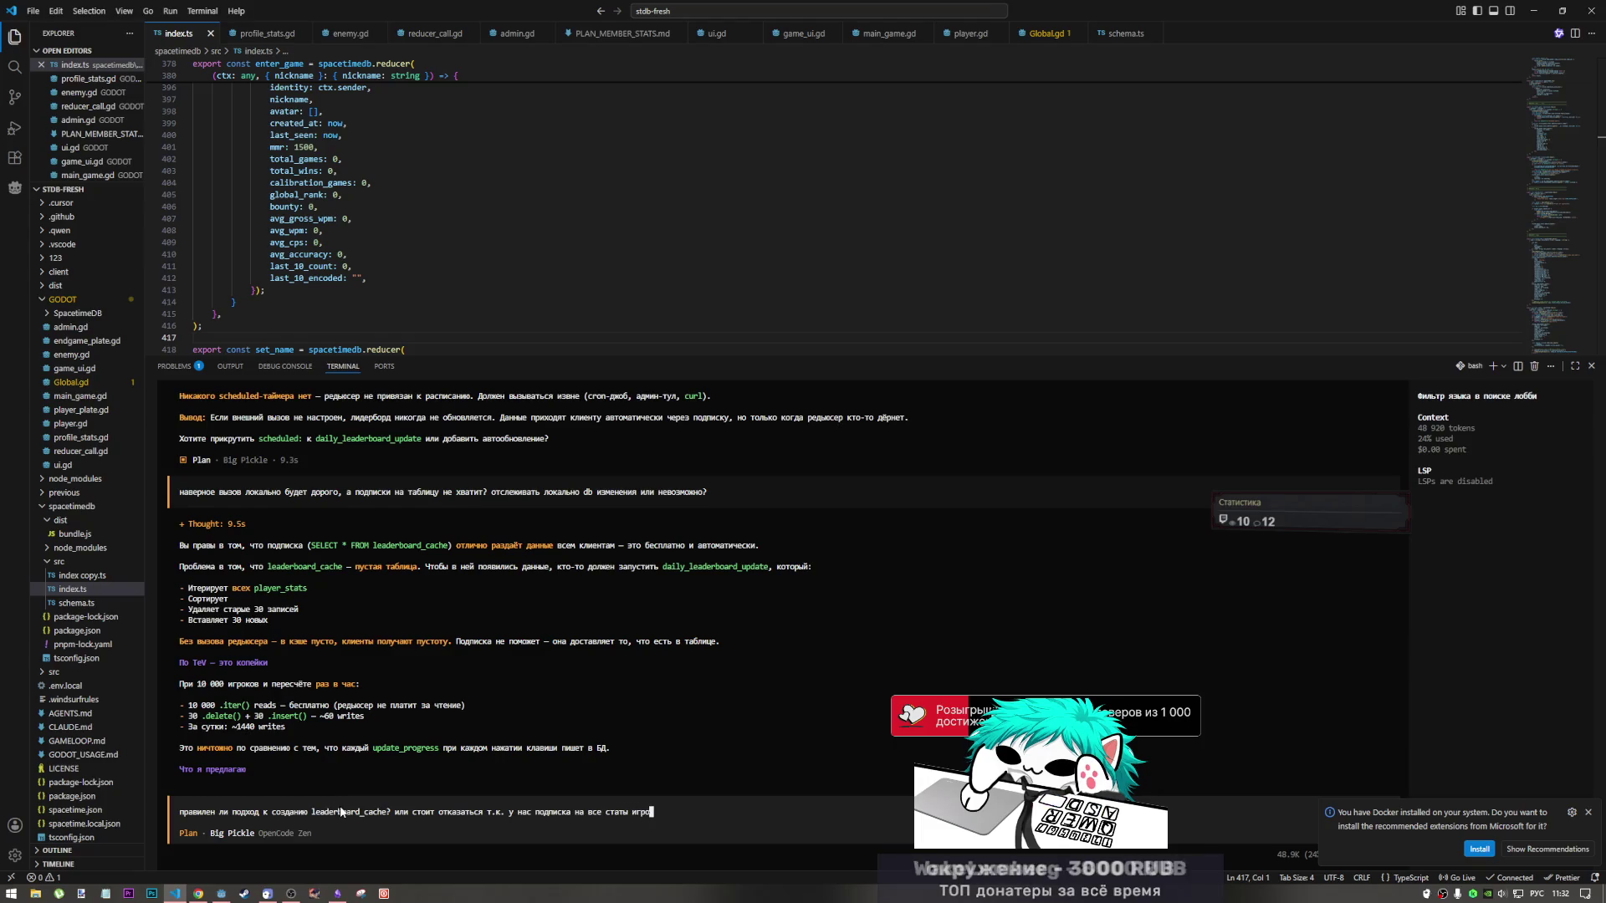
type("либо пере")
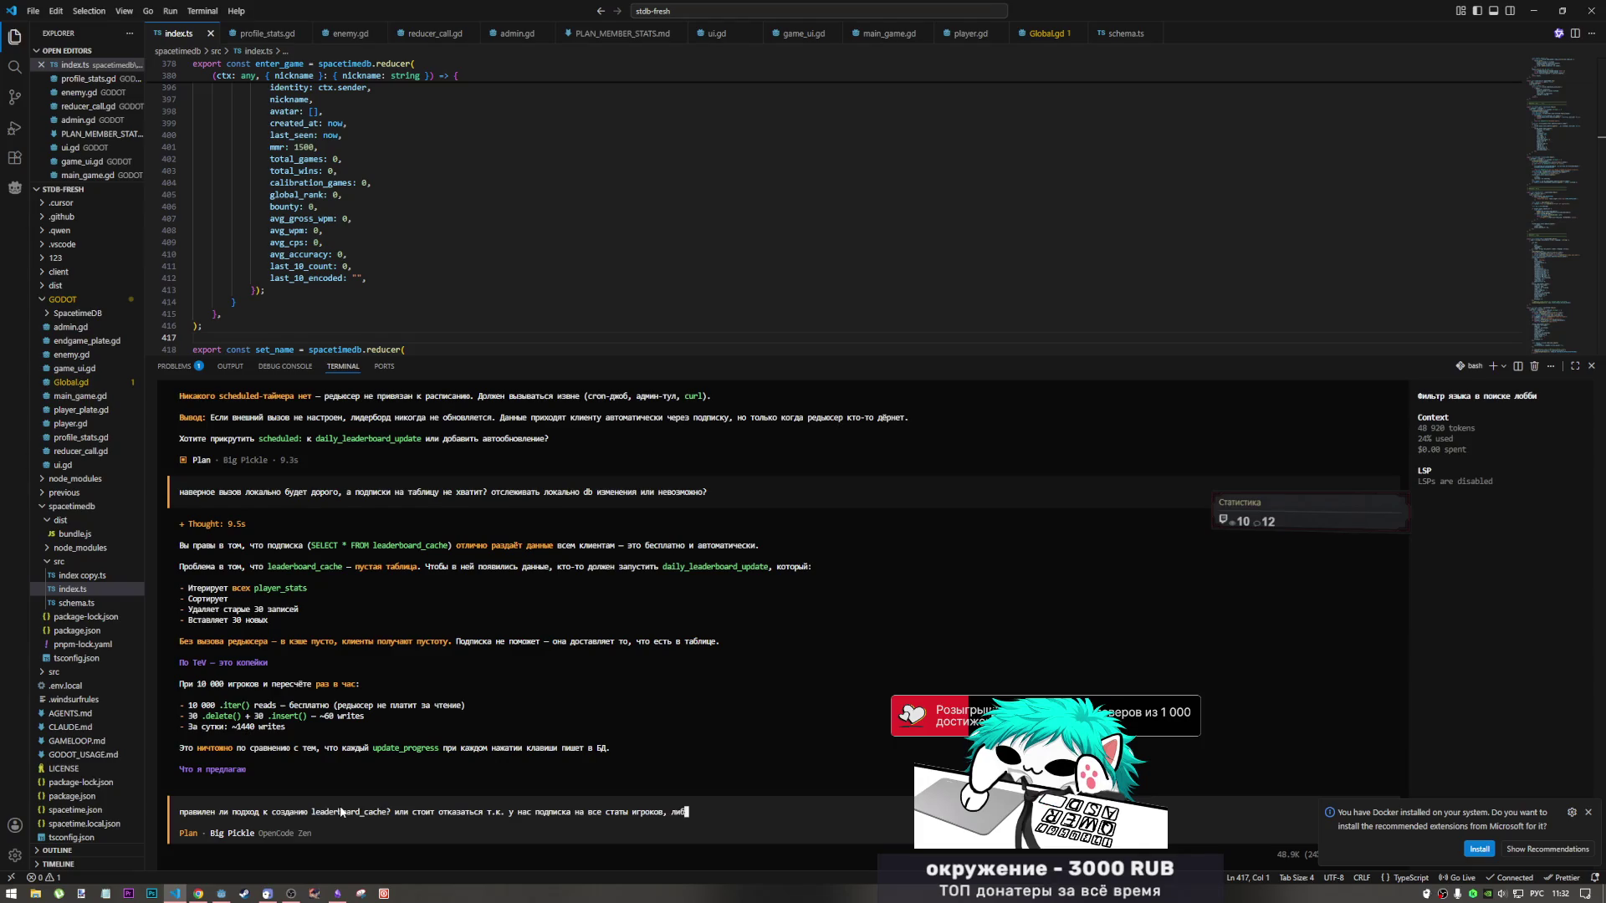
key("BackSpace")
key("BackSpace")
key("BackSpace")
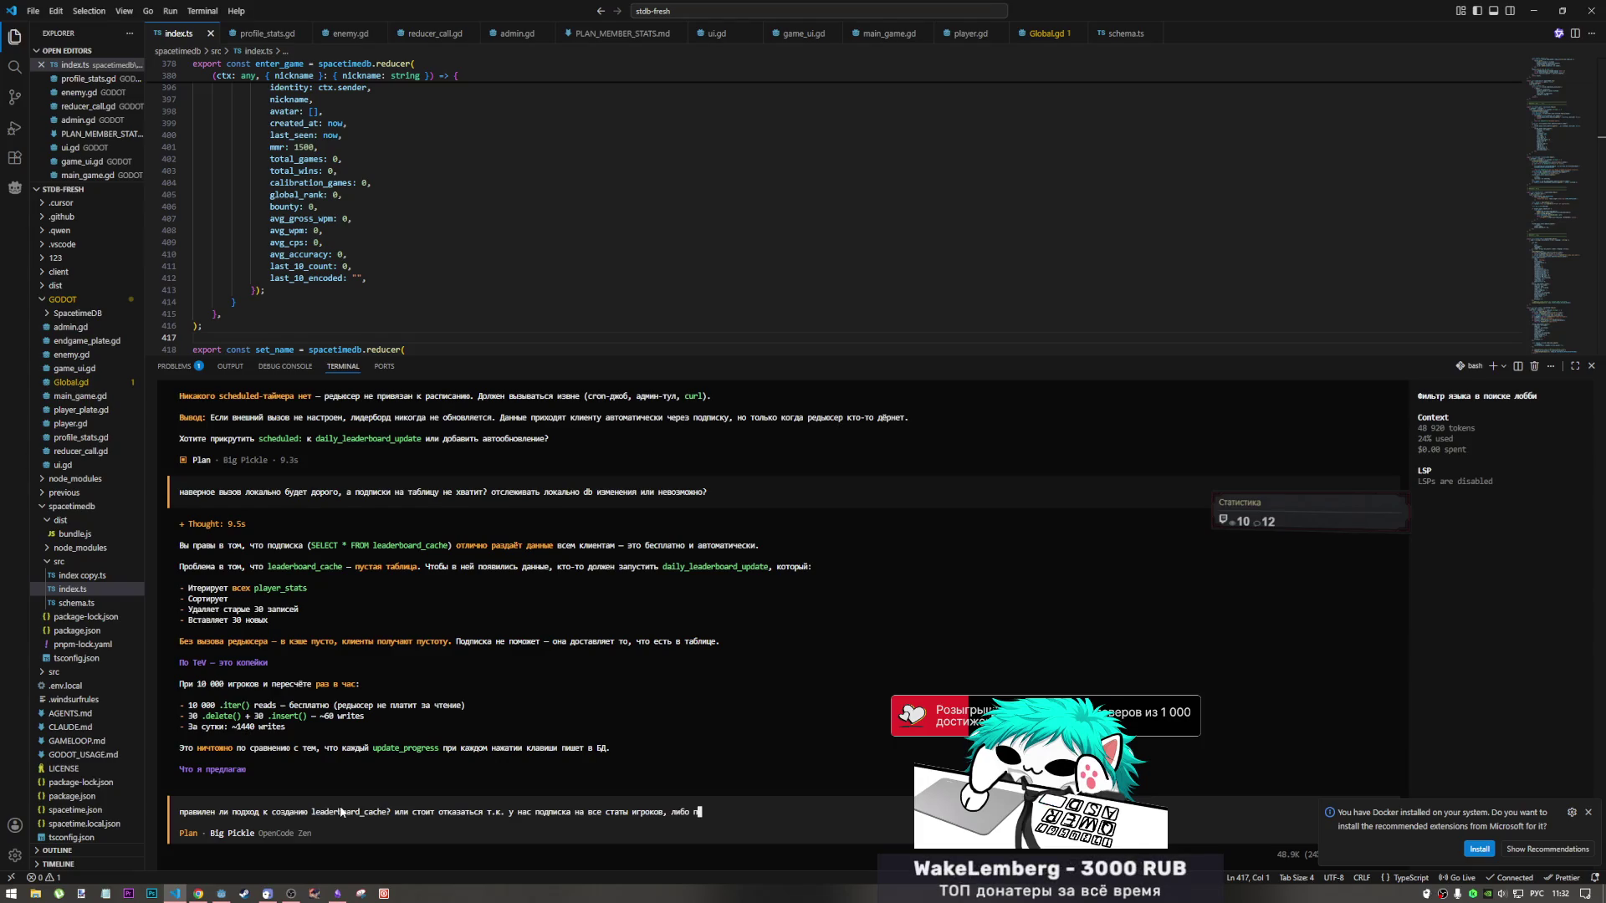
type("родумать")
key("BackSpace")
key("BackSpace")
key("BackSpace")
type("мать другую си")
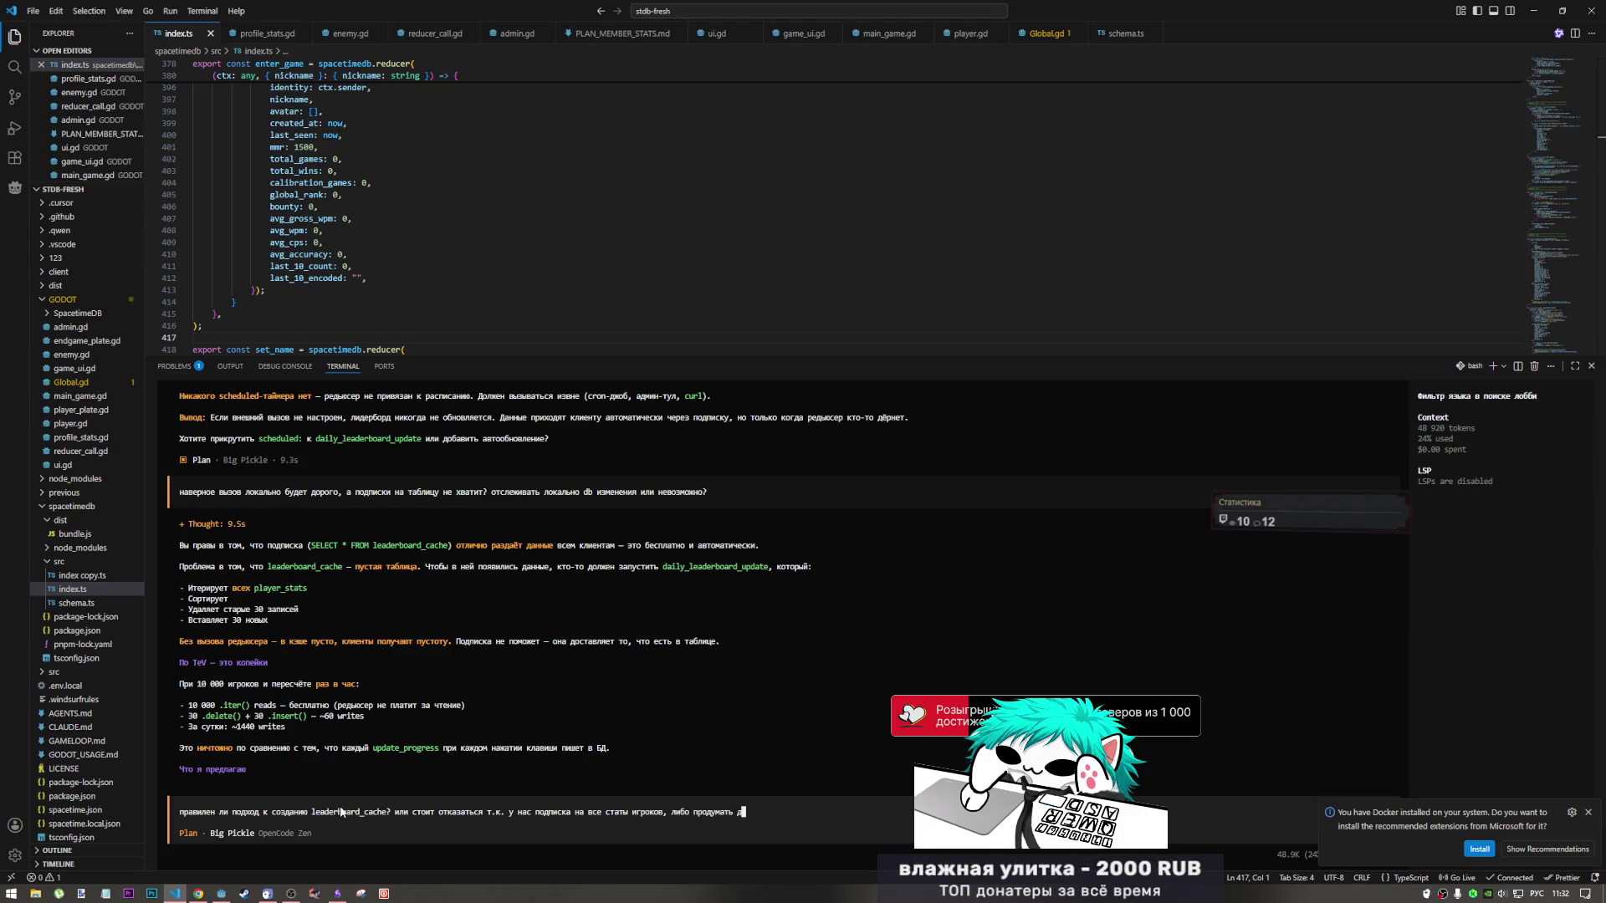
type("стему ")
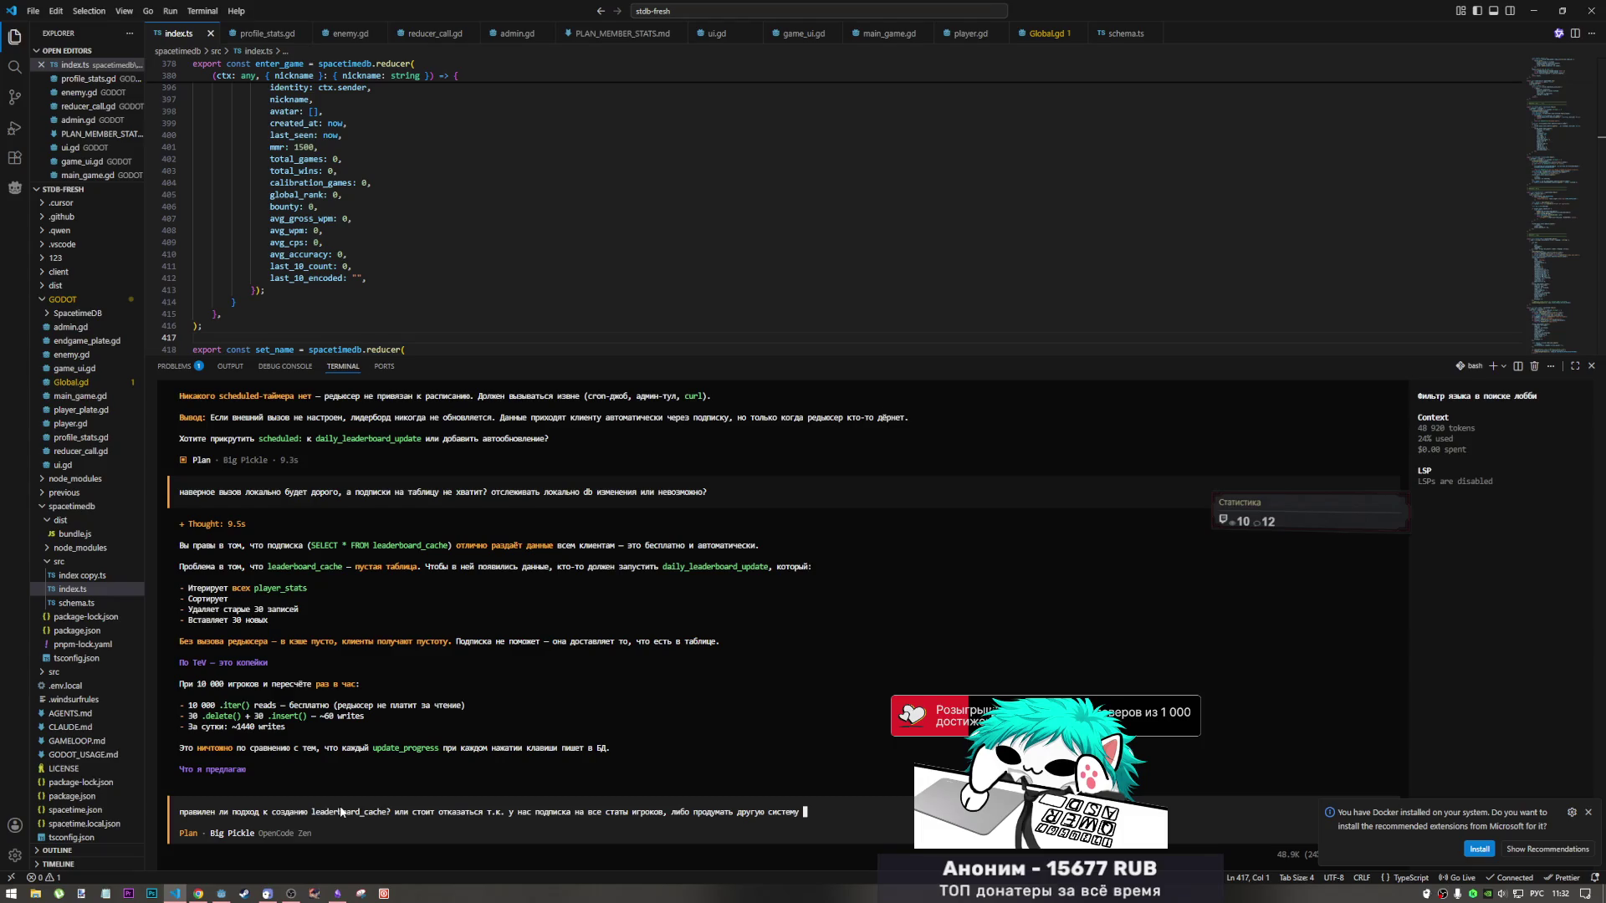
type("без под")
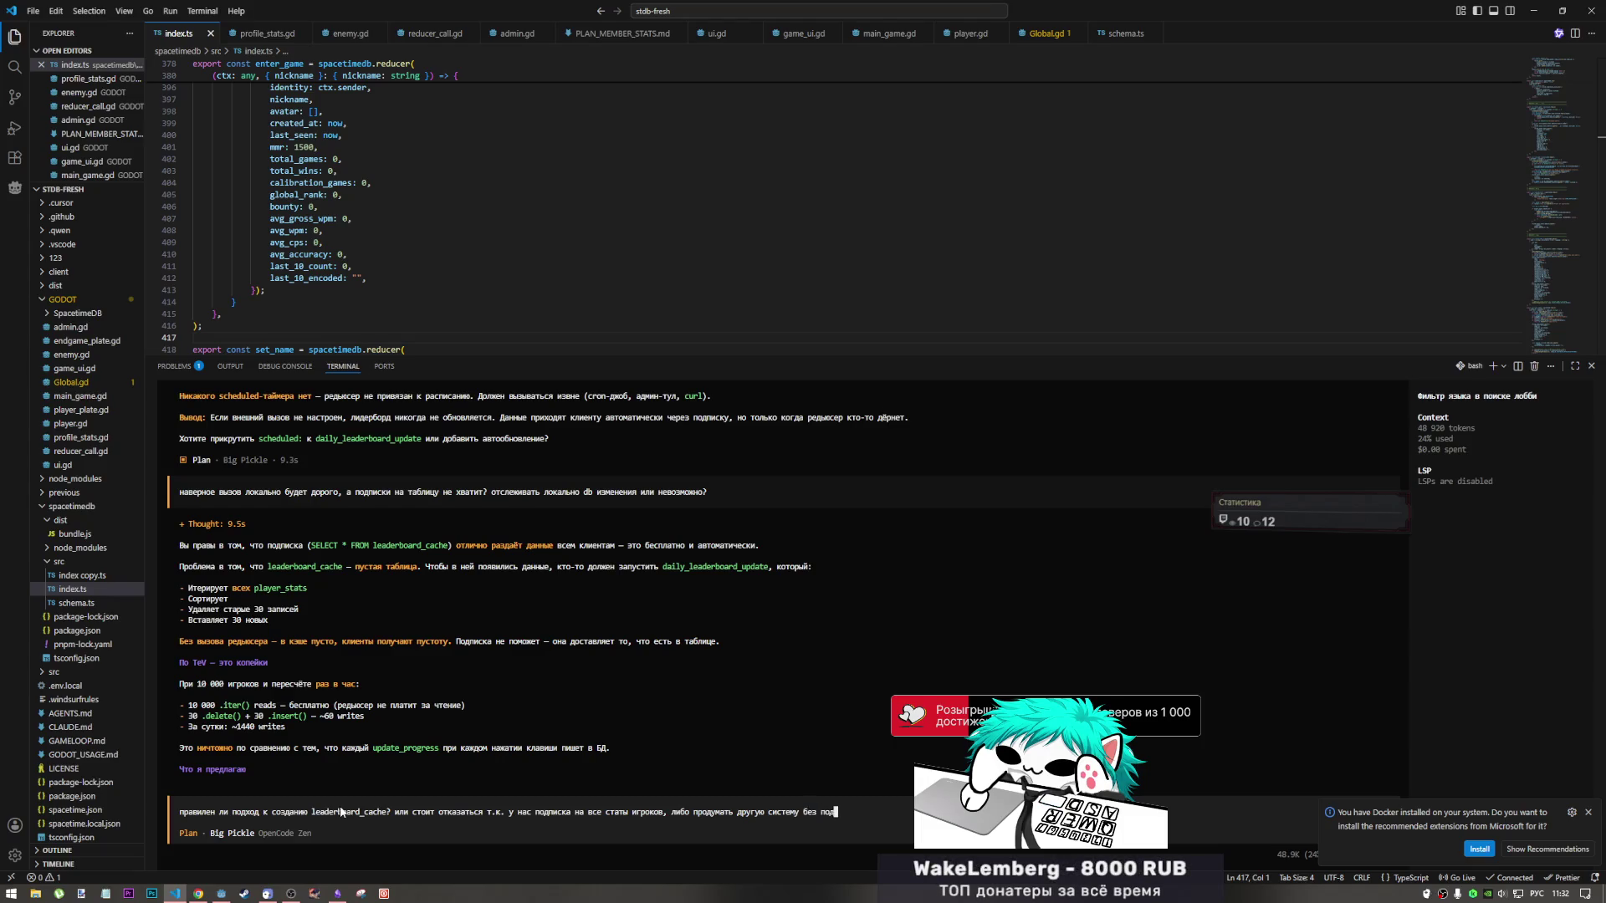
type("писки на")
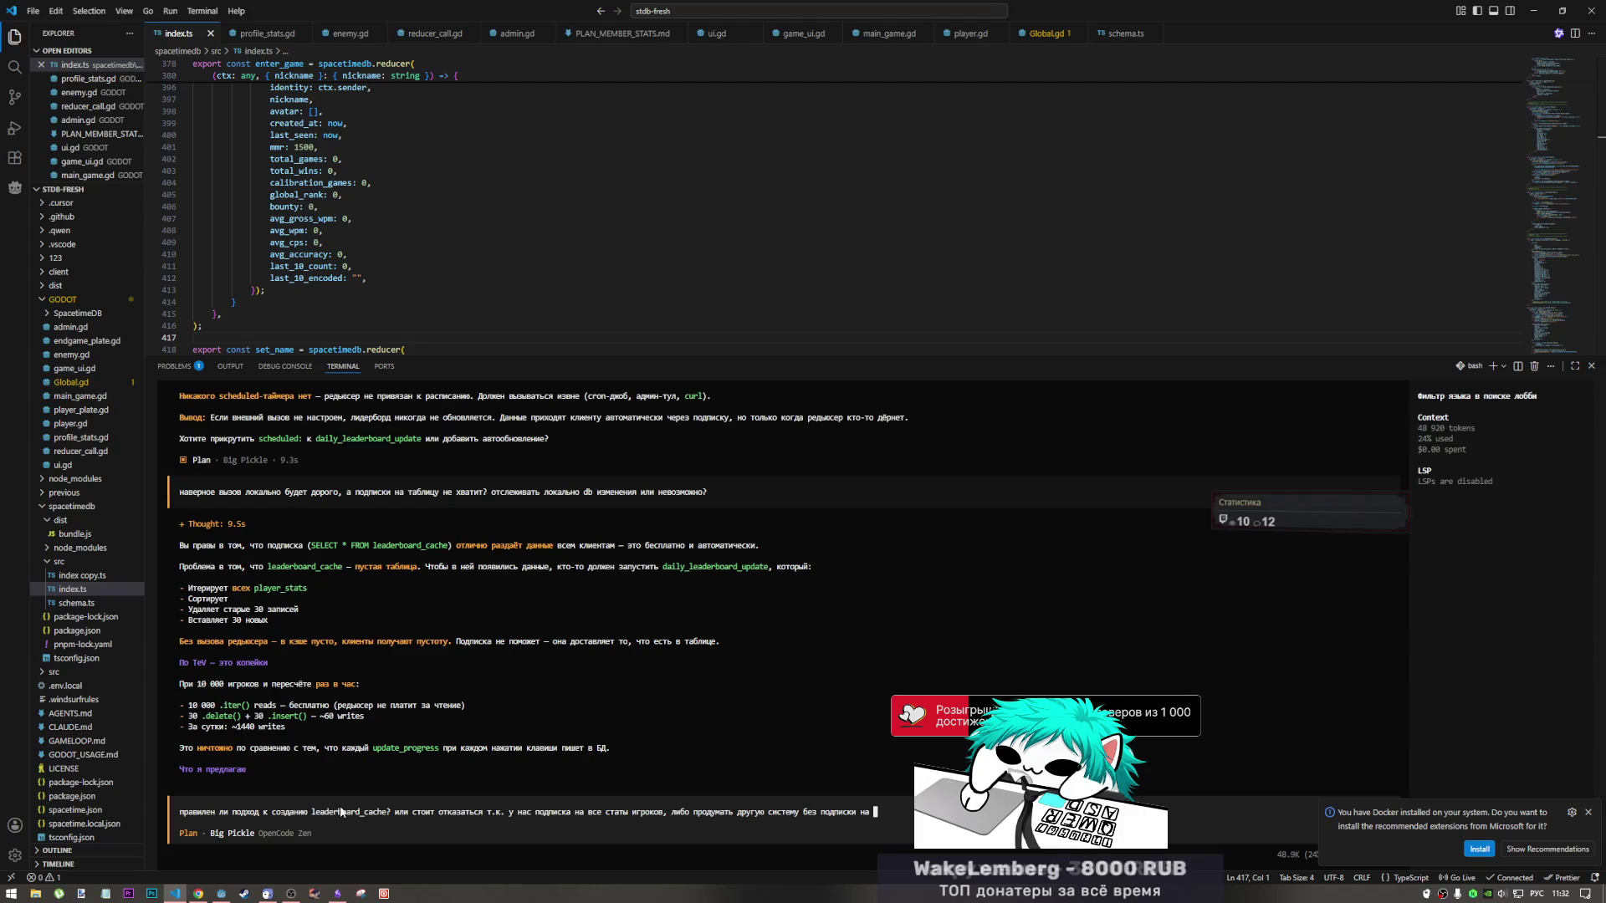
key("alt+shift")
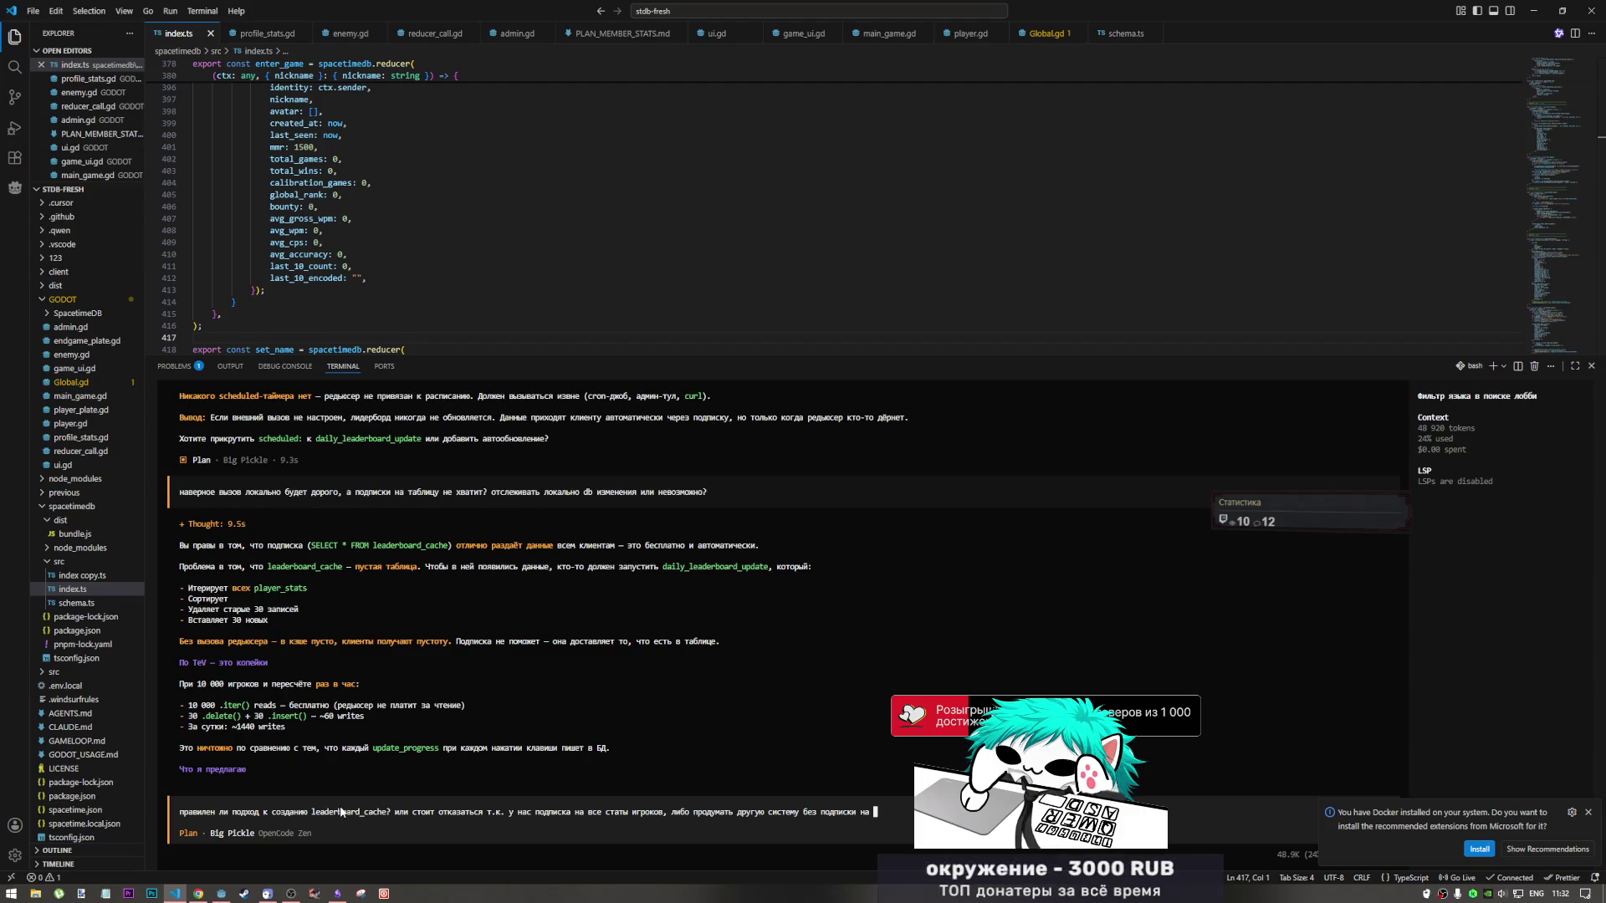
type("player_")
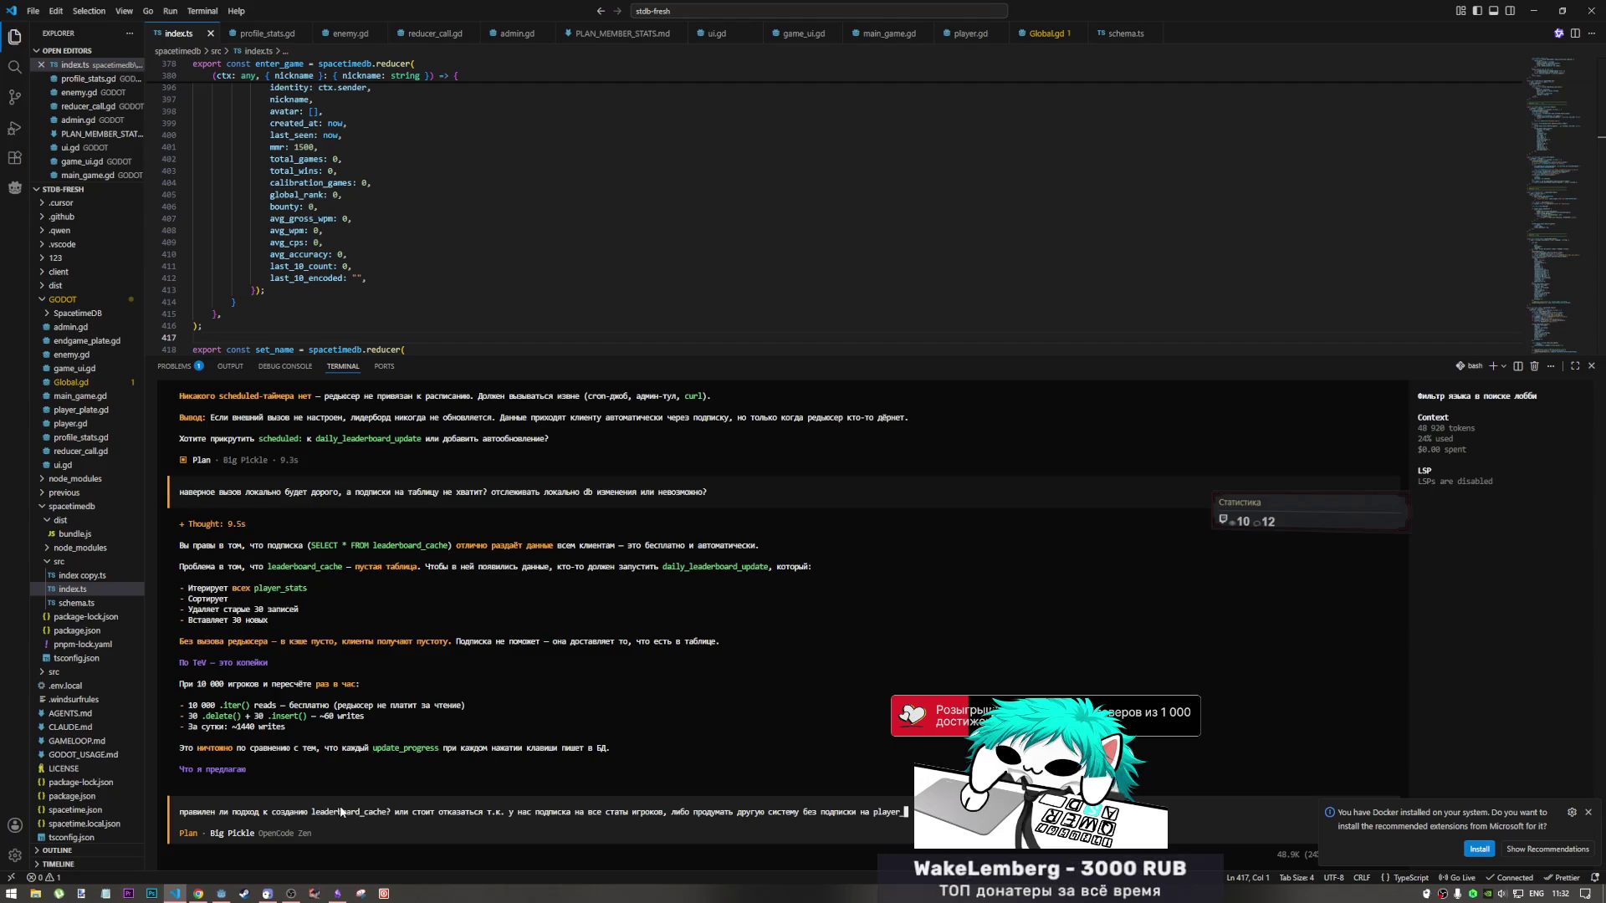
type("st")
key("alt+shift")
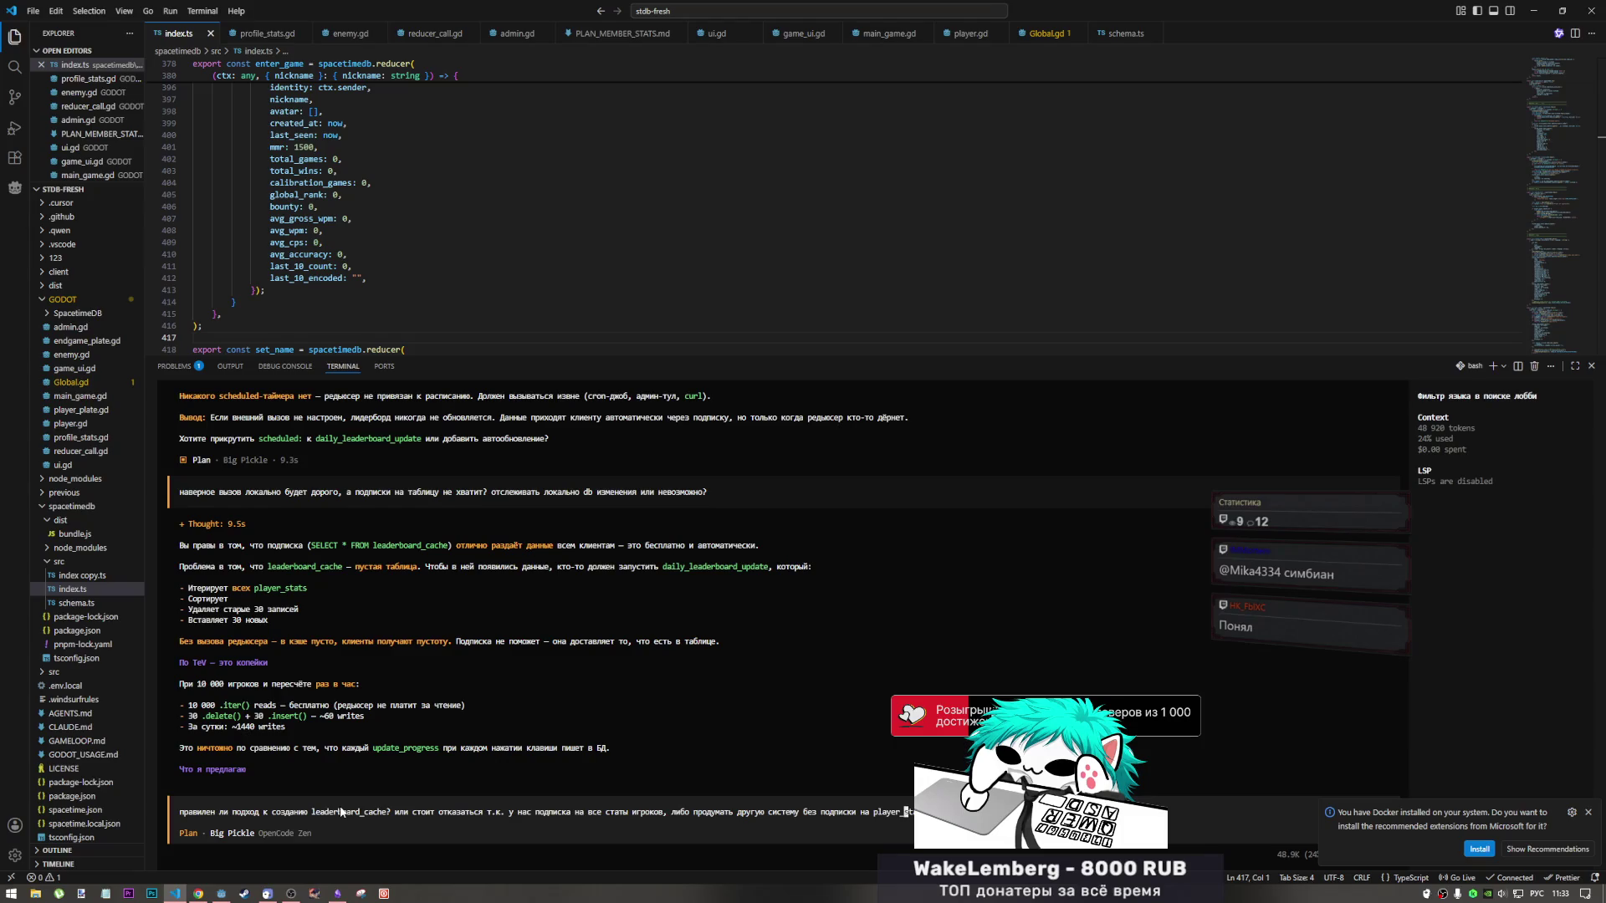
key("Right")
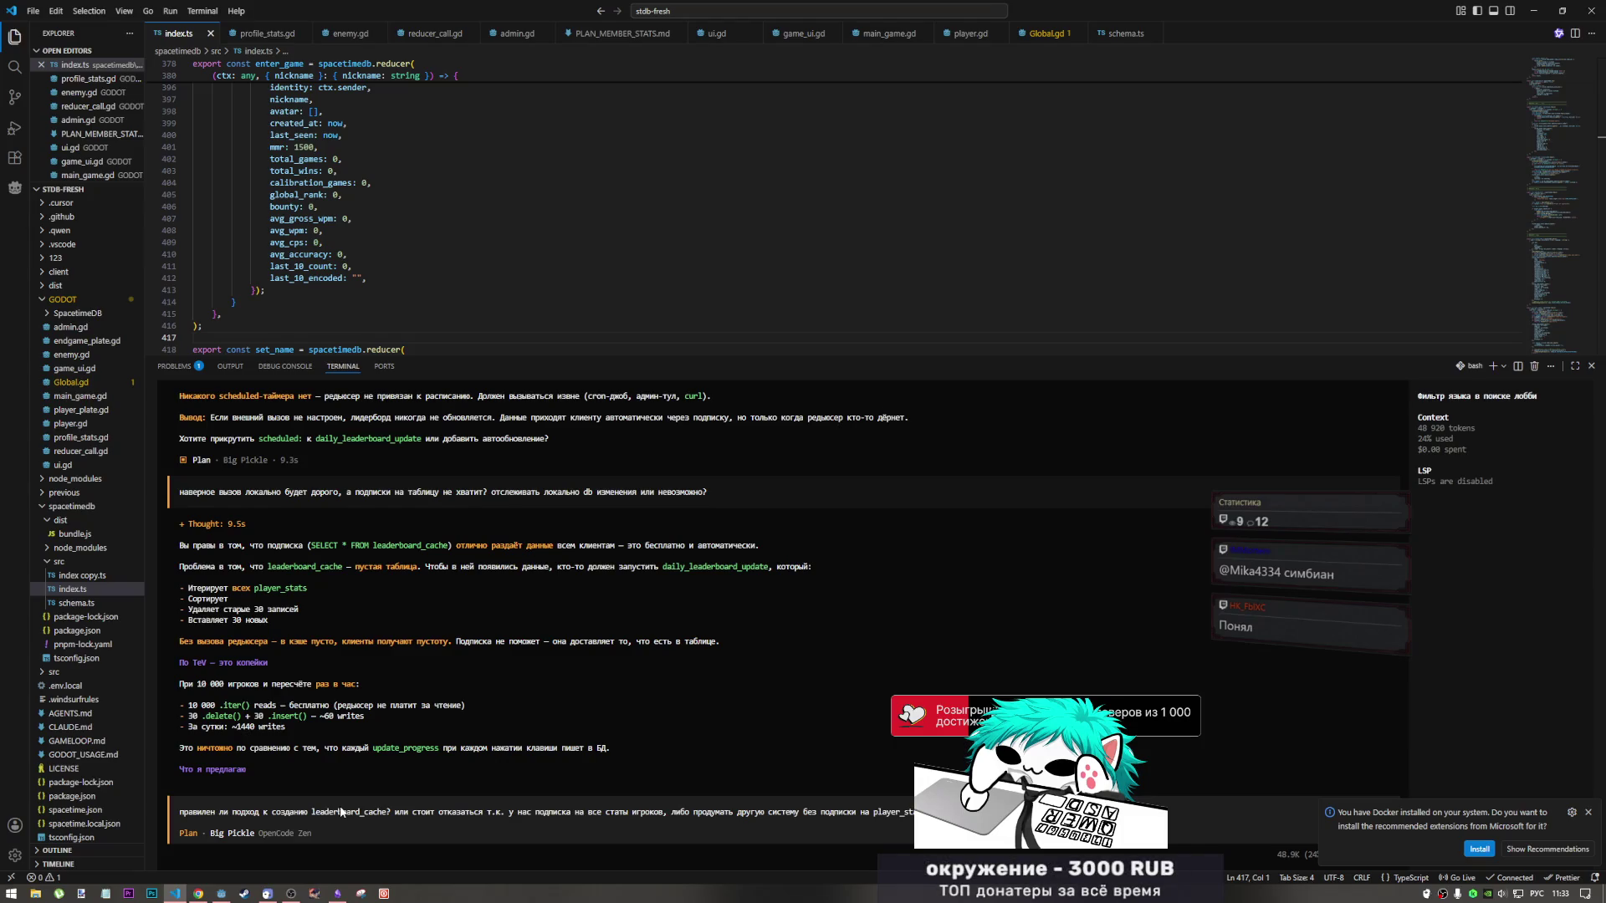